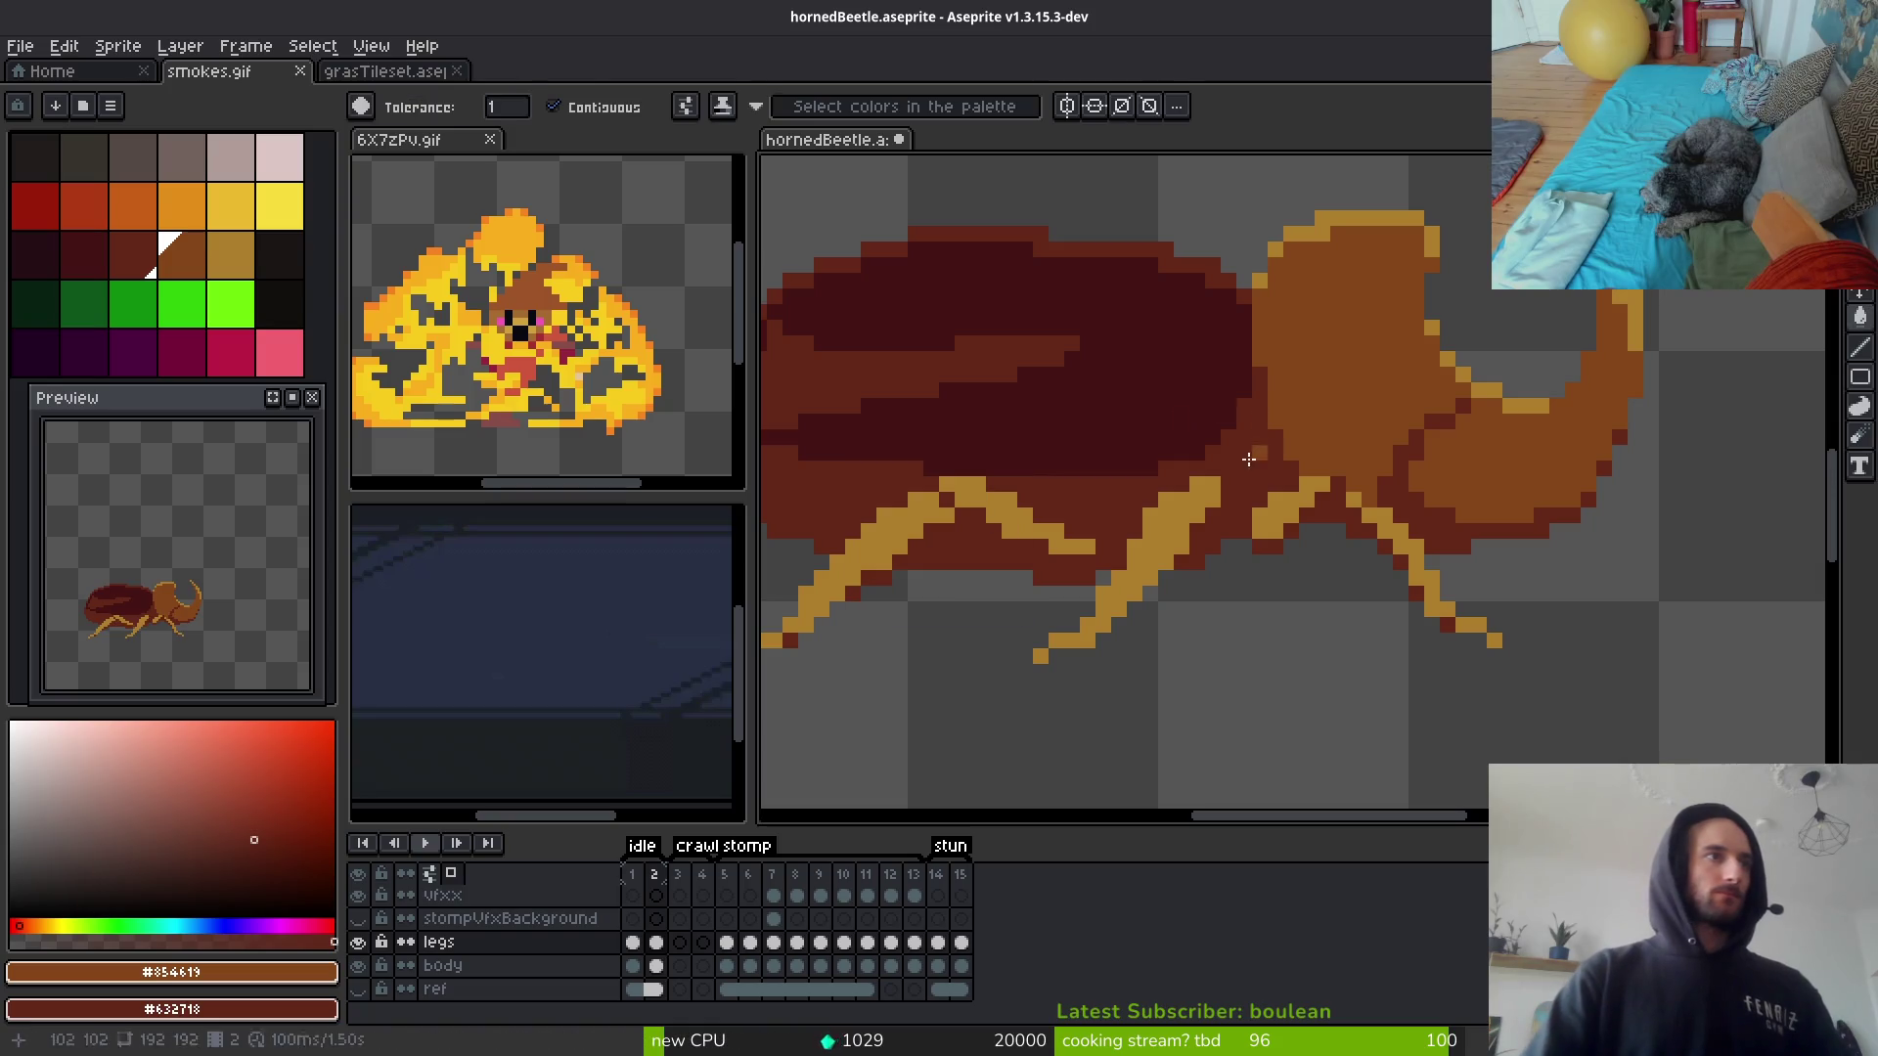
Step: Recolour the beetle's legs with the horn's brown using Replace Color
right_click(1335, 369, "alt")
key("shift+r")
key("Return")
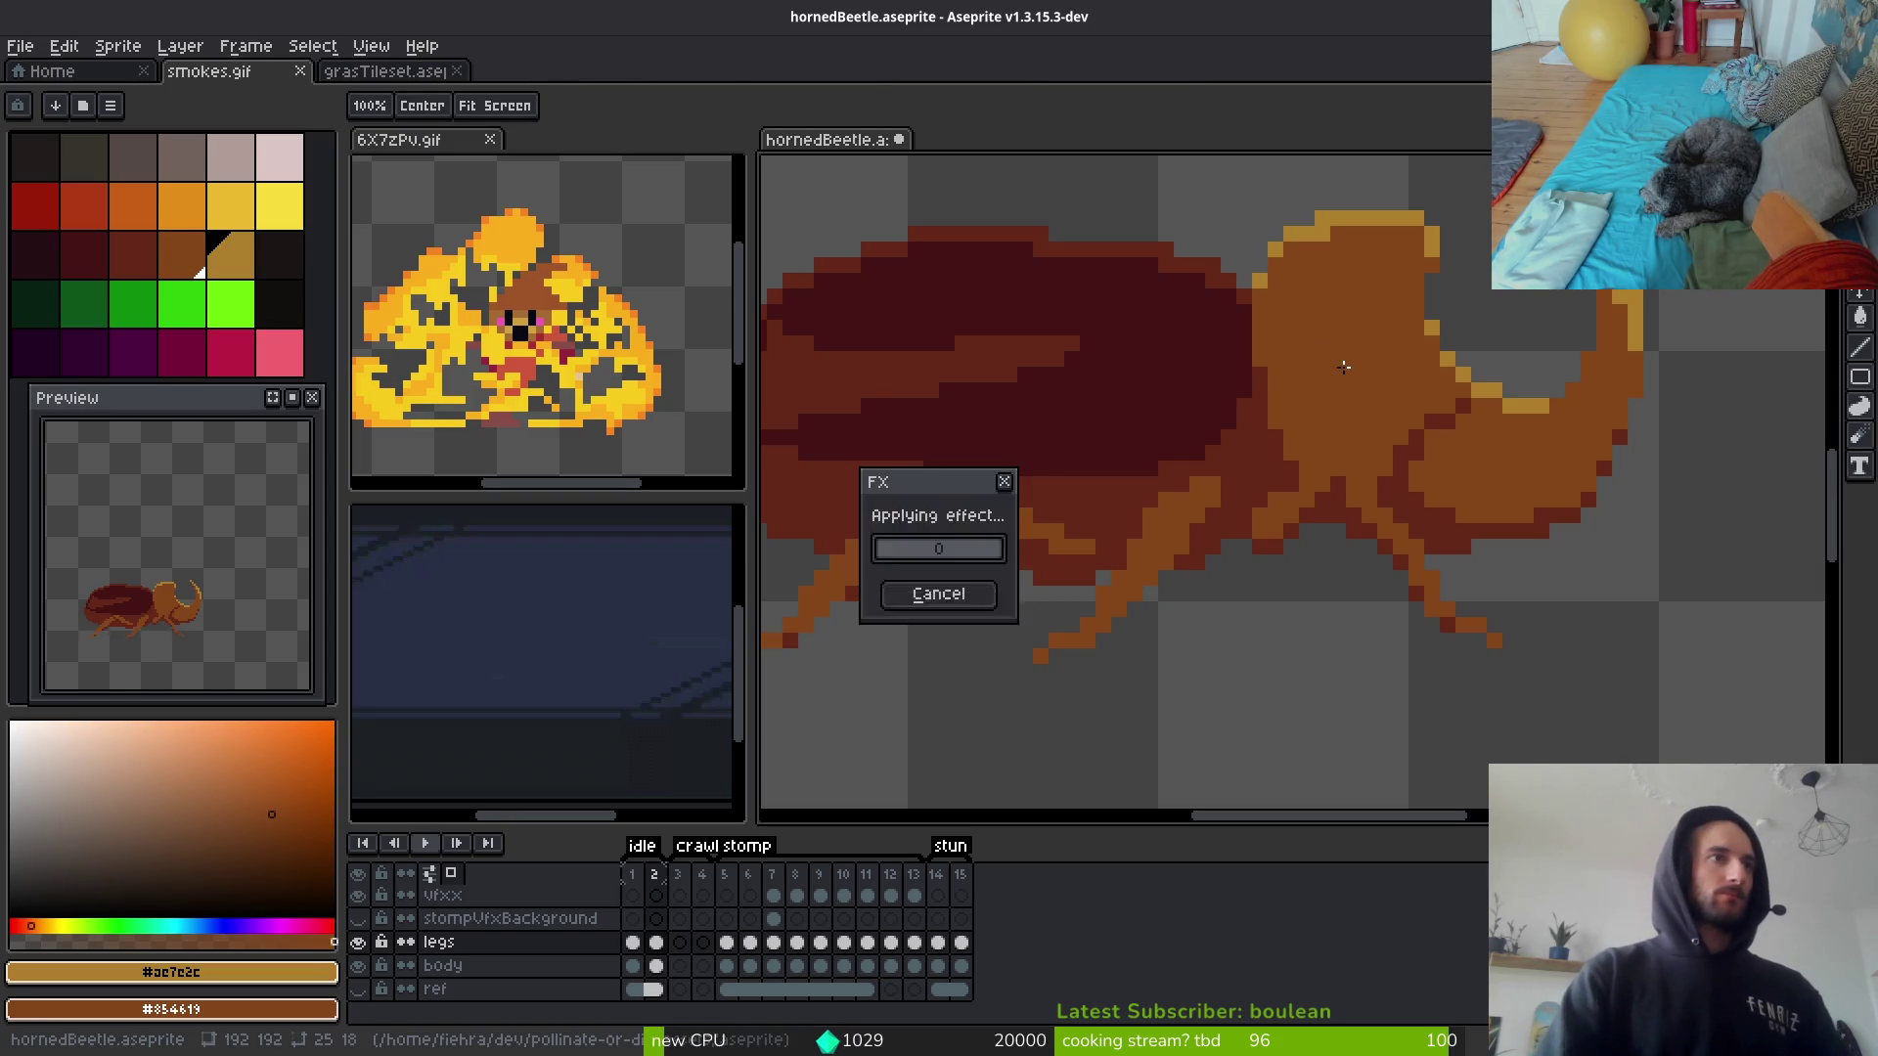
scroll(1477, 523, "down", 3)
scroll(1417, 638, "down", 2)
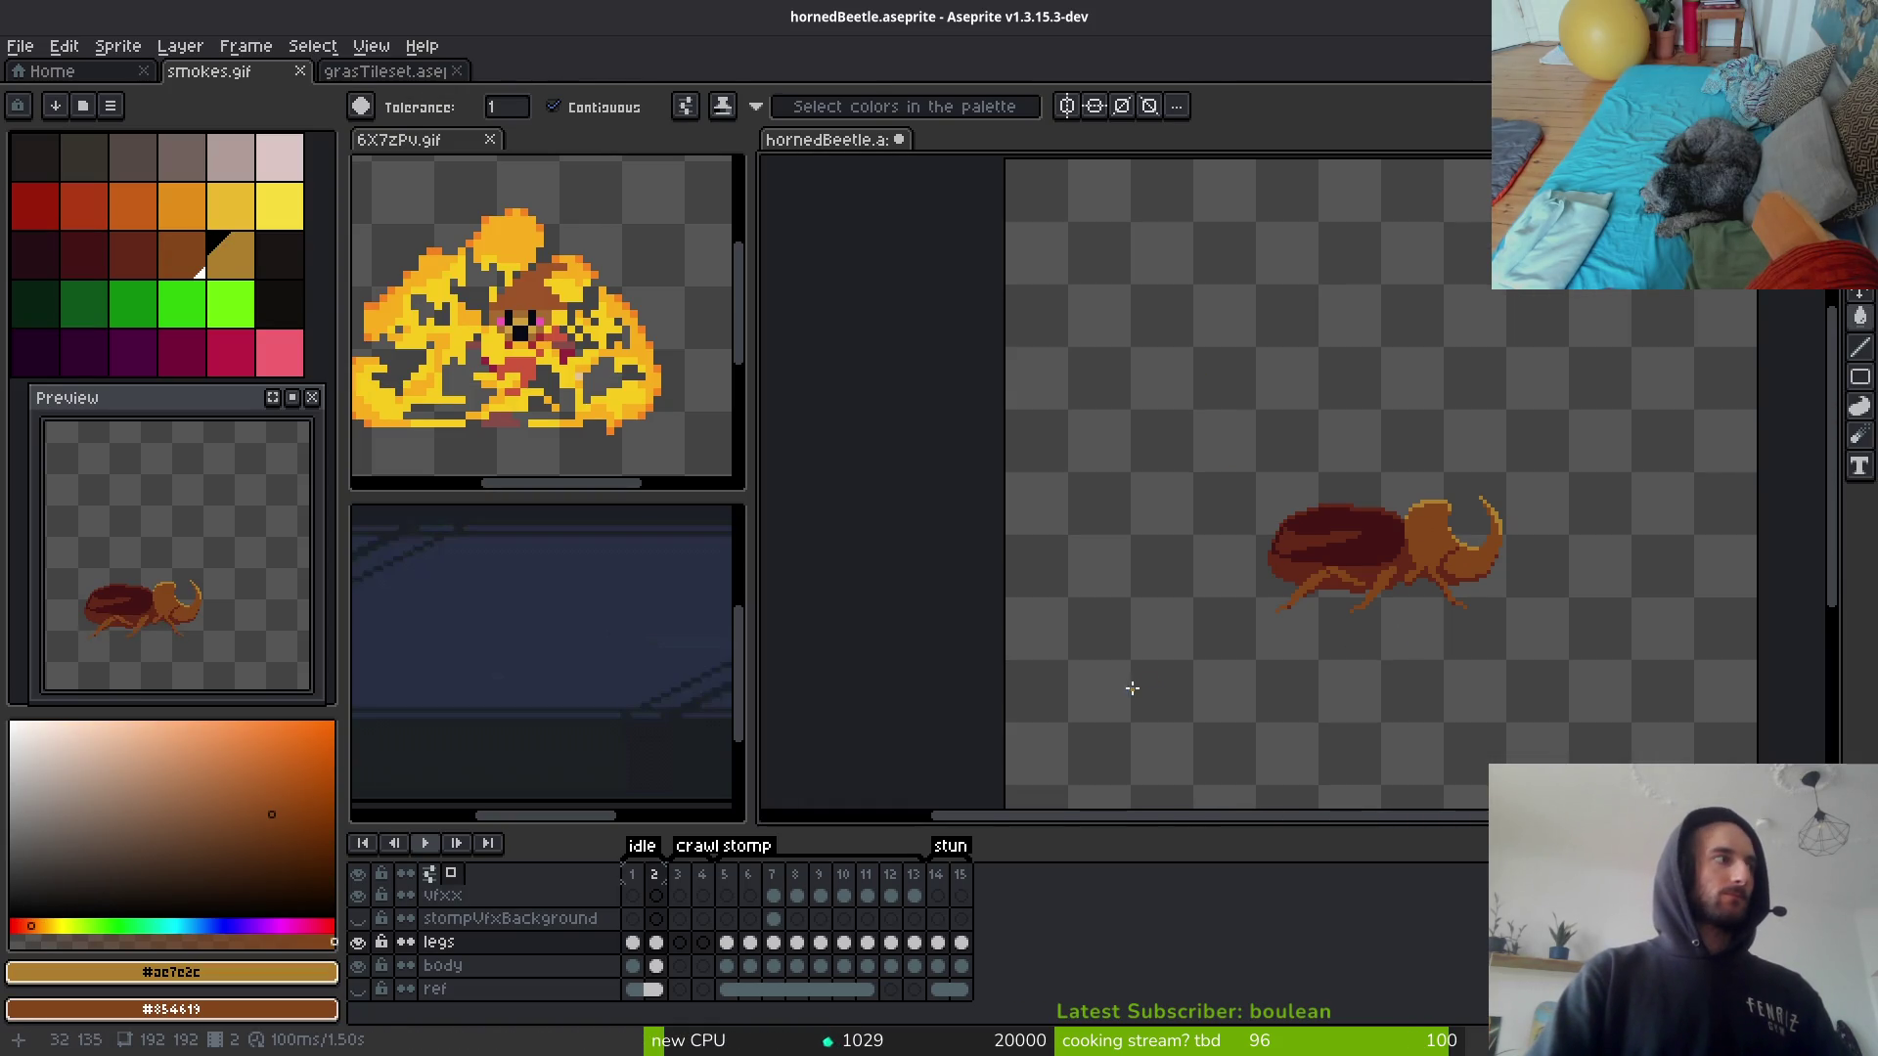
Step: Restore the golden legs and save hornedBeetle.aseprite
key("ctrl+z")
key("ctrl+z")
key("ctrl+y")
key("ctrl+s")
scroll(1291, 626, "up", 3)
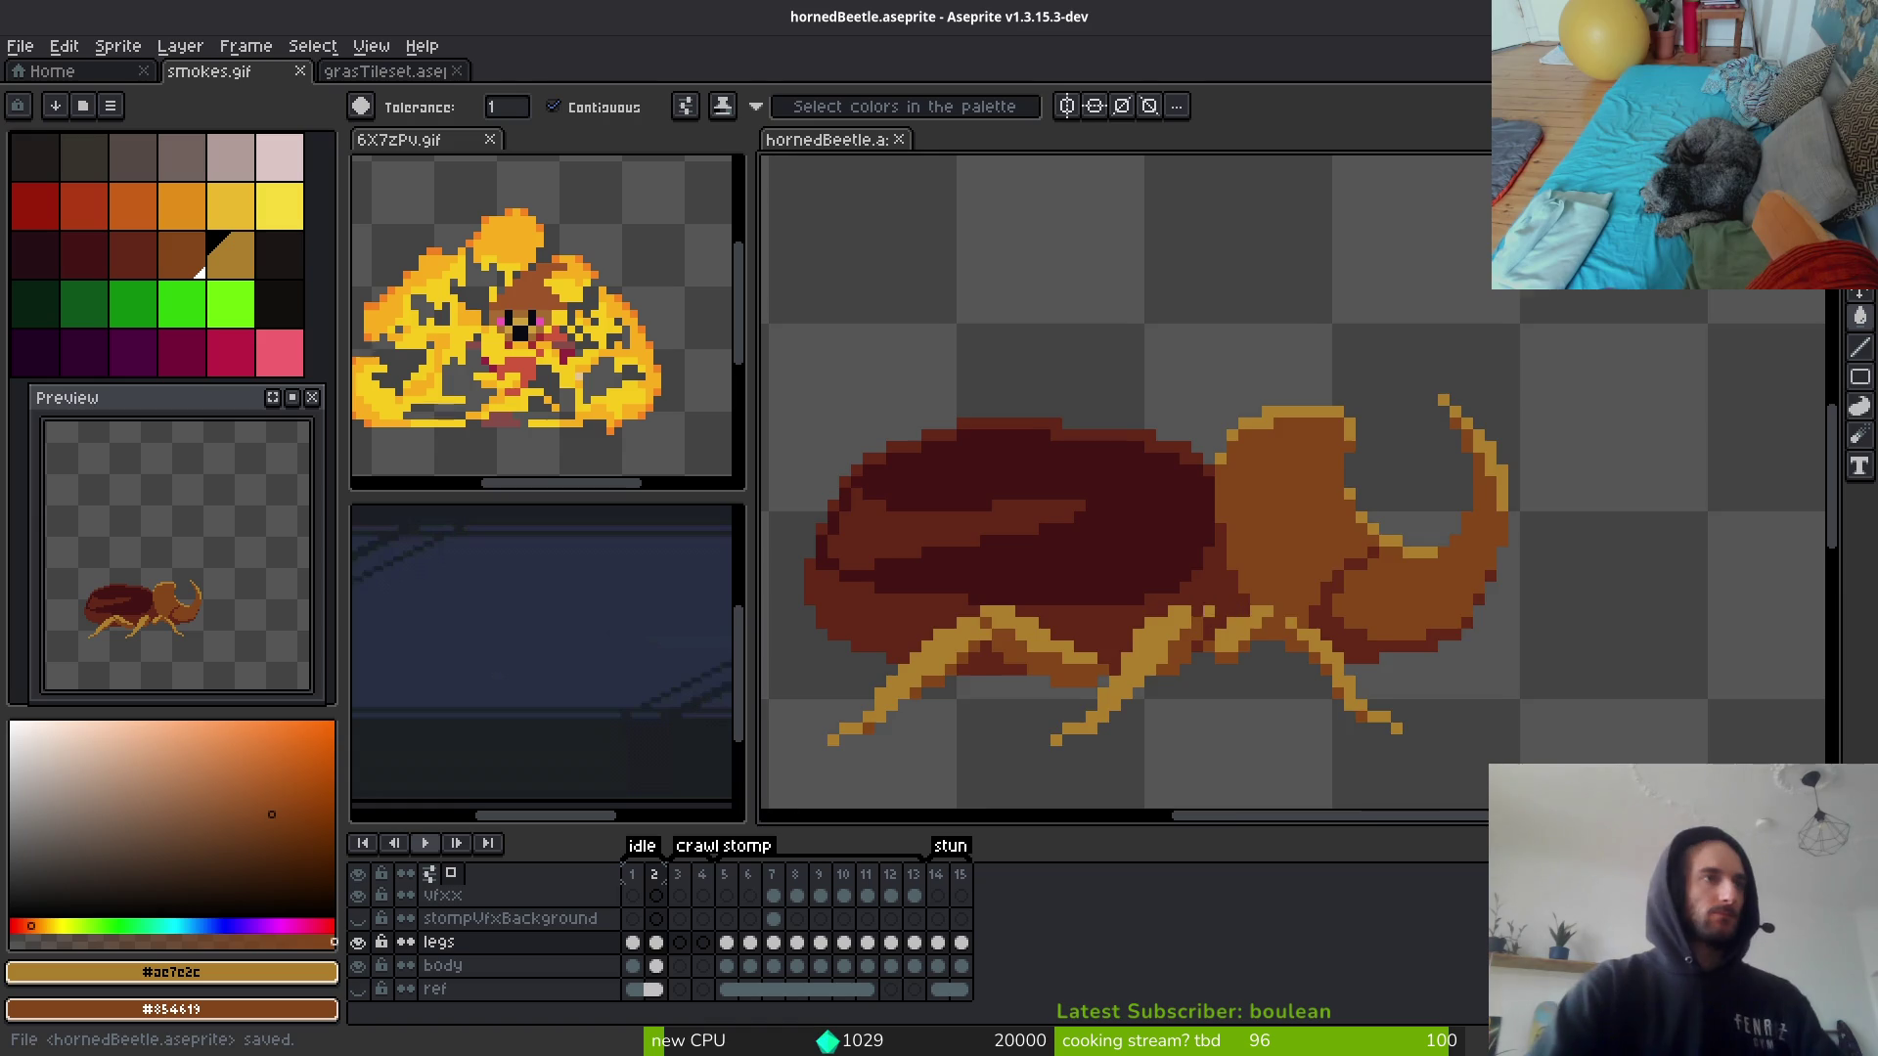
scroll(1046, 760, "up", 3)
scroll(1230, 392, "down", 3)
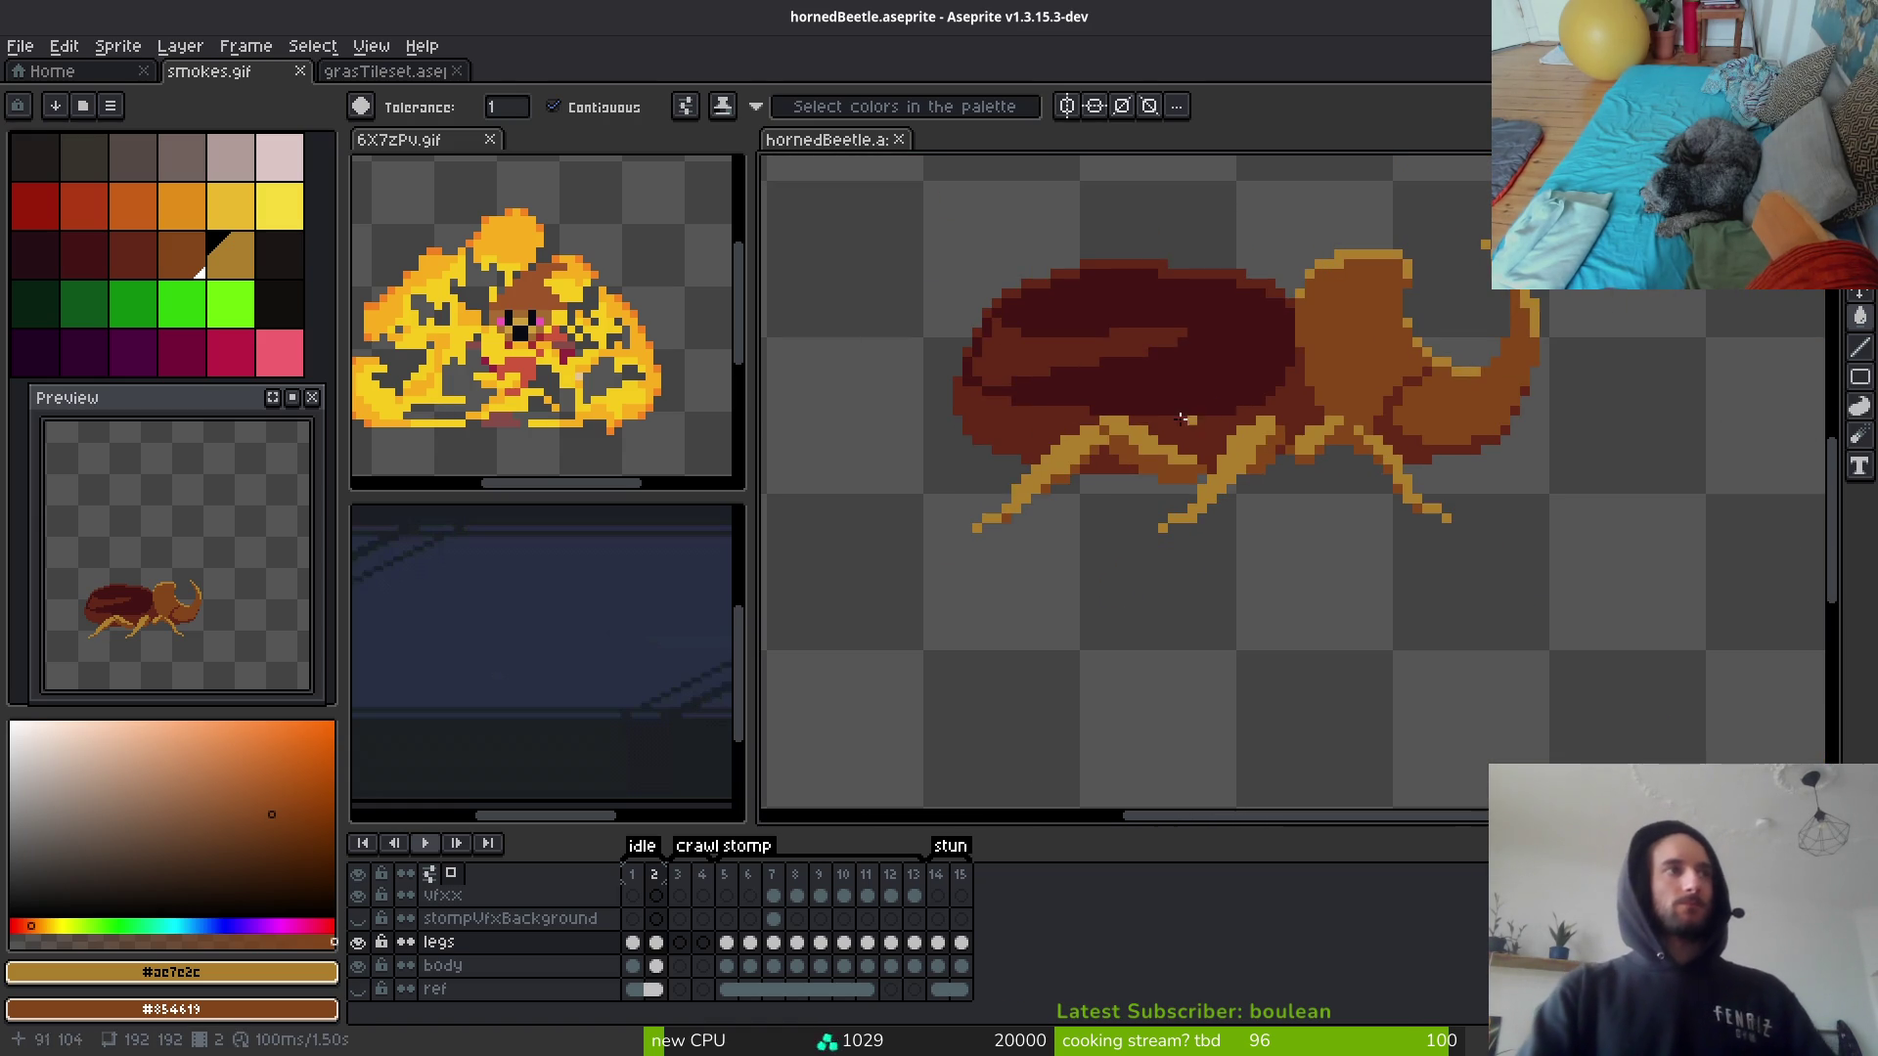
Step: Select dark palette colour idx-12 with the pencil tool
left_click(44, 256)
scroll(901, 410, "up", 1)
key("b")
scroll(1547, 402, "up", 2)
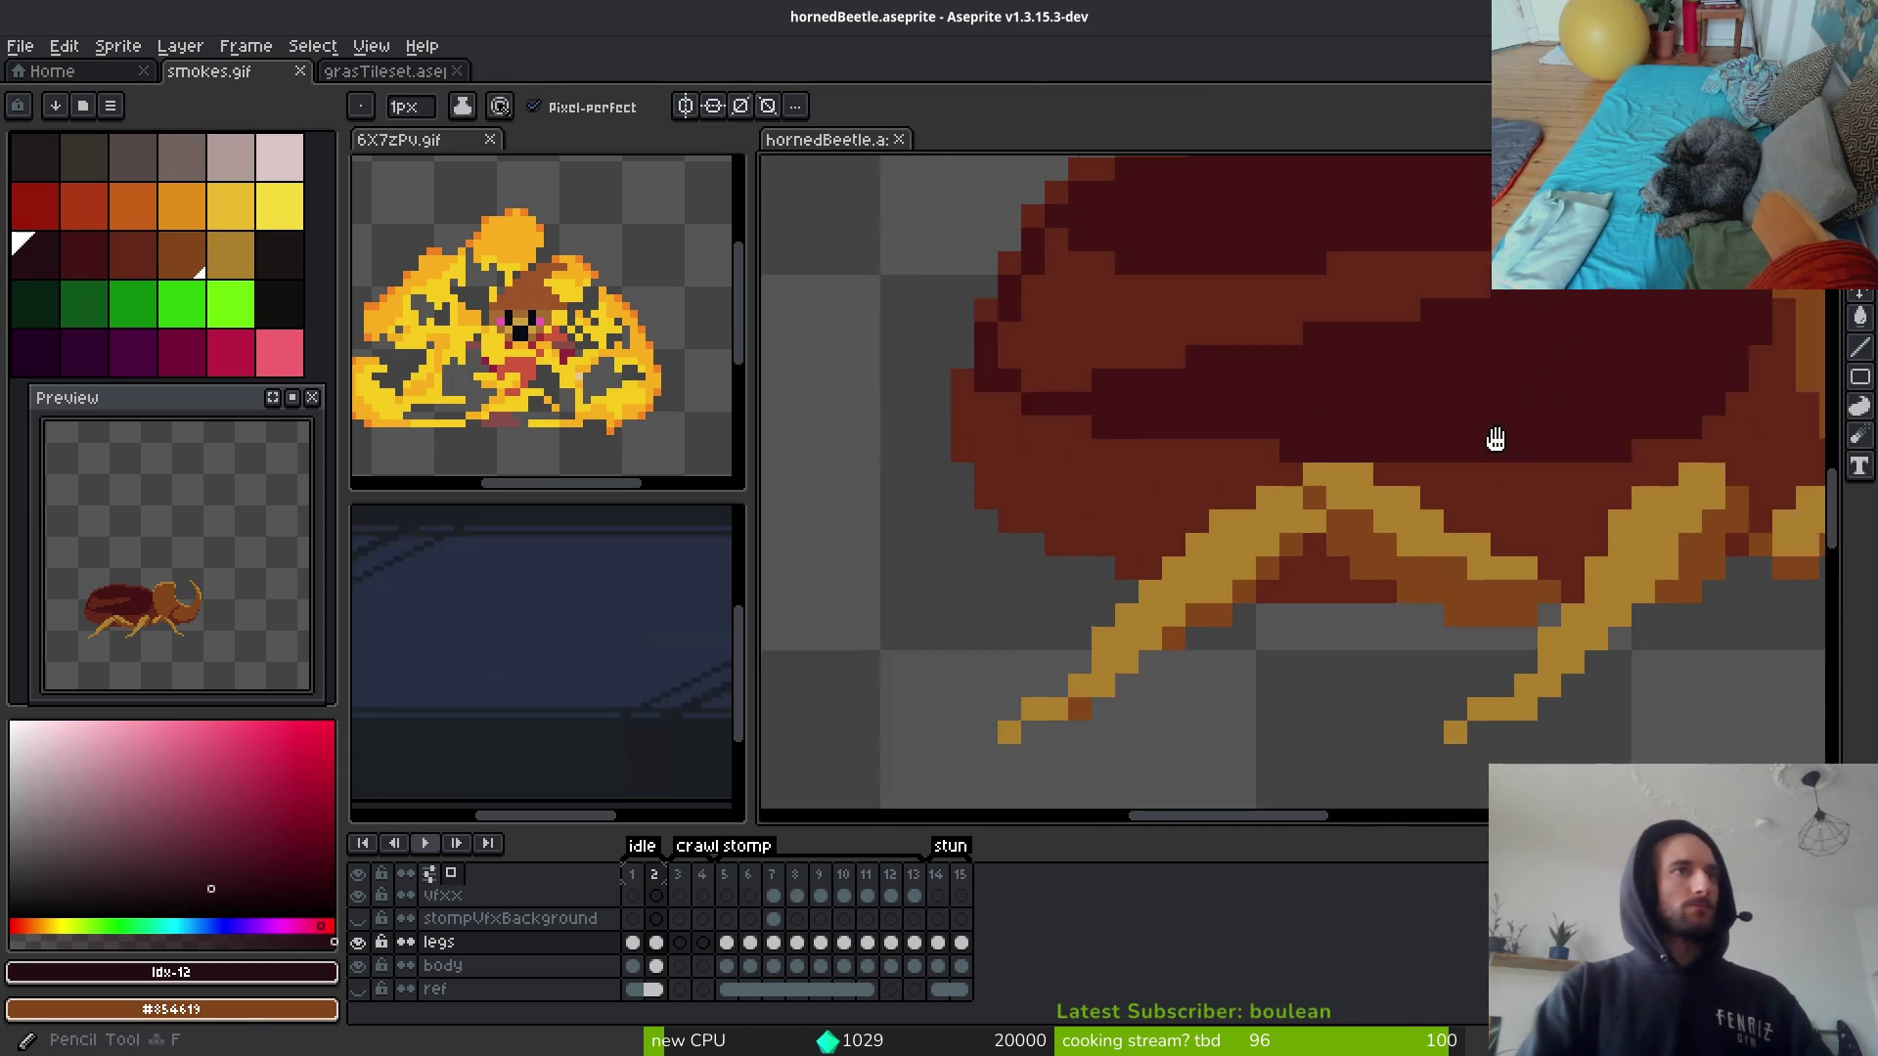
Step: Paint dark idx-12 pixels along the shell's underside and lower-right edge
mouse_move(1639, 371)
left_mouse_down()
mouse_move(1567, 485)
mouse_move(1455, 508)
mouse_move(981, 474)
left_mouse_up()
left_click(864, 439)
left_click(912, 462)
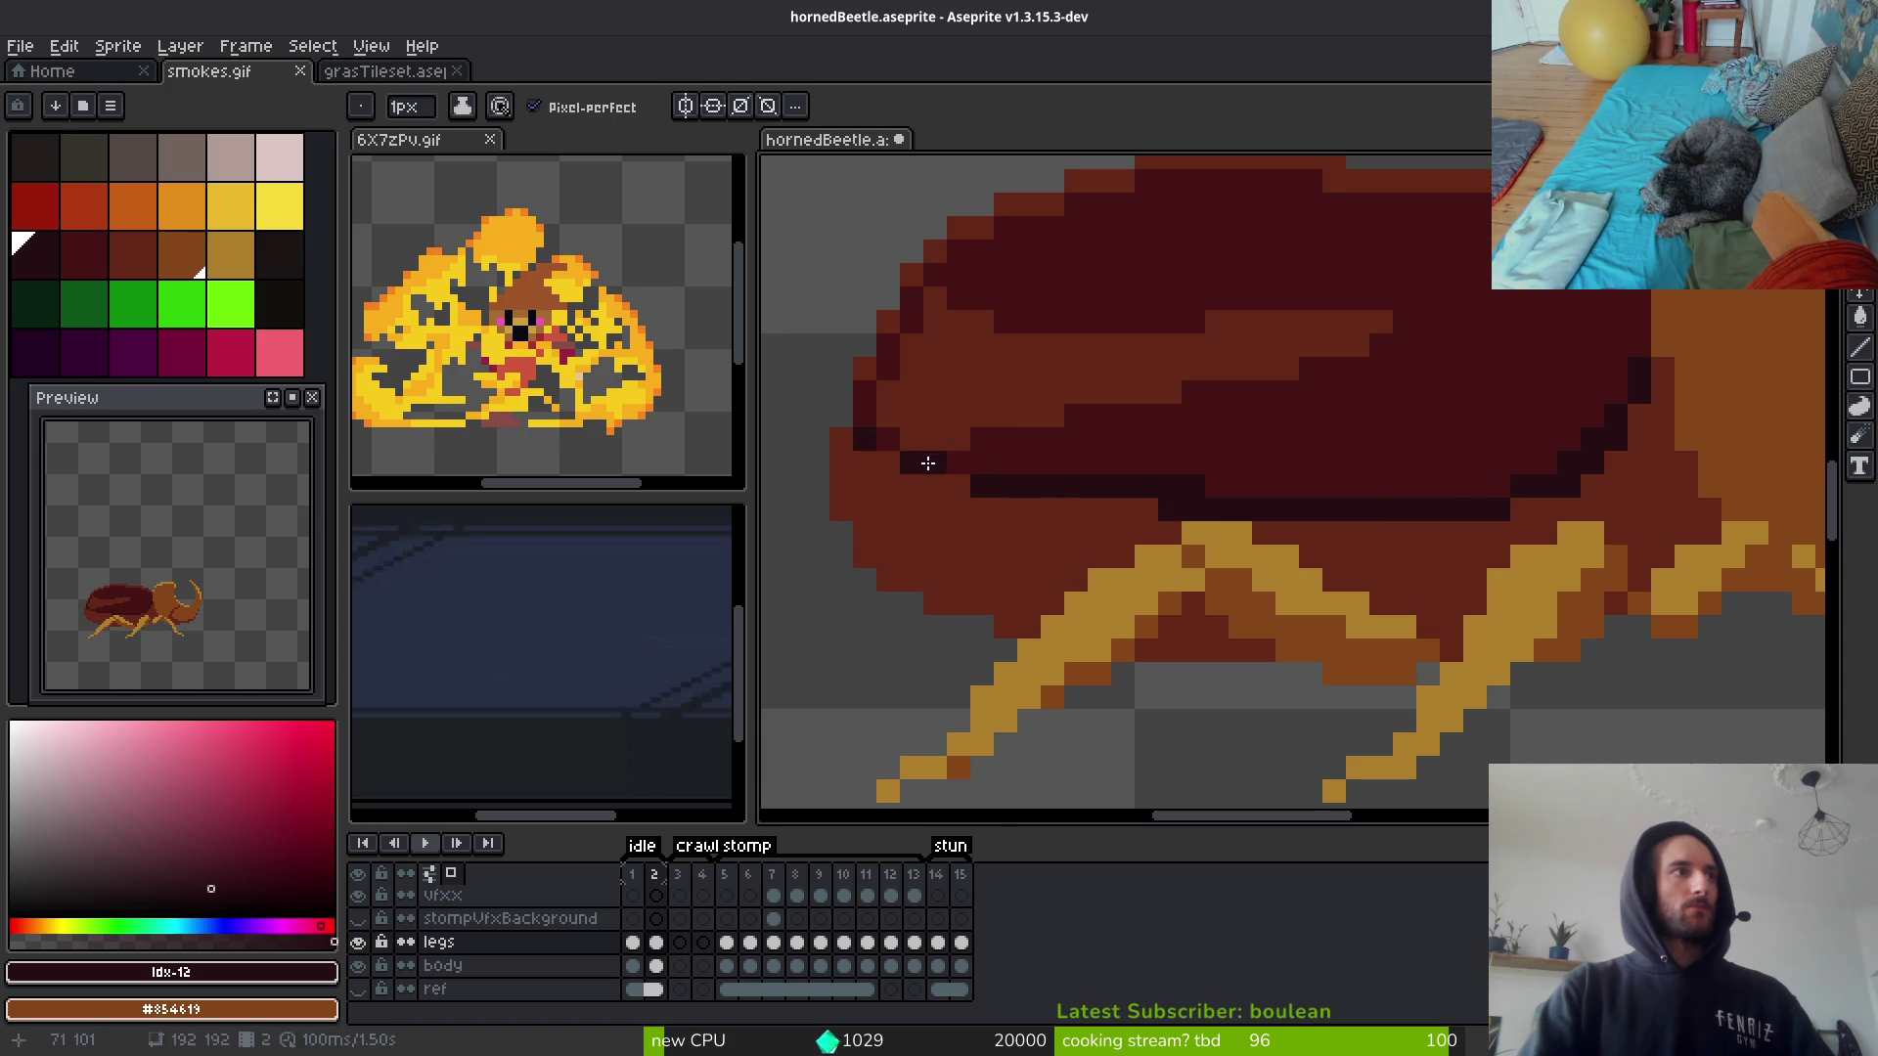
left_click(952, 469)
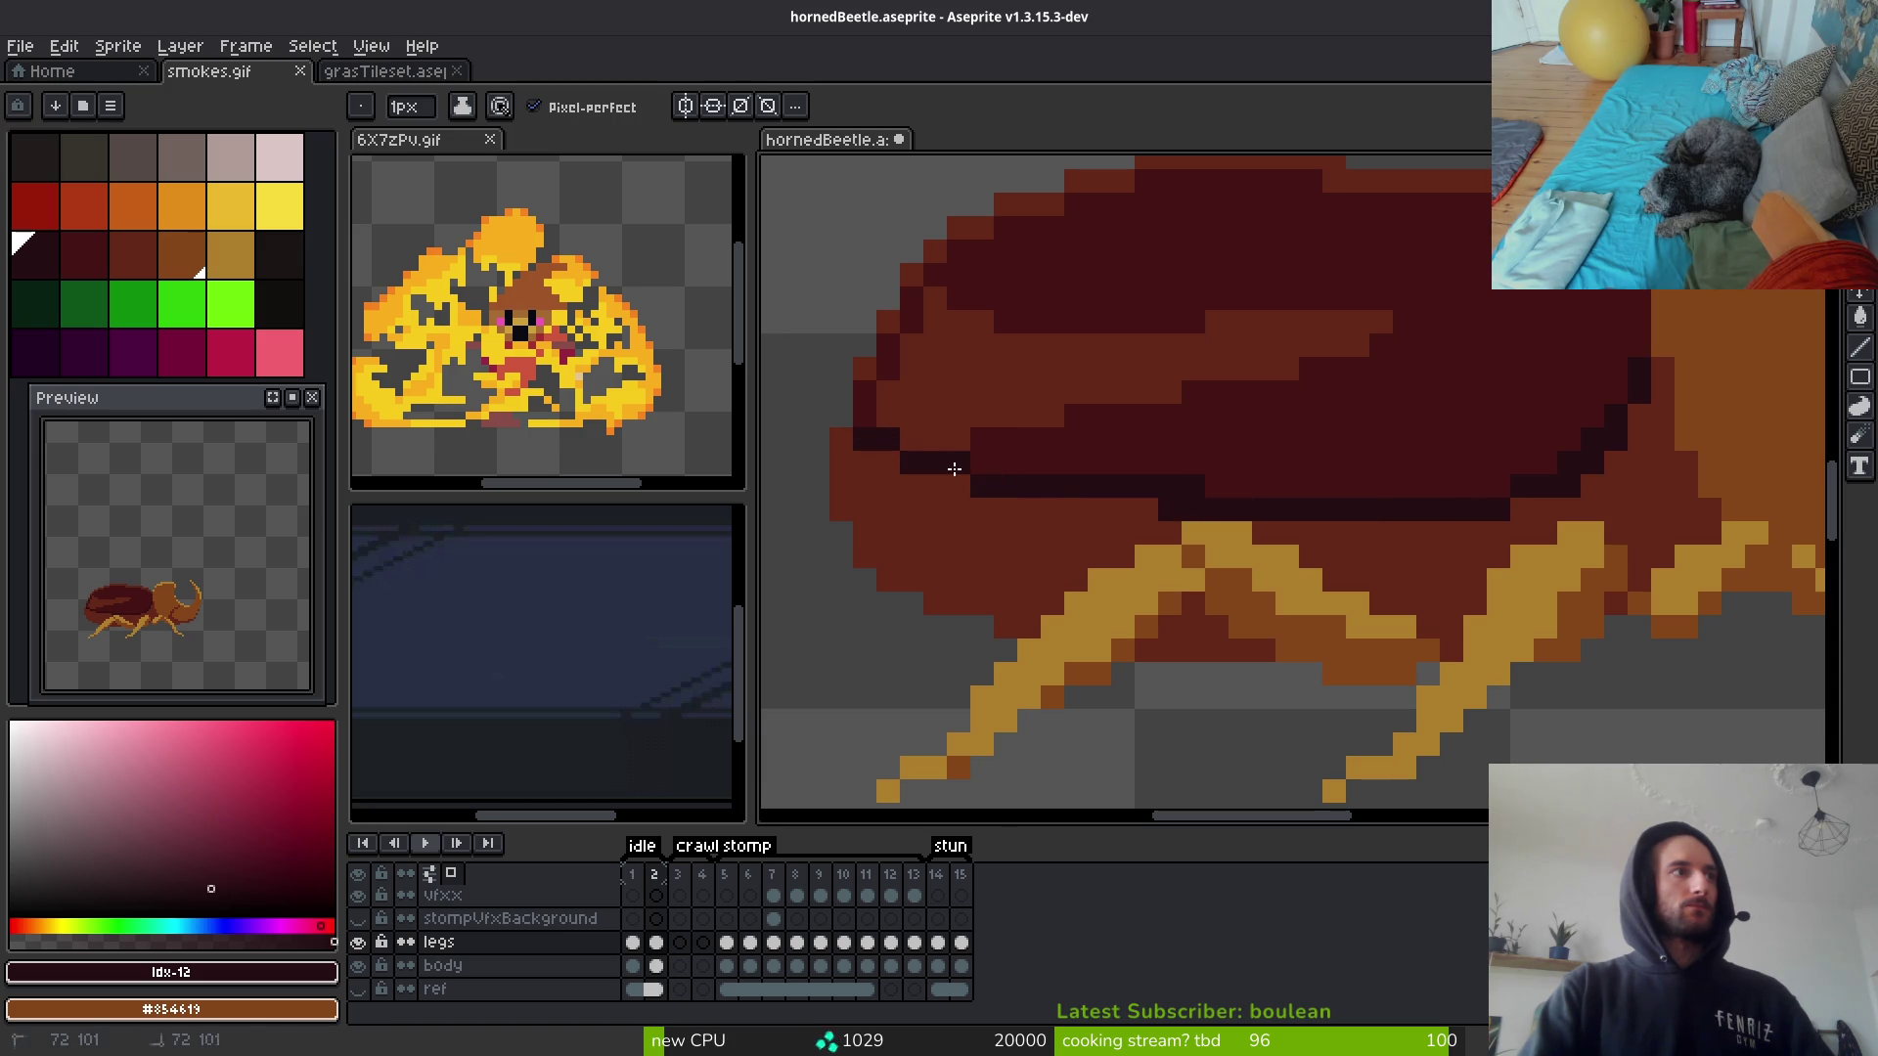
left_click(1533, 474)
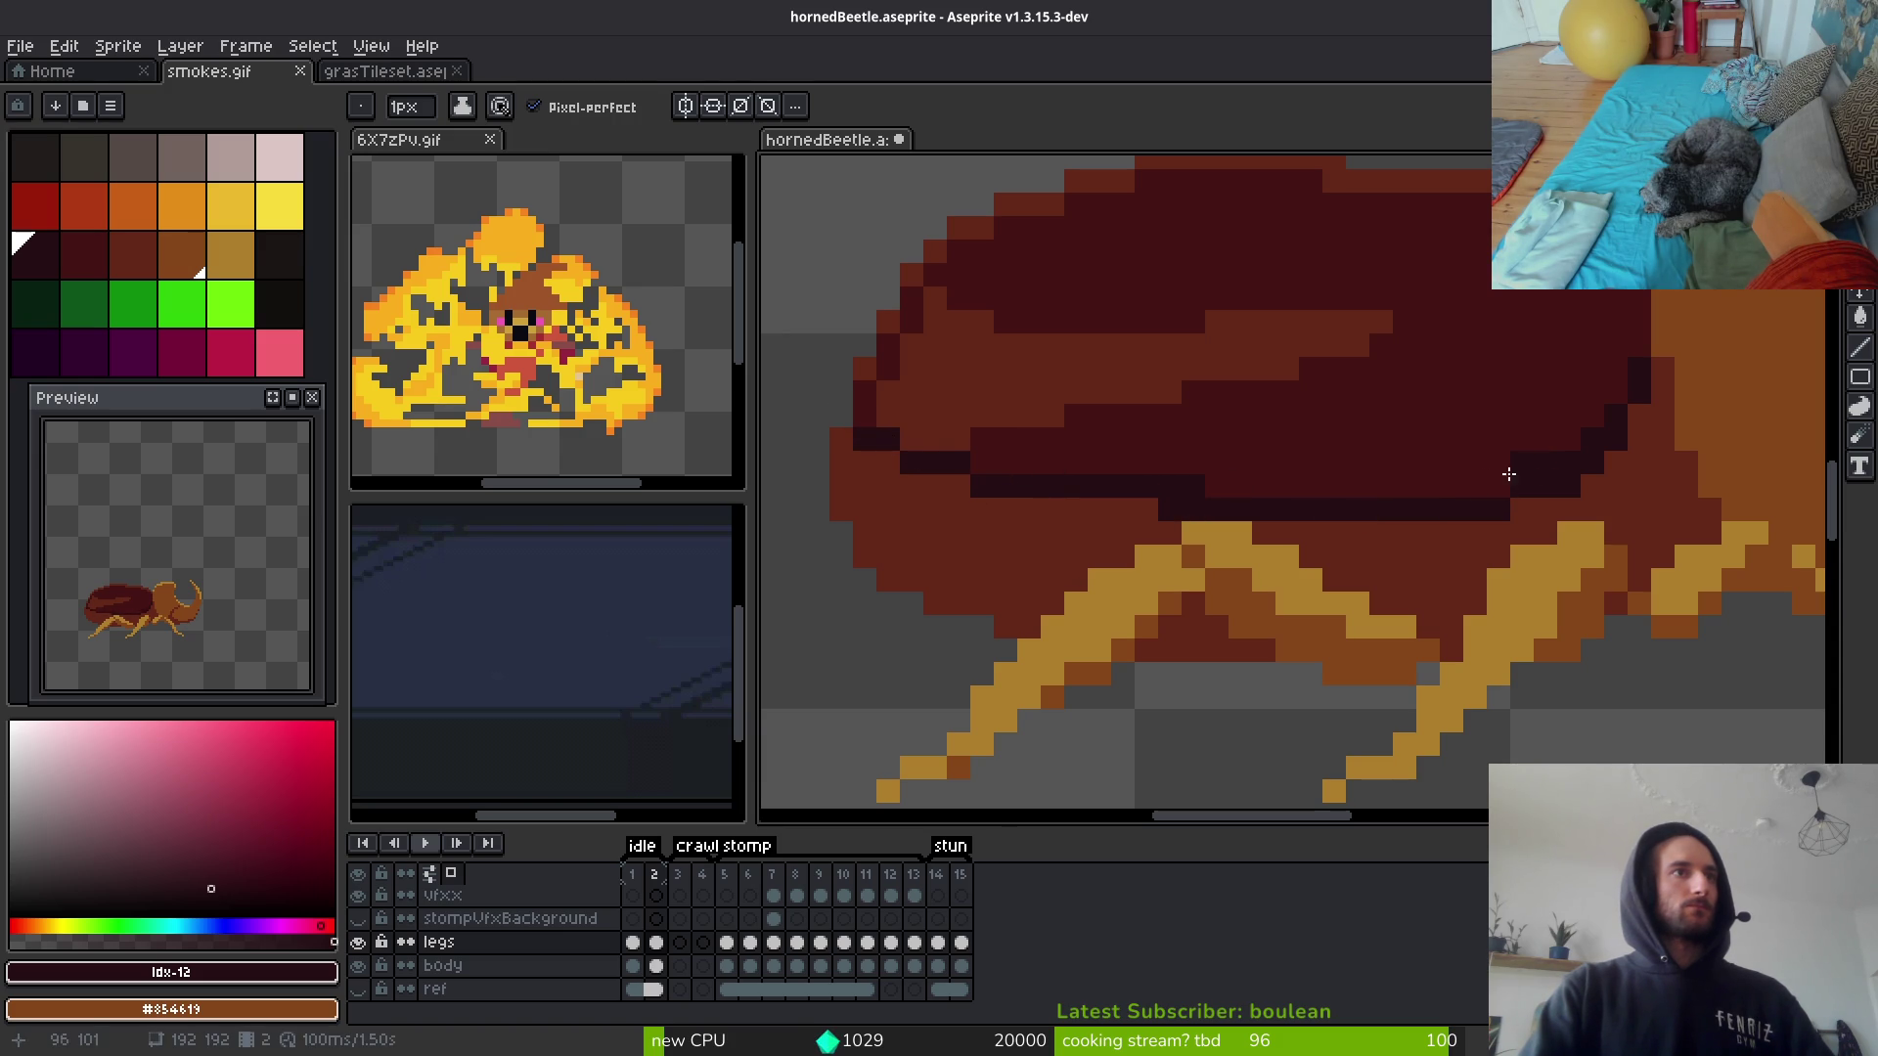
left_click(1596, 447)
scroll(1618, 441, "down", 7)
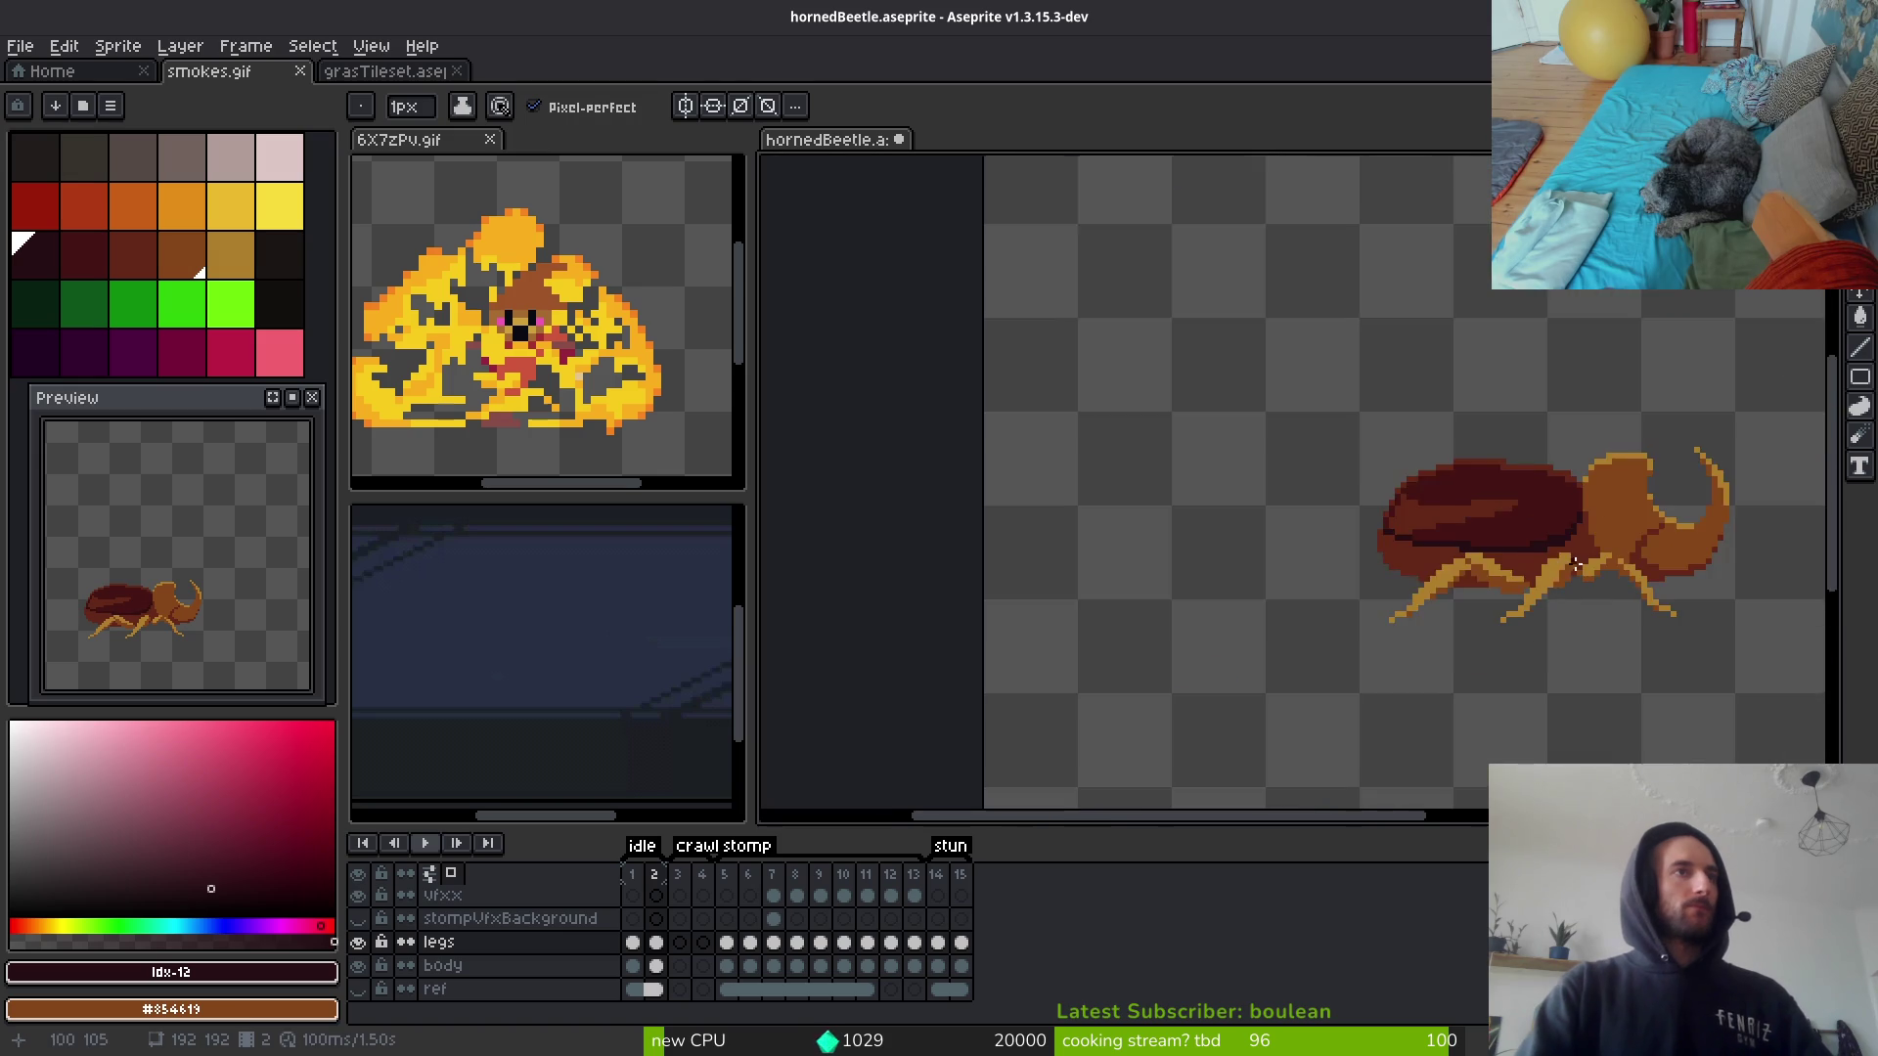
scroll(1605, 586, "up", 4)
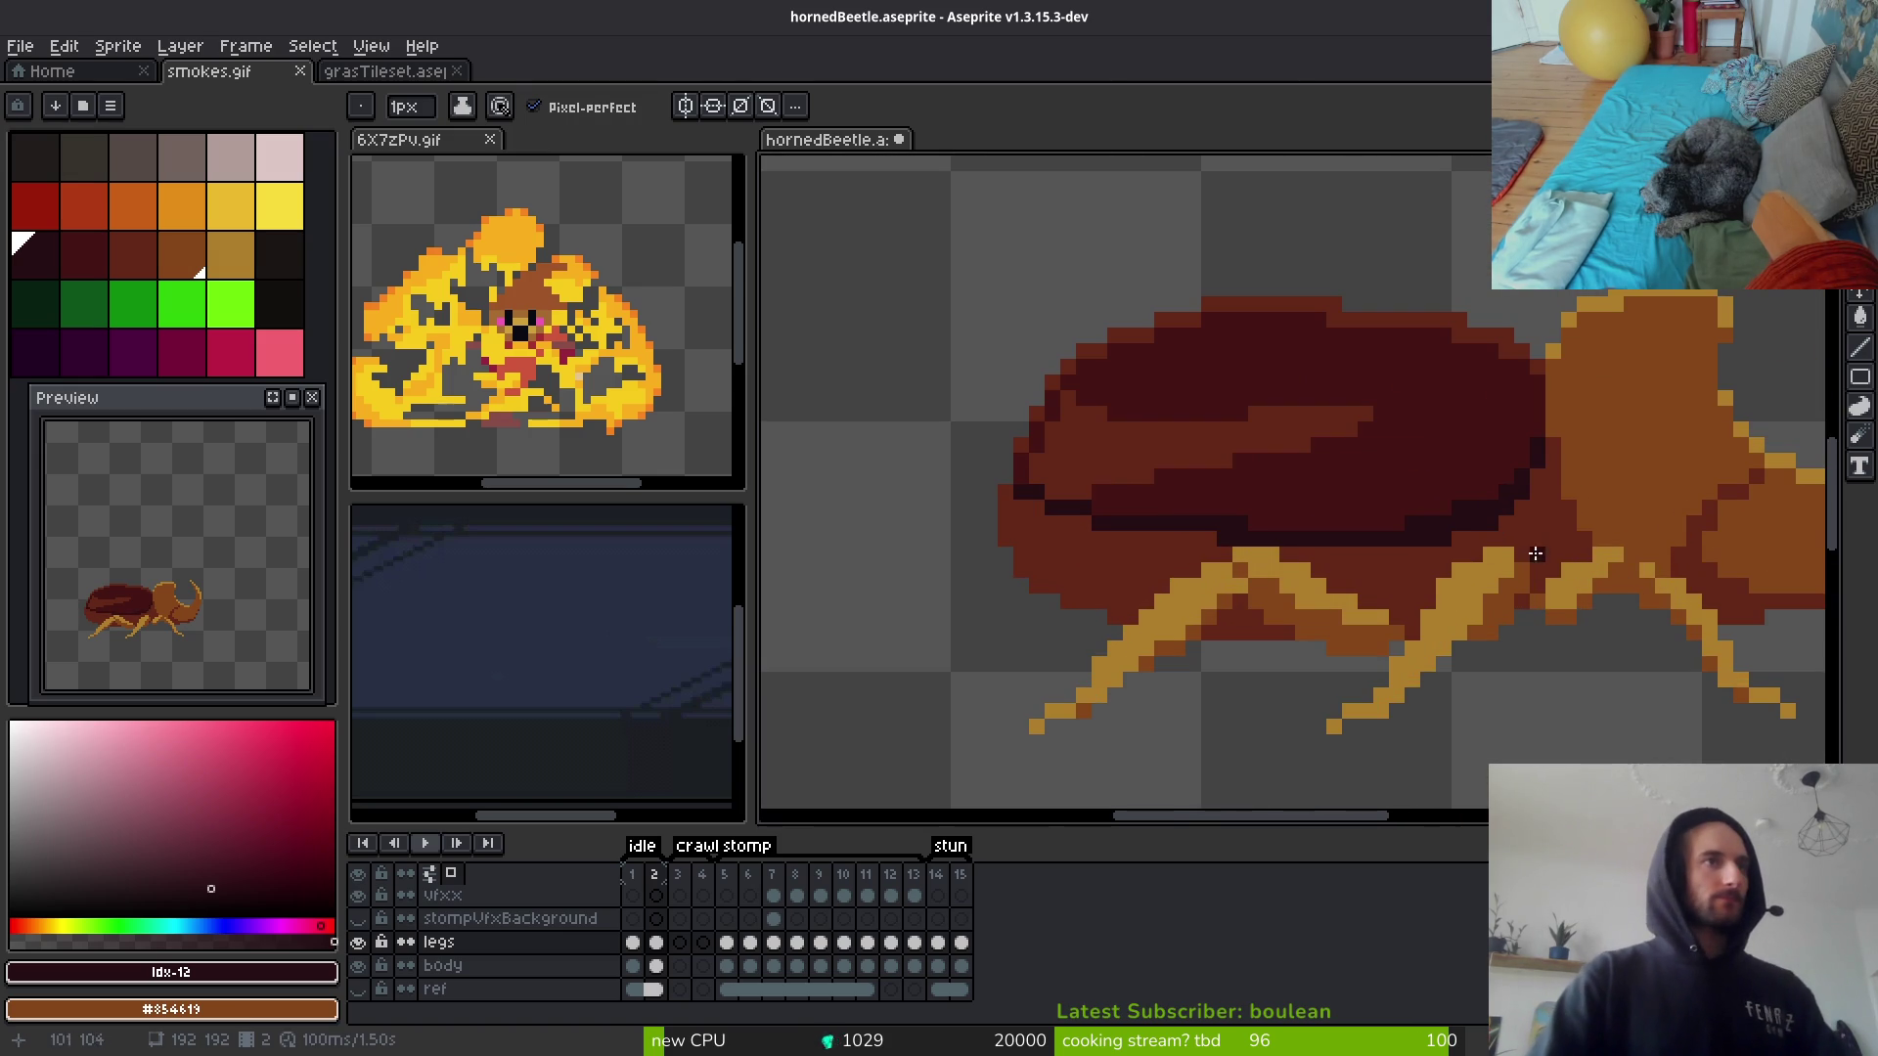
Step: Undo the misplaced pixels, redraw the dark outline down the shell's right edge, and save
key("ctrl+z")
key("ctrl+z")
key("ctrl+z")
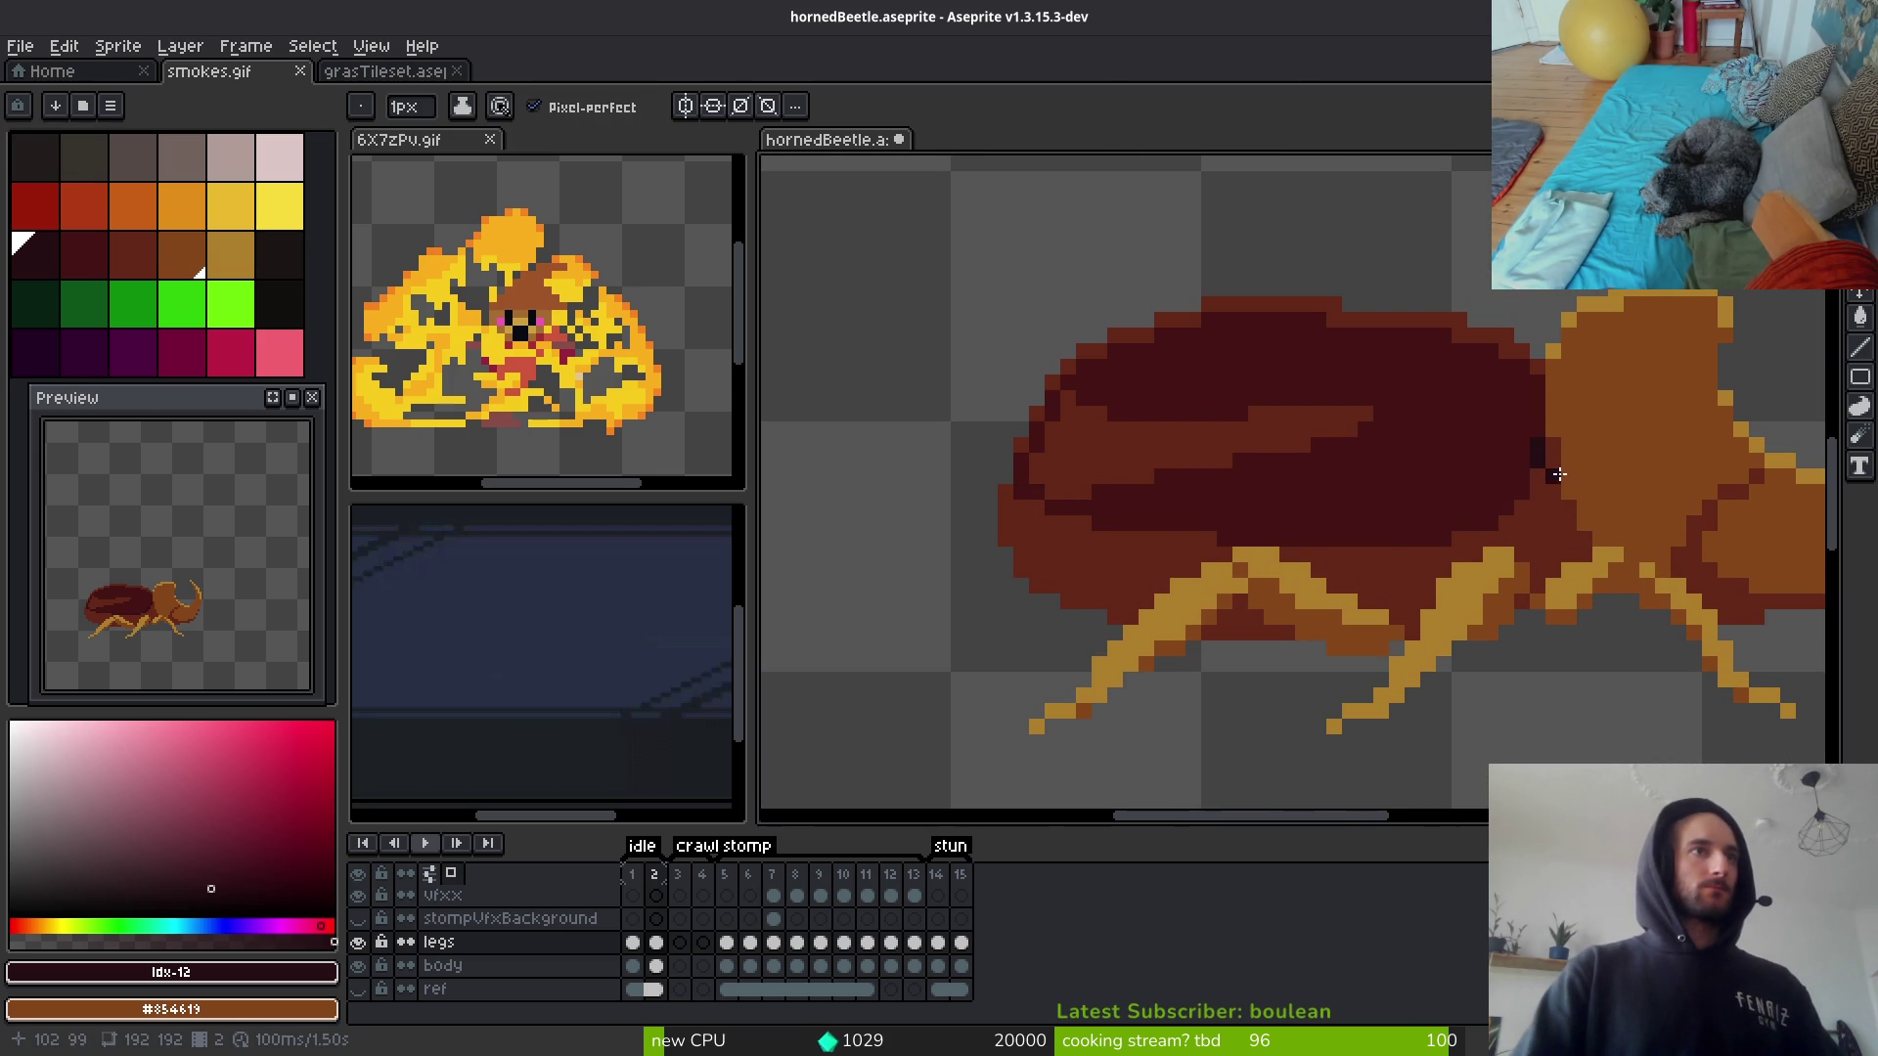
scroll(1555, 492, "up", 3)
left_click(1535, 398)
mouse_move(1490, 489)
left_mouse_down()
mouse_move(1442, 573)
mouse_move(1328, 662)
mouse_move(1271, 679)
mouse_move(1731, 578)
mouse_move(1301, 572)
left_mouse_up()
key("l")
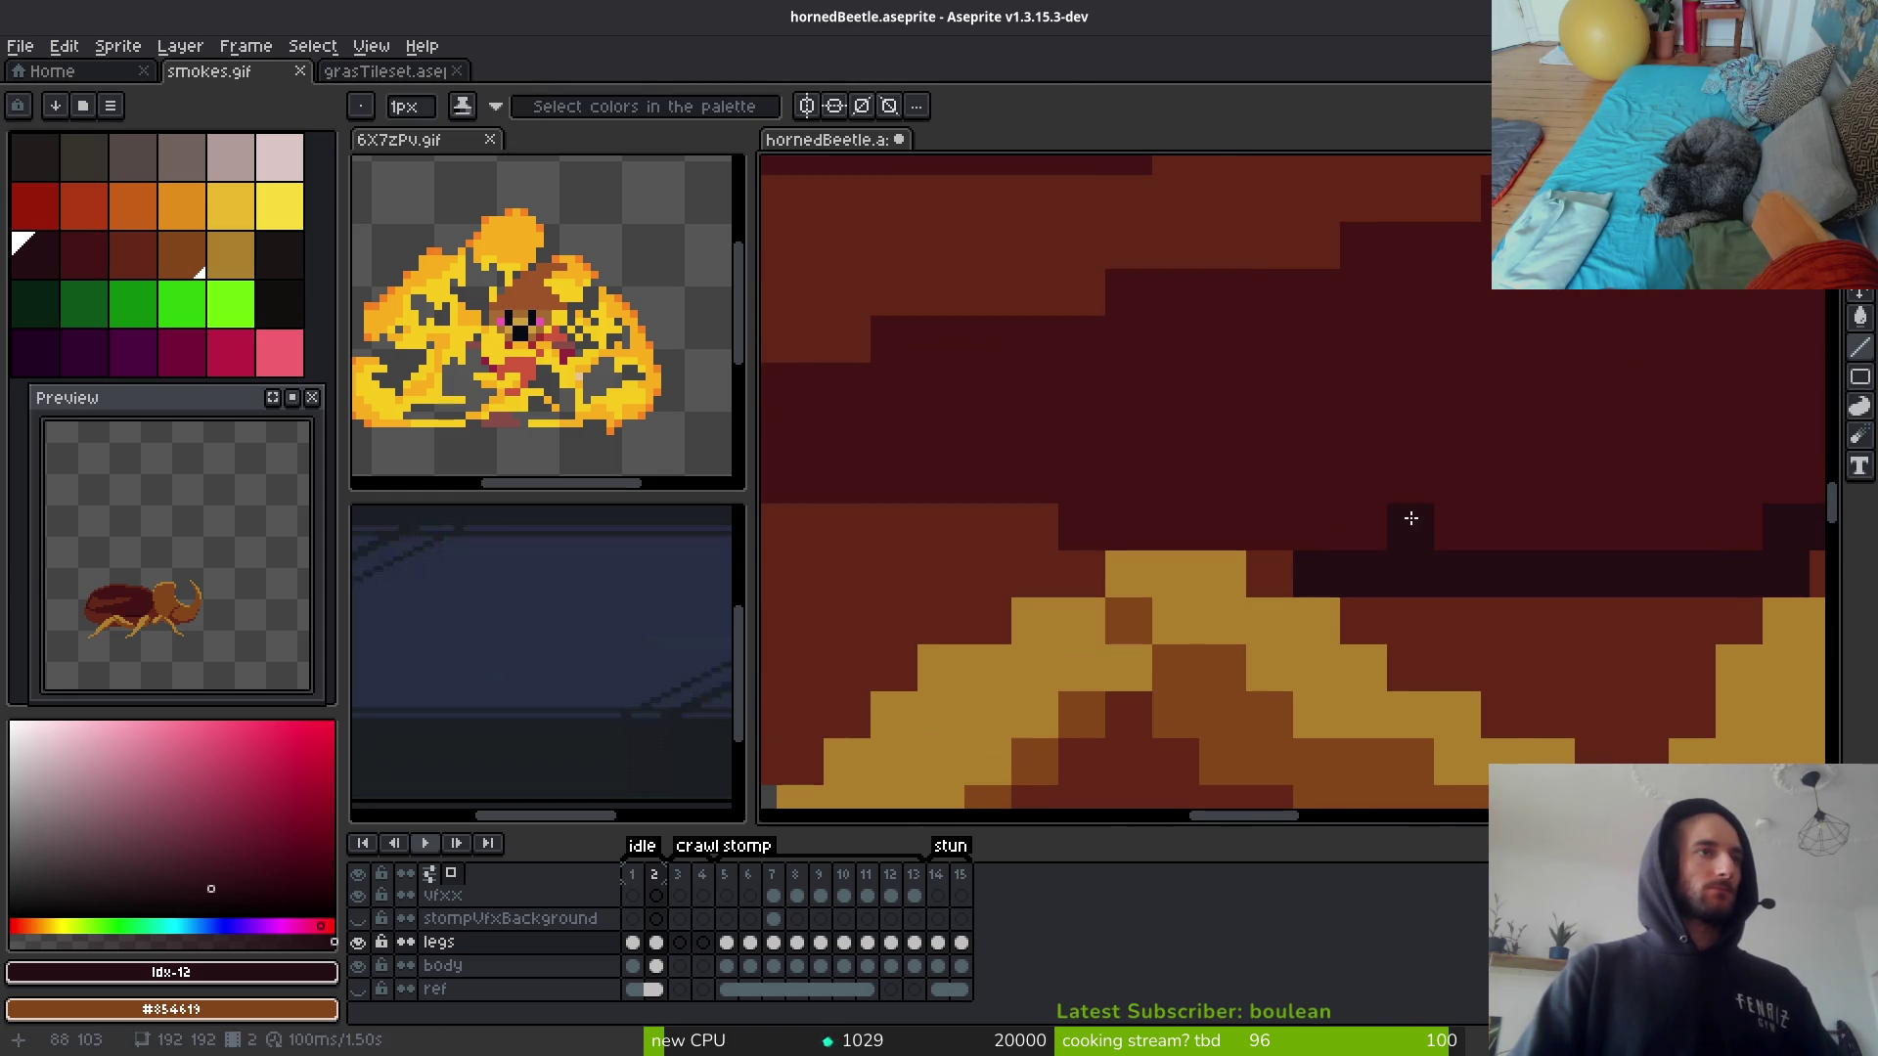
scroll(1404, 528, "down", 4)
key("ctrl+s")
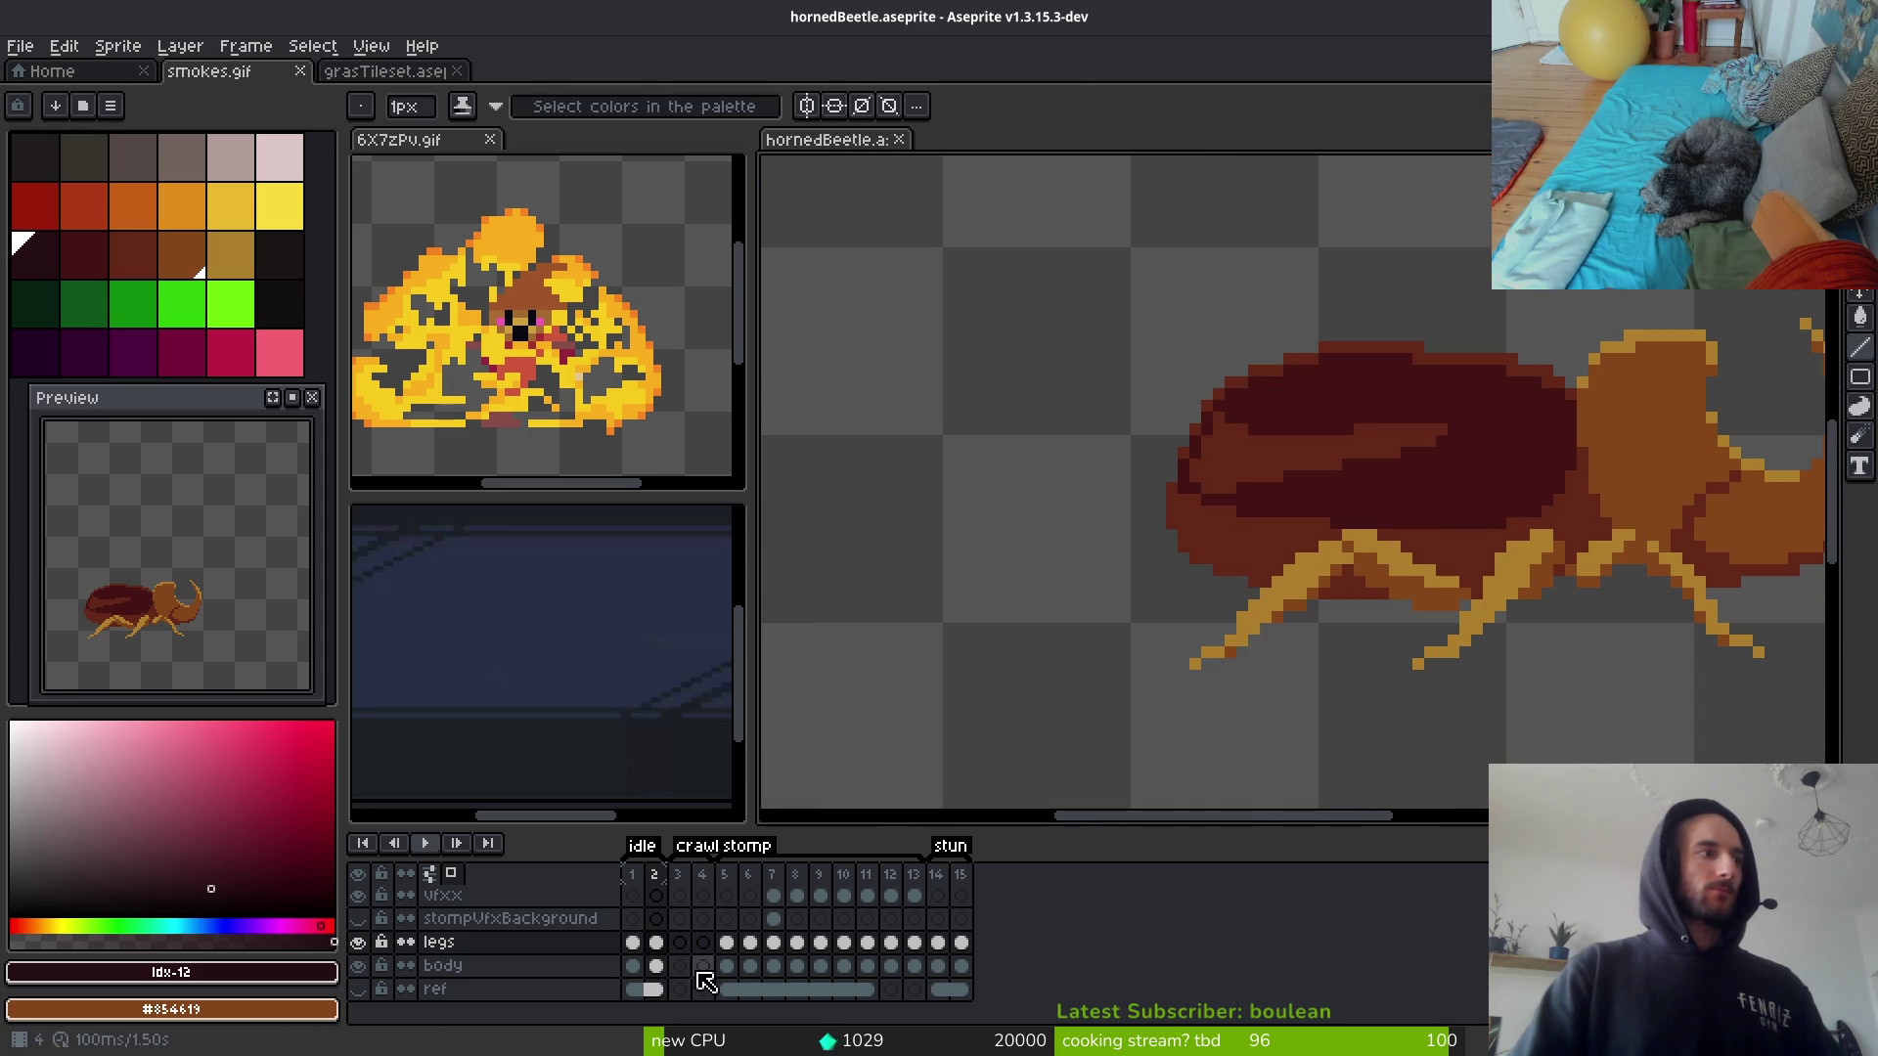
Step: On the body layer, dot dark #431414 pixels at the shell's outline and lower-left tip
left_click(667, 966)
scroll(1559, 432, "up", 1)
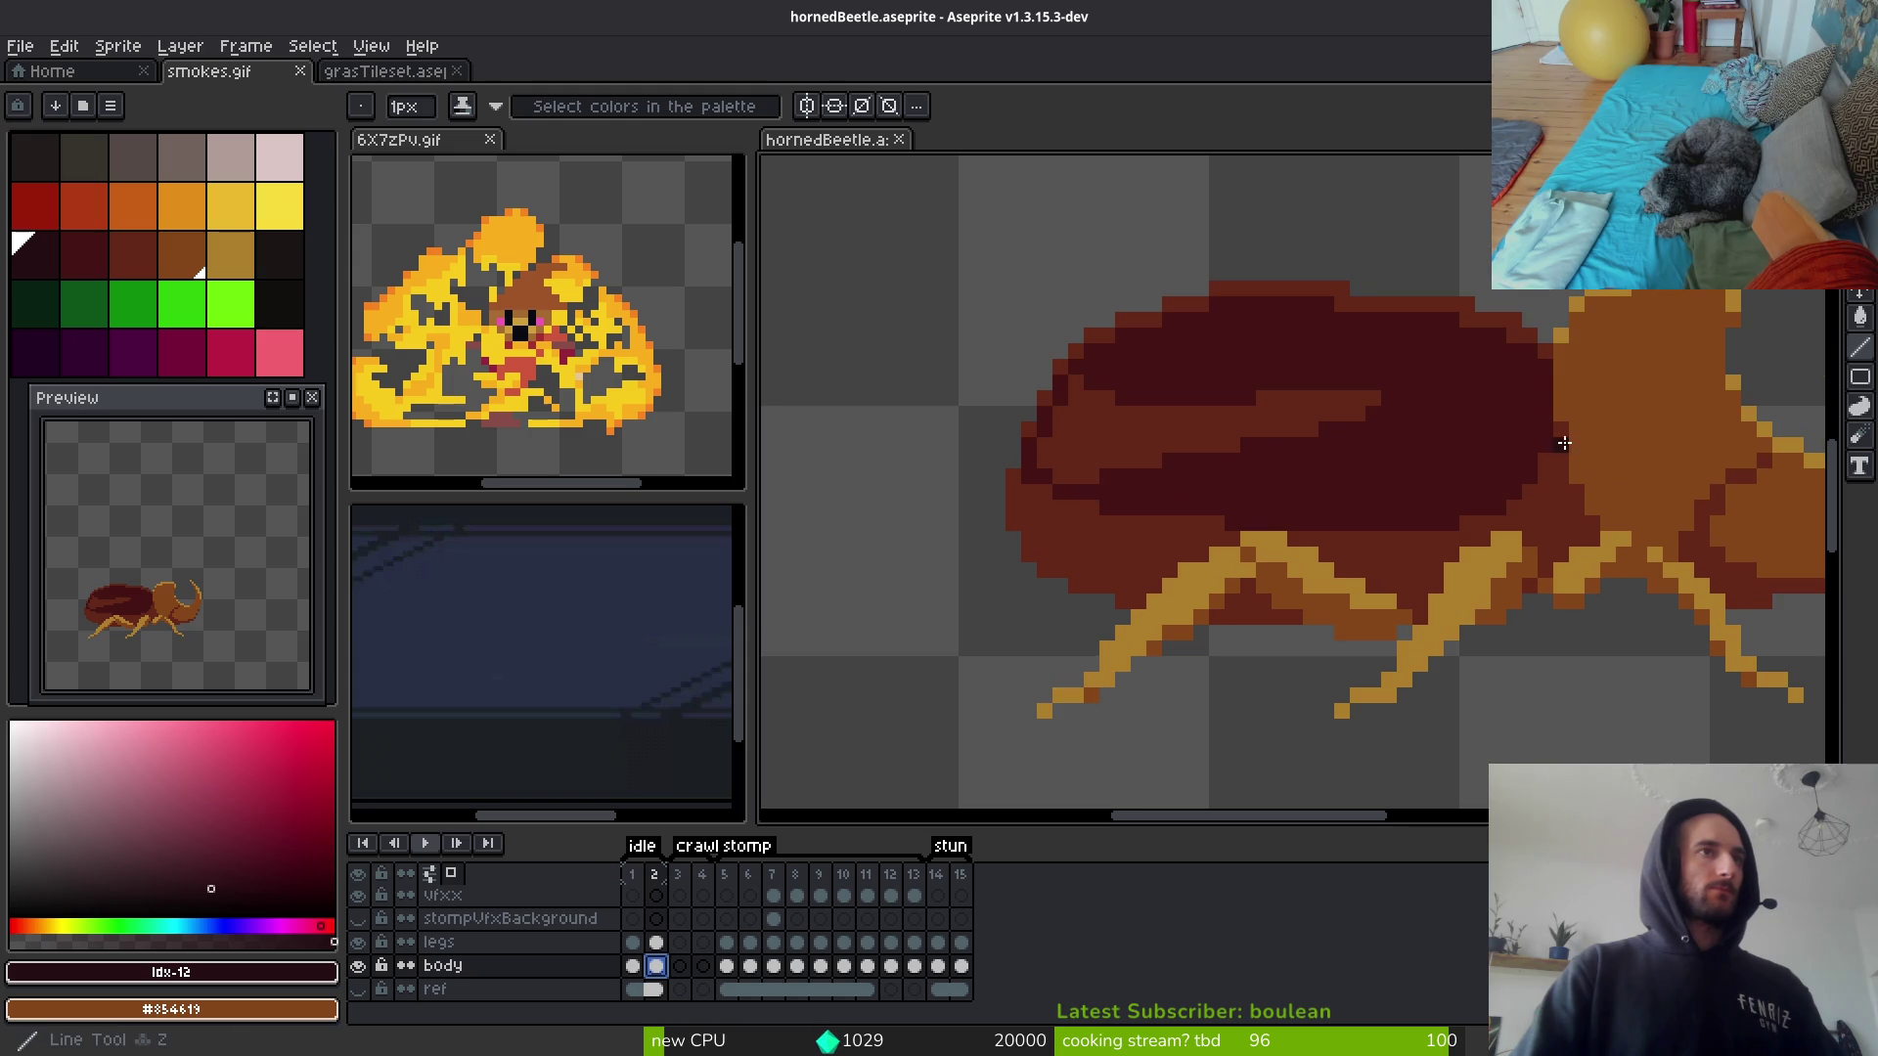
scroll(1544, 473, "up", 3)
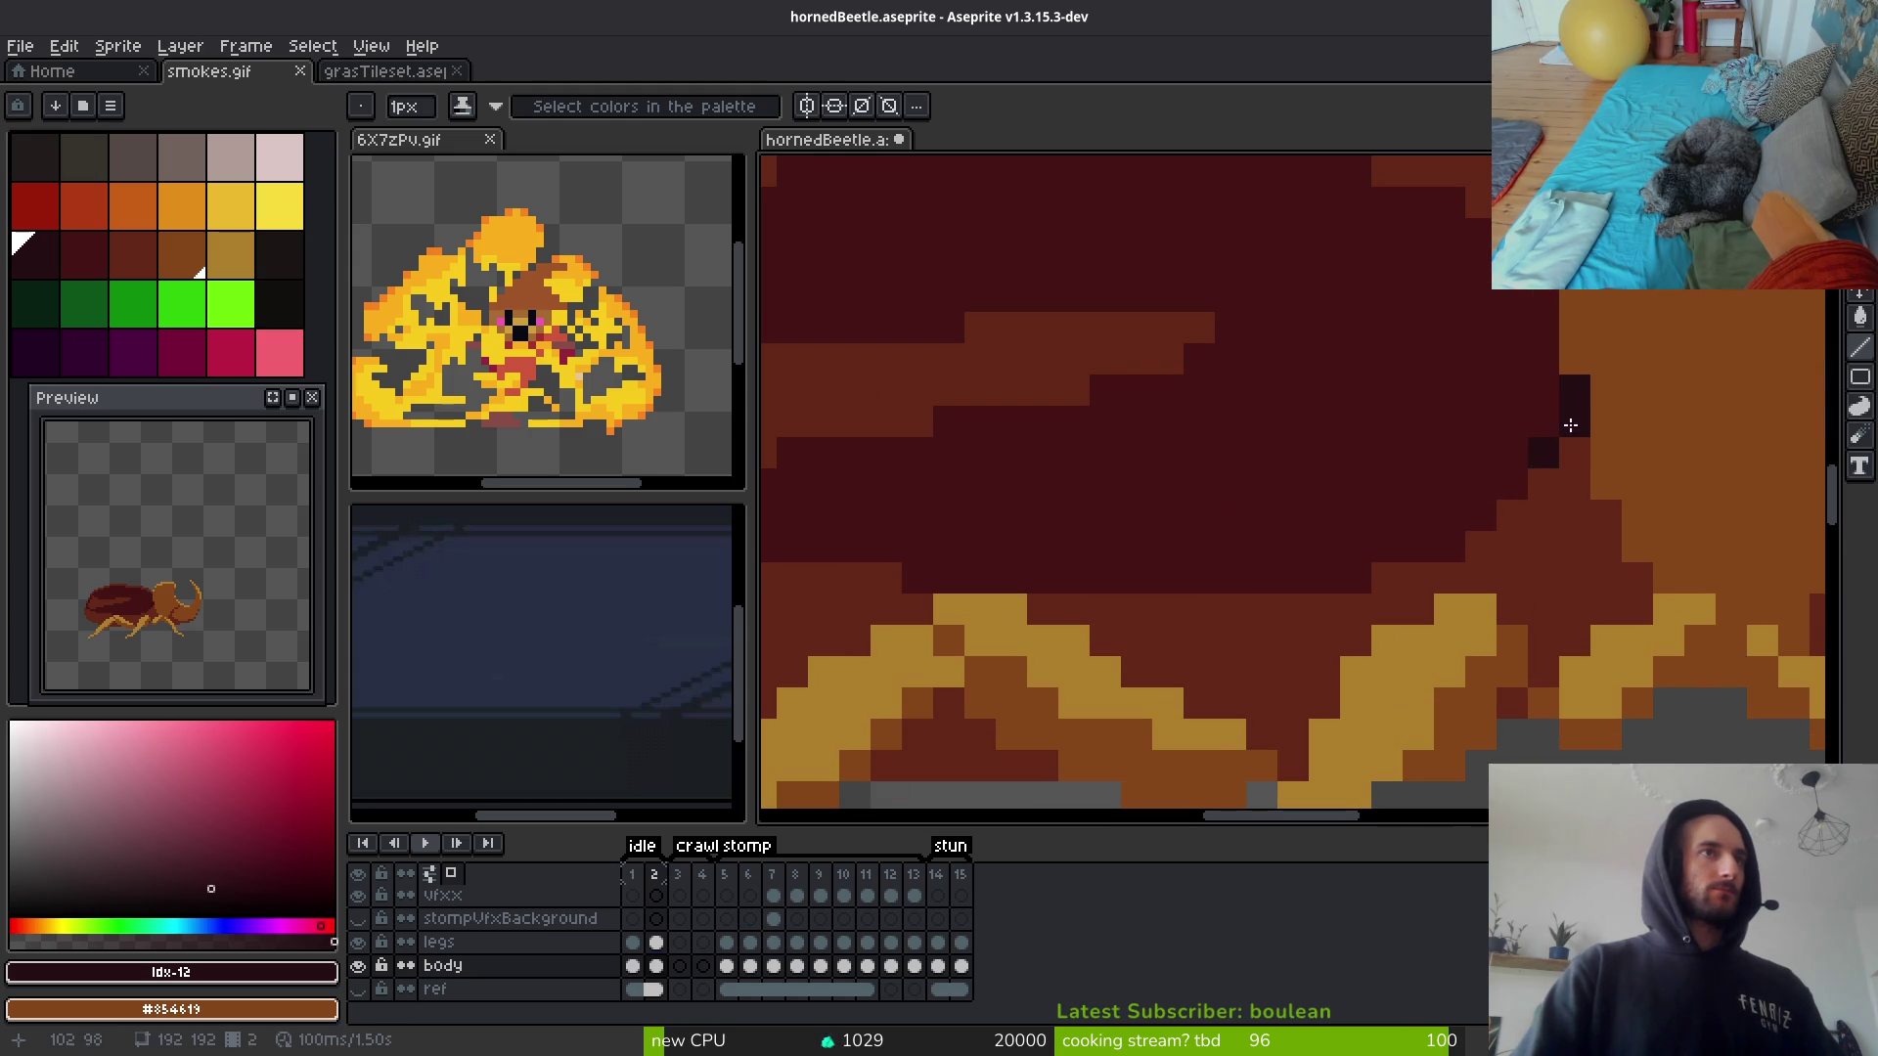
mouse_move(1387, 577)
left_mouse_down()
mouse_move(1418, 609)
mouse_move(1631, 594)
mouse_move(924, 573)
mouse_move(1199, 524)
mouse_move(1295, 567)
mouse_move(1238, 551)
left_mouse_up()
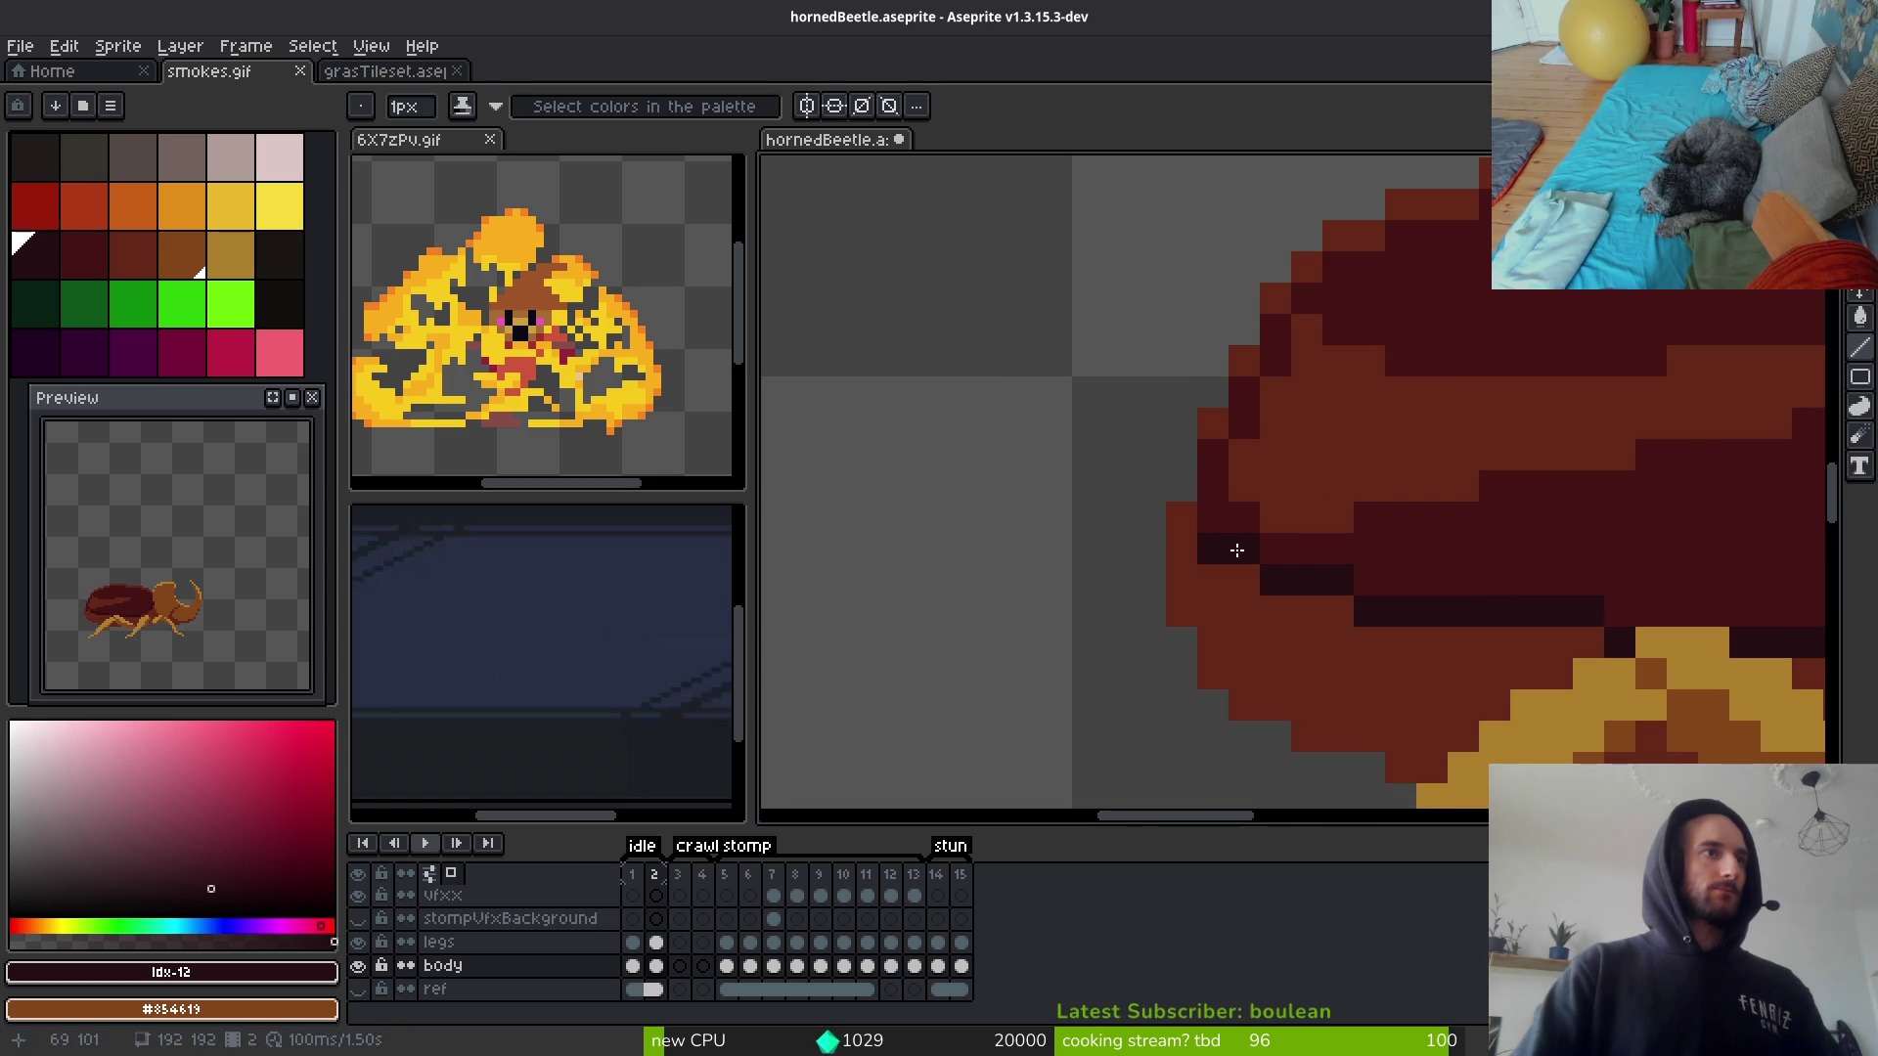
scroll(1183, 526, "down", 3)
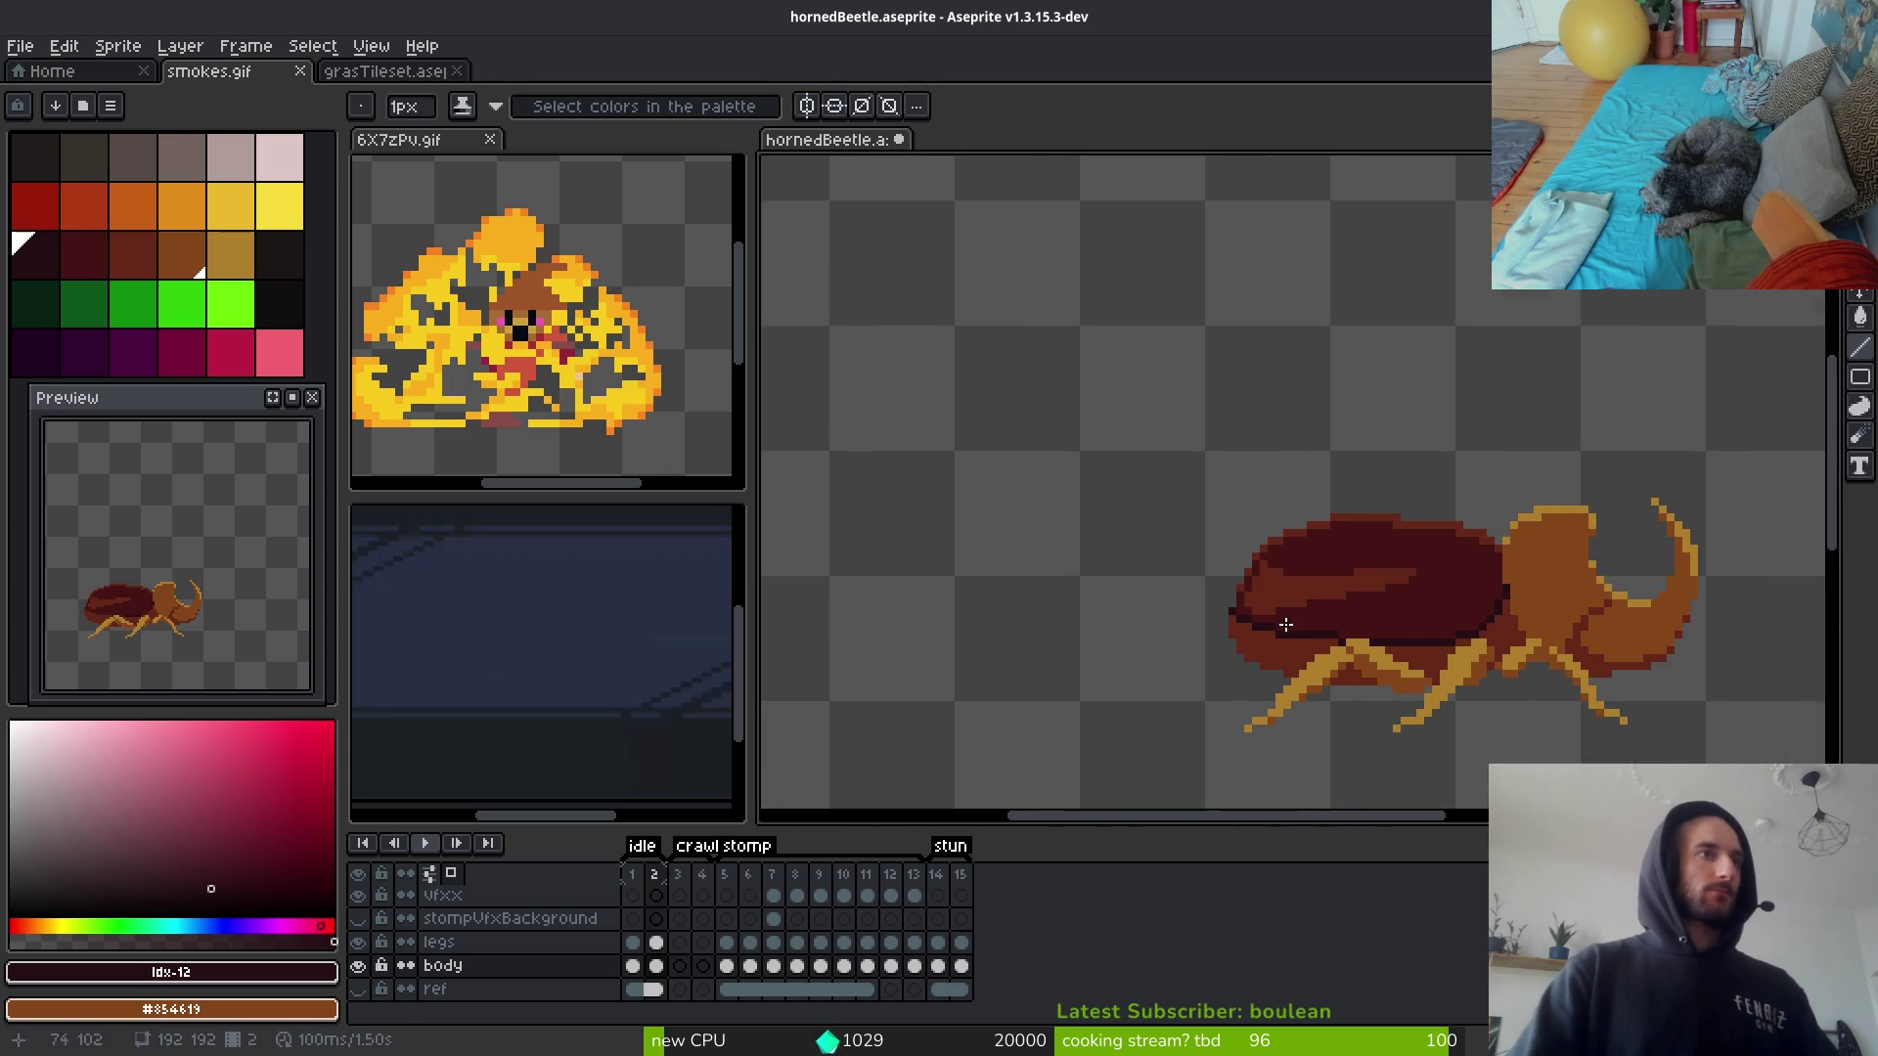
scroll(1161, 650, "up", 3)
left_click(1161, 649)
left_click(1287, 595, "alt")
left_click(1091, 606)
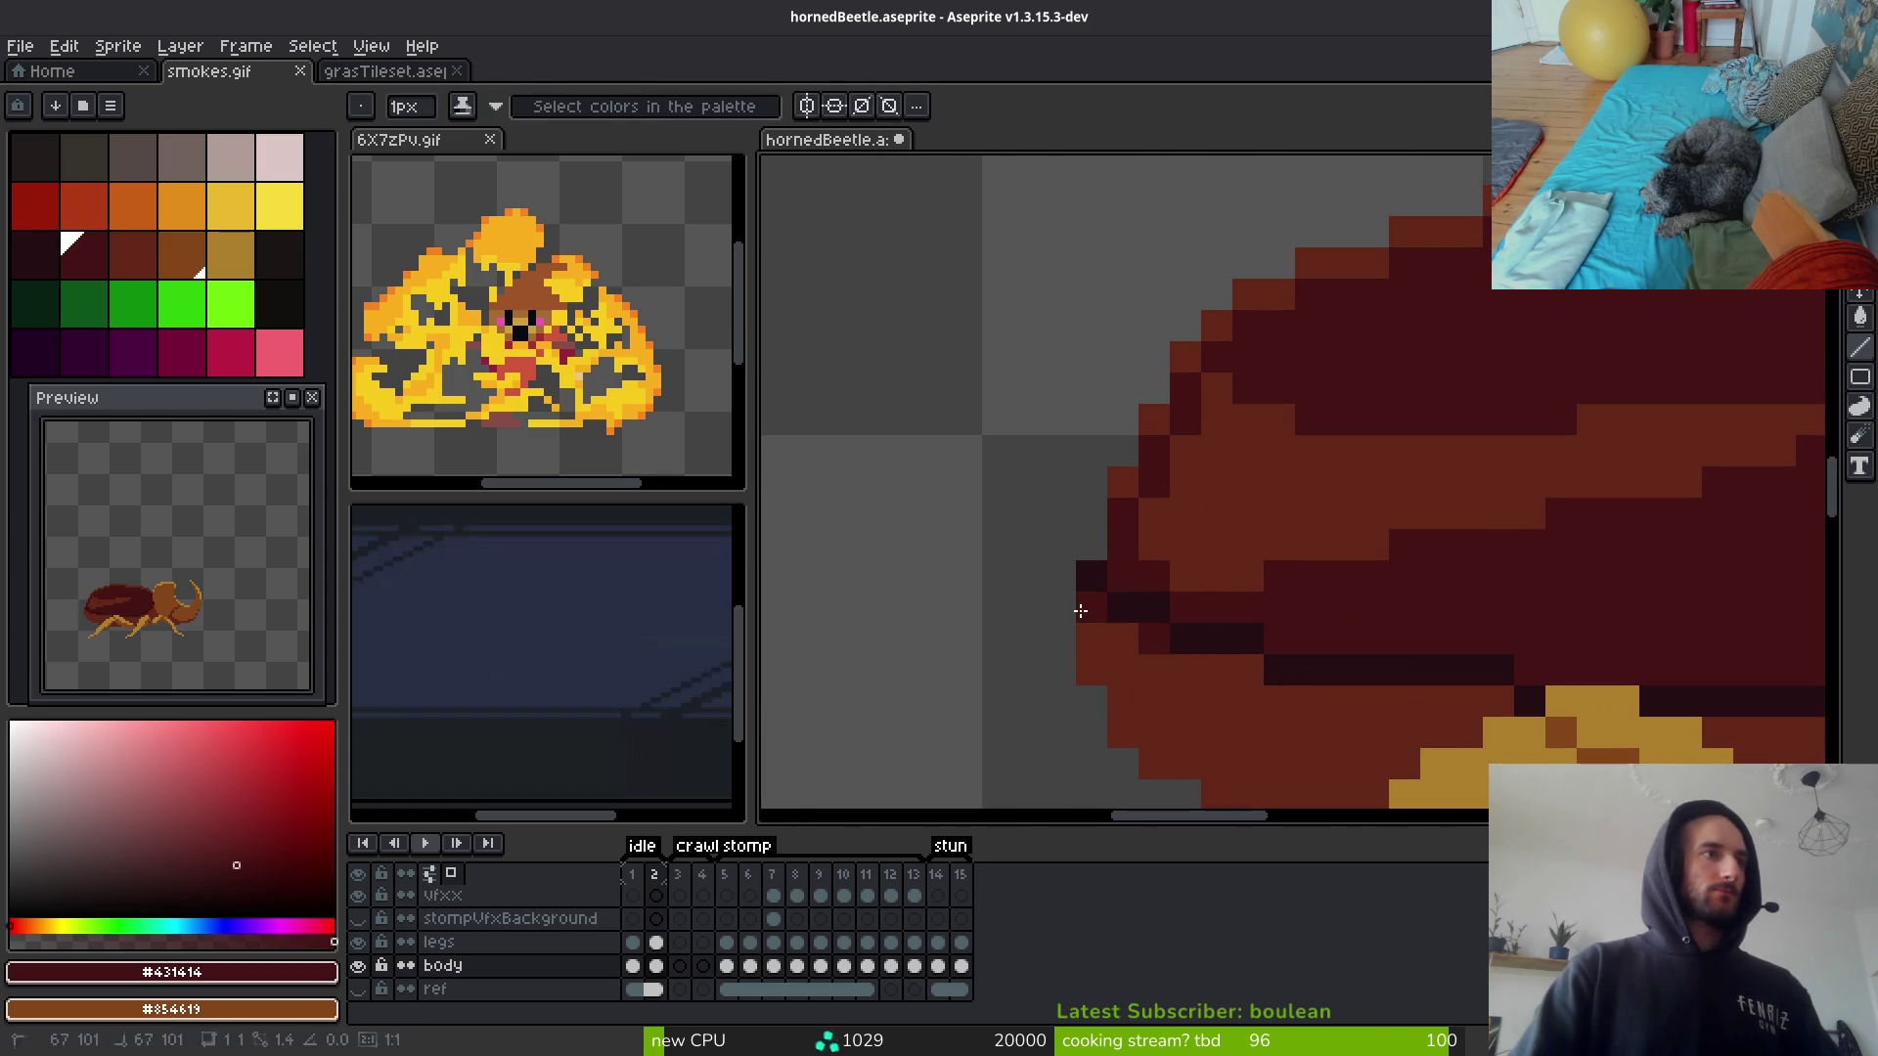
Step: Paint a dark #431414 row along the shell's bottom, rising up its right edge
scroll(1173, 675, "right", 3)
left_click_drag(1350, 685, 1286, 685)
scroll(1585, 712, "right", 3)
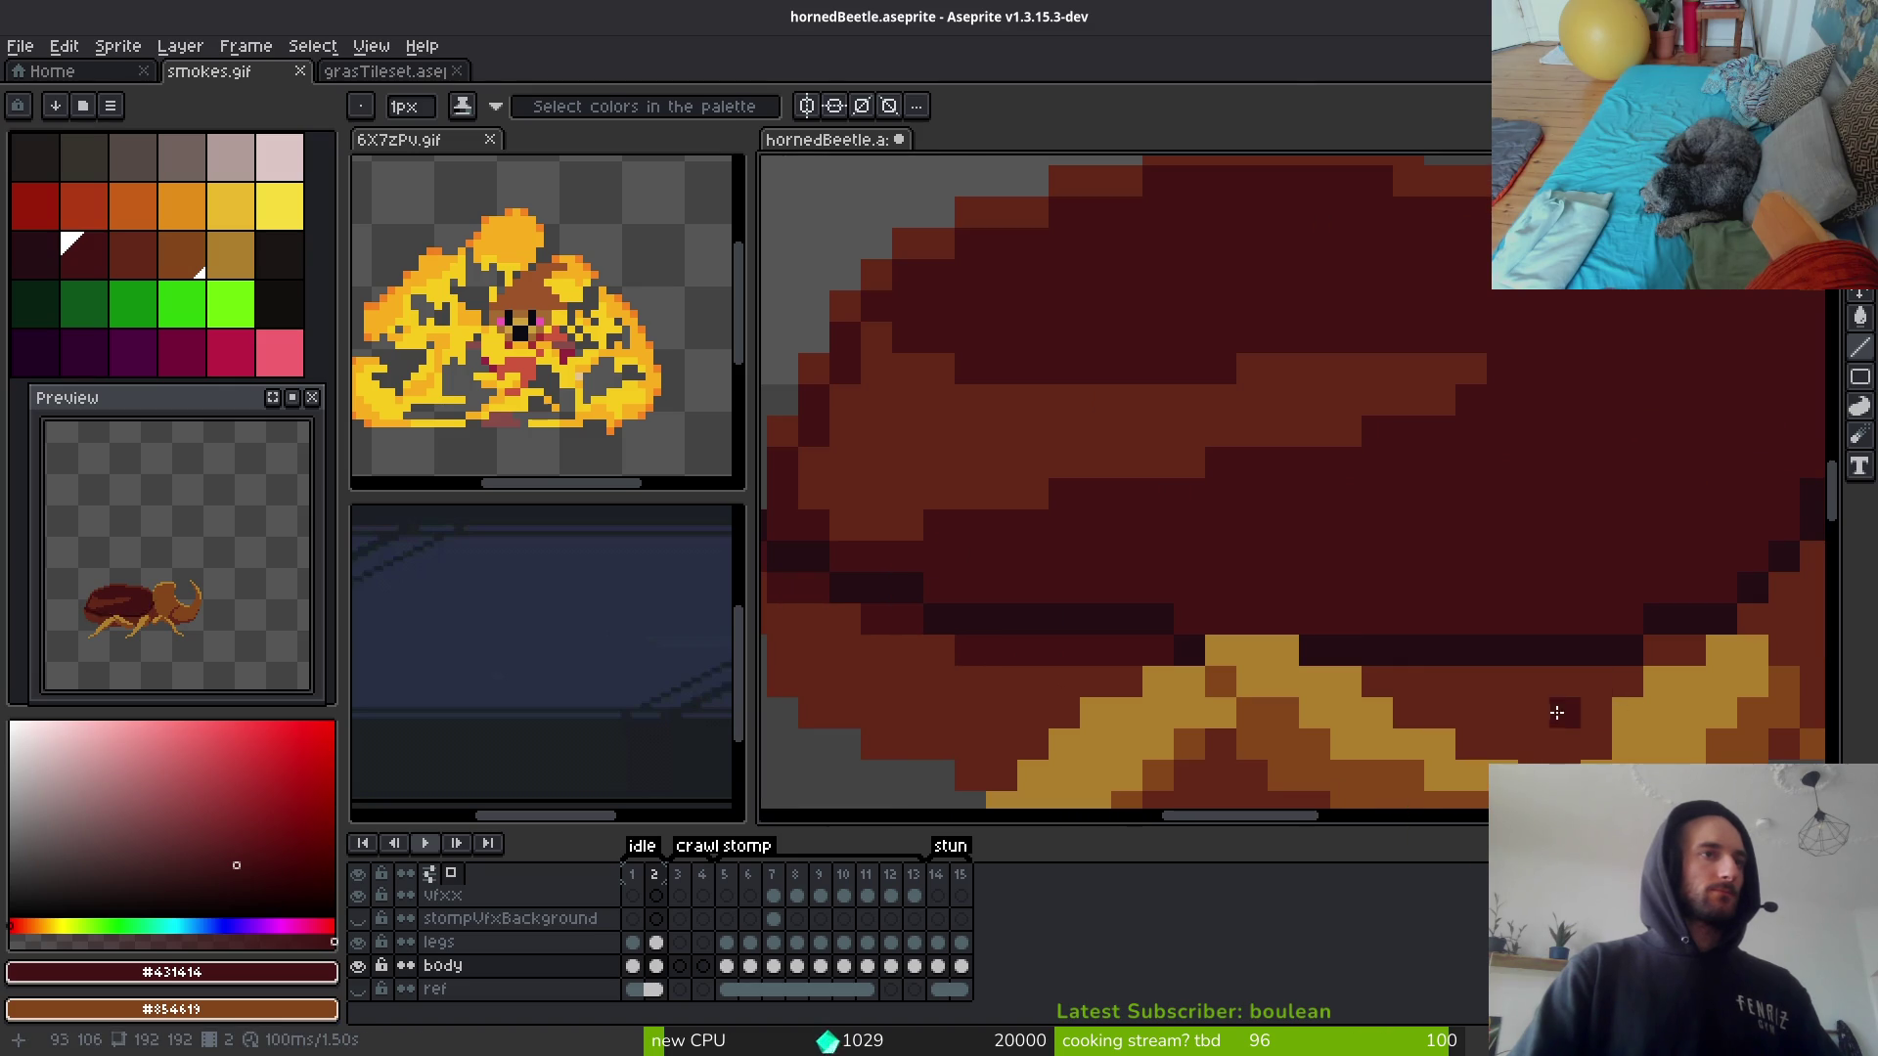
left_click_drag(1607, 687, 1383, 685)
scroll(1594, 675, "right", 2)
left_click_drag(1594, 670, 1706, 613)
left_click_drag(1759, 528, 1766, 564)
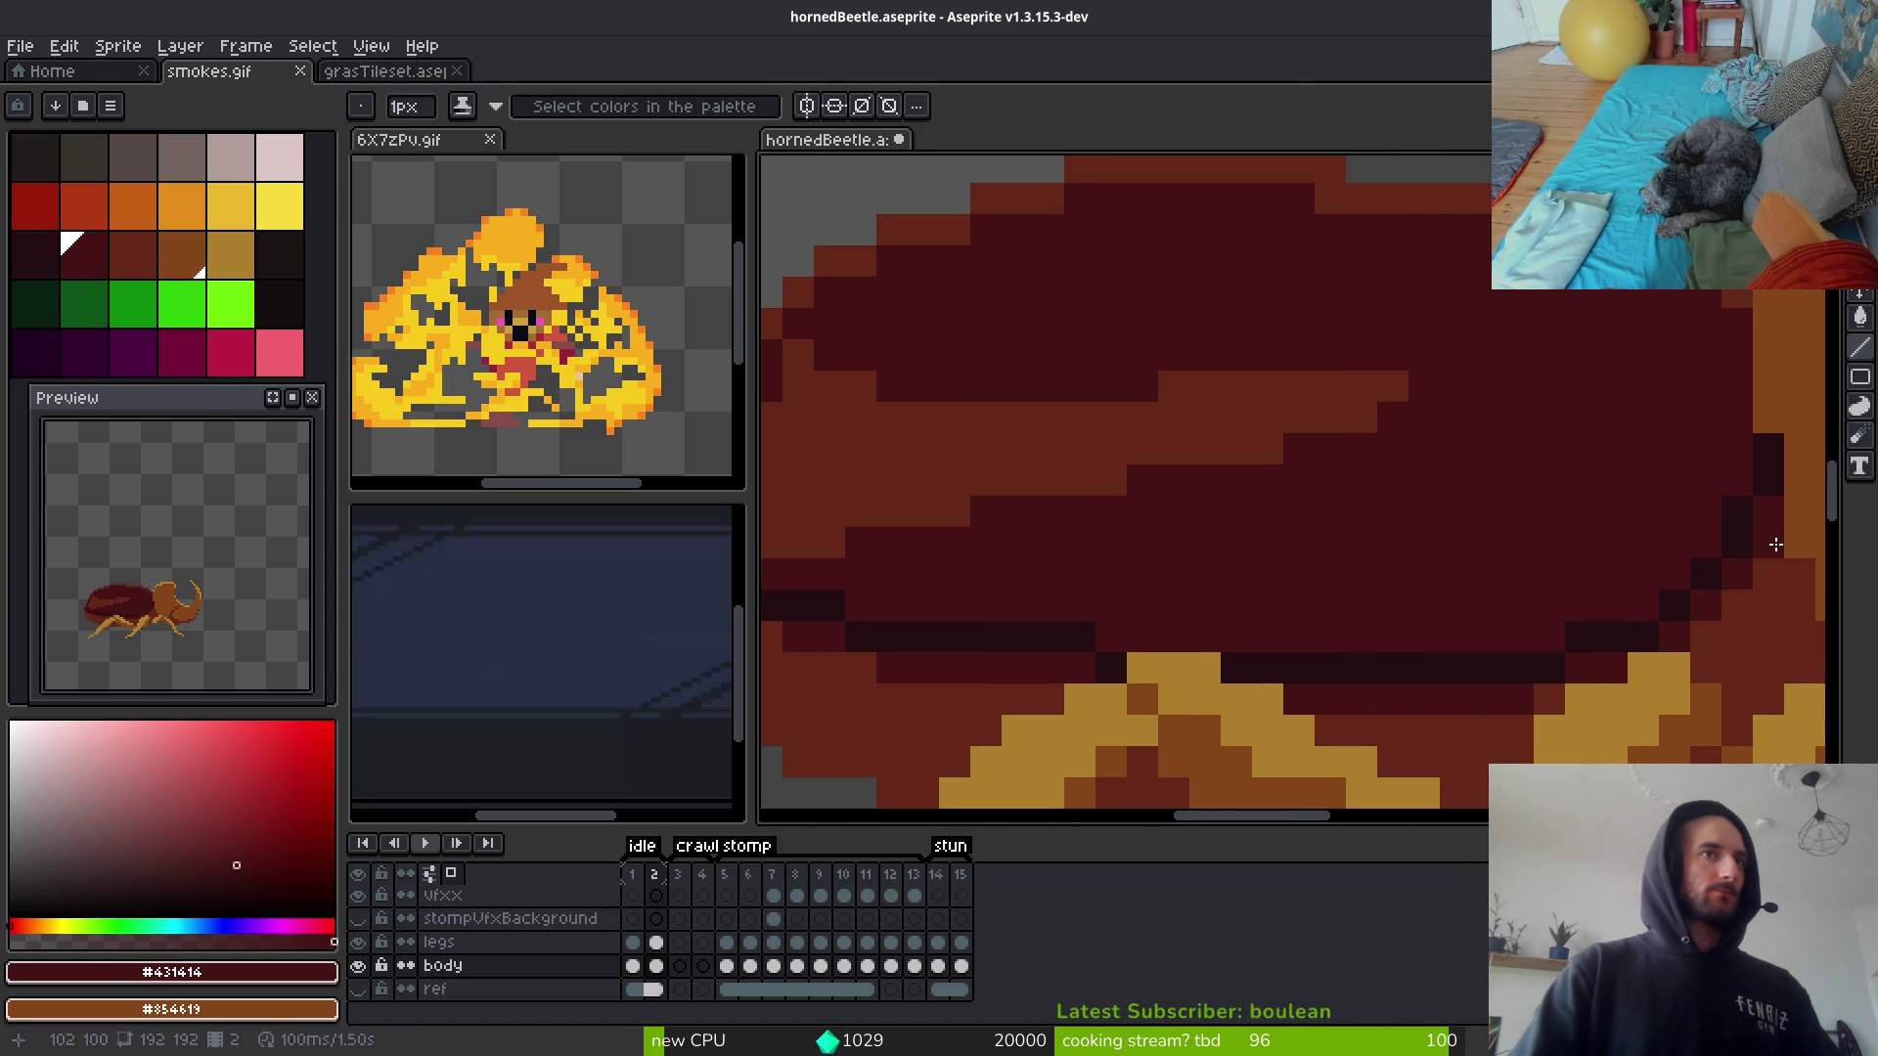
left_click(1564, 694)
scroll(1558, 703, "down", 4)
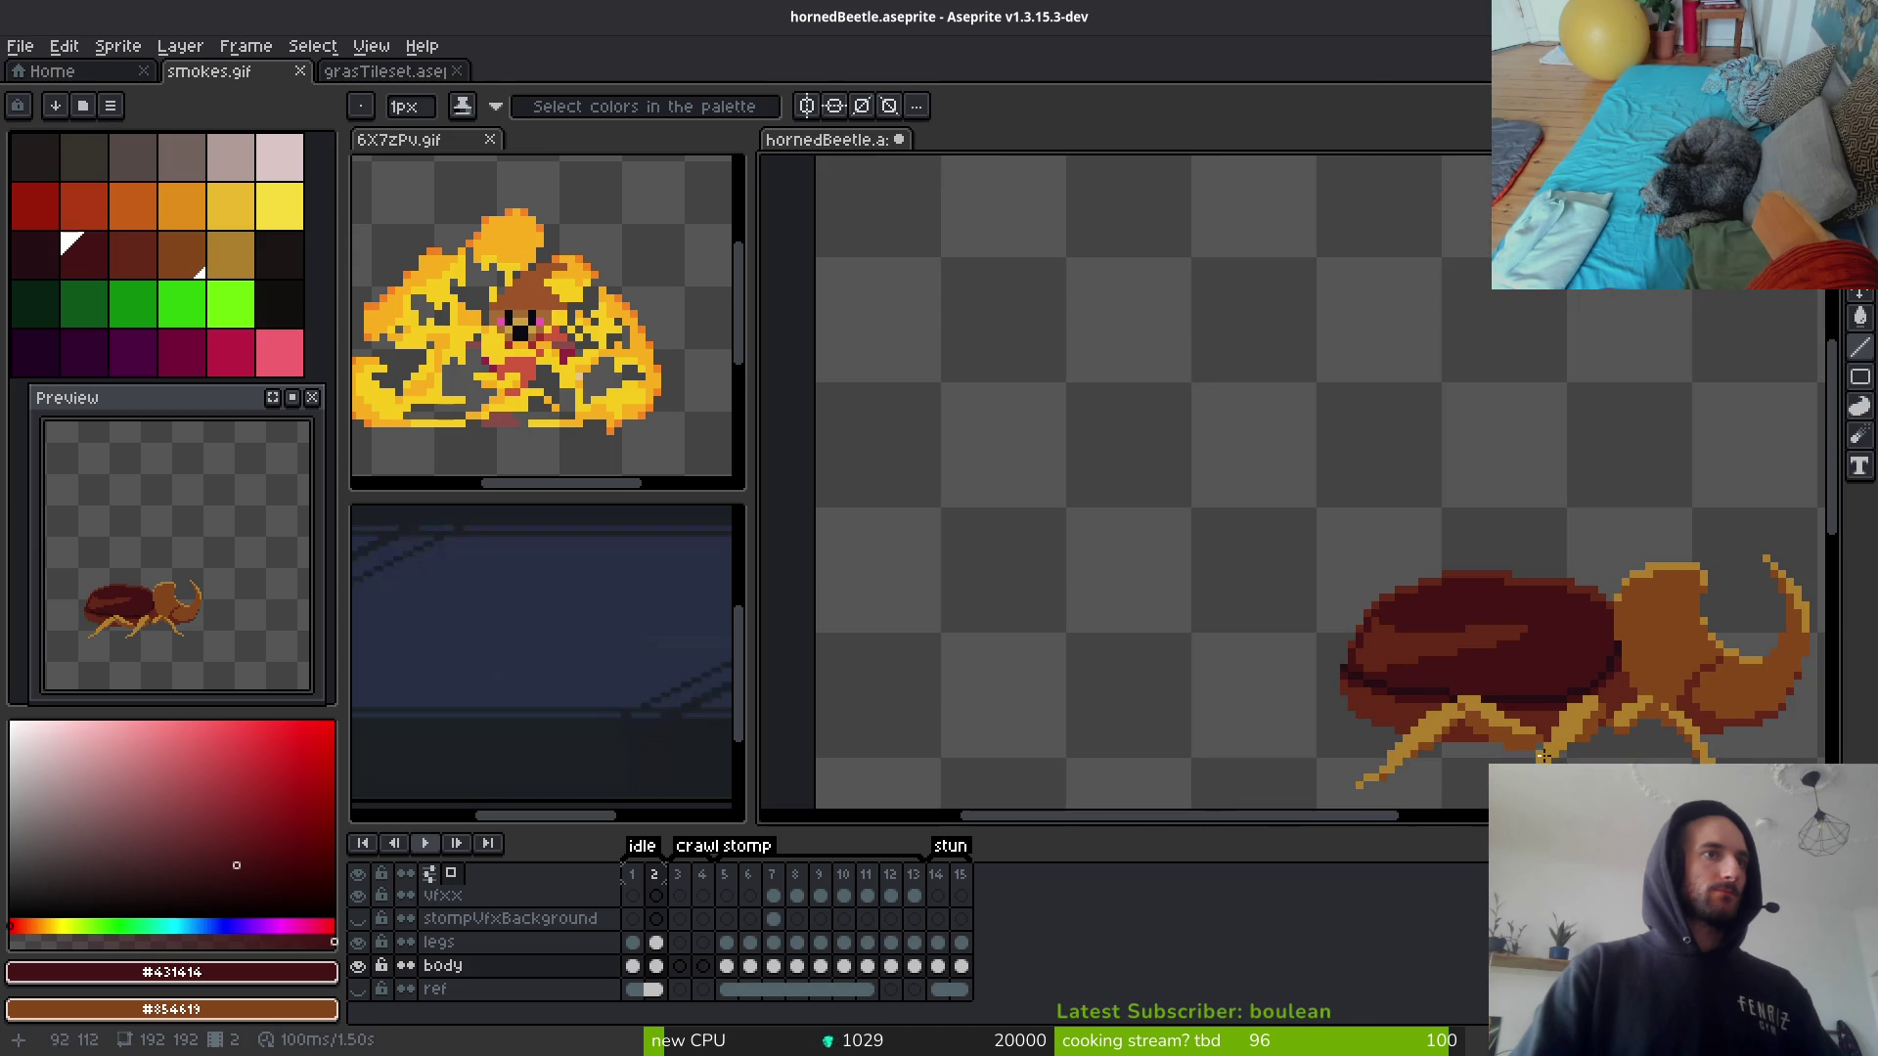
scroll(1531, 767, "down", 2)
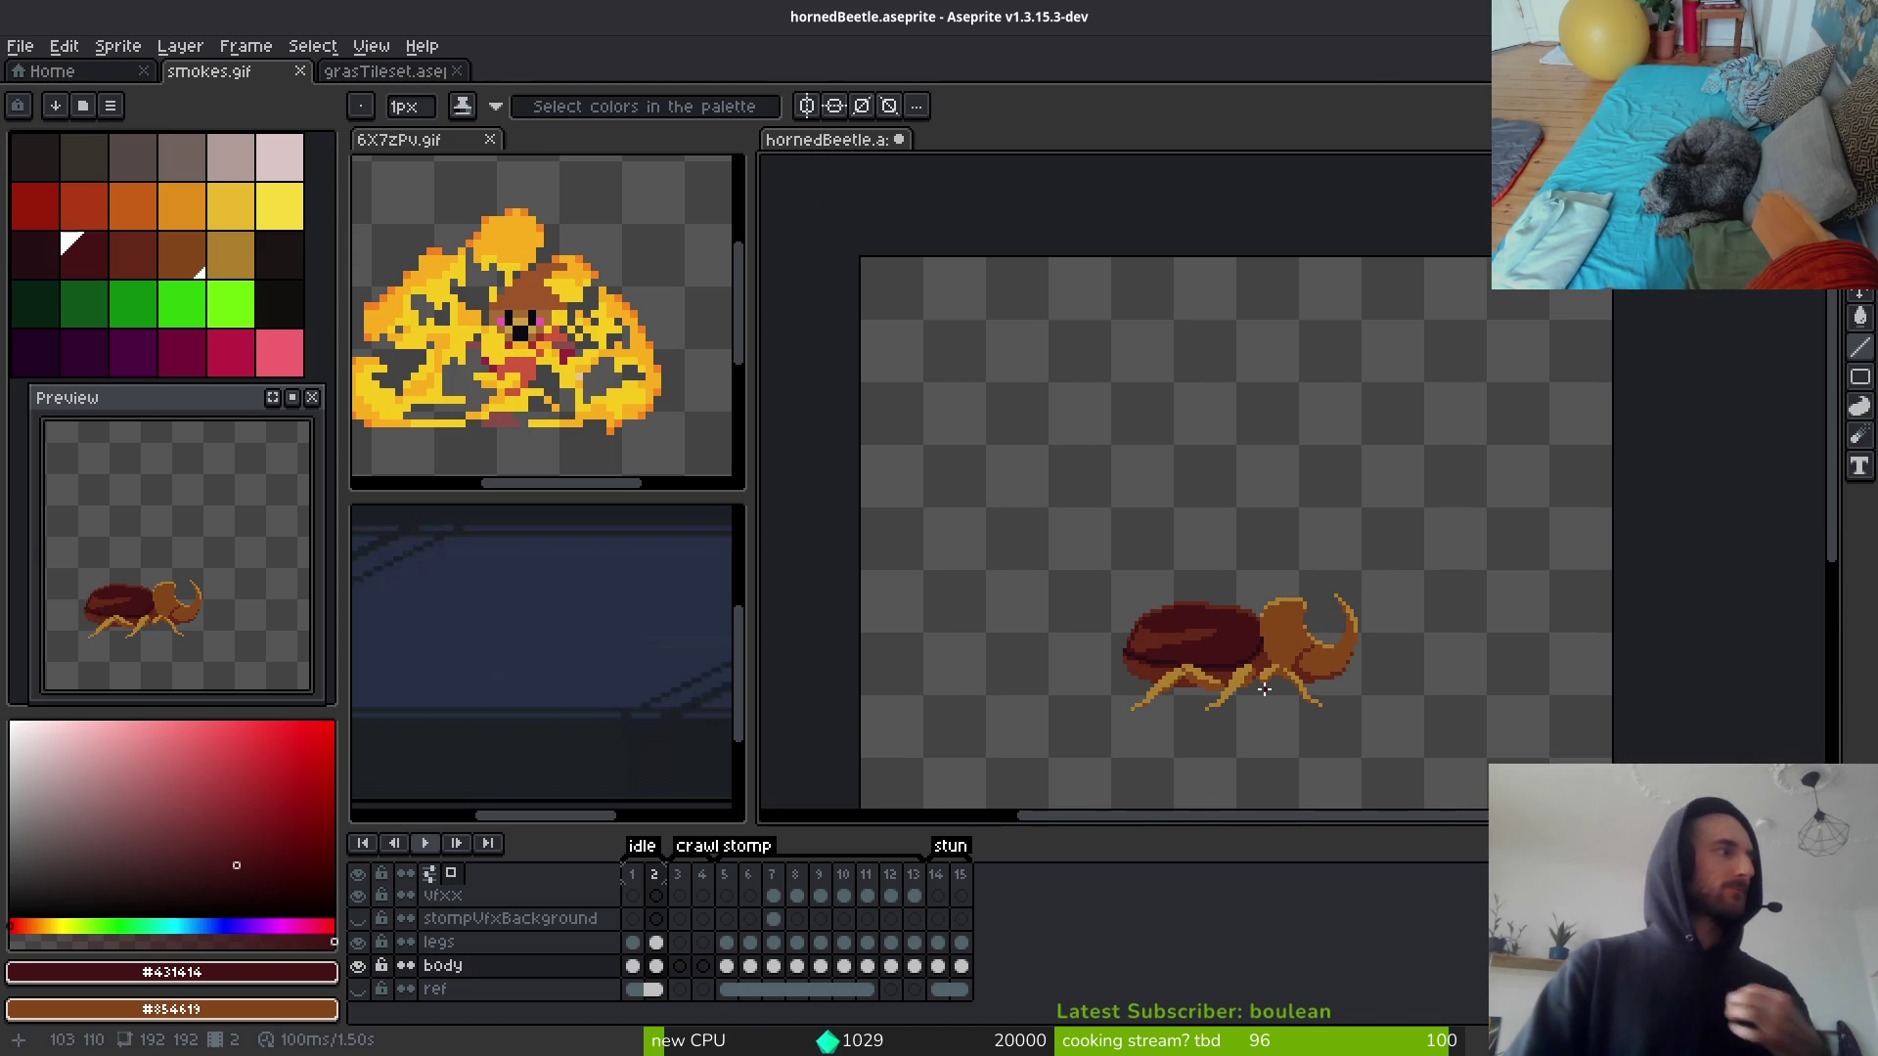
scroll(1264, 690, "up", 3)
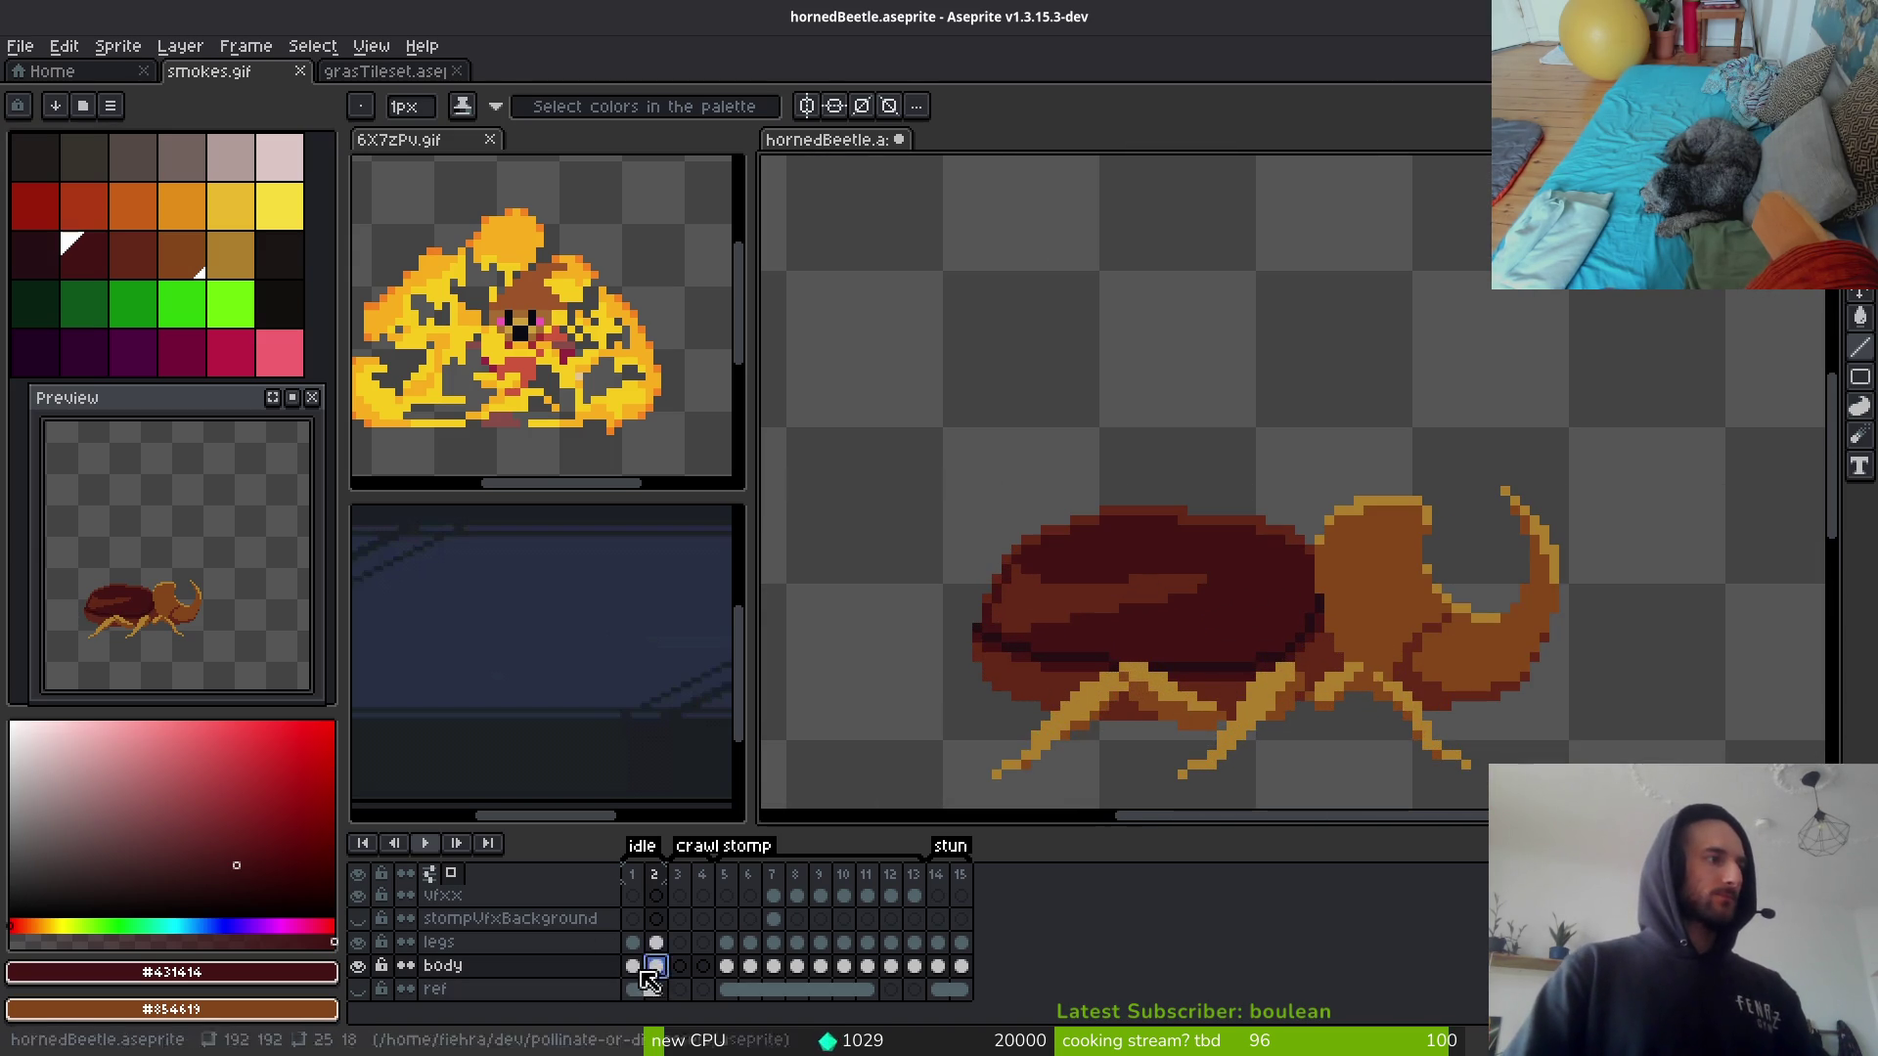
Step: Save the sprite, undo the last two drawn lines, and save again
left_click(631, 965)
key("ctrl+s")
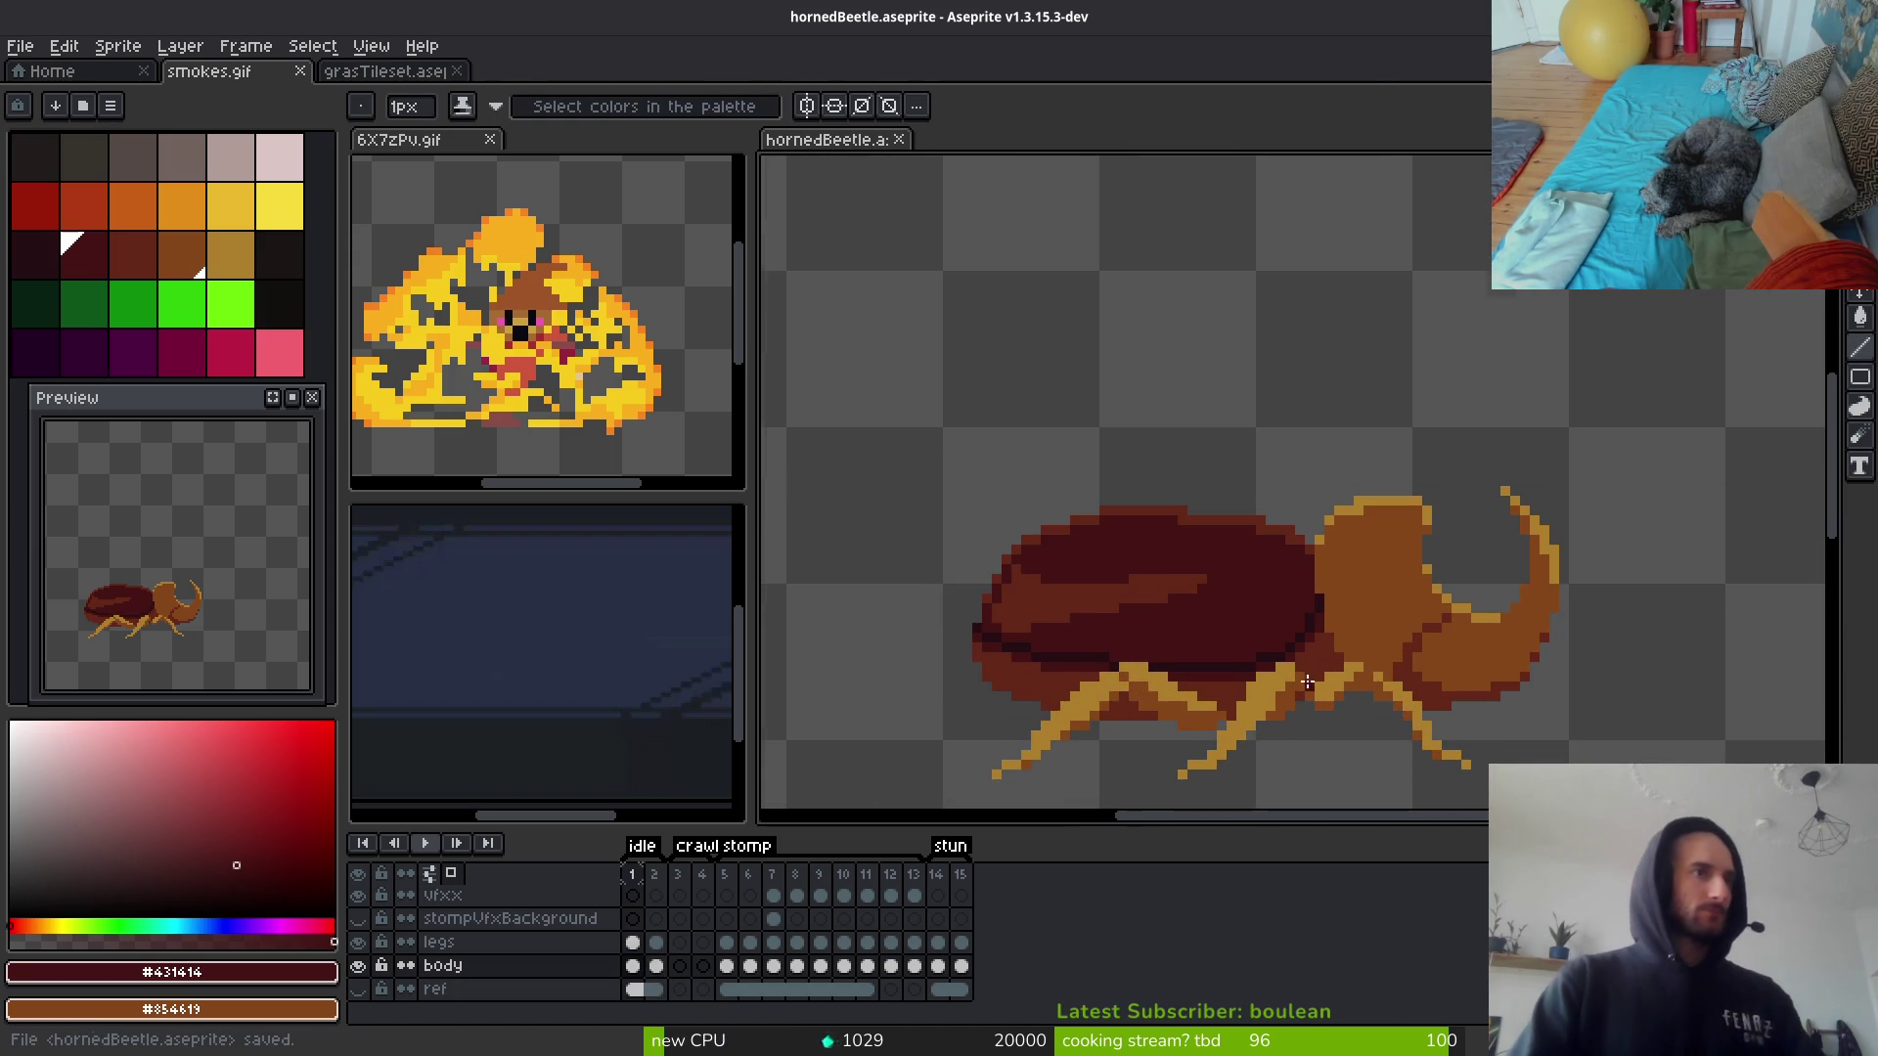
scroll(1306, 695, "down", 1)
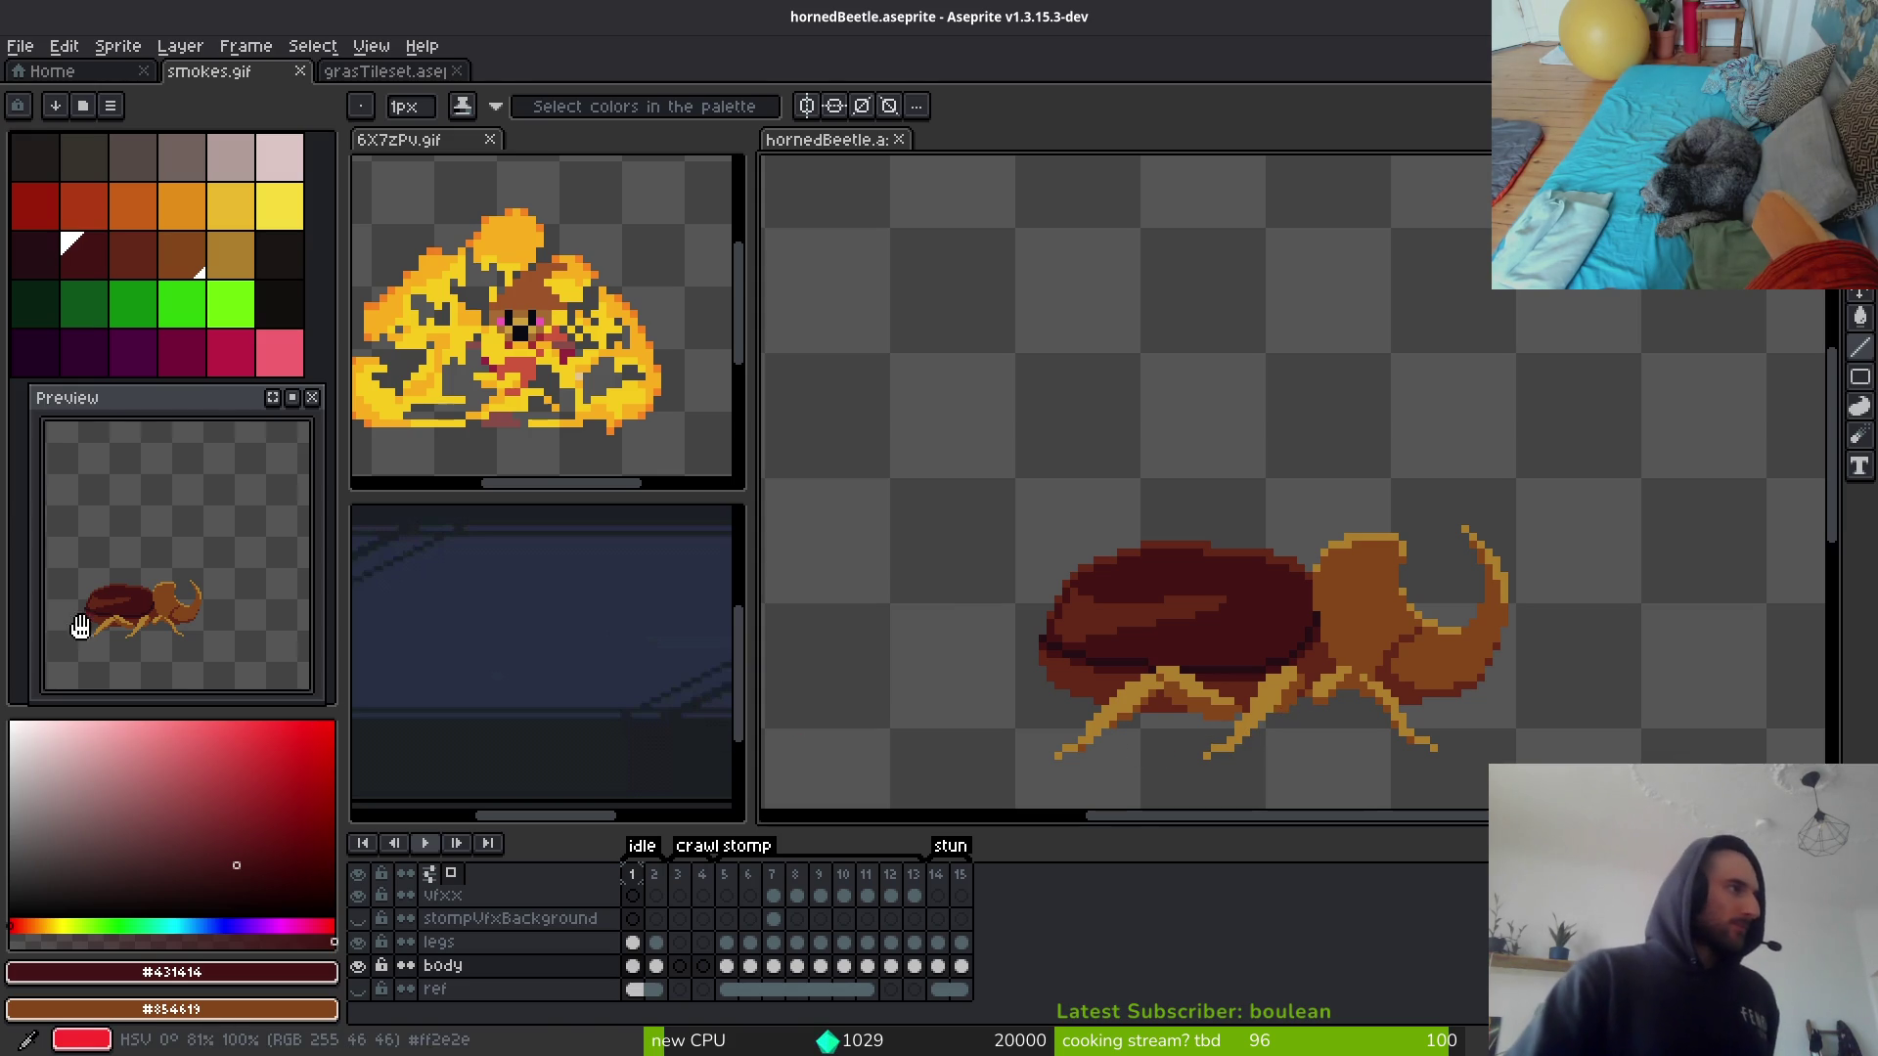
scroll(210, 649, "up", 3)
key("ctrl+z")
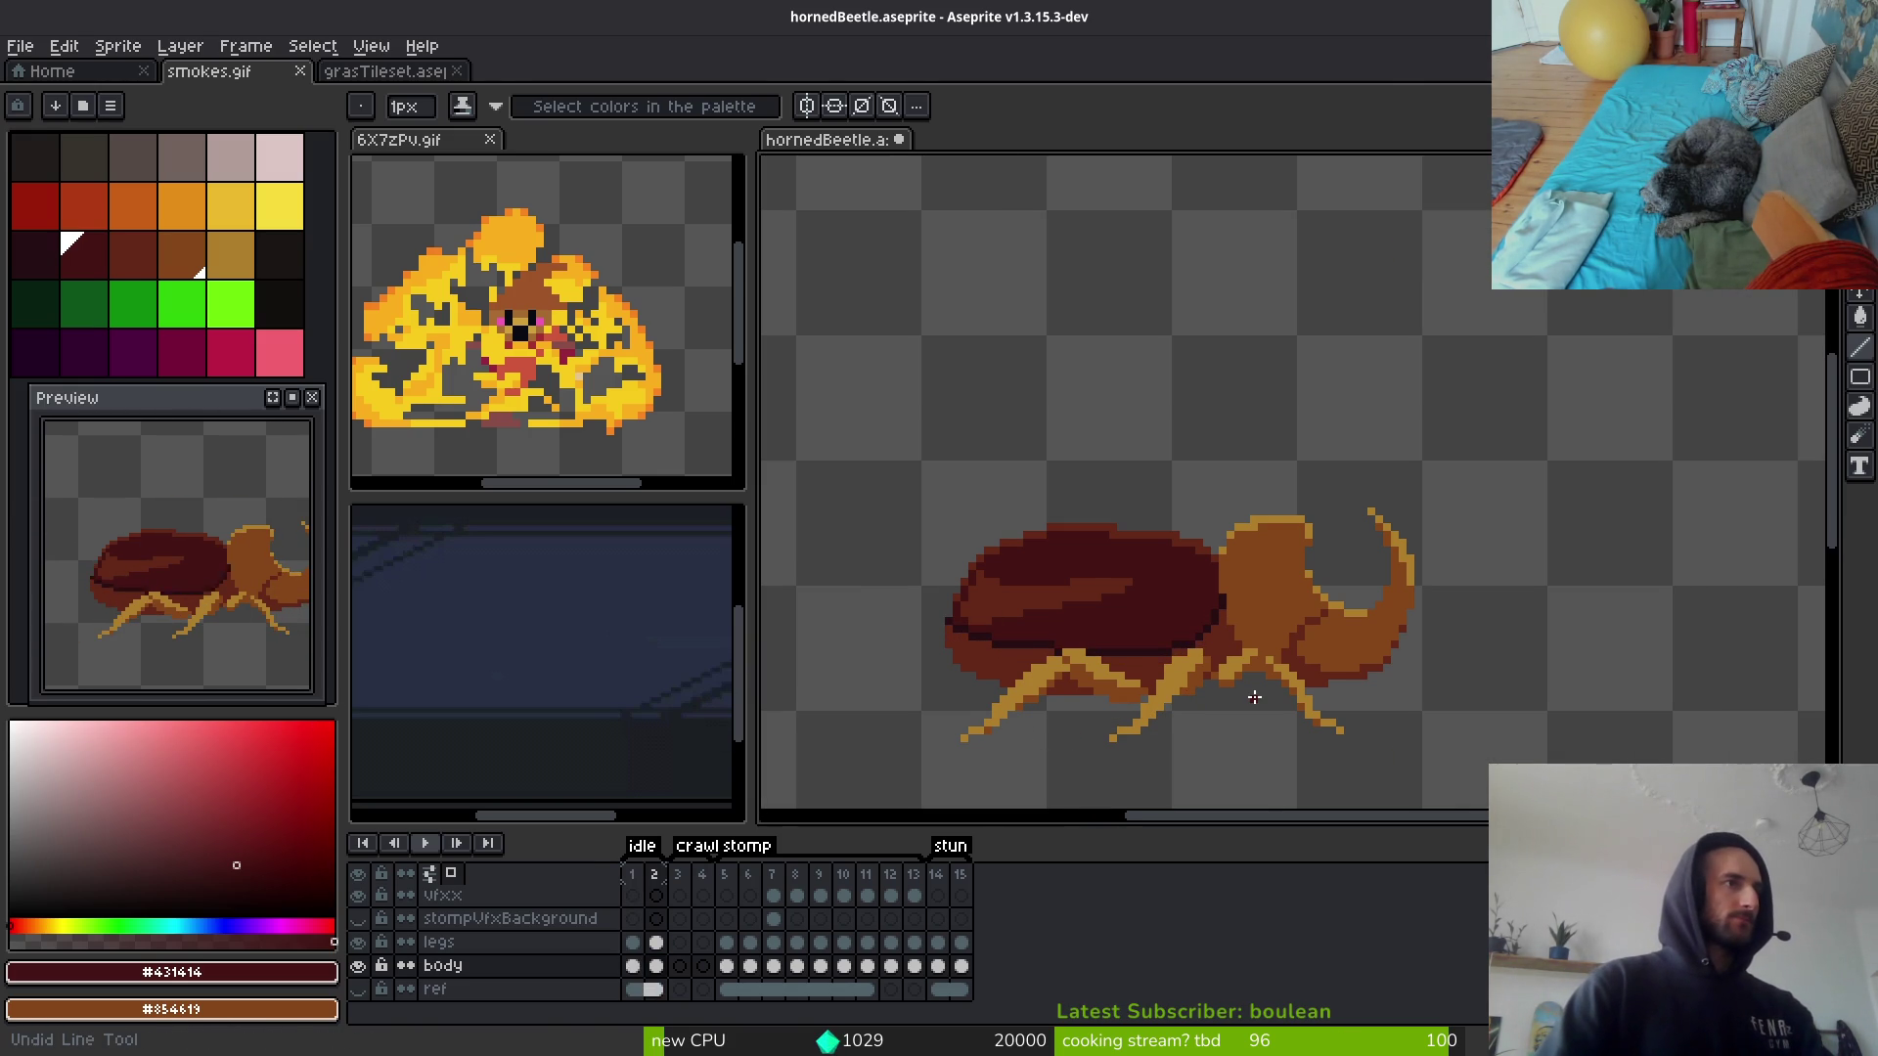
scroll(1255, 696, "down", 2)
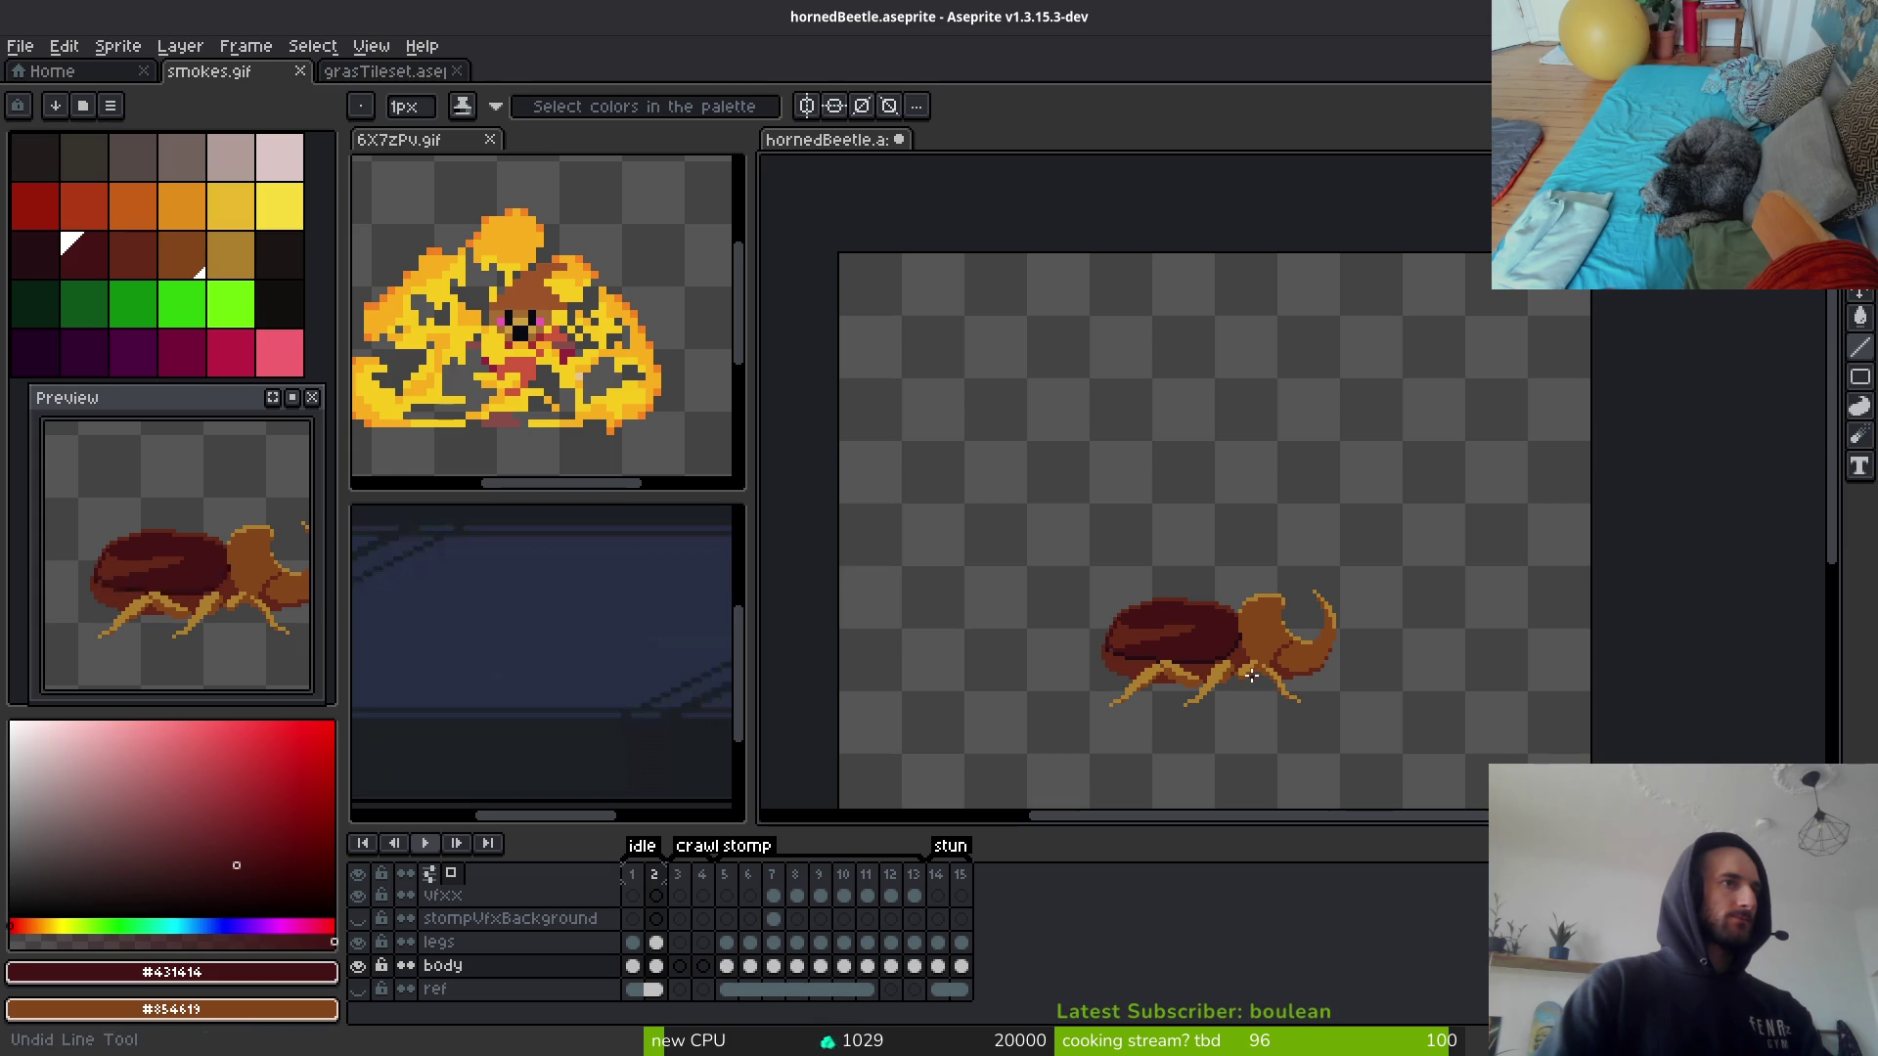
key("ctrl+z")
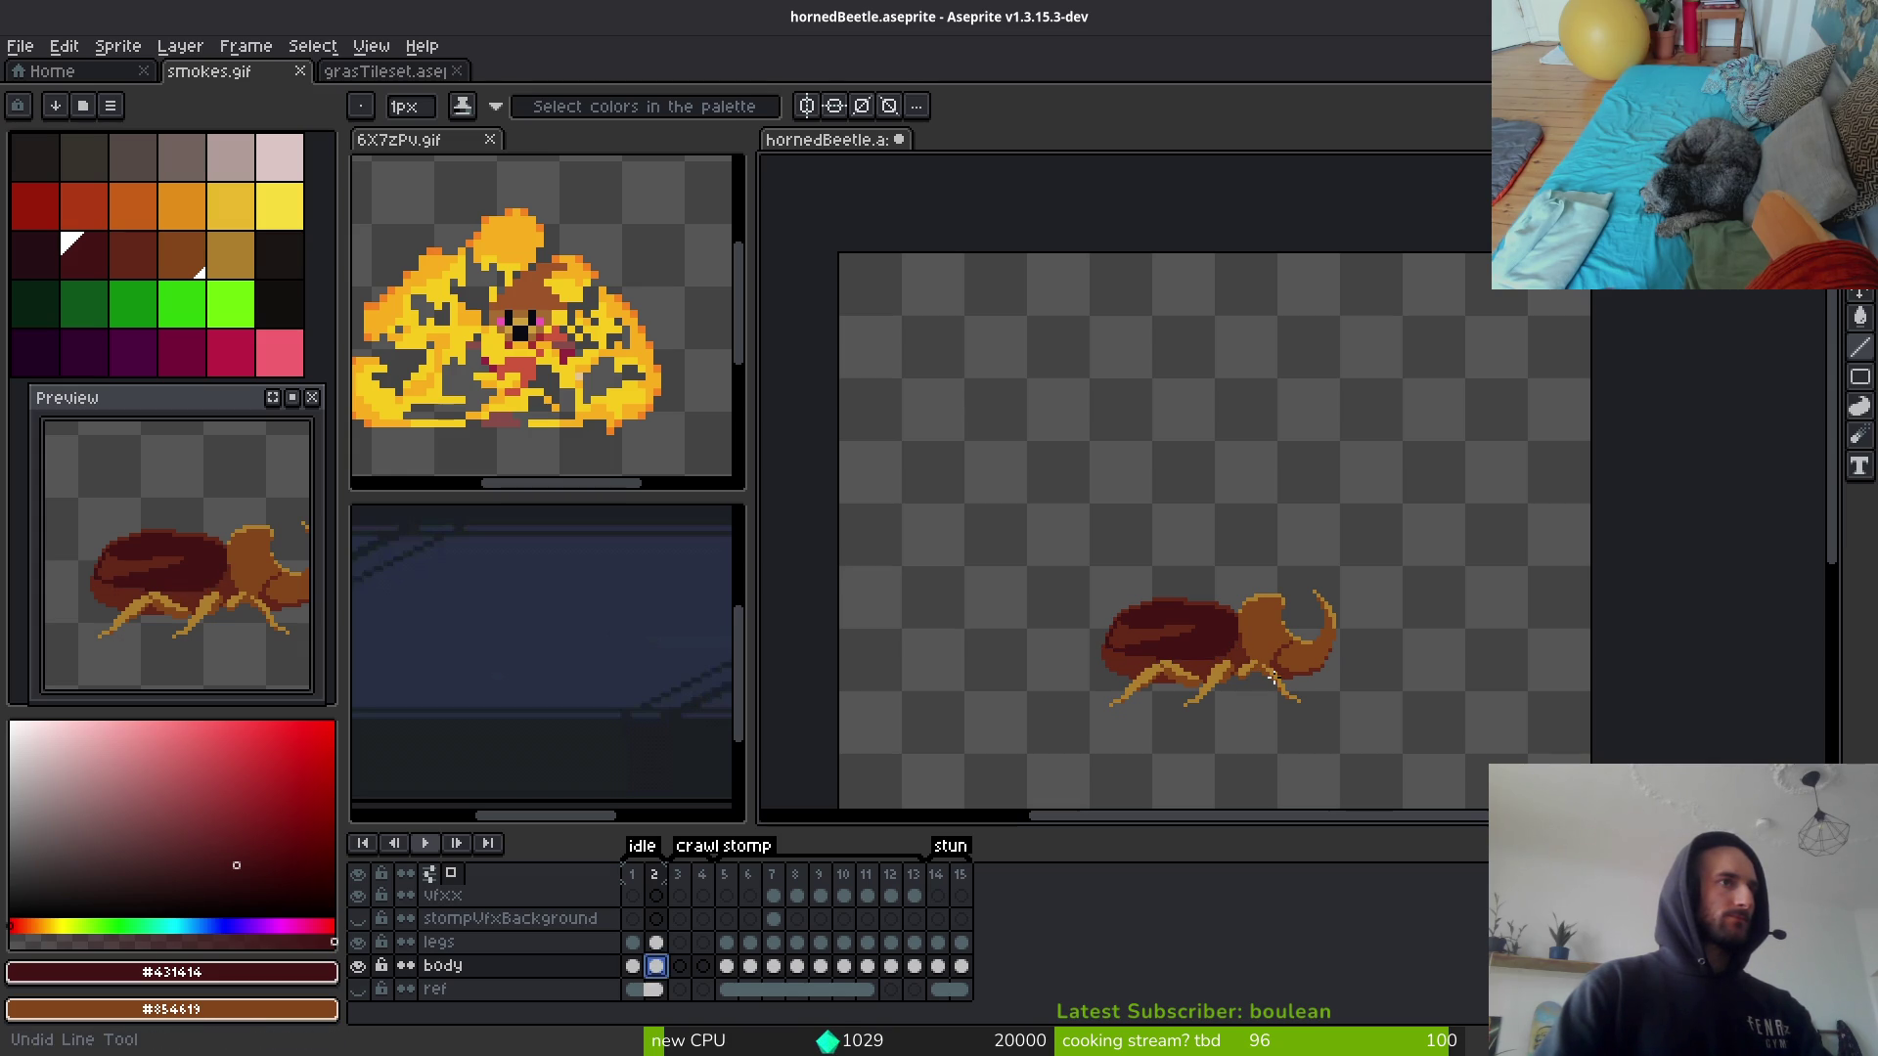
key("ctrl+s")
scroll(1063, 526, "up", 8)
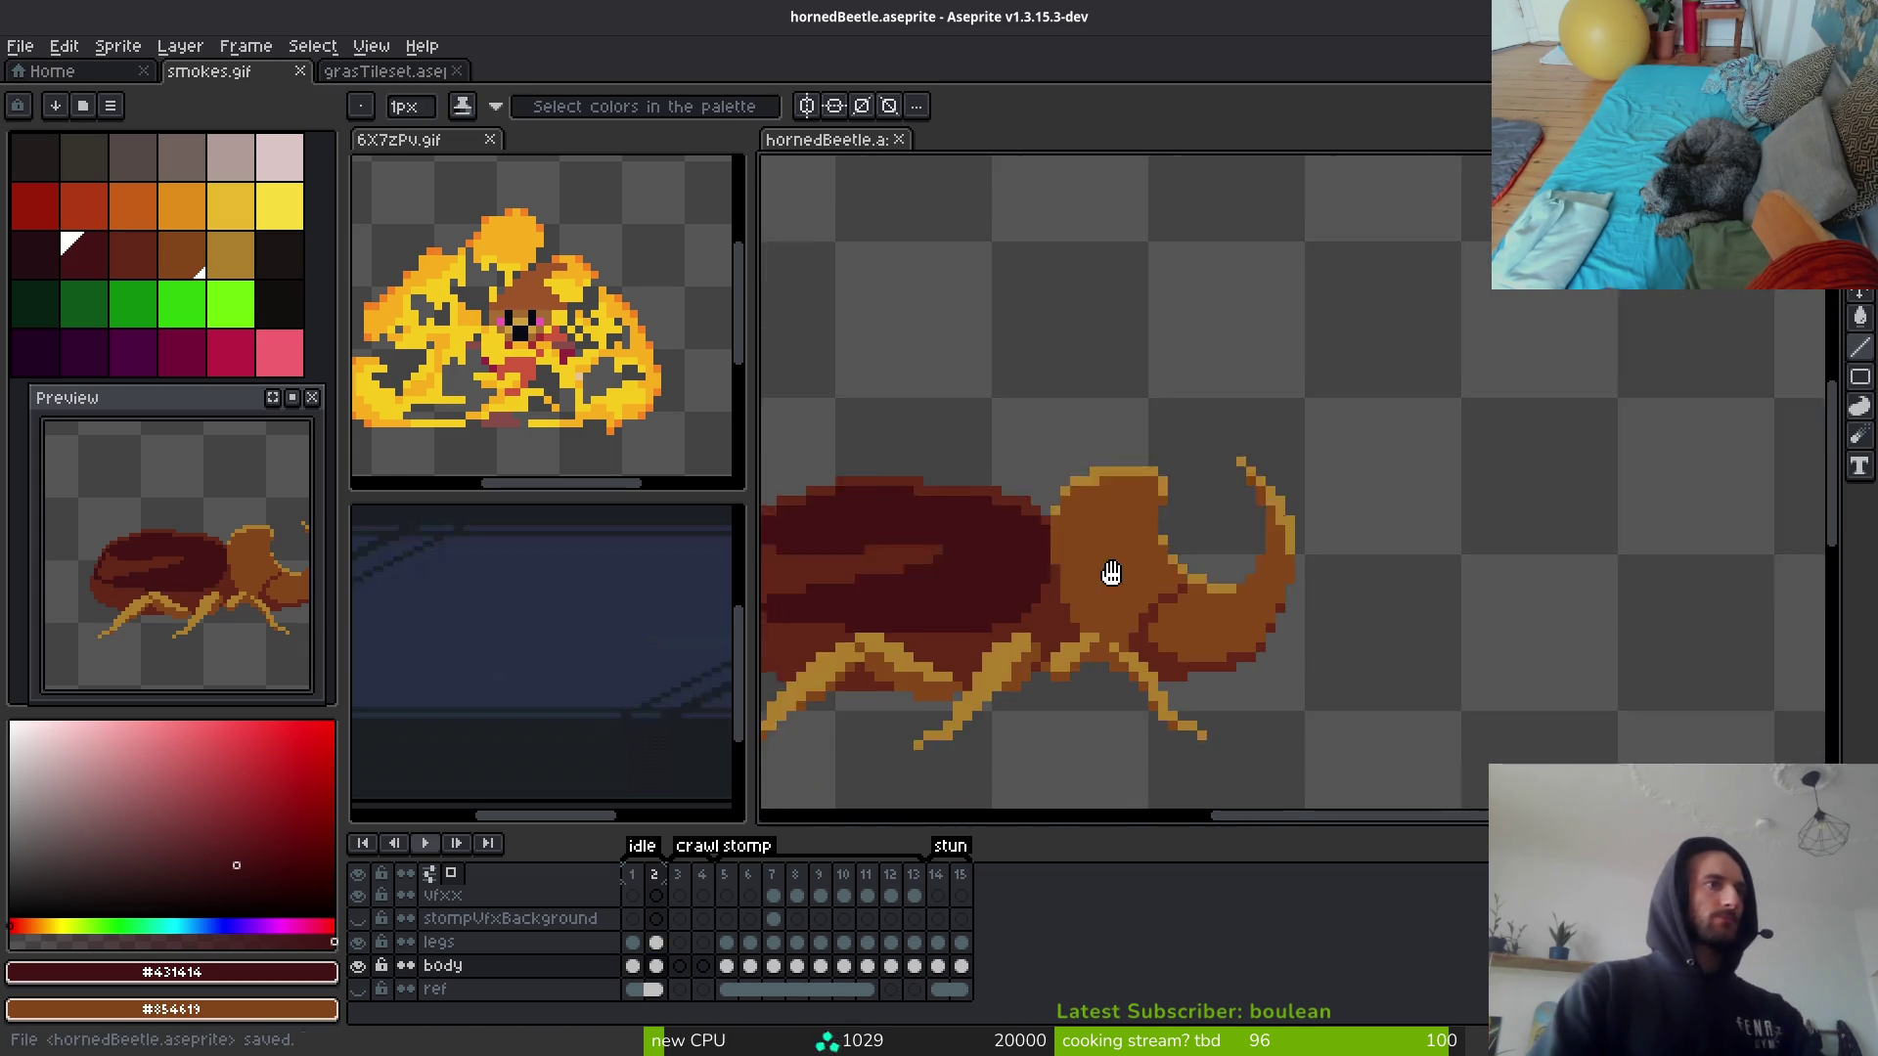
Step: Dot dark #431414 pixels at the body–head seam and along the body's lower-right edge
left_click(1121, 541)
left_click(1140, 589)
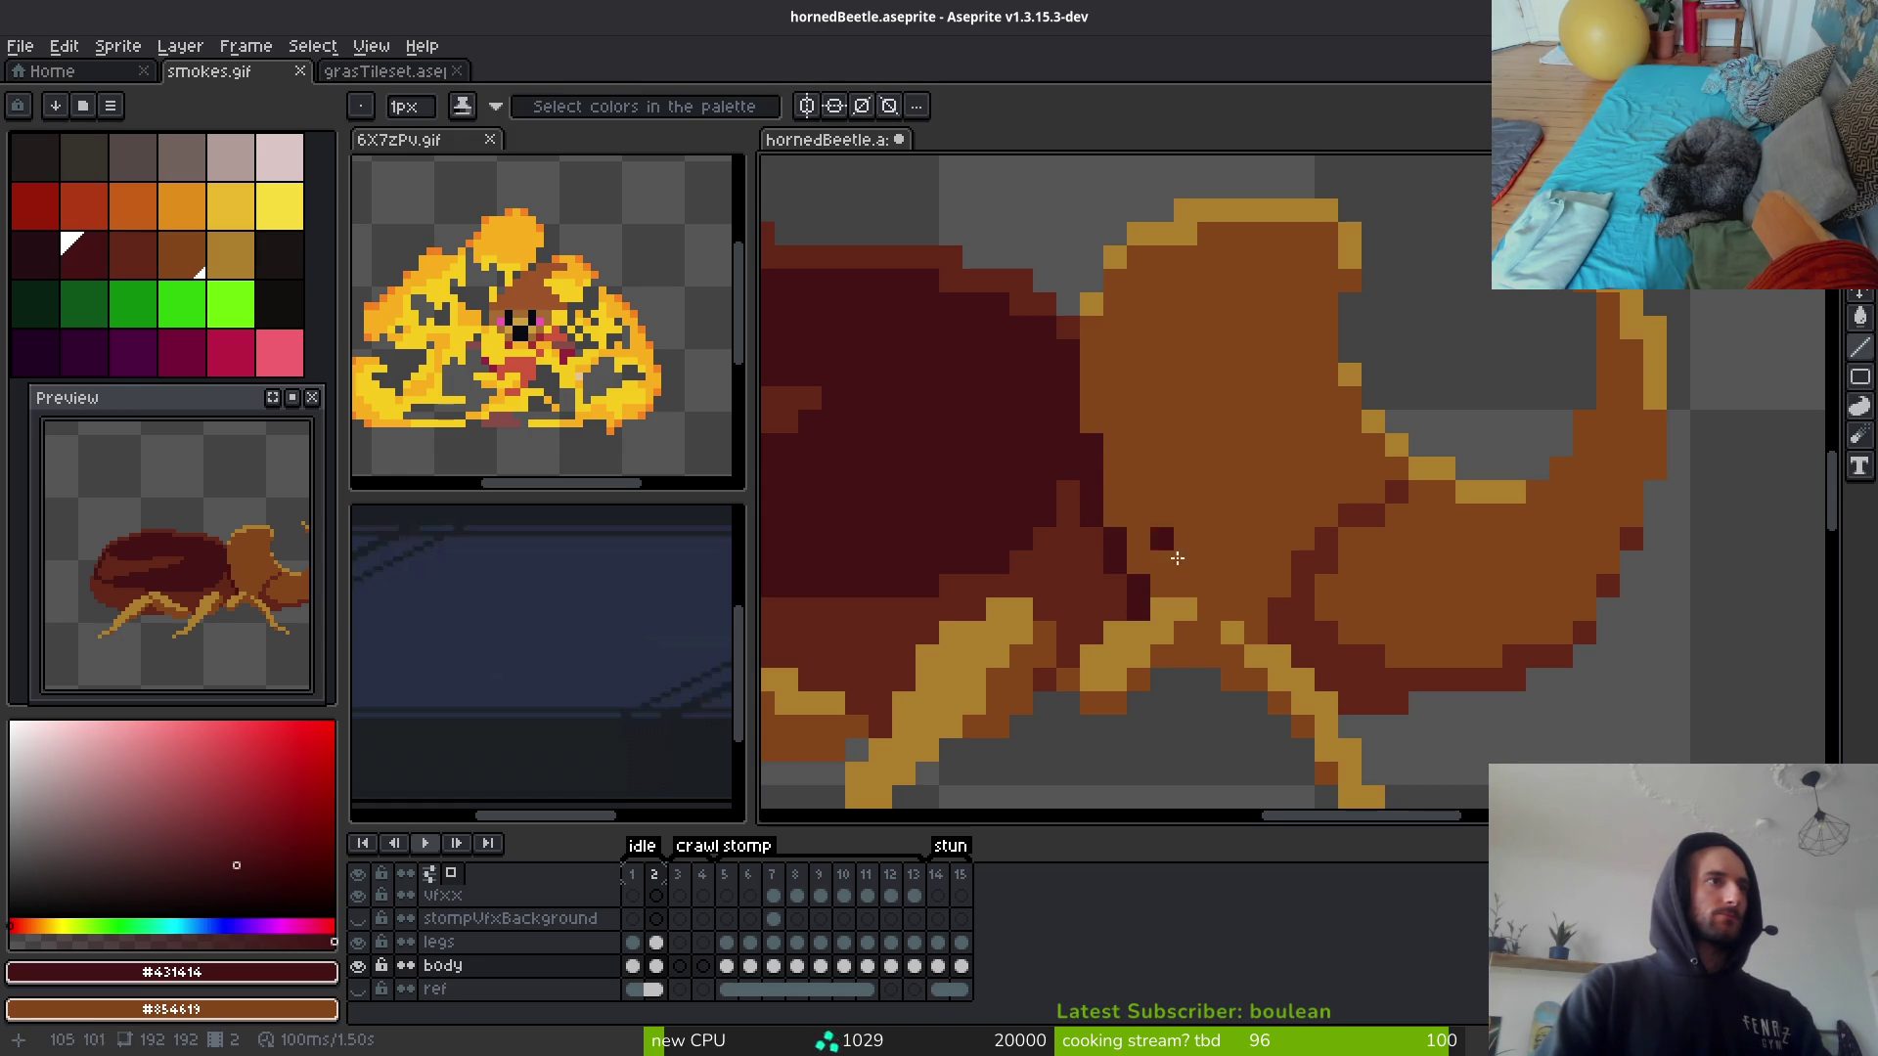
scroll(1121, 525, "down", 5)
scroll(1281, 657, "up", 5)
left_click(1288, 665)
left_click(1335, 665)
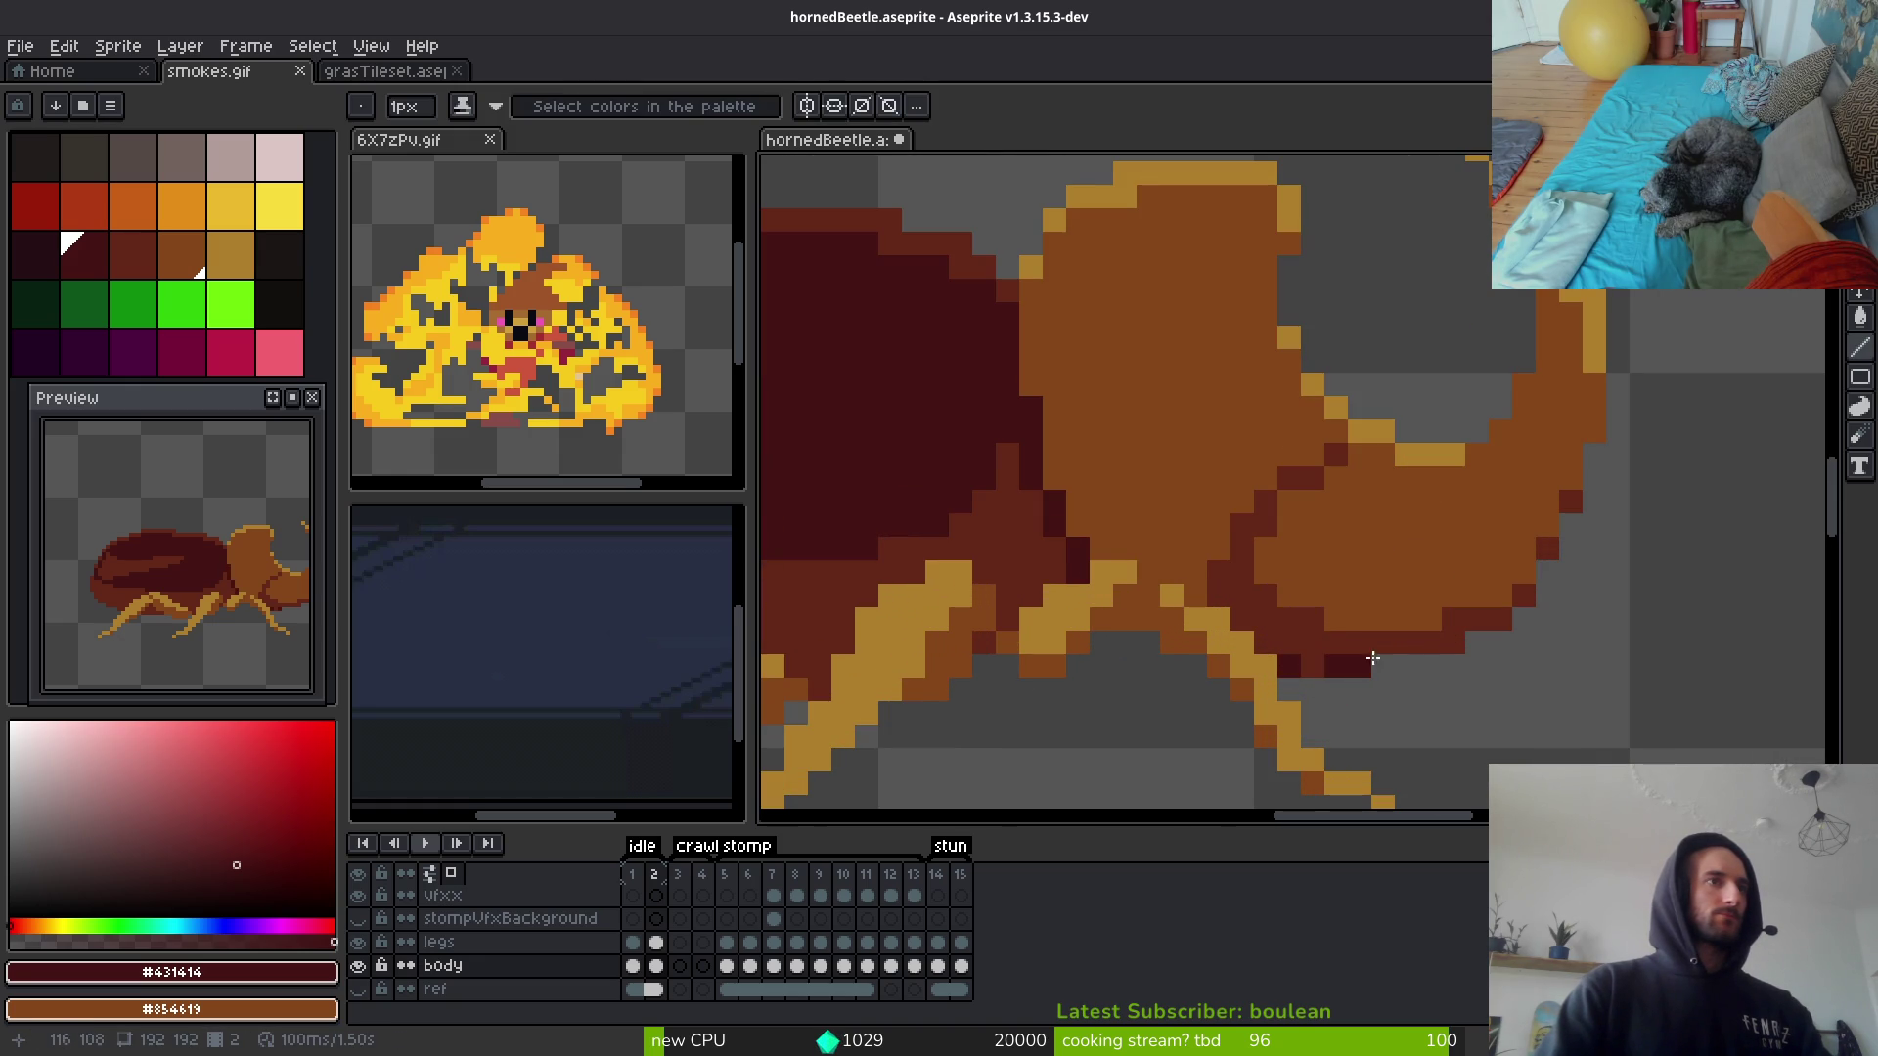
left_click(1507, 629)
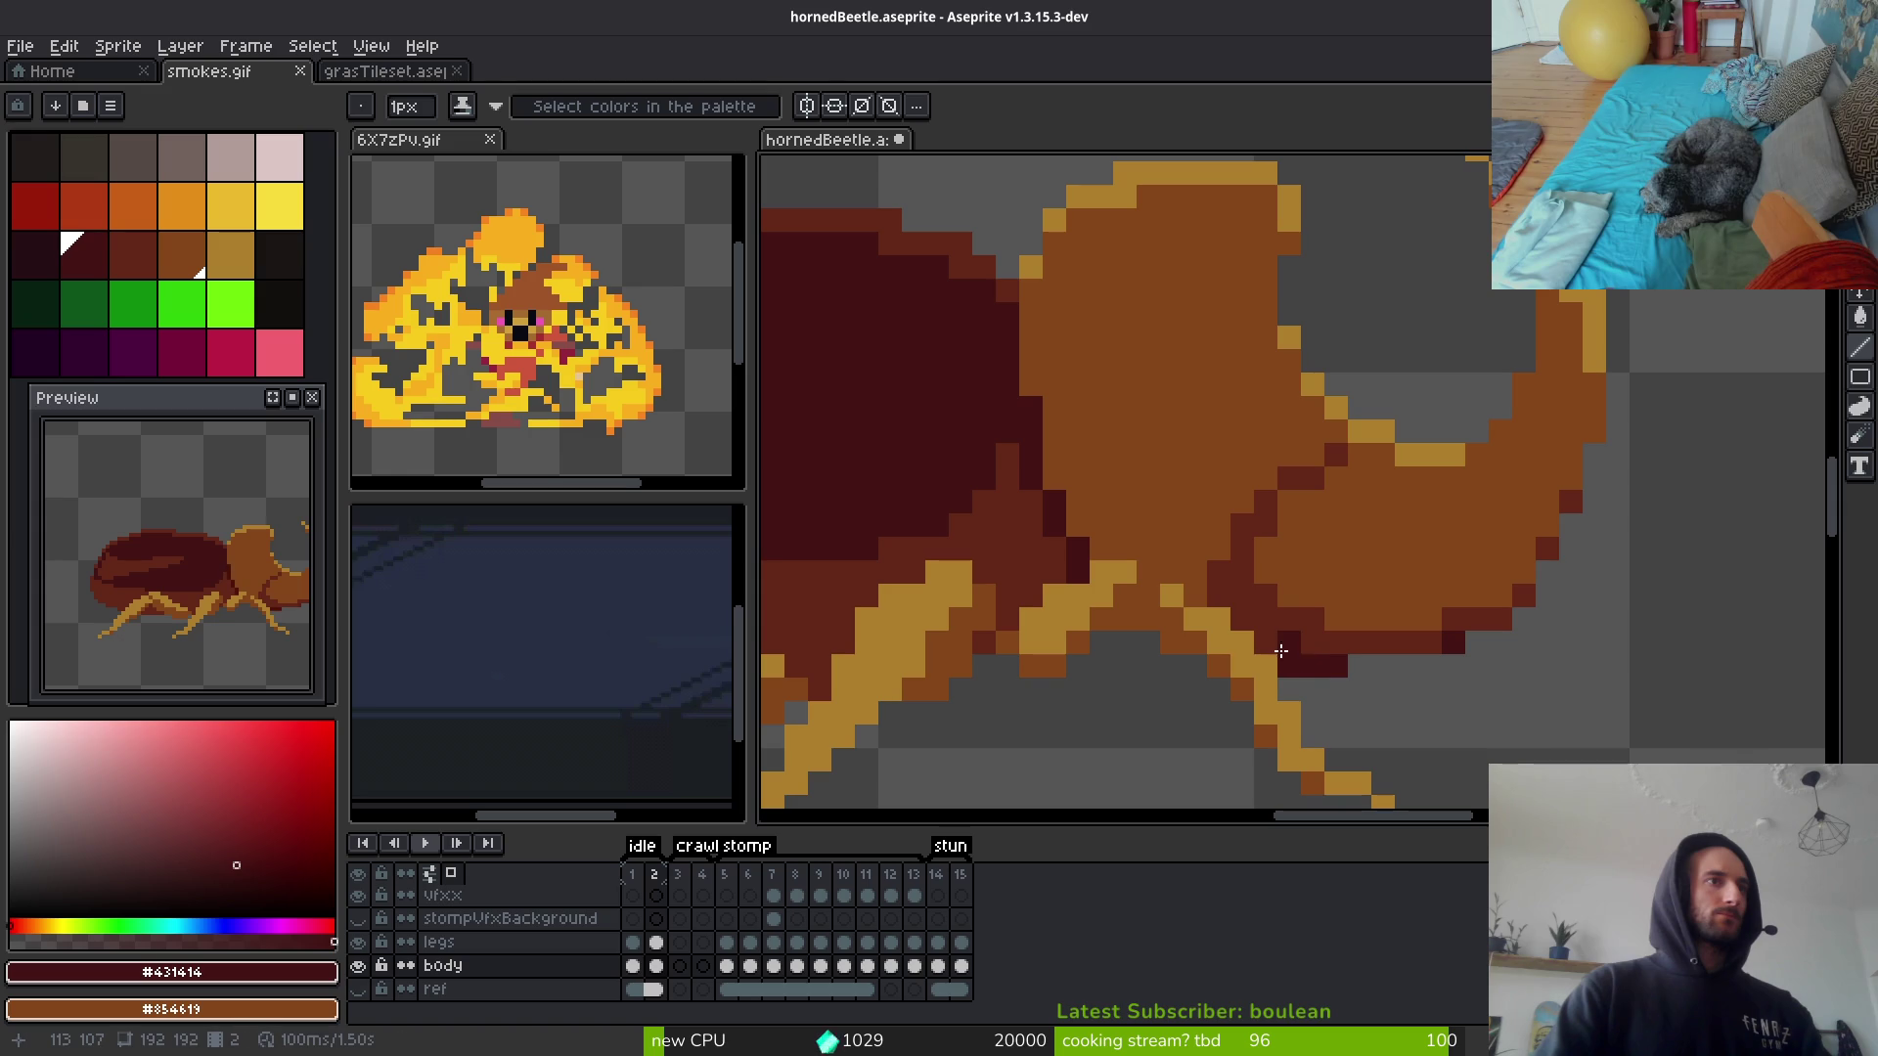
scroll(1125, 646, "down", 5)
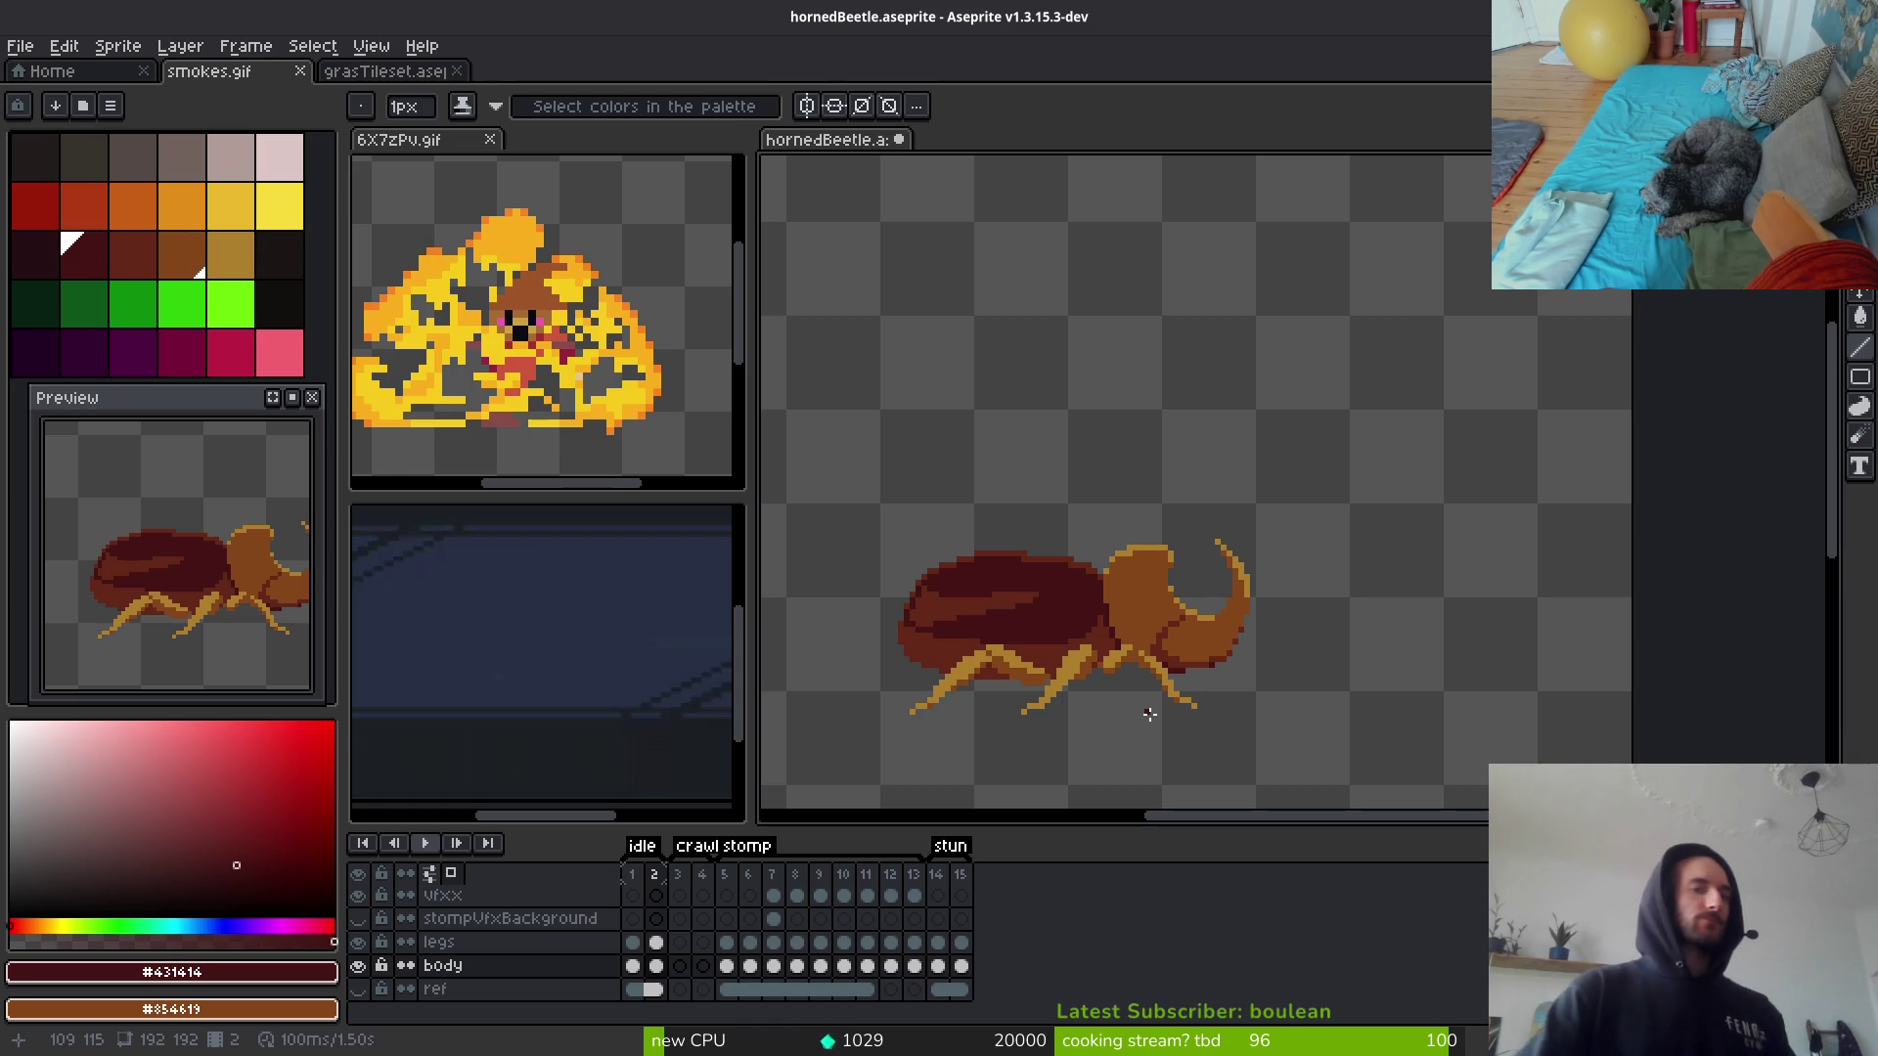
scroll(1251, 655, "up", 1)
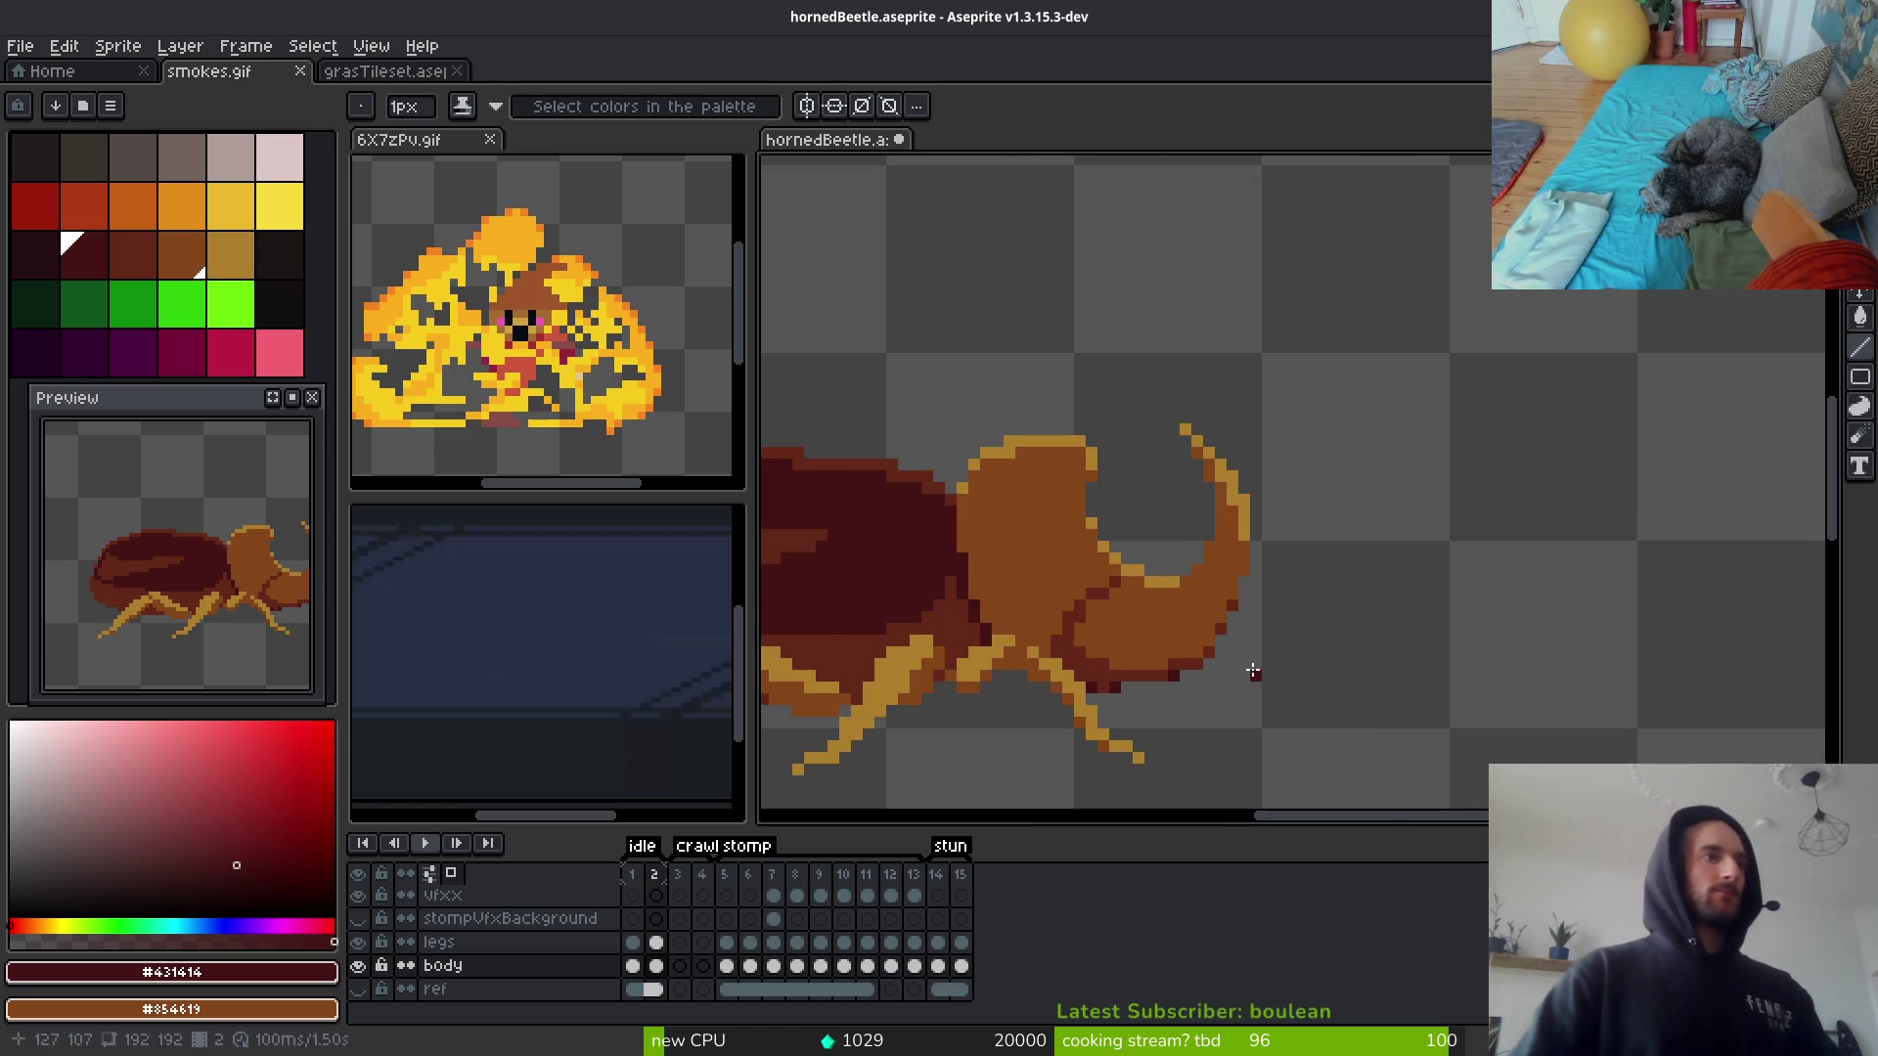
scroll(1272, 673, "down", 1)
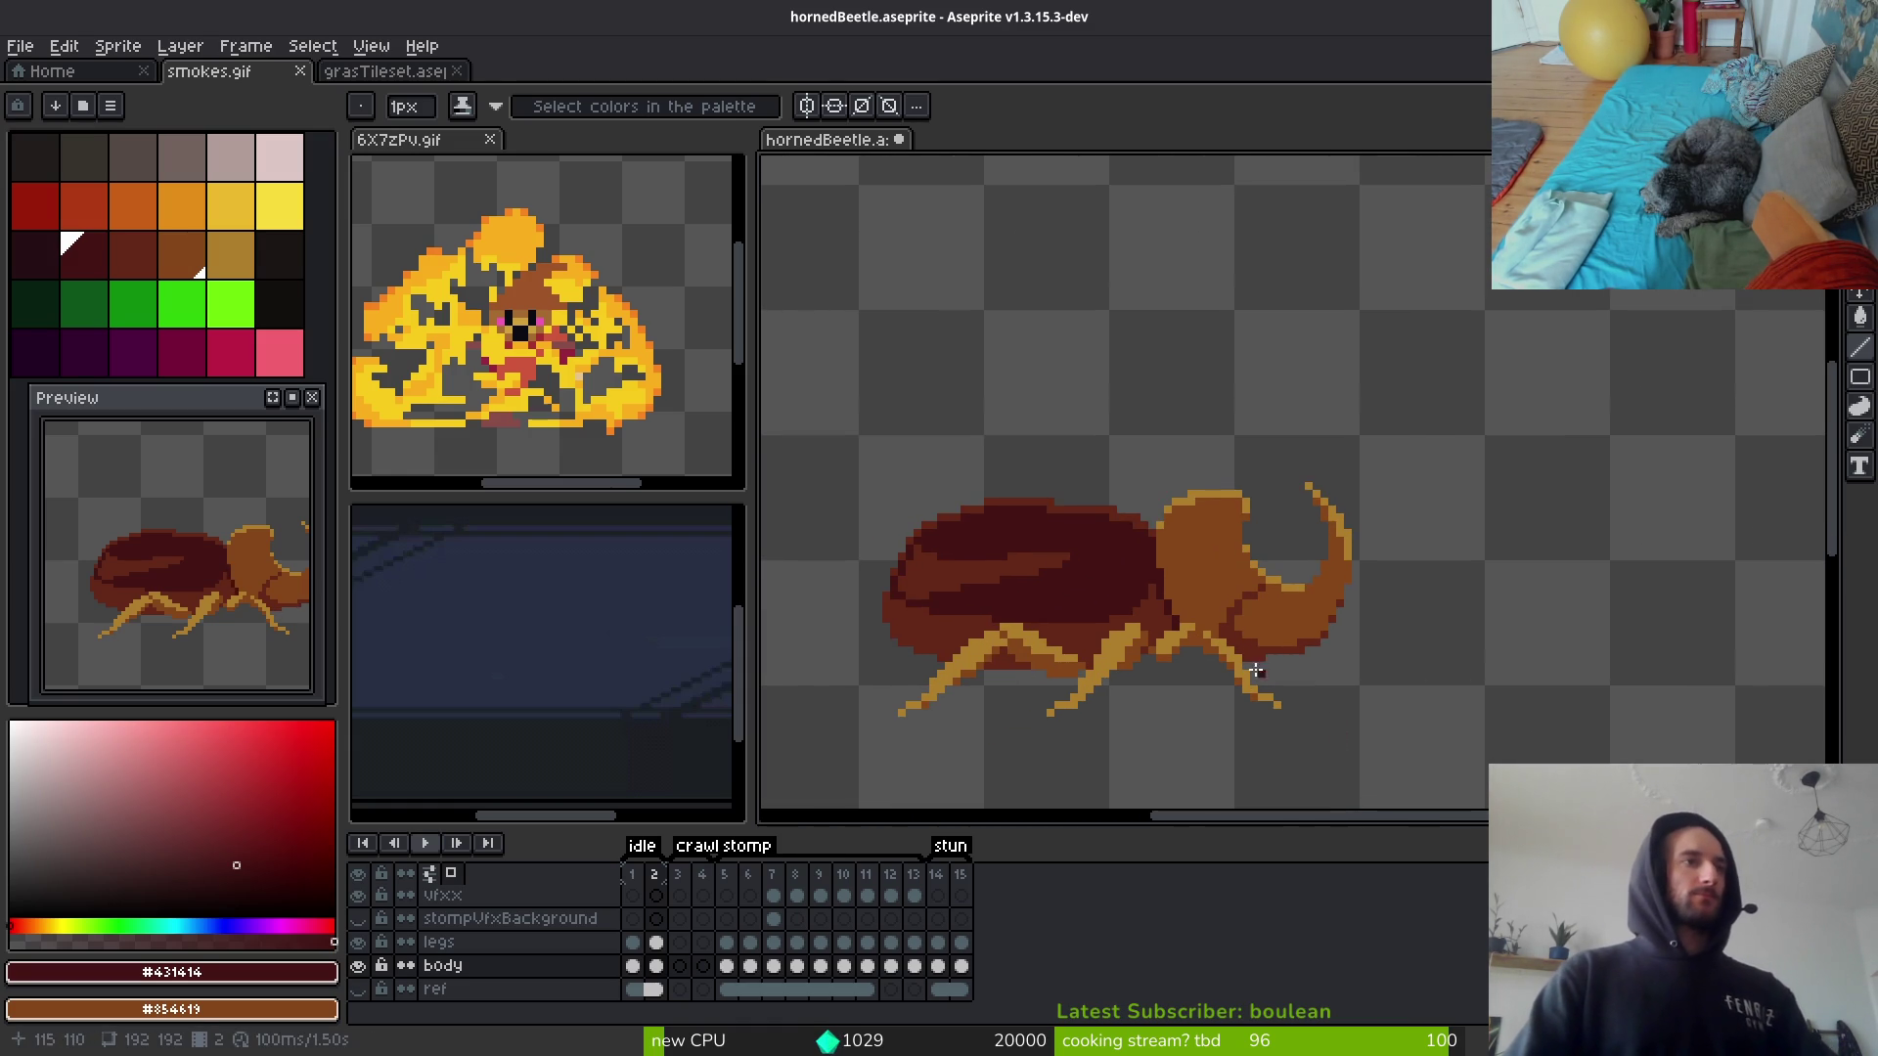
scroll(996, 582, "up", 1)
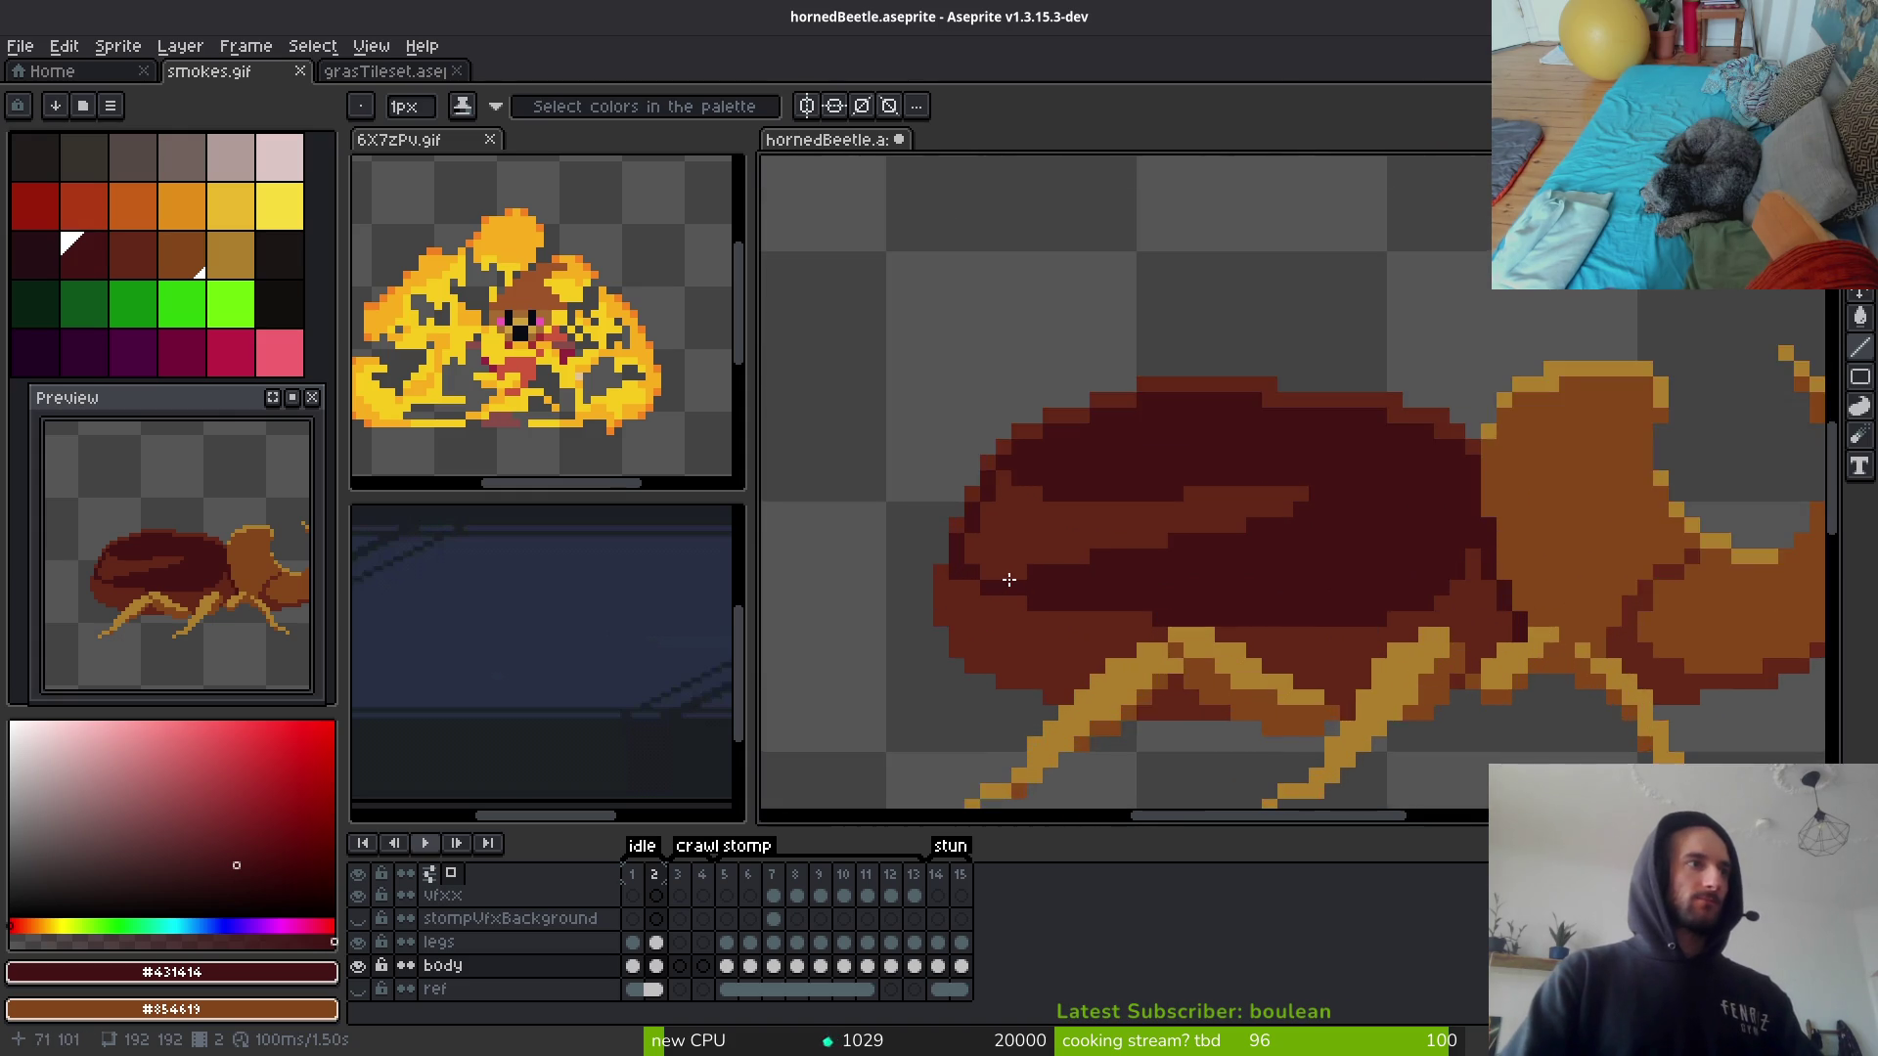
scroll(979, 582, "up", 1)
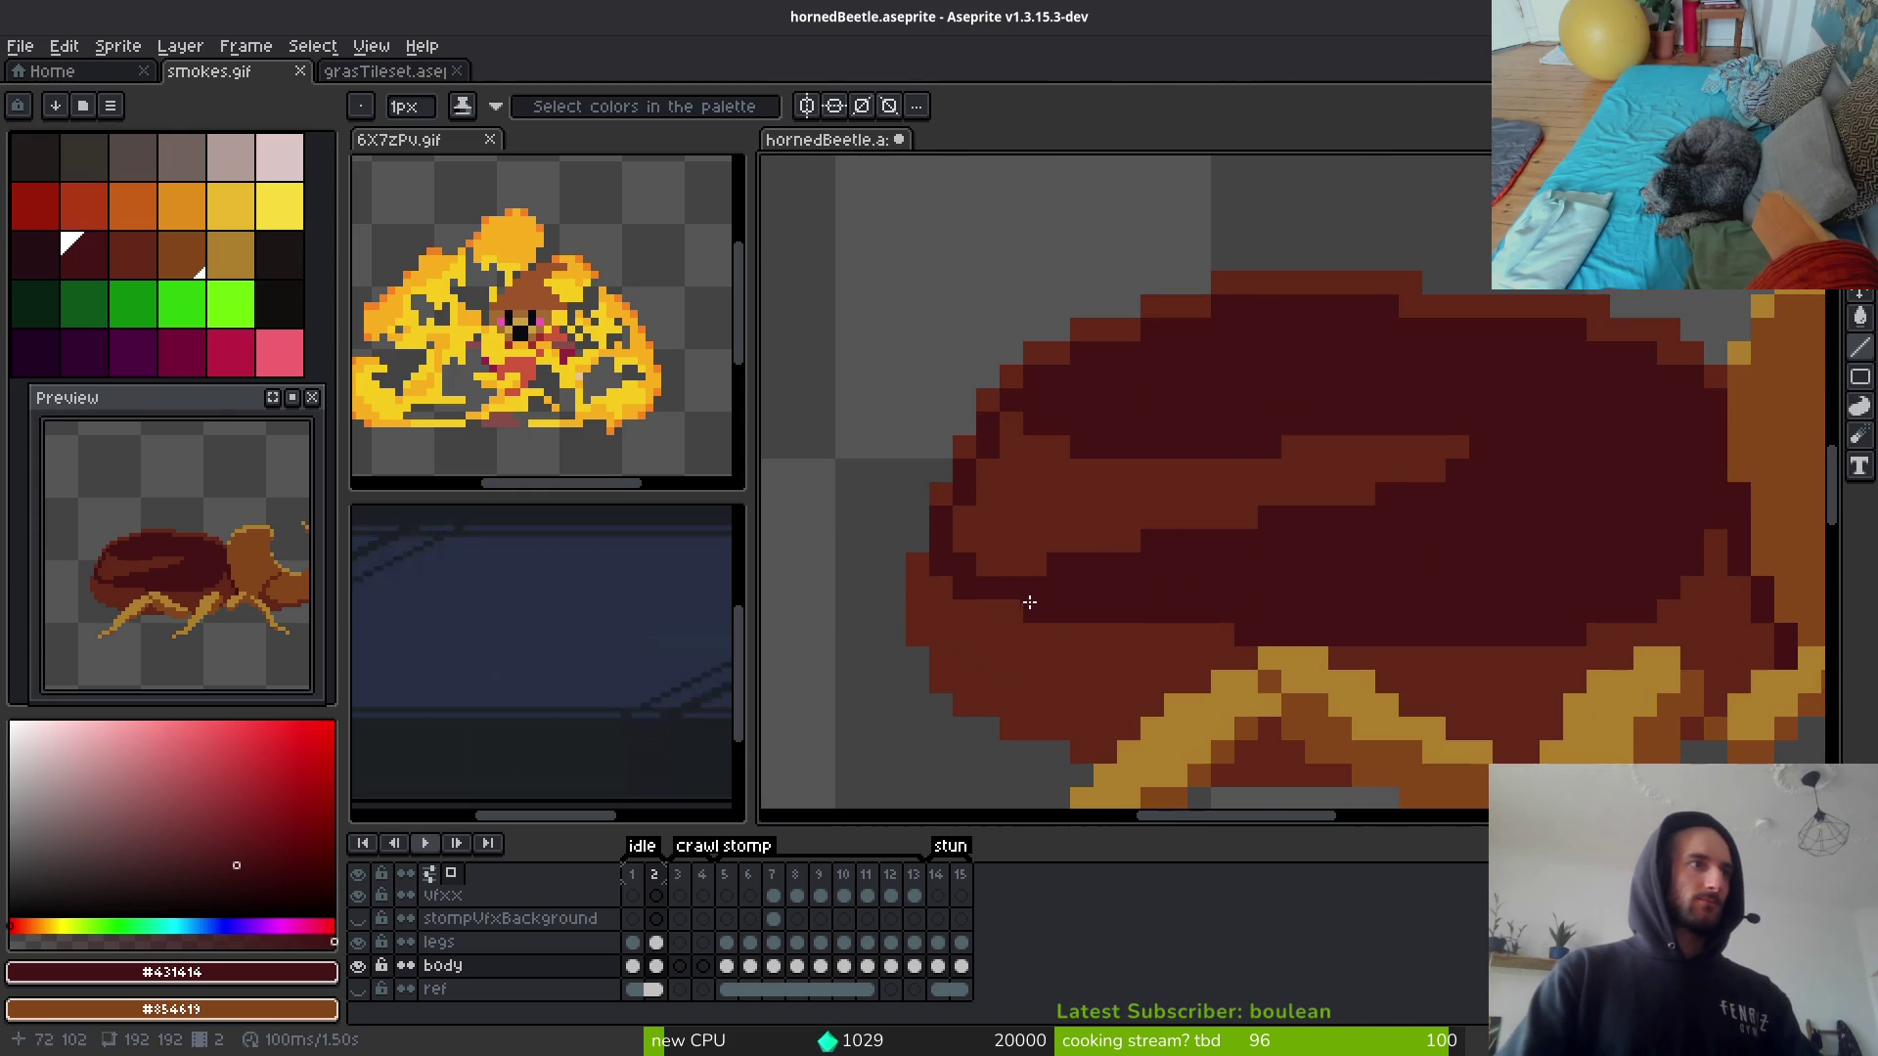
scroll(1124, 611, "down", 3)
scroll(1169, 626, "down", 2)
Step: On frame 1, save and darken pixels along the body–head seam and thorax edge
key("ctrl")
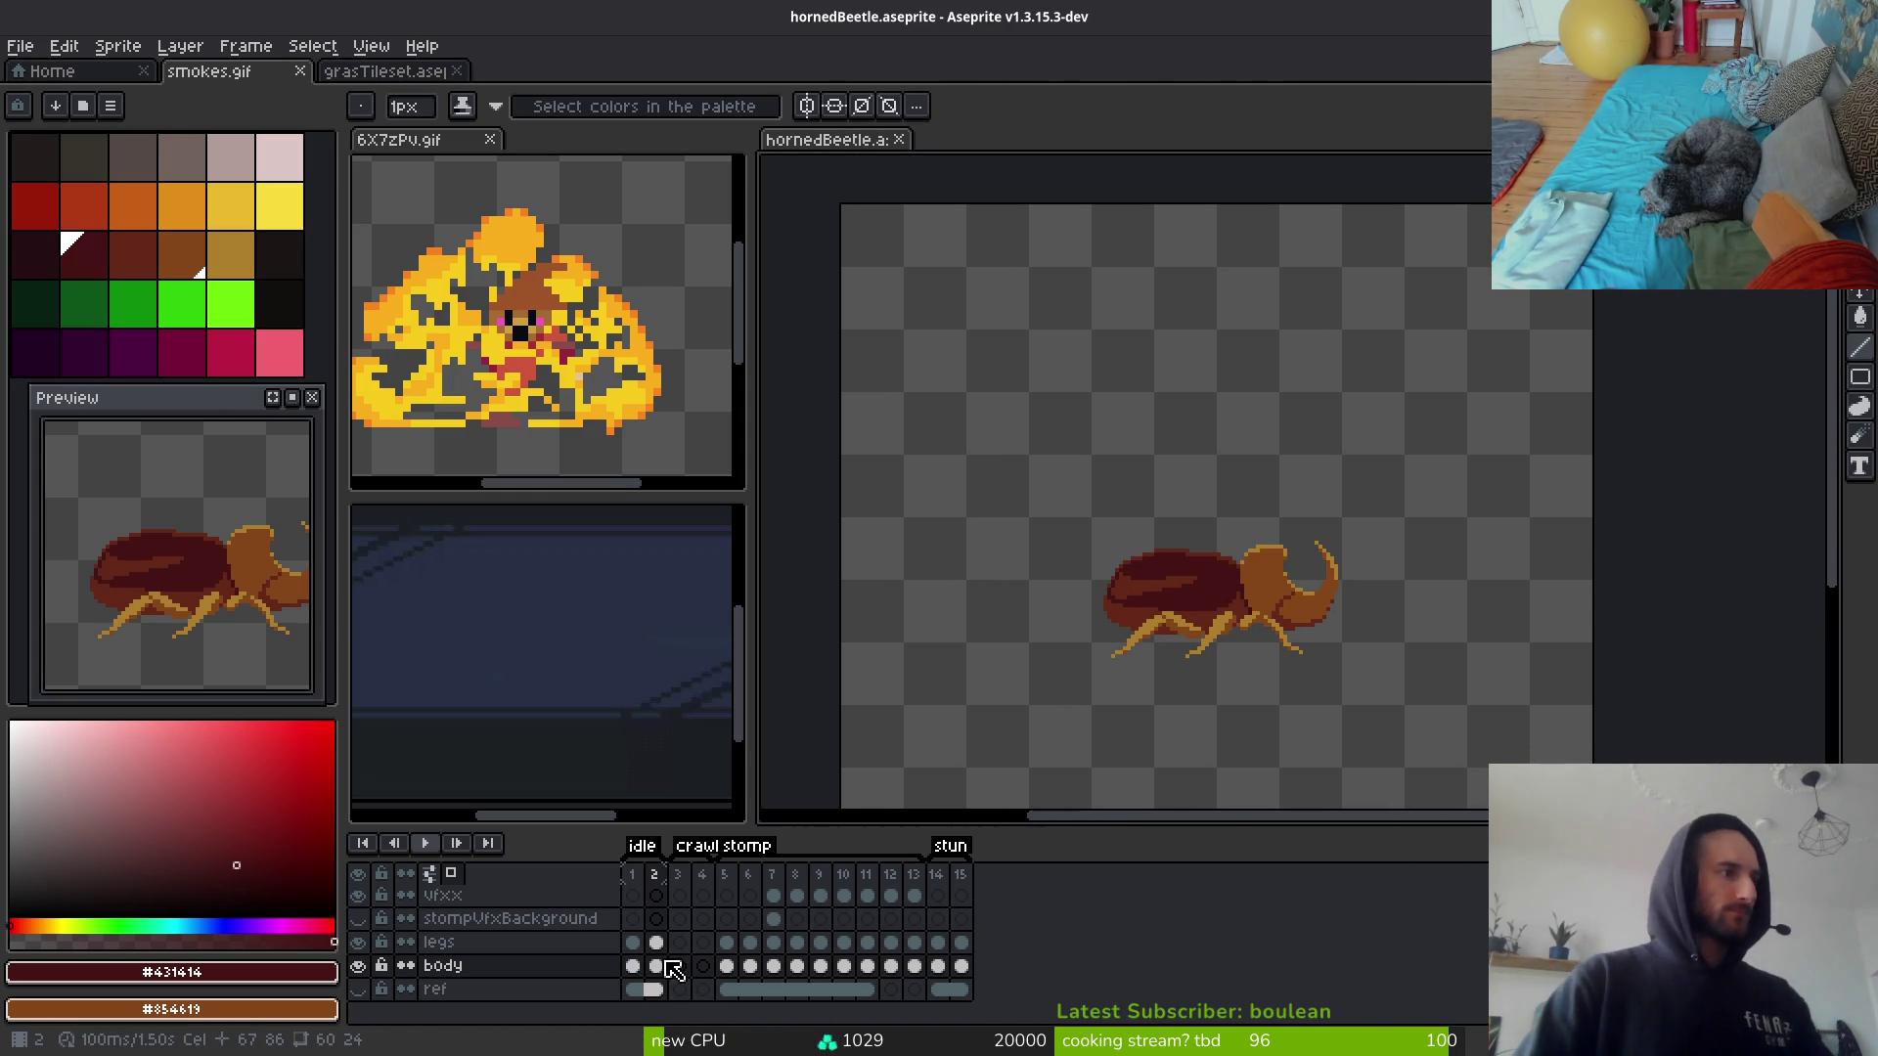
left_click(632, 965)
scroll(1257, 690, "up", 2)
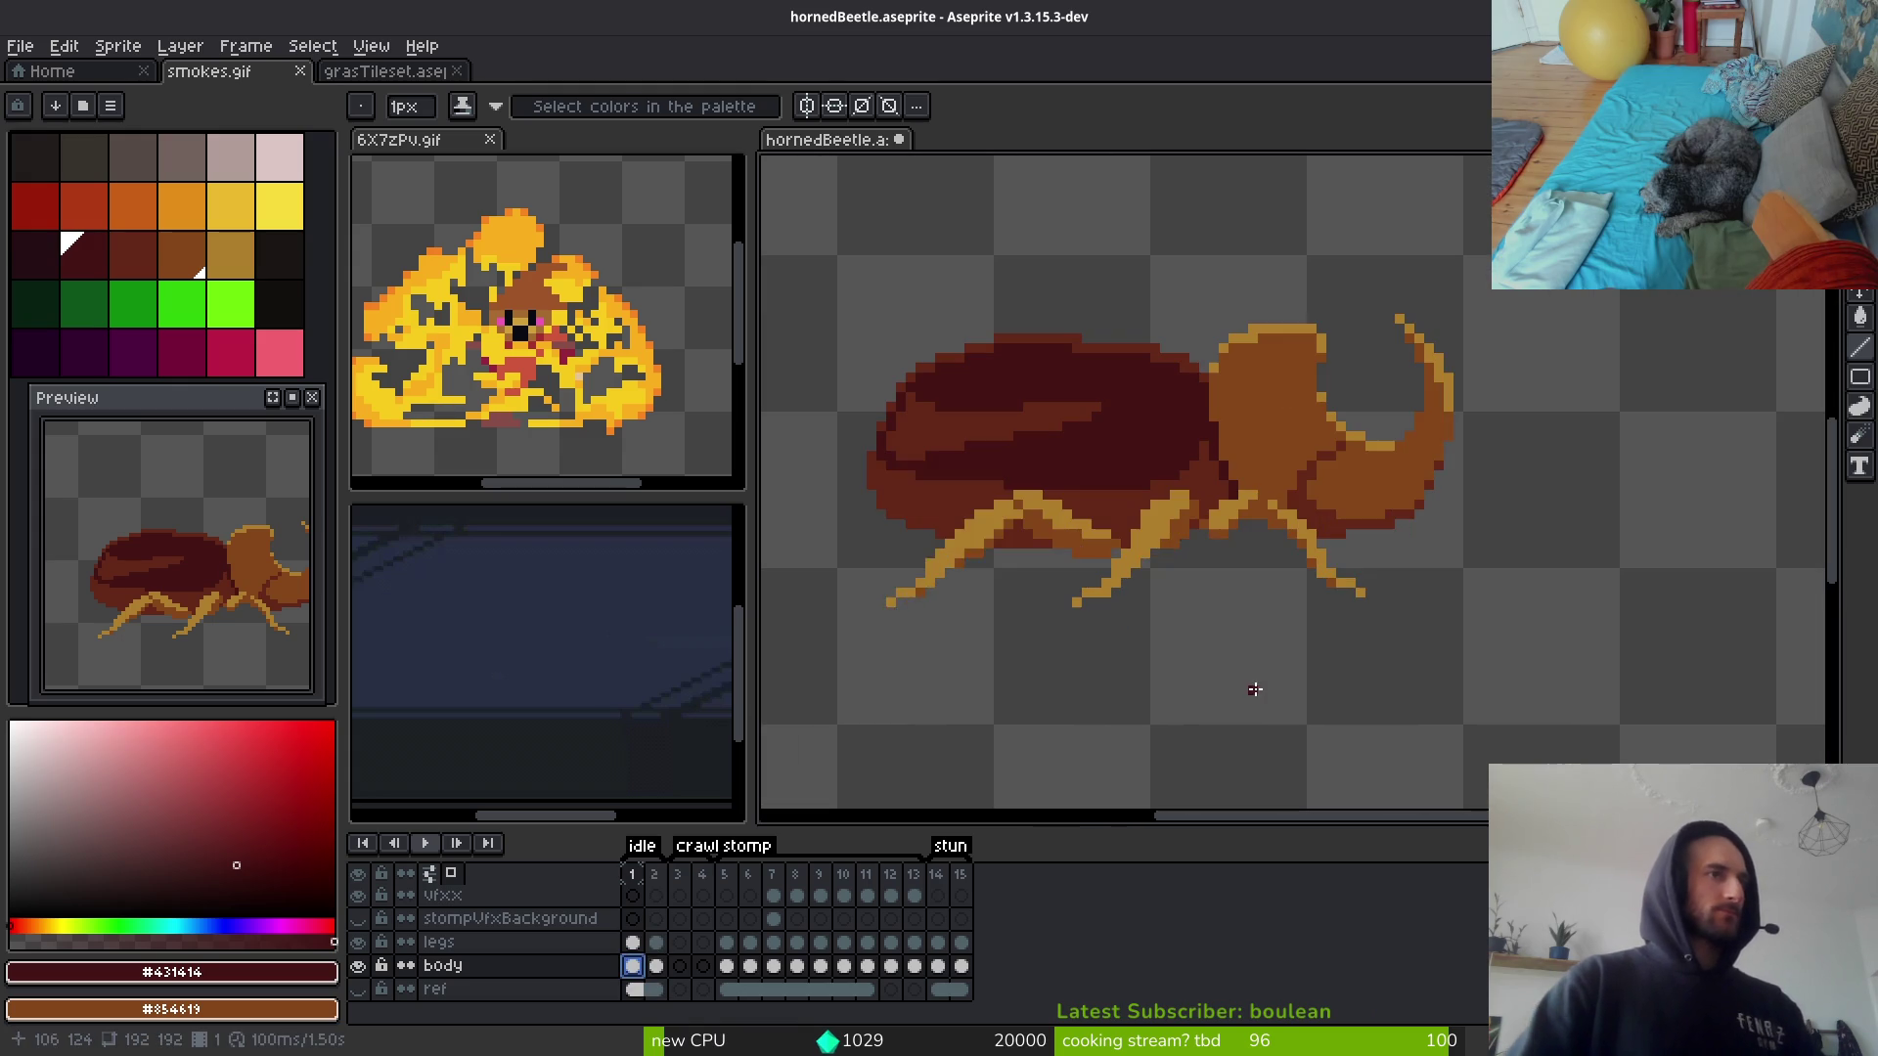
key("ctrl+s")
scroll(1124, 567, "up", 4)
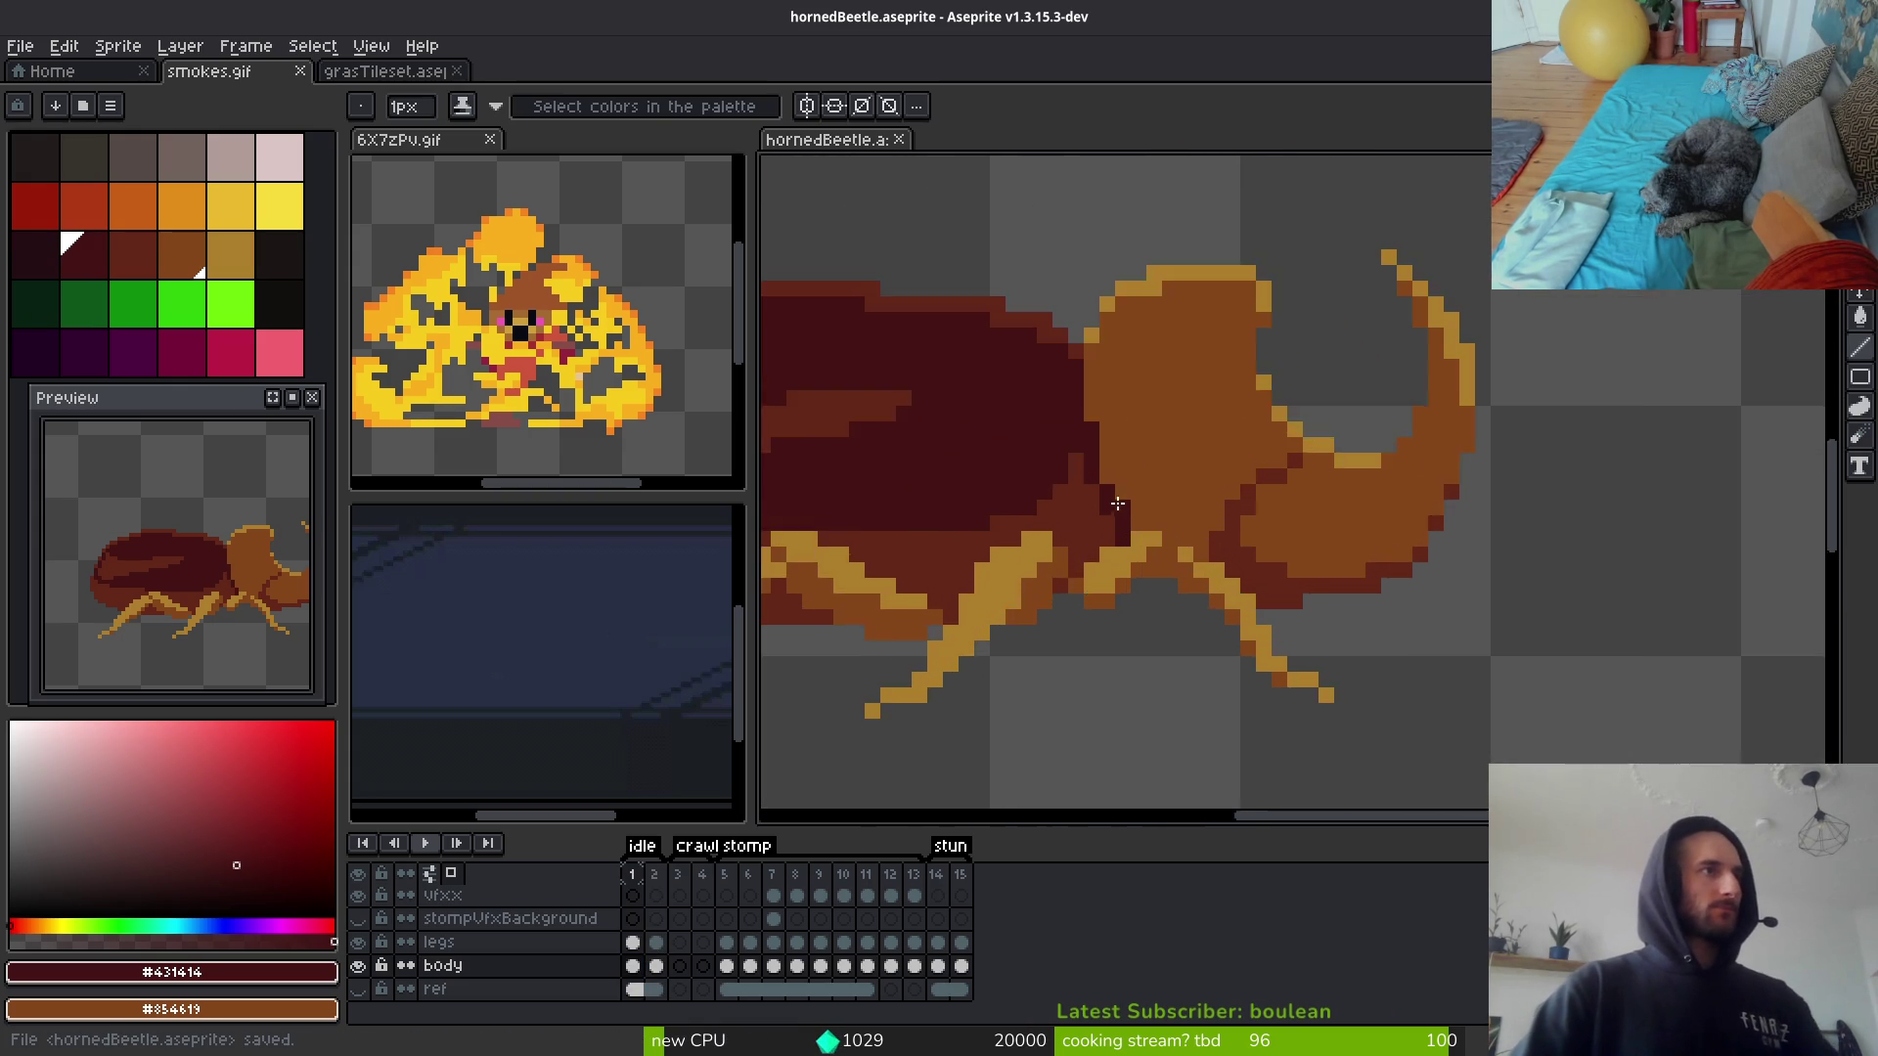
left_click_drag(1035, 417, 1075, 486)
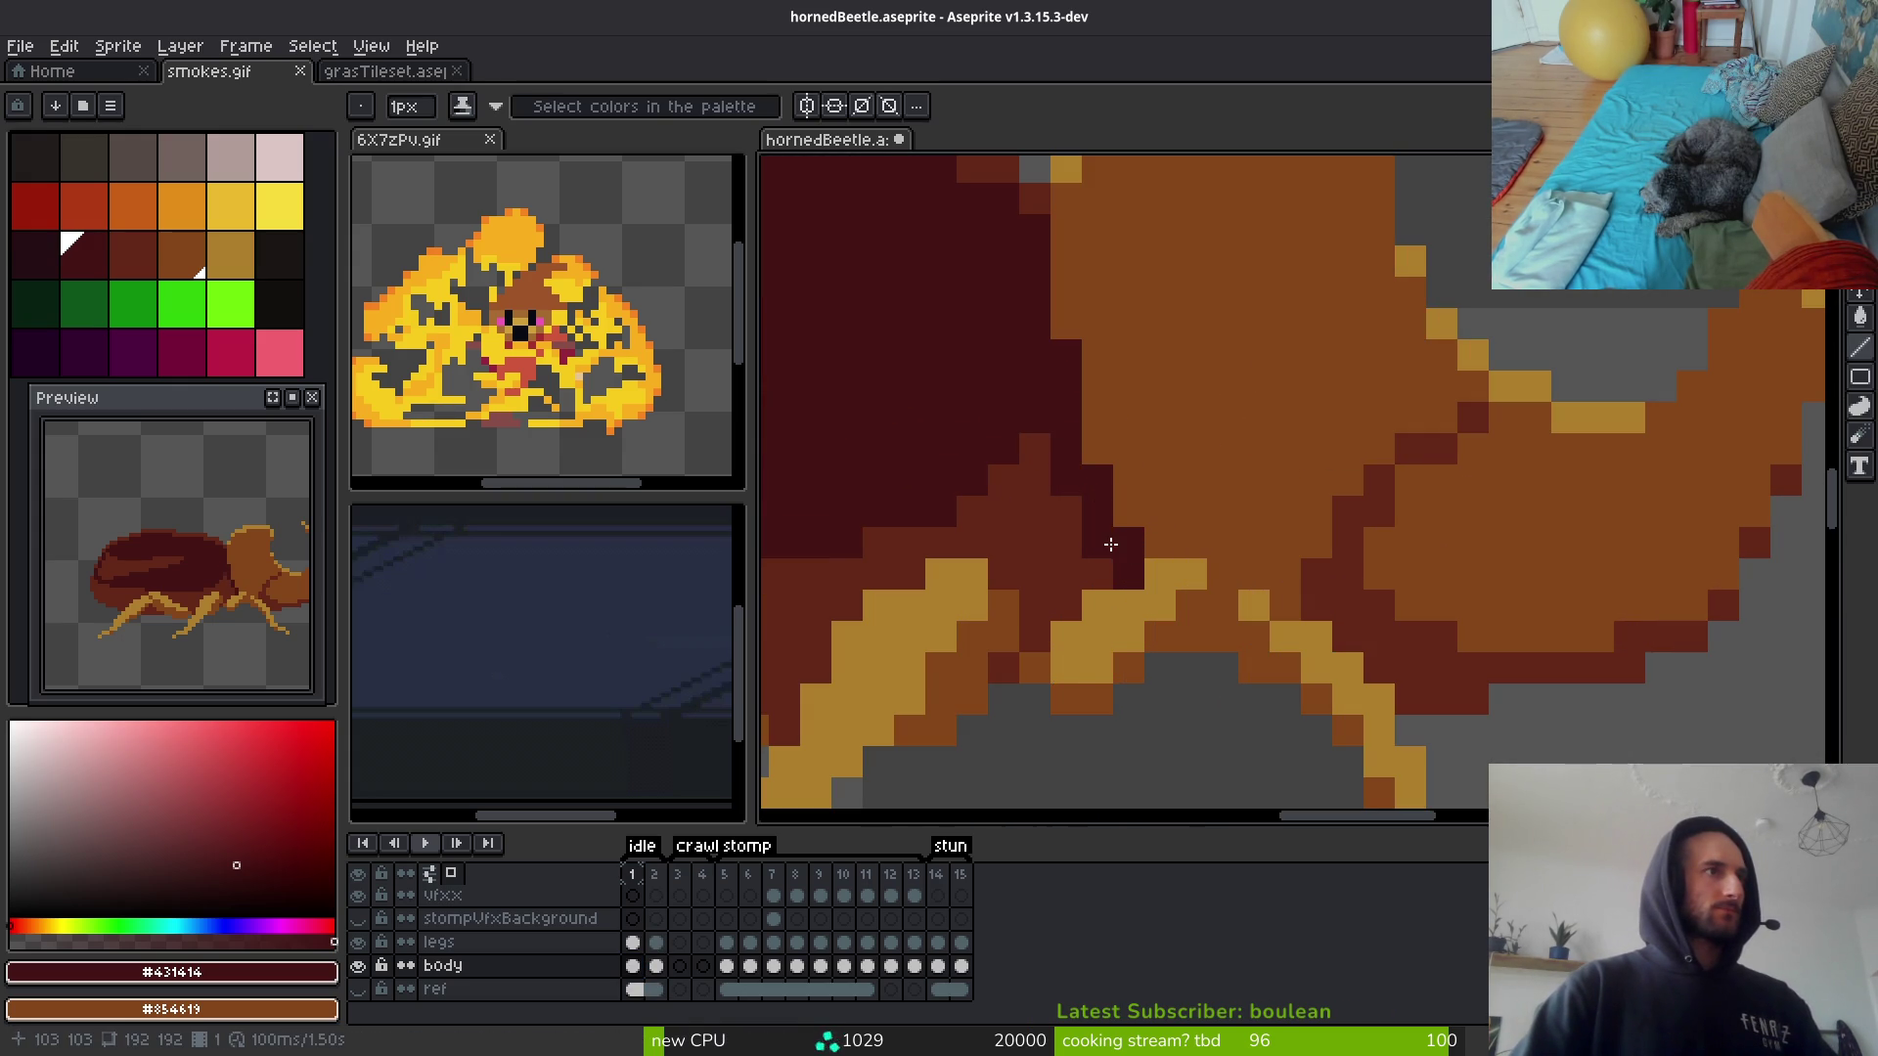
scroll(1359, 593, "down", 5)
scroll(1253, 530, "up", 2)
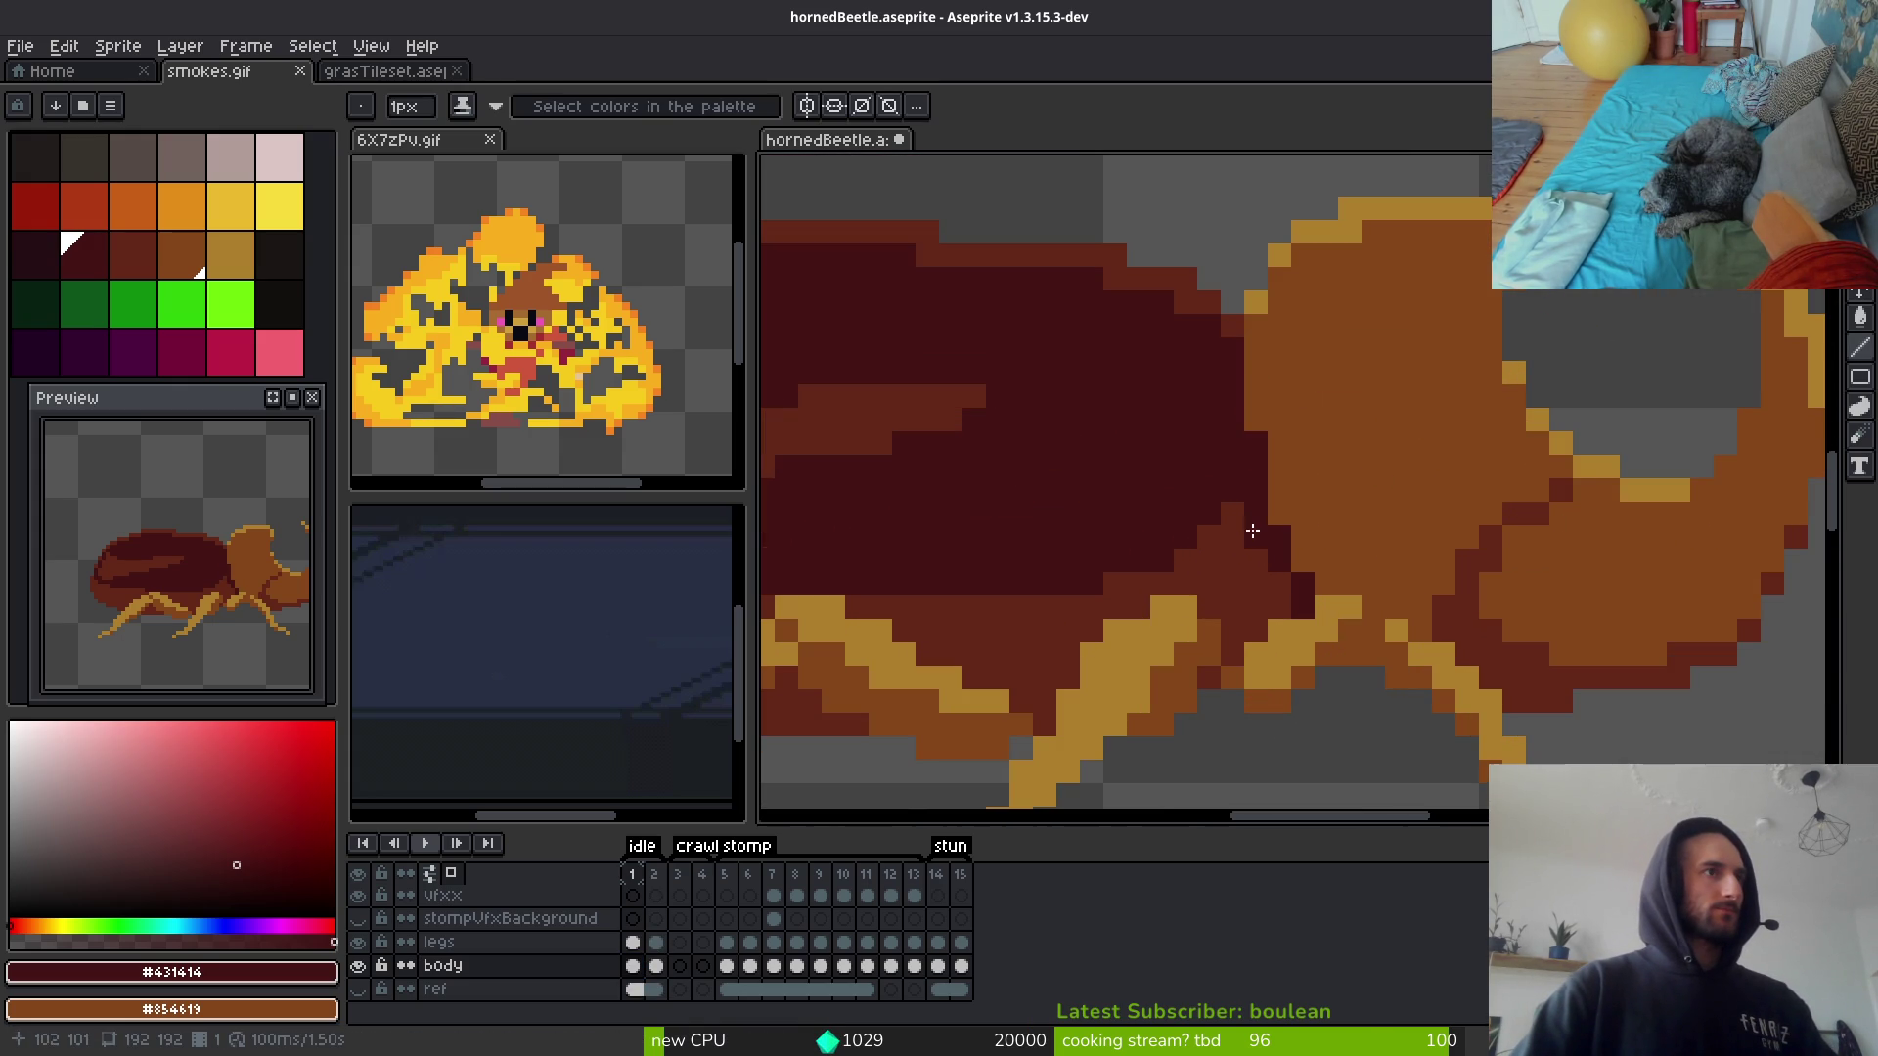
left_click(1281, 584)
scroll(1291, 587, "down", 5)
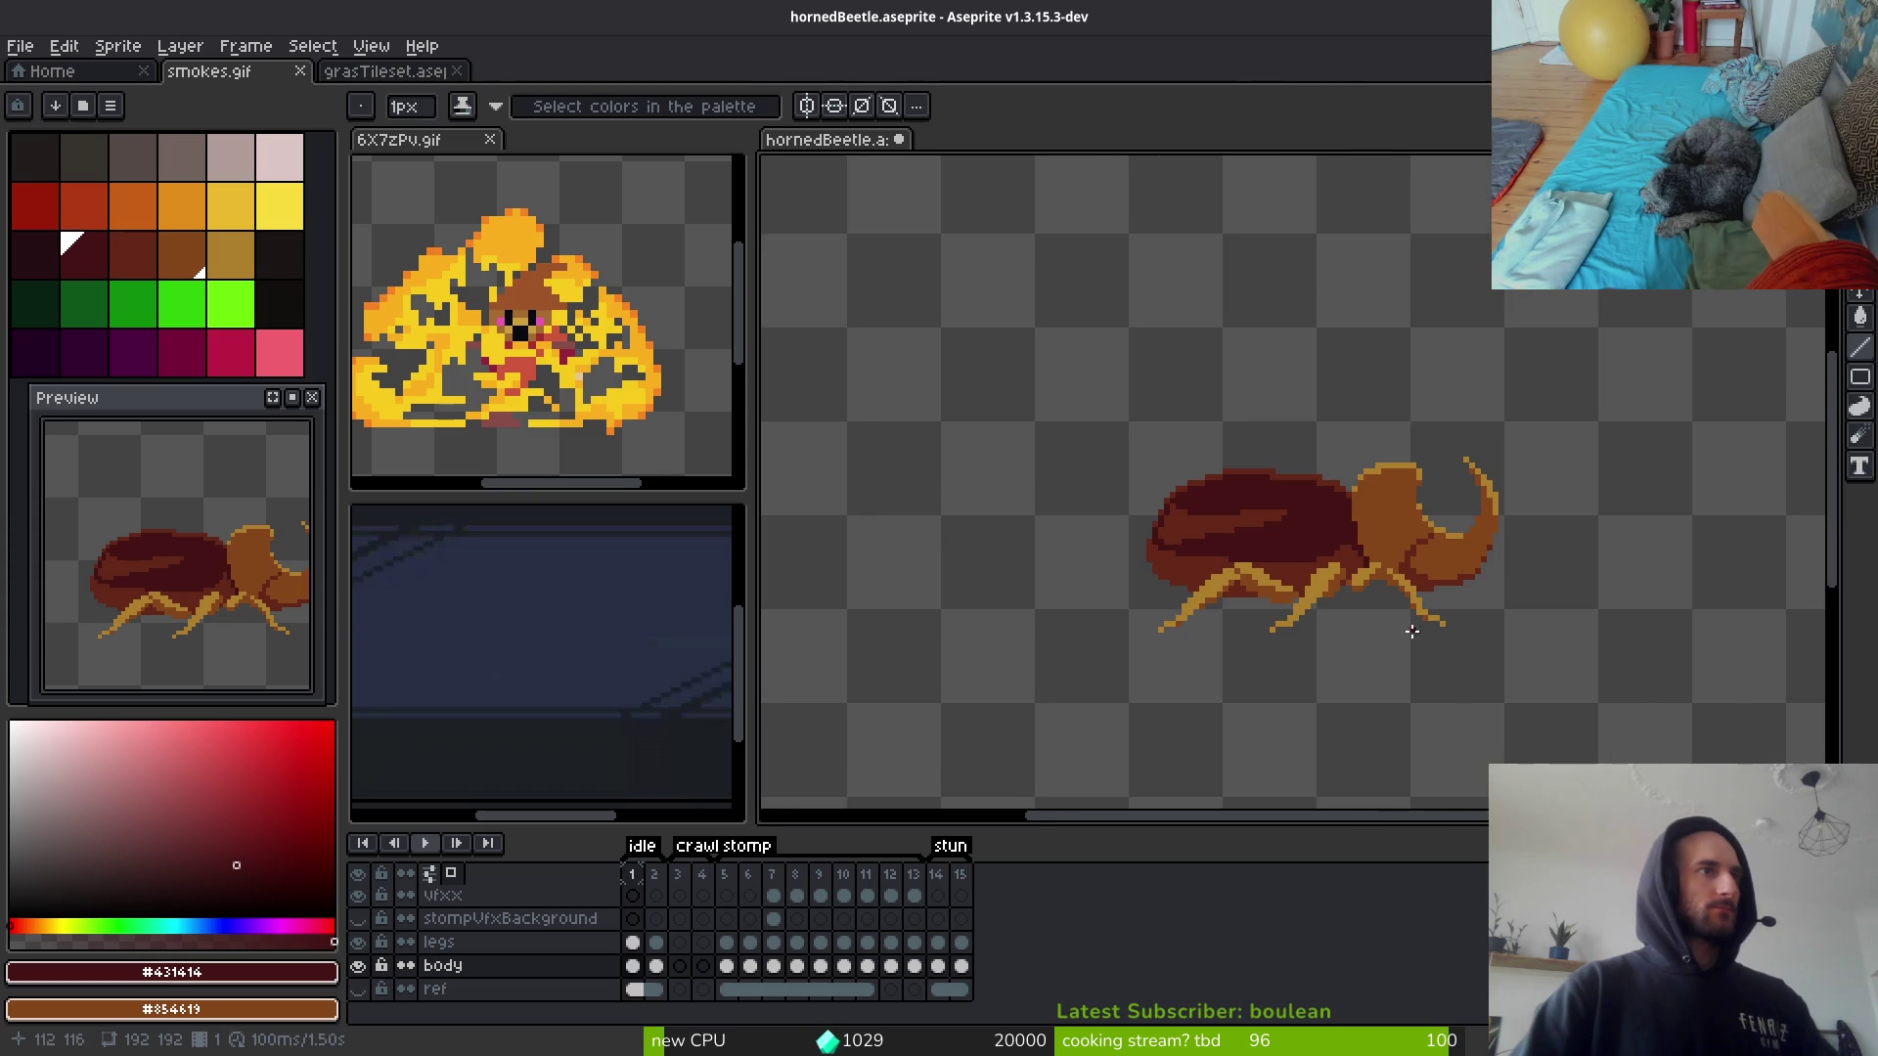
Step: Insert two empty frames after frame 2 and check the new cels
left_click(656, 966)
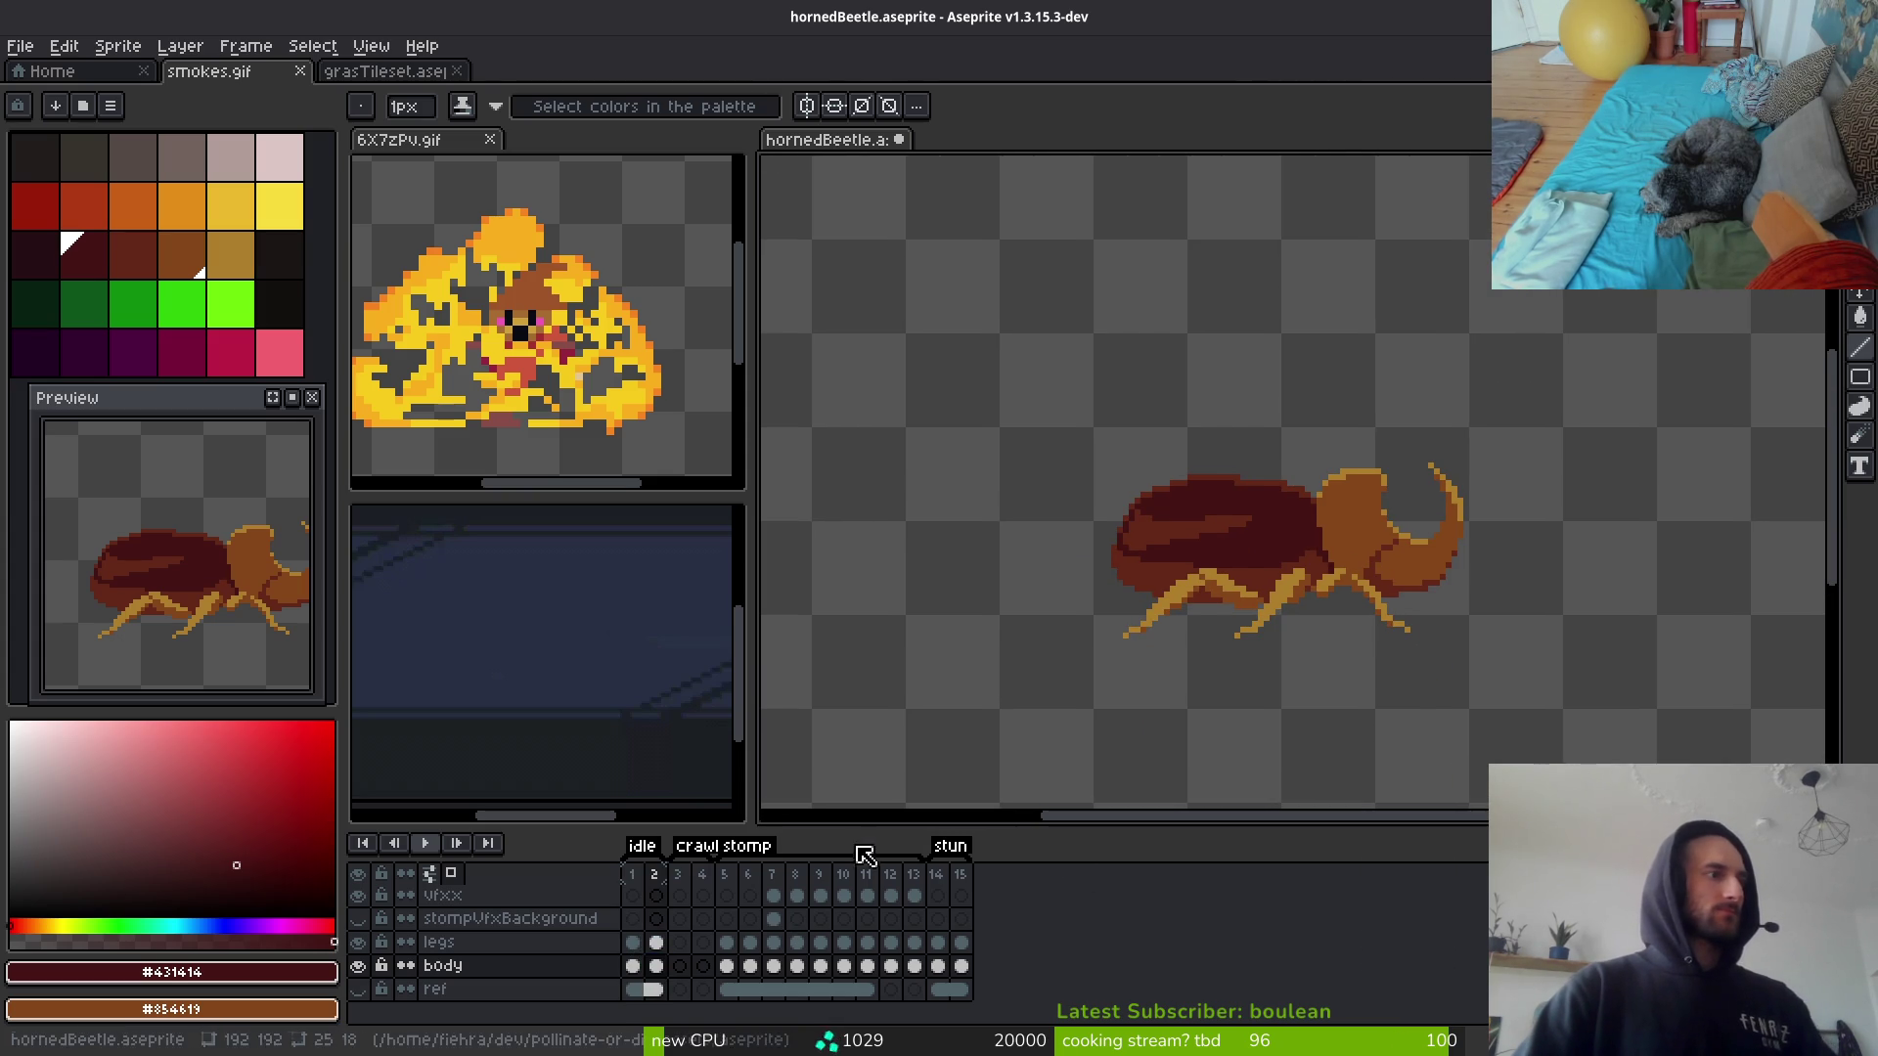
key("m")
scroll(1351, 525, "up", 2)
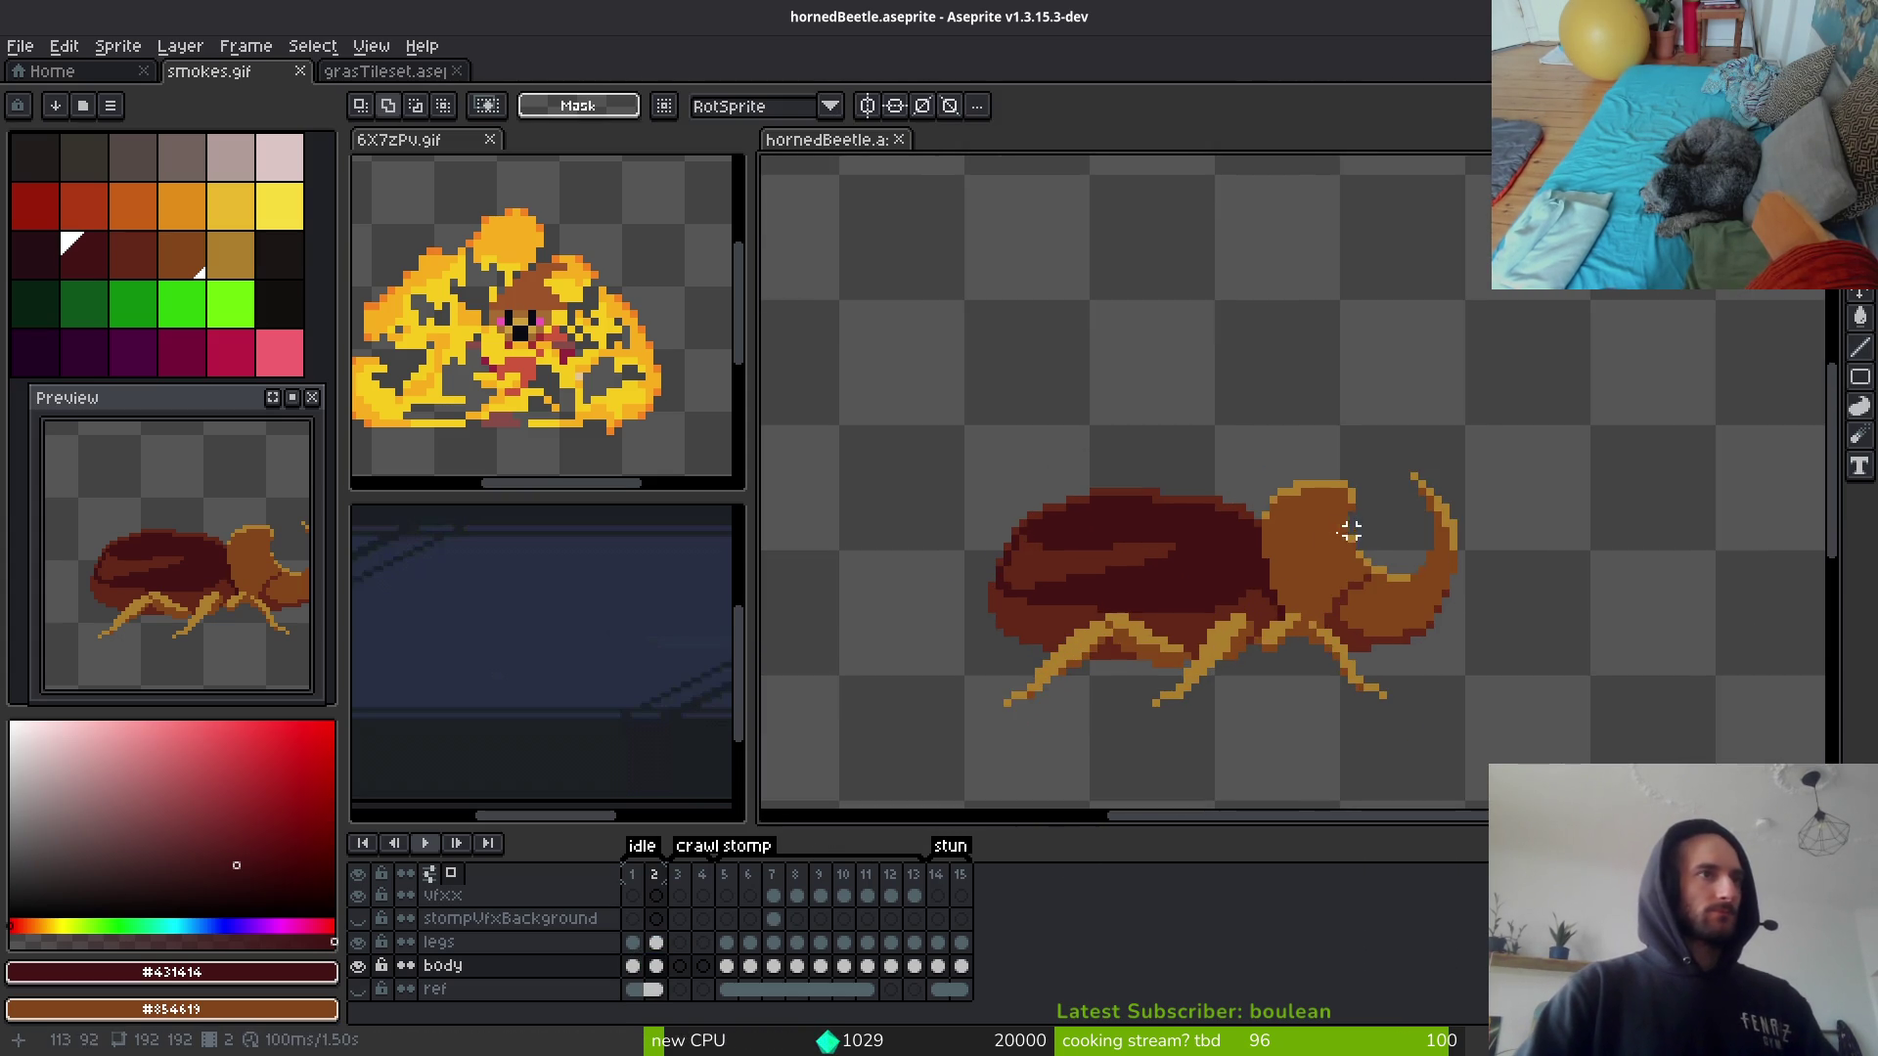
scroll(1350, 525, "up", 3)
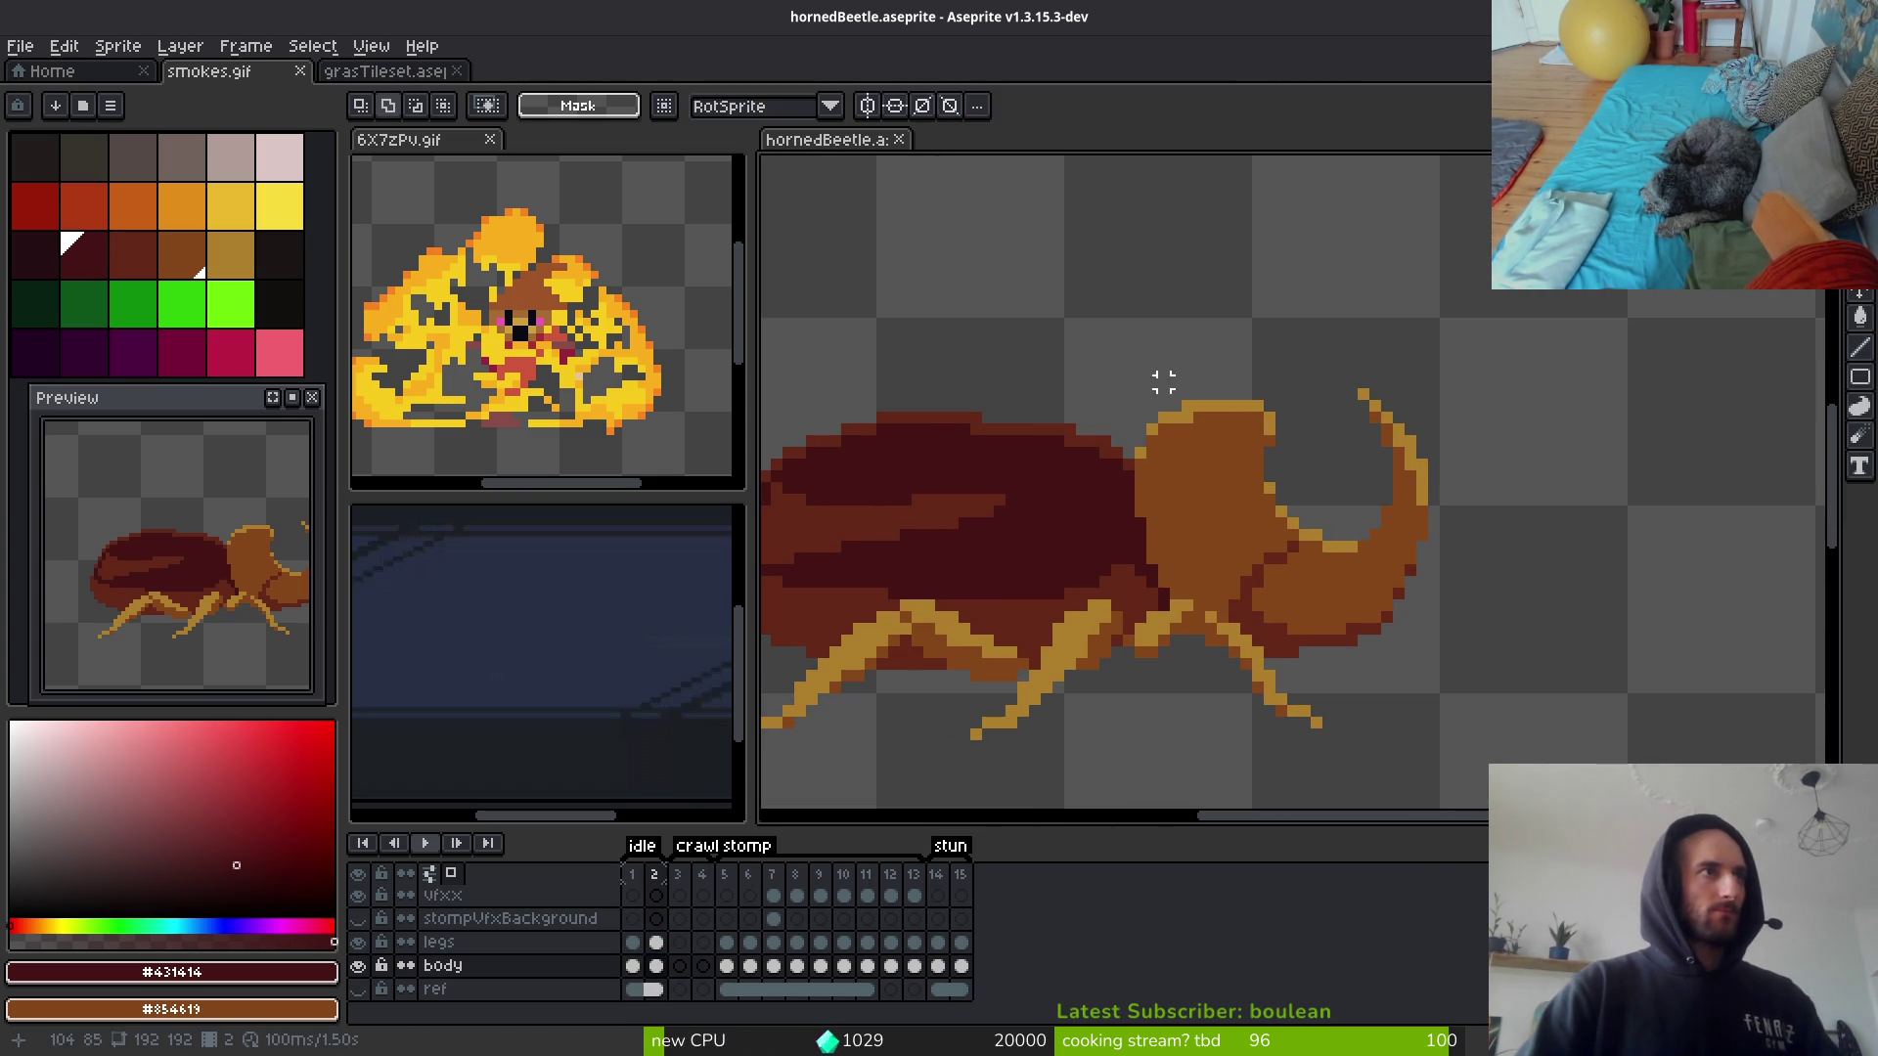
key("alt+b")
key("alt+b")
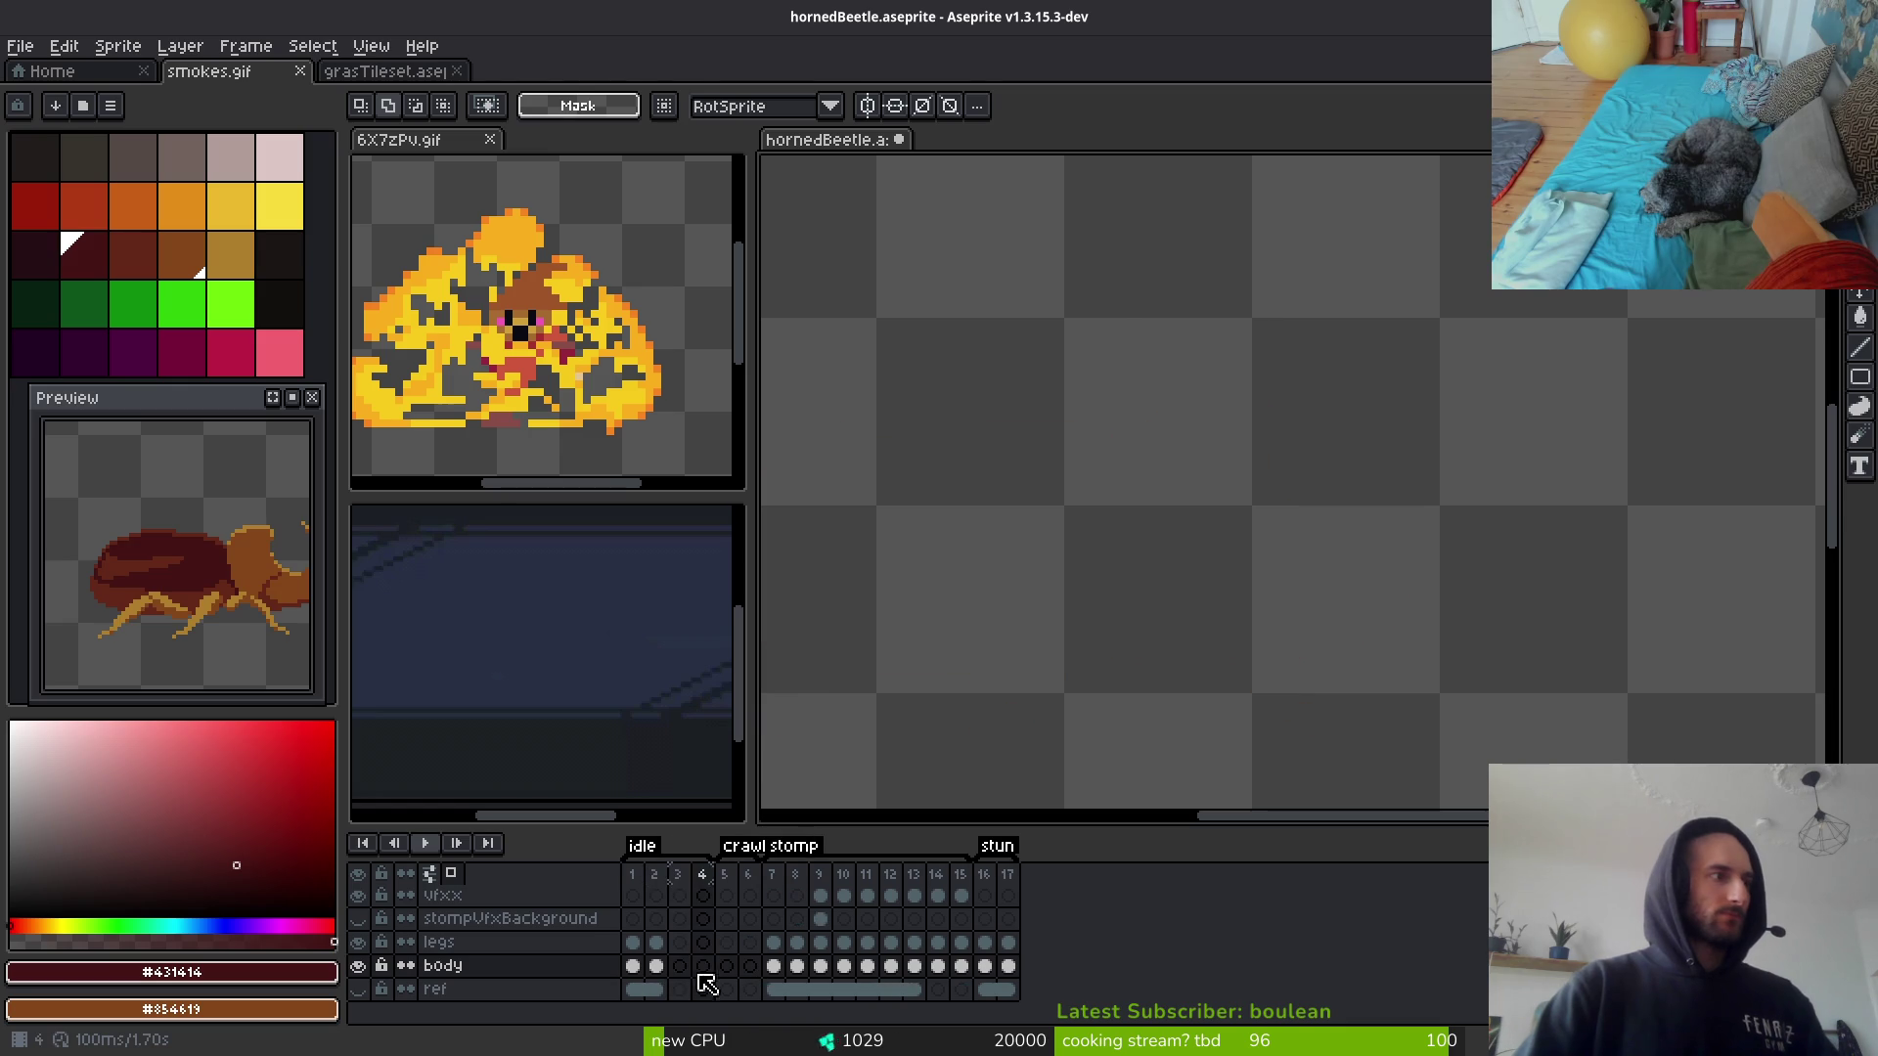
left_click(682, 965)
left_click(704, 944)
left_click(679, 965)
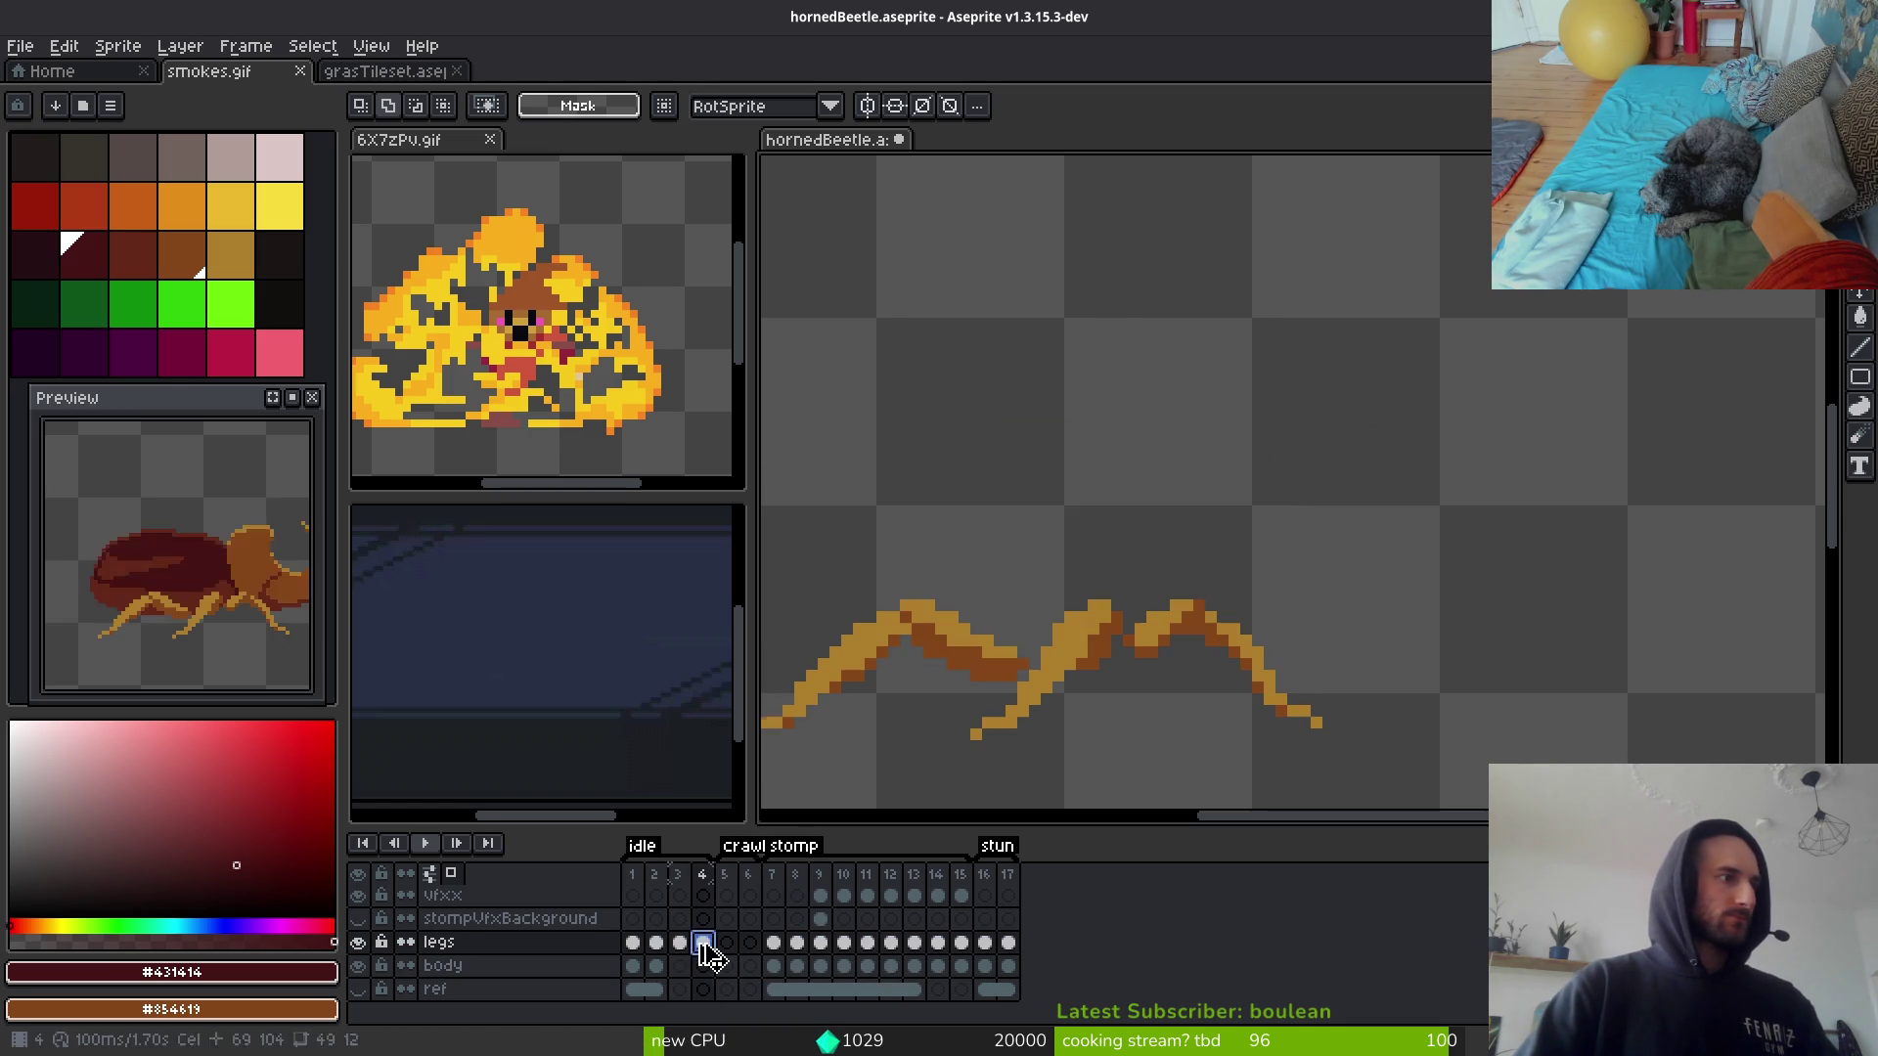
left_click(656, 965)
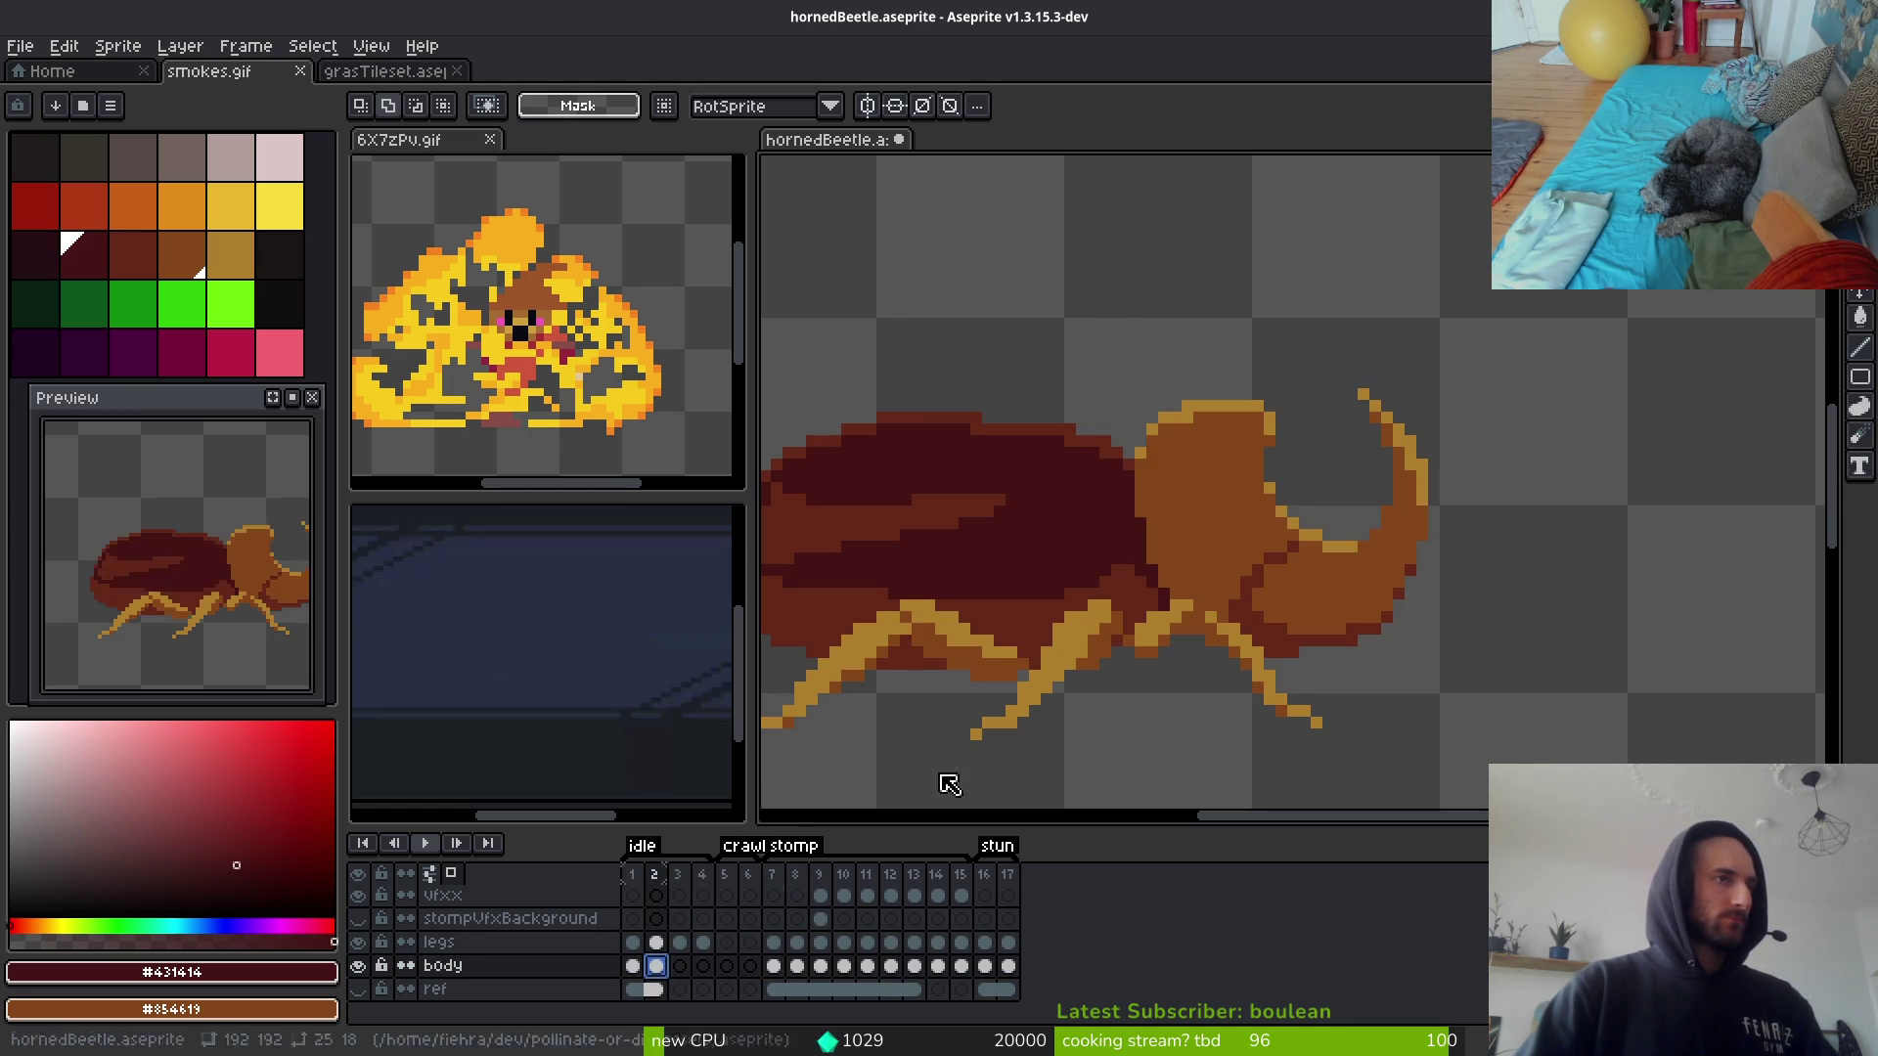
Step: Paste the head and horn into frame 3's body cel, nudged down one pixel
scroll(1258, 378, "up", 3)
key("b")
scroll(1316, 284, "down", 2)
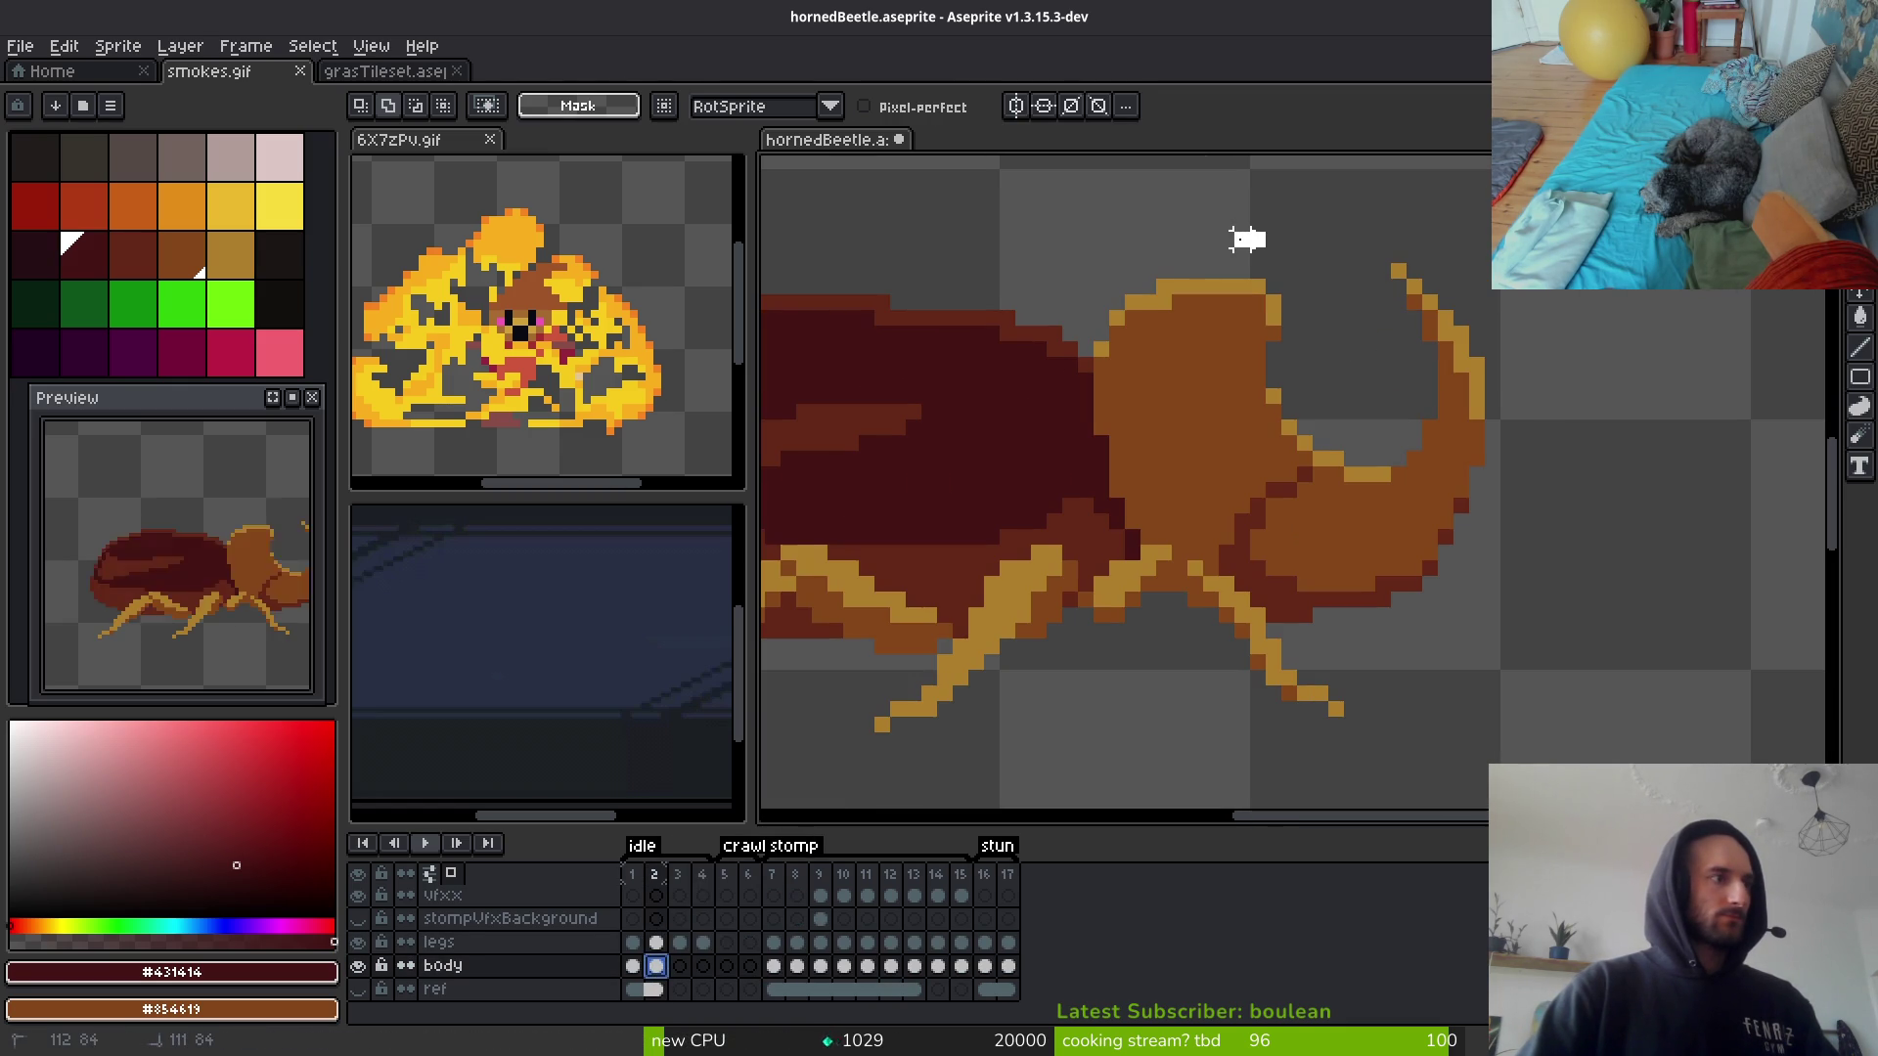
left_click_drag(1256, 240, 1160, 242)
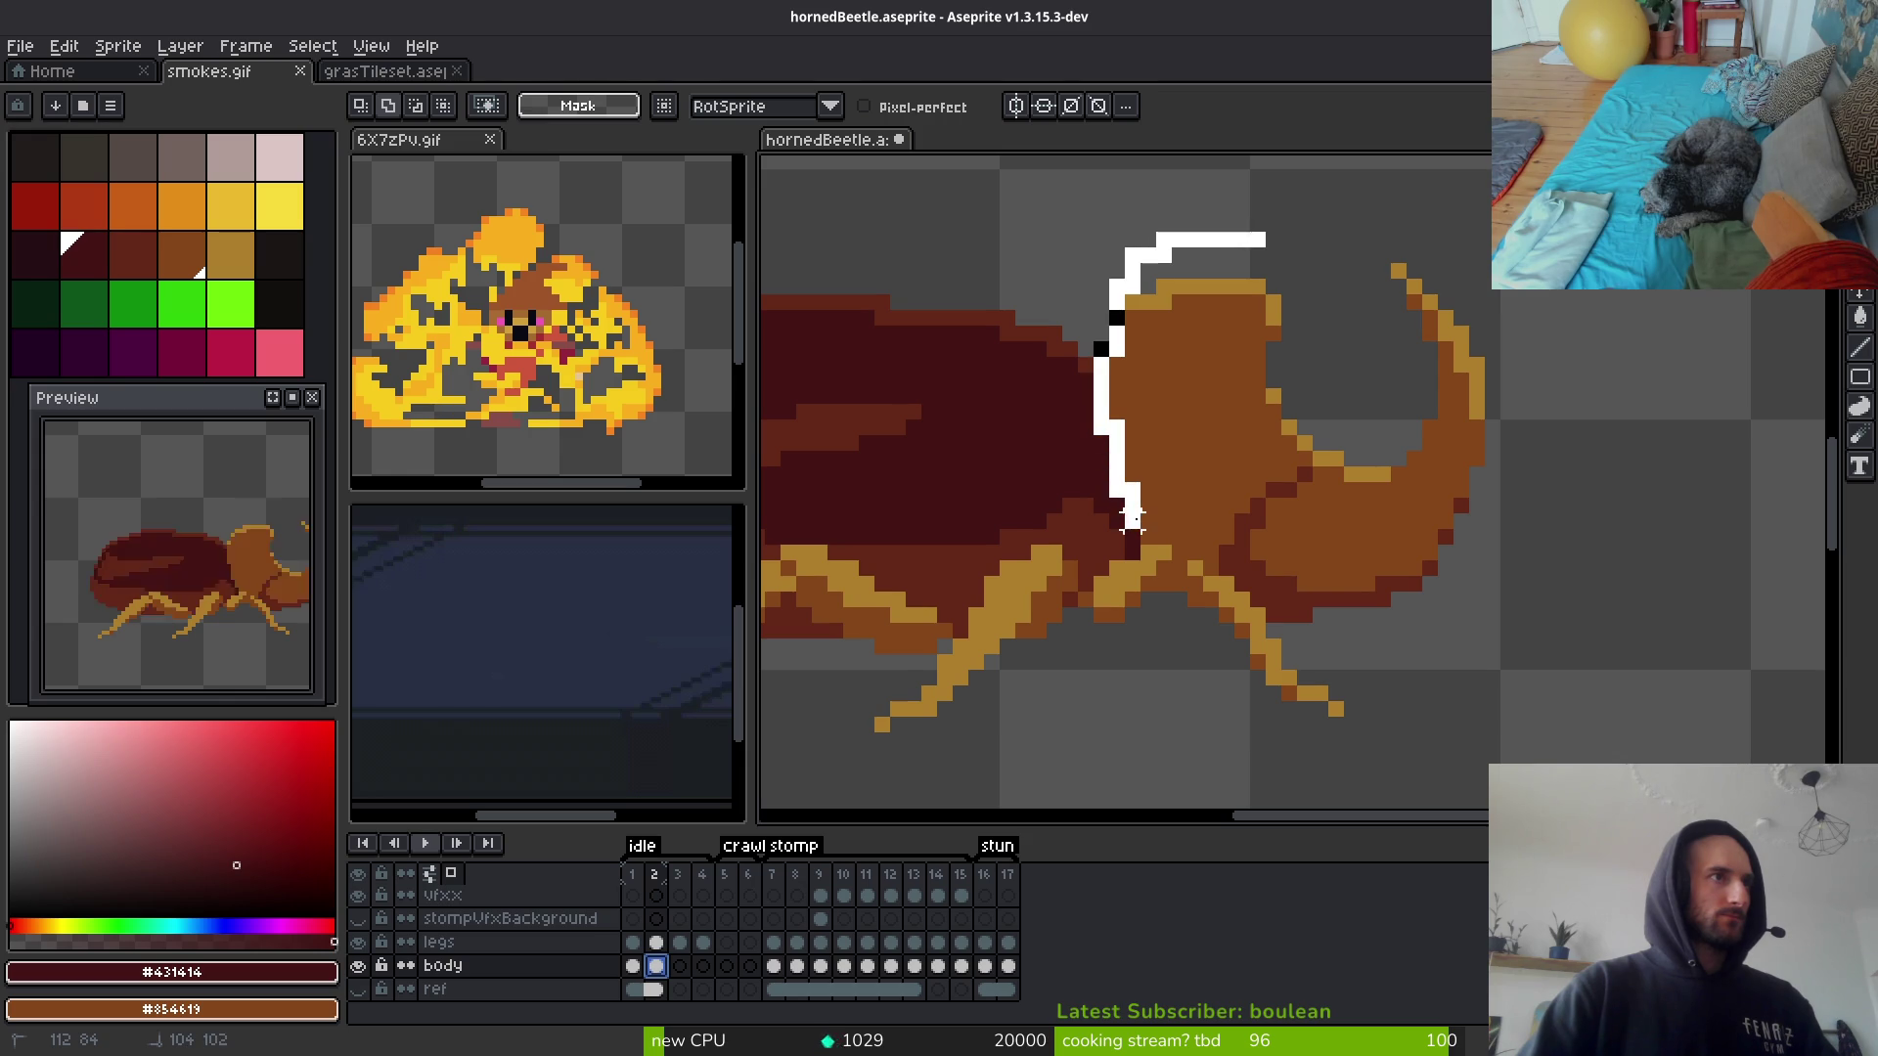
mouse_move(1147, 533)
left_mouse_down()
mouse_move(1195, 662)
mouse_move(1604, 313)
mouse_move(1311, 206)
left_mouse_up()
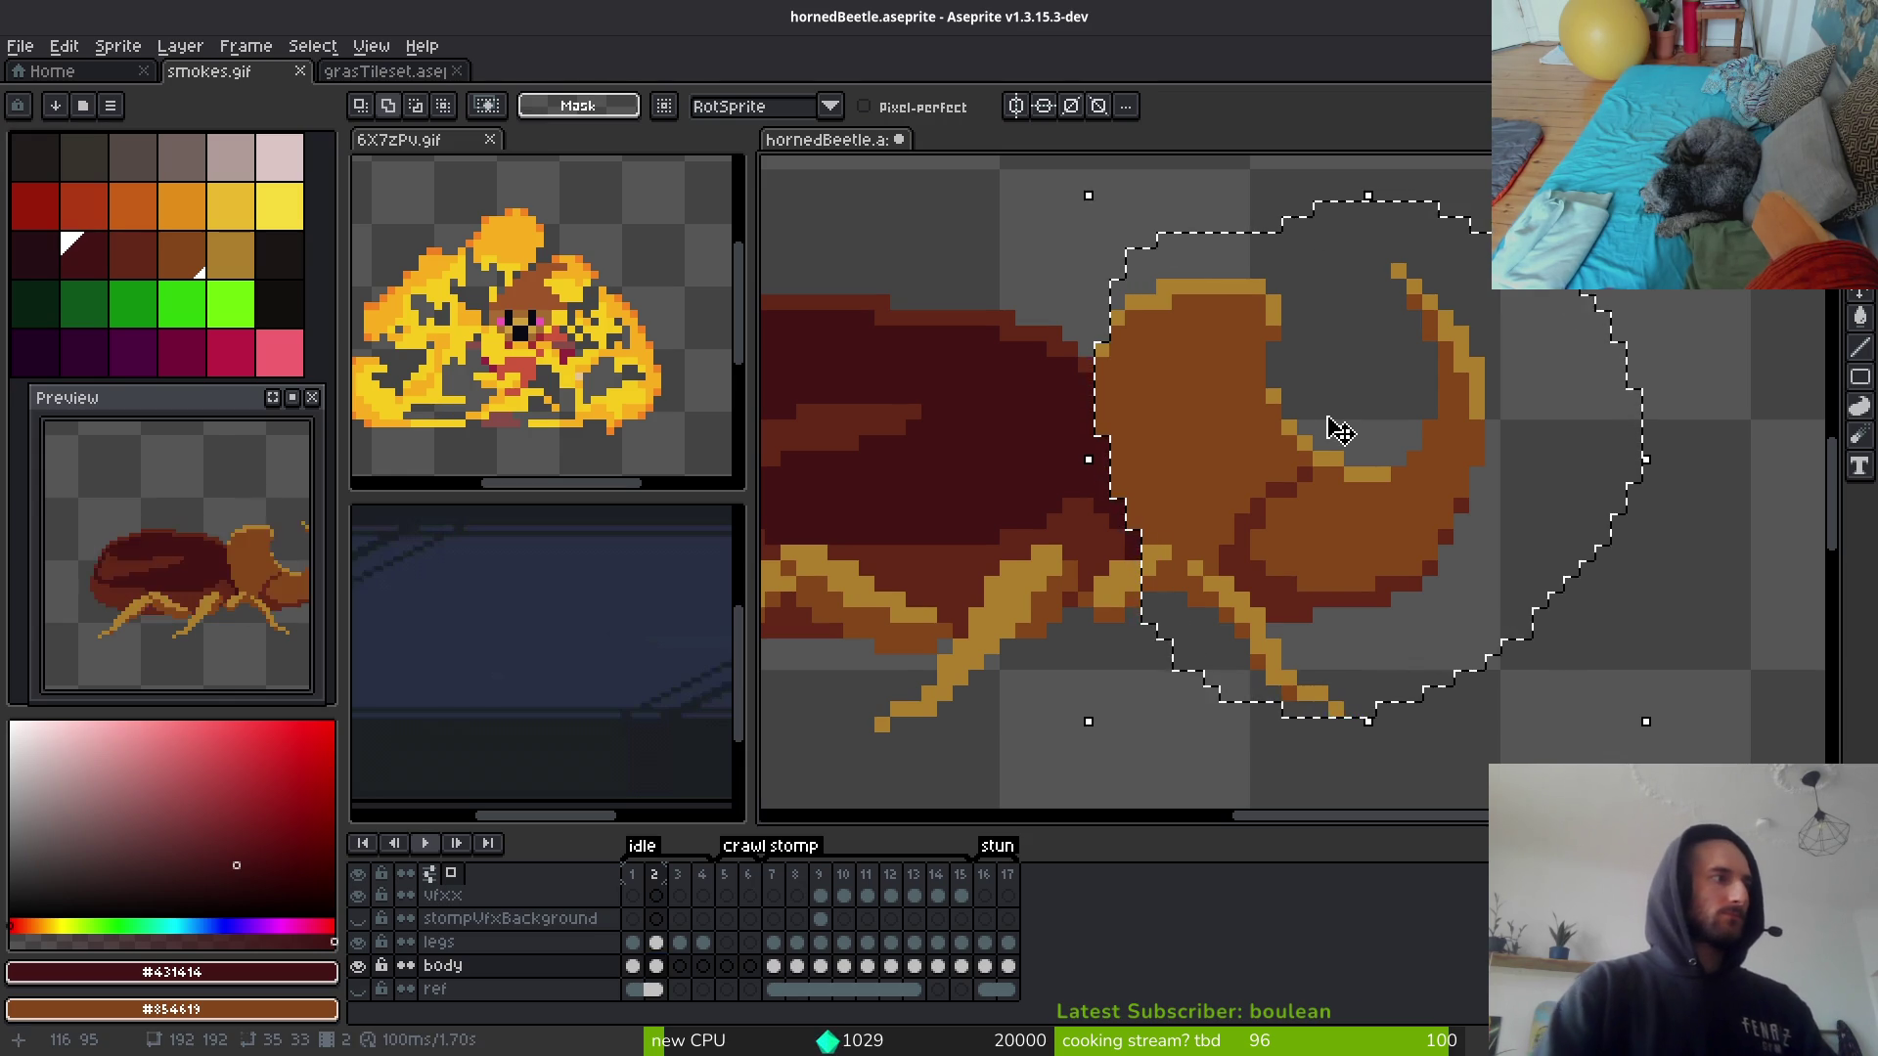
left_click(684, 969)
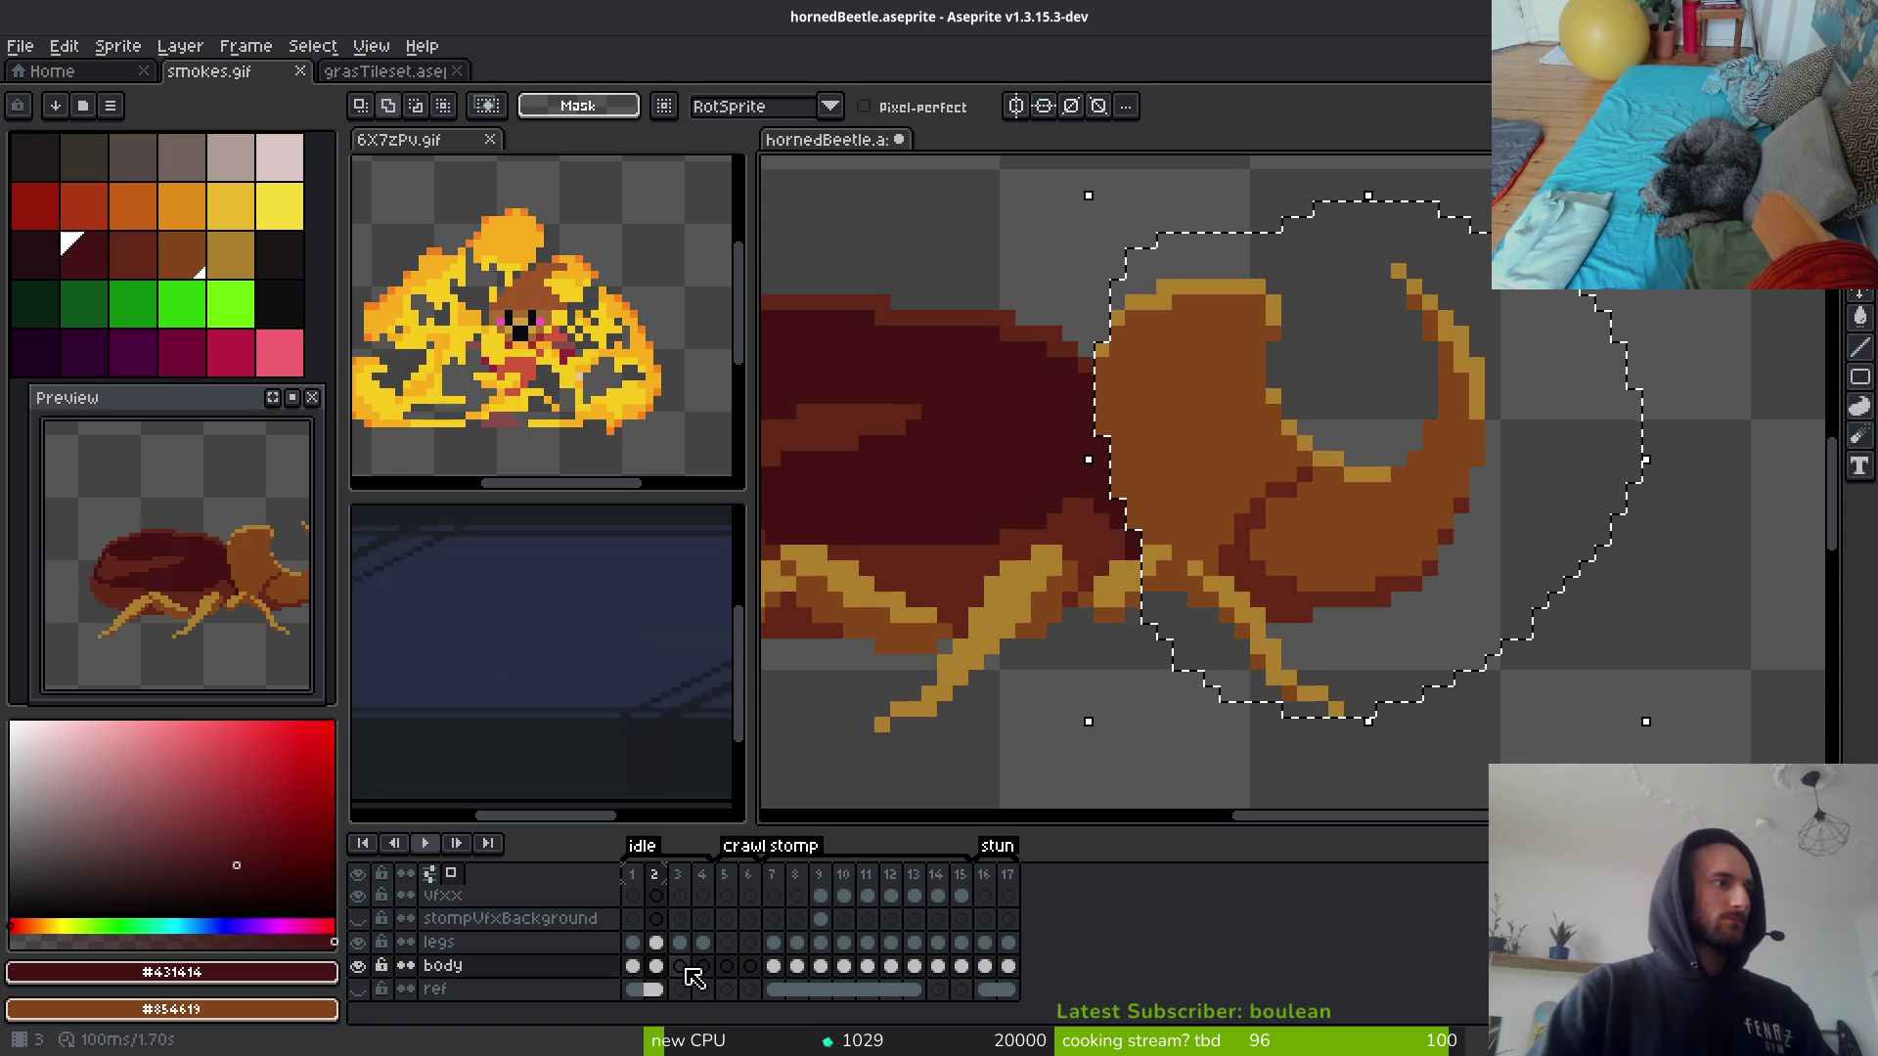
key("ctrl+v")
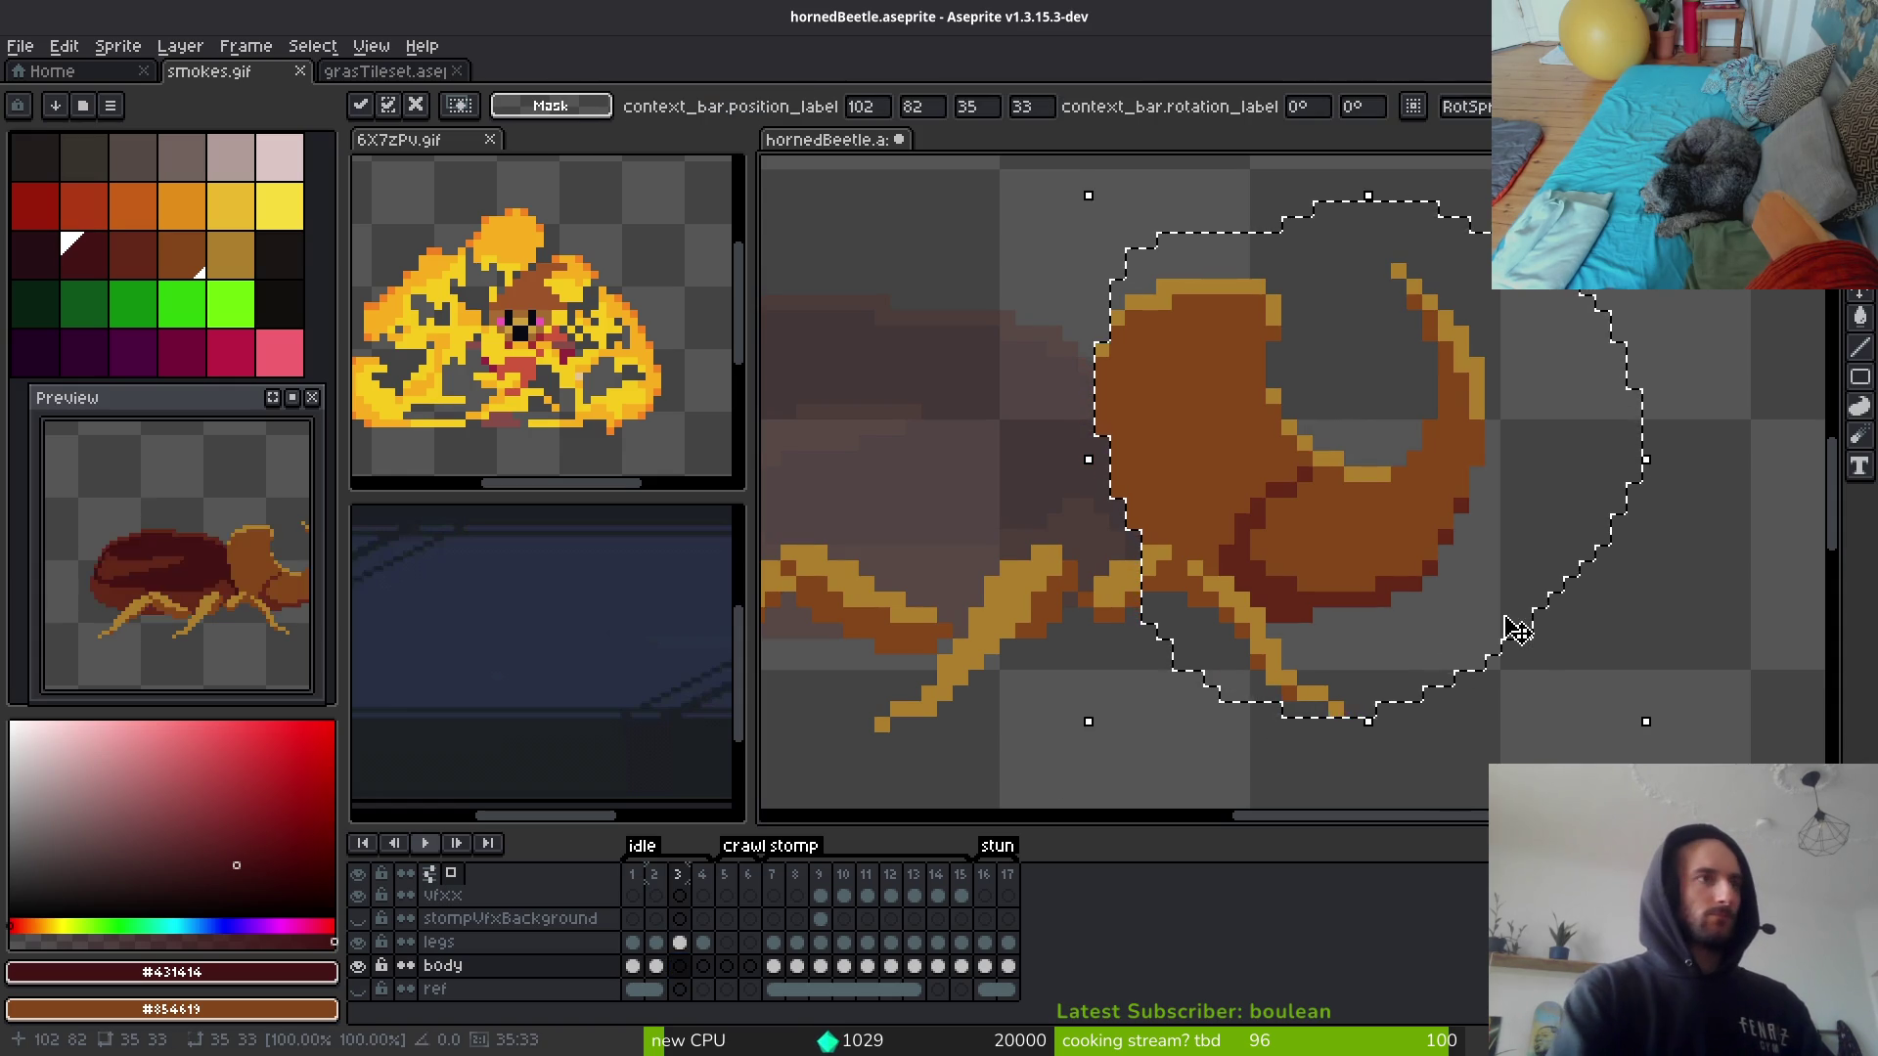
key("Down")
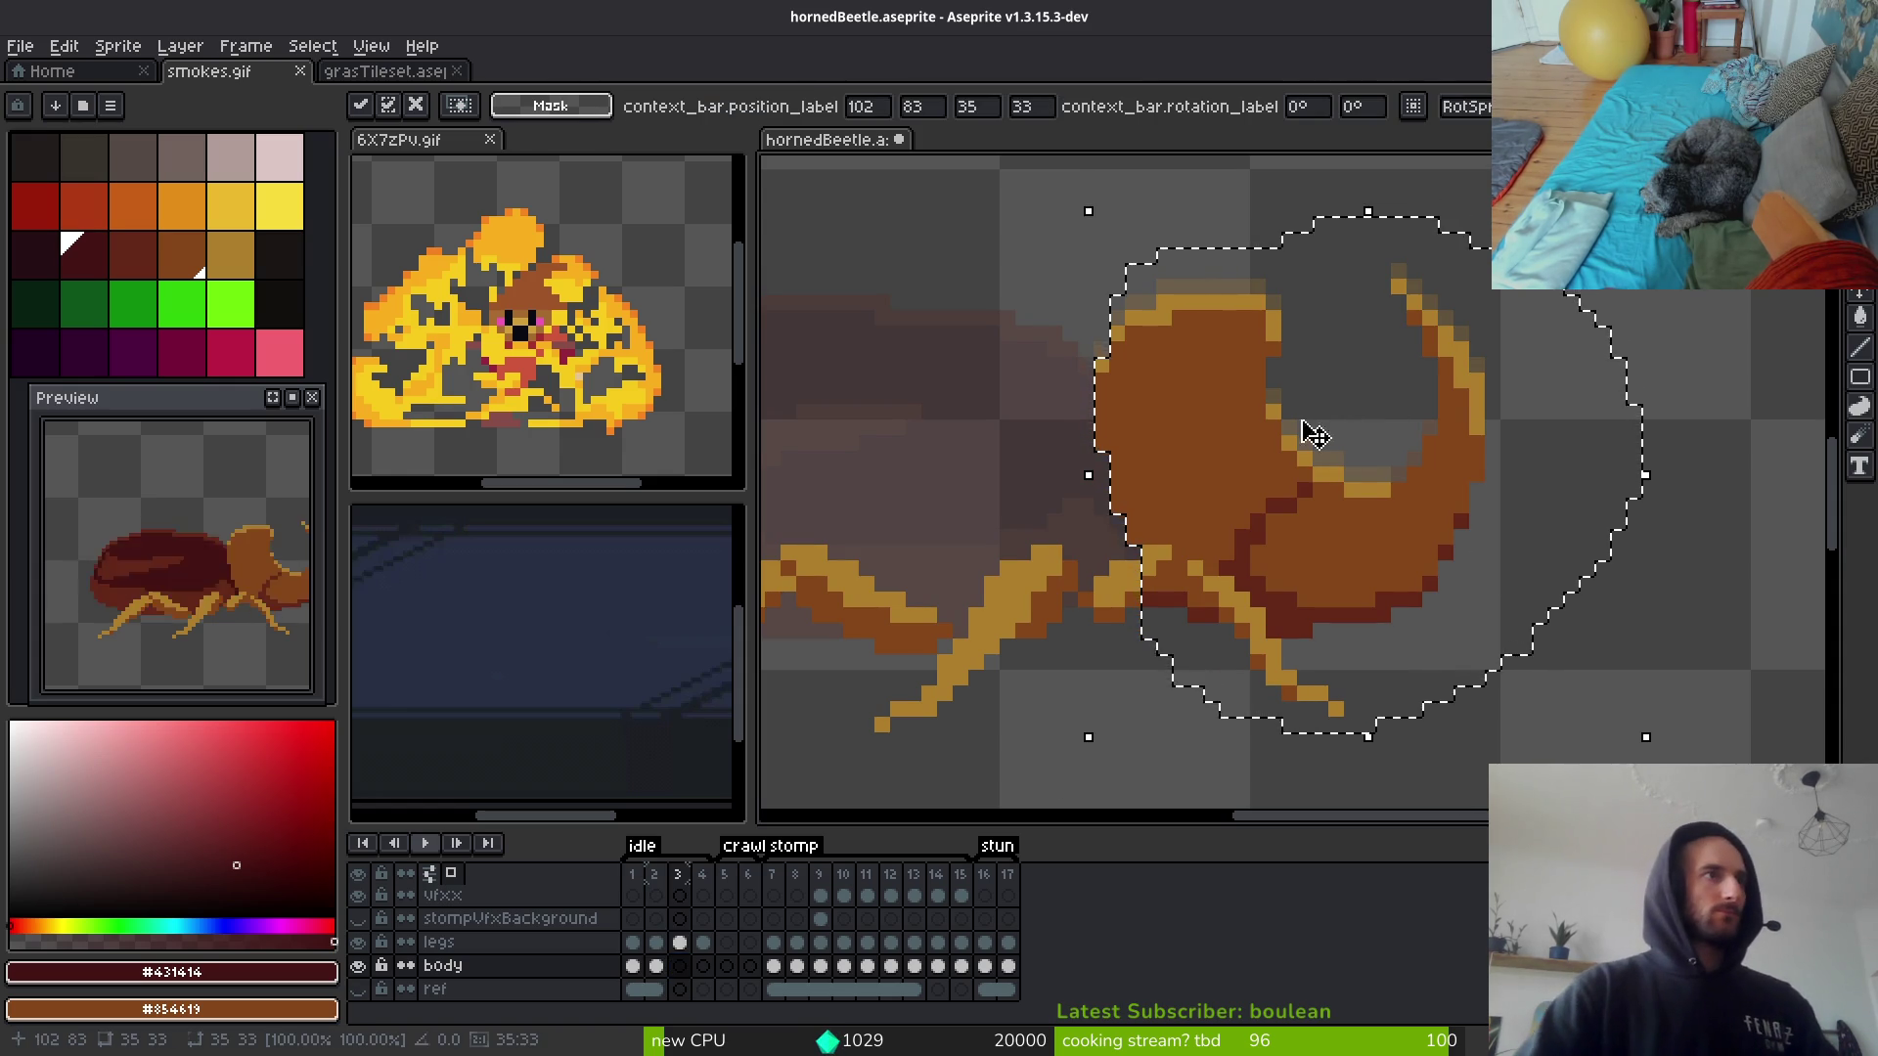
key("ctrl+d")
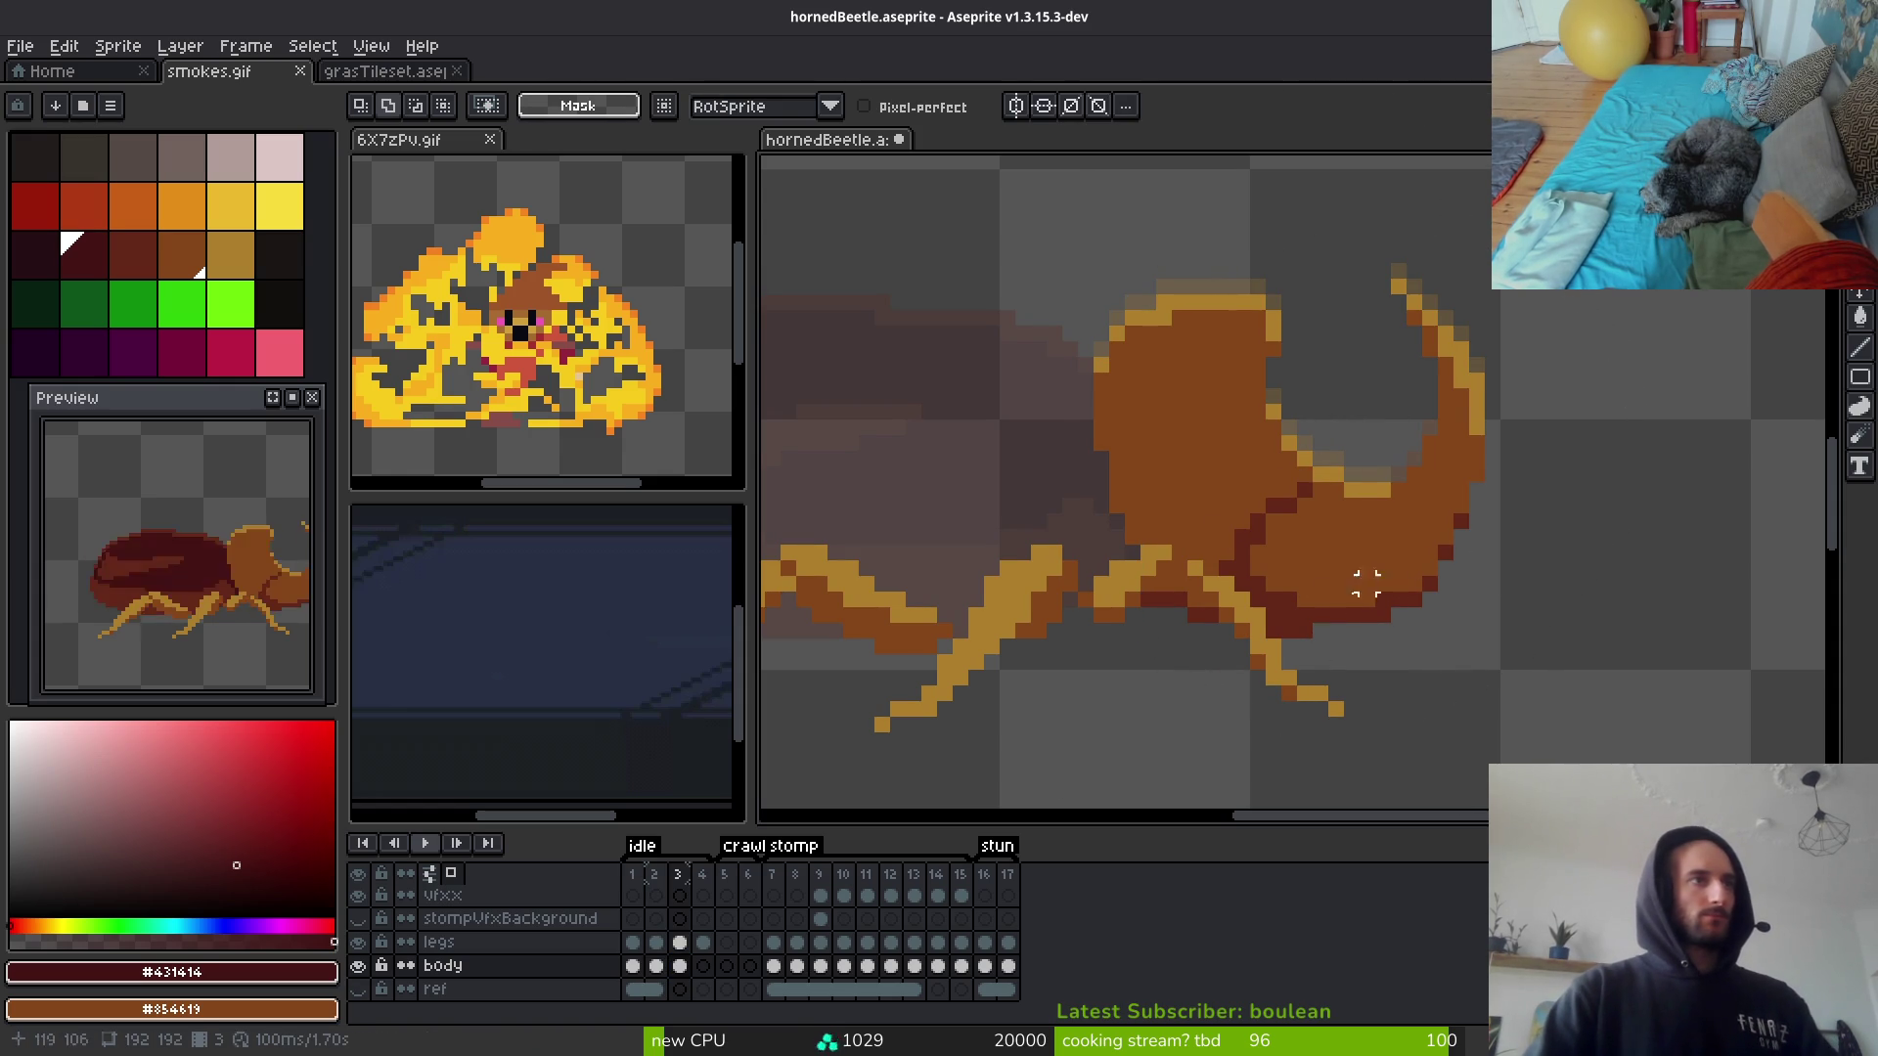
Step: Lasso the shell and horn in frame 2, copy, and paste them into frame 3
left_click(655, 965)
scroll(1421, 546, "left", 3)
key("shift+w")
left_click_drag(1391, 352, 1390, 389)
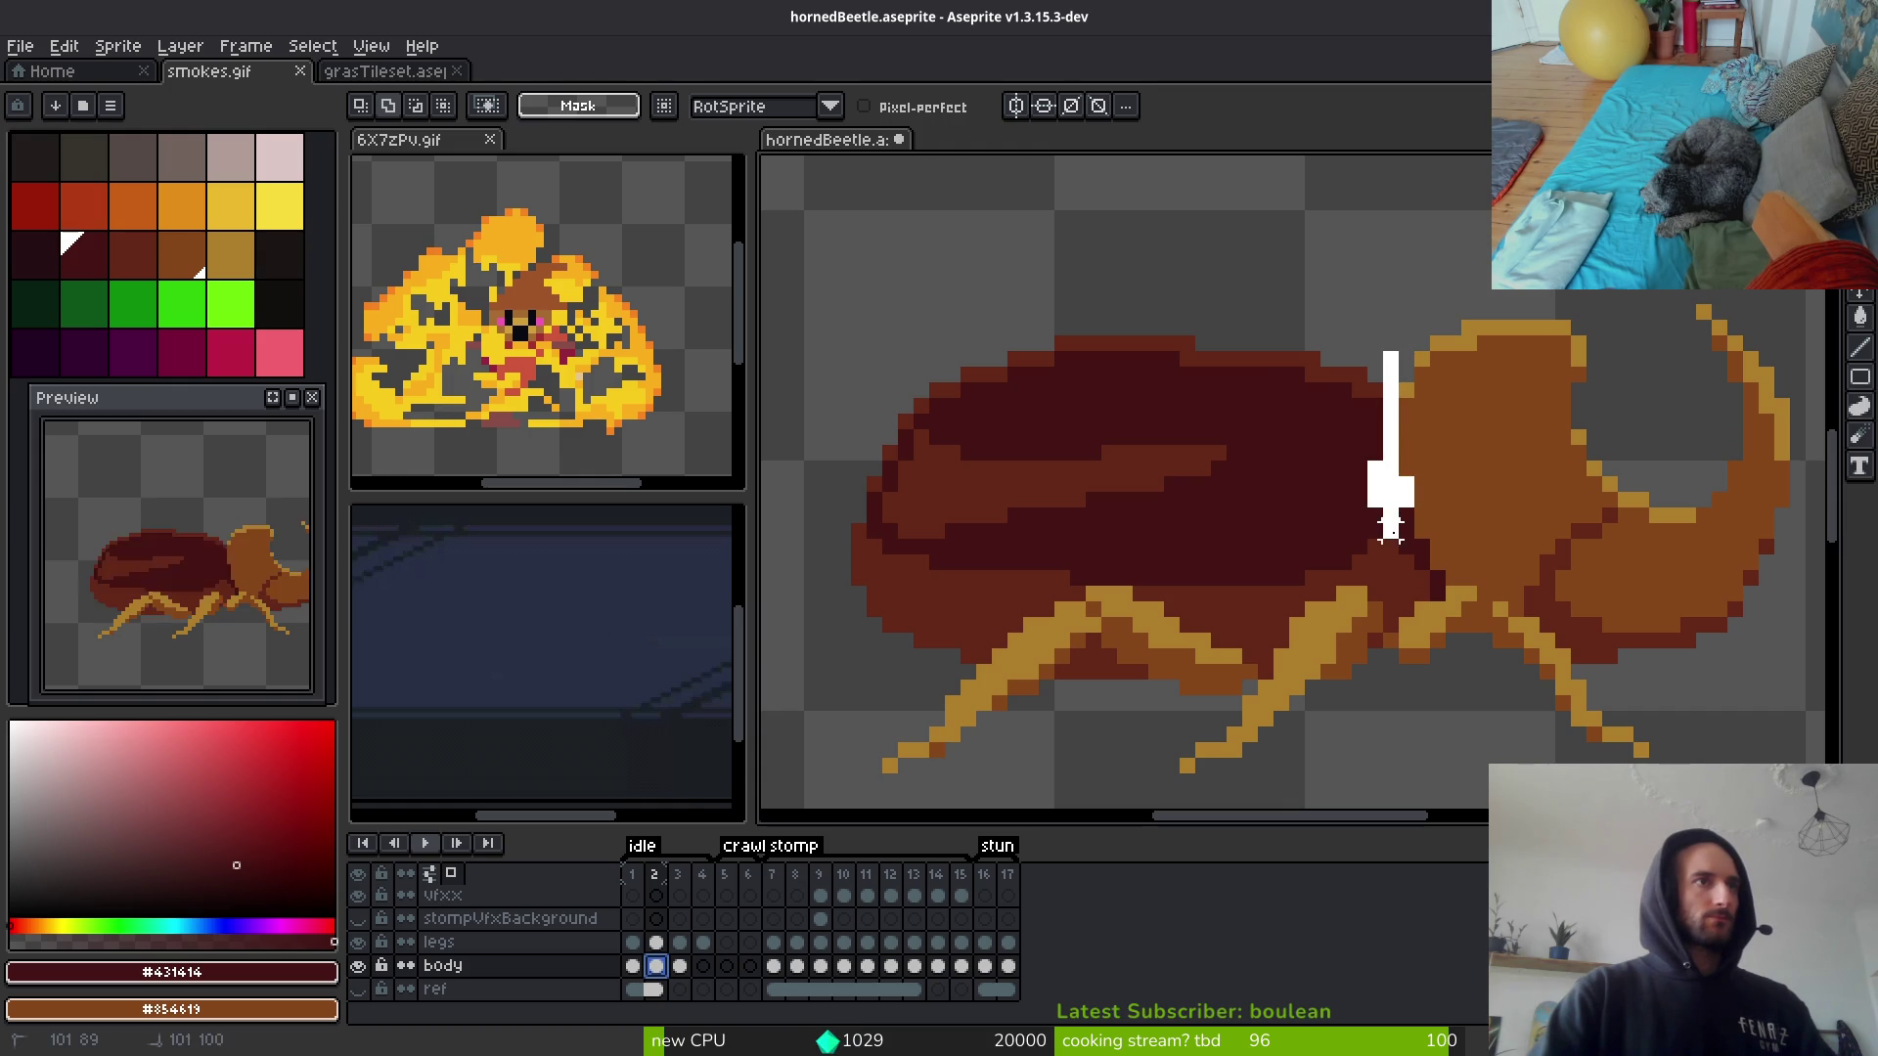
mouse_move(1407, 641)
left_mouse_down()
mouse_move(821, 572)
mouse_move(1328, 288)
left_mouse_up()
left_click_drag(1390, 360, 1383, 386)
key("ctrl+c")
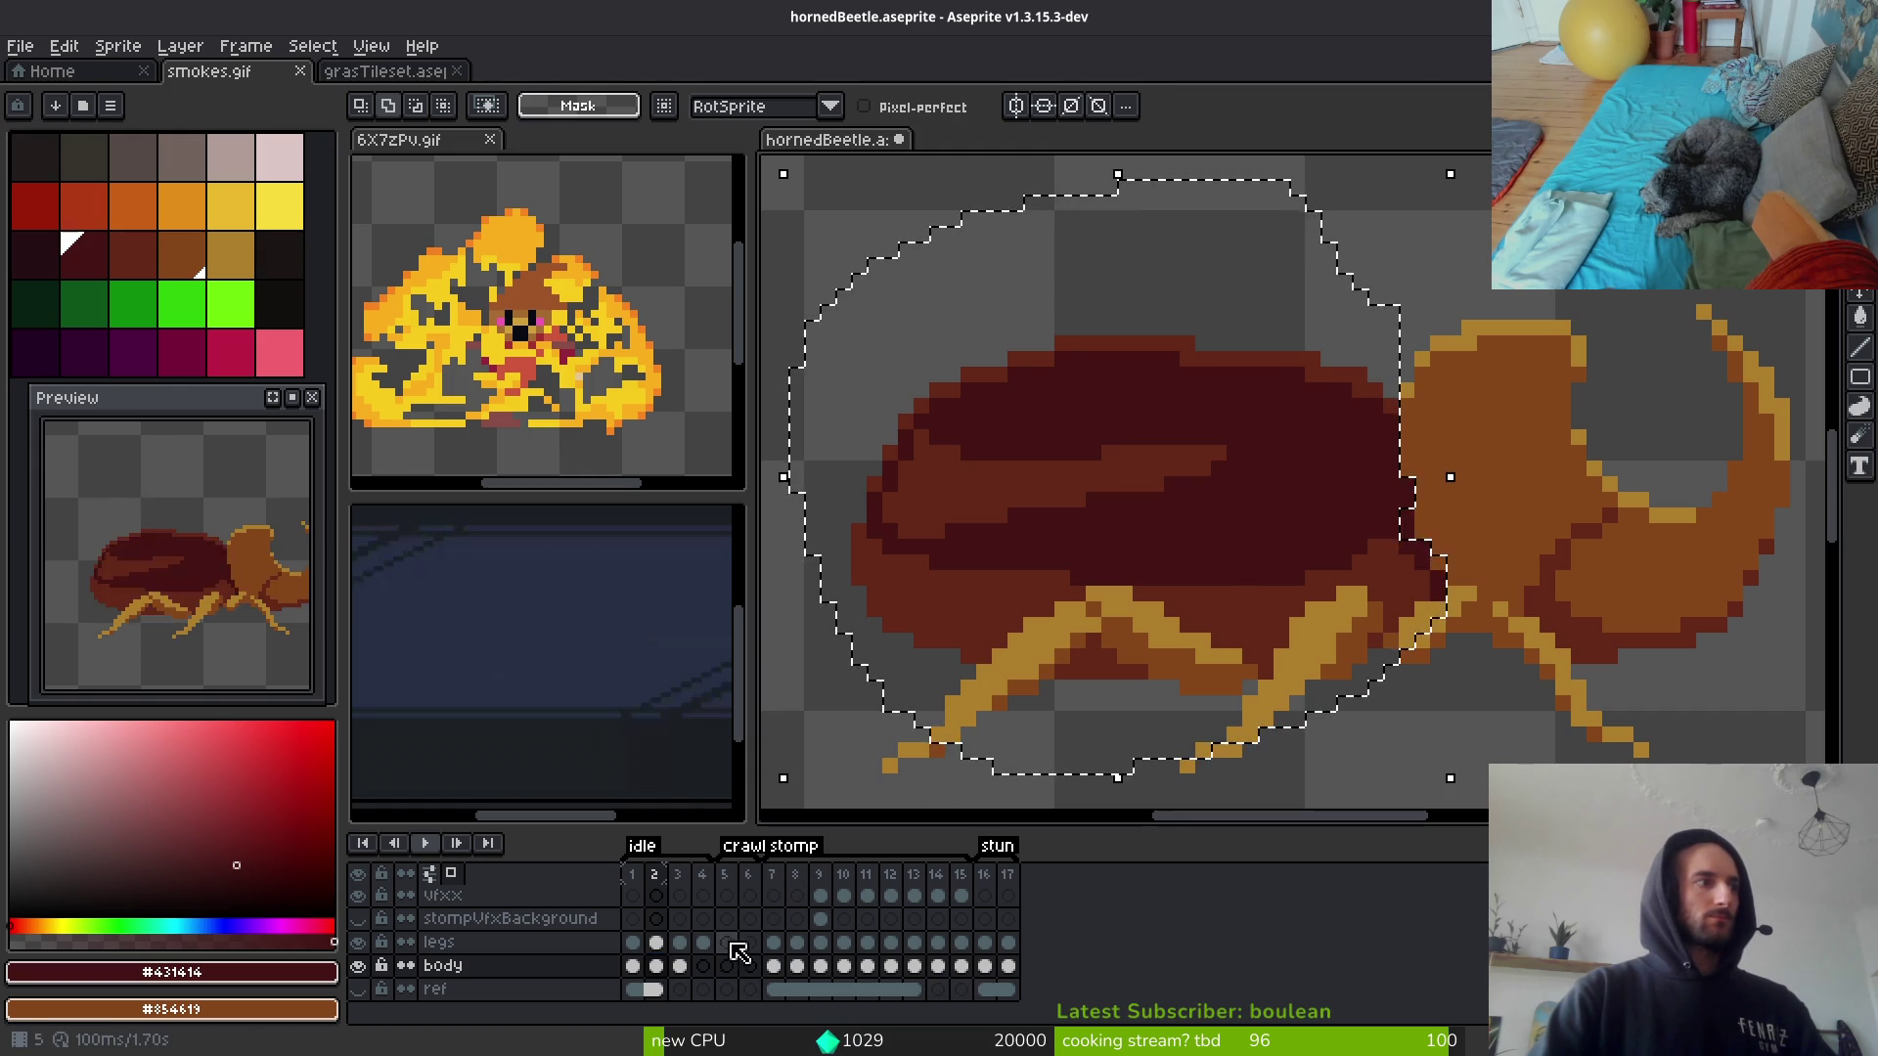
left_click(680, 965)
key("ctrl+v")
key("Return")
Step: Sample the horn's orange-brown and erase the stray pixel at the horn joint
scroll(1333, 553, "up", 1)
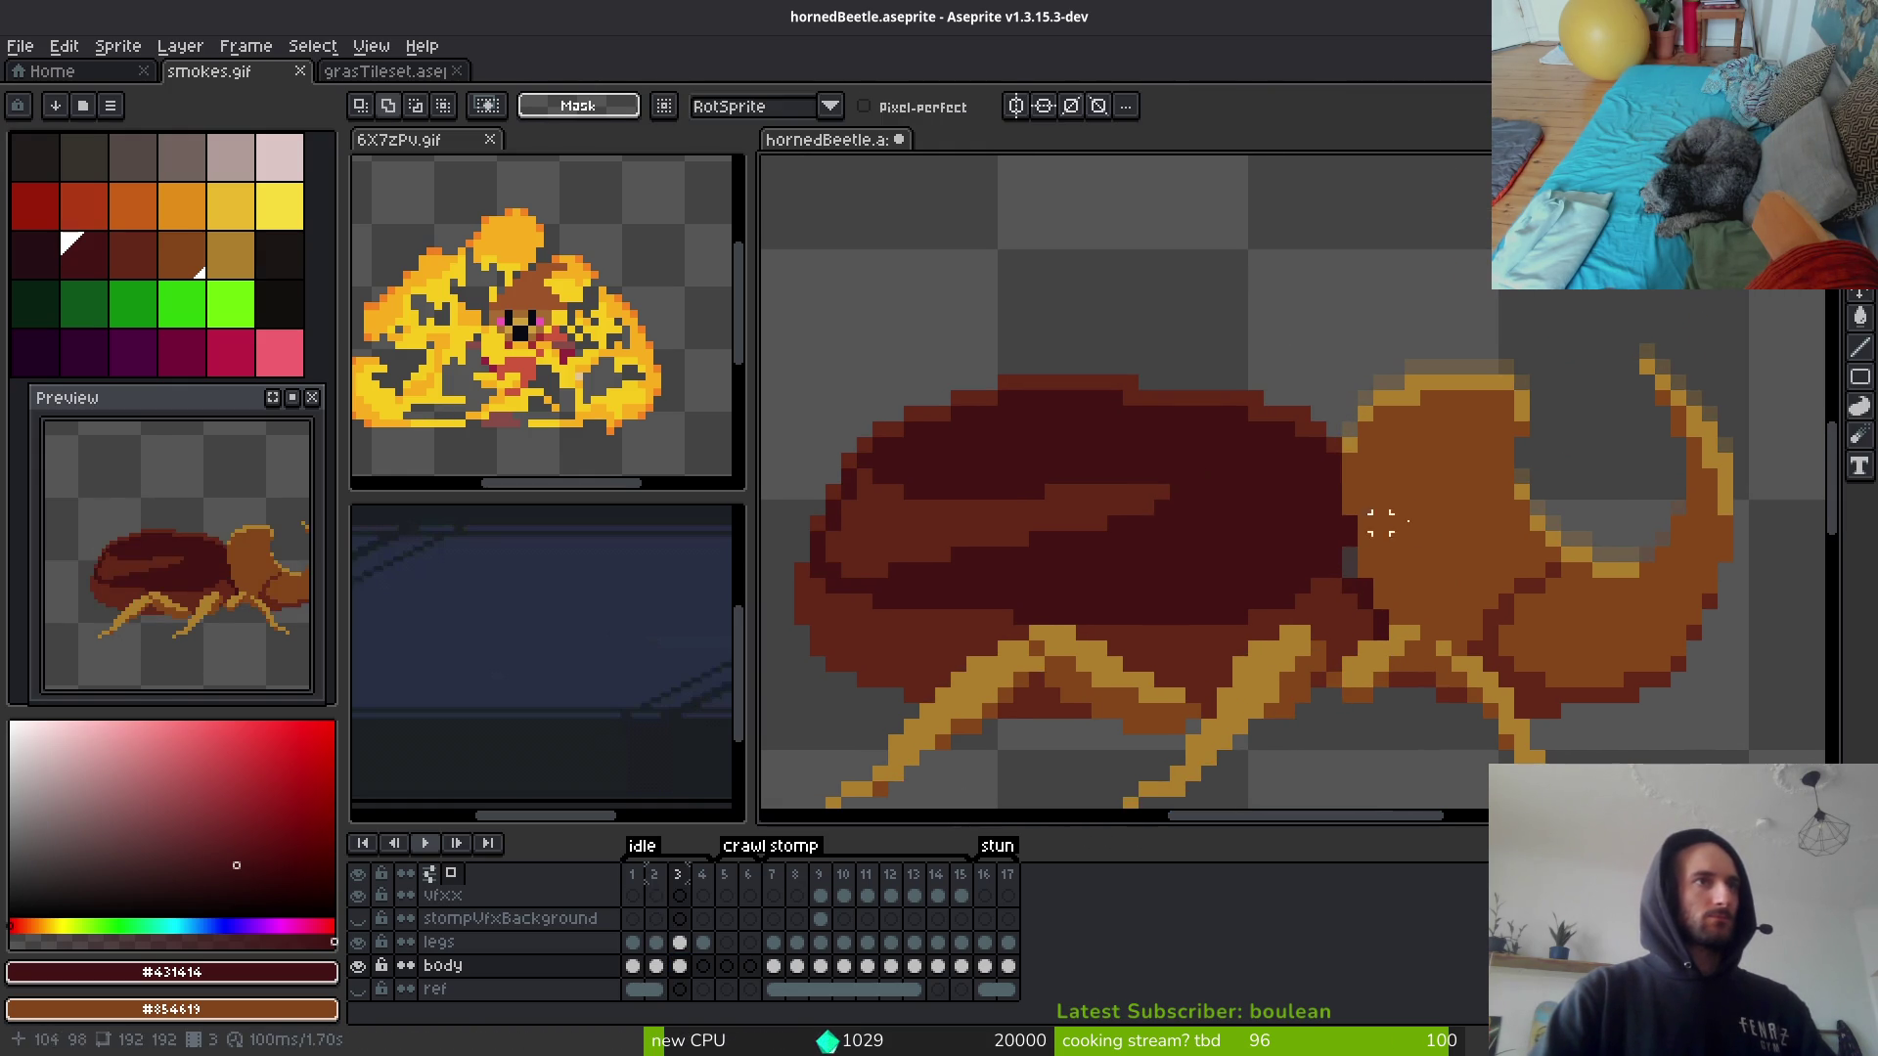
left_click(1333, 553, "alt")
scroll(1326, 522, "up", 1)
key("e")
left_click(1327, 523)
Step: Fill the gap pixel between shell and horn in frame 3 with horn brown #854619, then play the idle animation
key("f")
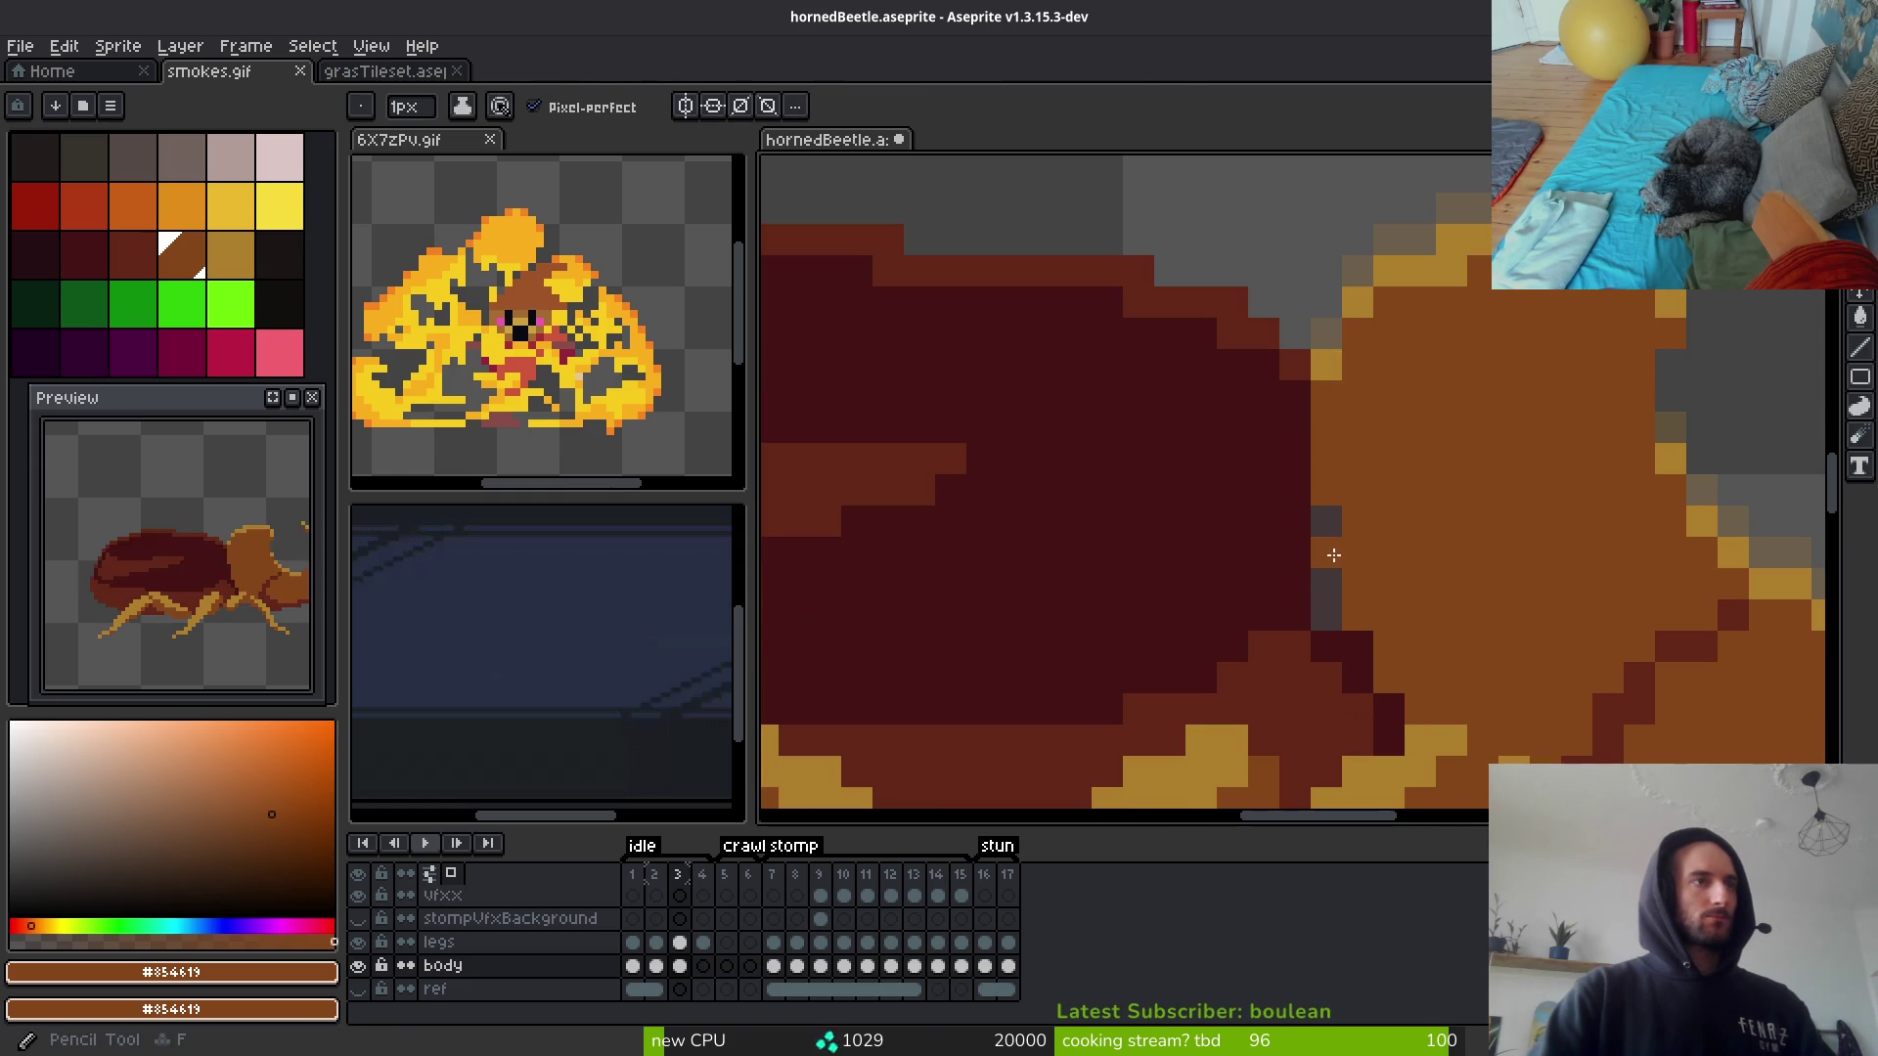
left_click(1326, 527)
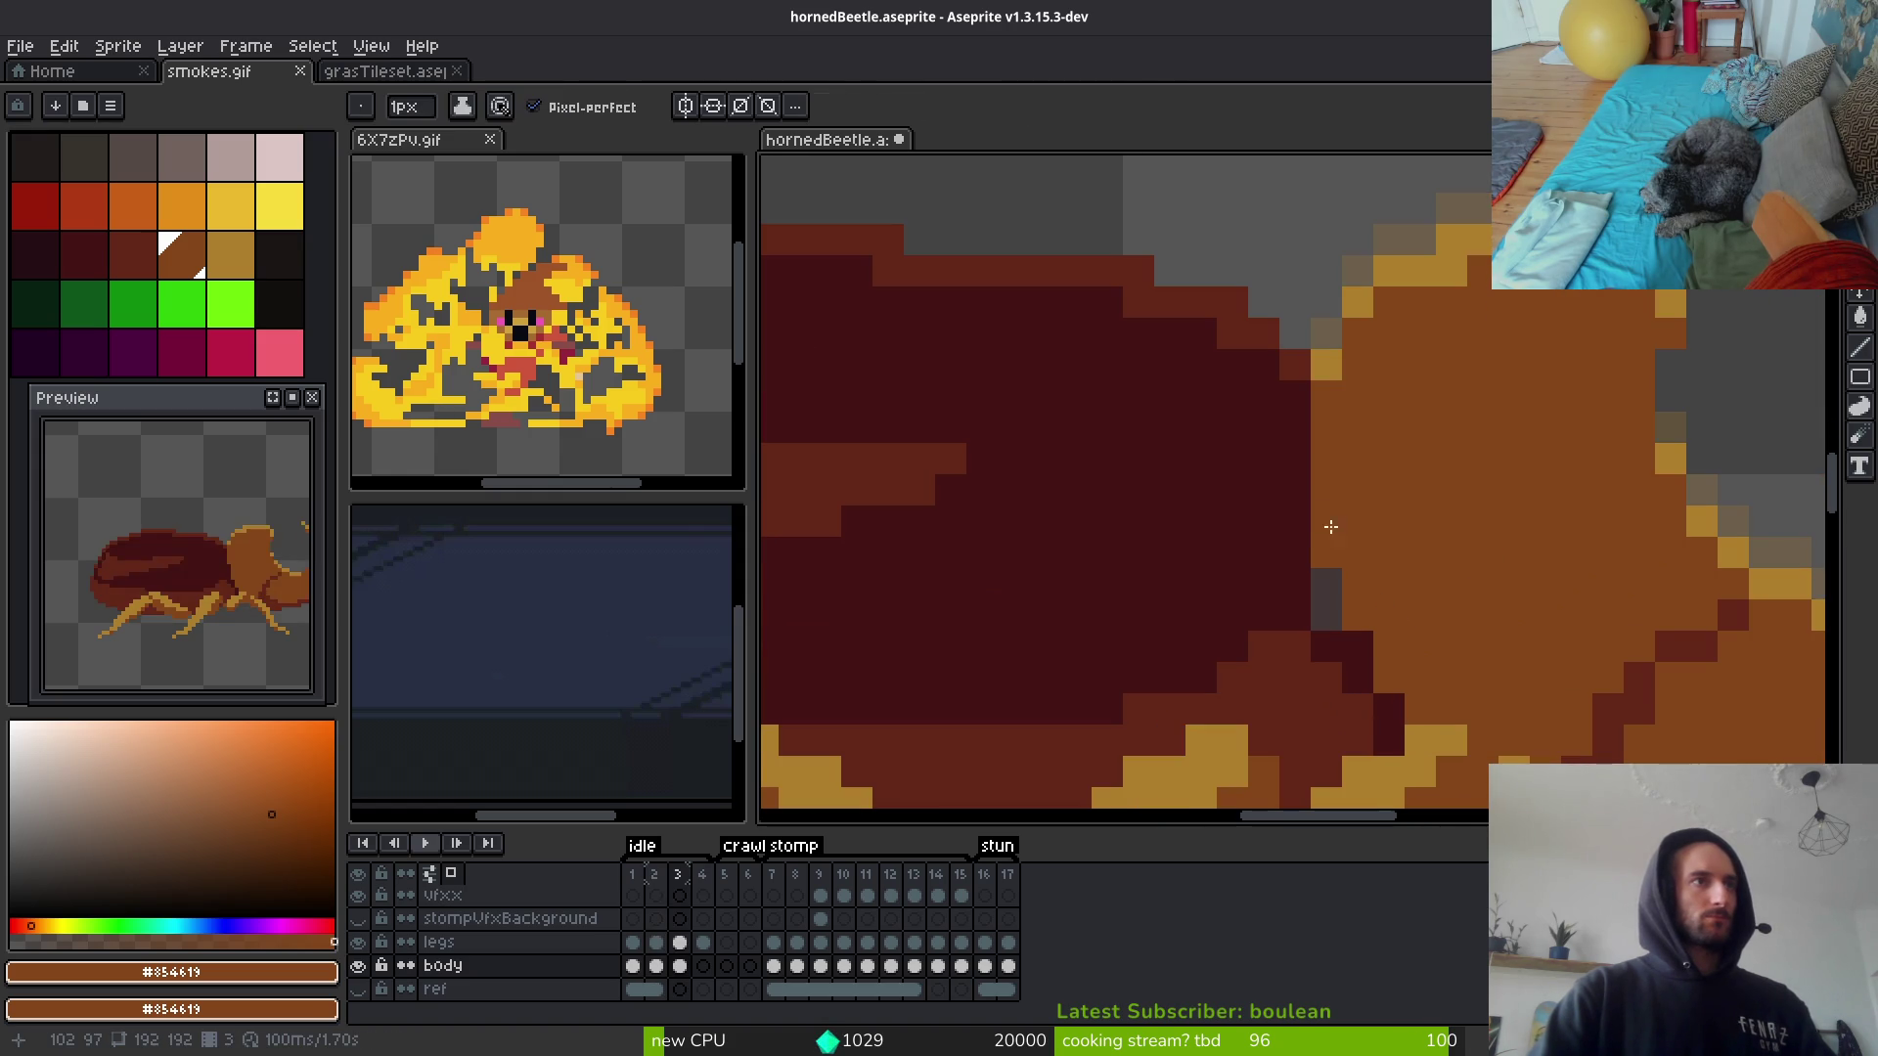
key("Return")
key("Return")
Step: Bring the legs below the shell into view and sample the dark red shell colour
key("e")
key("i")
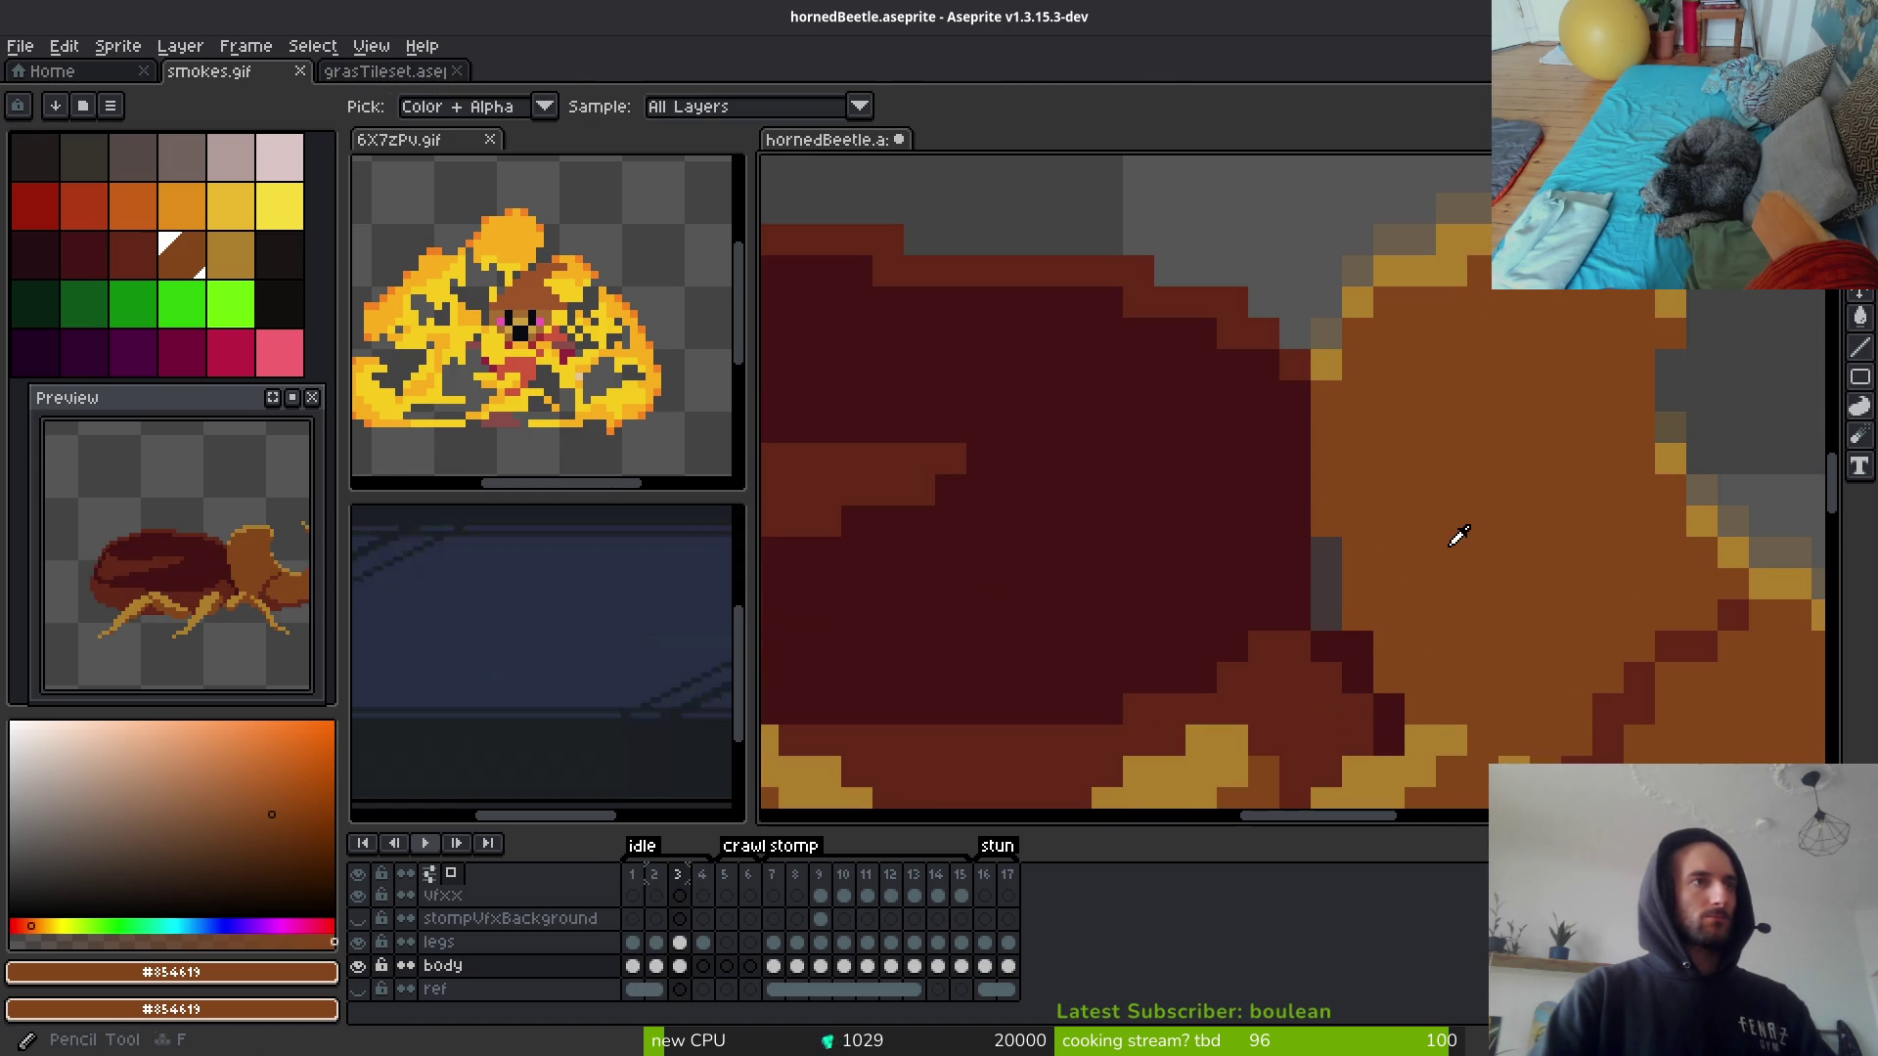
key("b")
left_click_drag(1368, 643, 1264, 458)
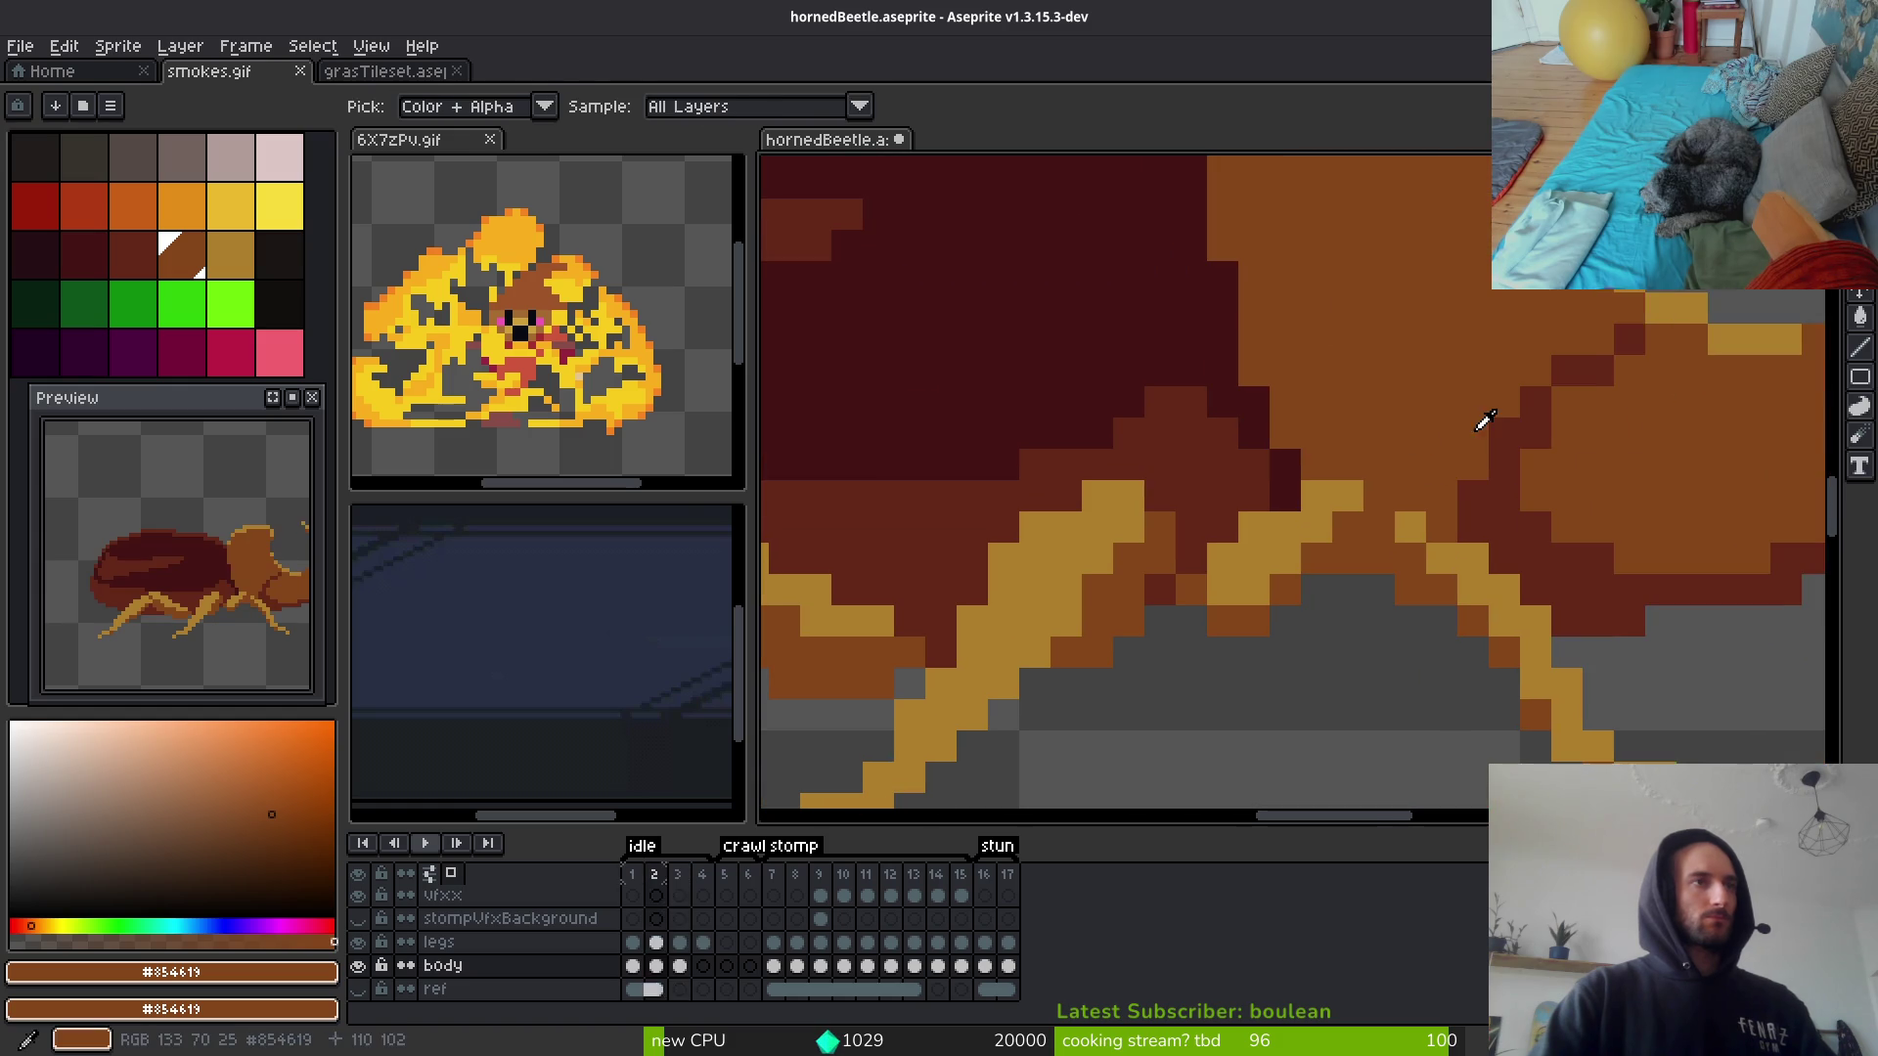
scroll(1280, 461, "down", 5)
key("i")
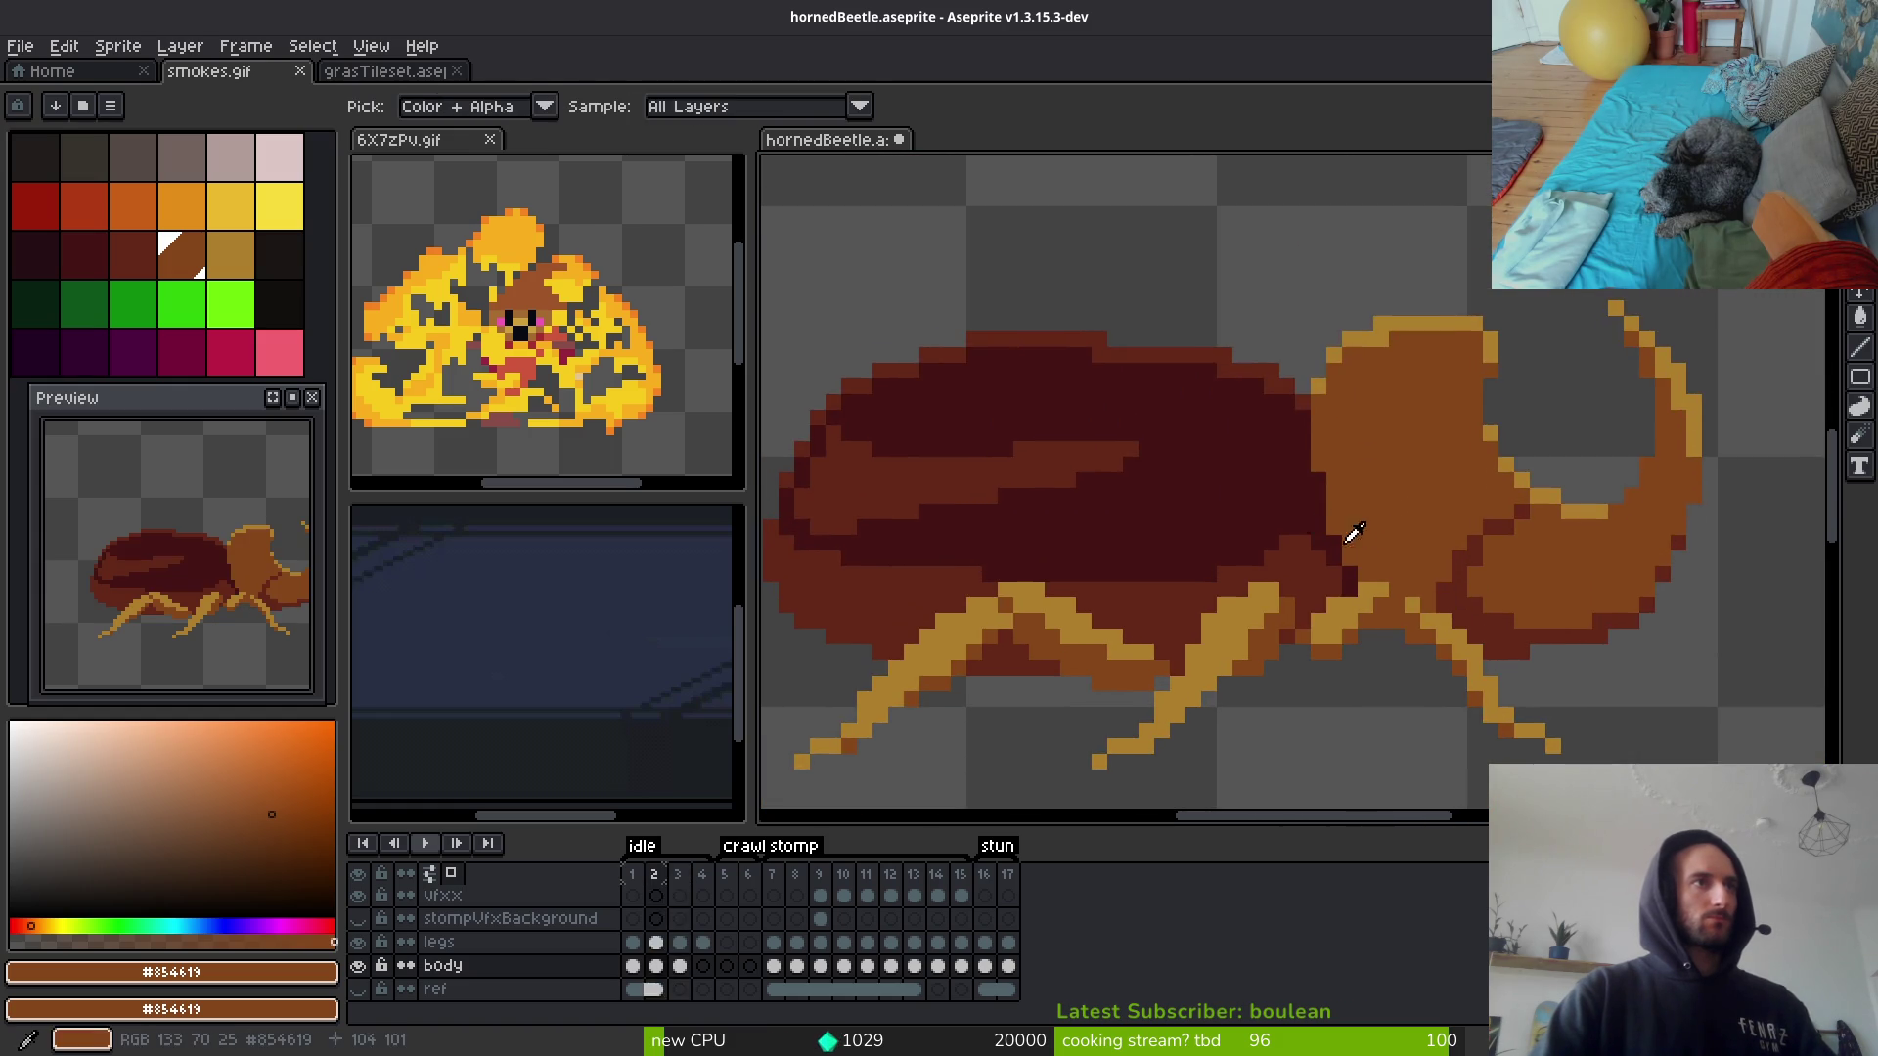
left_click(1229, 482)
key("b")
scroll(1270, 543, "up", 7)
Step: Step through frames 2, 3 and 4 to check the idle animation motion
key("Left")
scroll(1271, 543, "down", 4)
key("i")
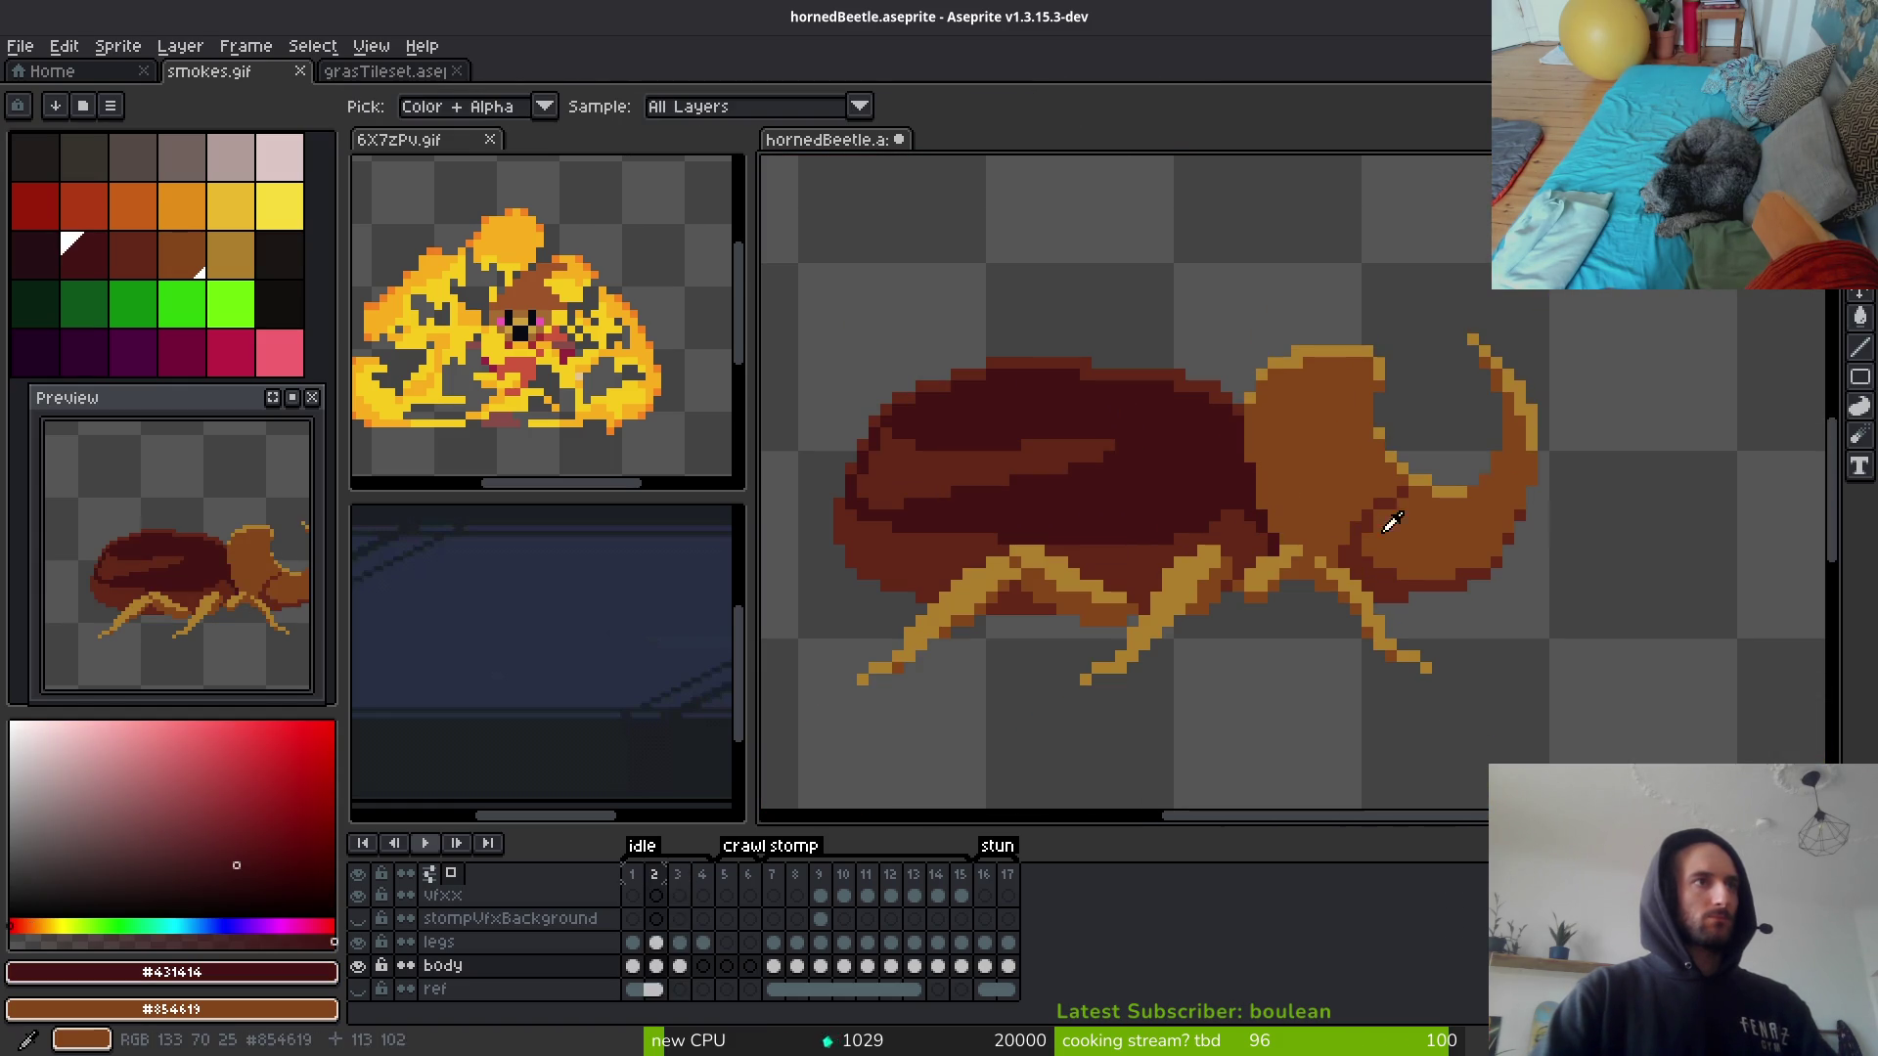
scroll(1271, 548, "down", 1)
key("Right")
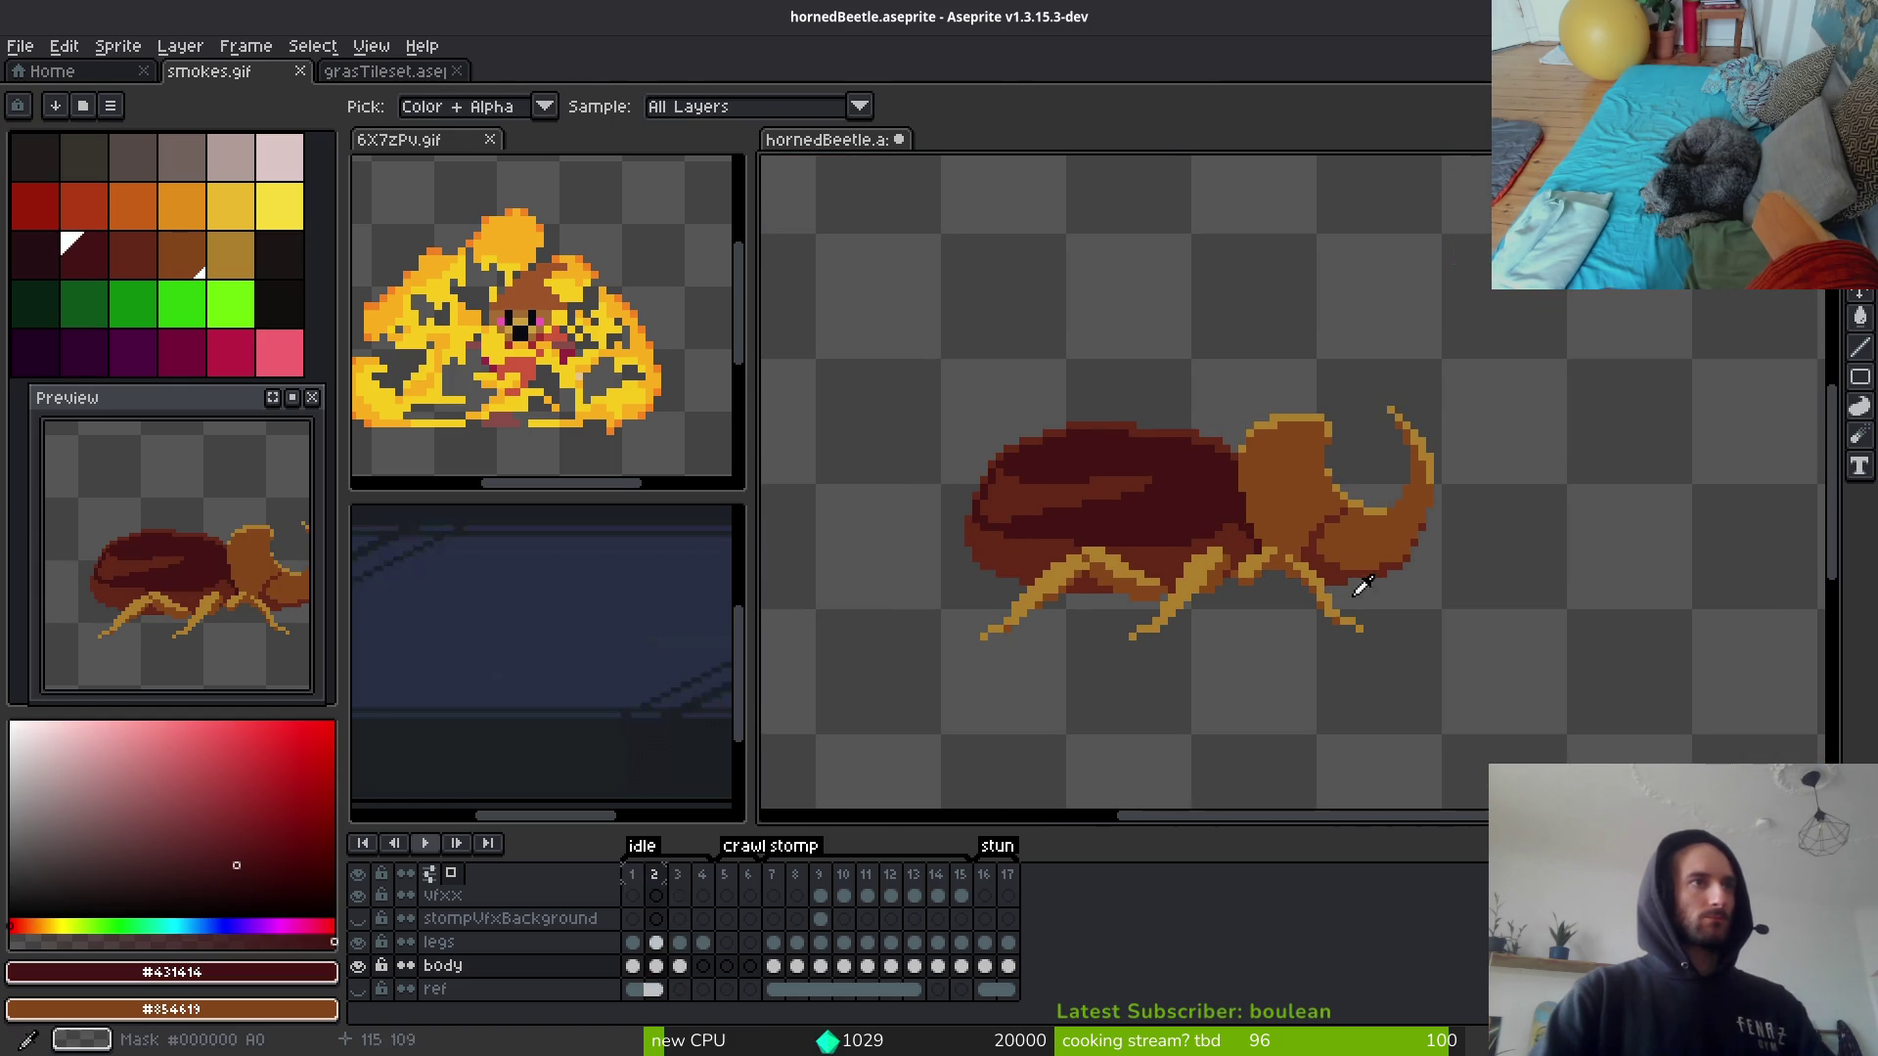
key("w")
left_click_drag(233, 599, 154, 580)
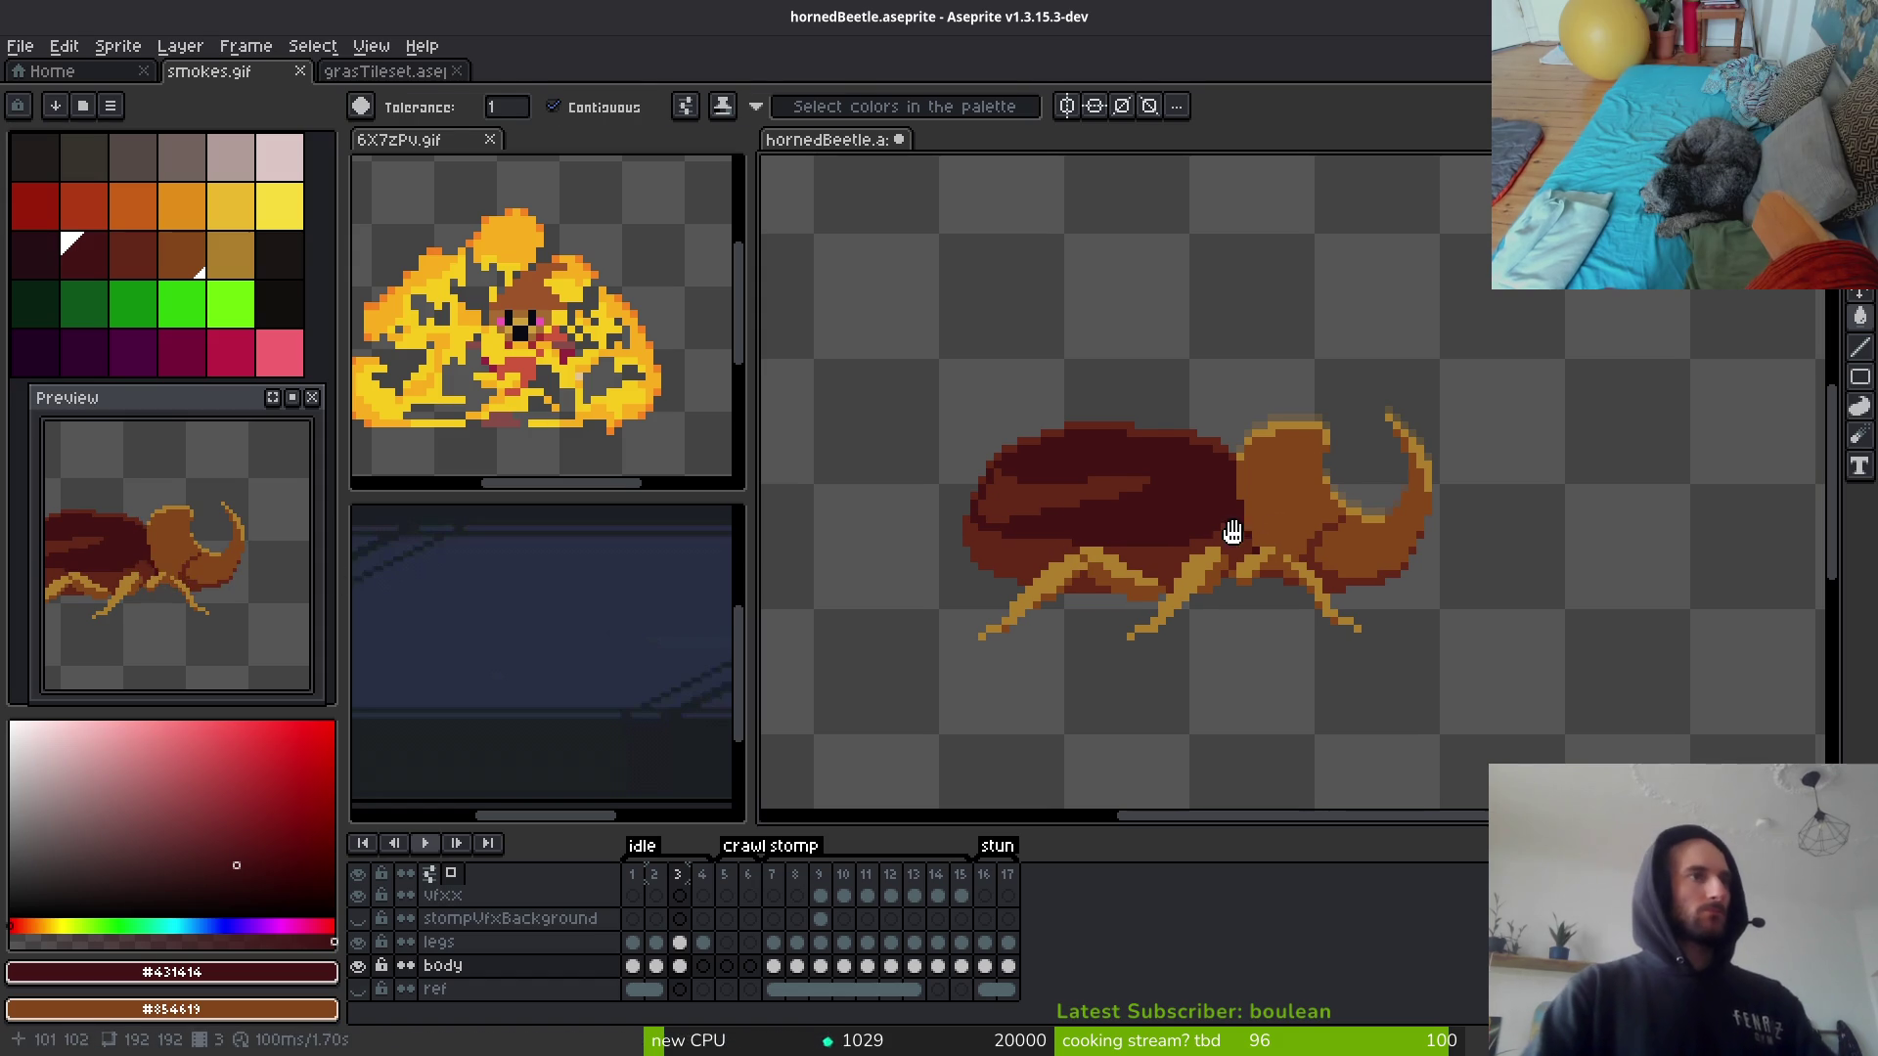
key("i")
key("w")
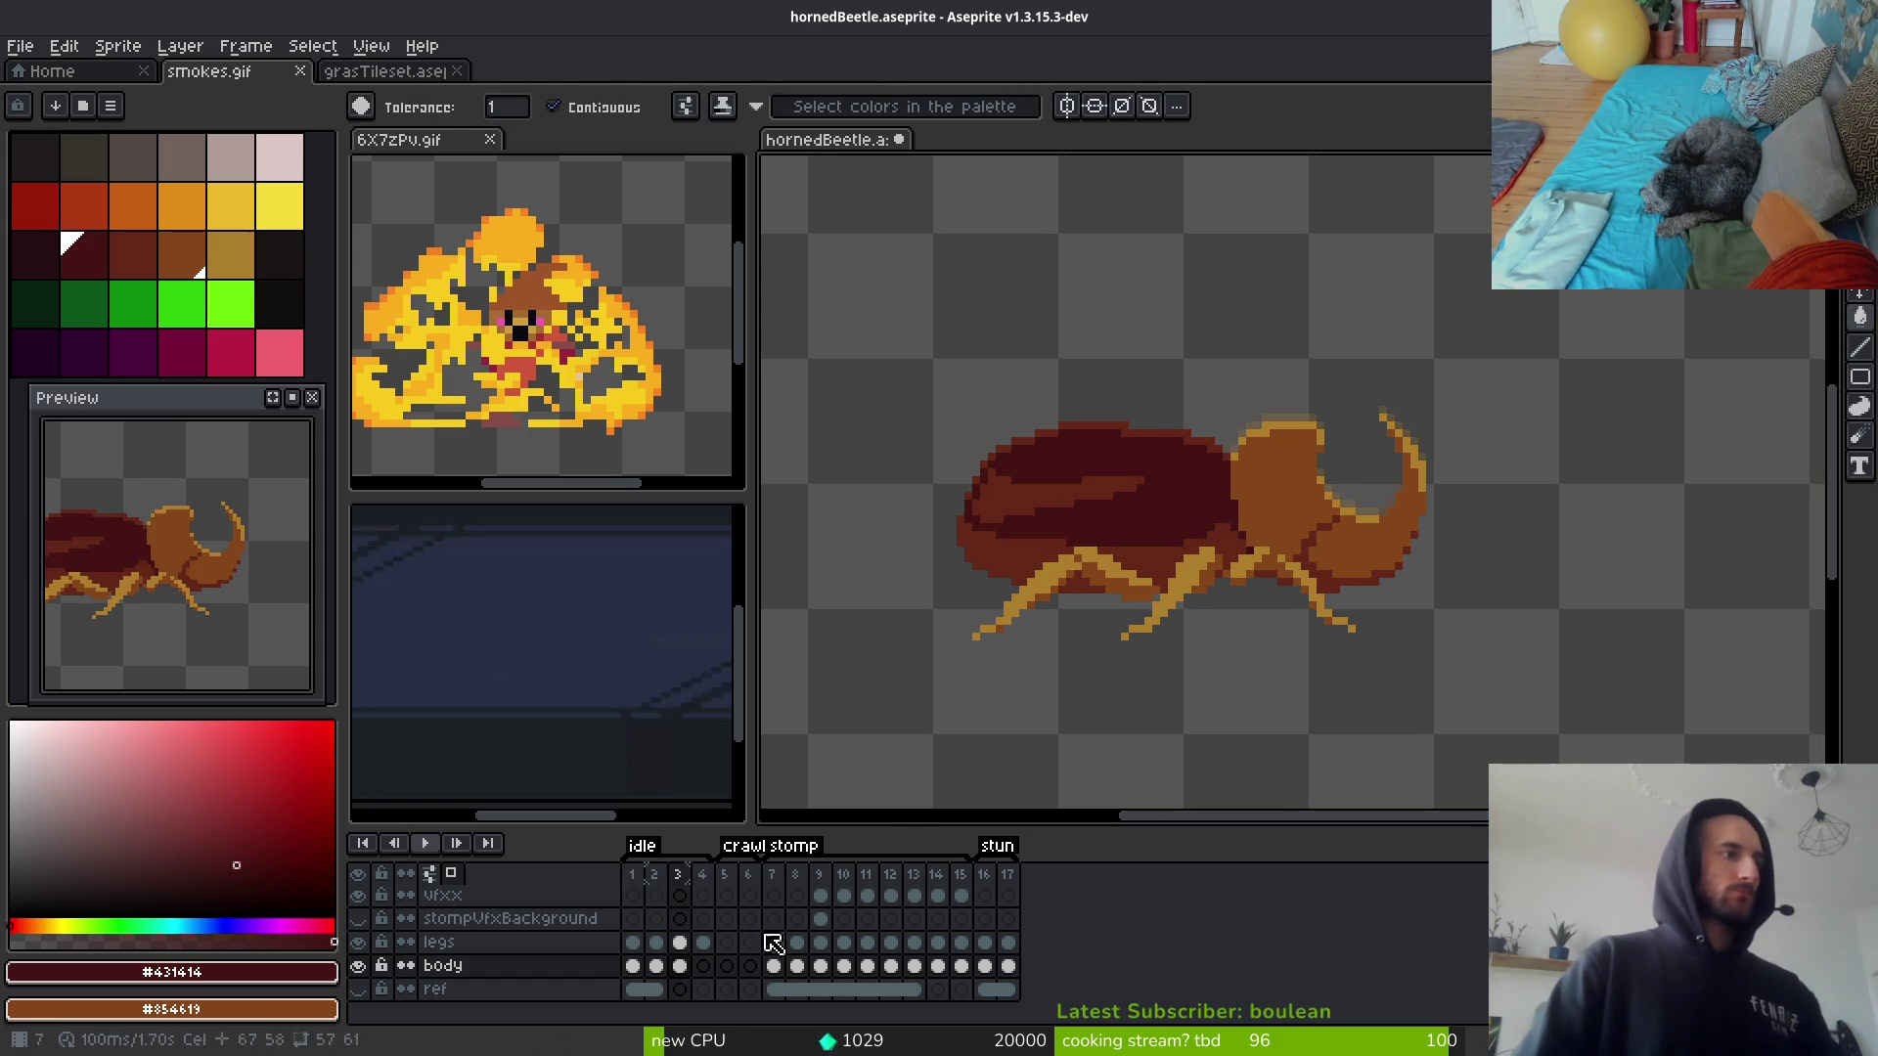
left_click(703, 965)
left_click(655, 965)
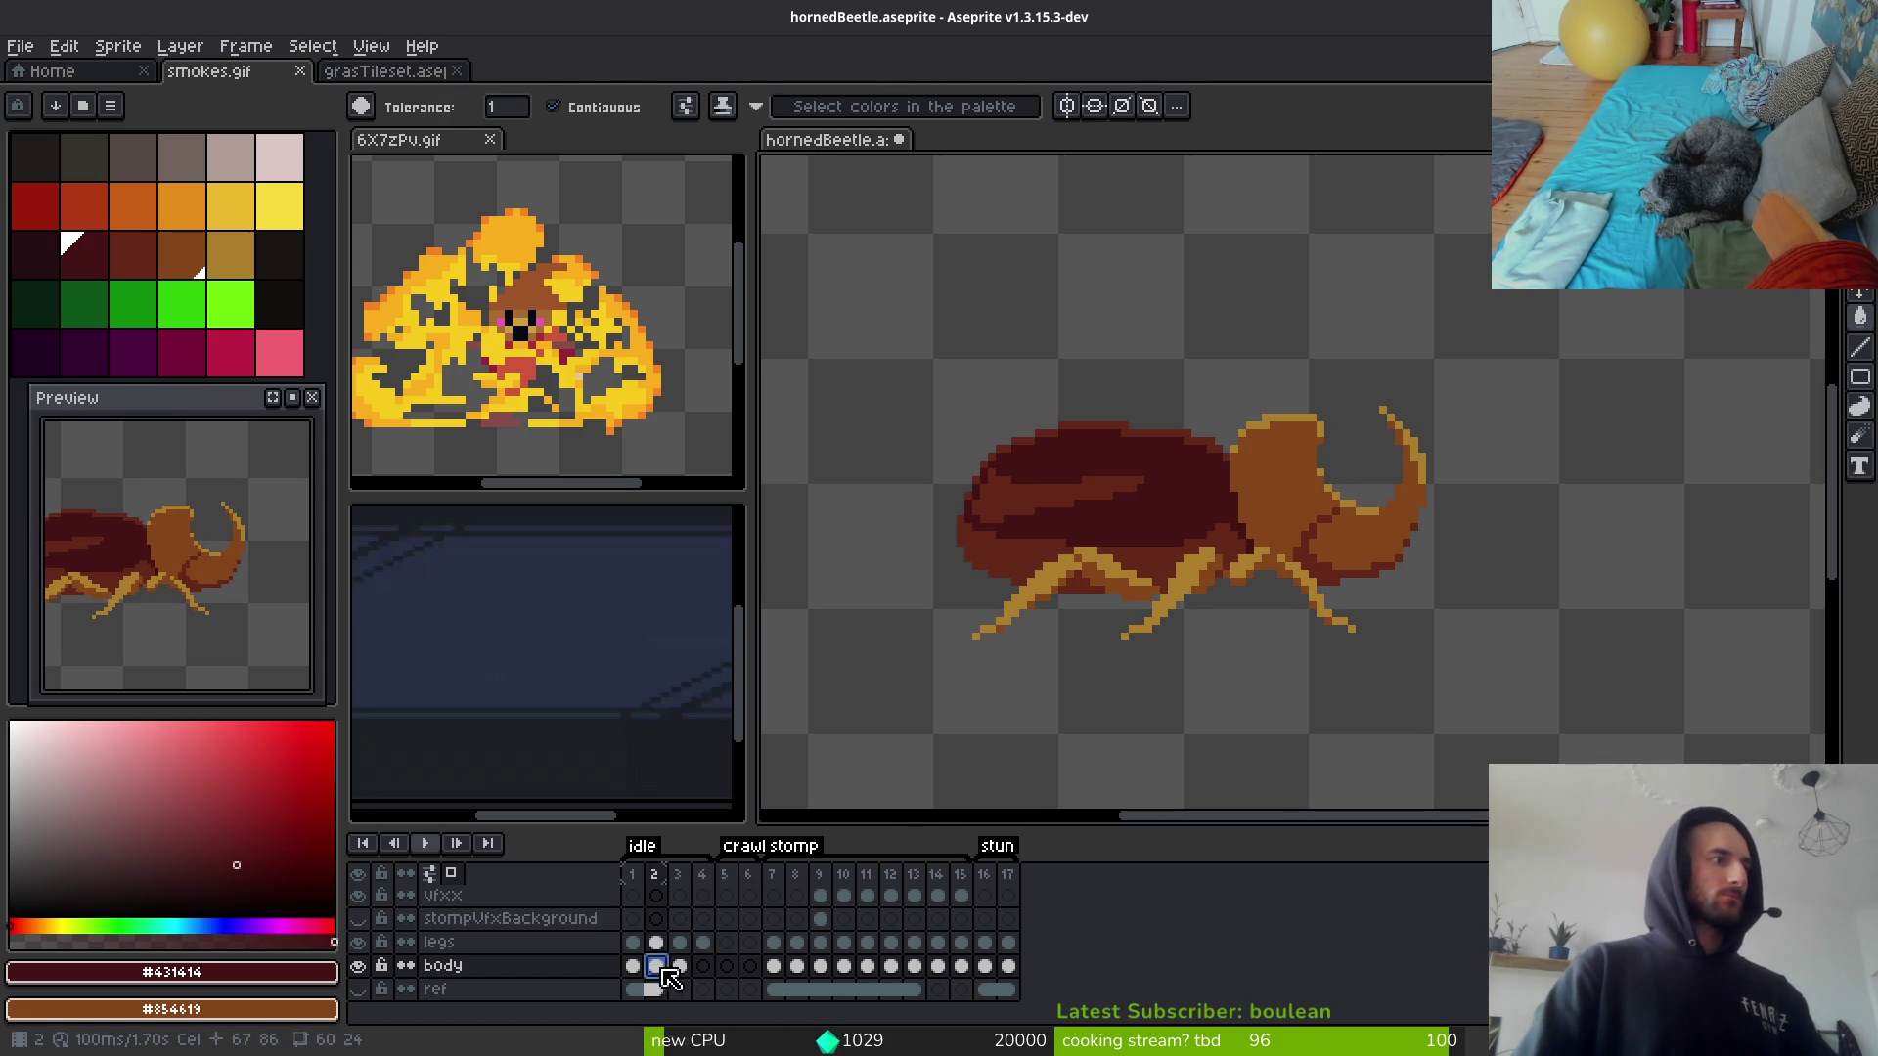
Step: Marquee-select the whole beetle in frame 2, then save the sprite at frame 4
key("m")
left_click_drag(898, 332, 1610, 707)
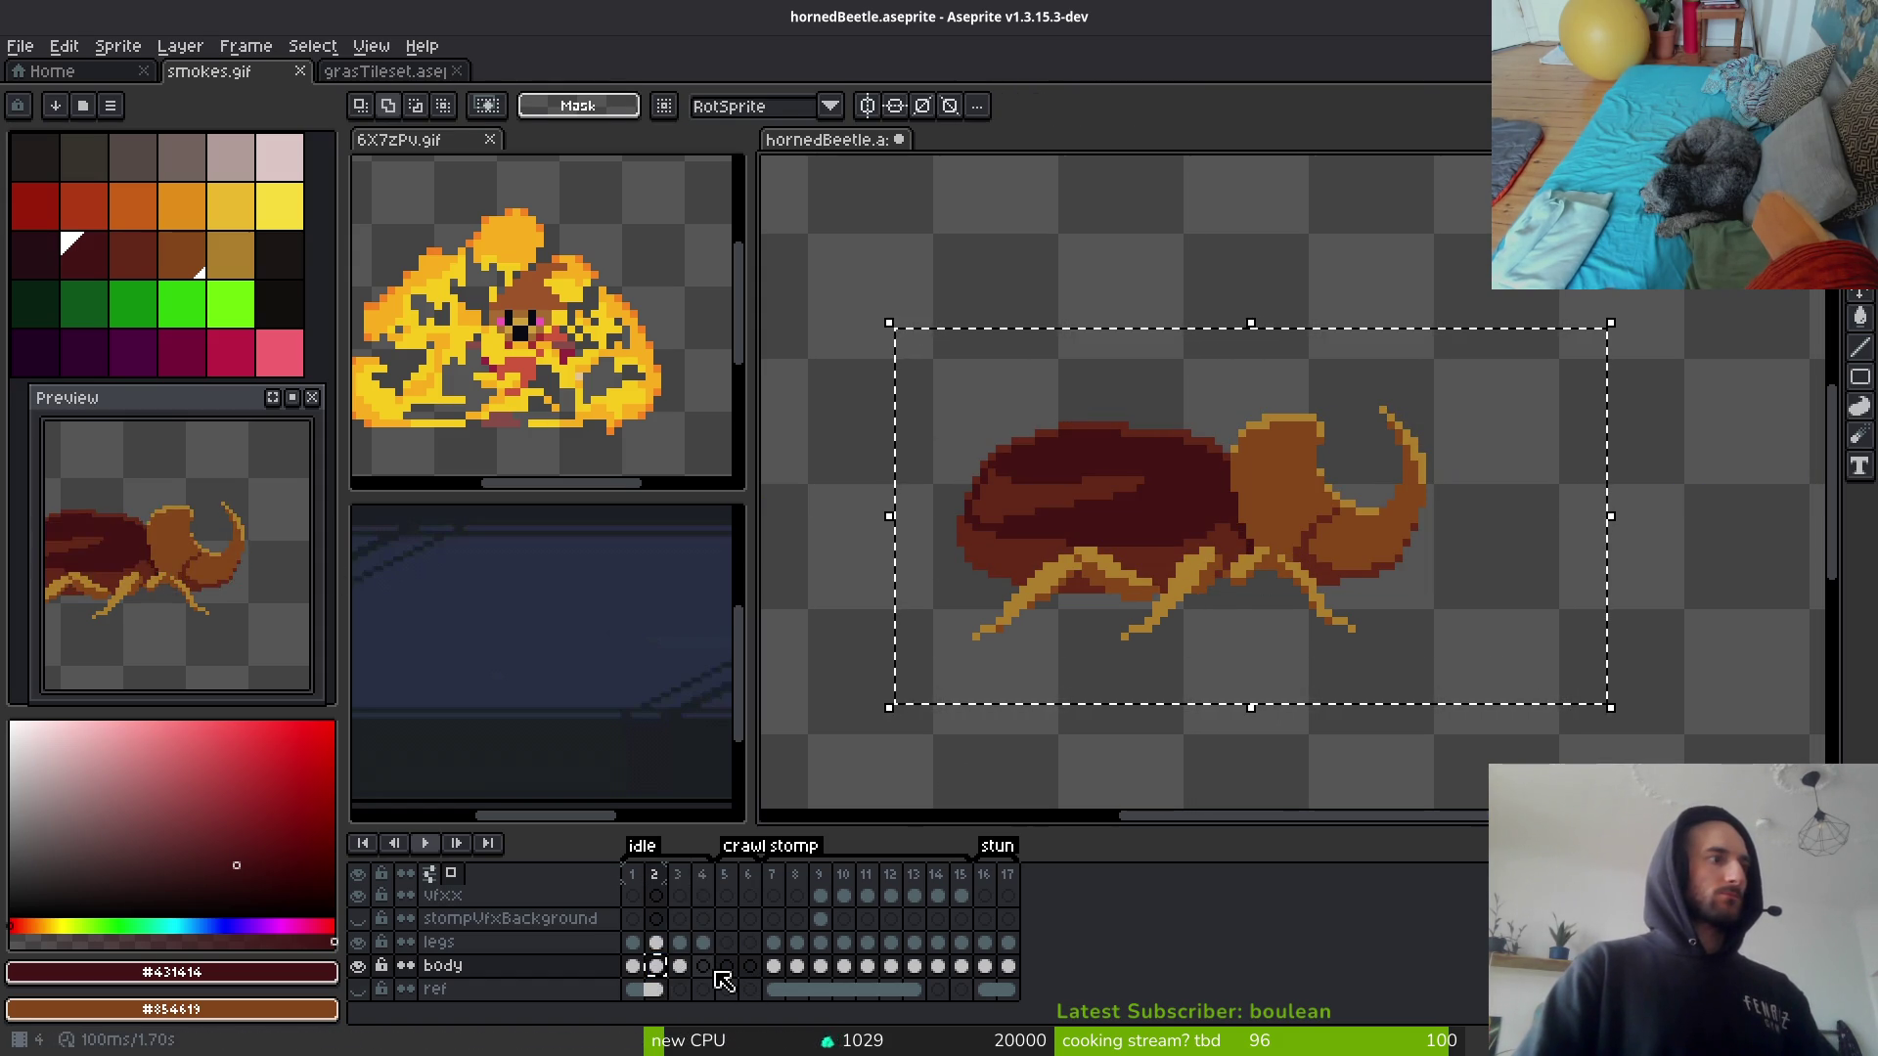
left_click(704, 942)
key("ctrl+s")
scroll(1316, 659, "down", 3)
scroll(1170, 621, "up", 3)
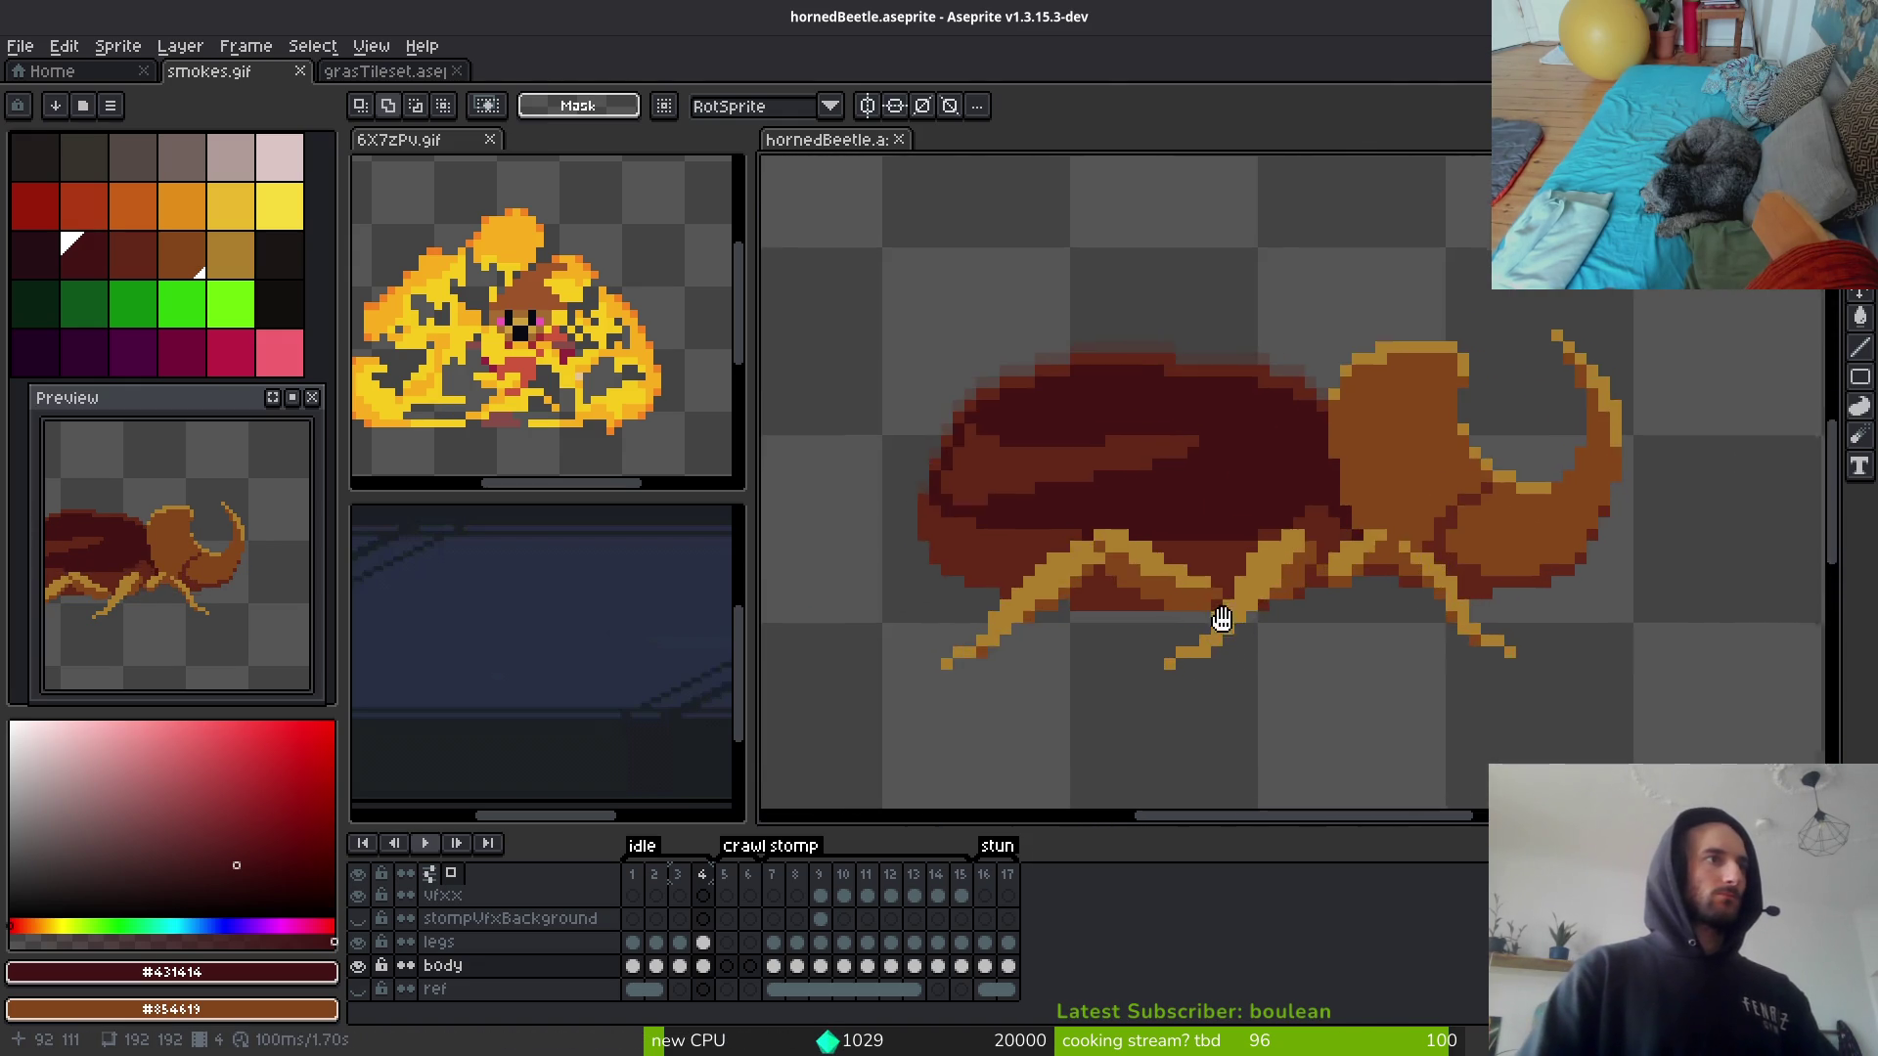
scroll(1207, 620, "up", 5)
Step: On the legs layer at frame 4, paint a tan pixel on the leg
key("b")
left_click(1183, 596, "alt")
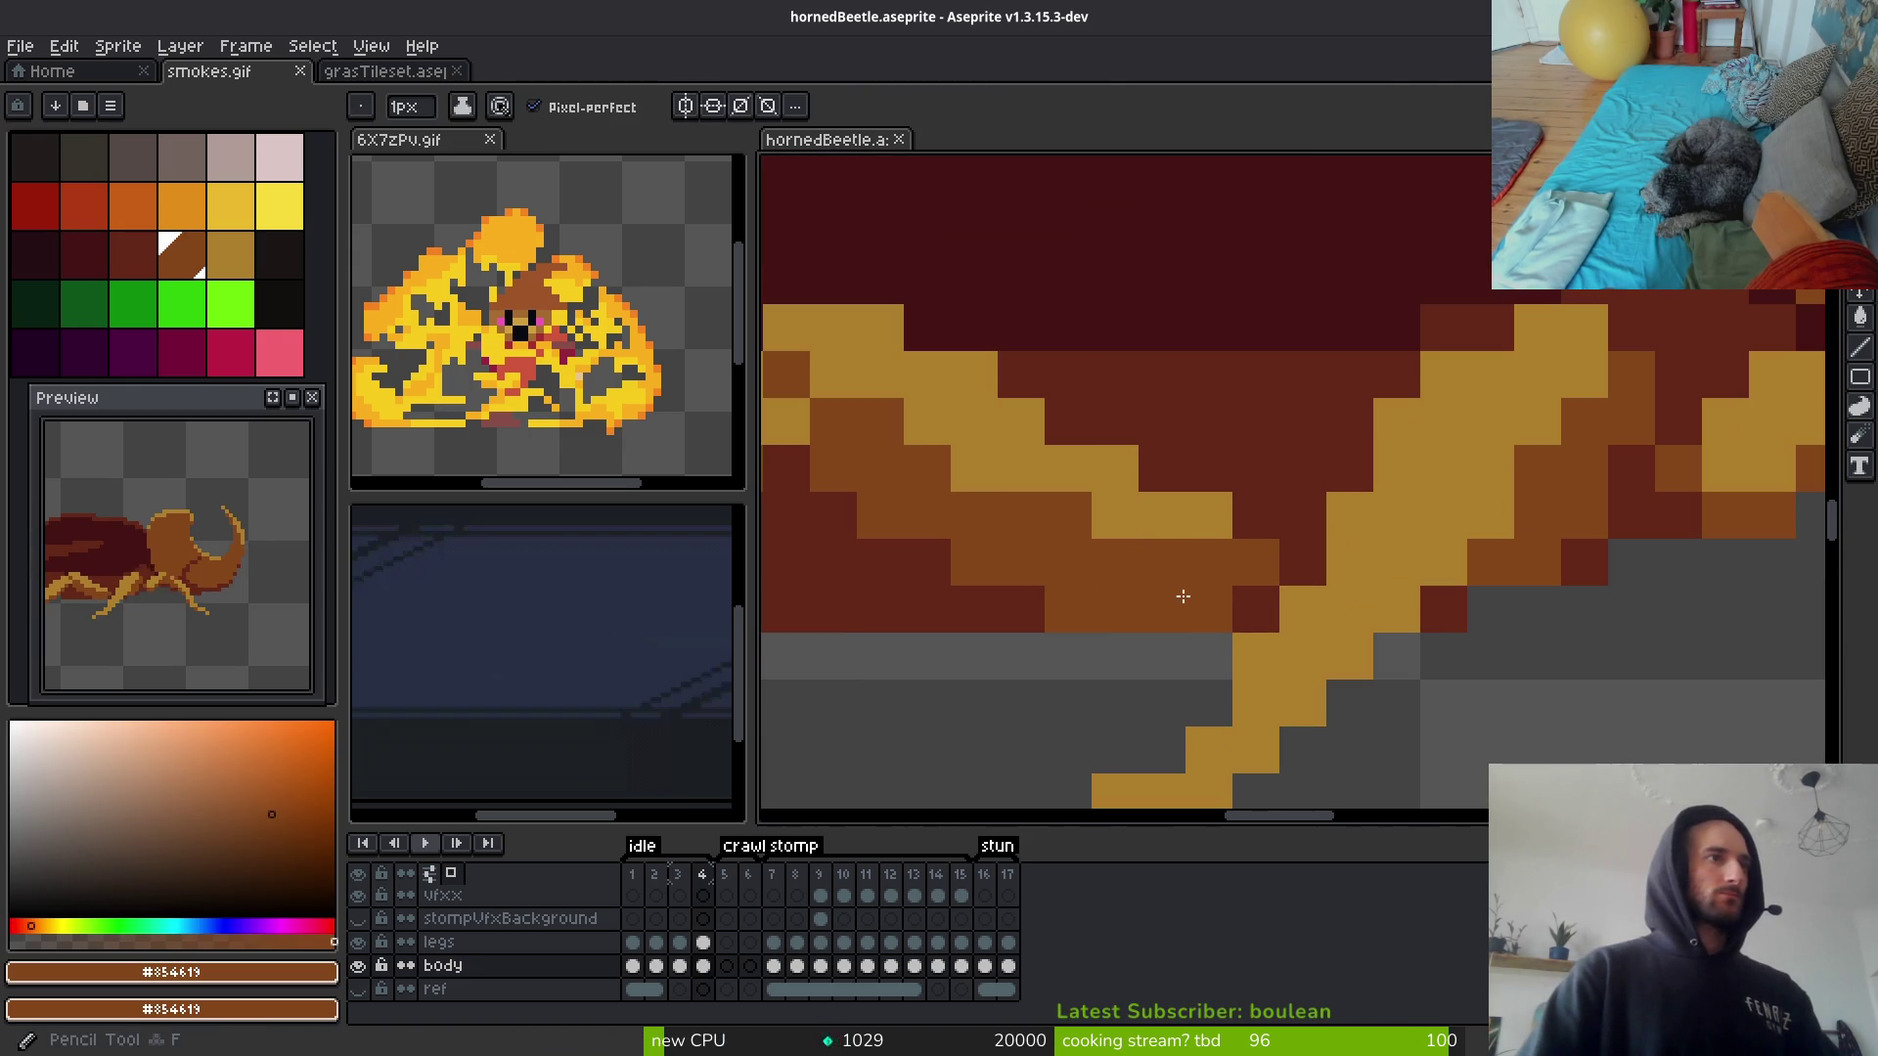
left_click(704, 942)
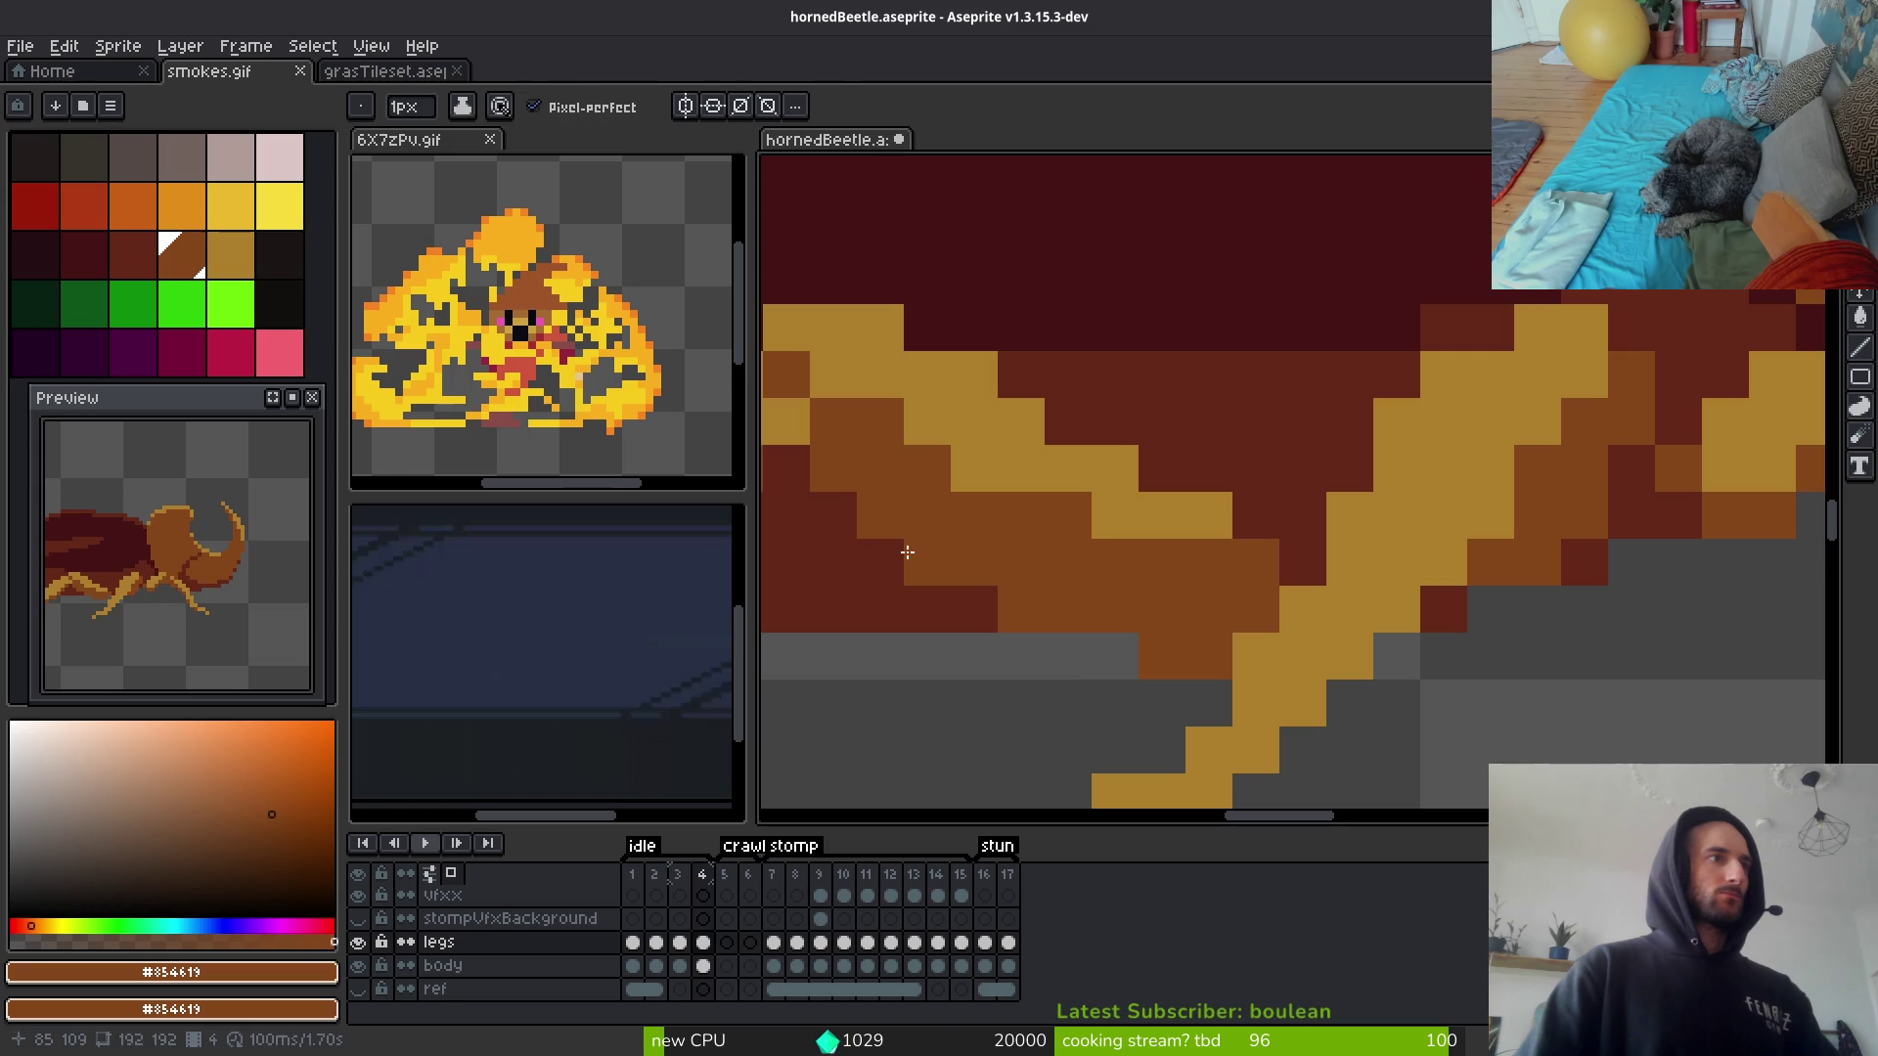
left_click(1208, 516, "alt")
left_click(1255, 562)
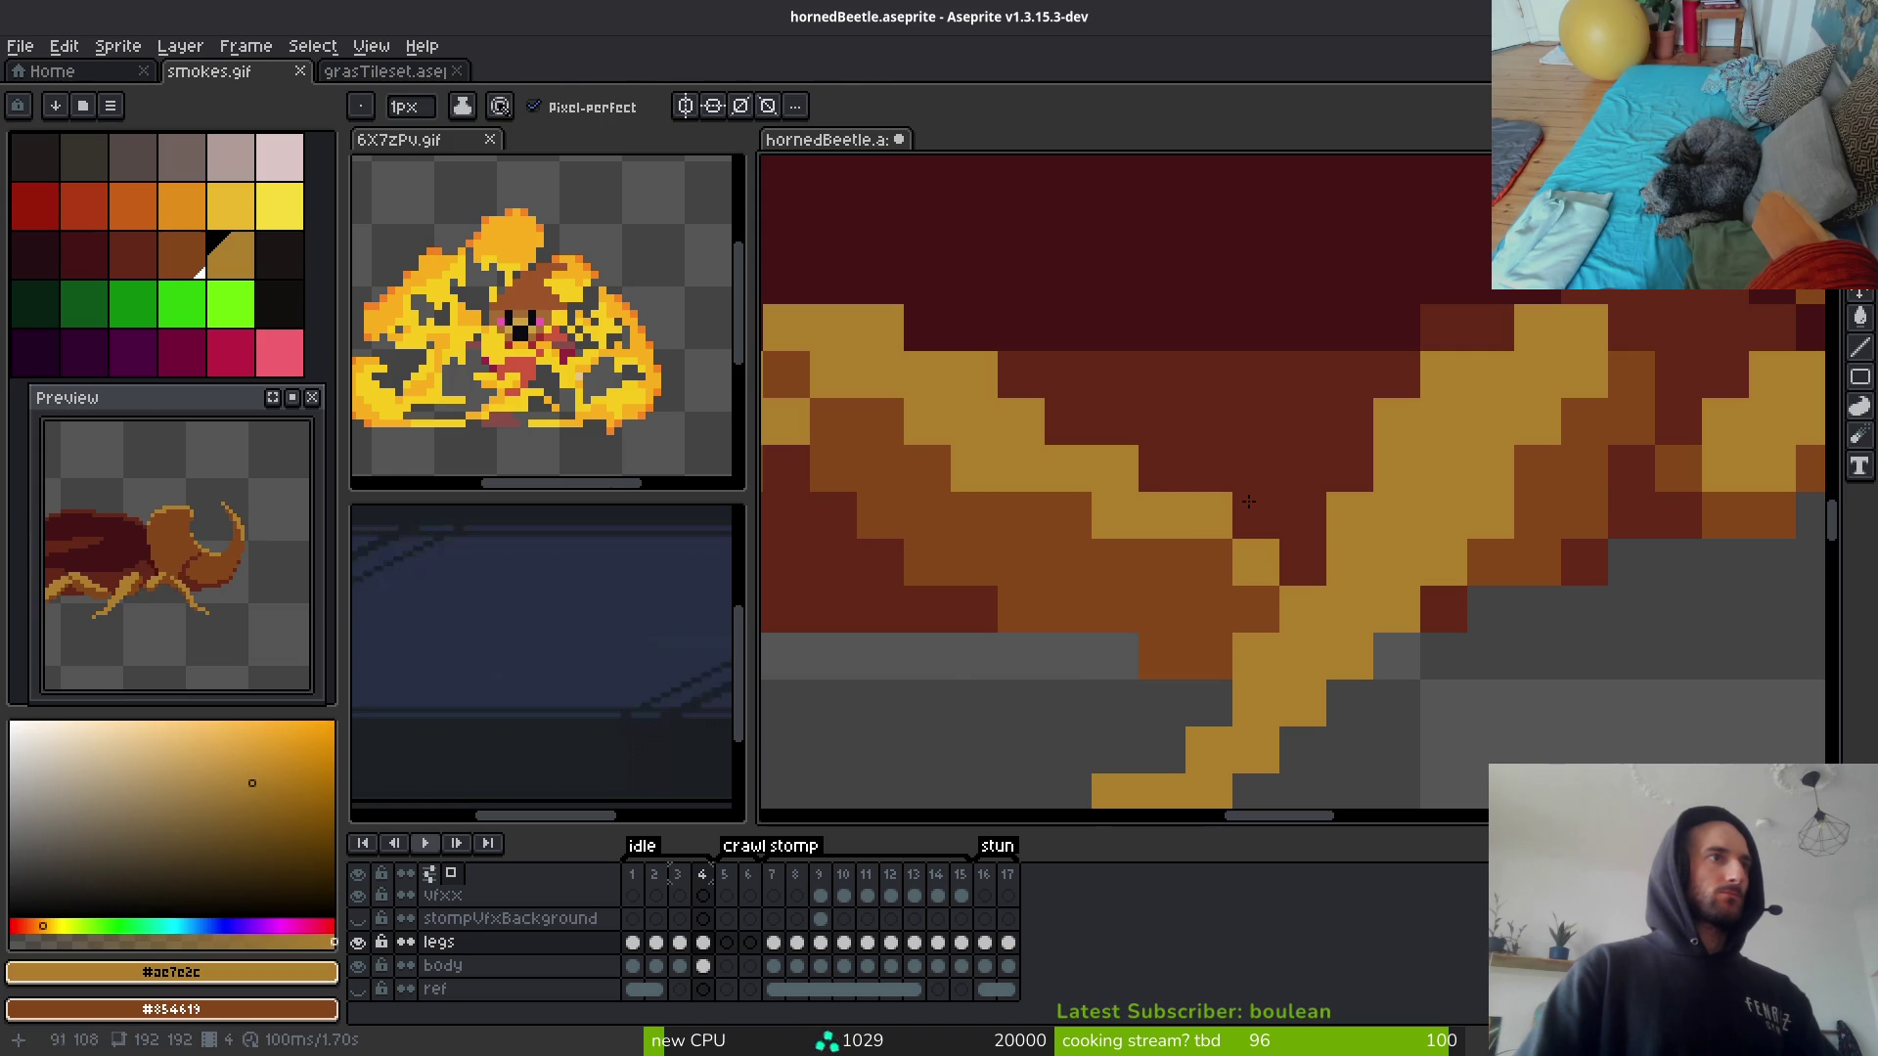
scroll(1150, 486, "down", 5)
scroll(1245, 575, "up", 5)
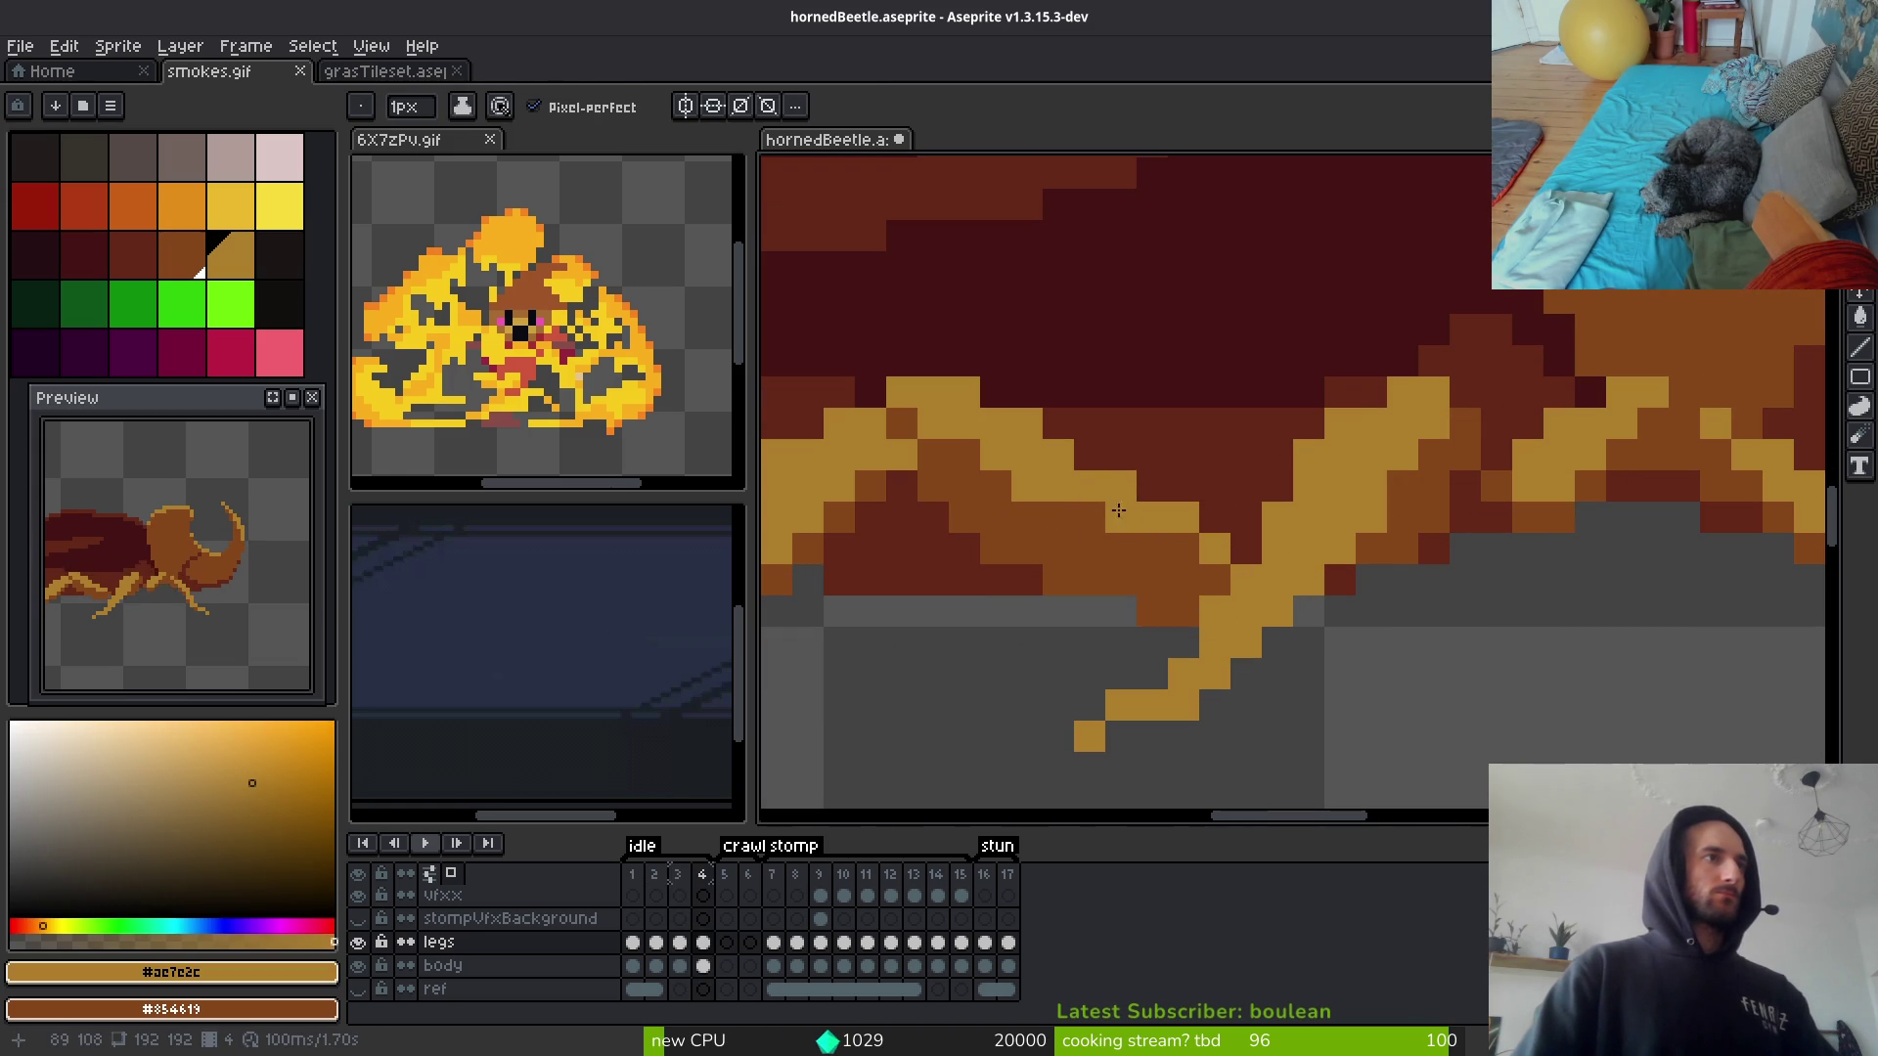
Step: Compare the legs with frame 3 and paint another tan pixel on frame 4's leg
key("e")
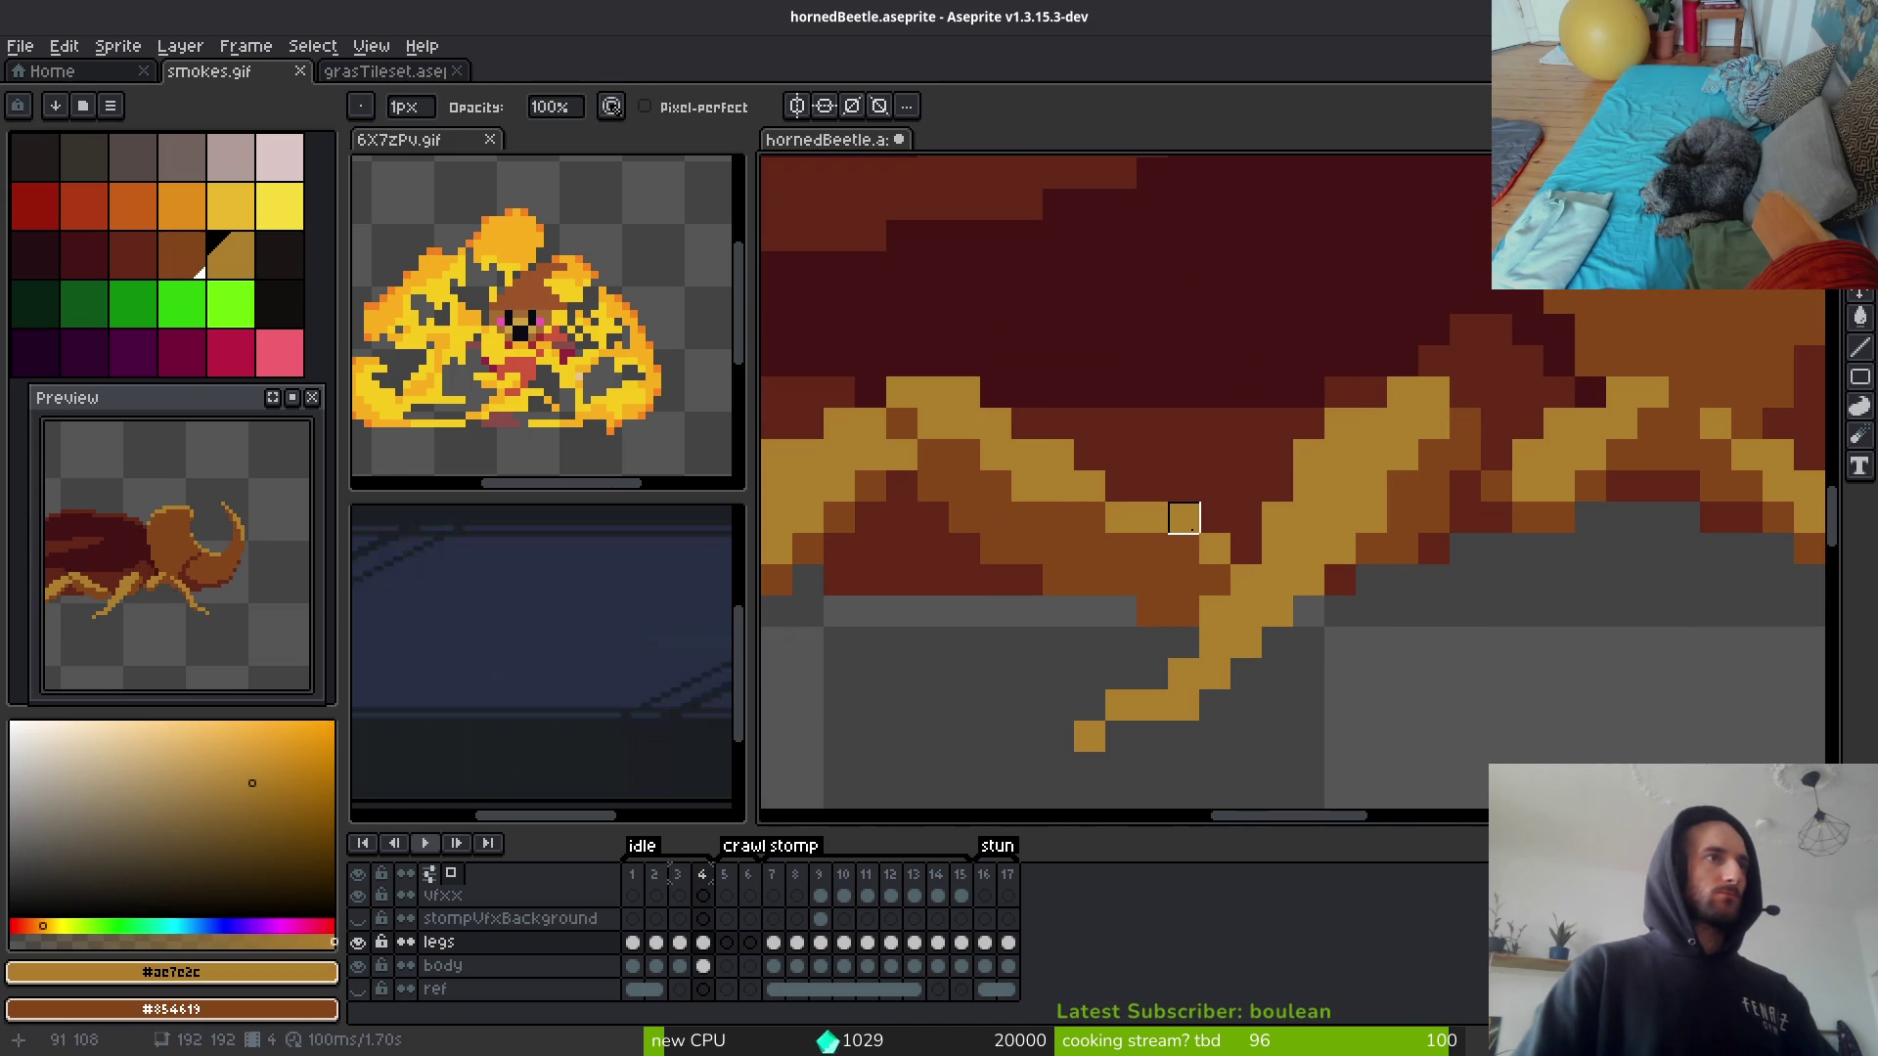
key("b")
key("e")
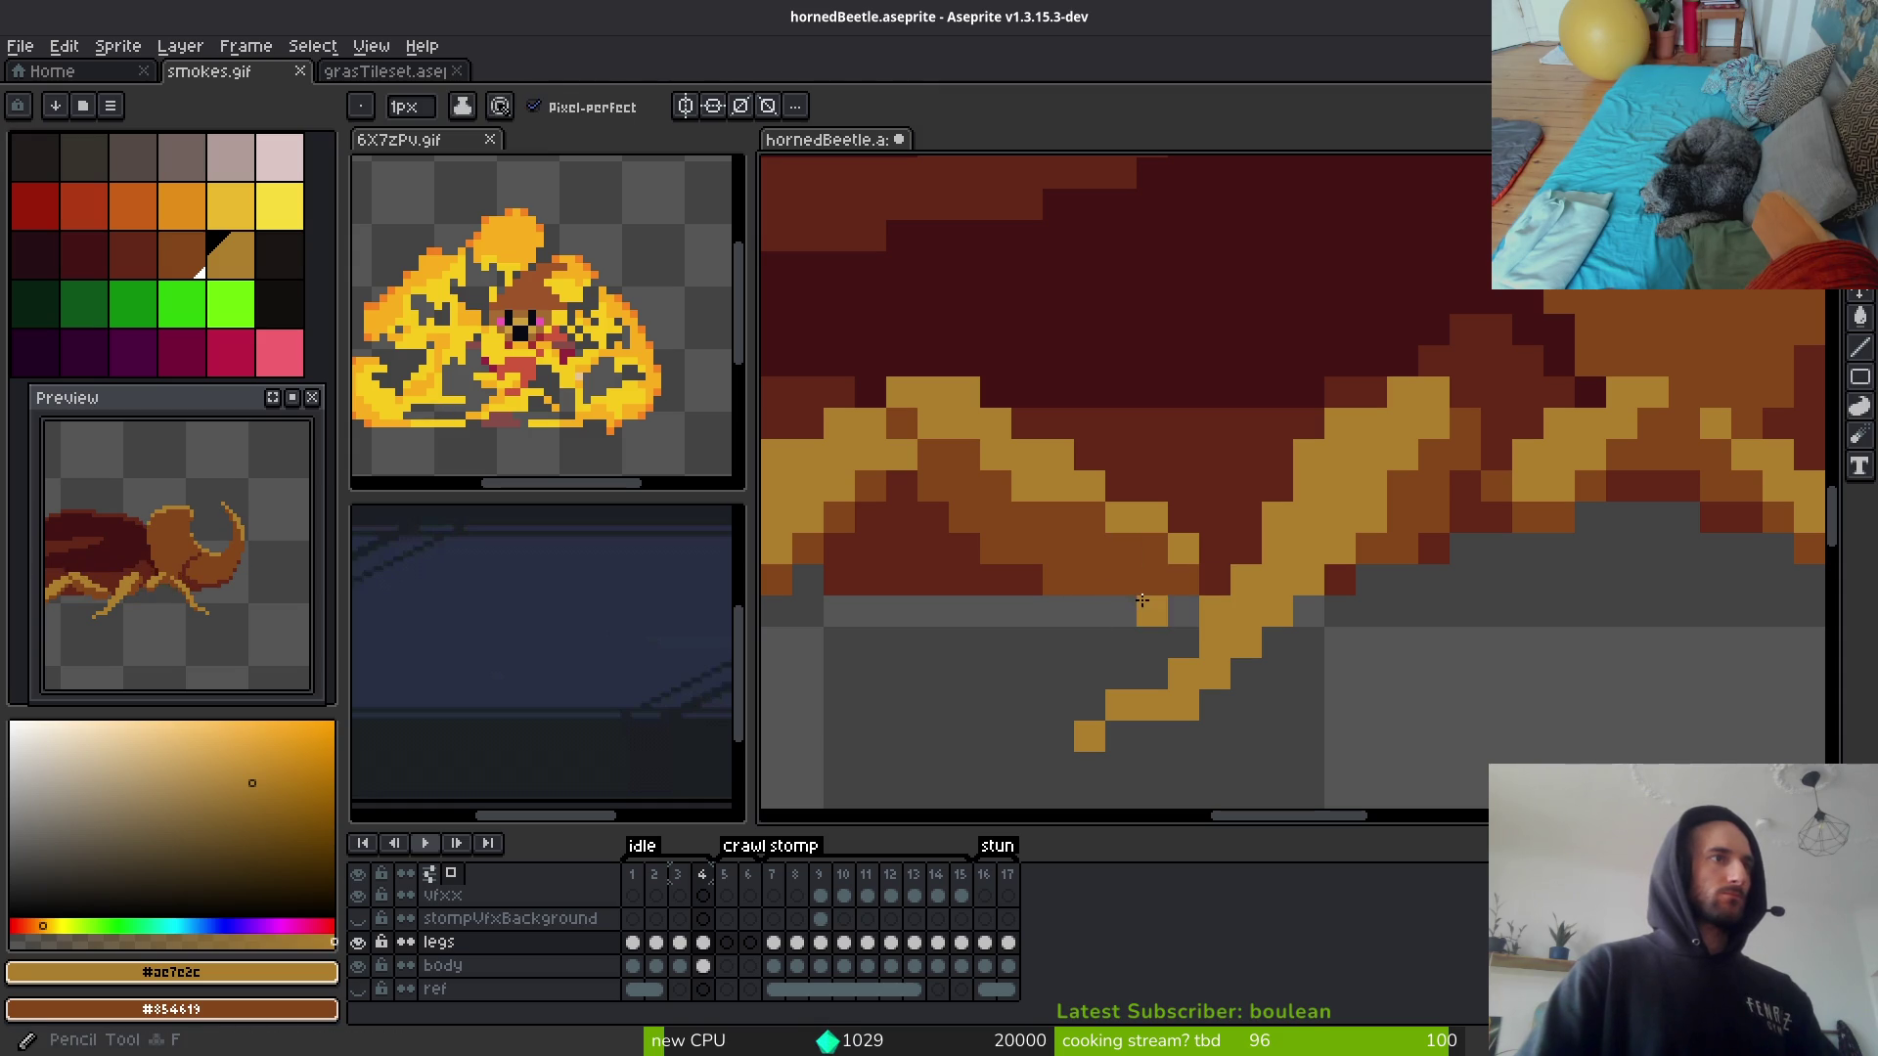
left_click(1104, 606, "alt")
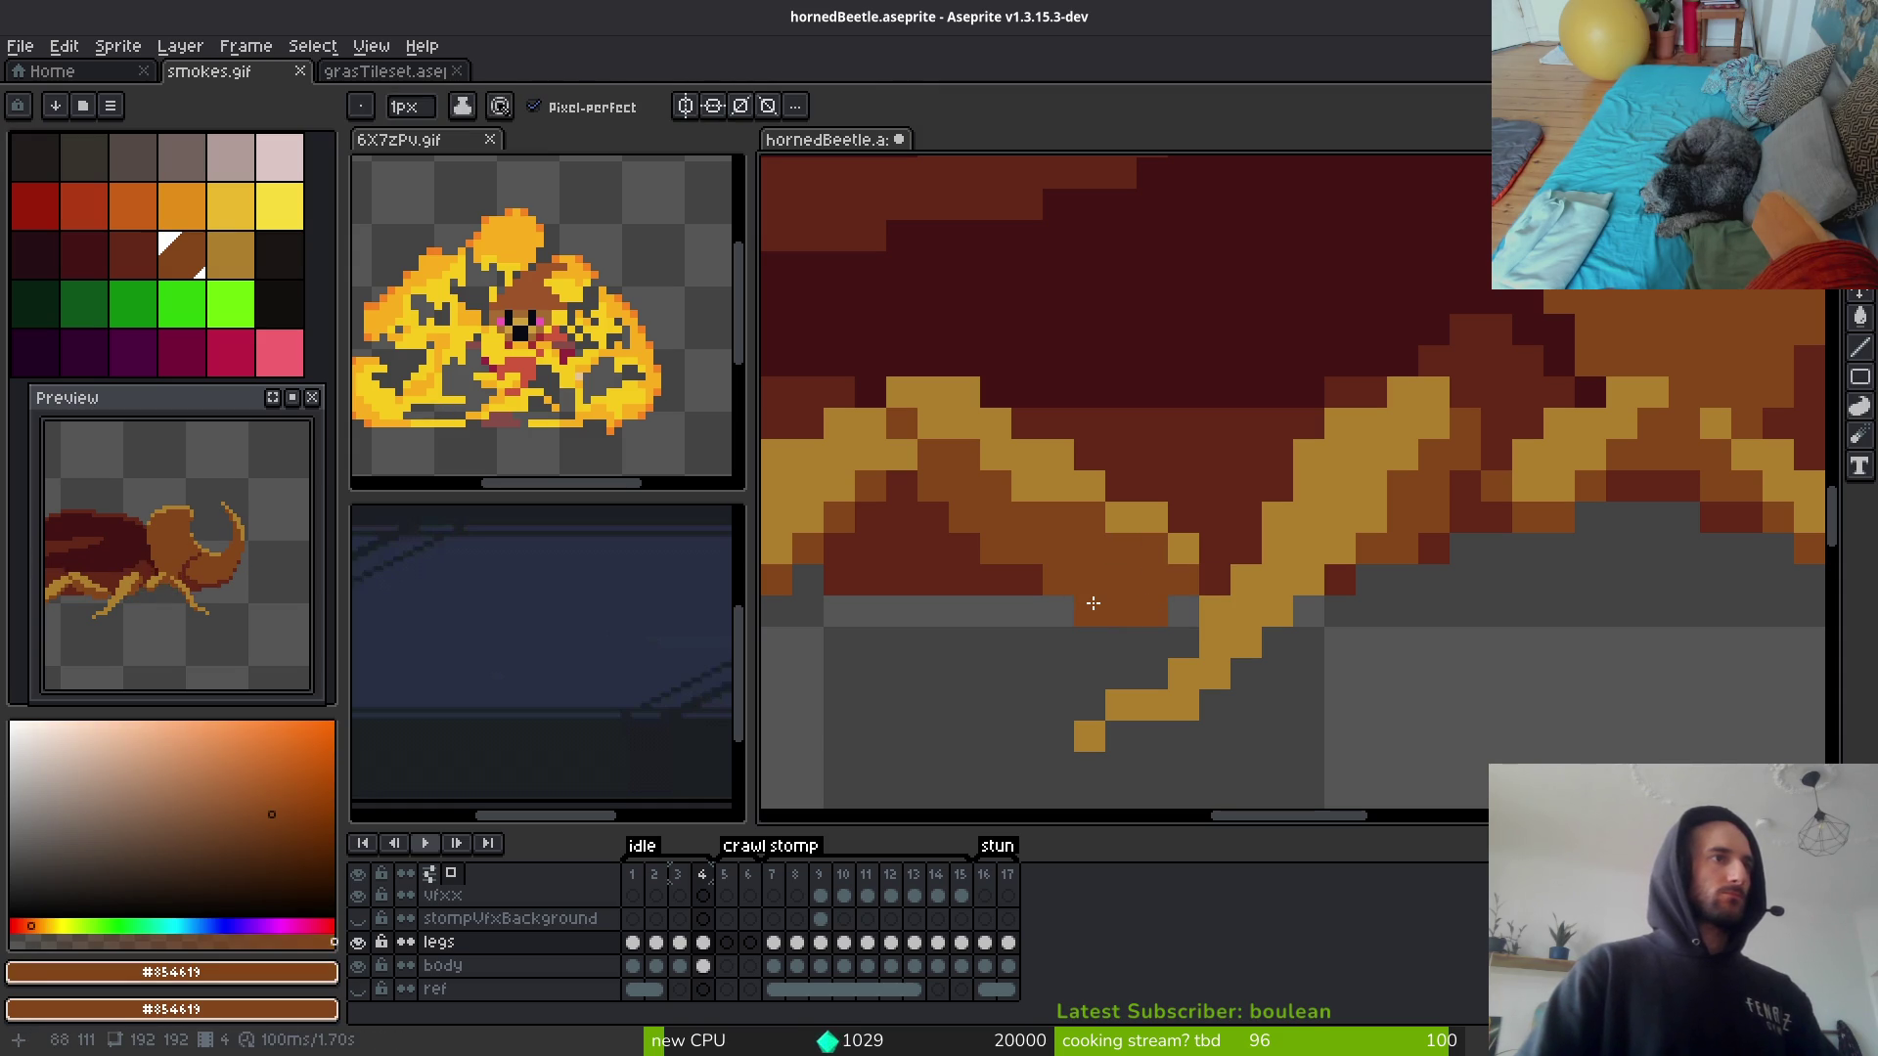
scroll(1266, 696, "down", 3)
key("Left")
key("Right")
key("Left")
key("Right")
key("Left")
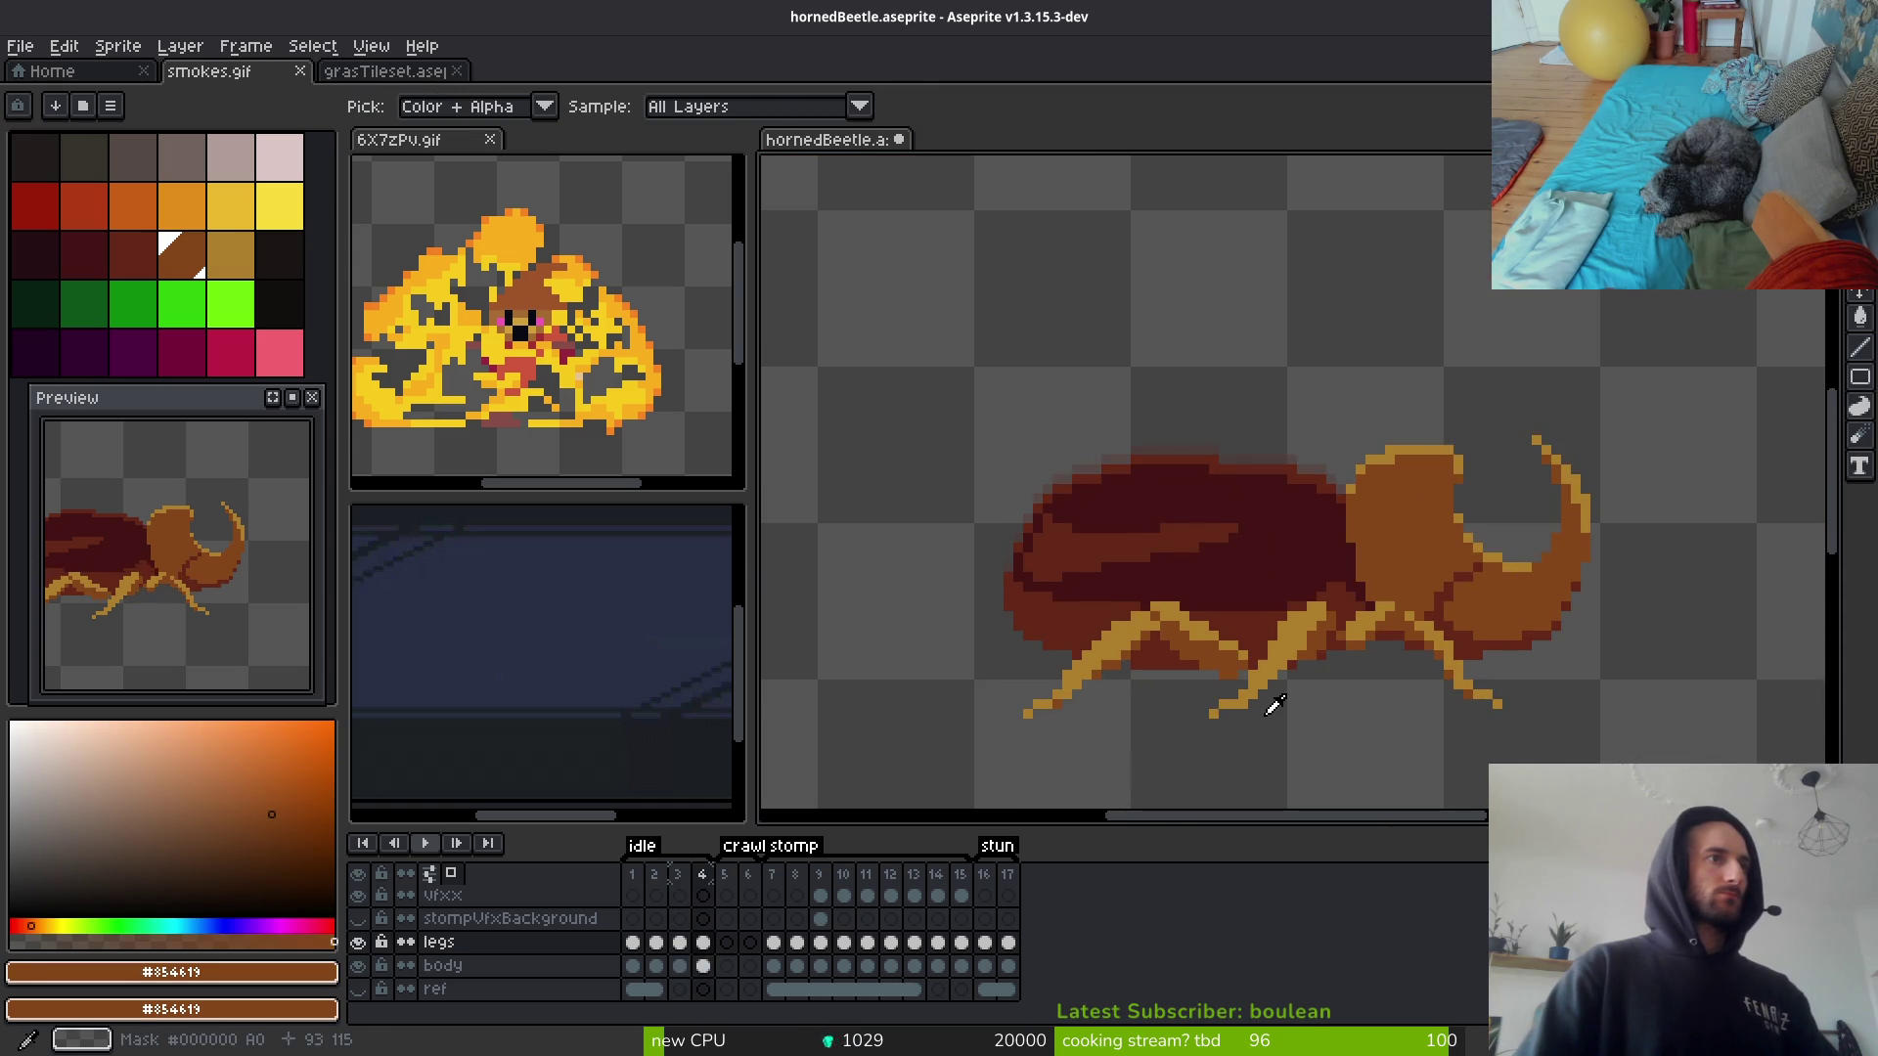
scroll(1273, 704, "up", 3)
key("Right")
left_click(1132, 554, "alt")
key("Left")
key("Right")
left_click(1156, 608)
Step: Add two more tan leg pixels, flipping between frames 3 and 4 to compare
key("Left")
key("Right")
left_click(1031, 543)
key("Left")
key("Right")
left_click(1279, 665)
scroll(1281, 674, "down", 3)
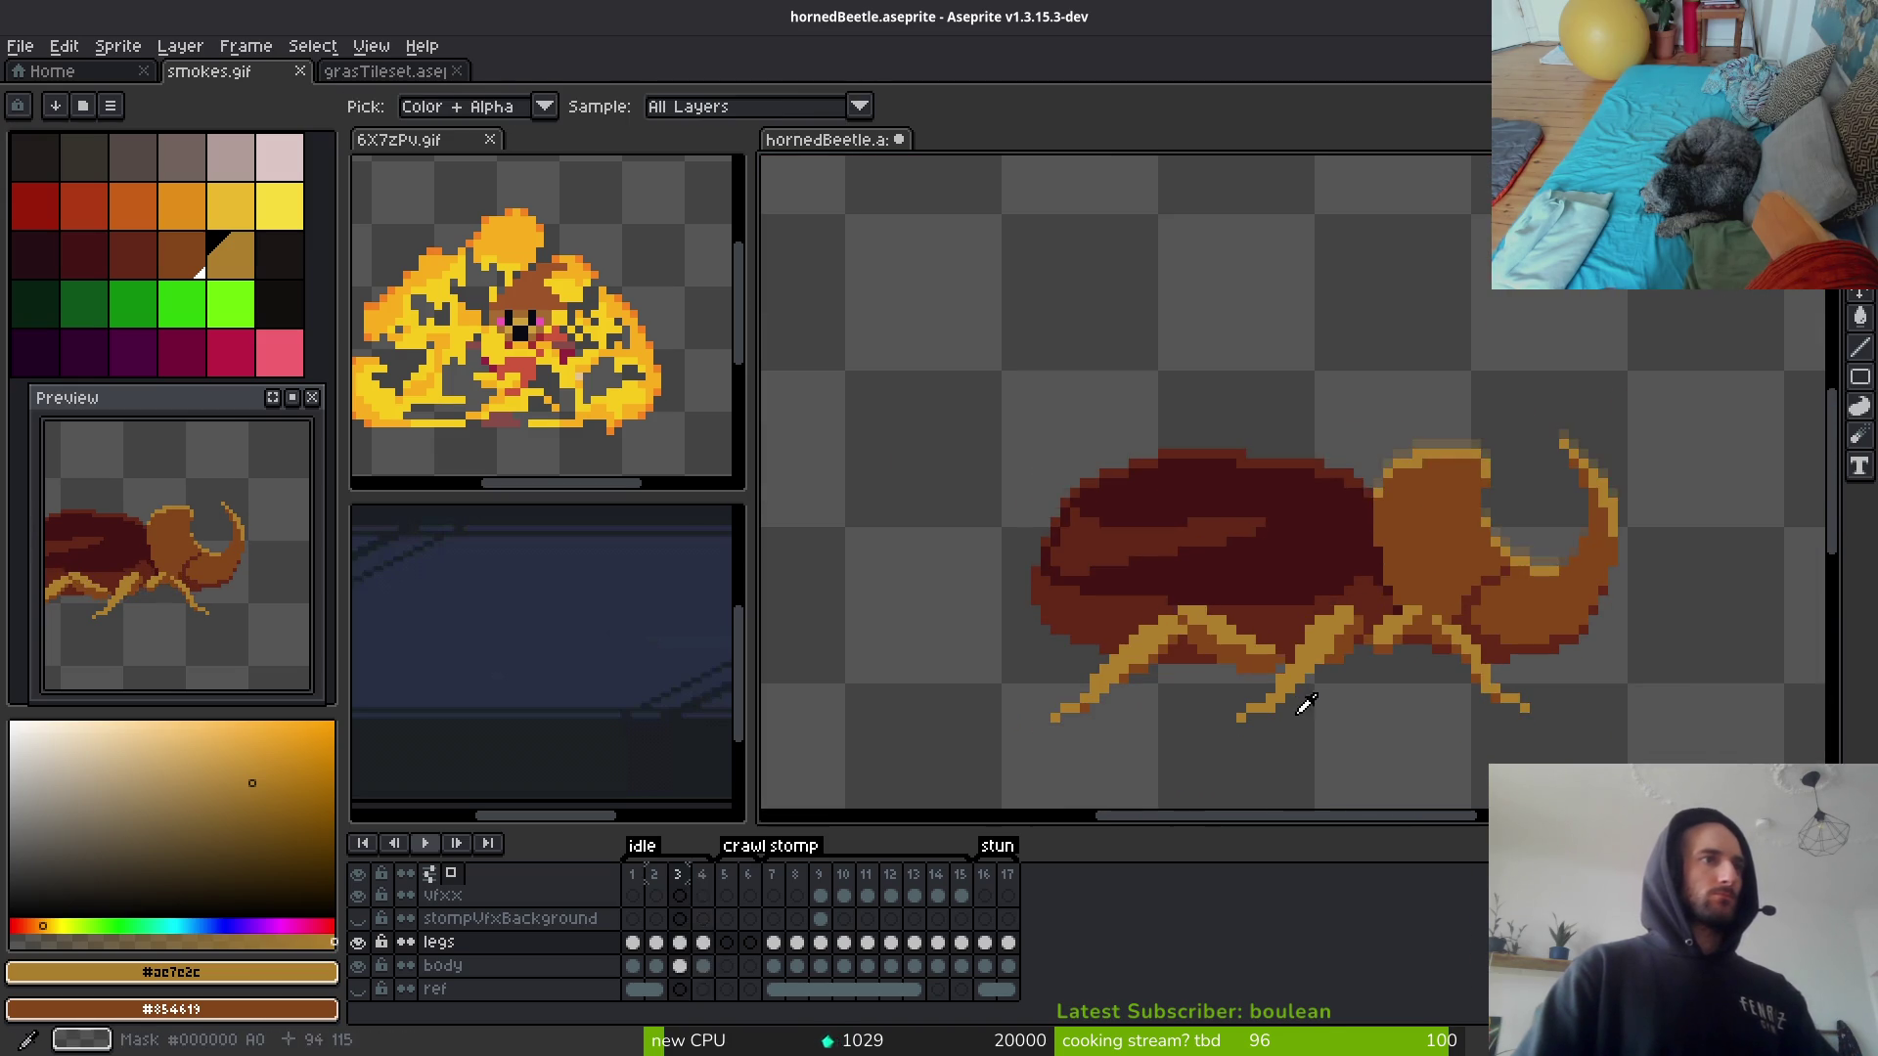
scroll(1186, 617, "up", 1)
scroll(1320, 684, "down", 1)
key("Left")
key("Right")
key("Left")
key("Right")
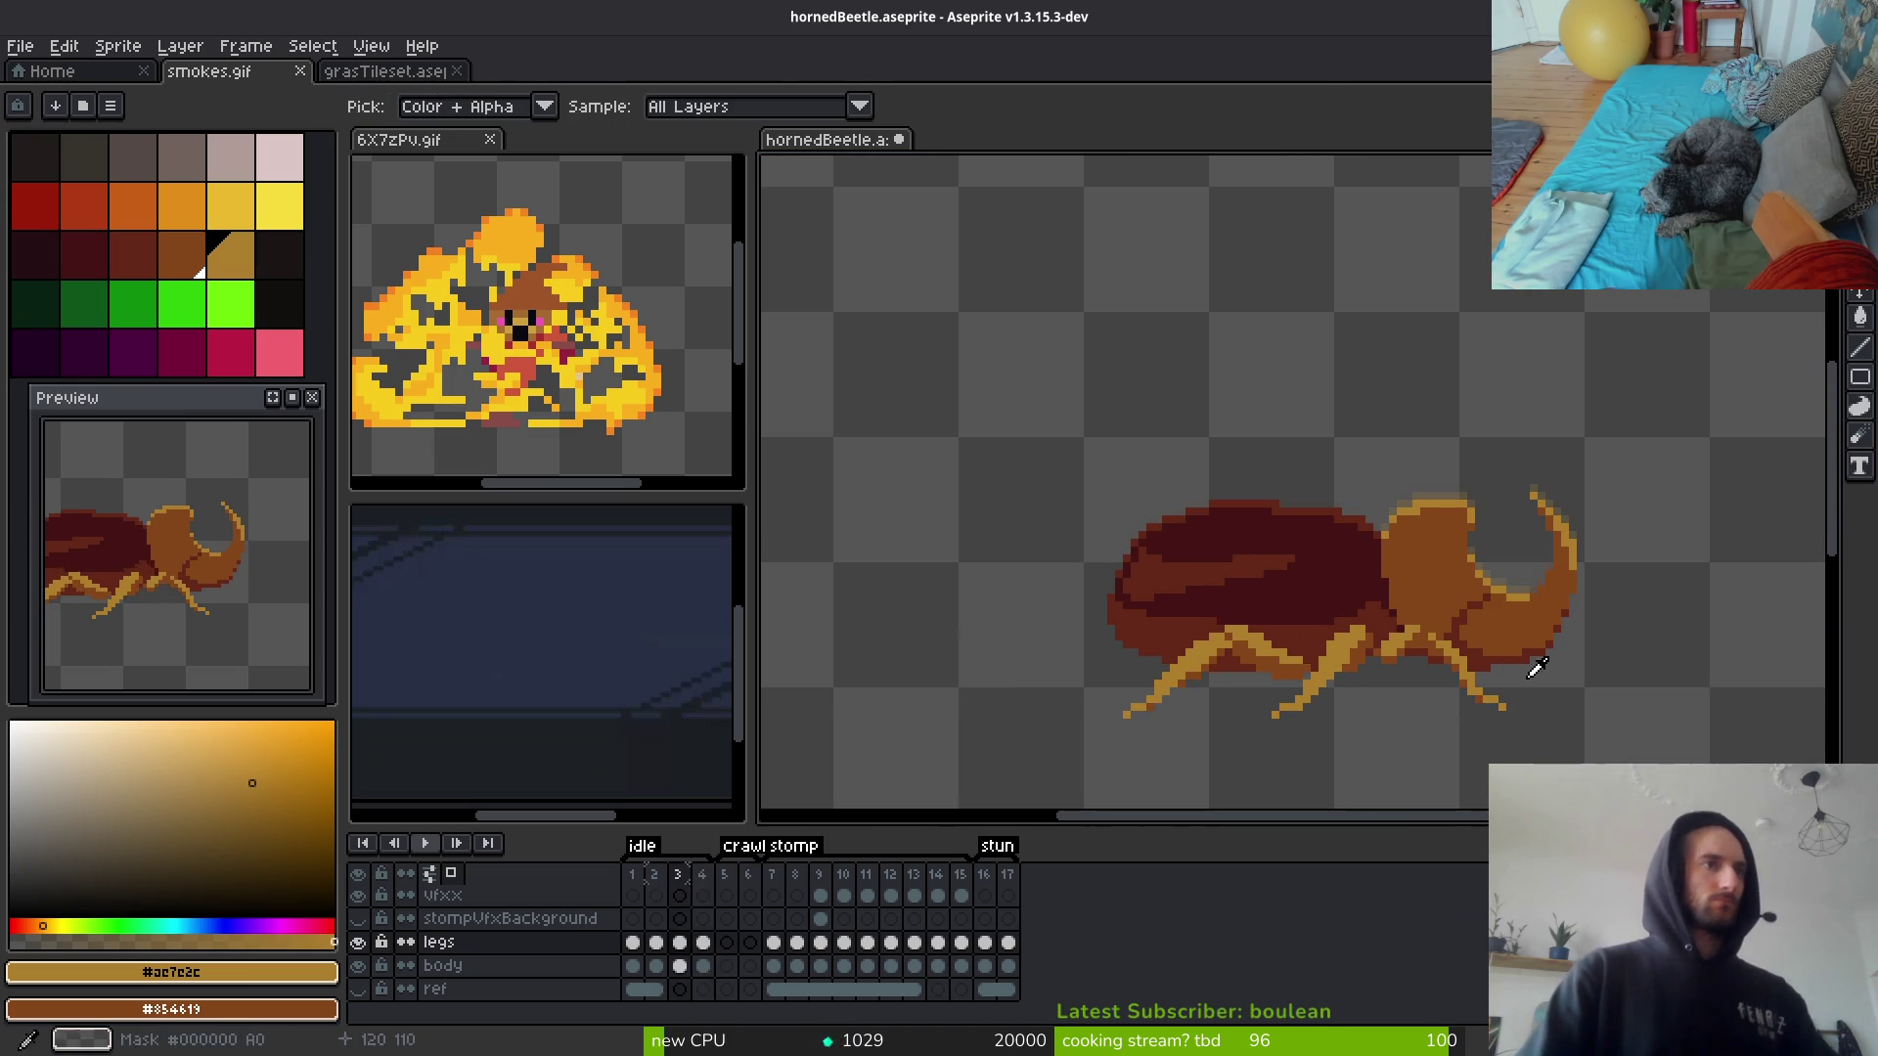
scroll(1349, 695, "up", 3)
Step: Darken a gold leg pixel with orange-brown and erase a stray leg pixel
left_click(1340, 703, "alt")
left_click(1371, 706)
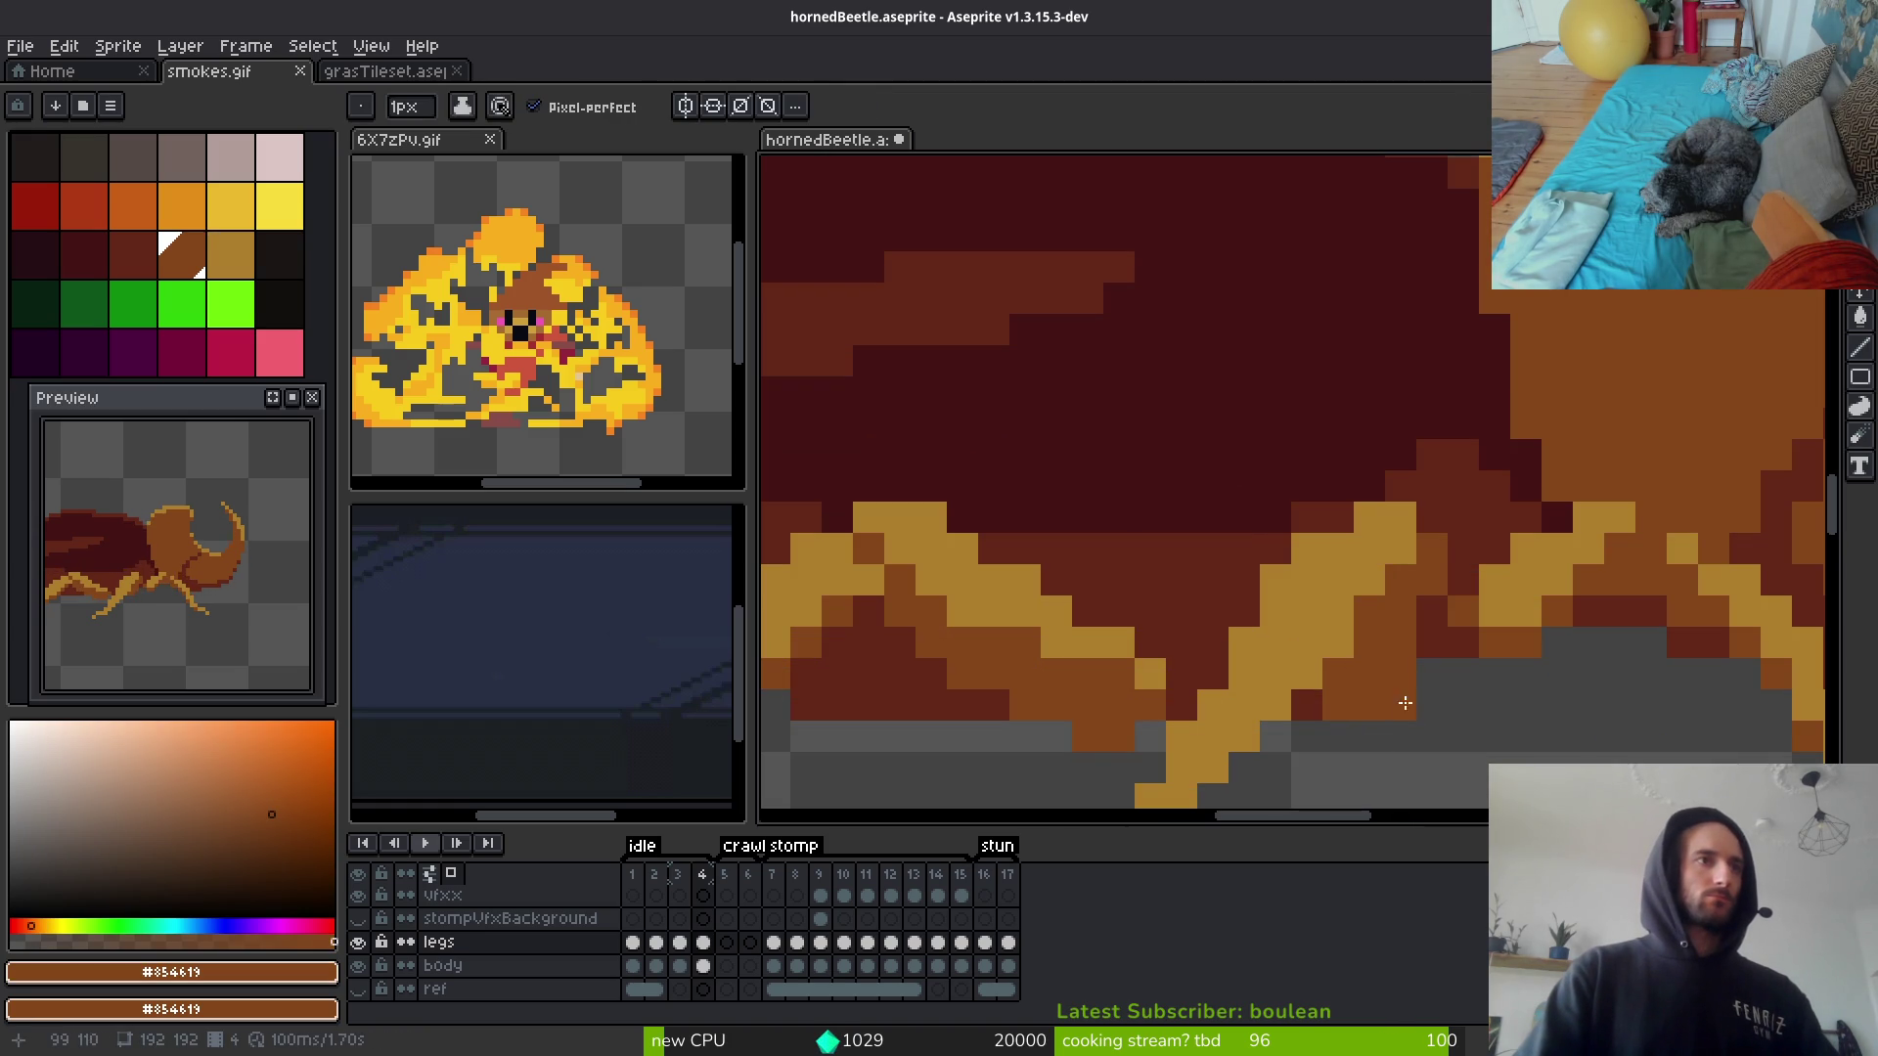
left_click(1338, 579, "alt")
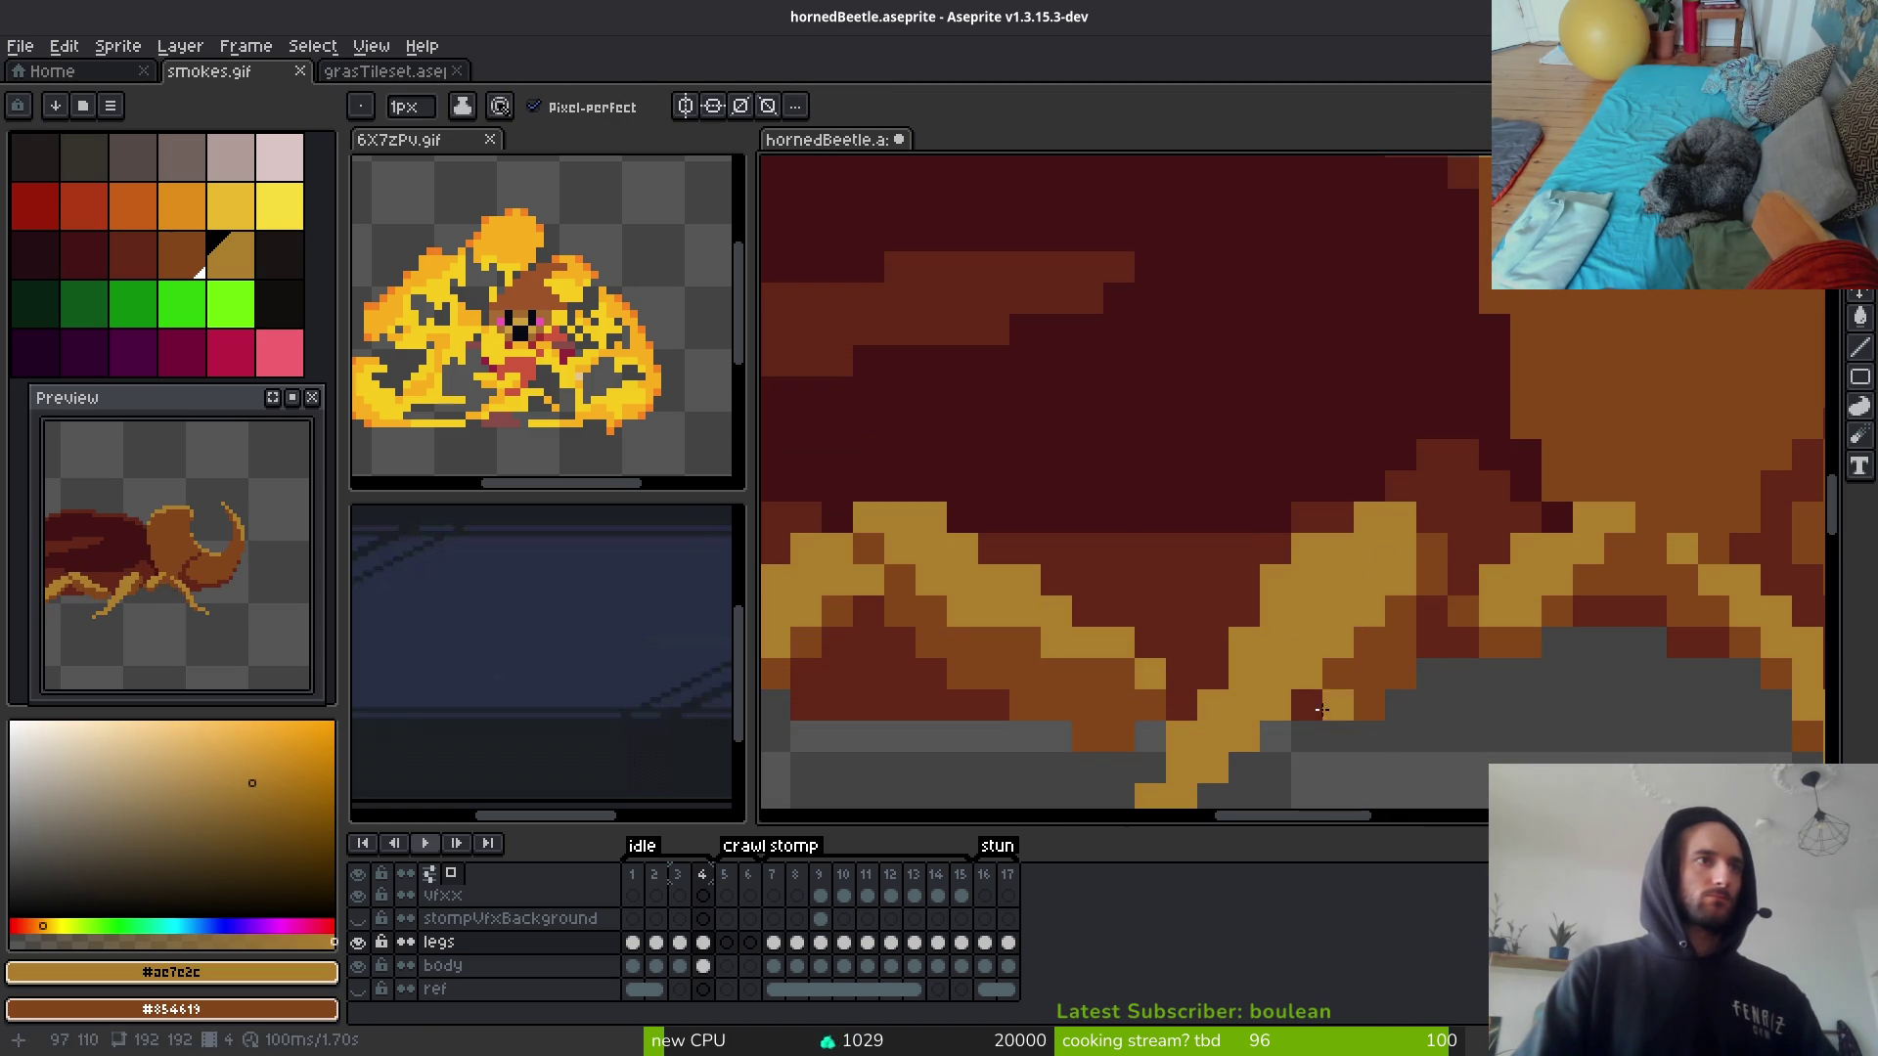
scroll(1327, 697, "down", 3)
scroll(1427, 573, "up", 3)
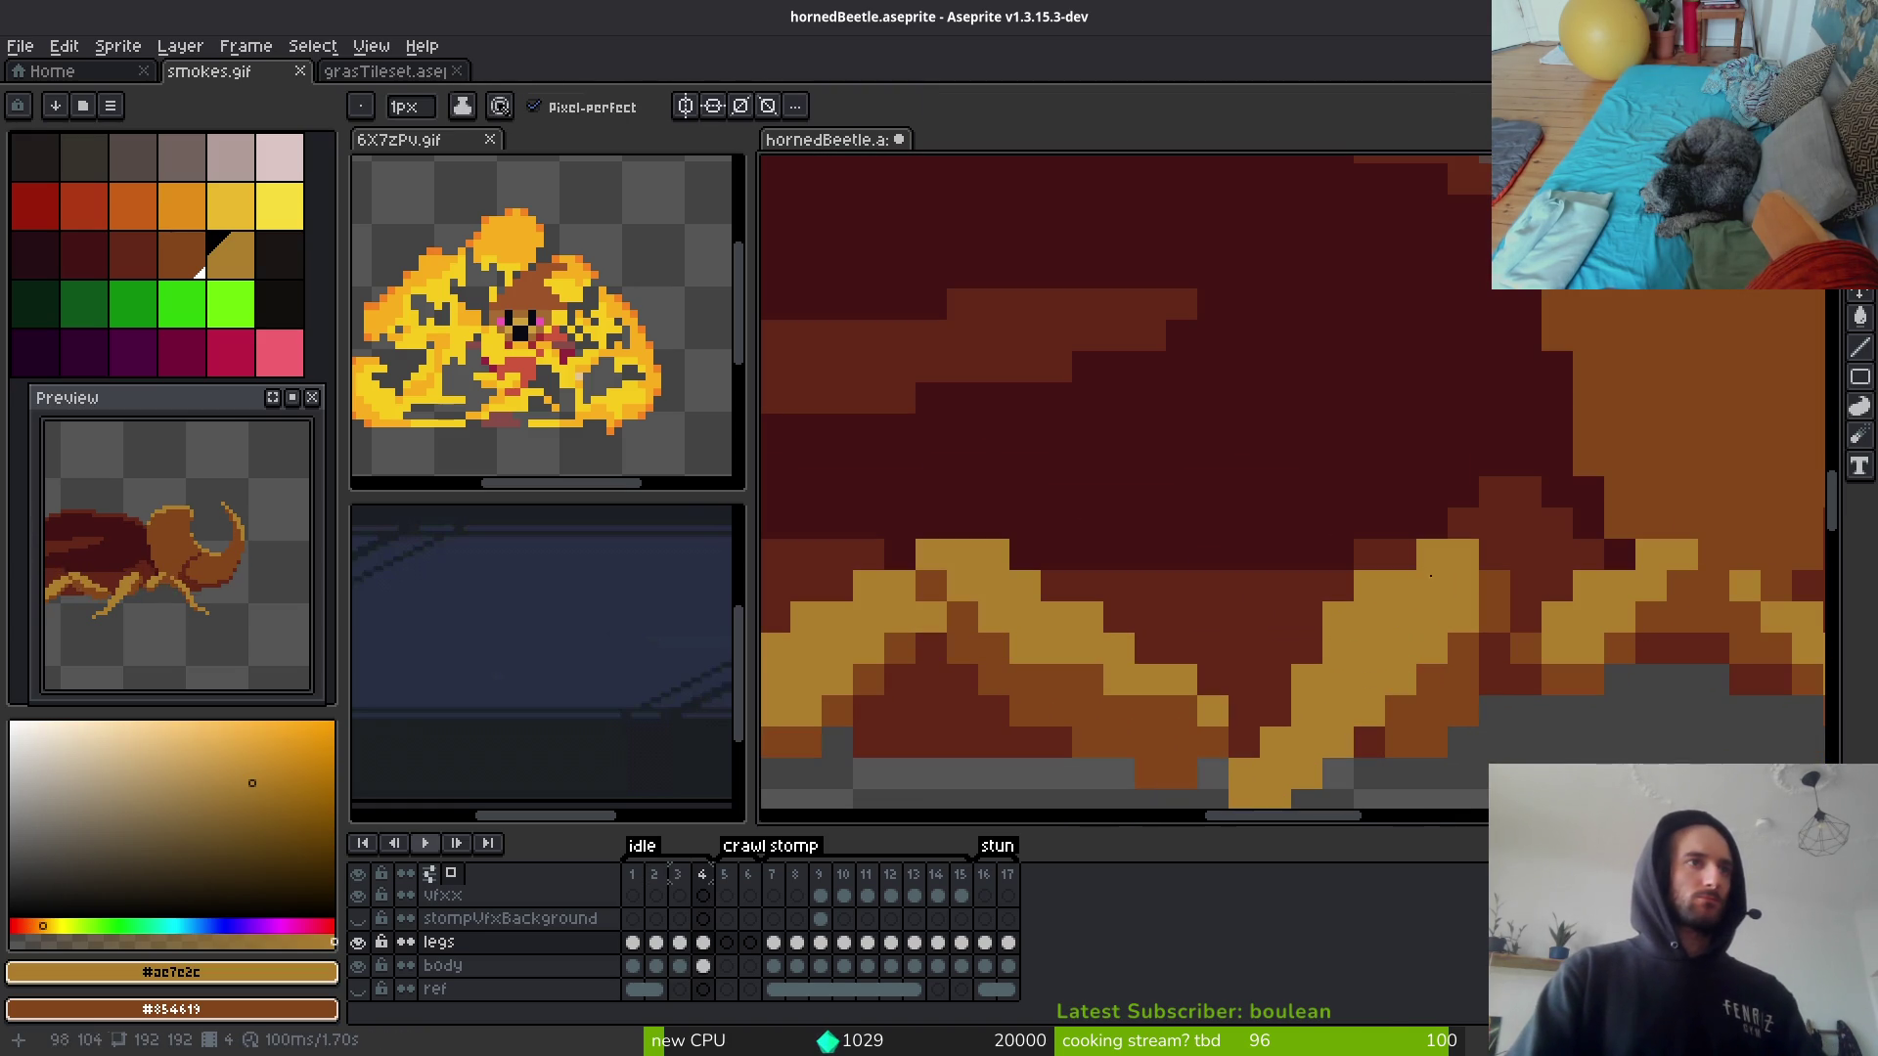
key("e")
scroll(1338, 617, "down", 3)
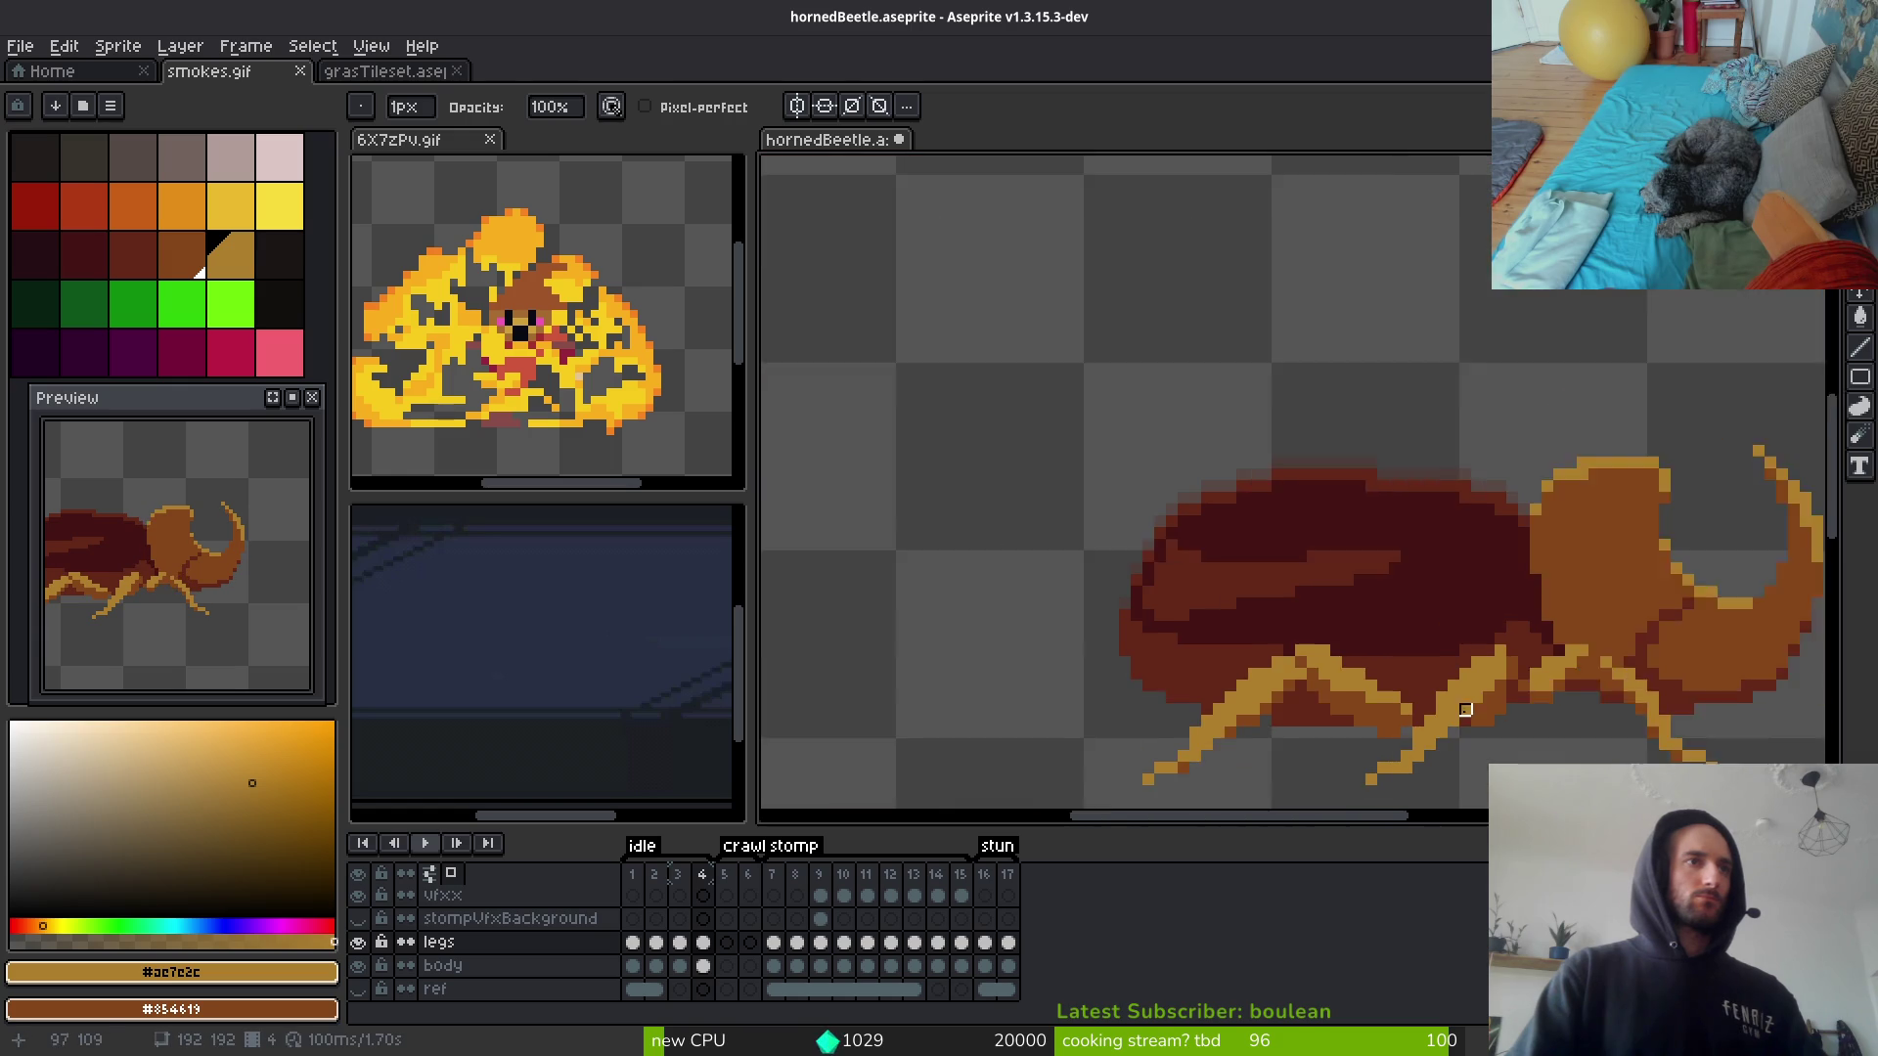
scroll(1369, 616, "up", 2)
left_click(1458, 614, "alt")
scroll(1458, 614, "down", 3)
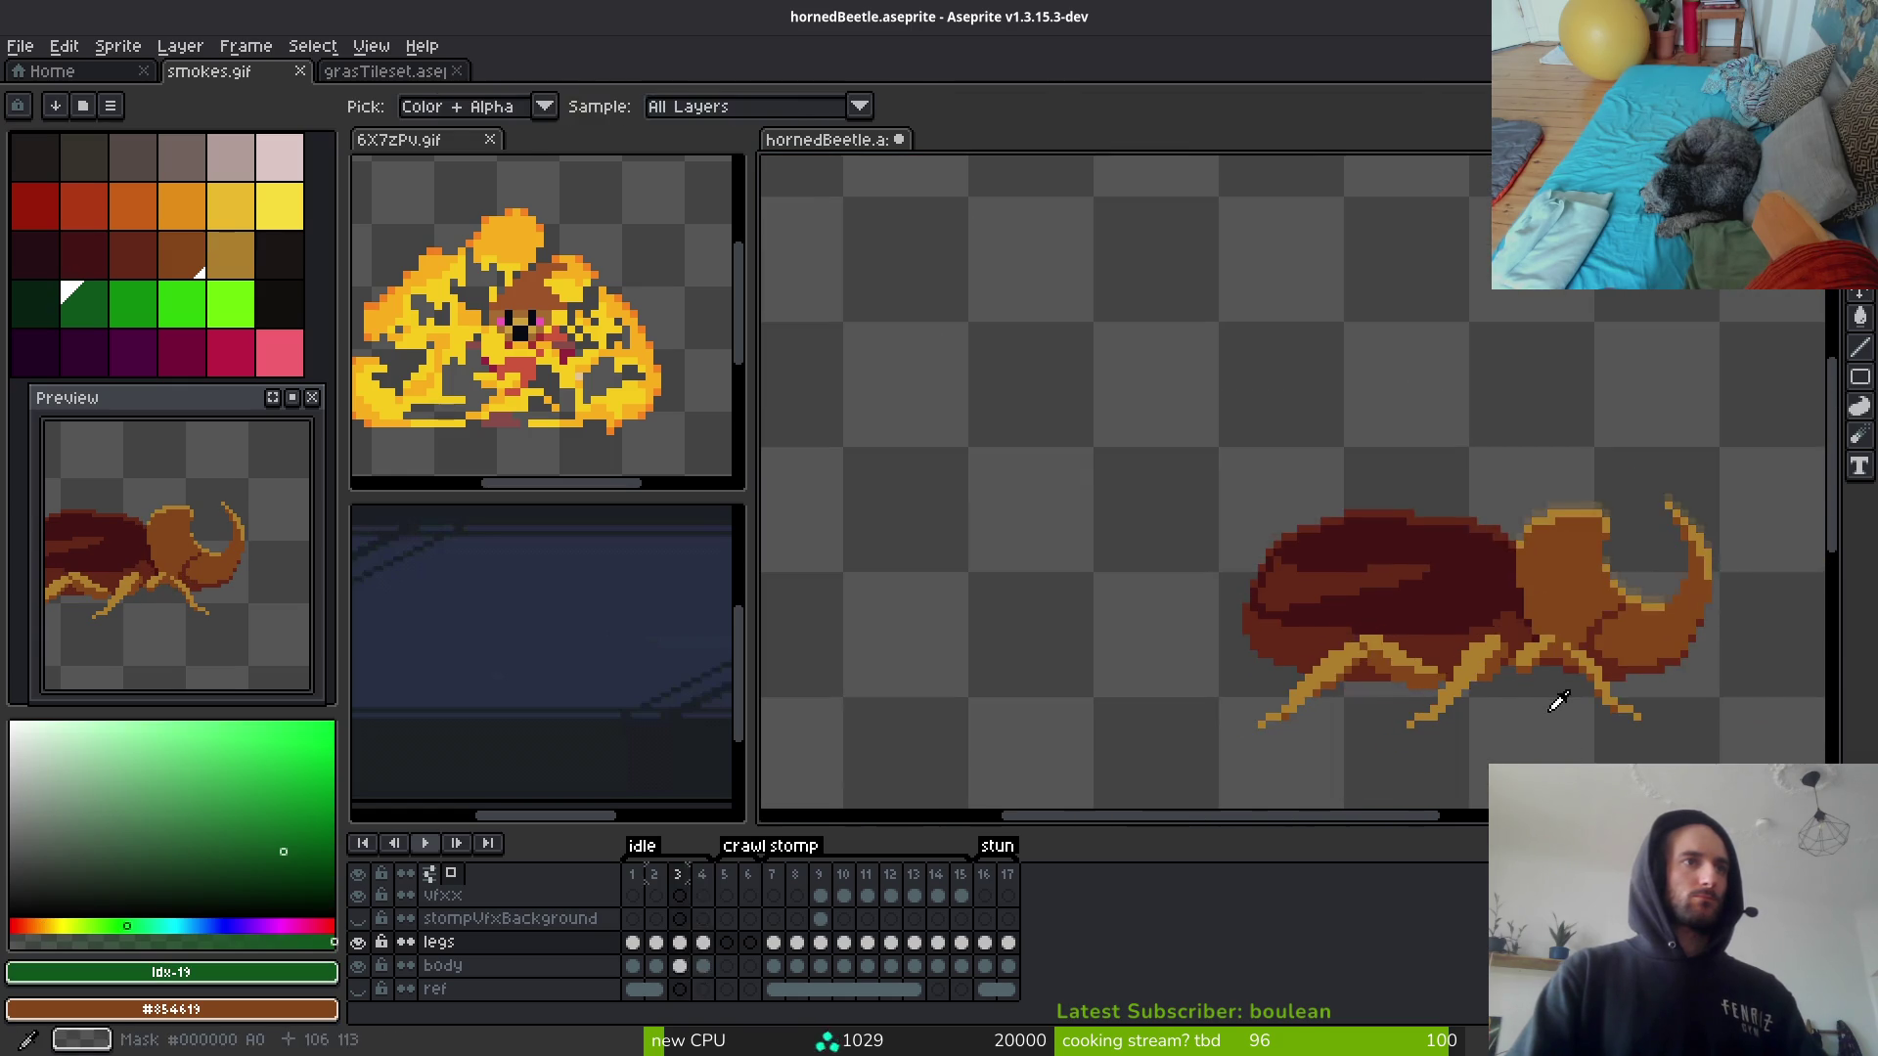
scroll(1458, 623, "up", 4)
key("f")
left_click(1423, 592, "alt")
Step: Sharpen the leg joint with darker brown shading and a gold outline pixel
scroll(1467, 665, "down", 2)
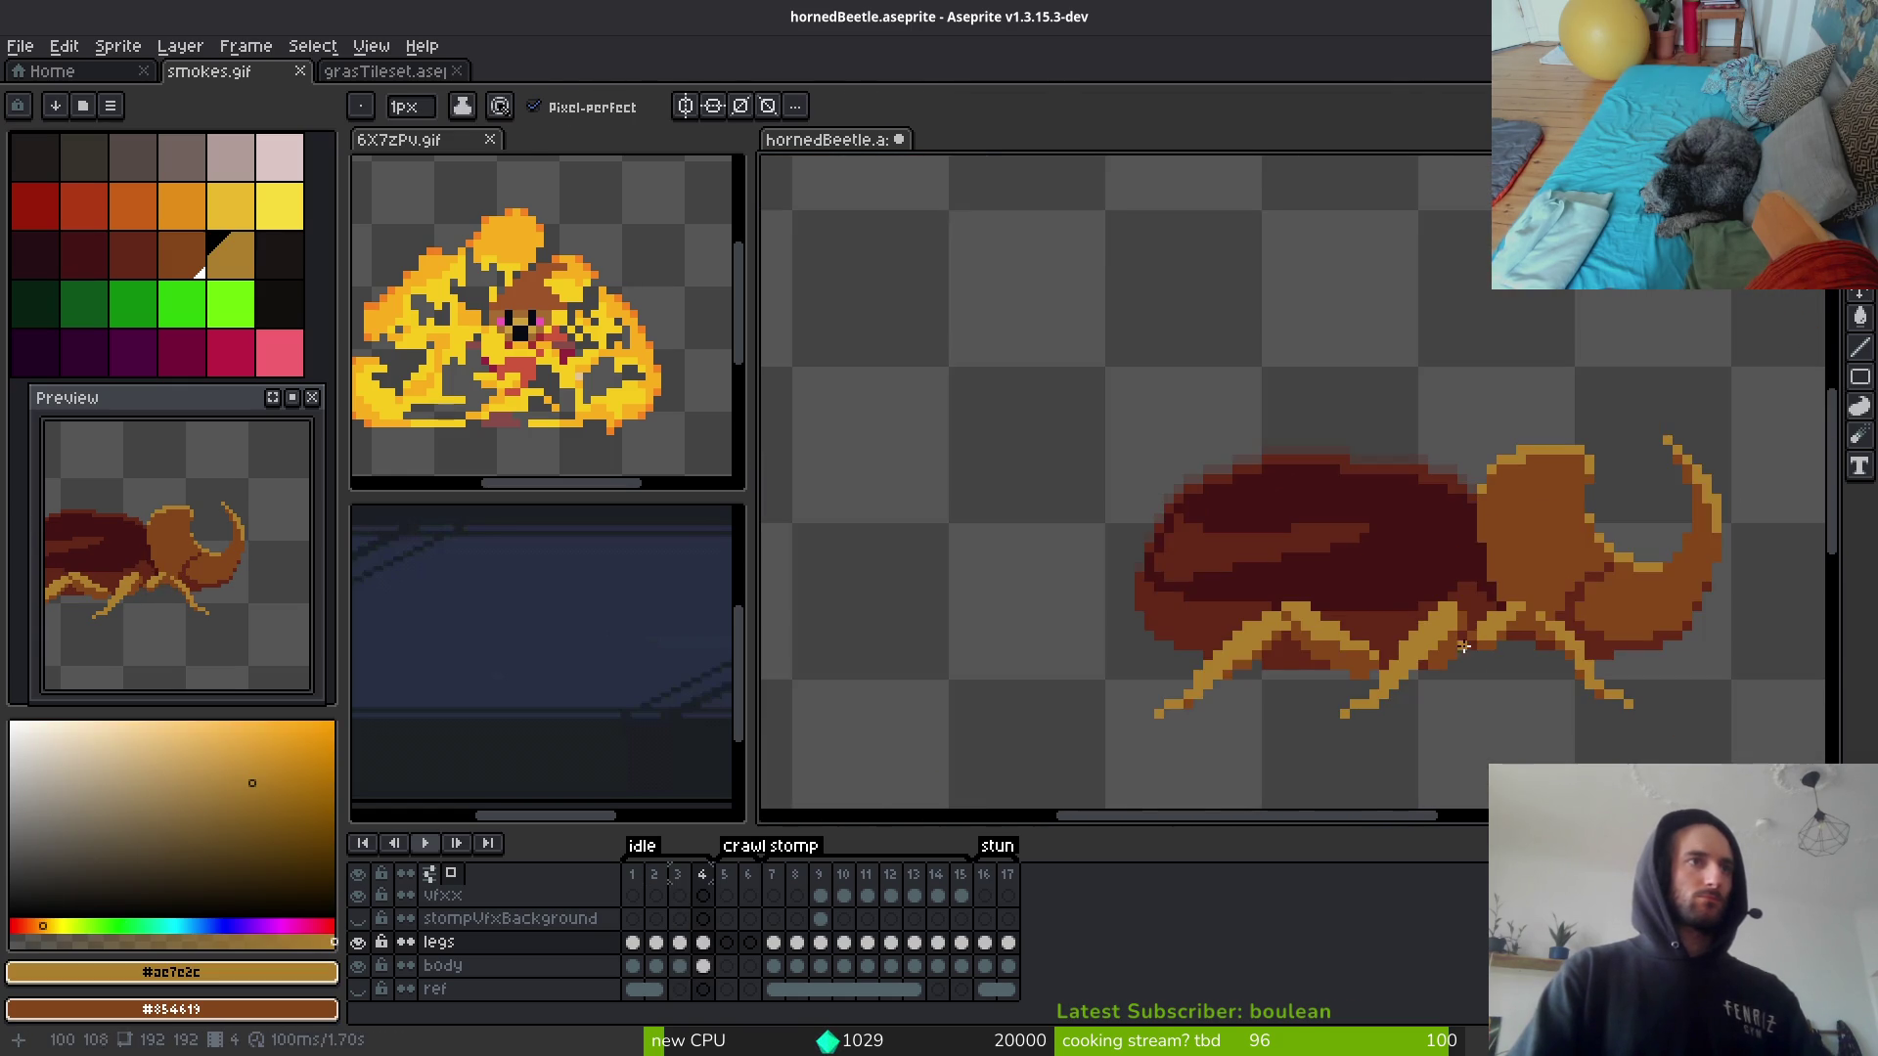
scroll(1507, 734, "down", 1)
left_click_drag(1508, 735, 1463, 696)
key("comma")
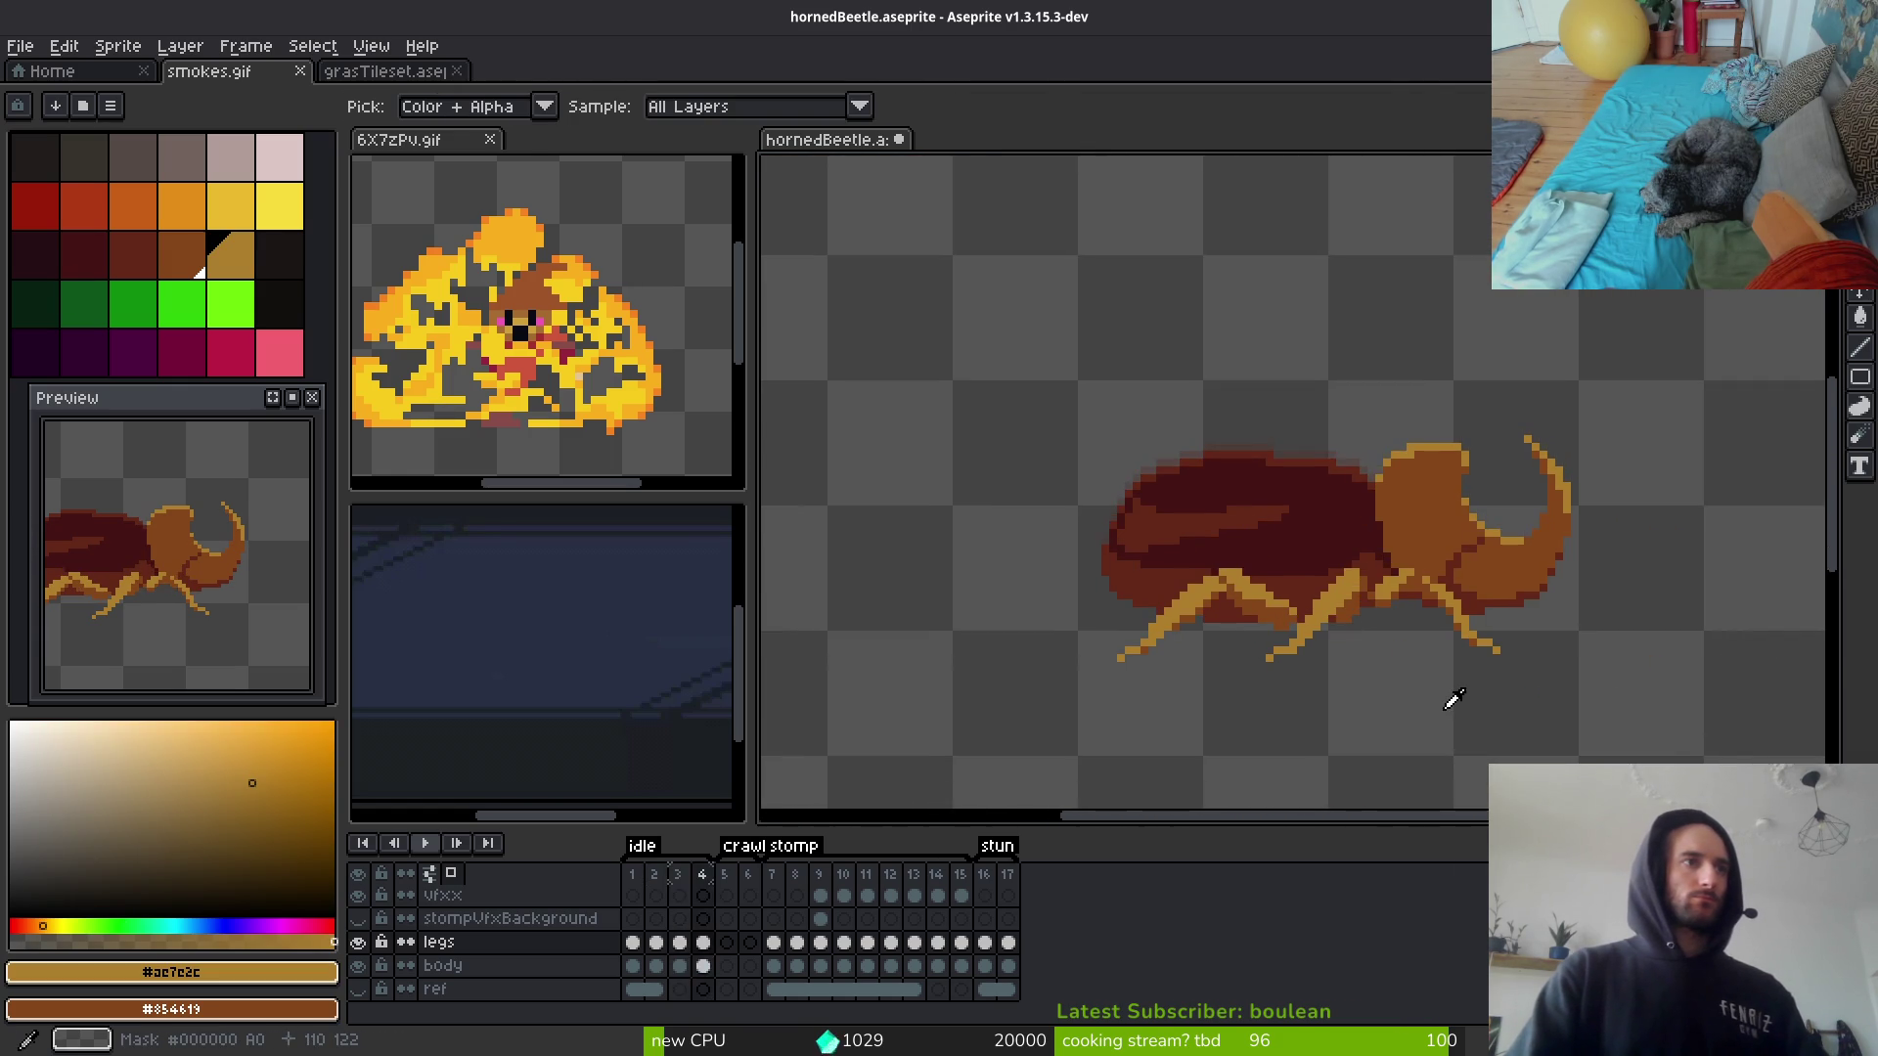
scroll(1421, 687, "up", 5)
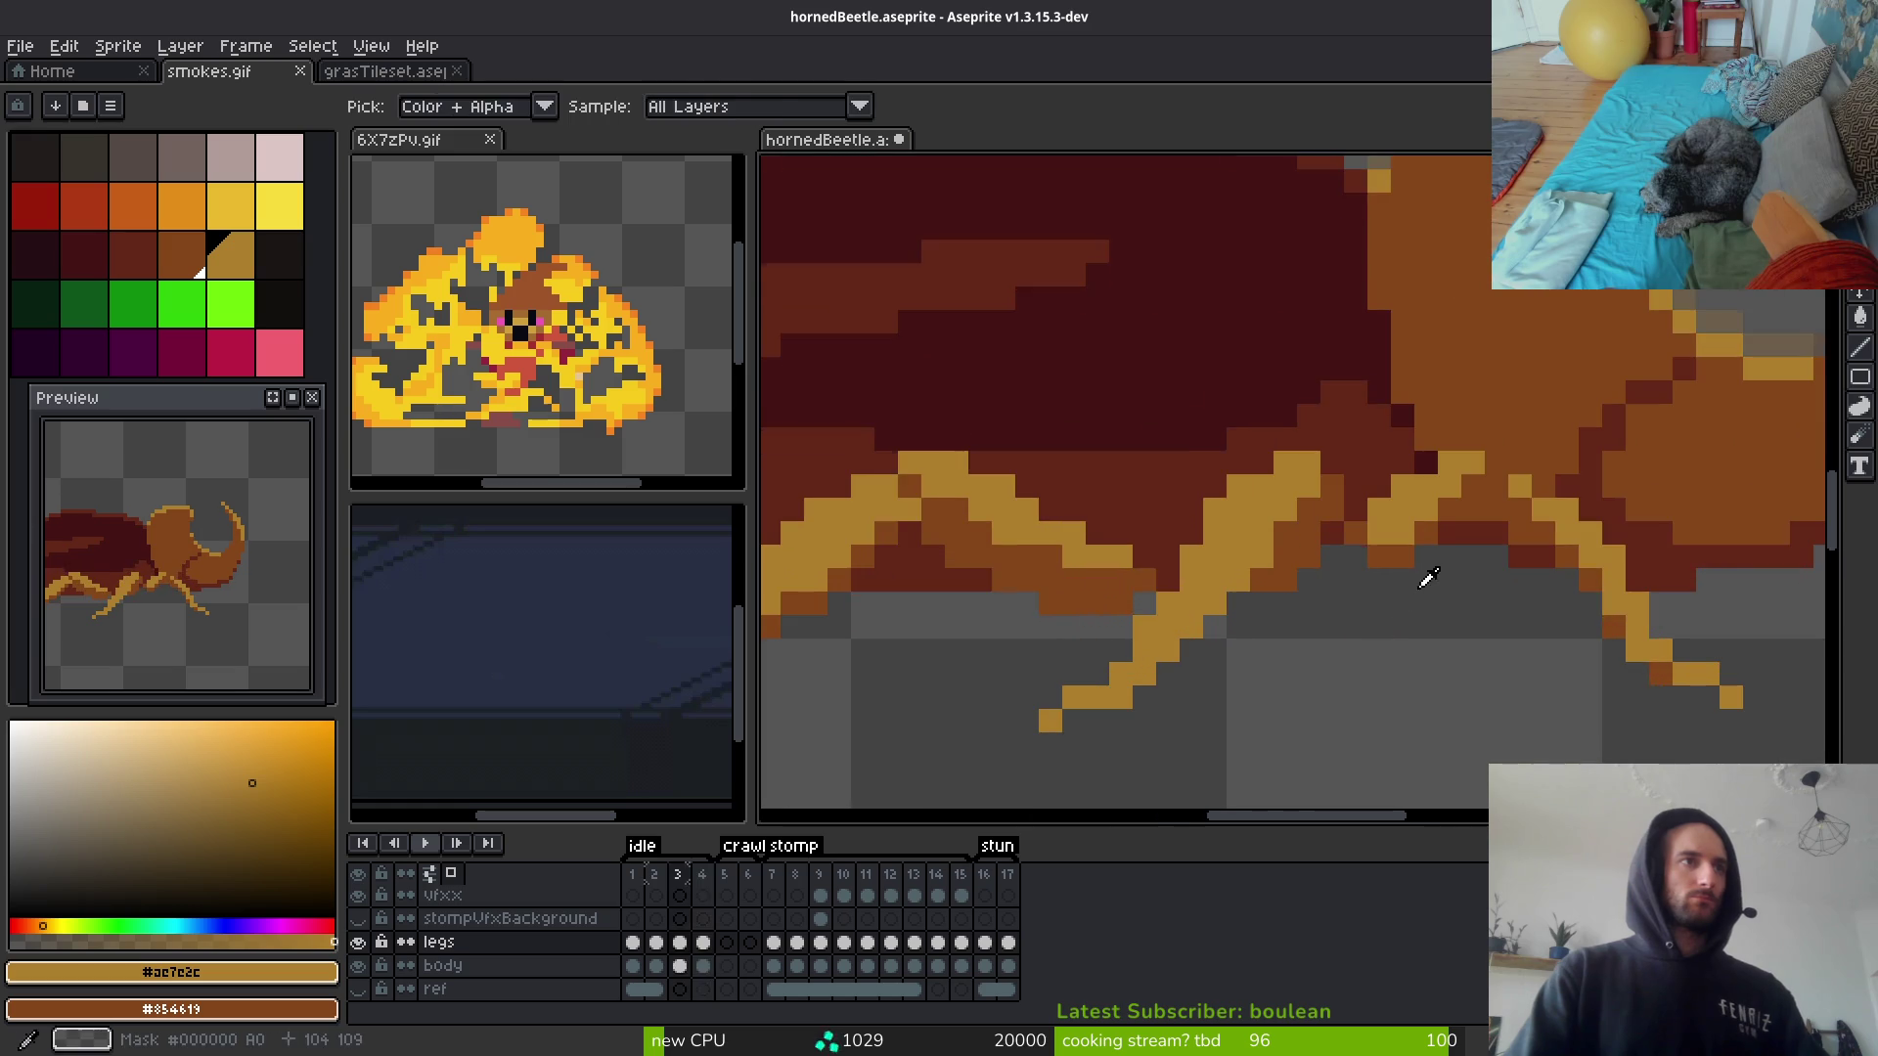
key("period")
right_click(1318, 520)
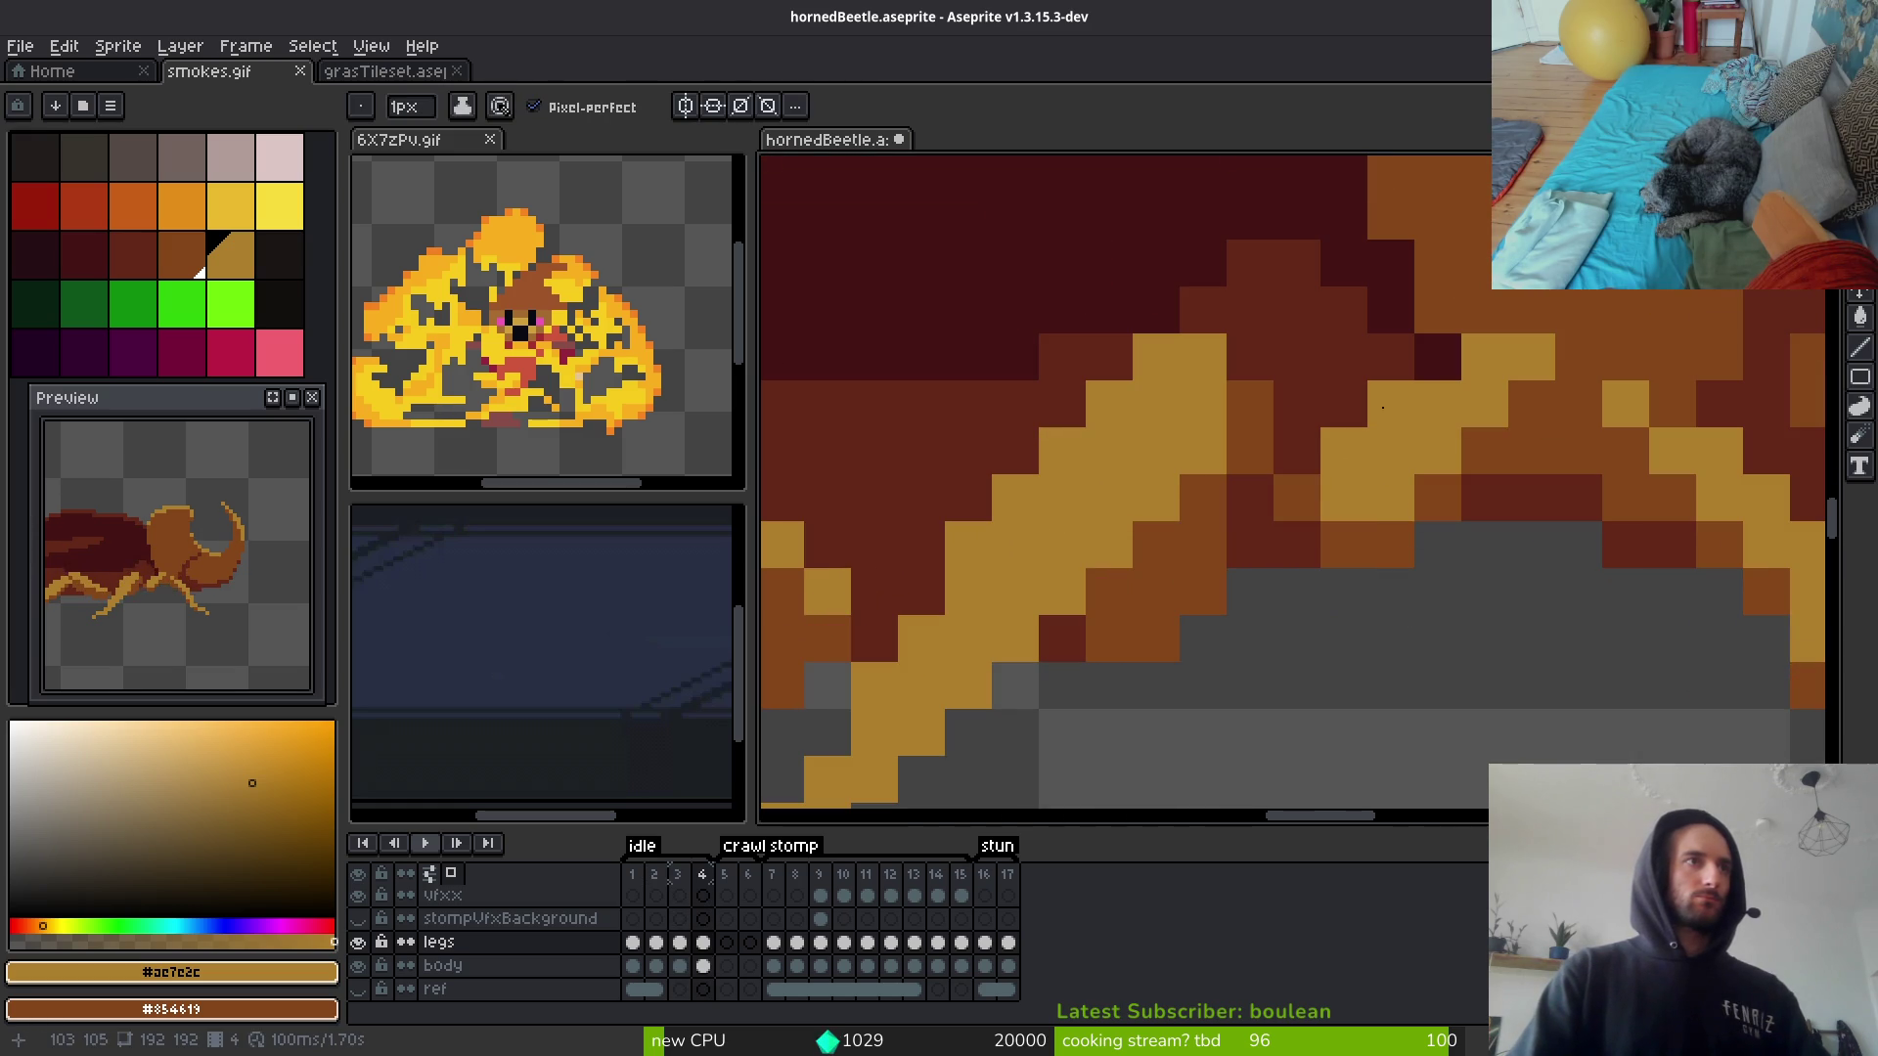
left_click_drag(1382, 417, 1341, 448)
left_click(1434, 492)
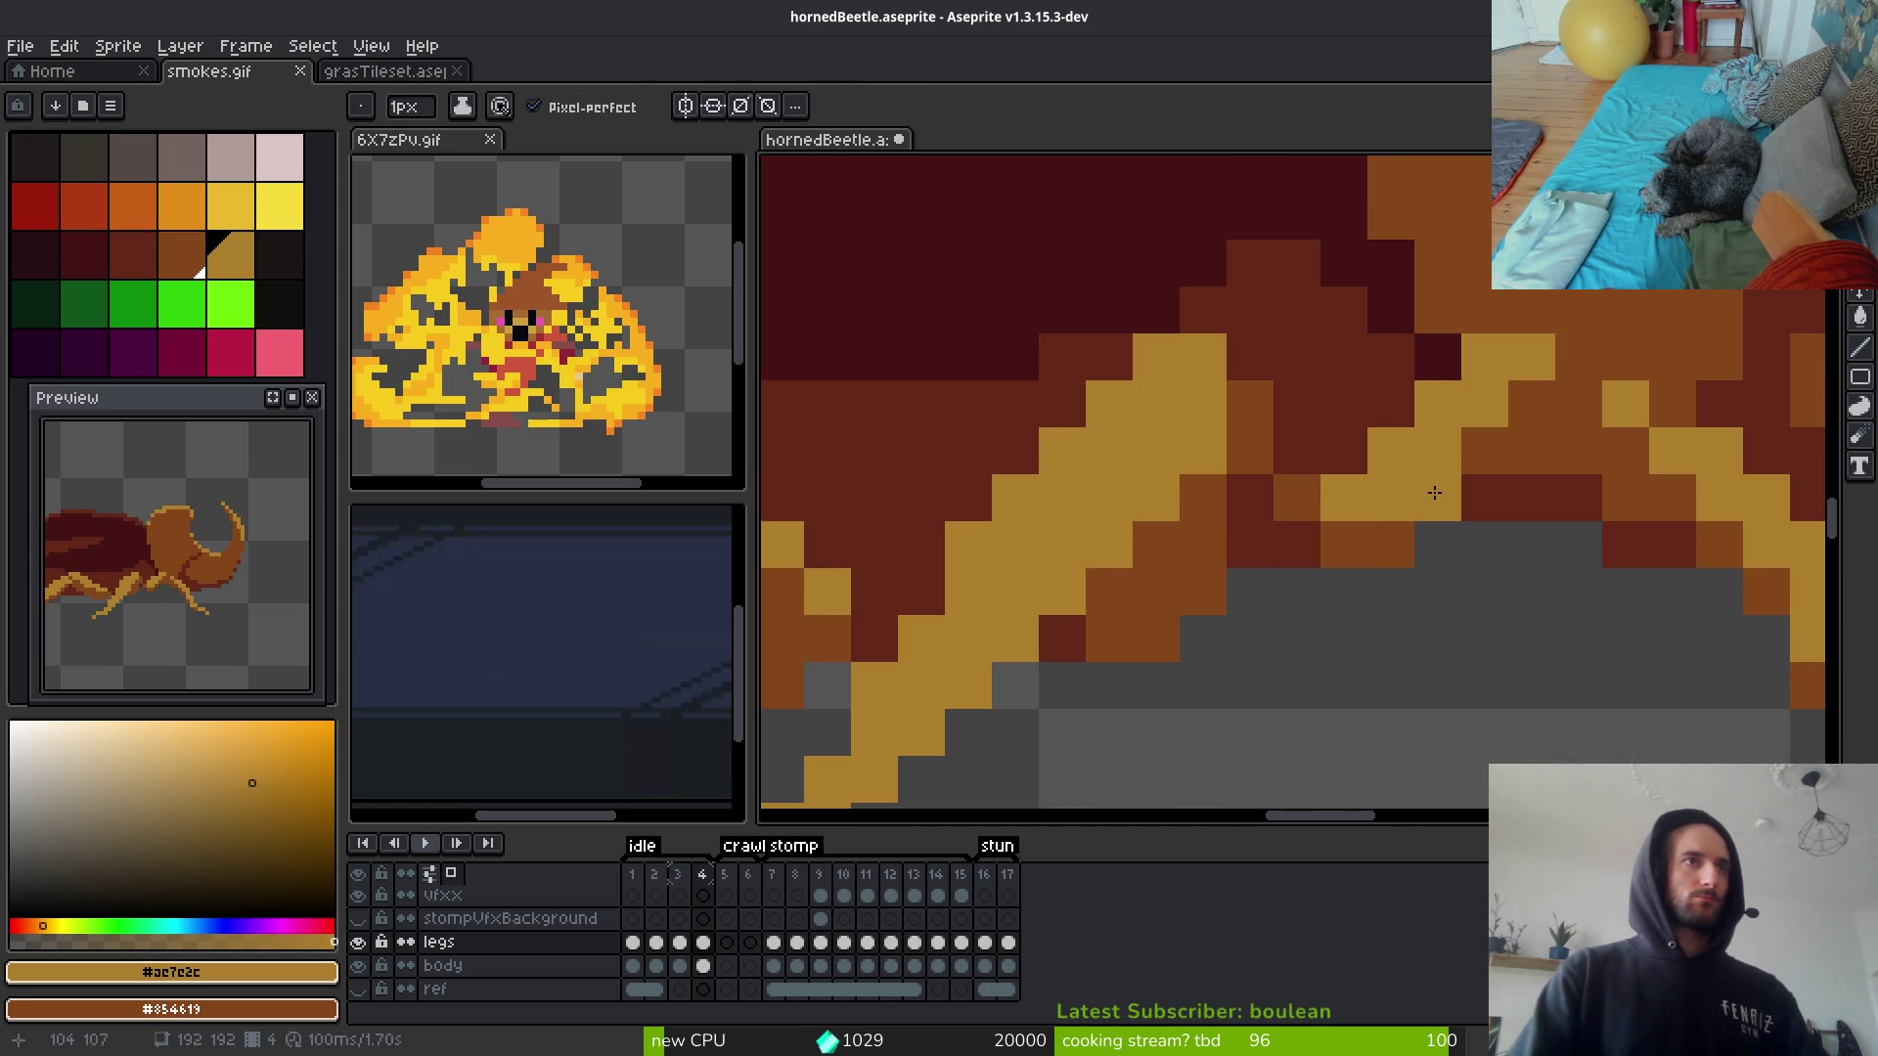
Step: Hide the body layer to sample the middle legs' brown and gold shades, then show it again
left_click(358, 966)
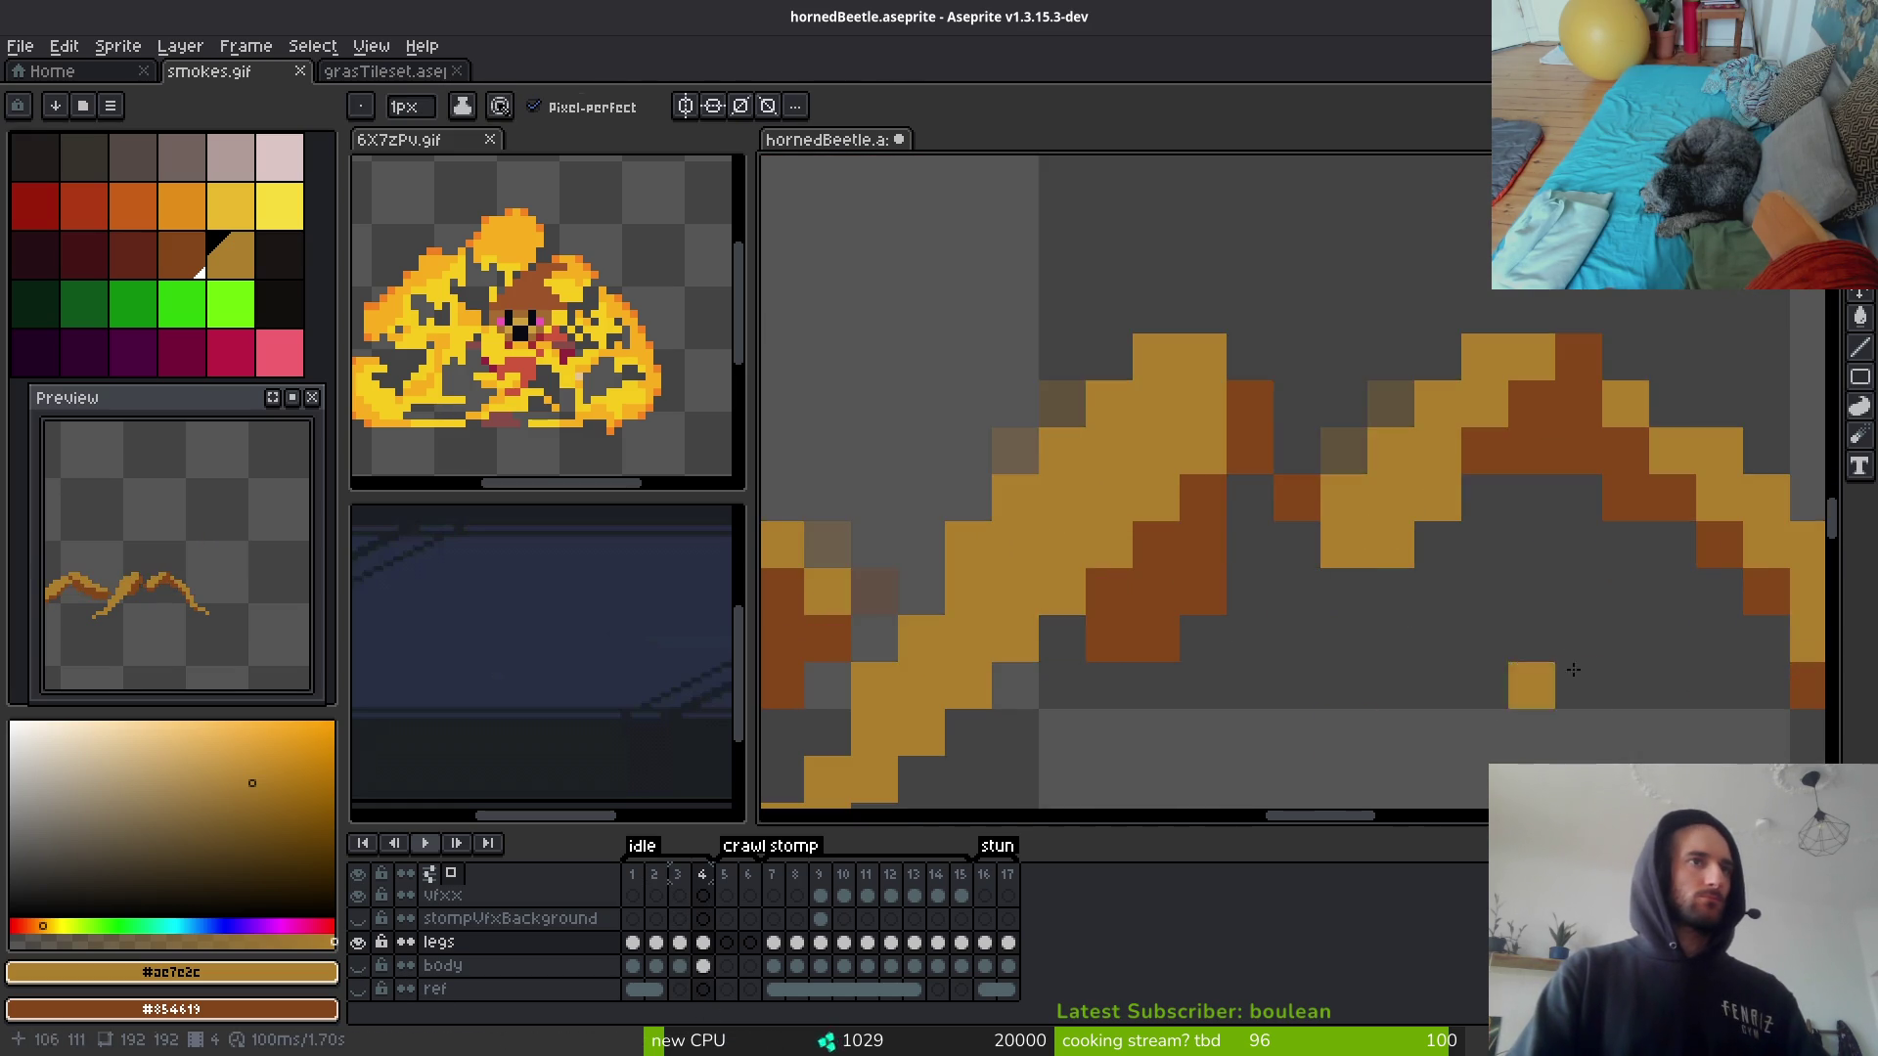
left_click_drag(1501, 709, 1288, 758)
left_click(1103, 577, "alt")
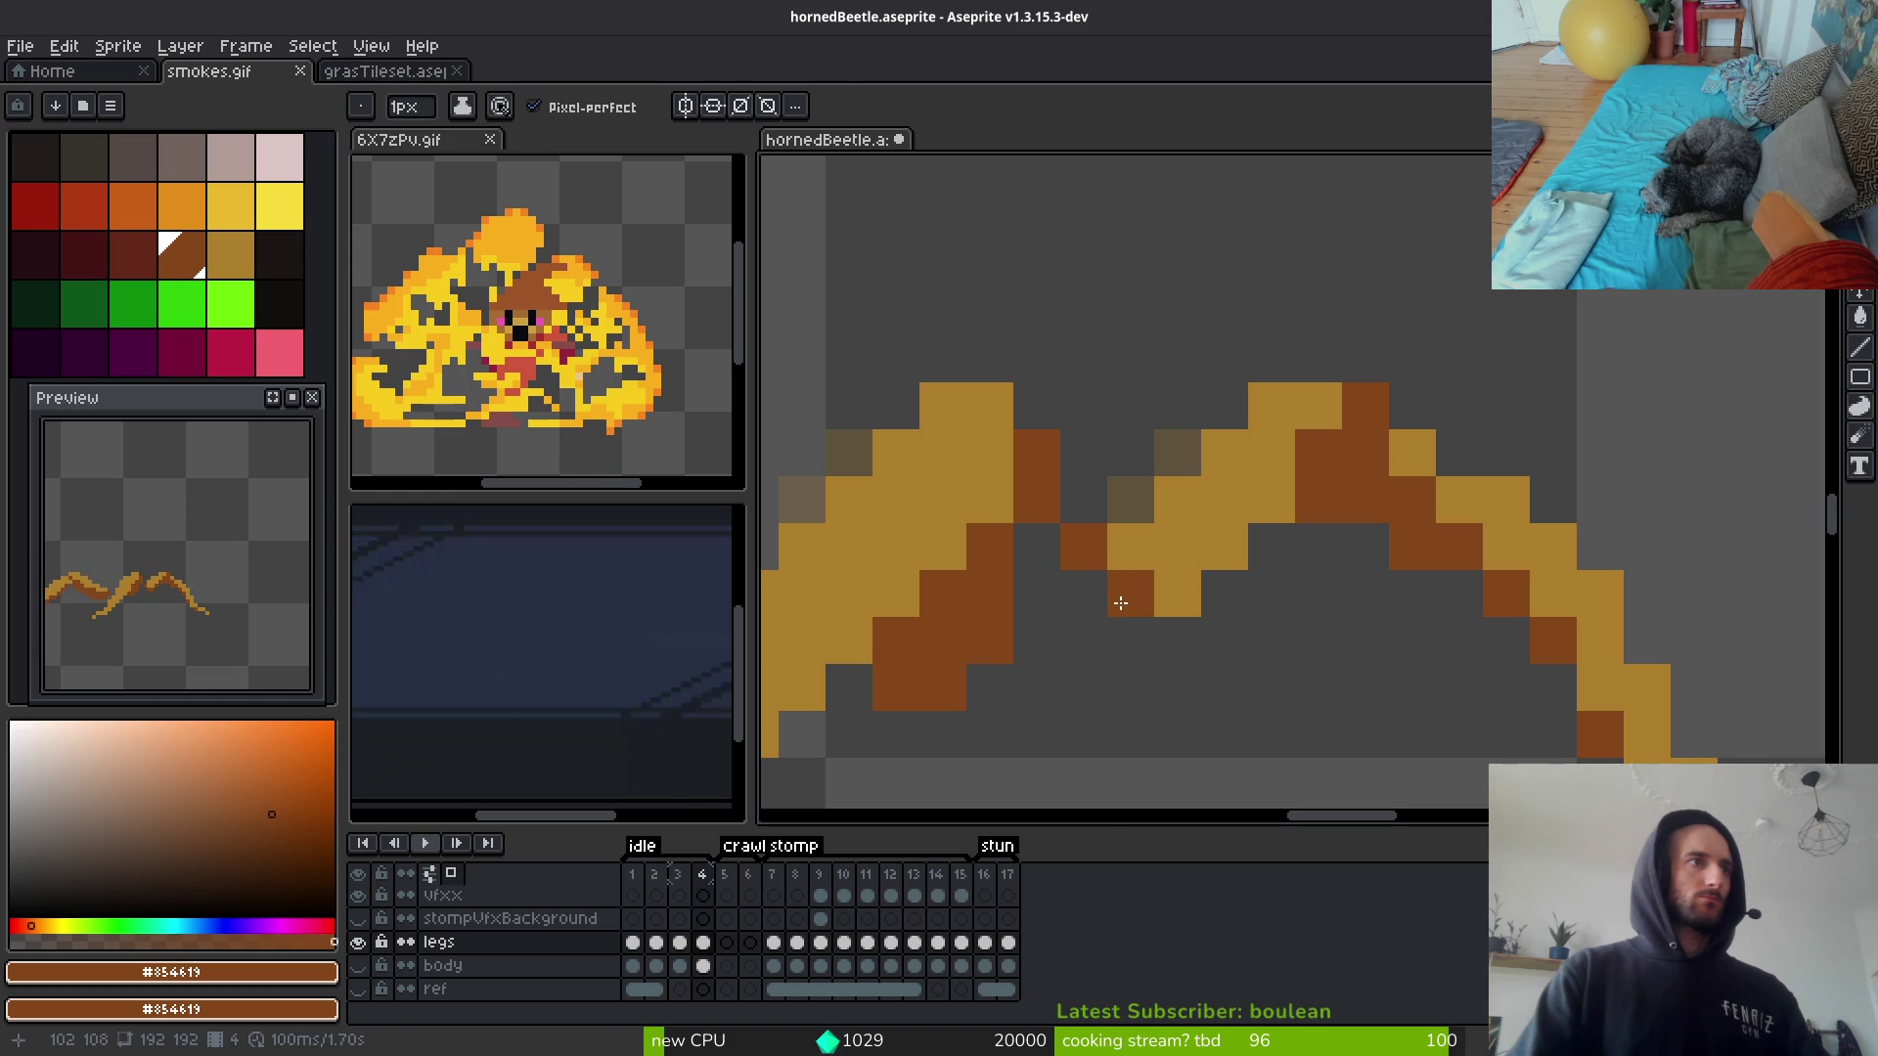
key("alt")
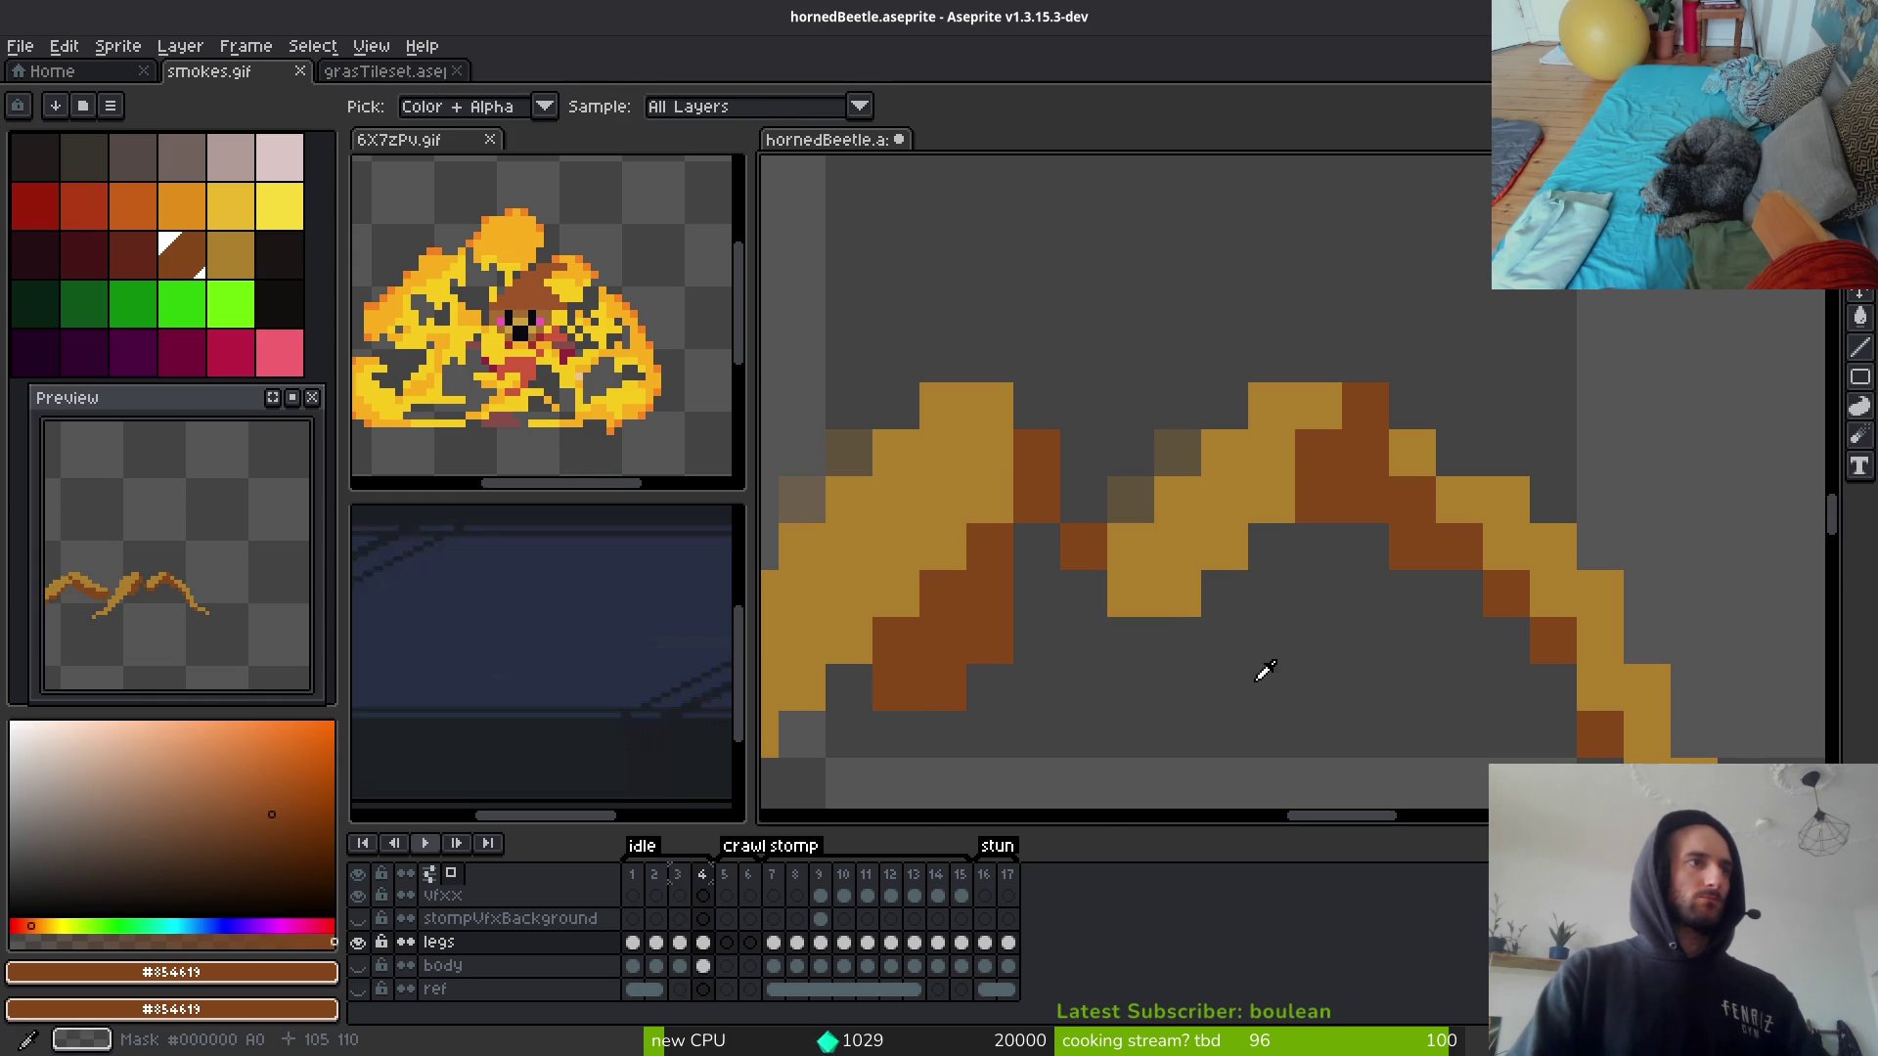
left_click(1130, 587, "alt")
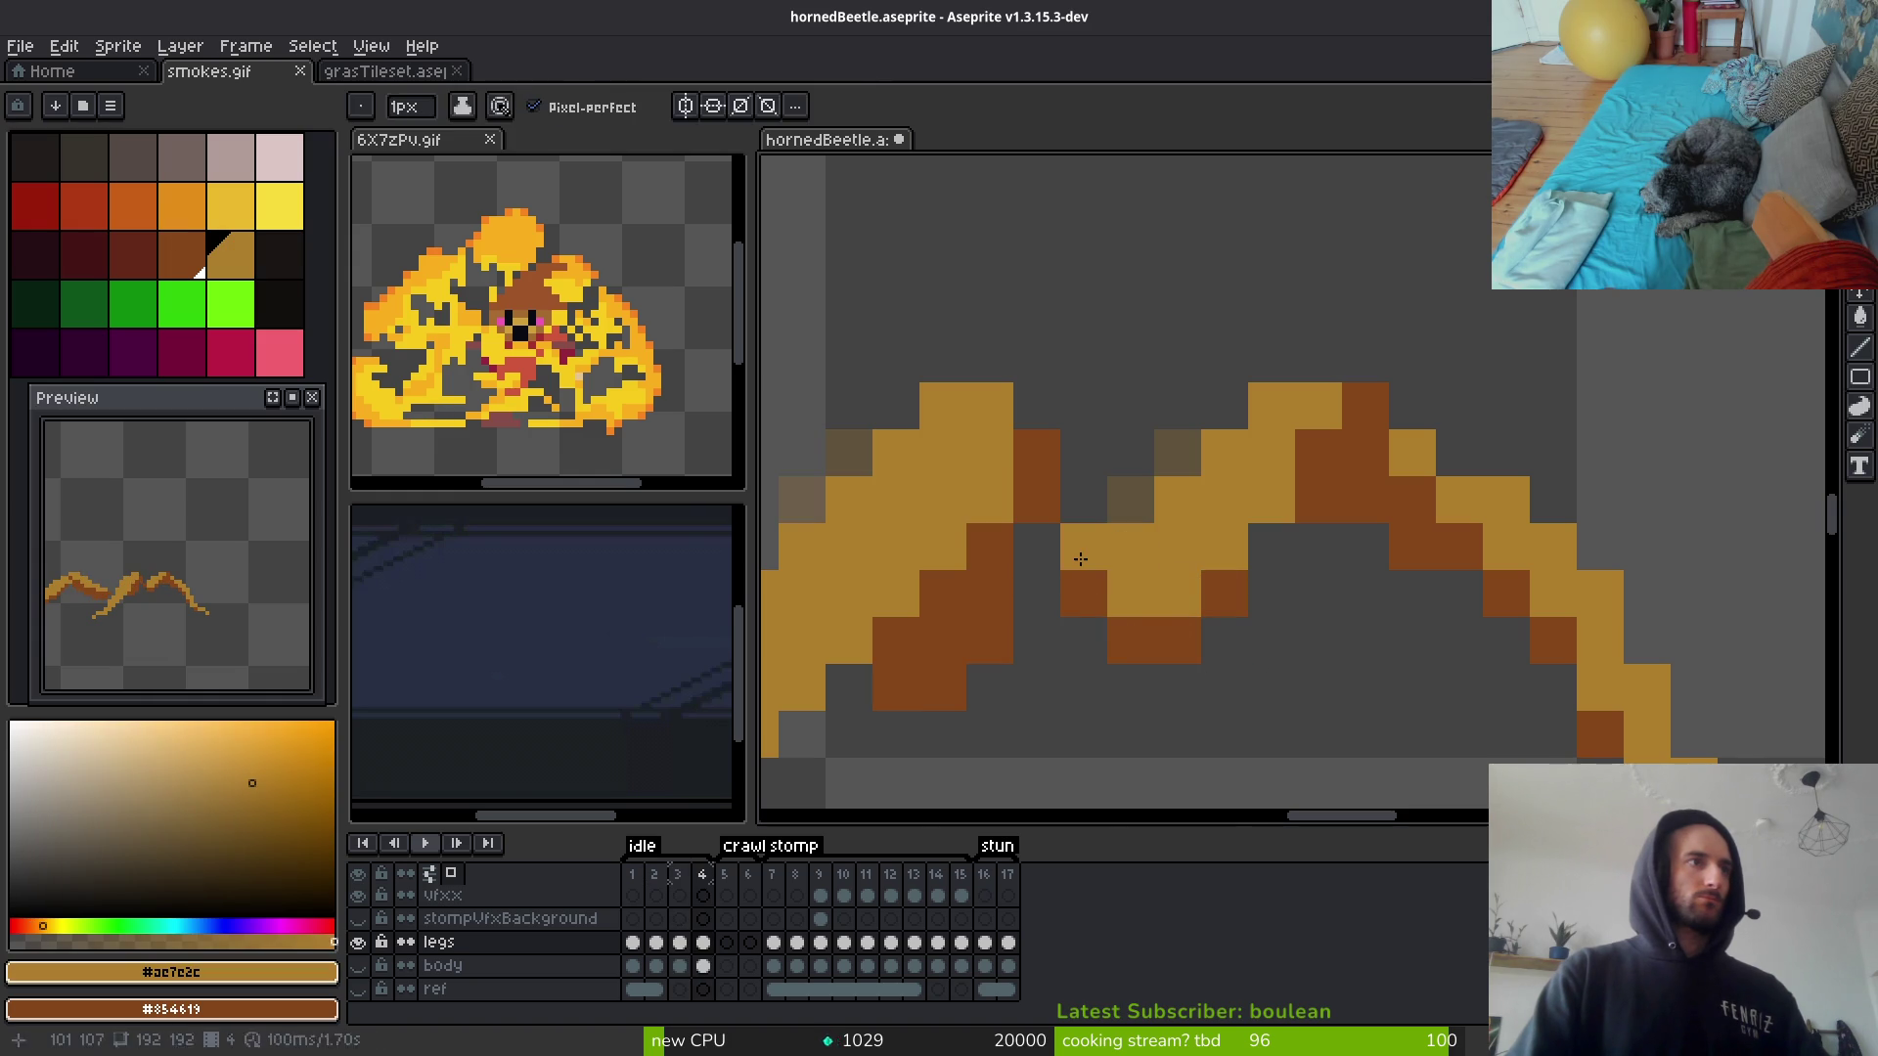
scroll(1257, 679, "down", 4)
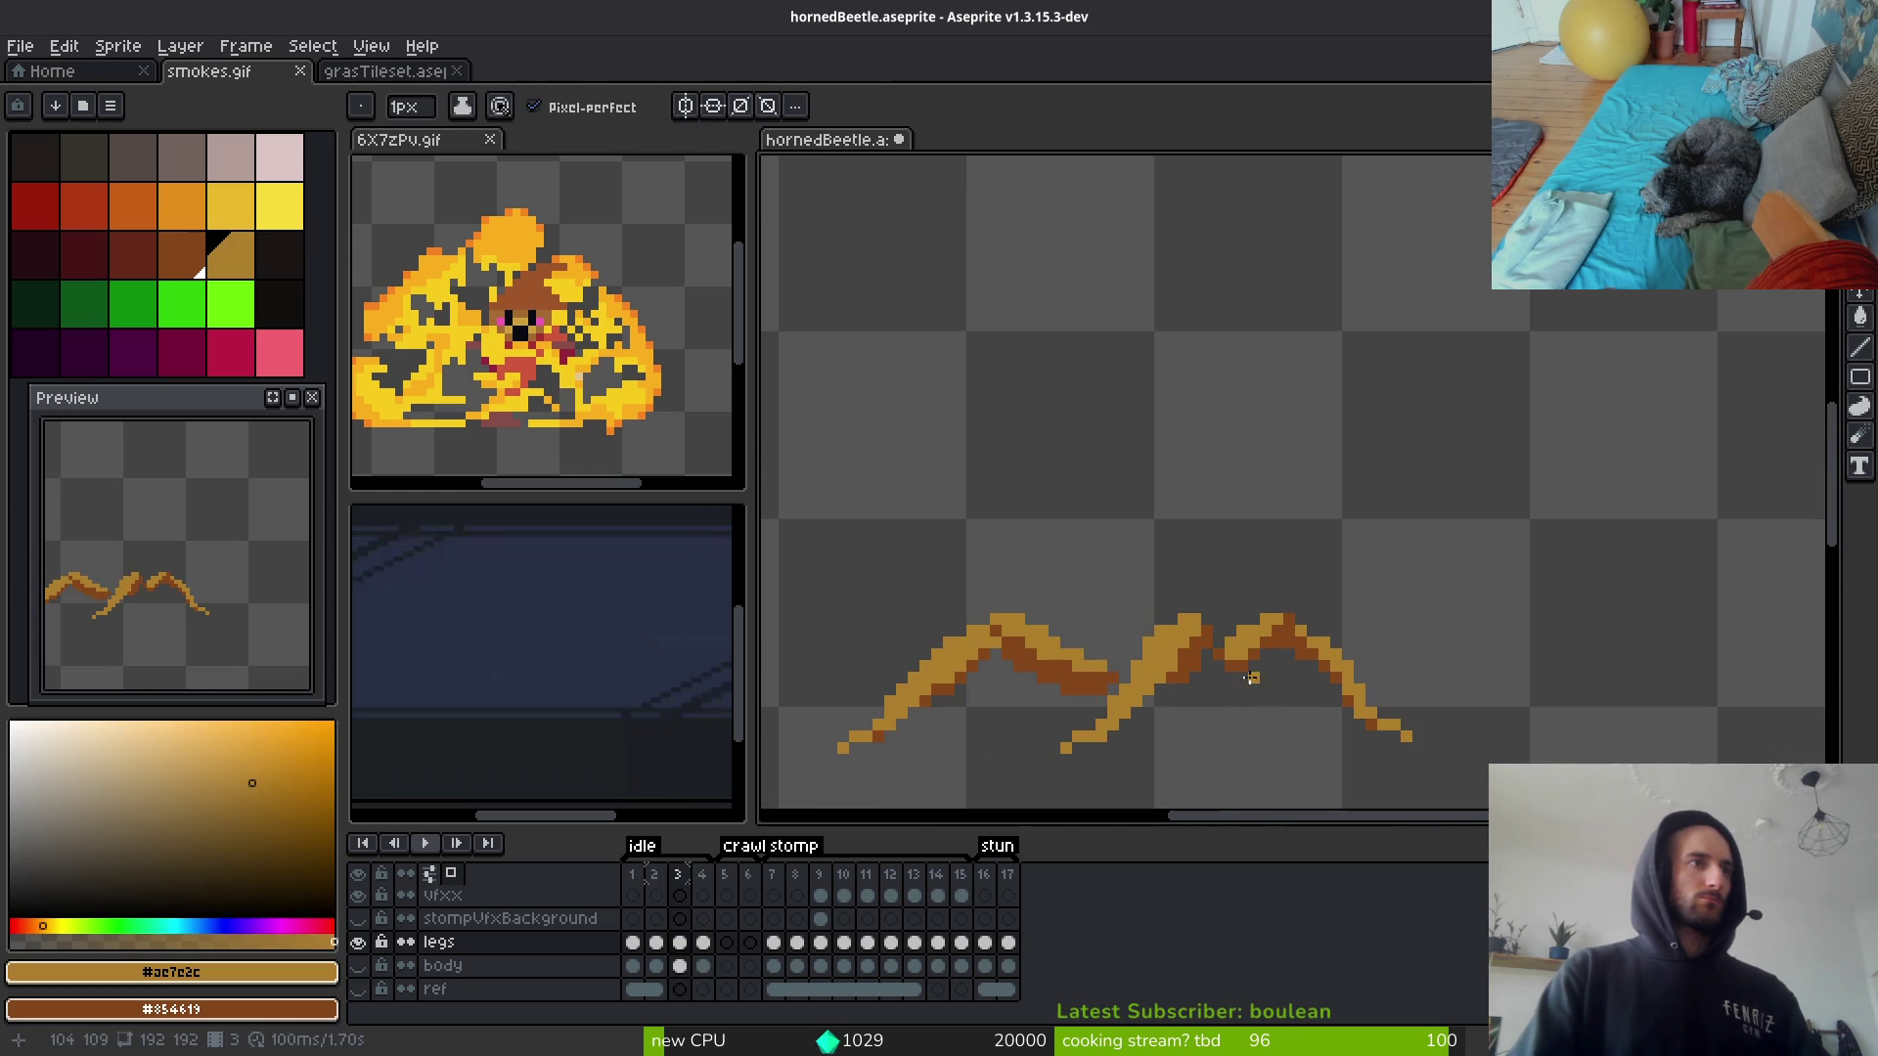
scroll(1262, 685, "up", 2)
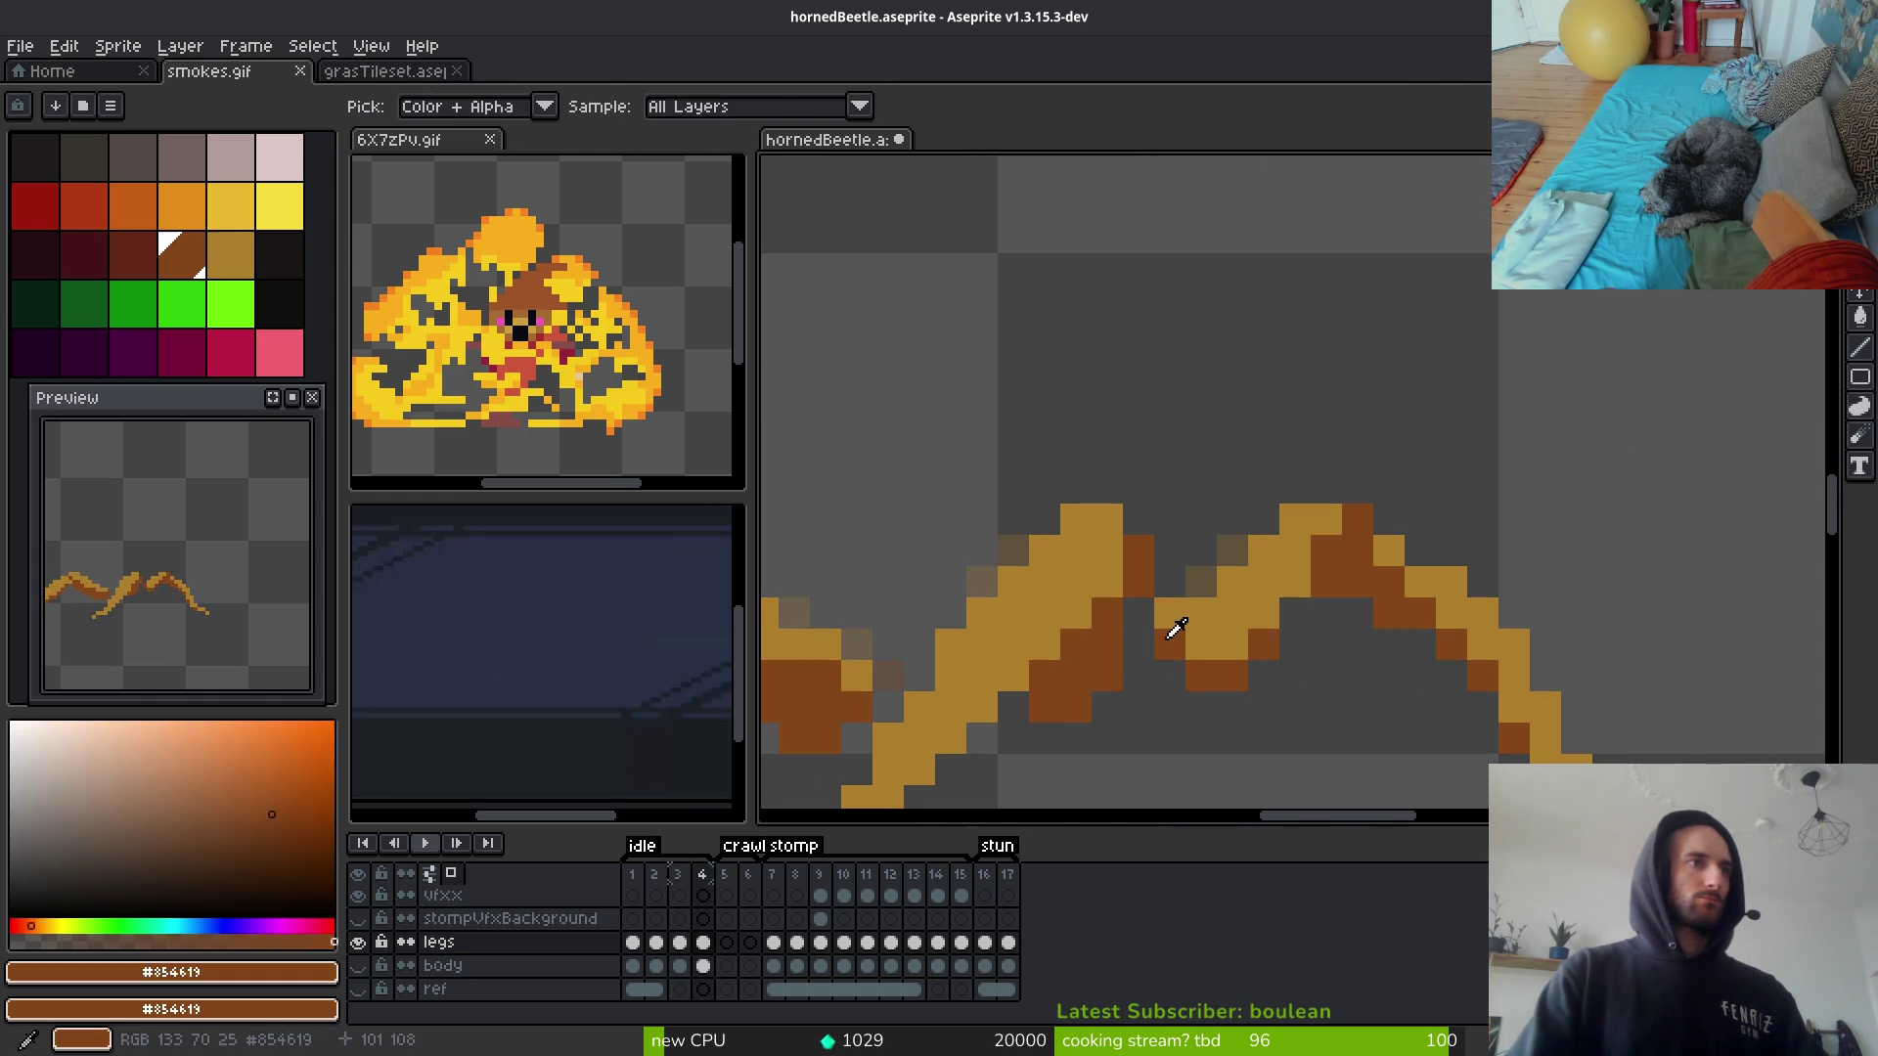
left_click(1171, 635, "alt")
scroll(1331, 694, "down", 2)
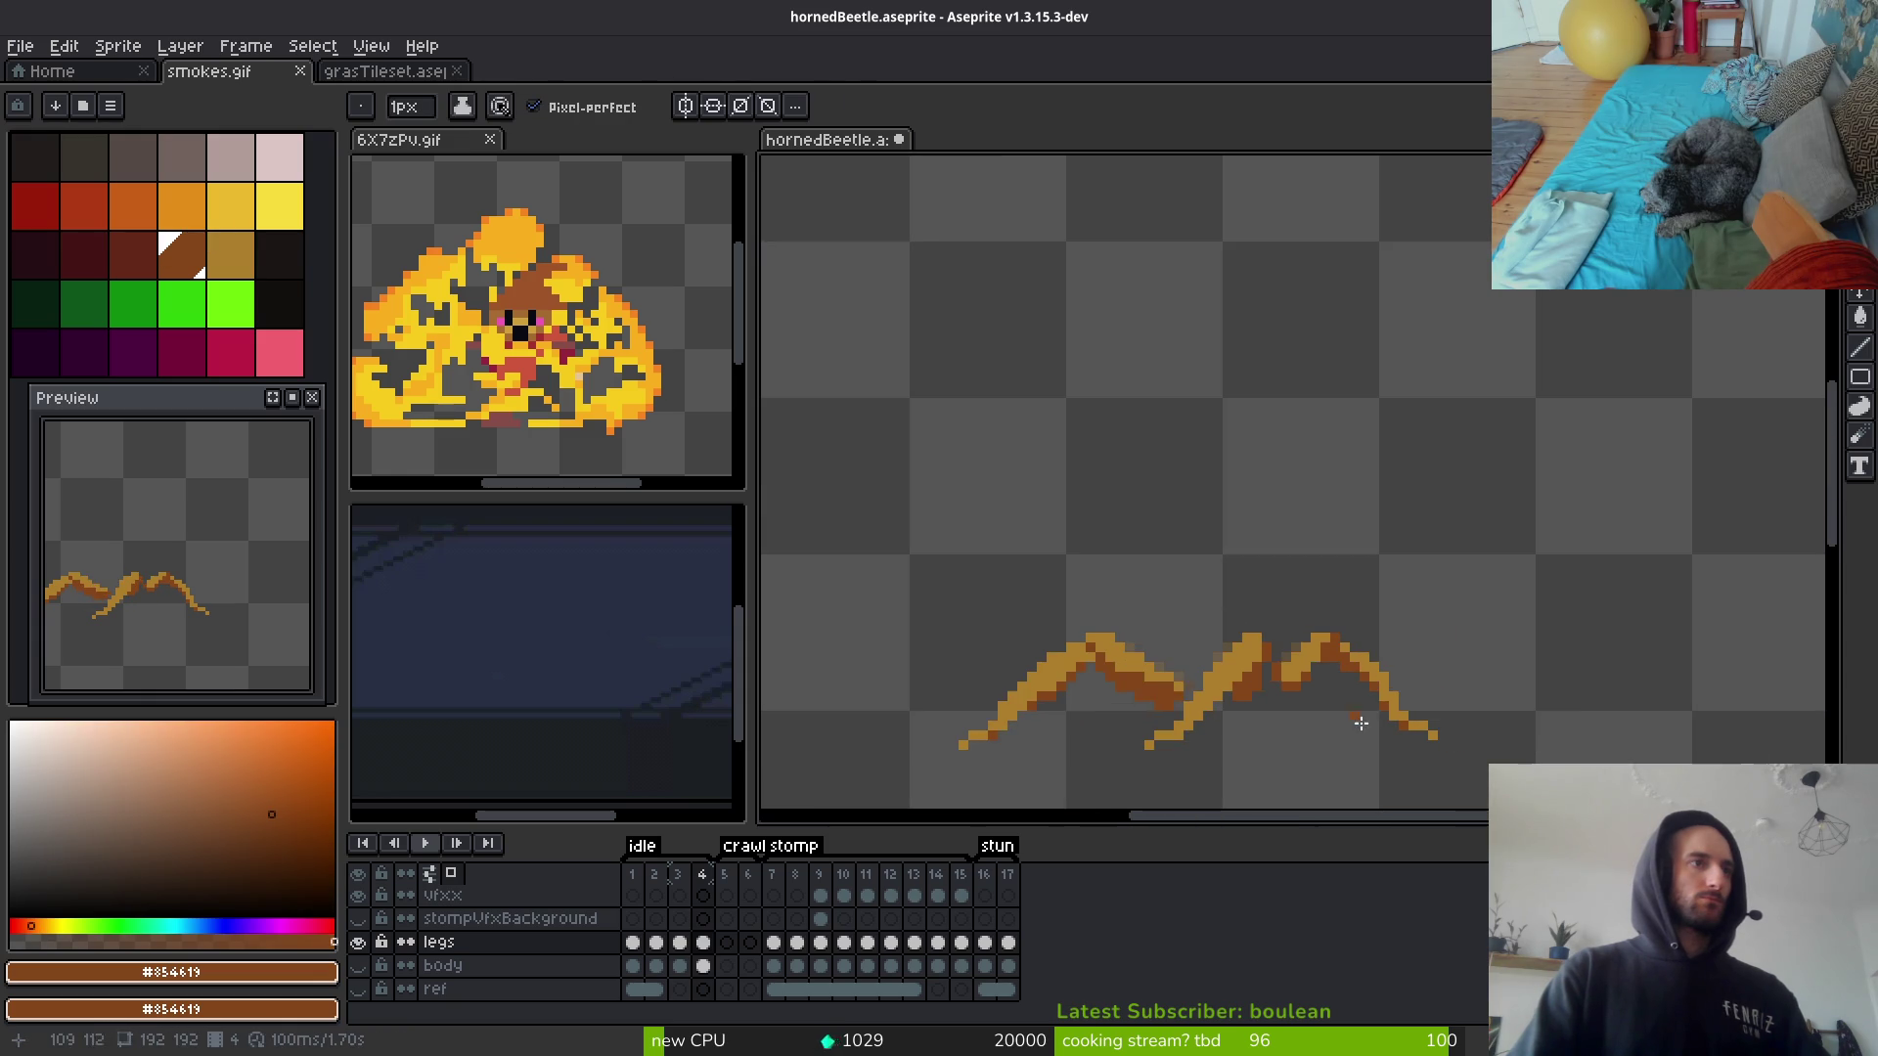
key("alt")
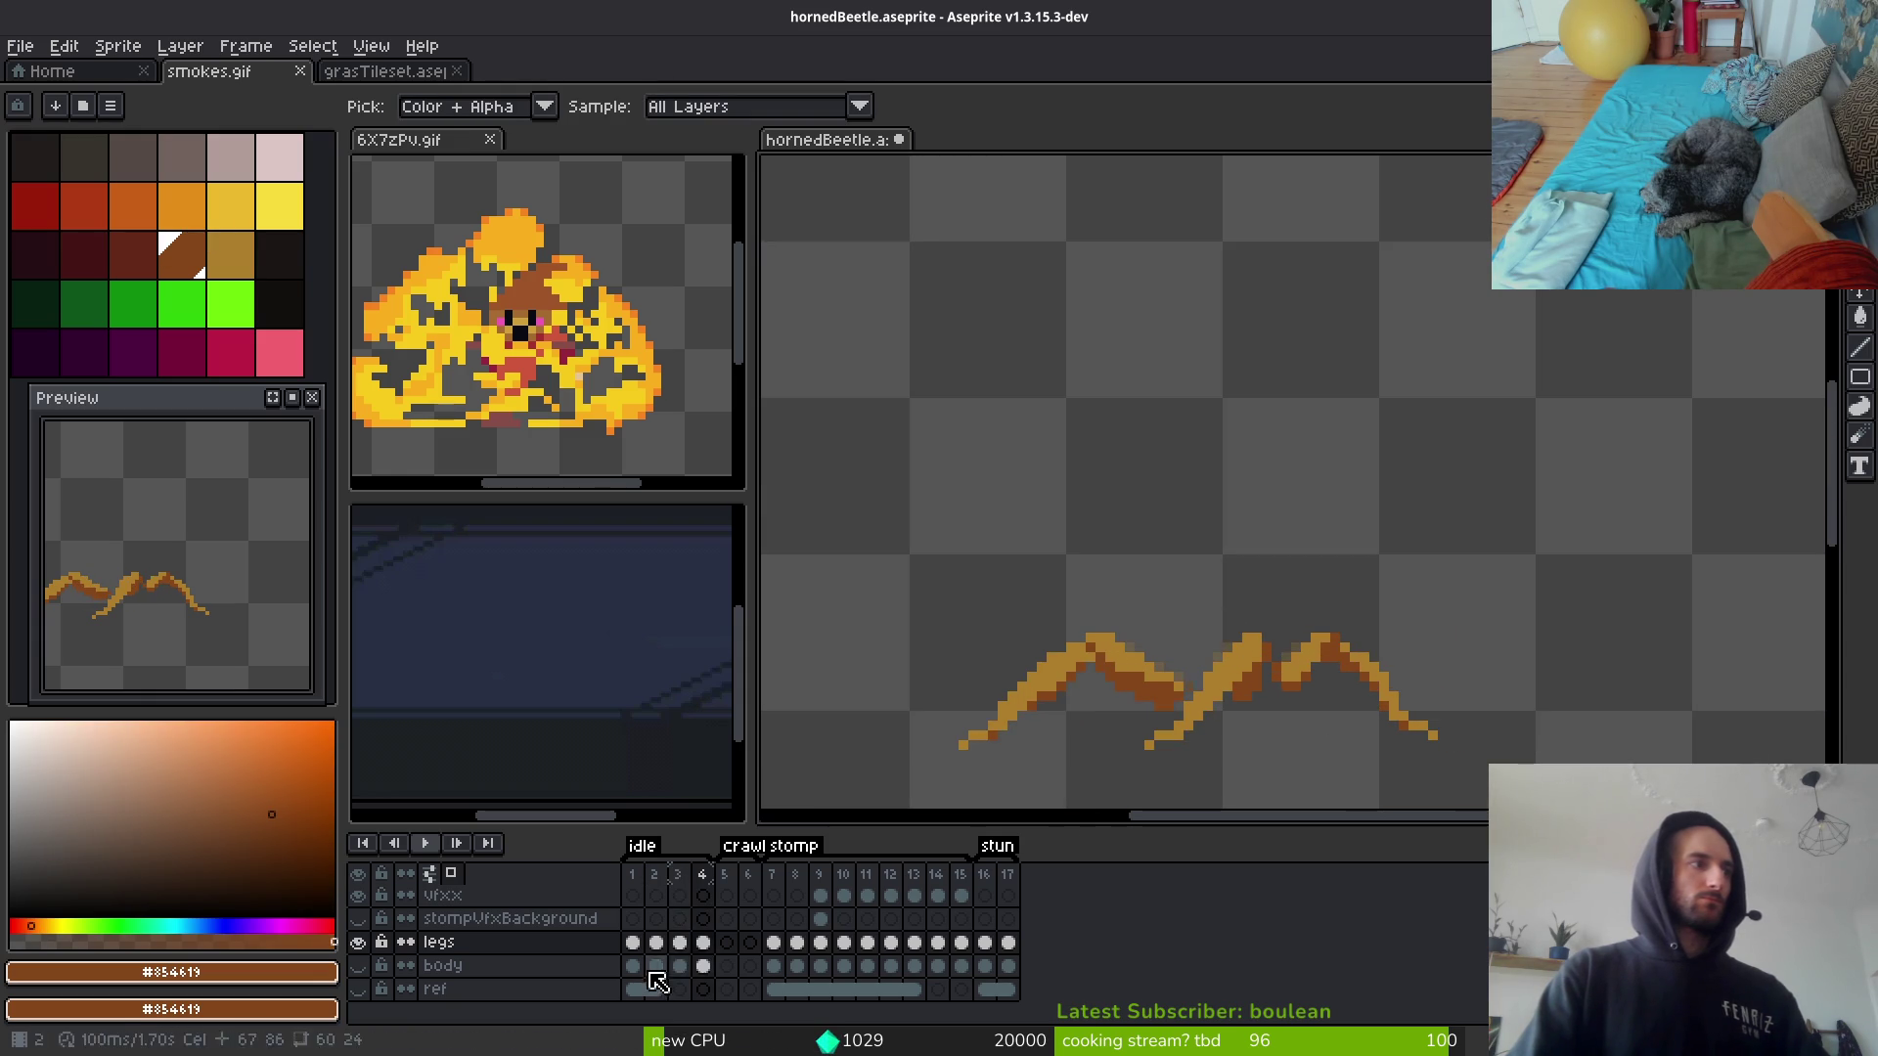
left_click(359, 967)
Step: Return to frame 4 and save hornedBeetle.aseprite
key("Right")
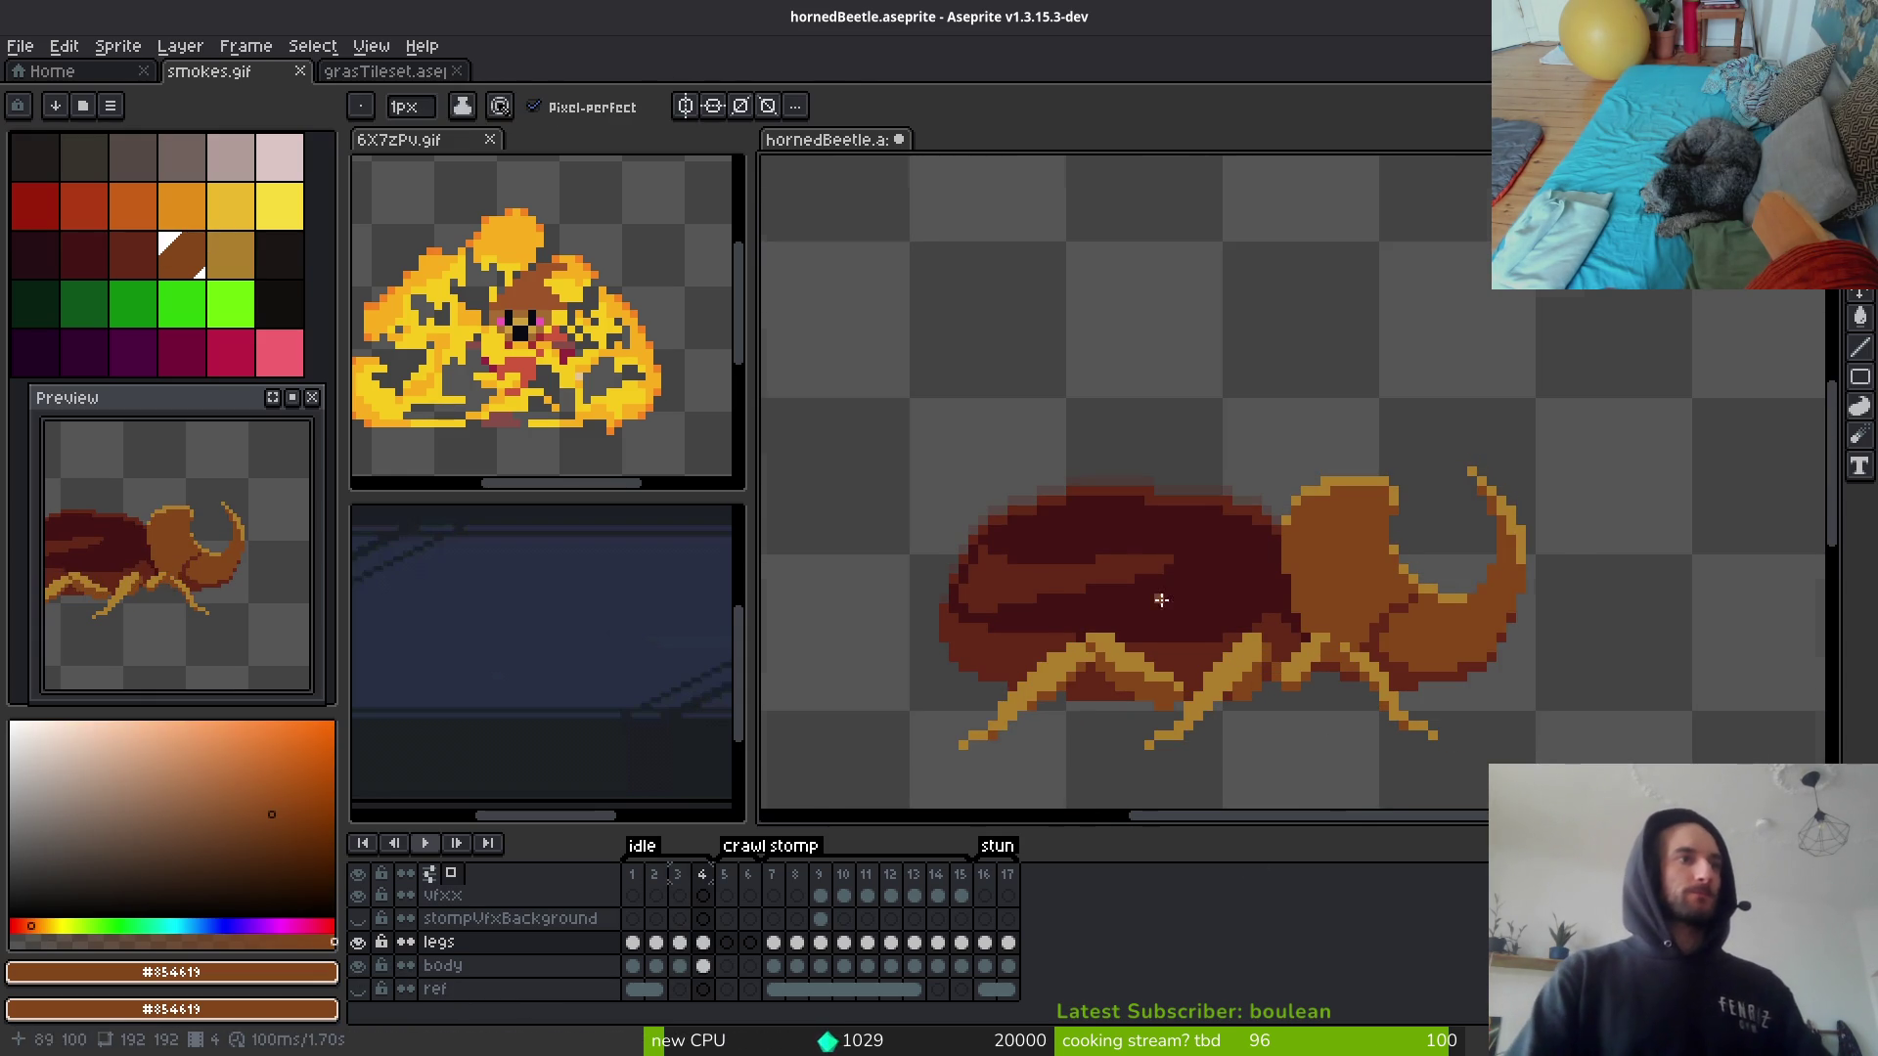
scroll(1161, 600, "down", 4)
key("ctrl+s")
scroll(1125, 700, "down", 2)
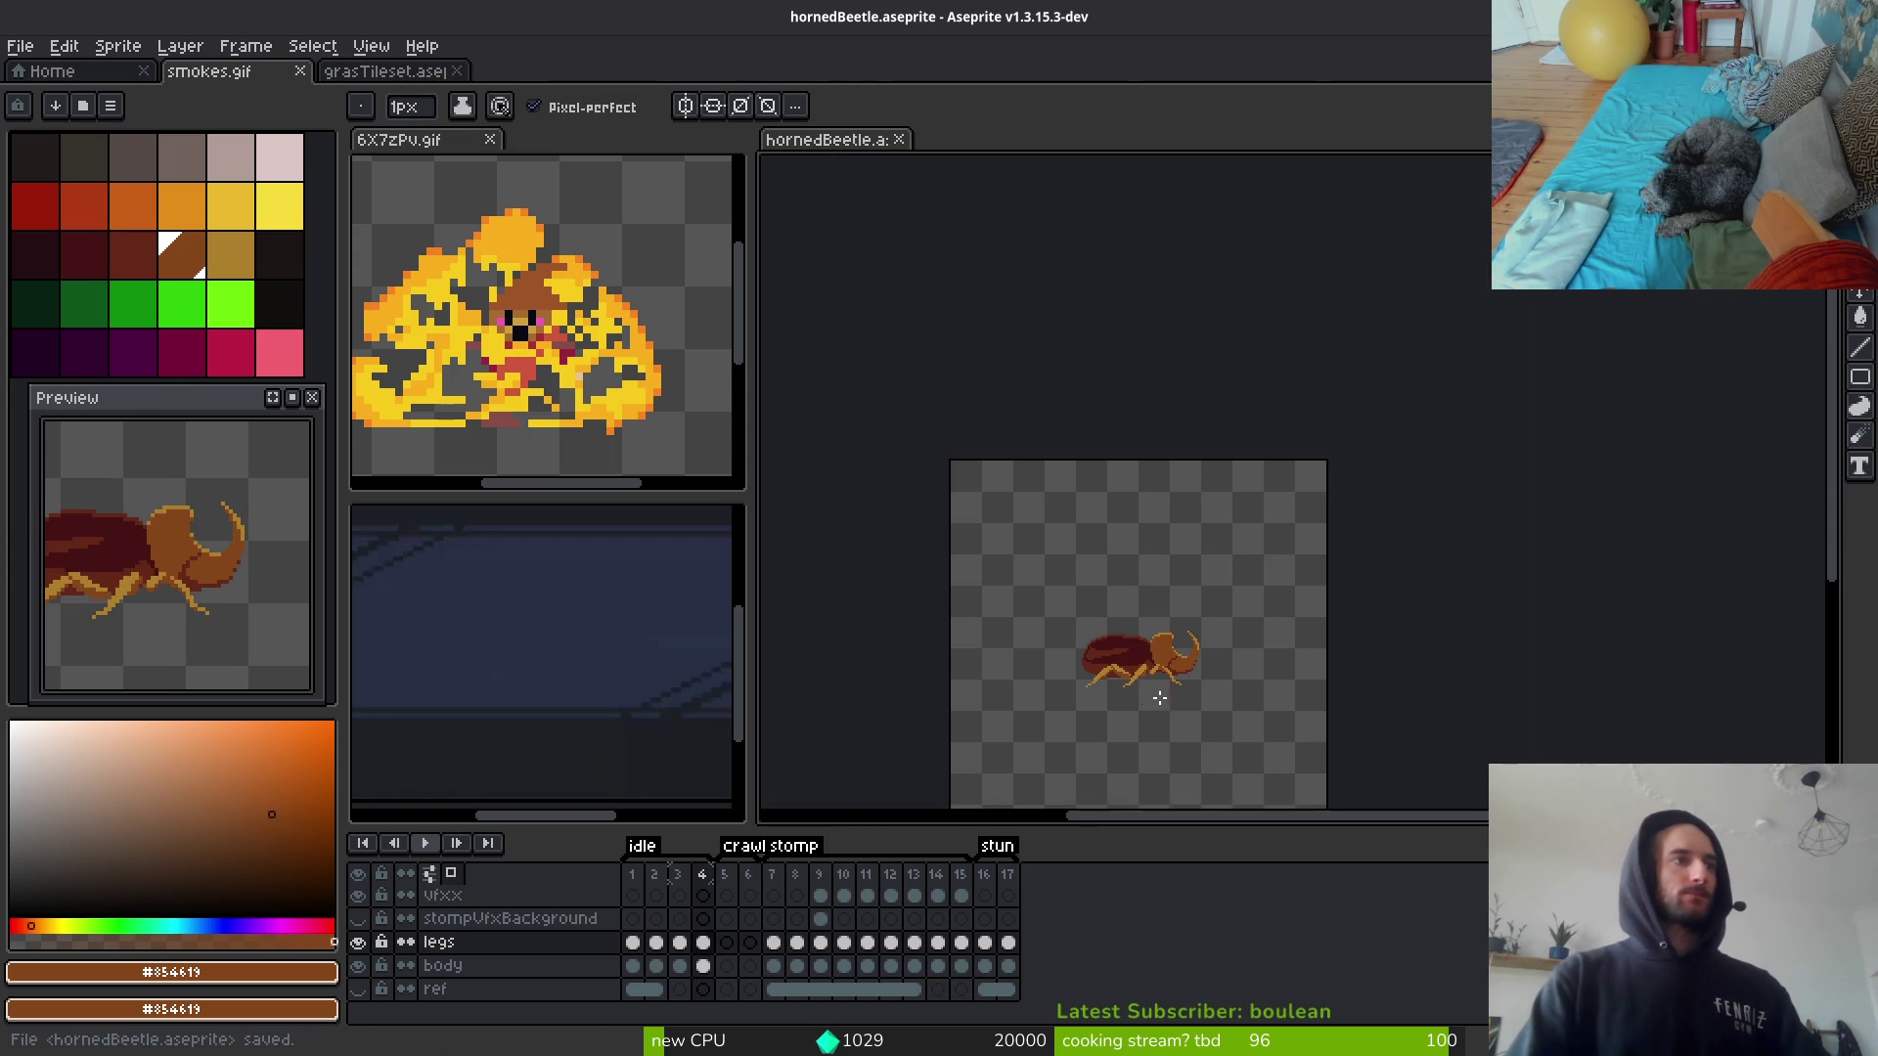
key("Left")
scroll(1140, 701, "up", 4)
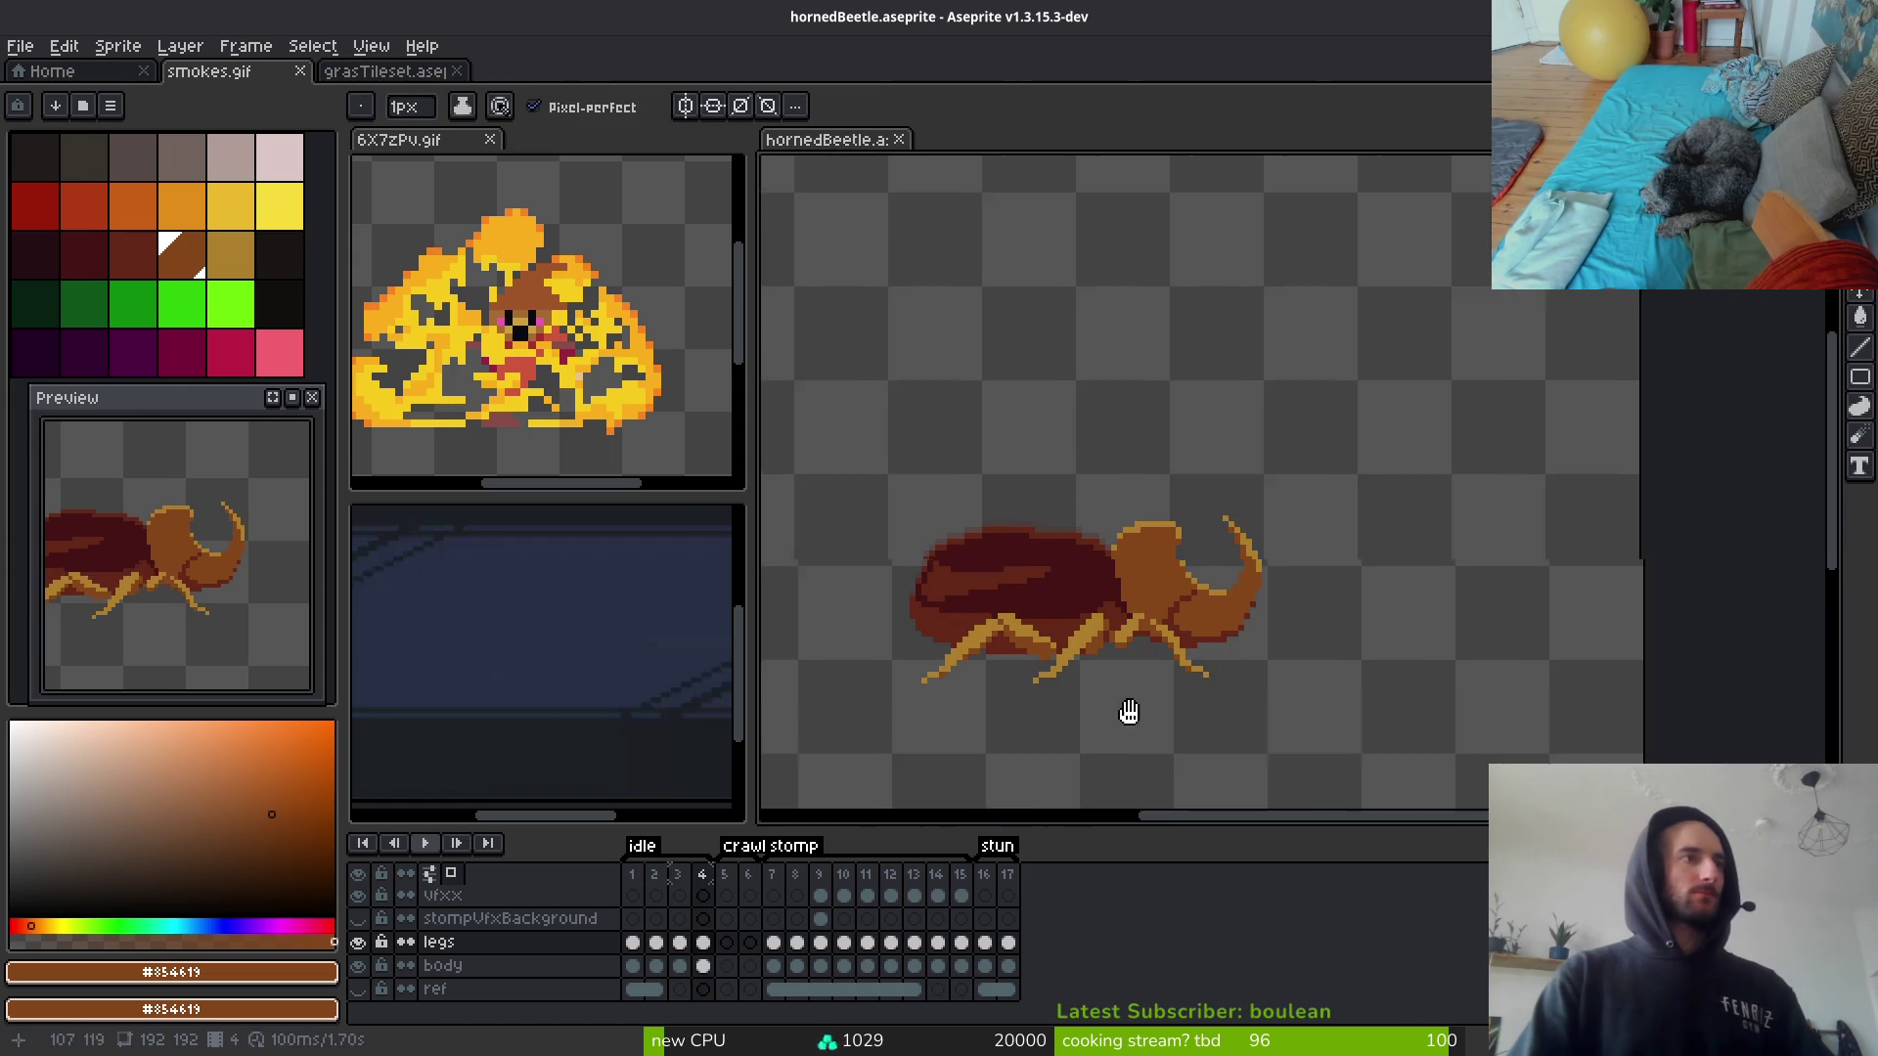
Step: On the body layer's first frame, set yellow as both primary and secondary colours
left_click(690, 966)
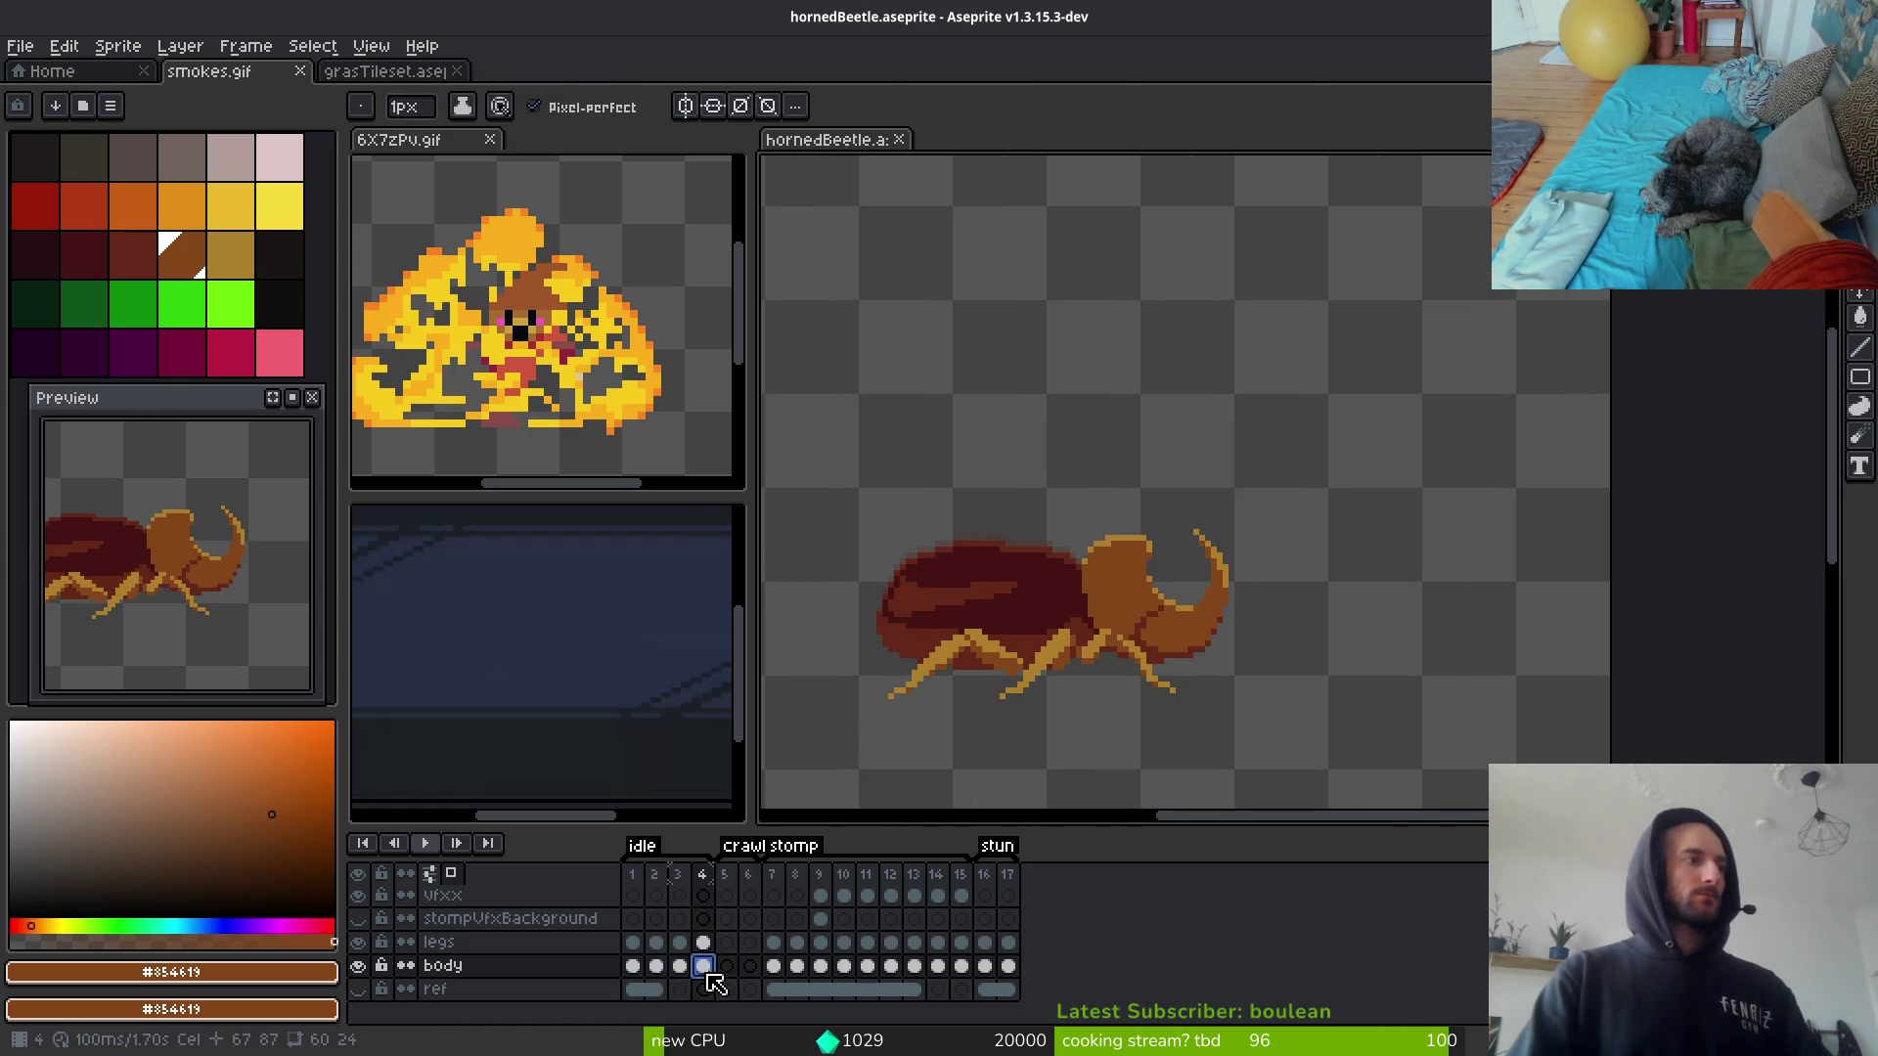
left_click(634, 970)
scroll(1111, 659, "up", 3)
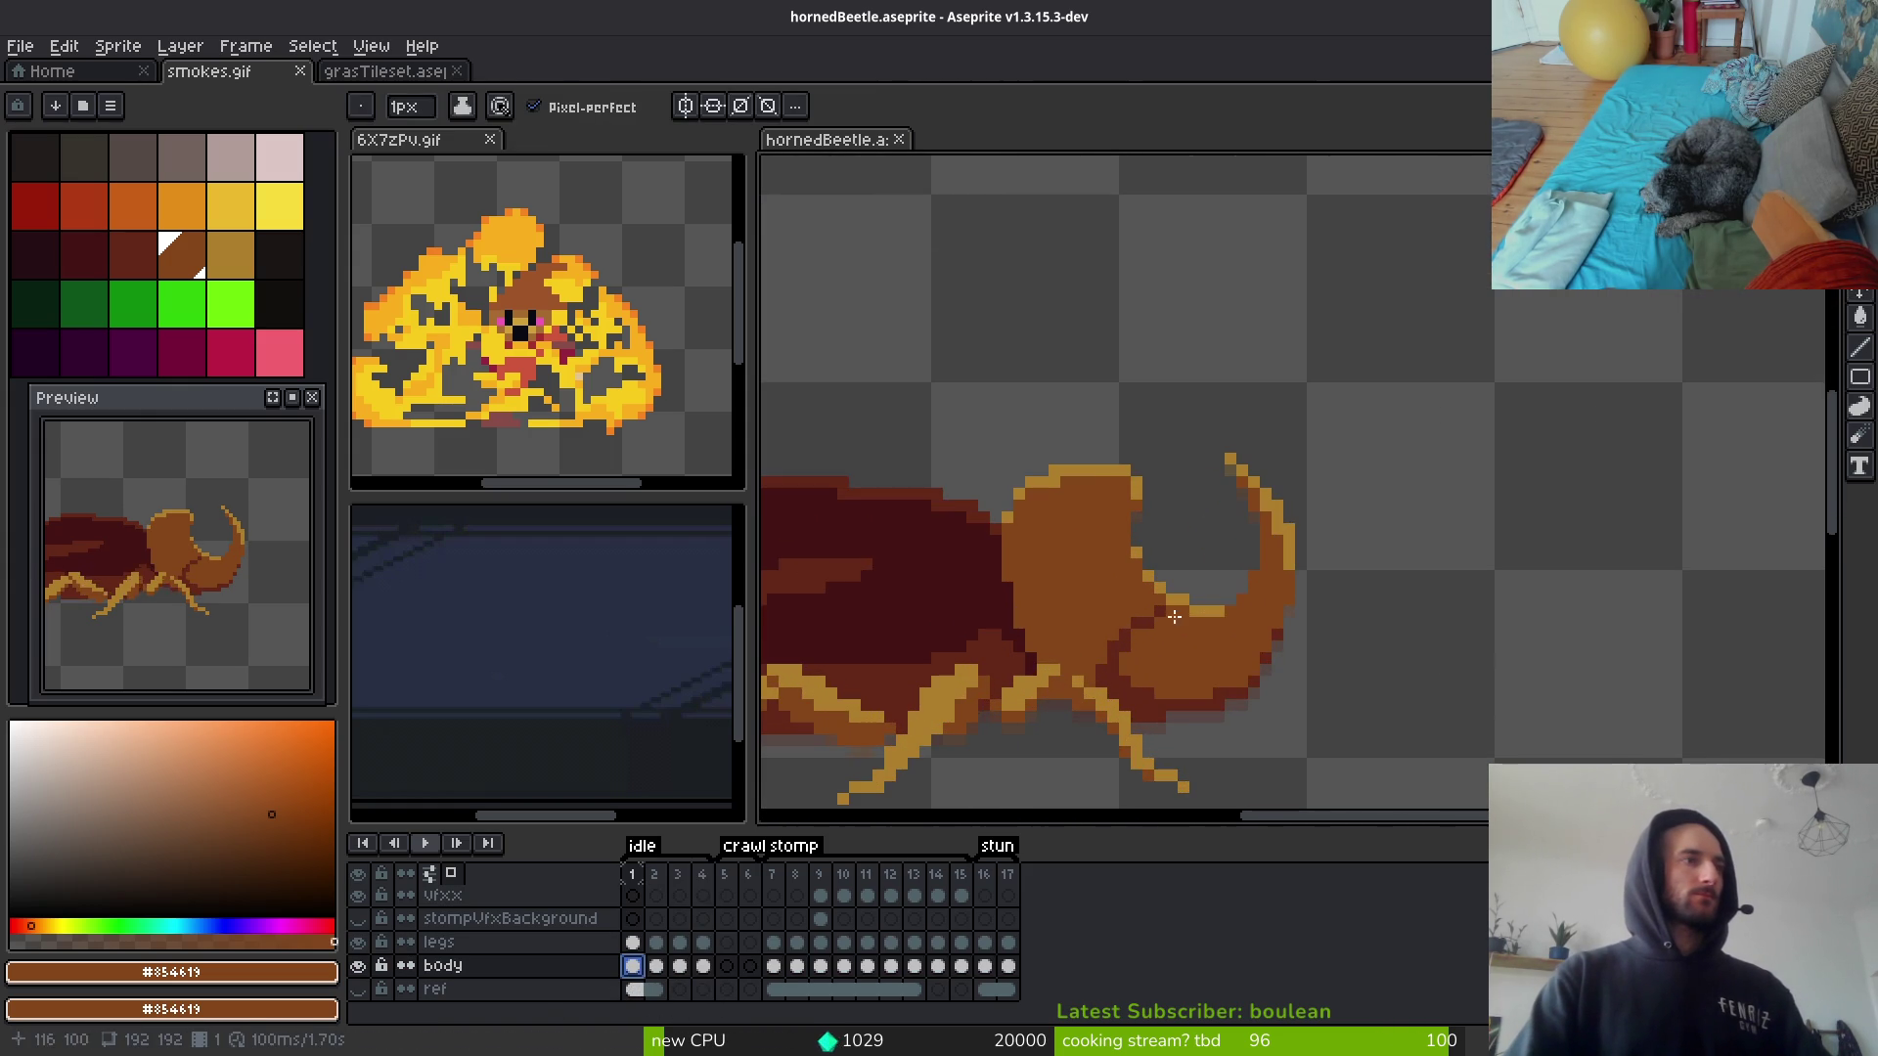
left_click(280, 205)
right_click(231, 205)
key("f")
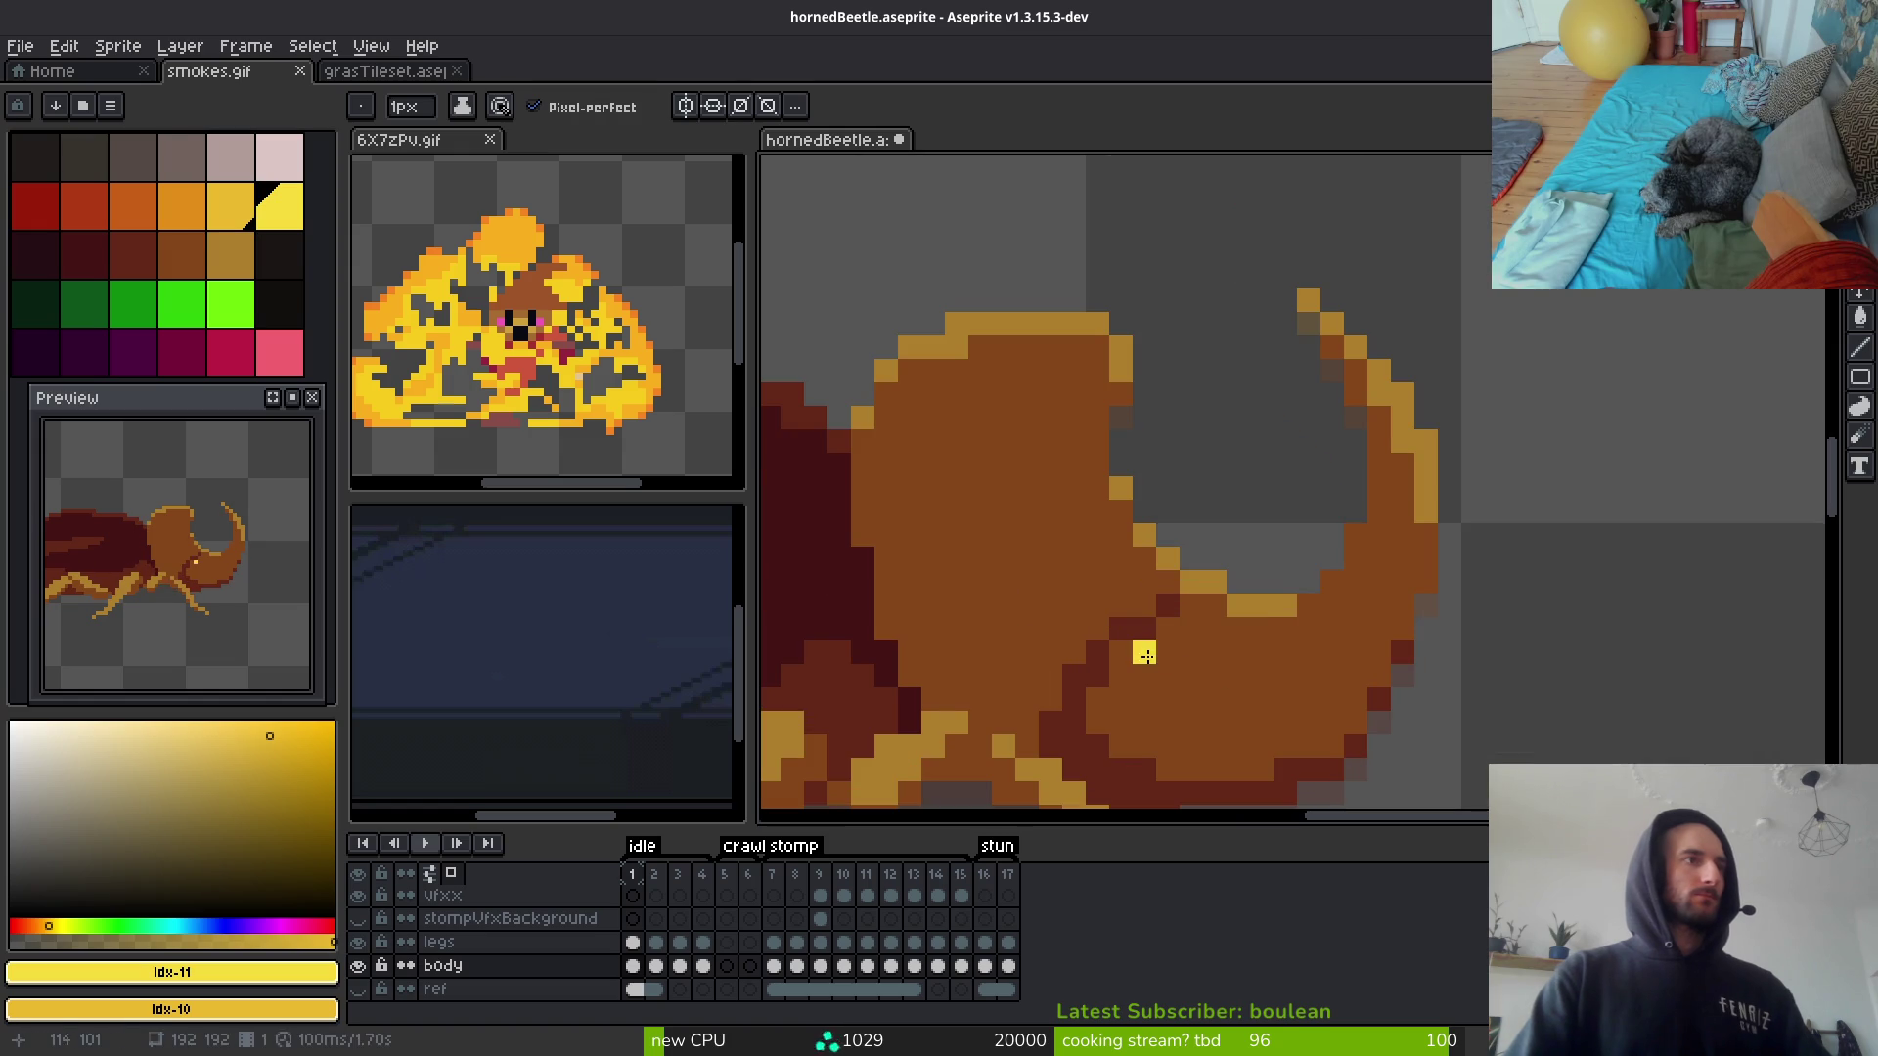
Step: Paint two yellow eye pixels on the head and darken a neighbouring pixel in #854619 brown
scroll(1229, 716, "down", 3)
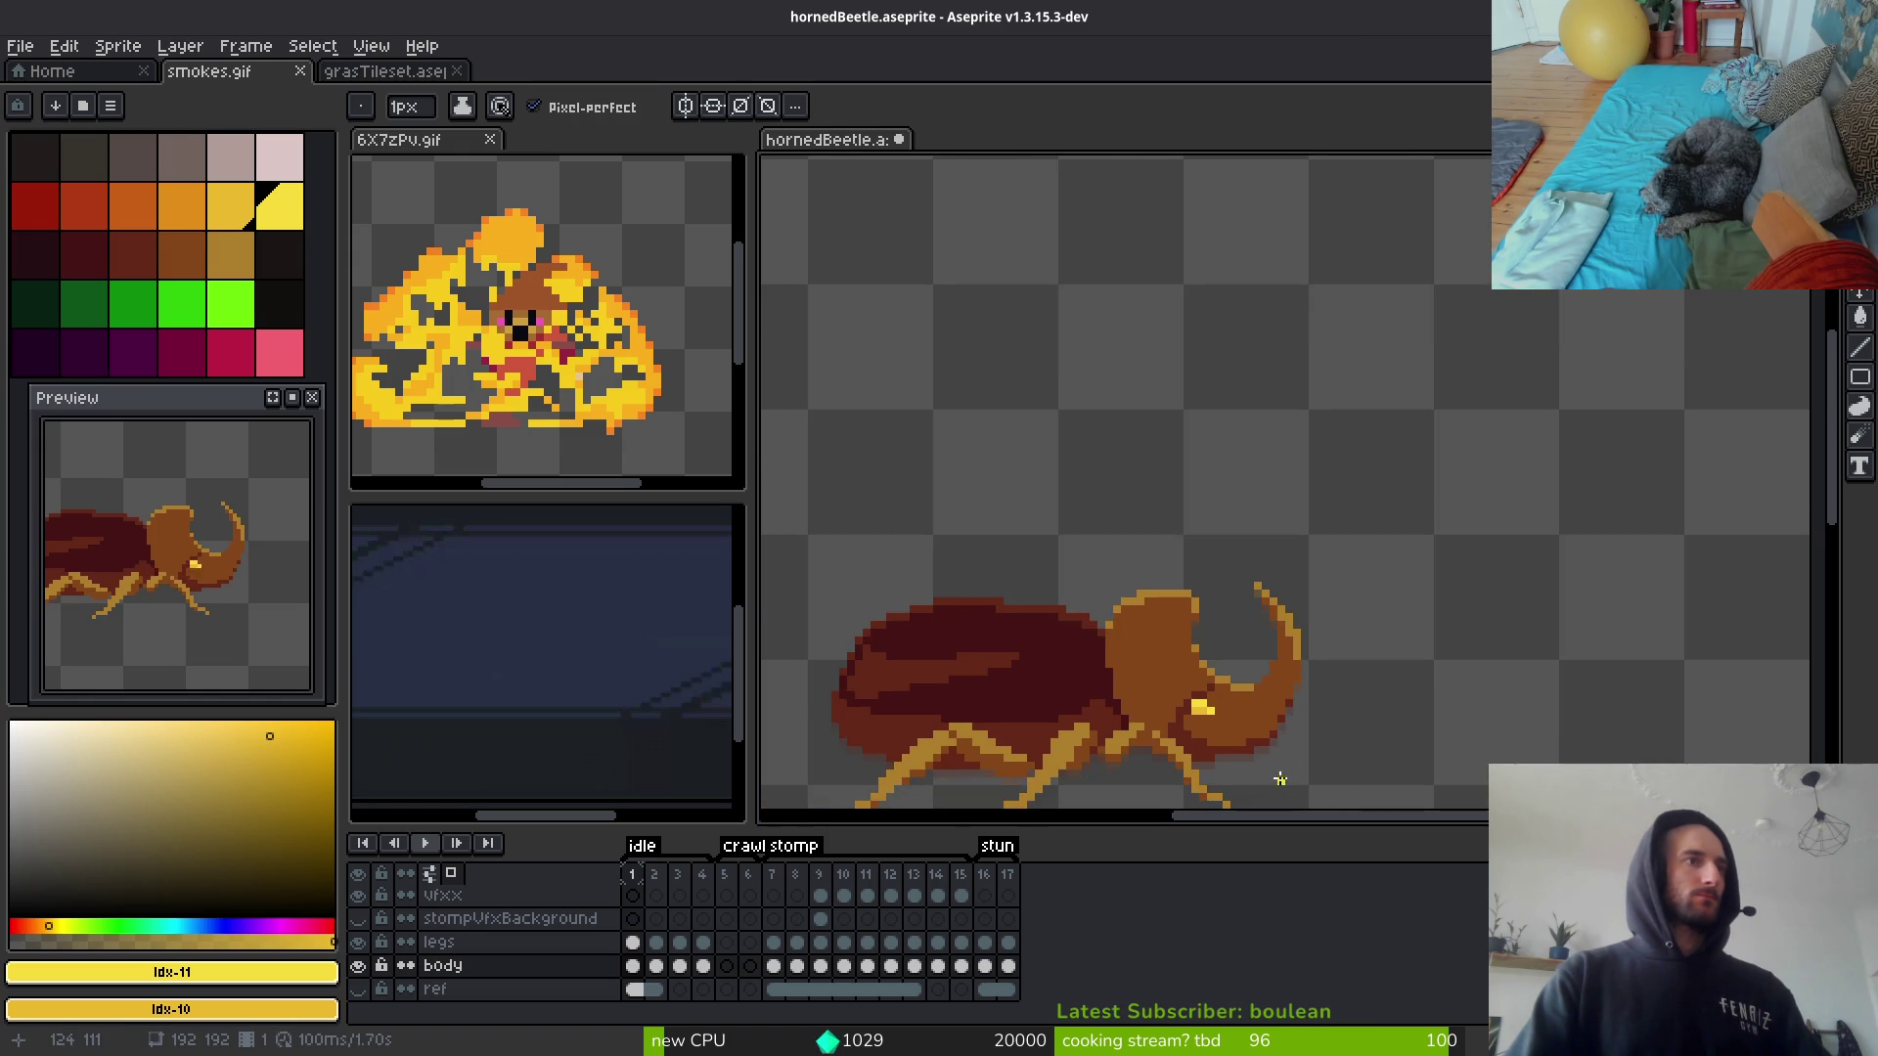
scroll(1255, 704, "up", 3)
left_click(936, 620)
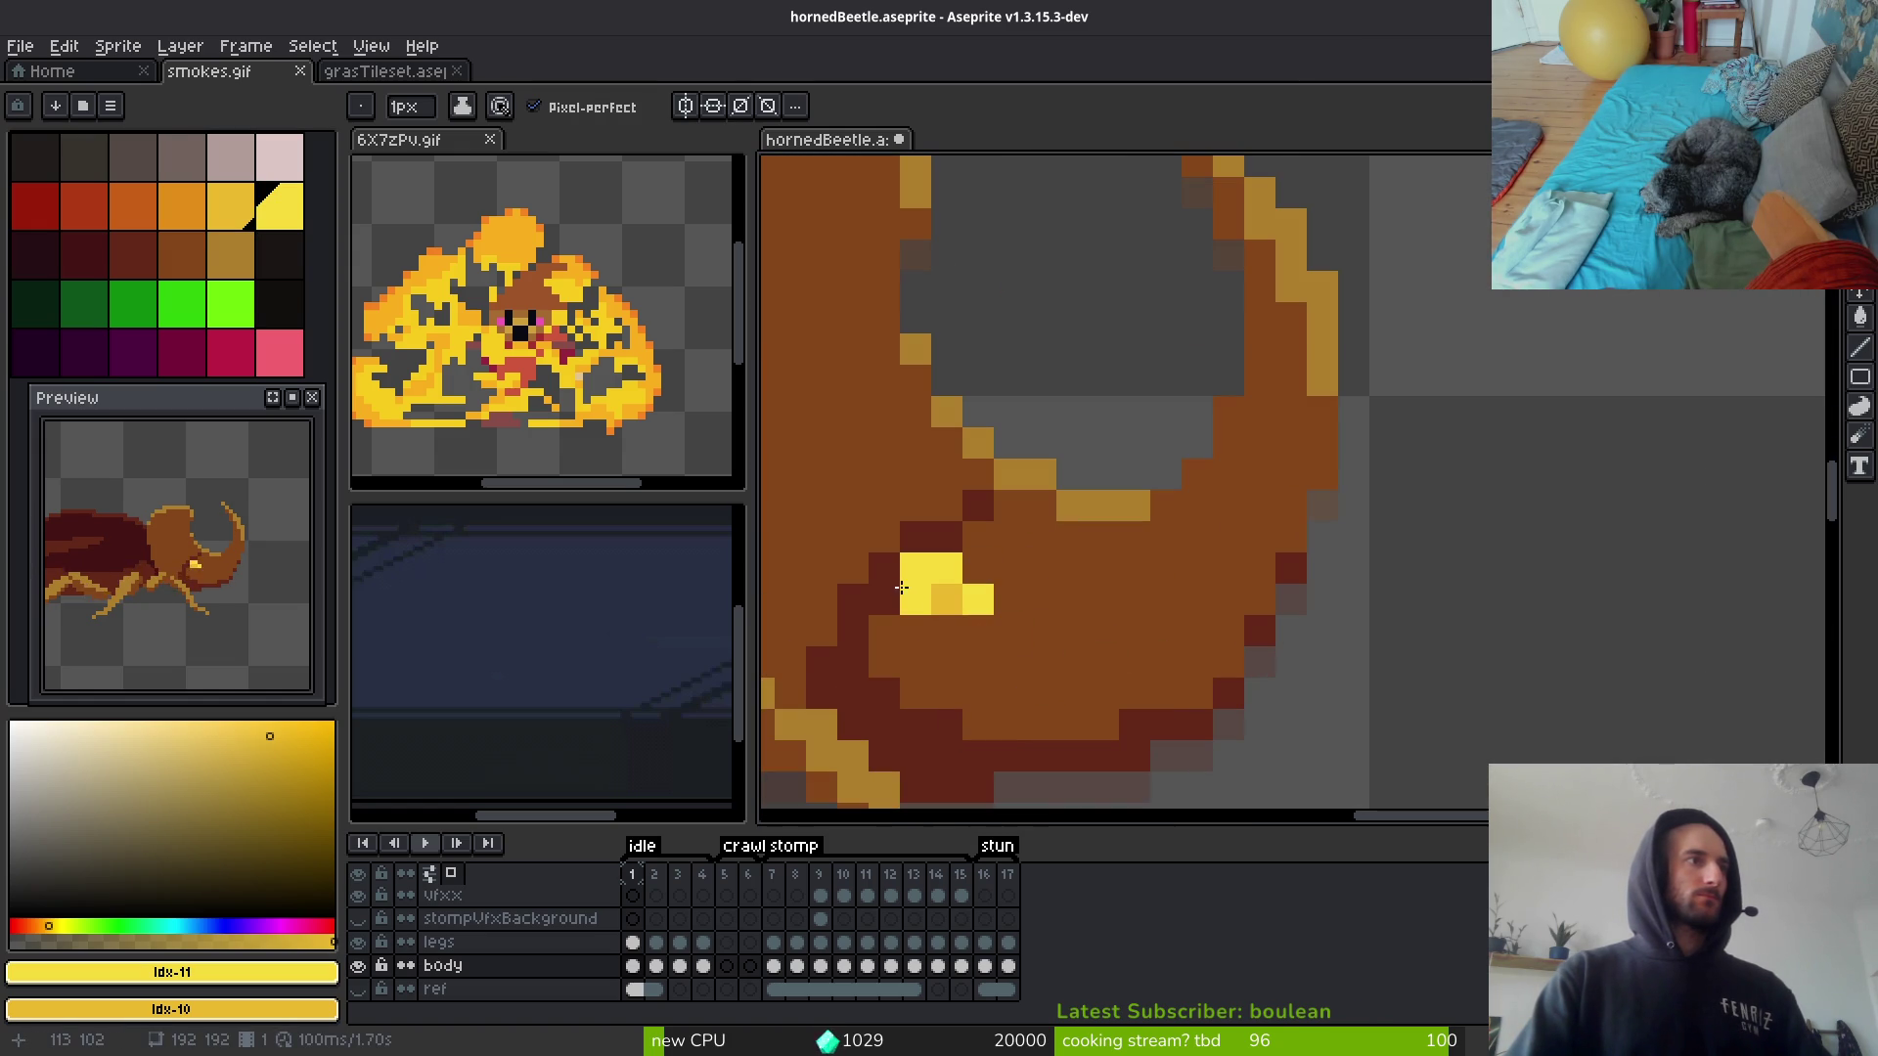
left_click(933, 611)
left_click(970, 564)
scroll(970, 565, "down", 1)
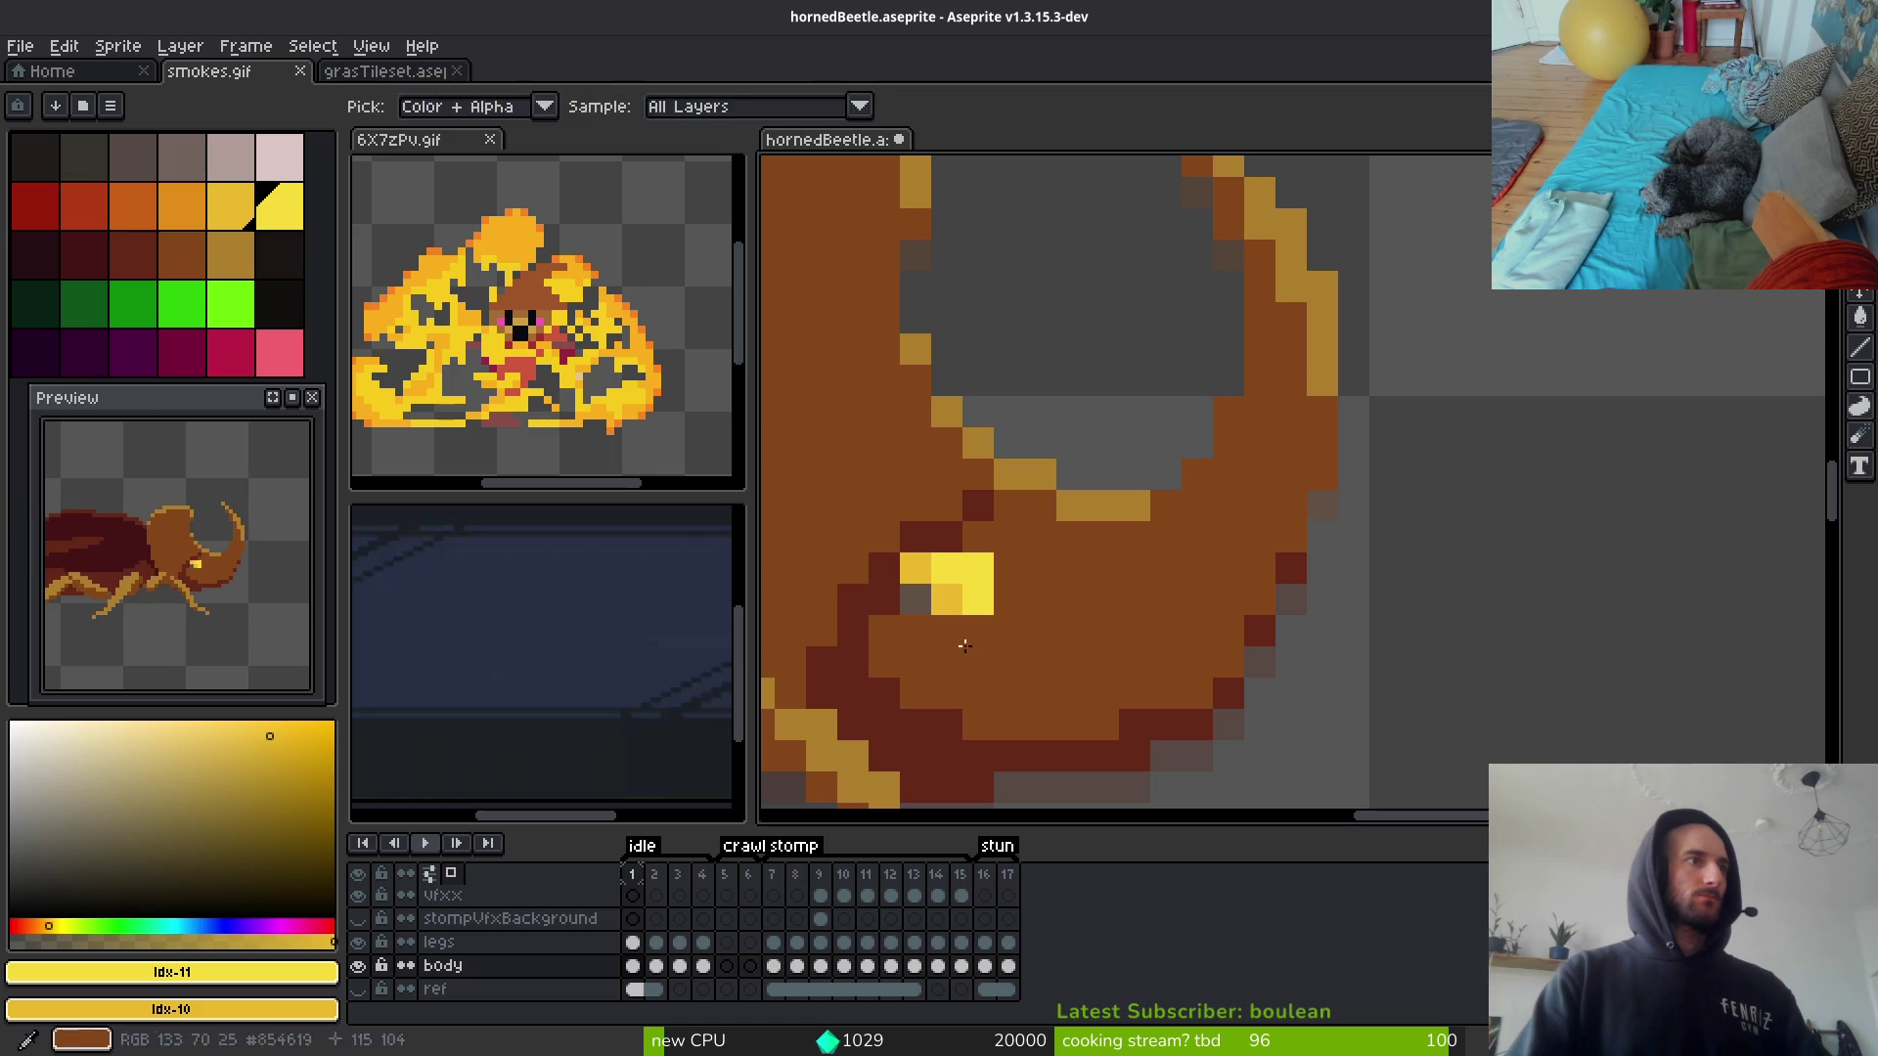
left_click(982, 637, "alt")
scroll(1166, 738, "down", 2)
scroll(1167, 739, "down", 2)
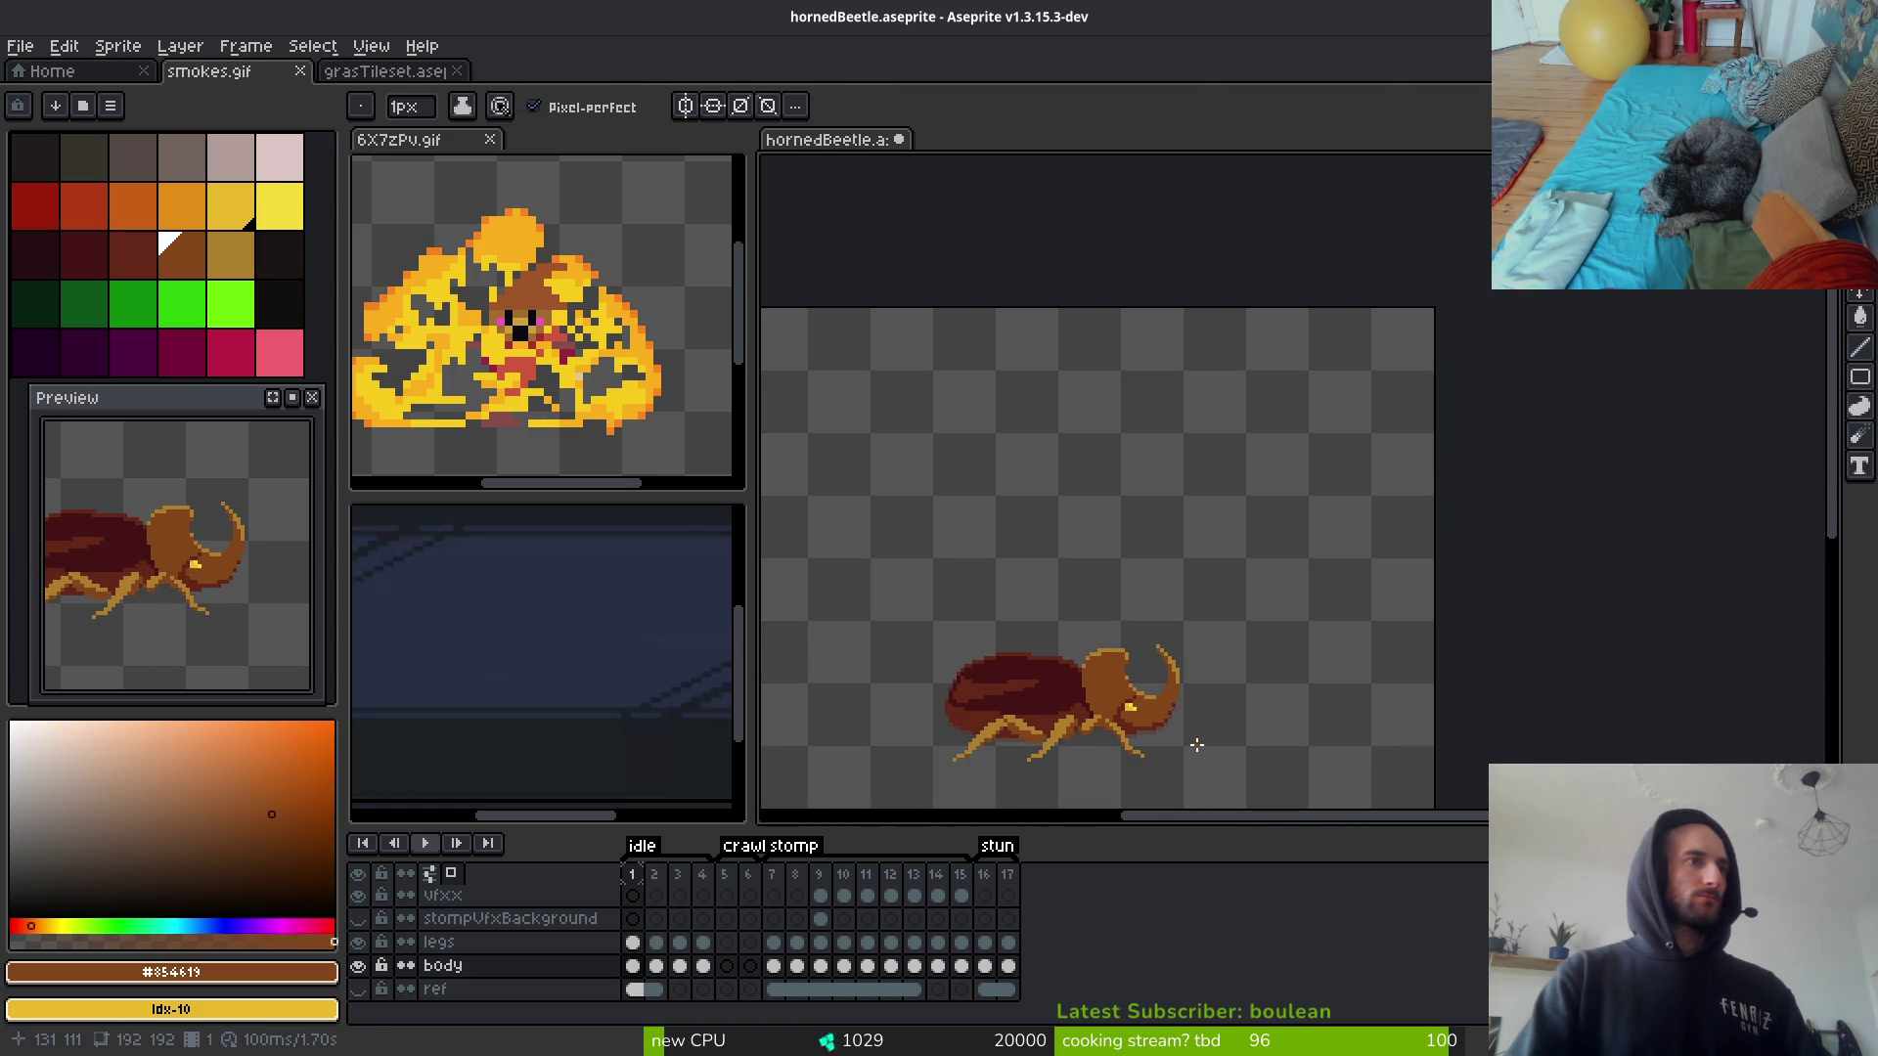
scroll(1023, 702, "down", 2)
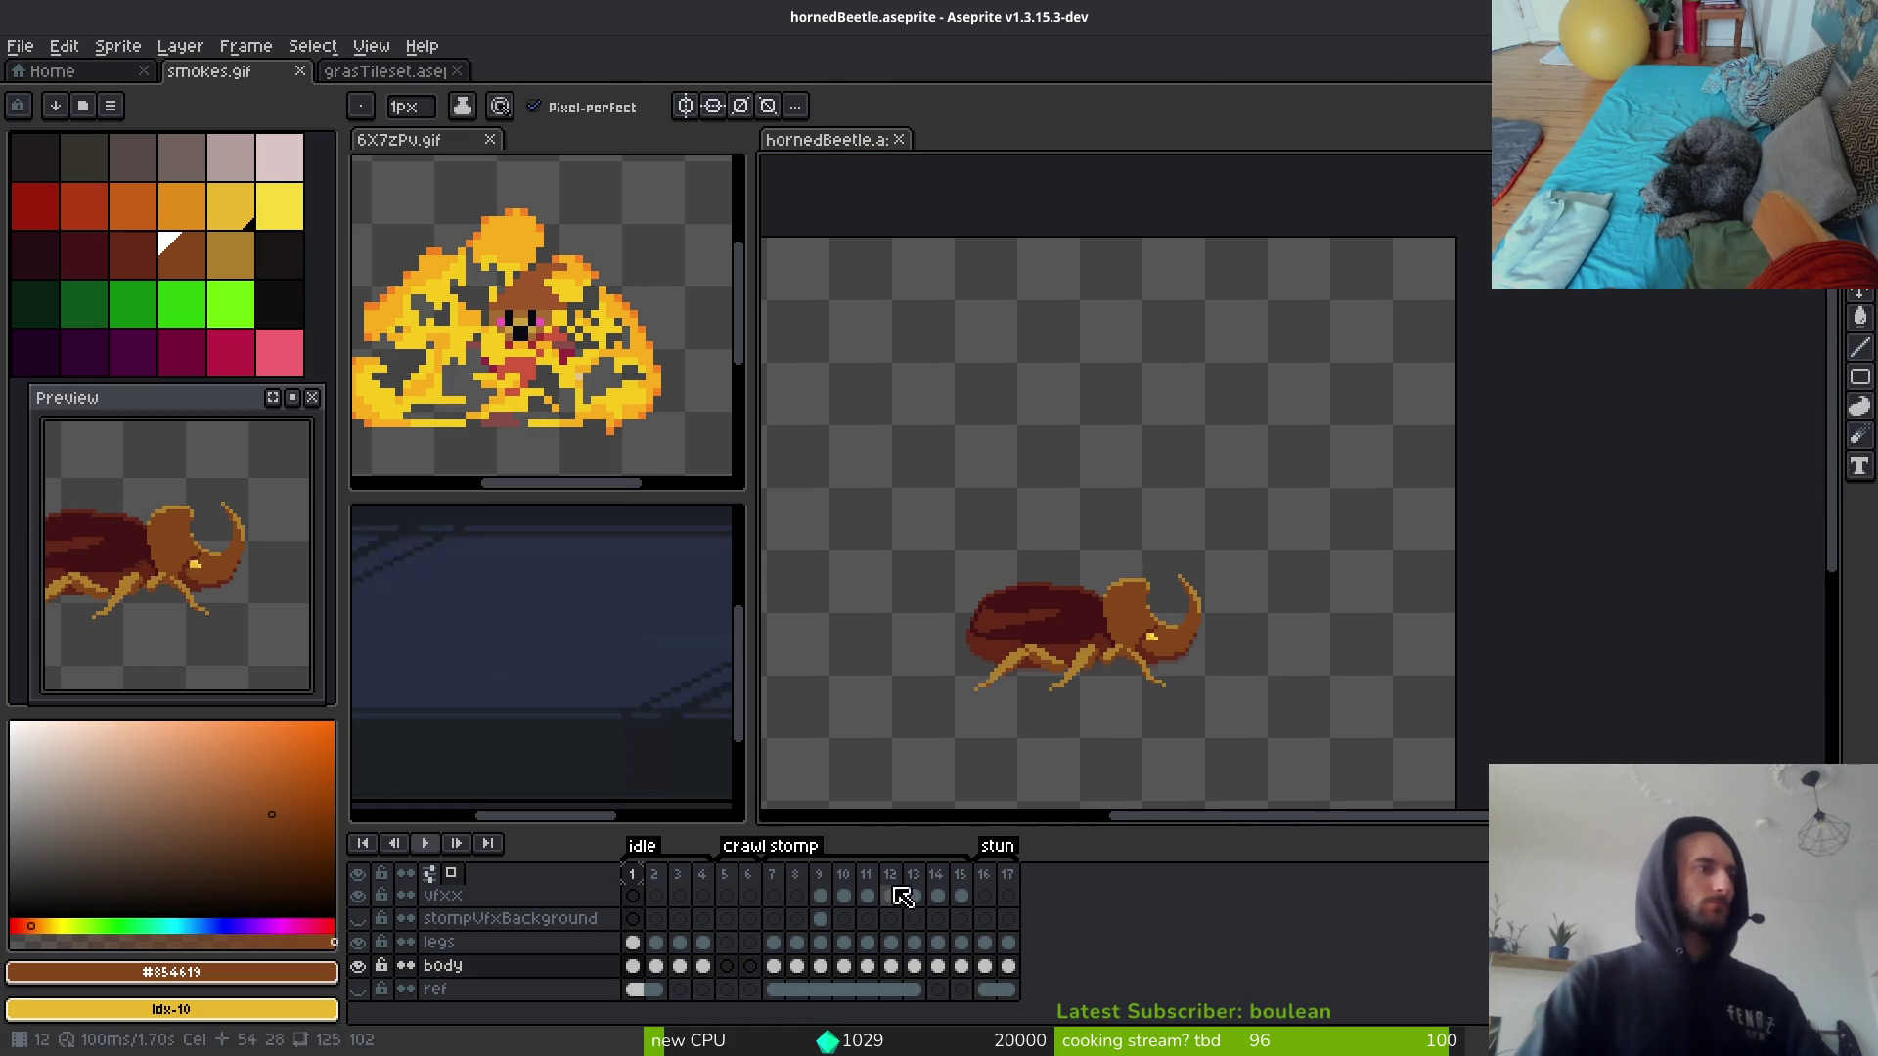
scroll(1154, 648, "up", 4)
key("m")
left_click_drag(1110, 564, 1191, 619)
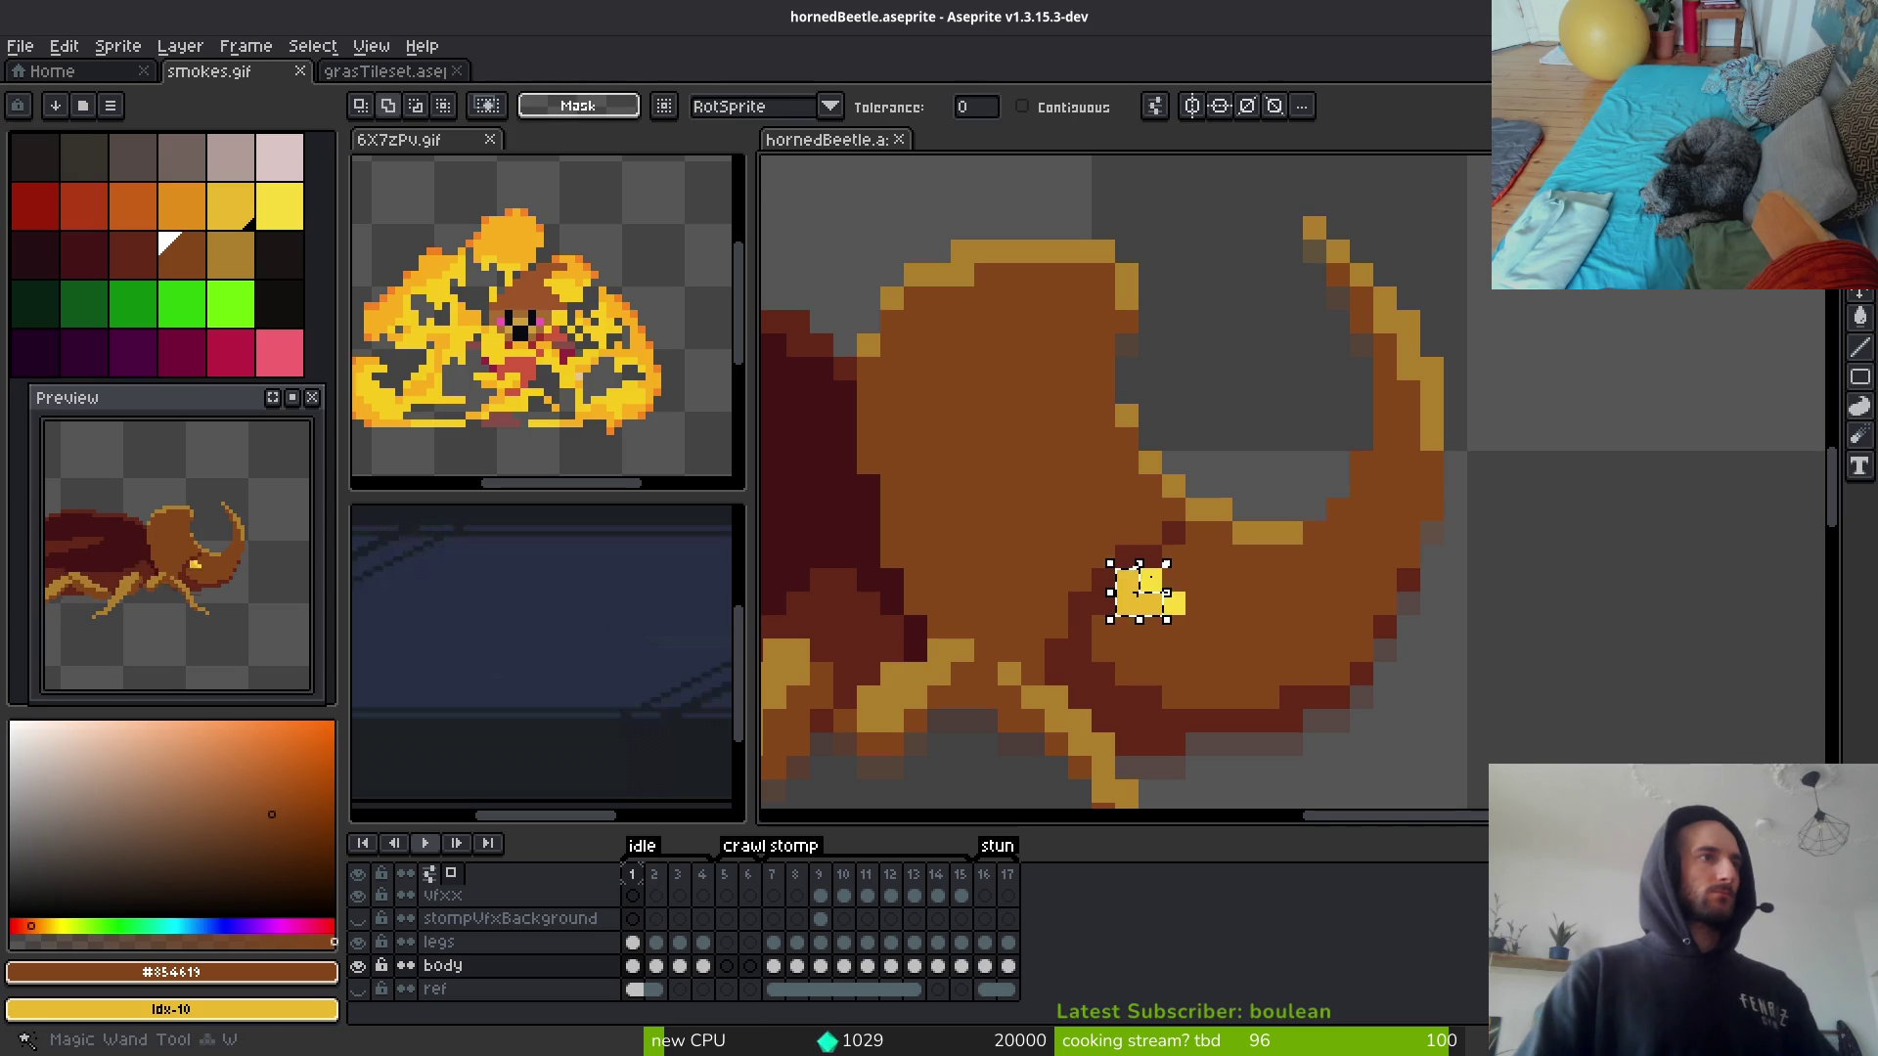
scroll(1169, 590, "up", 3)
scroll(1169, 589, "down", 3)
key("Right")
key("ctrl+v")
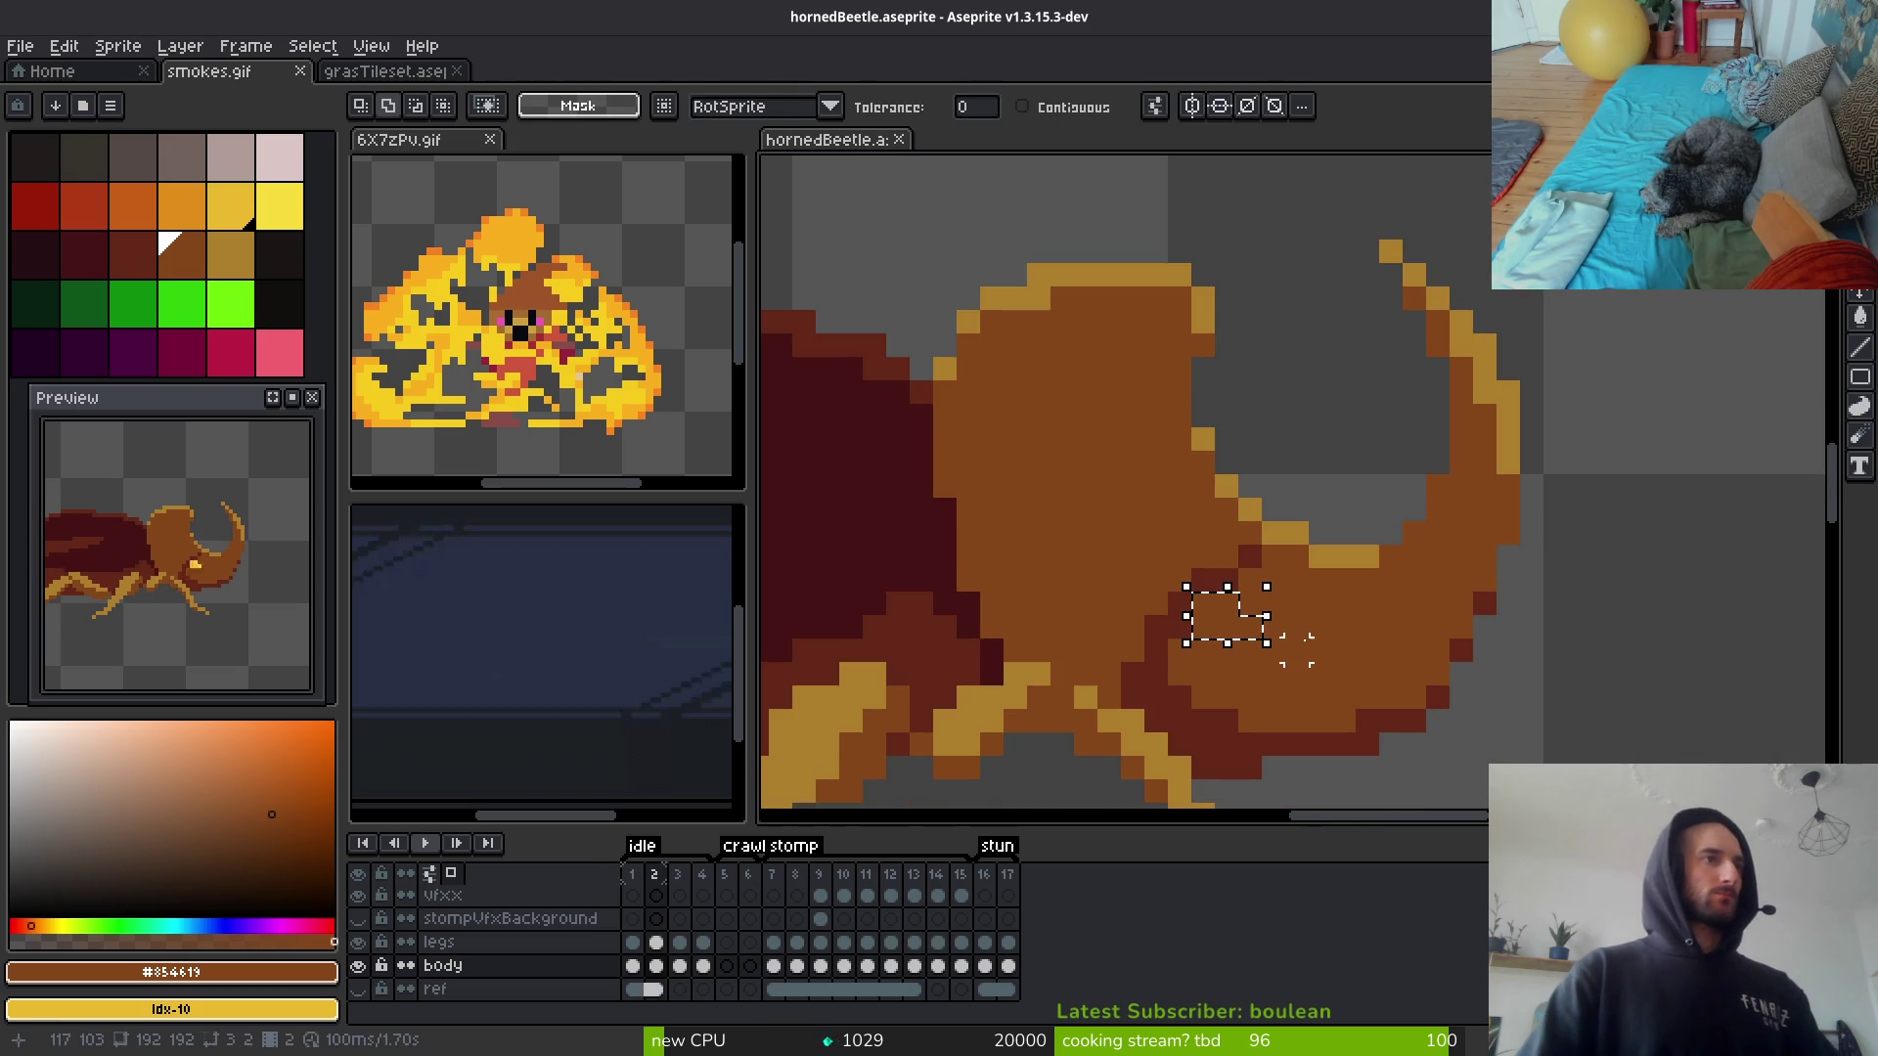
key("period")
key("Down")
key("Return")
key("ctrl+Tab")
key("ctrl+Tab")
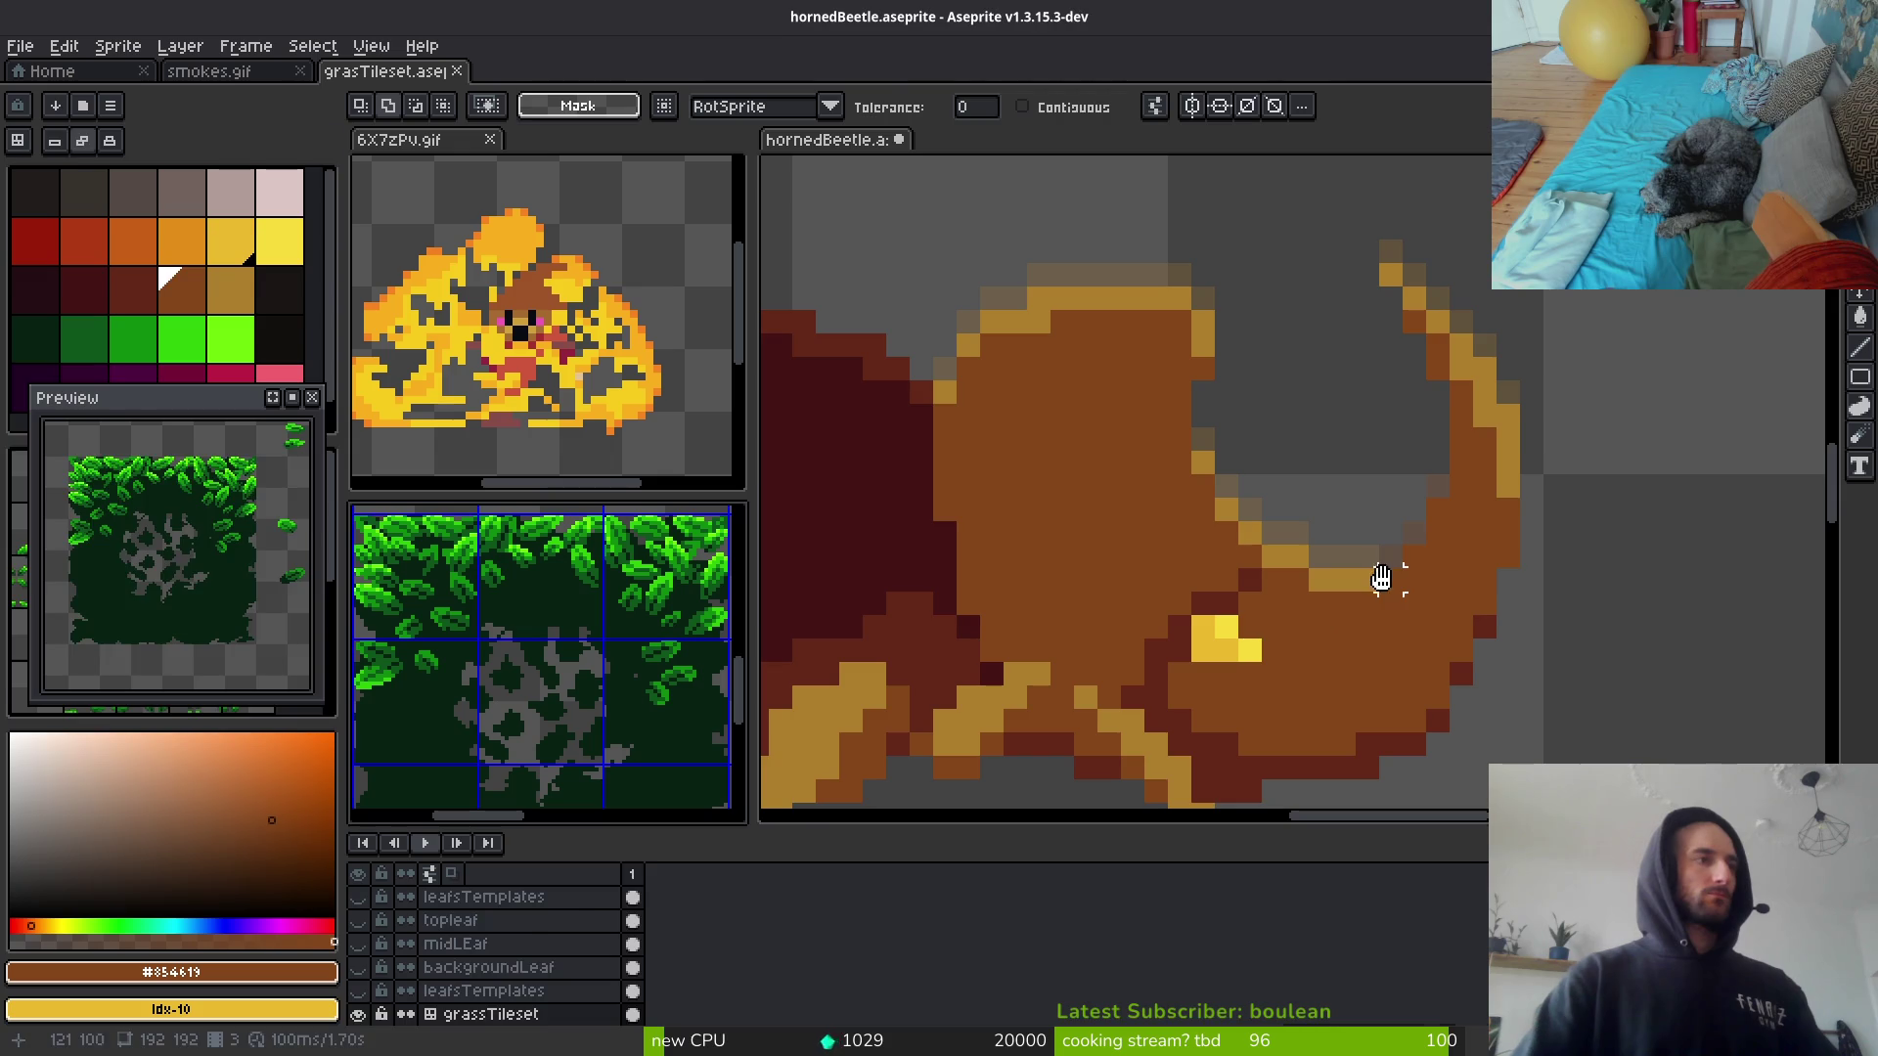
key("ctrl+Tab")
key("period")
key("ctrl+v")
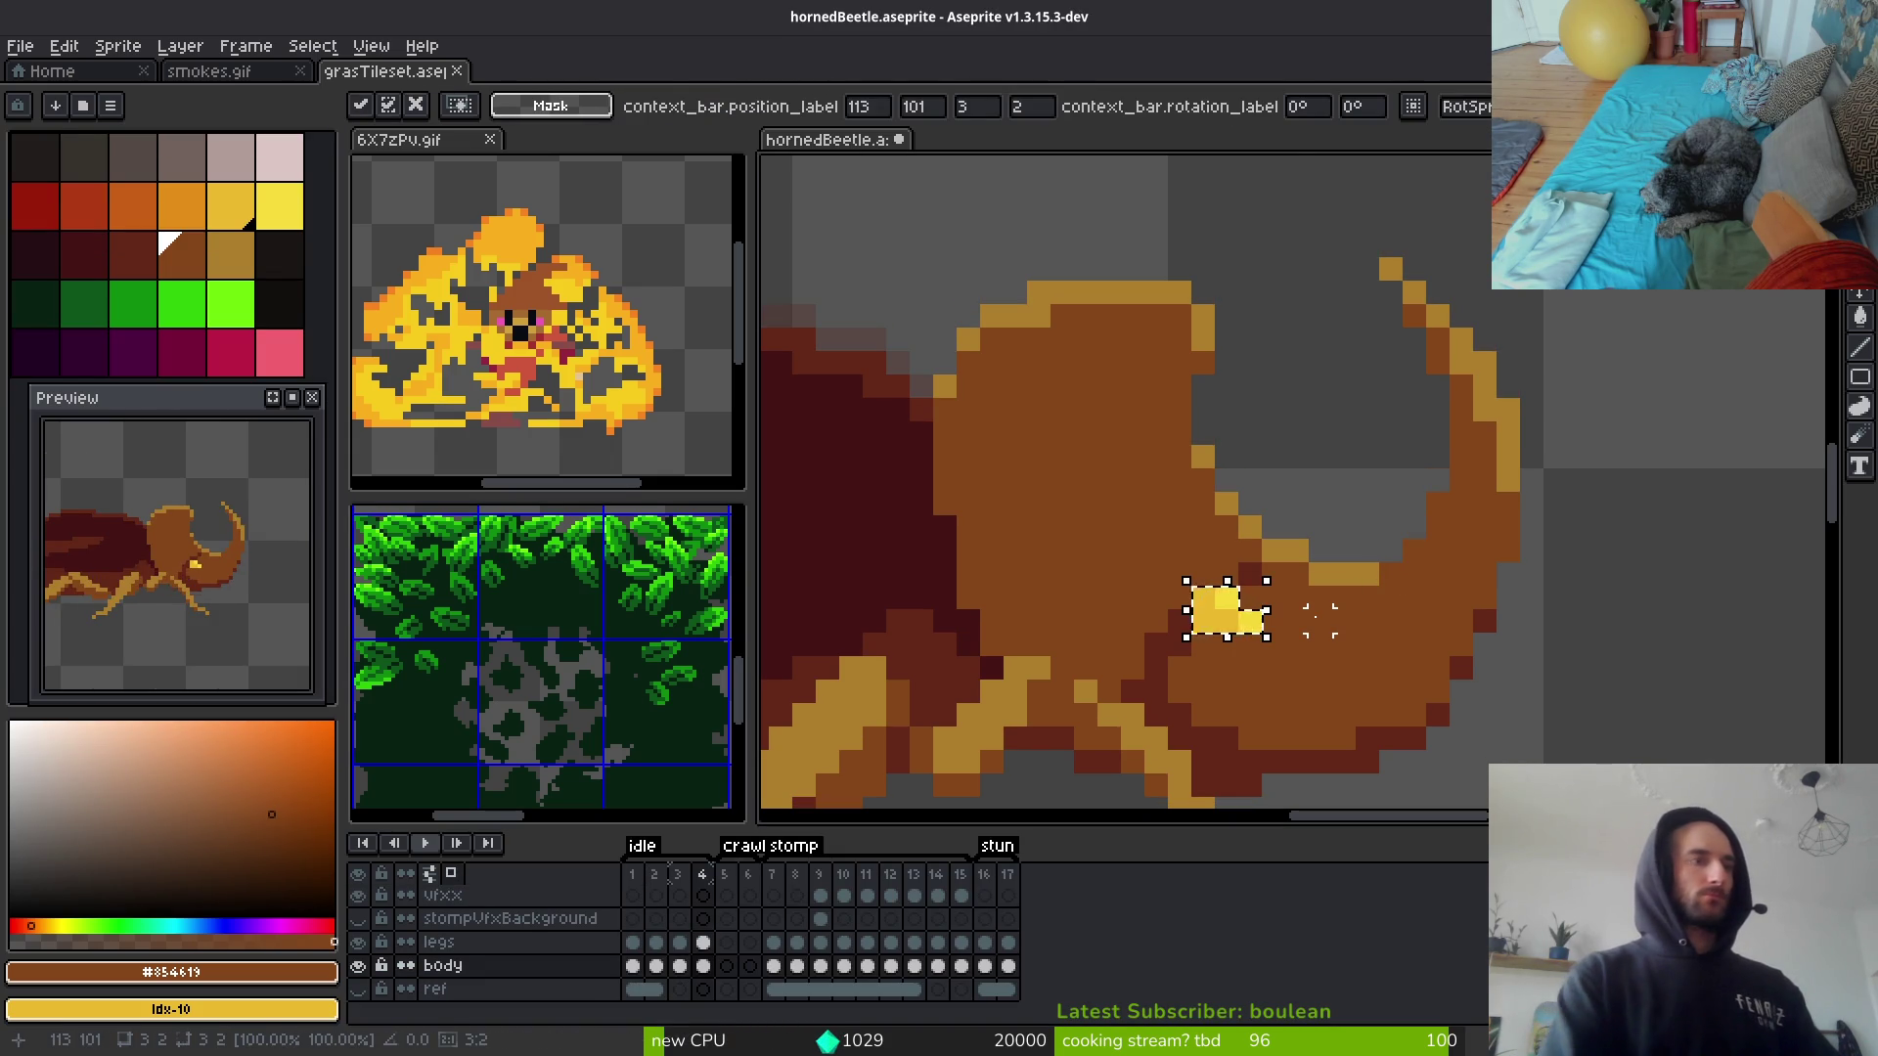
key("Down")
key("ctrl+s")
scroll(200, 613, "down", 2)
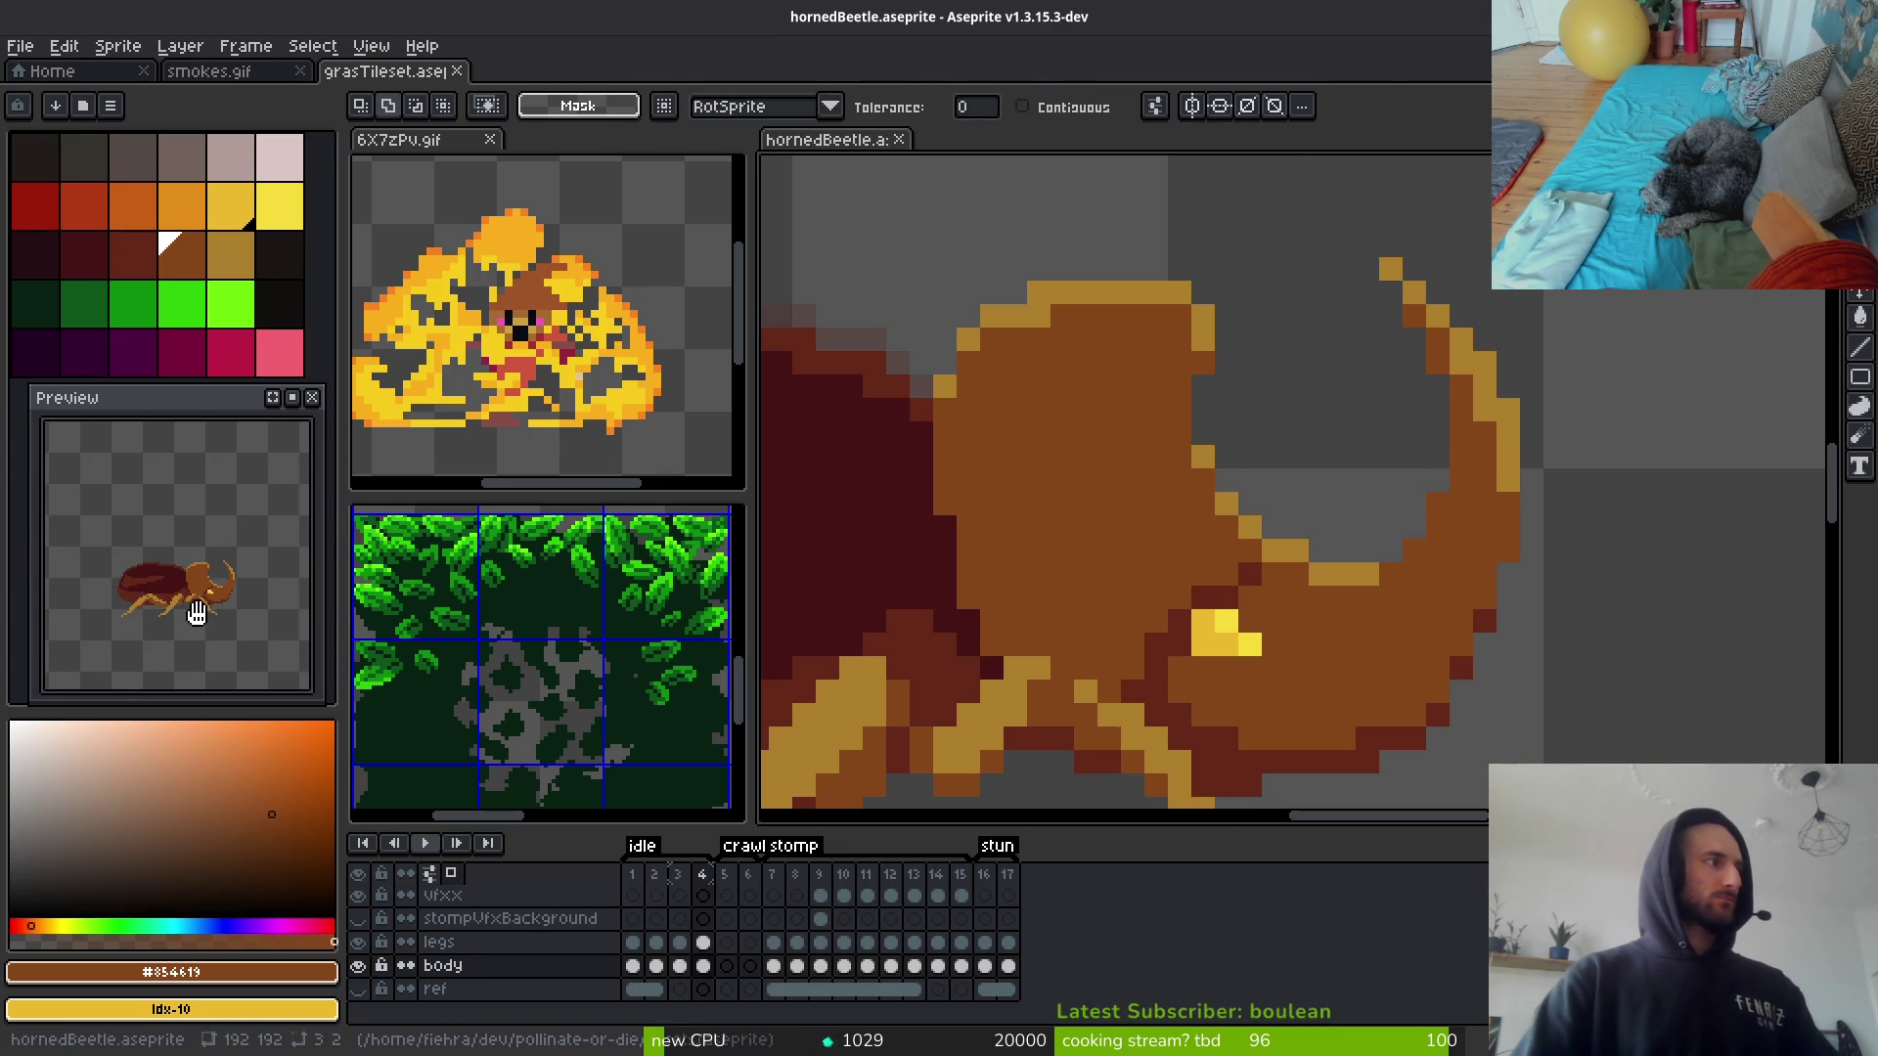
scroll(200, 613, "up", 2)
scroll(1226, 597, "down", 3)
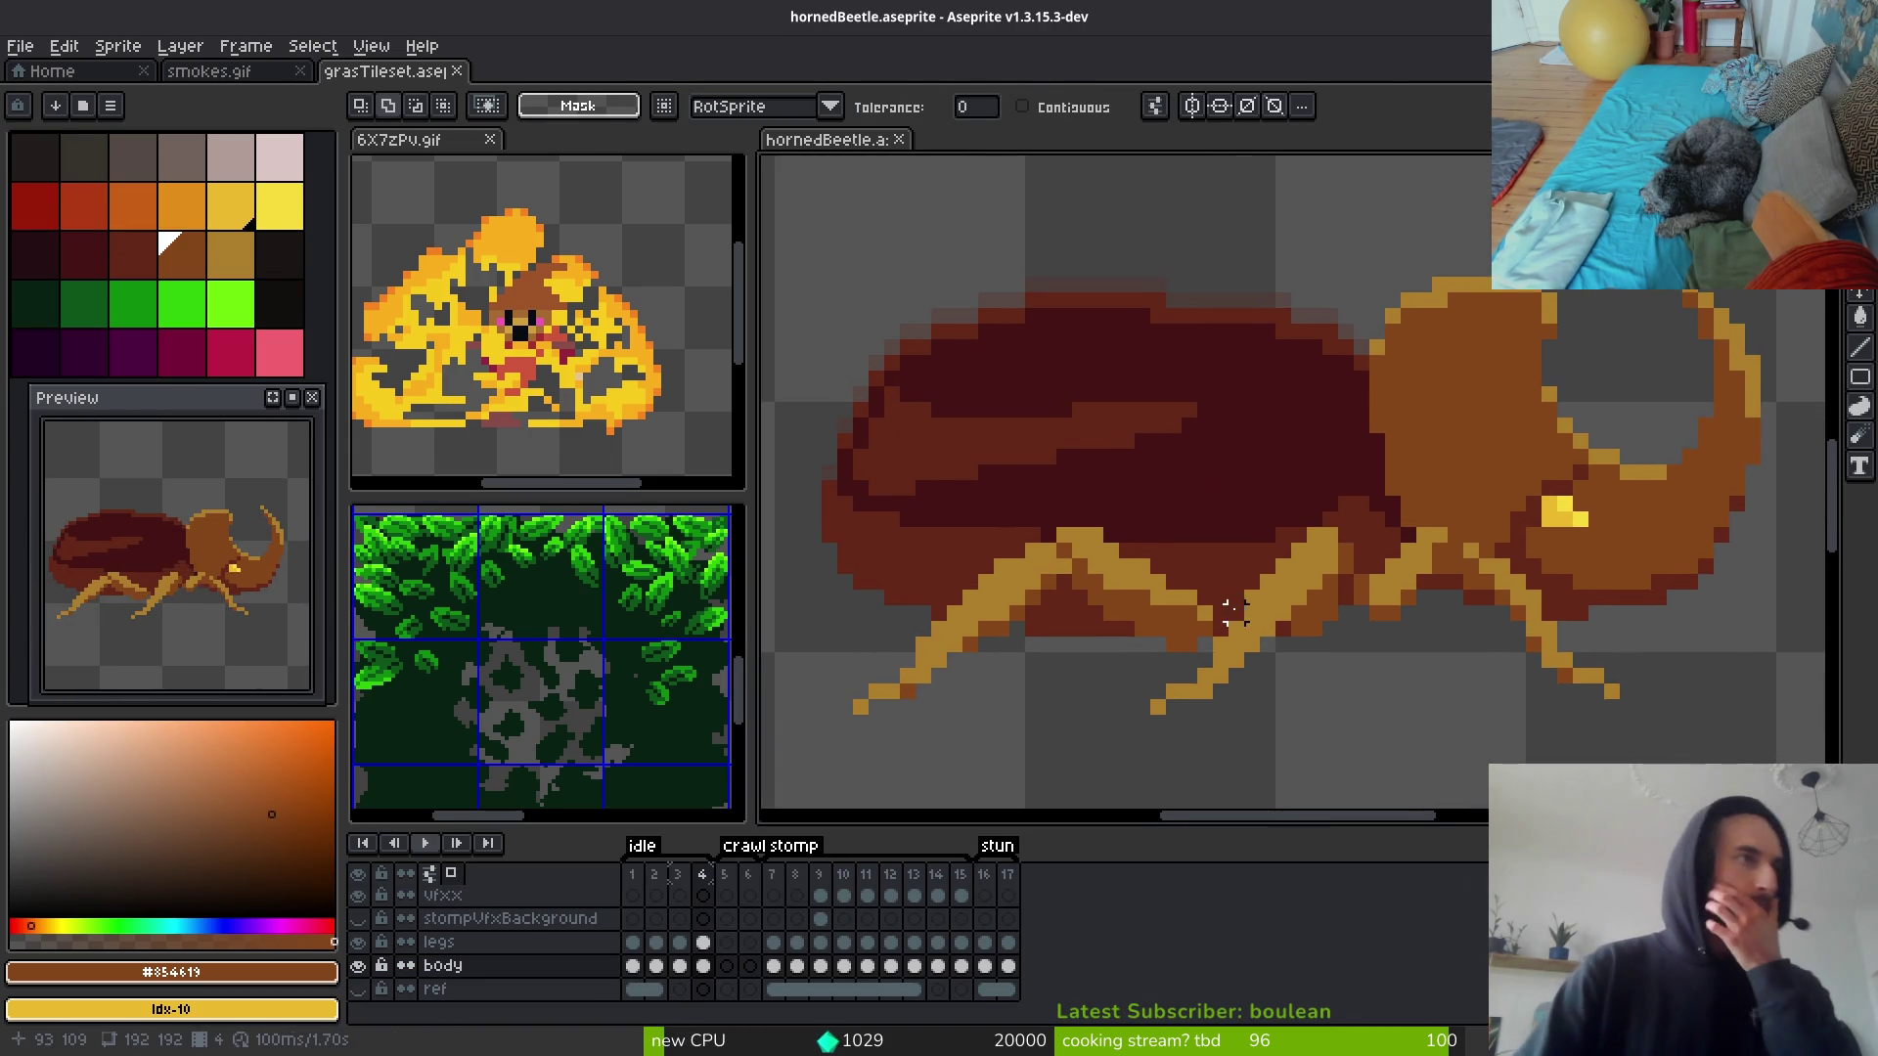
scroll(1235, 614, "right", 1)
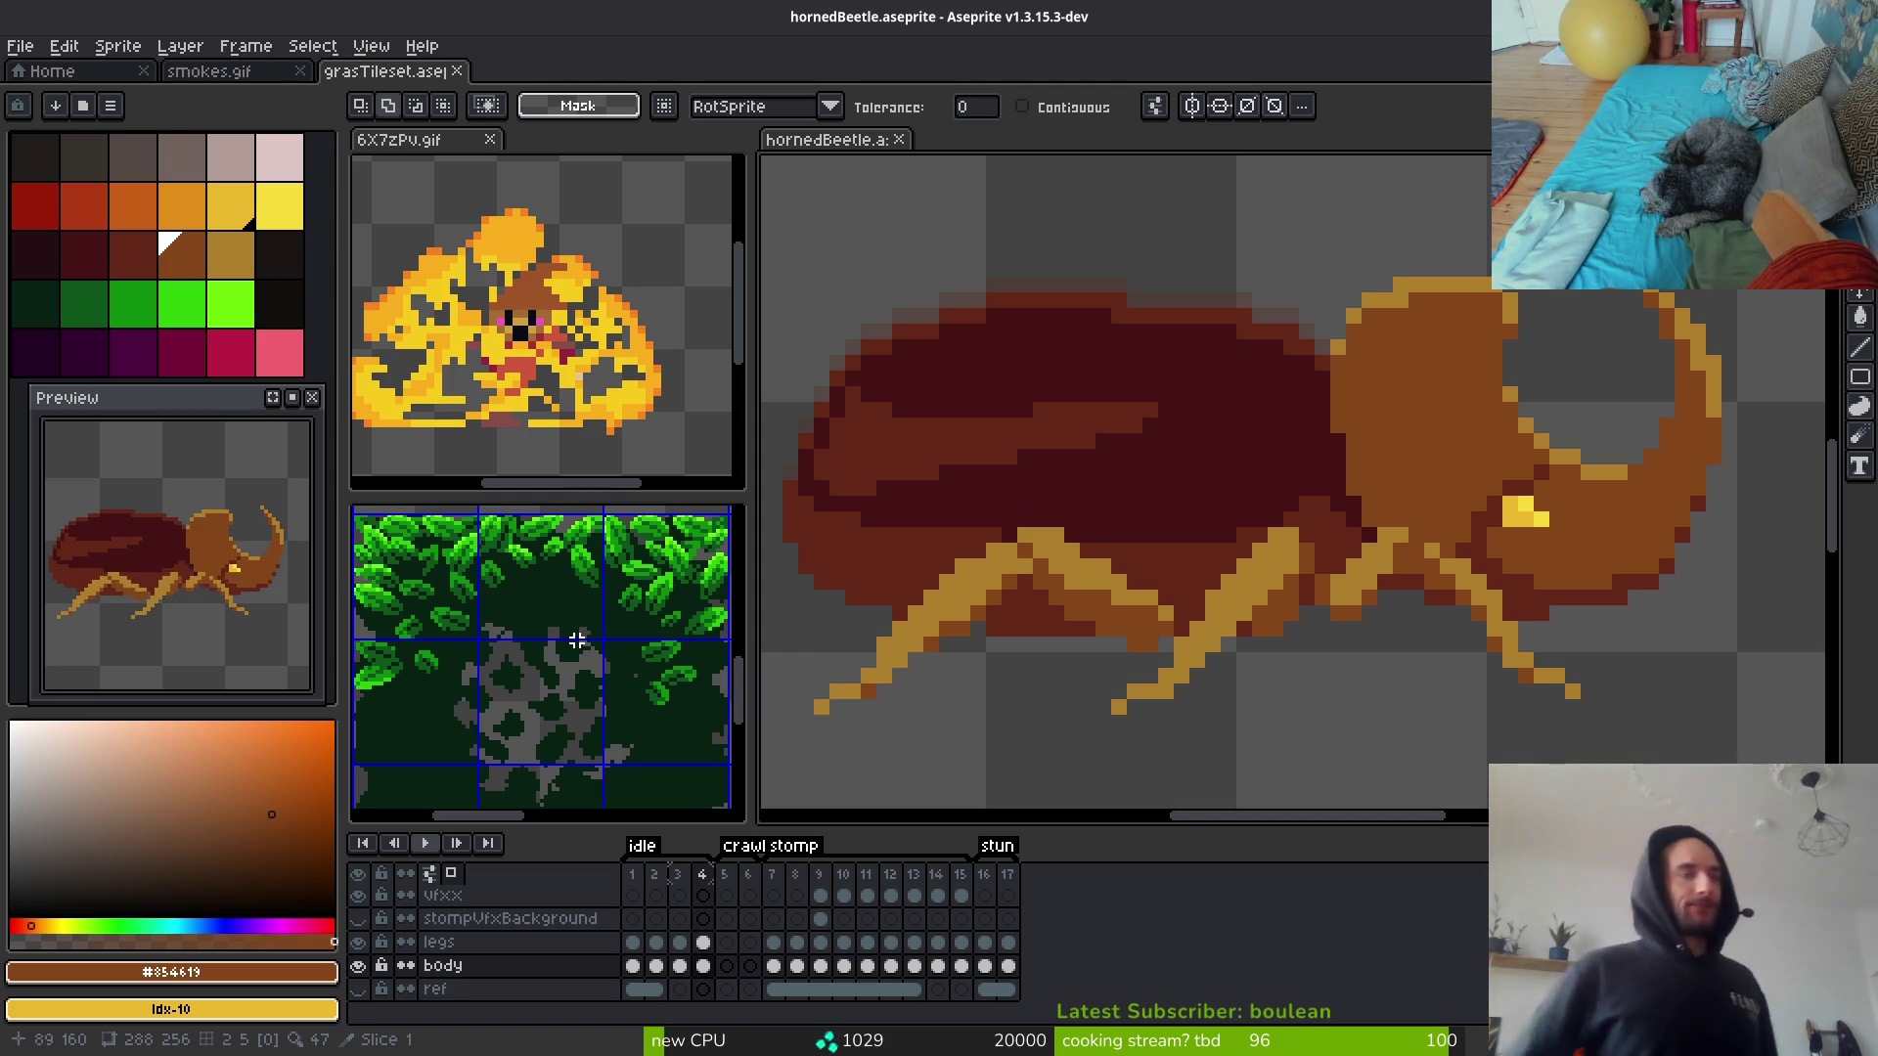
Step: Bucket-fill the beetle's lower-body area with brown, undoing and redoing one misplaced fill
key("g")
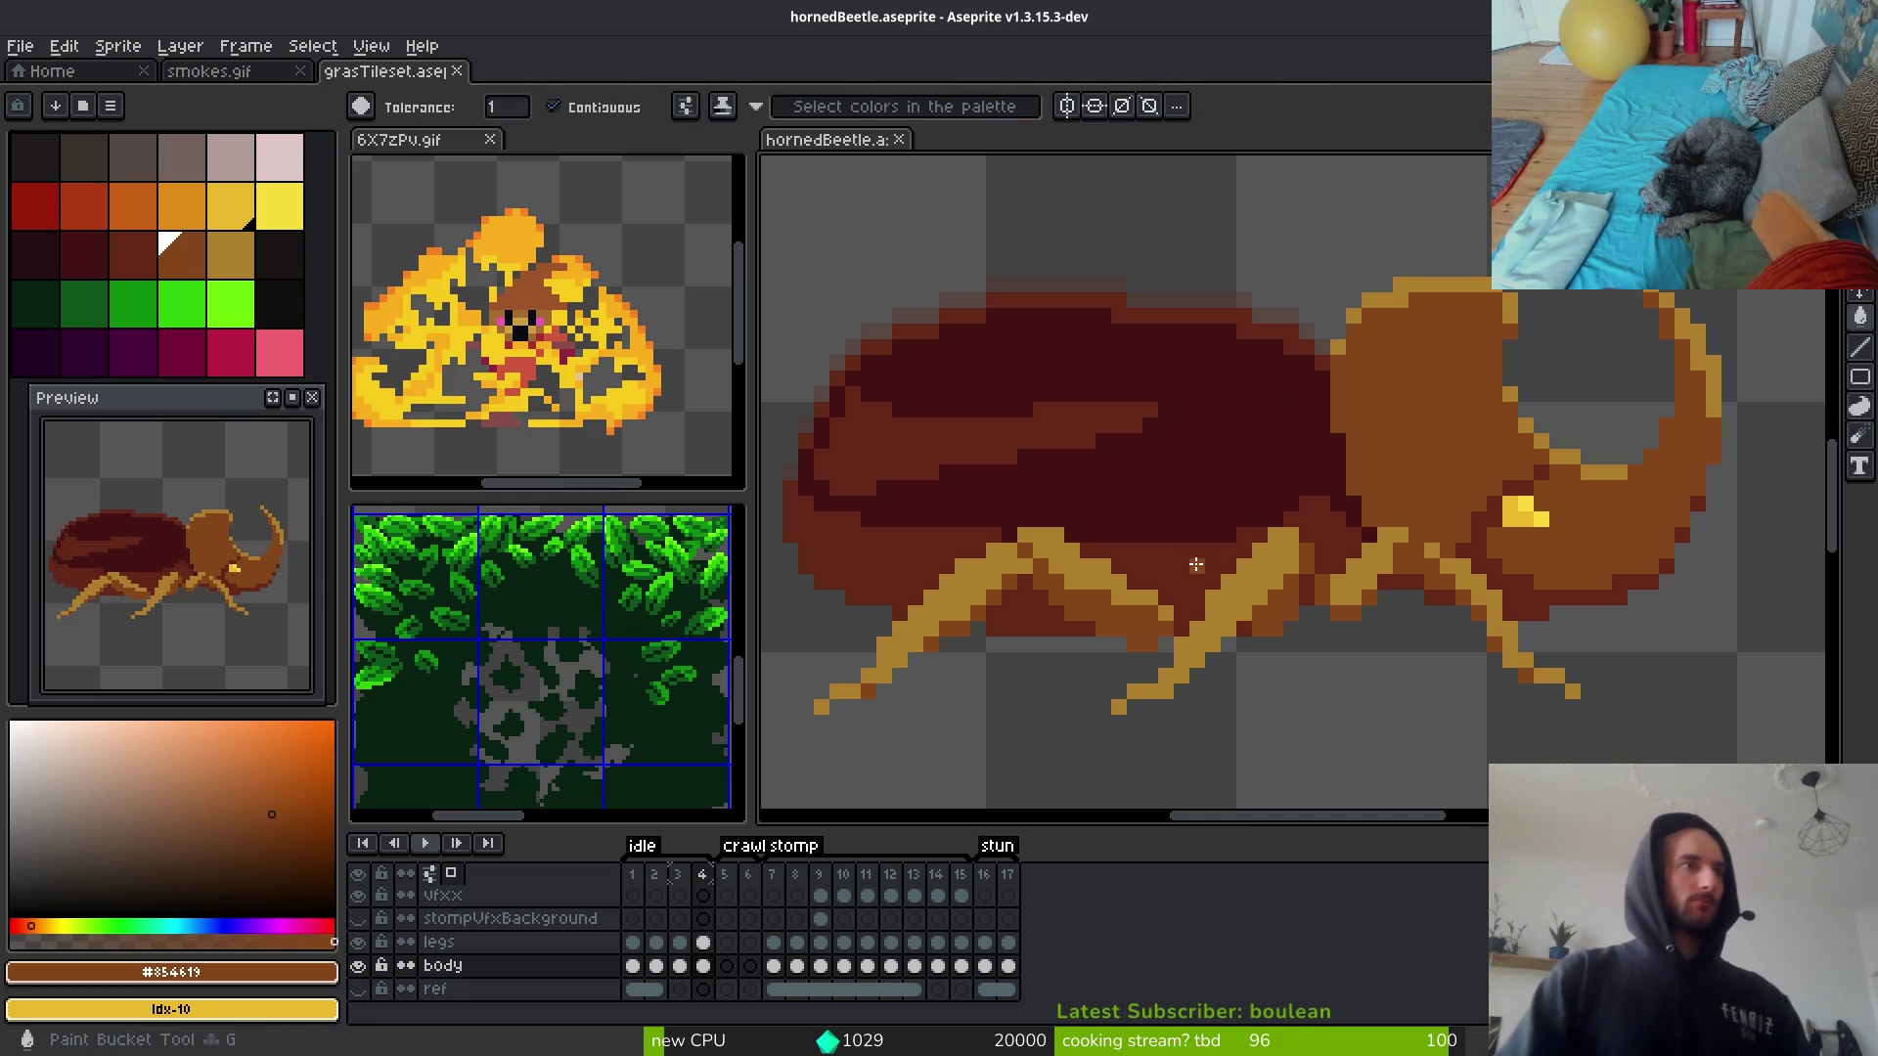
left_click(1234, 591)
scroll(1235, 591, "down", 1)
scroll(1350, 570, "down", 1)
scroll(1388, 512, "up", 2)
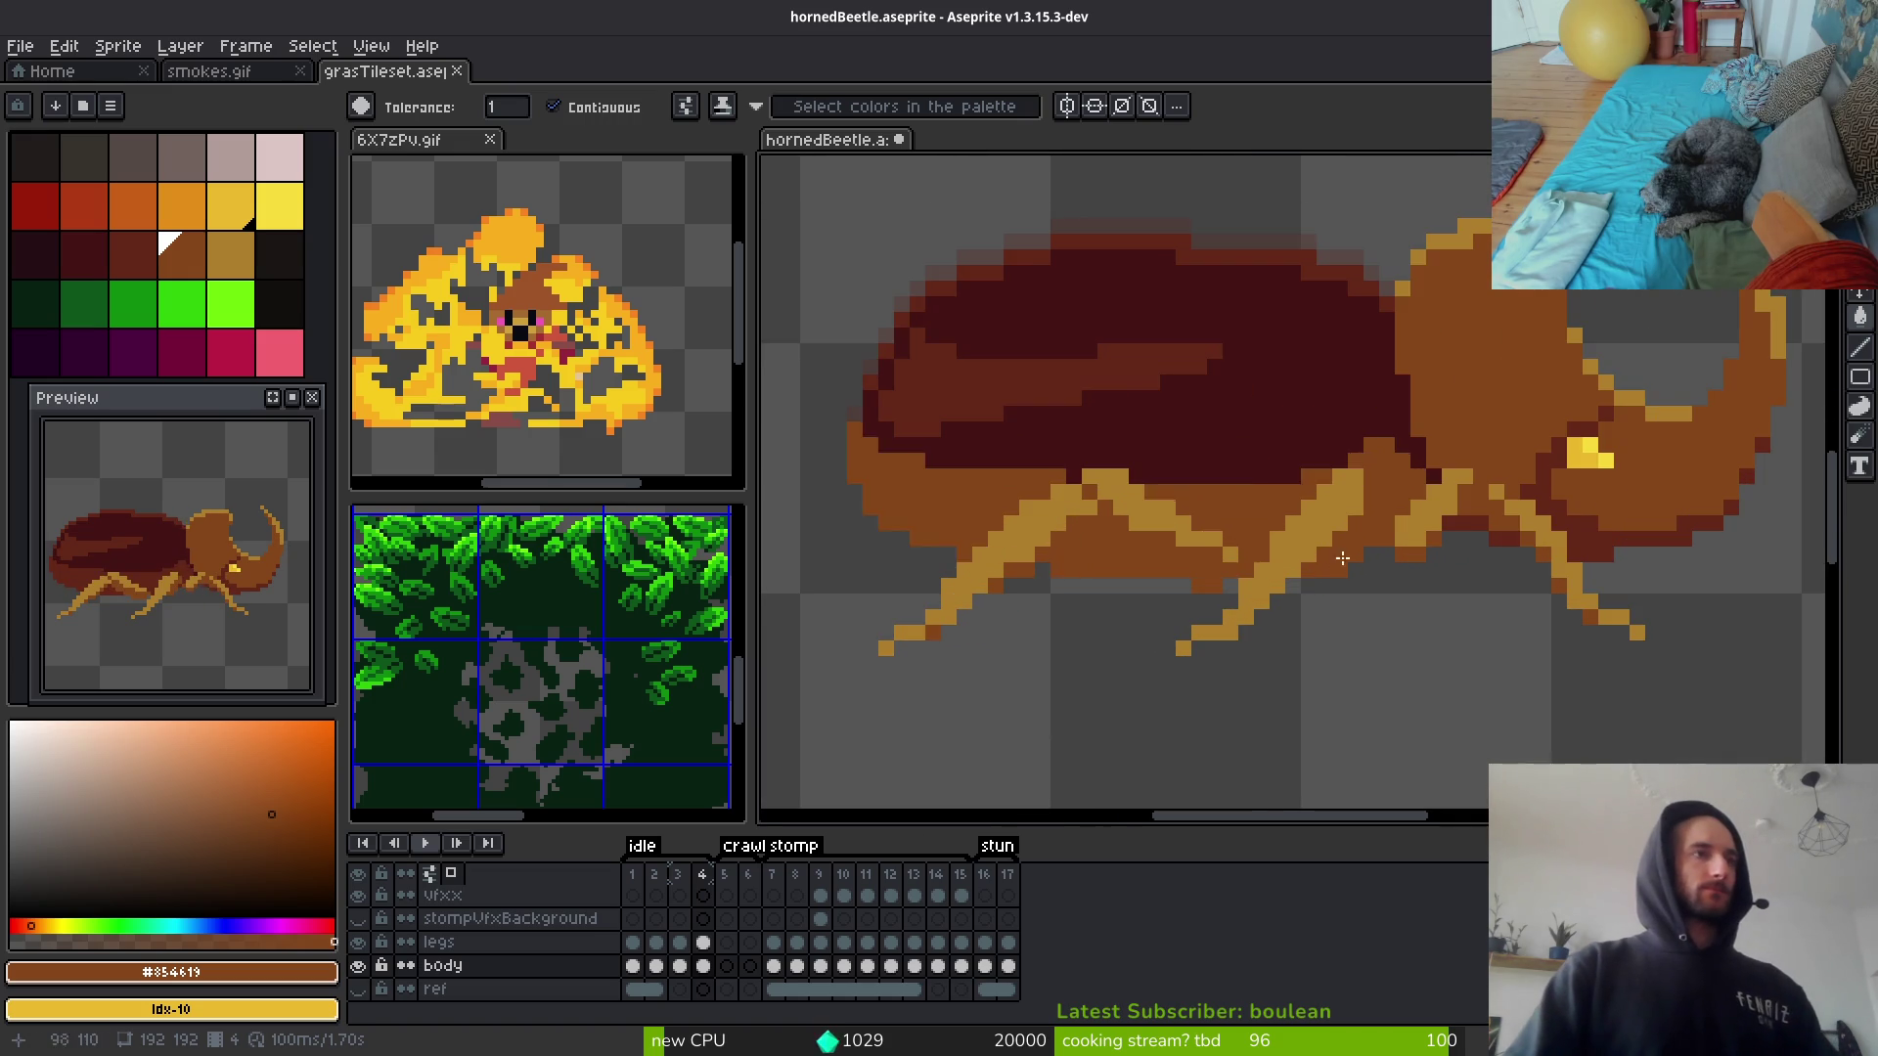
key("ctrl+z")
scroll(1388, 513, "up", 1)
left_click(1391, 439)
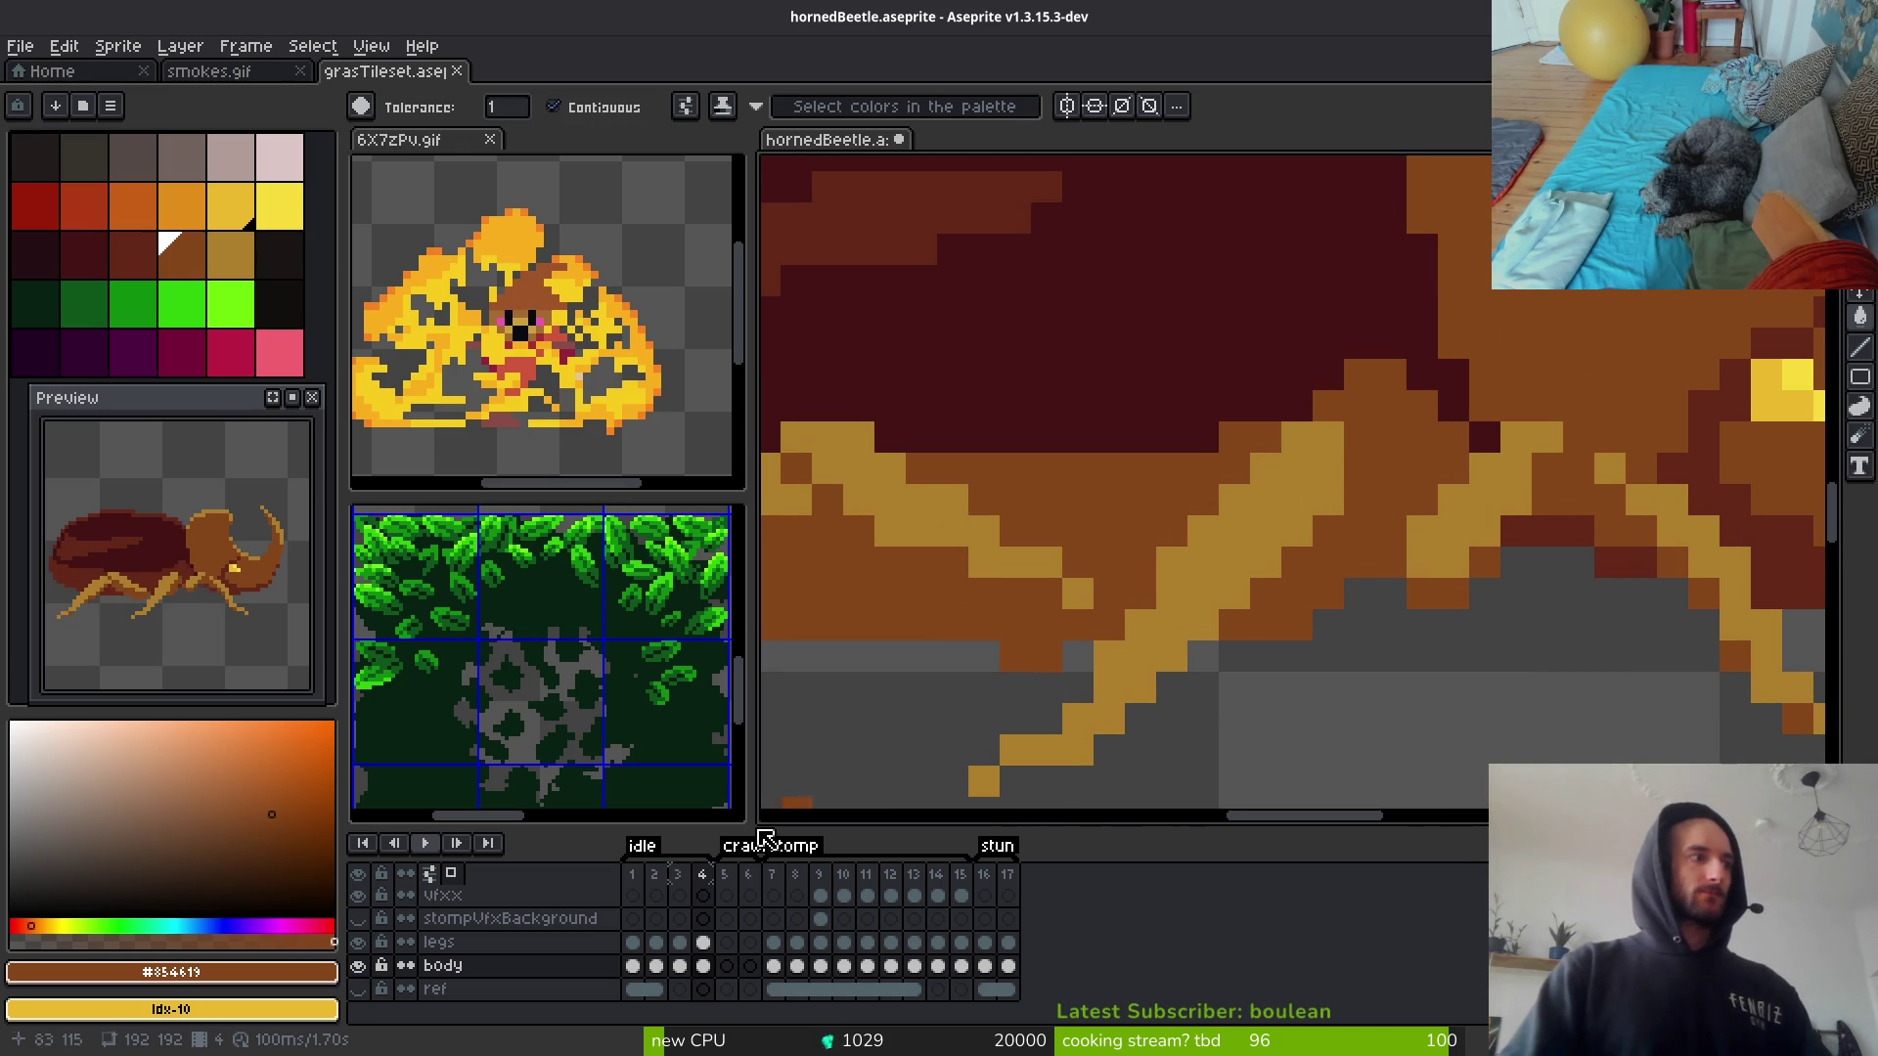
Step: With only the legs layer showing, preview replacing #854619 with dark red idx-14 in Replace Color
left_click(702, 942)
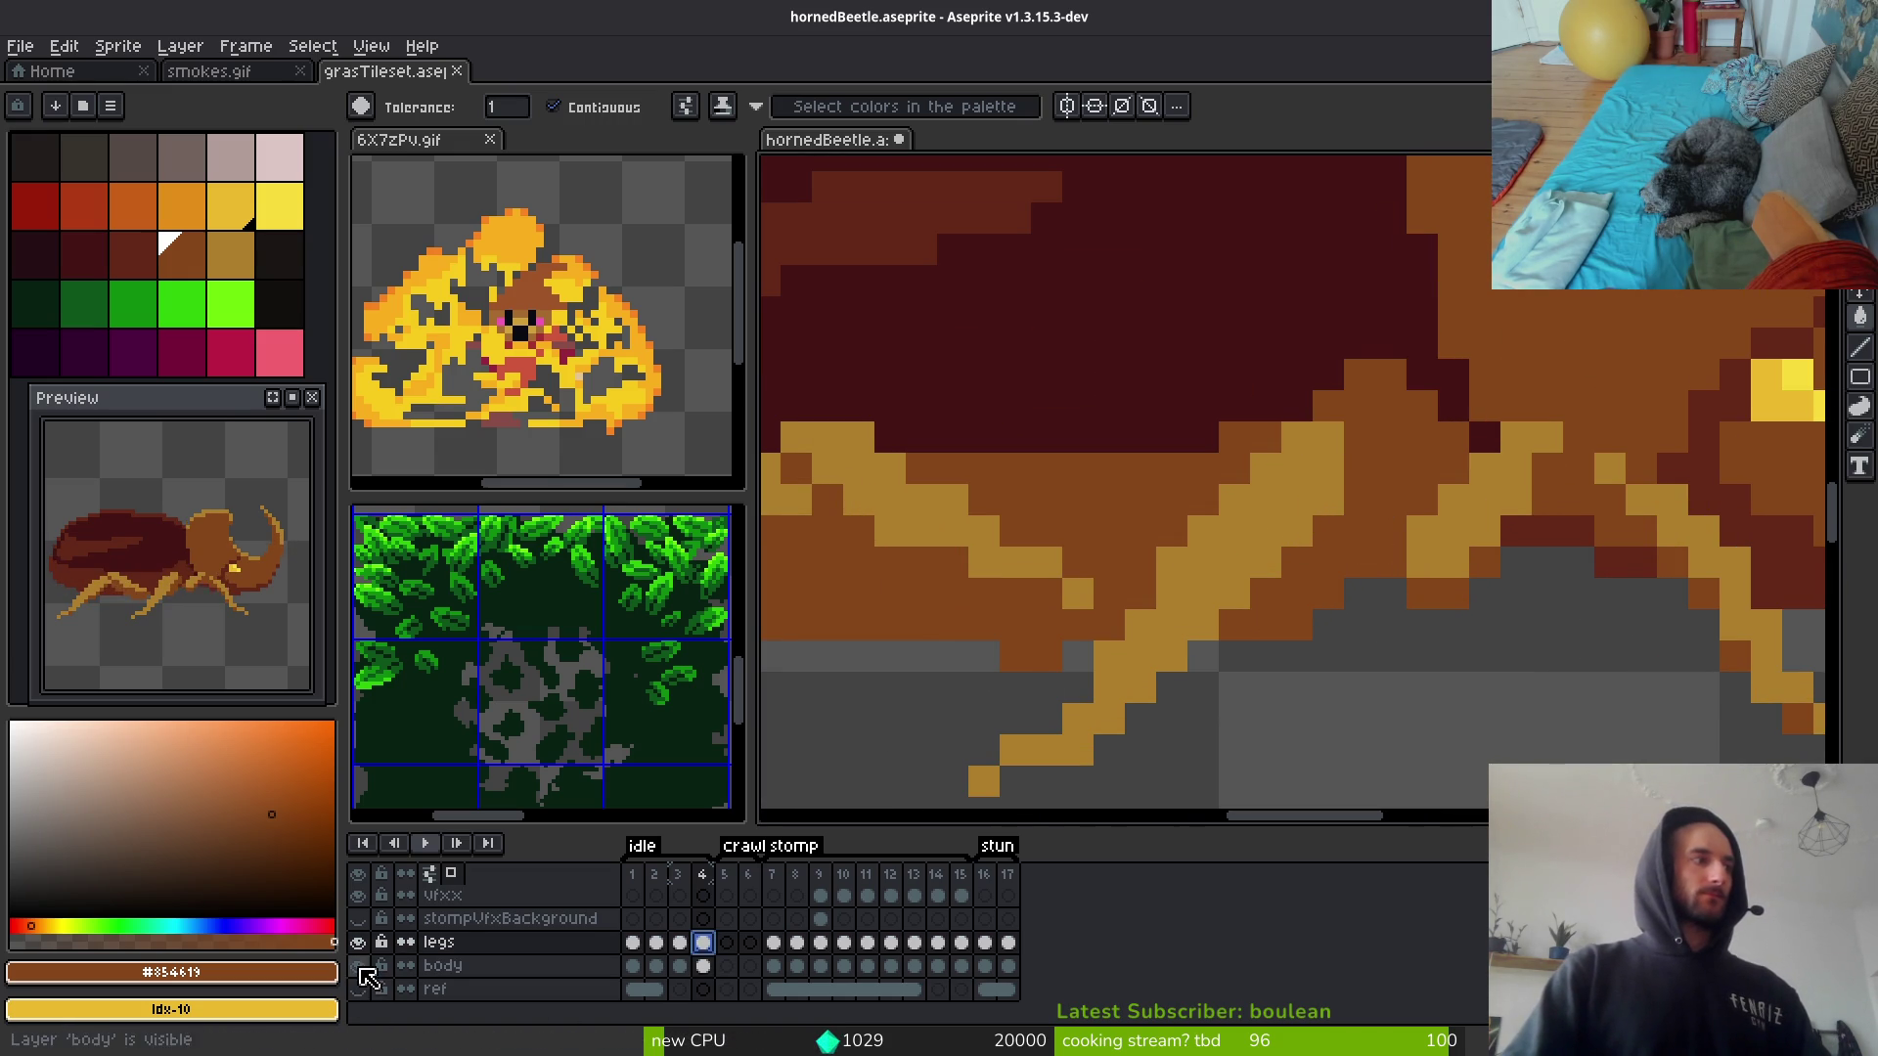
left_click(360, 967)
scroll(1076, 690, "down", 3)
scroll(1075, 689, "up", 2)
key("i")
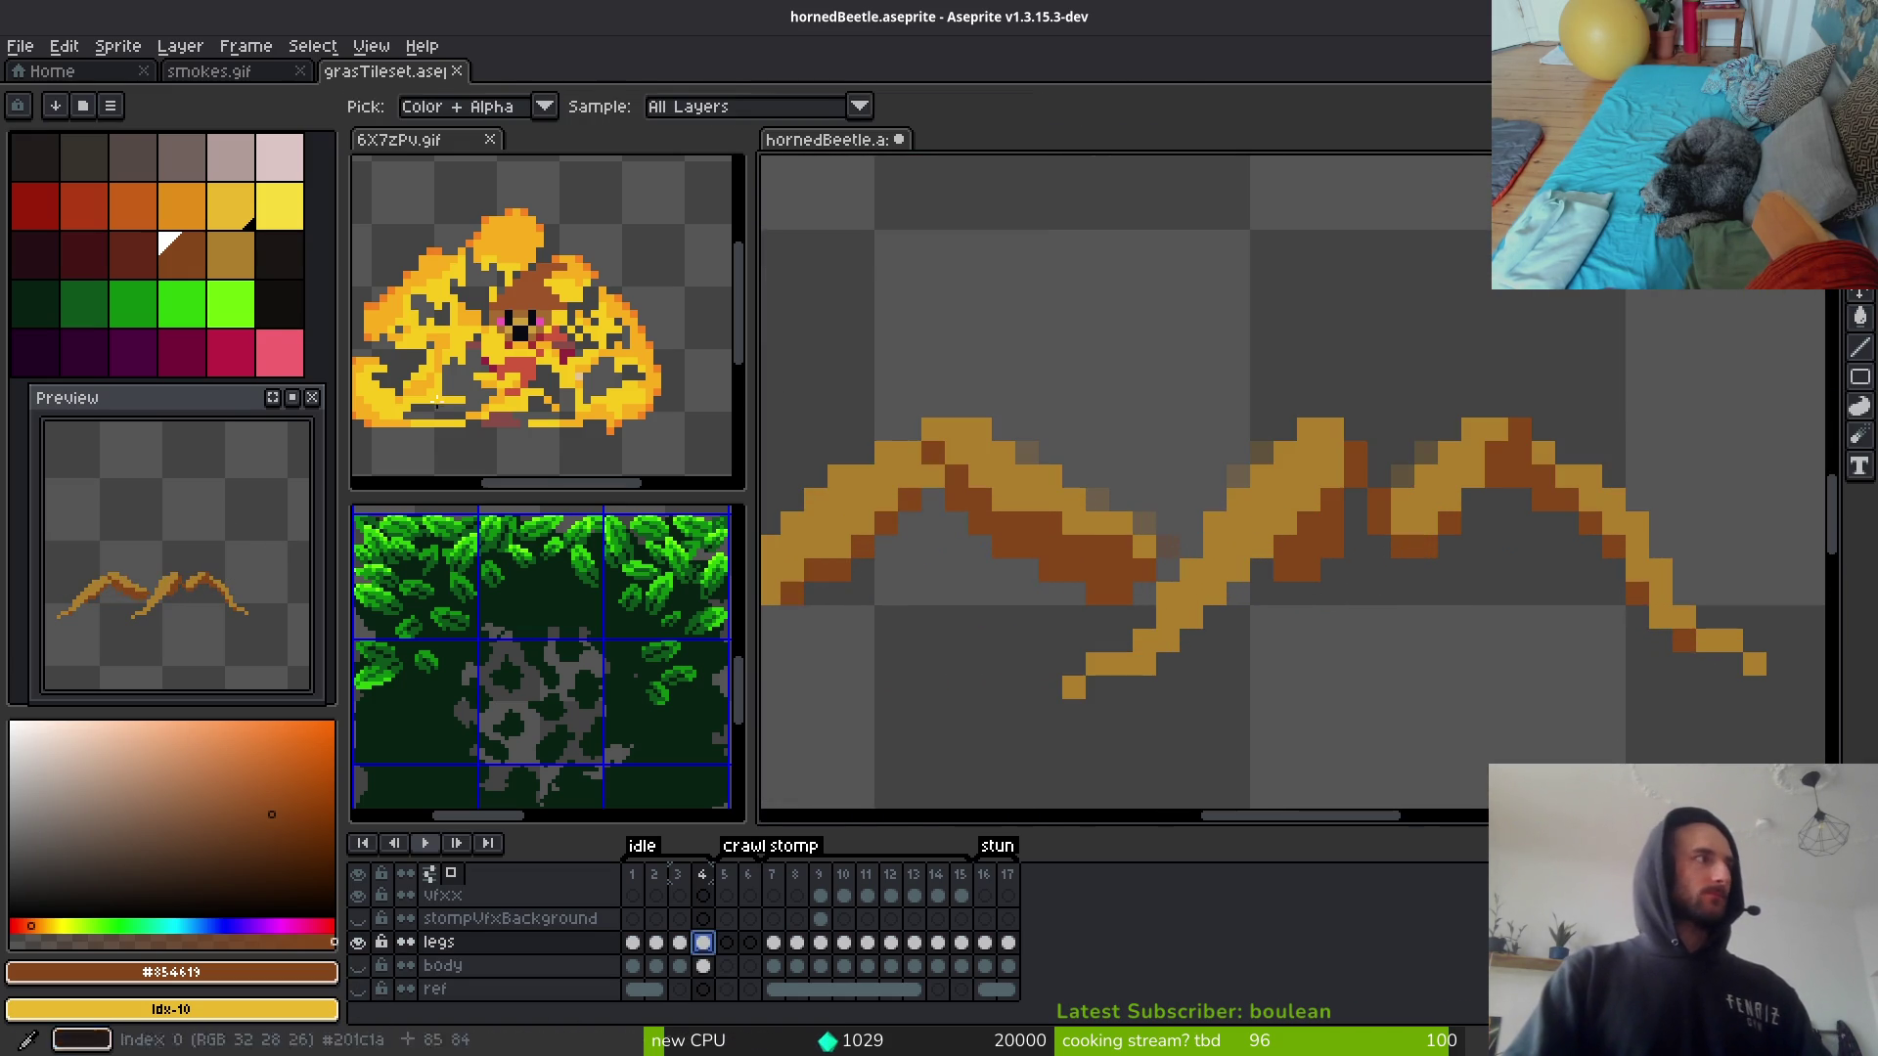
right_click(133, 256)
key("shift+r")
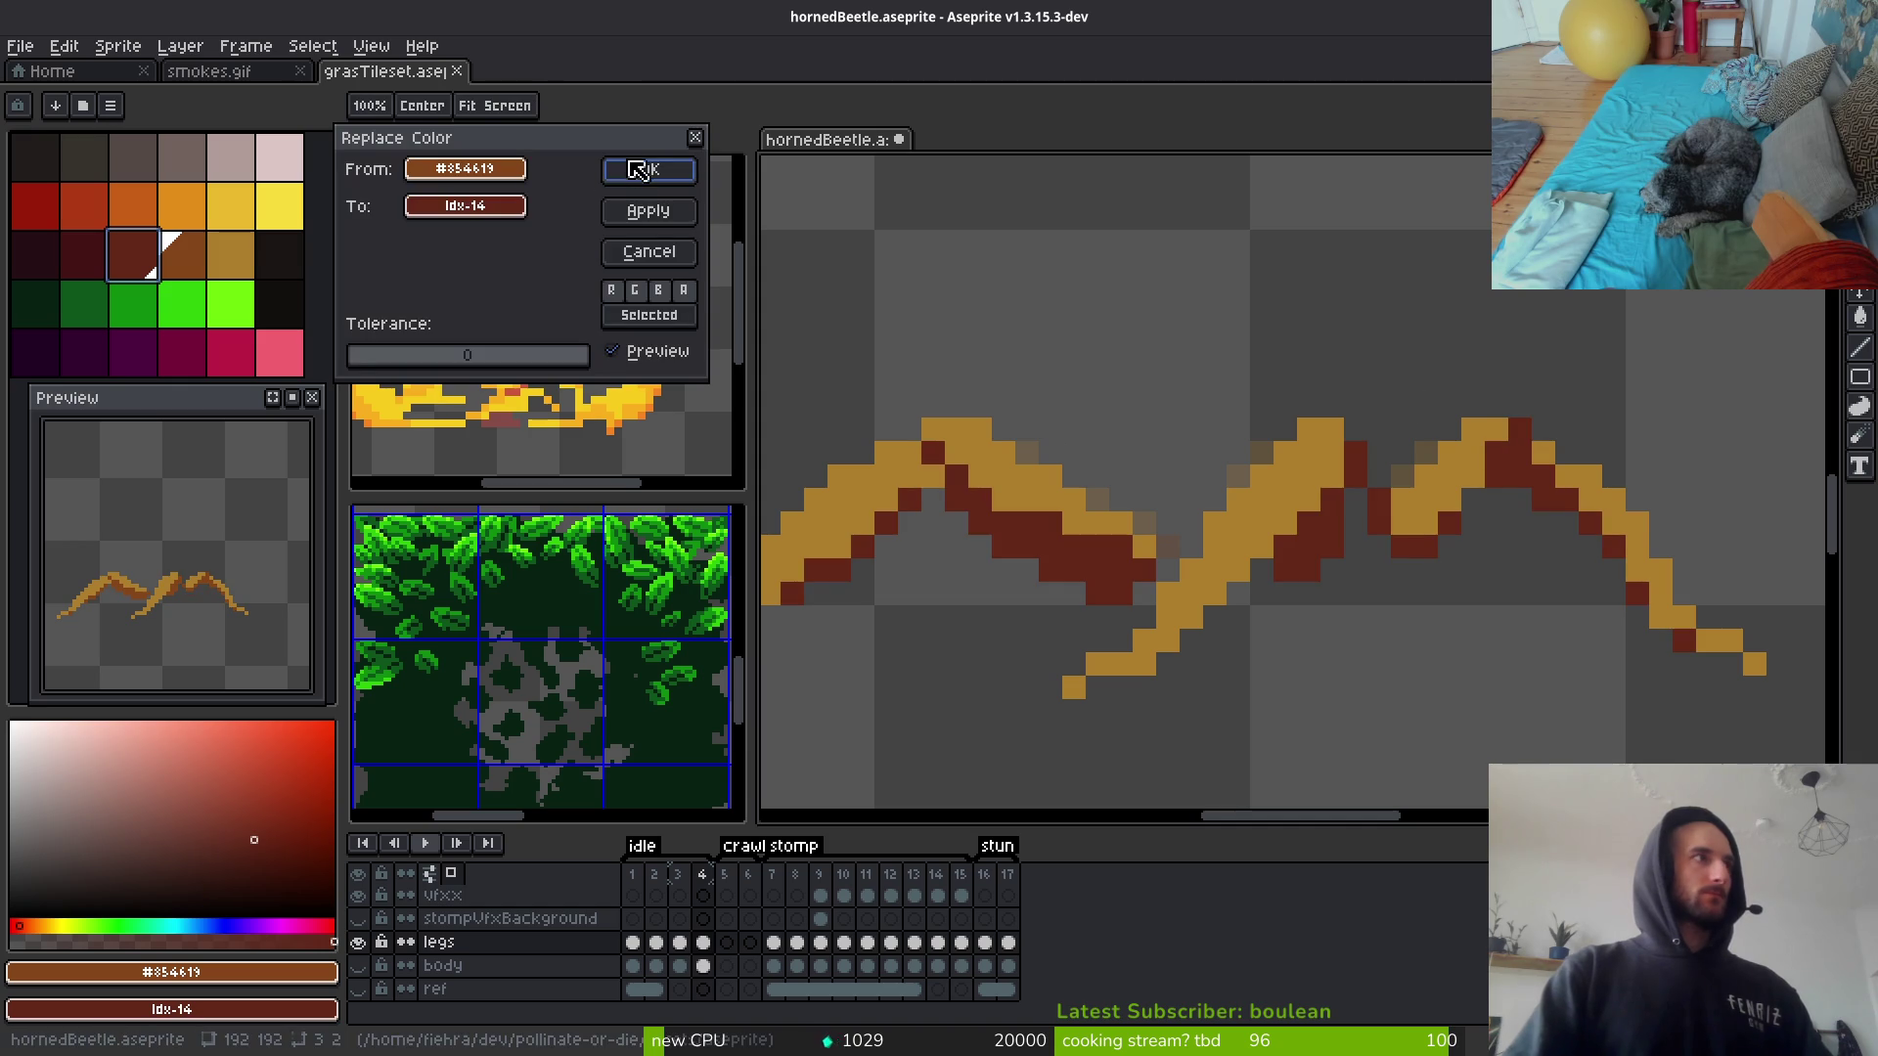
Step: Apply the brown-to-dark-red replacement, then recolour the legs' gold #ae7e2c the same way
left_click(641, 168)
left_click(1265, 512)
key("shift+r")
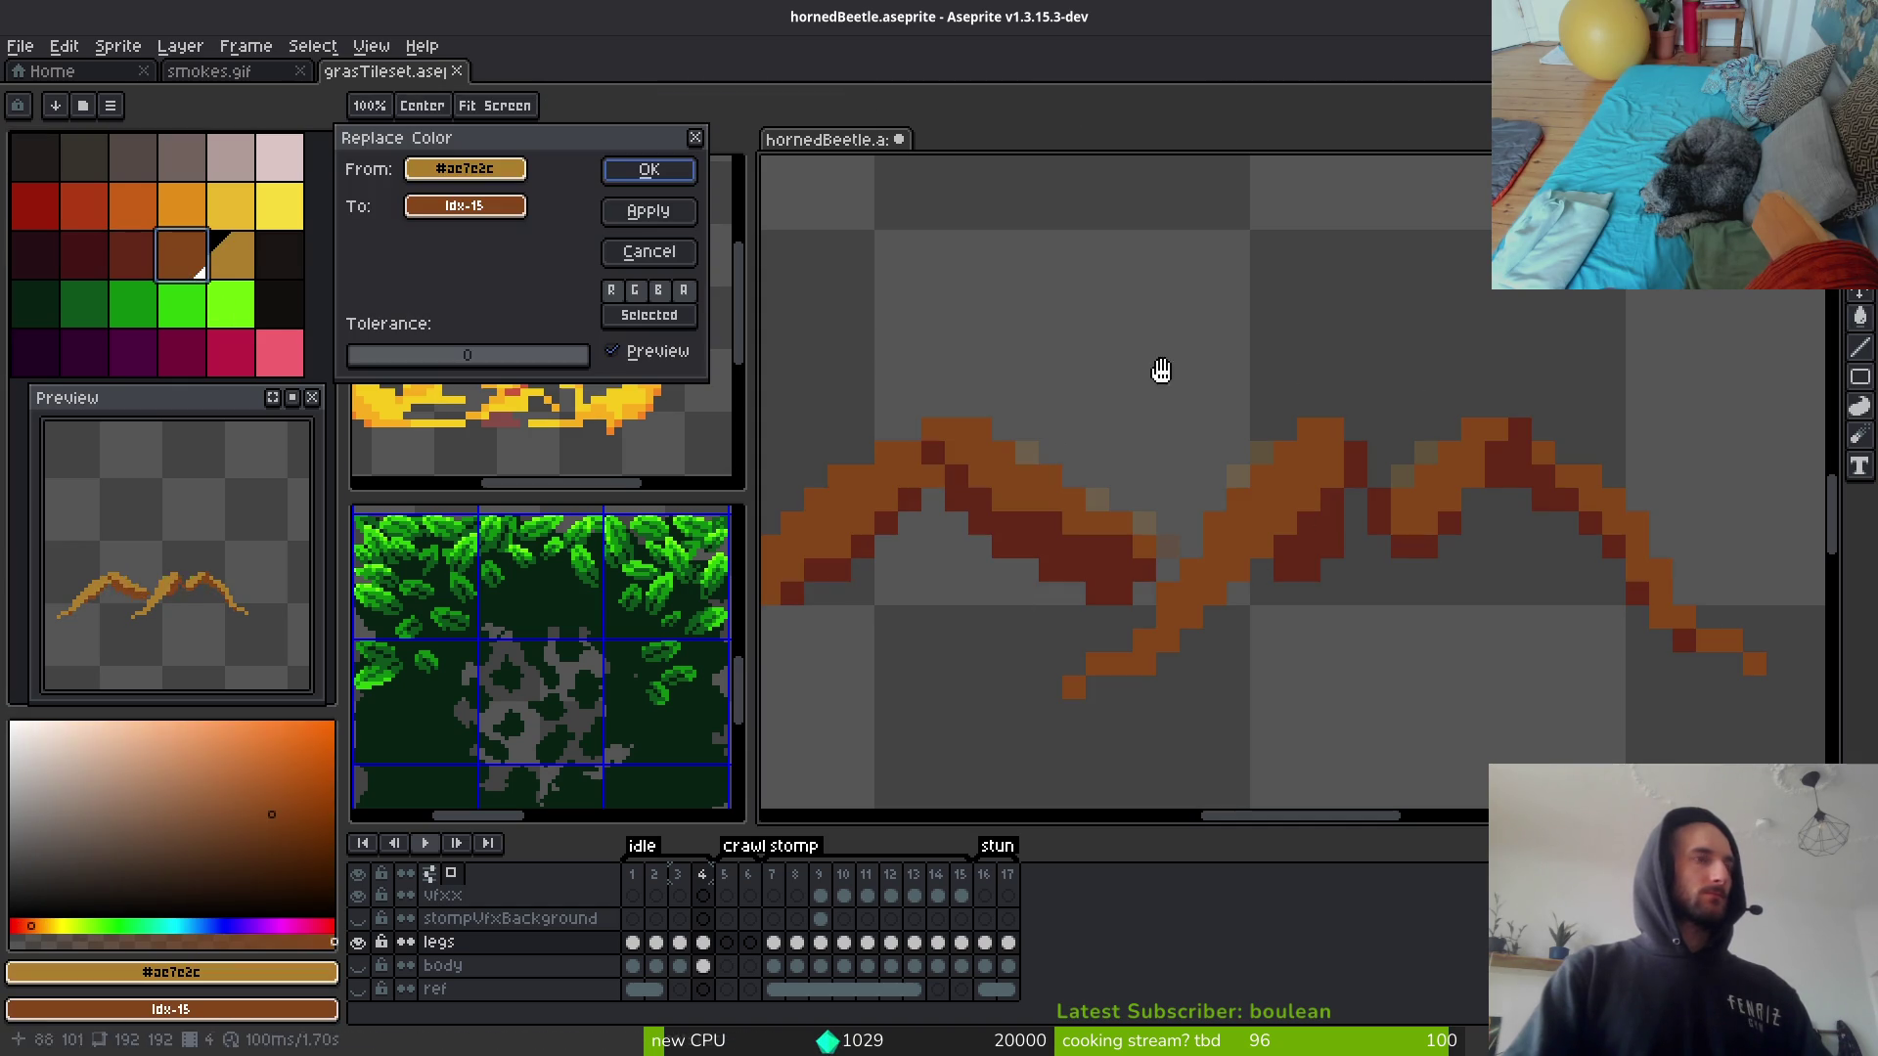
left_click(644, 168)
Step: Unhide the body layer and make it the active layer again
key("w")
left_click(358, 966)
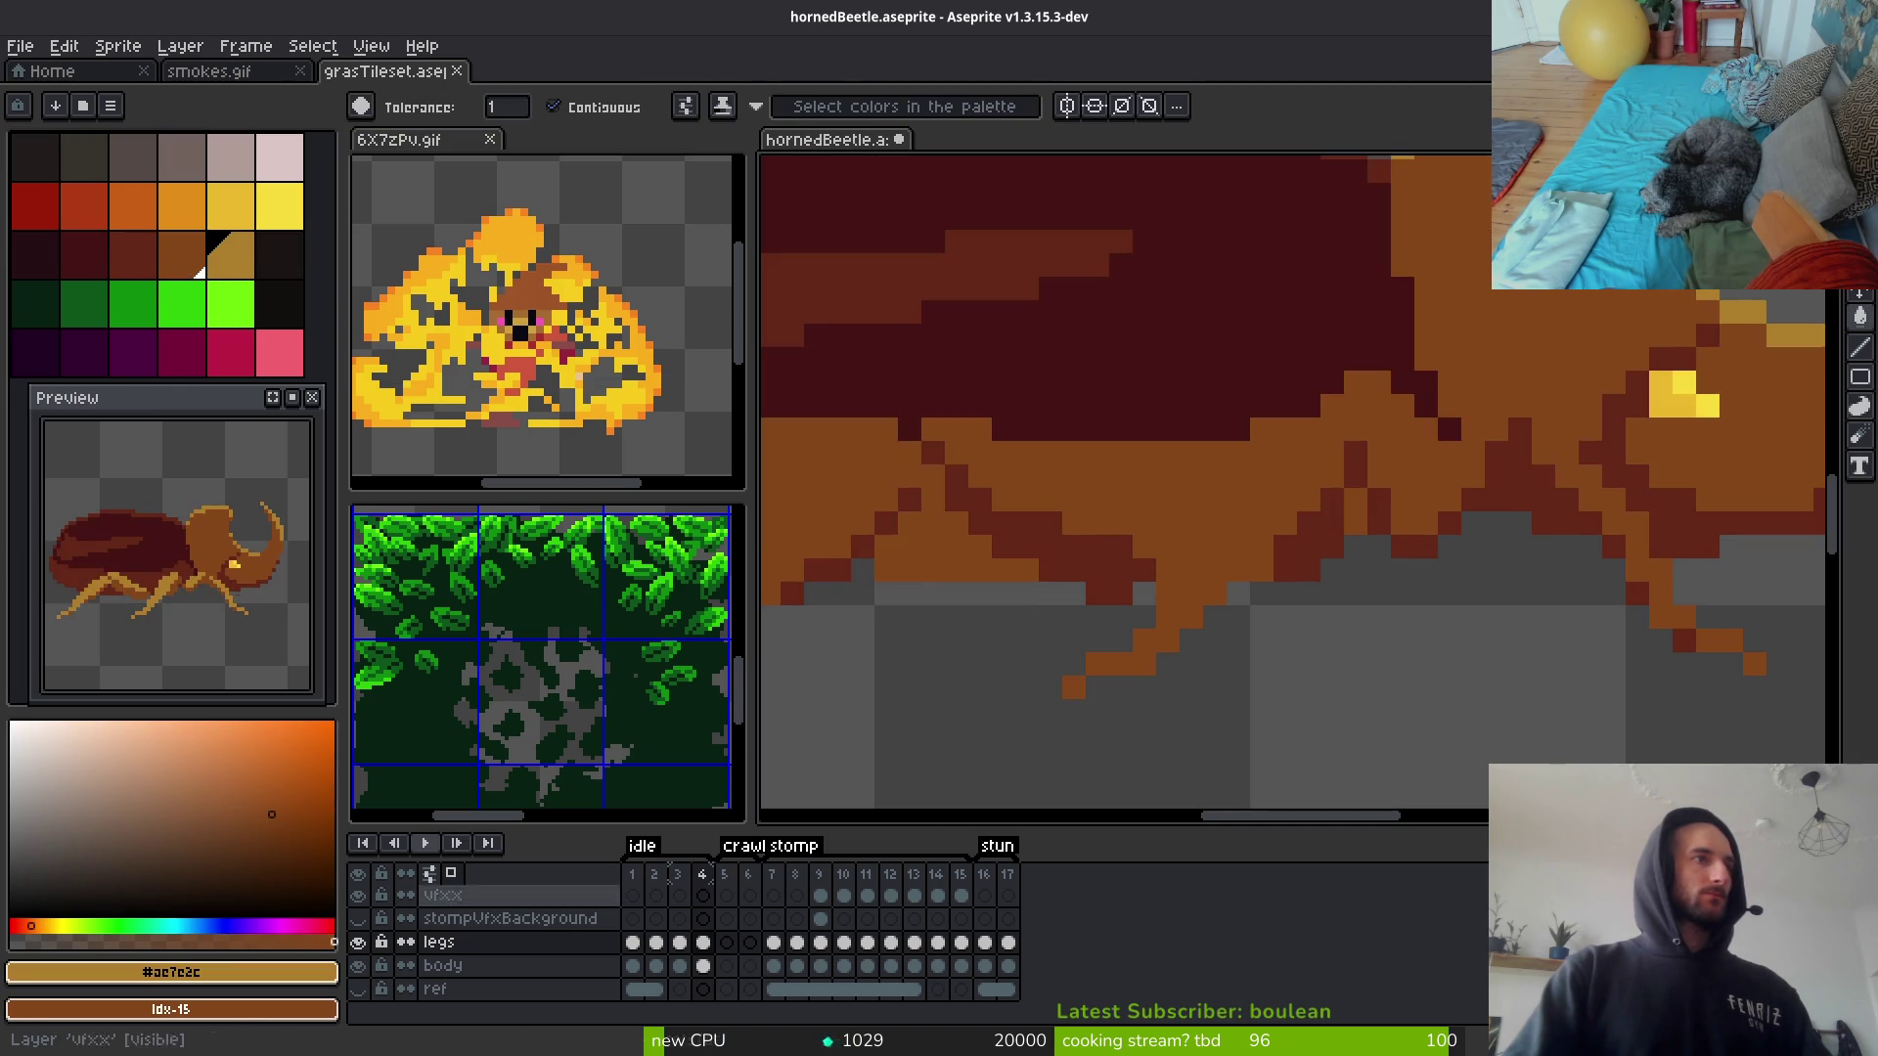
scroll(1280, 606, "down", 3)
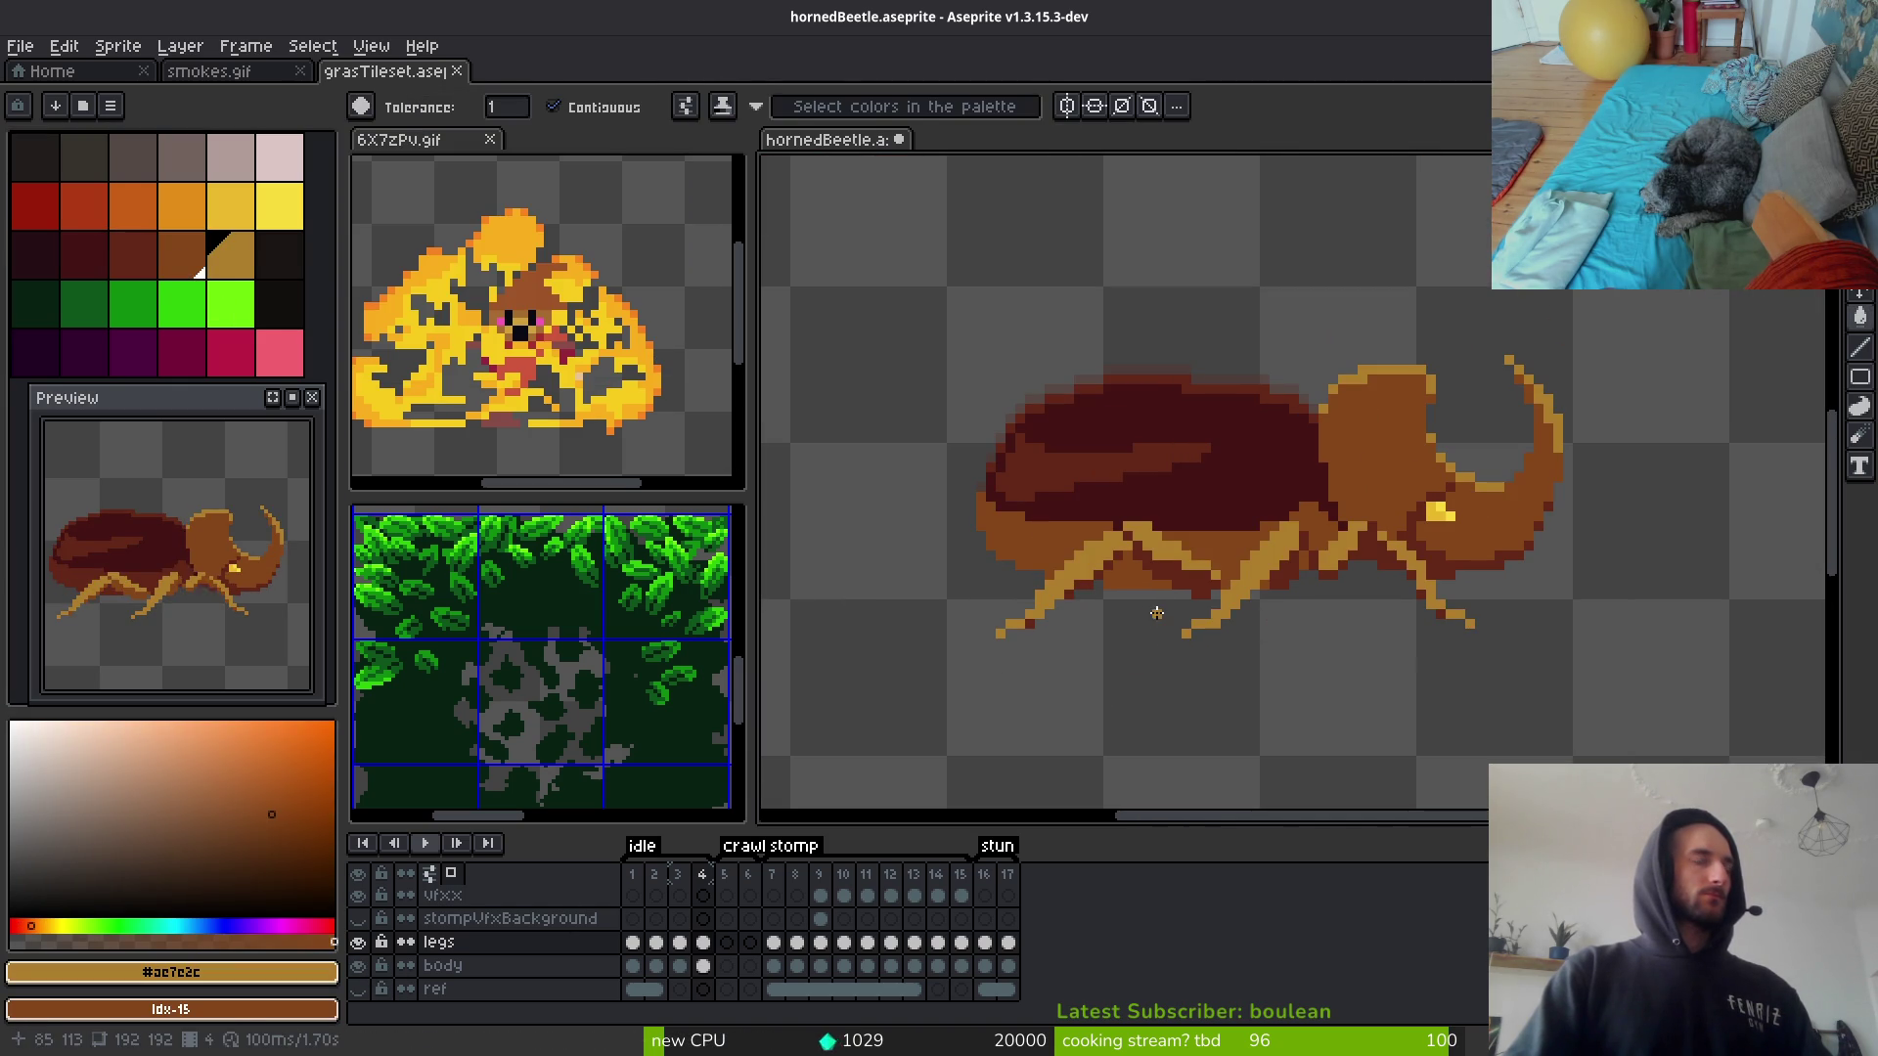
key("Down")
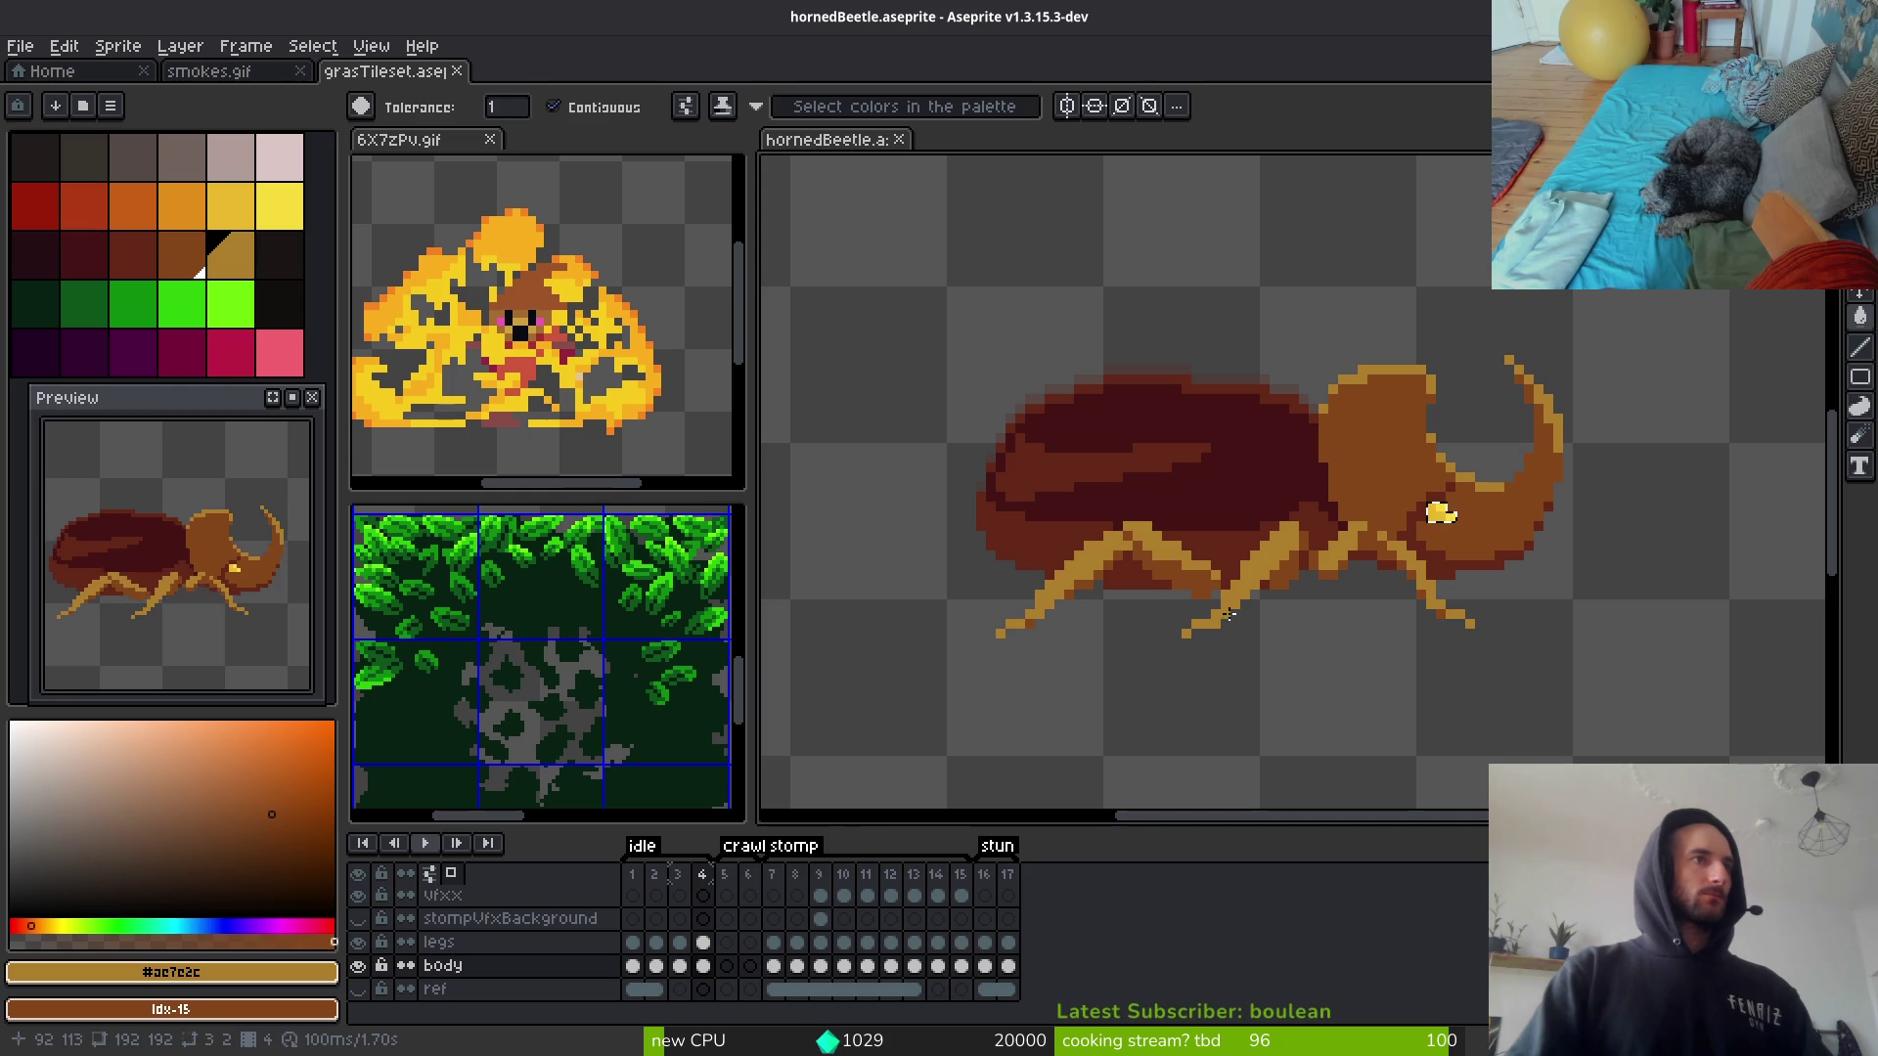
Step: Eyedrop the shell's #632718 and try Paint Bucket fills on the head and horn
scroll(1257, 608, "up", 1)
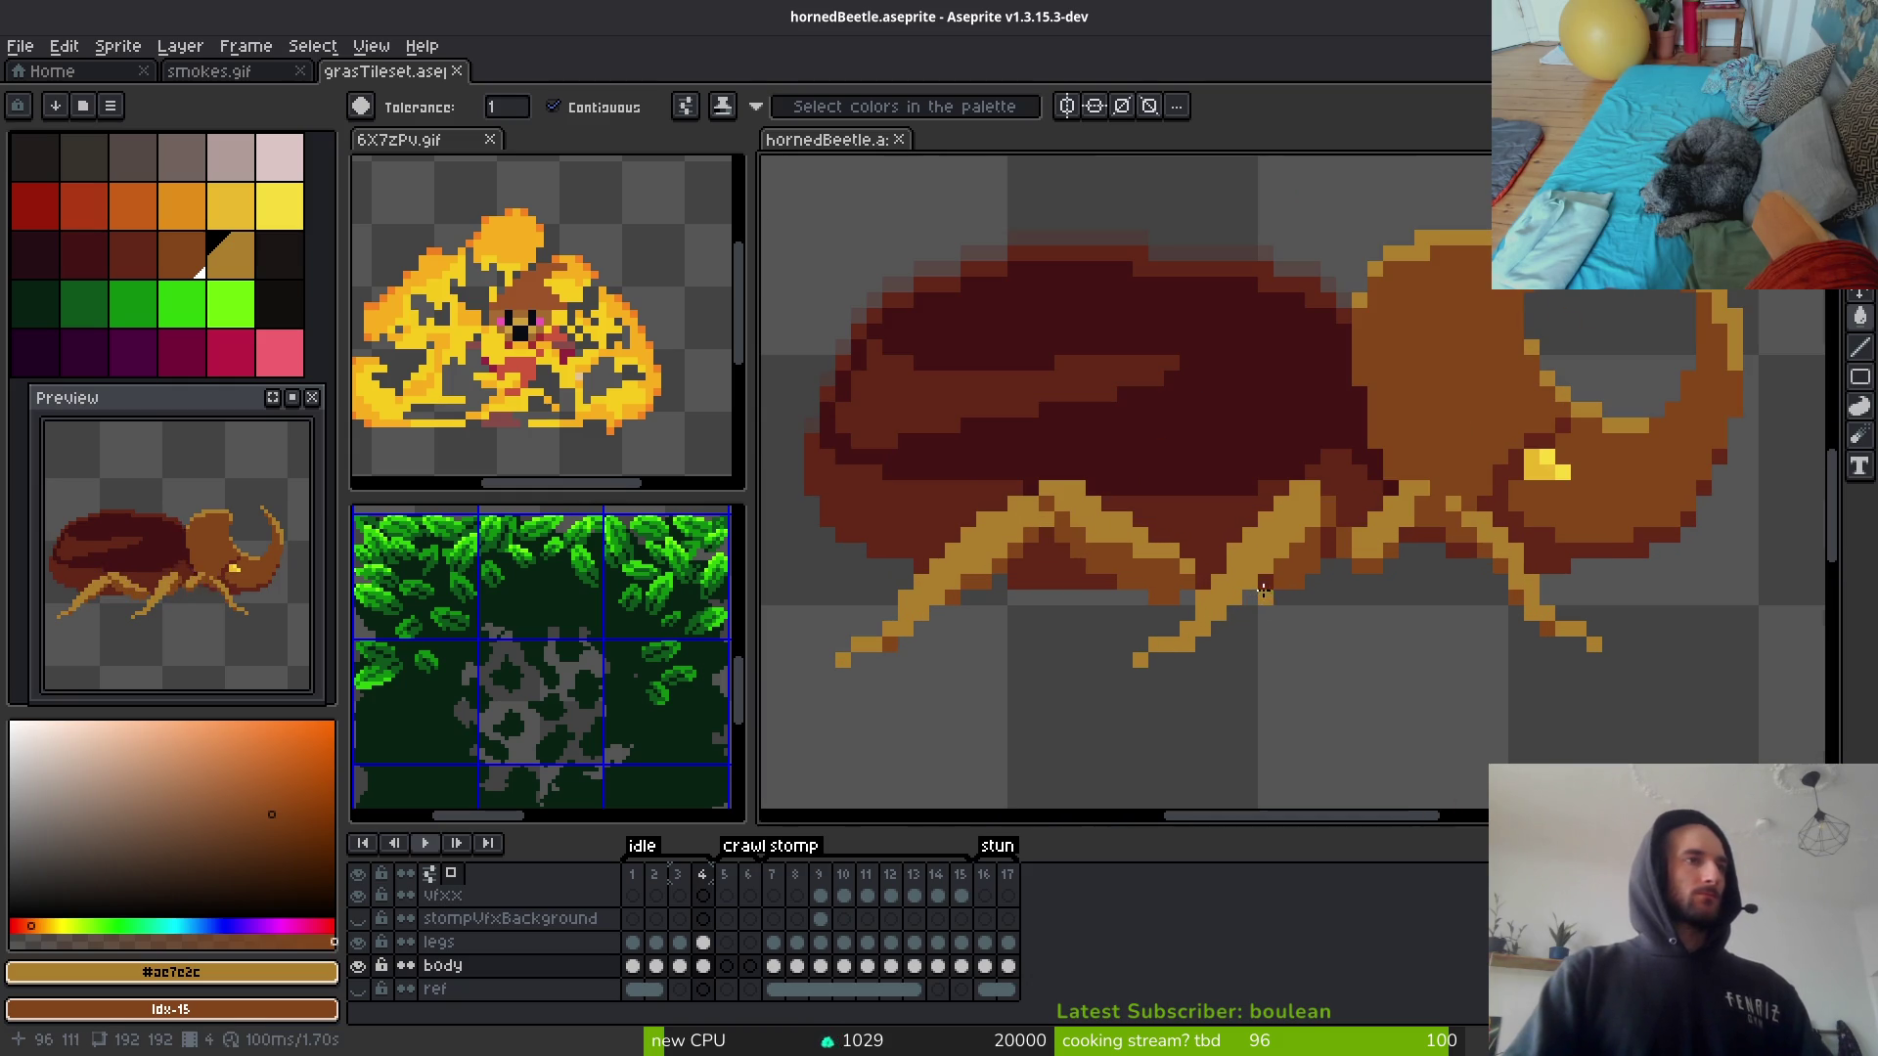
scroll(1277, 472, "down", 1)
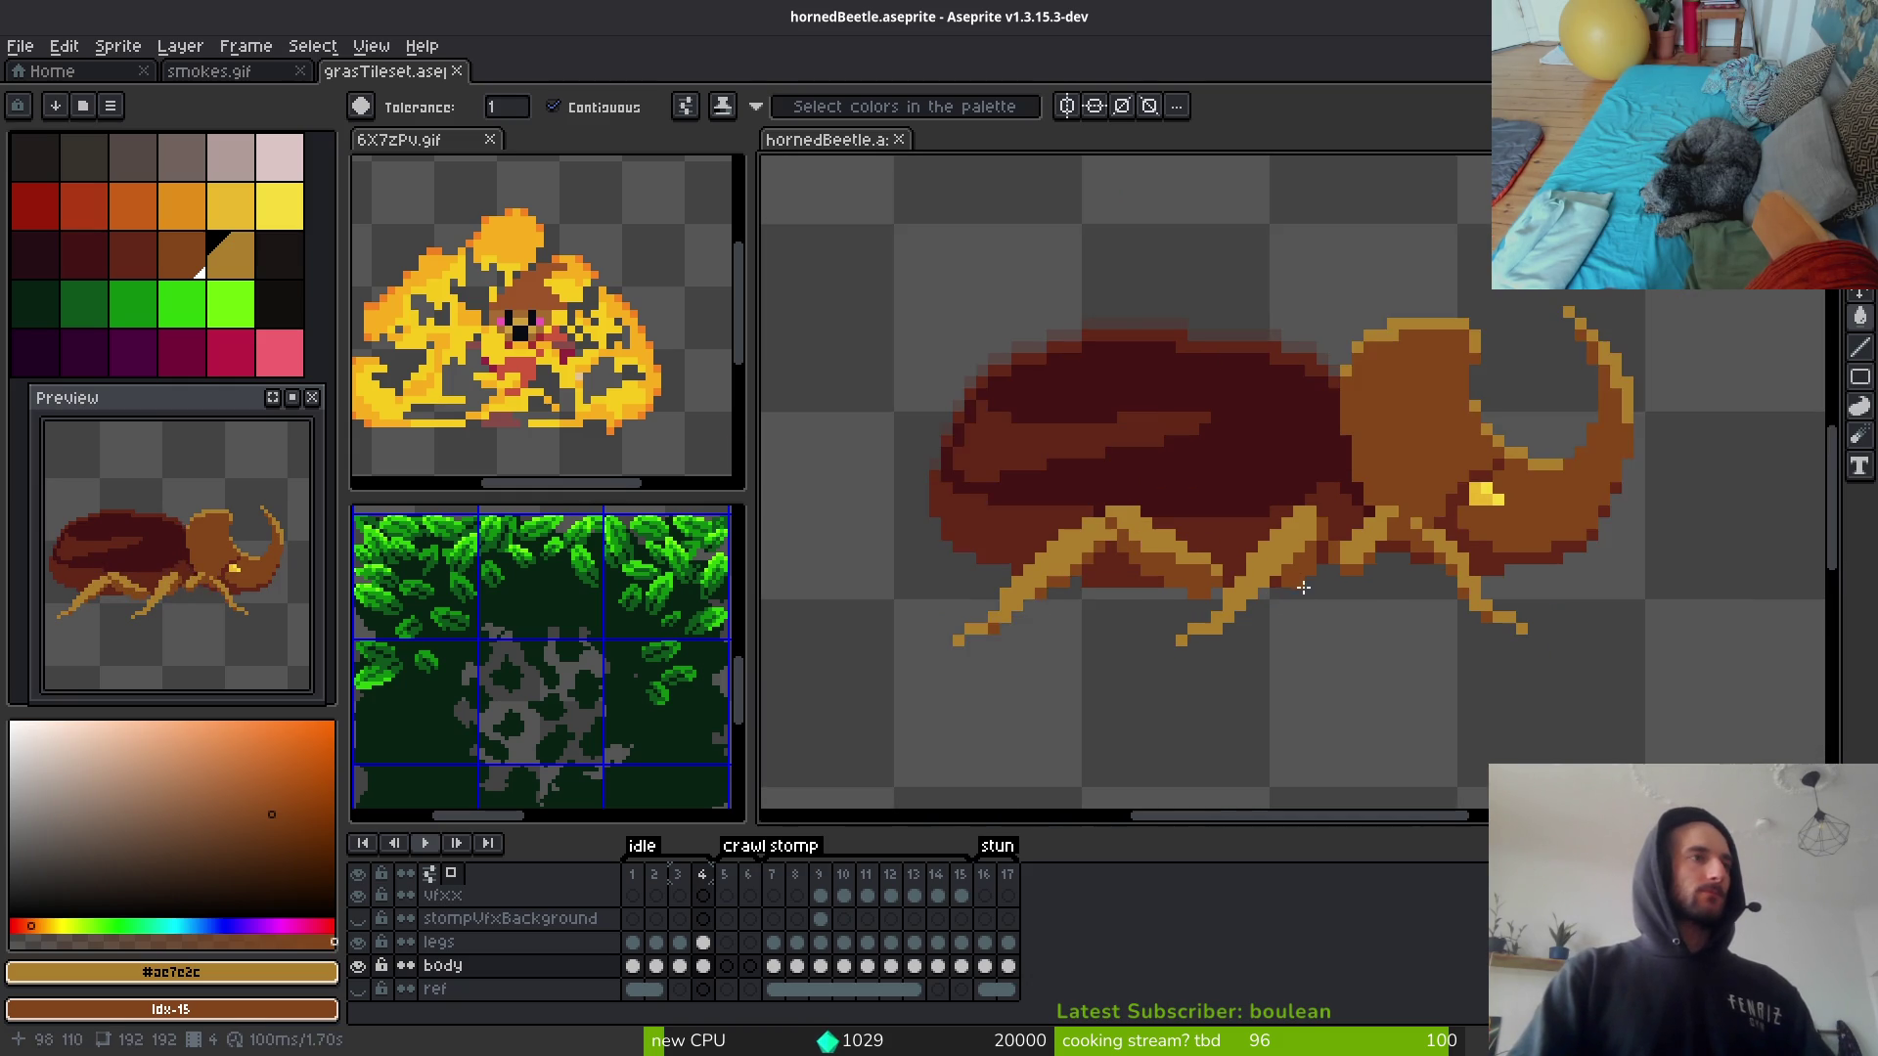
scroll(1284, 580, "up", 3)
scroll(1284, 580, "down", 4)
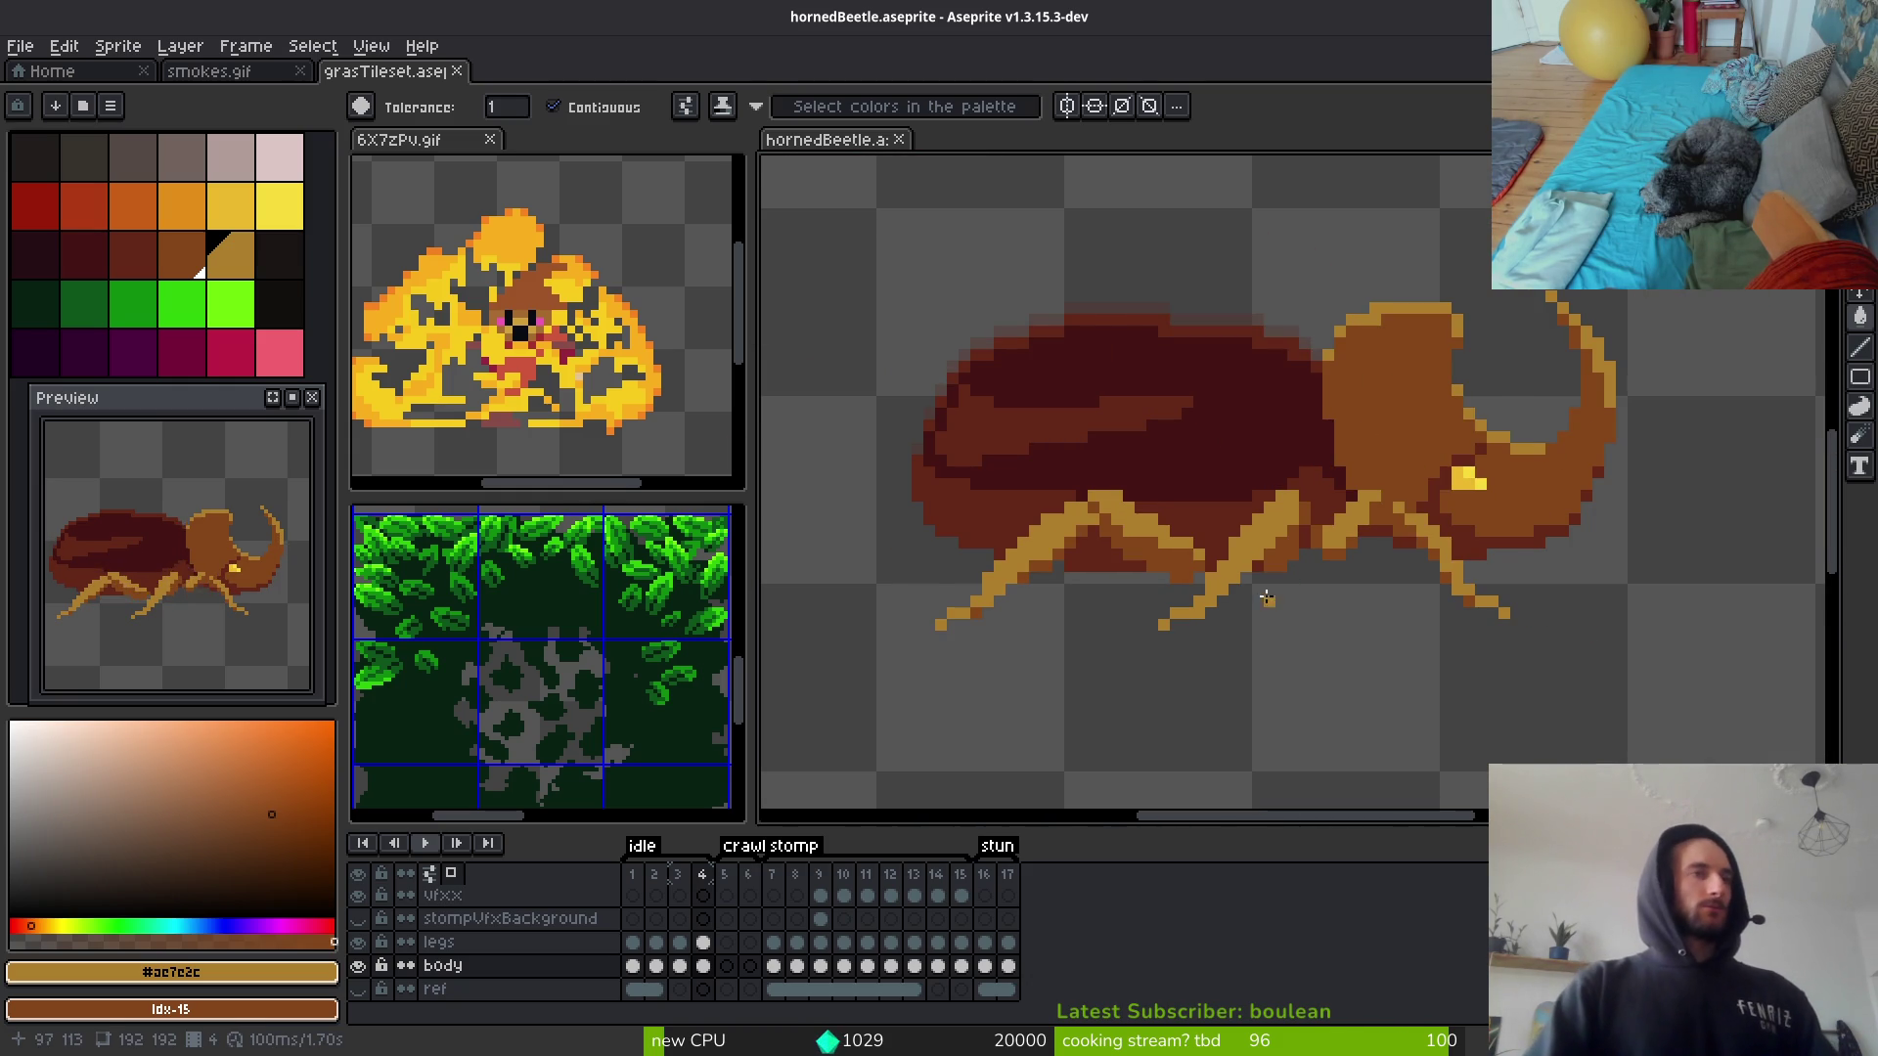
scroll(1269, 598, "down", 1)
left_click(1322, 508, "alt")
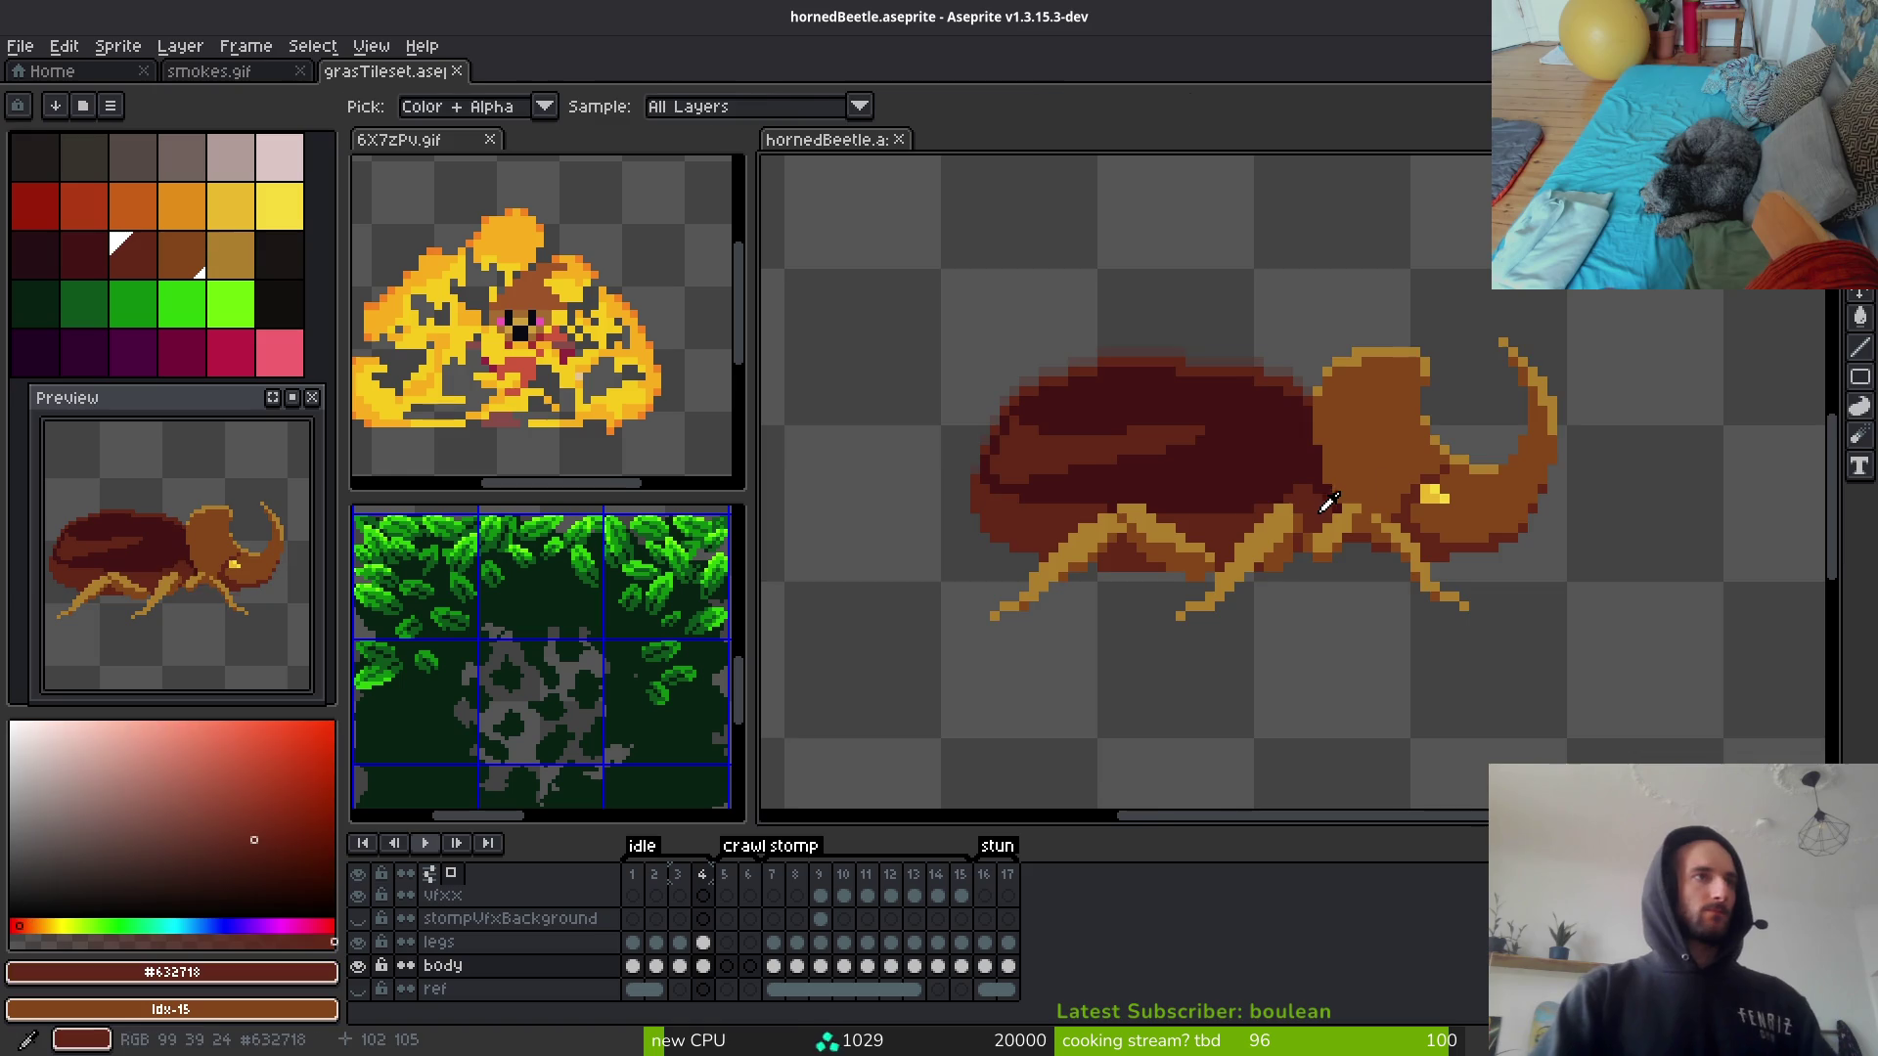
key("g")
scroll(1369, 470, "up", 1)
left_click(1374, 391)
left_click(1511, 464)
Step: Undo the head and horn fills and pick maroon #431414 as the second colour
scroll(1526, 508, "down", 2)
scroll(1576, 584, "up", 1)
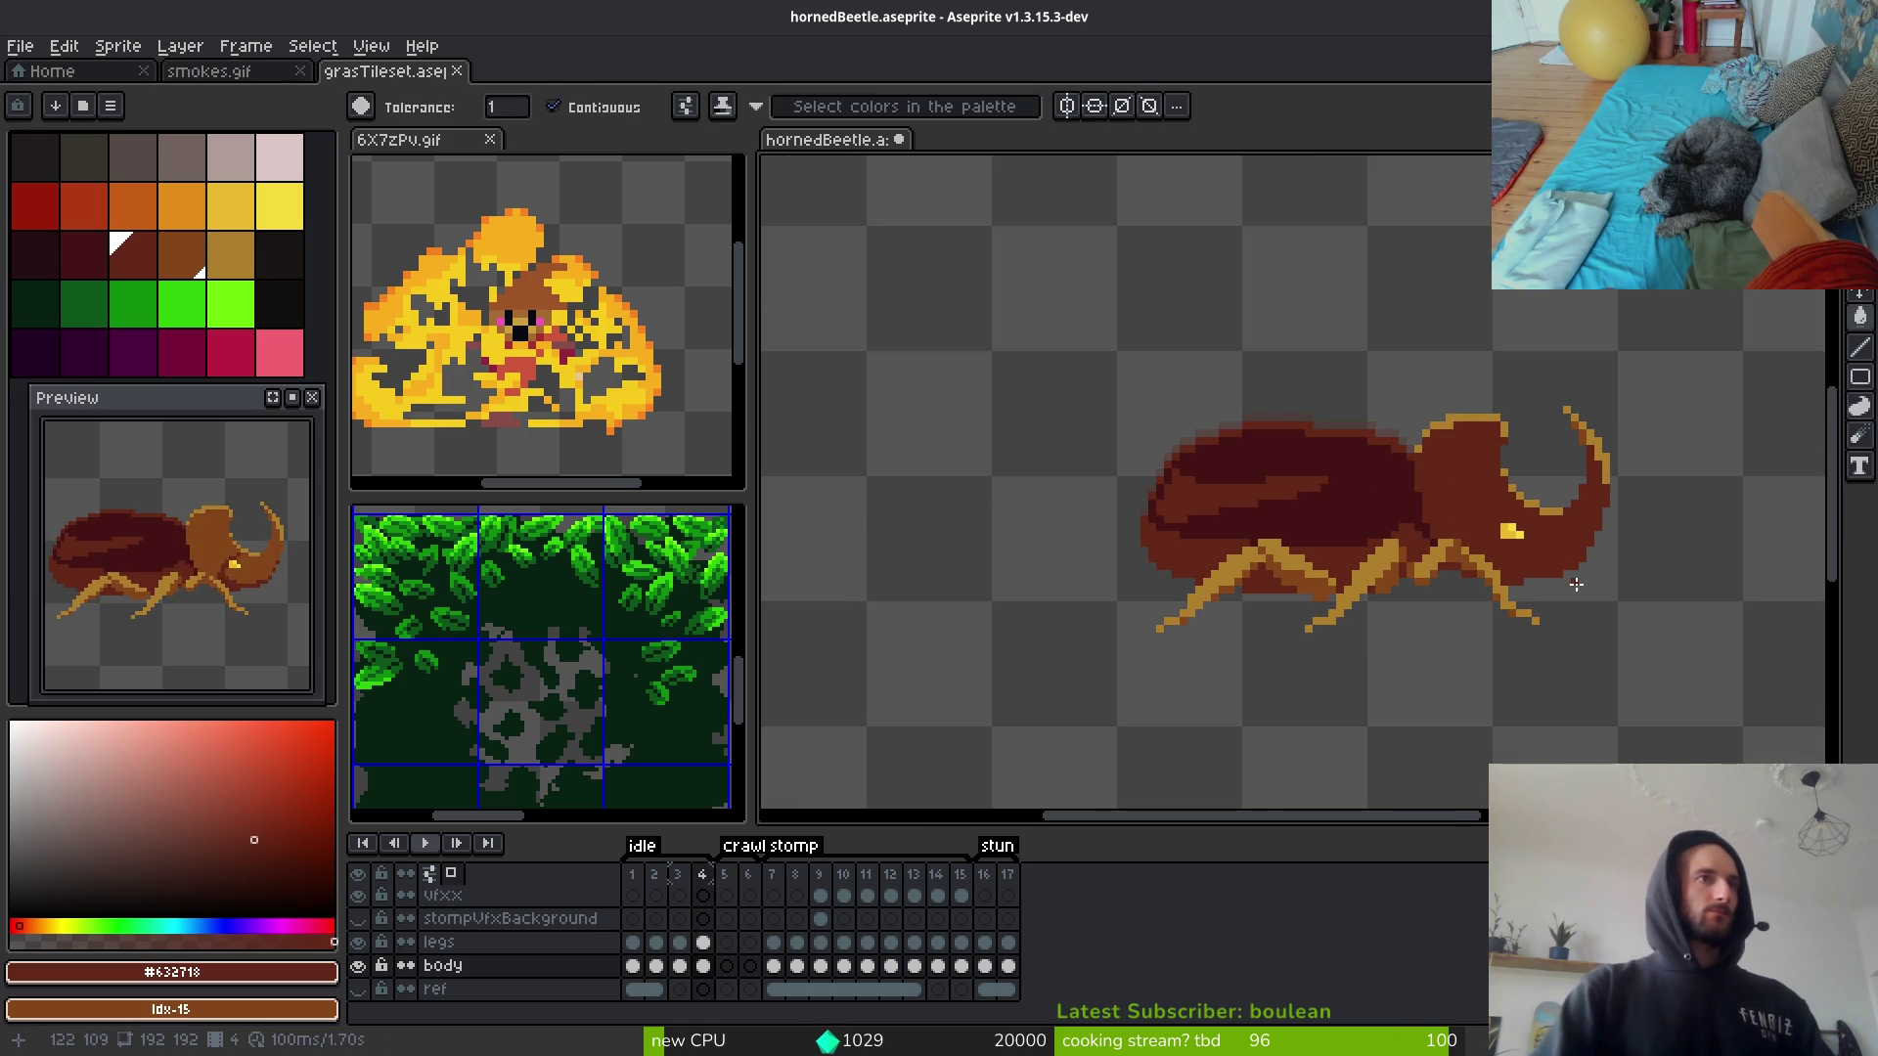
scroll(1428, 556, "up", 2)
key("ctrl+z")
key("ctrl+y")
key("ctrl+y")
key("ctrl+z")
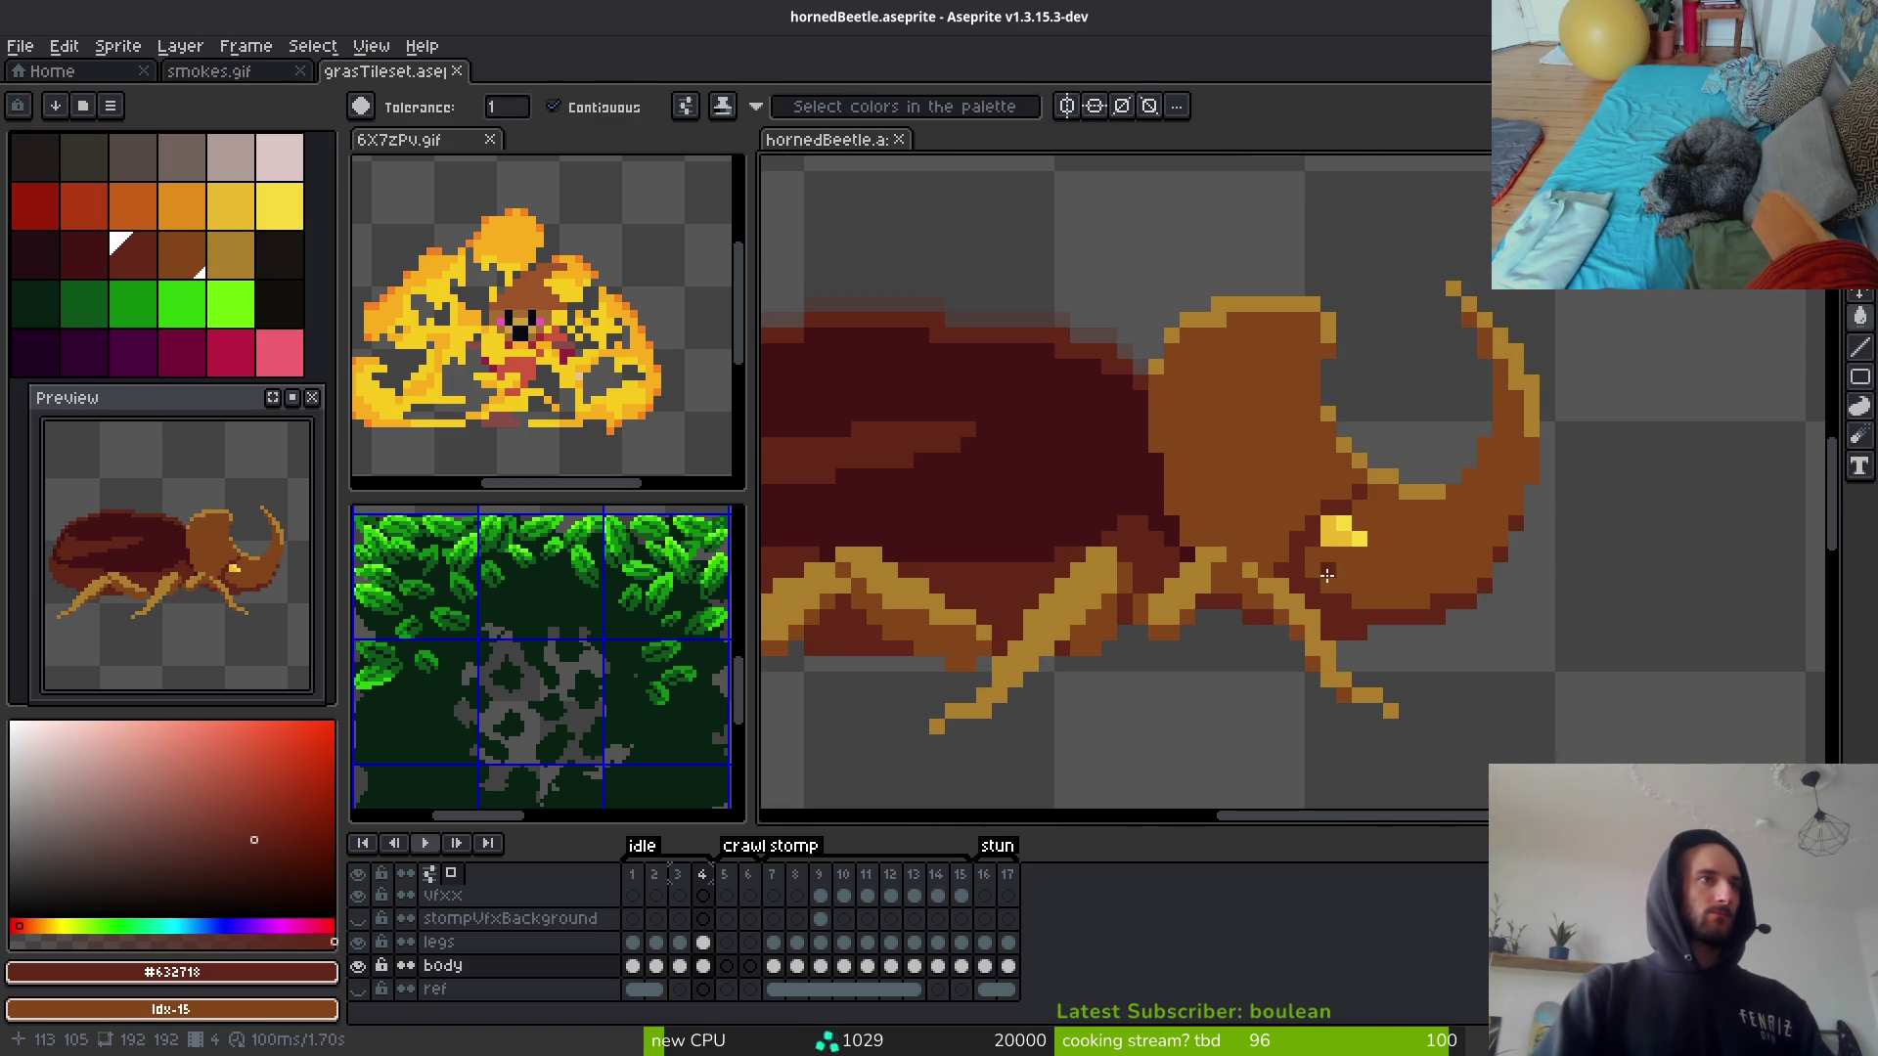
key("ctrl+z")
key("i")
right_click(1047, 469)
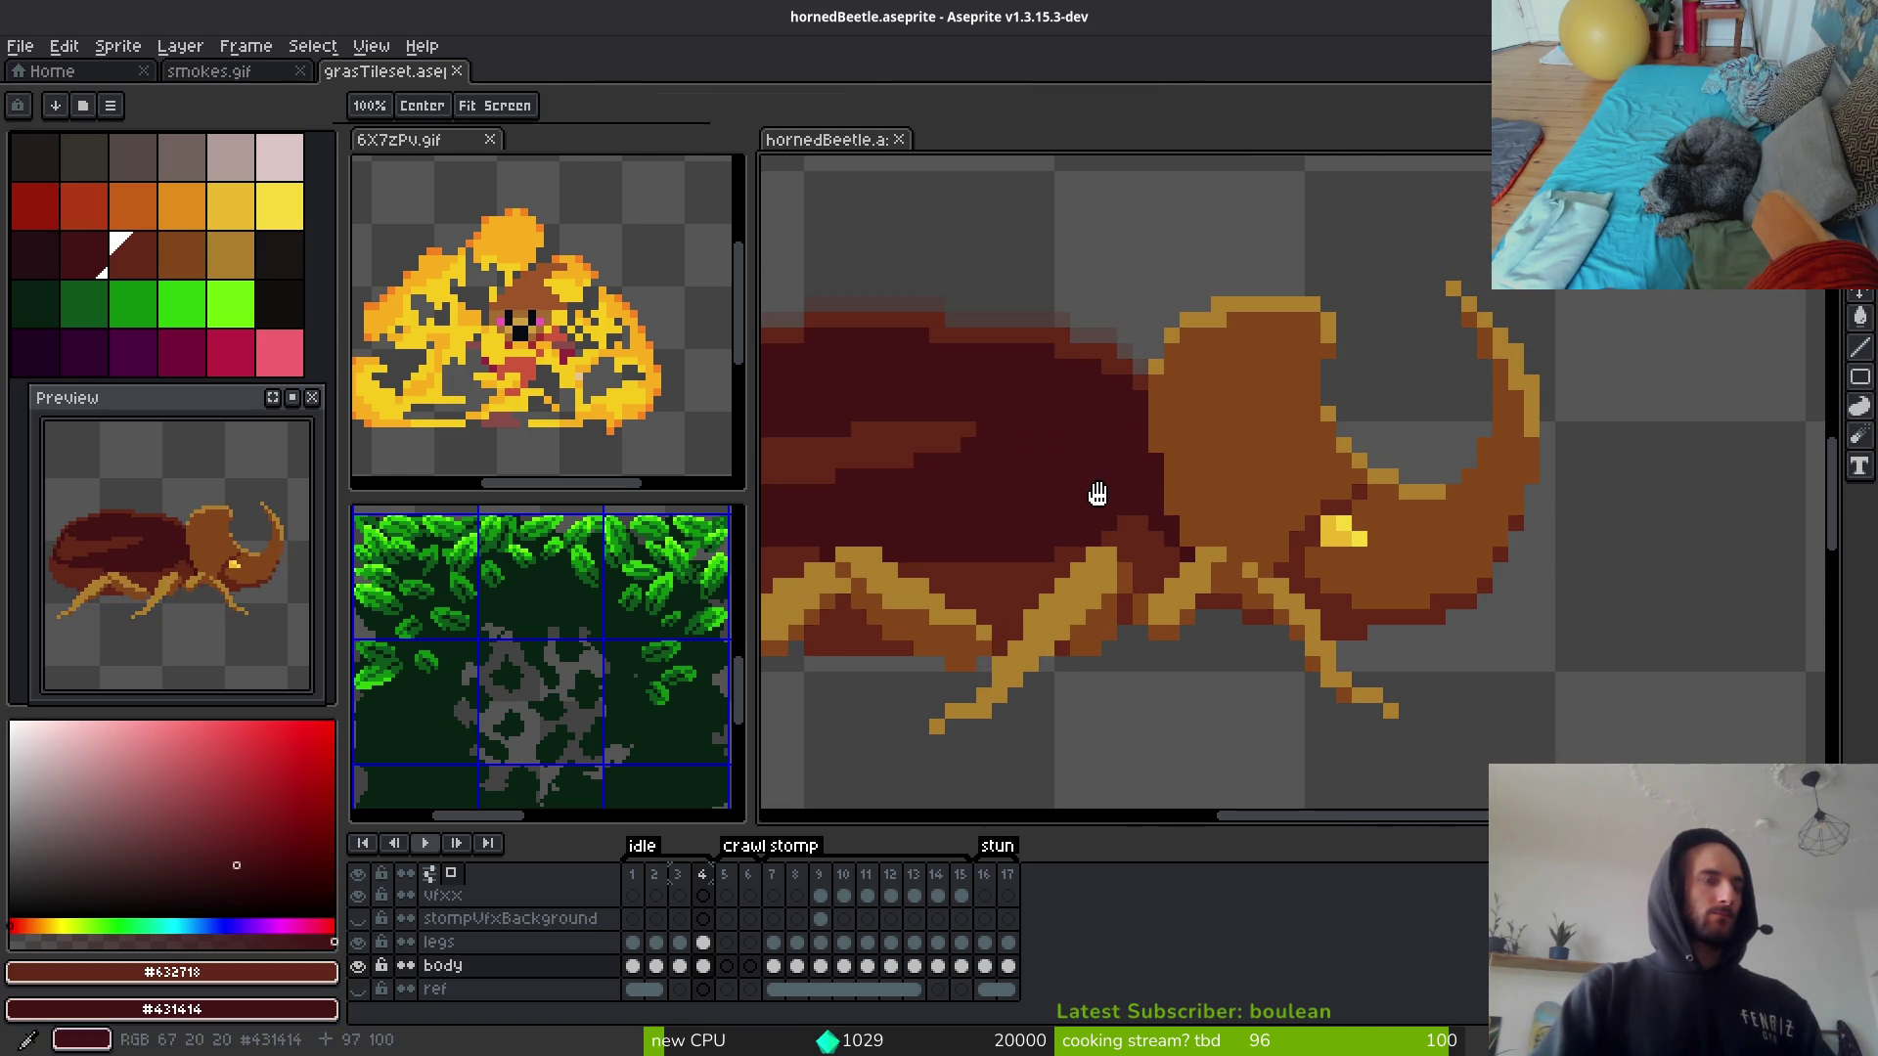
Step: Lasso the head and horn, replace #632718 with #431414 inside the selection, then deselect
key("shift+r")
key("Return")
key("shift+w")
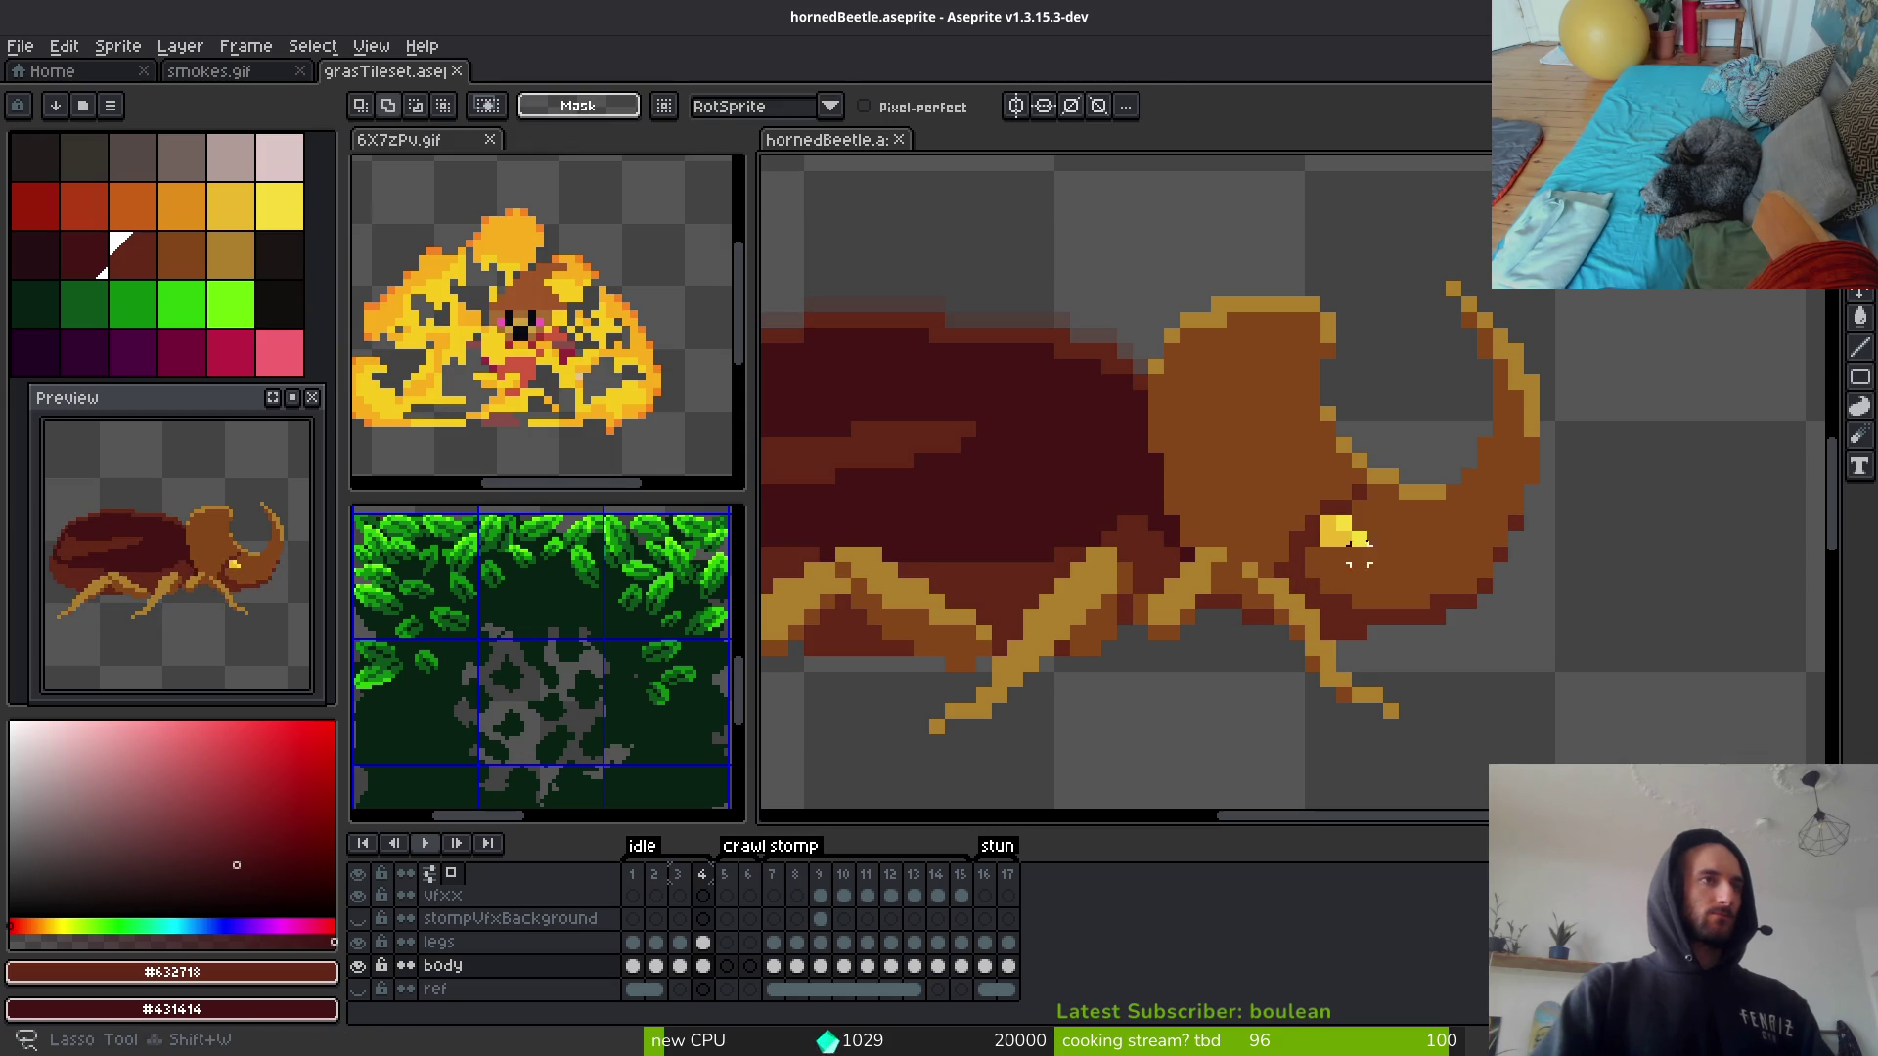
mouse_move(1248, 486)
left_mouse_down()
mouse_move(1614, 700)
mouse_move(1403, 559)
left_mouse_up()
key("i")
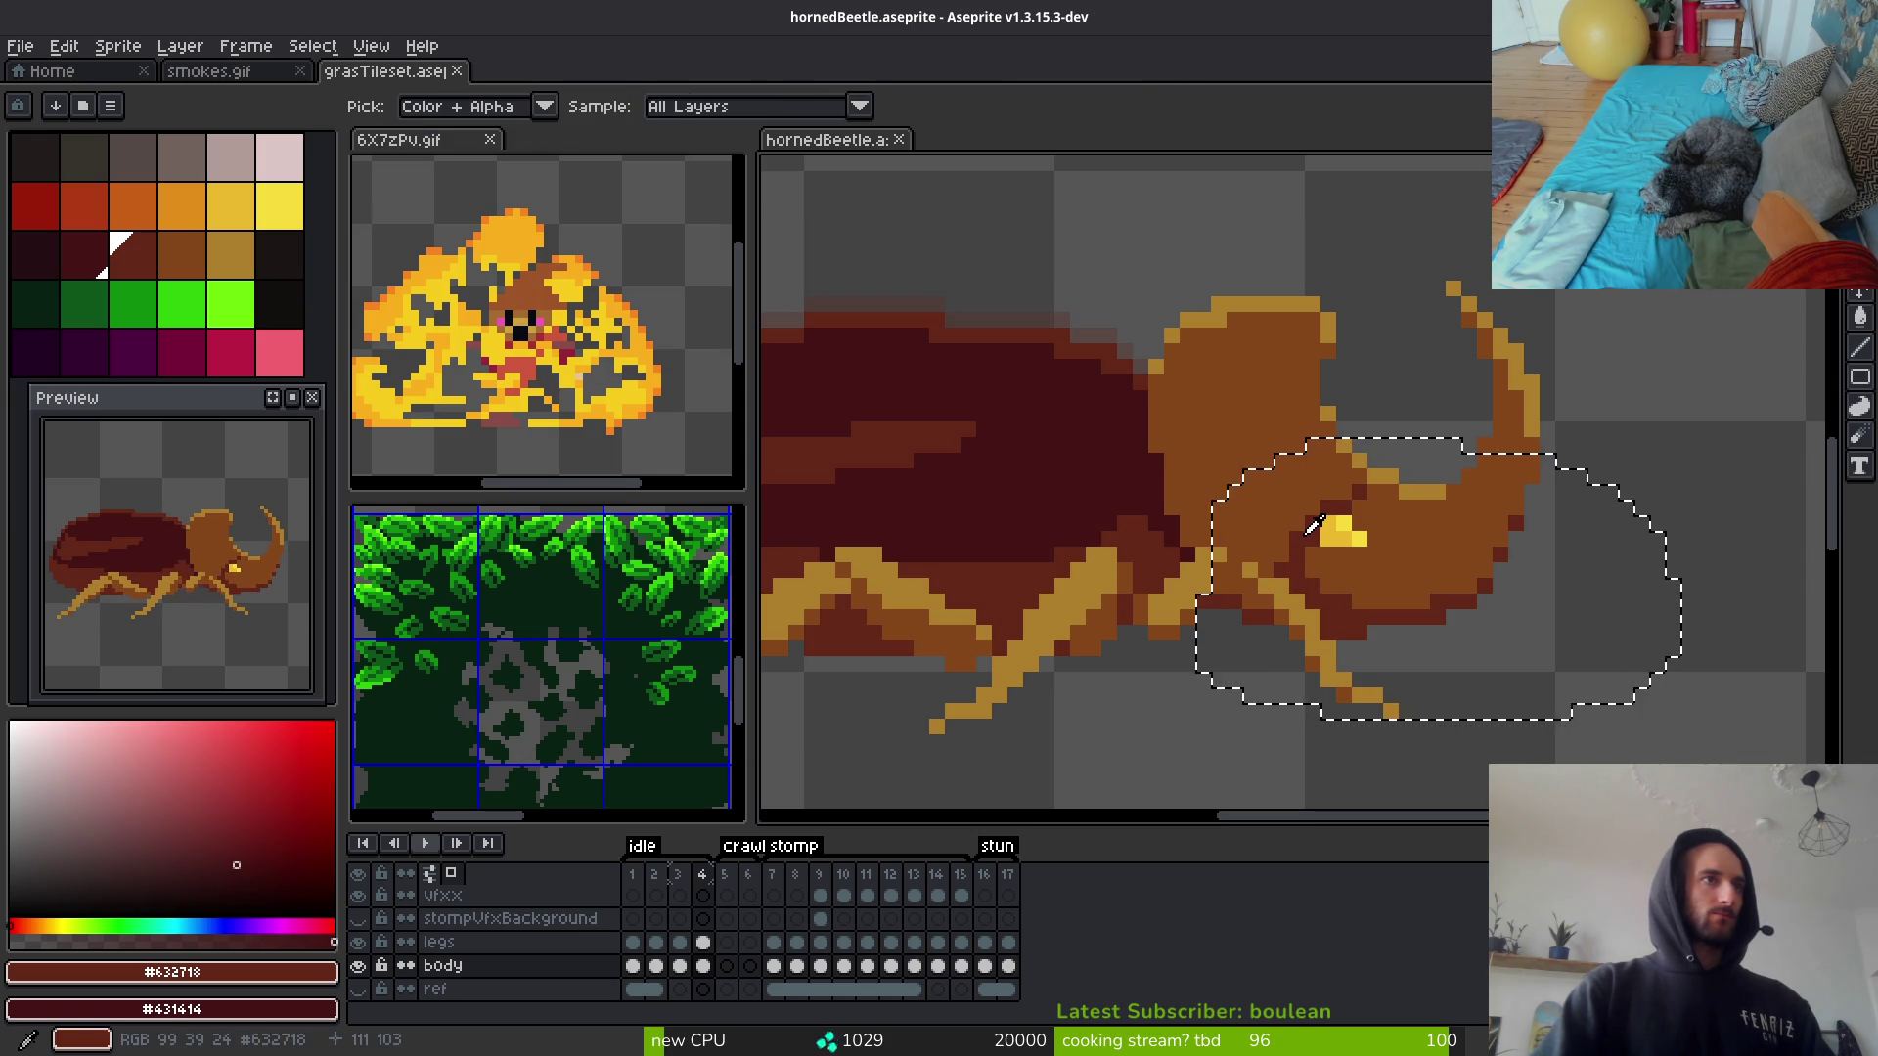
key("shift+r")
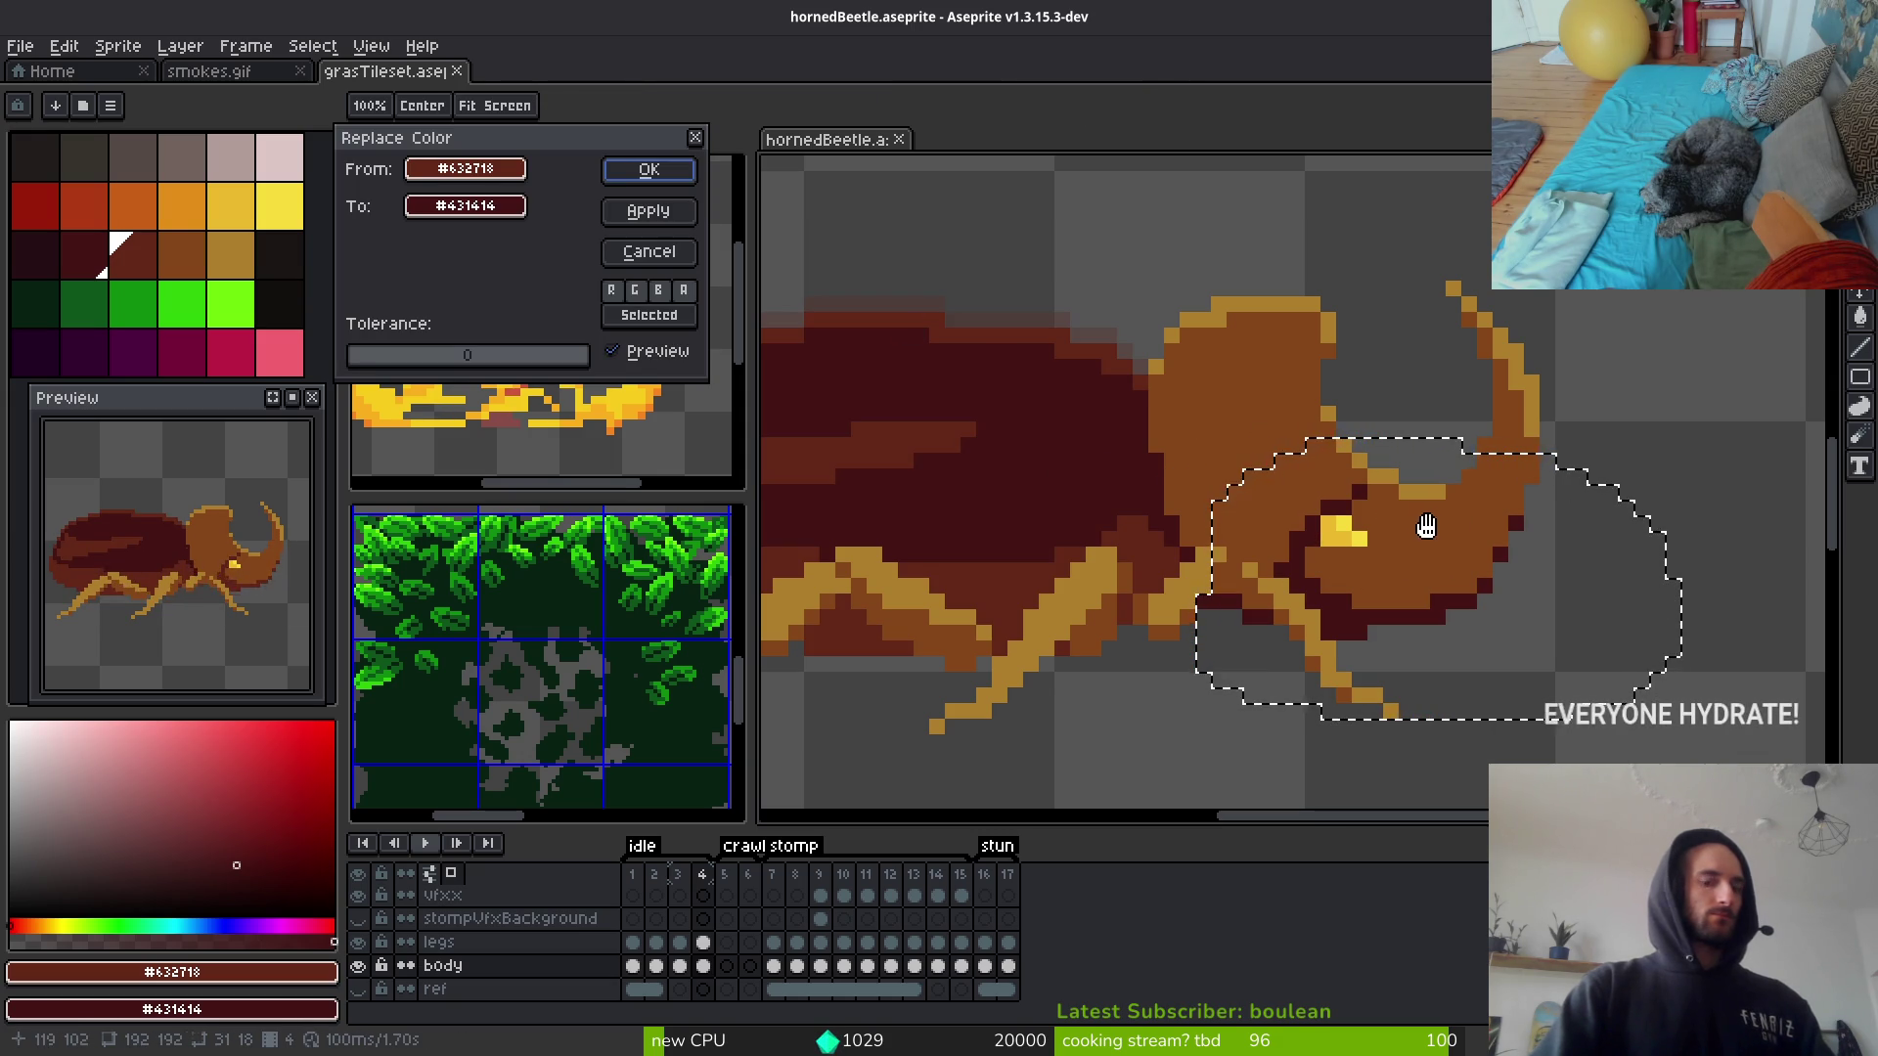
key("Return")
key("ctrl+d")
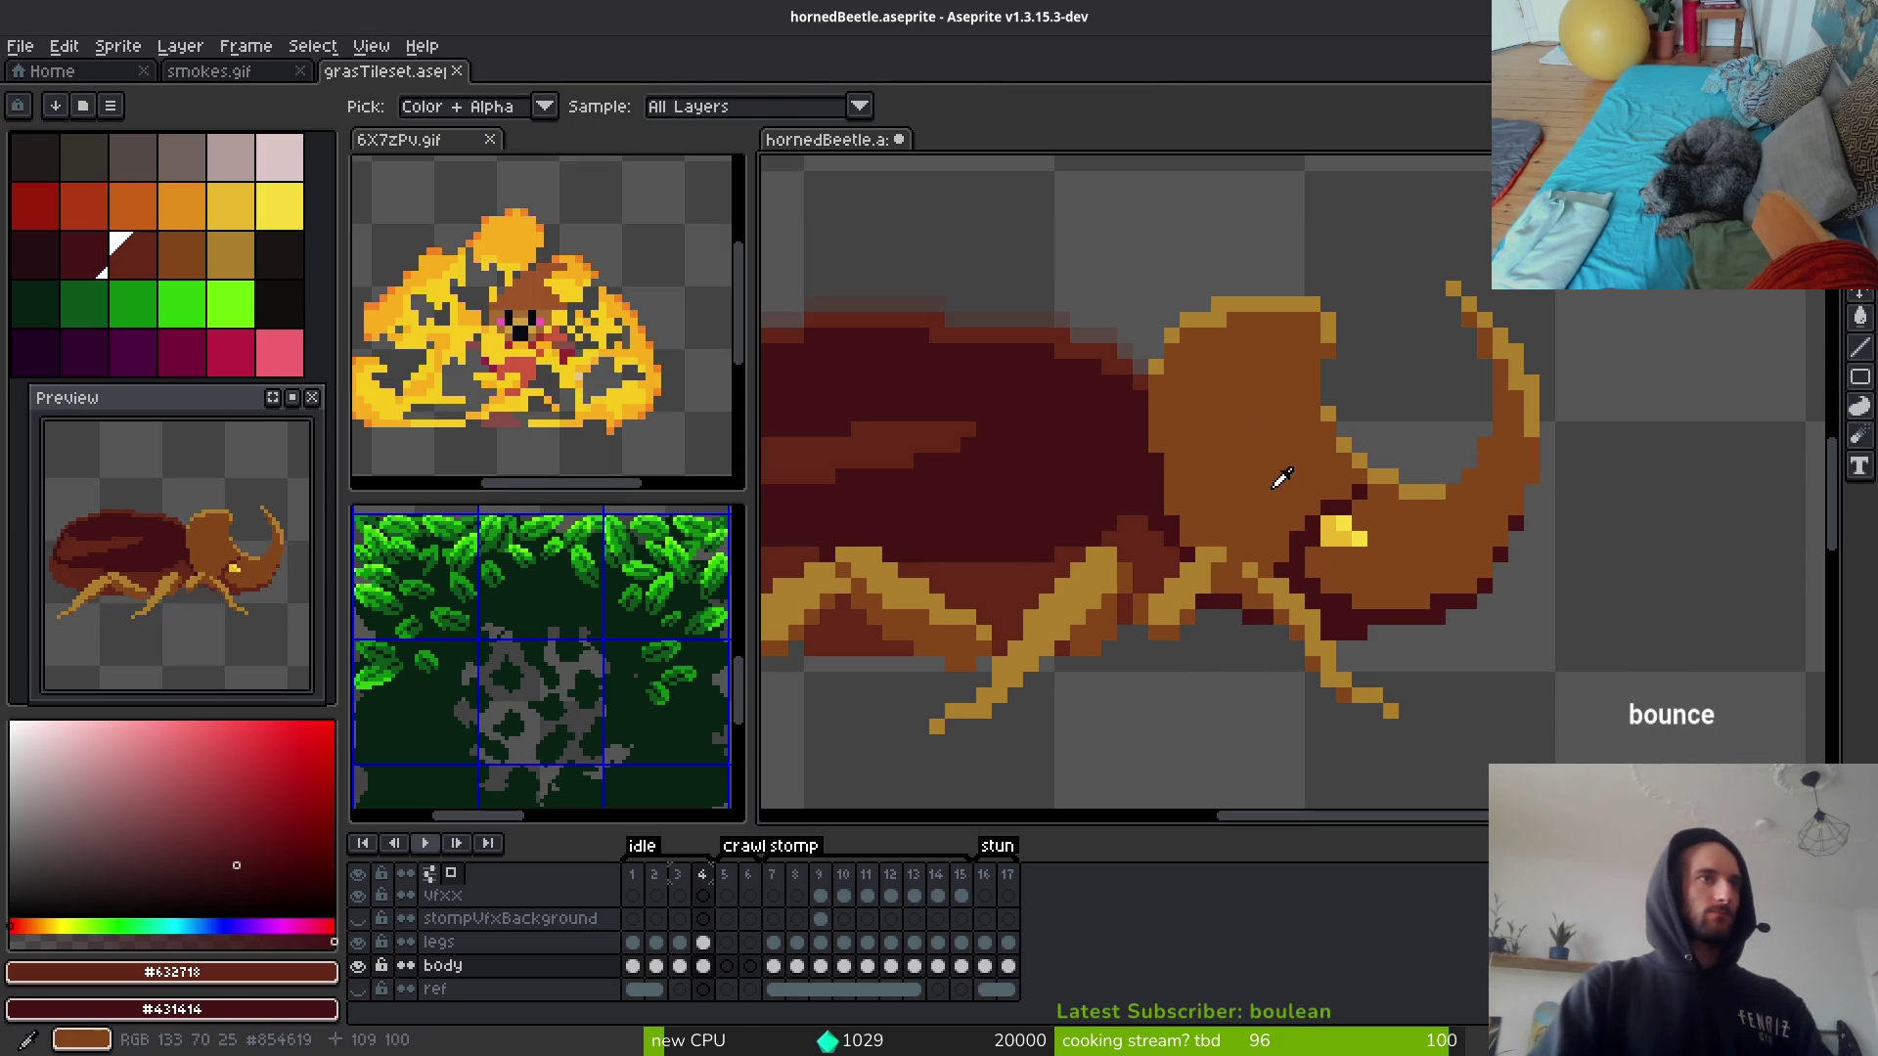
Step: Replace the head's brown #854619 with #632718
left_click(1248, 489, "alt")
right_click(1047, 582, "alt")
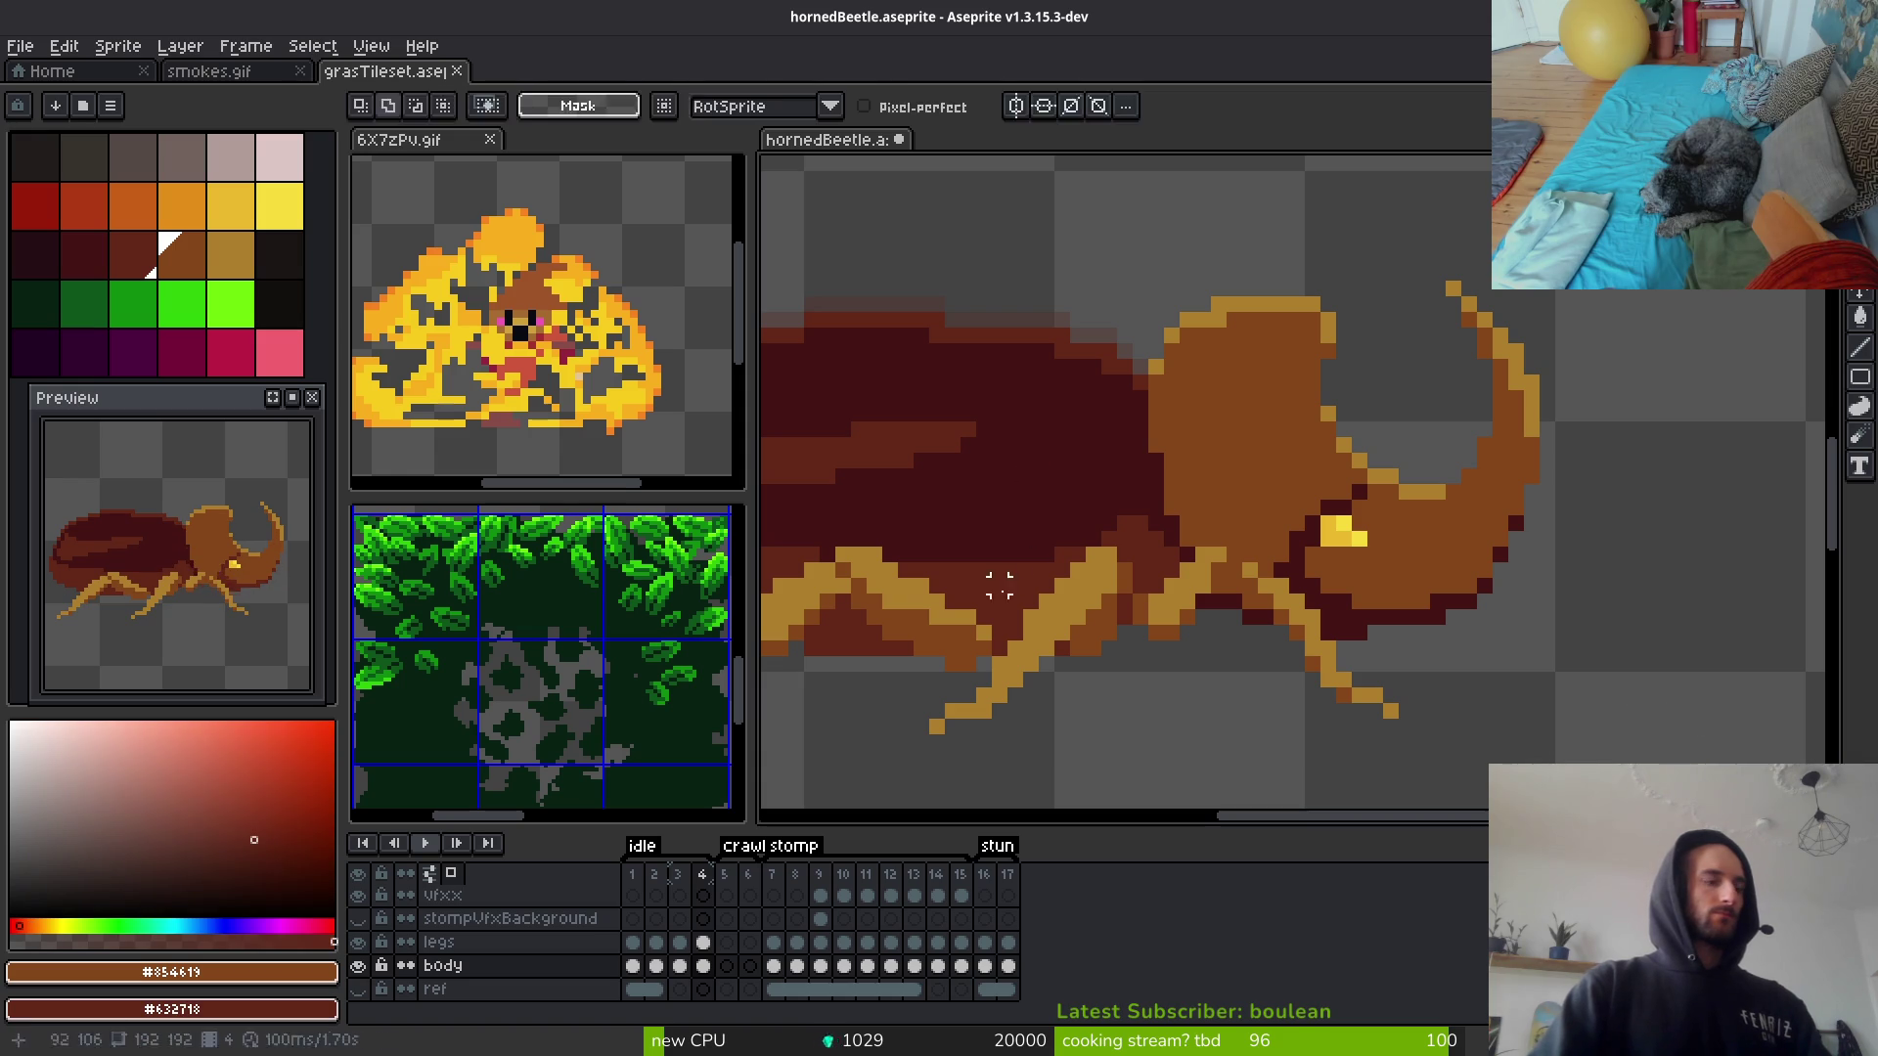
key("shift+r")
key("Return")
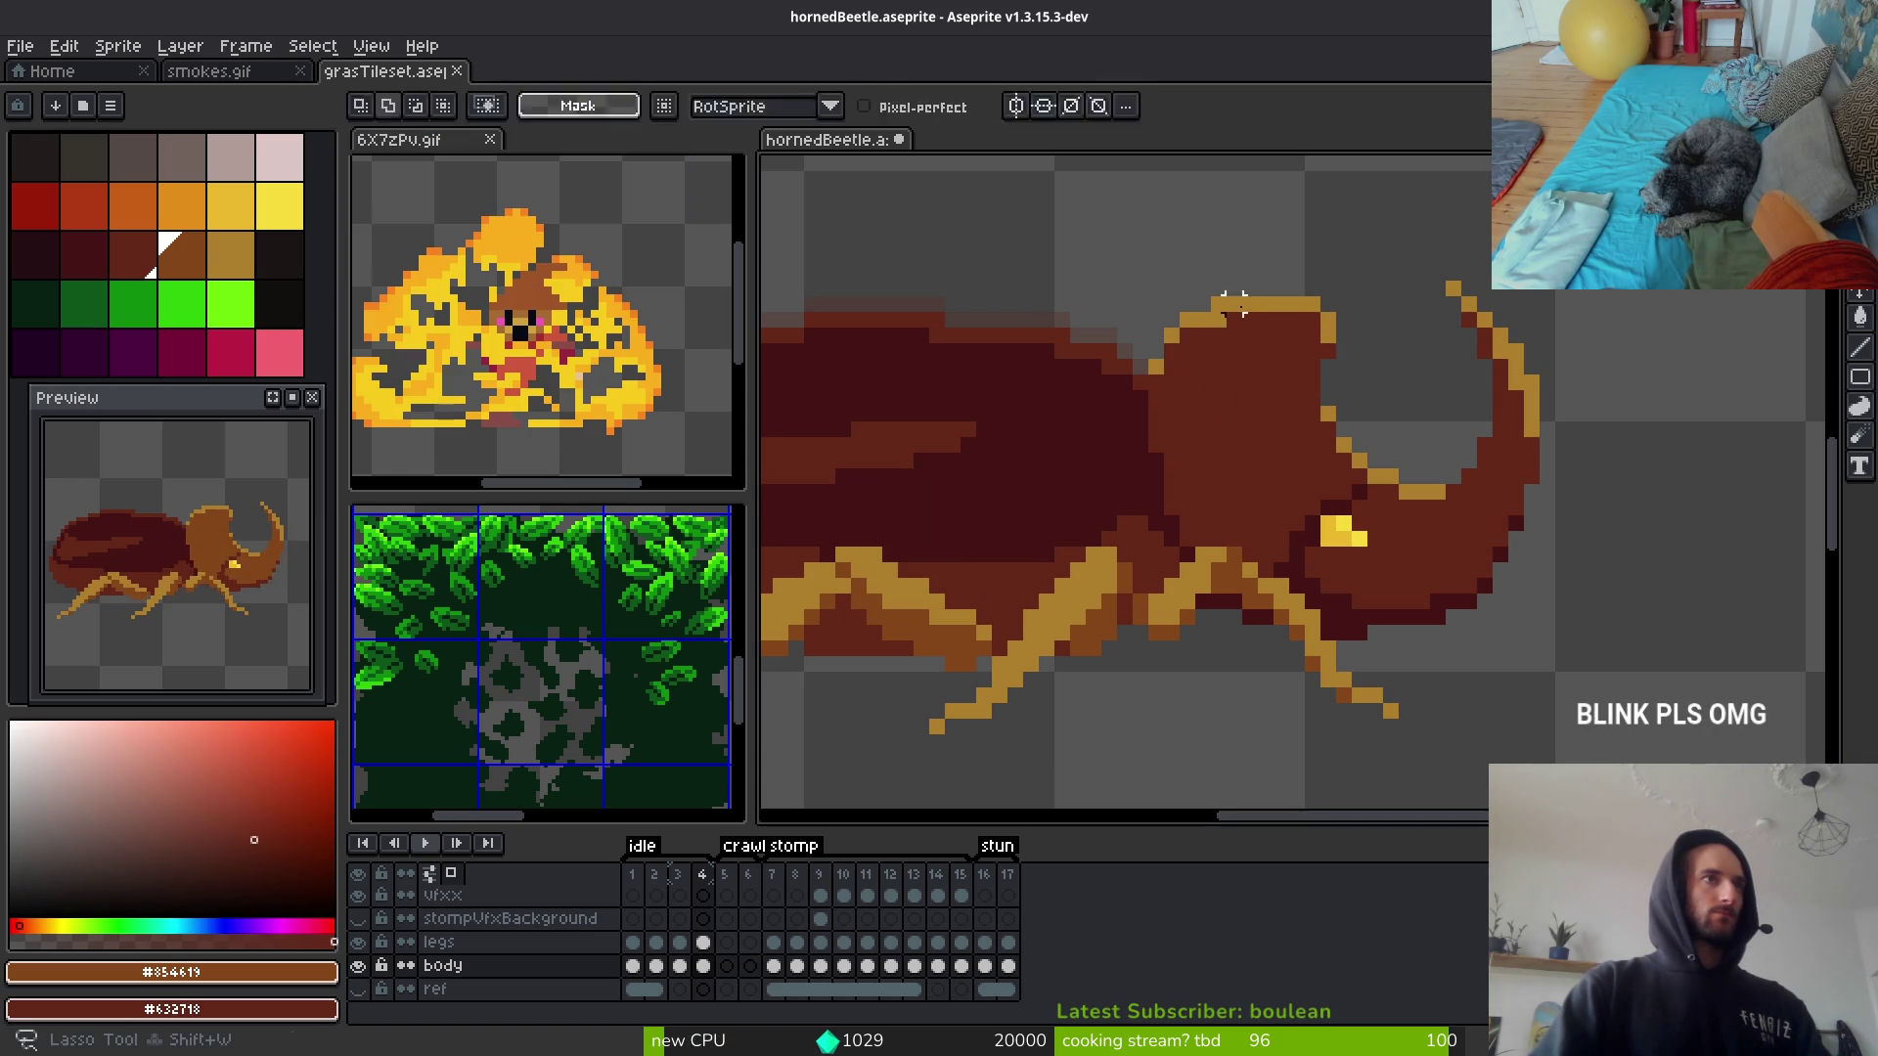
Step: Replace the gold highlights #ae7e2c with brown #854619
left_click(1262, 309, "alt")
right_click(1090, 624, "alt")
key("shift+r")
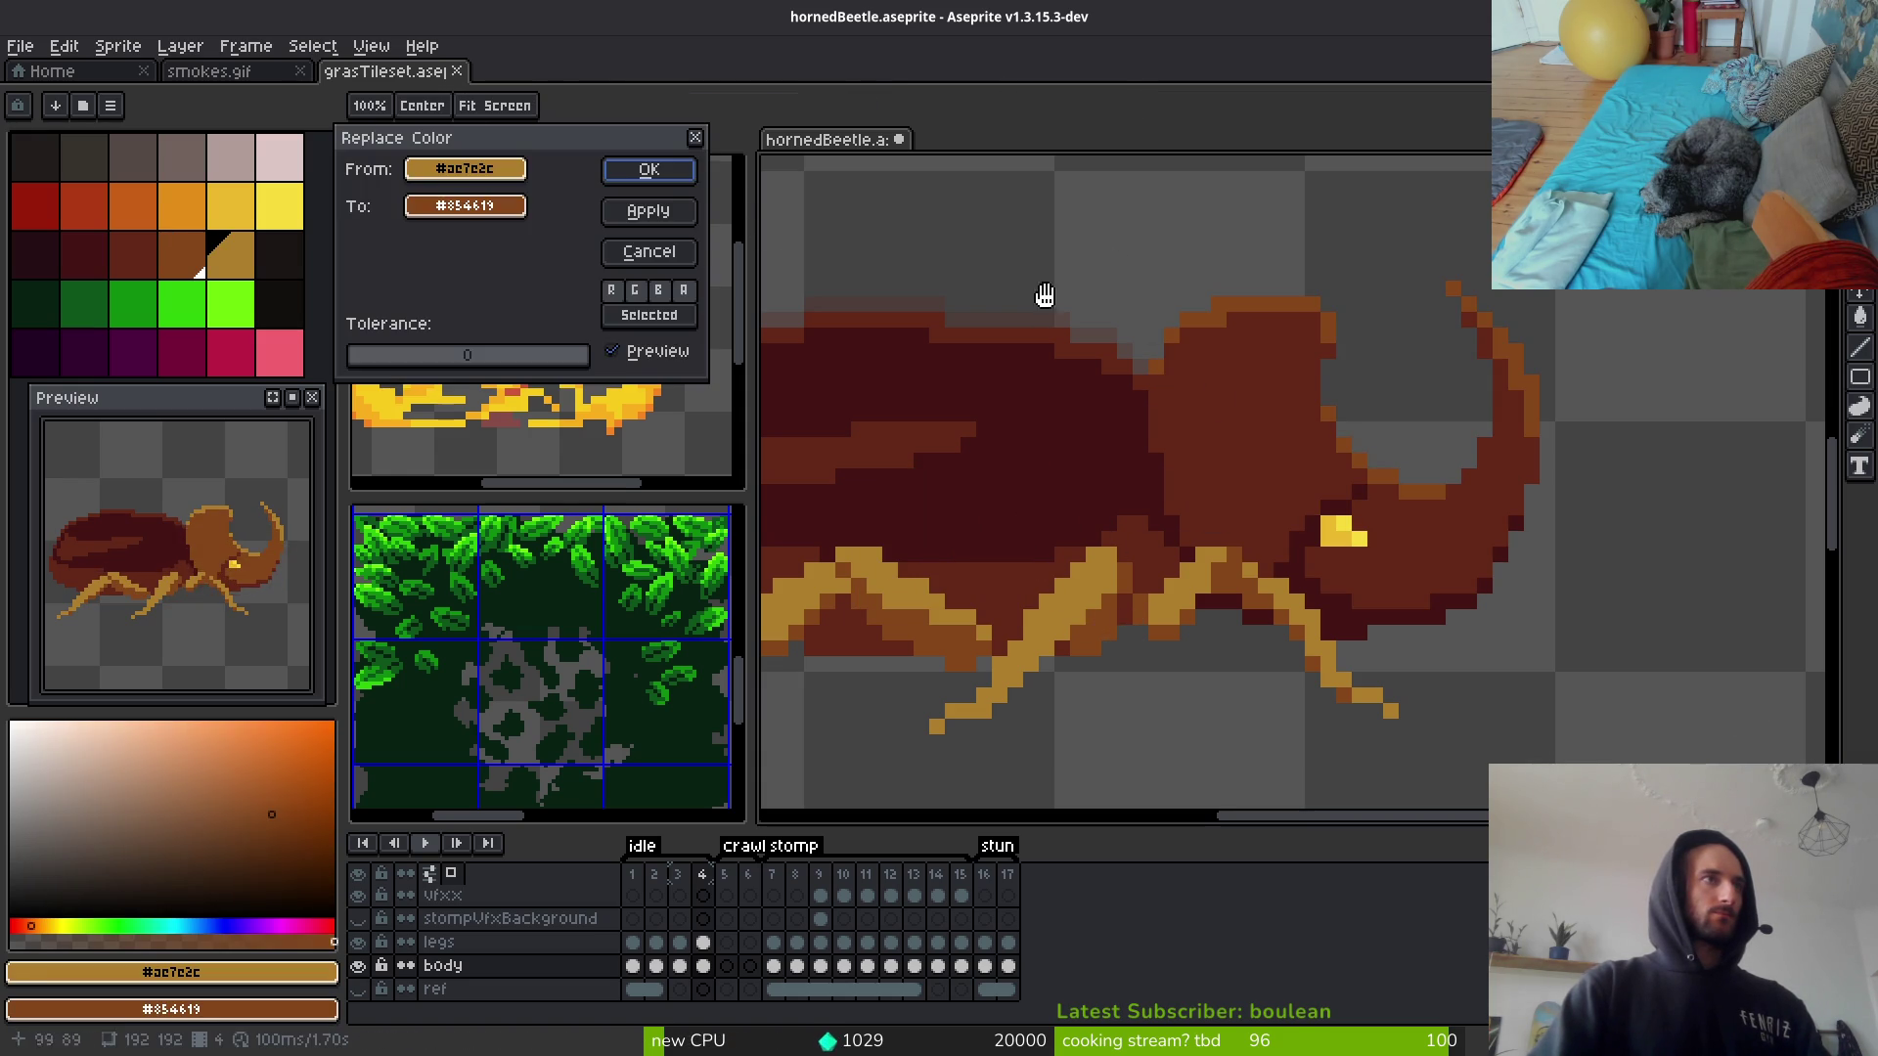
left_click(645, 171)
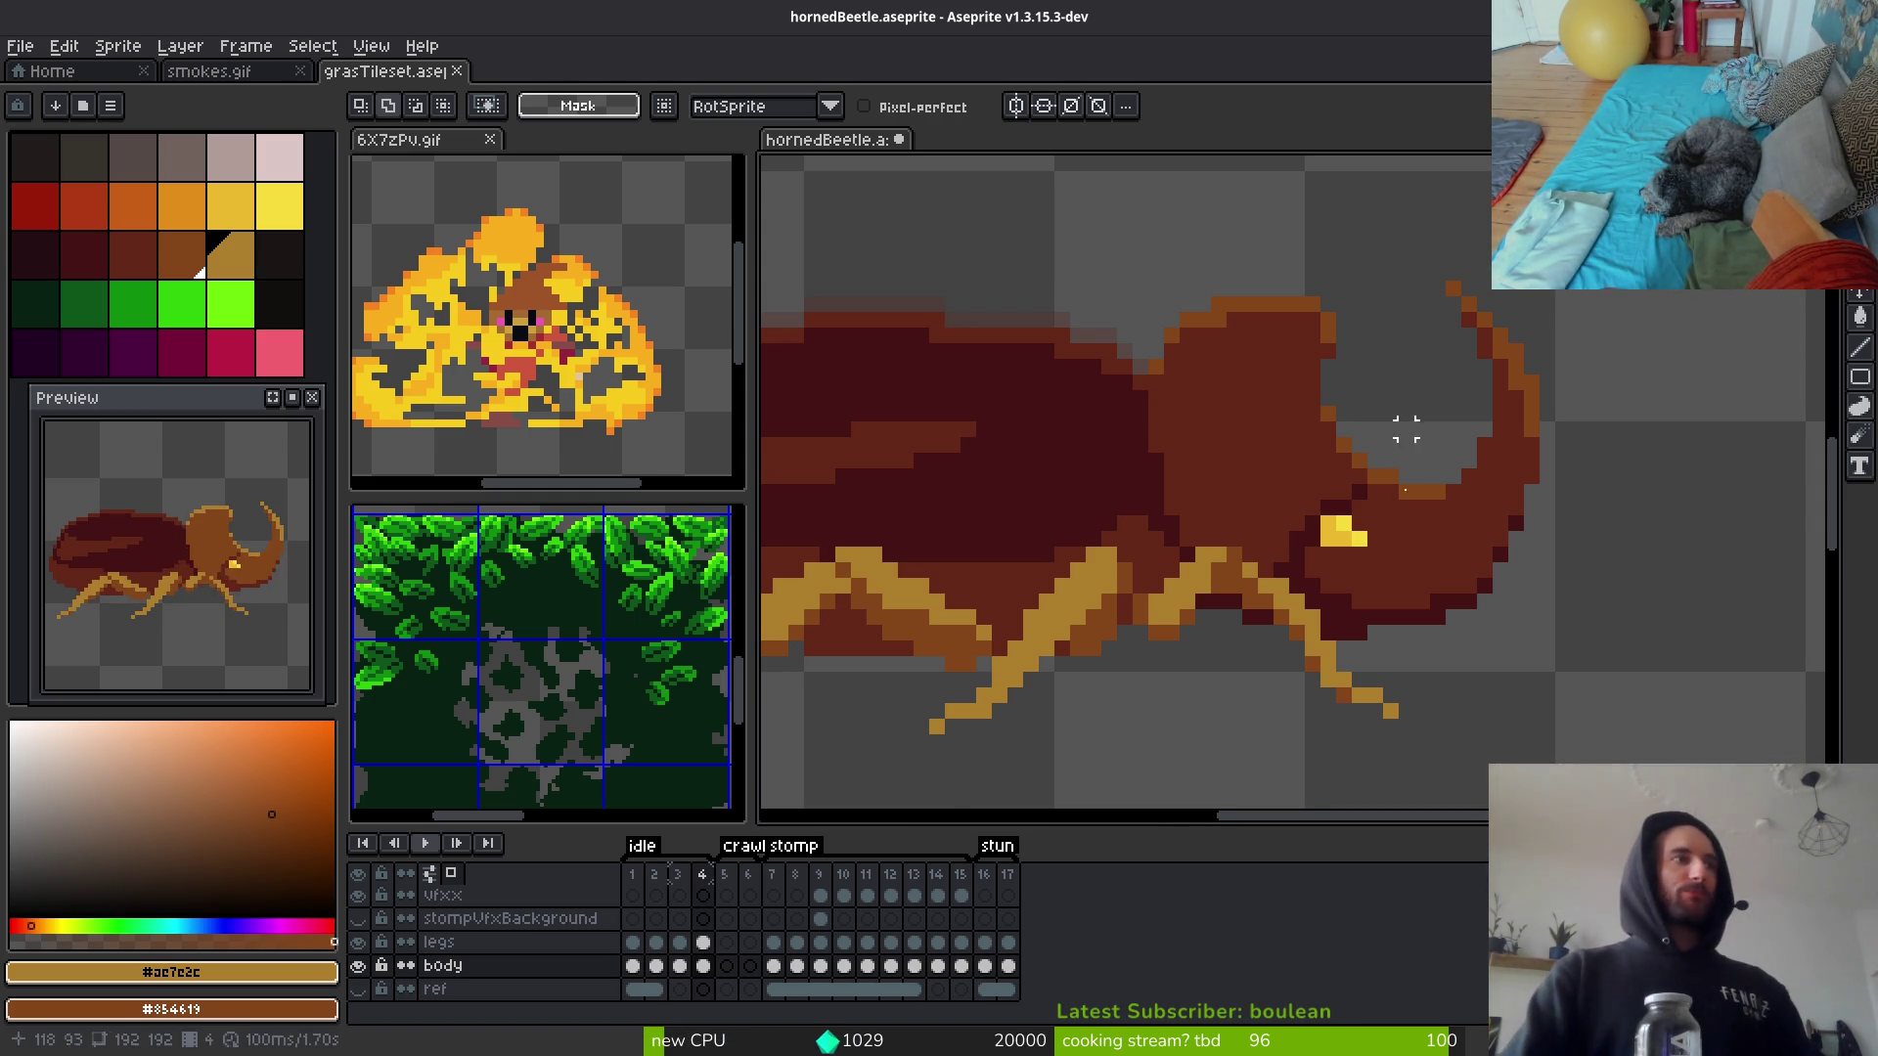
scroll(1383, 599, "down", 5)
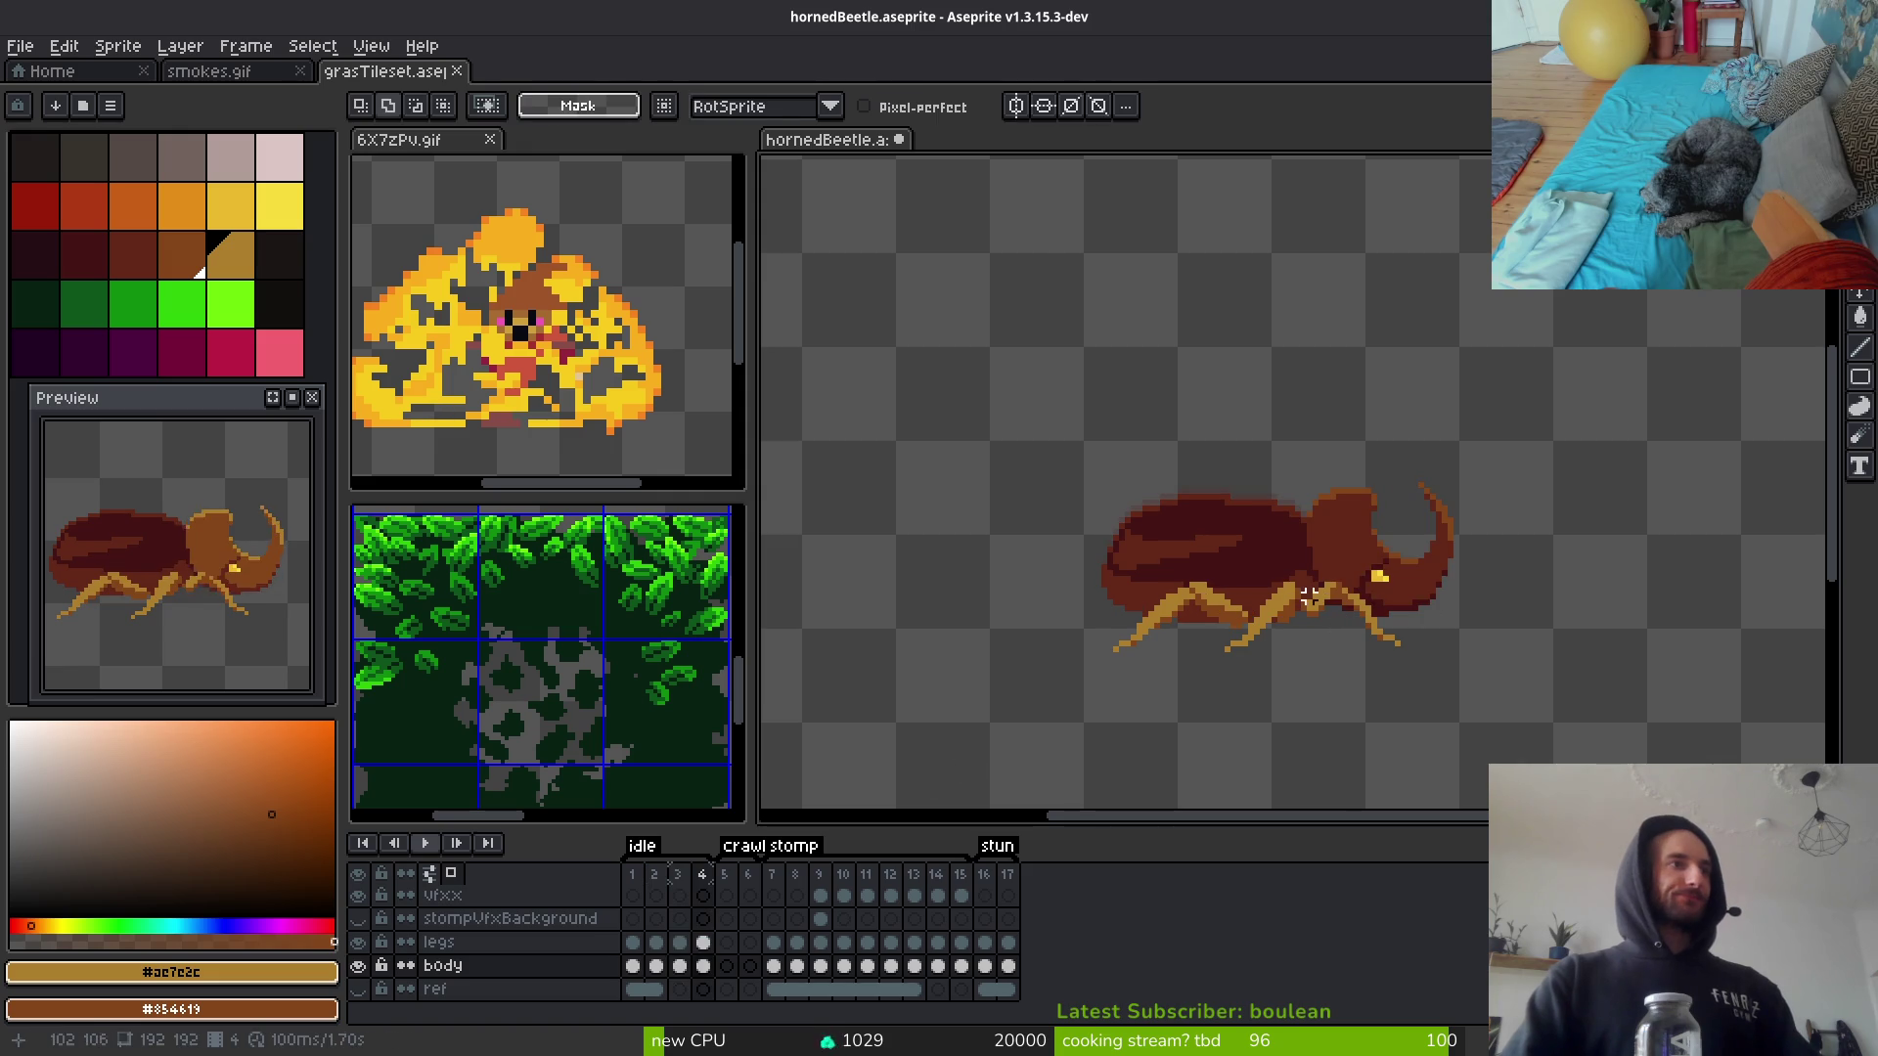
Step: Check the last stun frame and the walking pose, drawing a small rectangular selection
scroll(1309, 596, "up", 2)
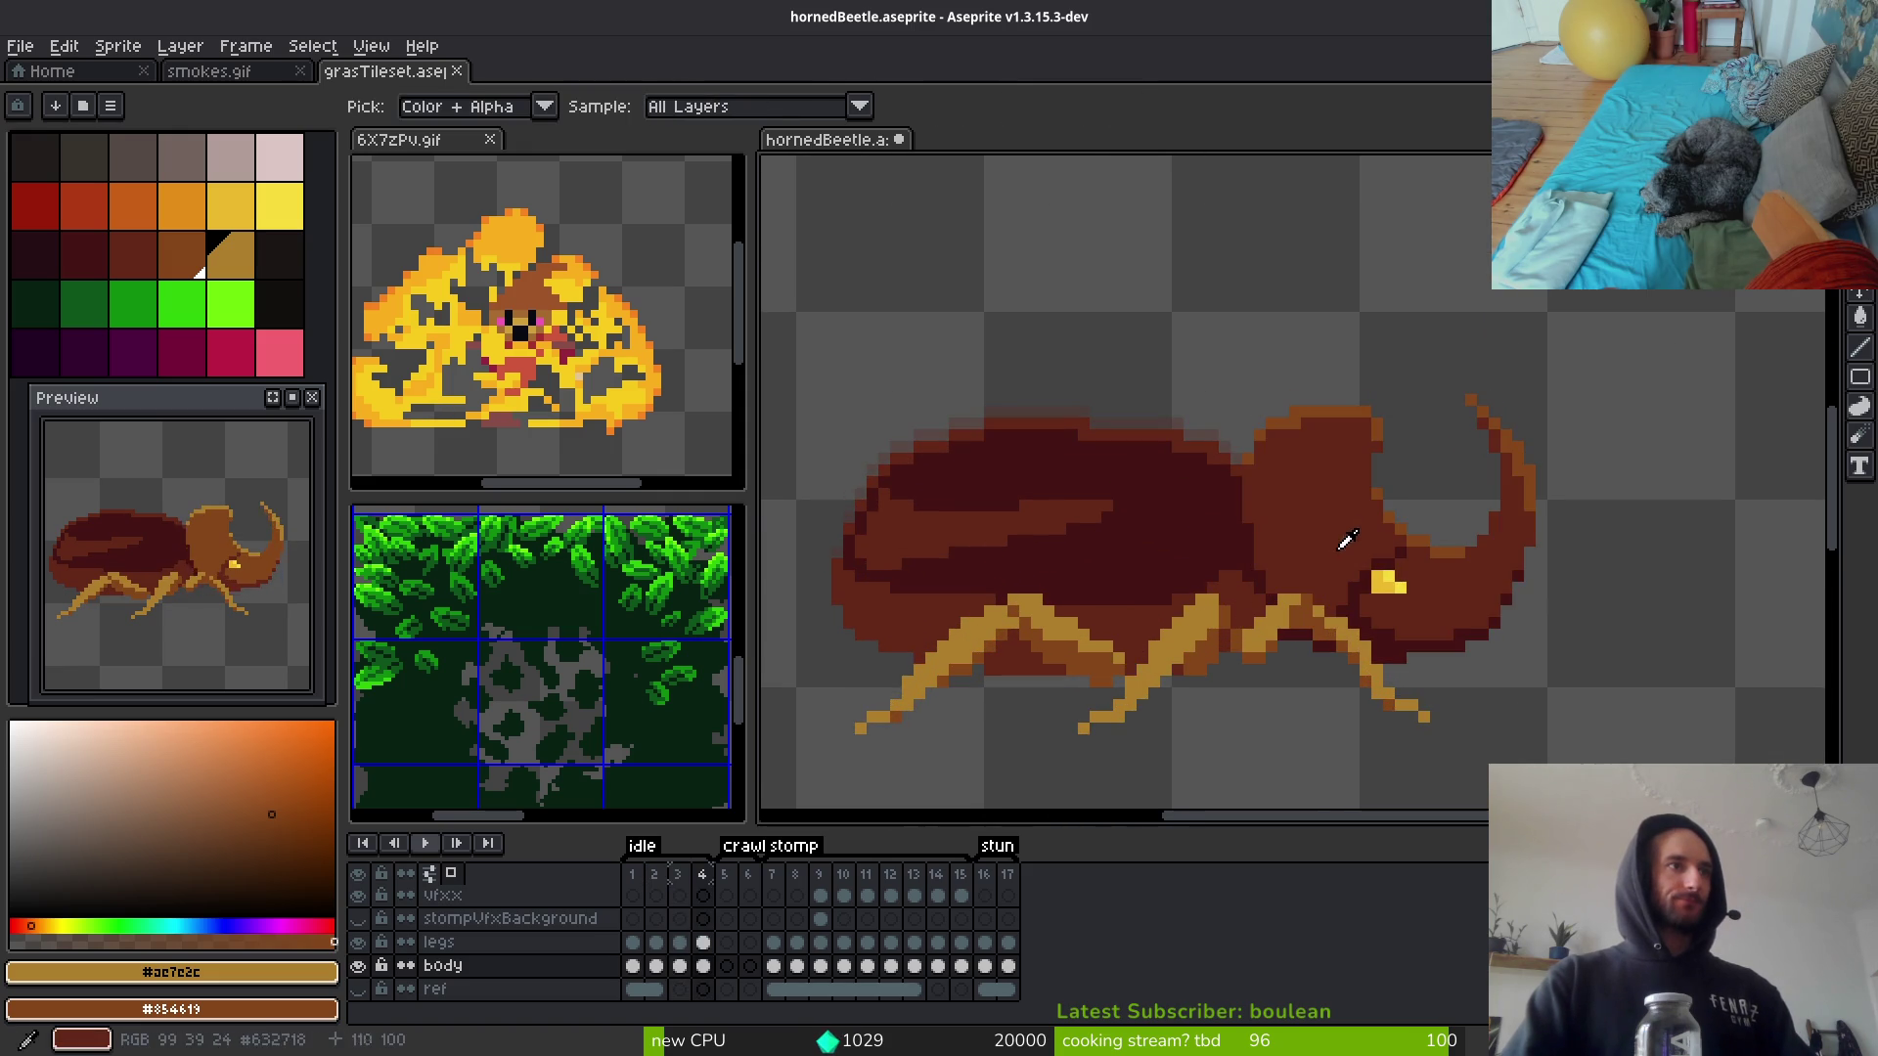
scroll(1419, 662, "down", 1)
key("End")
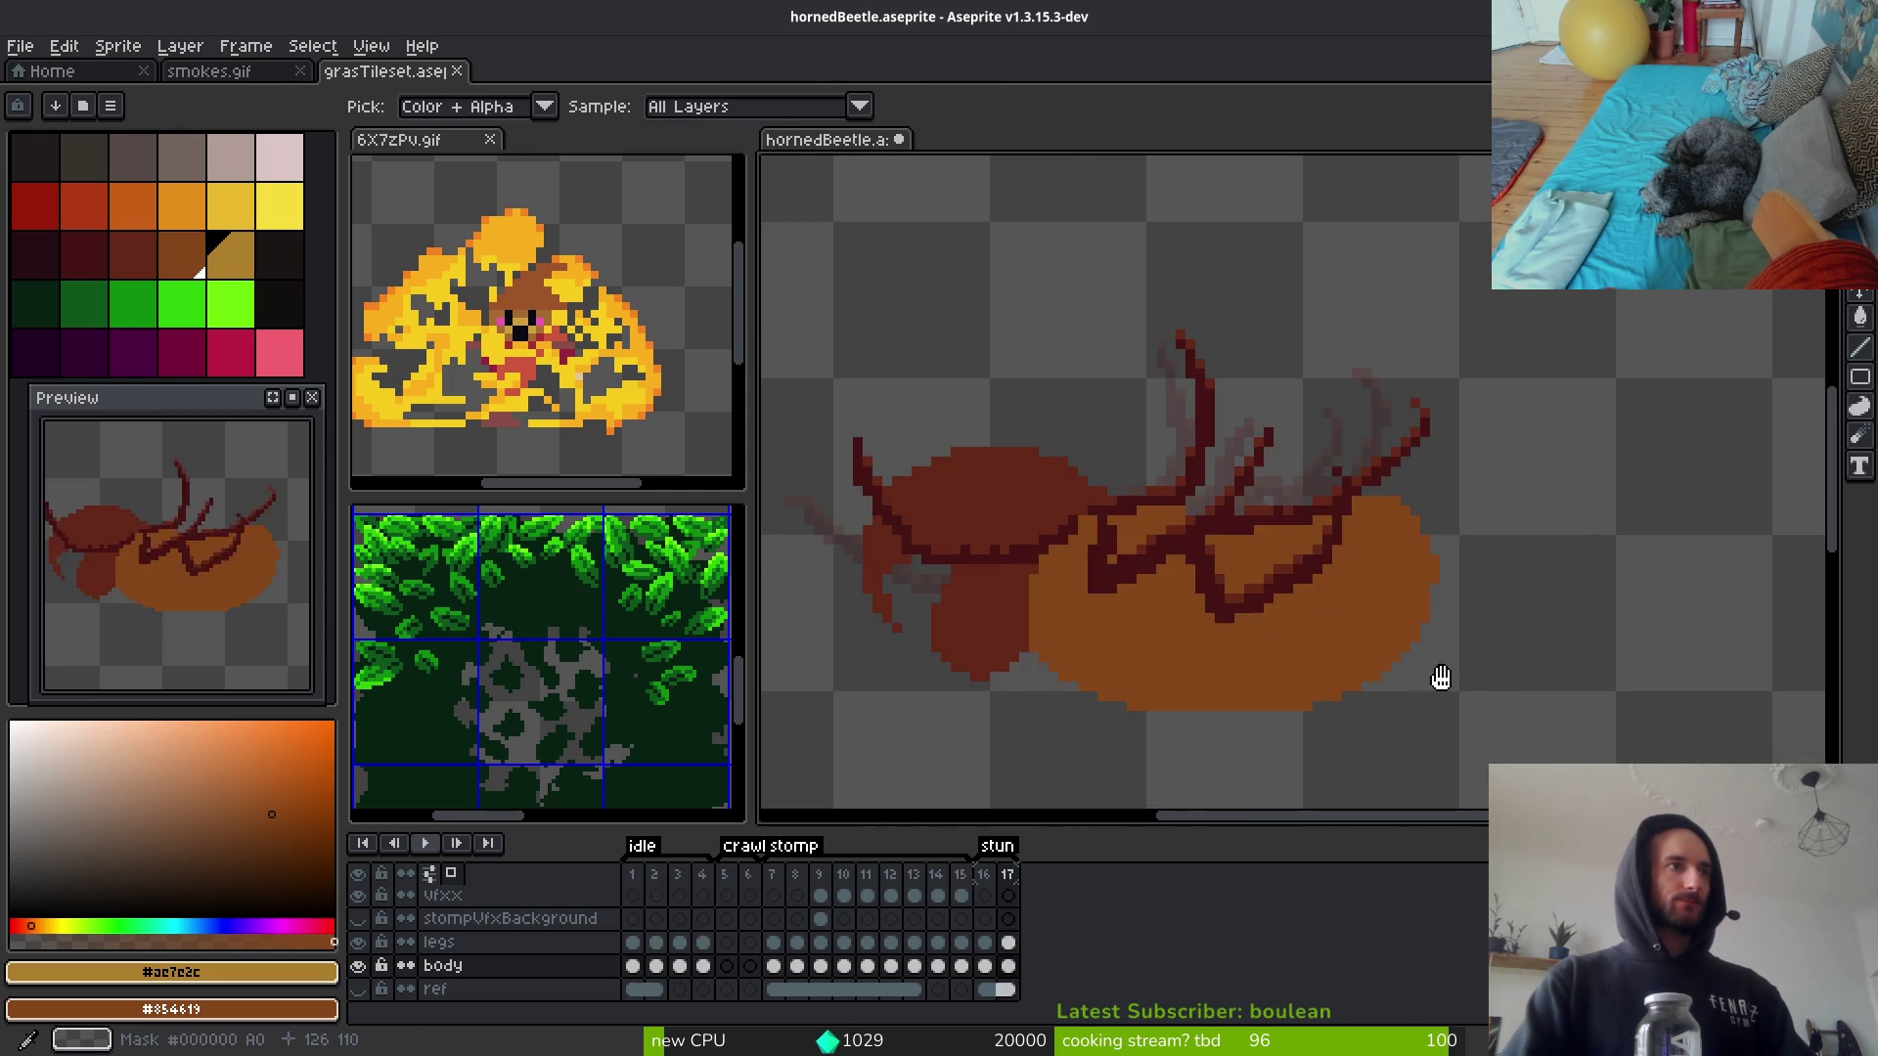
key("Right")
key("Right")
key("Right")
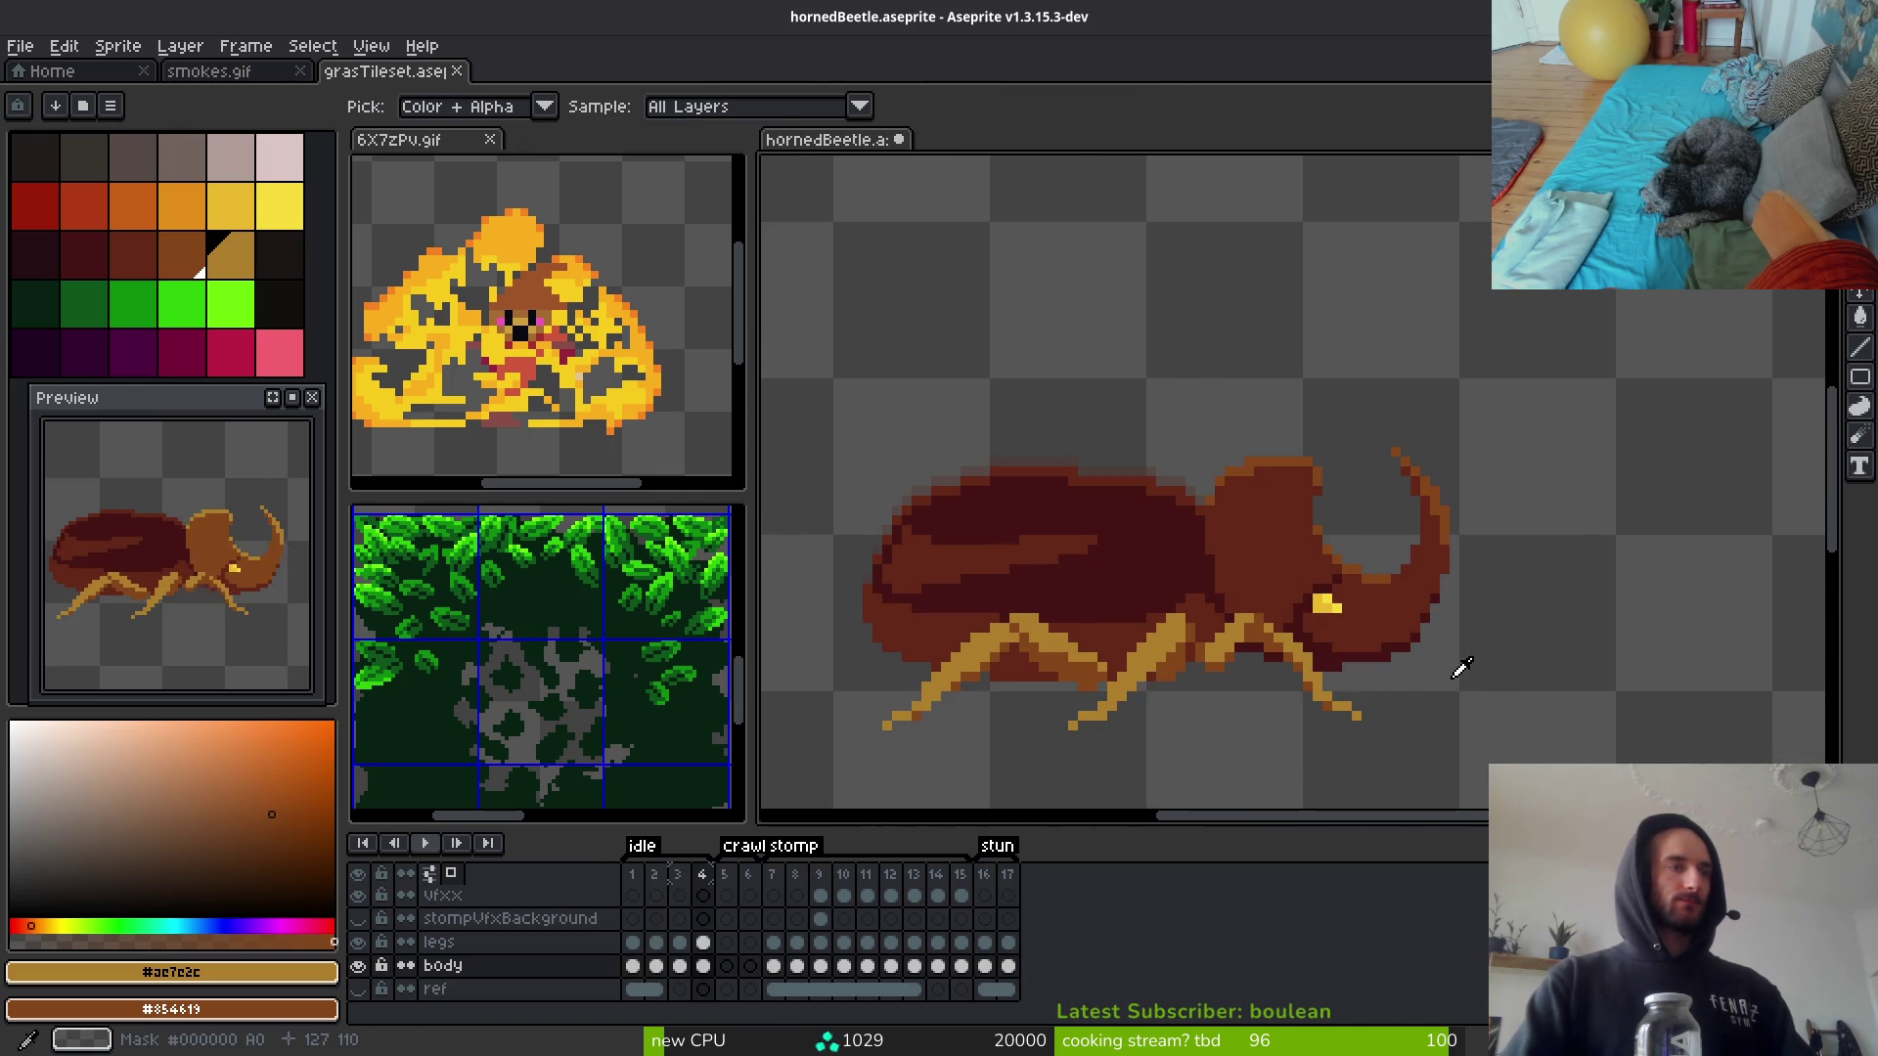
key("m")
left_click_drag(1589, 706, 1597, 713)
Step: Play the animation from the first frame and save hornedBeetle.aseprite
left_click(633, 965)
key("ctrl+t")
key("Return")
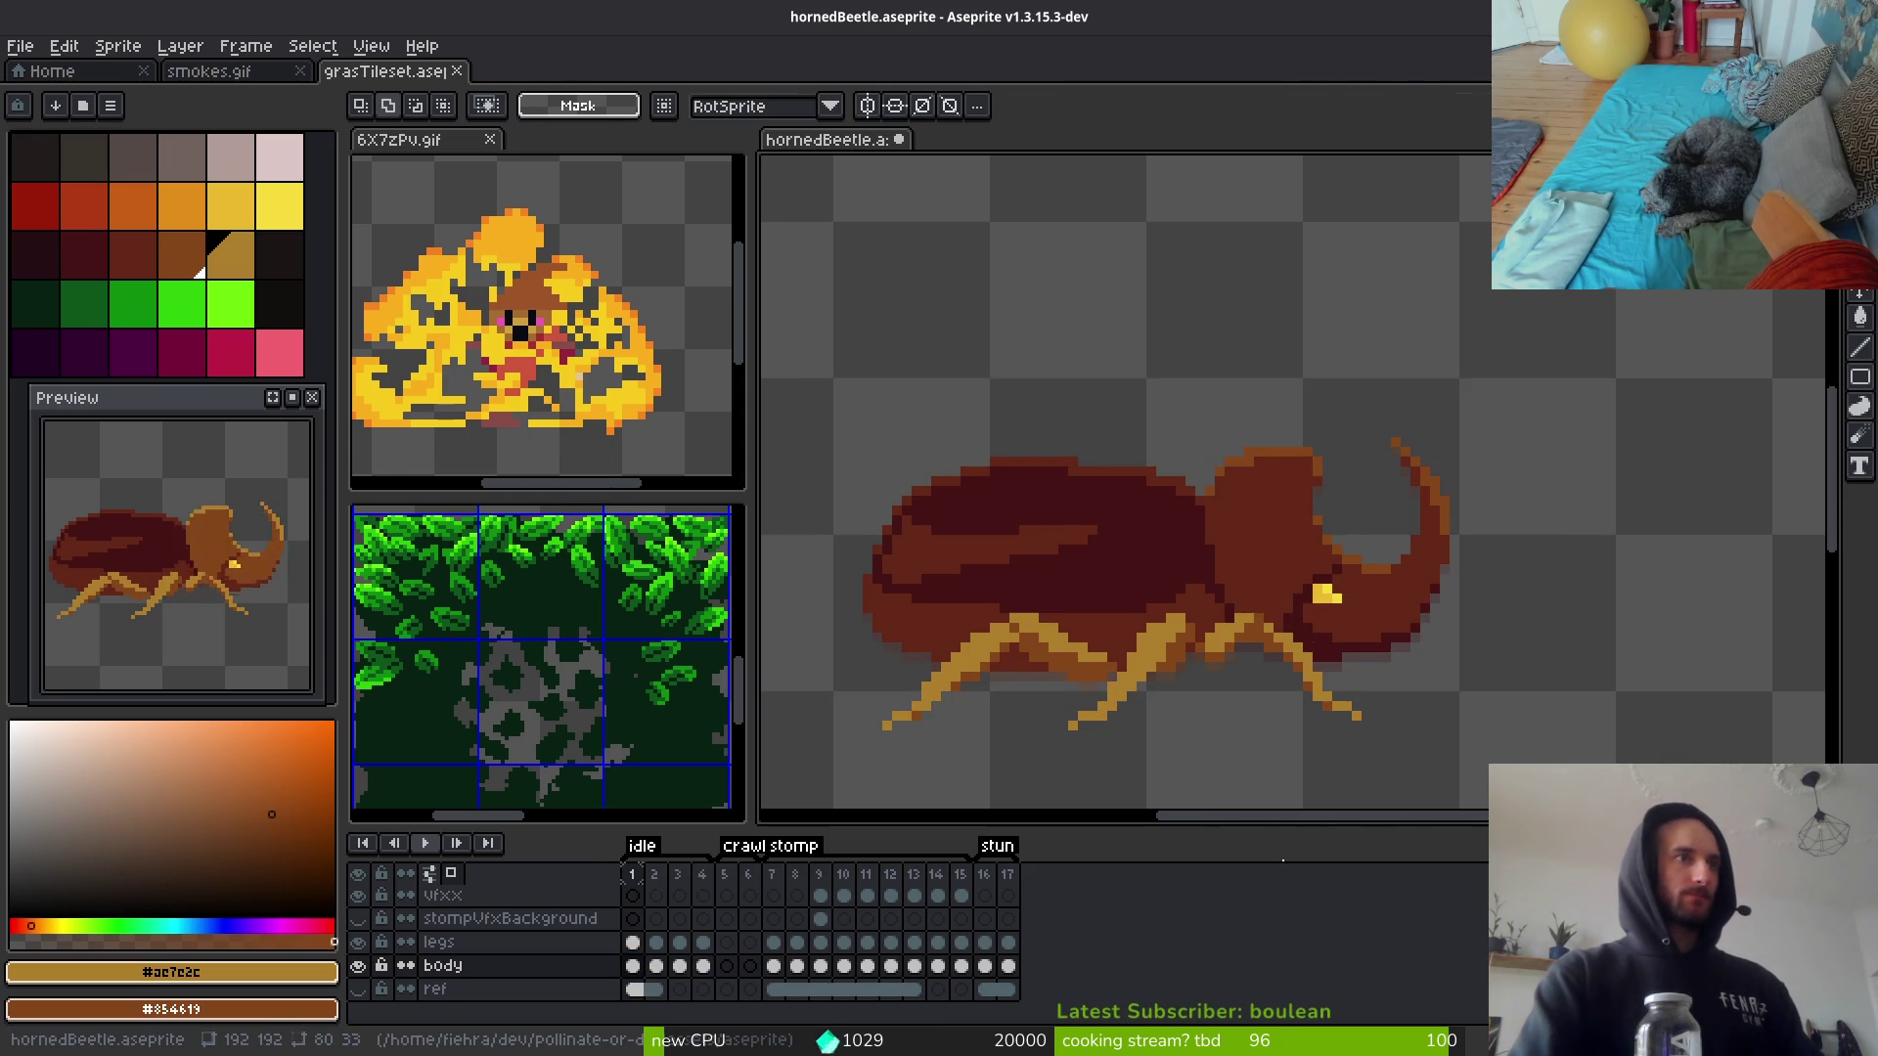
key("ctrl+s")
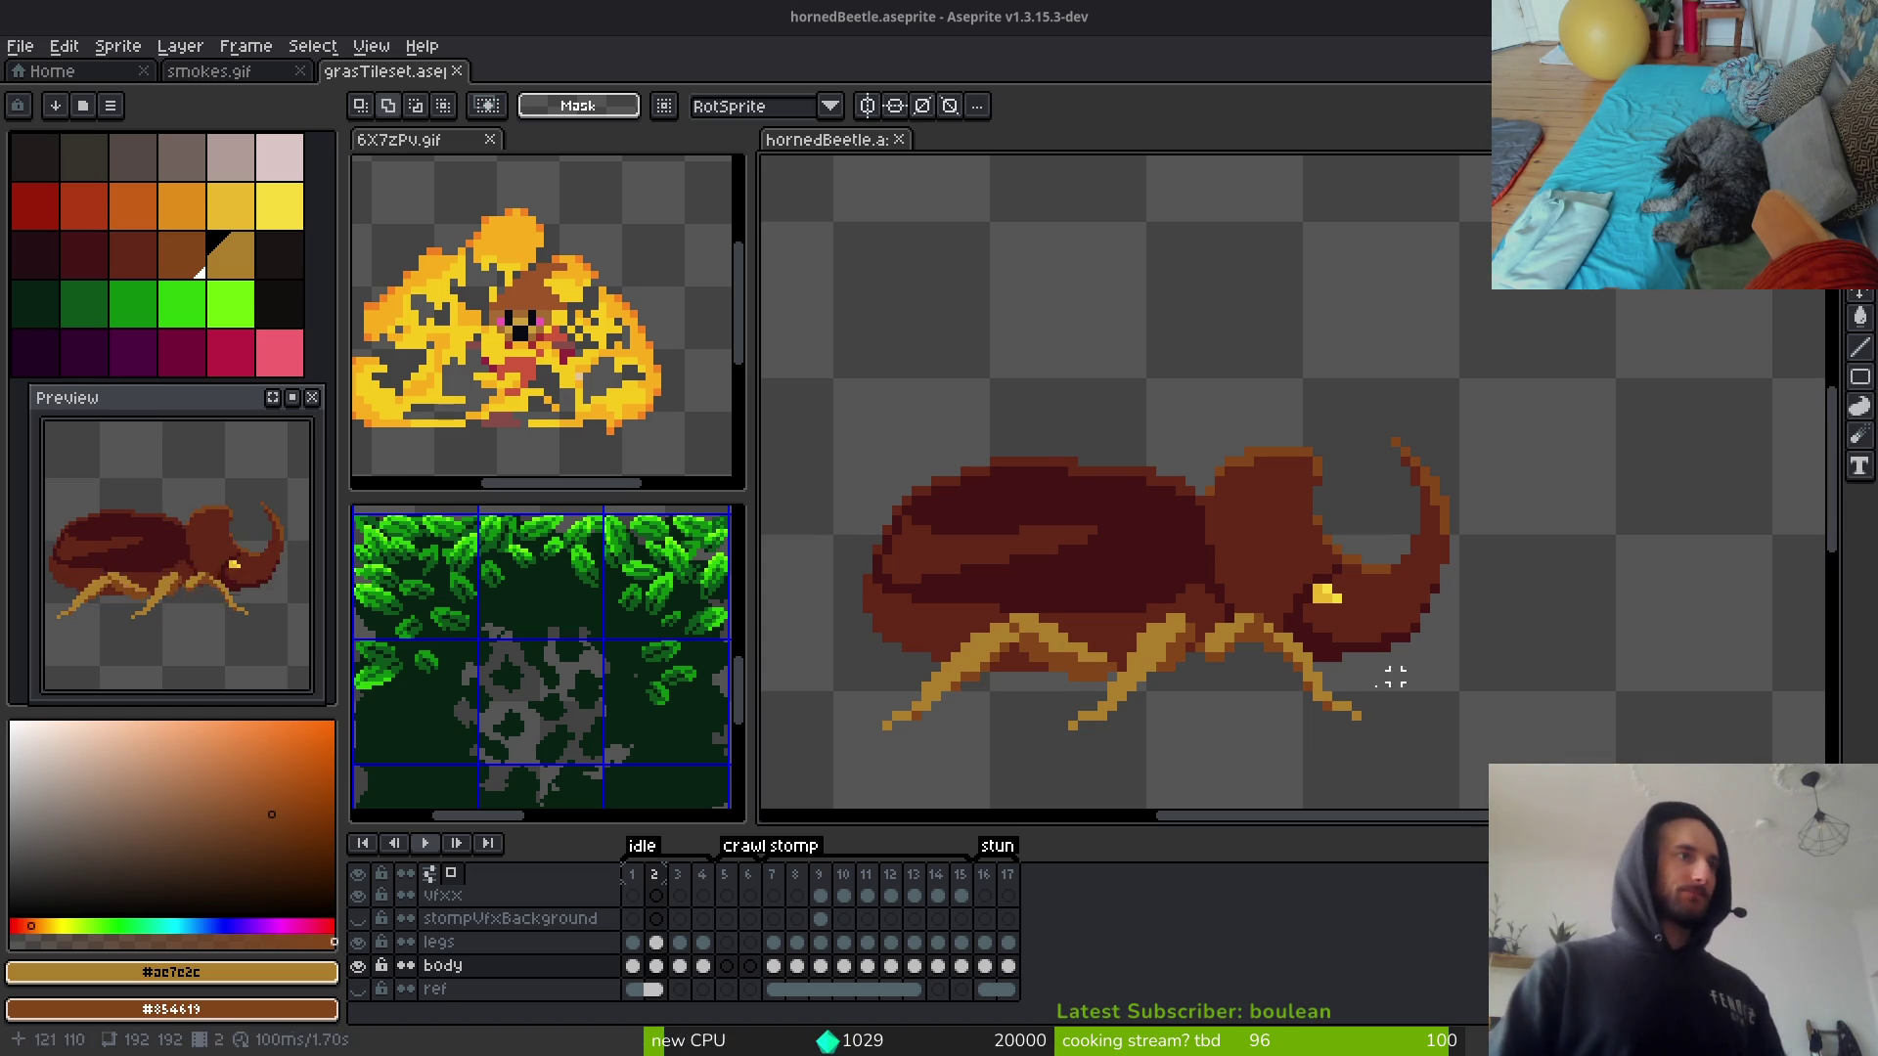
Step: On frame 3, lasso the head and horn and replace their colour with dark red
left_click_drag(1269, 667, 1255, 655)
key("Right")
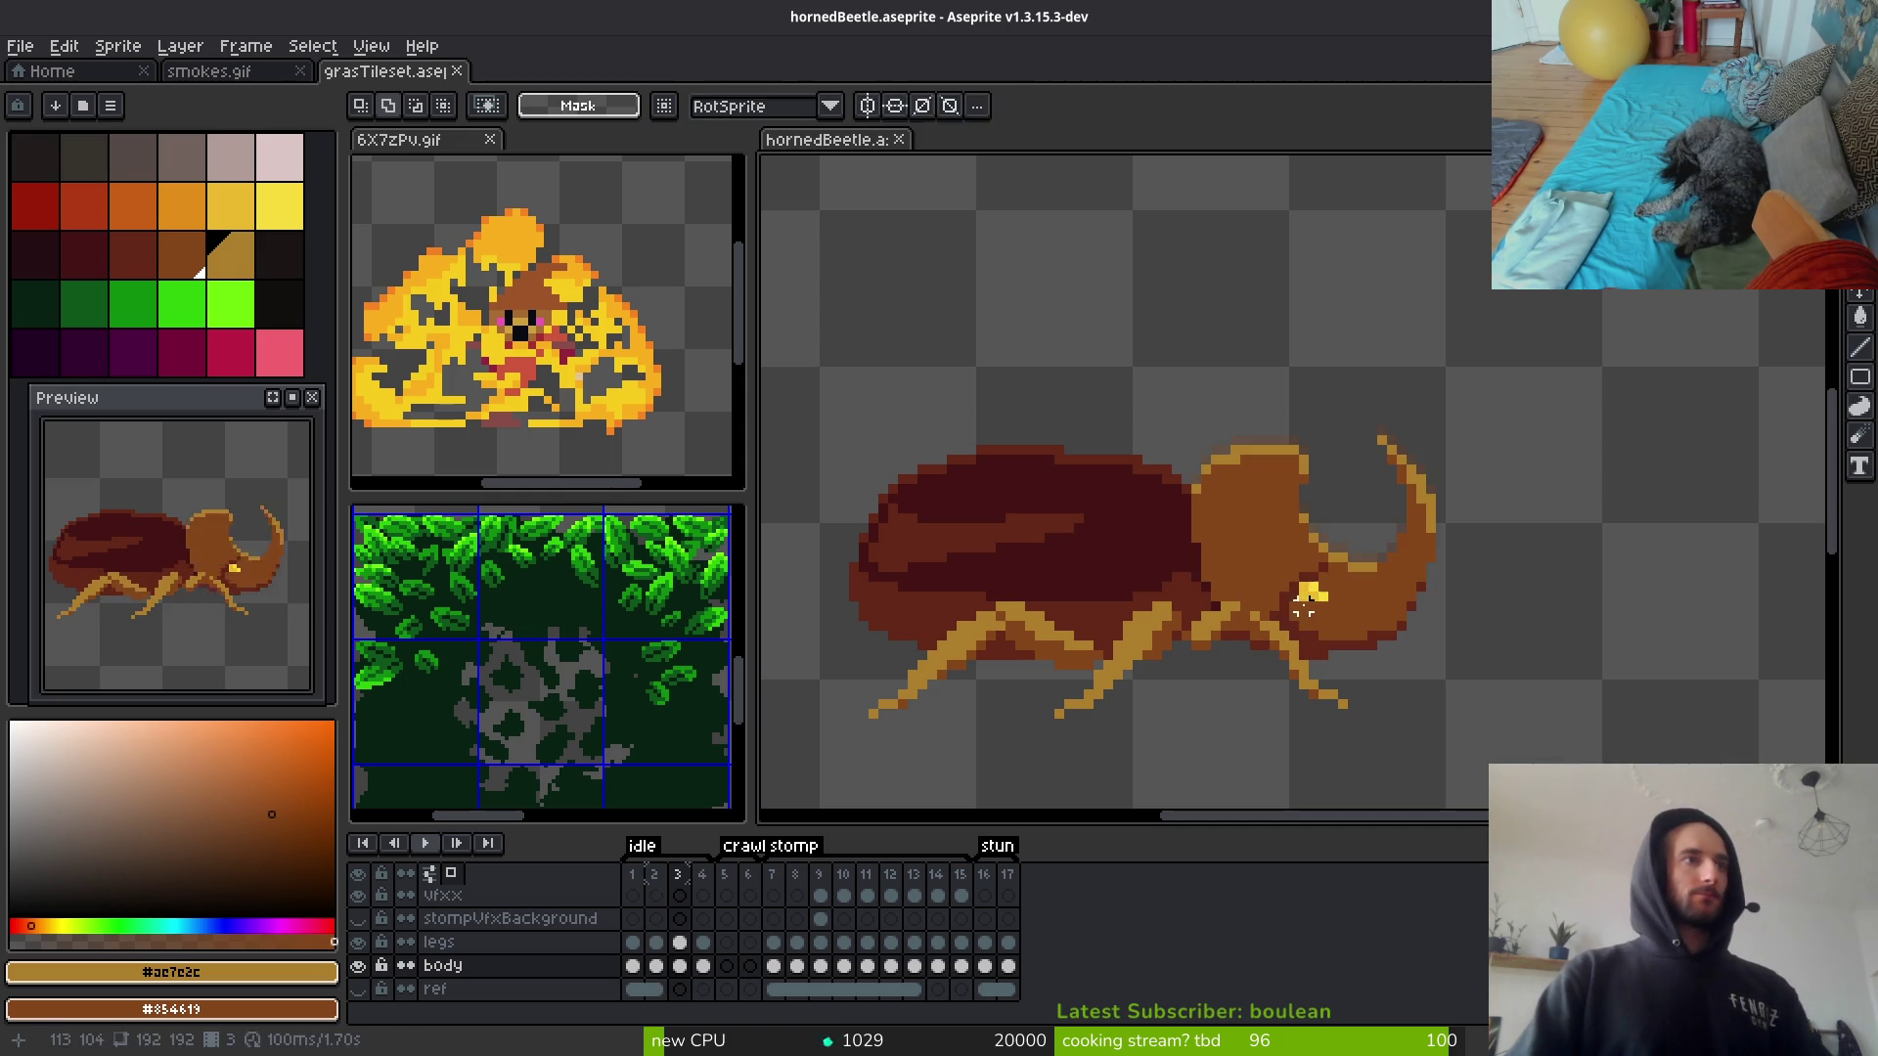
key("q")
scroll(1391, 470, "up", 2)
mouse_move(1281, 458)
left_mouse_down()
mouse_move(1178, 479)
mouse_move(1132, 709)
mouse_move(1185, 501)
mouse_move(1135, 653)
mouse_move(1368, 756)
mouse_move(1353, 658)
left_mouse_up()
left_click(1242, 631, "alt")
right_click(998, 507, "alt")
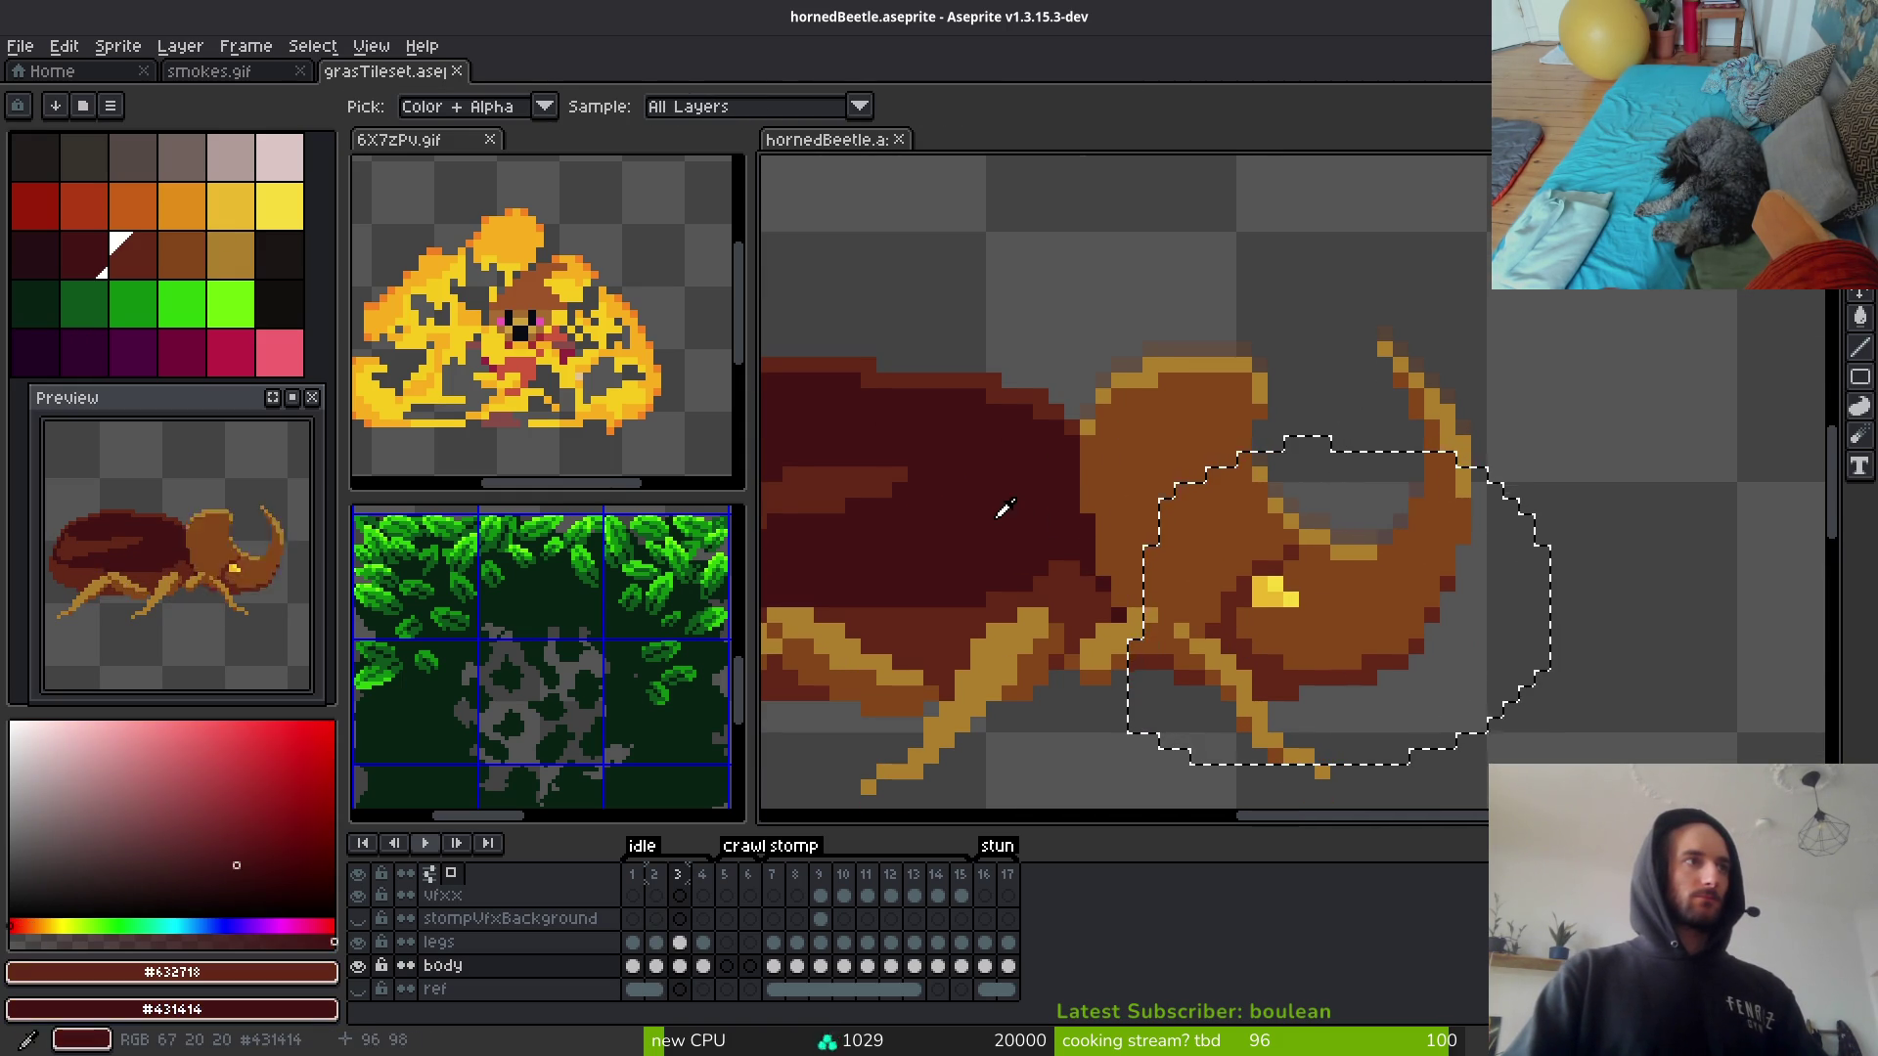
key("shift+r")
key("Return")
Step: Replace the head's orange-brown with dark red, dropping the selection before a second pass
left_click(1082, 436, "alt")
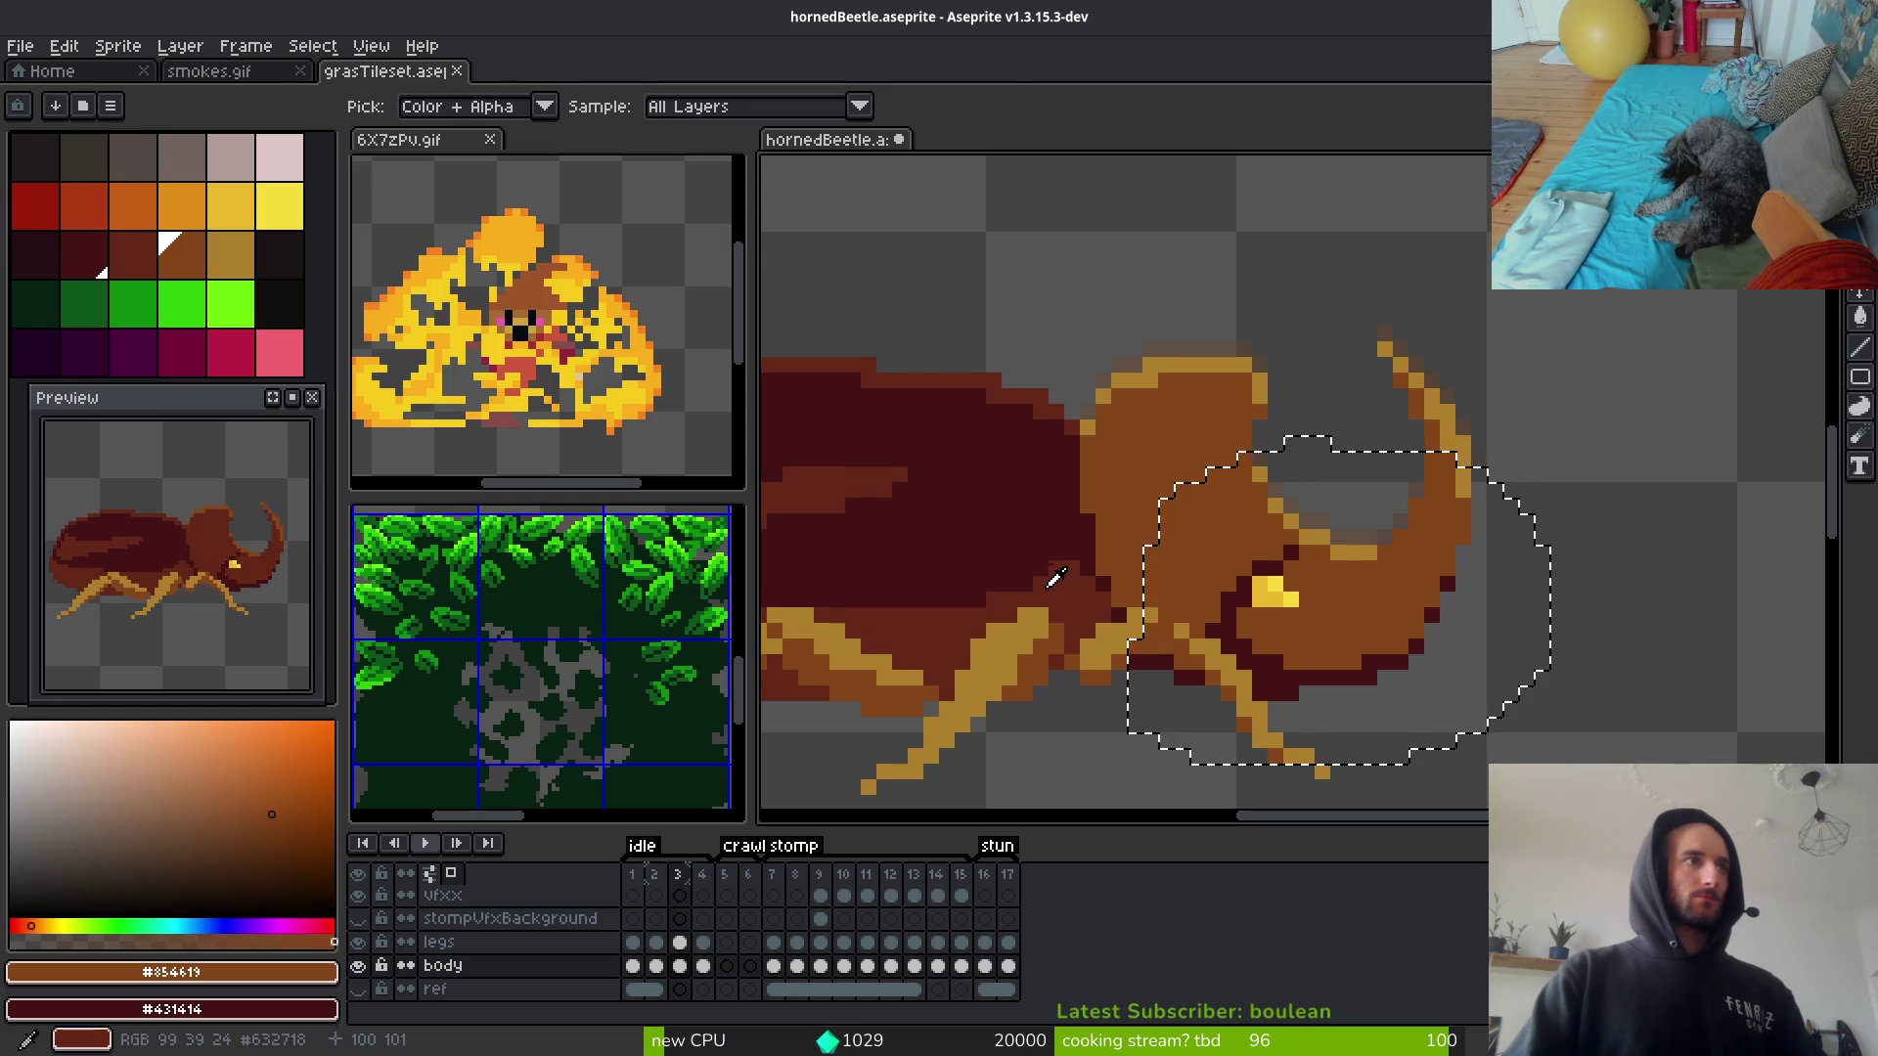
right_click(1090, 584, "alt")
key("shift+r")
key("Return")
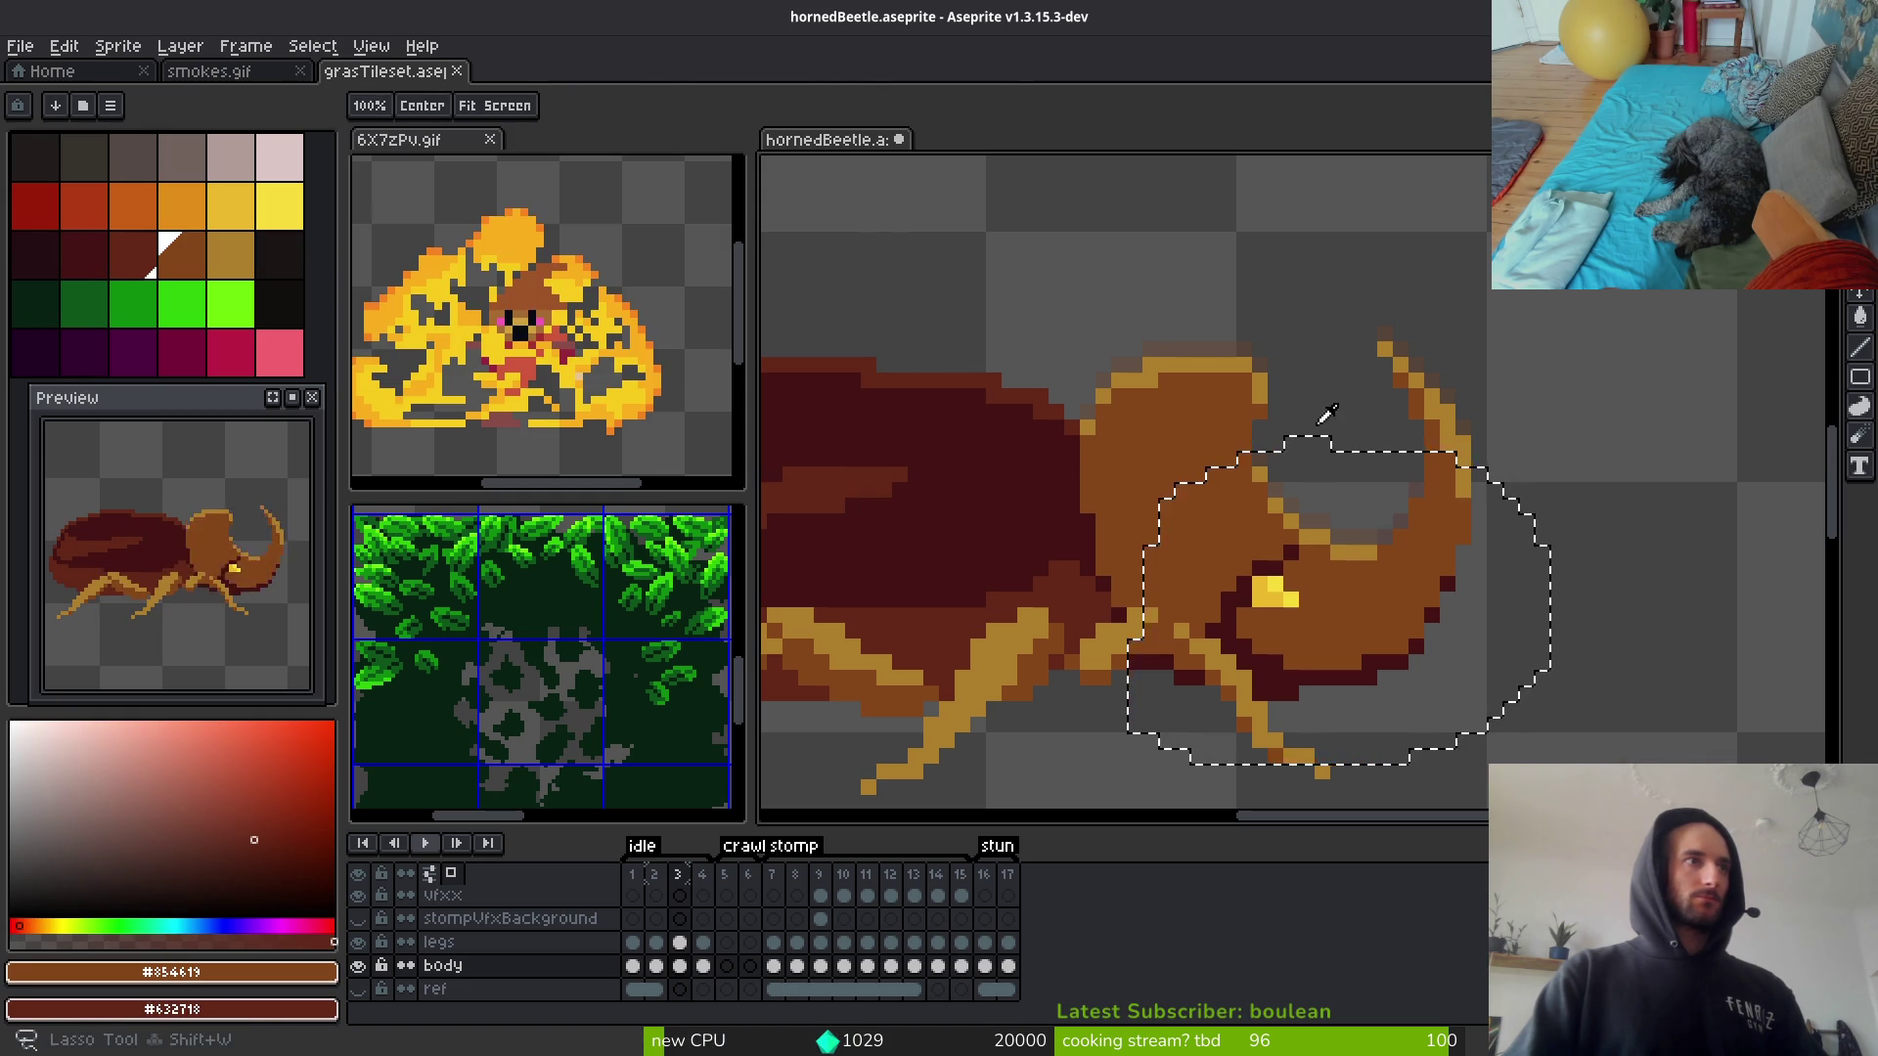
key("ctrl+d")
key("shift+r")
key("Return")
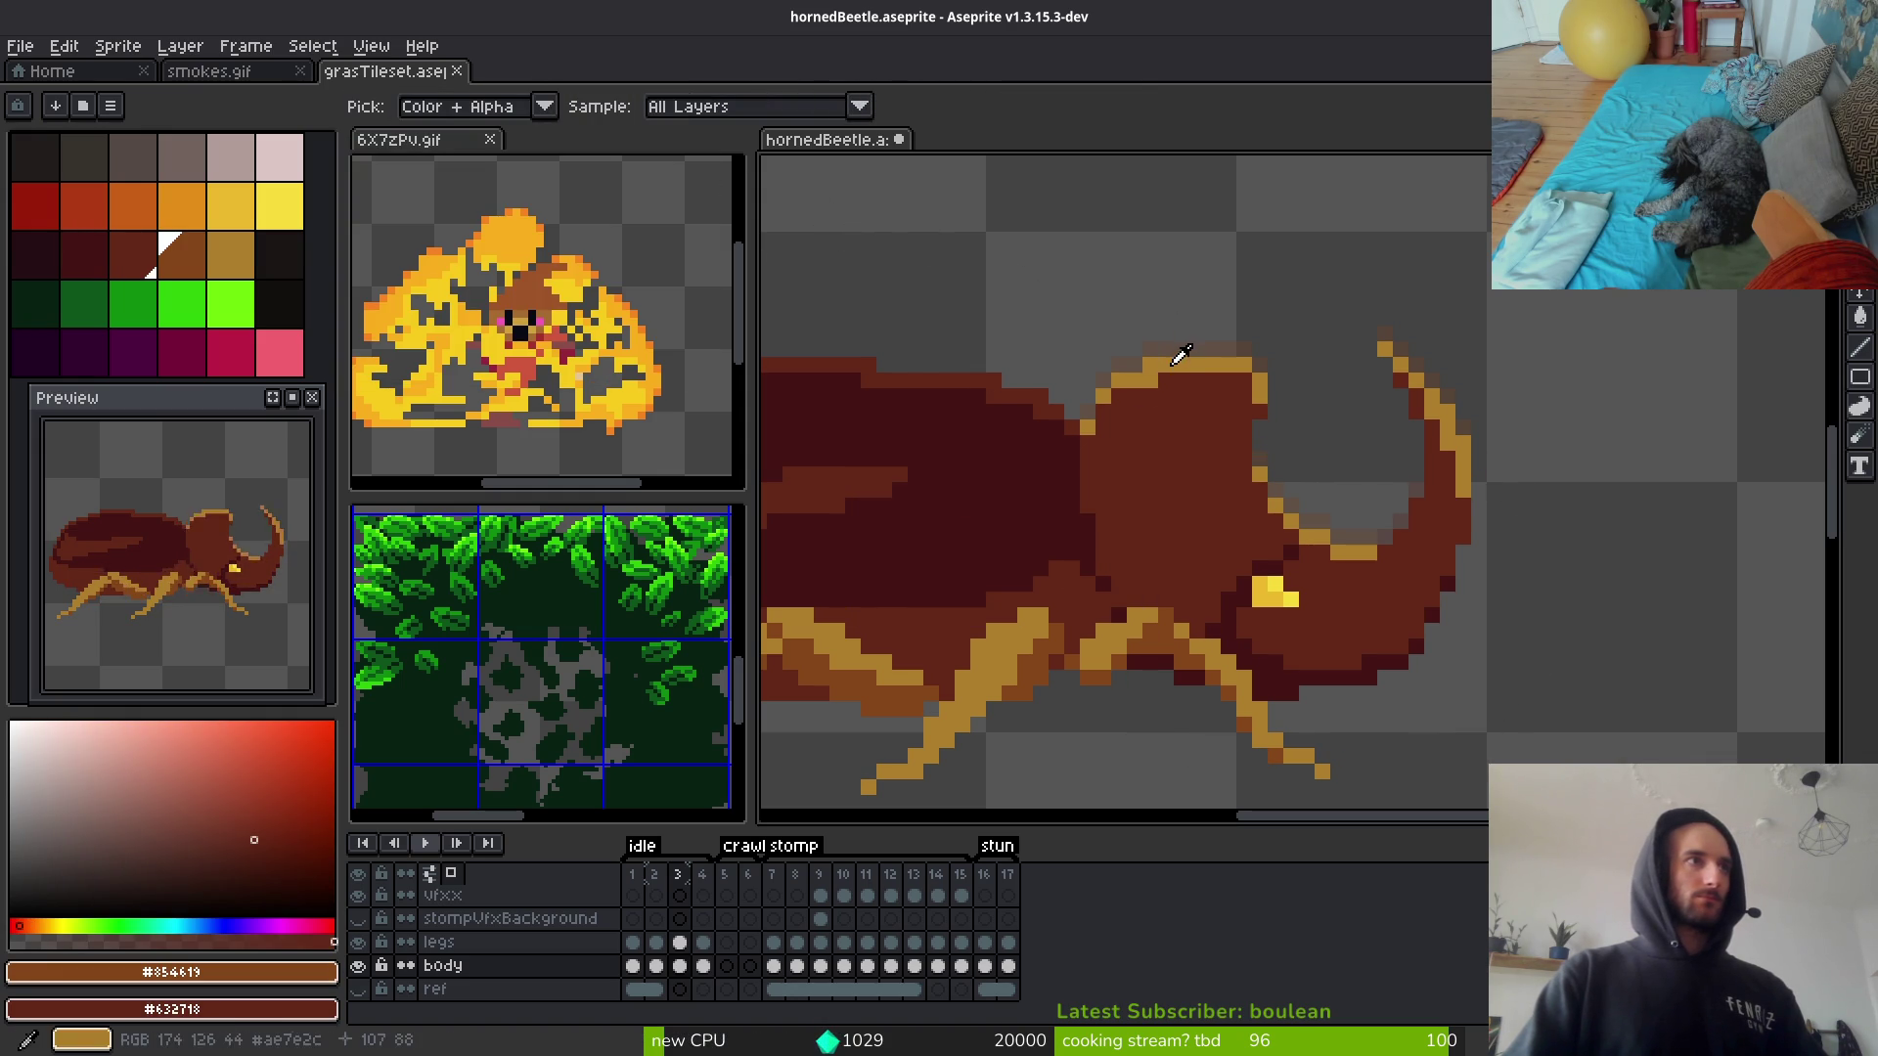
Step: Replace the tan leg colour with orange-brown
left_click(1189, 626, "alt")
right_click(1173, 631, "alt")
key("shift+r")
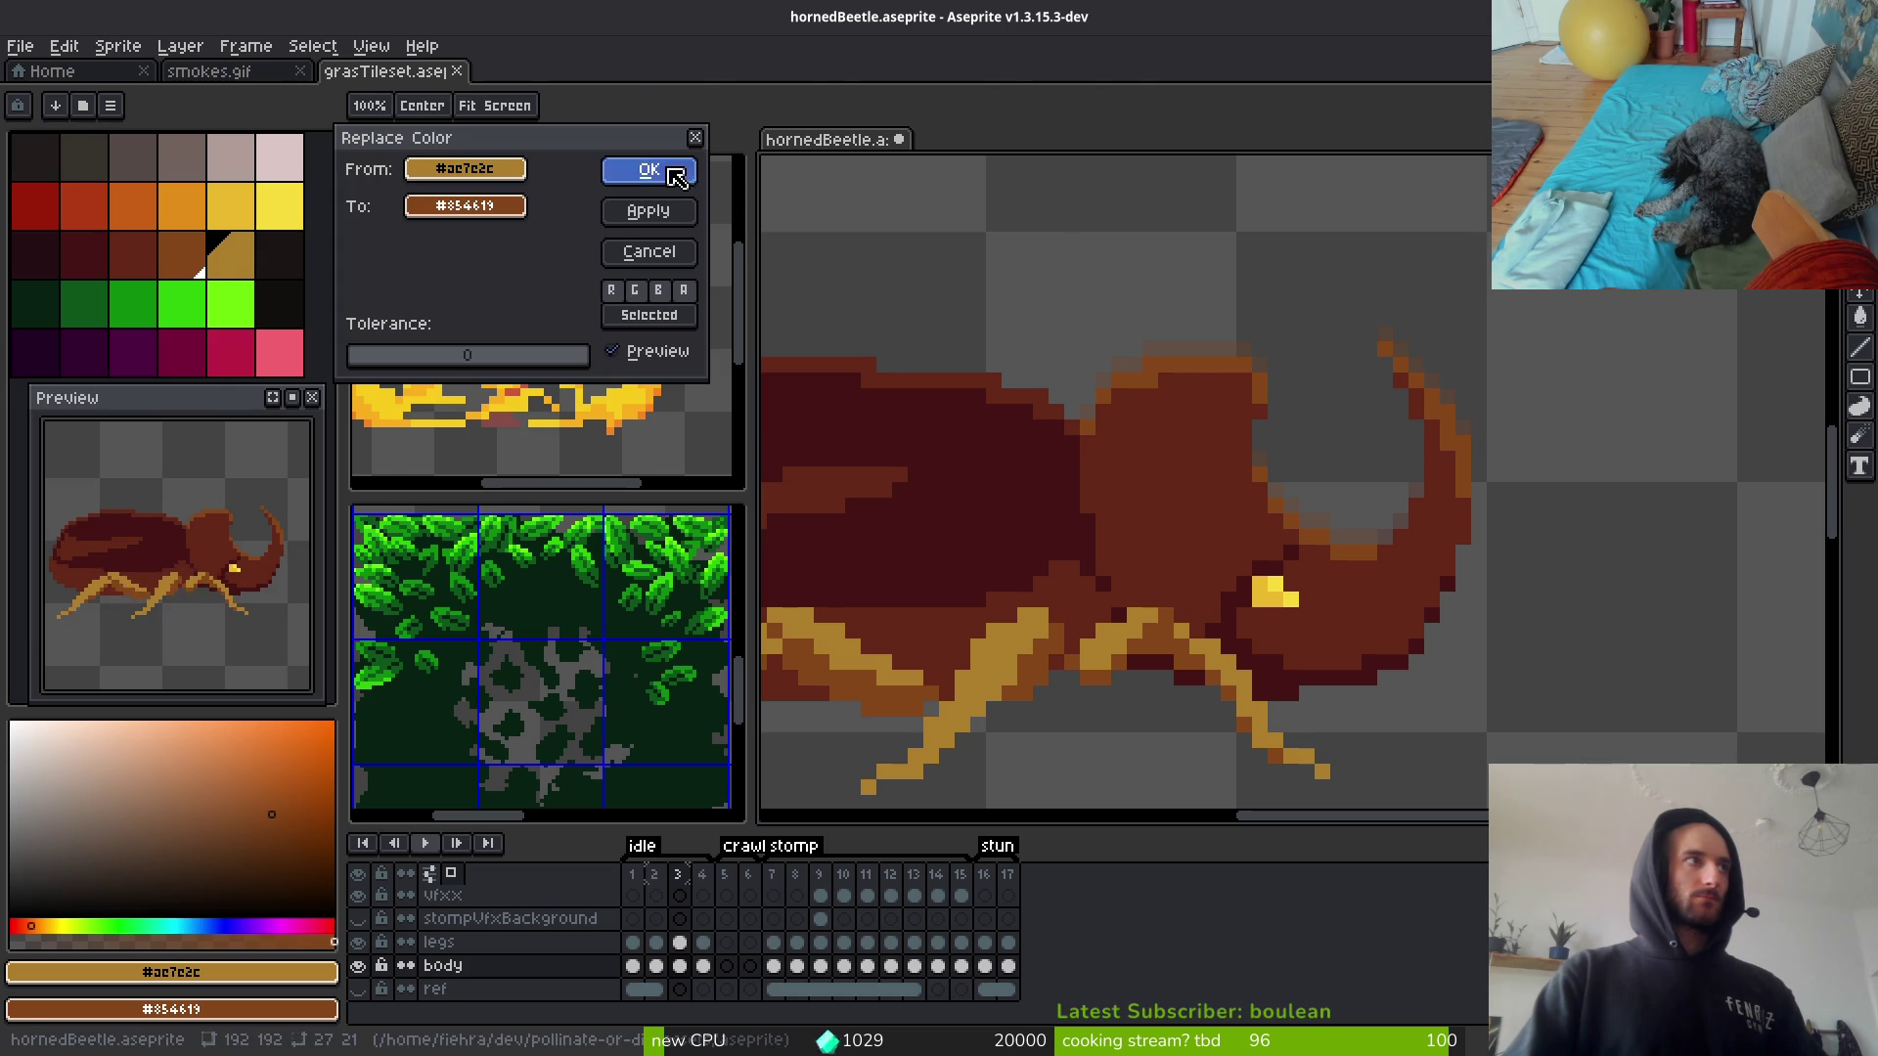
key("Return")
scroll(1134, 552, "down", 2)
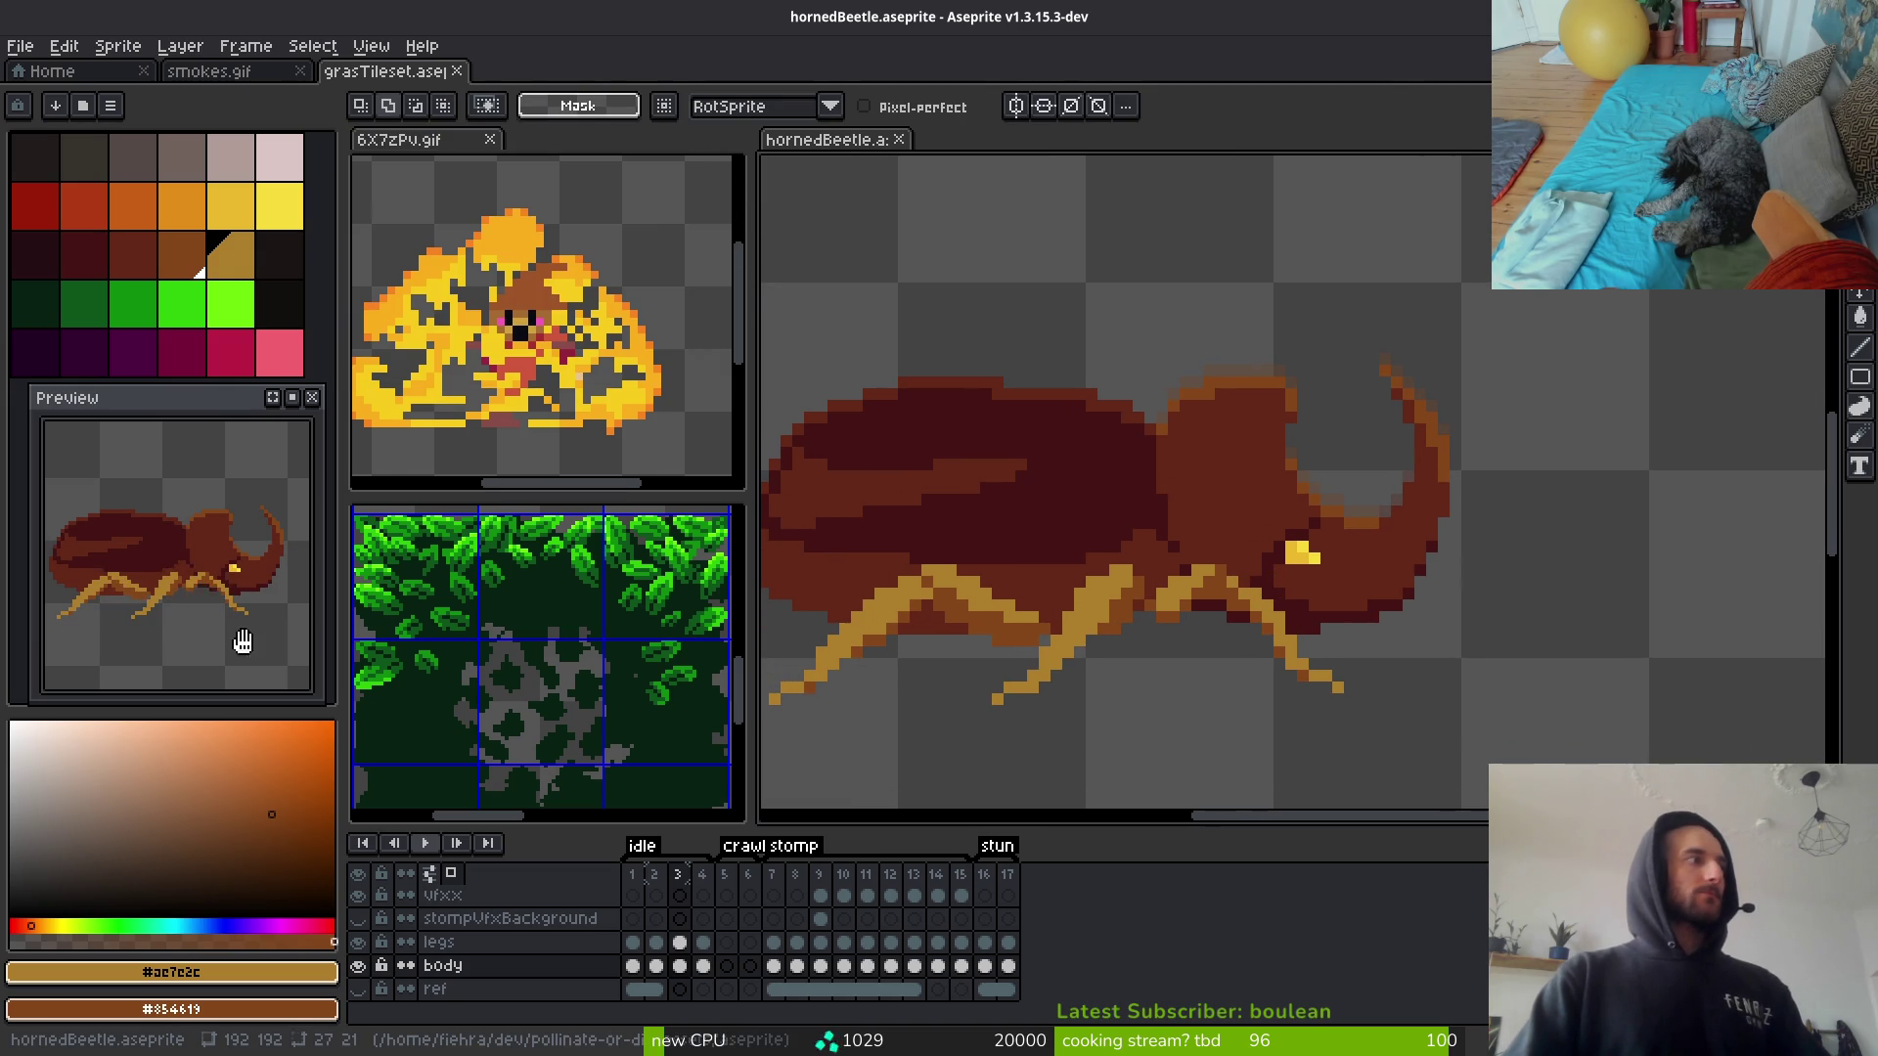
left_click_drag(189, 599, 192, 620)
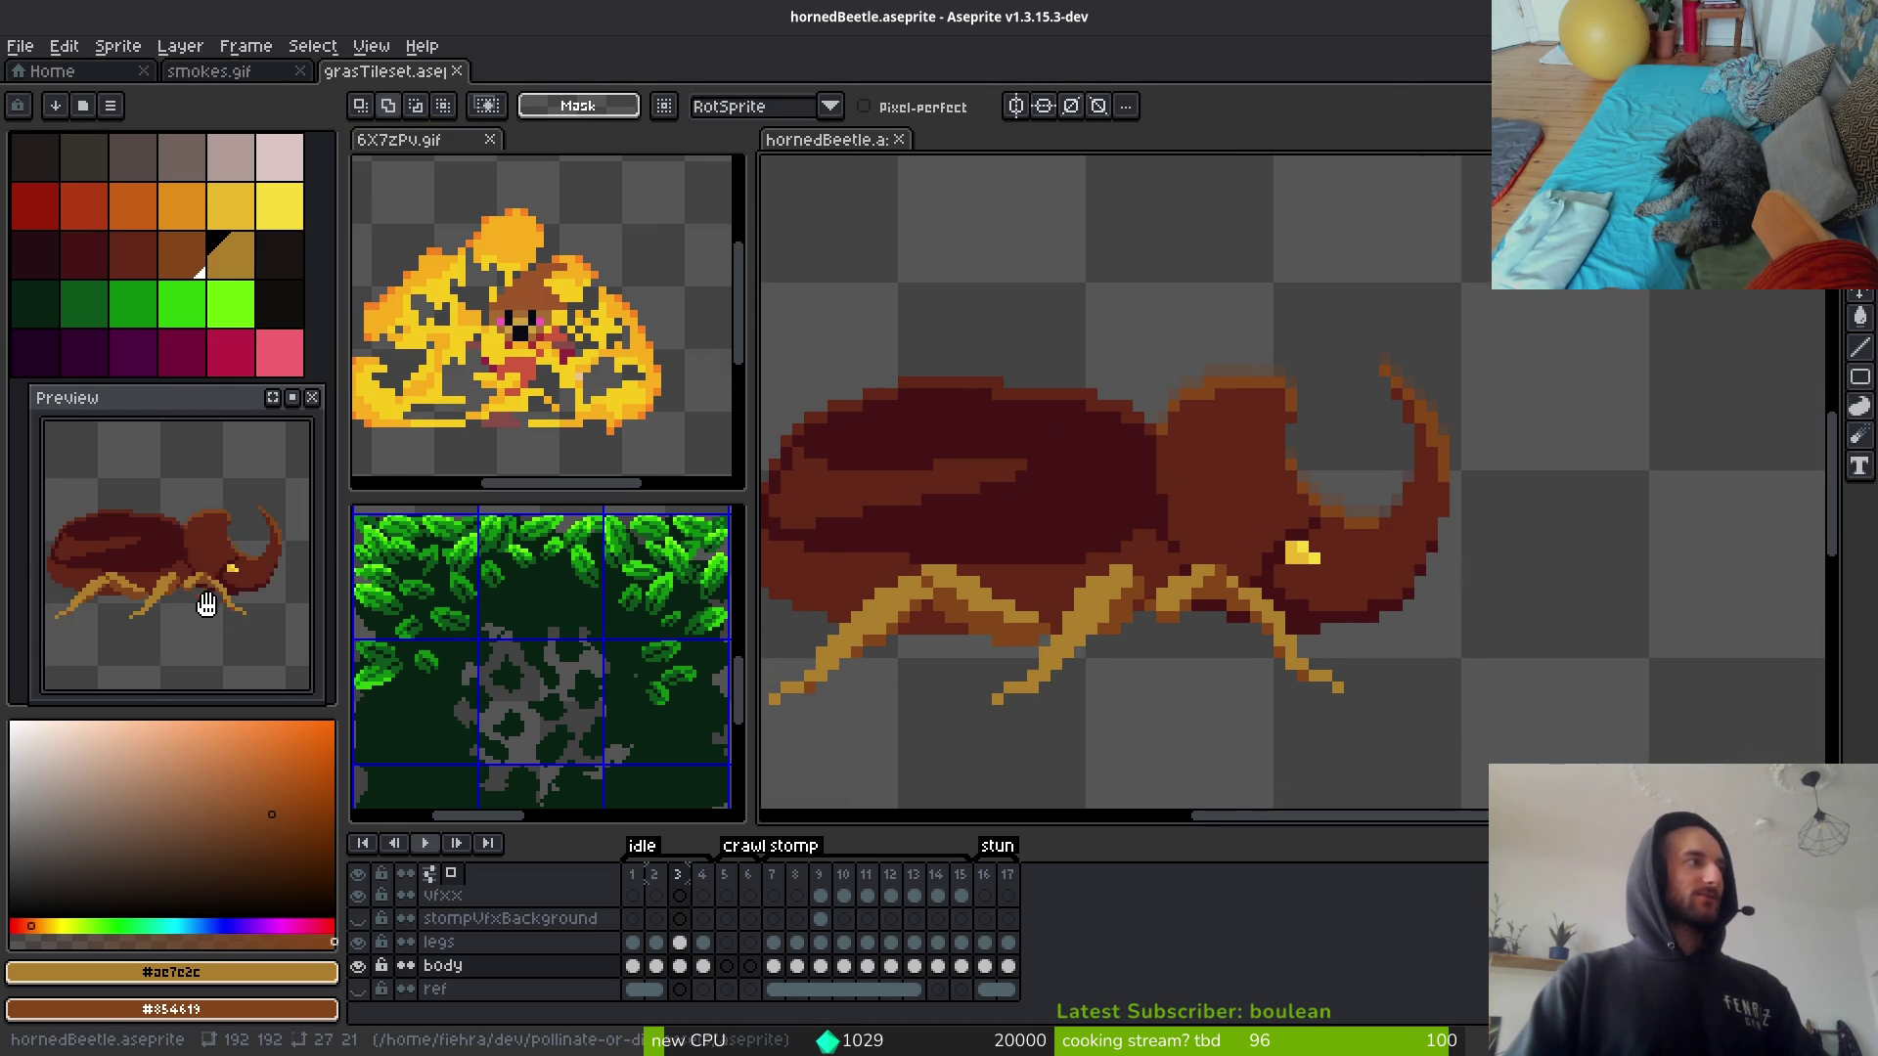
Step: Paint orange-brown highlight pixels on the head and body with the Pencil
scroll(1303, 640, "up", 2)
key("b")
left_click(1396, 566, "alt")
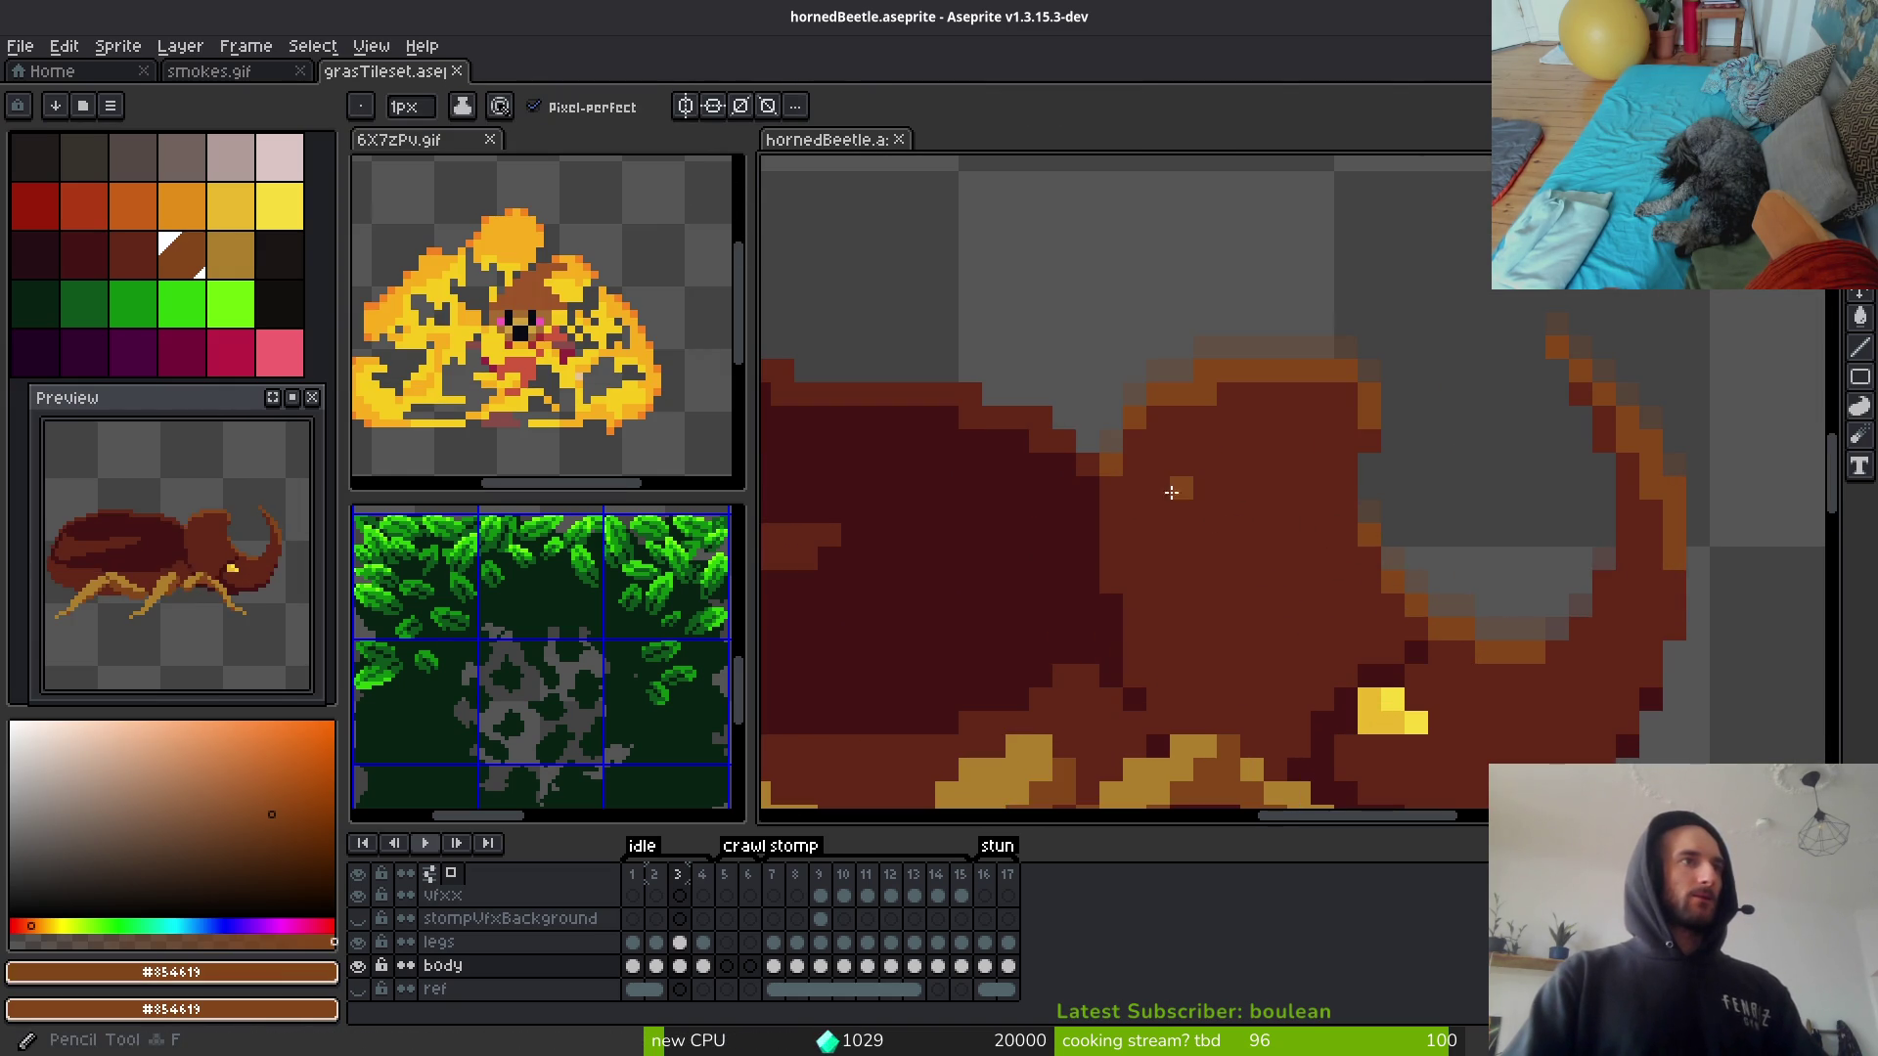
mouse_move(1323, 528)
left_mouse_down()
mouse_move(1326, 590)
mouse_move(1361, 620)
mouse_move(1223, 548)
mouse_move(1177, 615)
mouse_move(1323, 619)
mouse_move(1332, 630)
mouse_move(1250, 693)
mouse_move(1179, 572)
mouse_move(1212, 508)
mouse_move(1313, 519)
mouse_move(1218, 494)
mouse_move(1271, 514)
mouse_move(1345, 499)
mouse_move(1322, 481)
left_mouse_up()
right_click(1321, 481, "alt")
right_click(1299, 511)
left_click_drag(1274, 654, 1252, 631)
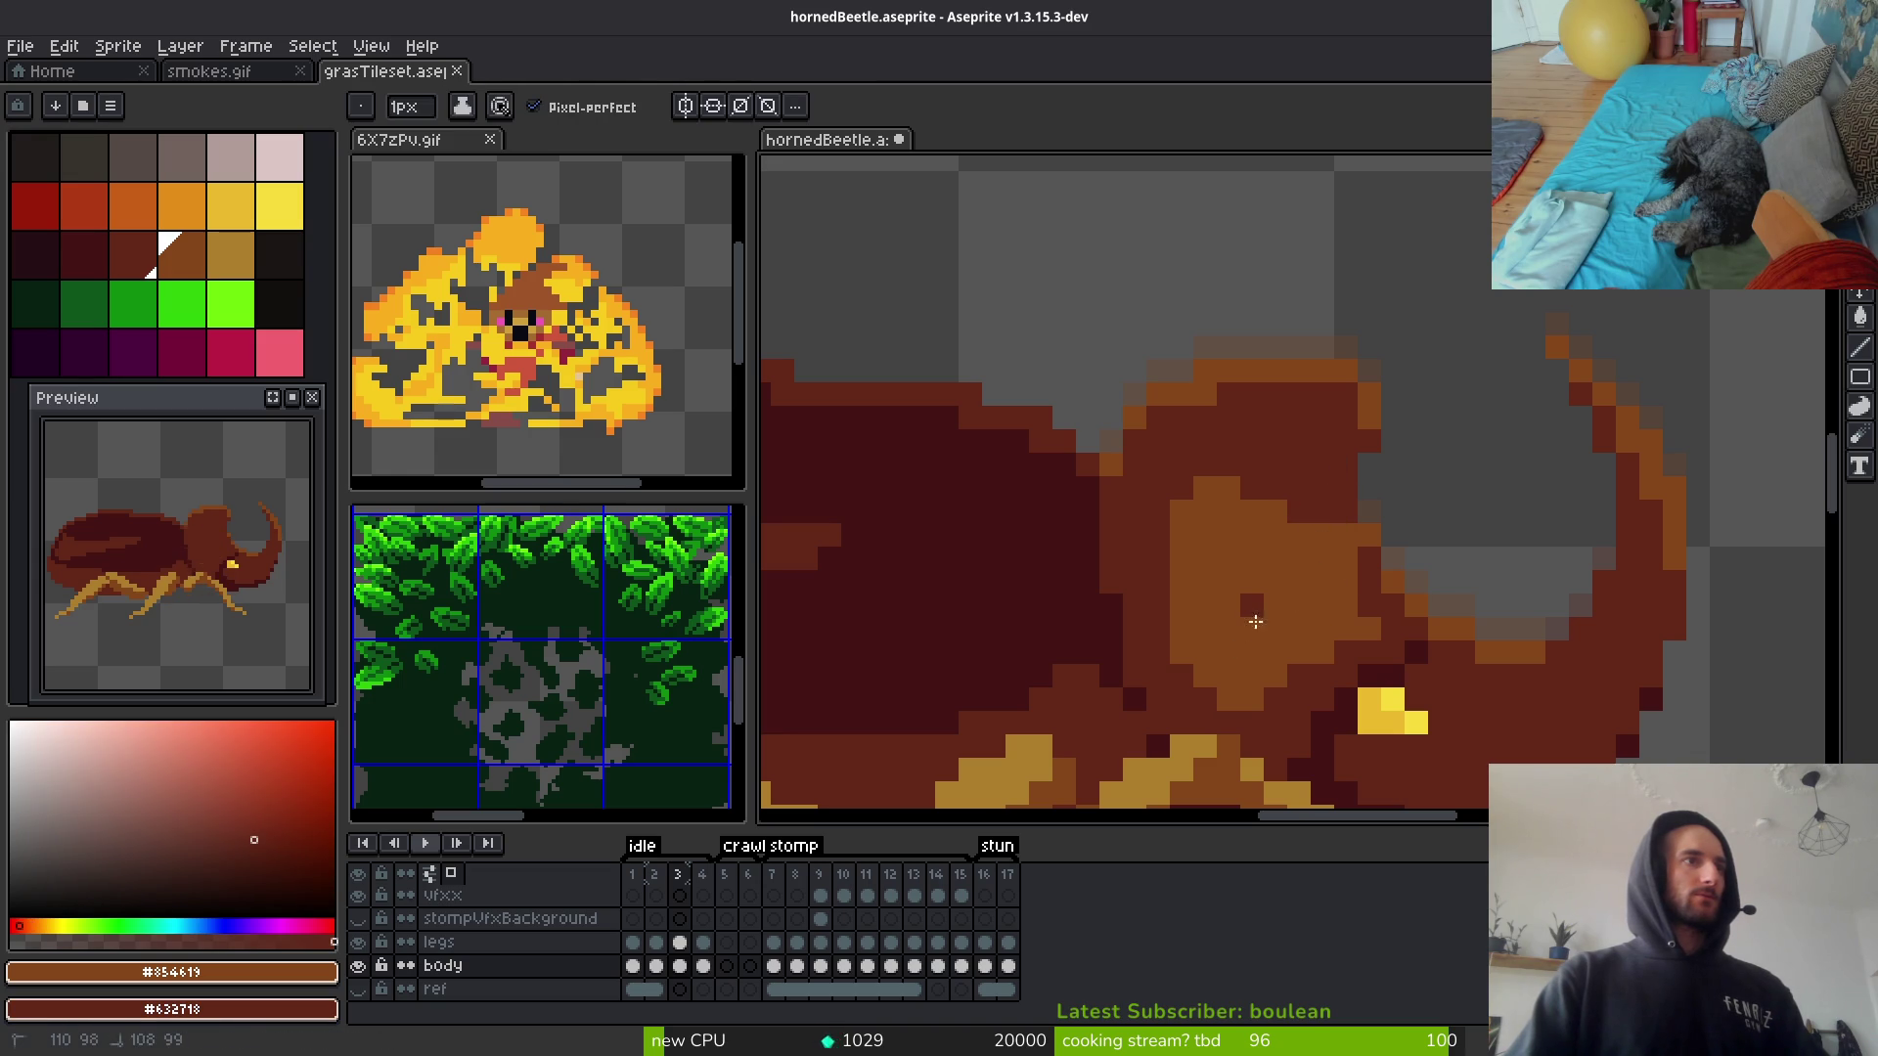
left_click_drag(1361, 569, 1384, 617)
left_click(1252, 604)
left_click(1162, 651)
Step: Add dark red pixels along the head's orange edge
scroll(1409, 734, "down", 2)
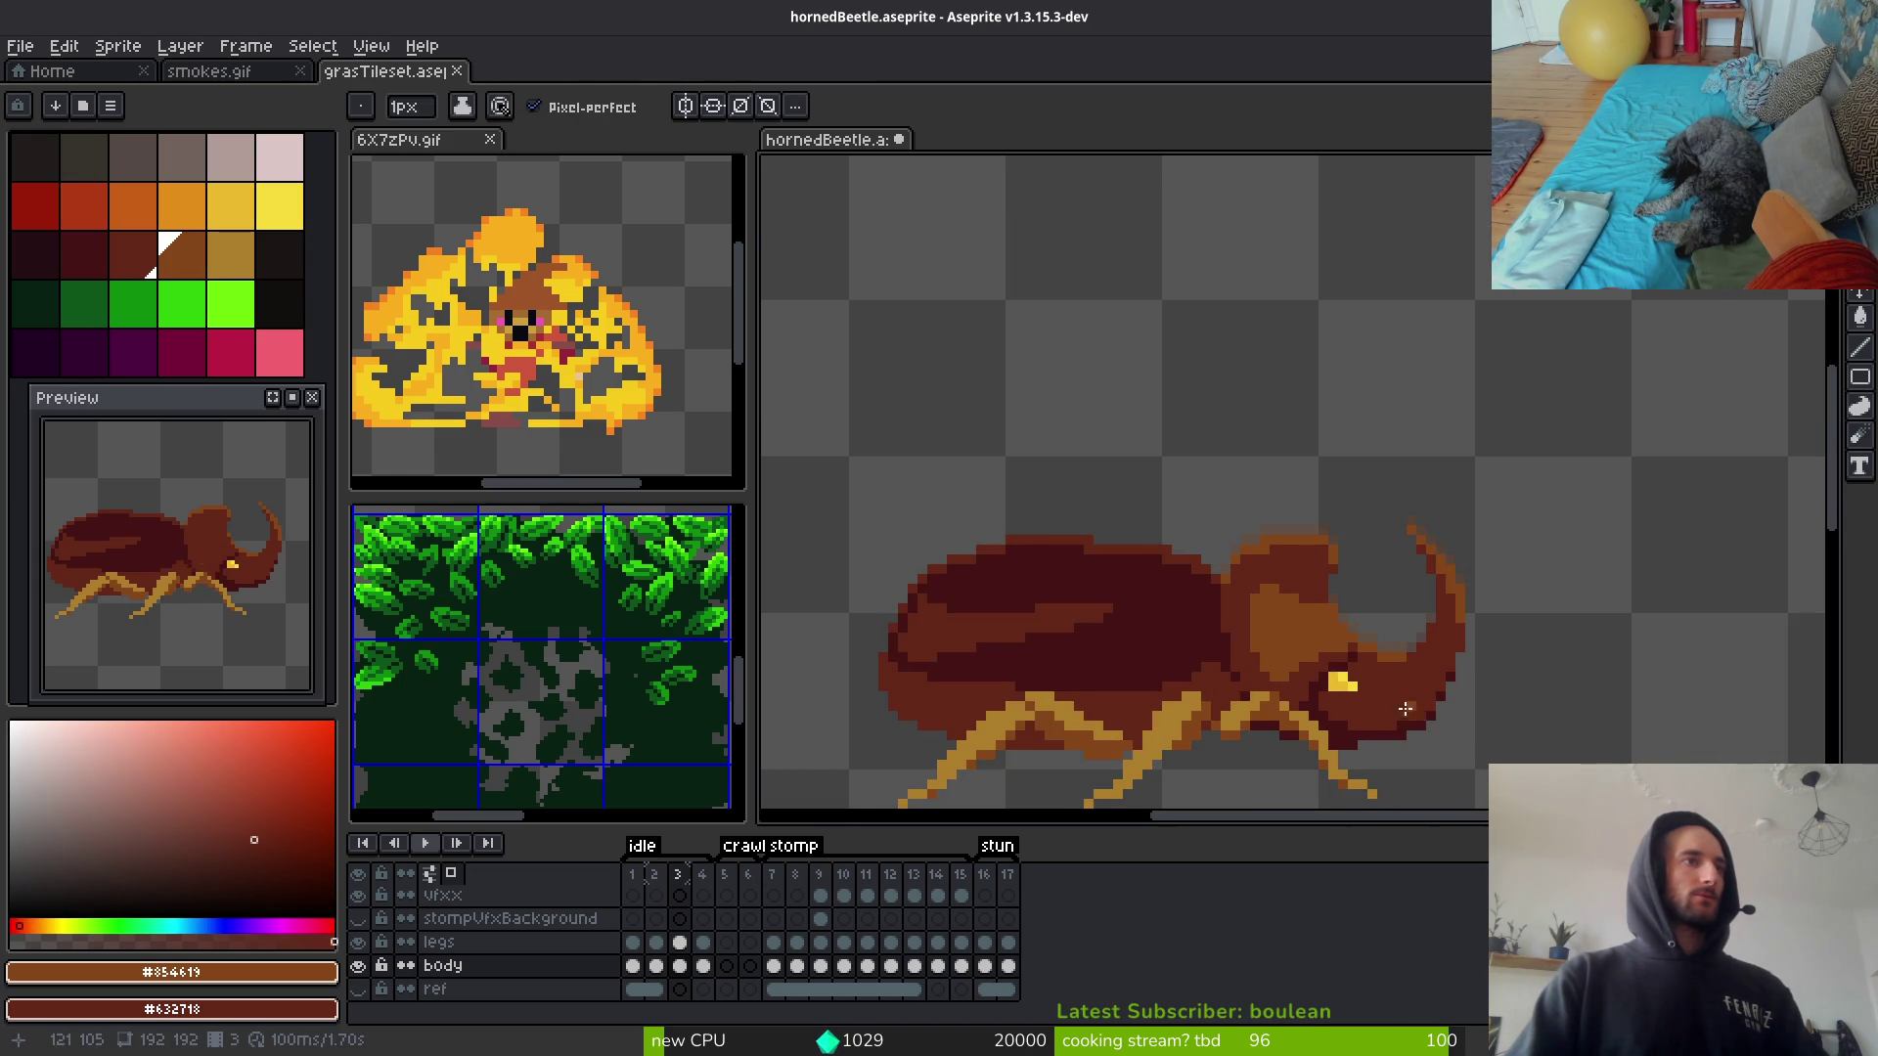
scroll(1412, 745, "down", 1)
scroll(1412, 745, "up", 1)
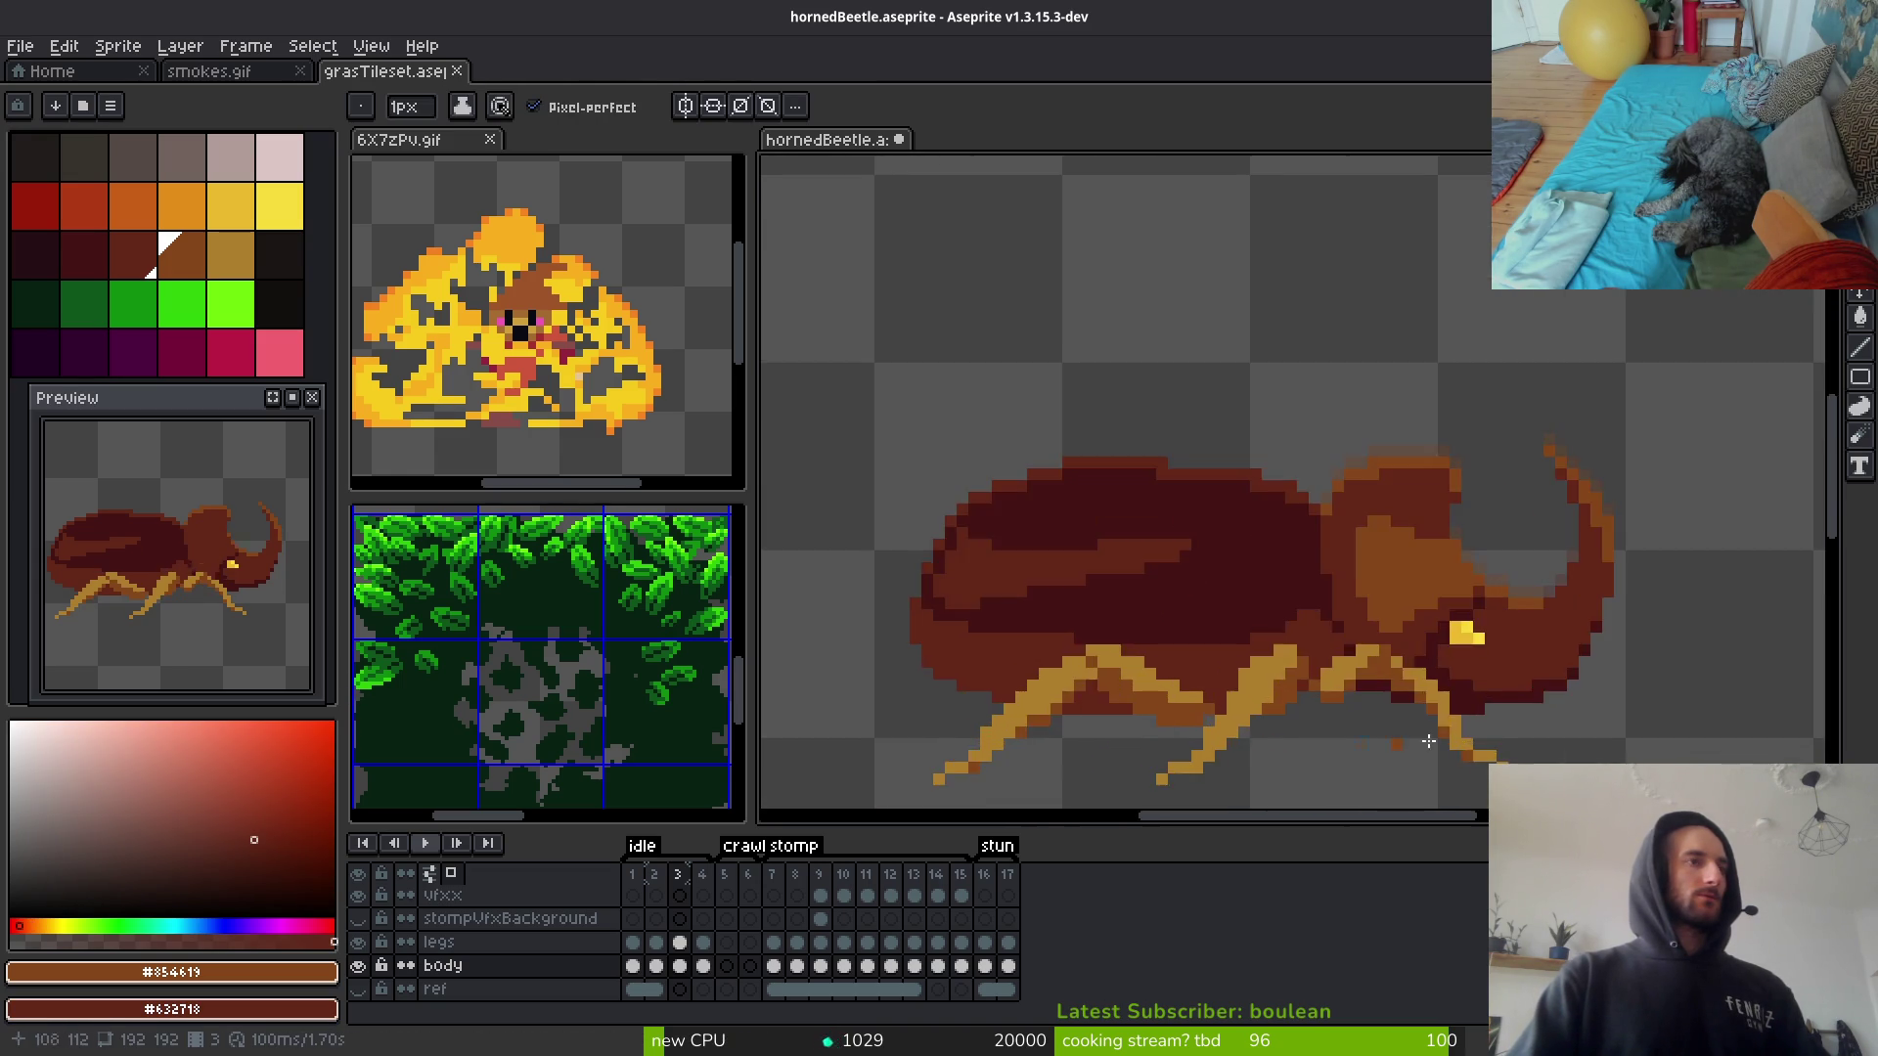
scroll(1455, 715, "down", 1)
scroll(1454, 715, "down", 4)
scroll(1455, 724, "up", 4)
scroll(1369, 547, "up", 5)
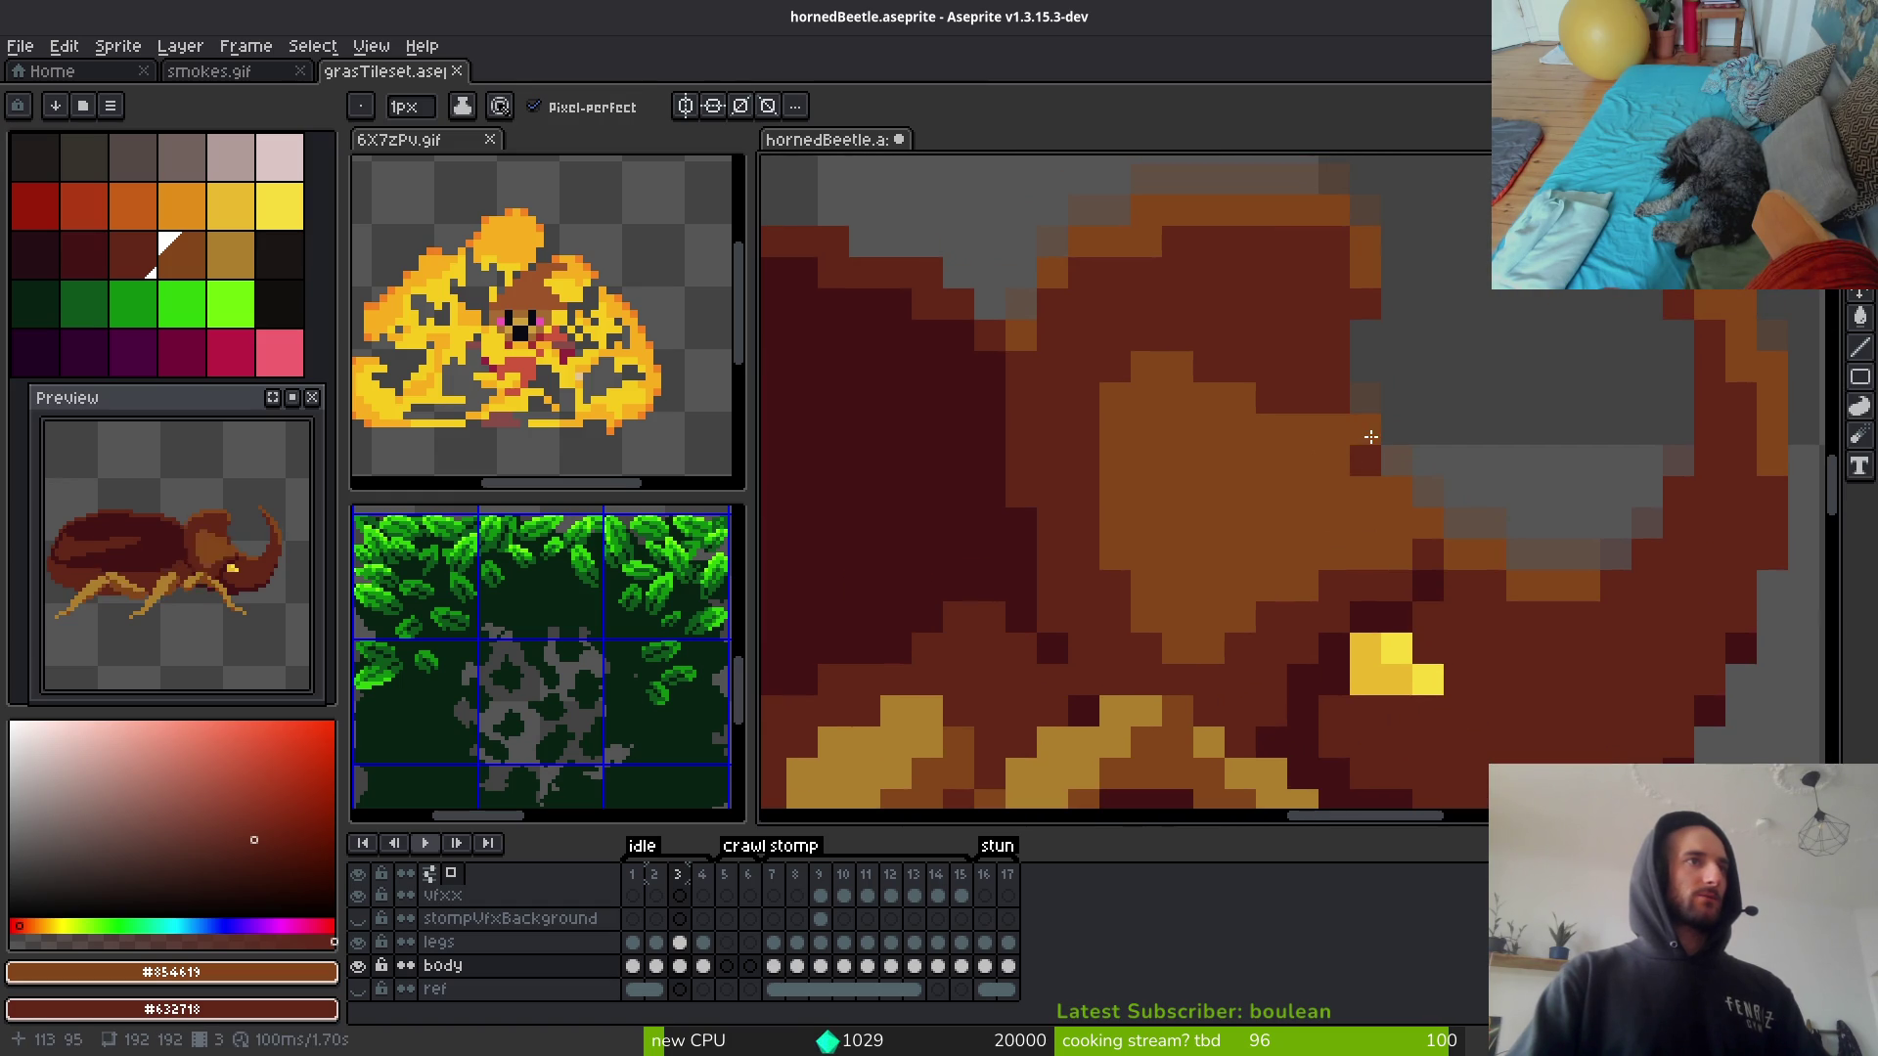
left_click_drag(1303, 429, 1334, 460)
left_click(1333, 431)
left_click(1365, 491)
left_click(1396, 523)
Step: Save hornedBeetle.aseprite with the touched-up head
scroll(1559, 635, "down", 1)
scroll(1559, 635, "up", 1)
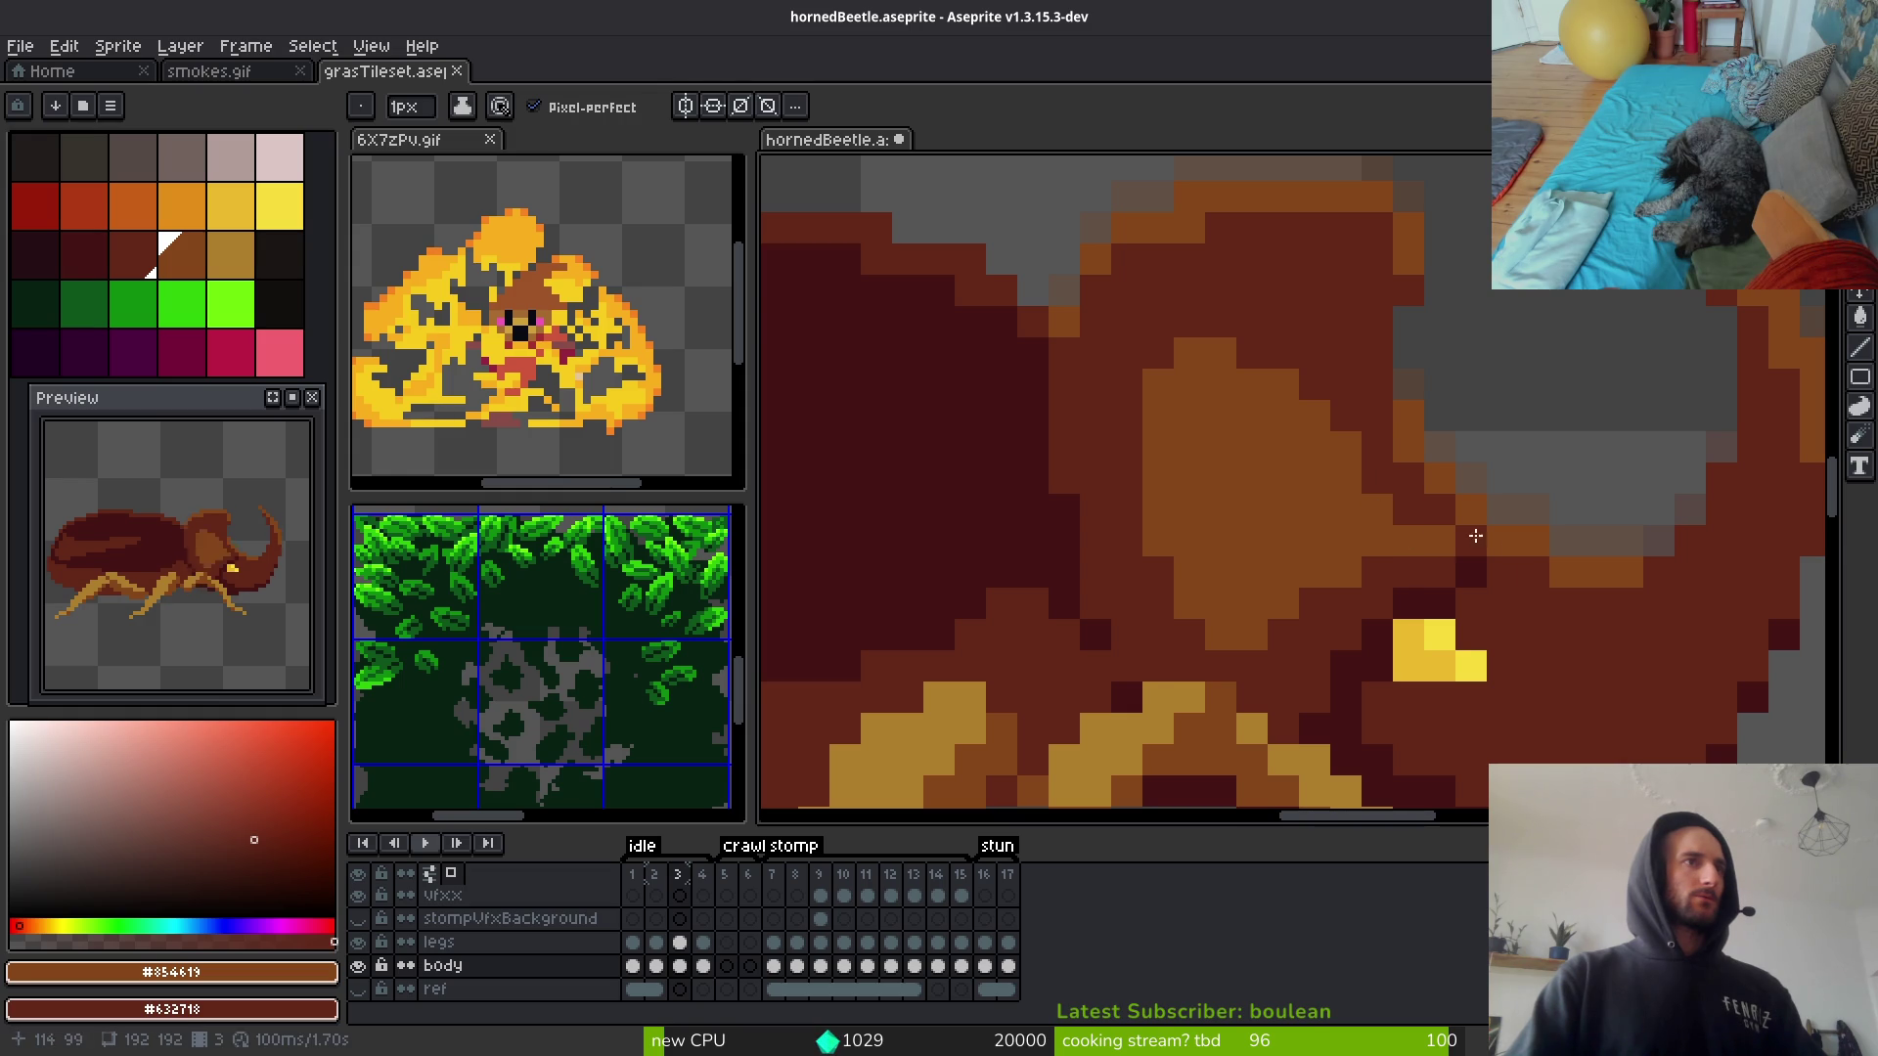
scroll(1532, 587, "down", 4)
scroll(1573, 661, "down", 3)
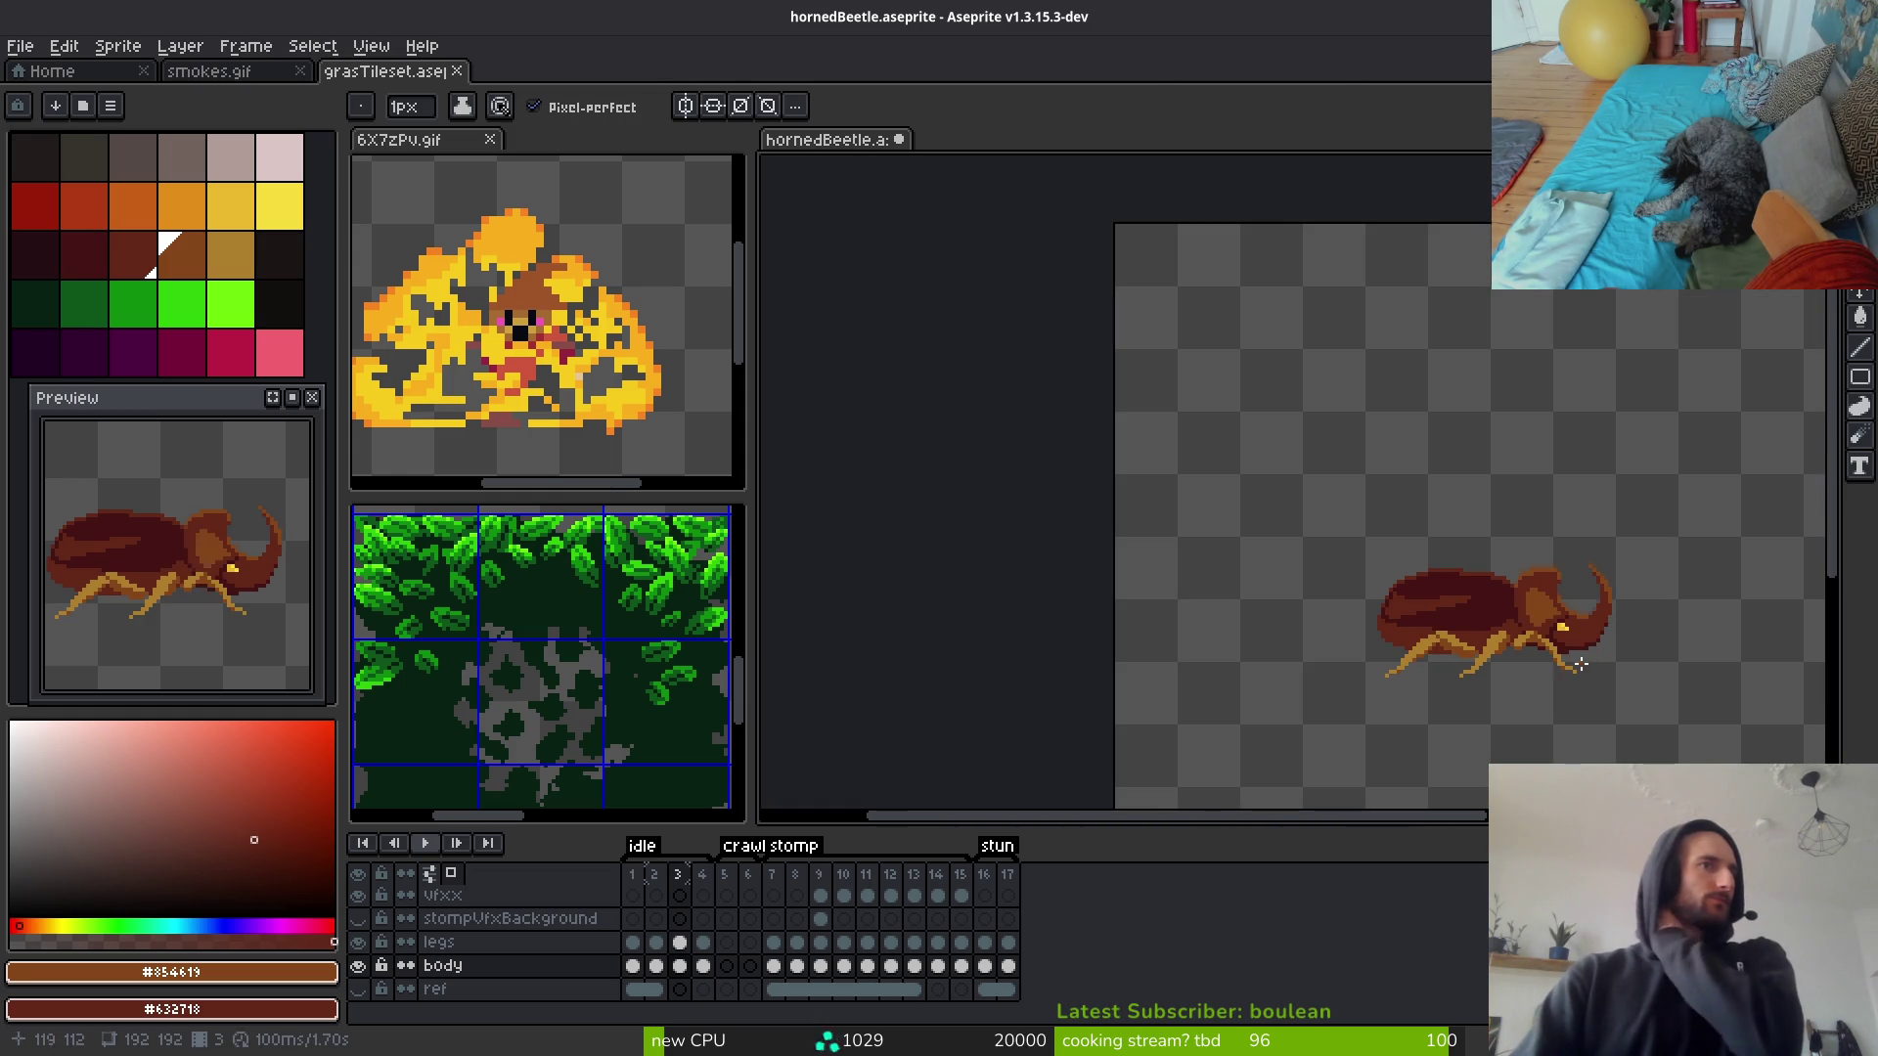
scroll(1526, 619, "up", 7)
key("g")
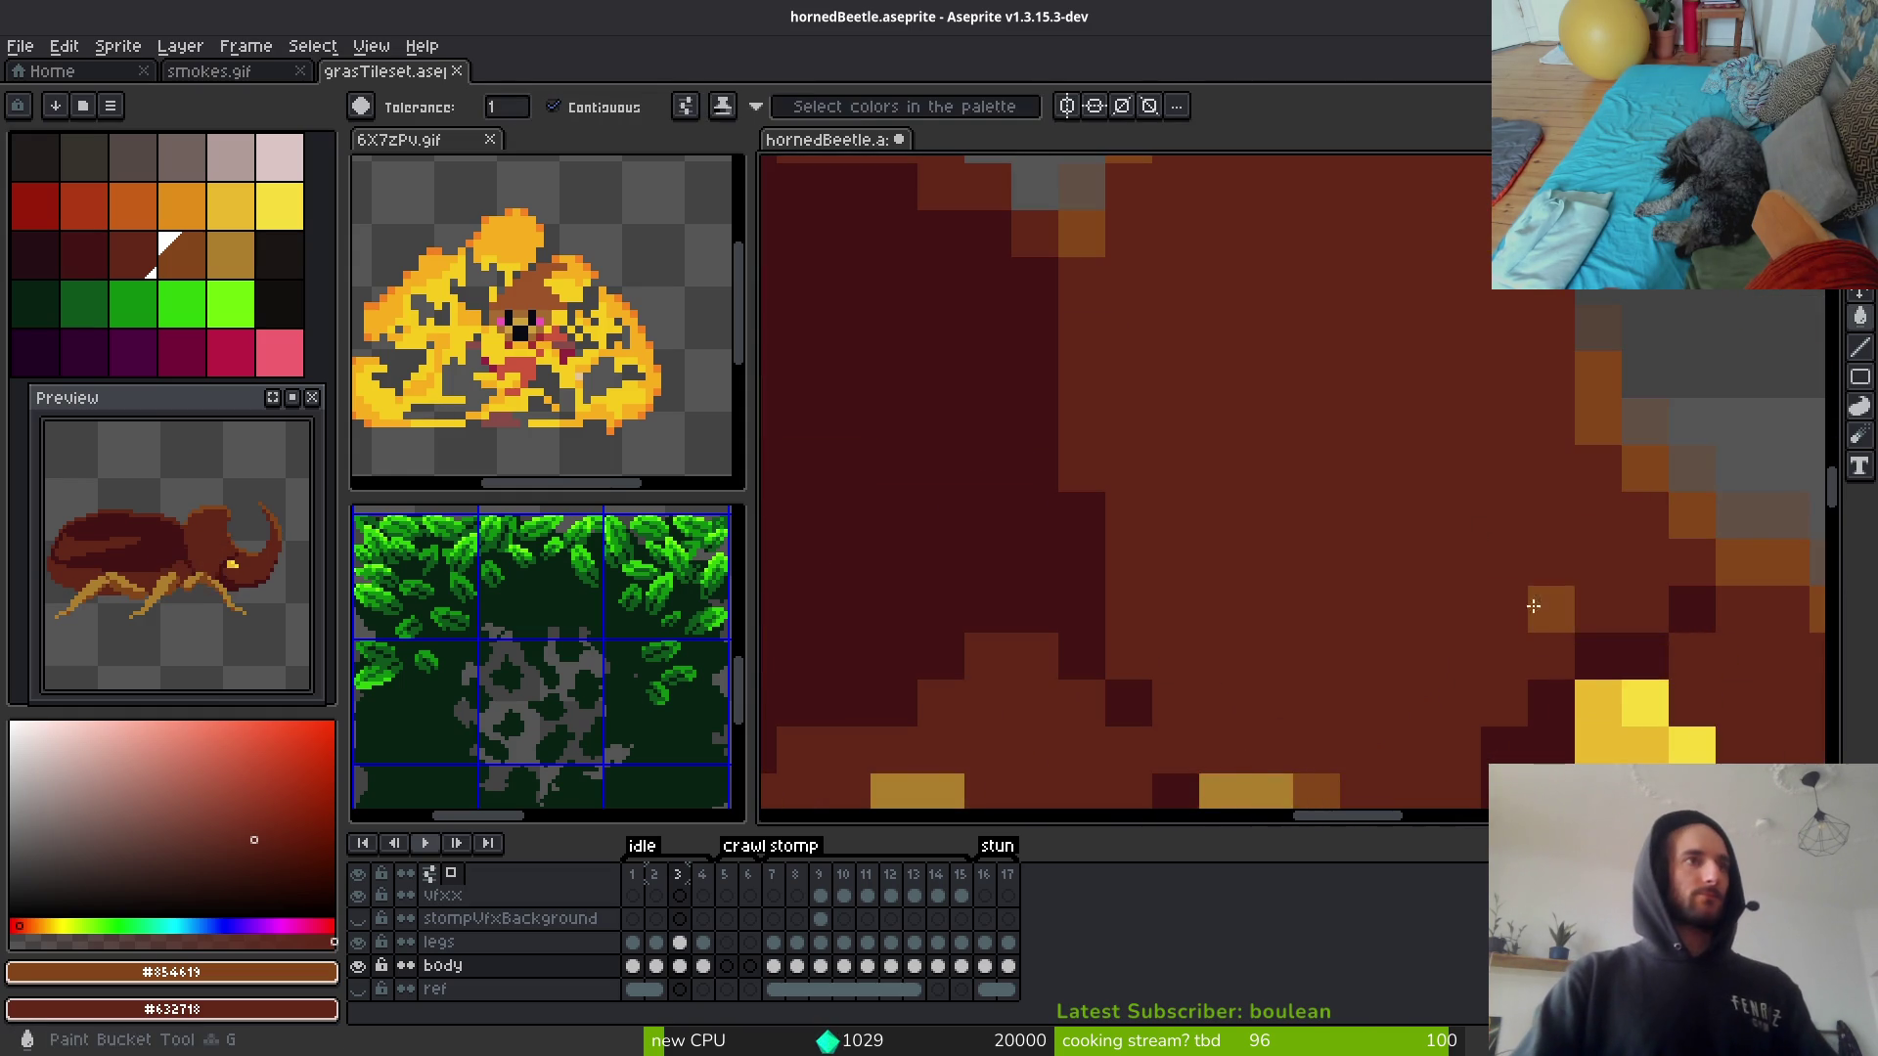
scroll(1506, 617, "down", 4)
key("ctrl+s")
scroll(1408, 577, "up", 5)
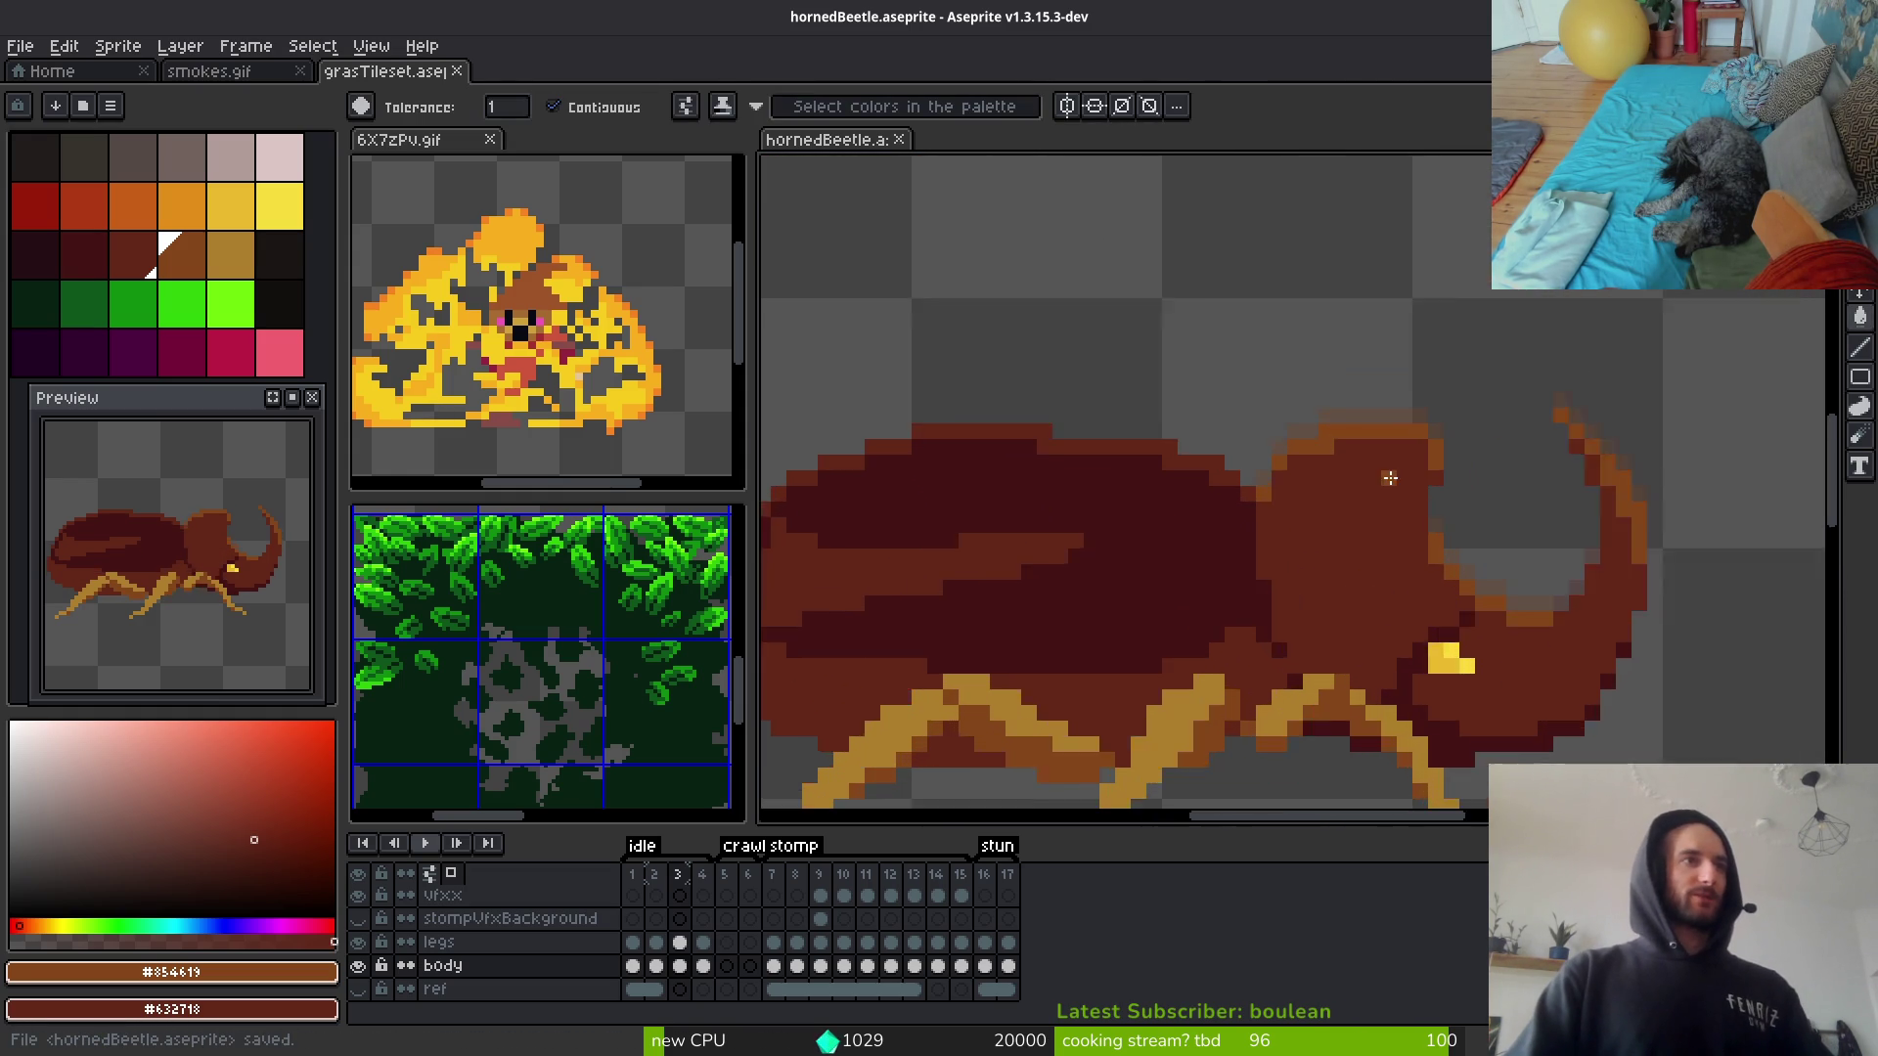
key("ctrl+s")
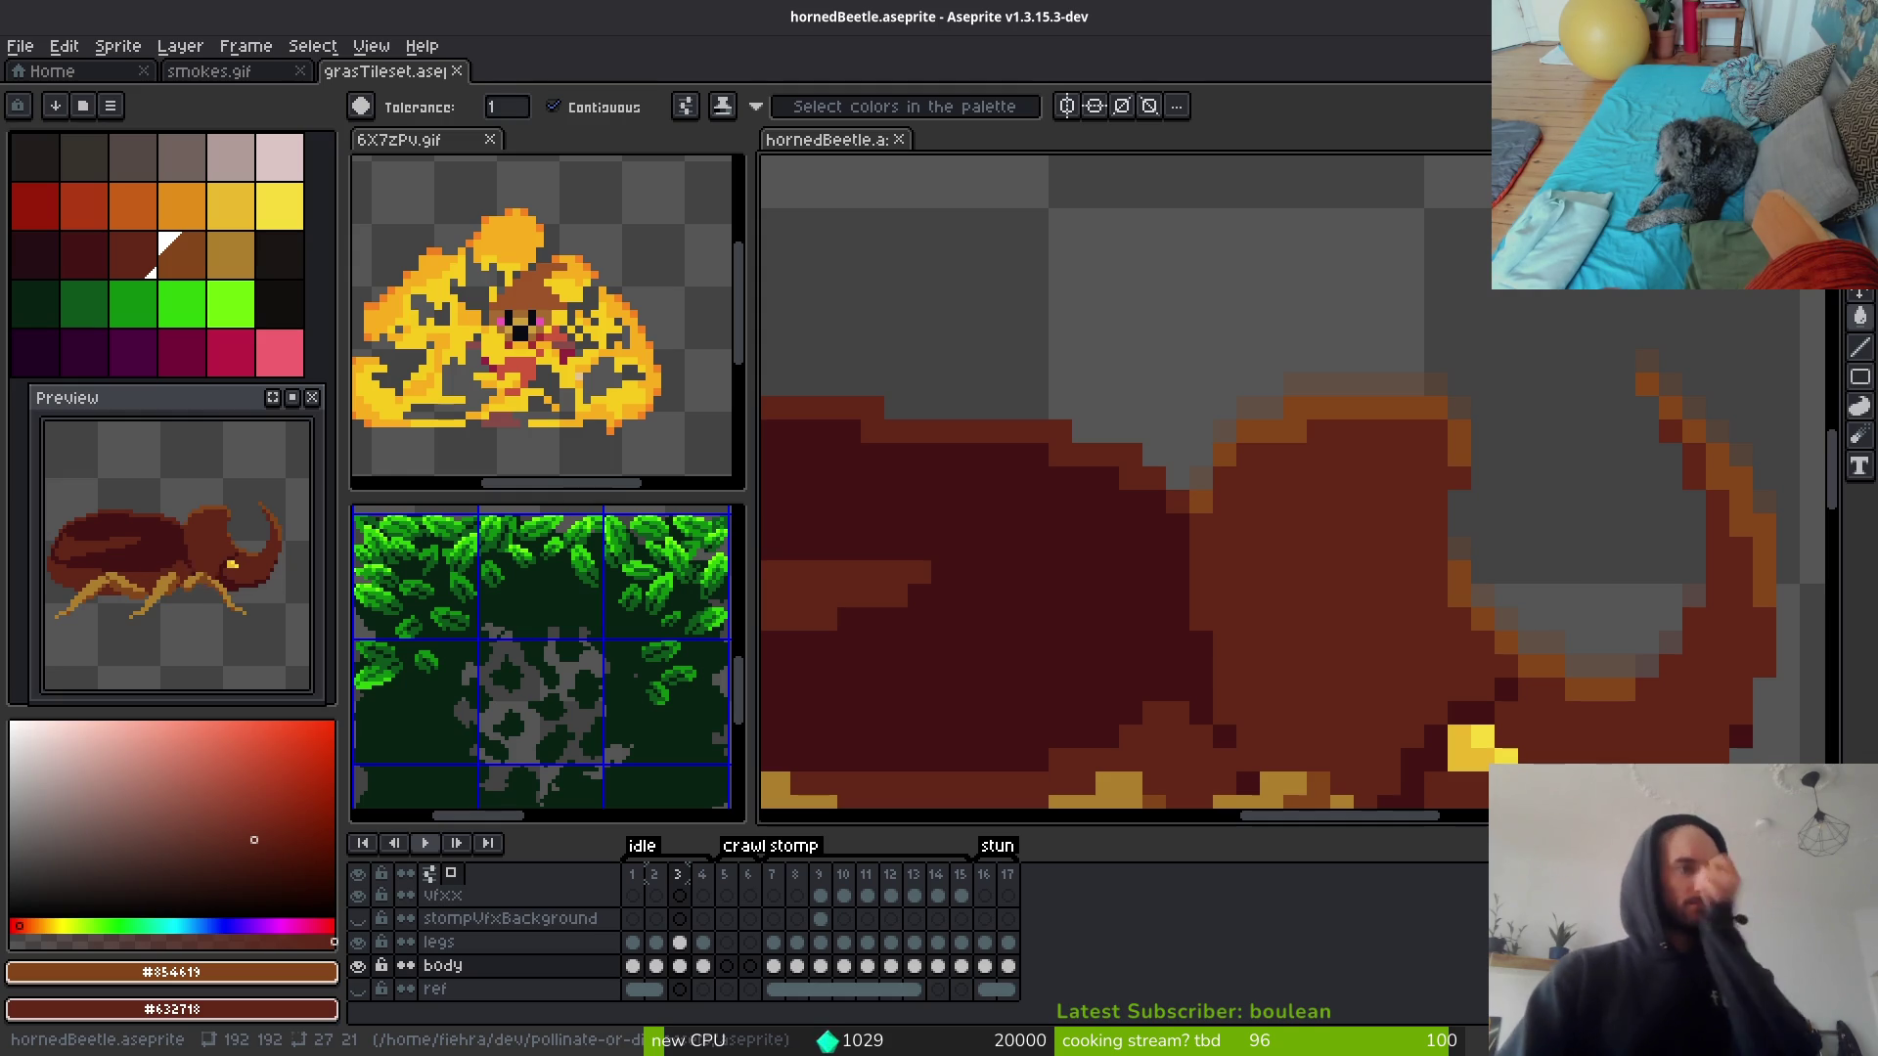
scroll(1098, 571, "down", 3)
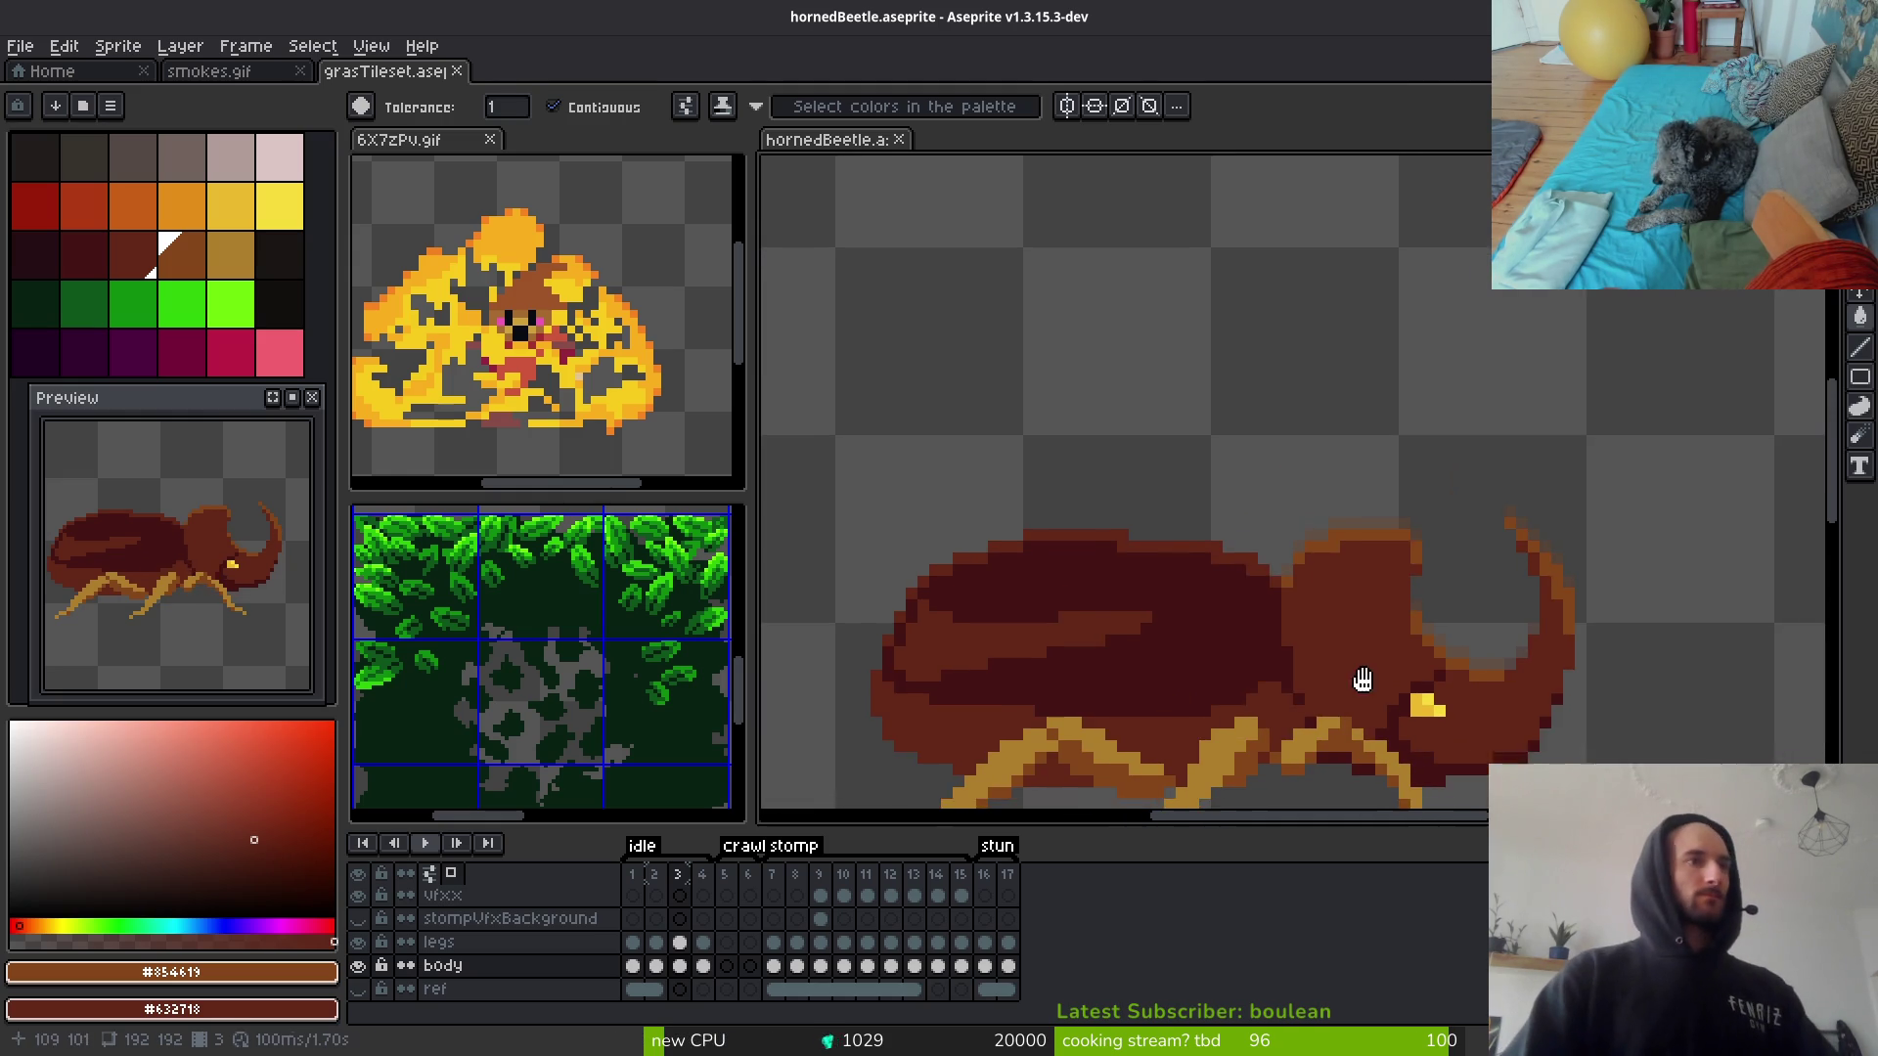
Step: Eyedrop the head's dark red and paint over the grey notch beside the horn
scroll(1273, 650, "up", 2)
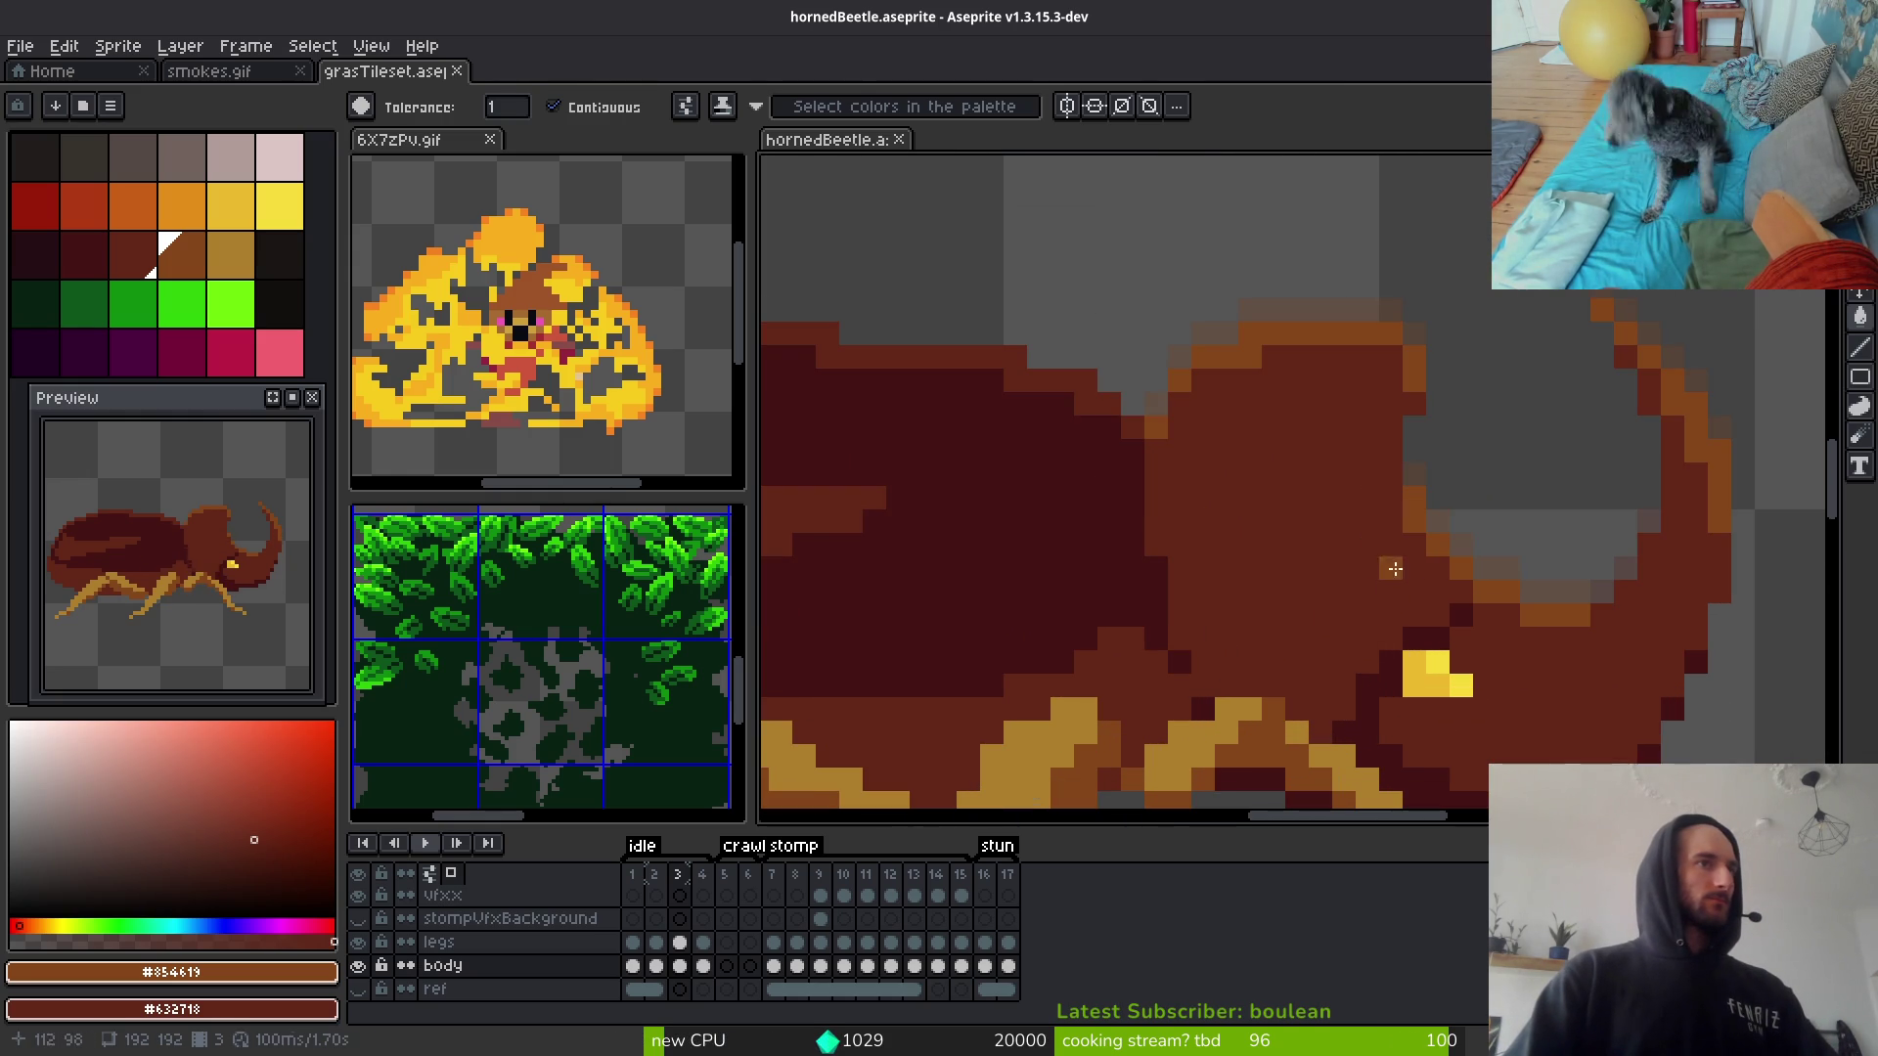
key("alt")
left_click(1424, 563, "alt")
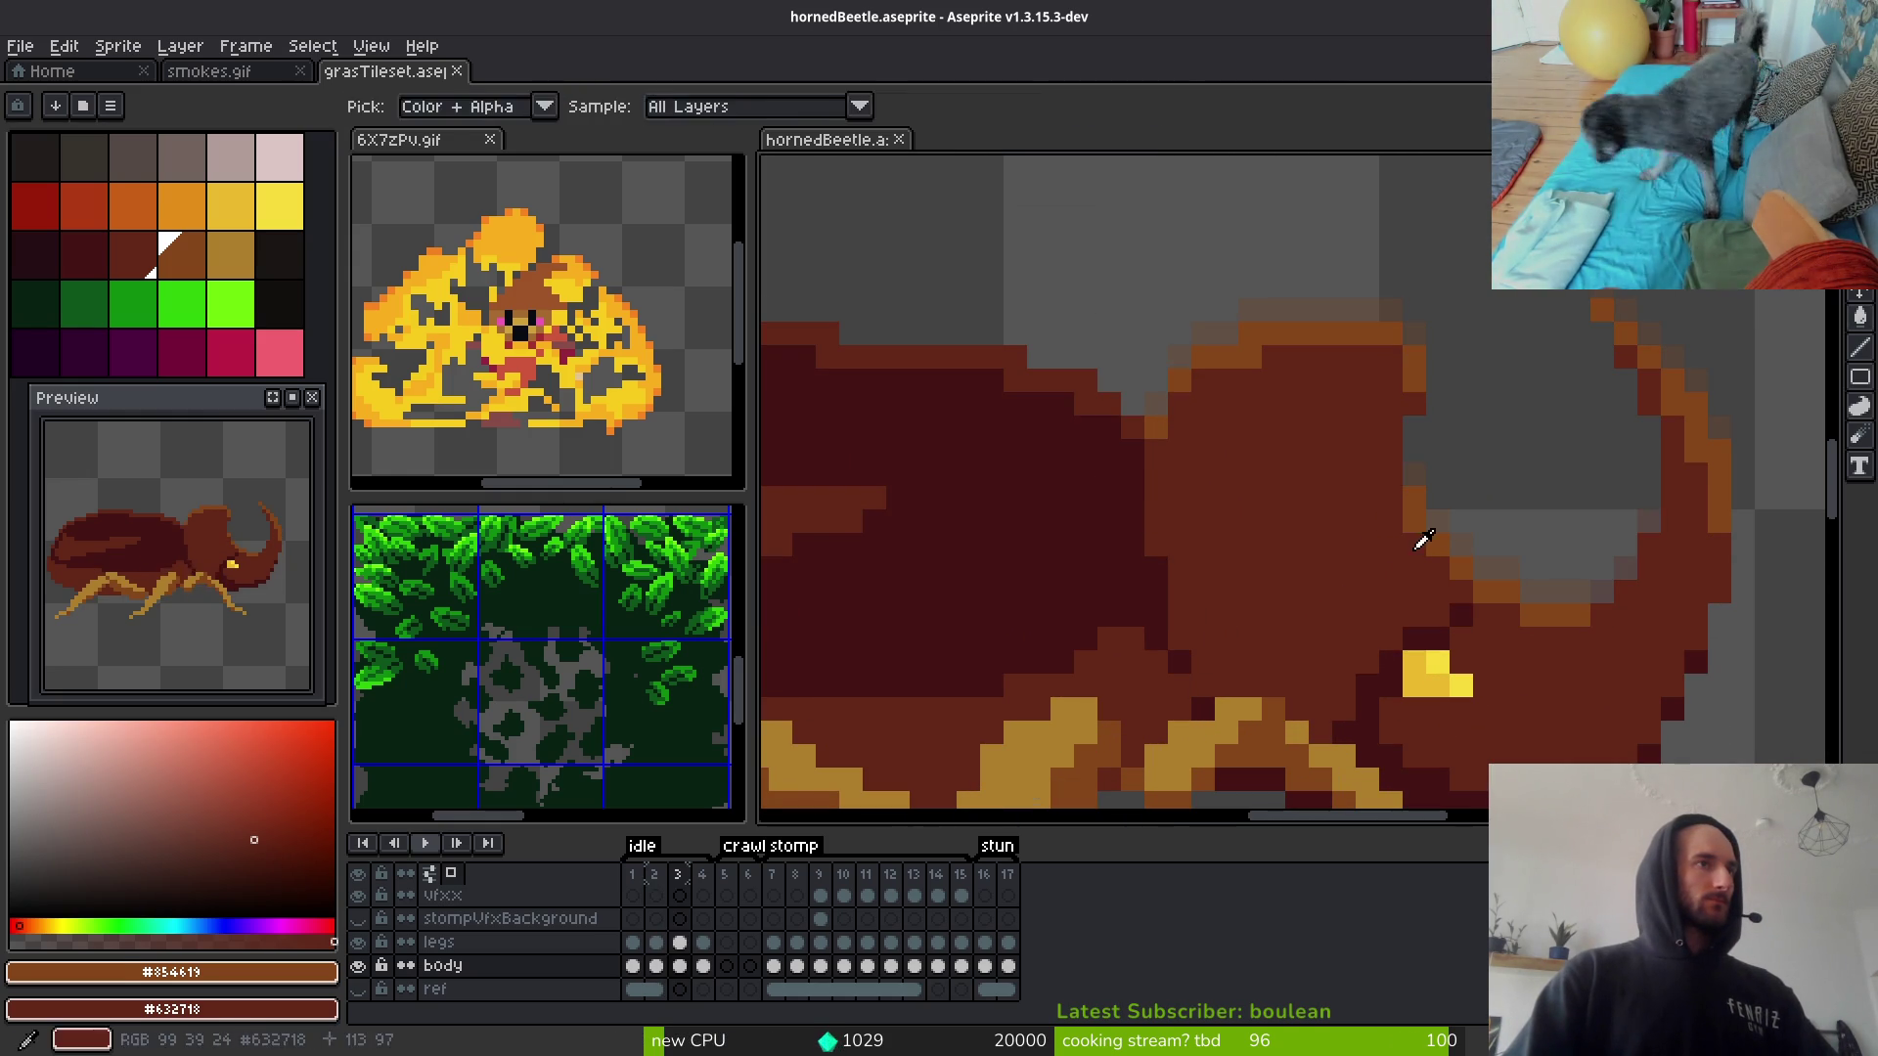
scroll(1421, 558, "down", 1)
left_click_drag(1419, 557, 1409, 534)
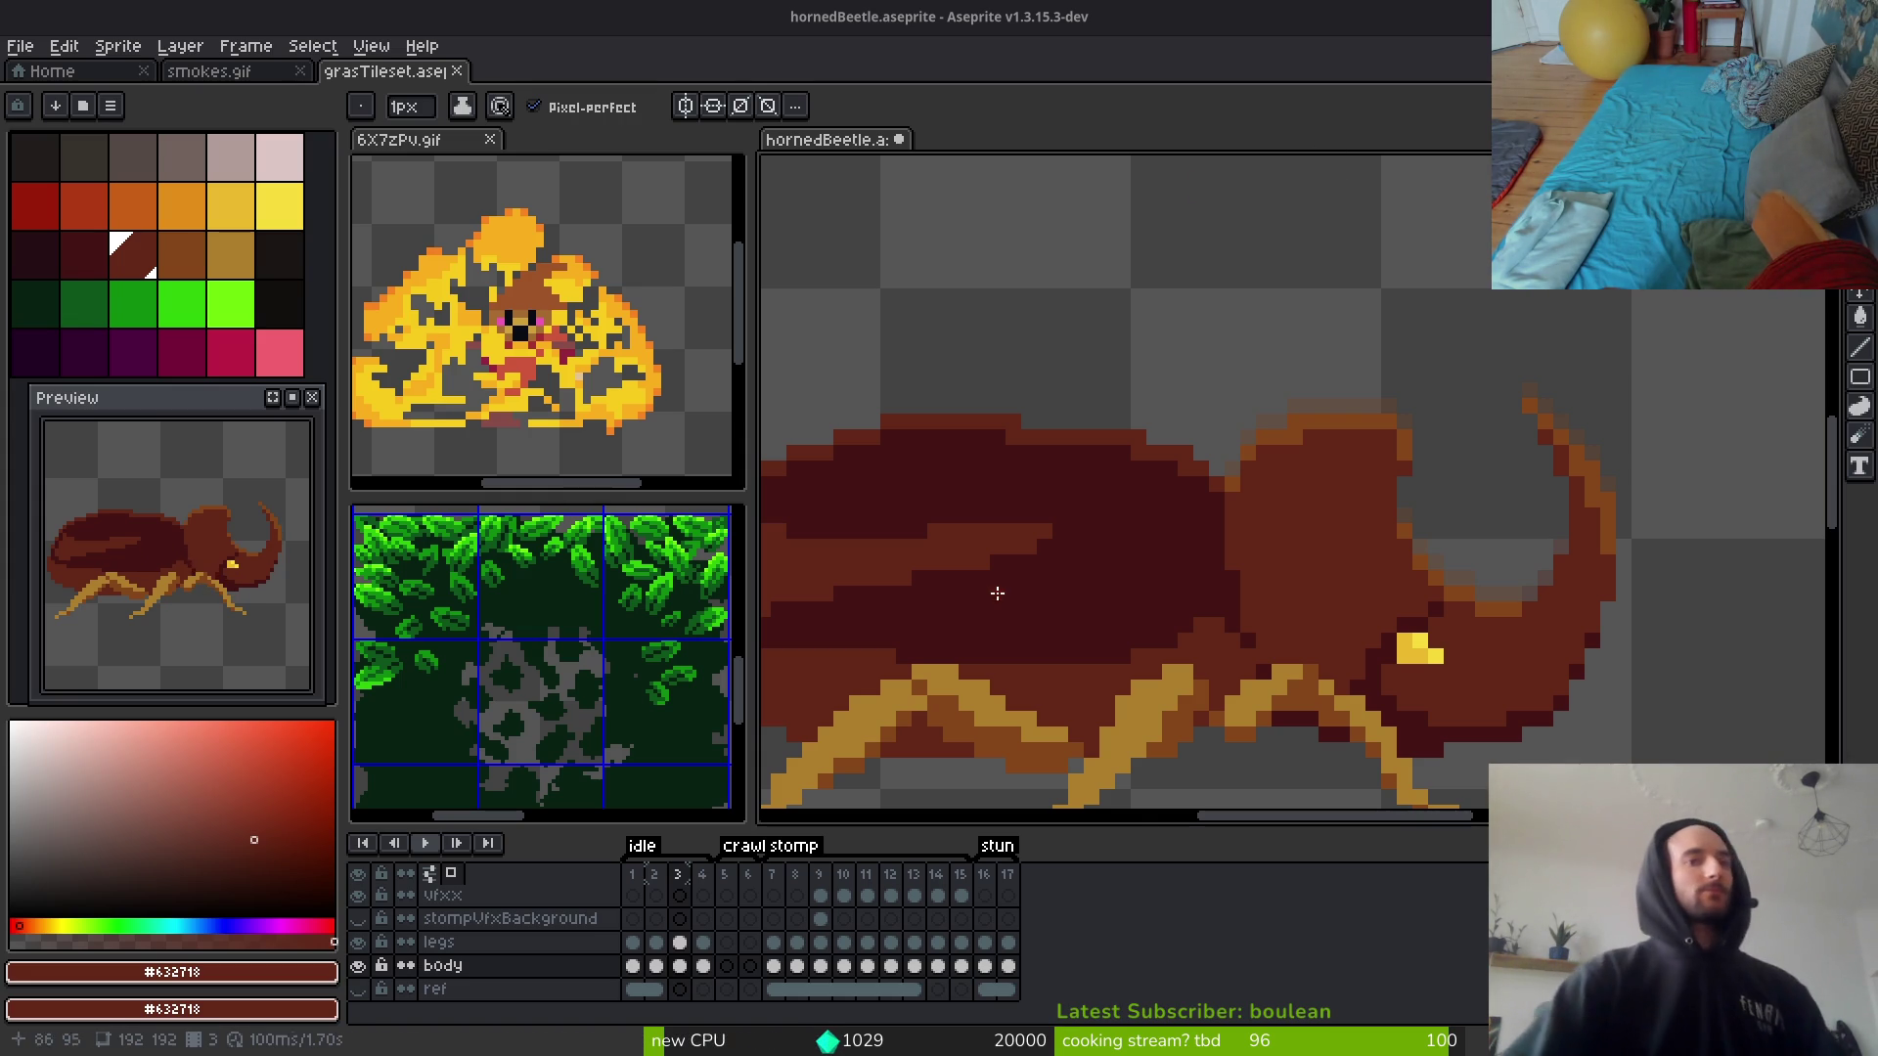
scroll(1144, 498, "down", 2)
Step: Compare idle frames 2 and 3, then save hornedBeetle.aseprite
key("i")
key("Left")
key("Right")
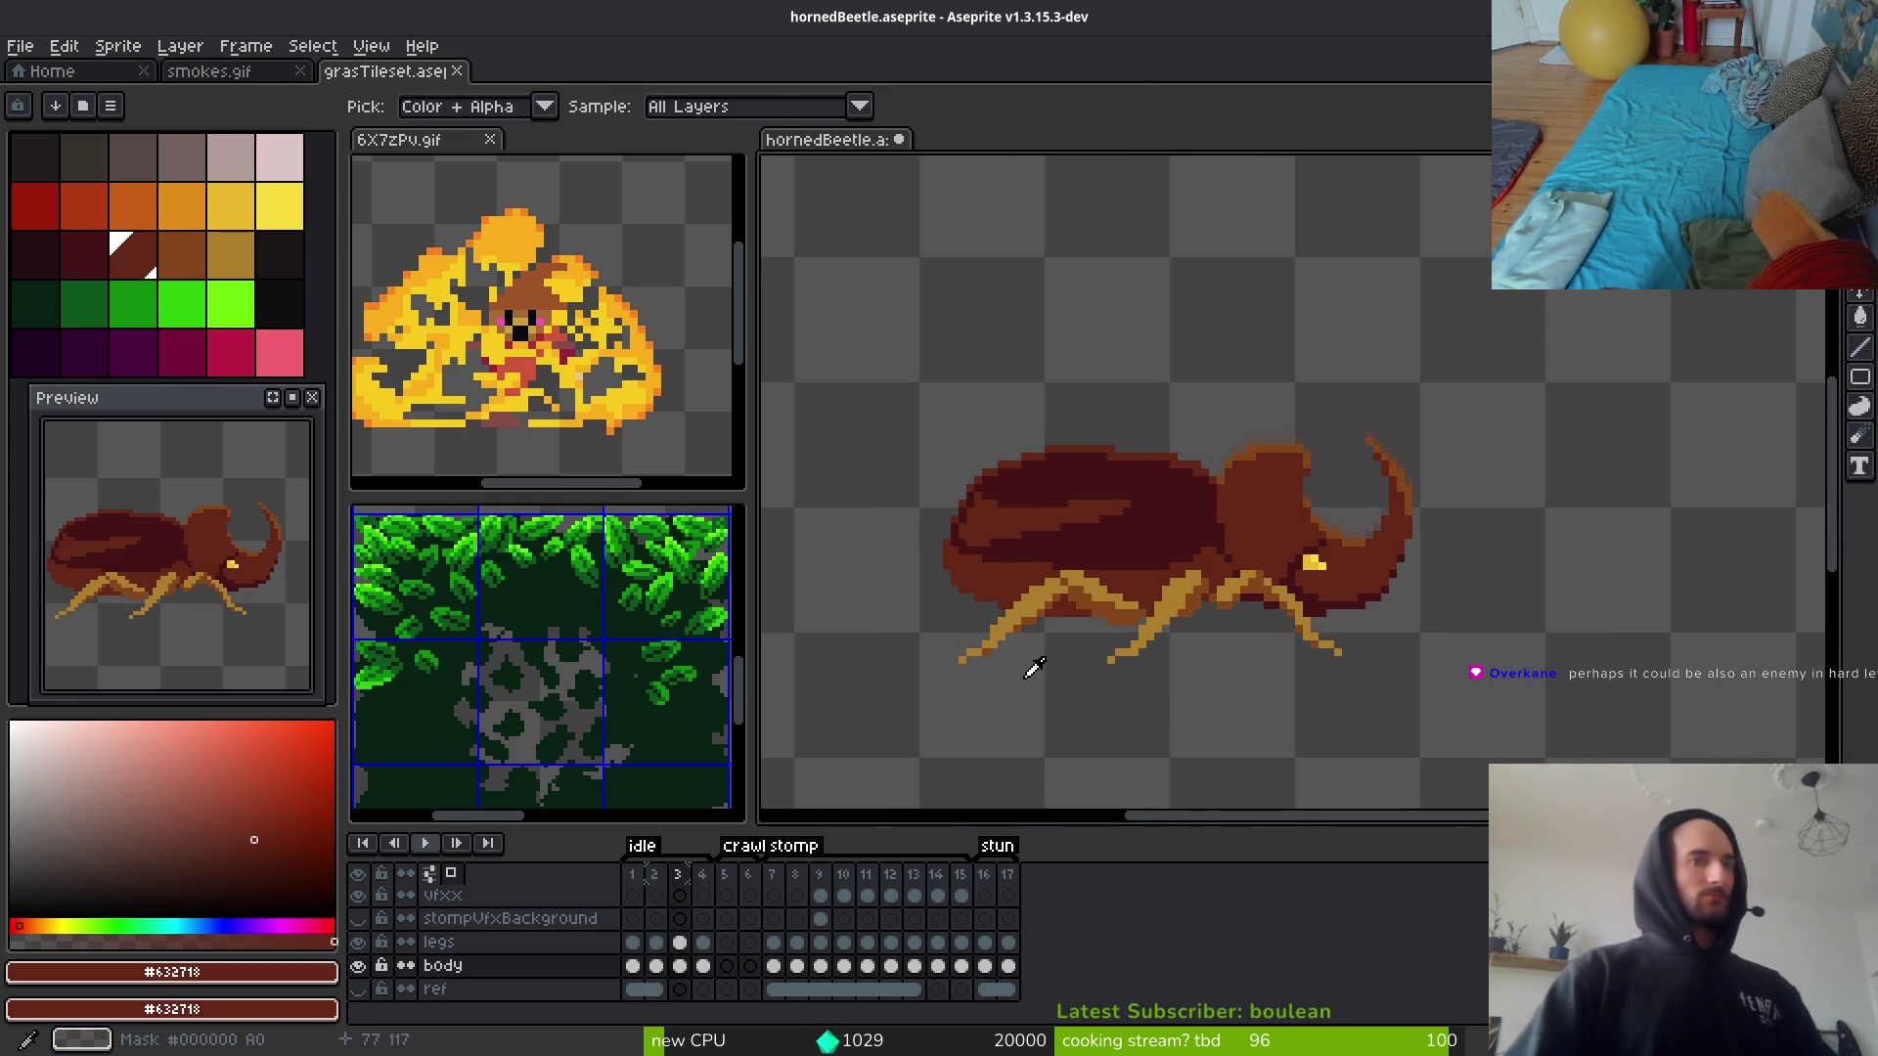
key("b")
key("ctrl+s")
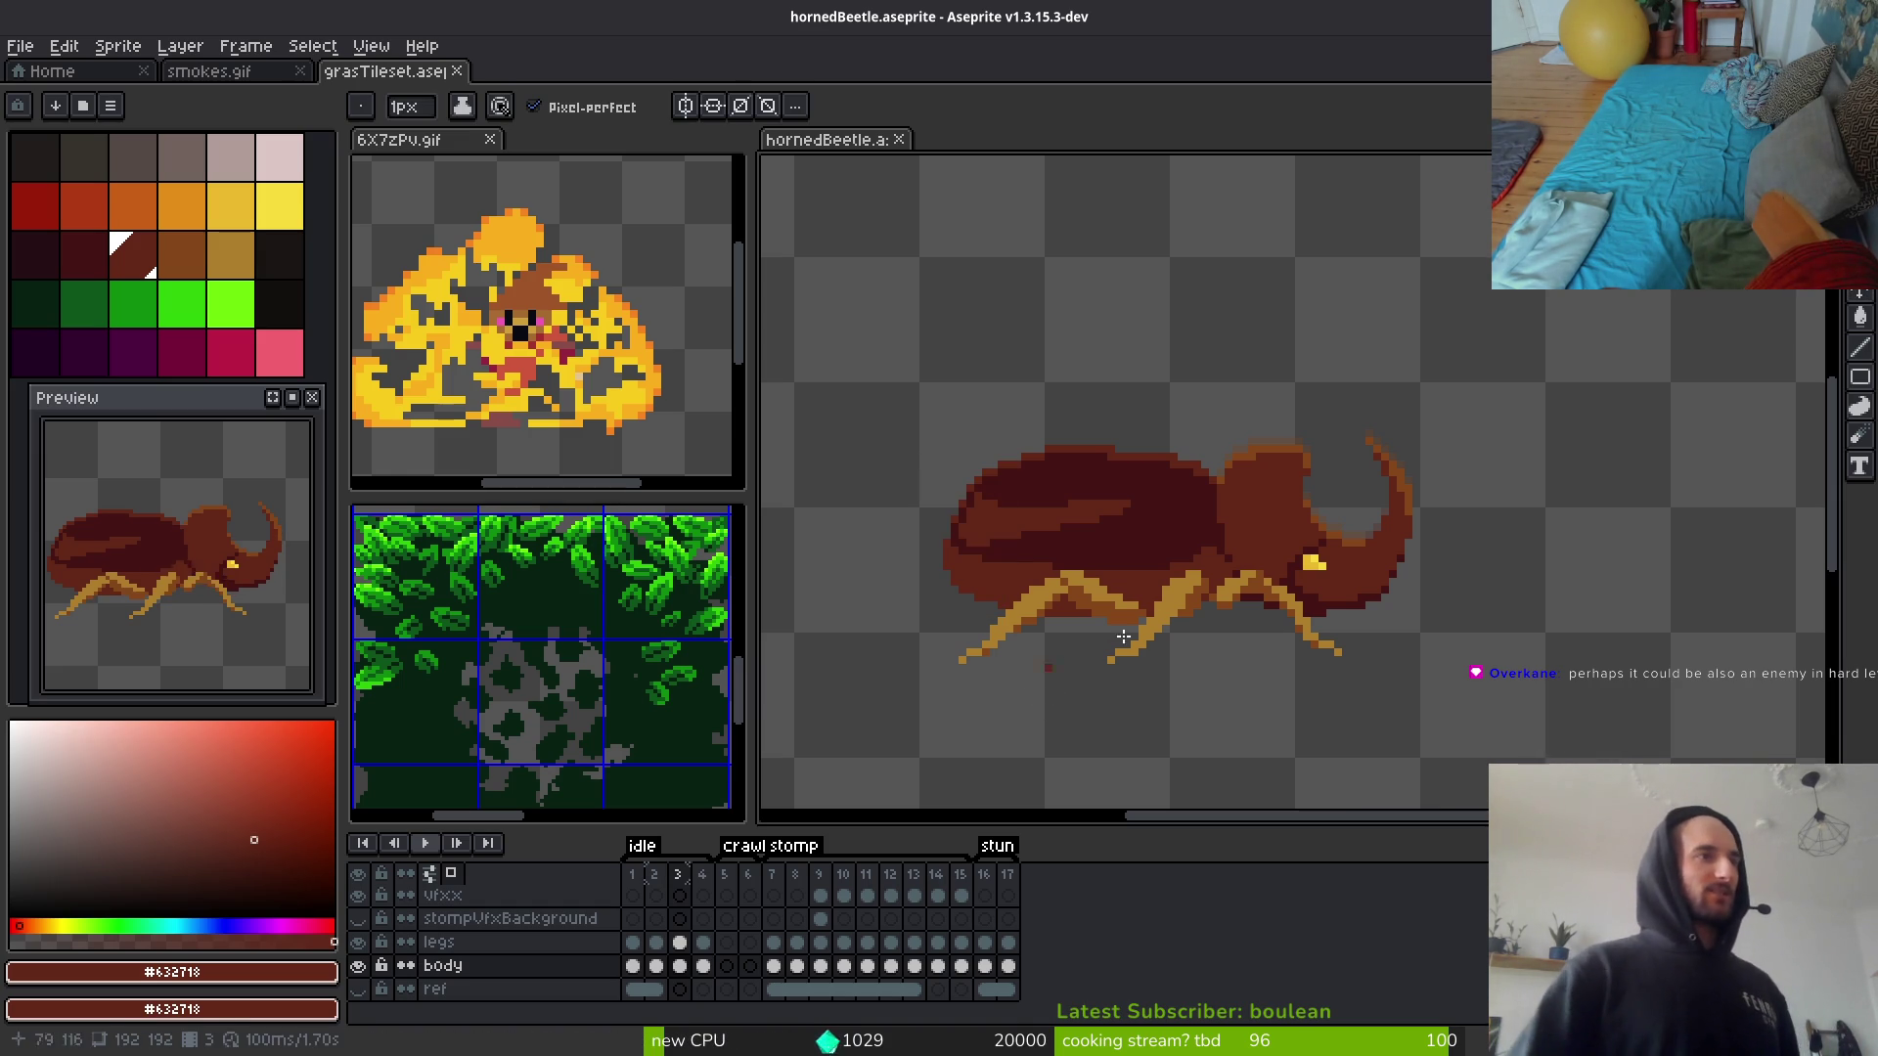
scroll(1157, 498, "down", 2)
scroll(1192, 495, "down", 2)
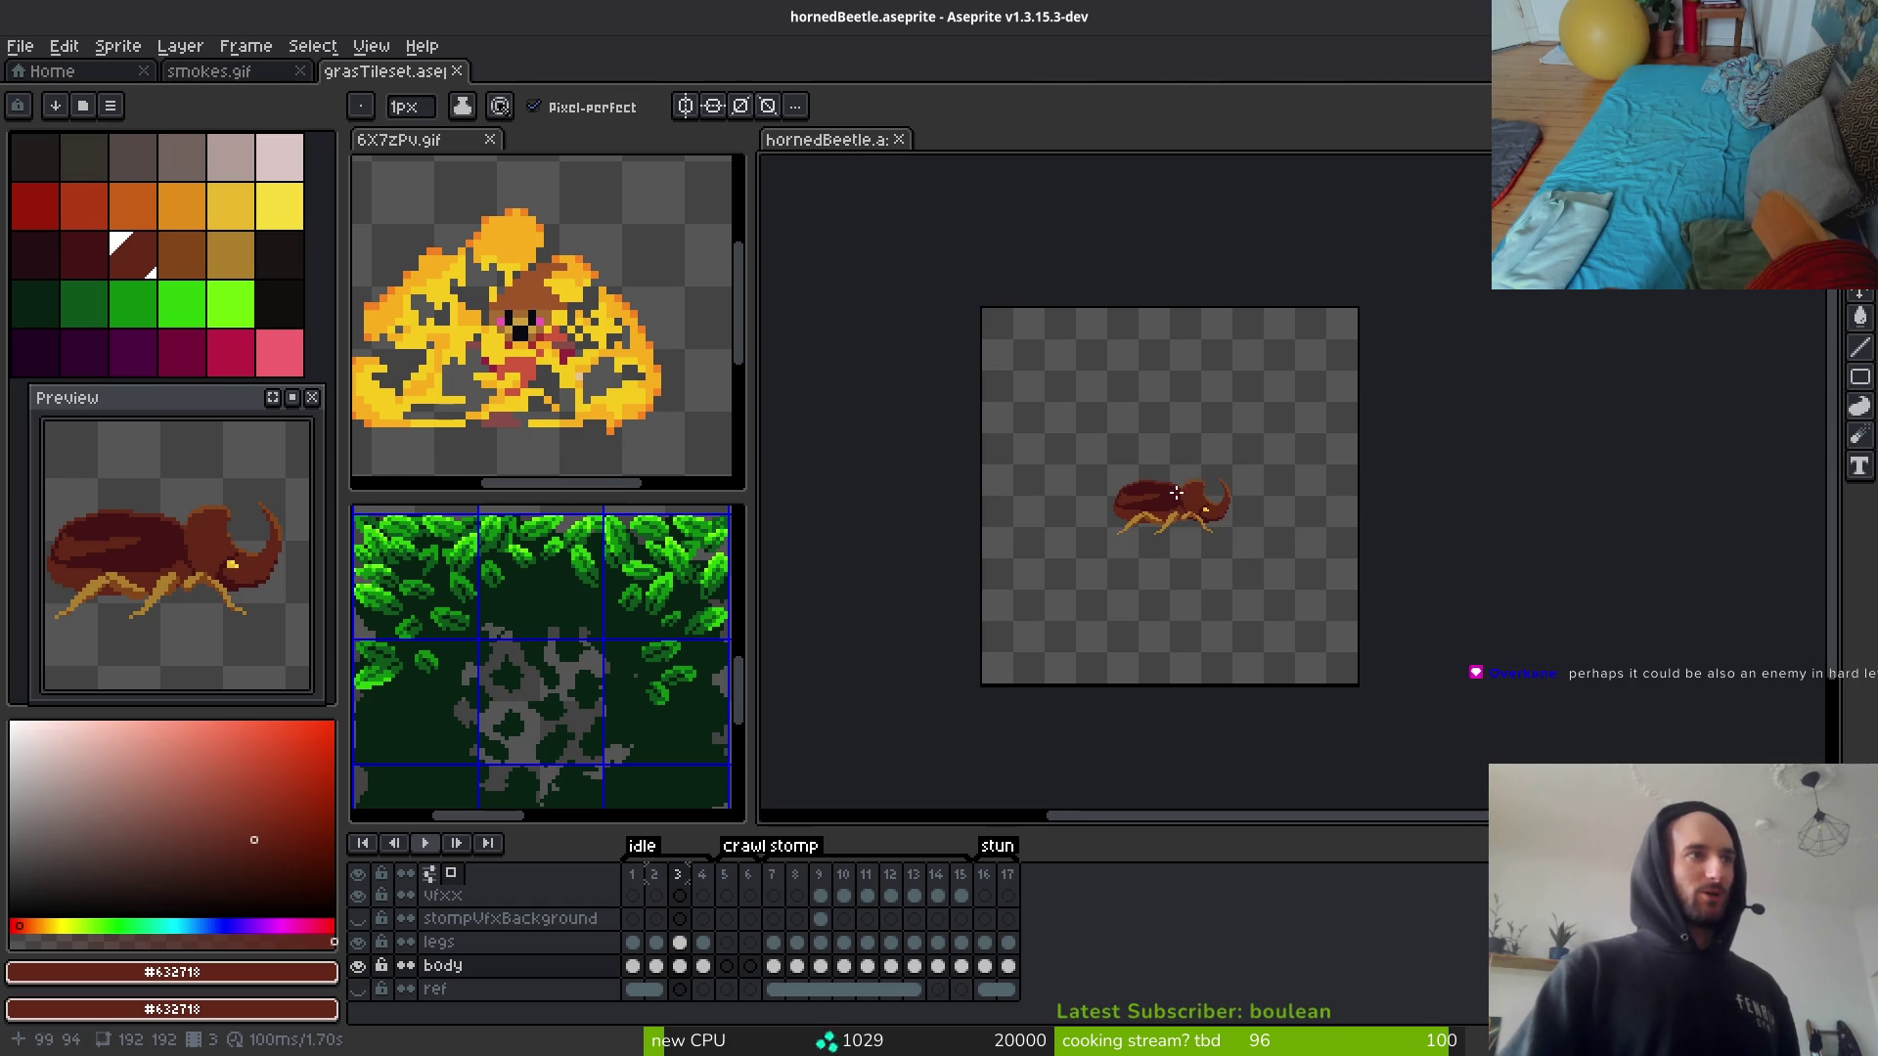
Step: Show and hide the ref layer to compare, then open Export Sprite Sheet
scroll(1182, 511, "up", 2)
scroll(1167, 510, "down", 2)
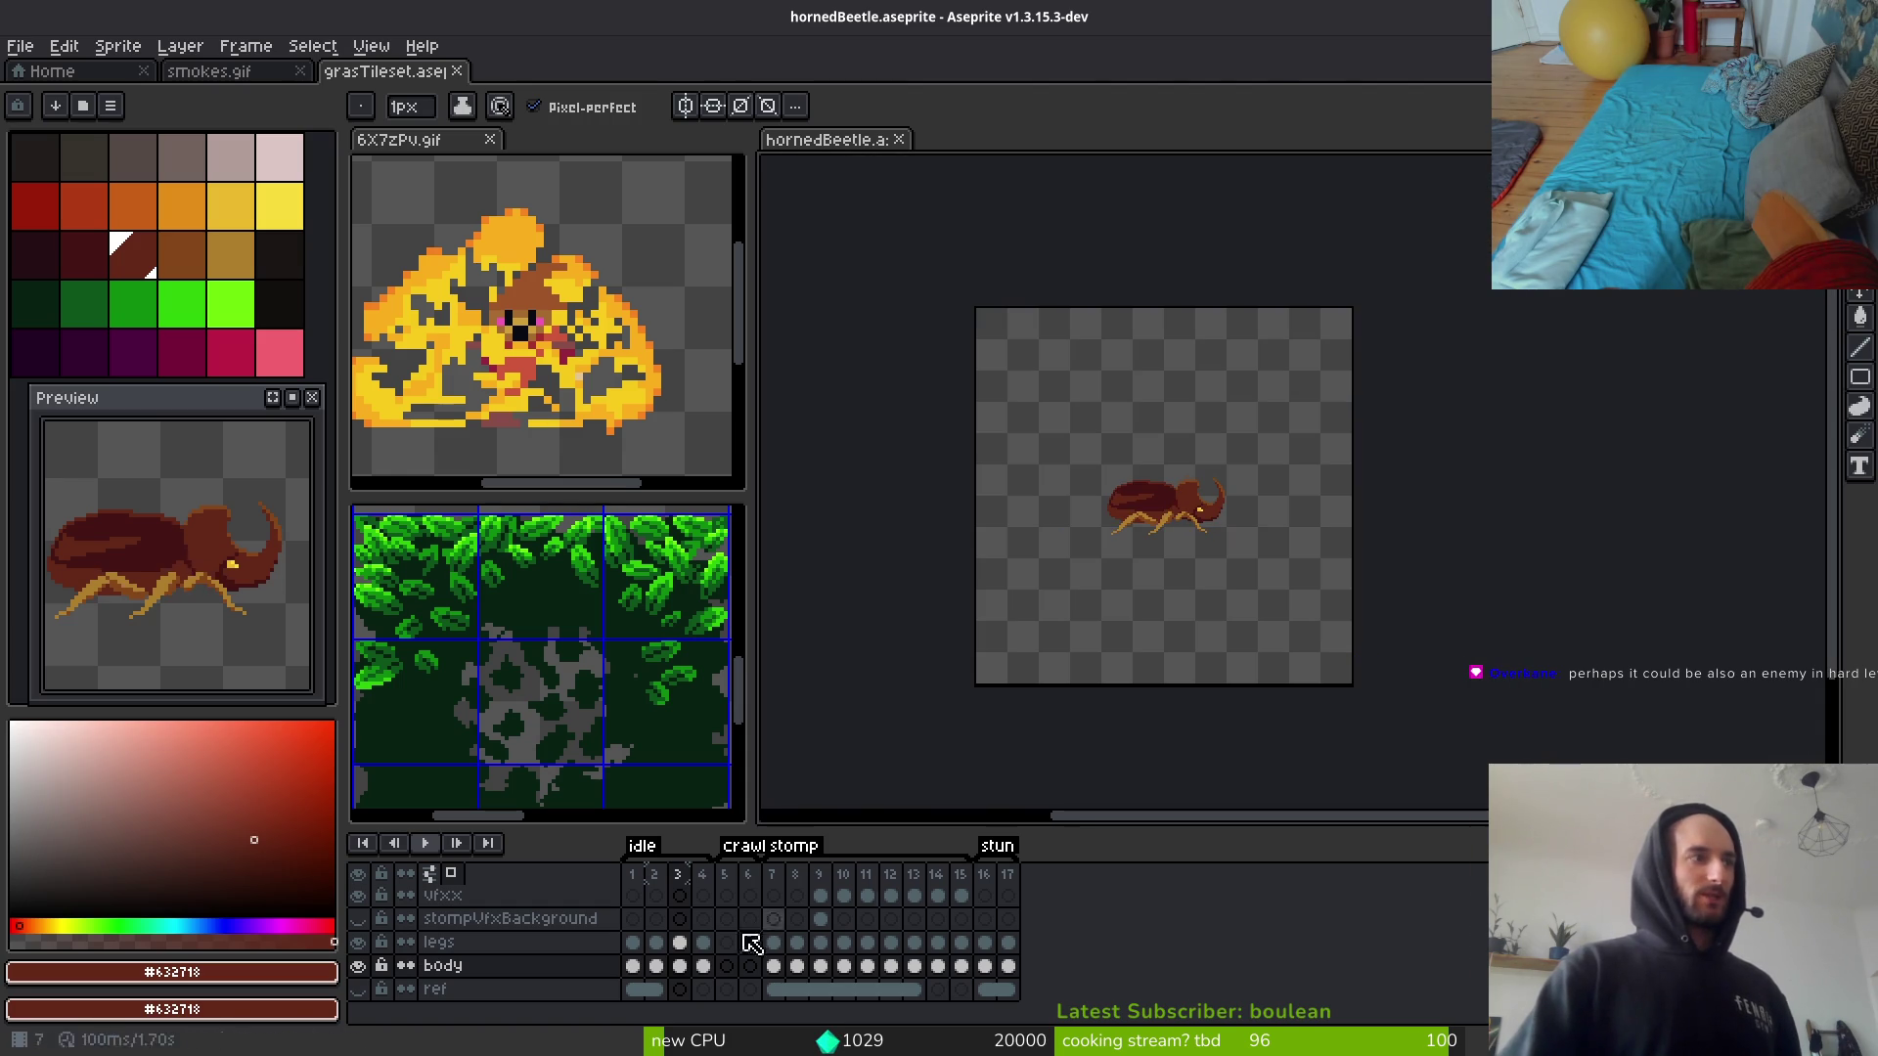
left_click(359, 990)
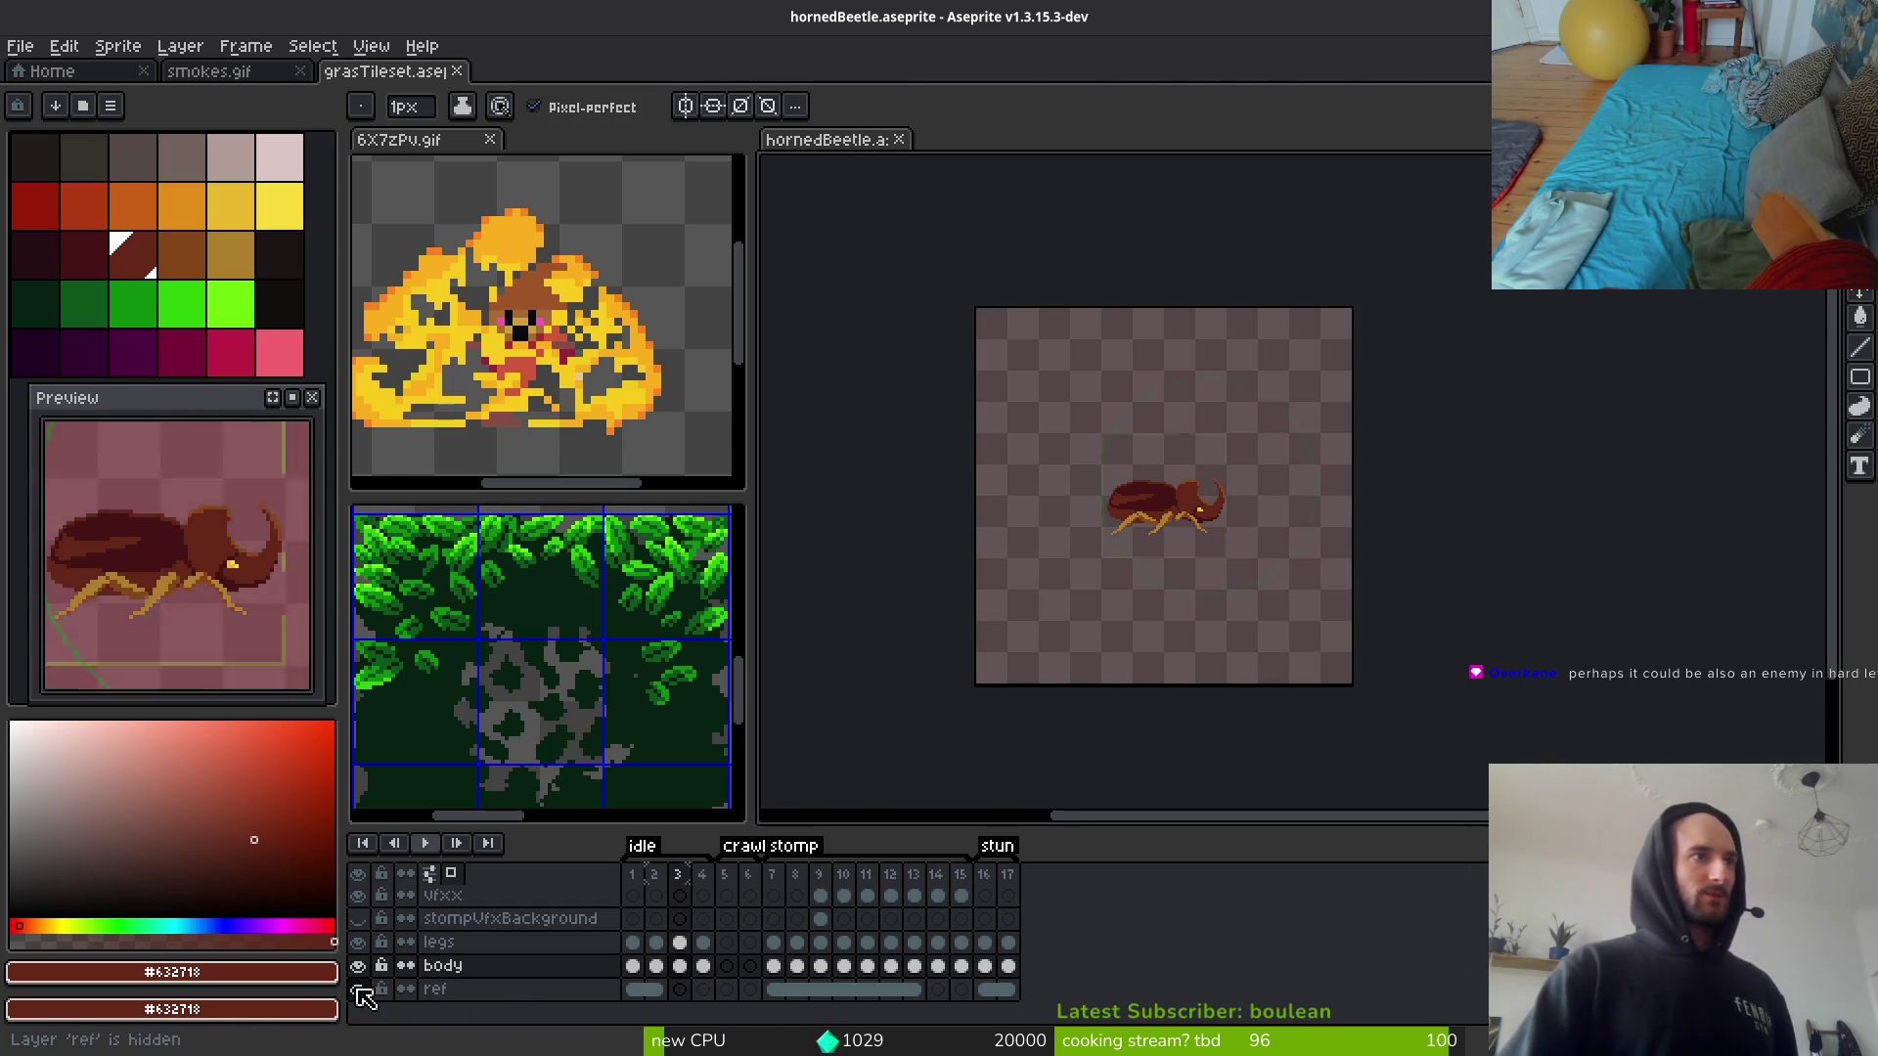
left_click(361, 990)
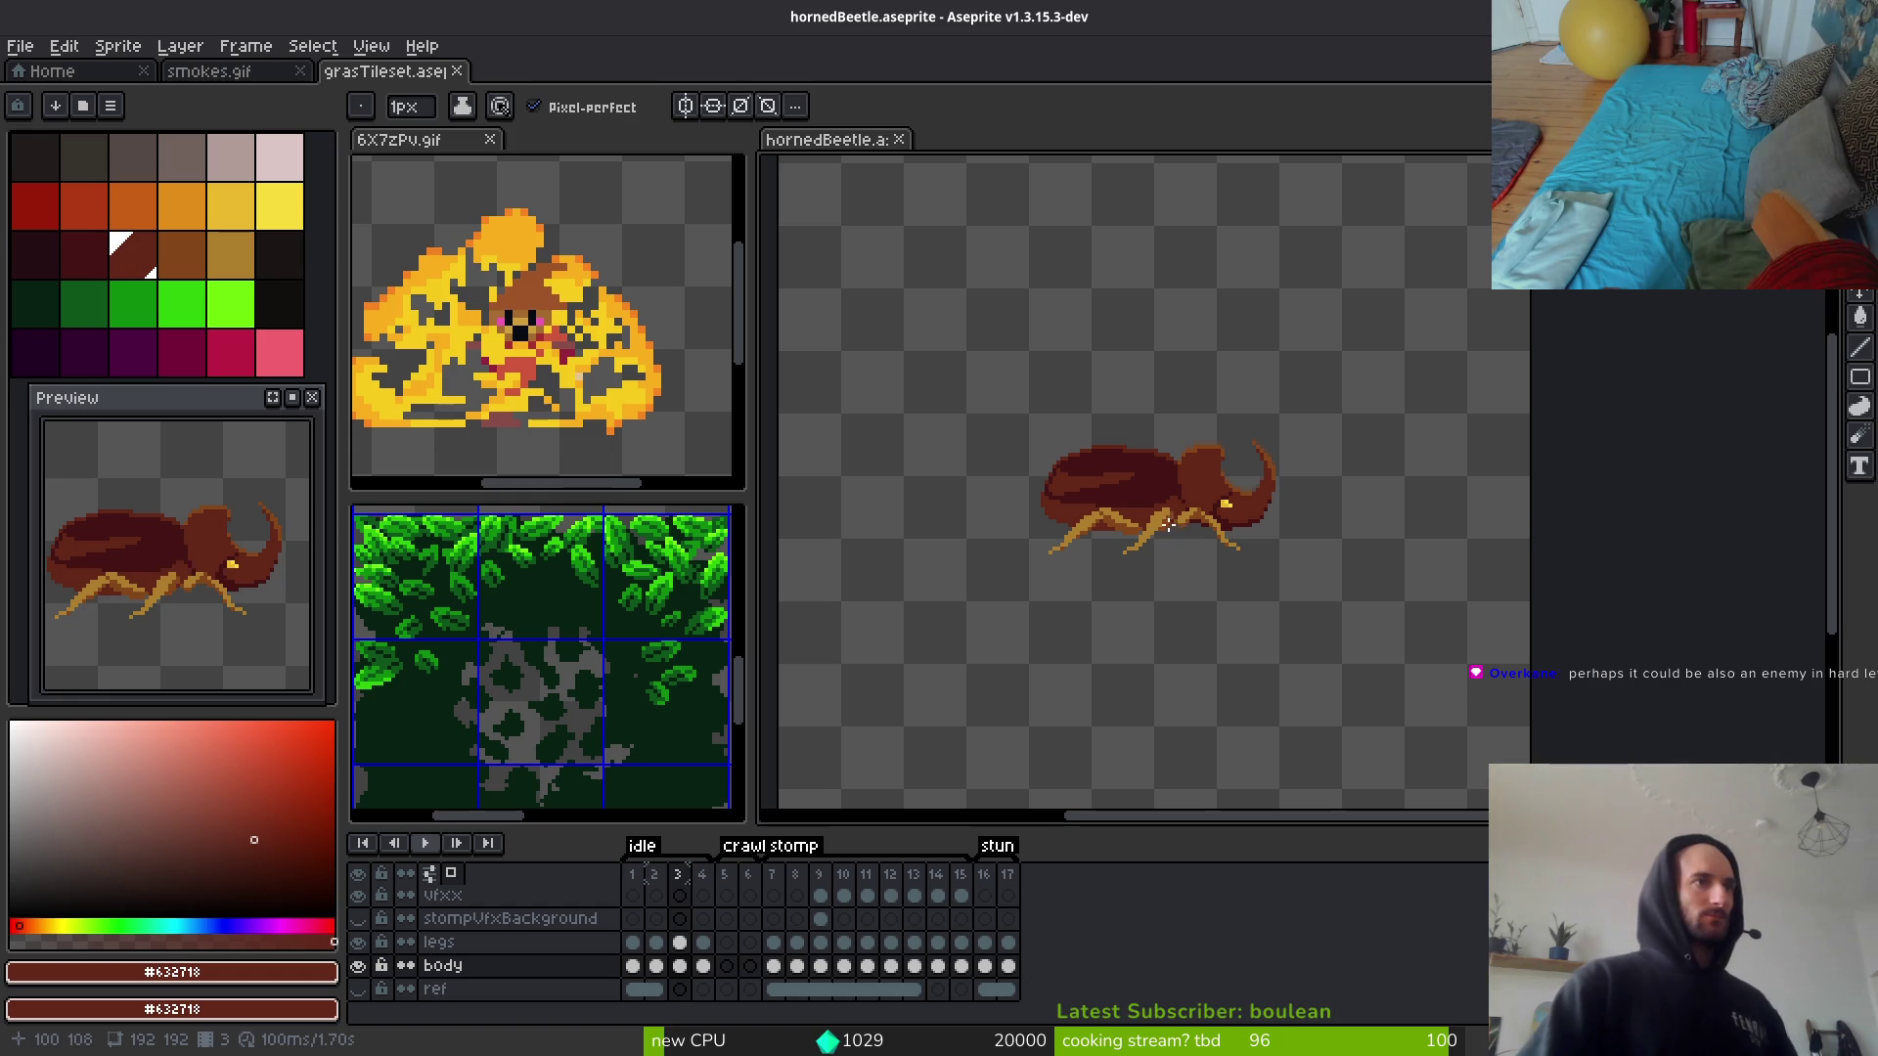
scroll(1168, 533, "down", 2)
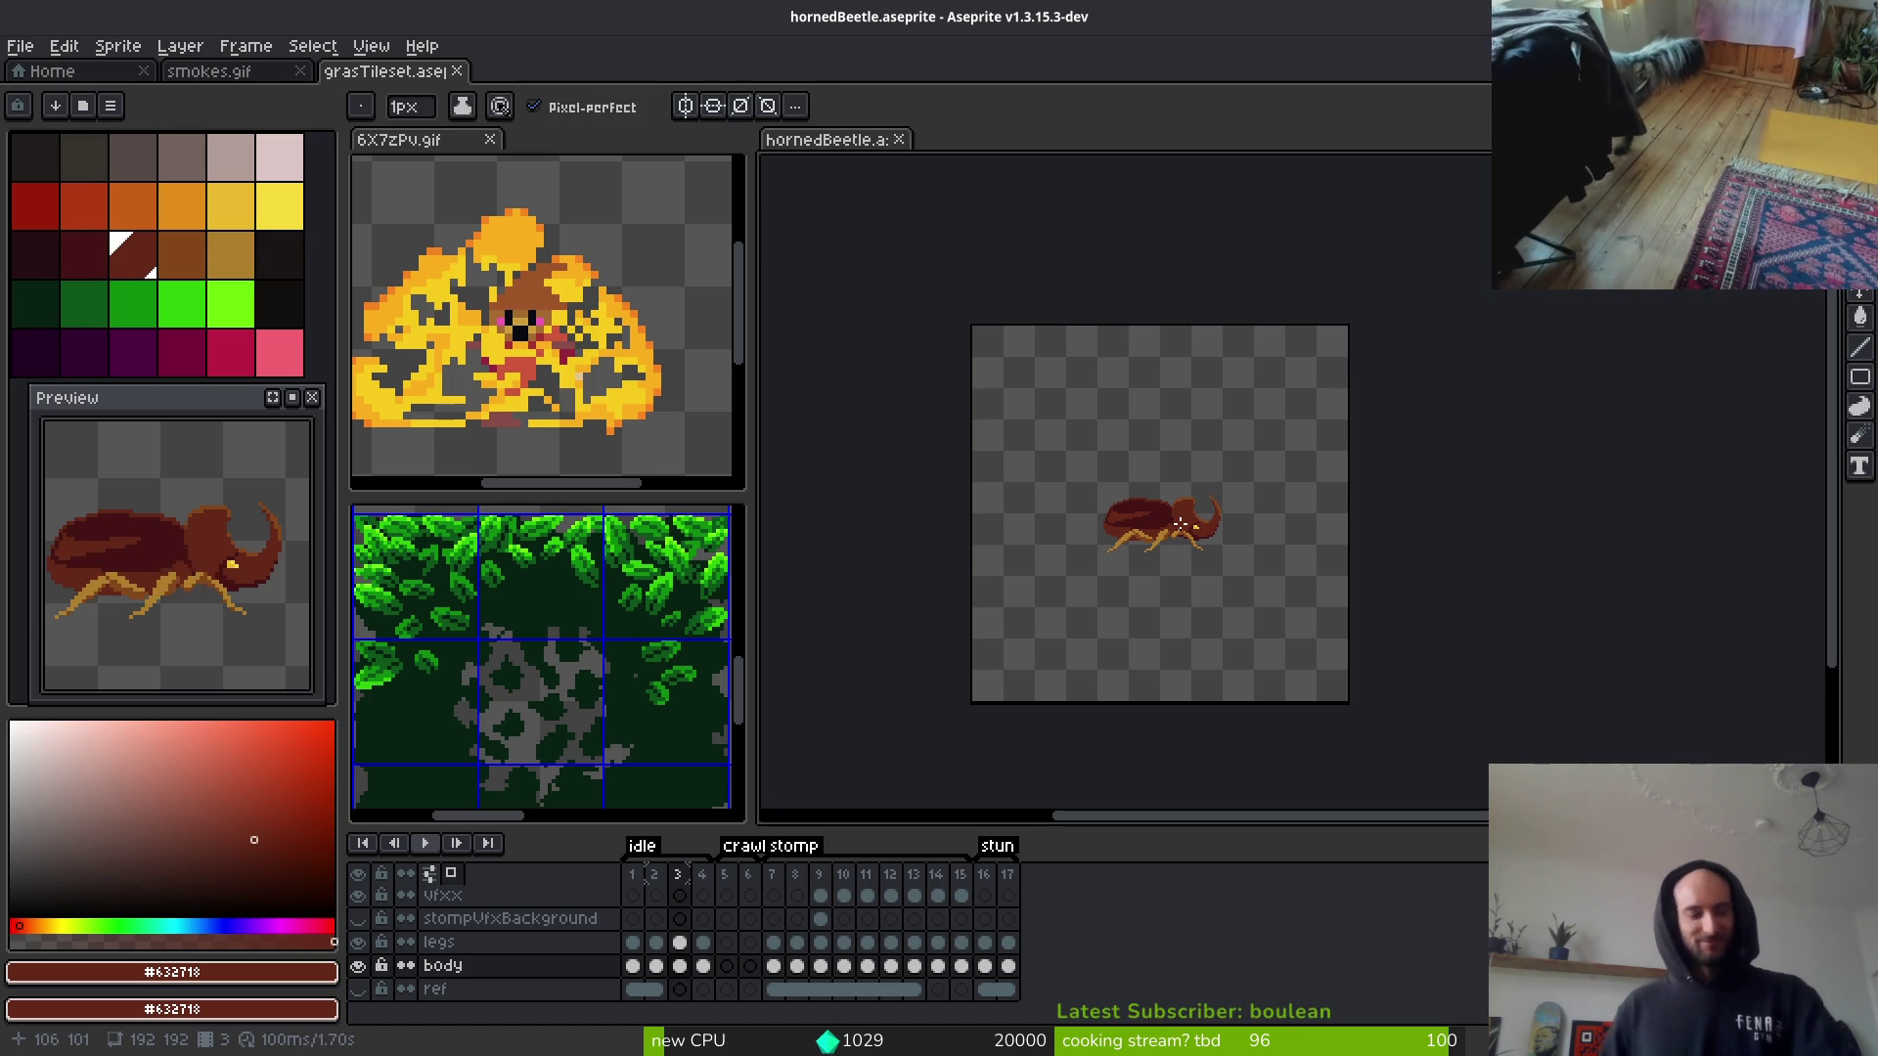
key("alt")
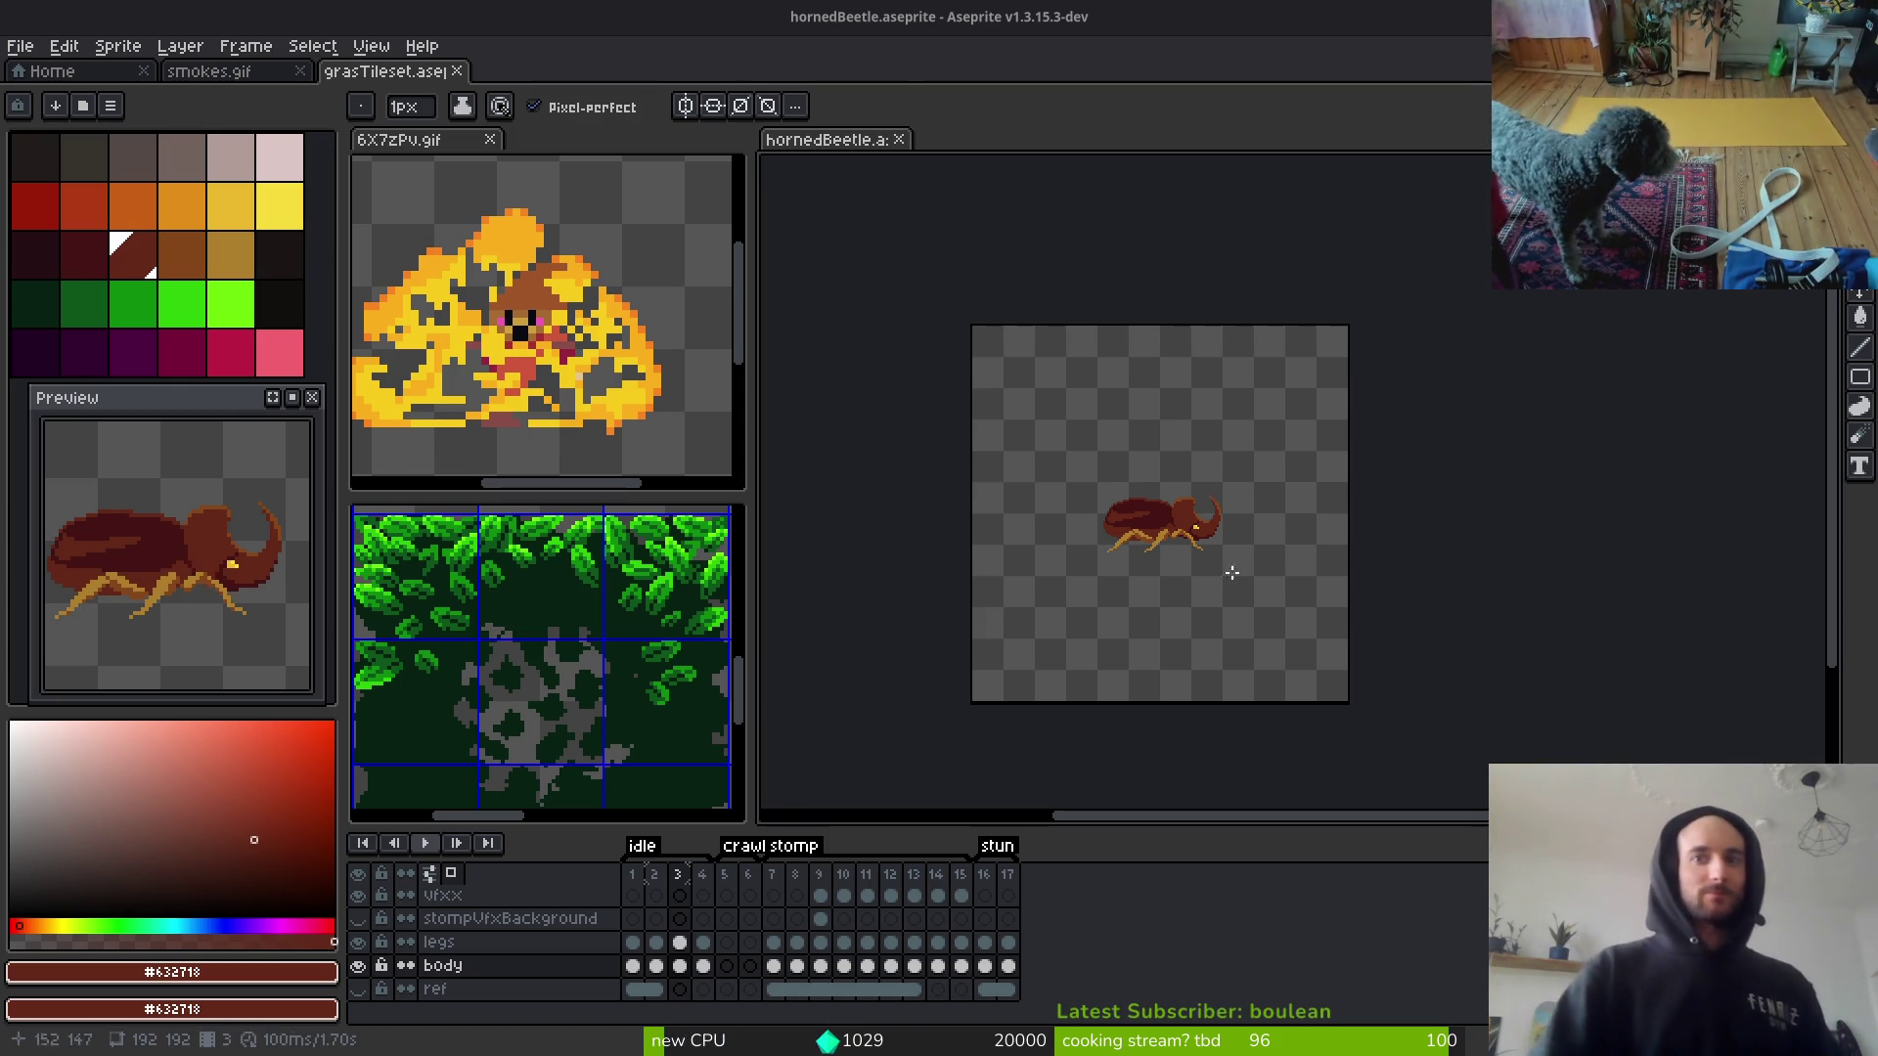
key("ctrl+e")
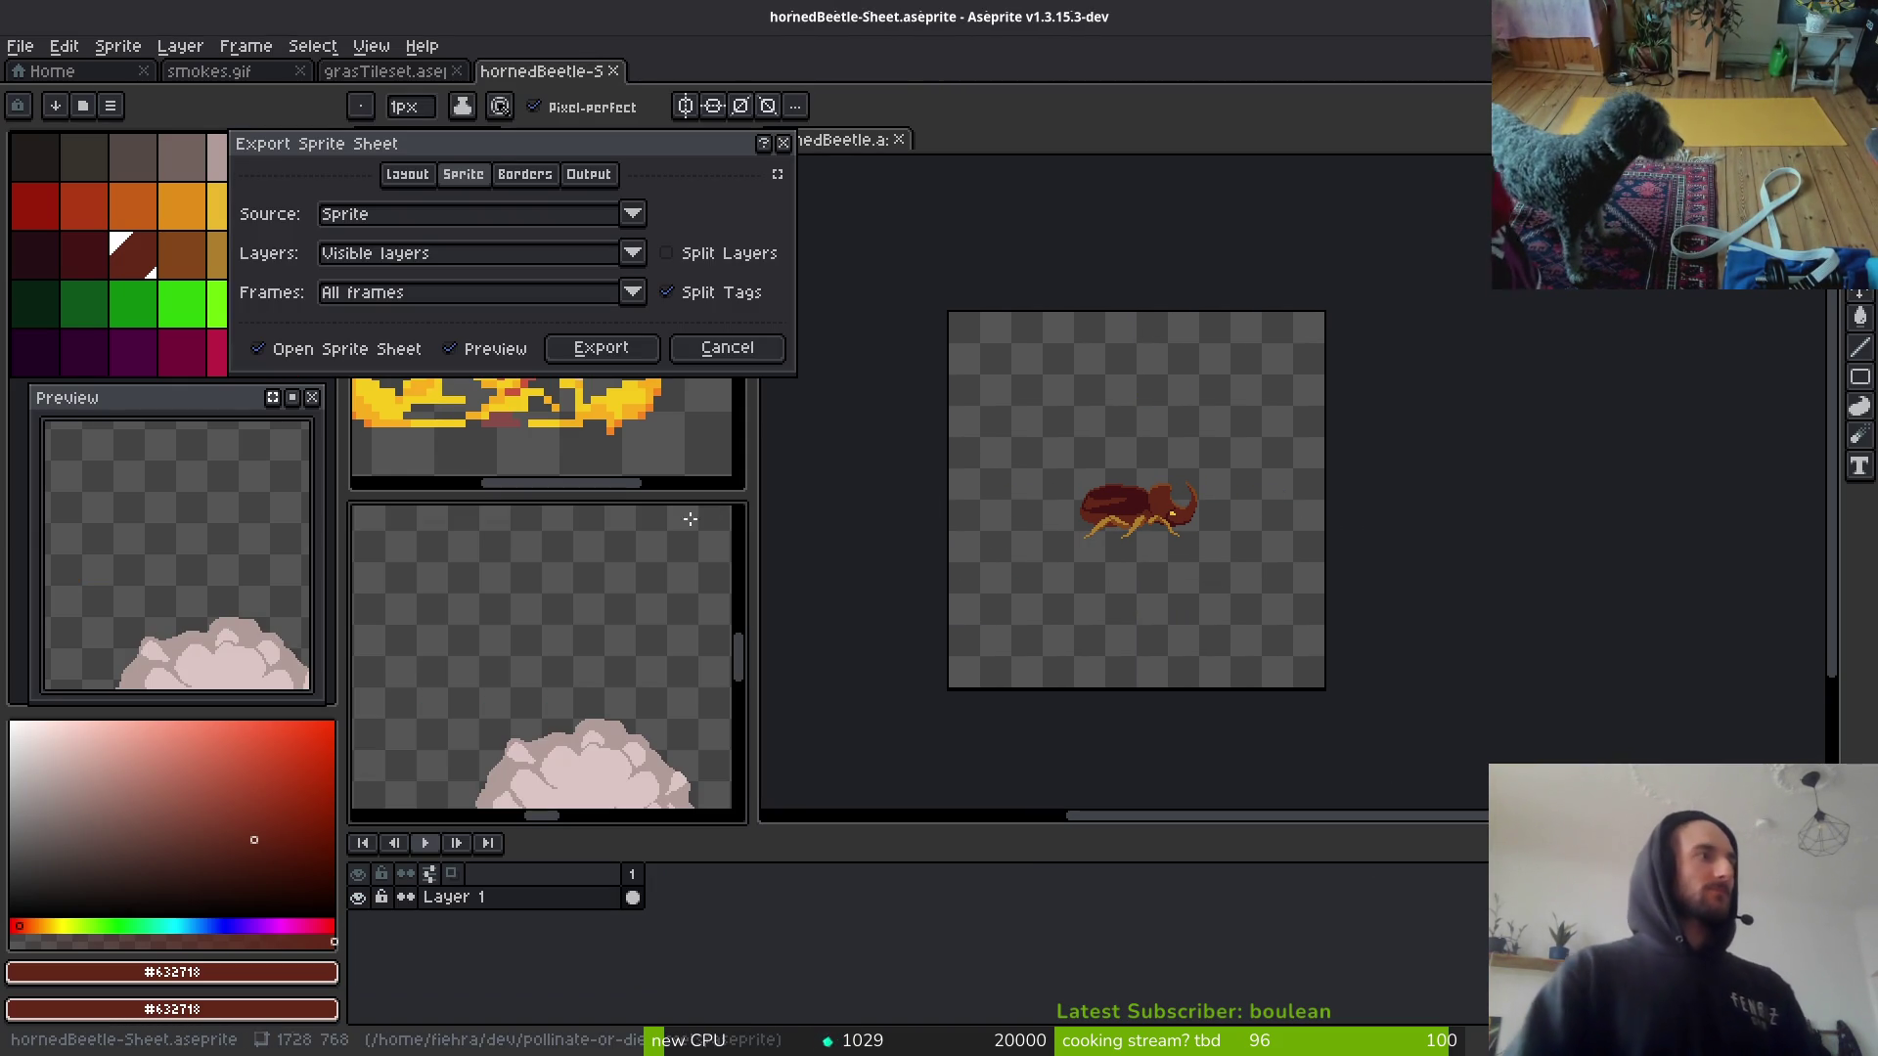
Step: Cancel the sprite-sheet export, reopen it from the beetle document, and cancel again
left_click(727, 347)
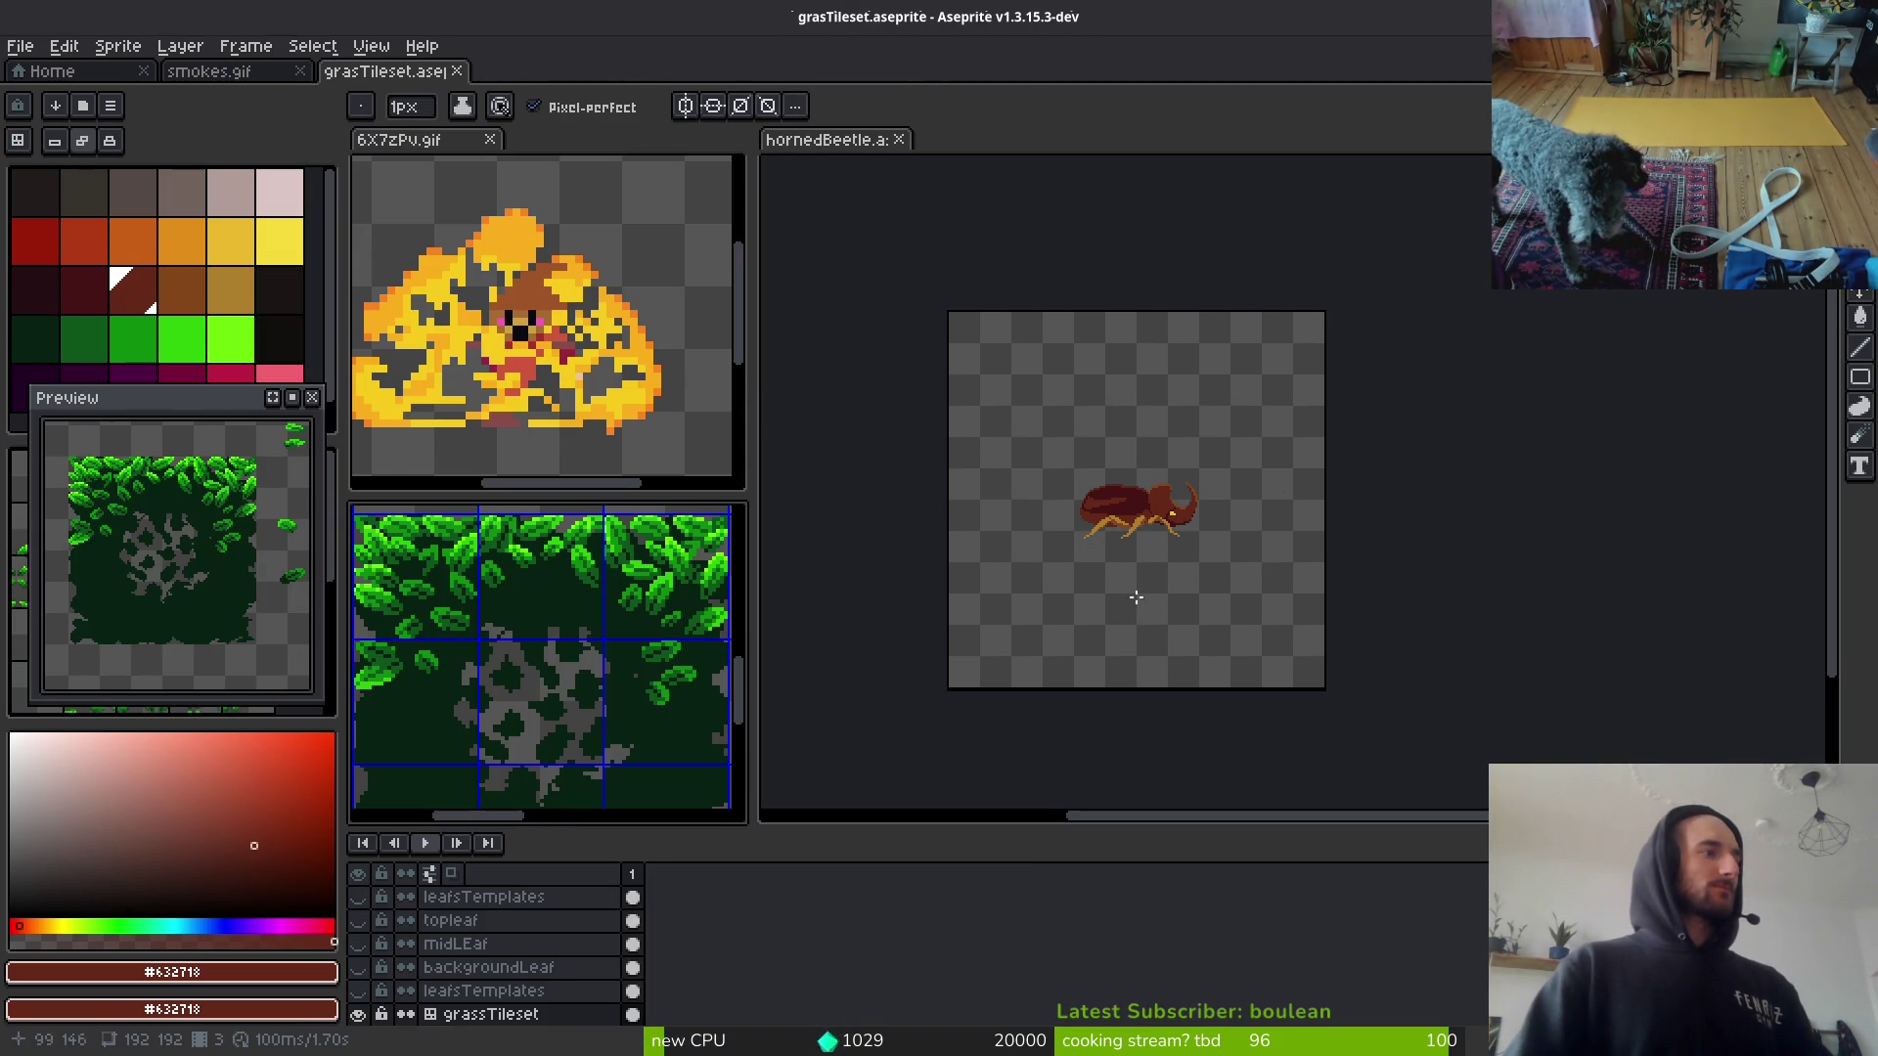
scroll(978, 548, "down", 1)
left_click(1174, 587)
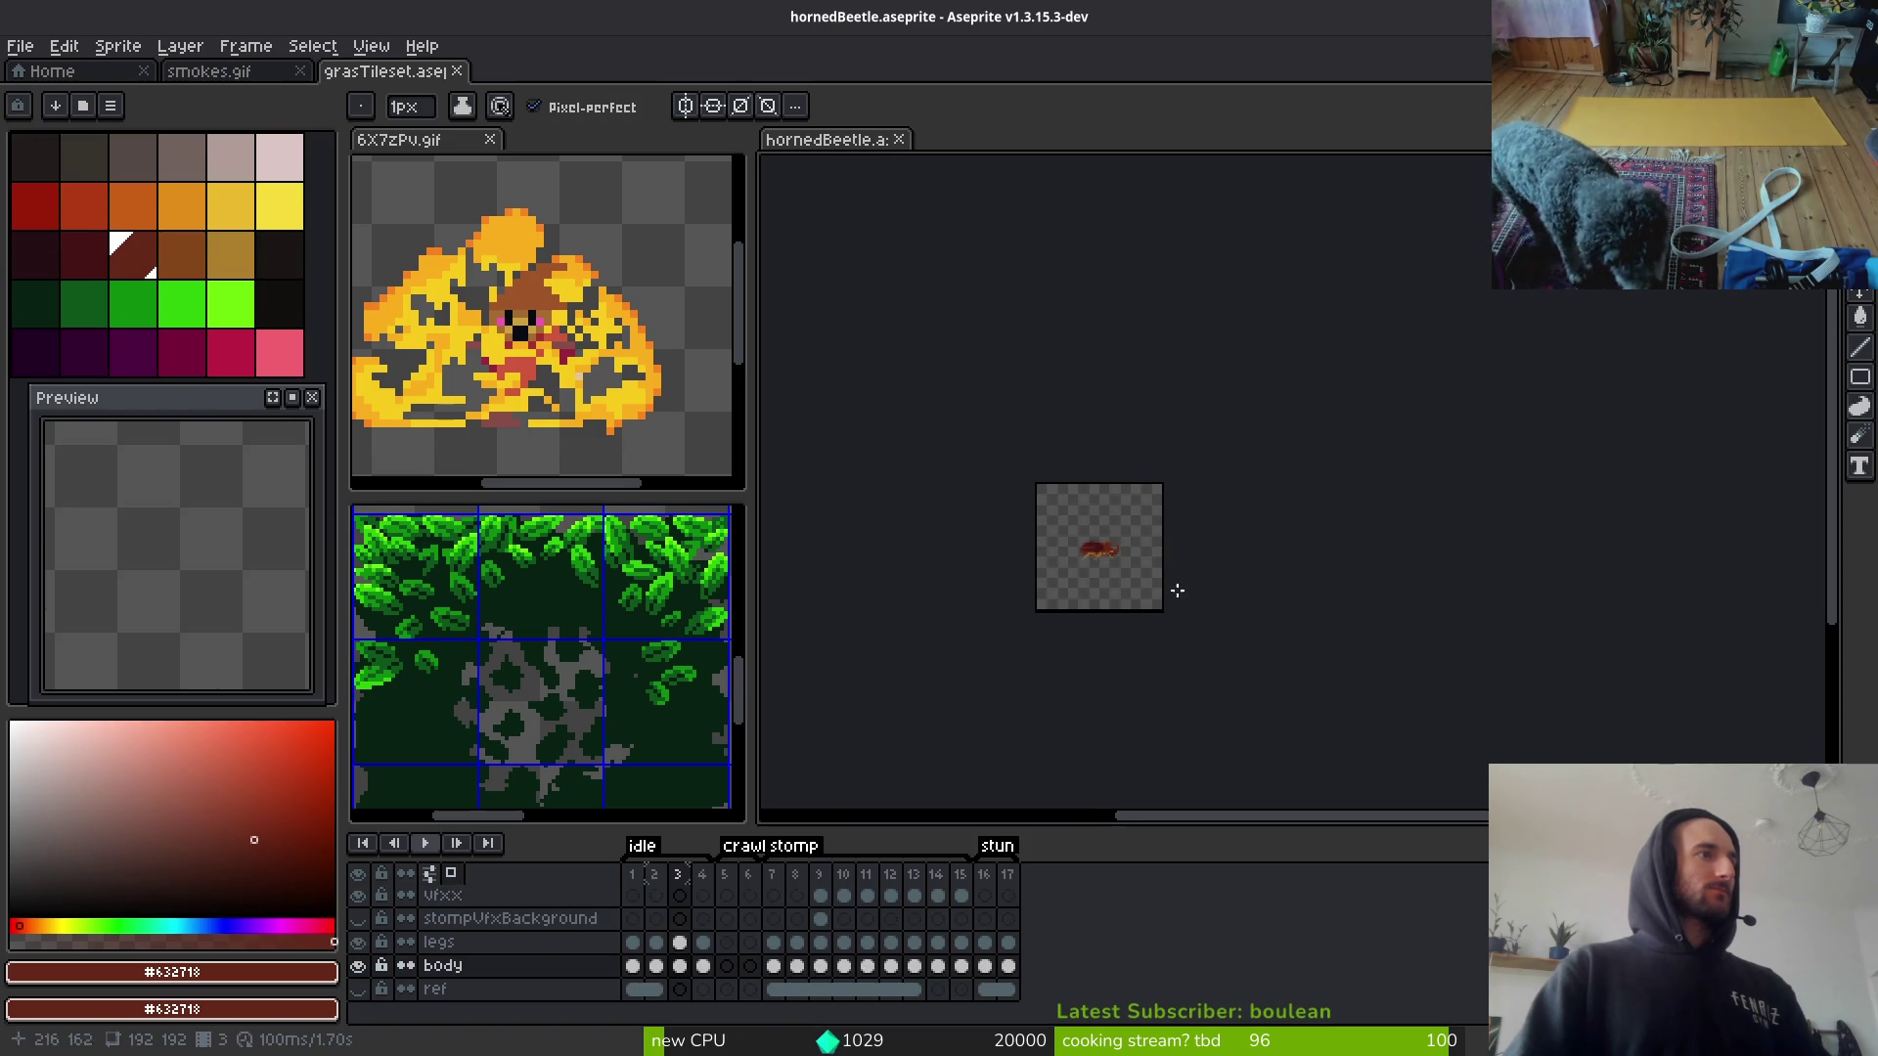
key("ctrl+e")
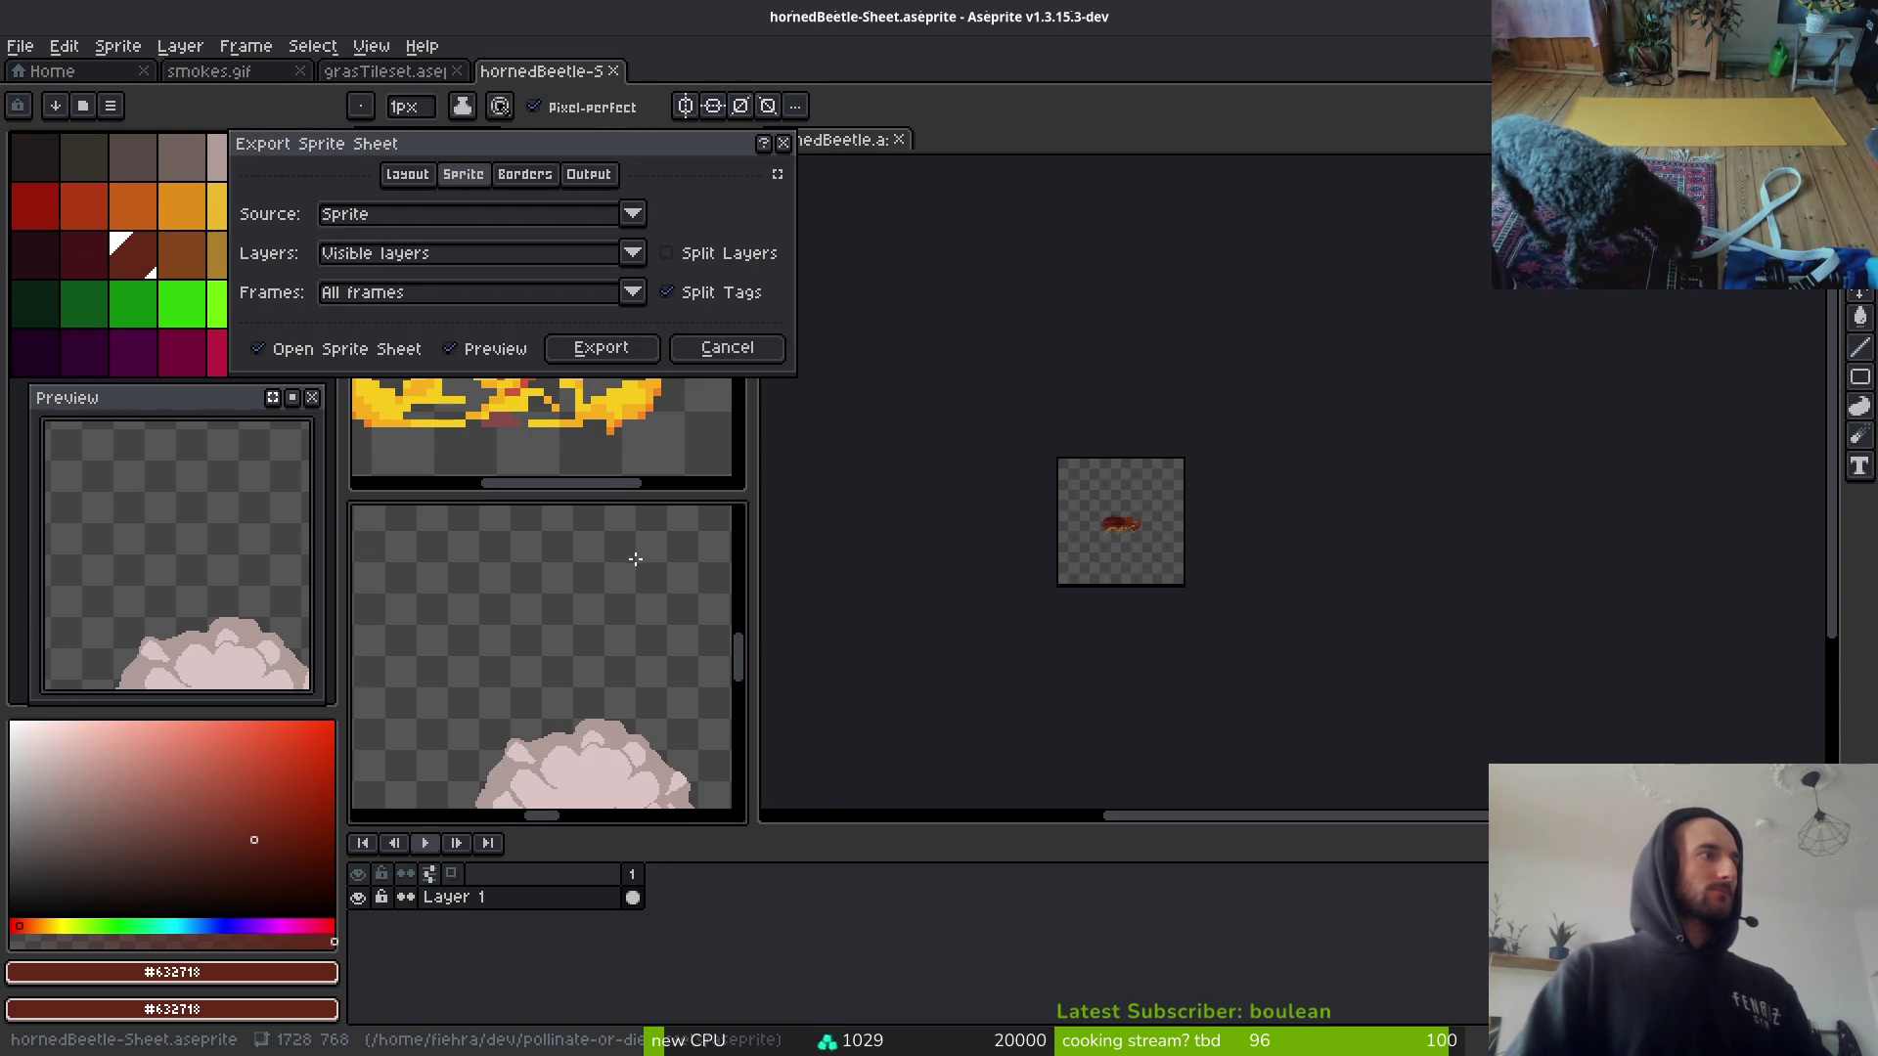
left_click(724, 357)
Step: Close the grass tileset, smokes.gif and Home tabs, then dock 6X7zPv.gif as a left column
left_click(532, 558)
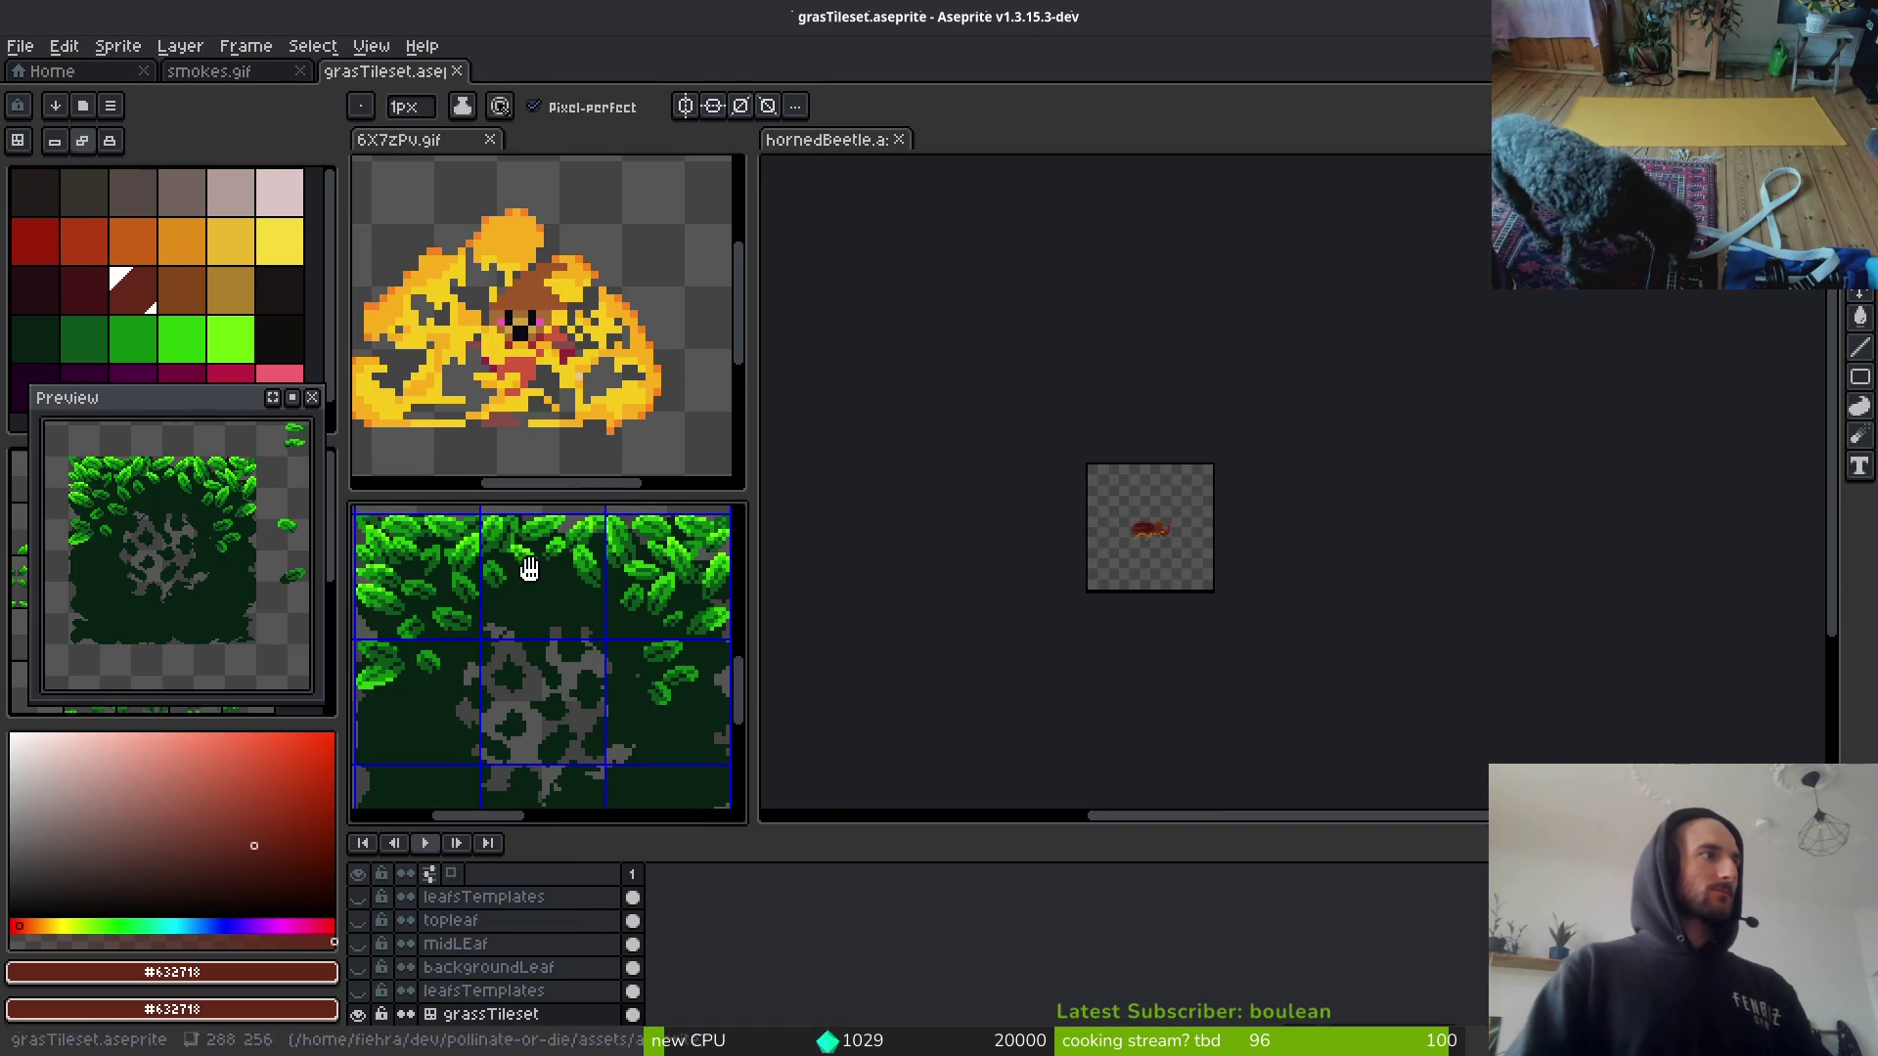
left_click(456, 71)
left_click(301, 71)
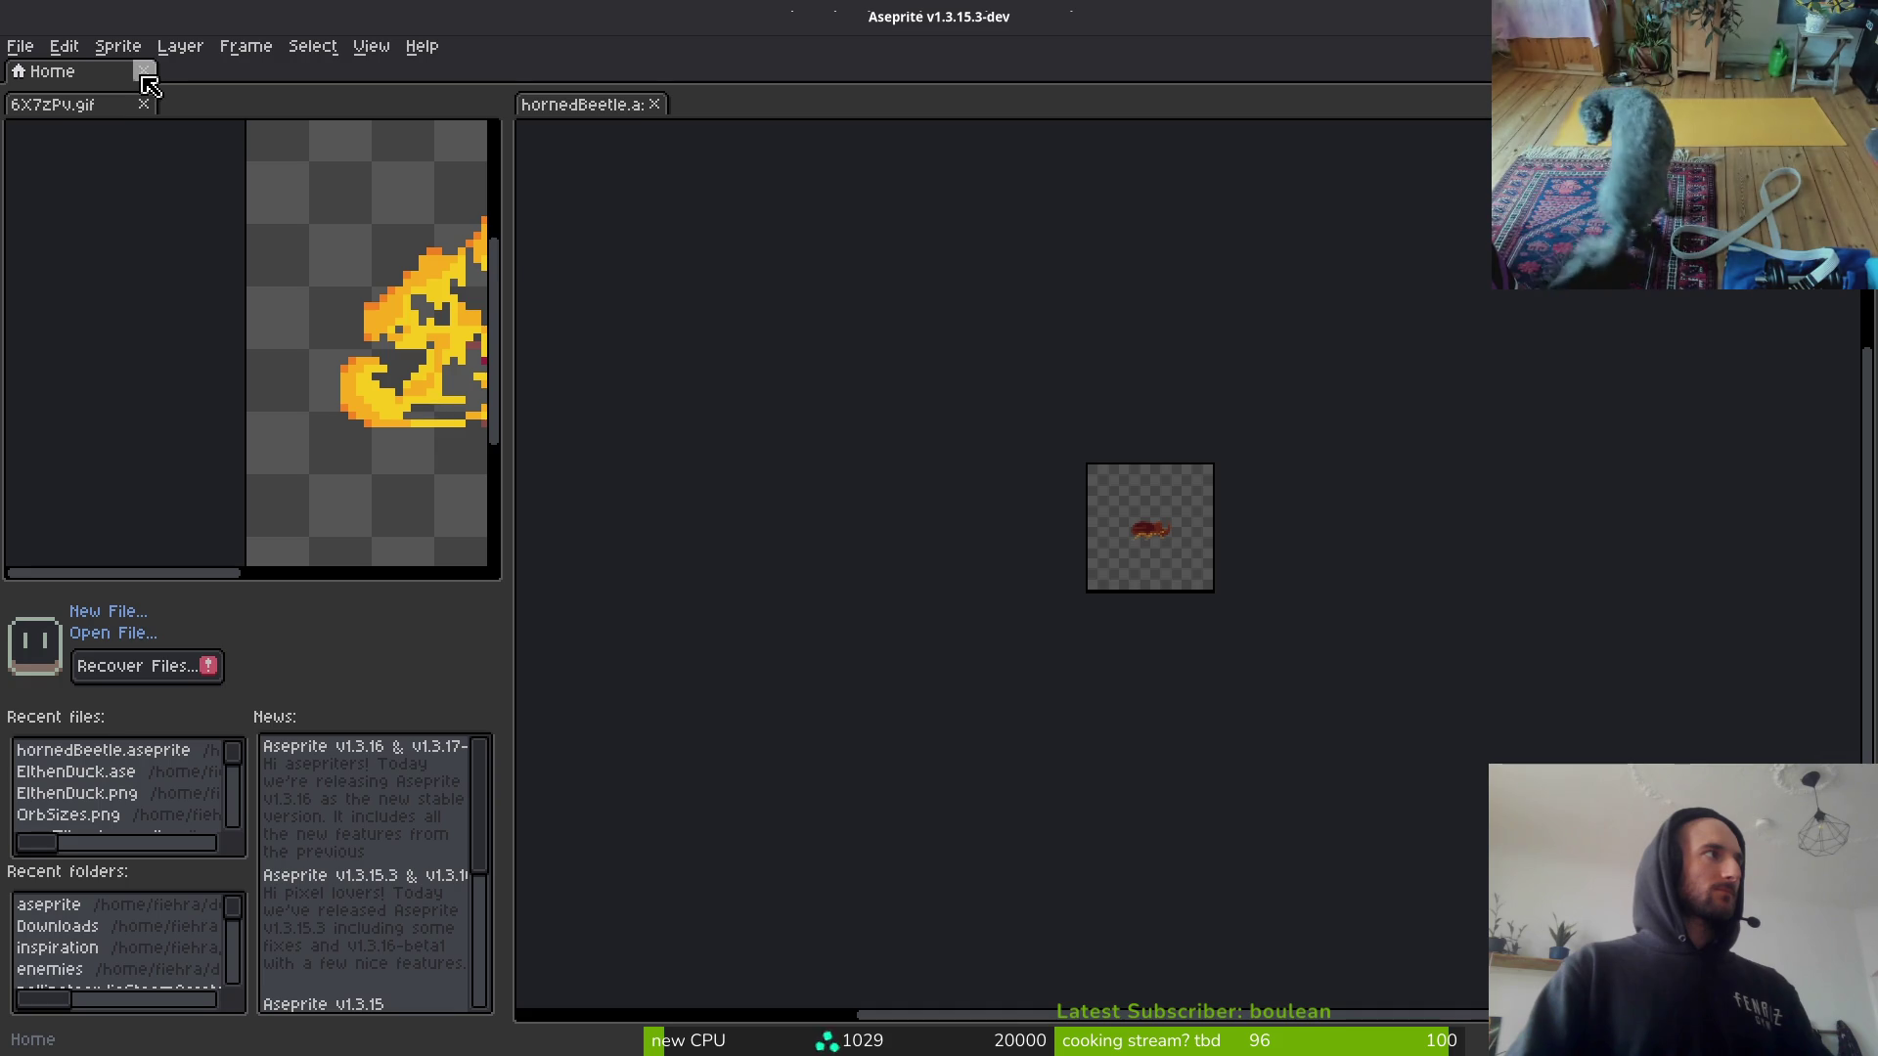
left_click(145, 75)
mouse_move(578, 110)
left_mouse_down()
mouse_move(1022, 215)
mouse_move(1031, 262)
mouse_move(197, 82)
left_mouse_up()
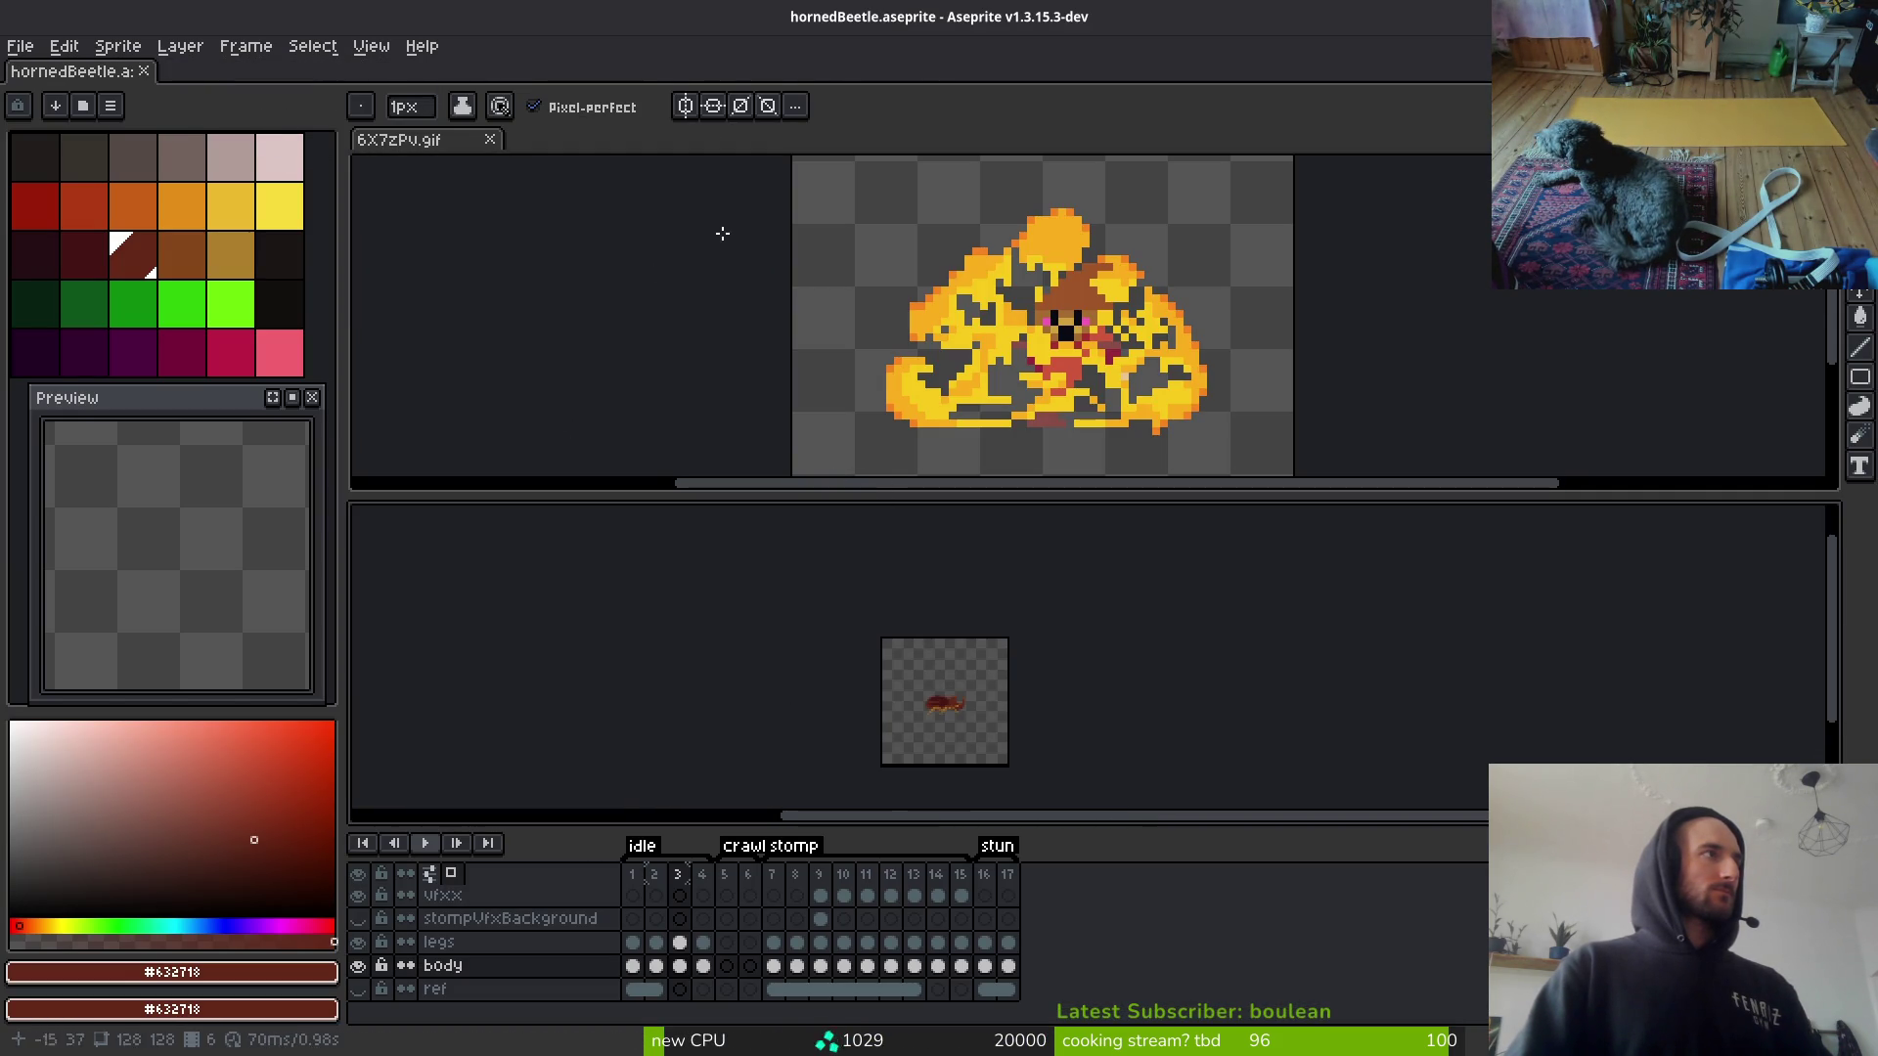
left_click_drag(431, 140, 369, 554)
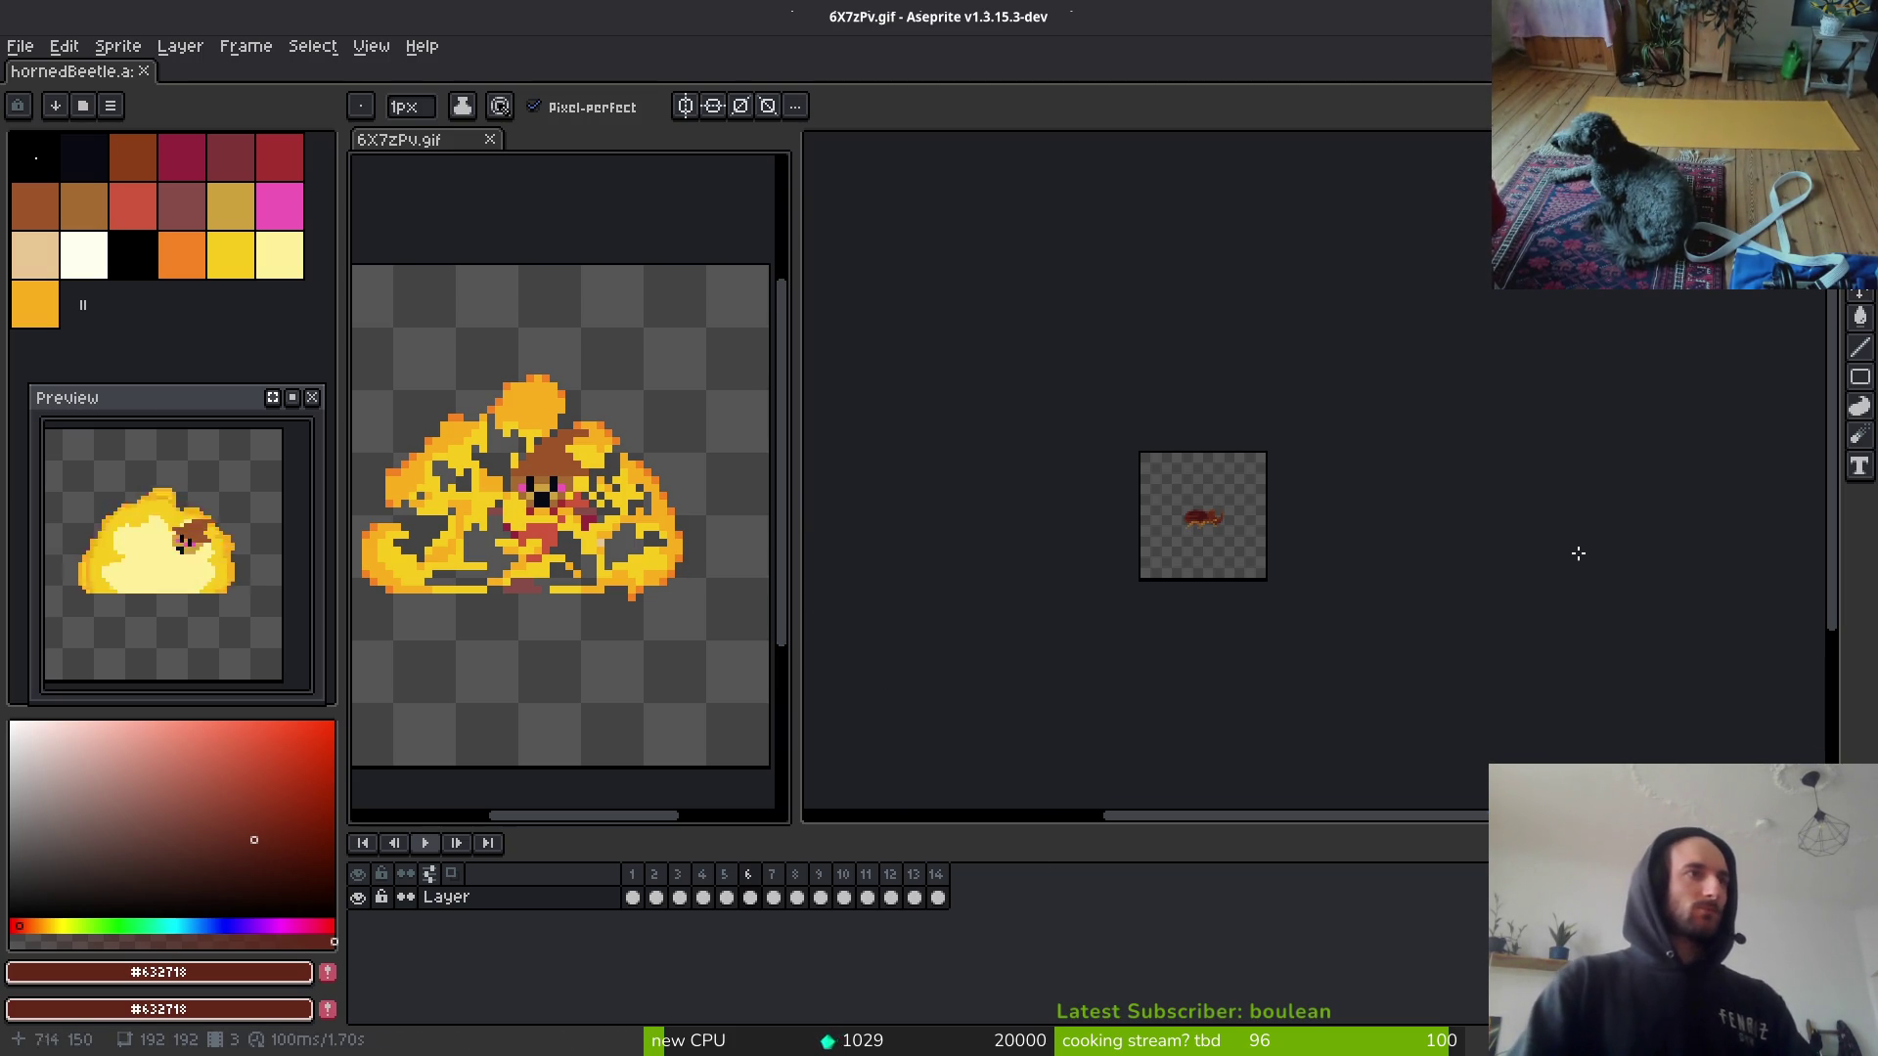
Step: Generate the horned beetle sprite sheet from the Export Sprite Sheet settings after one cancelled attempt
scroll(1242, 566, "up", 3)
key("ctrl+e")
scroll(1285, 564, "down", 4)
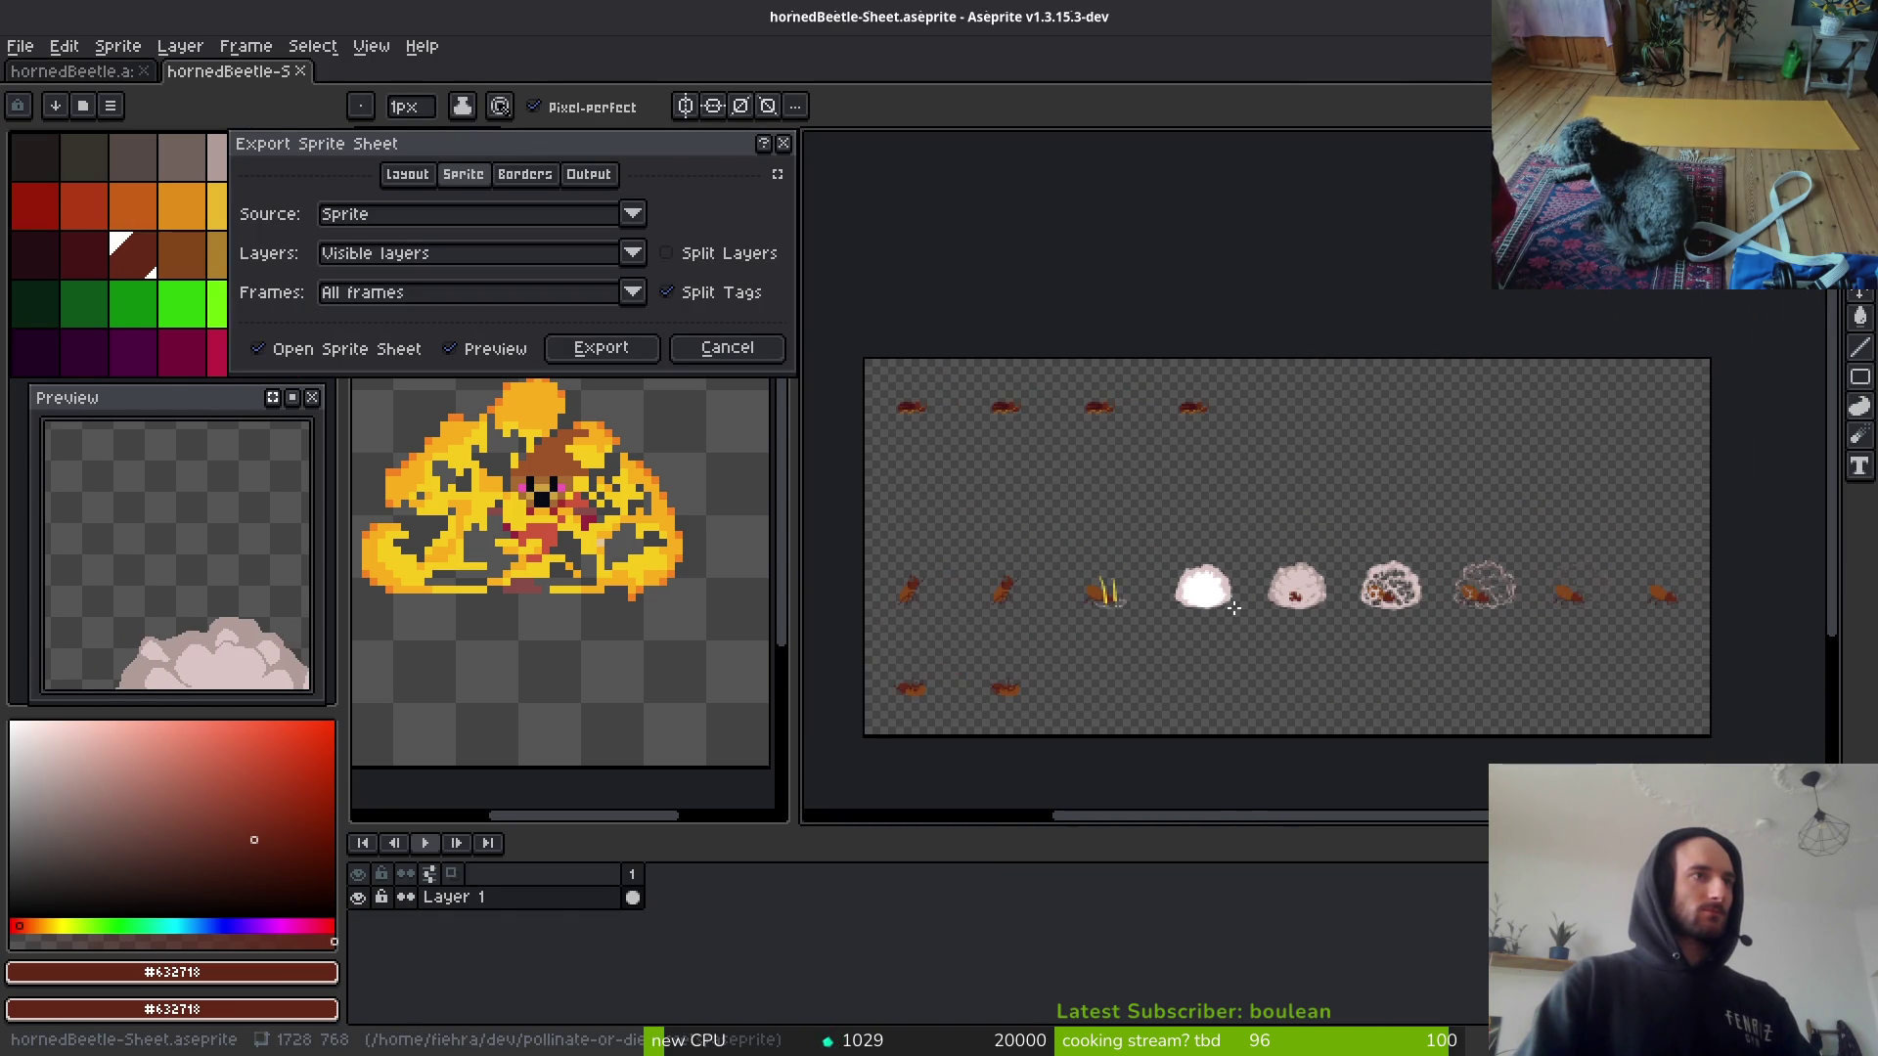
left_click(729, 354)
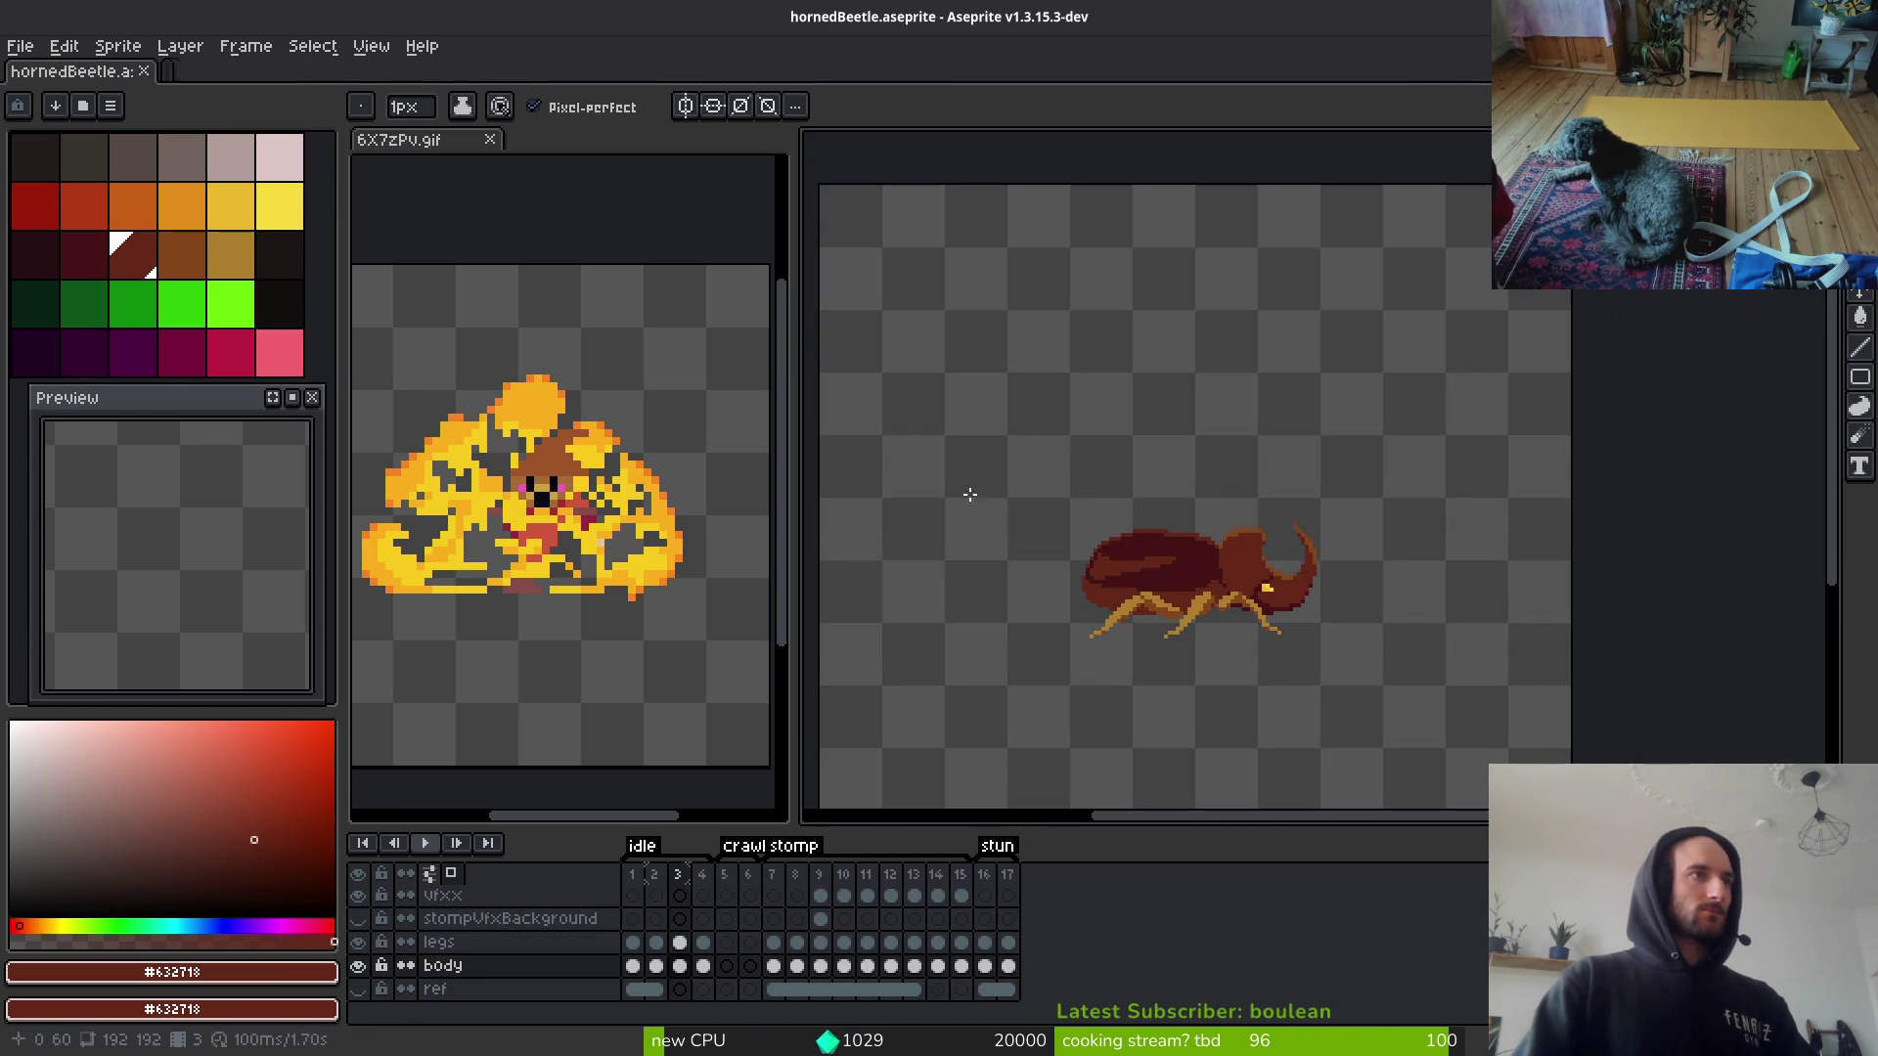
key("ctrl+e")
scroll(1280, 539, "down", 4)
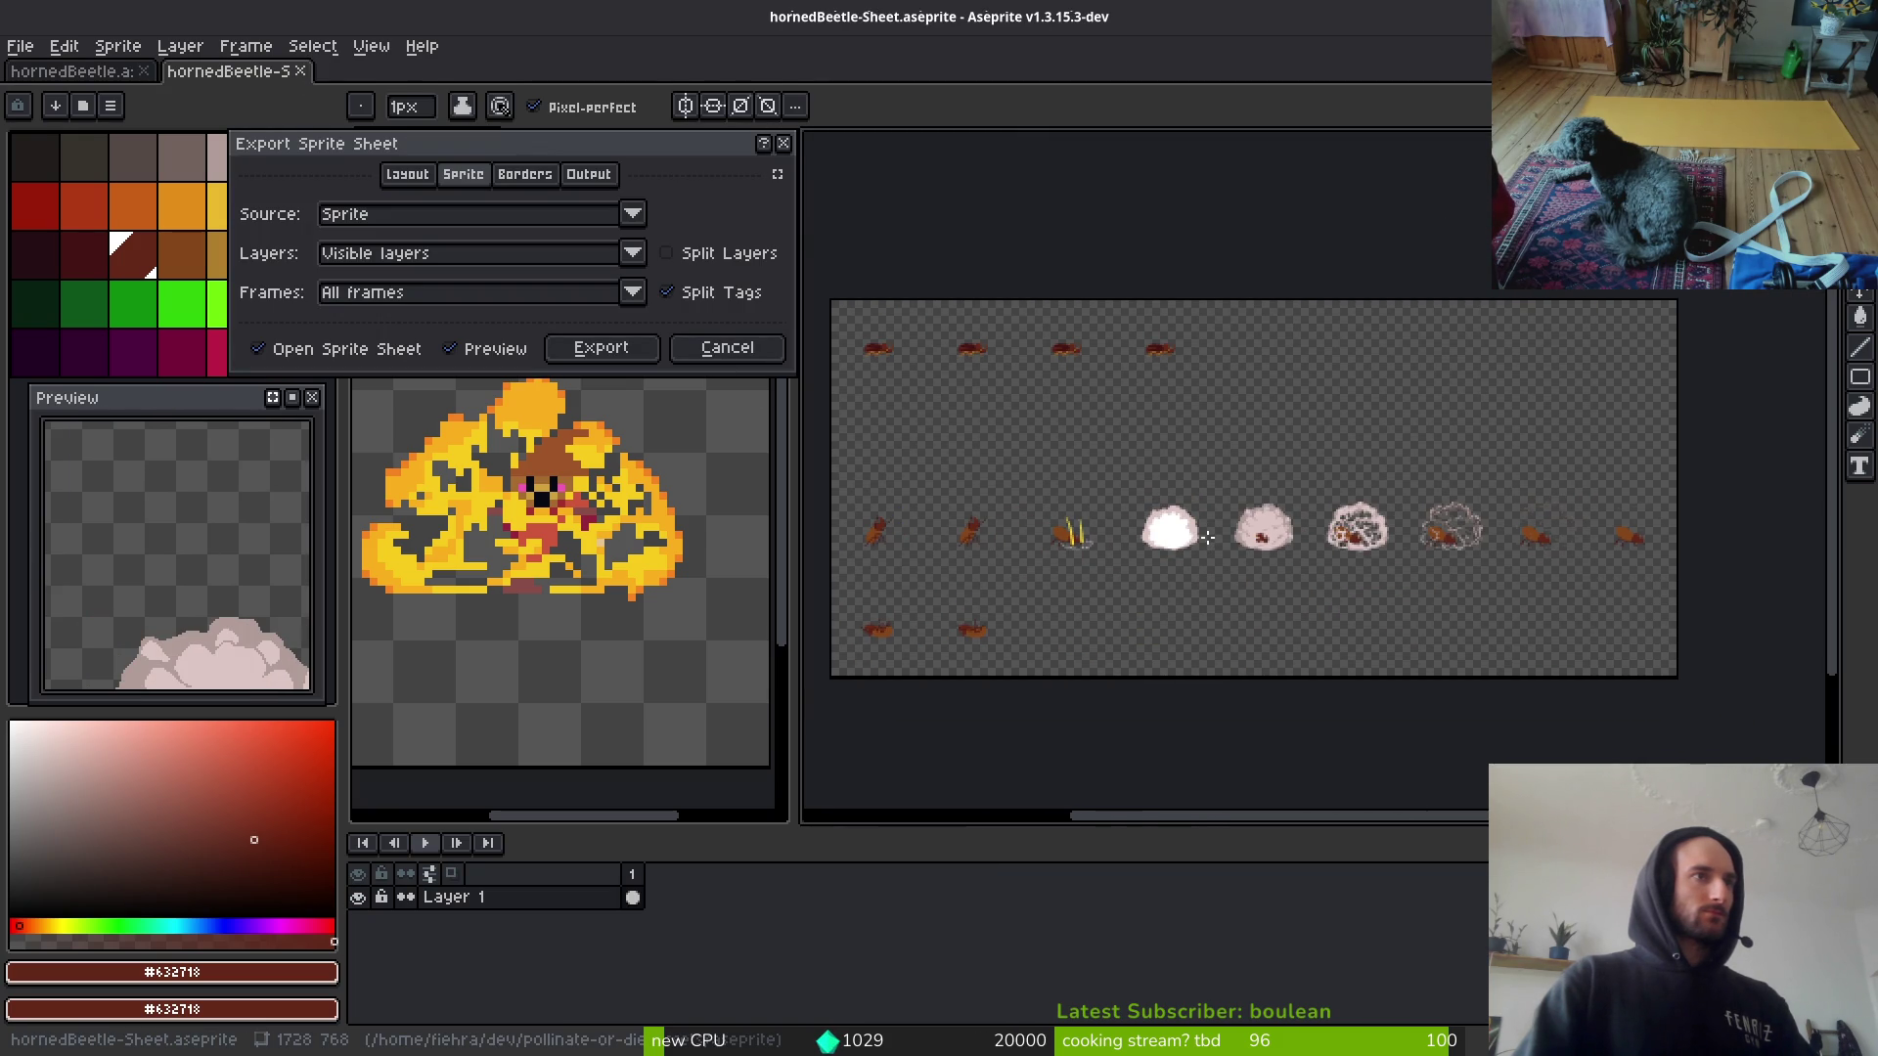
left_click(602, 349)
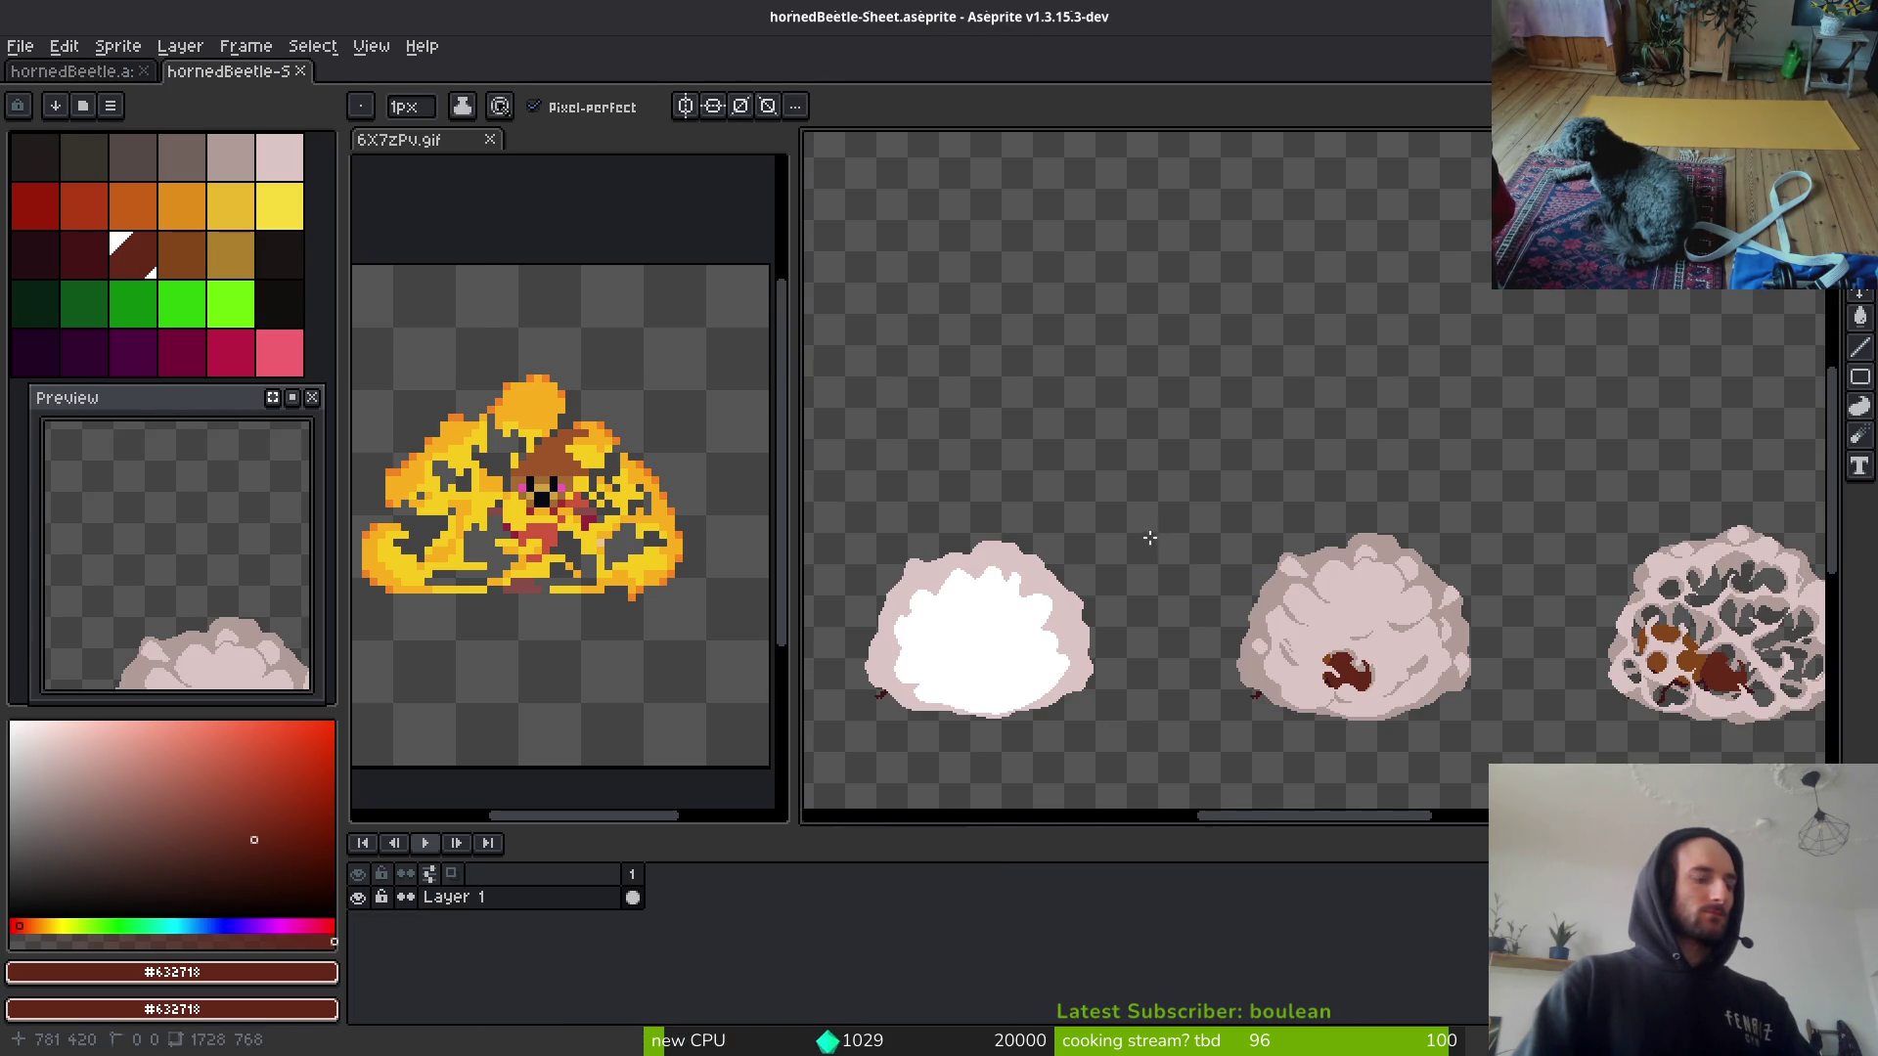
Step: In Export File, pick a different output file and browse up into the art folder
key("ctrl+alt+shift+s")
left_click(458, 86)
left_click(504, 118)
left_click(93, 88)
double_click(92, 196)
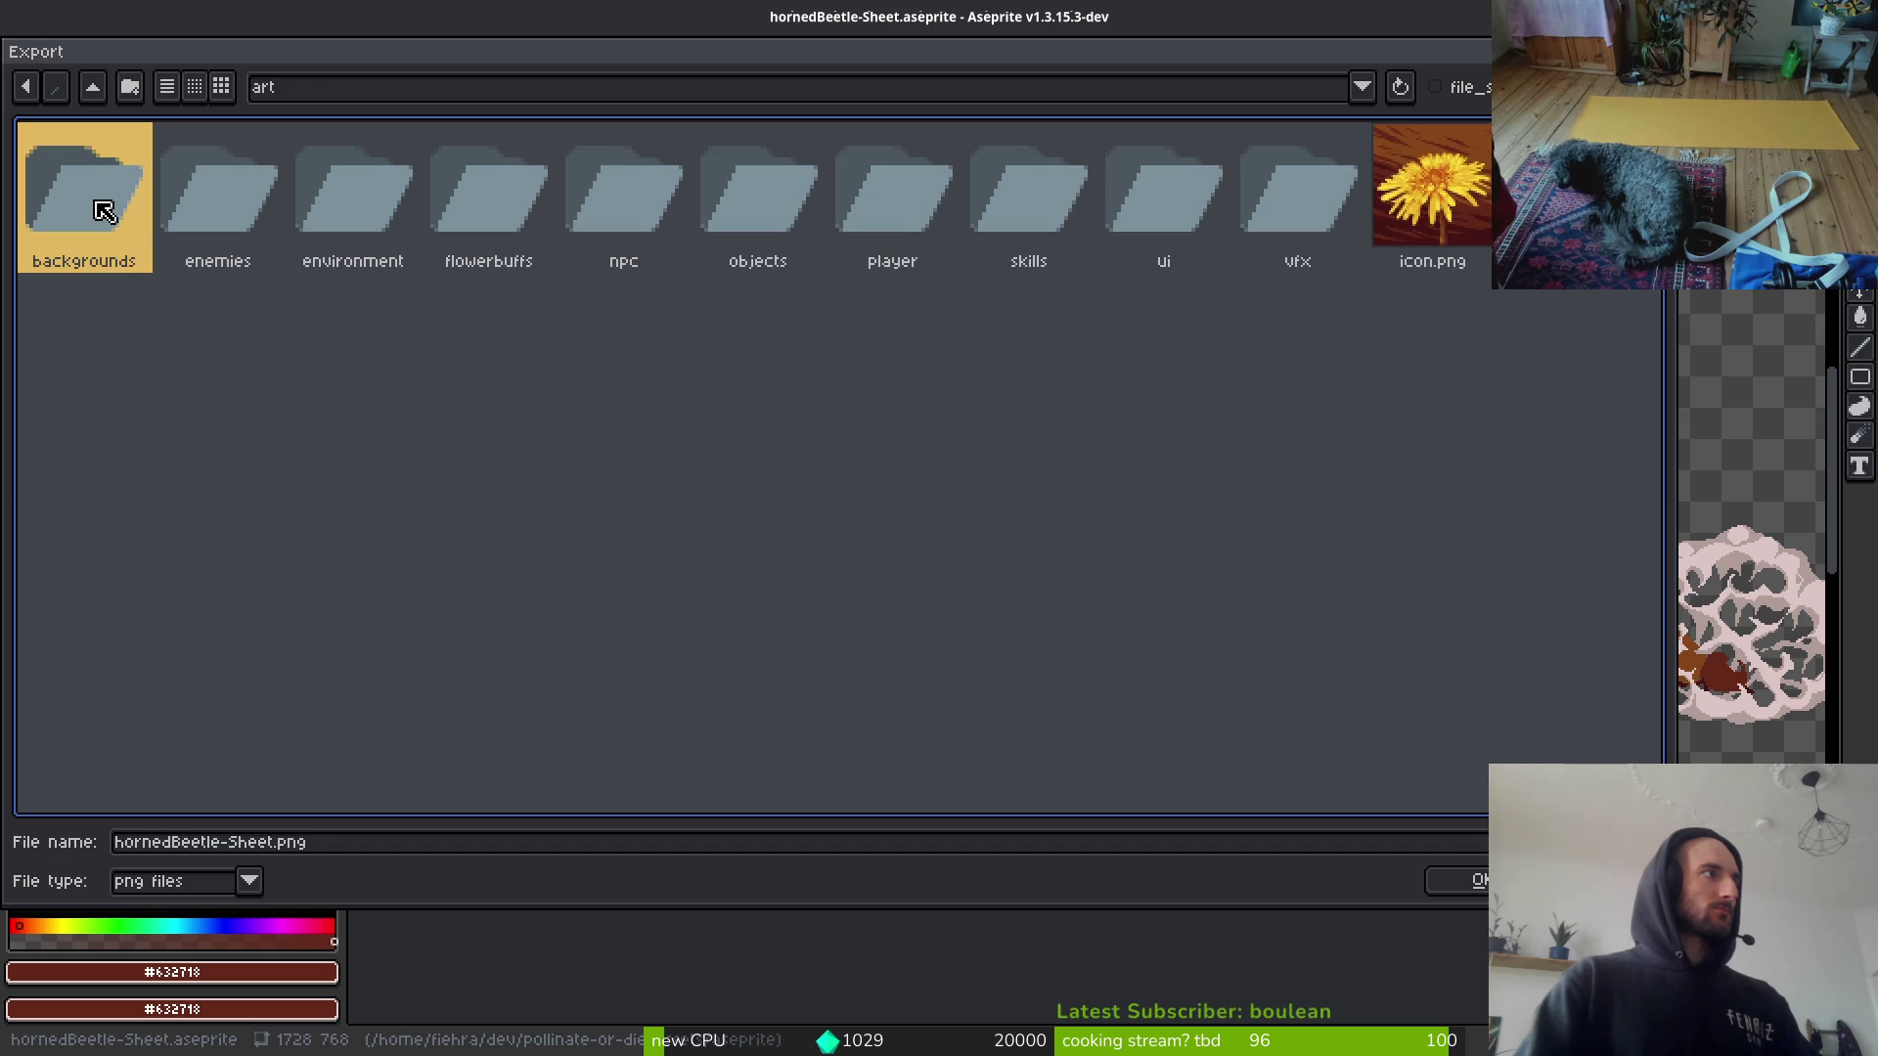
Step: Export the sheet over enemies/hornedBeetle-Sheet.png, confirming the overwrite with Yes
double_click(237, 213)
left_click(1272, 206)
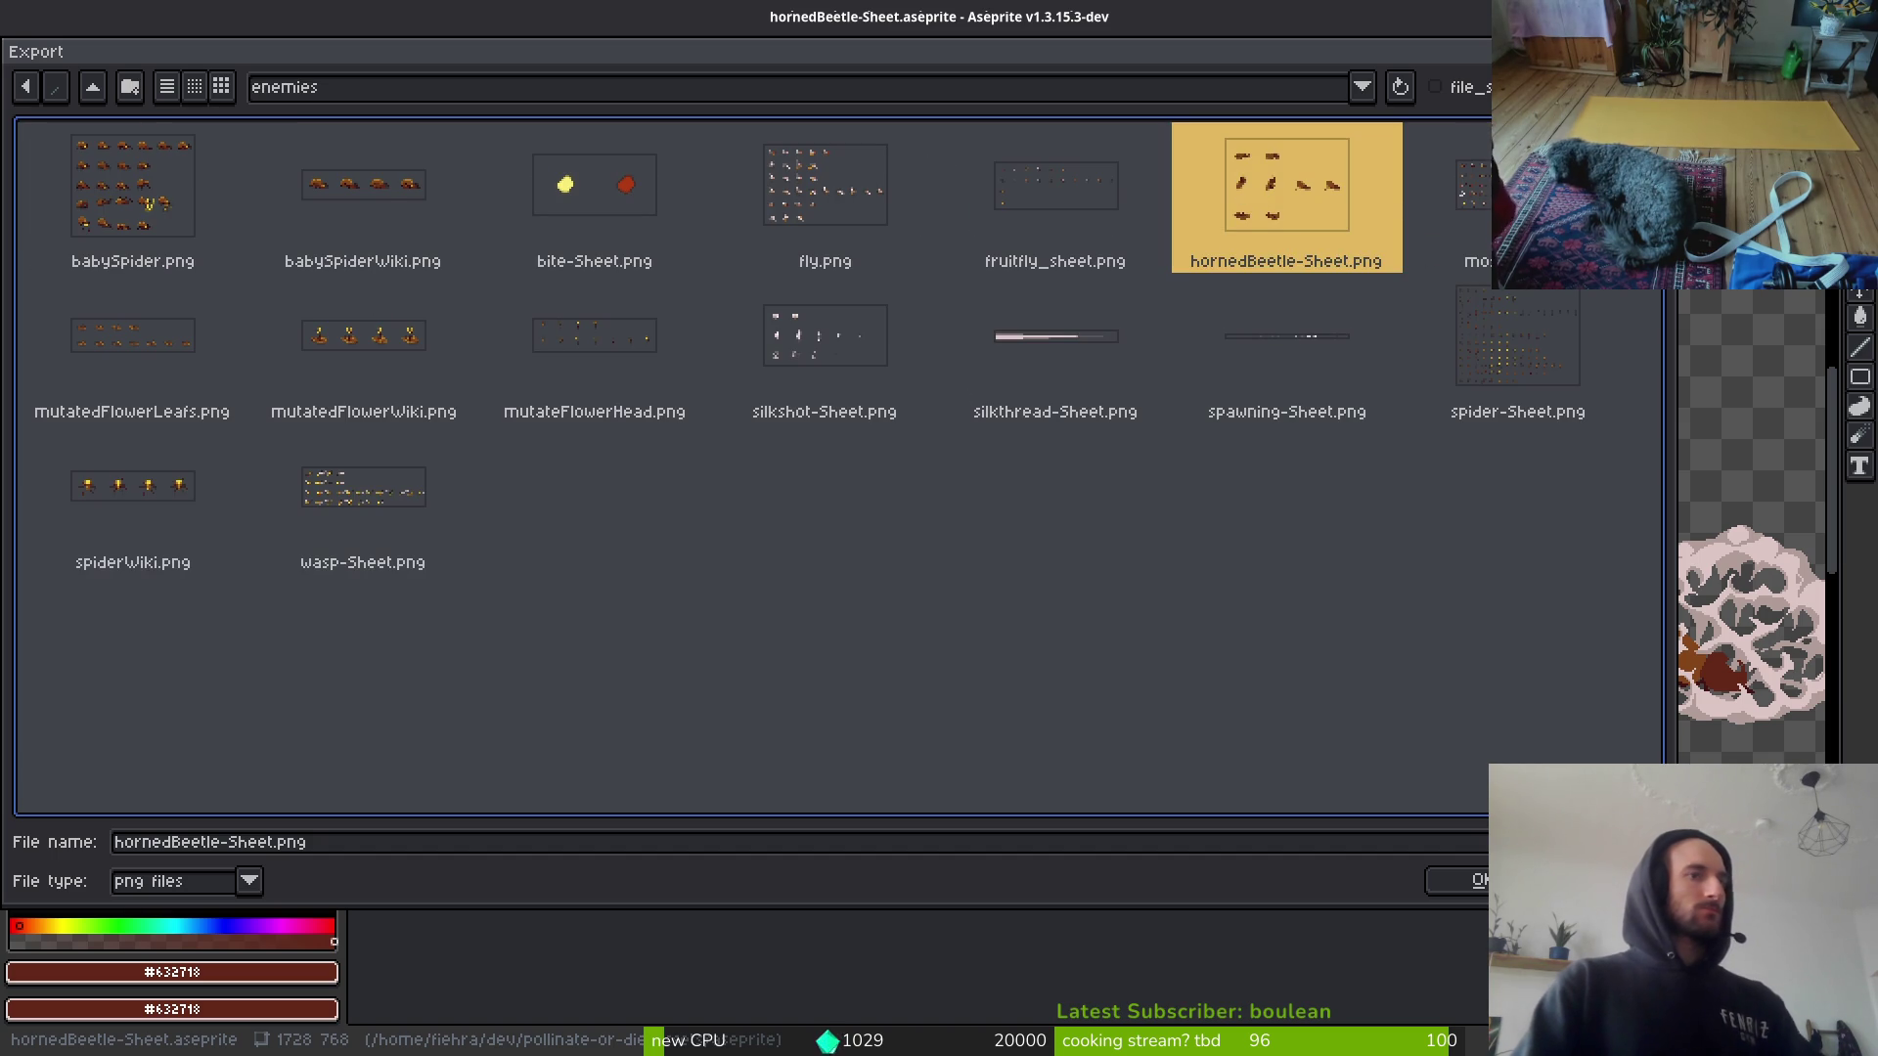
left_click(1467, 881)
left_click(792, 590)
left_click(289, 313)
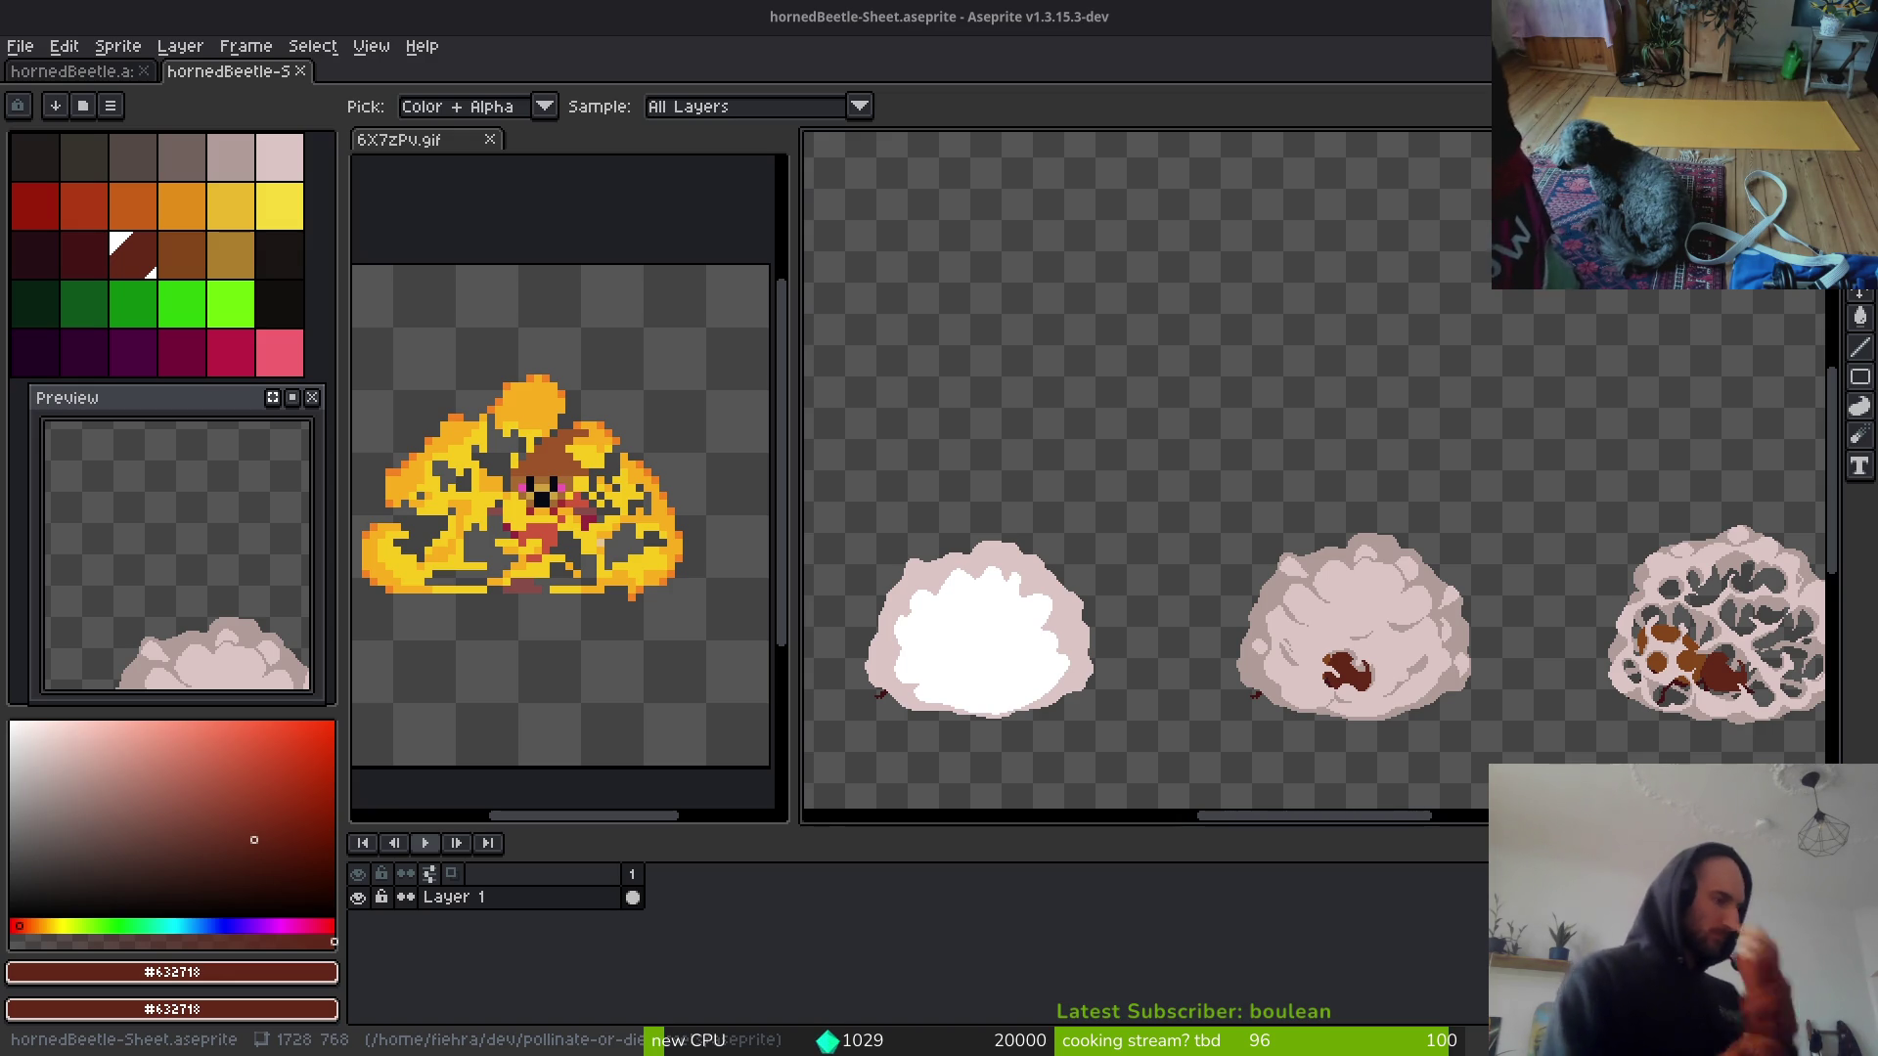
Step: Switch to the pencil, abandon saving the generated sheet, and close the hornedBeetle-Sheet tab
key("b")
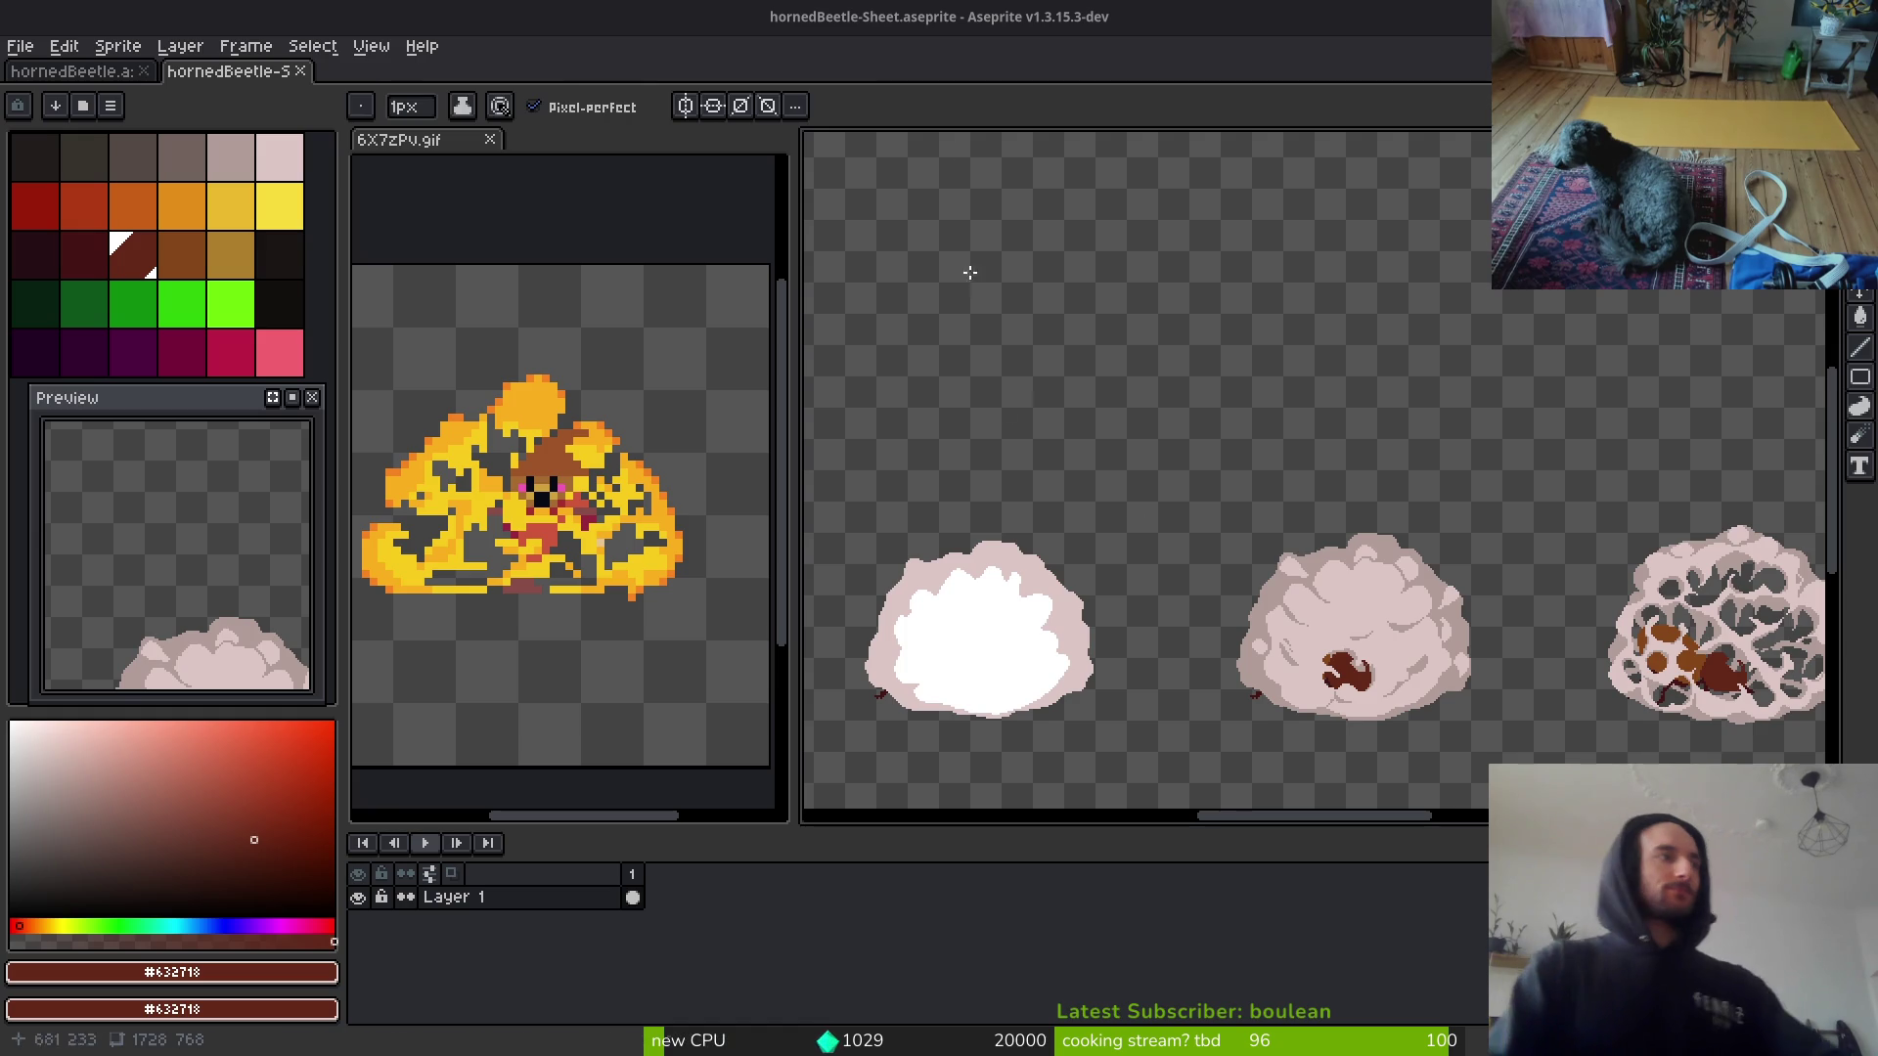
scroll(1316, 538, "down", 2)
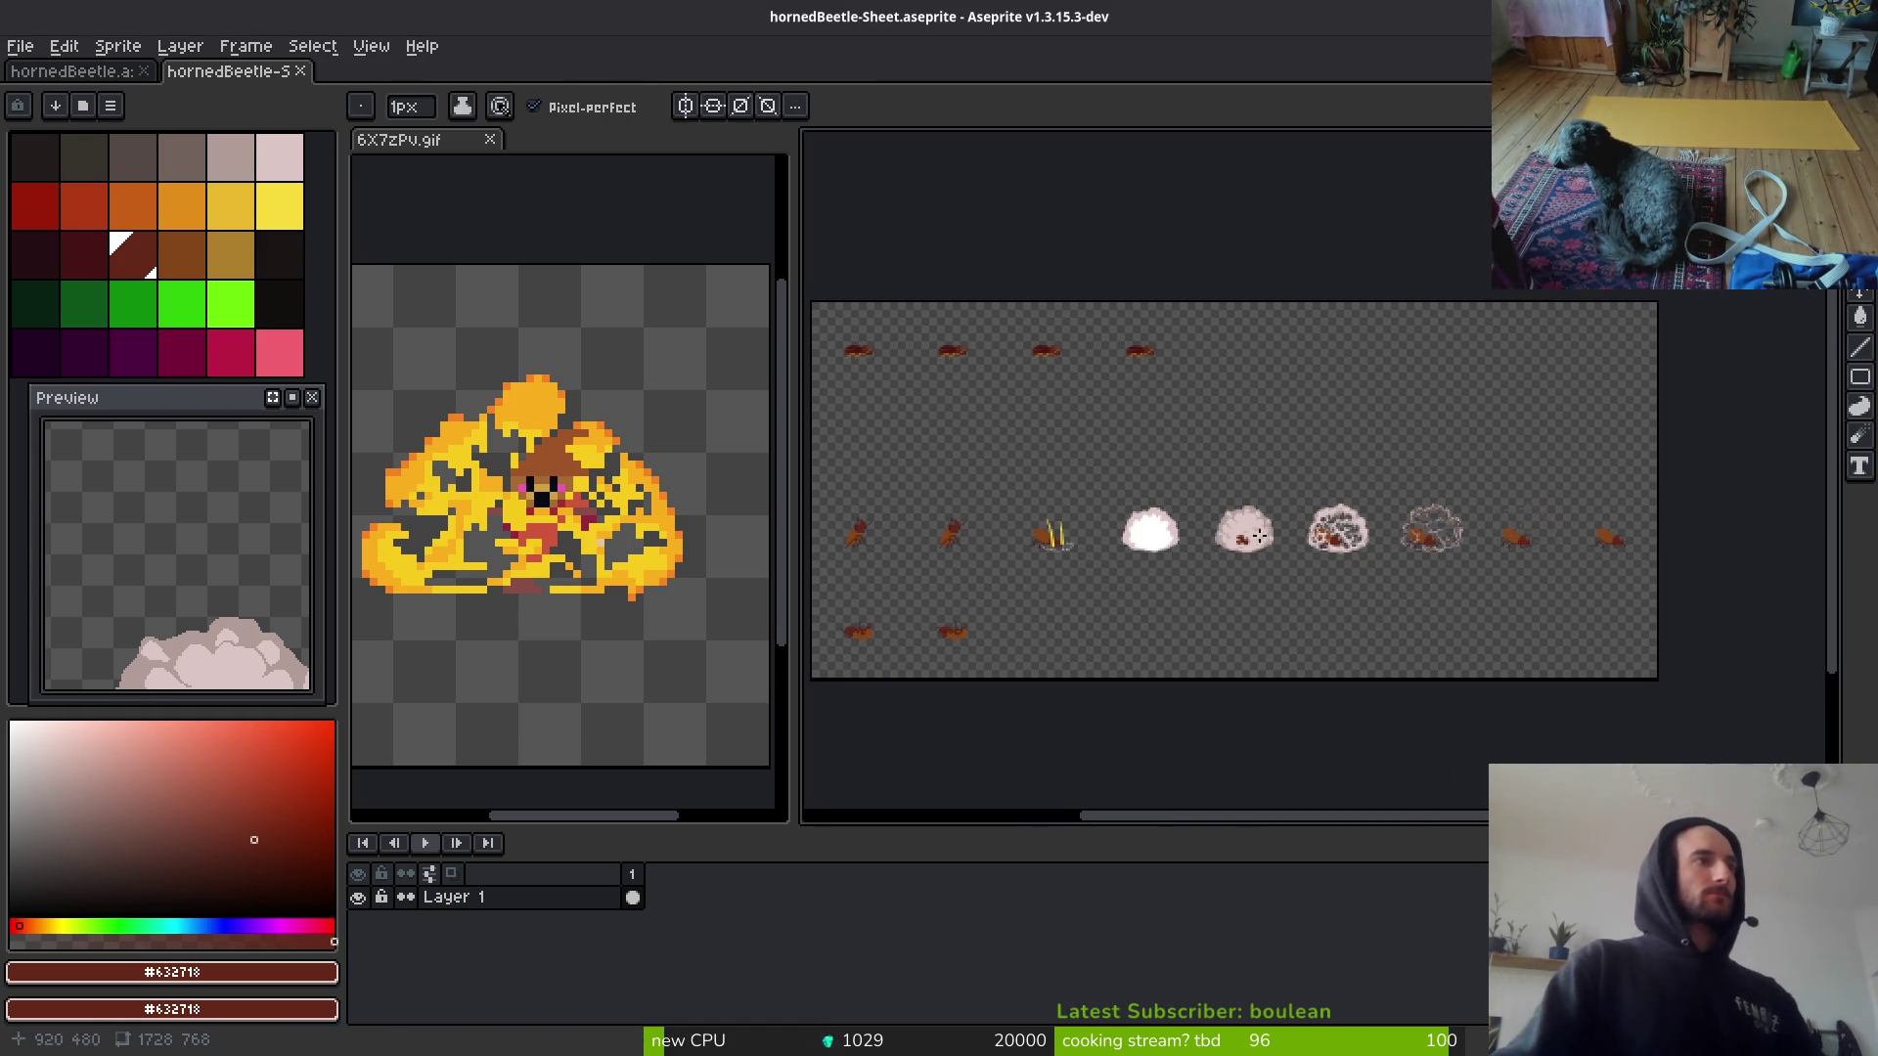
scroll(1311, 557, "left", 1)
key("ctrl+s")
key("Escape")
left_click_drag(1341, 456, 1361, 490)
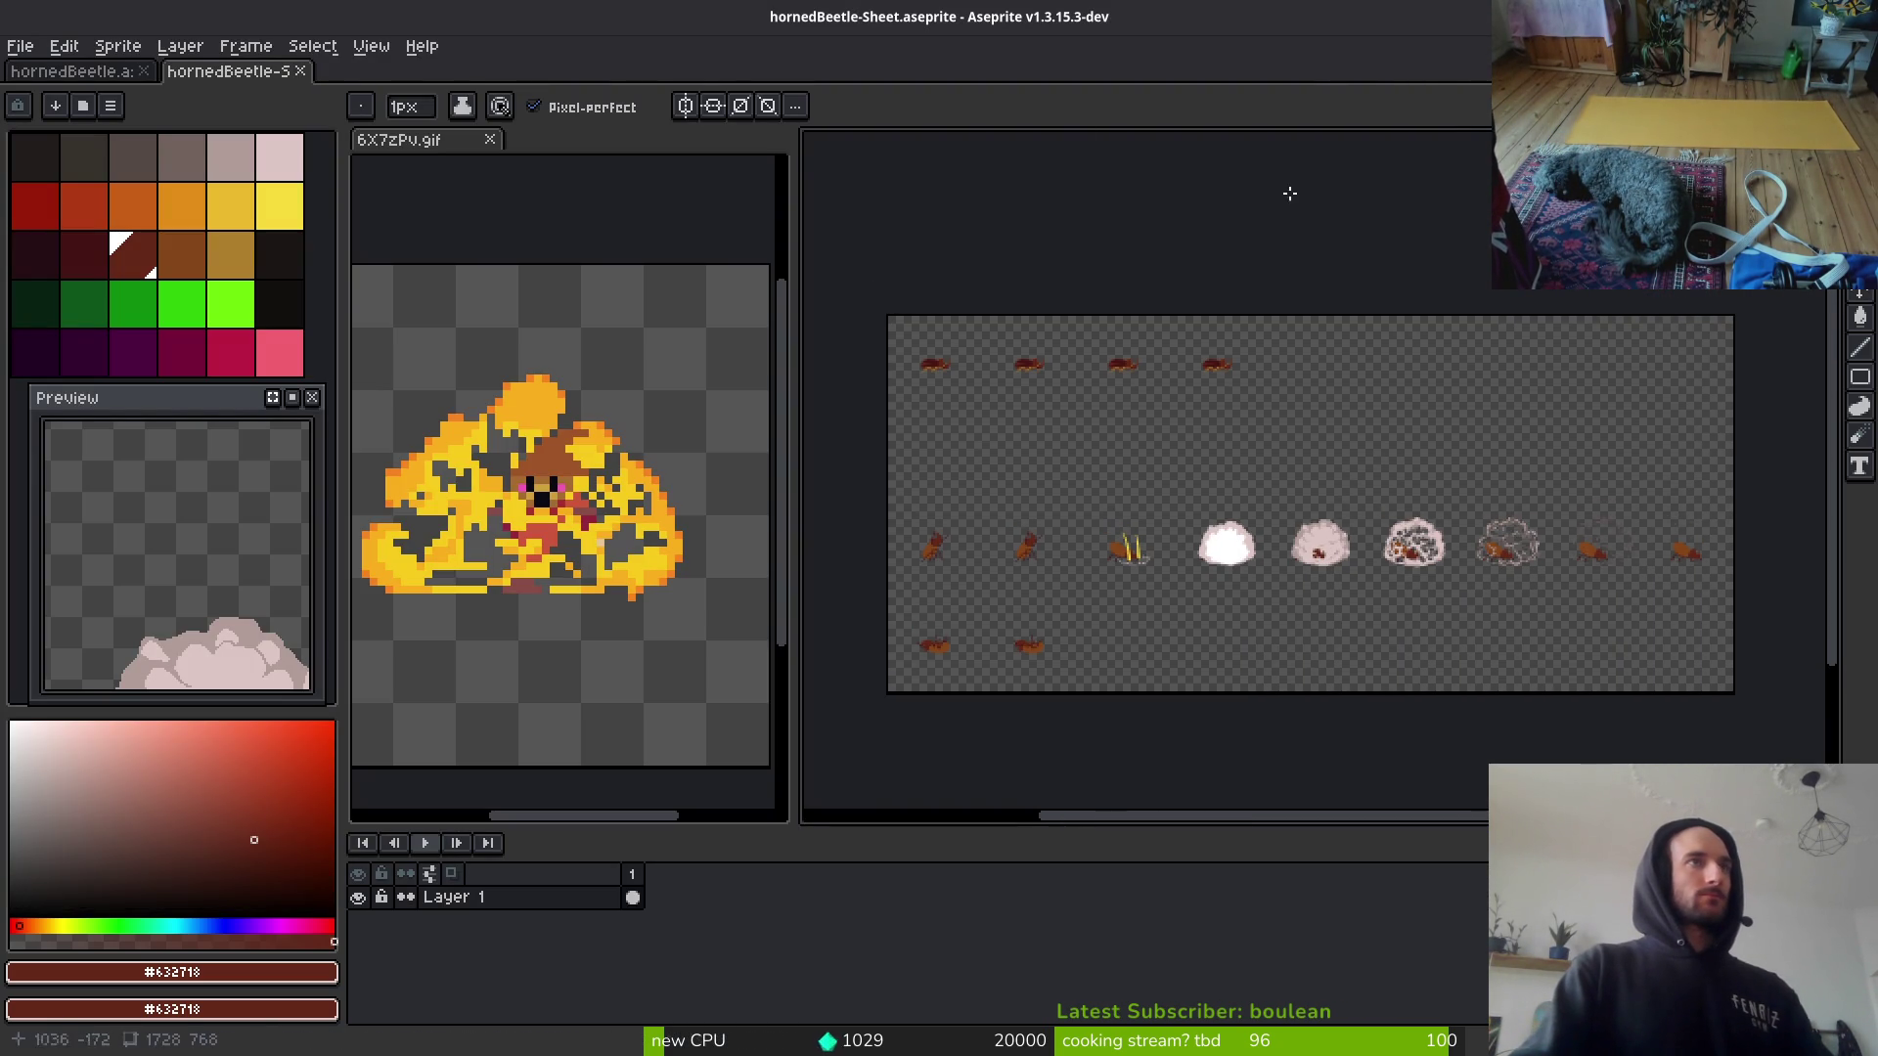
left_click(300, 71)
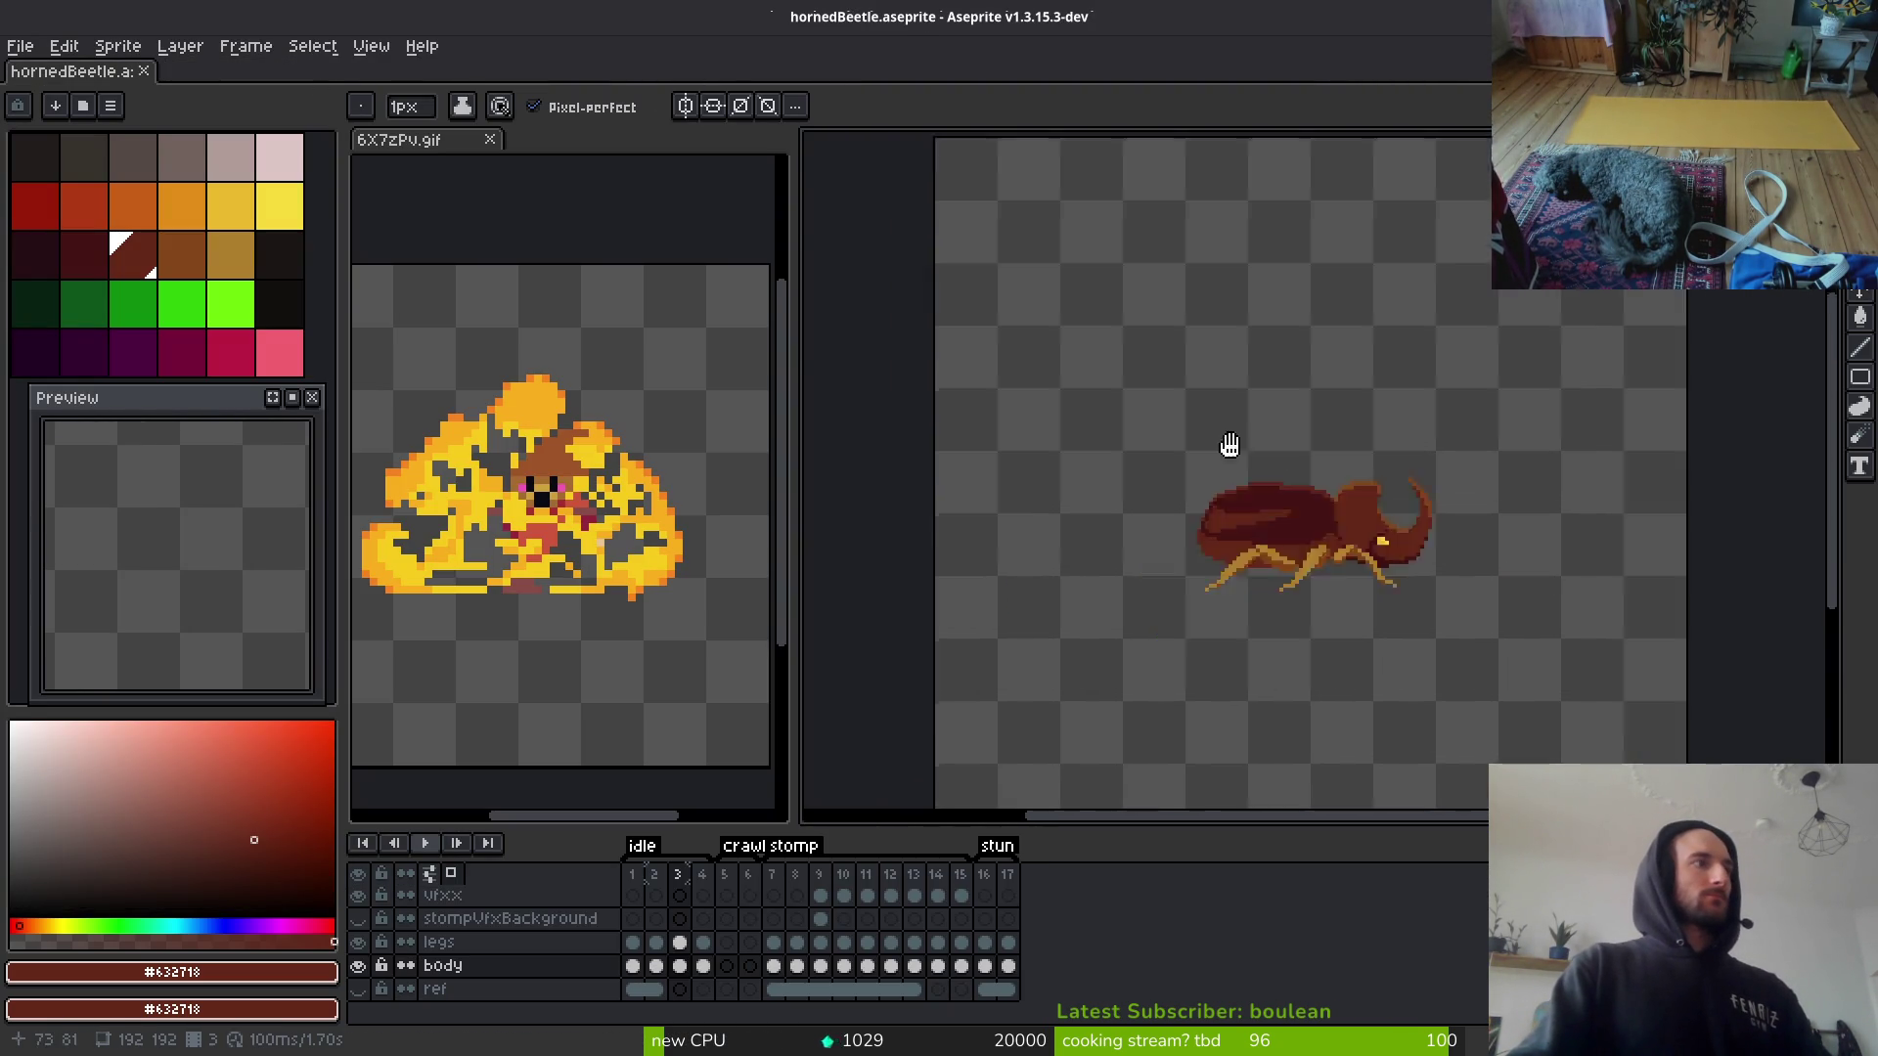
Step: Close the 6X7zPv.gif reference and save hornedBeetle.aseprite
left_click_drag(515, 497, 554, 453)
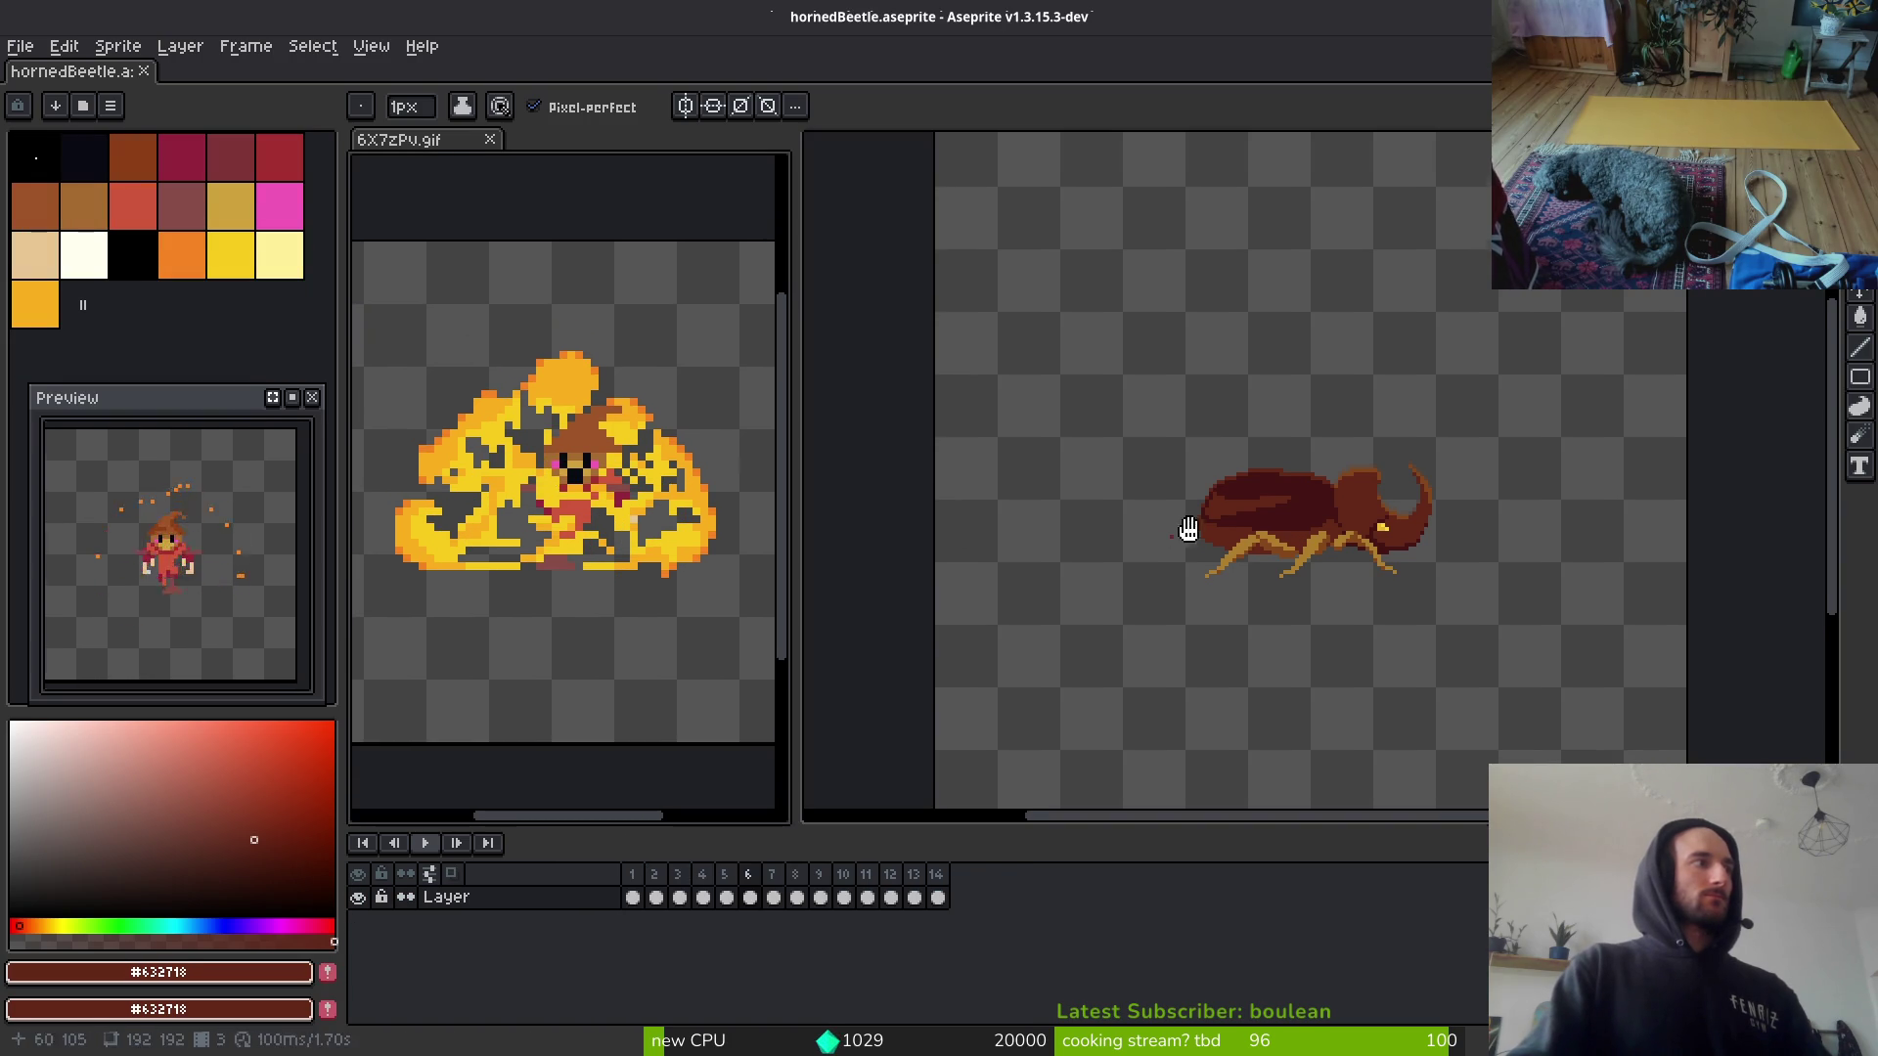
left_click(1174, 537)
left_click(490, 139)
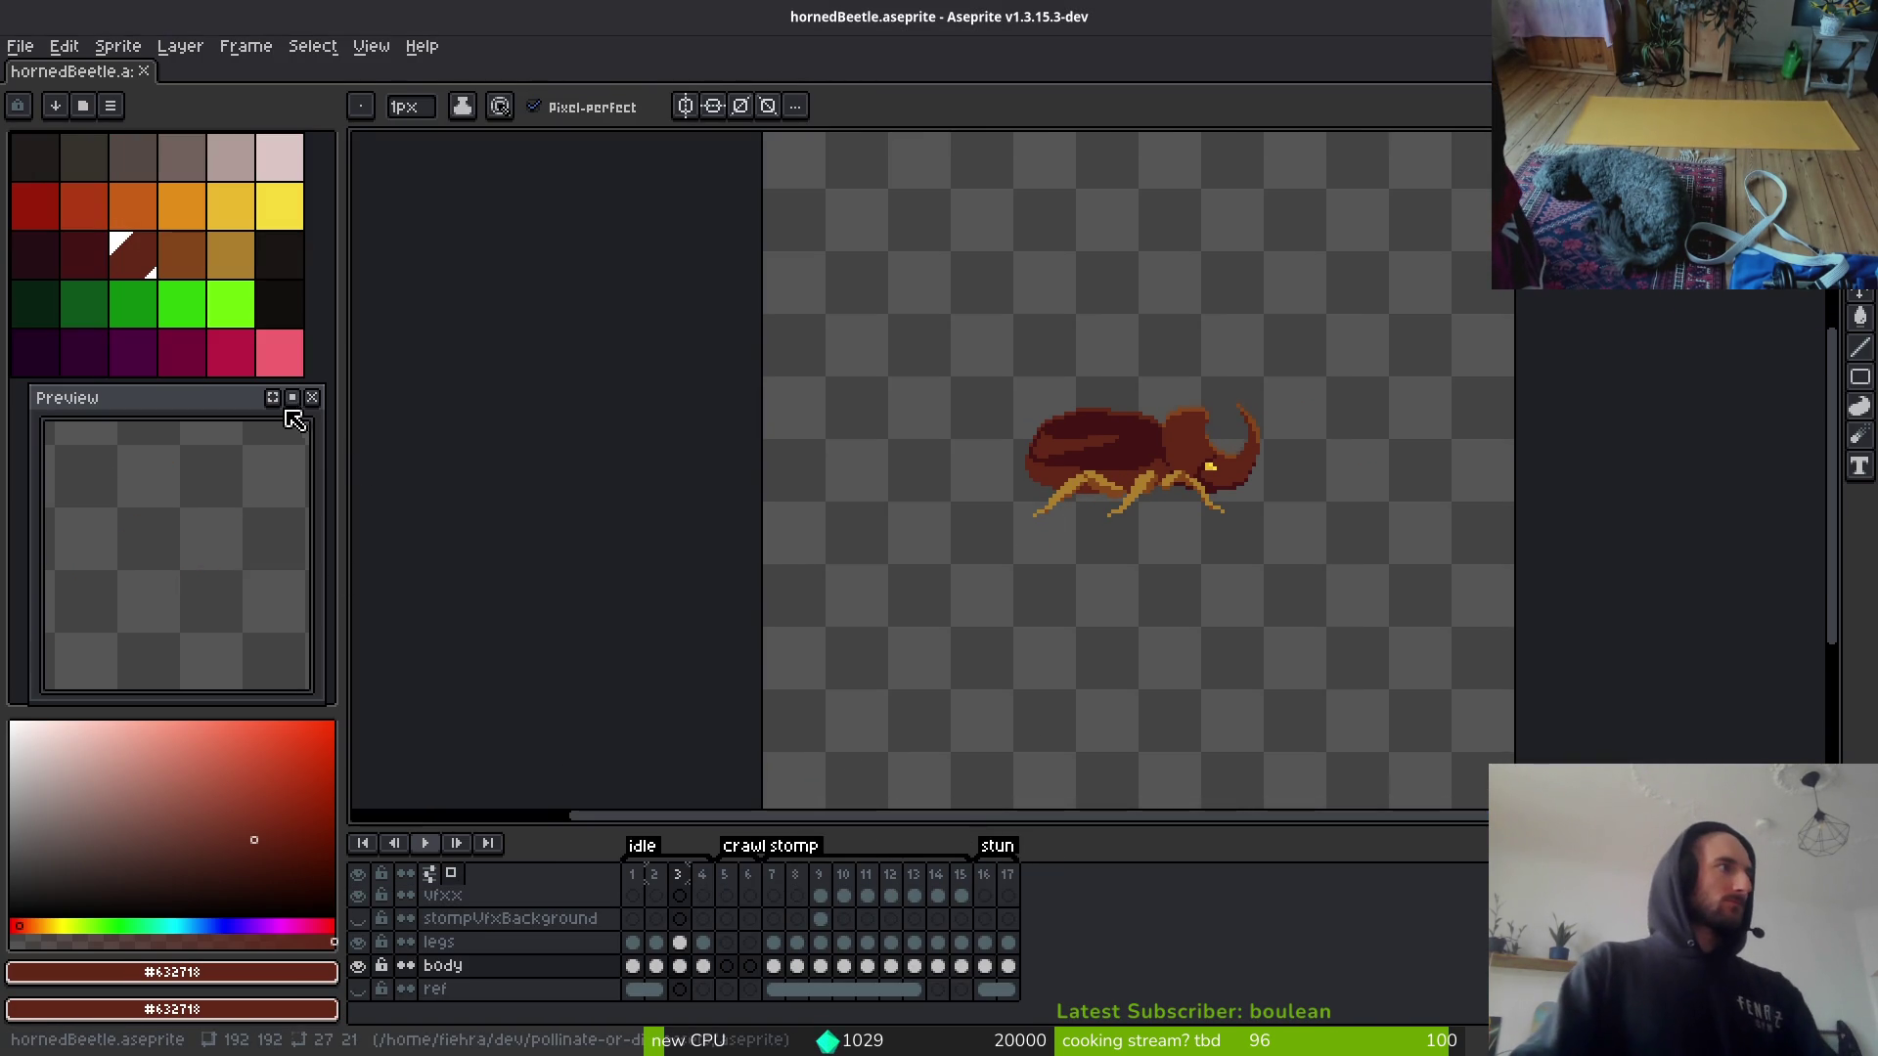
scroll(205, 587, "down", 3)
scroll(156, 541, "up", 3)
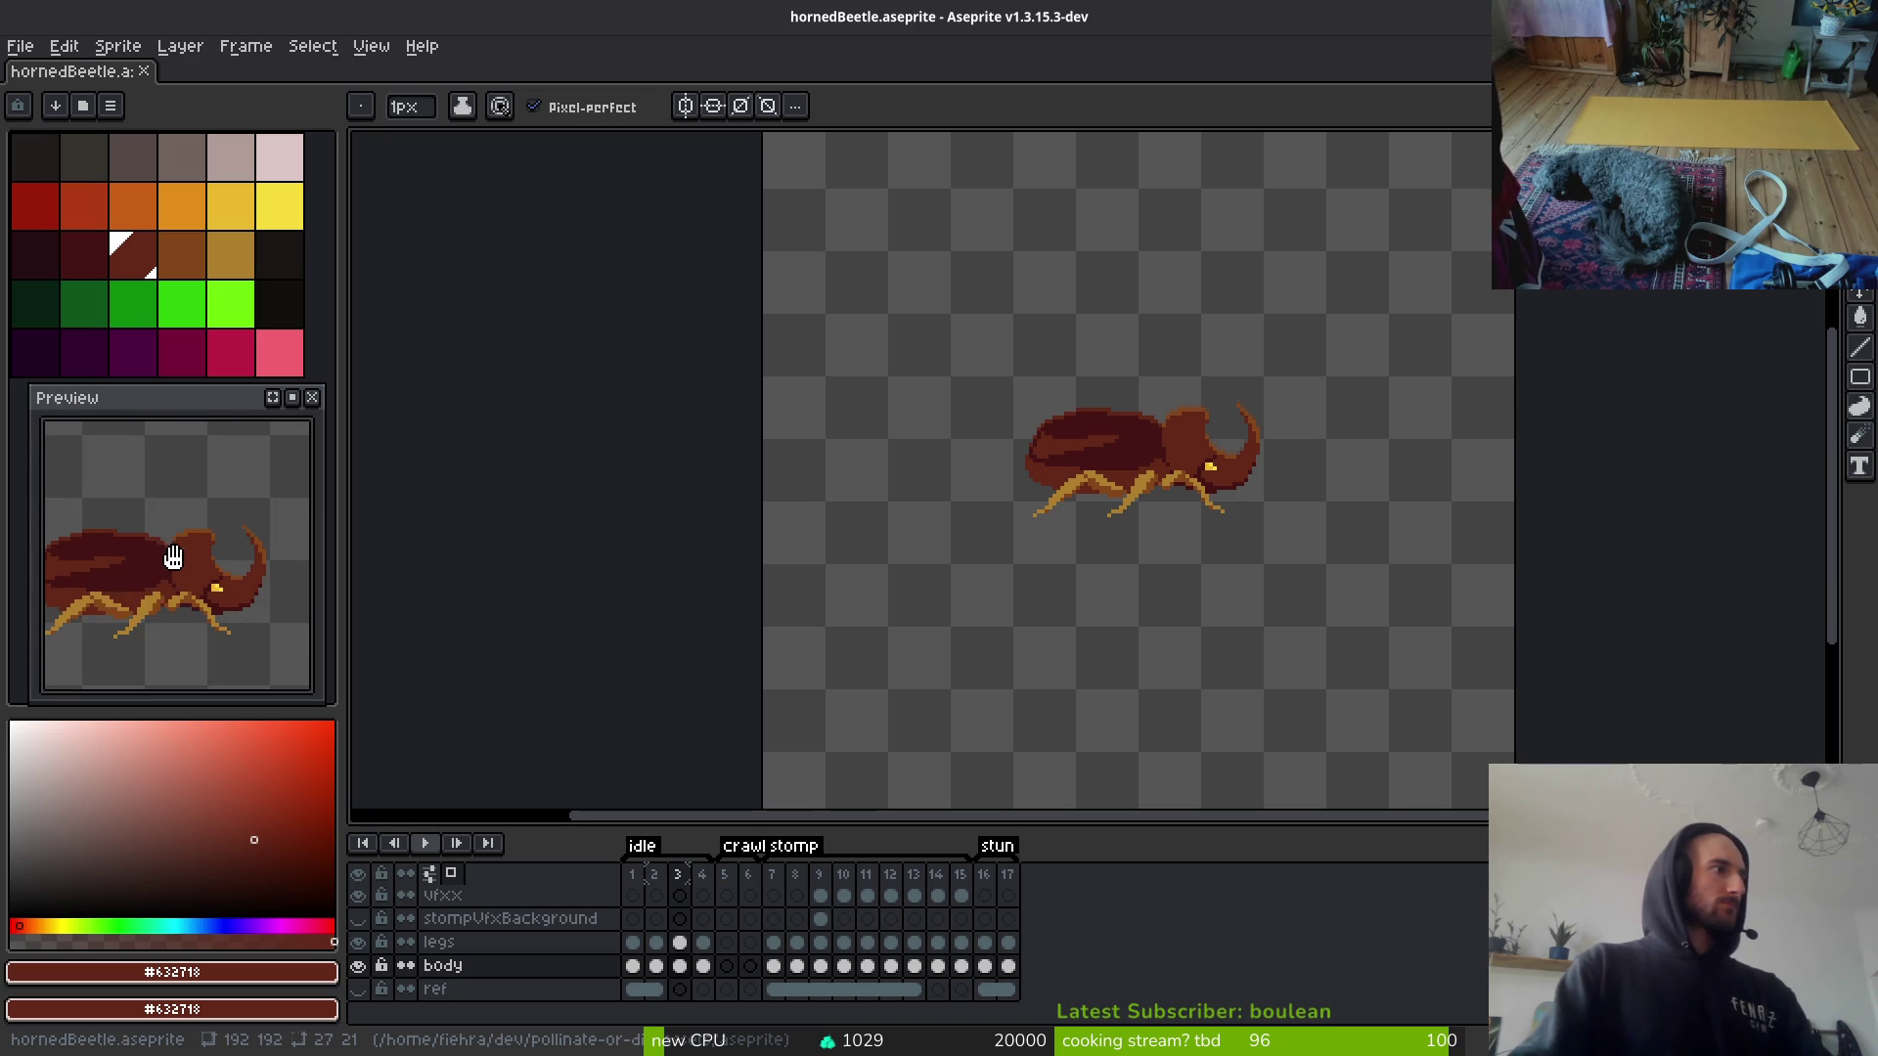
scroll(234, 555, "left", 2)
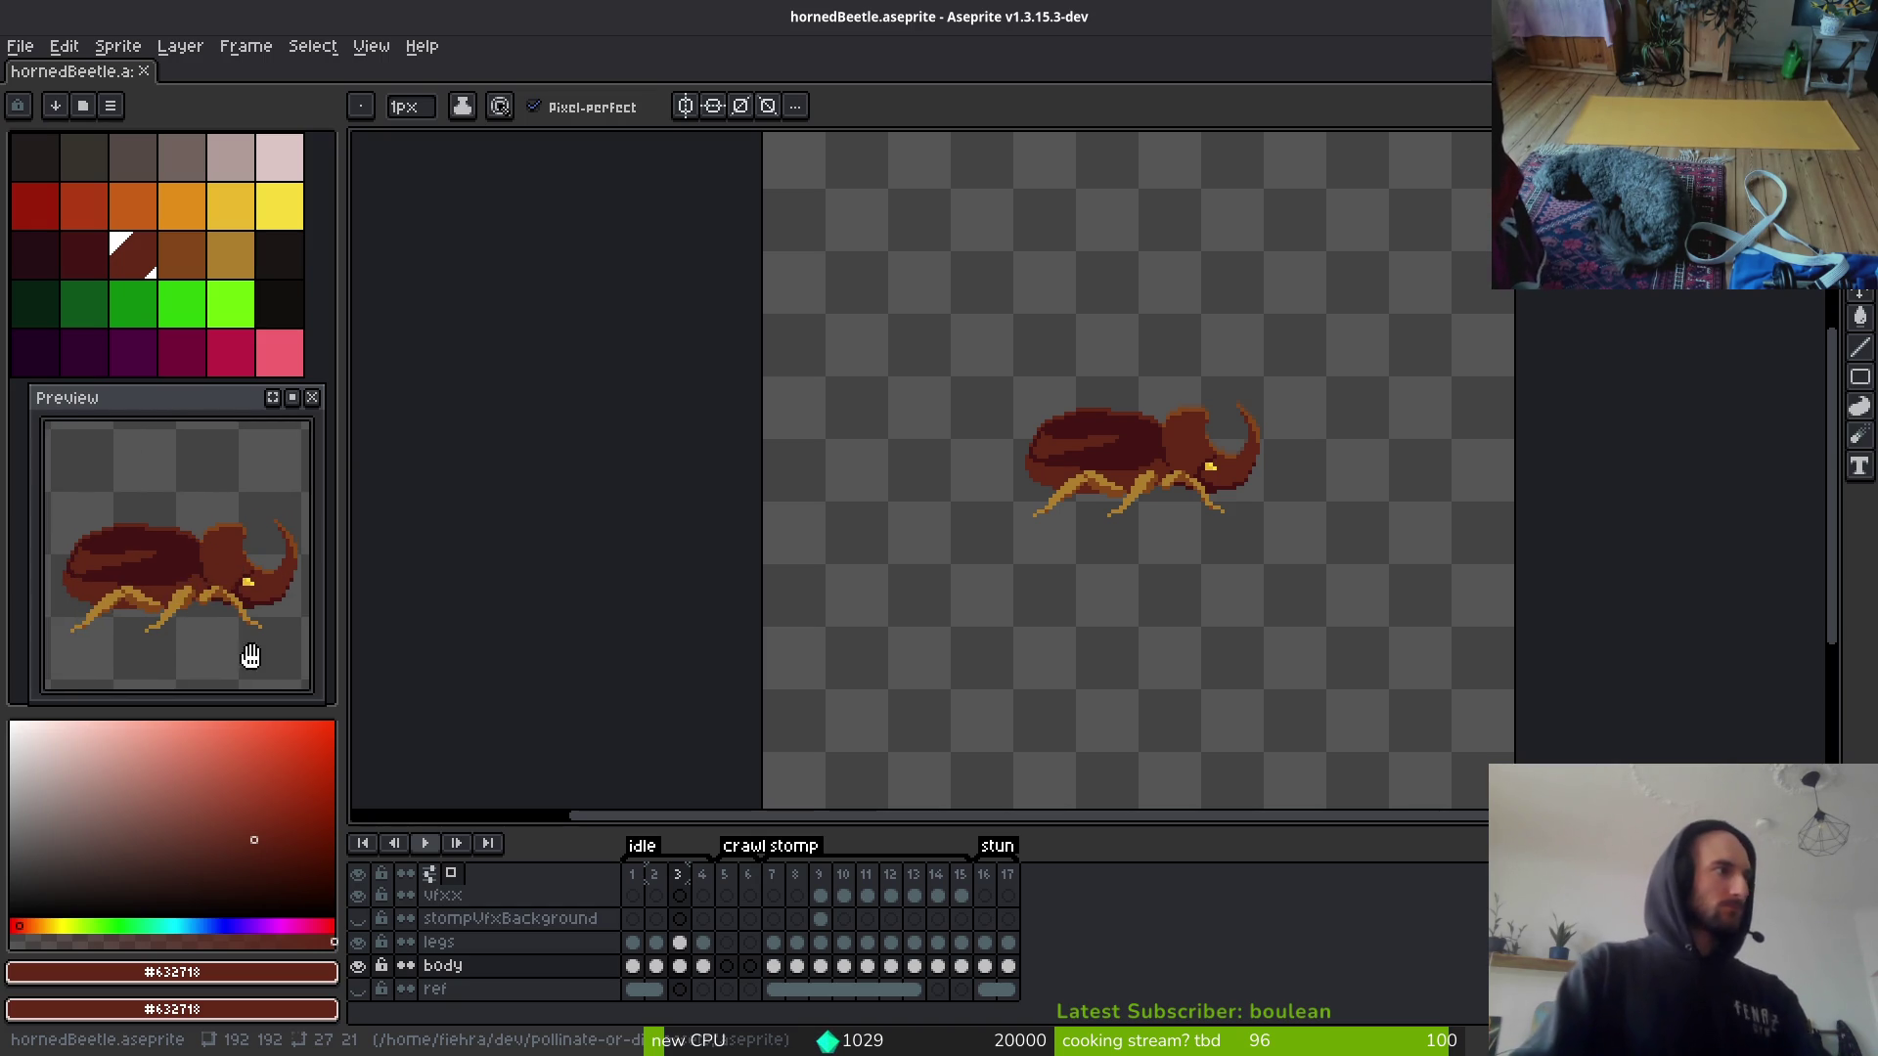
left_click_drag(1097, 594, 1117, 584)
key("ctrl+s")
Step: Magic-wand the lighter shell stripe (contiguous only), flip it horizontally, and move it off the beetle
scroll(1207, 558, "left", 2)
scroll(1256, 546, "left", 2)
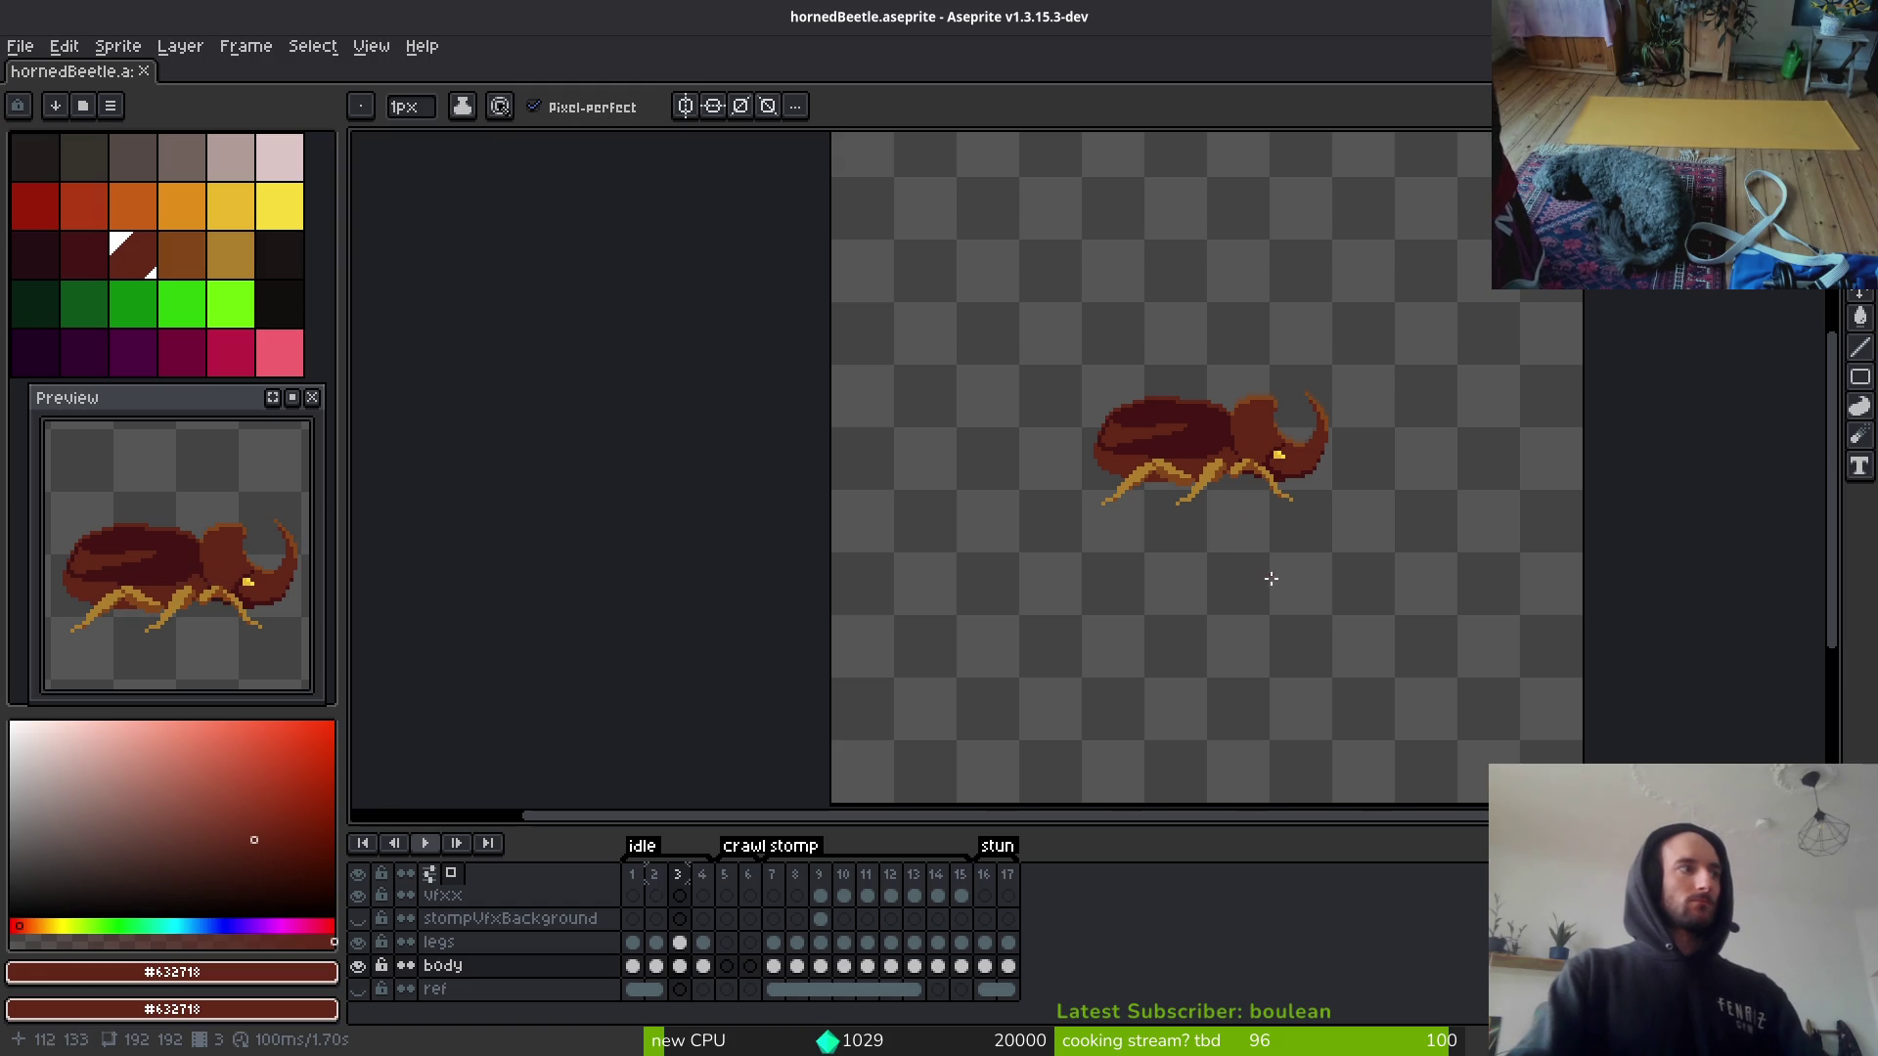
scroll(1174, 450, "up", 3)
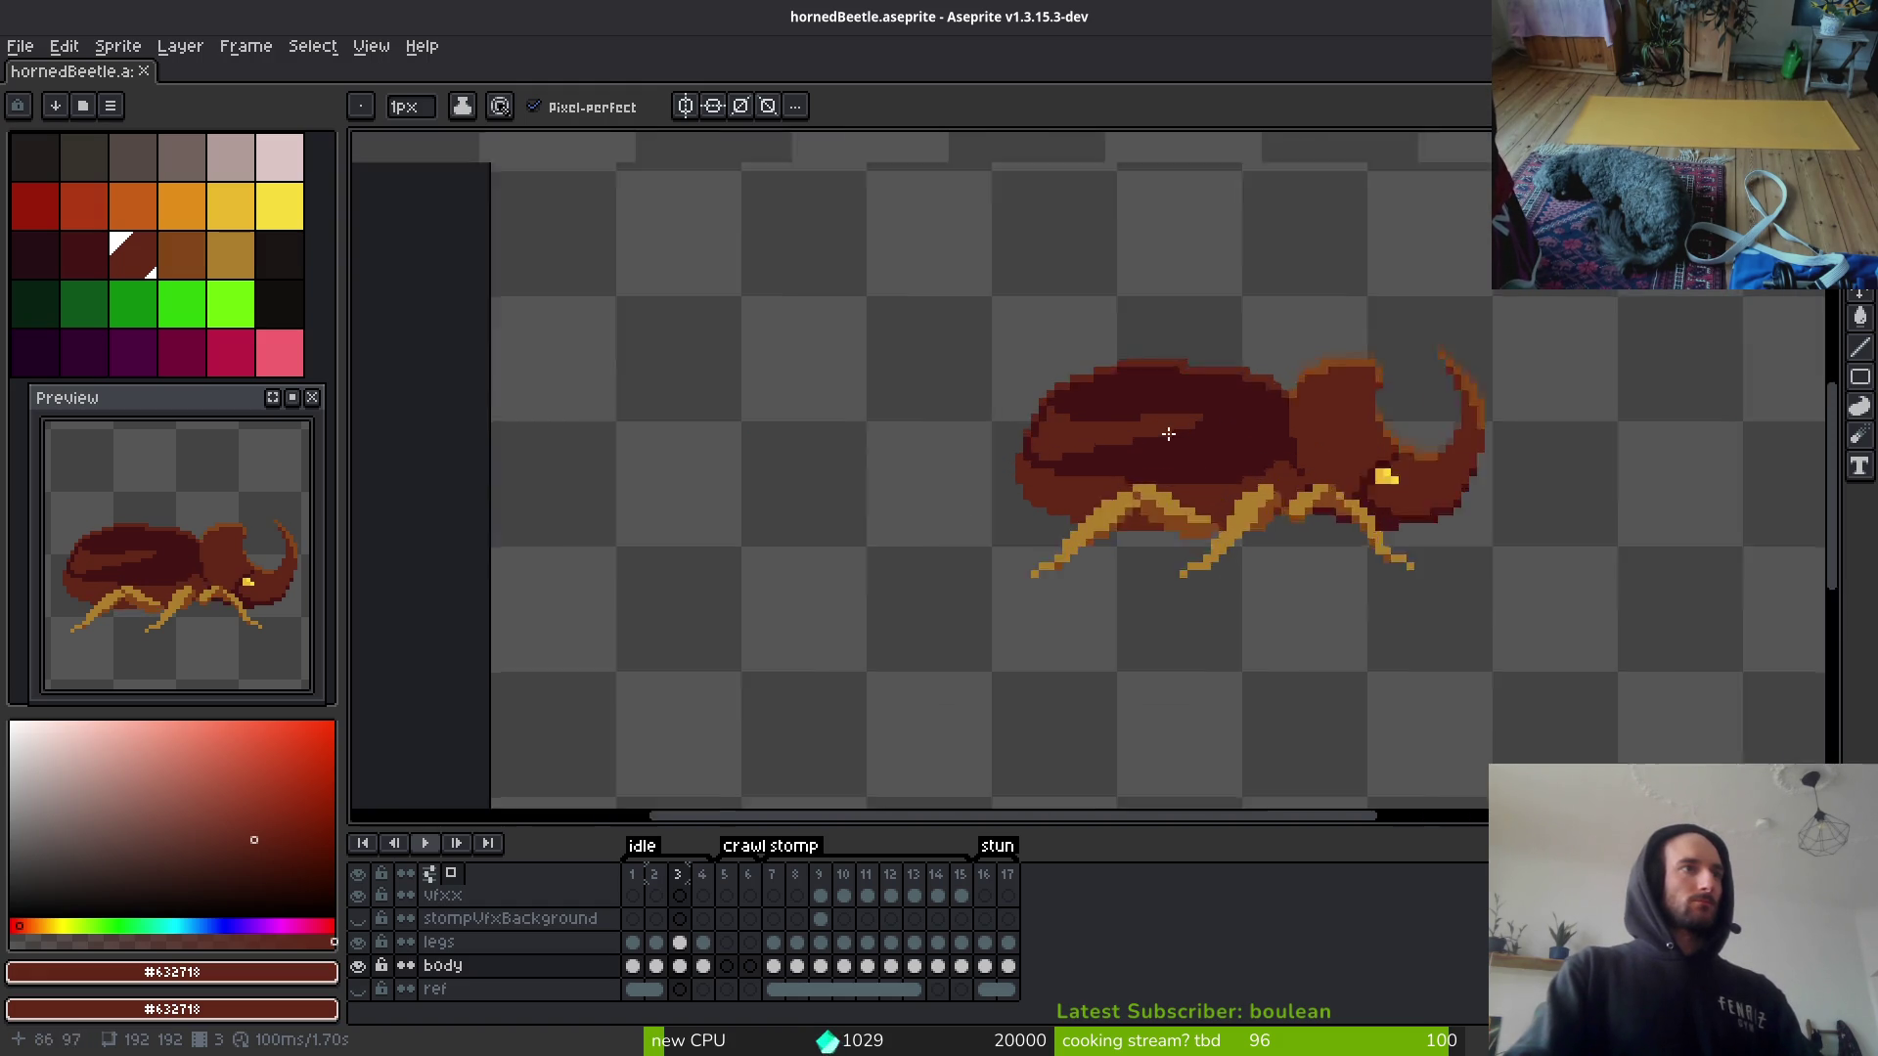
key("w")
left_click(1039, 457)
left_click(1023, 107)
scroll(1018, 440, "up", 1)
left_click(1018, 441)
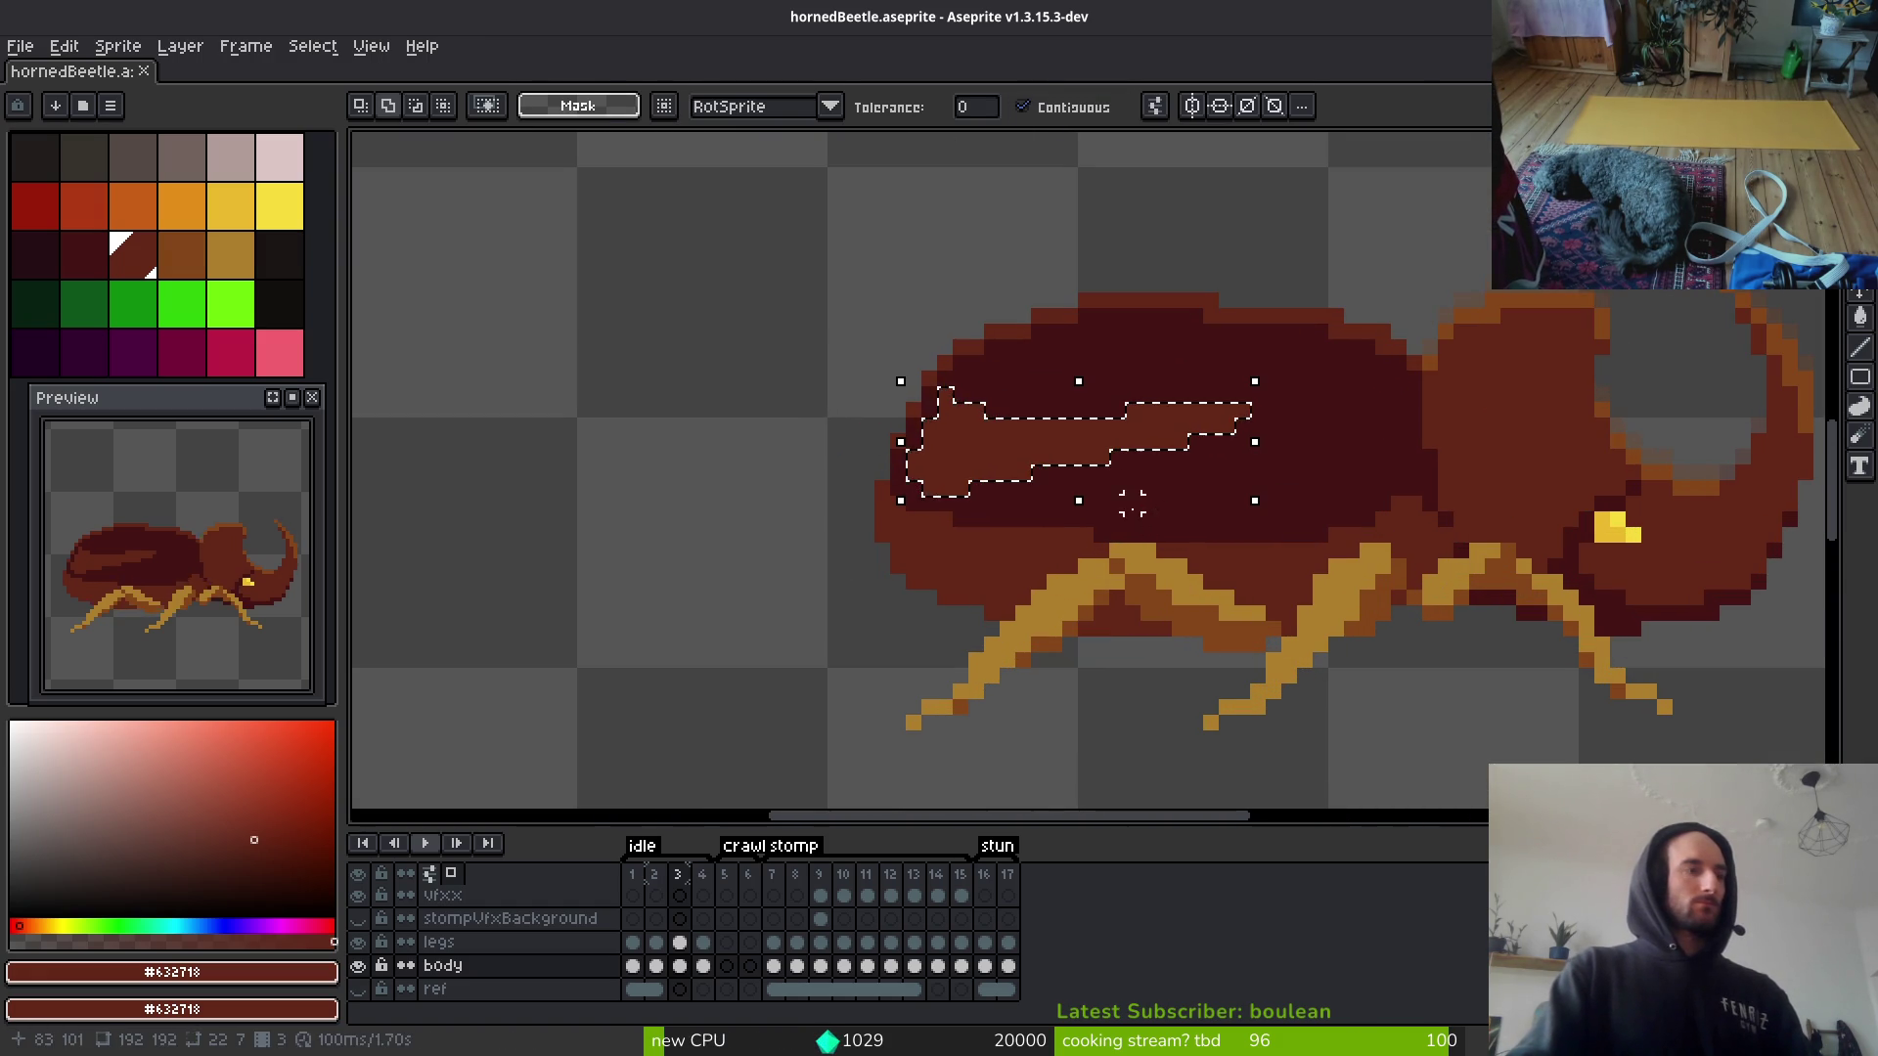
left_click(1023, 466)
key("shift+h")
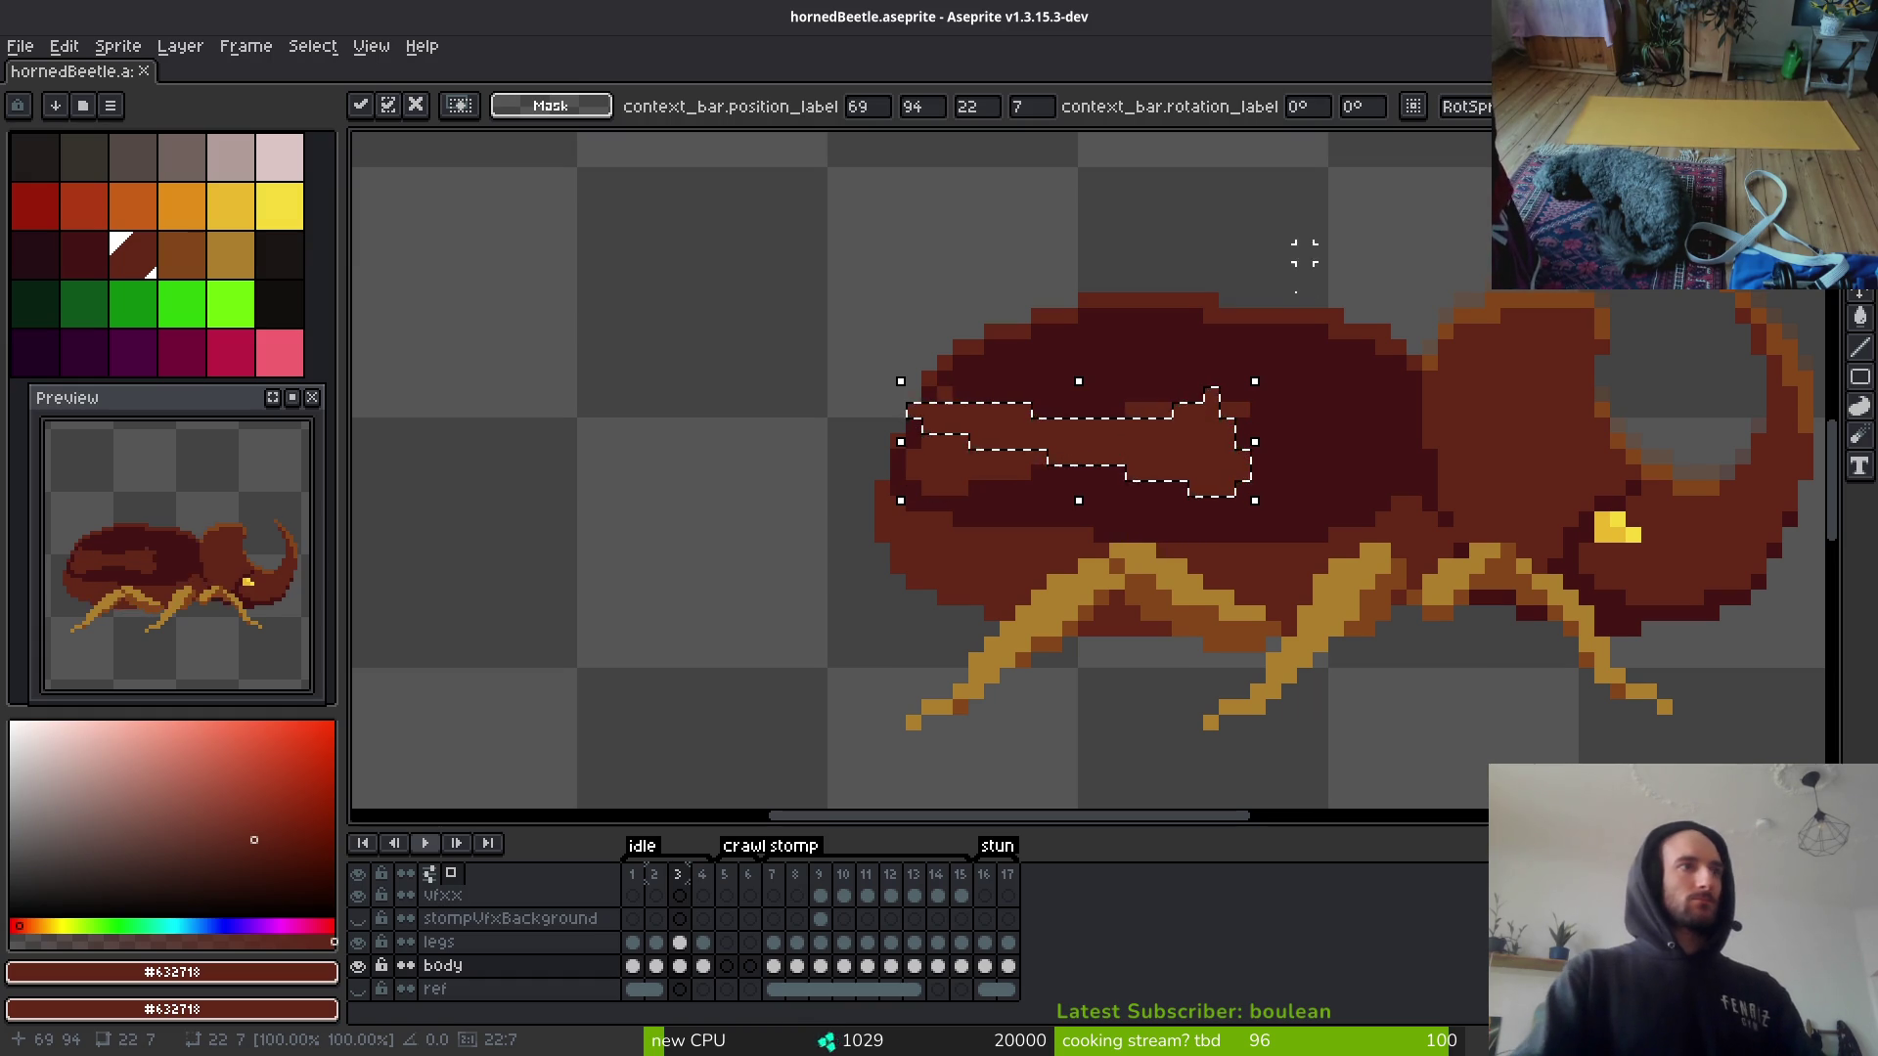
mouse_move(1201, 460)
left_mouse_down()
mouse_move(1350, 424)
mouse_move(1370, 436)
mouse_move(716, 307)
mouse_move(1328, 458)
left_mouse_up()
key("ctrl+d")
Step: Pick the dark shell colour #431414 and commit the stripe back onto the beetle body
key("g")
left_click(1035, 424, "alt")
key("ctrl+shift+d")
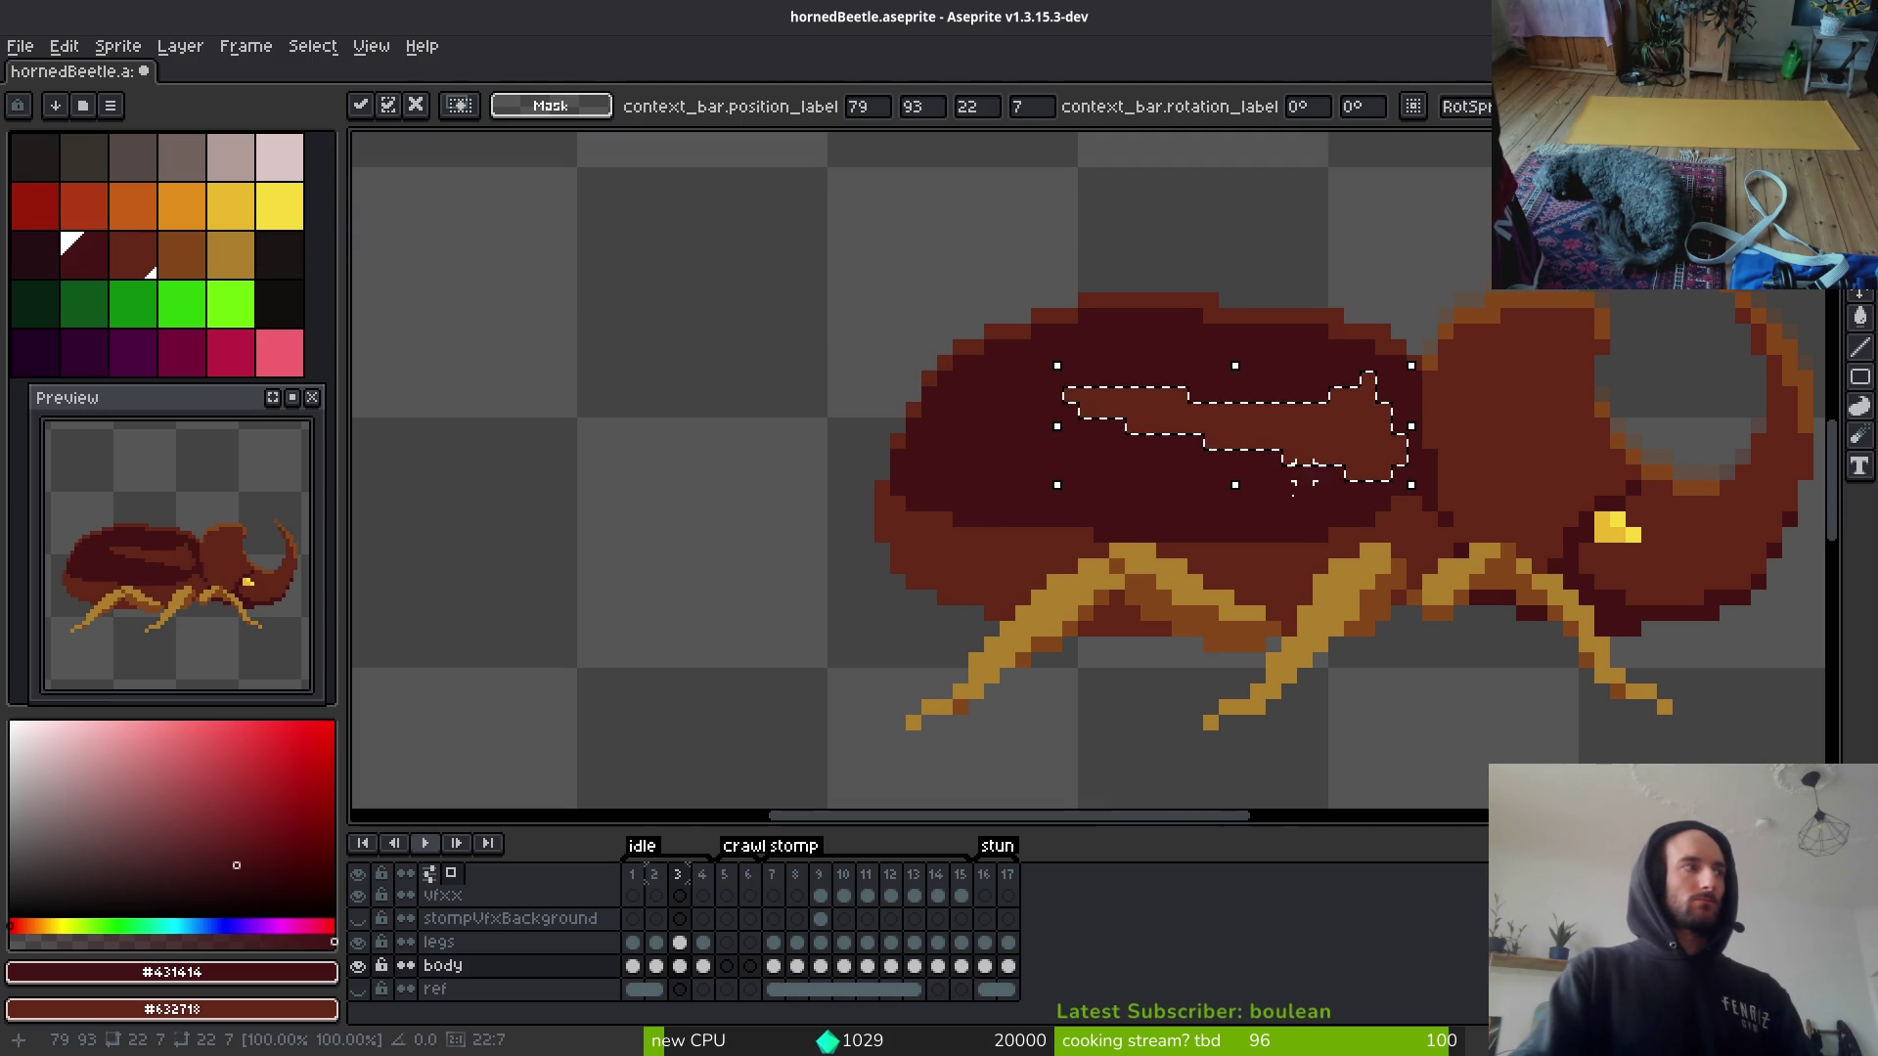
scroll(1332, 549, "down", 2)
key("ctrl+d")
scroll(1389, 567, "down", 3)
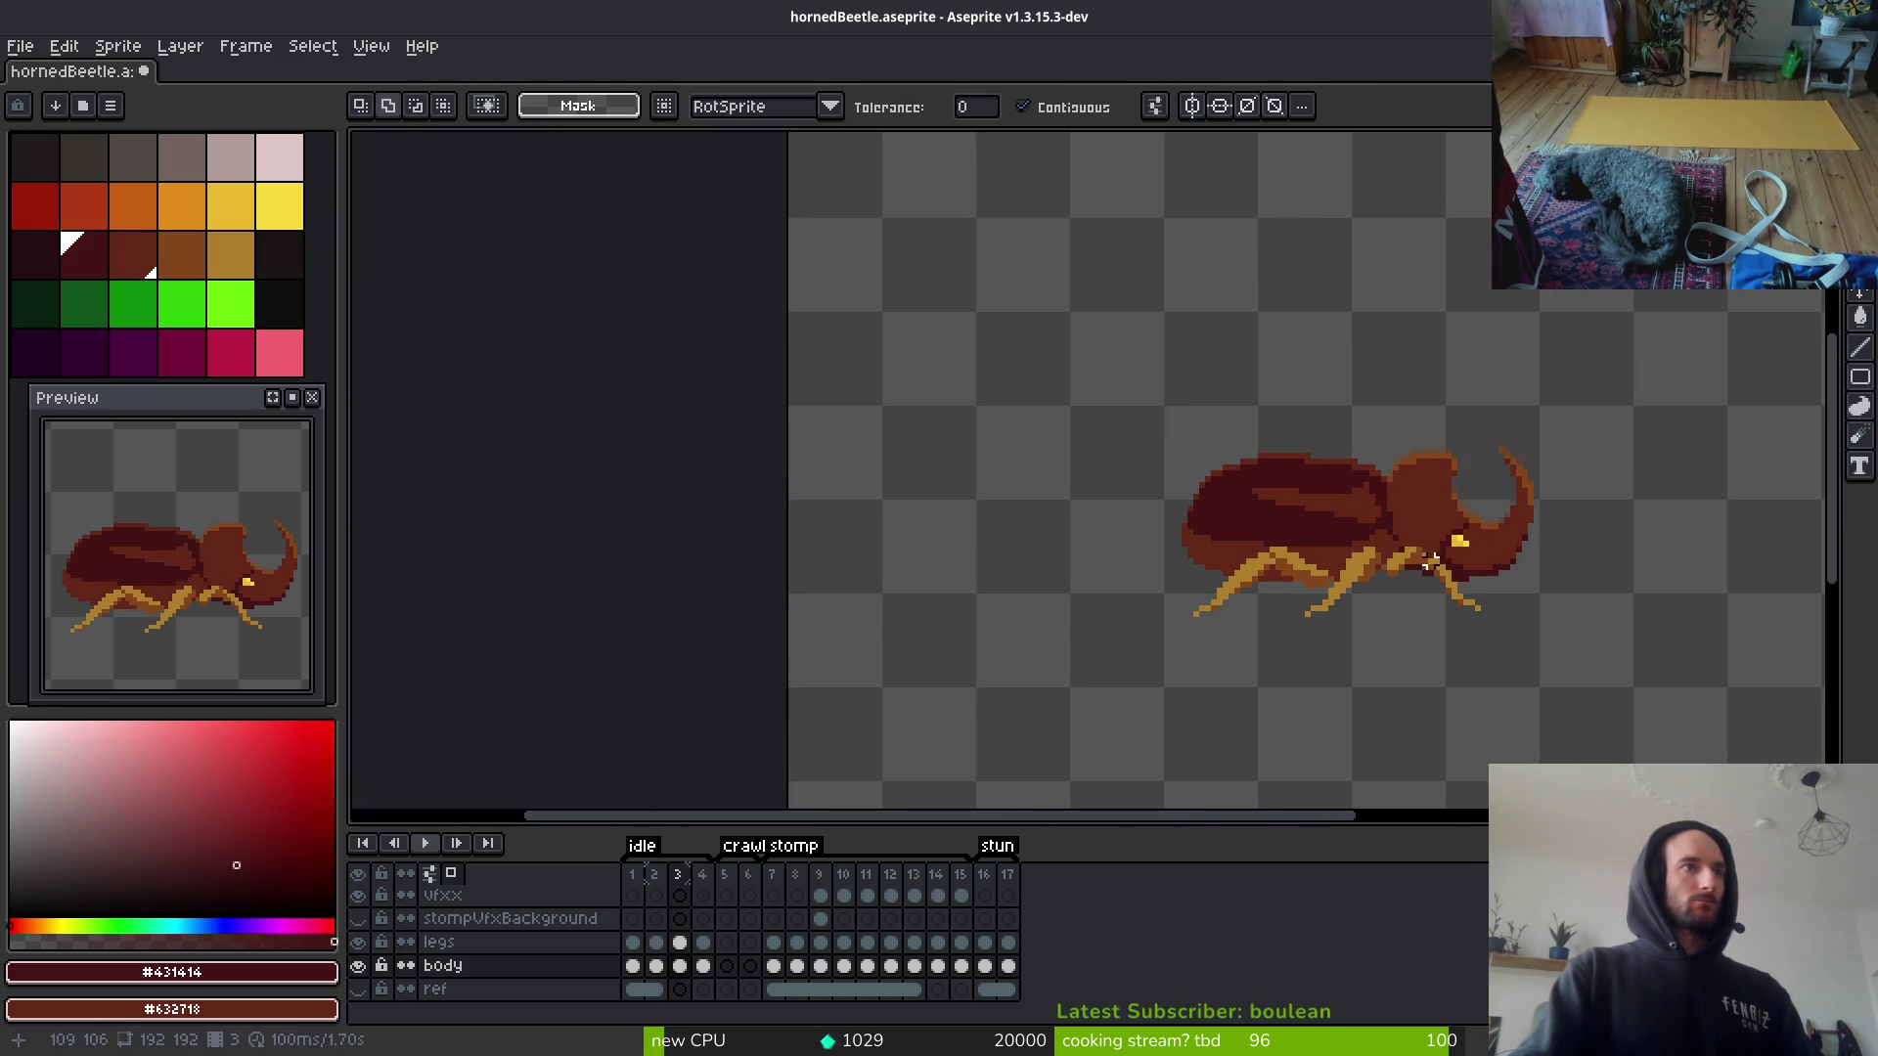
scroll(1415, 550, "up", 4)
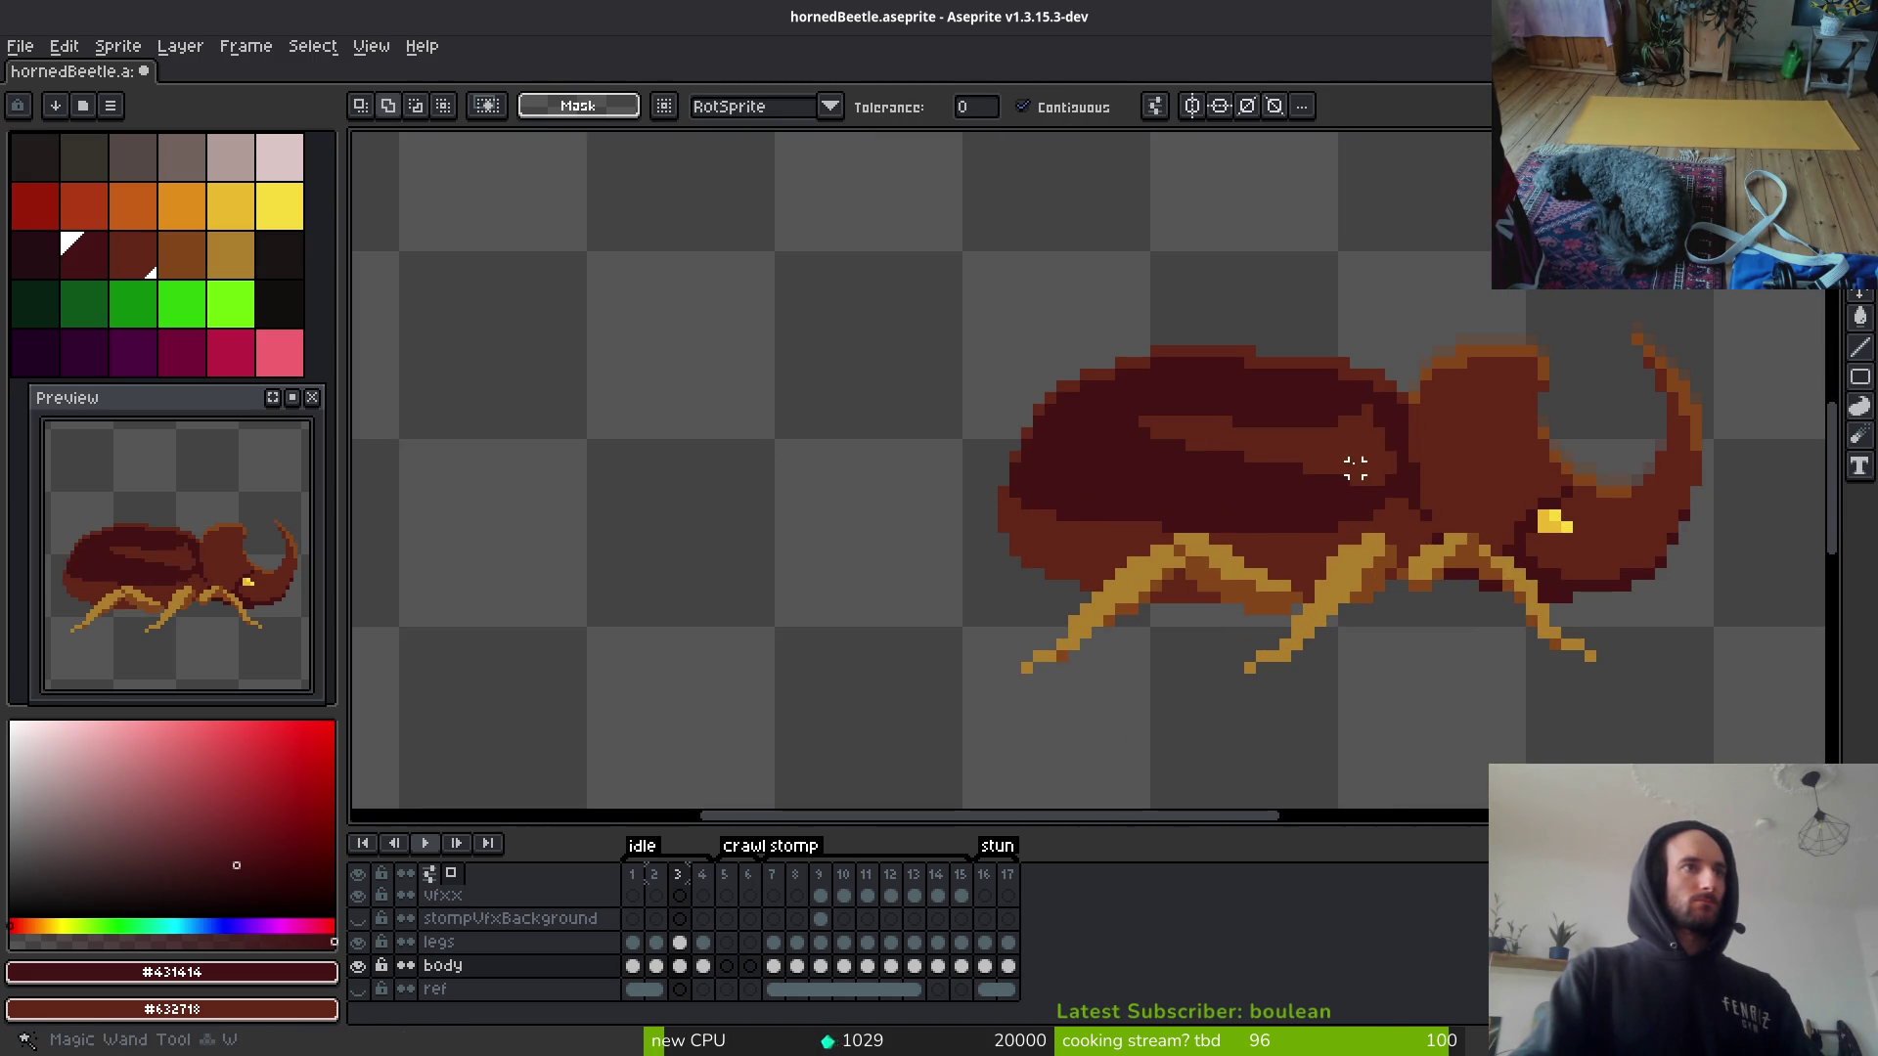
Step: Reselect the stripe, nudge it up one pixel and left on the shell, then drop it
left_click(1354, 469)
scroll(1359, 465, "up", 2)
left_click_drag(1362, 461, 1348, 435)
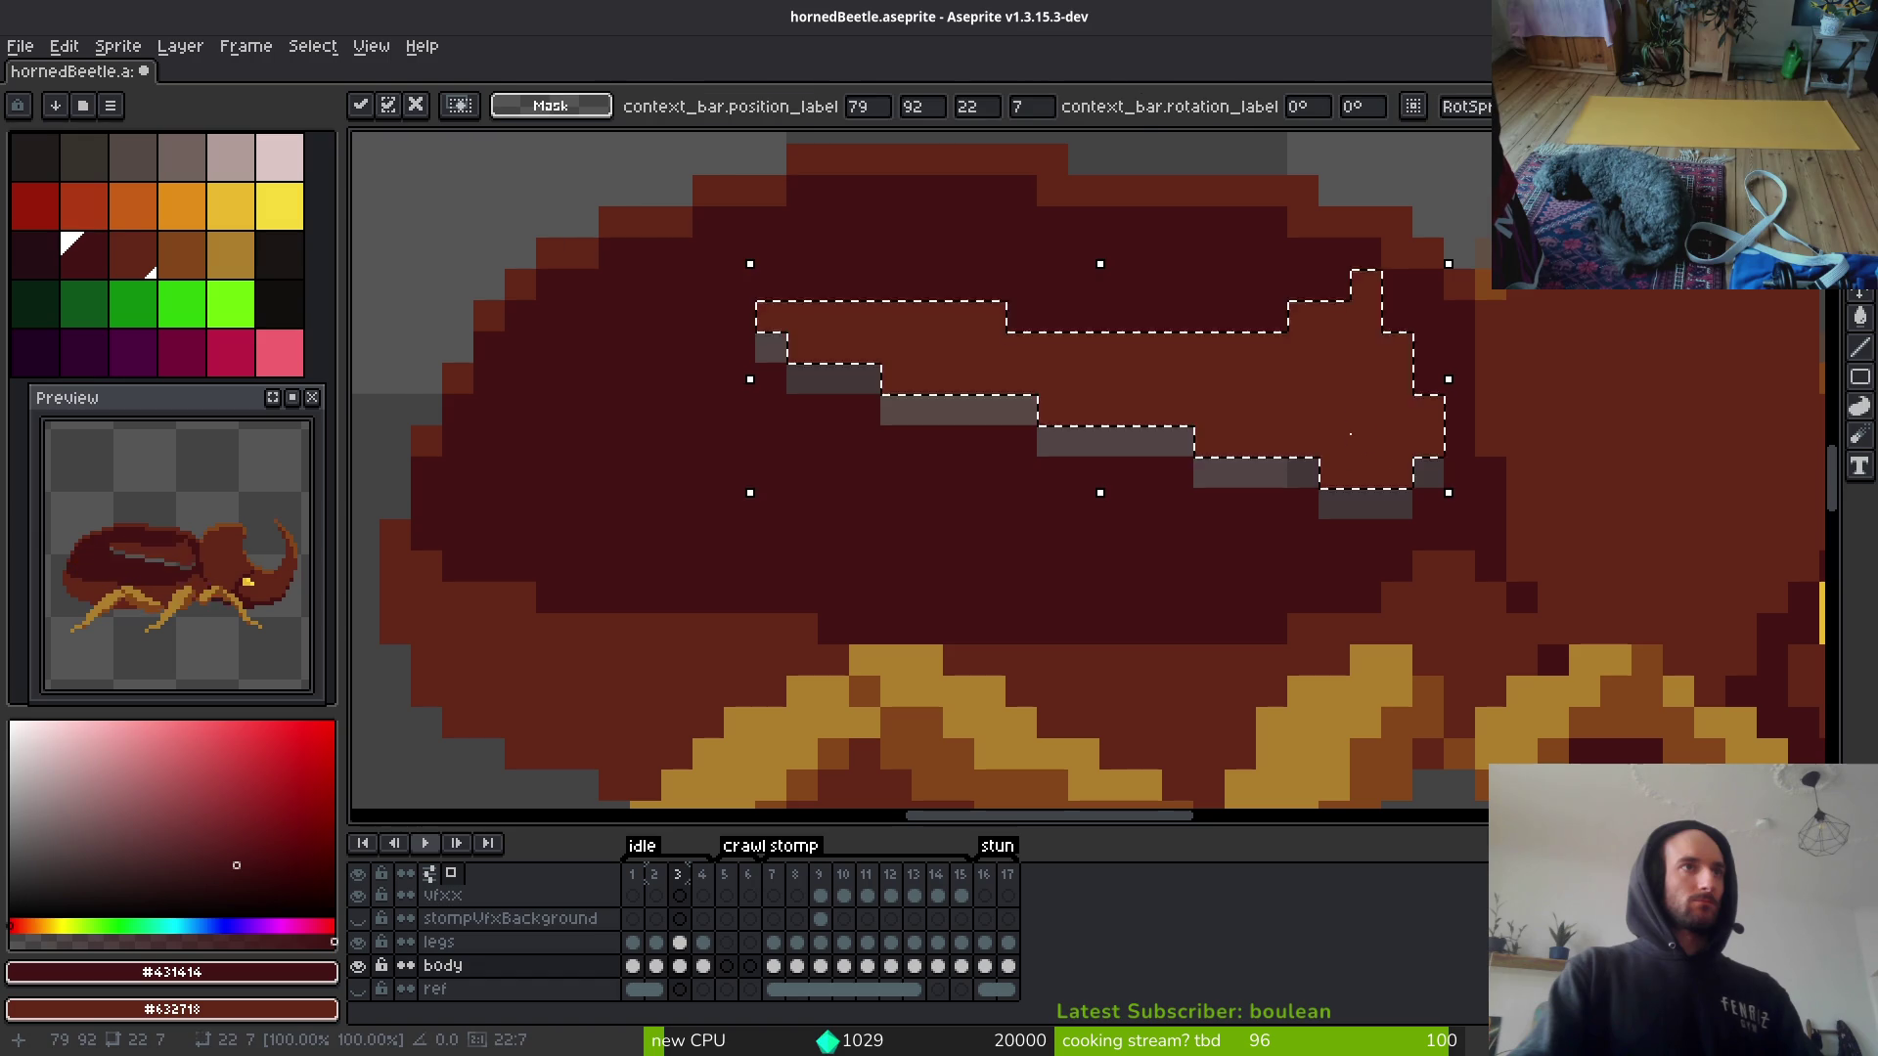
key("Return")
scroll(1425, 509, "down", 3)
mouse_move(1425, 537)
left_mouse_down()
mouse_move(1036, 416)
mouse_move(1497, 533)
left_mouse_up()
scroll(1369, 479, "up", 3)
key("Return")
Step: Touch up the shell with the pencil in #632718 and #431414, save, and undo the last stroke
key("ctrl+d")
key("f")
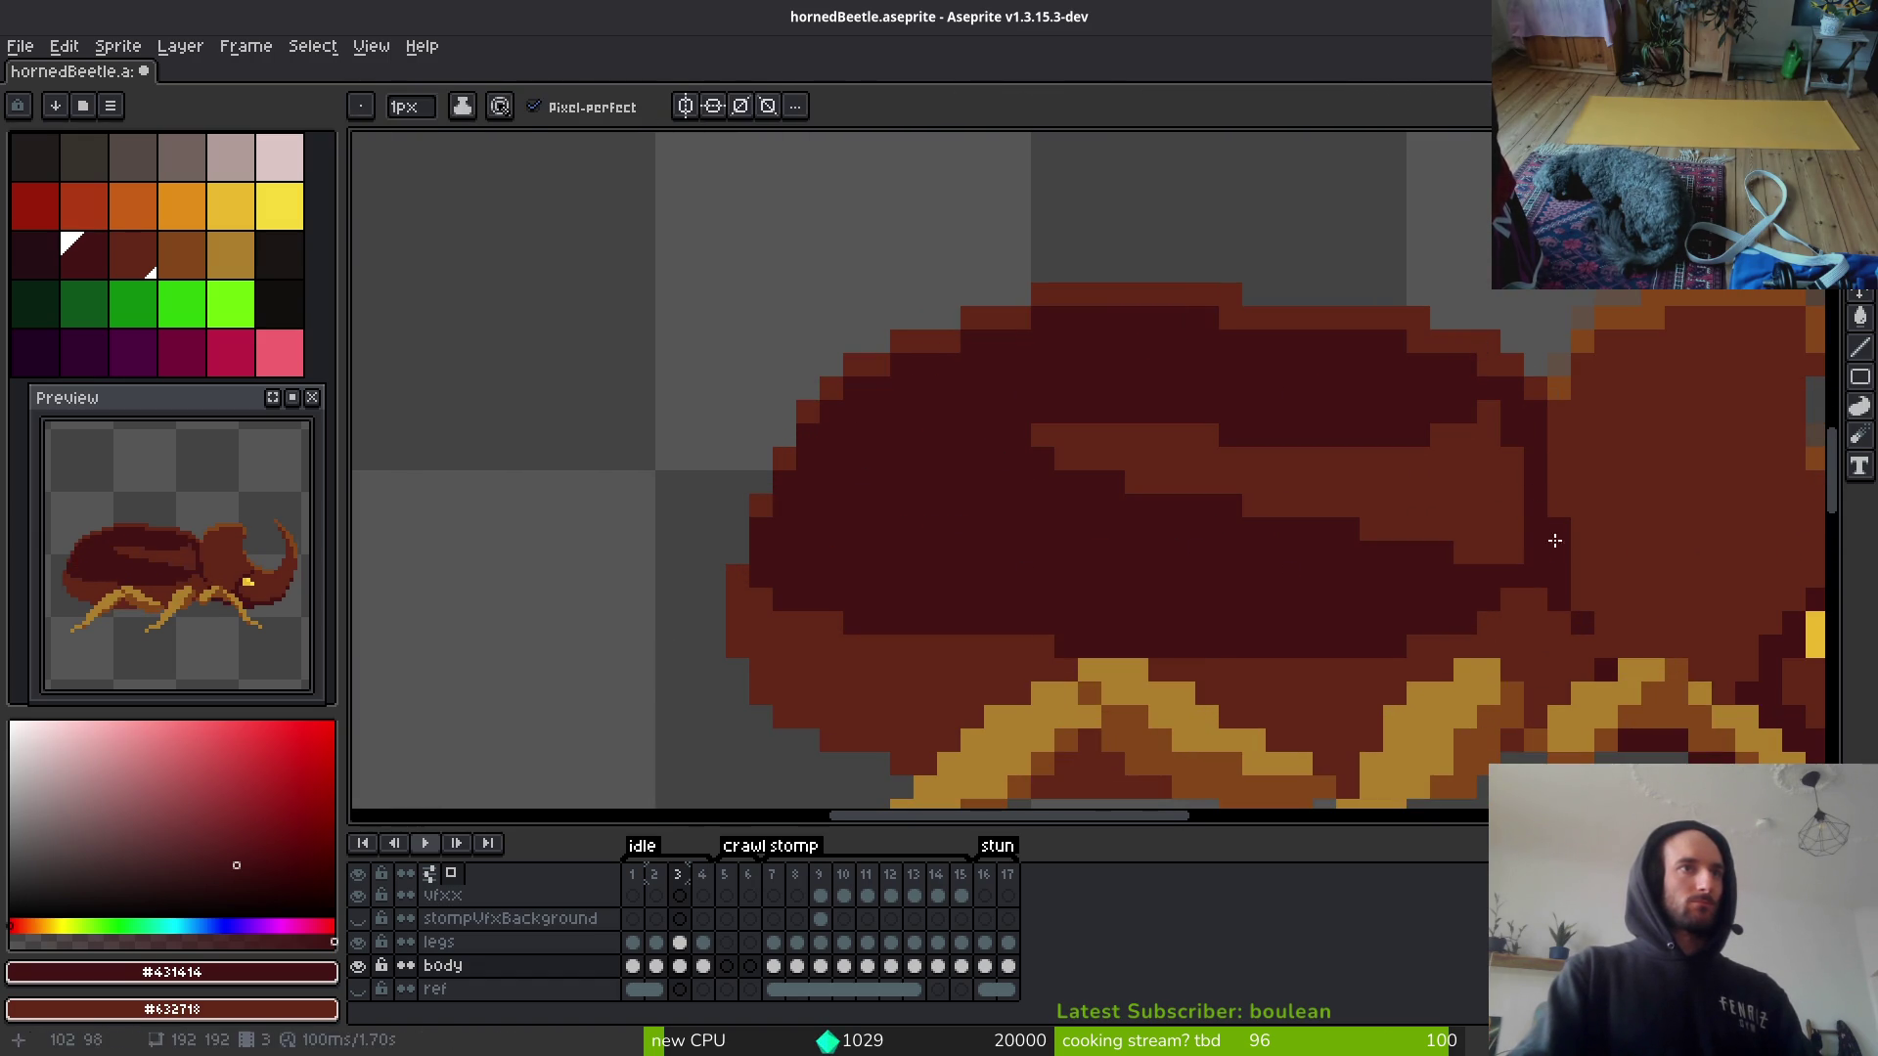
left_click(1525, 533, "alt")
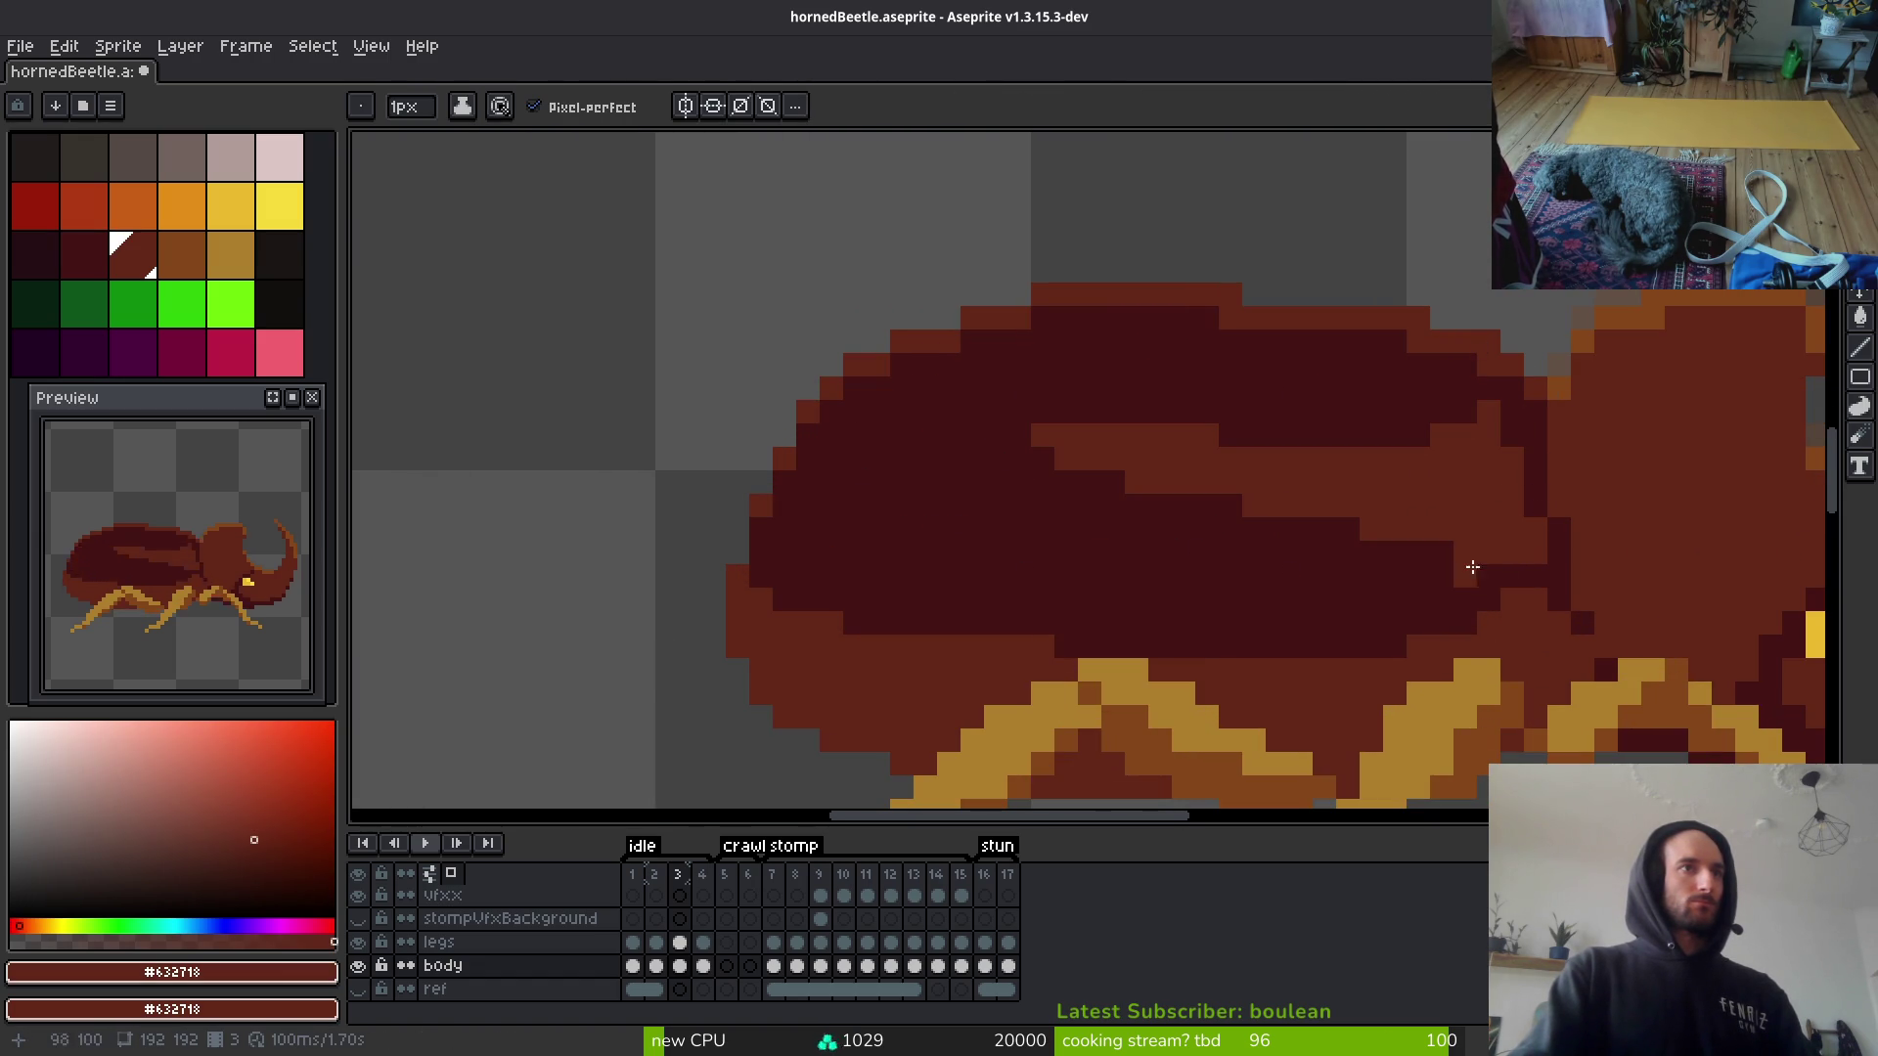
scroll(1455, 576, "down", 5)
scroll(1630, 611, "up", 3)
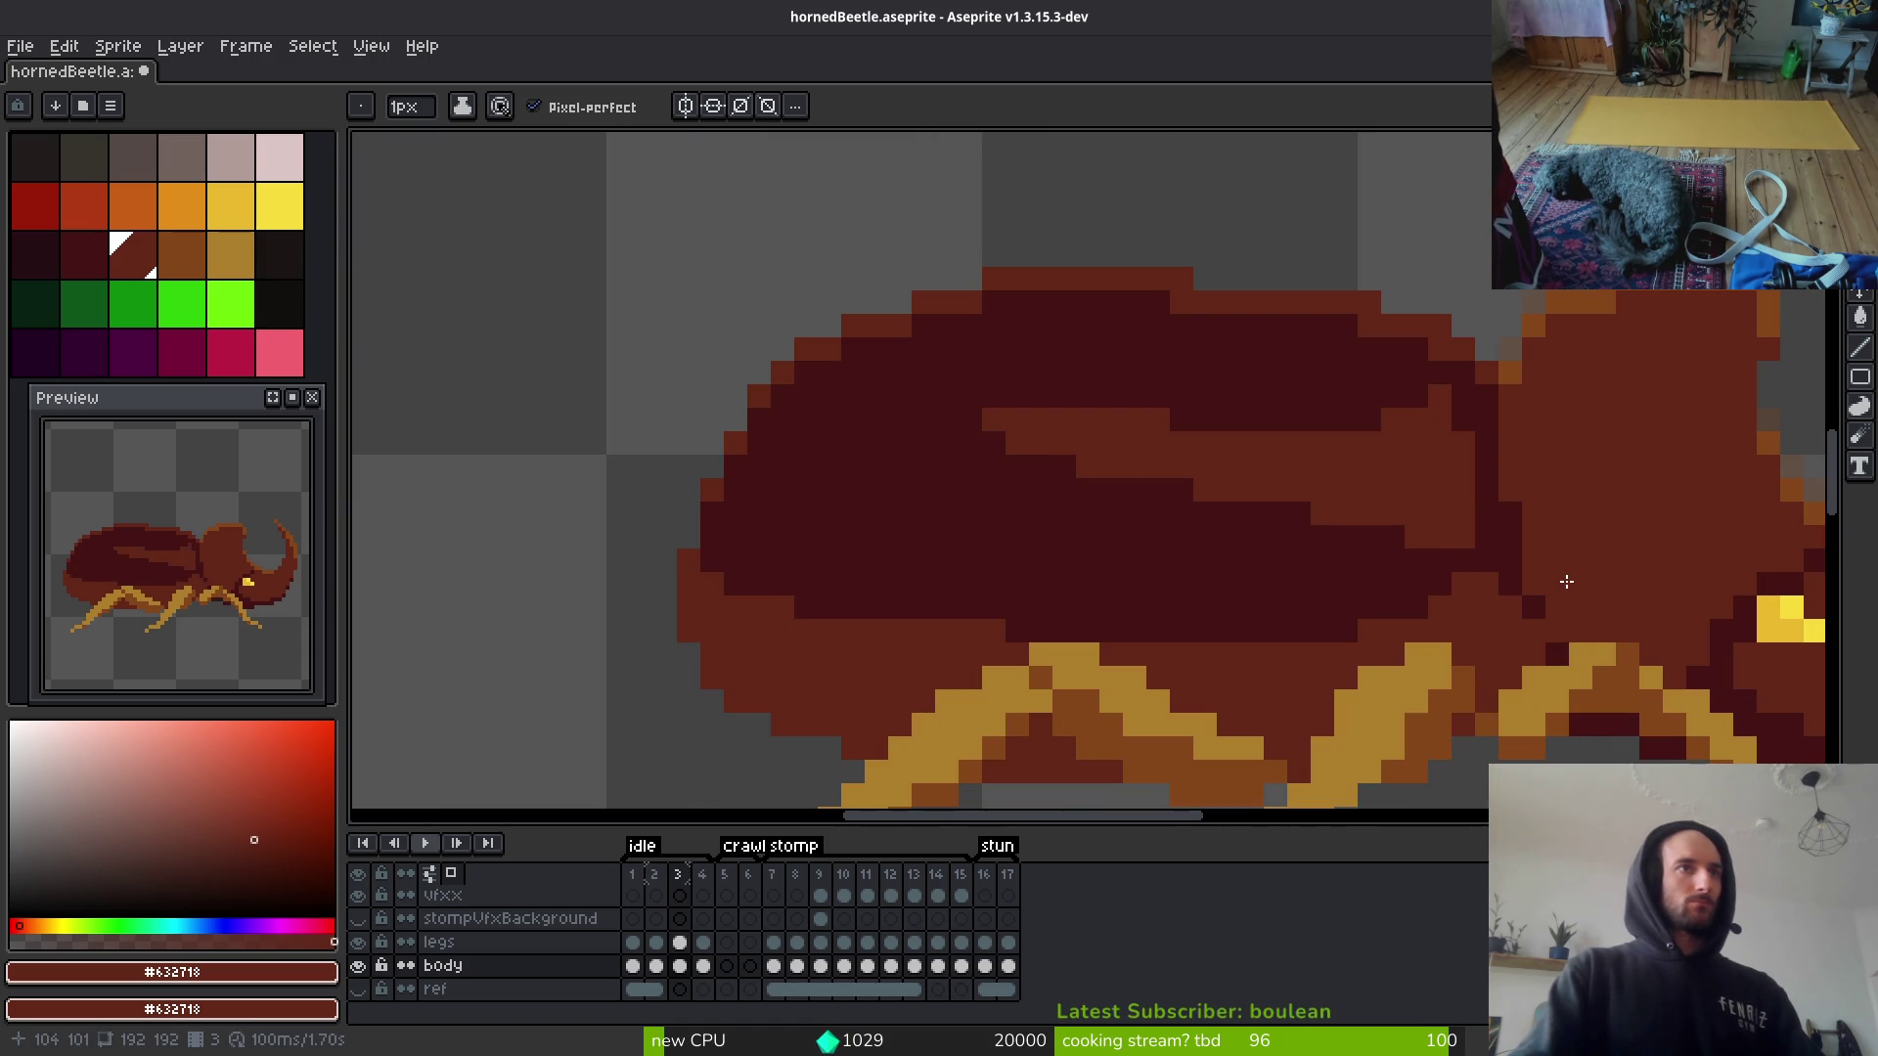
left_click(1465, 540, "alt")
scroll(1270, 461, "up", 1)
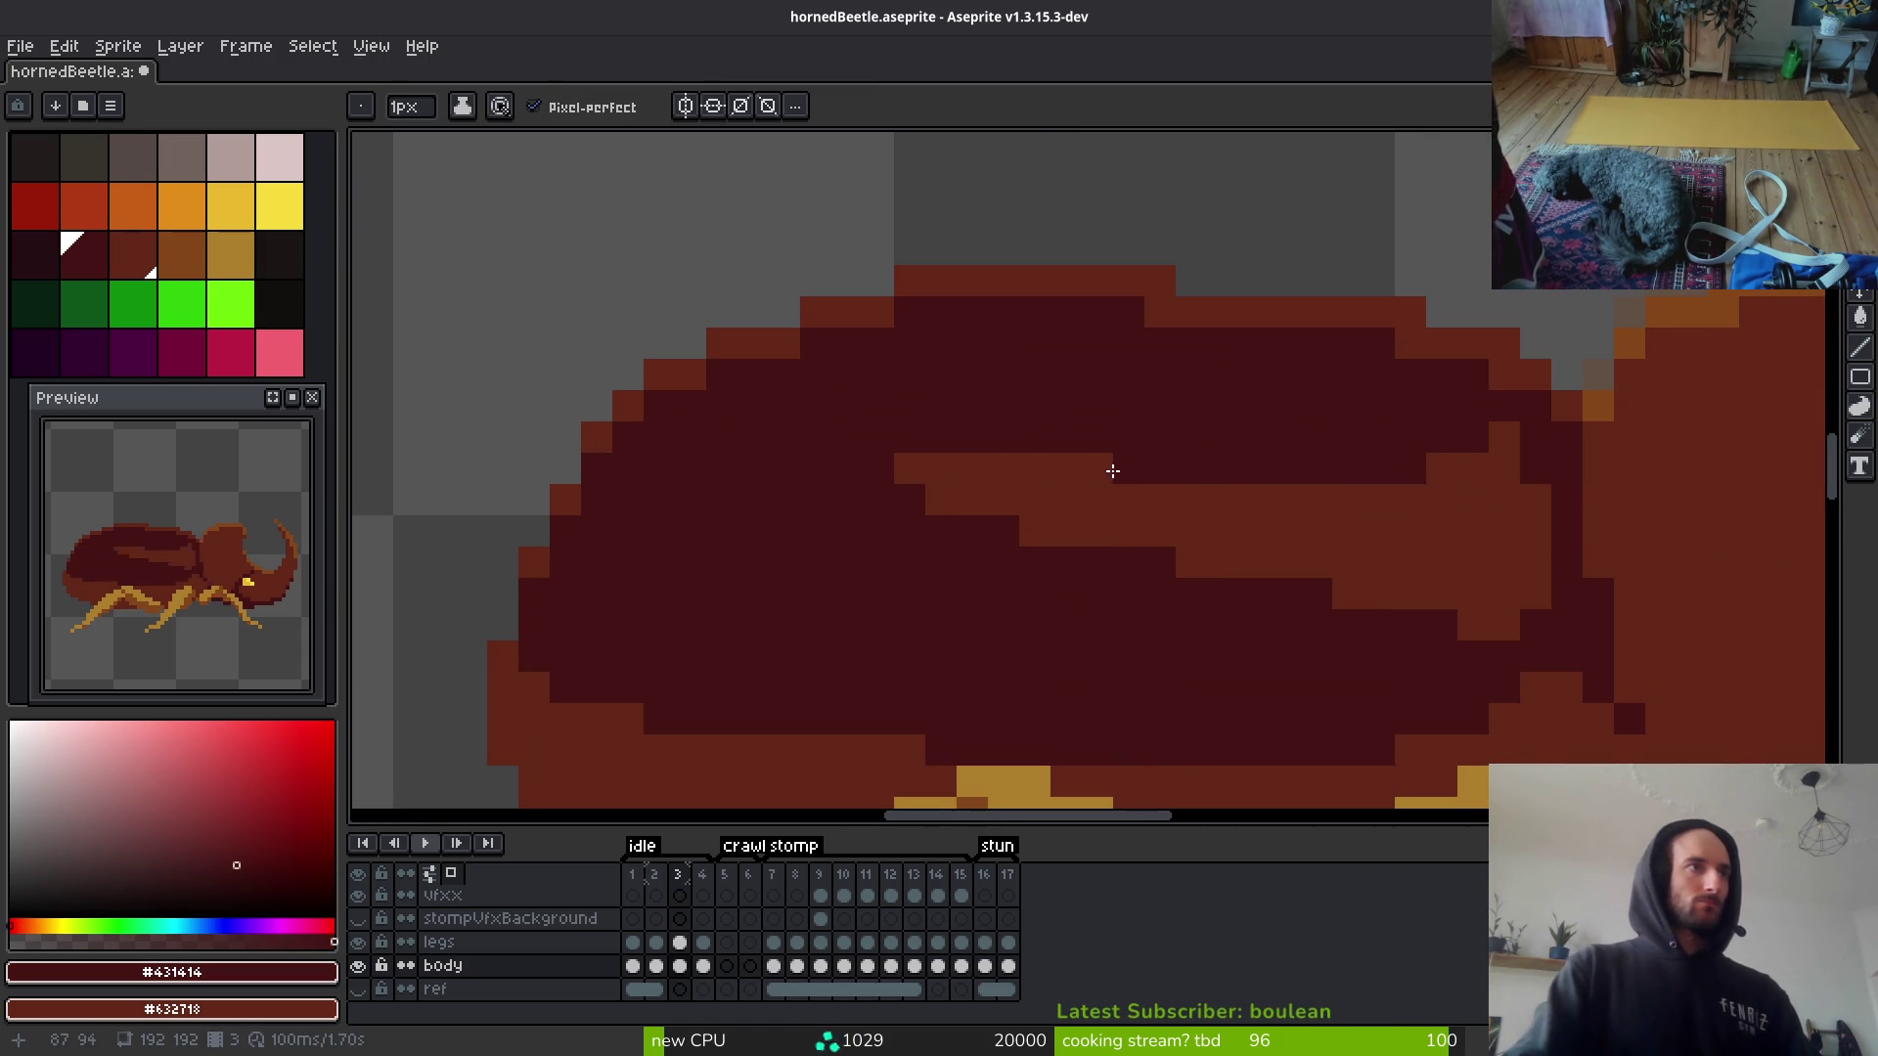
scroll(1307, 534, "down", 5)
key("ctrl+s")
key("ctrl+z")
key("ctrl+z")
key("ctrl+z")
key("ctrl+z")
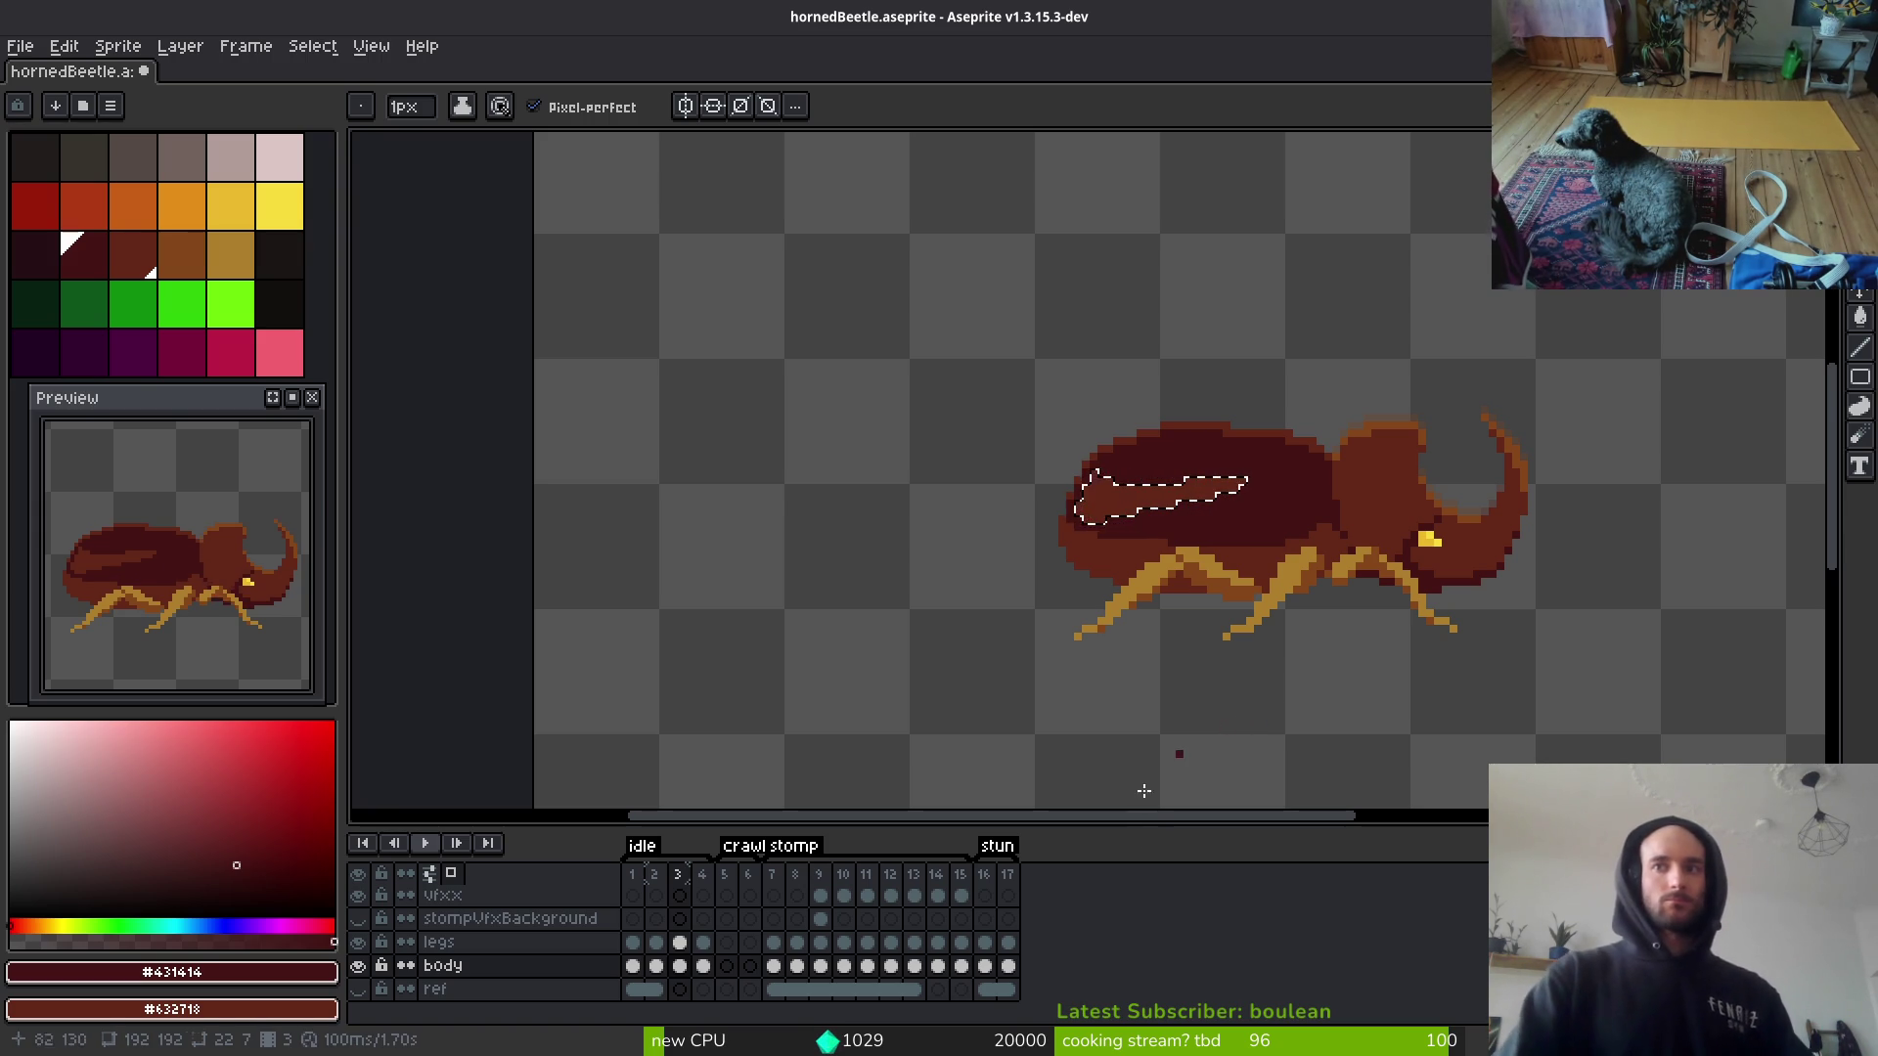
Step: Deselect, save hornedBeetle.aseprite, and pan the canvas left
key("ctrl+d")
key("ctrl+s")
left_click_drag(1345, 611, 1157, 547)
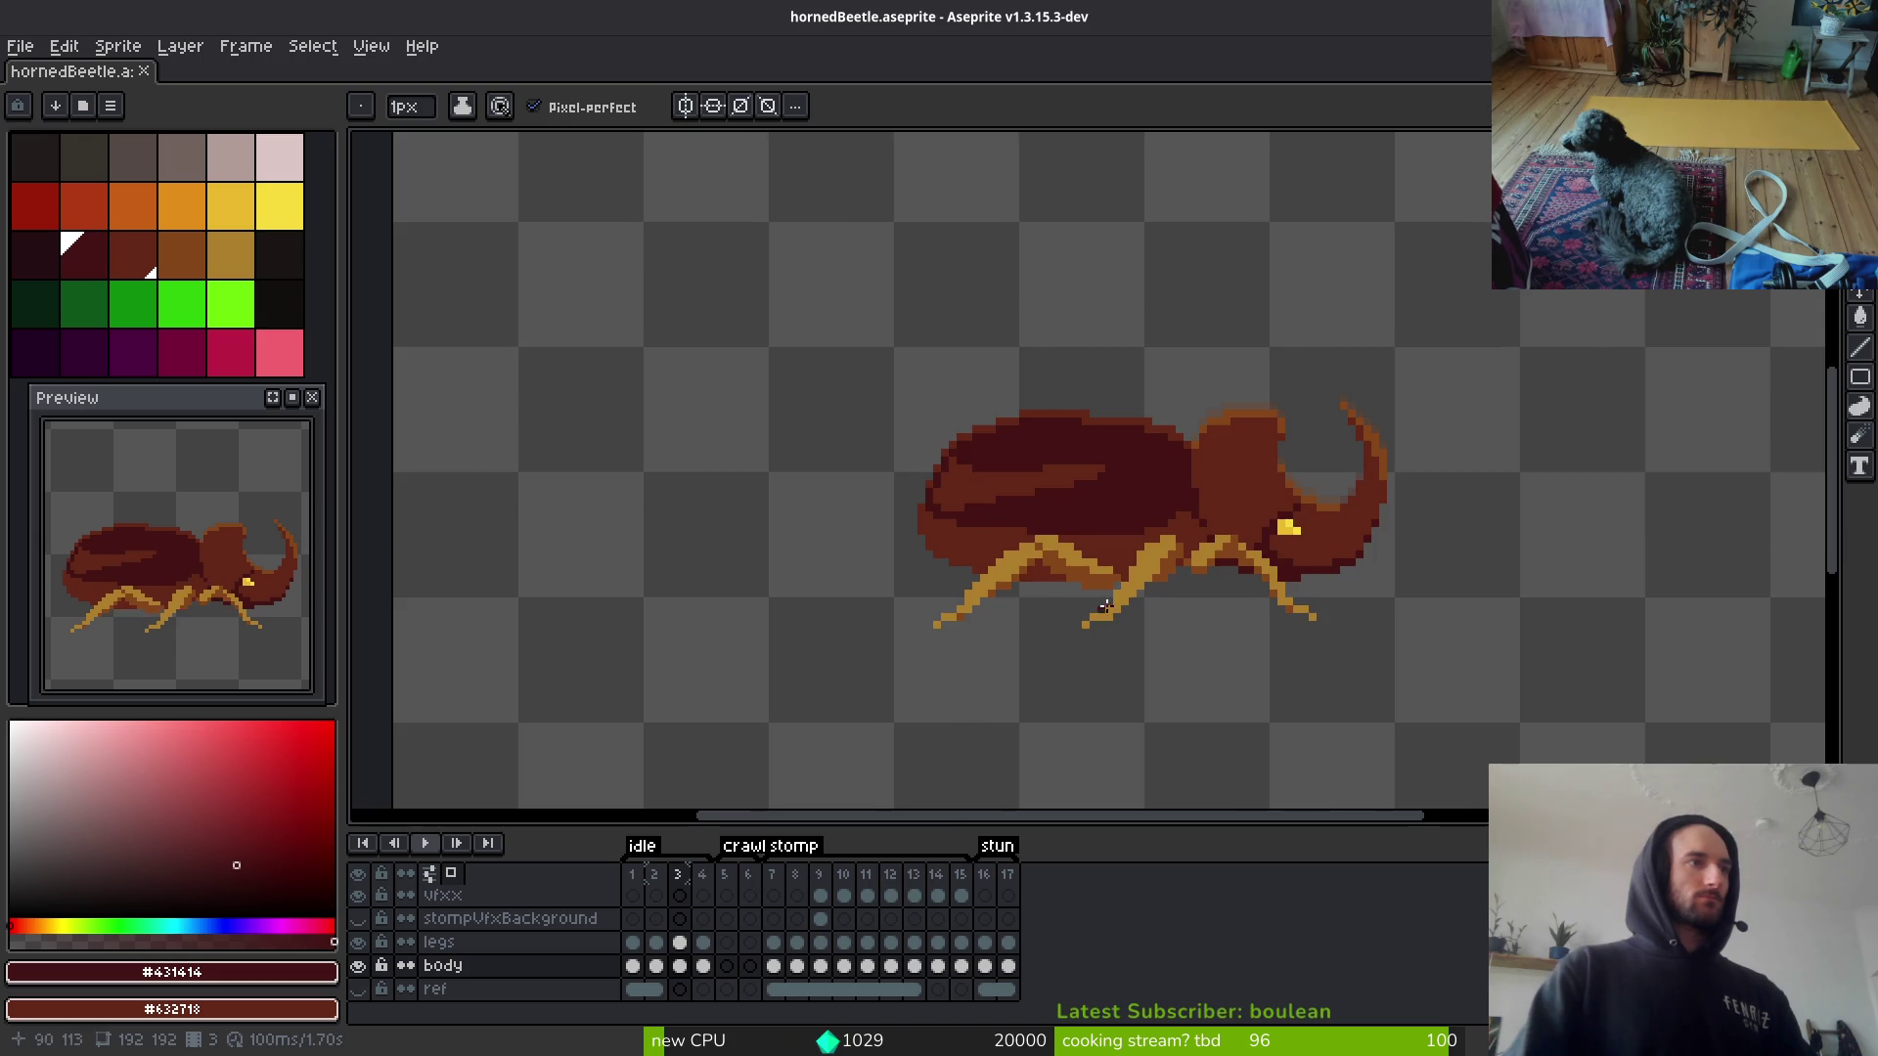
scroll(1085, 626, "down", 1)
key("i")
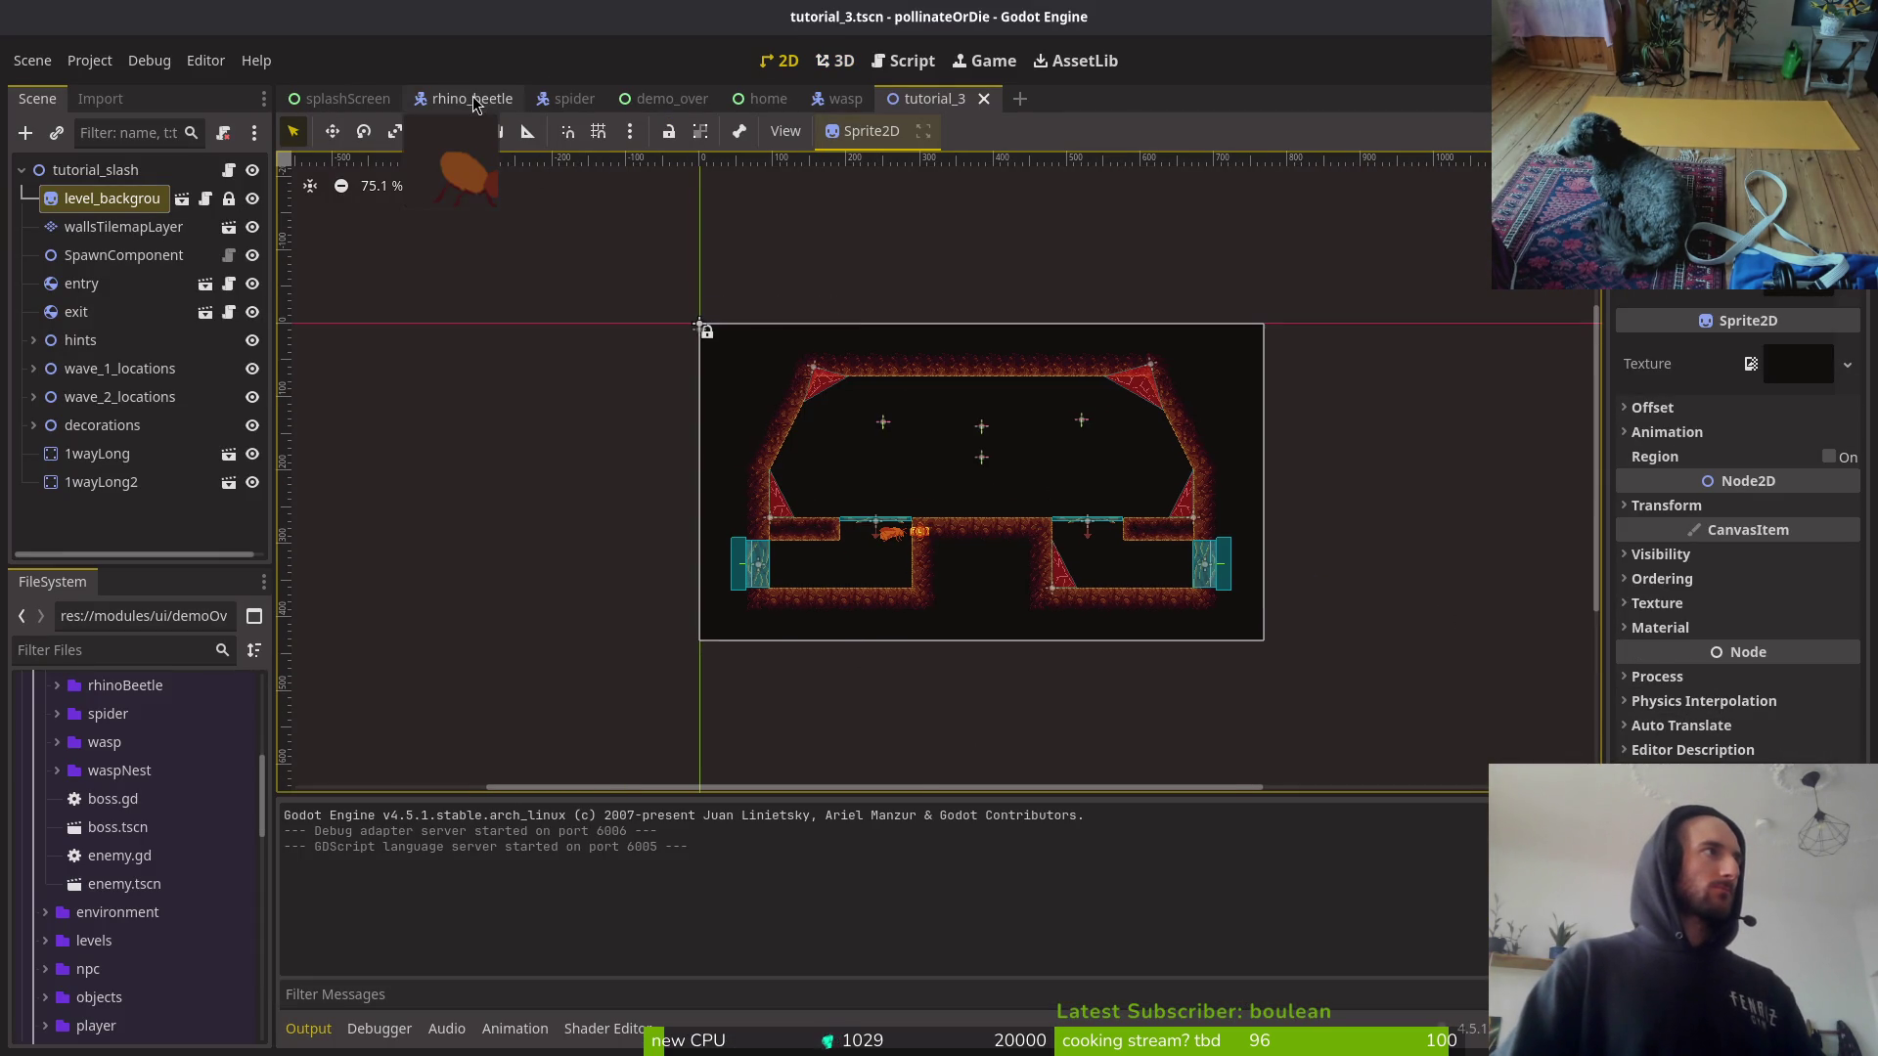
Step: In rhino_beetle, add a Node2D named stunned under finiteStateMachine
left_click(472, 98)
left_click(34, 378)
left_click(124, 368)
key("ctrl+a")
type("node2d")
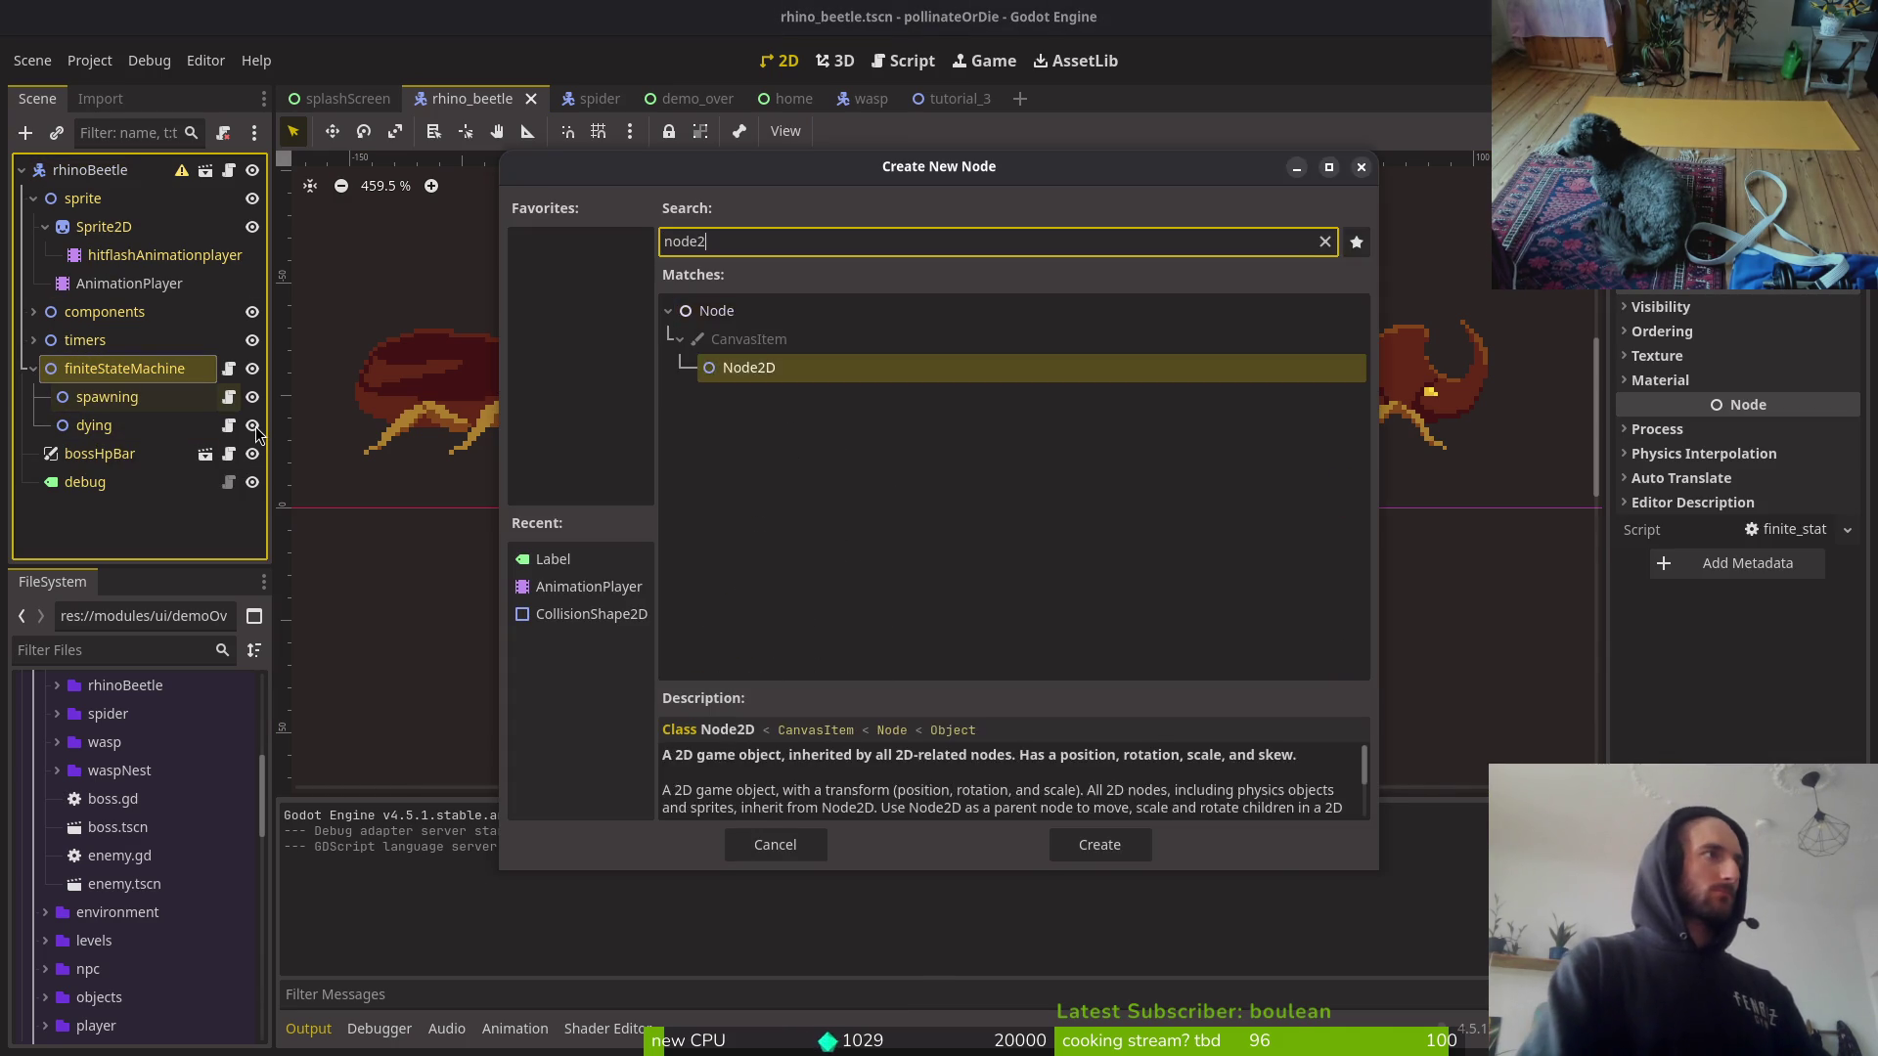
key("Return")
key("F2")
type("stunned")
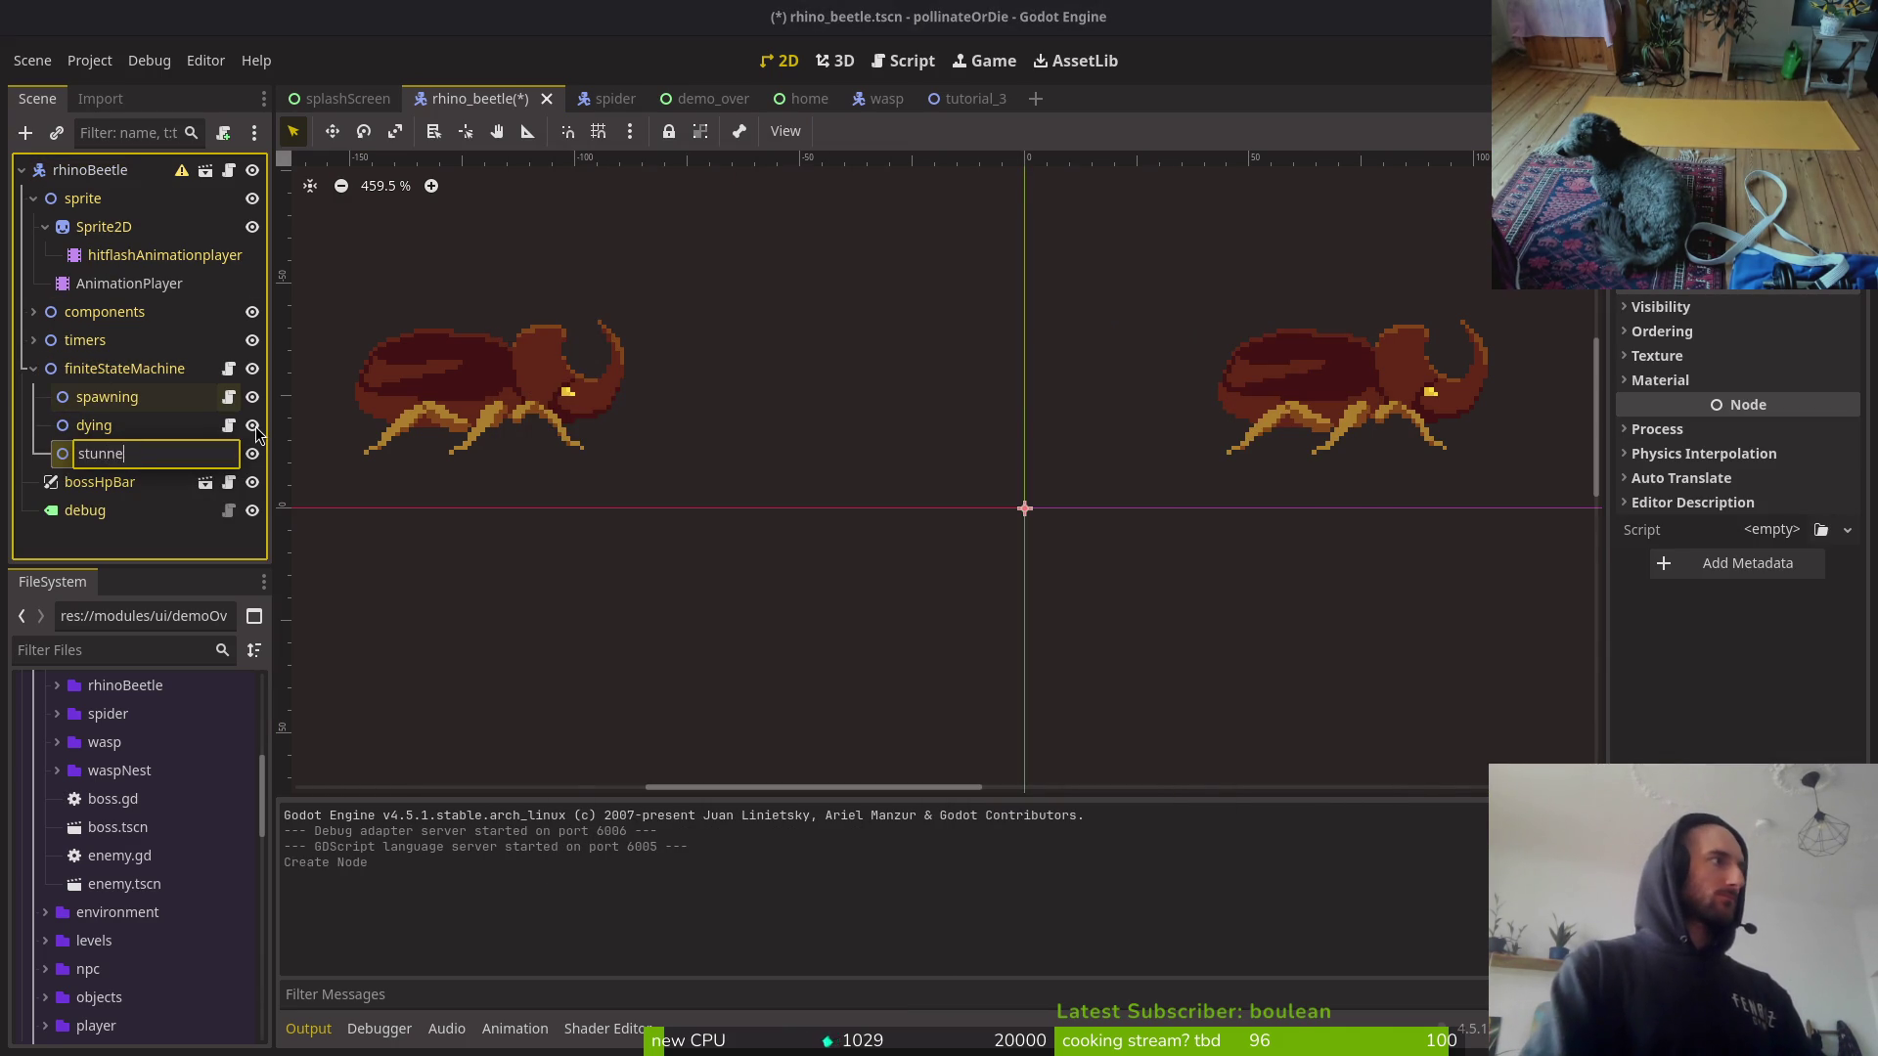
key("Return")
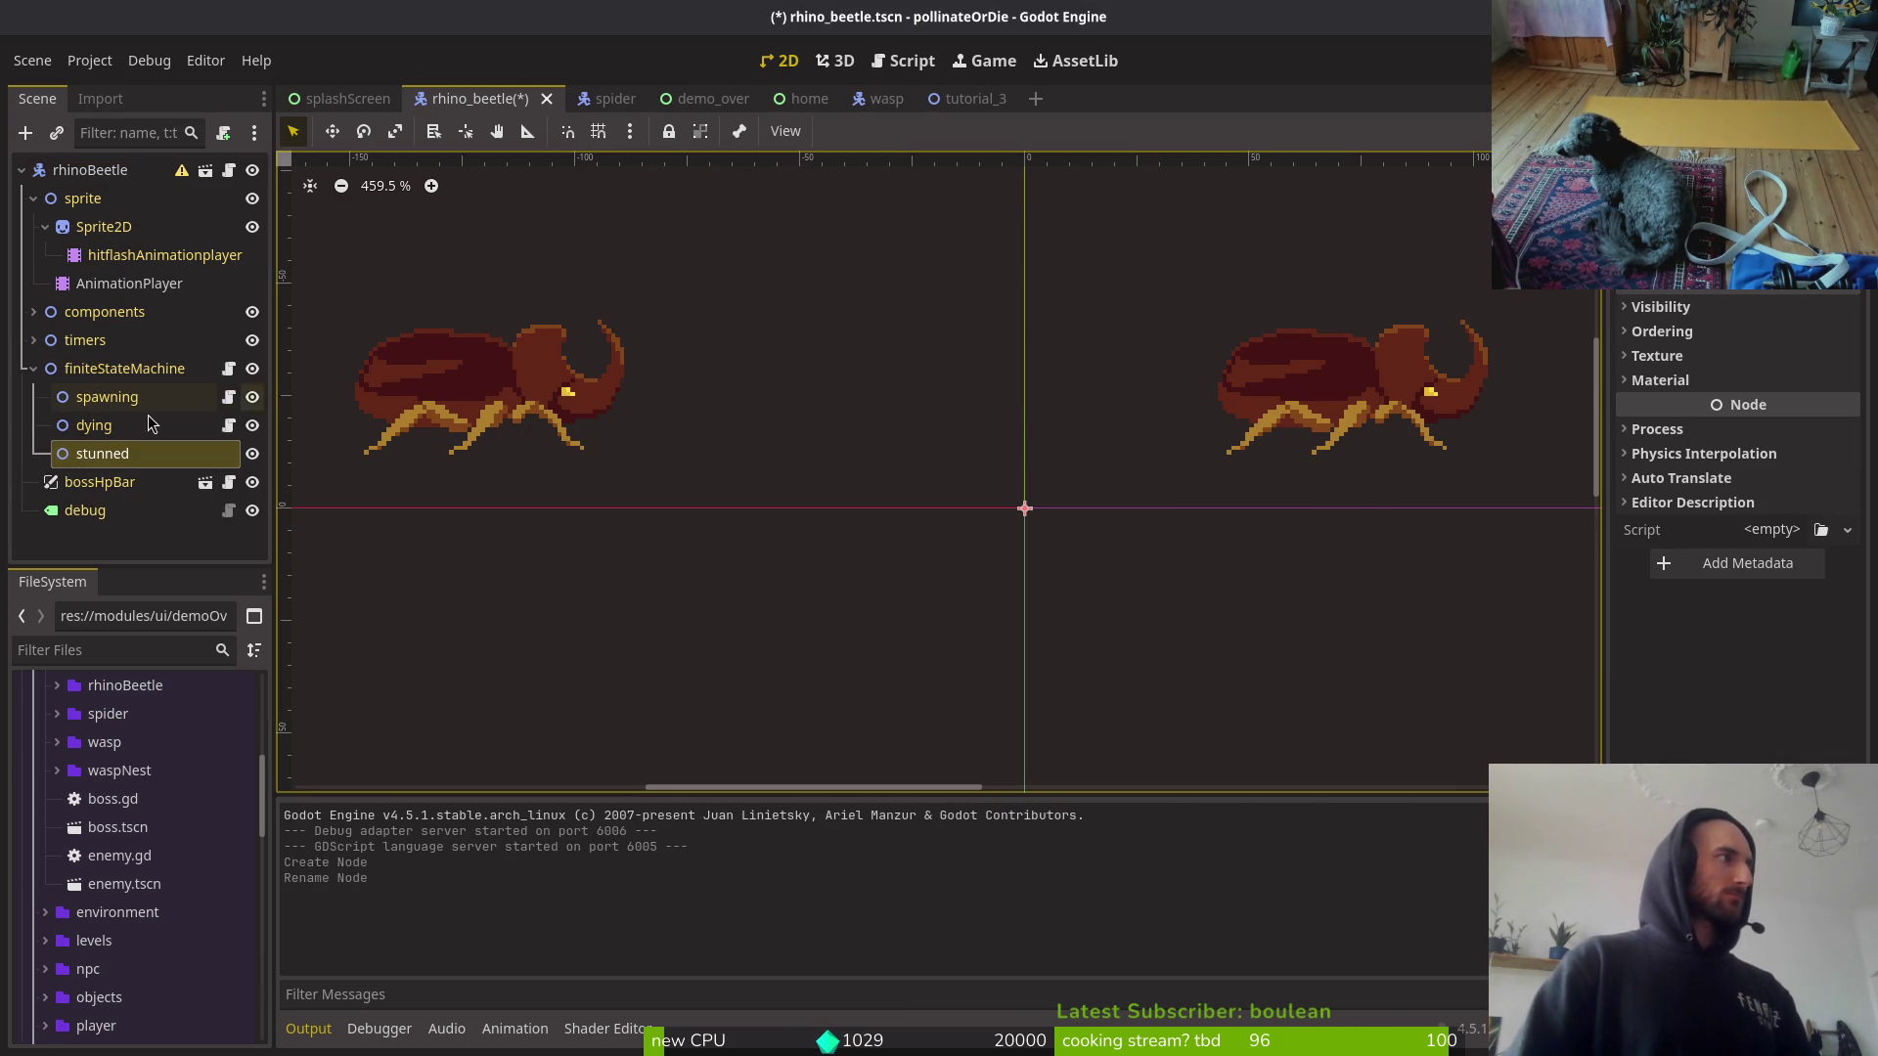
Step: Add a second Node2D named slam under finiteStateMachine
left_click(124, 368)
key("ctrl+a")
type("nod")
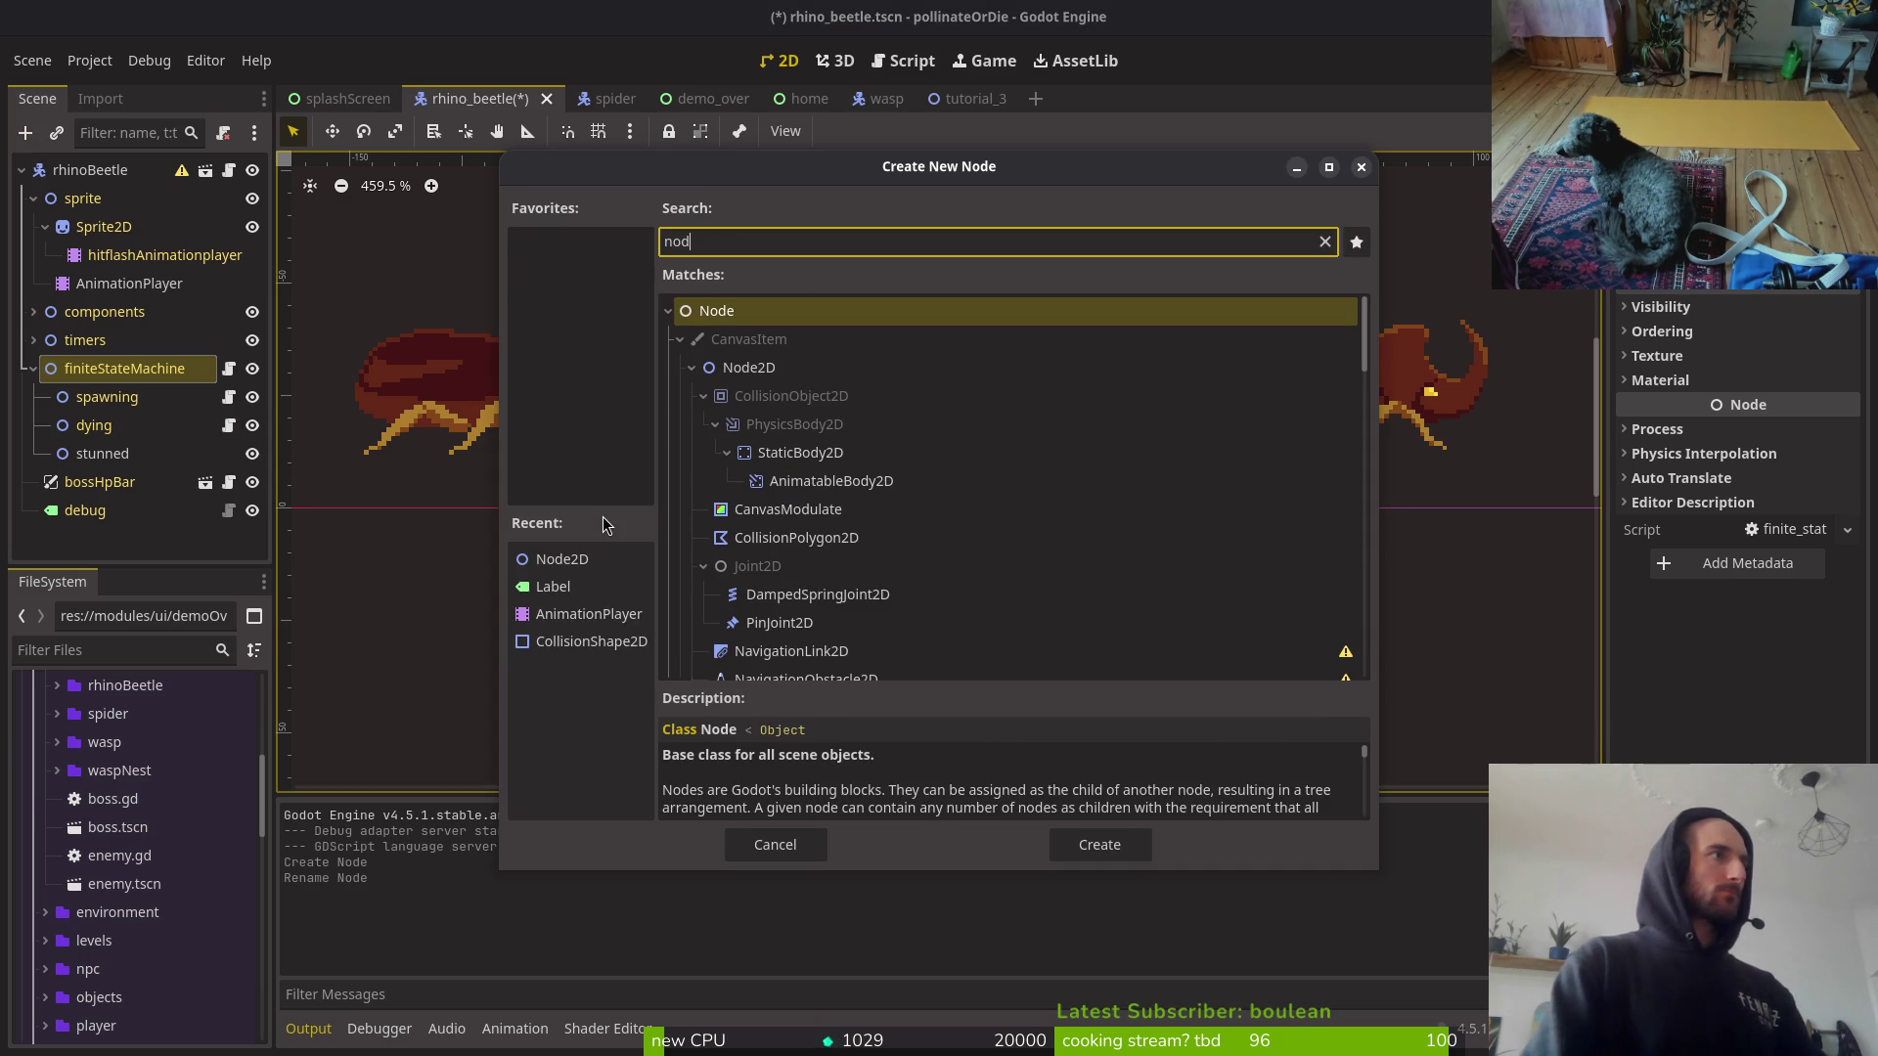
type("e2d")
key("Return")
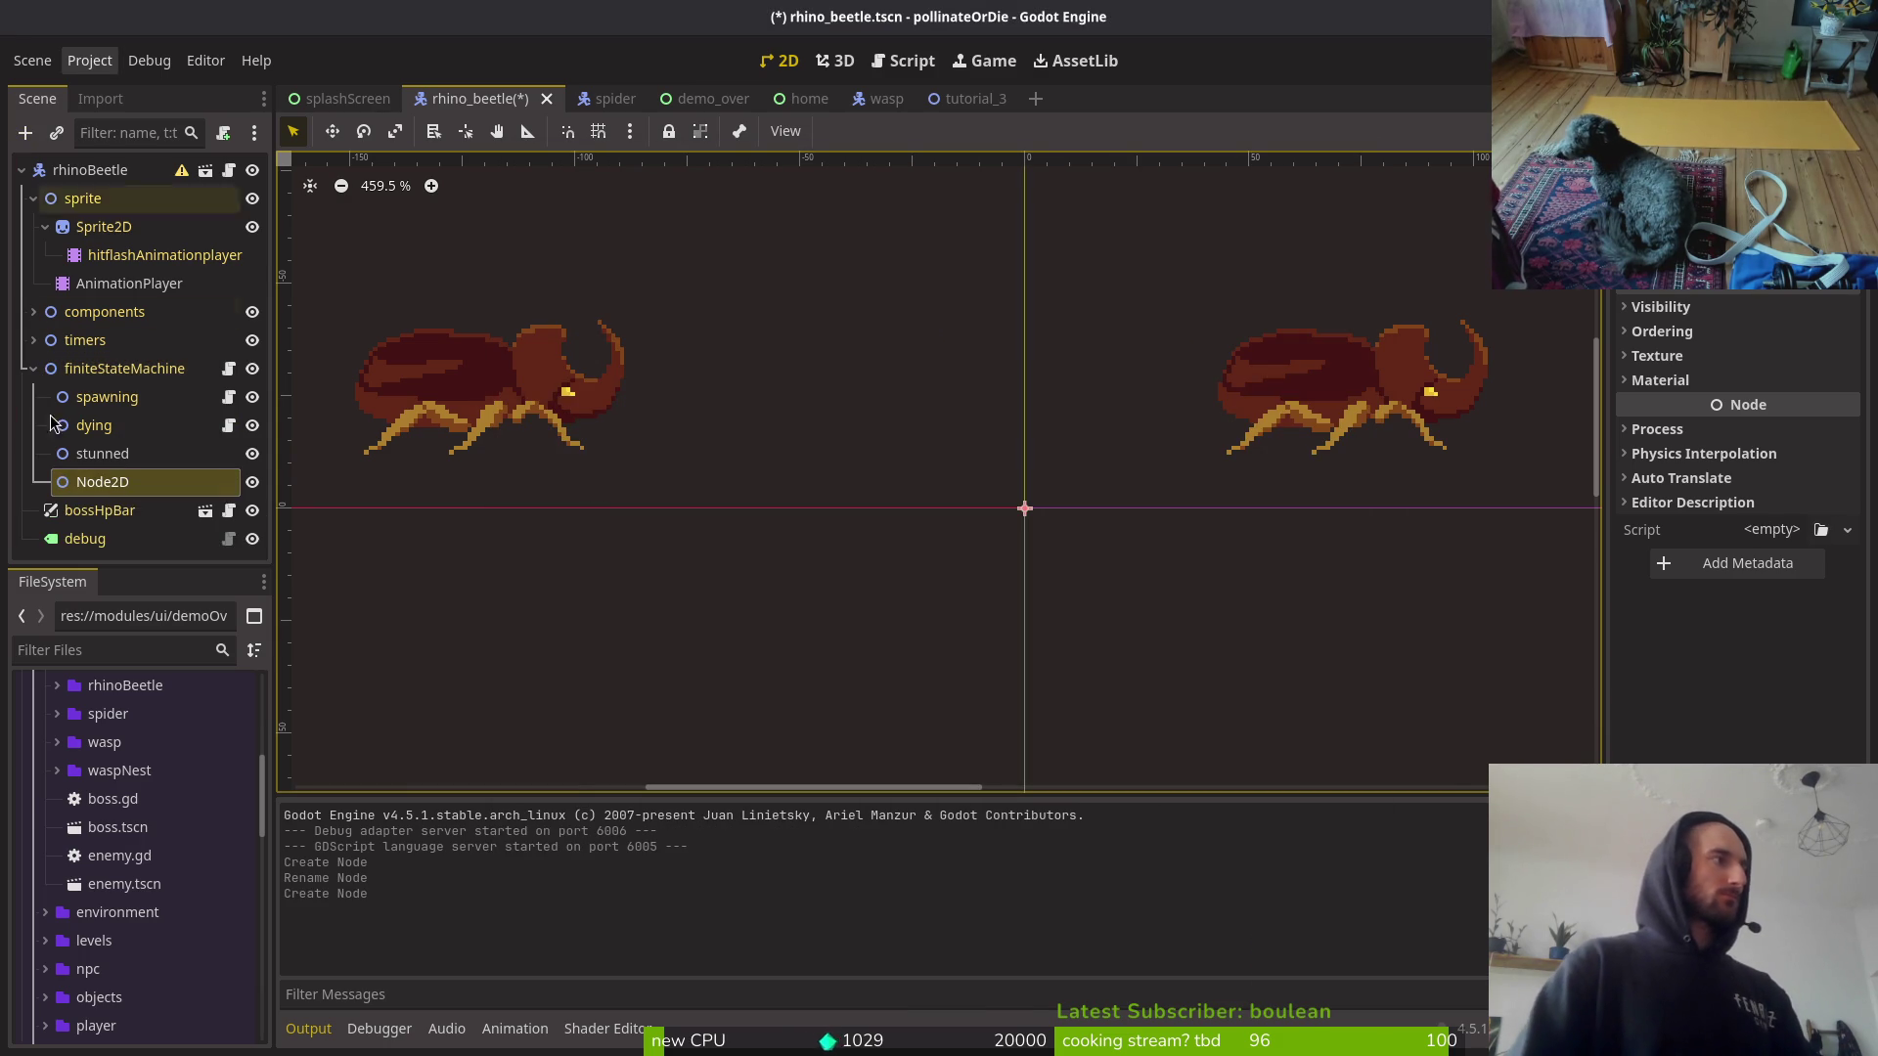
key("F2")
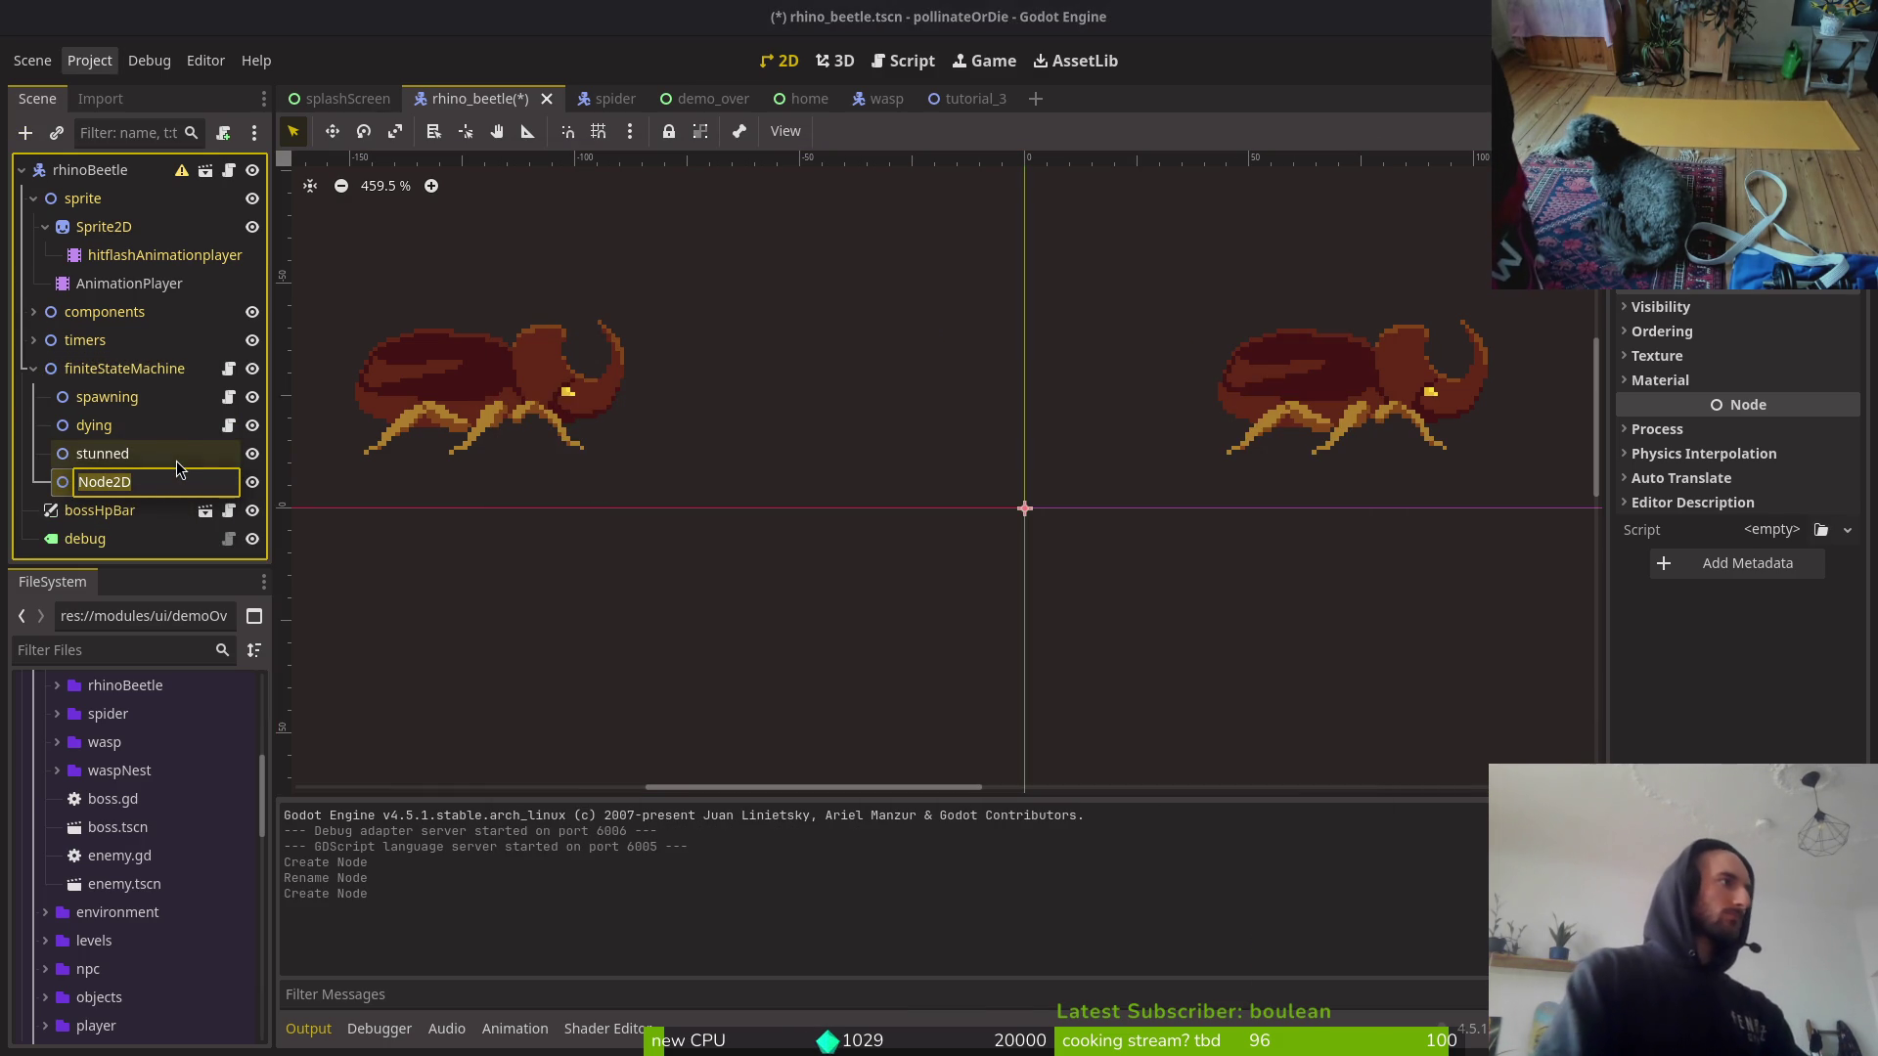
type("slam")
key("Return")
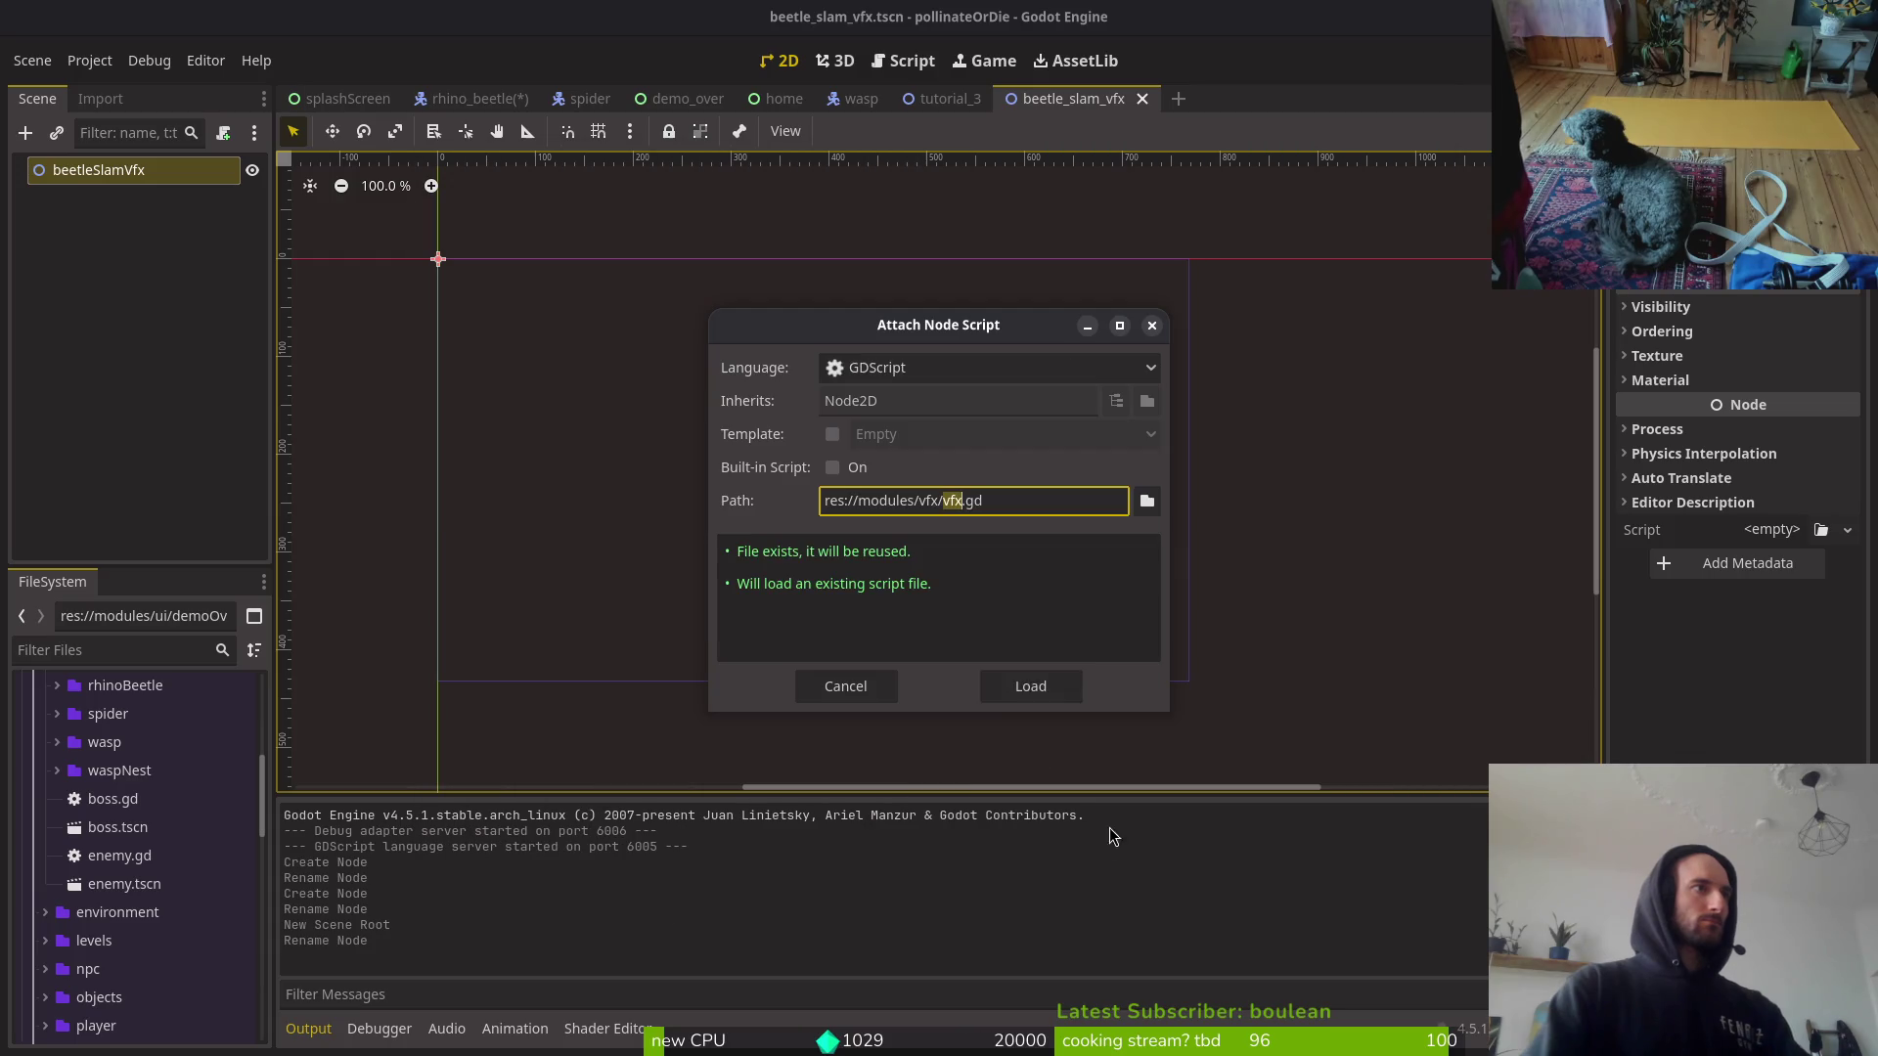
Step: Attach vfx.gd to beetle_slam_vfx, save, close unused scene tabs, and run the game from rhino_beetle
left_click(1031, 685)
key("ctrl+s")
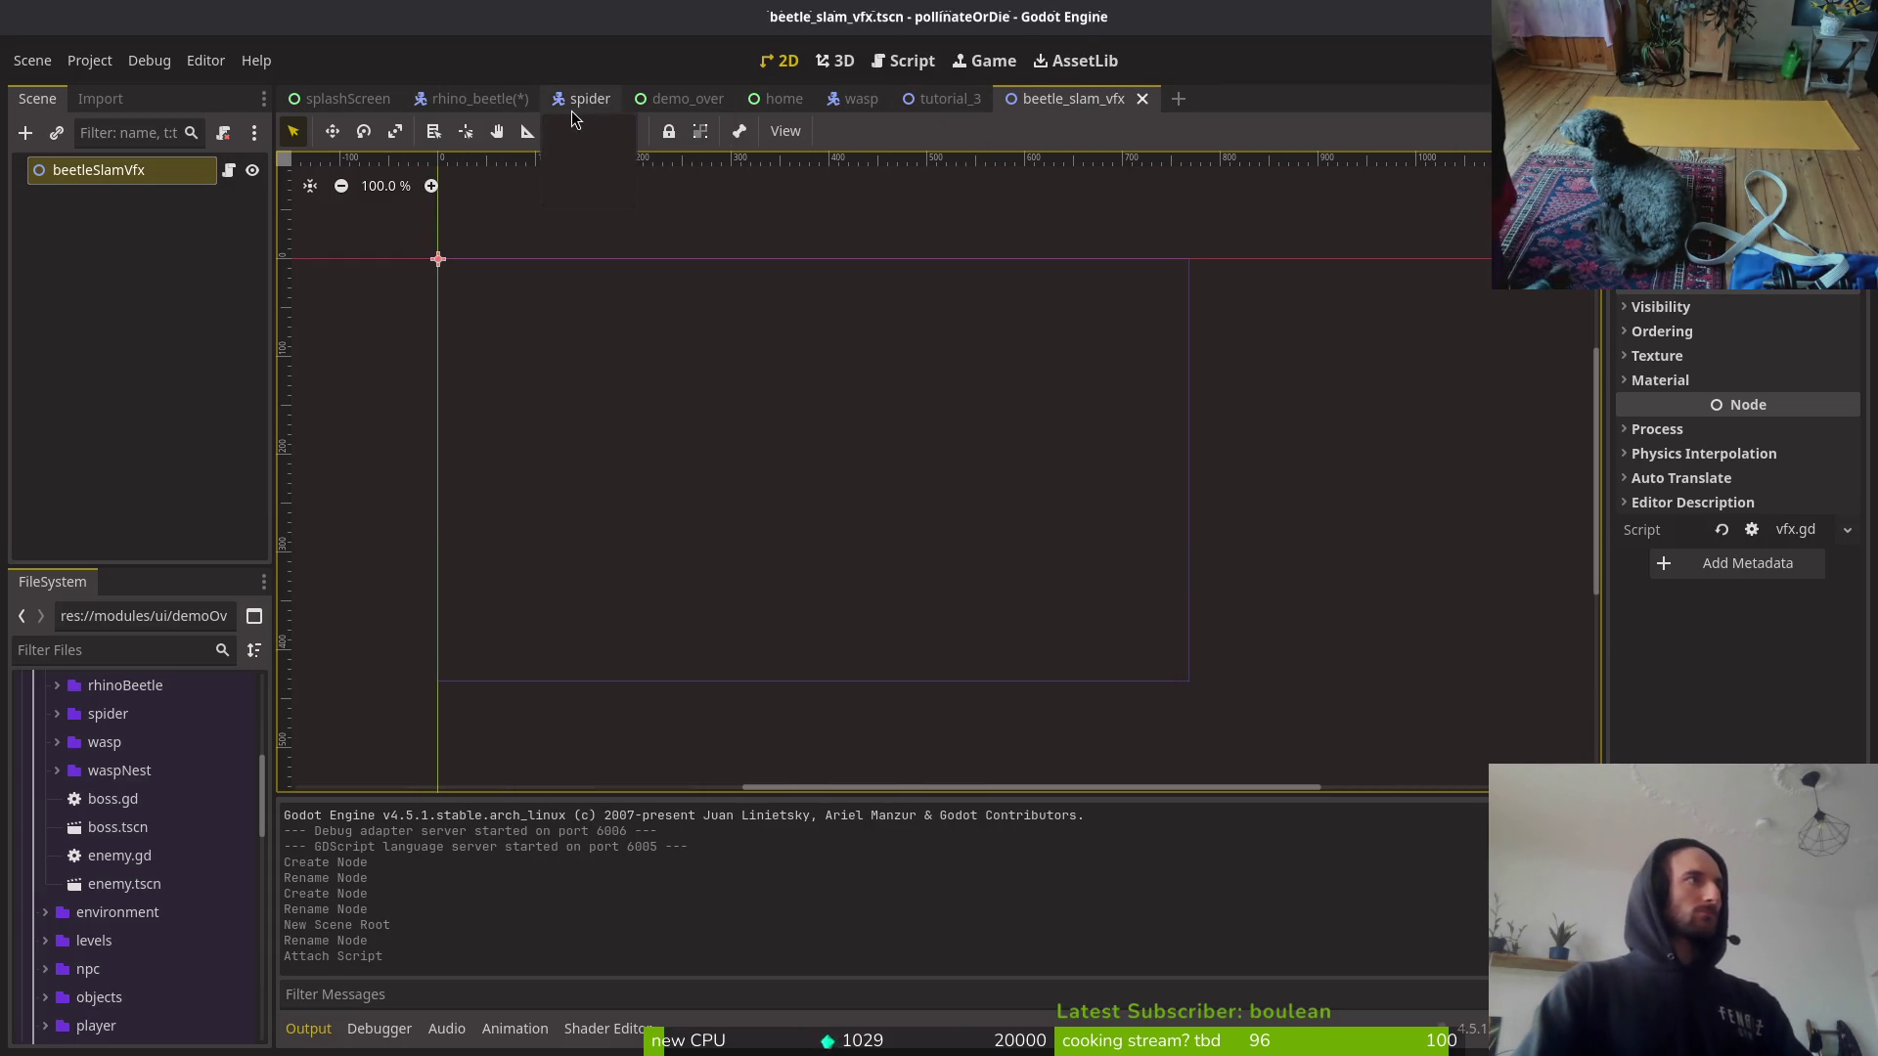
middle_click(601, 103)
middle_click(600, 106)
middle_click(600, 103)
middle_click(599, 103)
middle_click(600, 104)
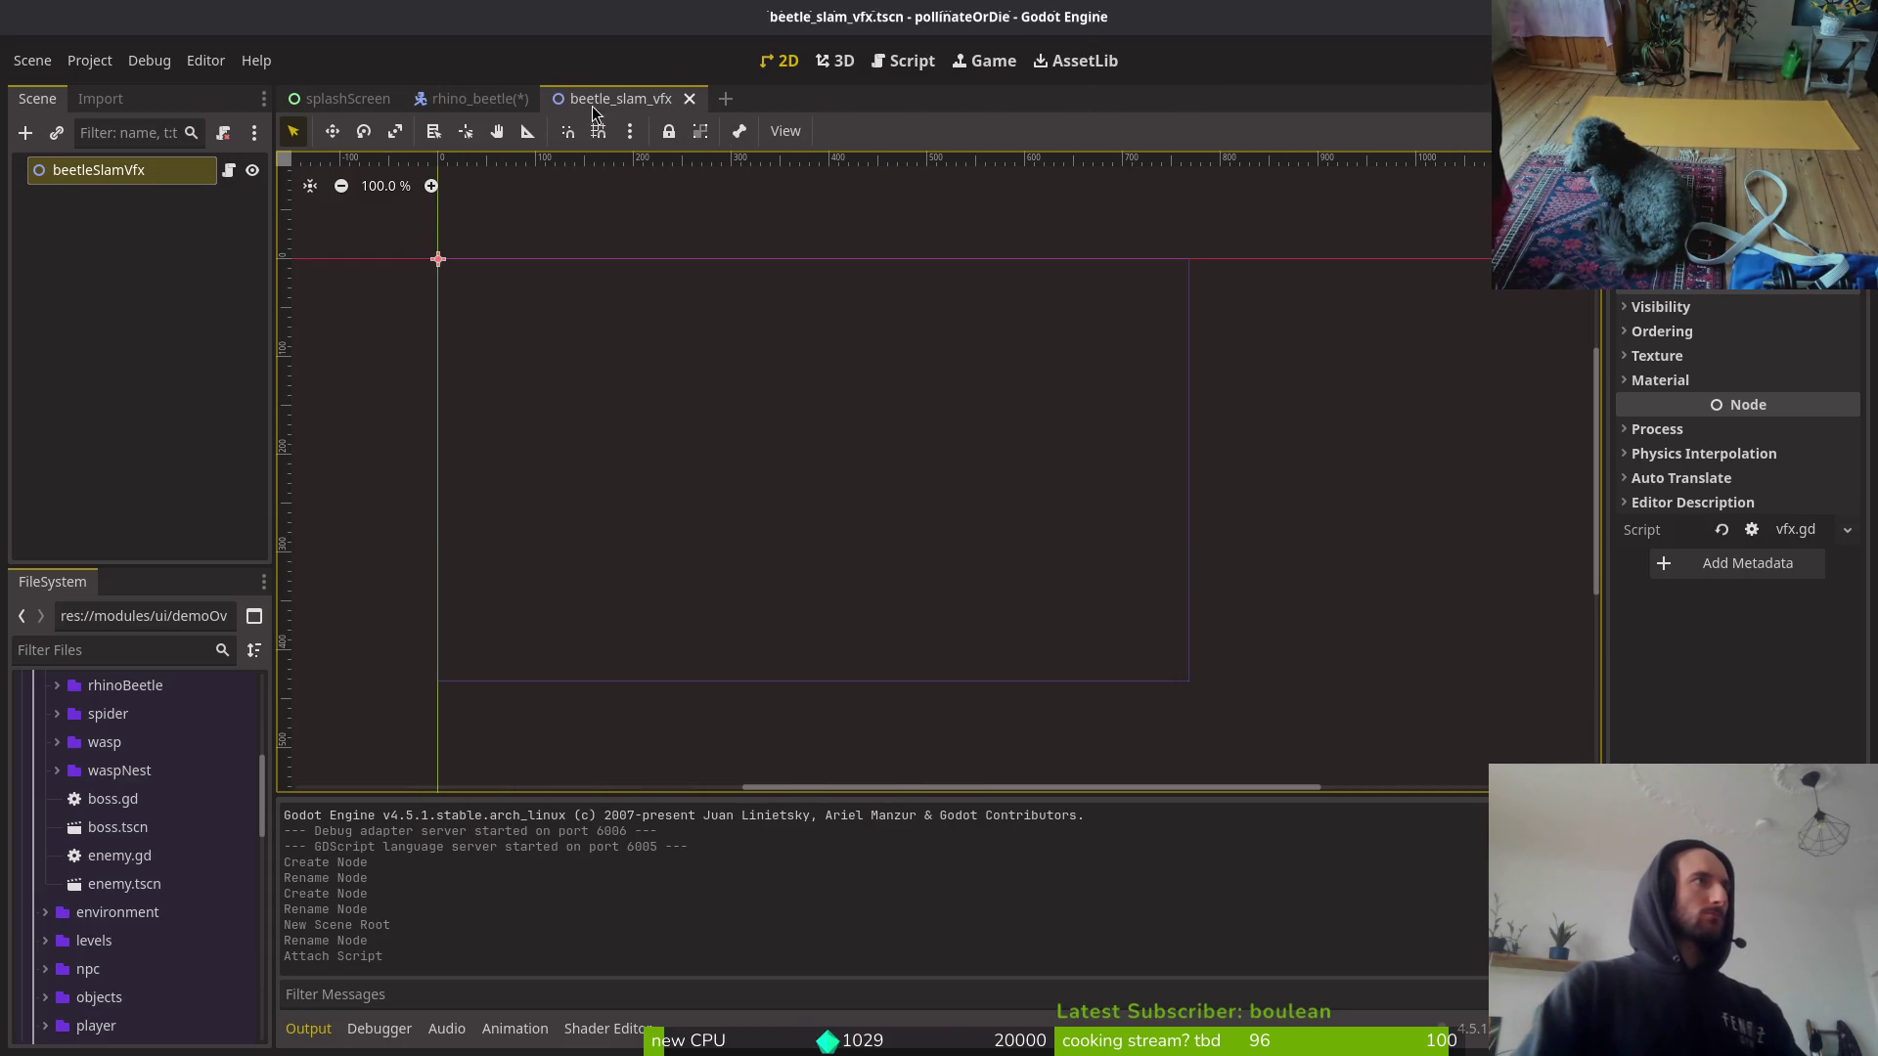
left_click(489, 105)
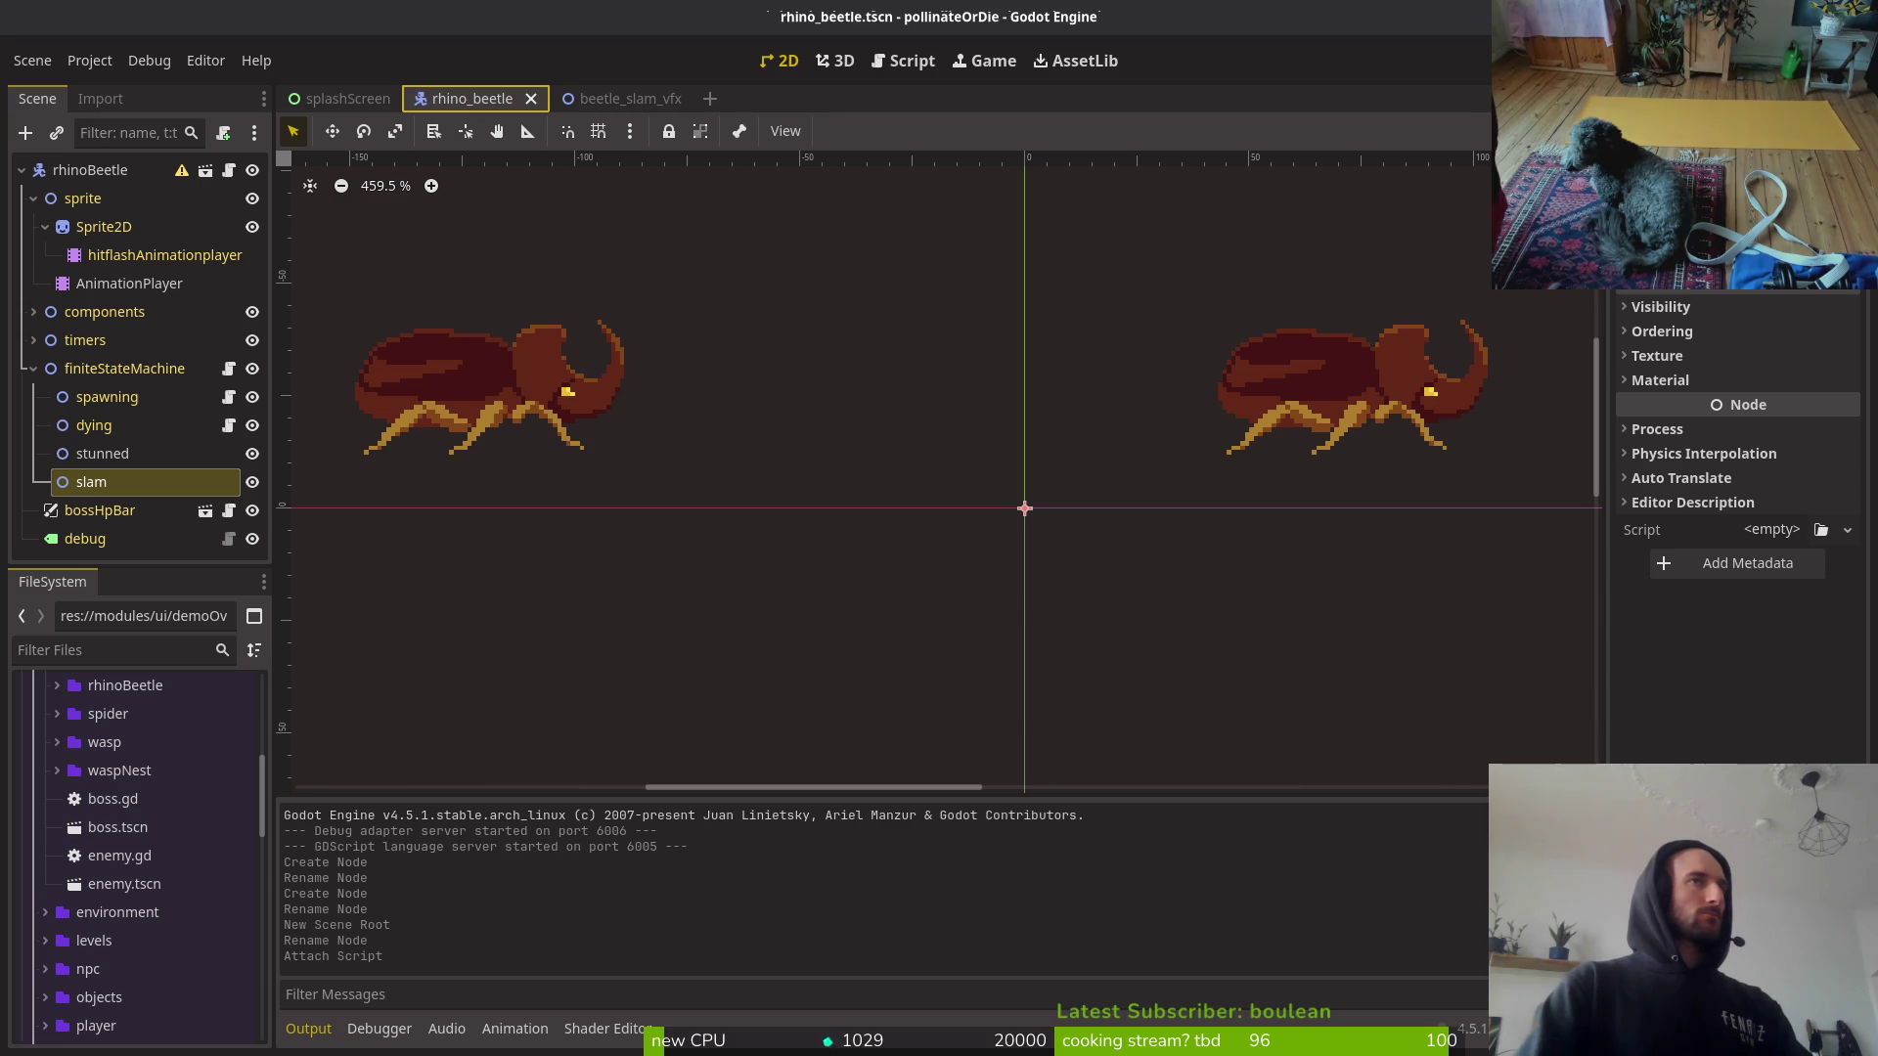
key("F5")
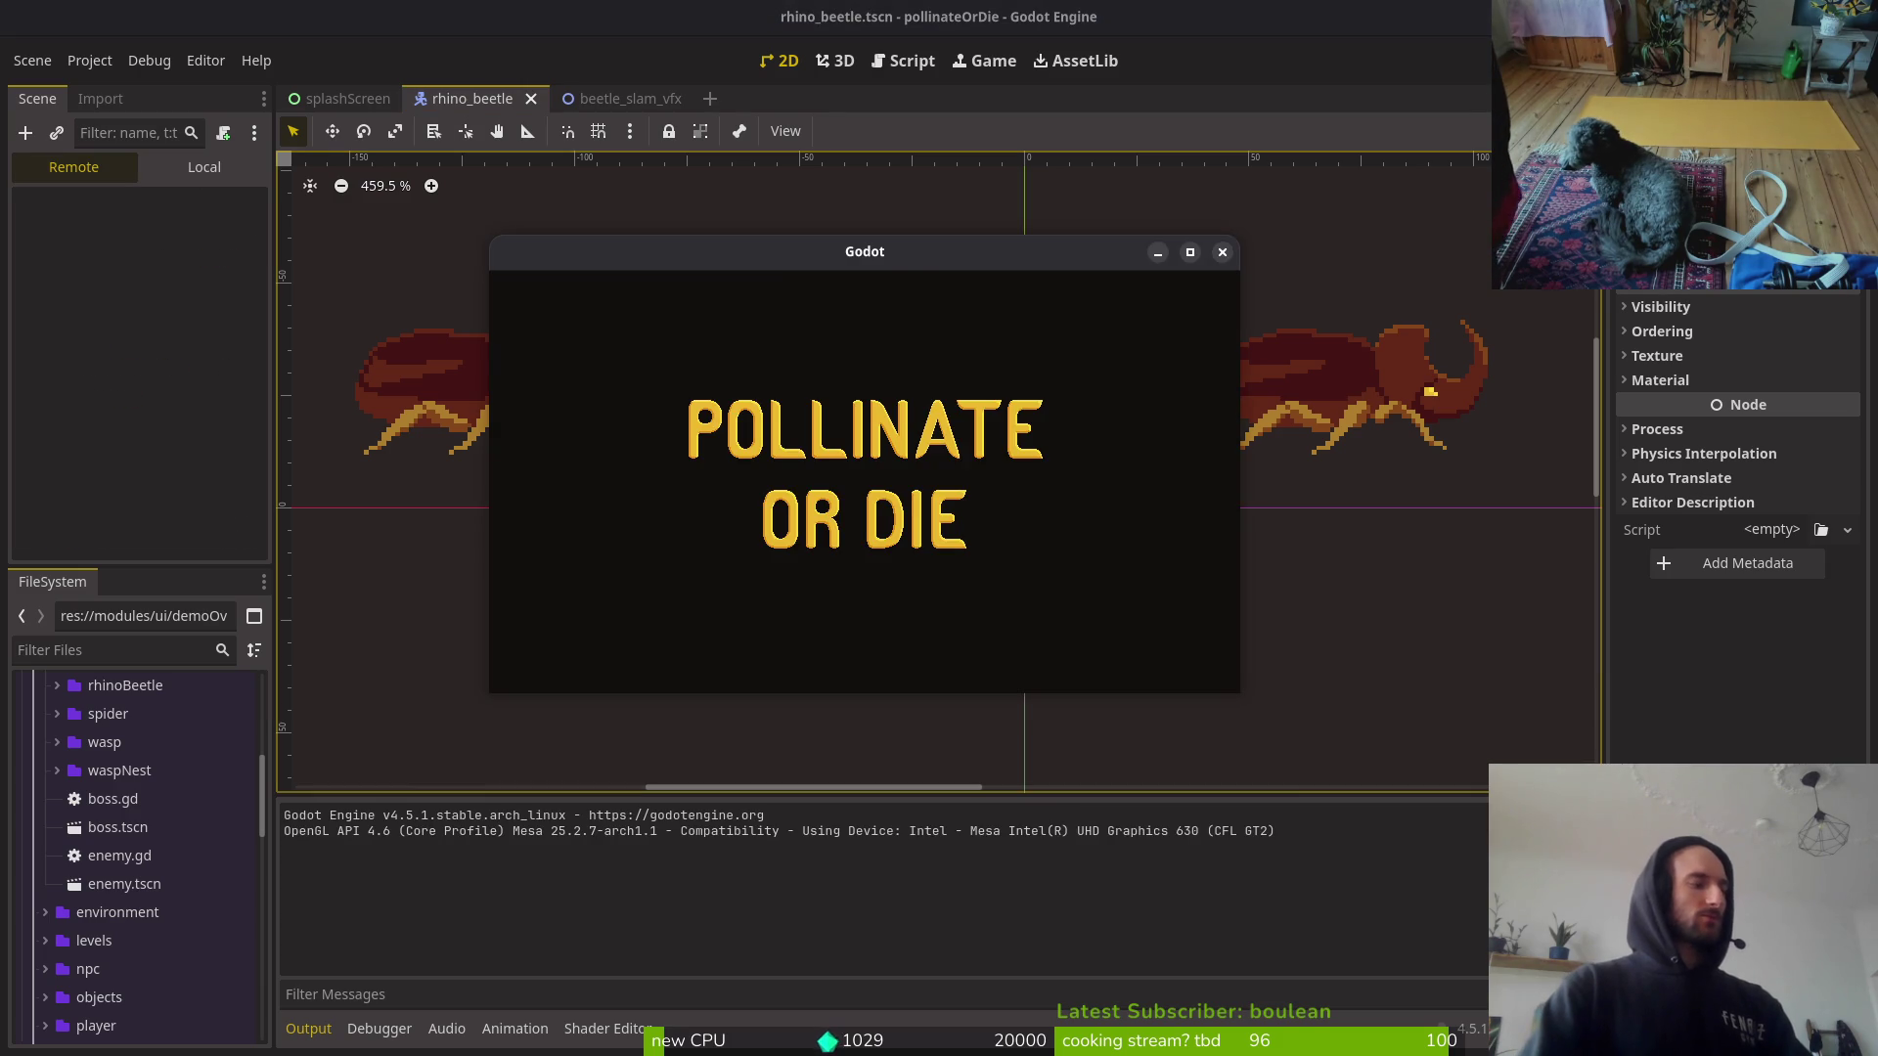
Step: Relaunch the game into the boss2 level and open the debugger's Errors list
left_click(1222, 216)
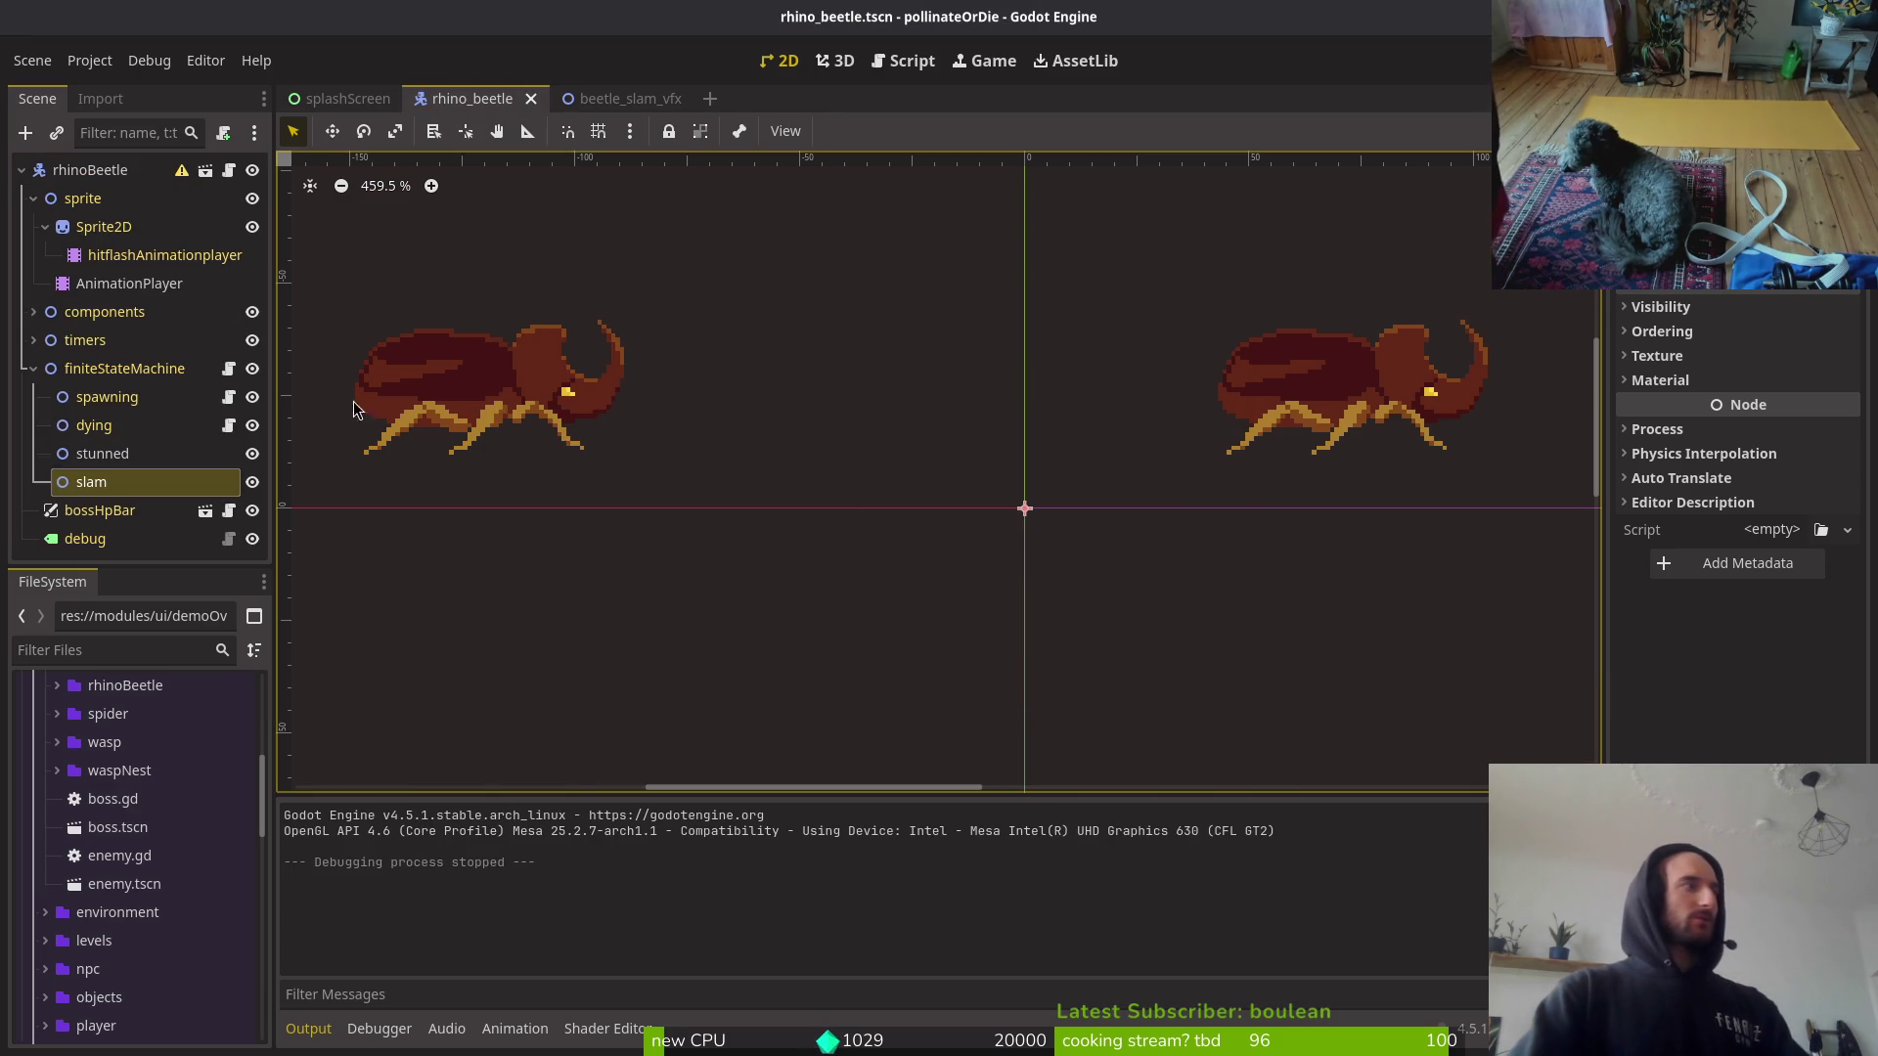
key("F5")
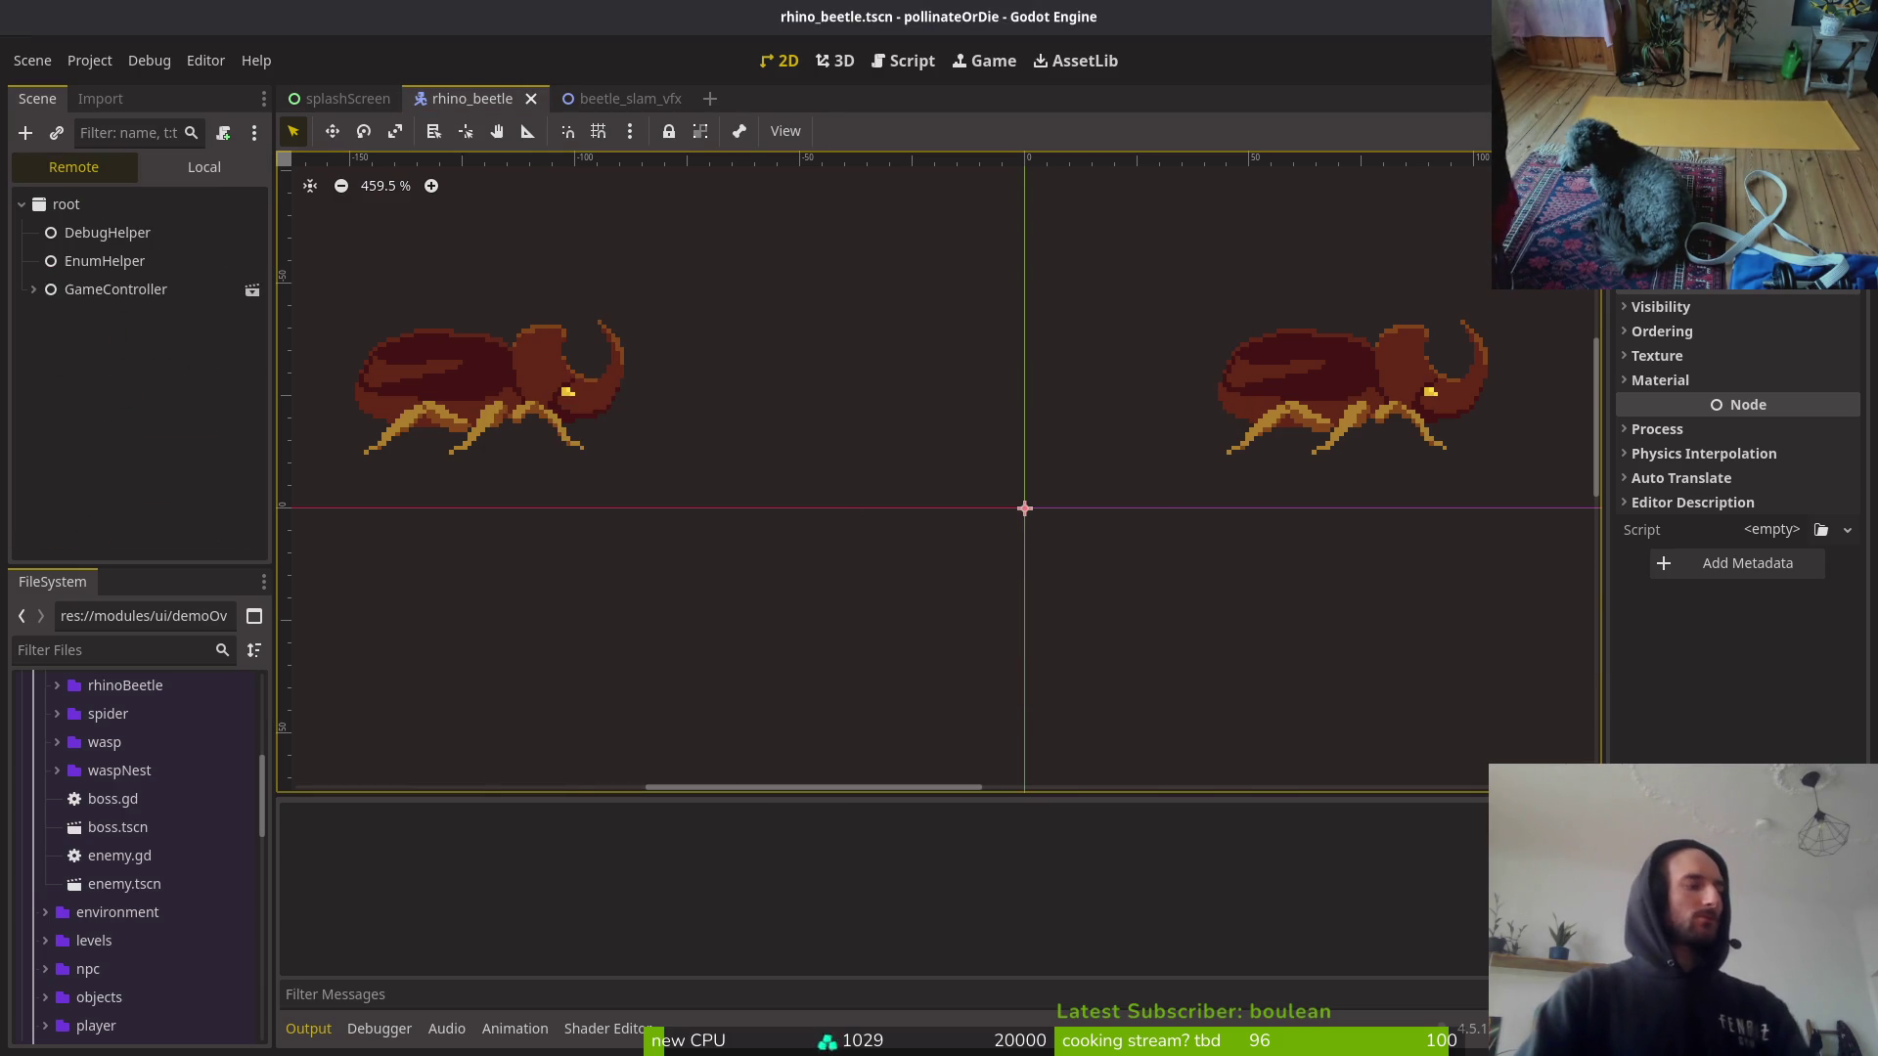
key("Return")
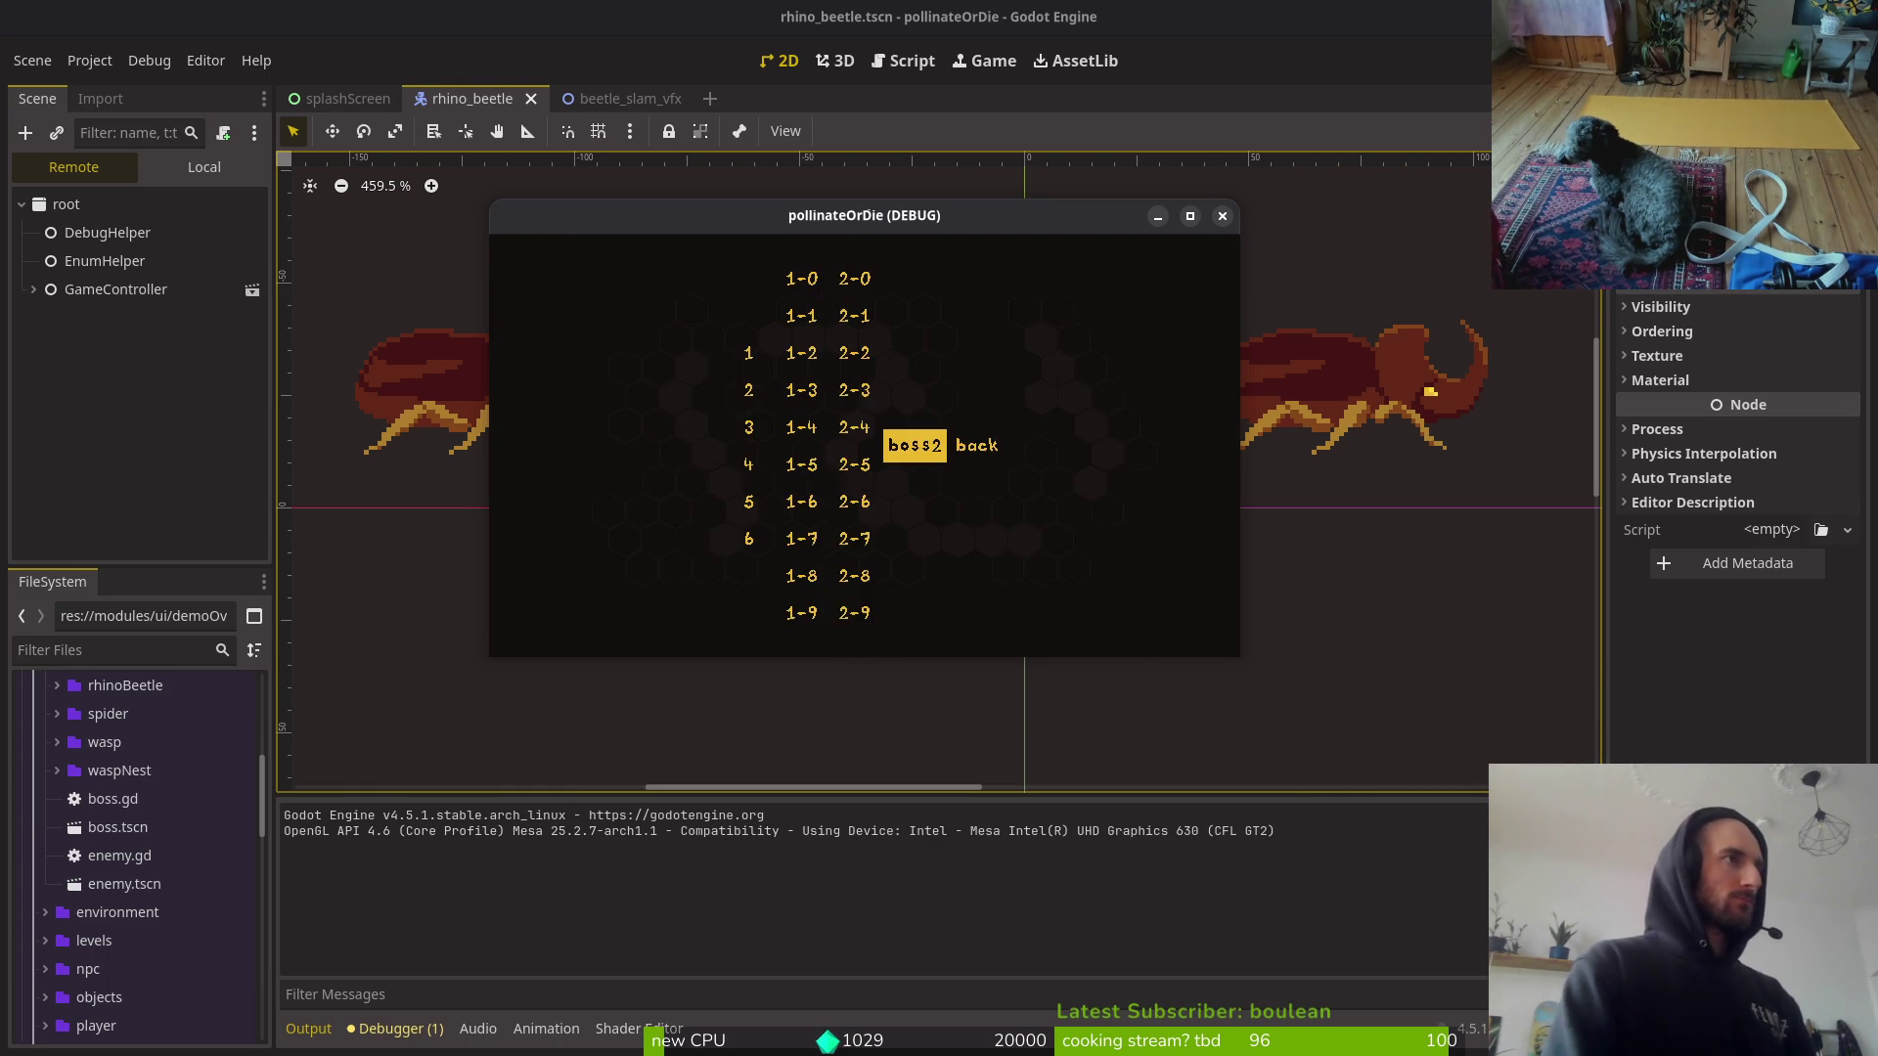
key("Return")
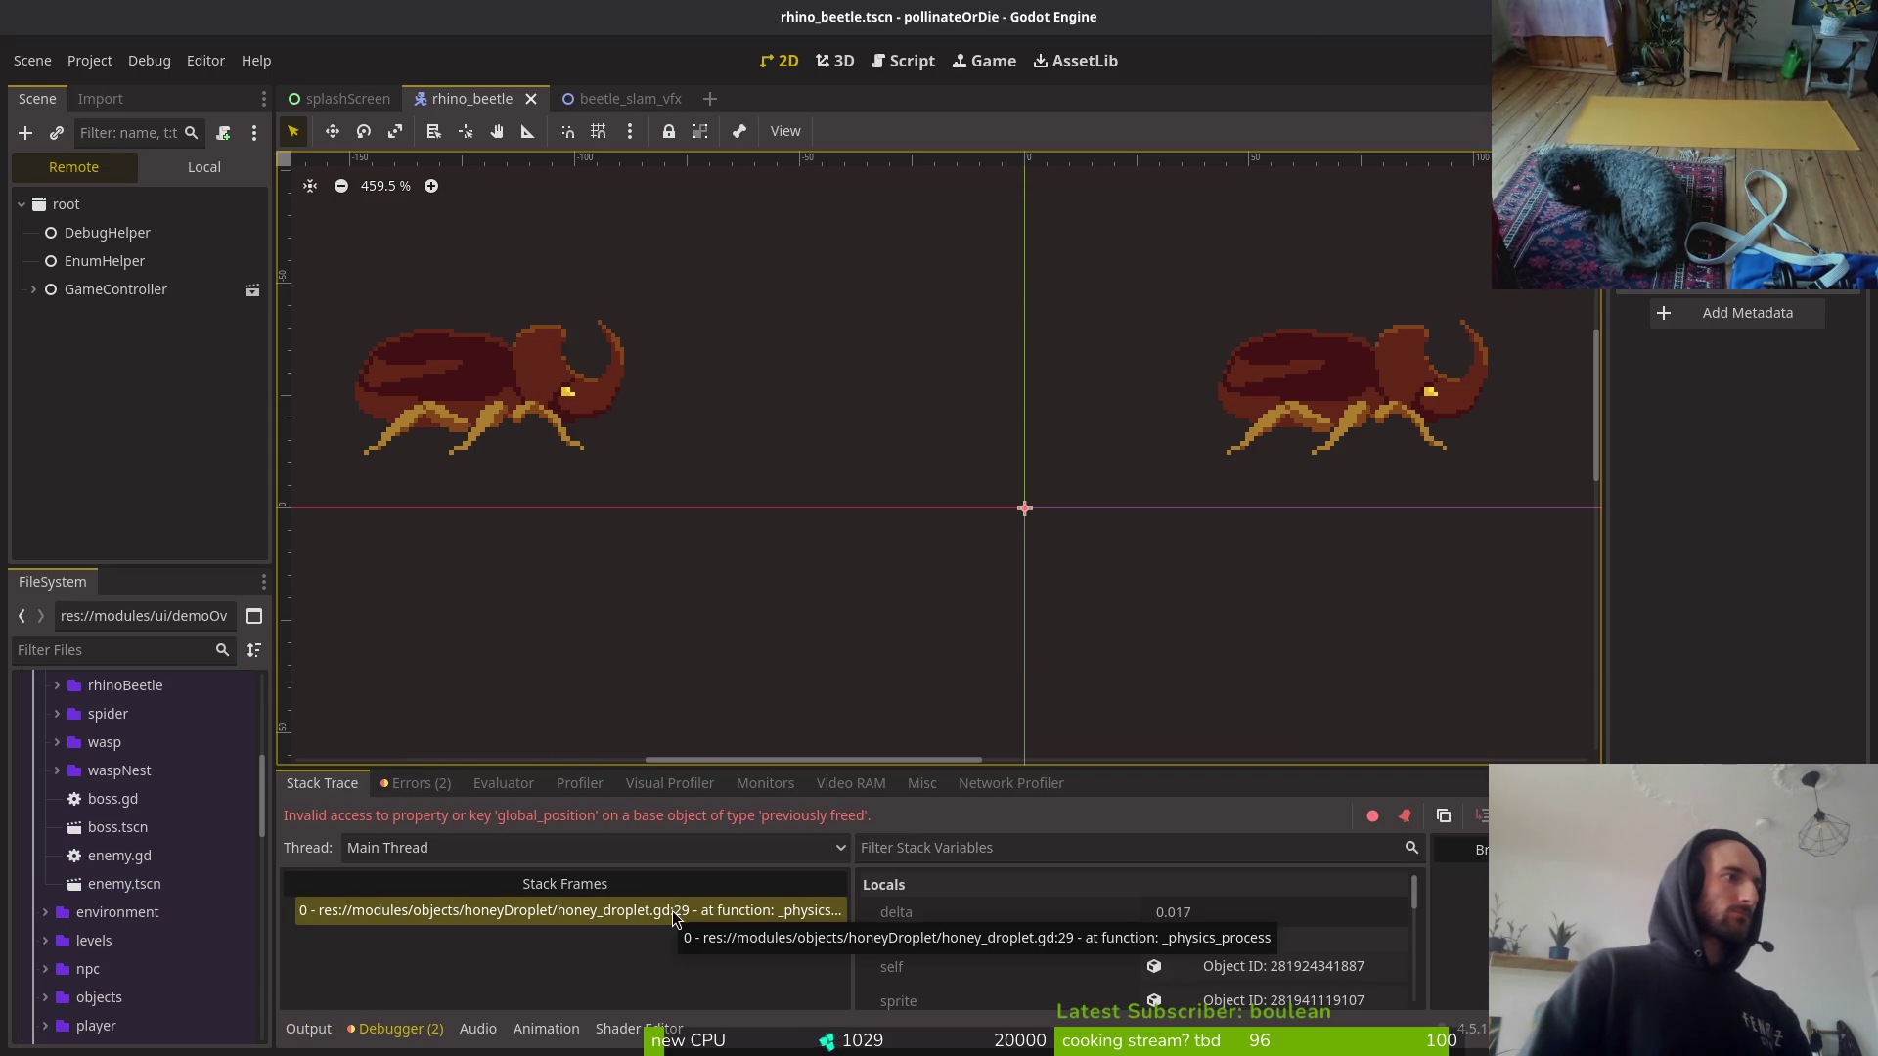
left_click(411, 782)
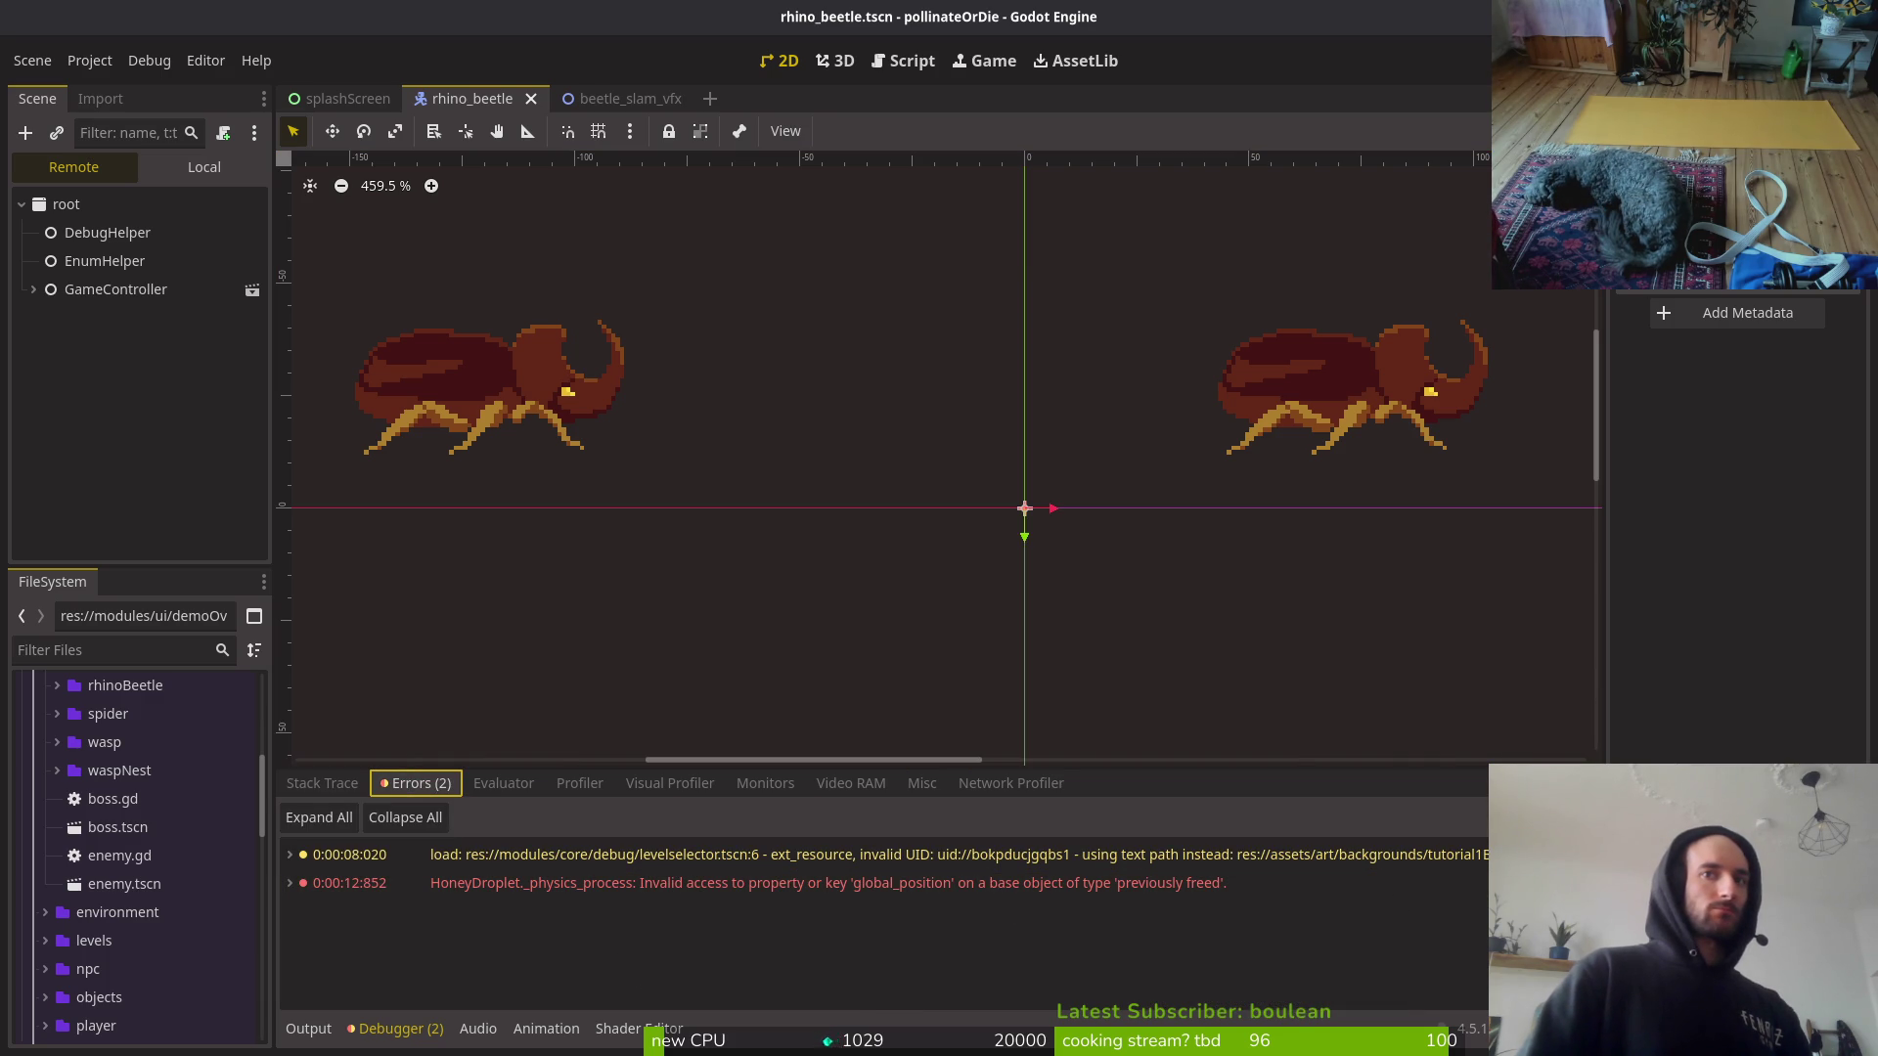
Step: Try finding the droplet script from vim in Downloads, then quit vim
key("super+1")
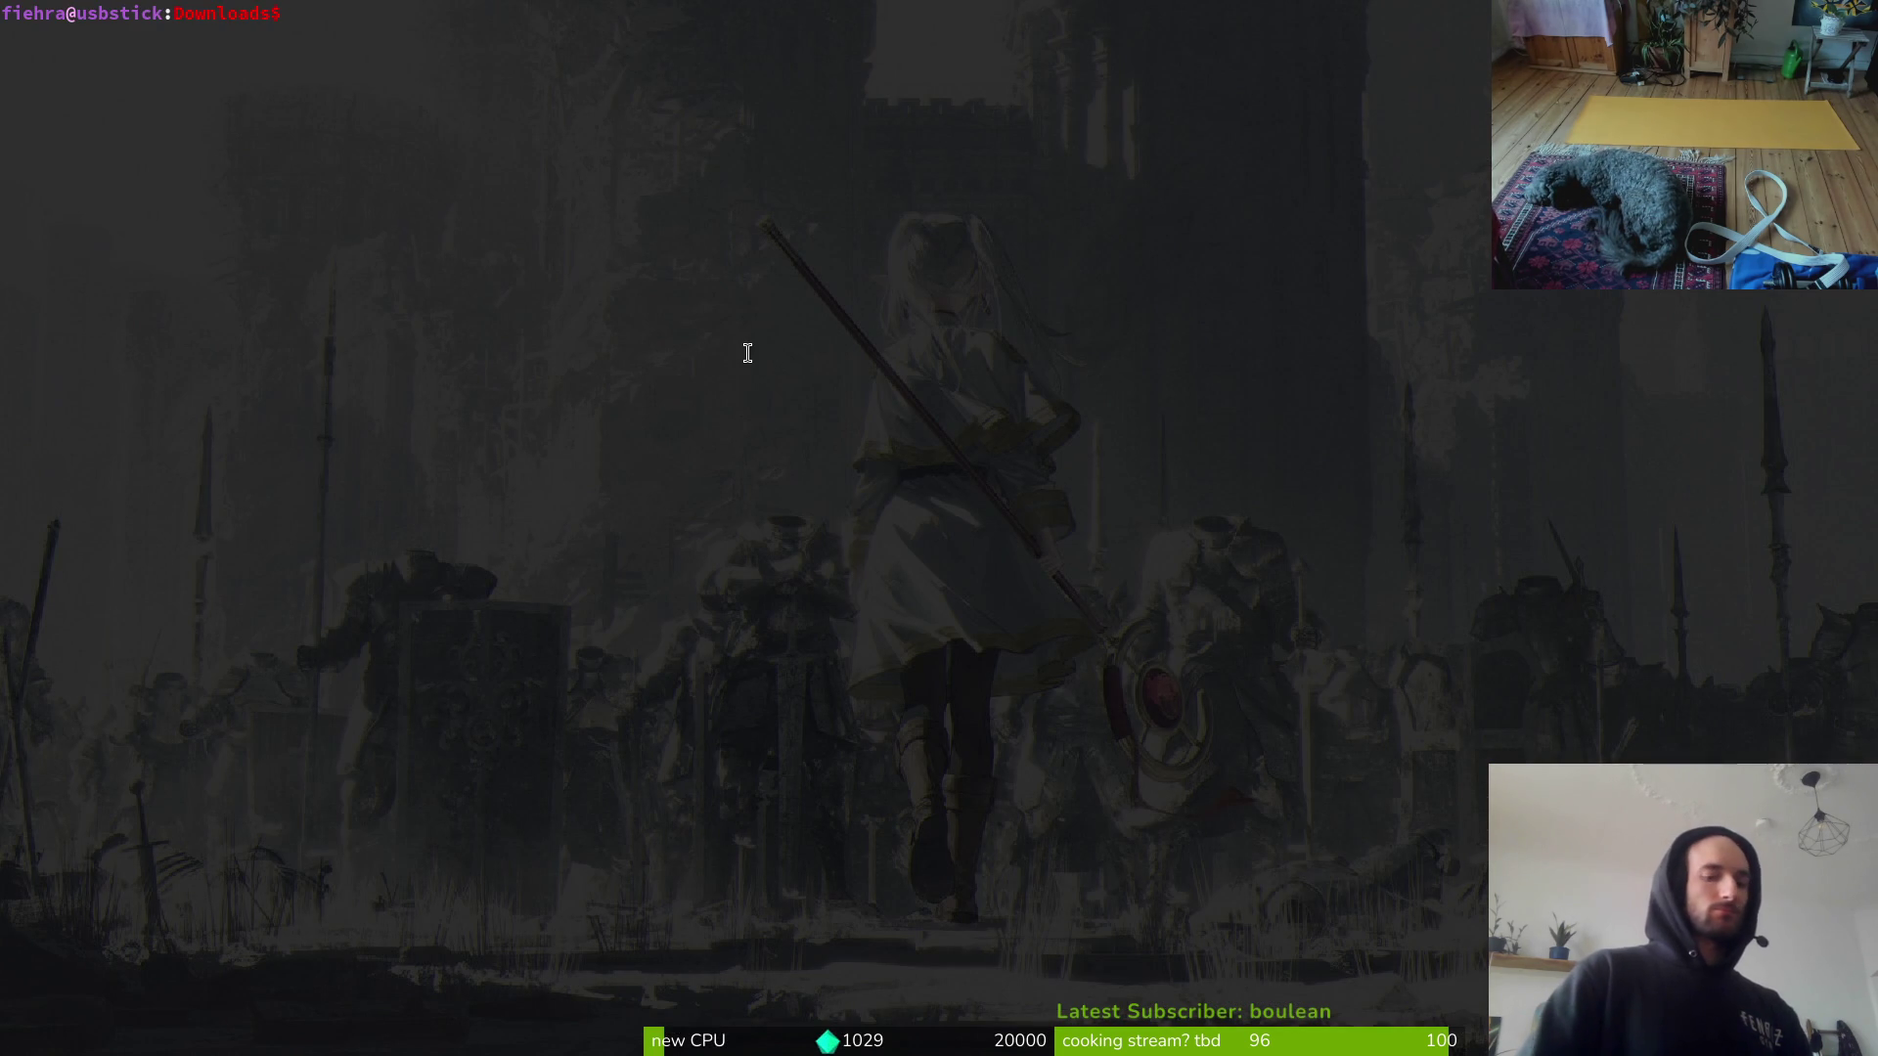
type("v.")
key("Return")
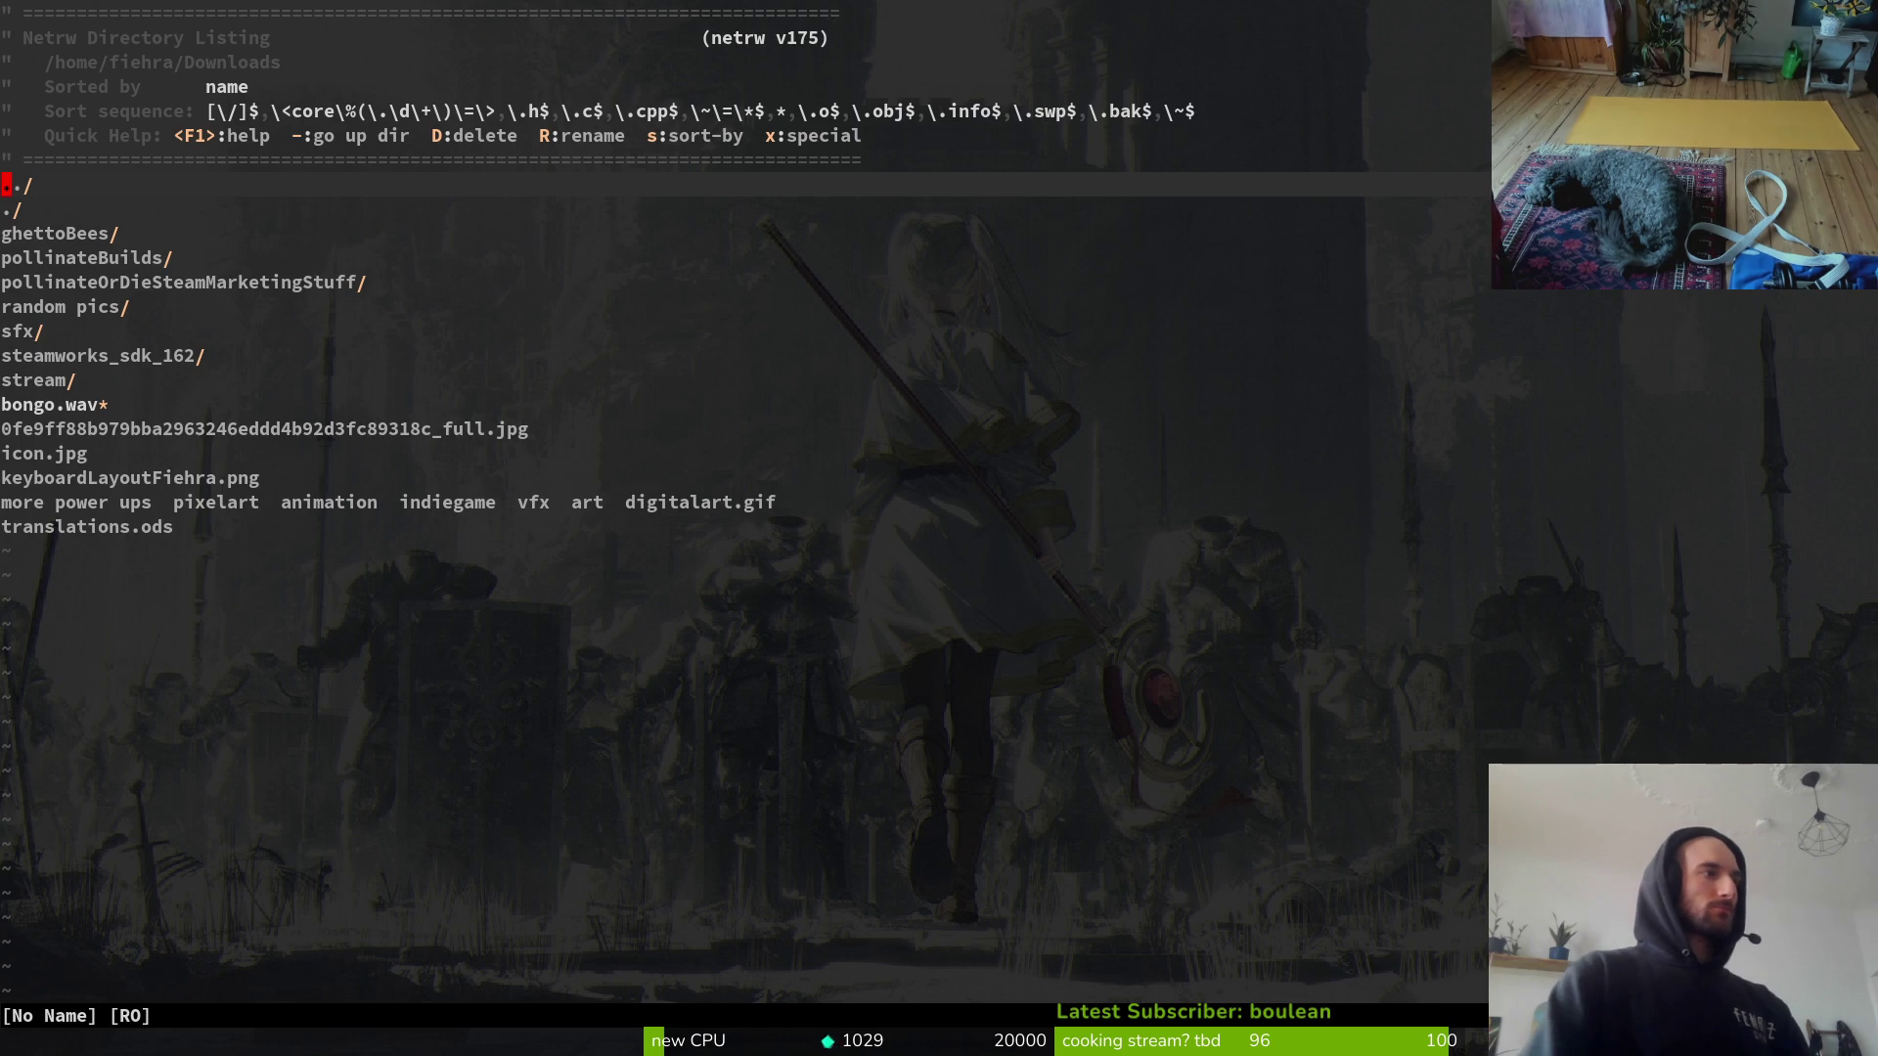
key("space")
key("f")
key("f")
type("hodrop")
key("BackSpace")
key("BackSpace")
key("BackSpace")
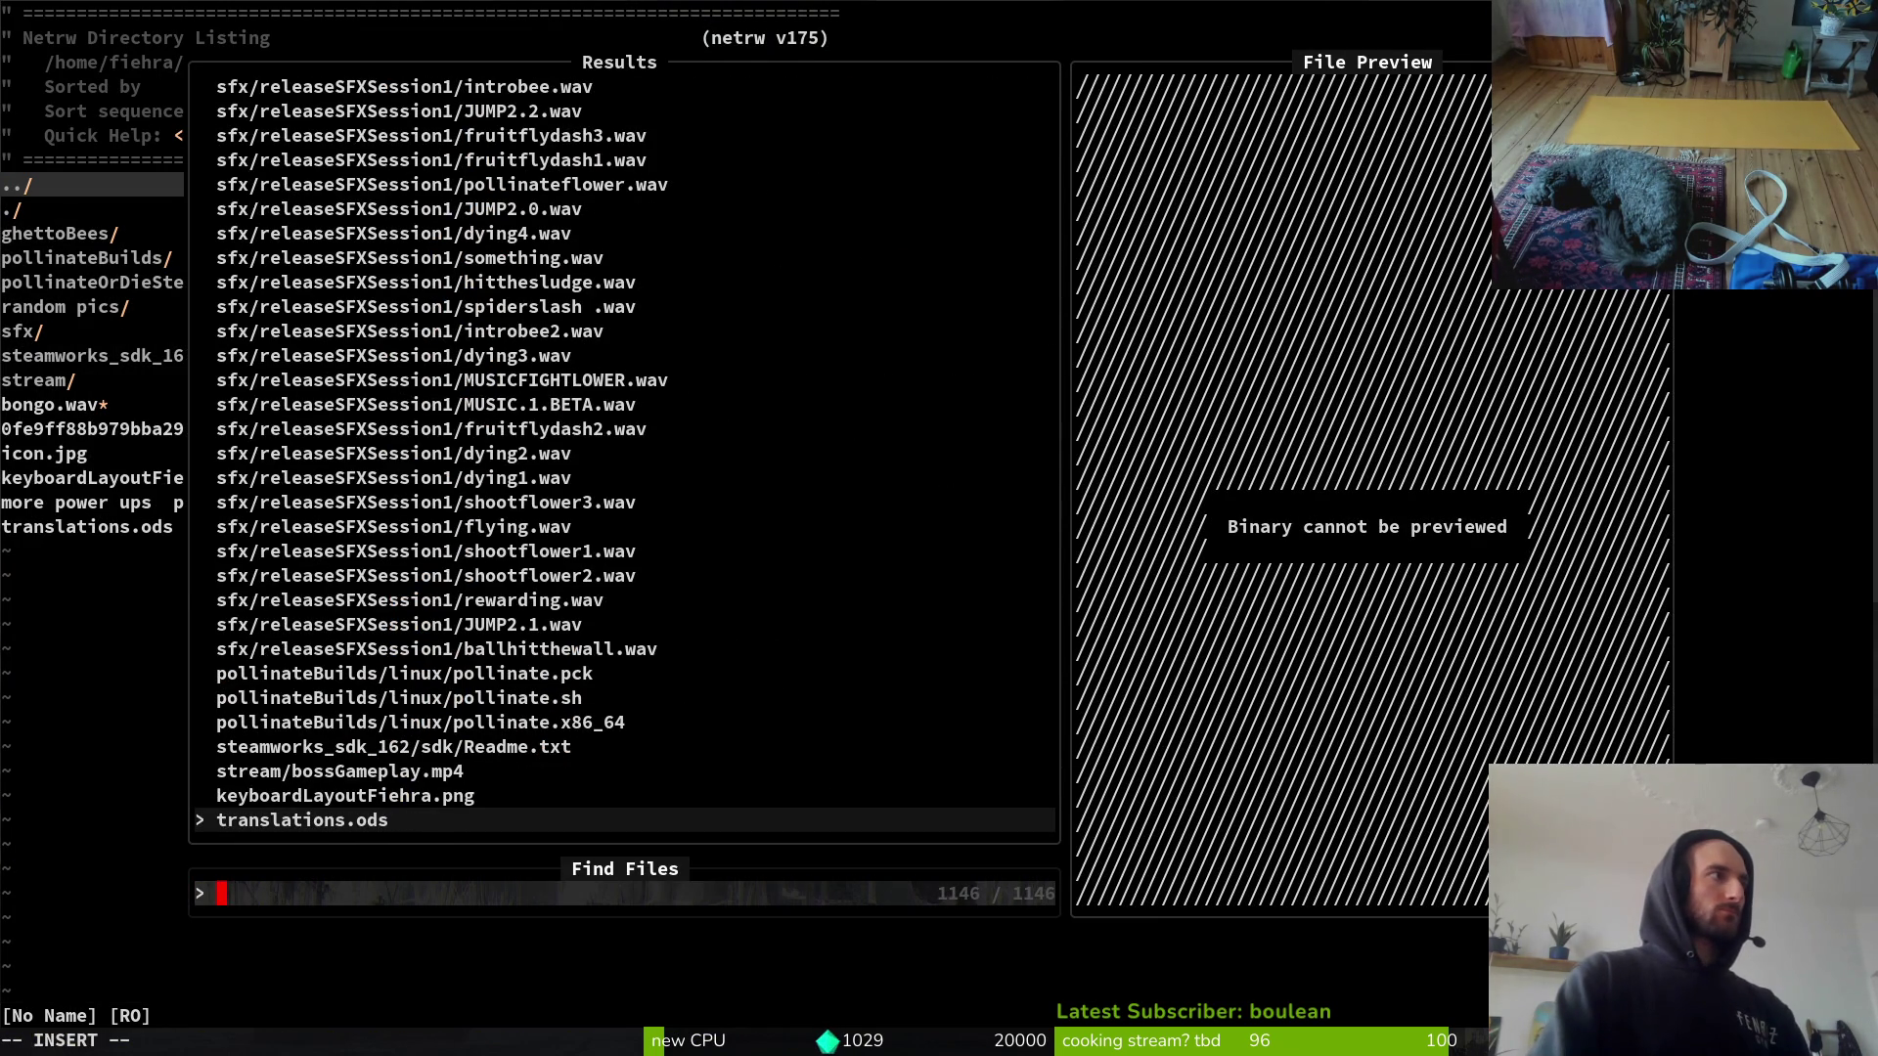
key("Escape")
key("Escape")
type("q")
key("Return")
Step: Change into dev/pollinate-or-die, run vim ., and open honey_droplet.gd via Find Files
type("cd")
key("Return")
key("Tab")
key("Return")
type("vim .")
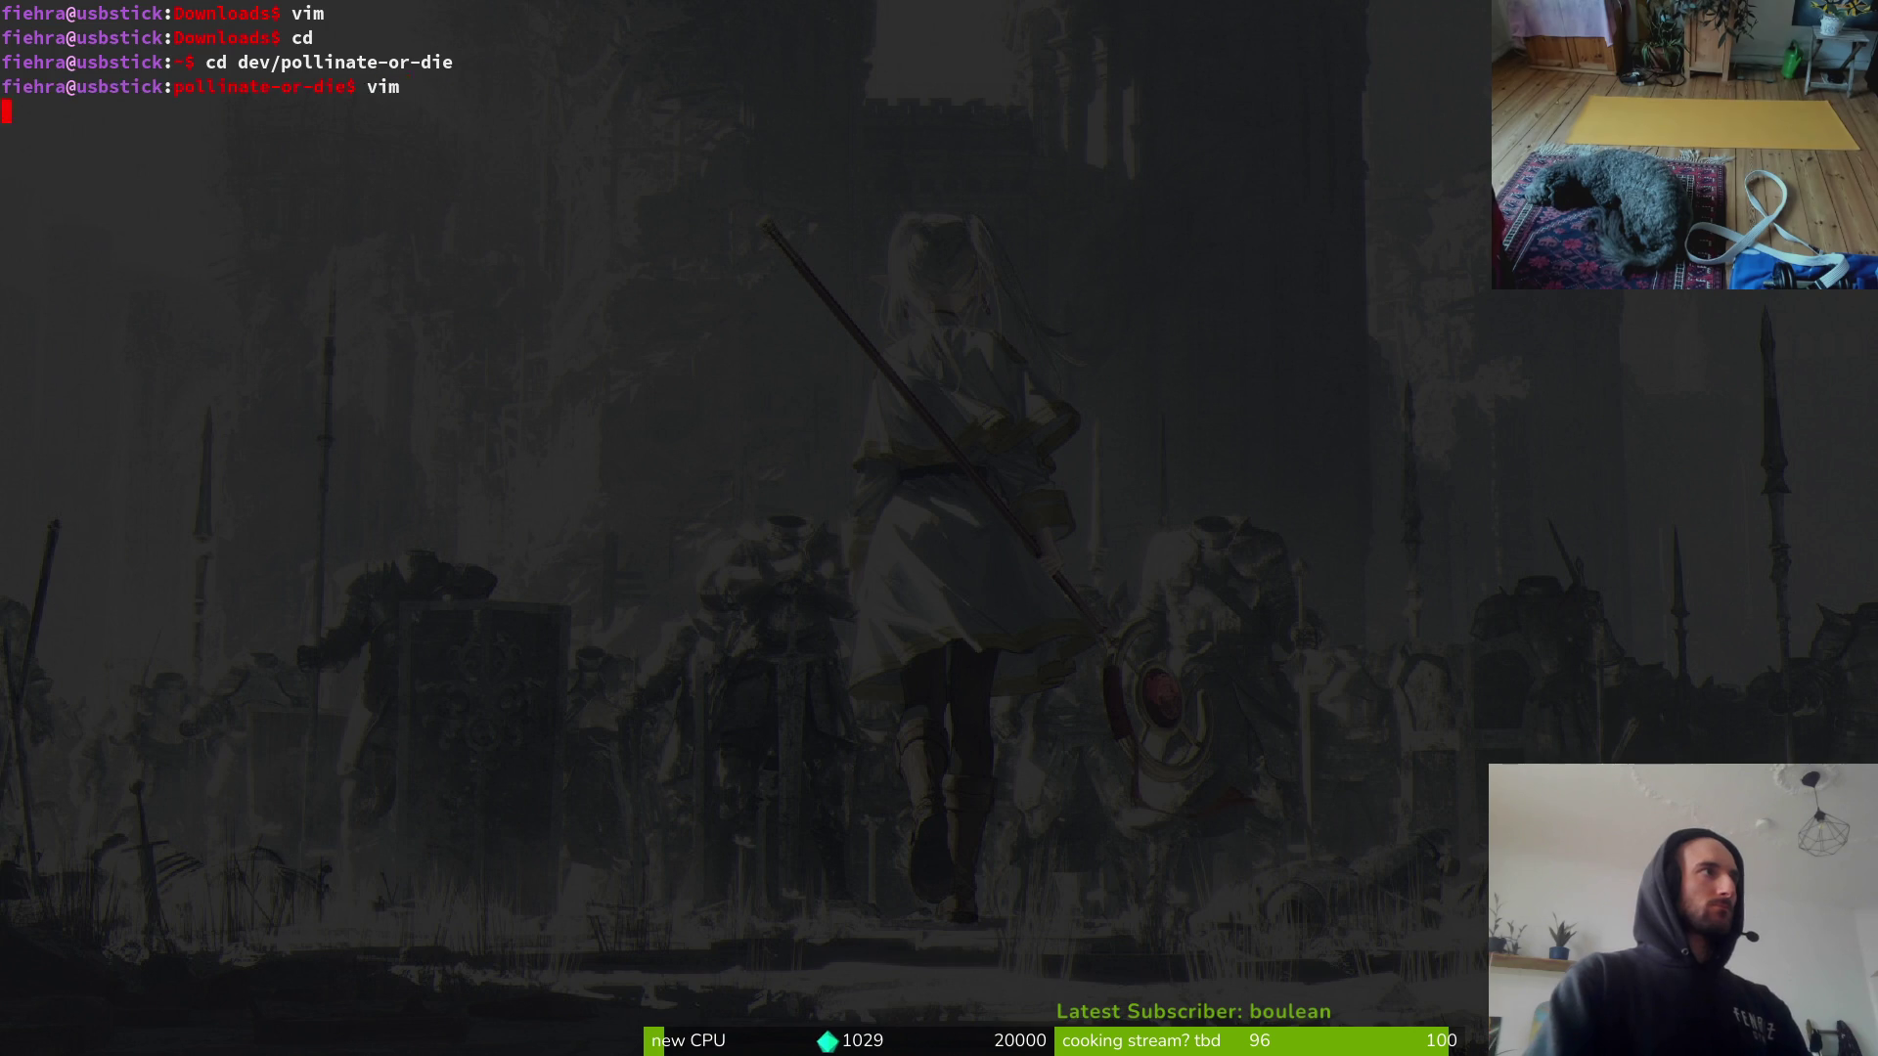
key("Return")
key("space")
key("f")
key("f")
type("hondrop")
key("Return")
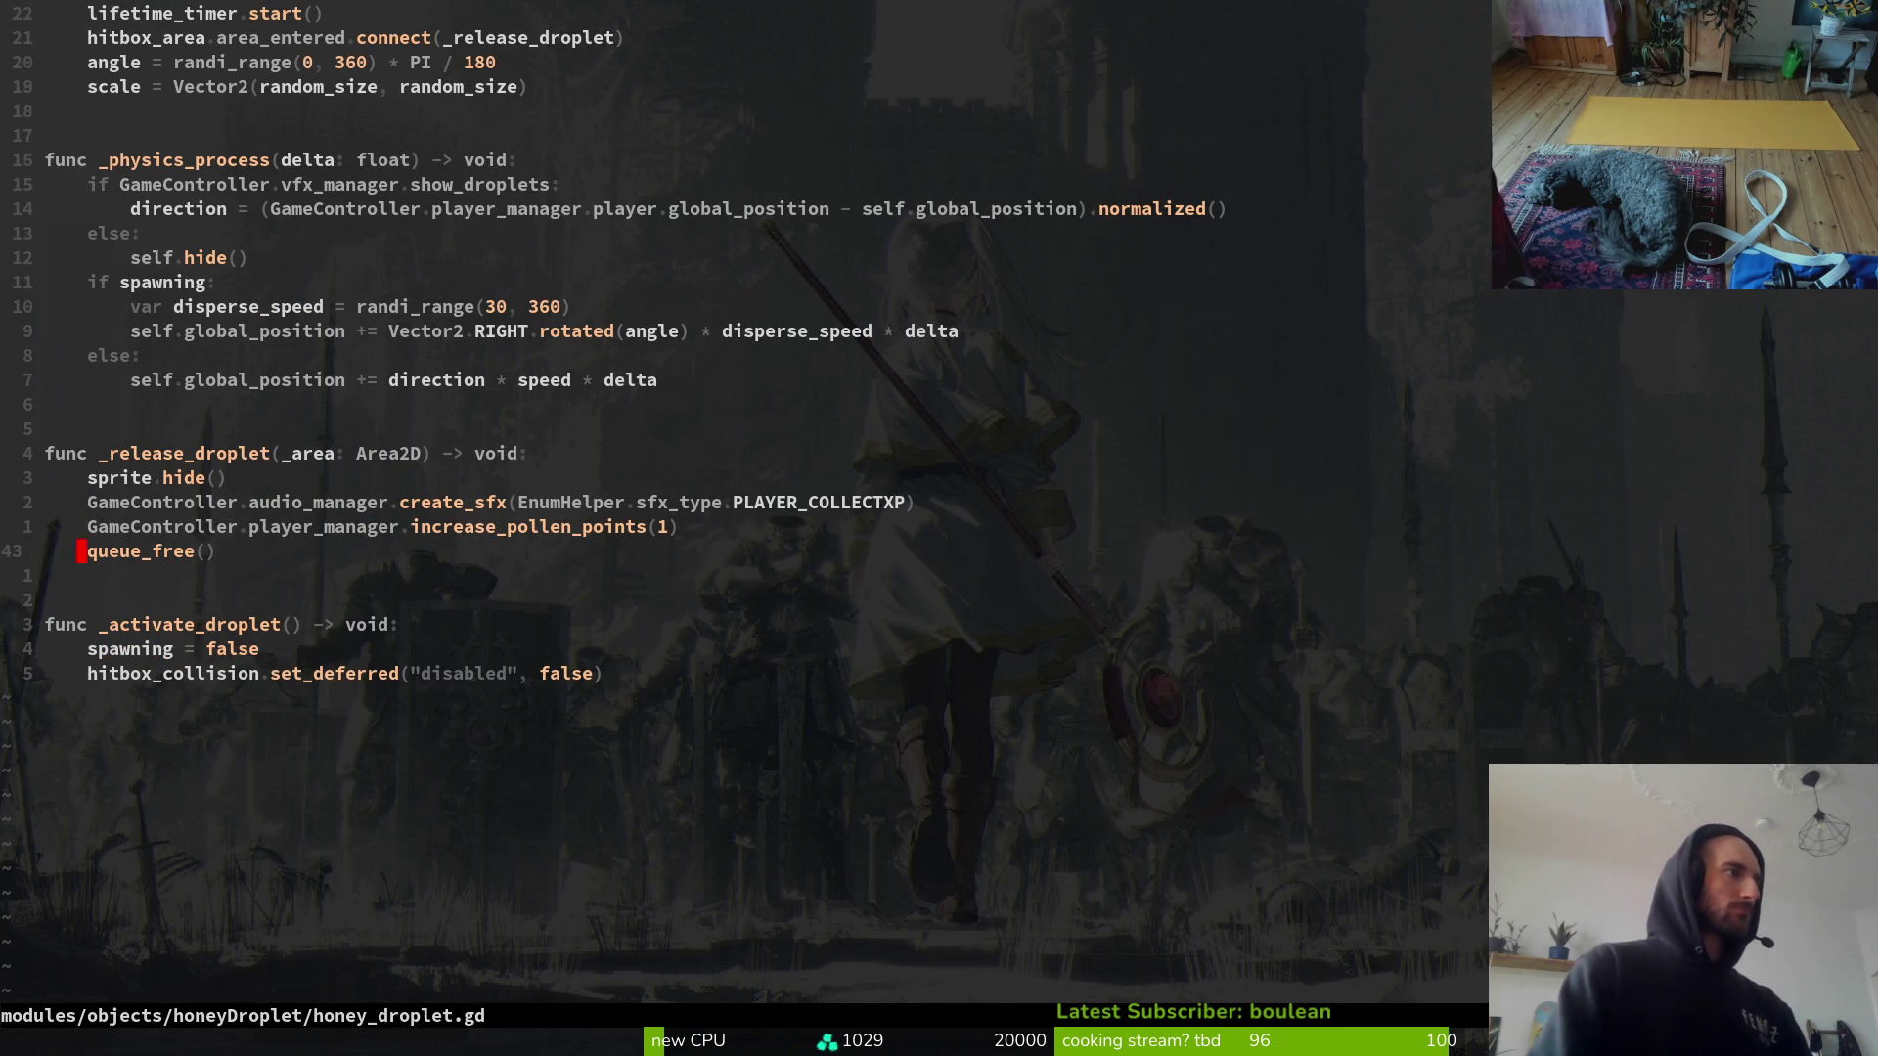
Step: Compare honey_droplet.gd with the Godot debugger error, ending back in Godot
key("alt+Tab")
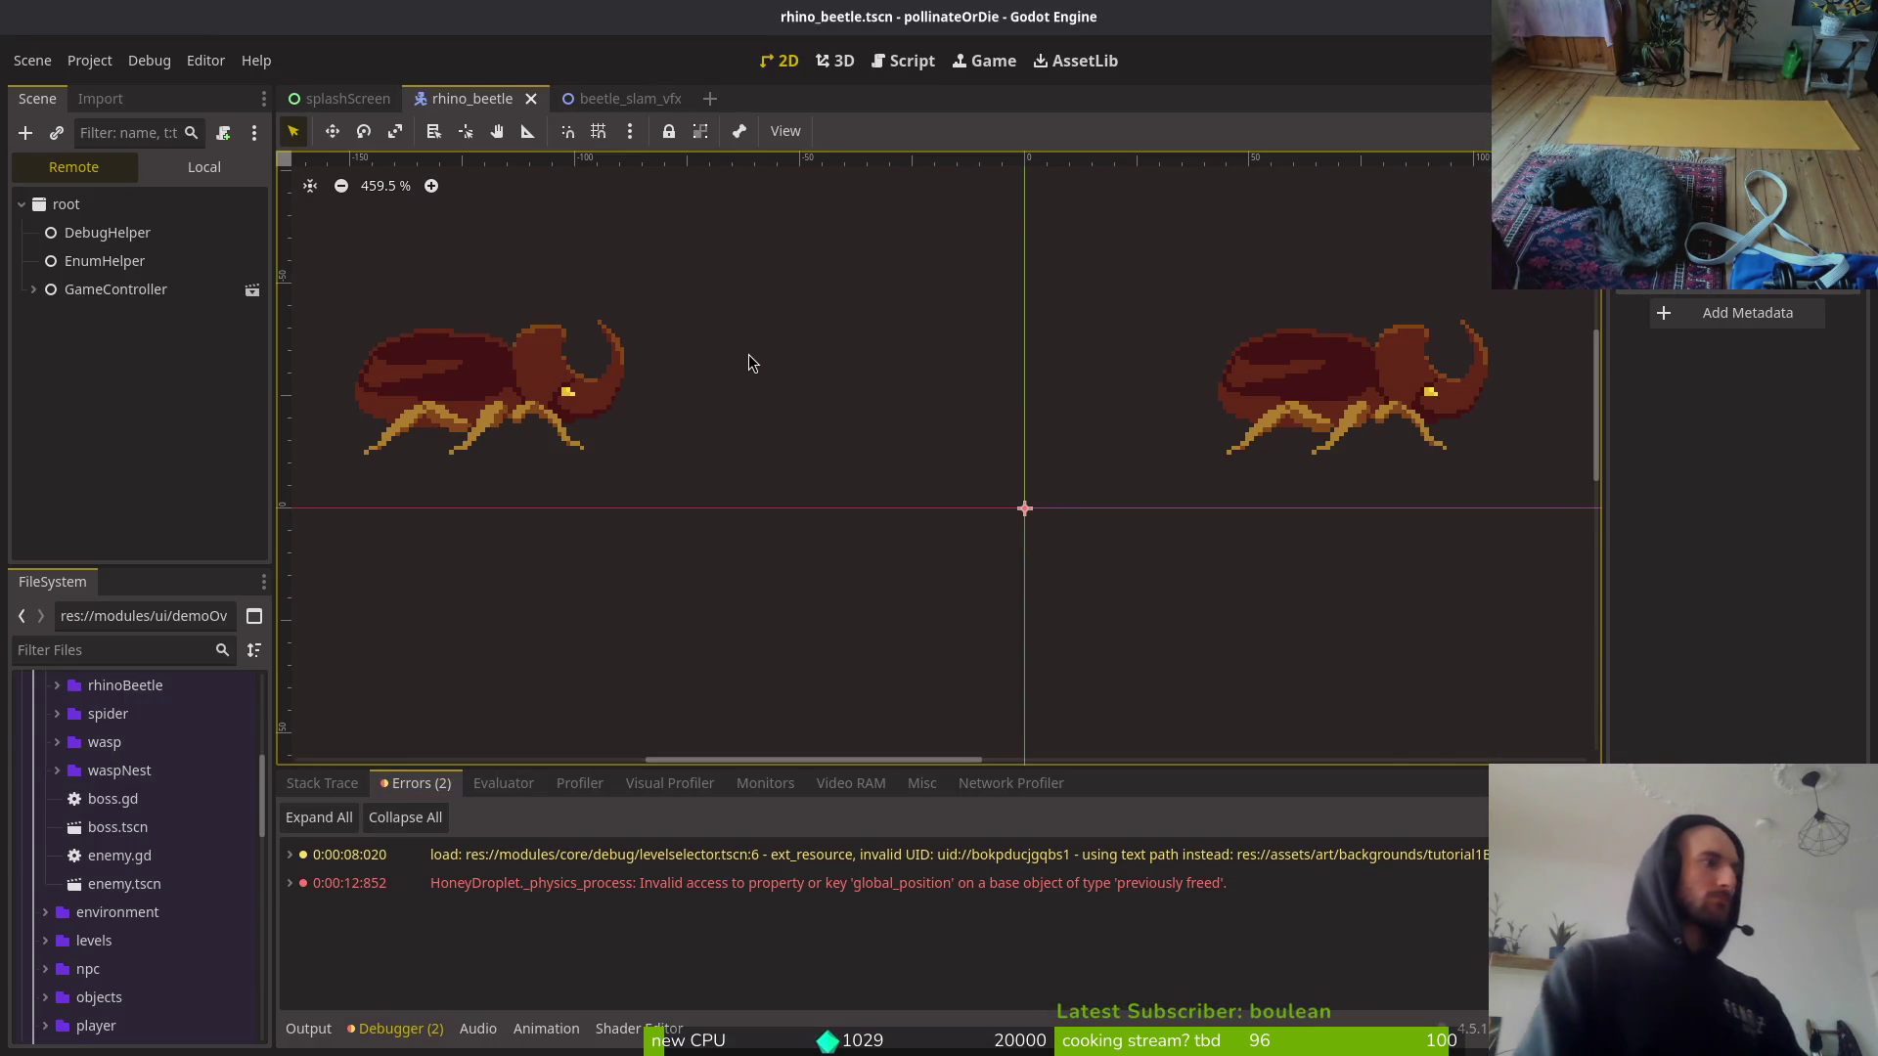
key("alt+Tab")
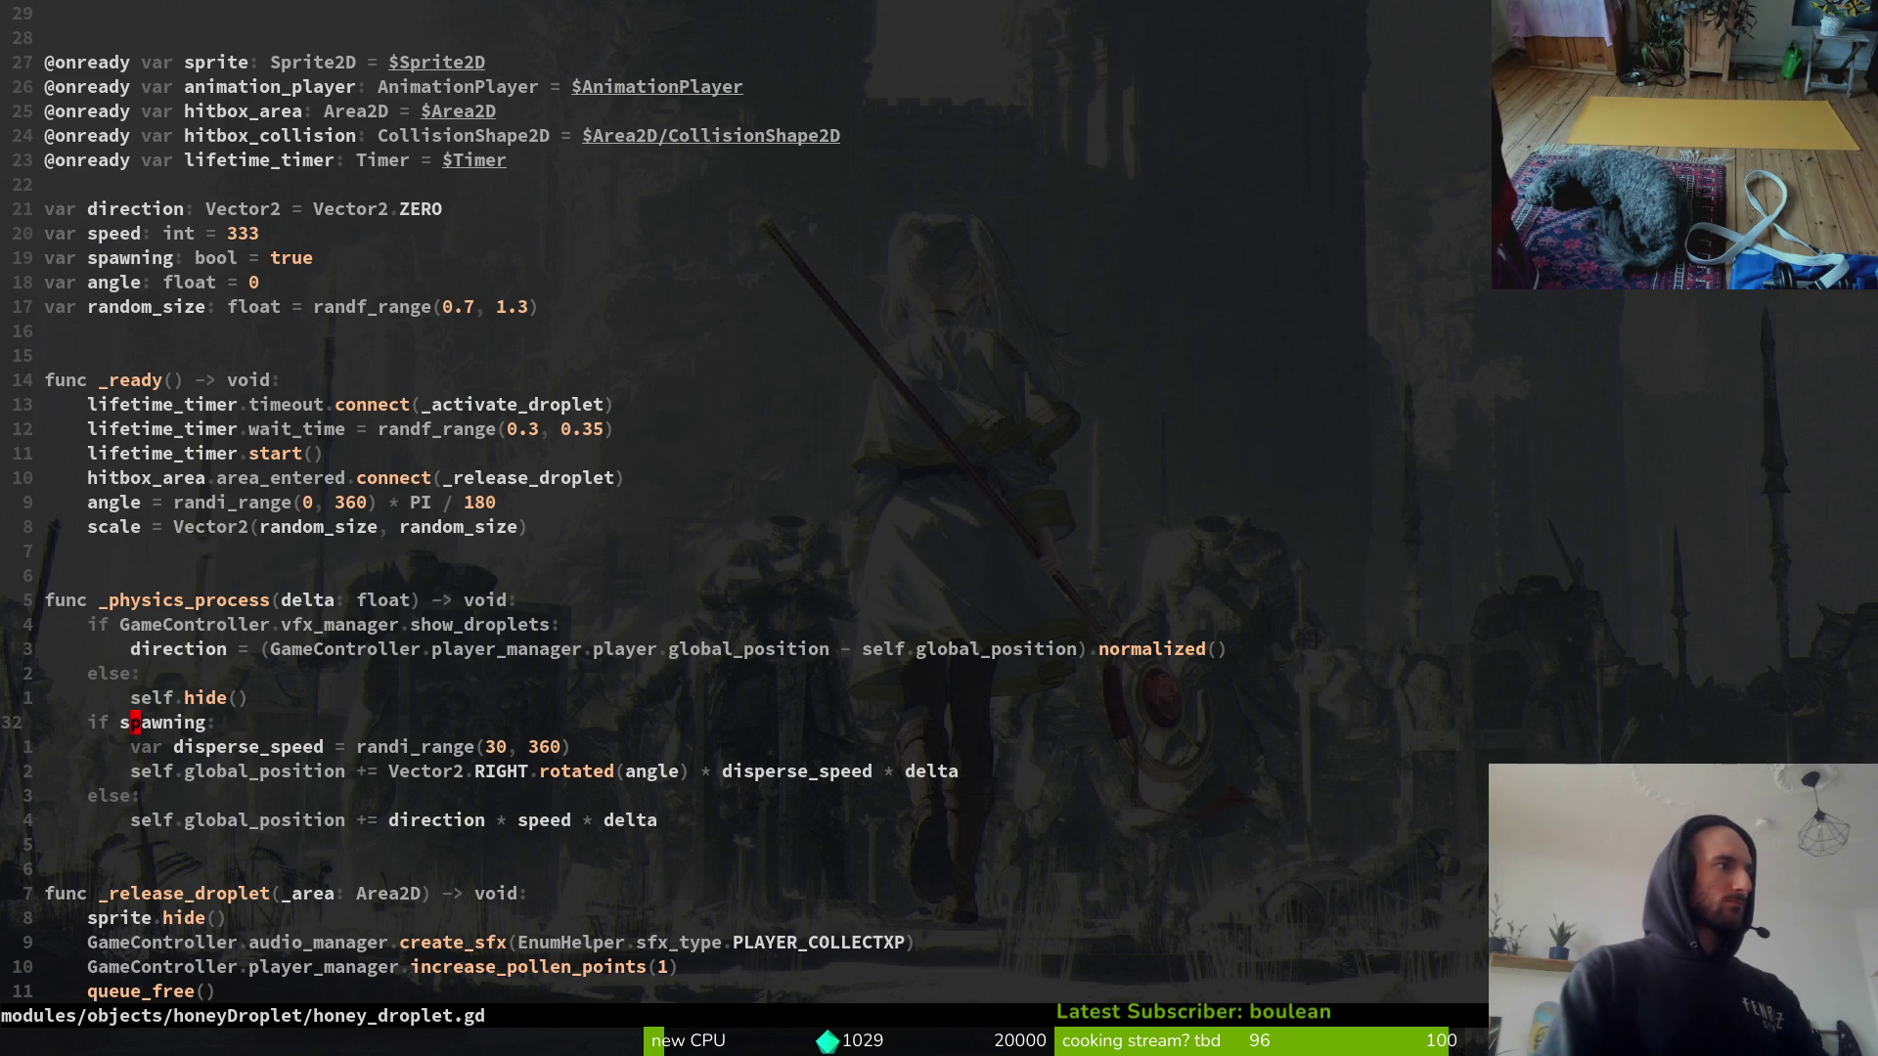
key("alt+Tab")
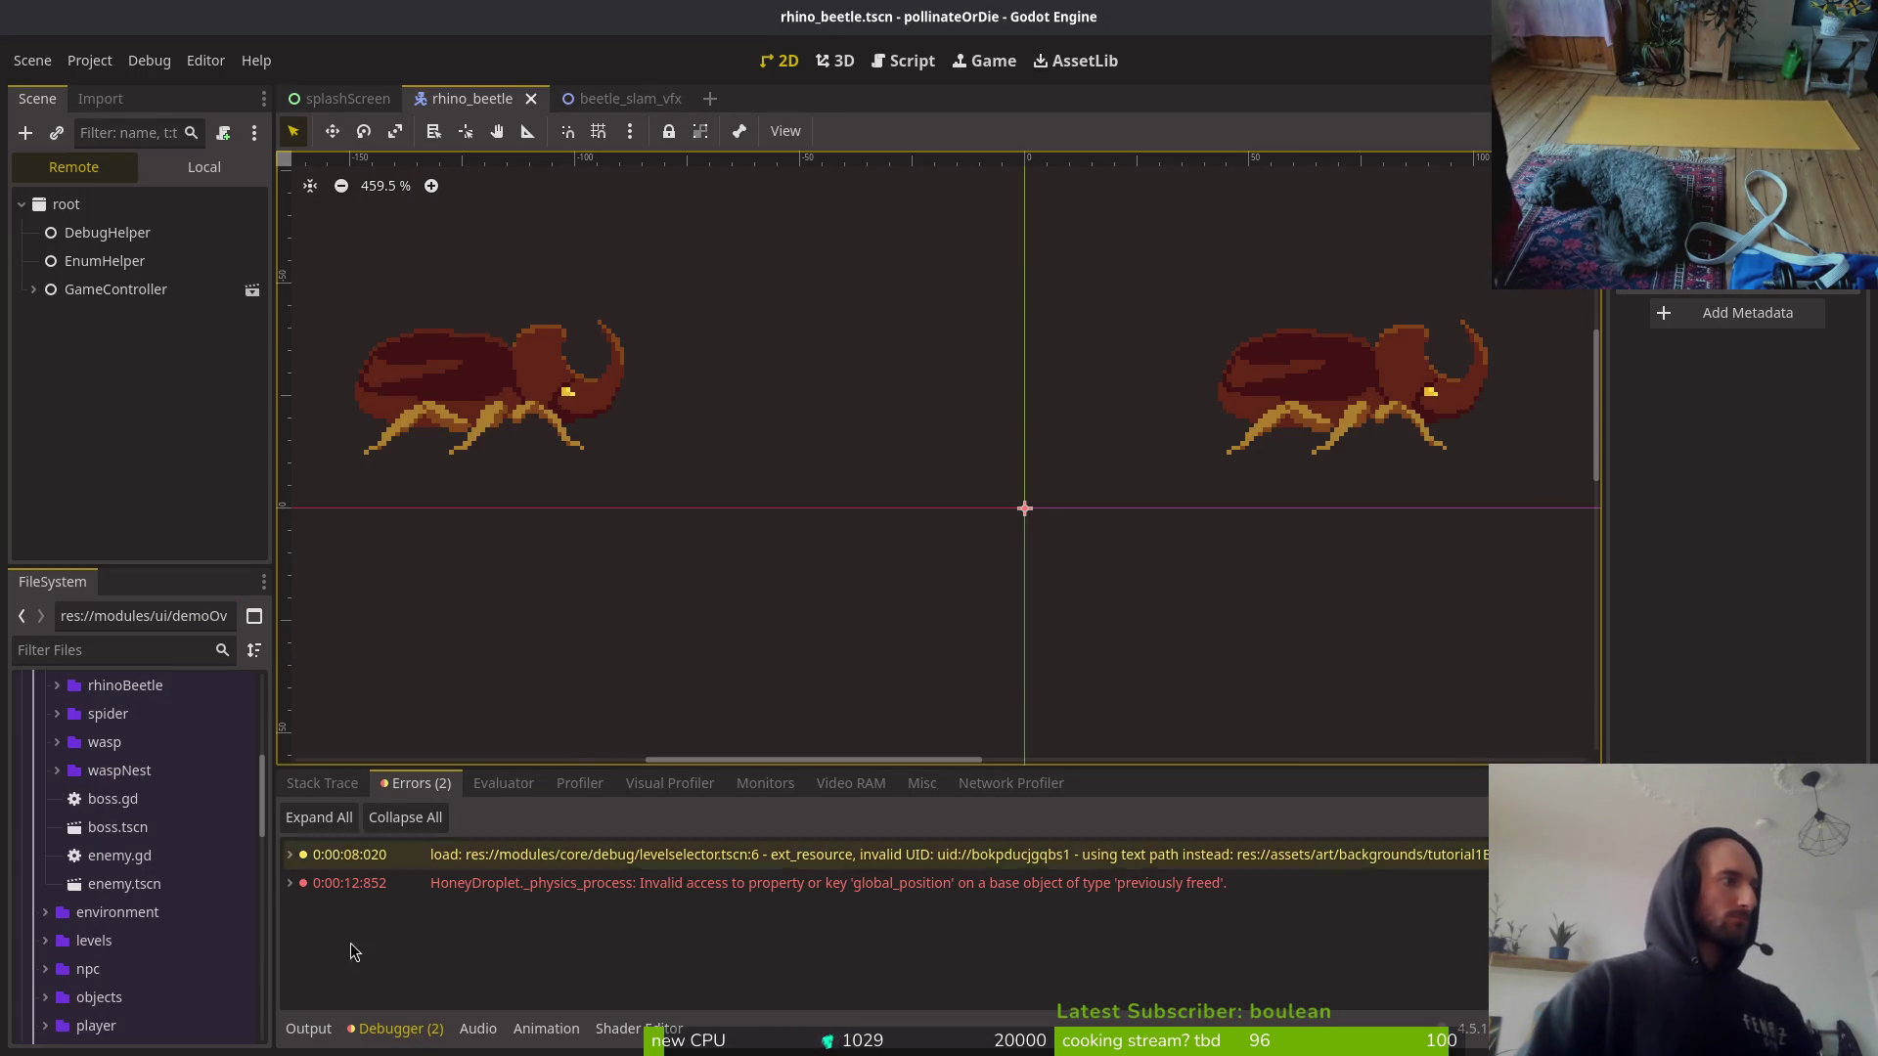
Step: Check Godot's output log and debugger errors, then open the spider's dying.gd in Vim
left_click(309, 1028)
left_click(396, 1029)
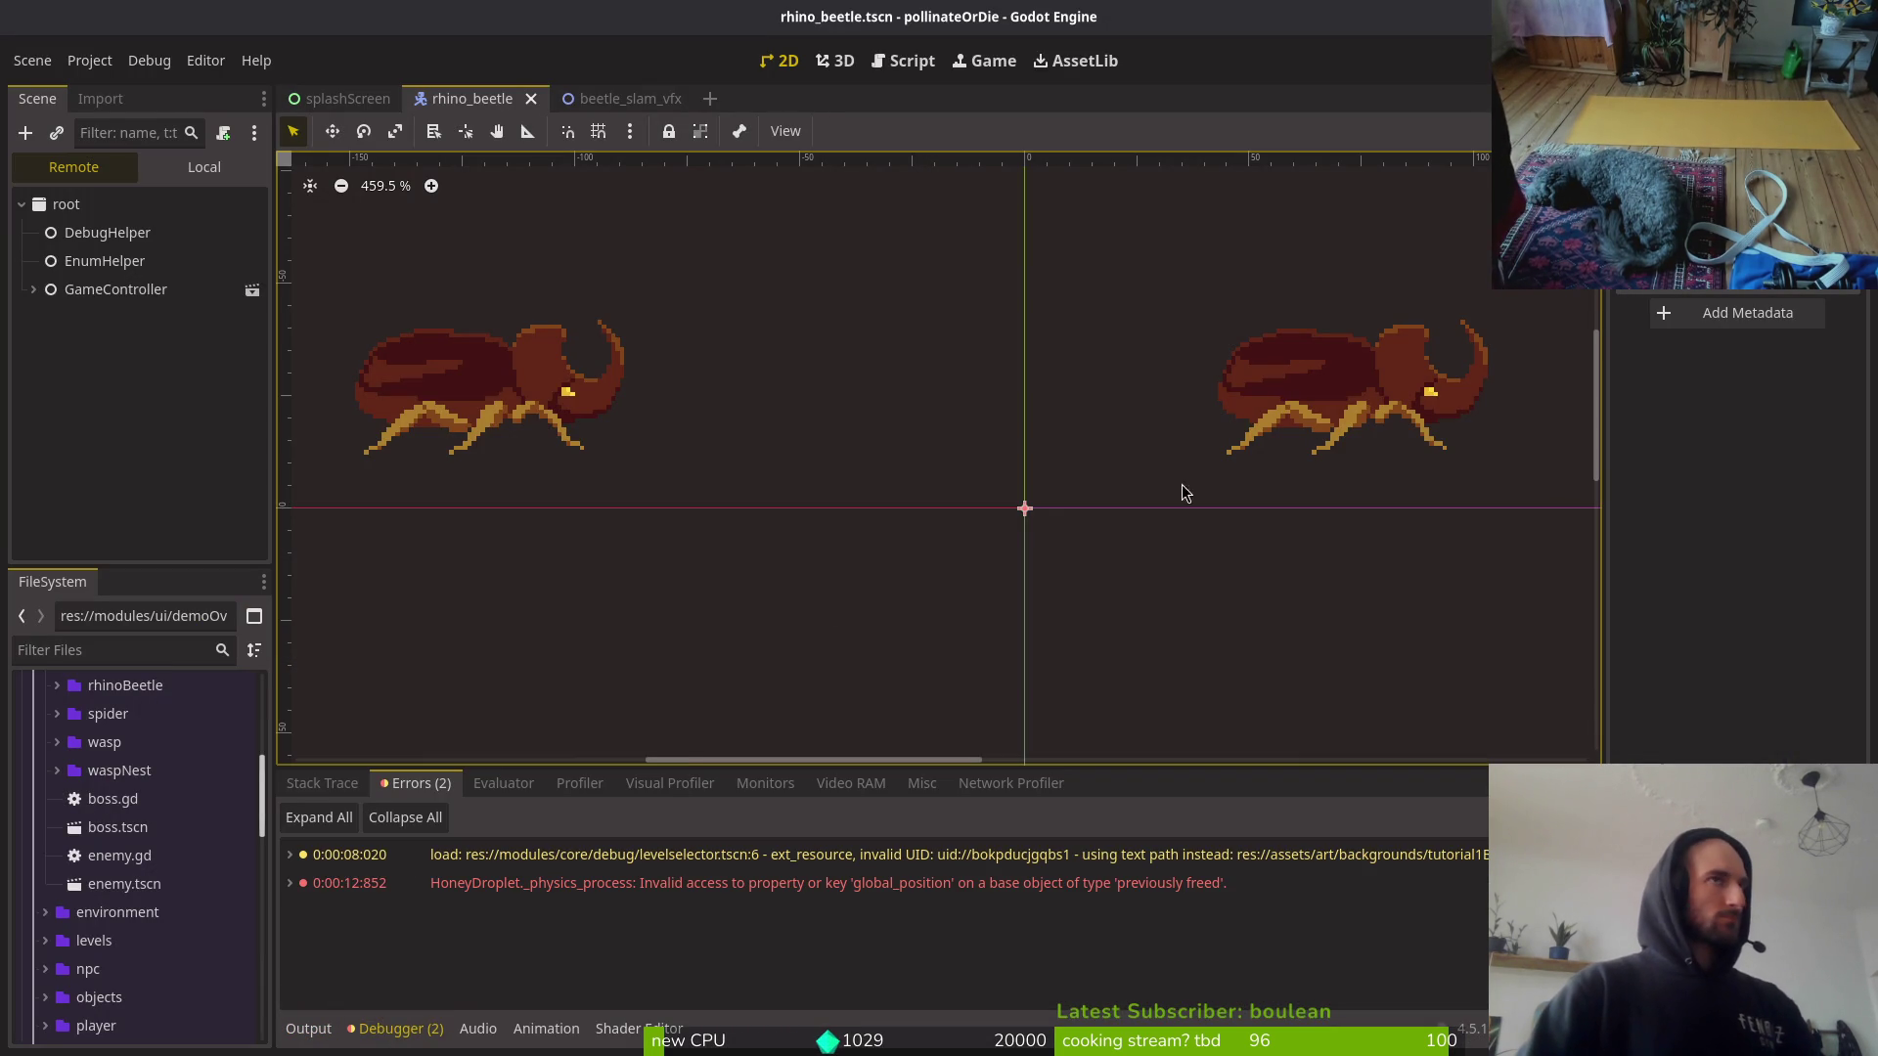
key("alt+Tab")
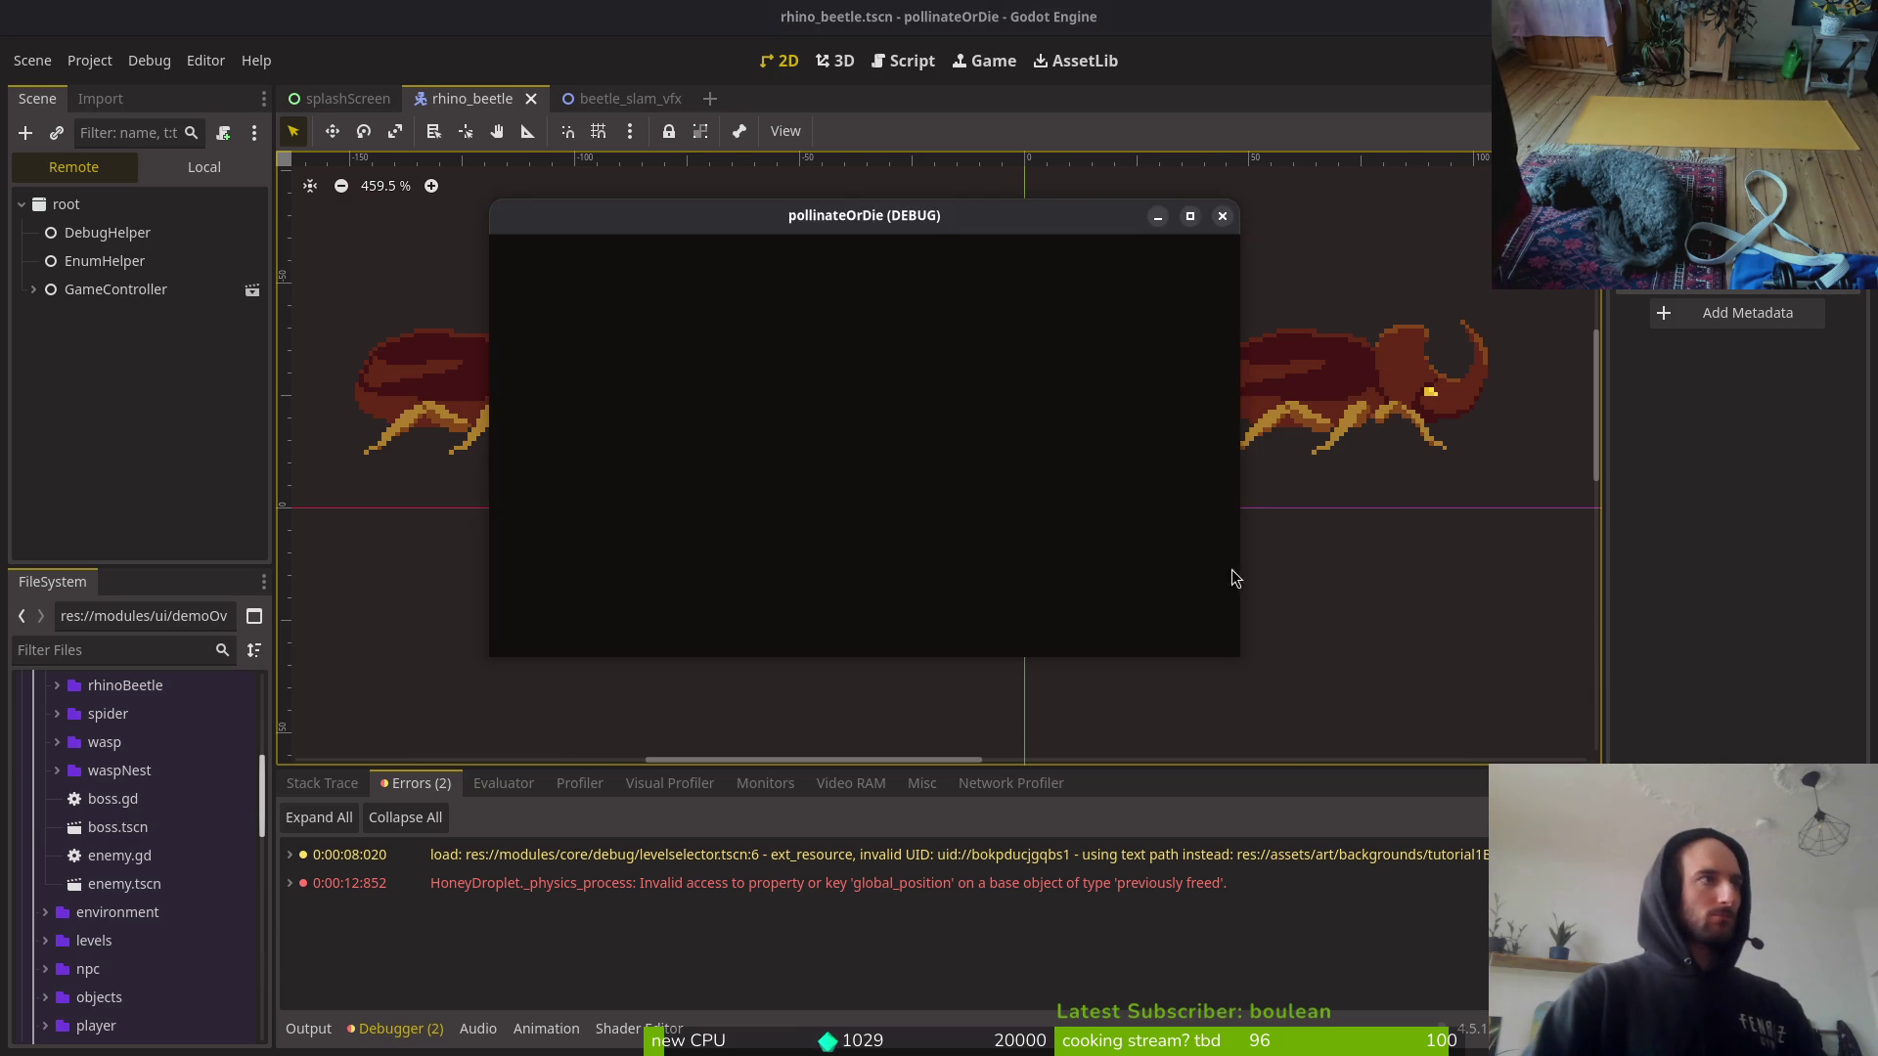
key("space")
key("f")
key("f")
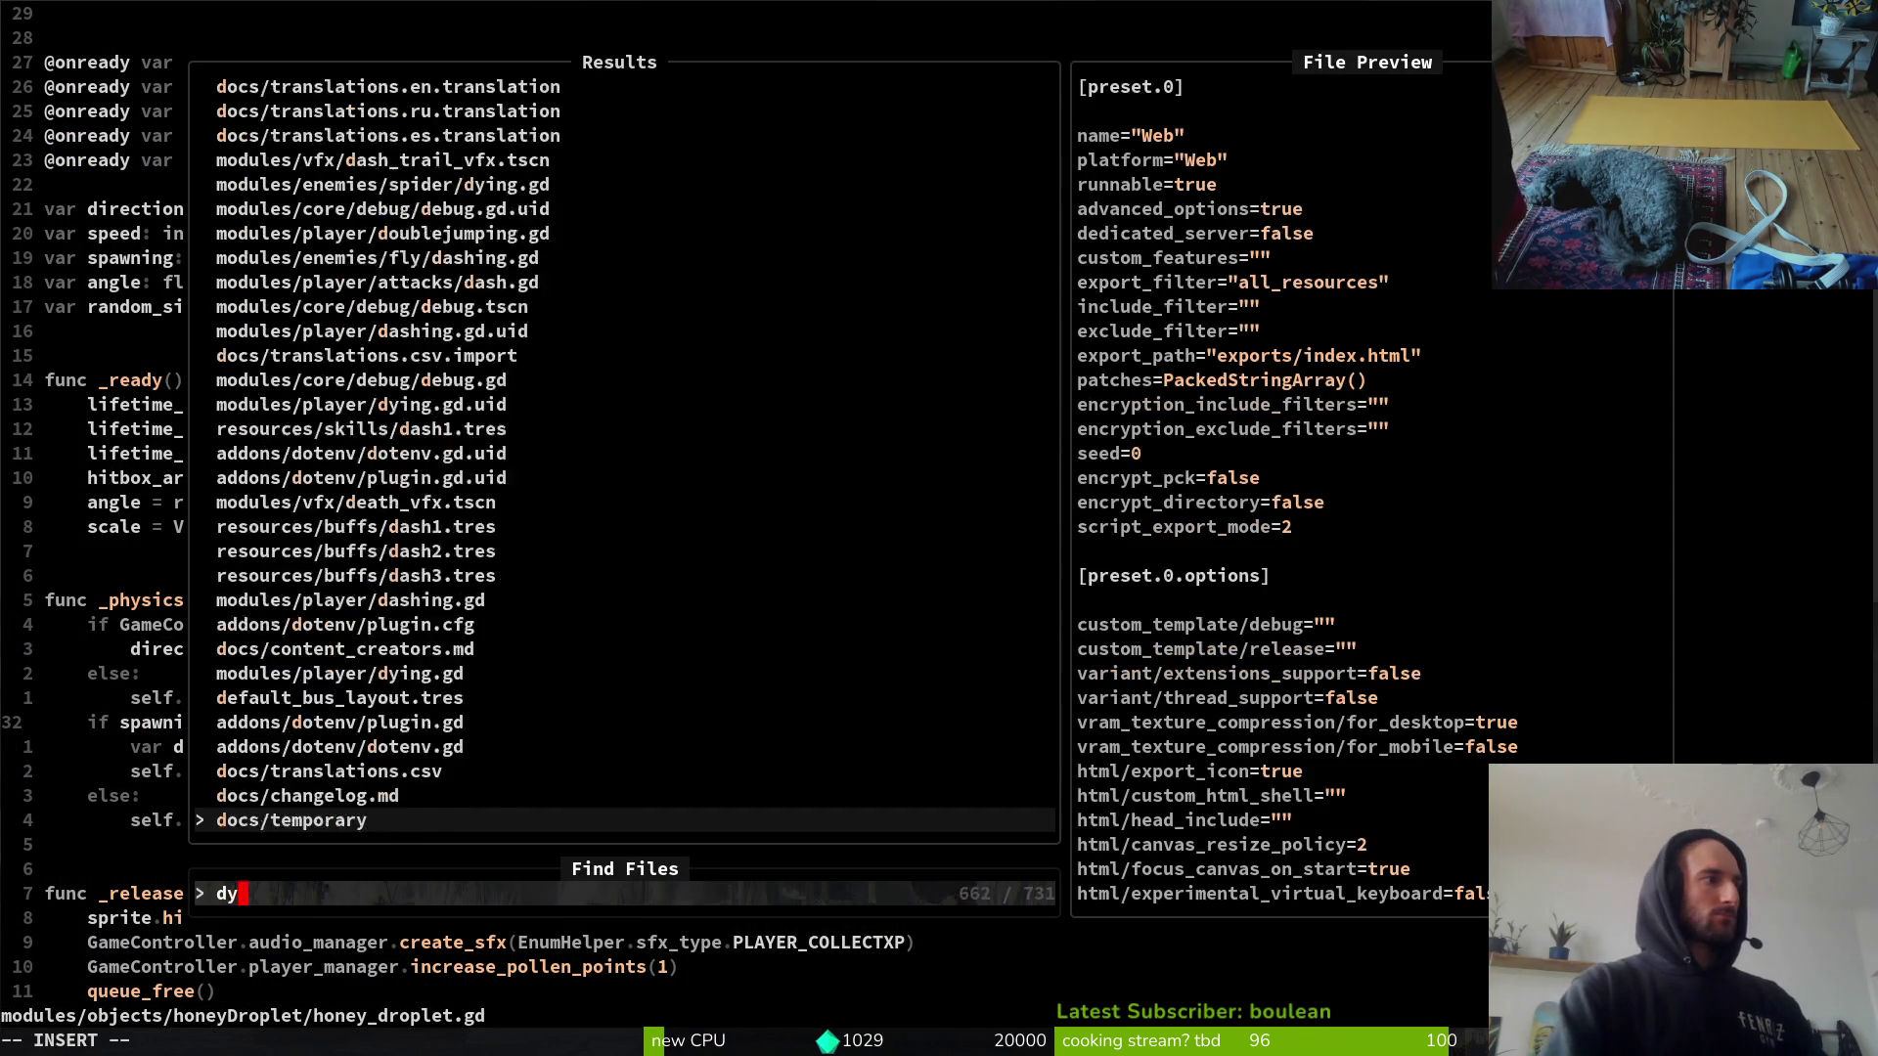
type("dying")
key("Up")
key("Up")
key("Return")
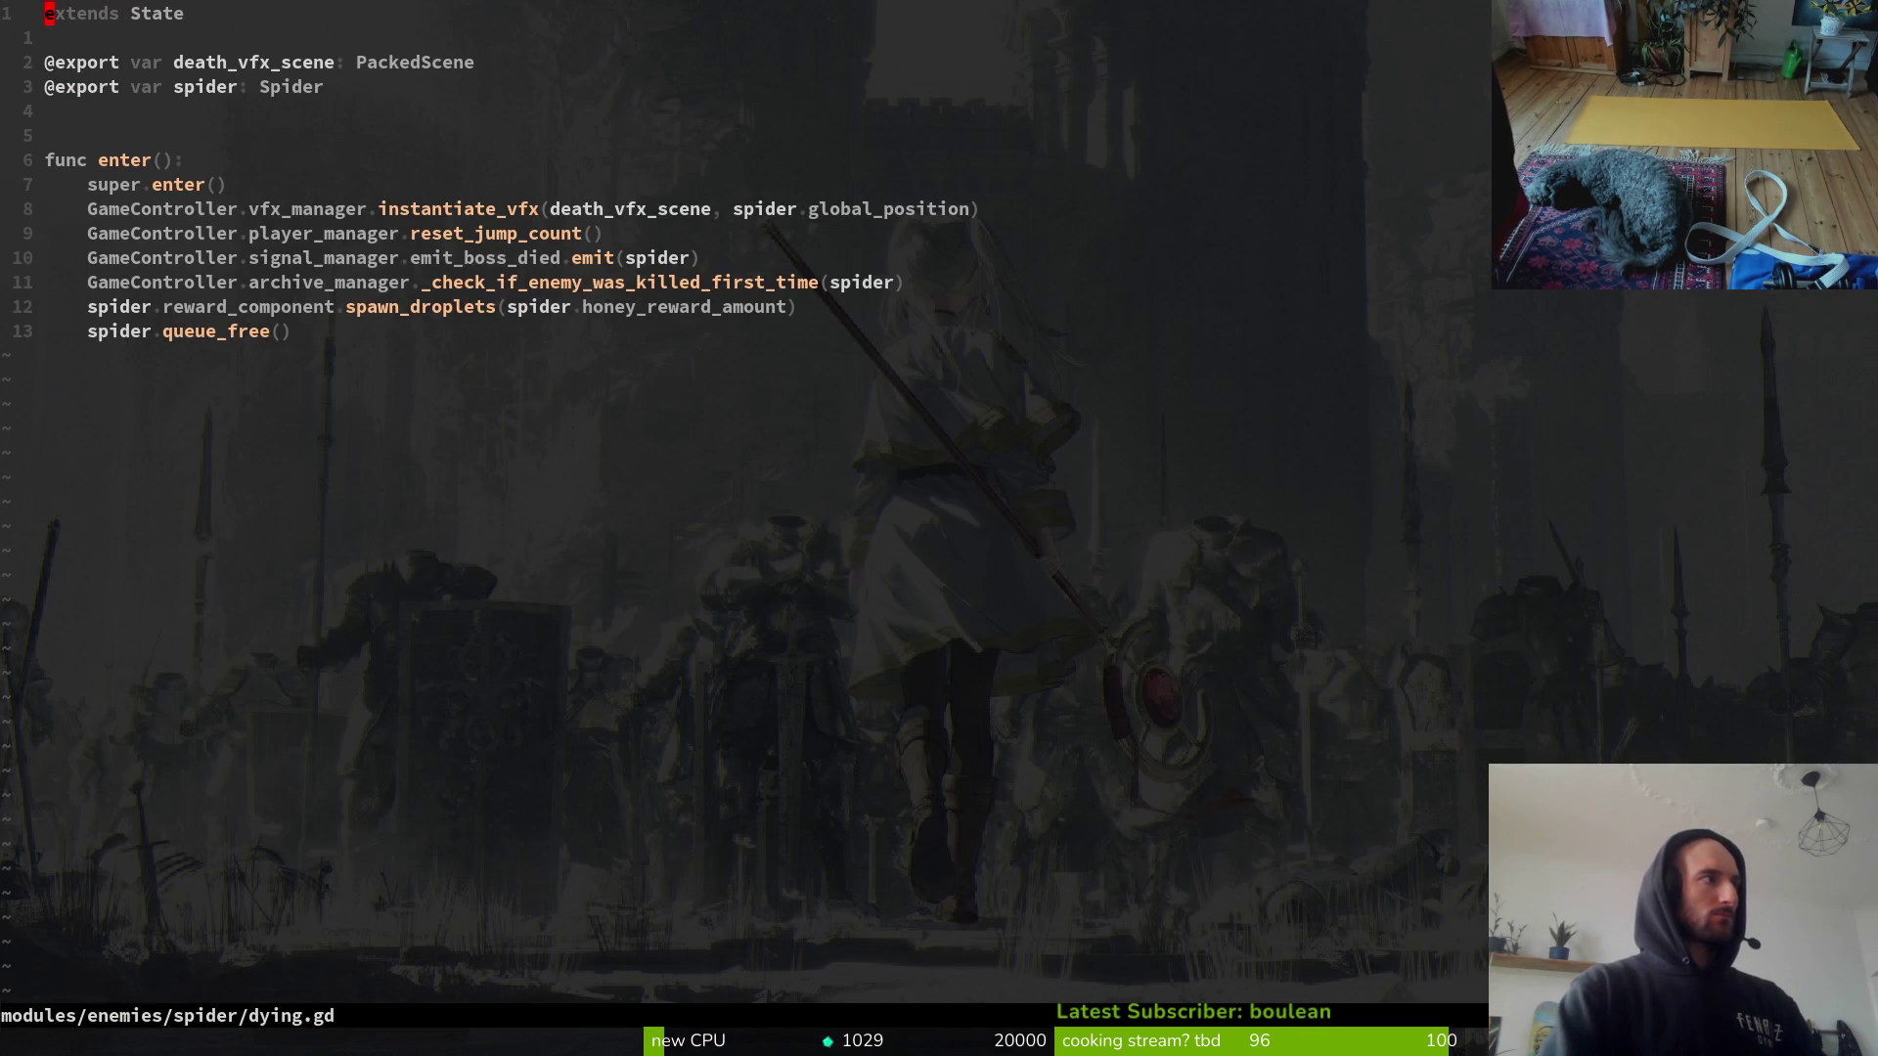
Step: Grep spawn_droplets from the dying script and open its definition in reward_component.gd
key("9")
key("j")
key("j")
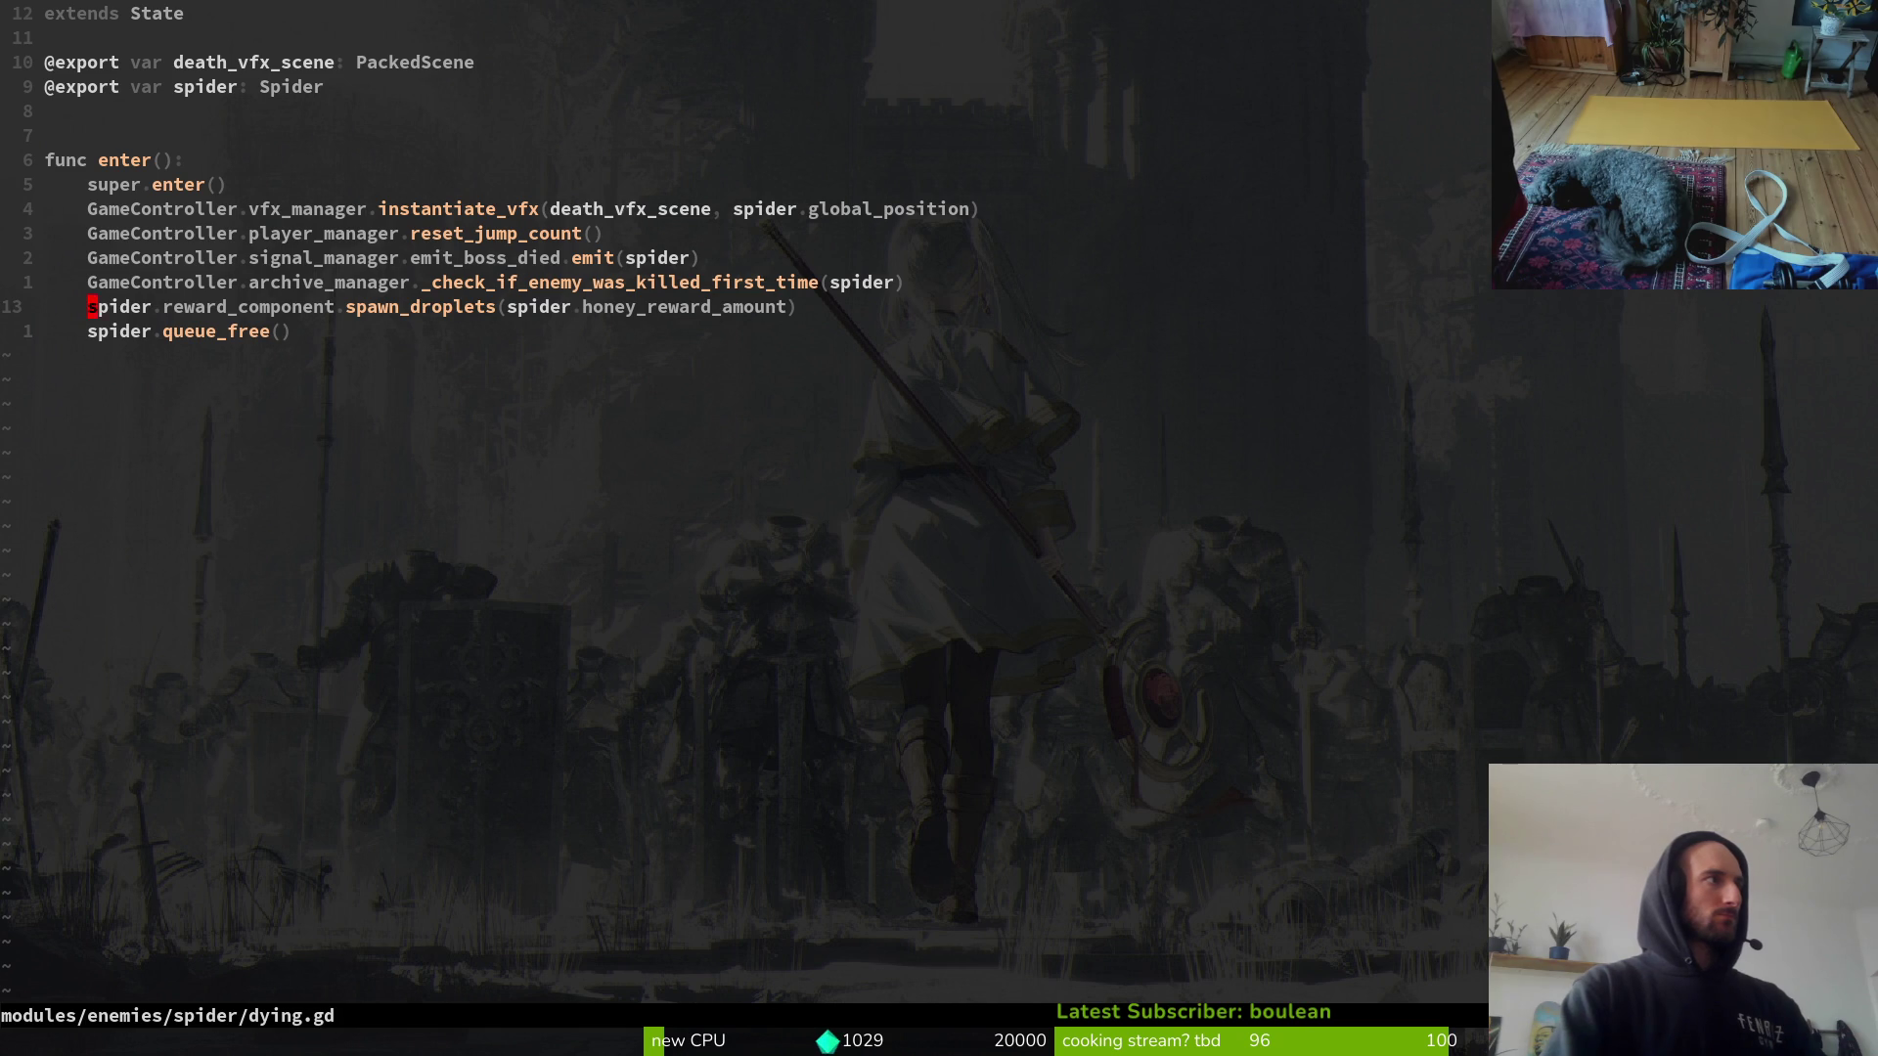
key("w")
key("v")
key("e")
key("space")
key("f")
key("w")
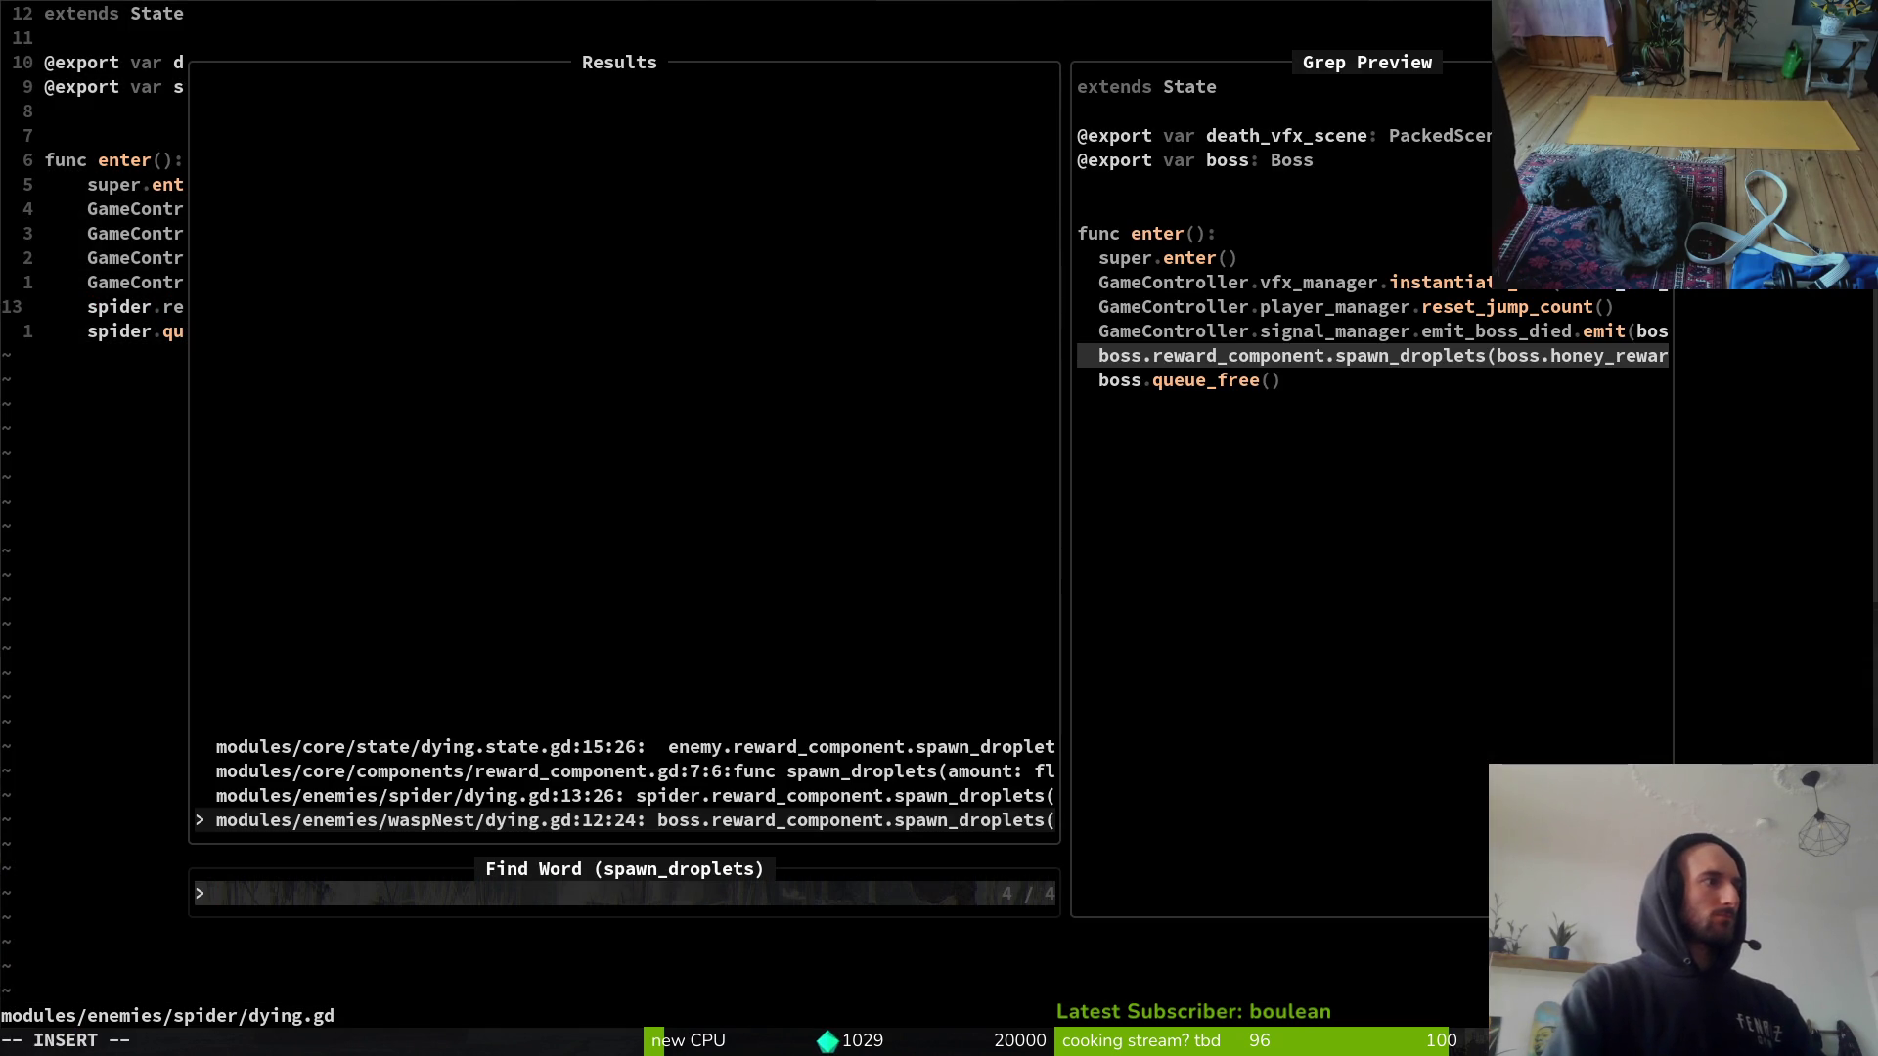
key("Up")
key("Up")
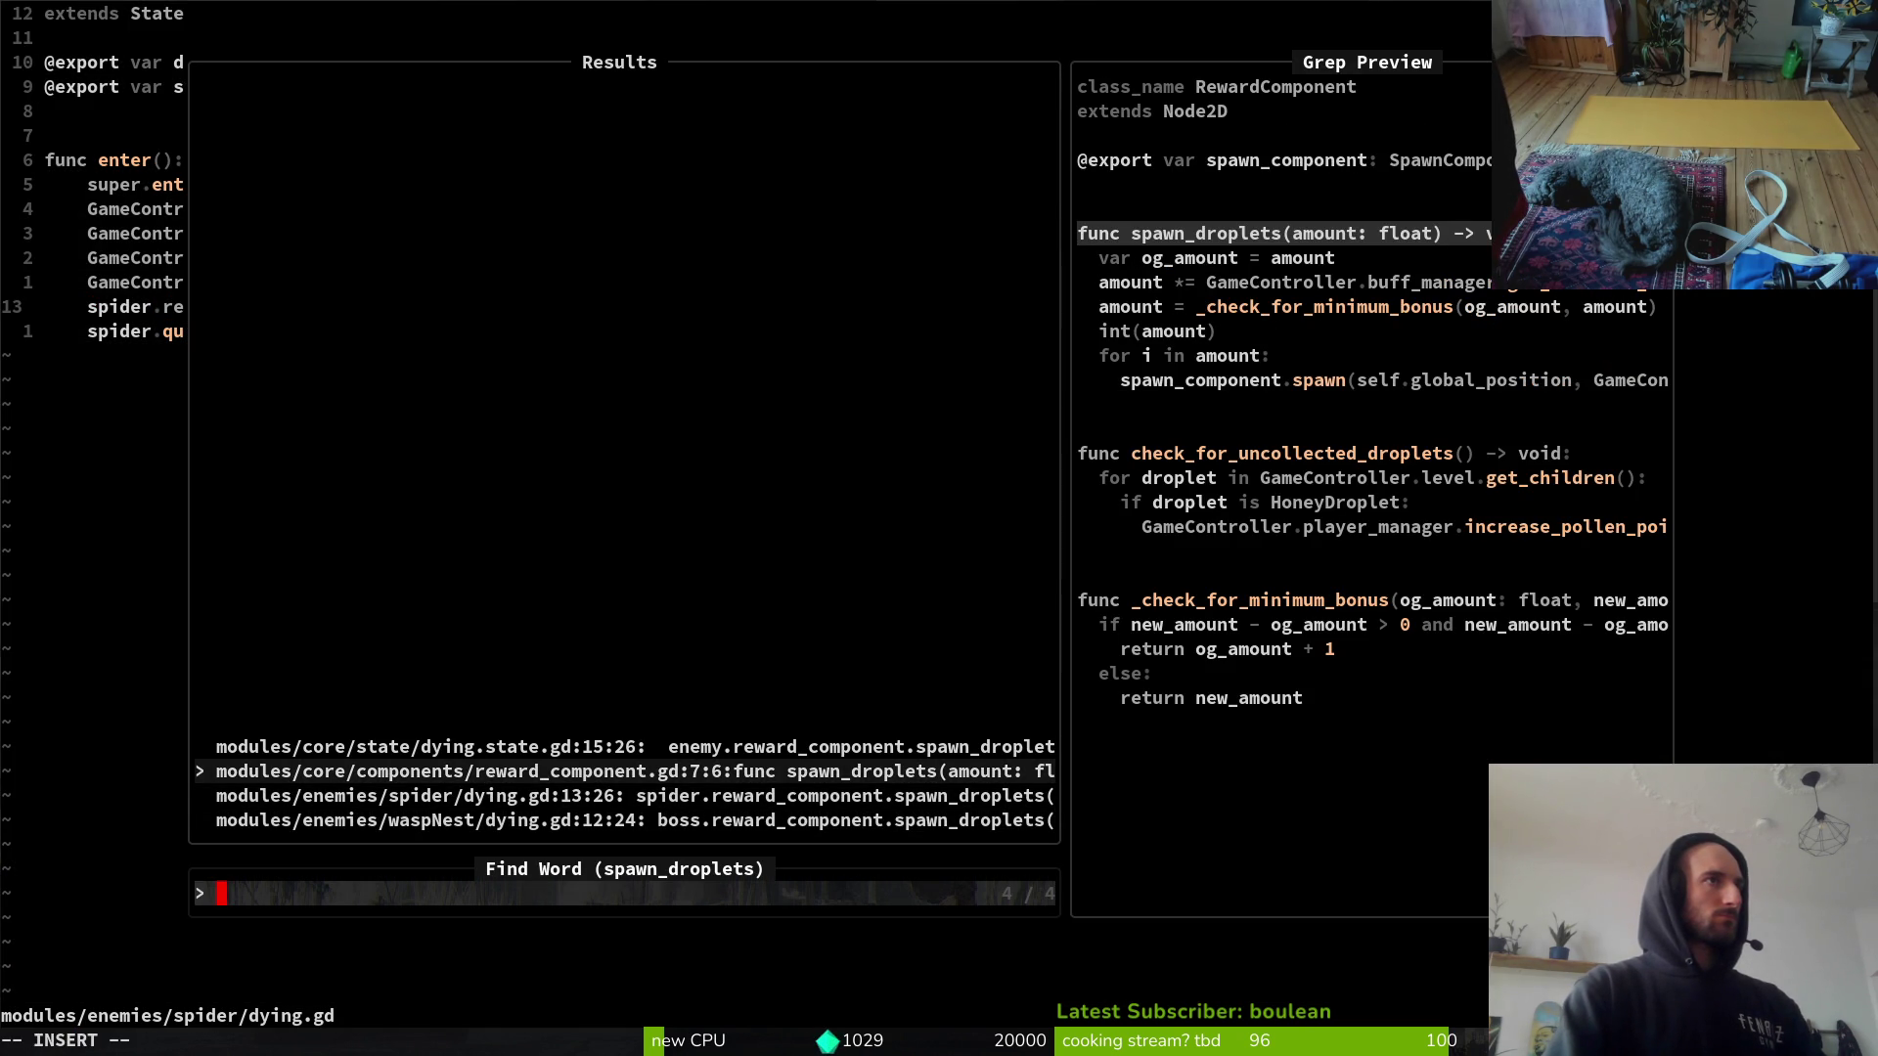
key("Return")
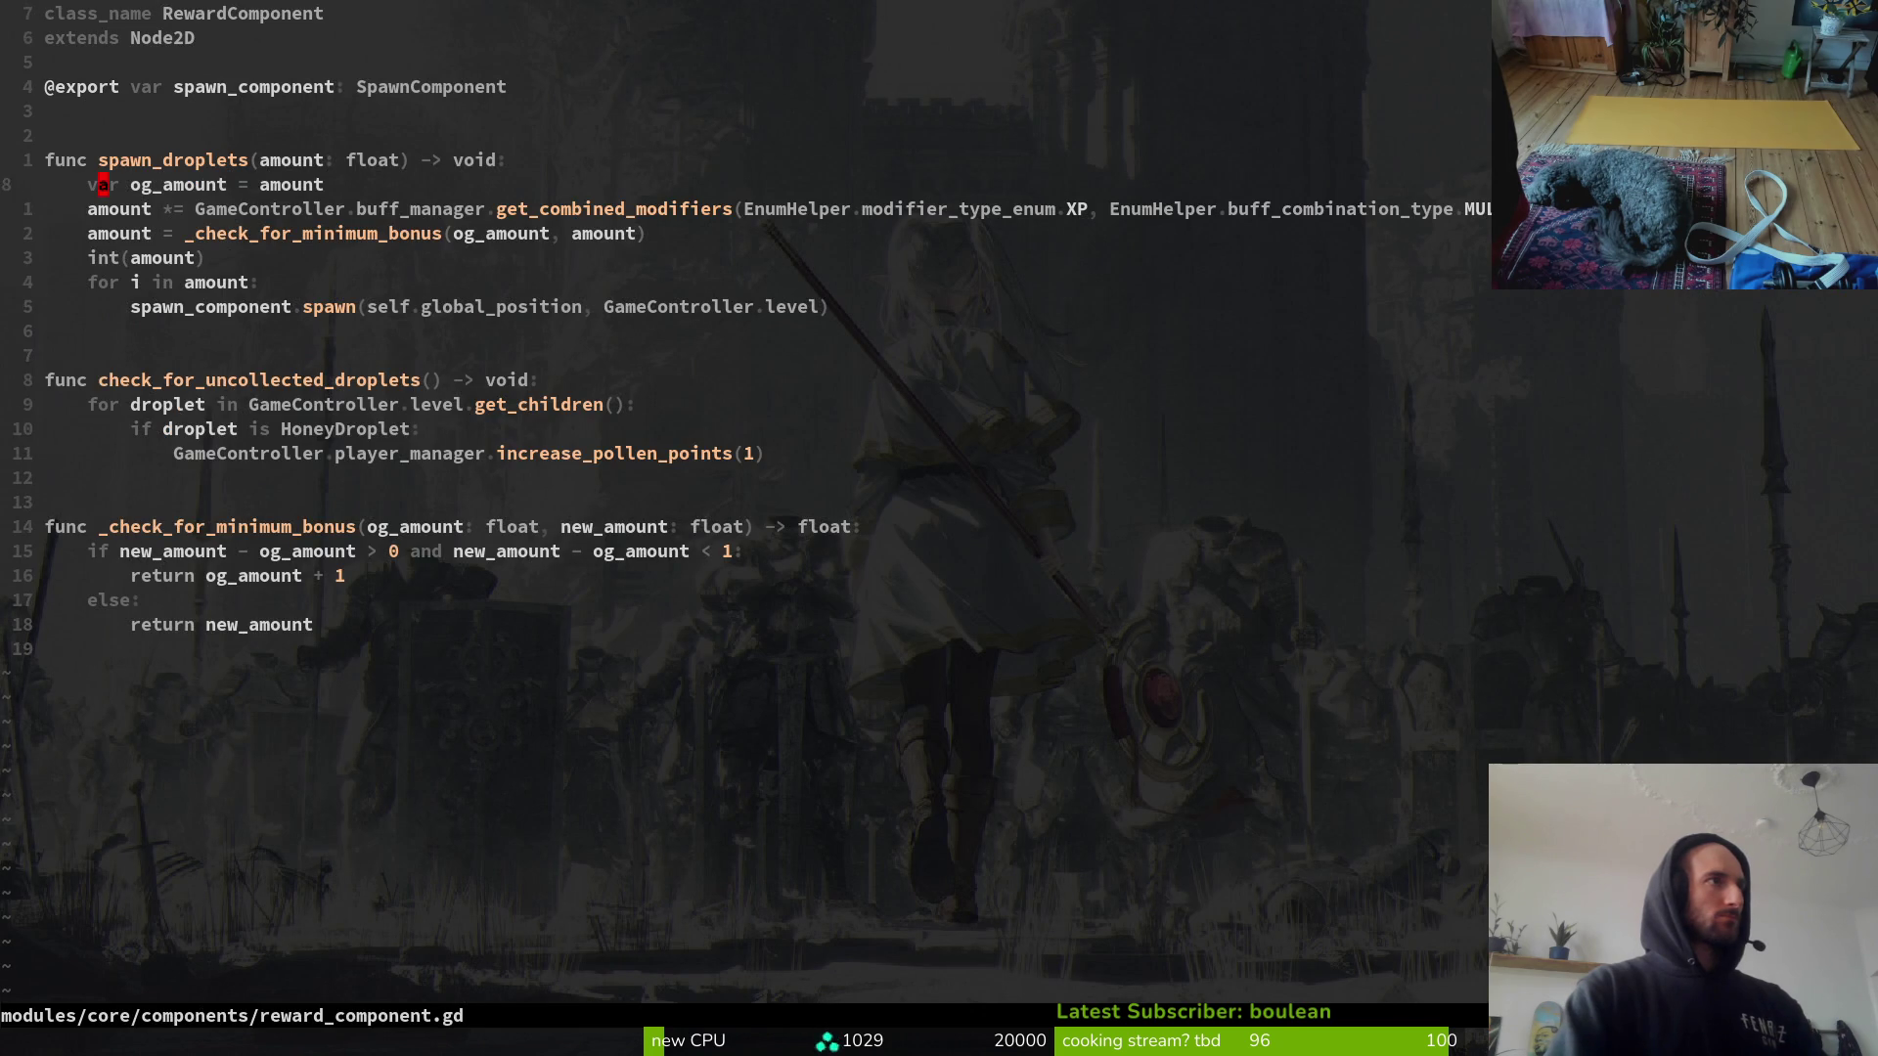
key("j")
key("j")
key("j")
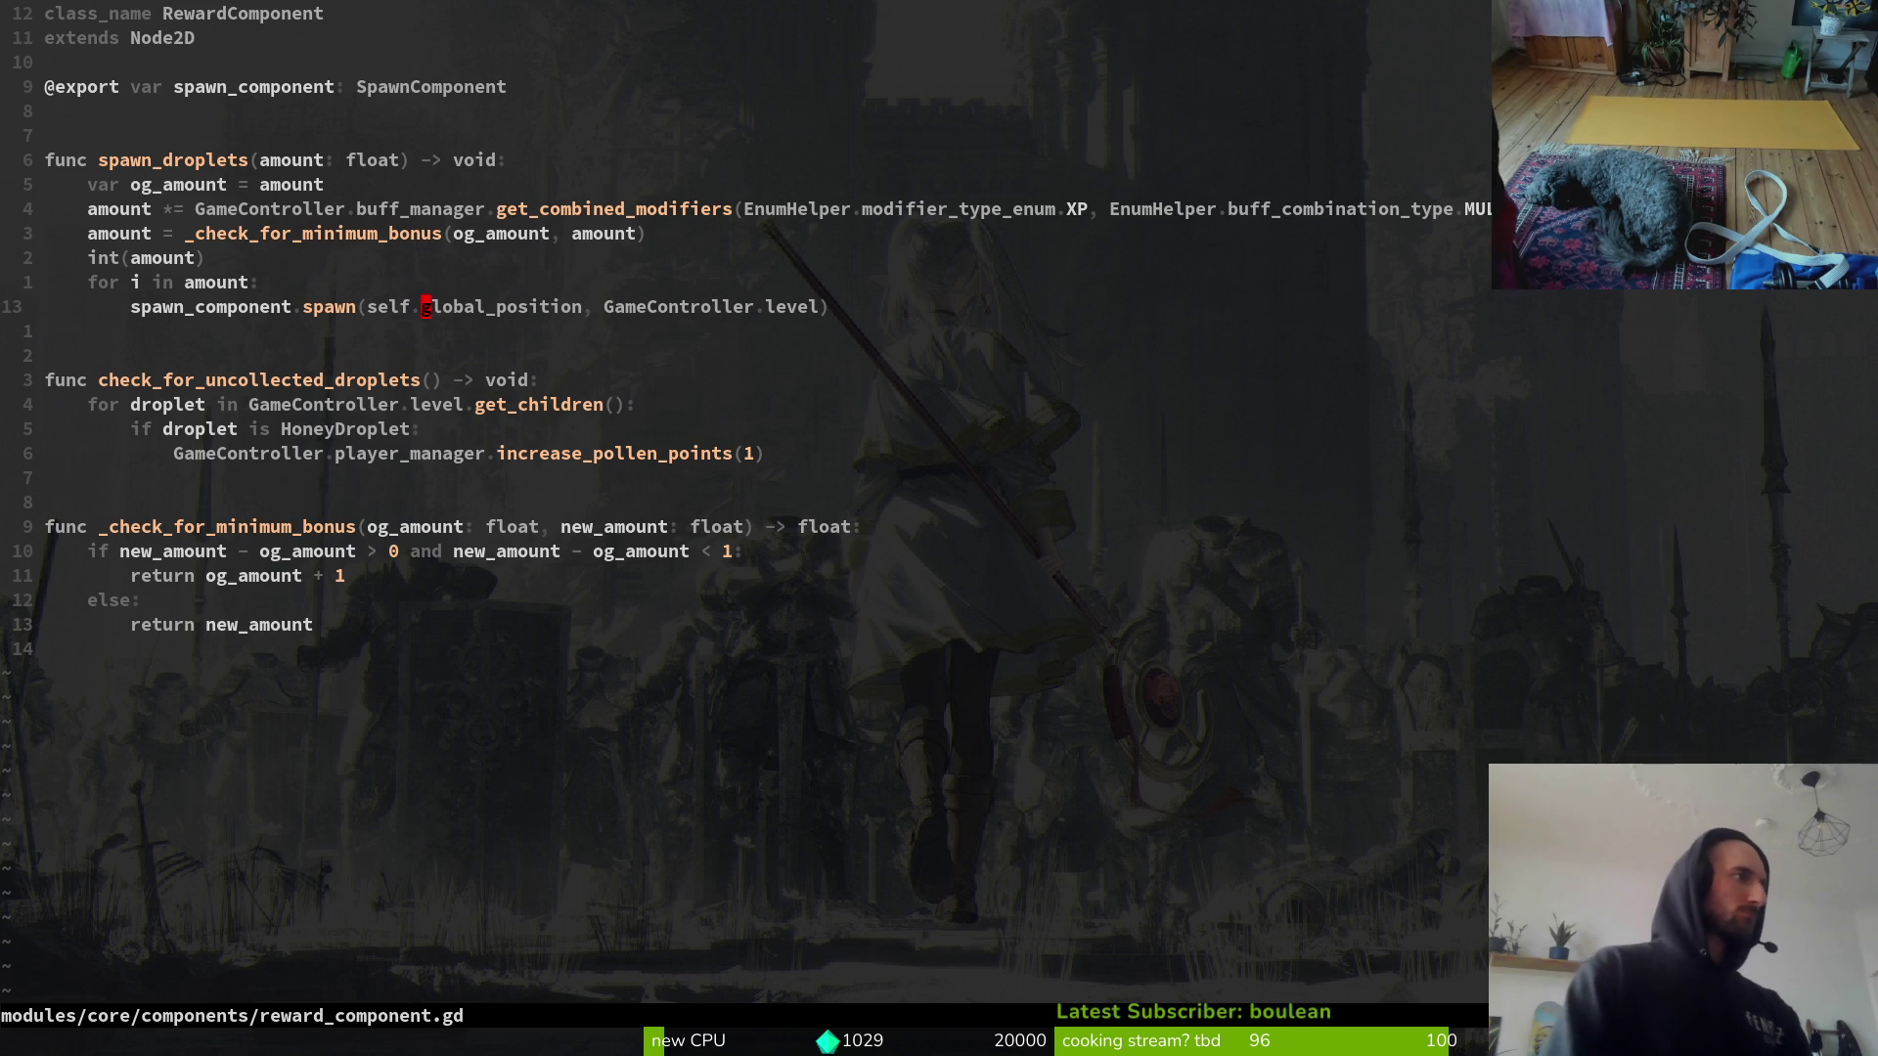
Step: Jump back to the spider's dying script and return to Godot
key("ctrl+o")
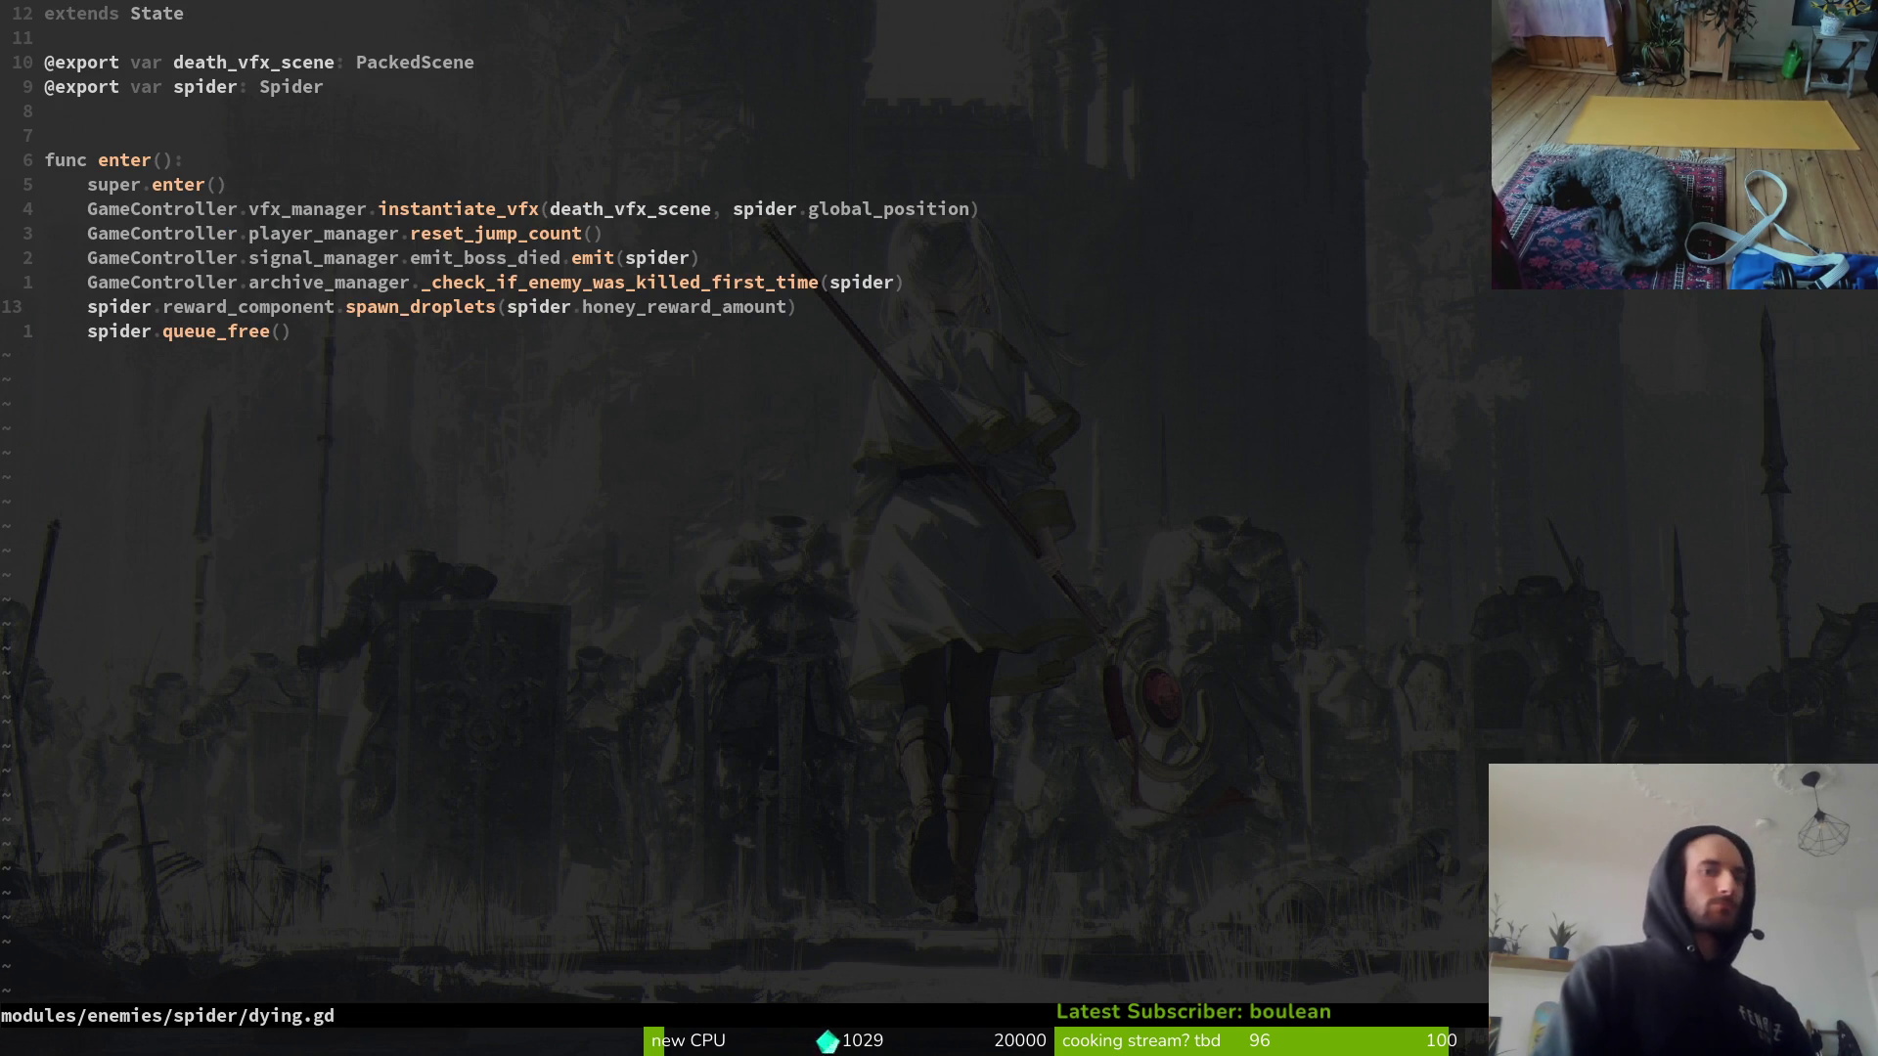
key("ctrl+p")
key("Escape")
key("alt+Tab")
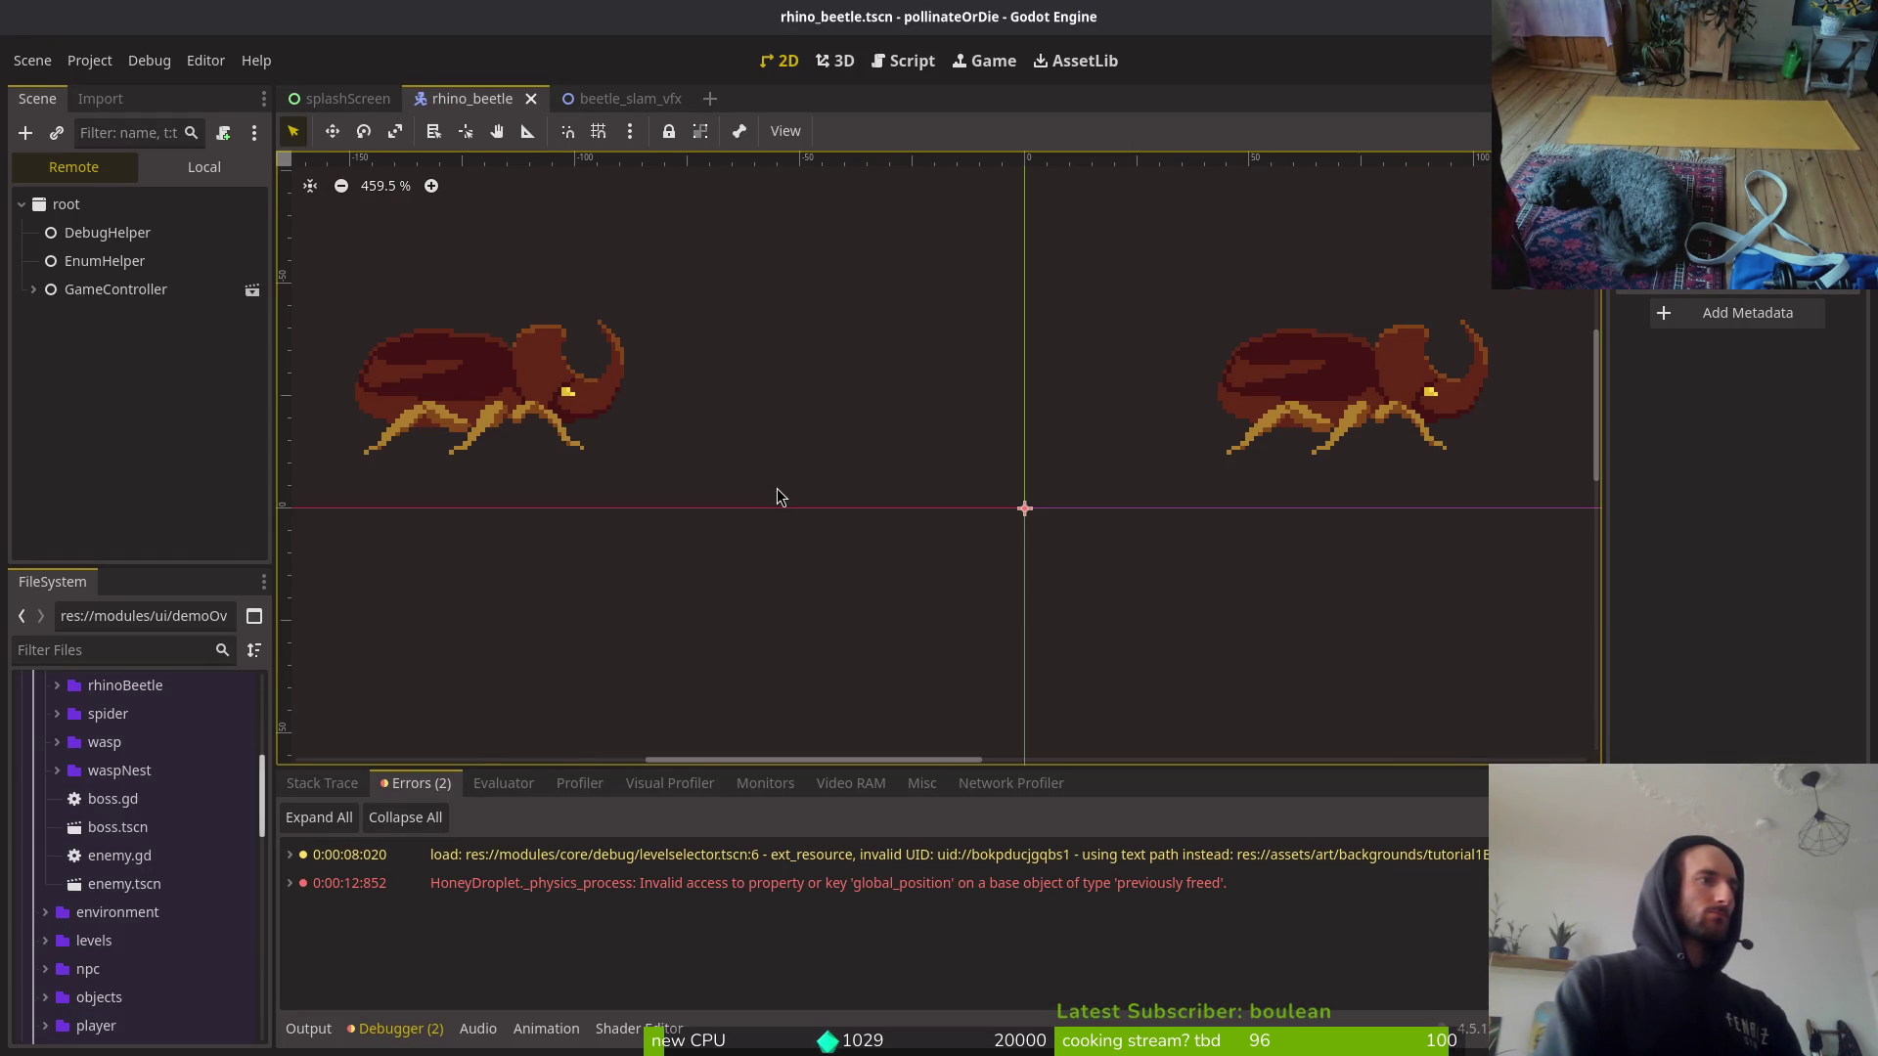
Step: Open boss_level.gd in Neovim through the file finder
key("alt+Tab")
key("alt+Tab")
key("alt+Tab")
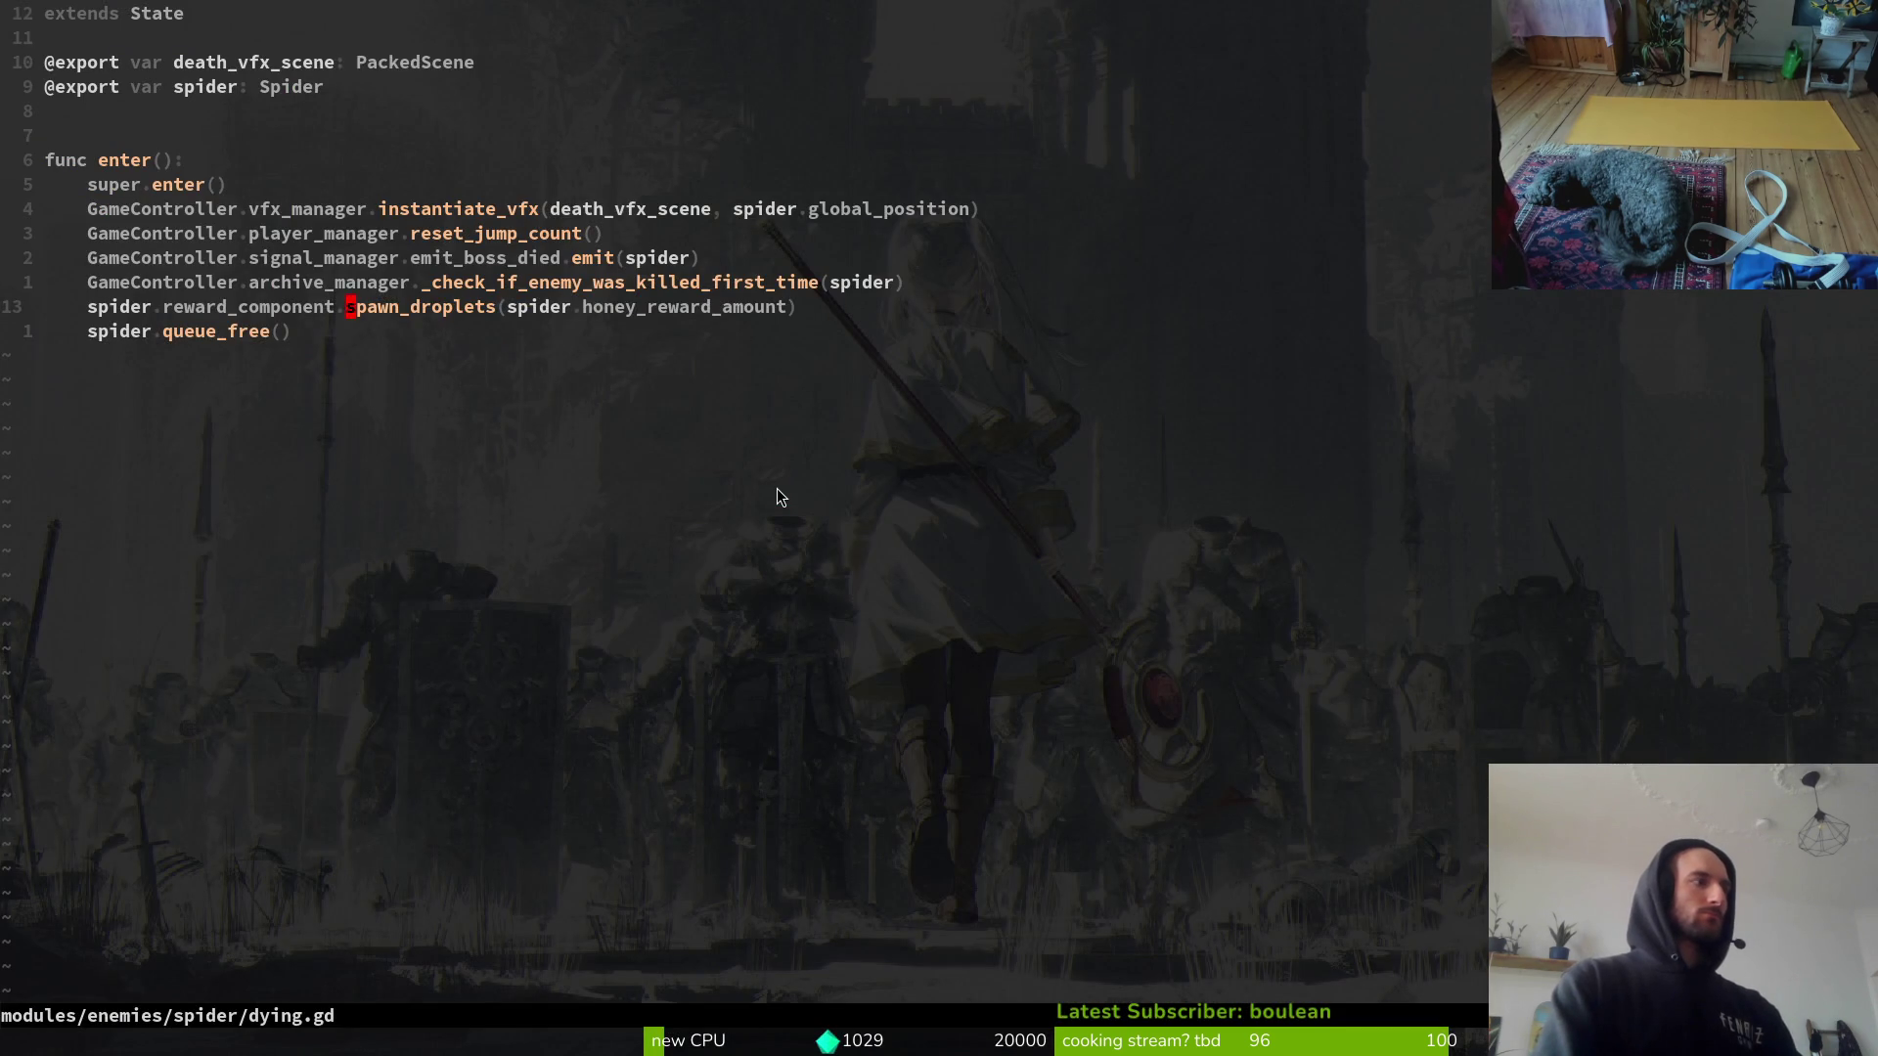
key("ctrl+p")
type("bossle")
key("Return")
Step: Add 'await get_tree().create_timer(1.0).timeout' after prepare_tier and save boss_level.gd
key("}")
key("}")
key("}")
key("k")
key("o")
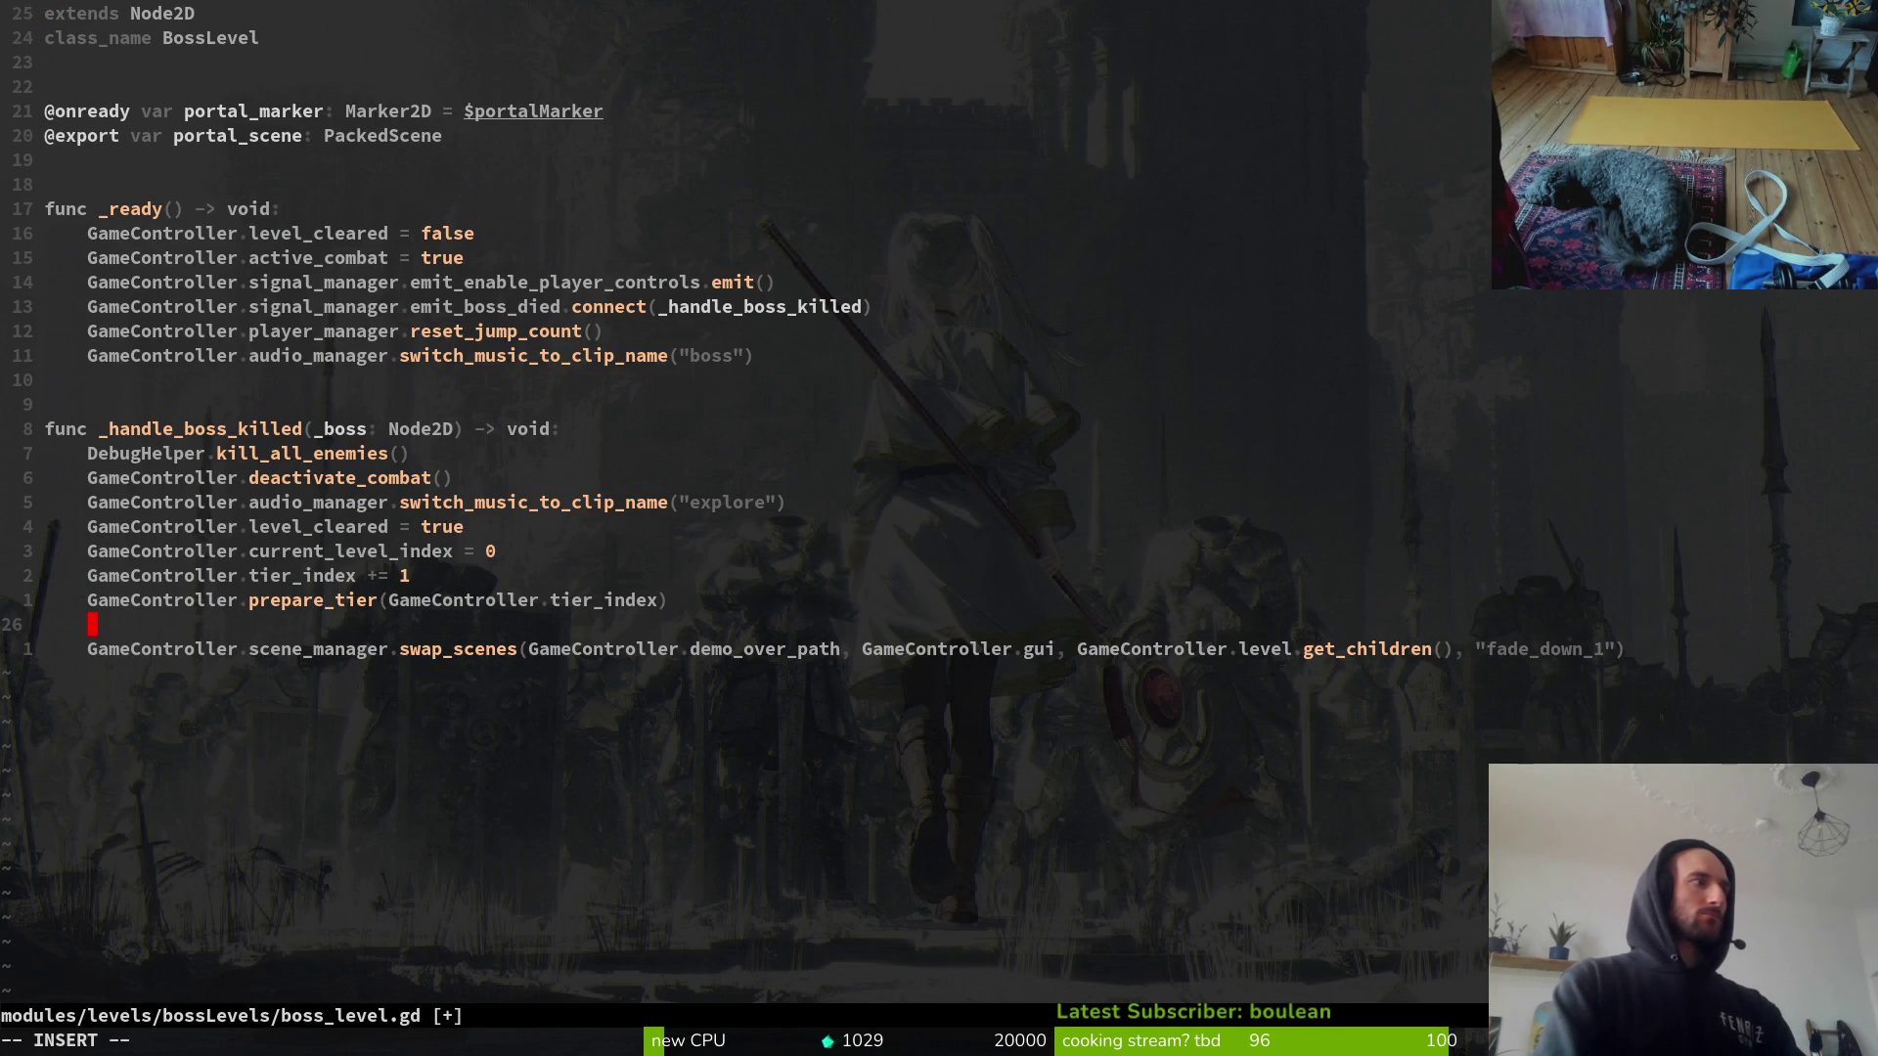
key("BackSpace")
type("await")
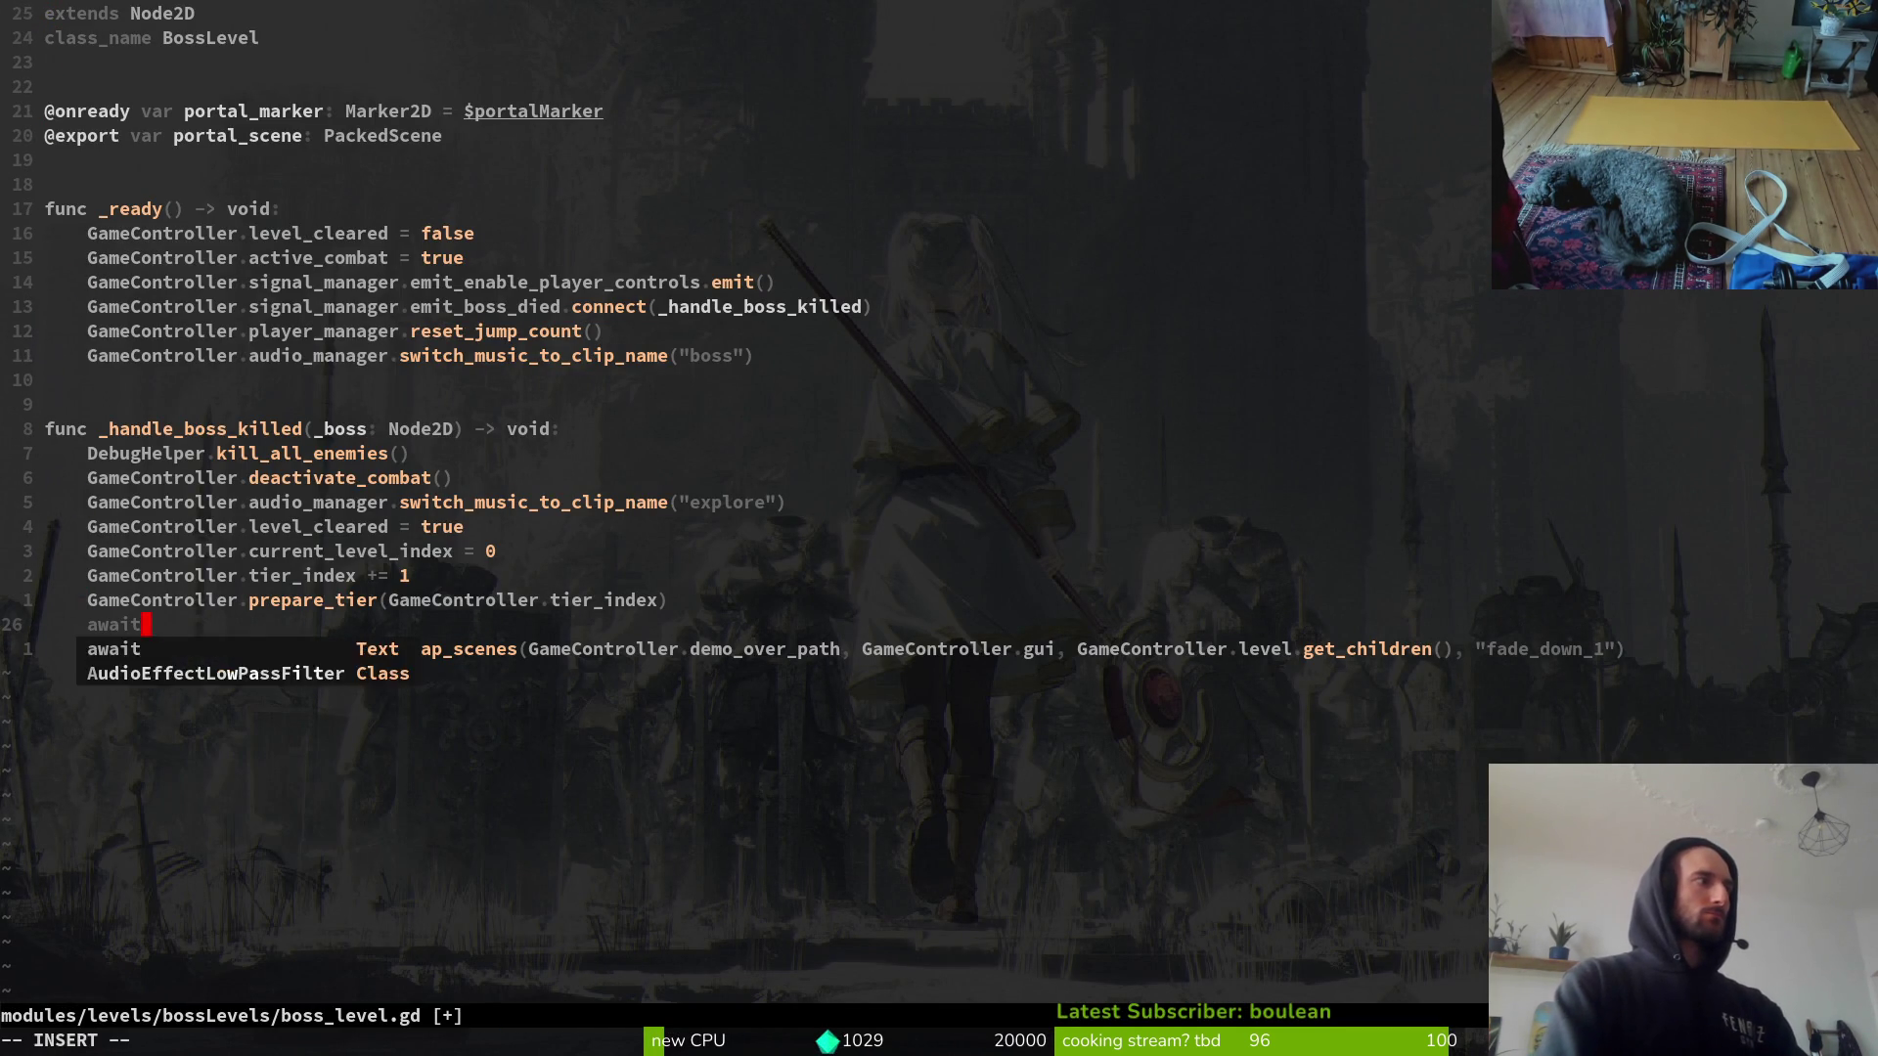
type(" get_tre")
key("Return")
type(".")
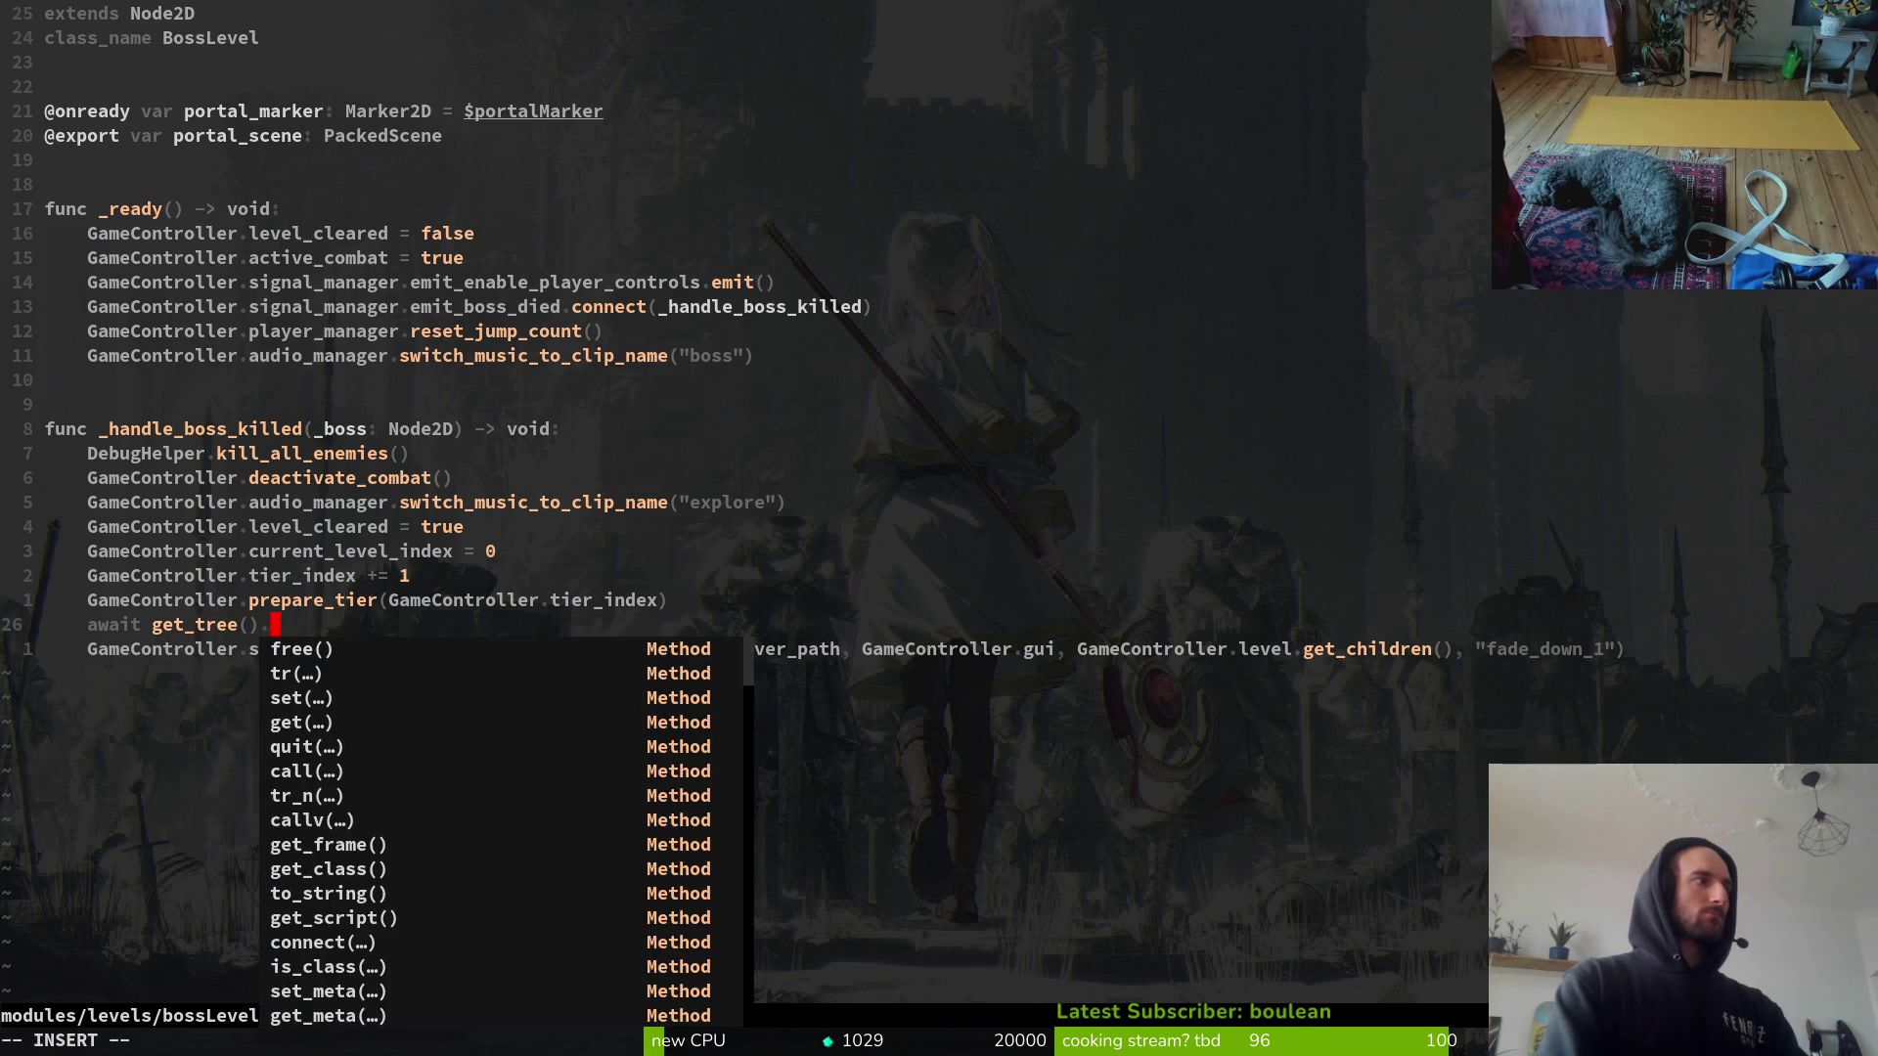
type("create_ti")
key("Return")
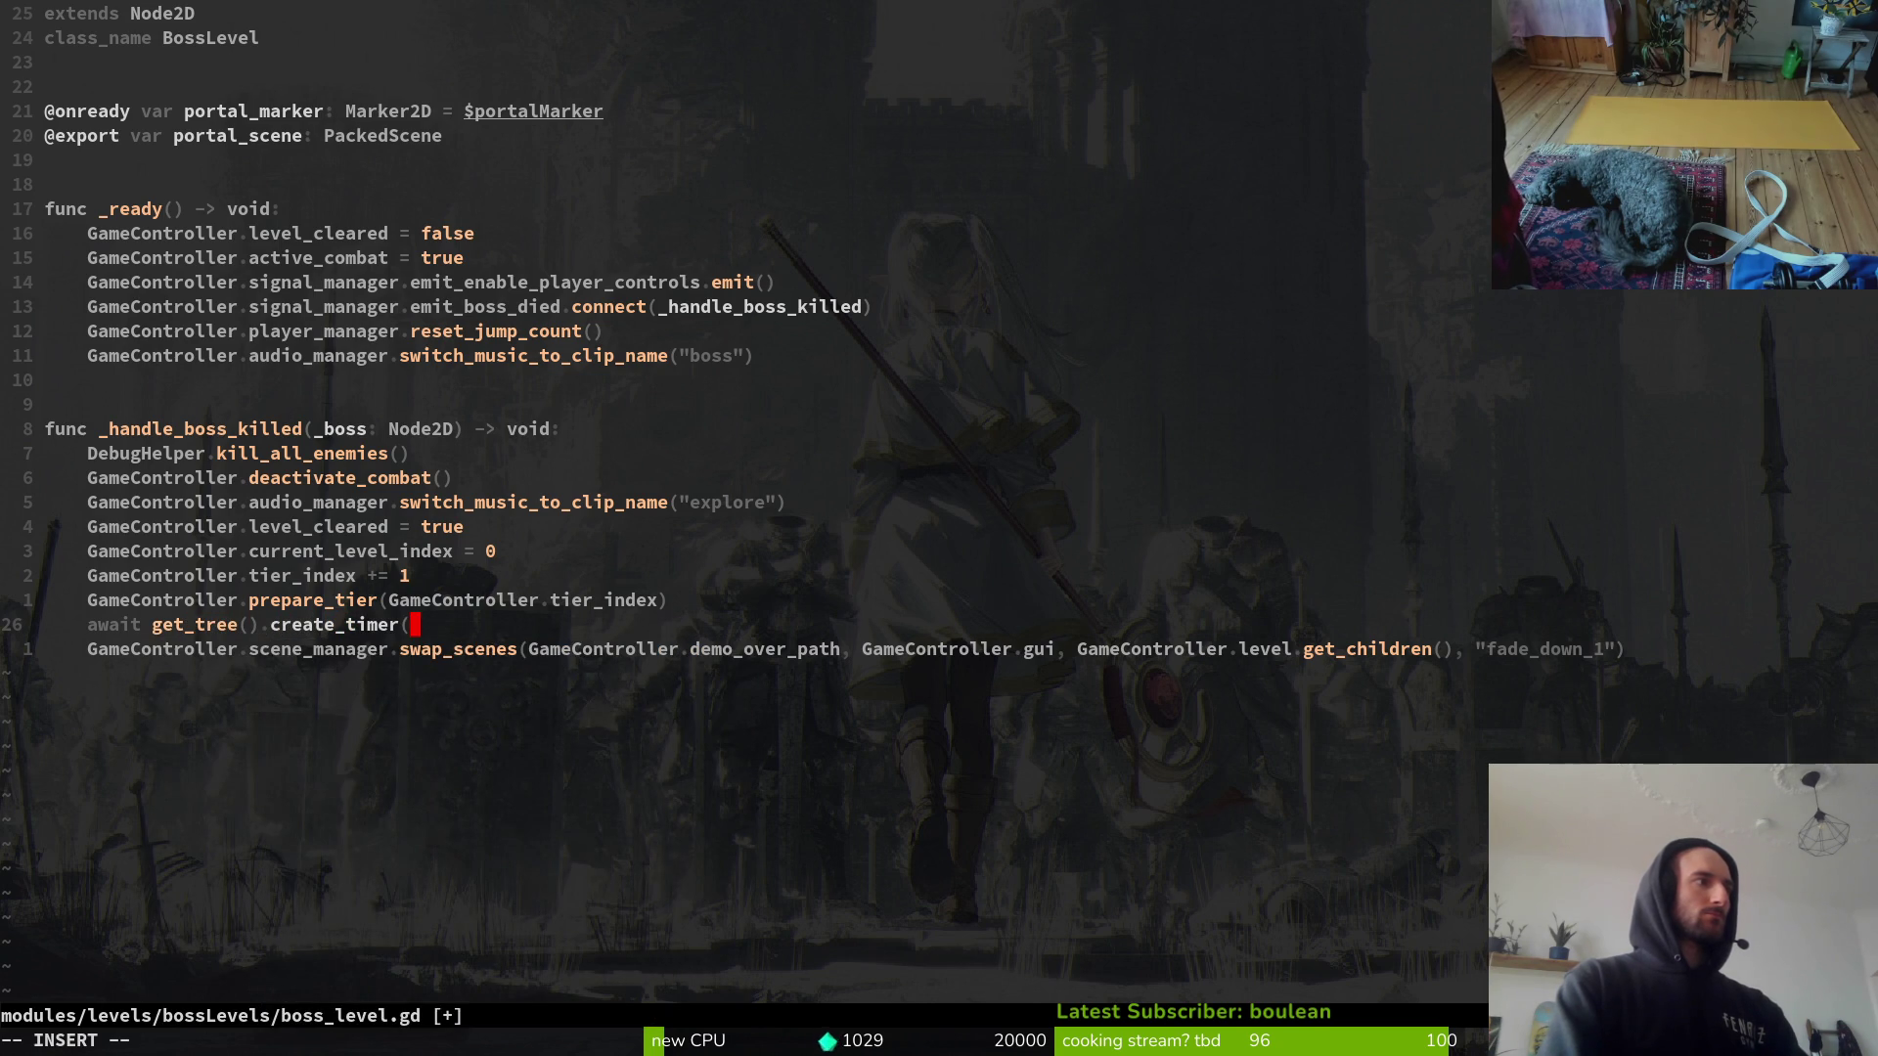
type(".0).timeout")
key("Escape")
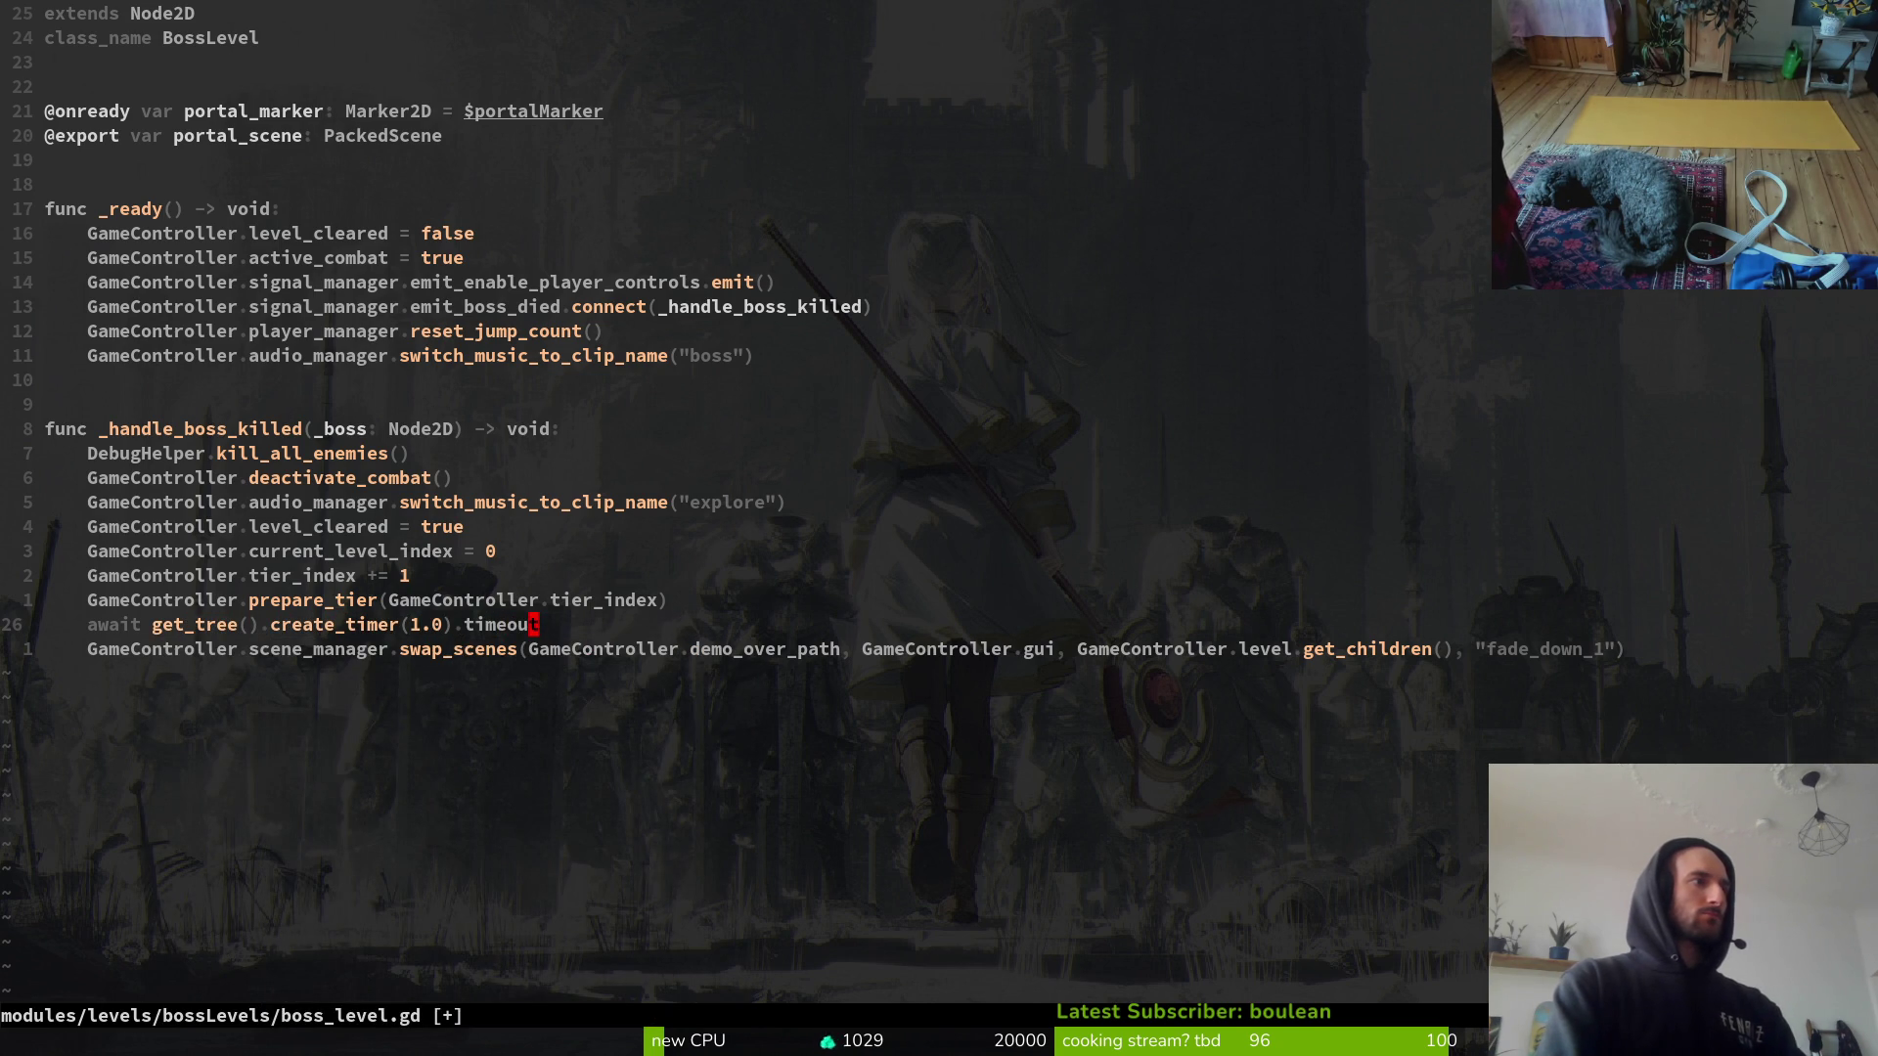
type(":w")
key("Return")
Step: Review the lines above the new await, then run the game in Godot with F5
key("k")
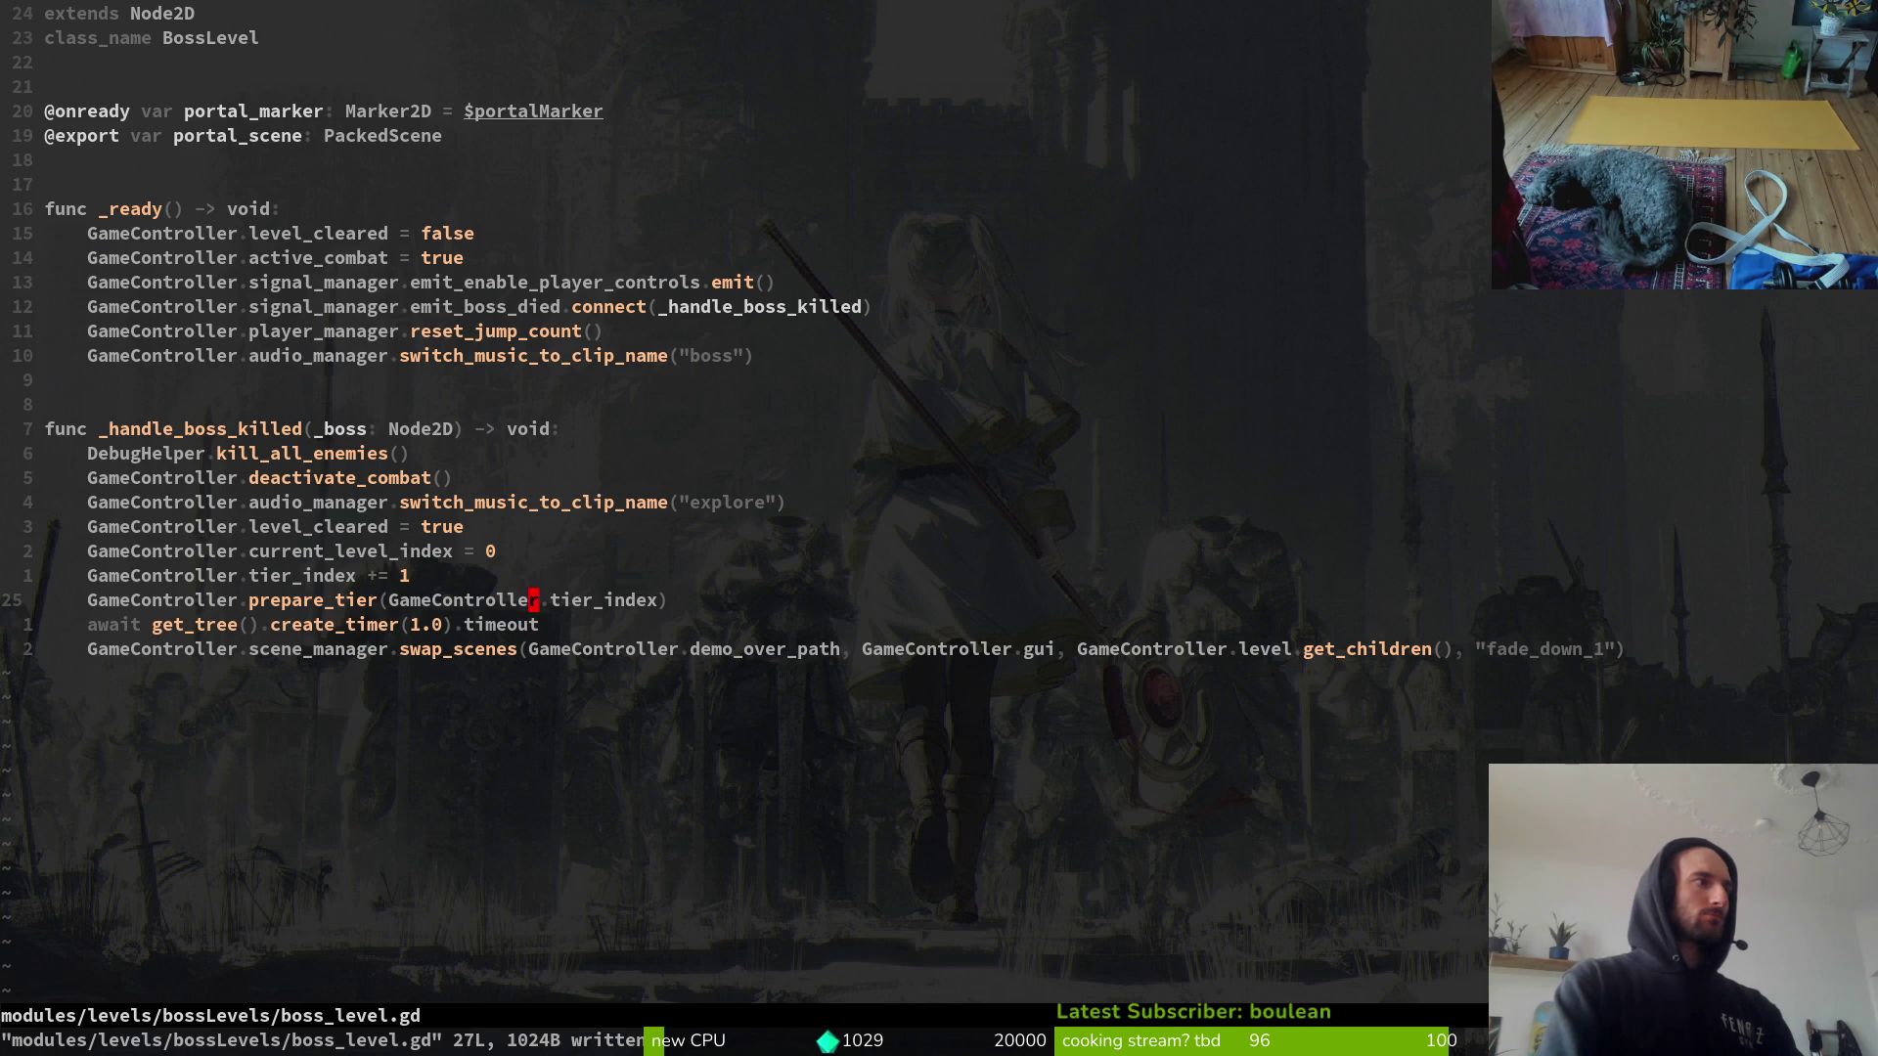
key("k")
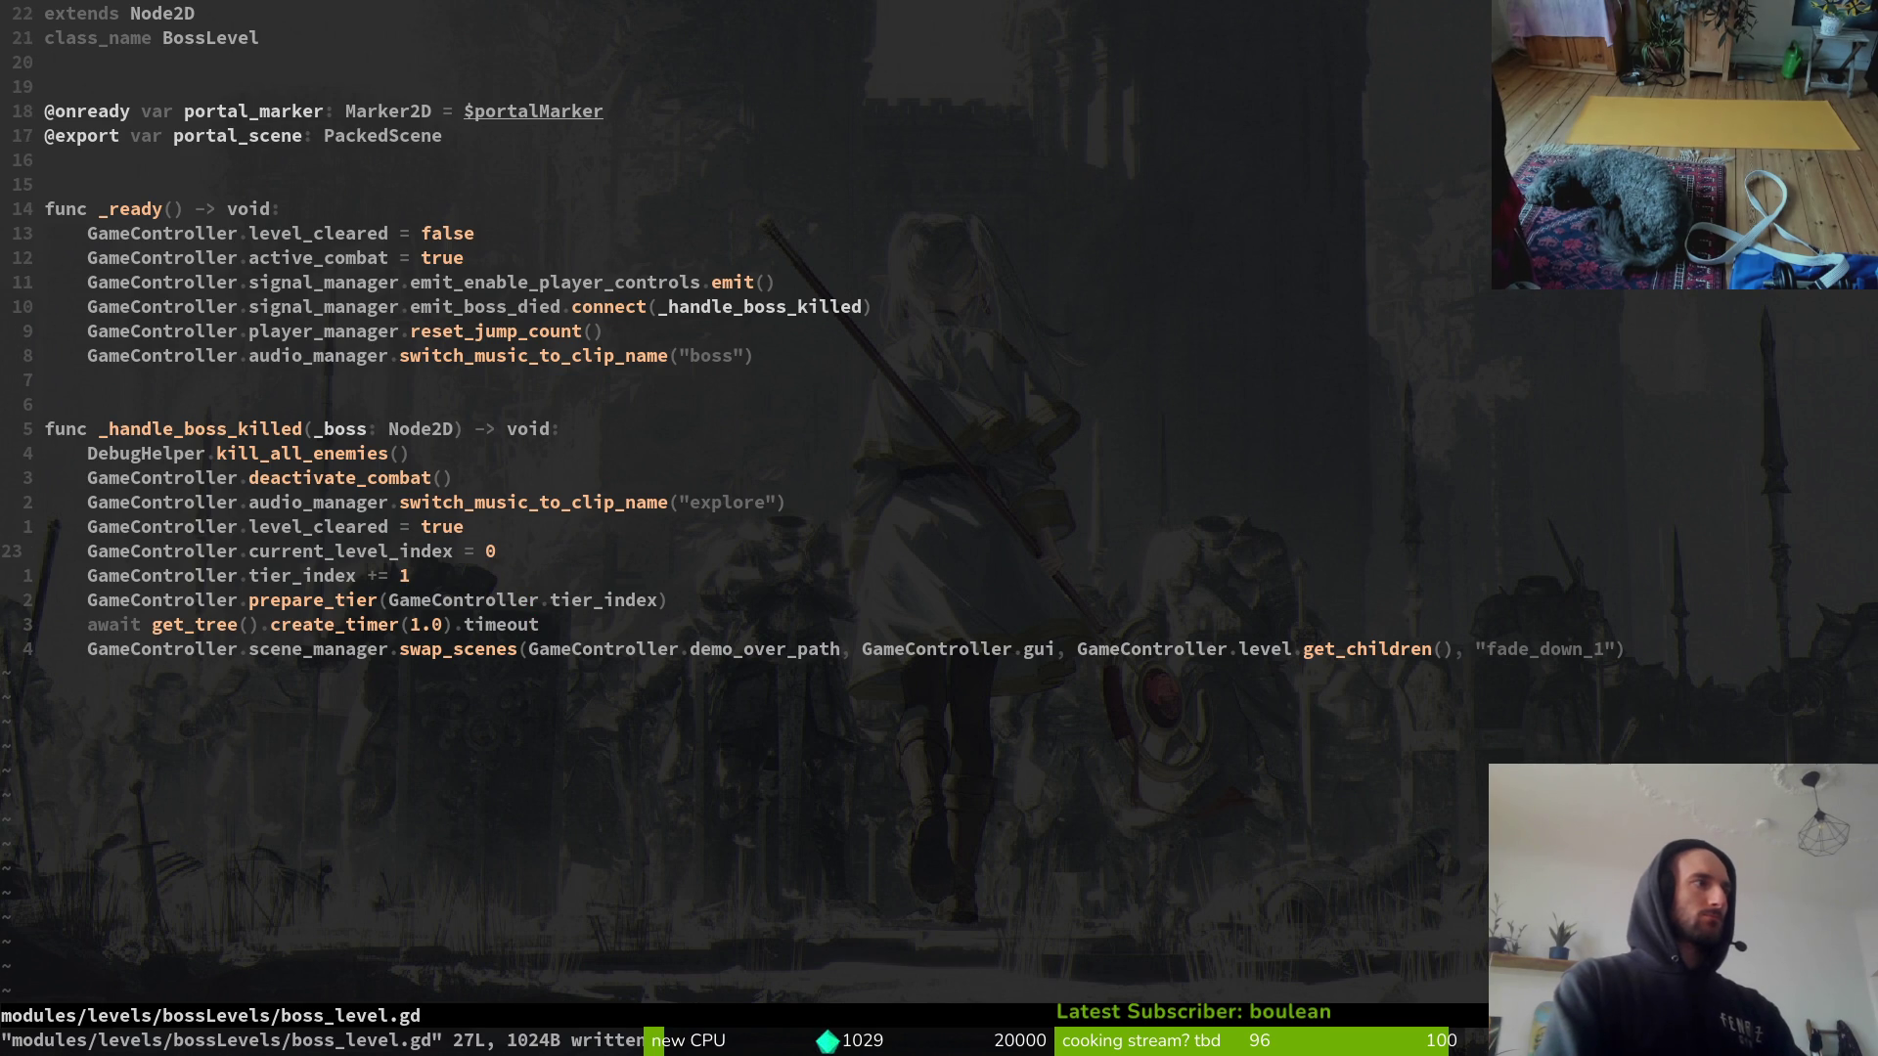
key("alt+Tab")
key("F5")
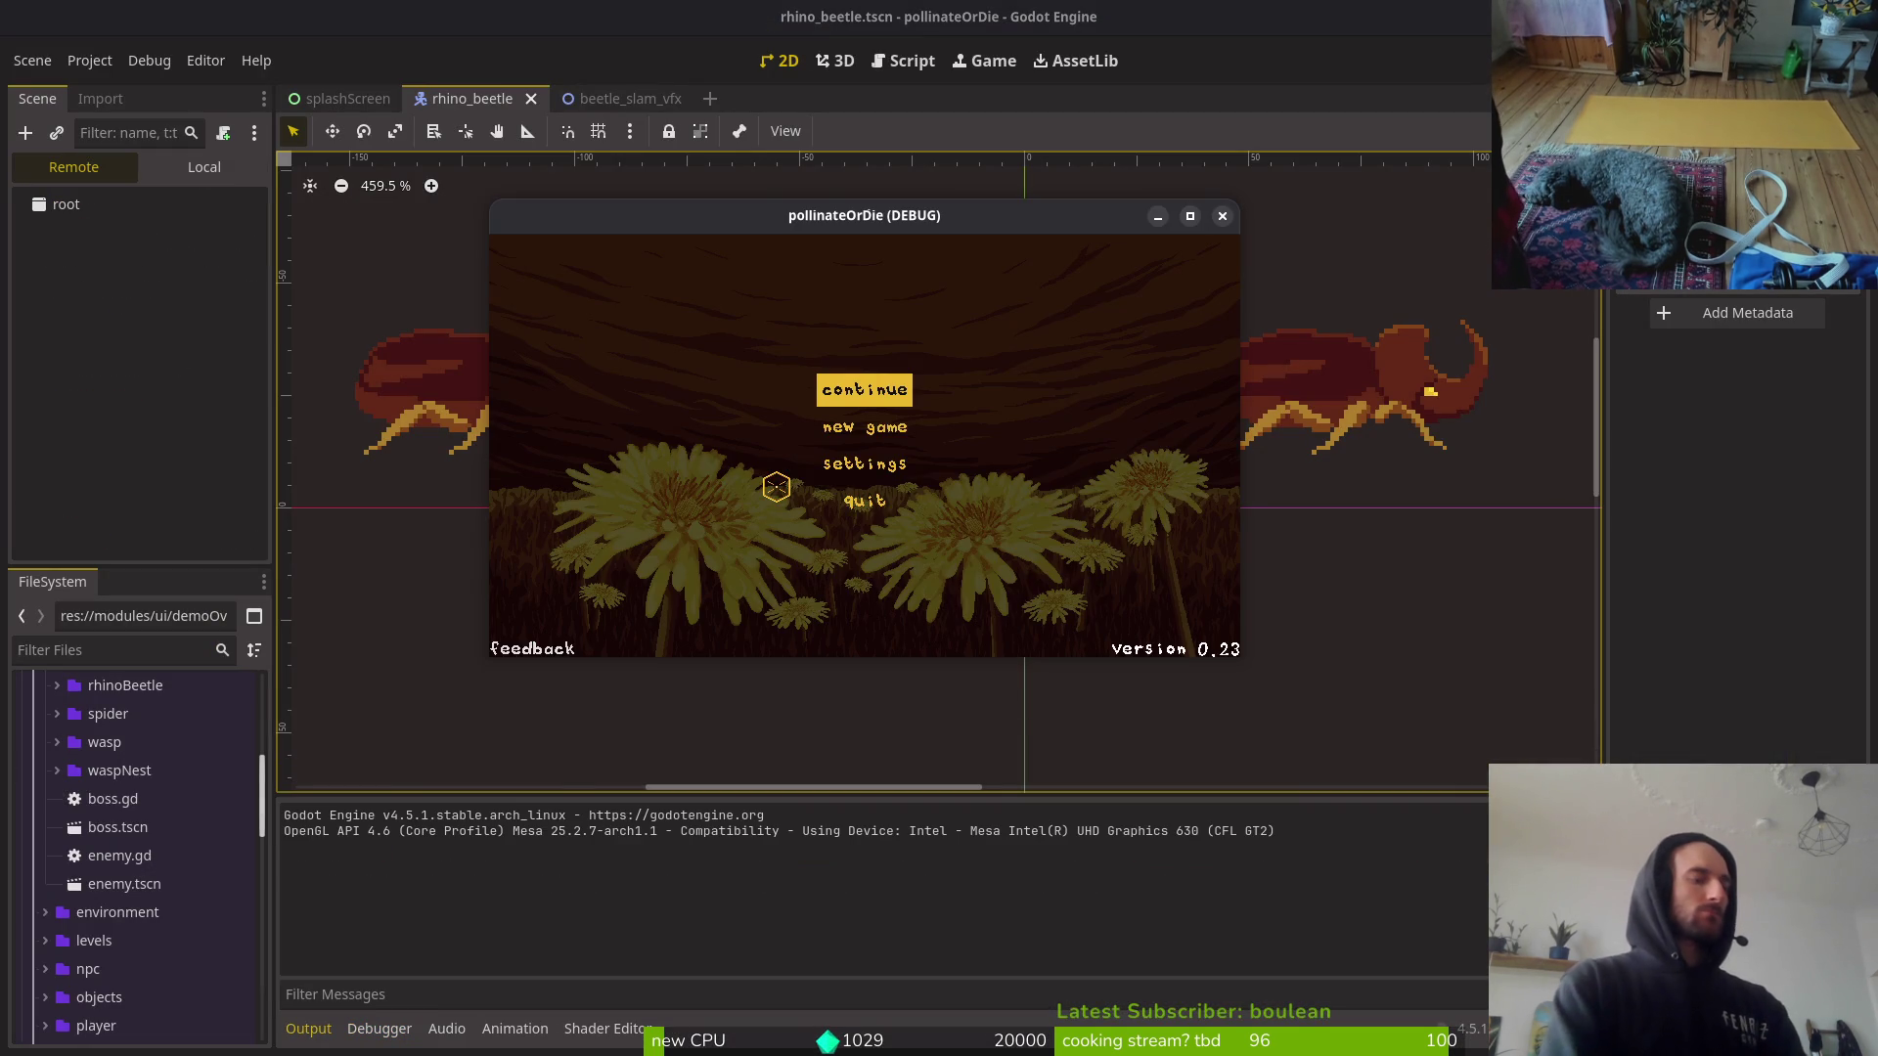
Step: Continue the saved game, play to the demo-over screen, then close the debug game window
key("Return")
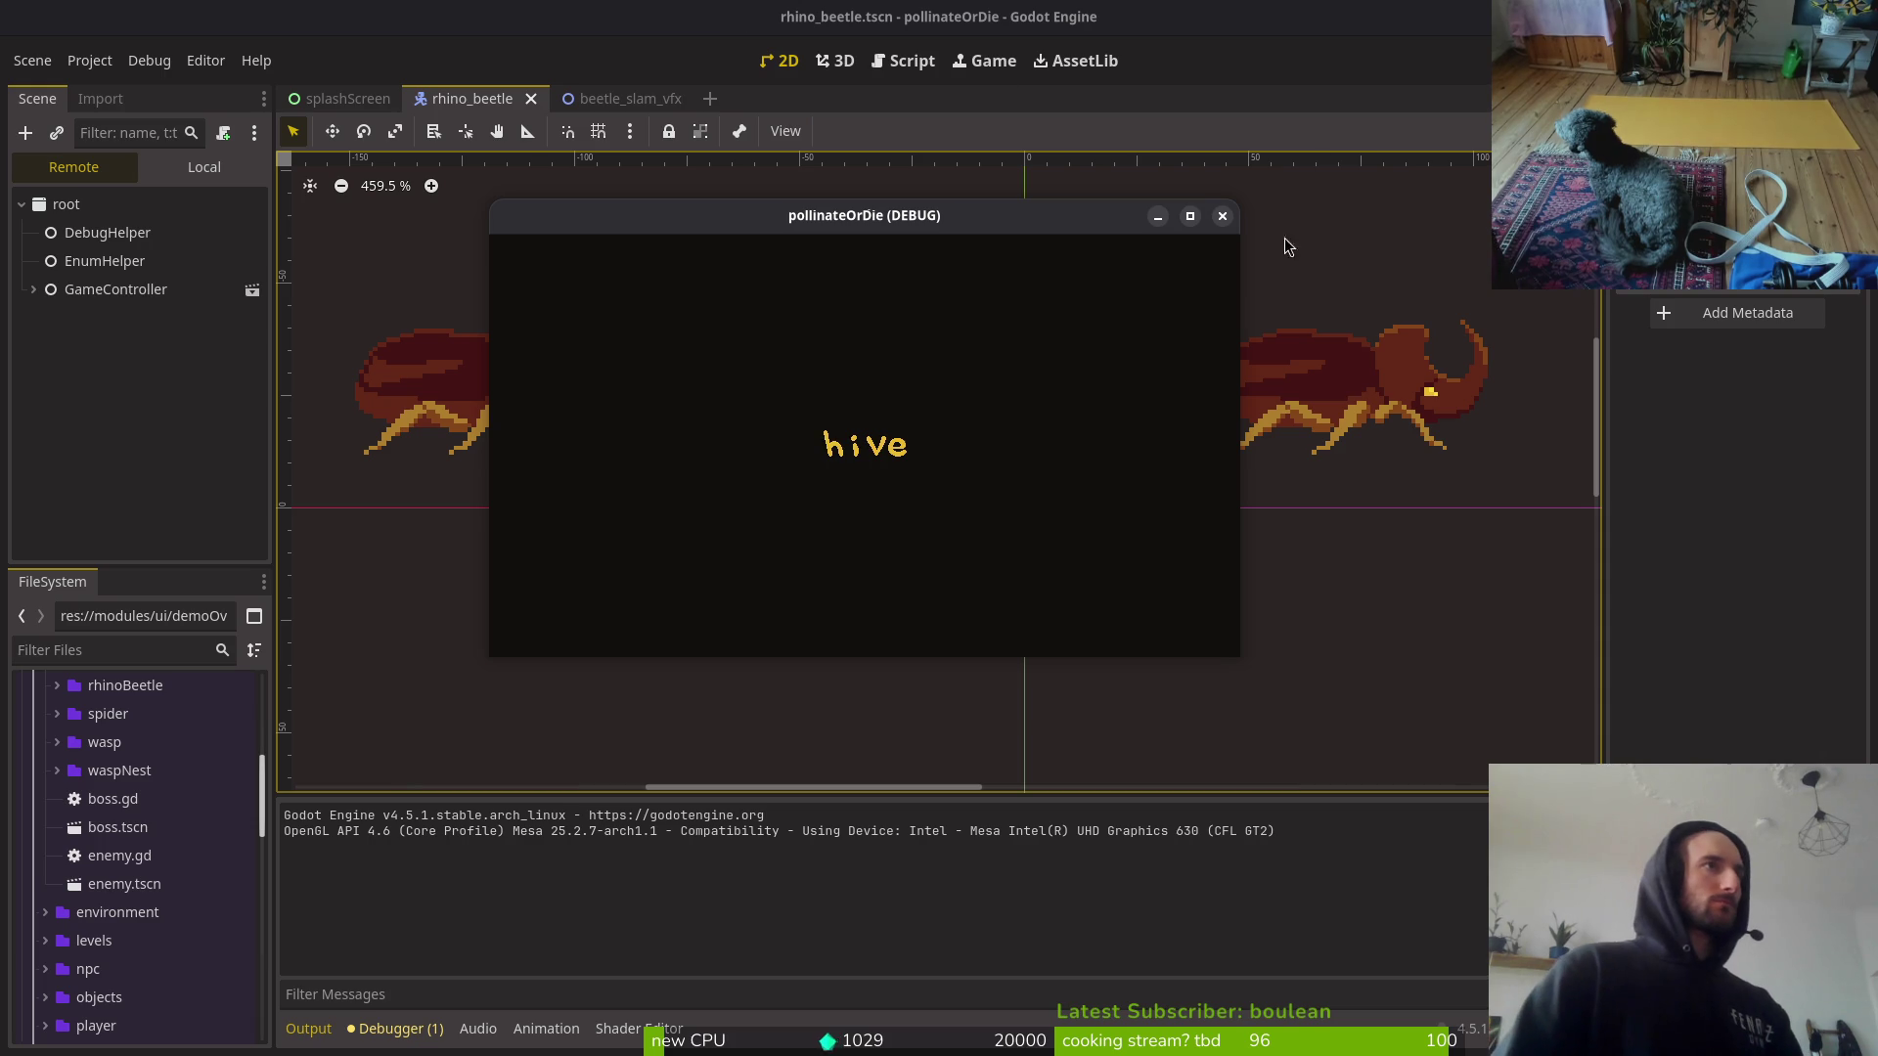
left_click(1222, 217)
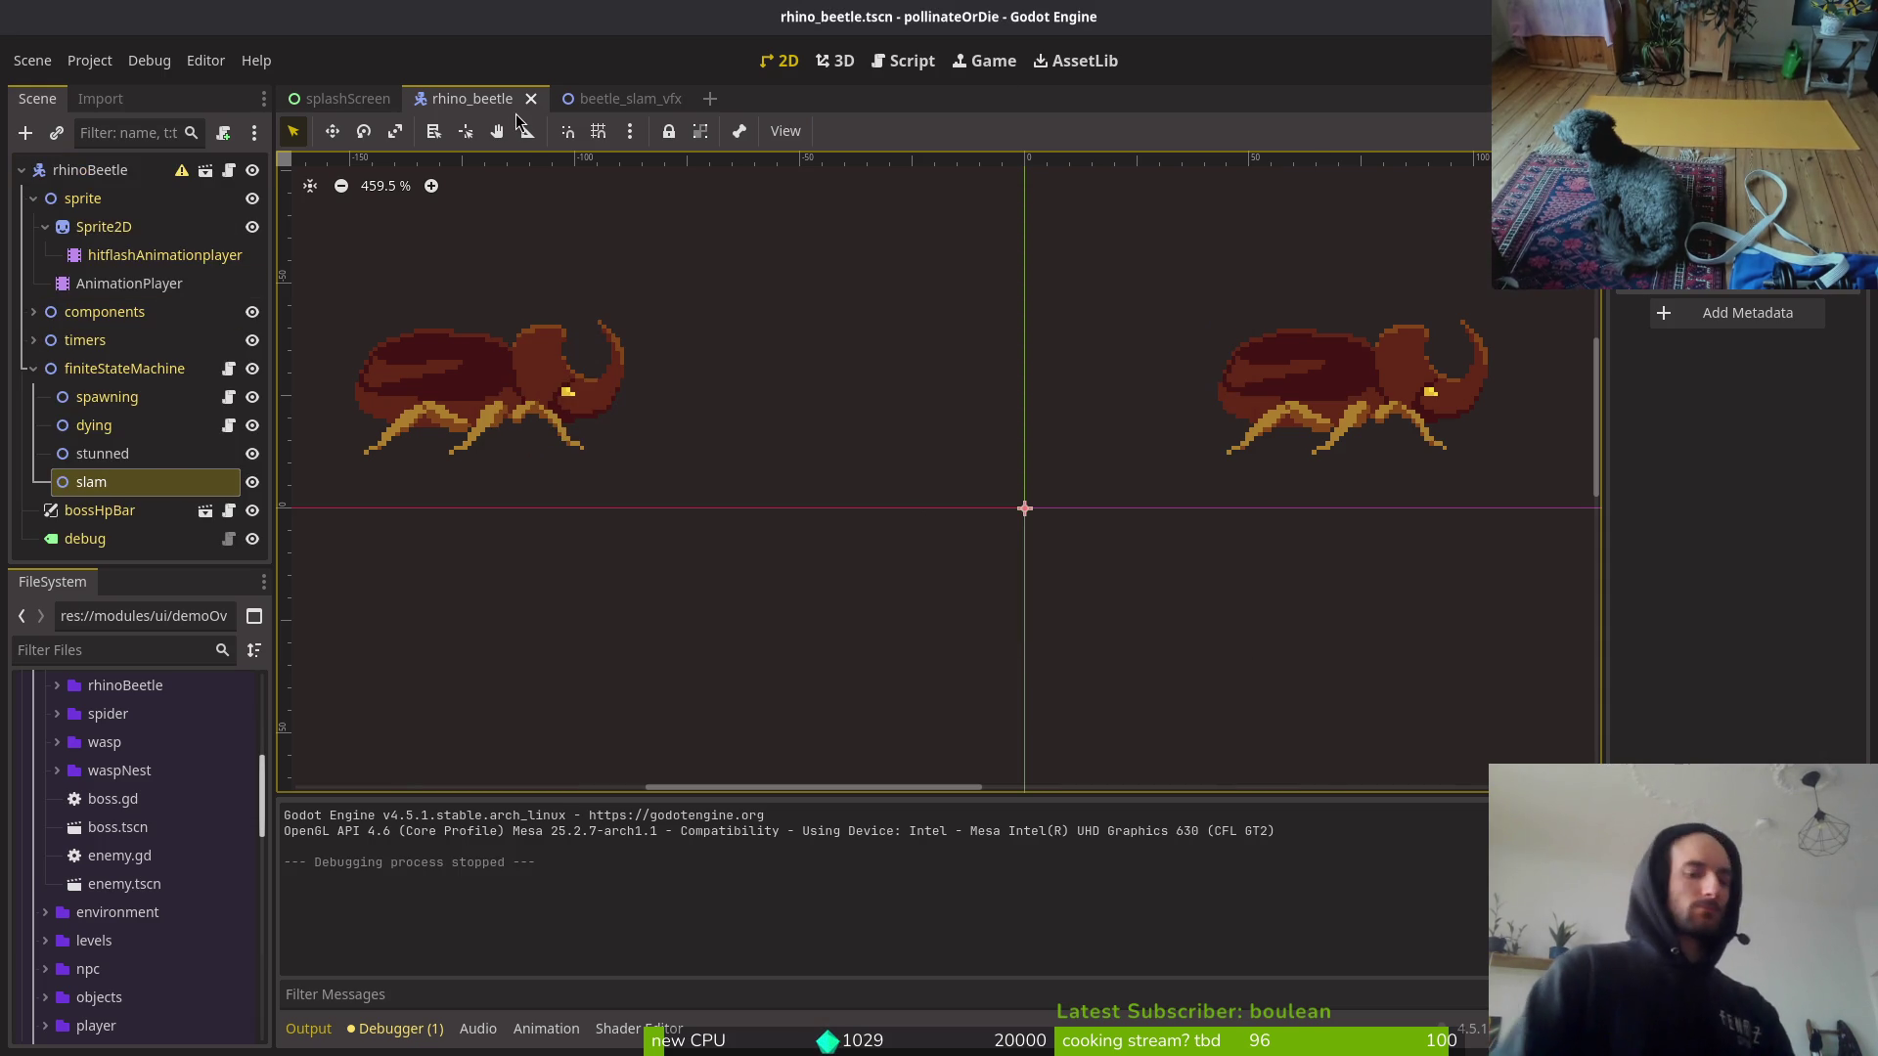
Step: Open demo_over.tscn, clear the hive button's text, and save the scene
key("shift+alt+o")
type("demovo")
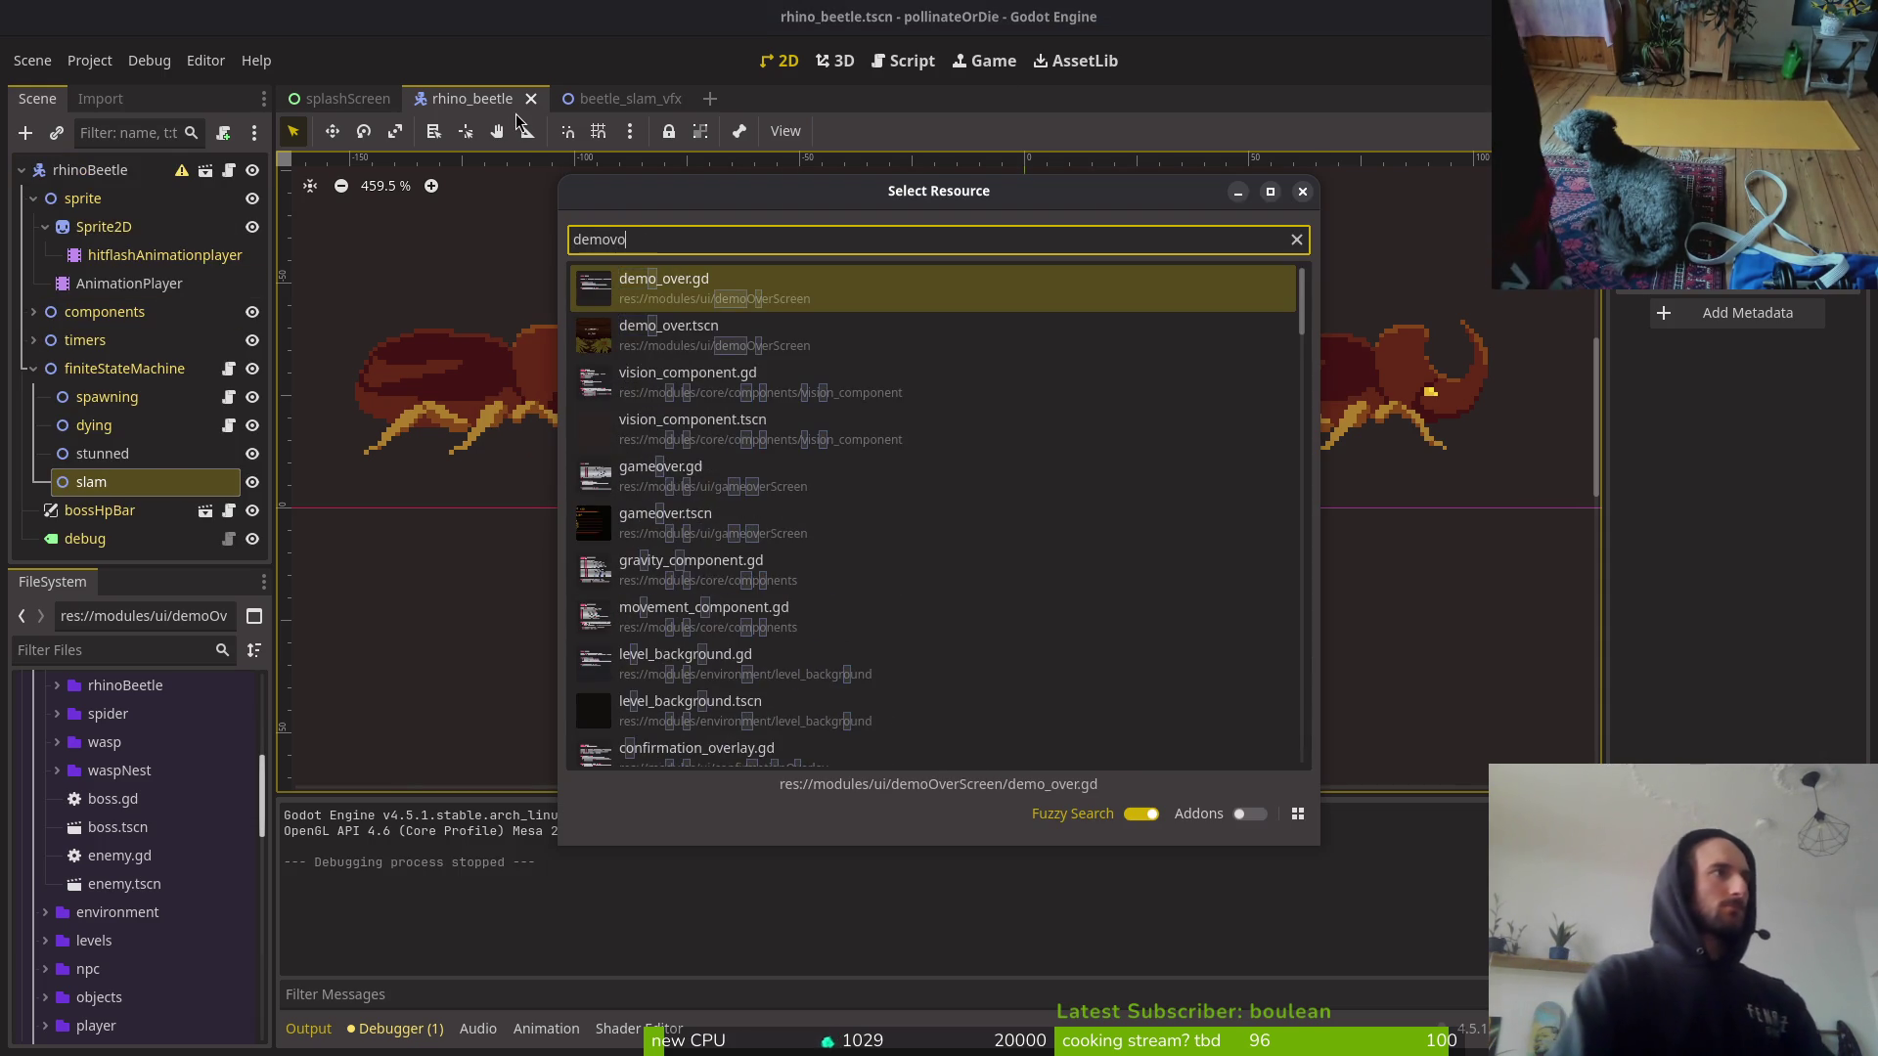
key("Return")
left_click(110, 200)
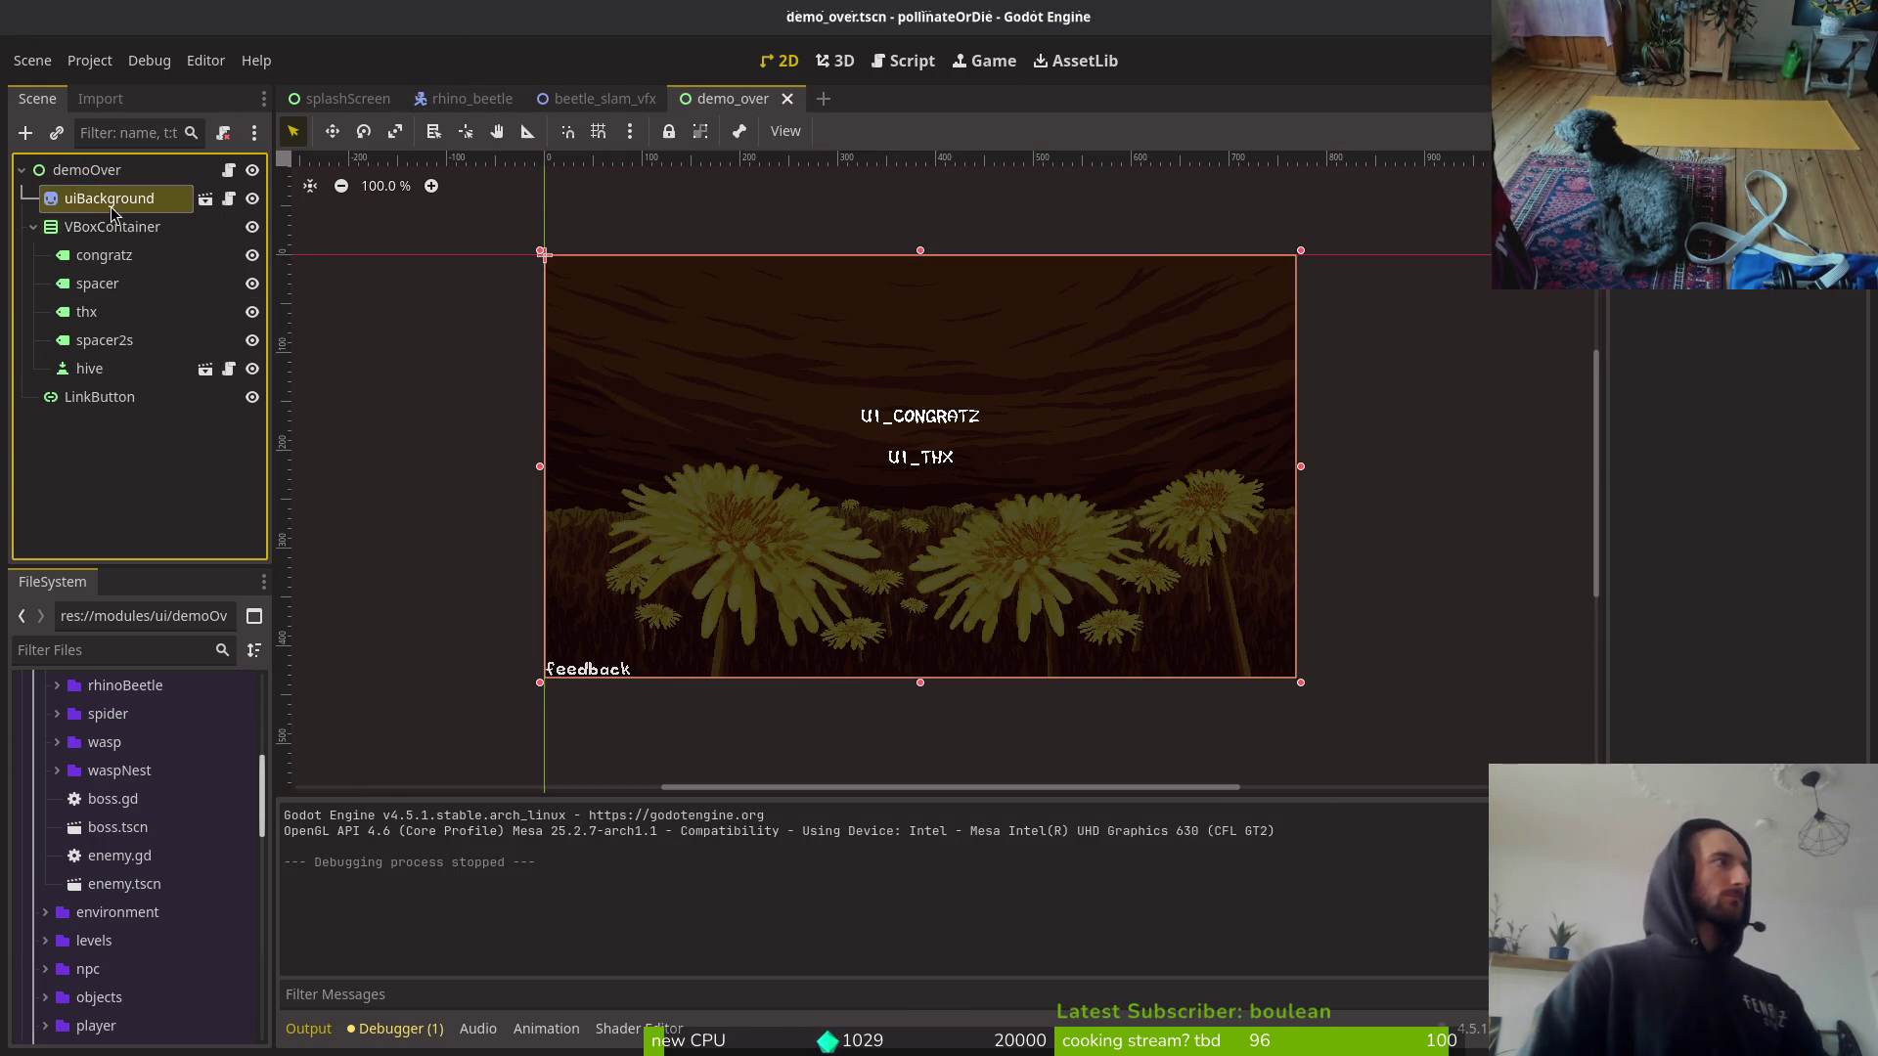
left_click(109, 369)
left_click(1815, 286)
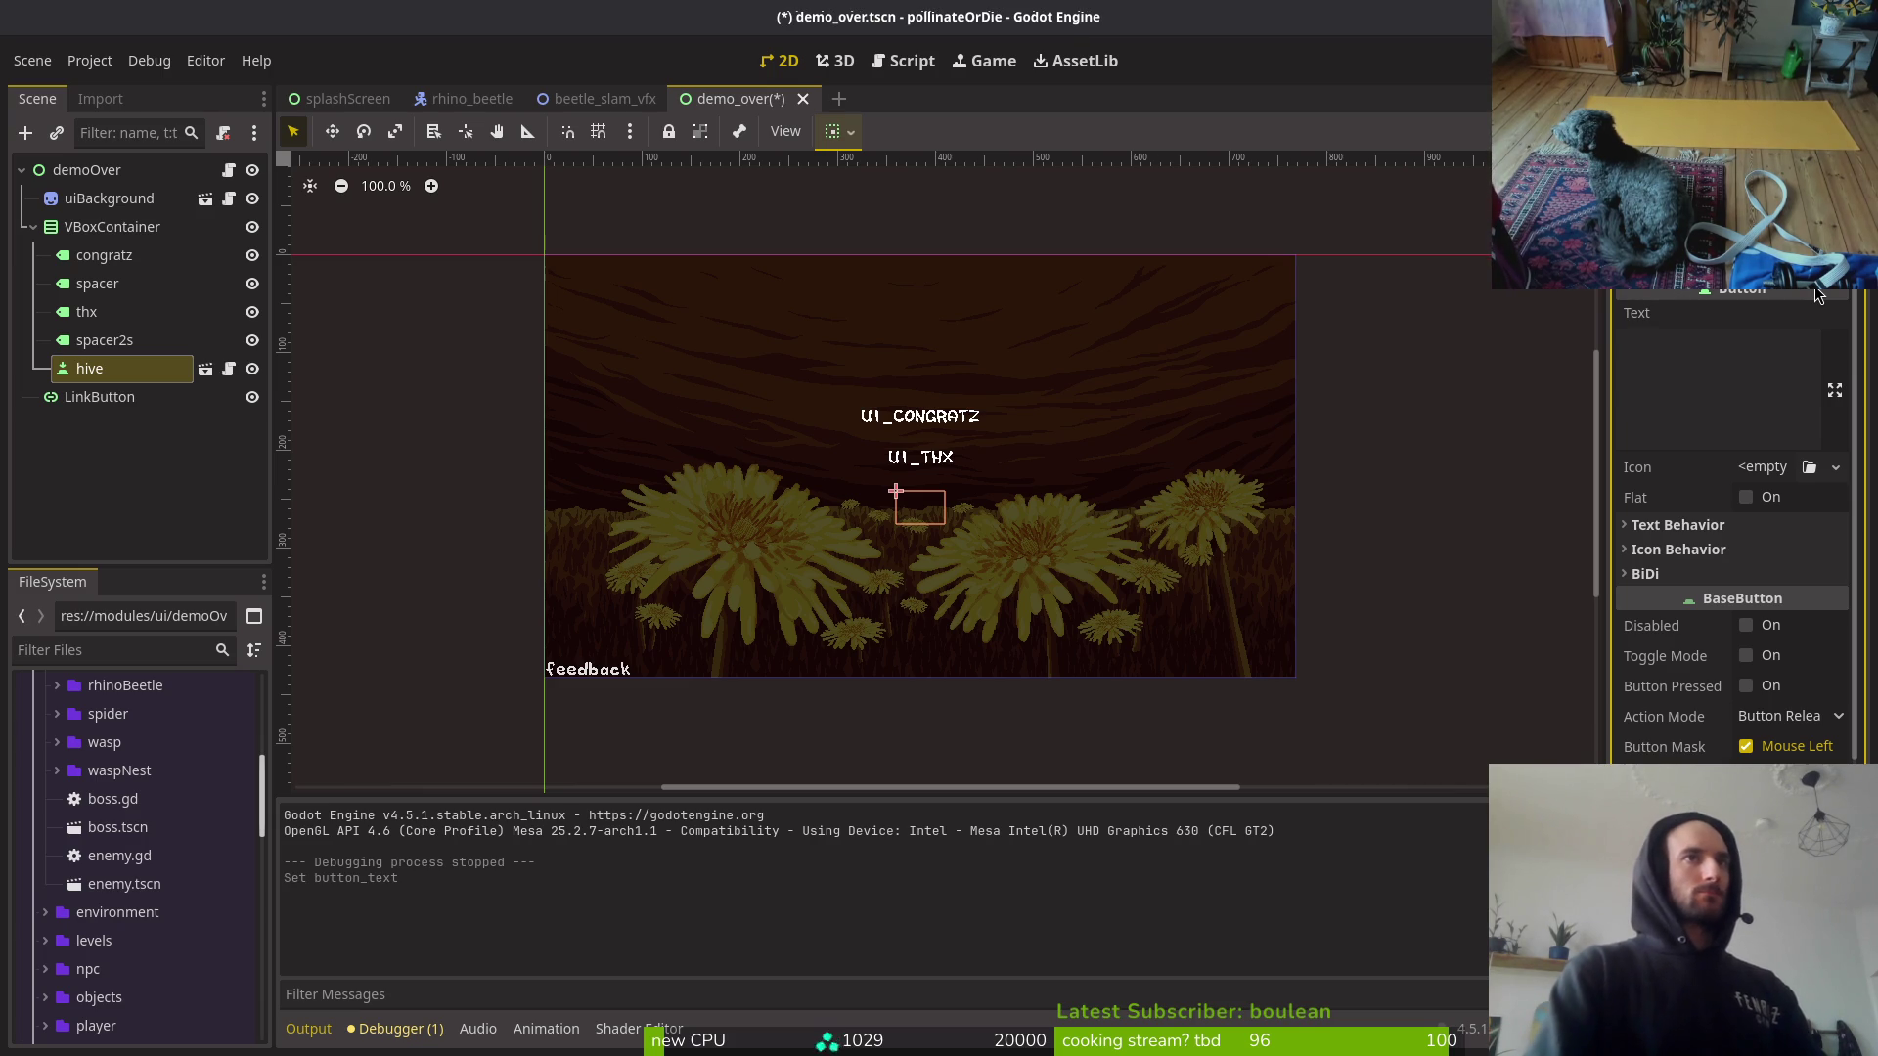
left_click(466, 520)
key("ctrl+s")
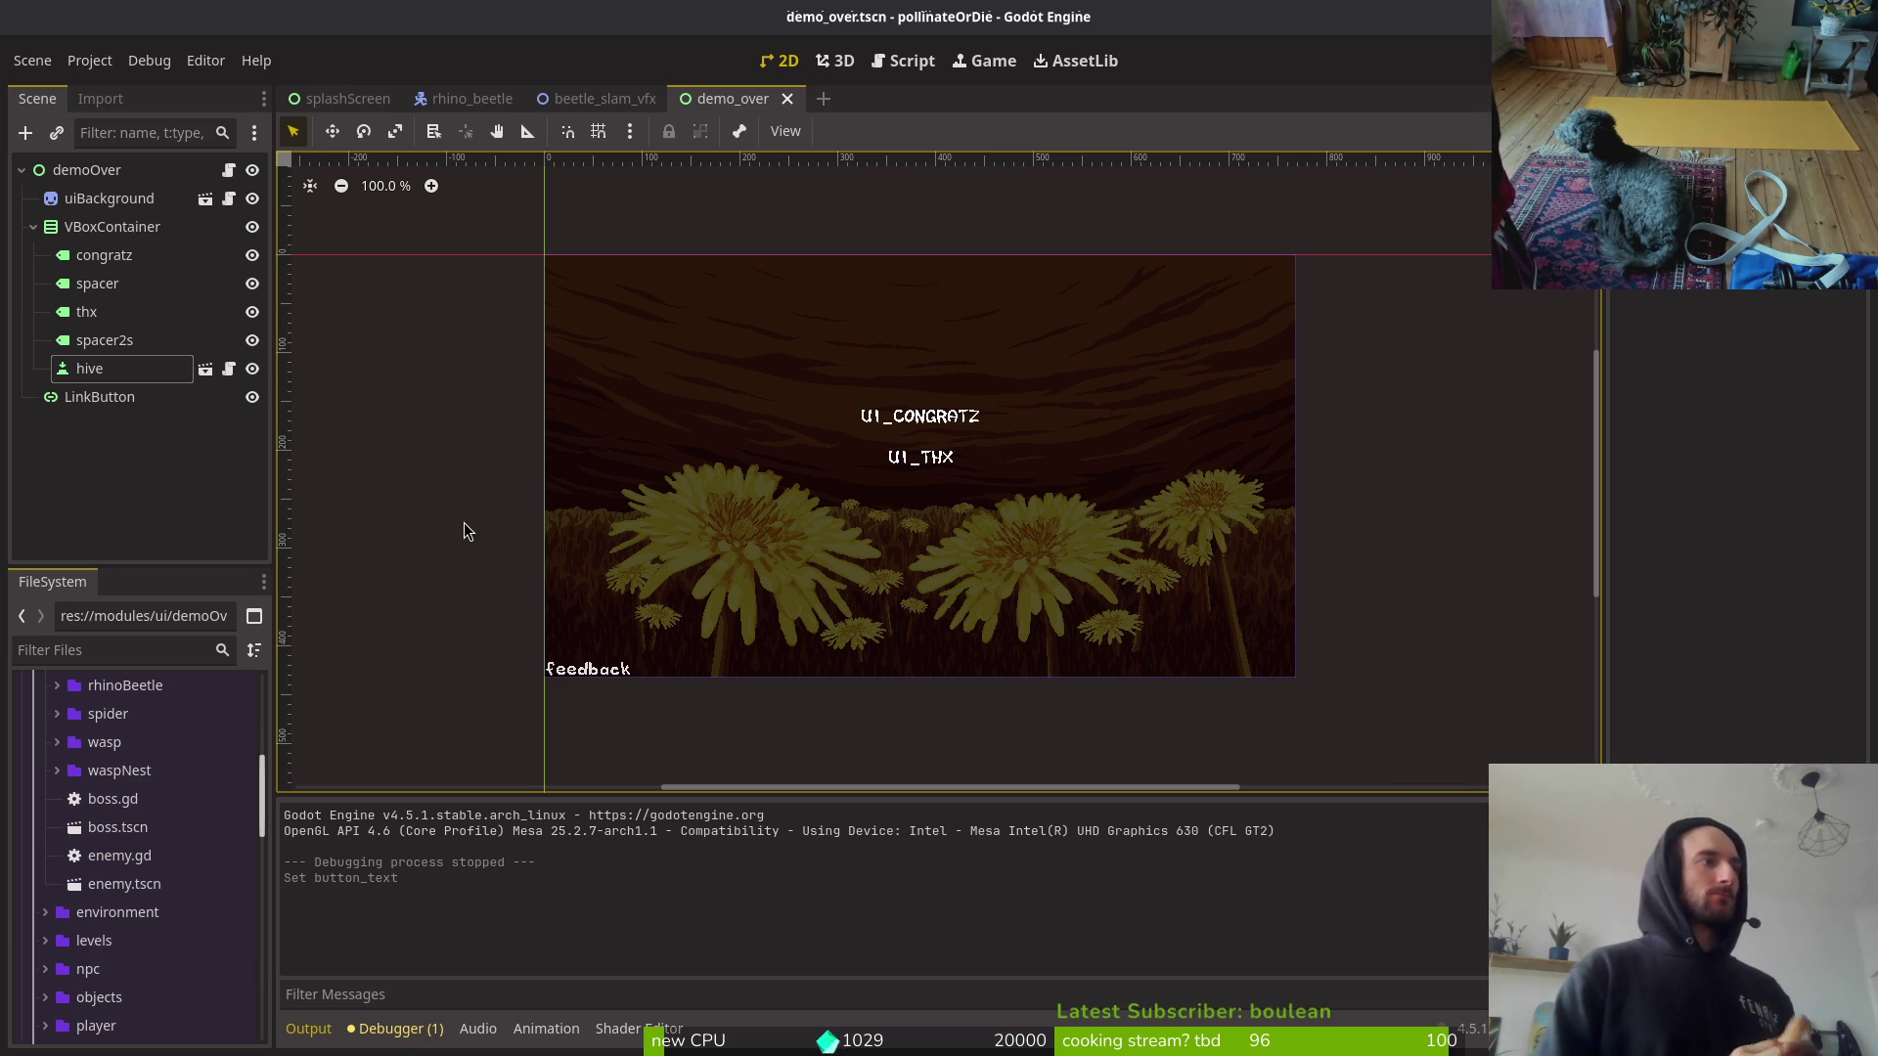
Step: Move LinkButton into VBoxContainer with a copied spacer2s above it, and save
mouse_move(130, 390)
left_mouse_down()
mouse_move(156, 413)
mouse_move(103, 383)
mouse_move(125, 362)
left_mouse_up()
left_click(131, 364)
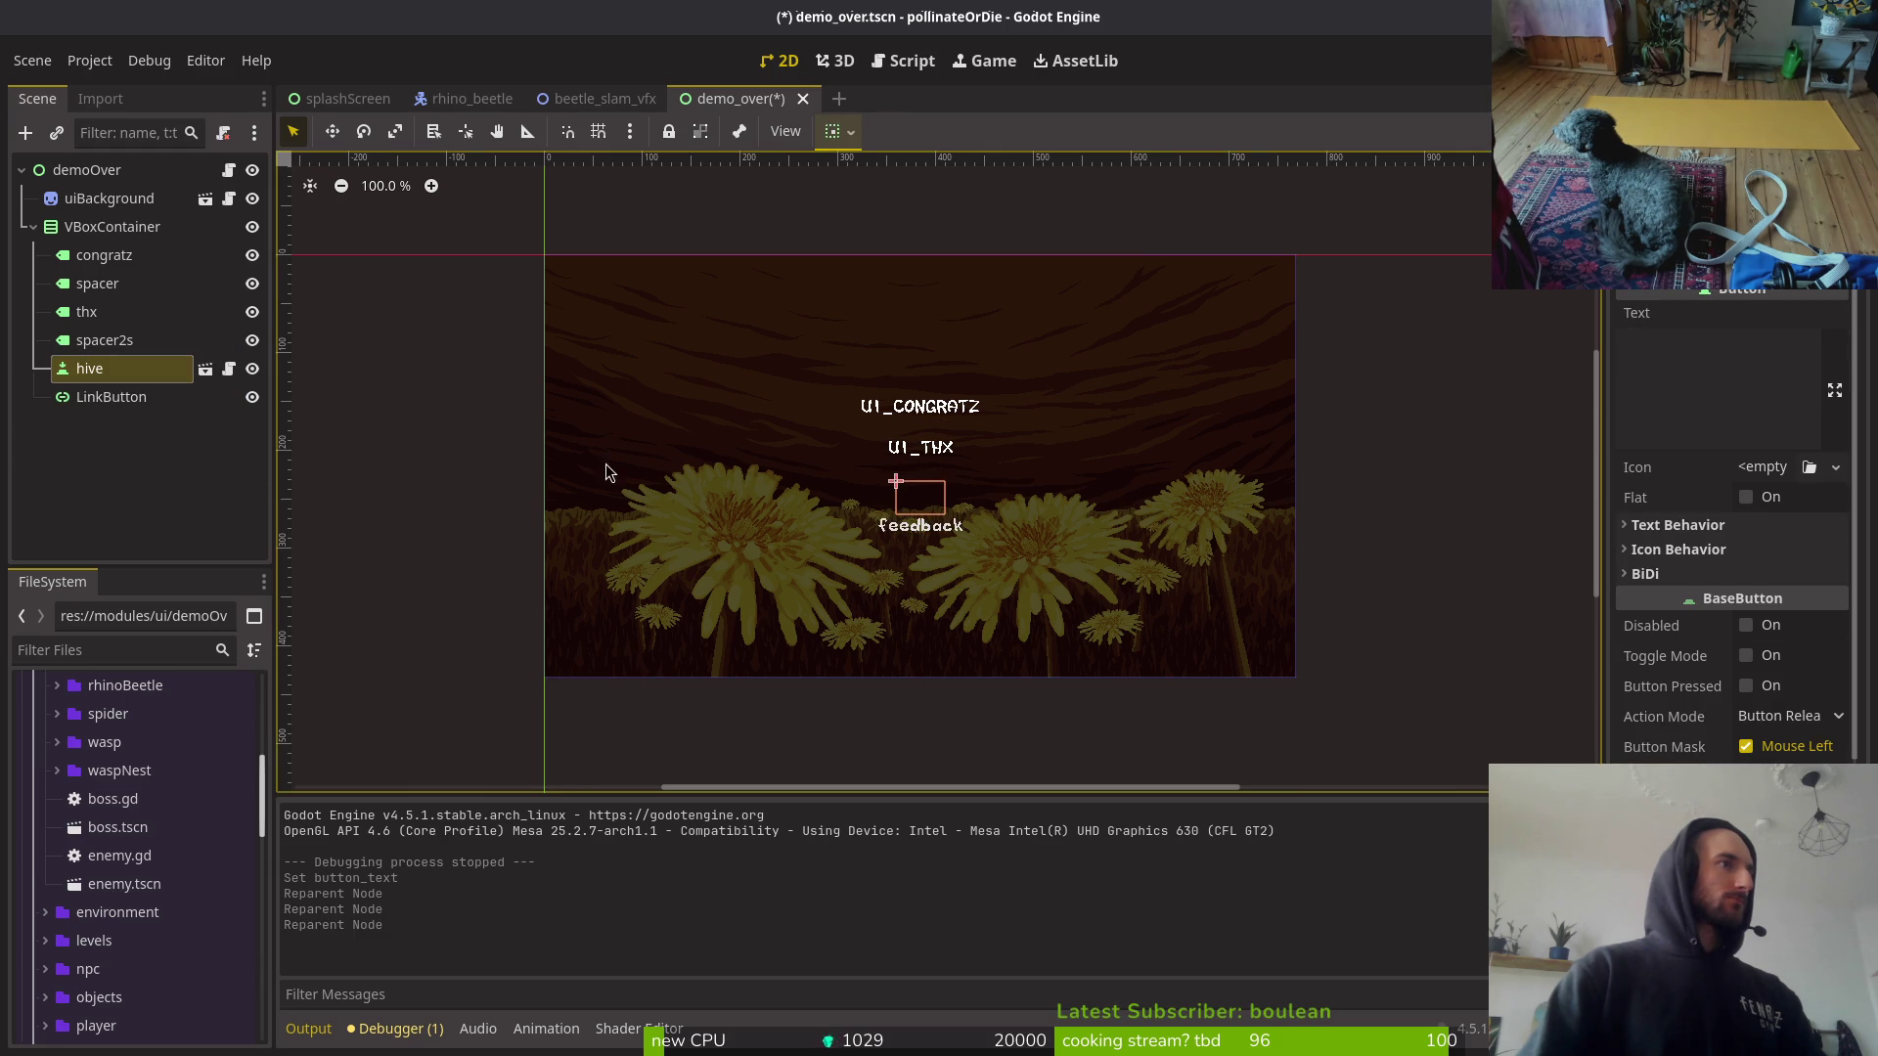
left_click(127, 396)
left_click(108, 311)
left_click(131, 342)
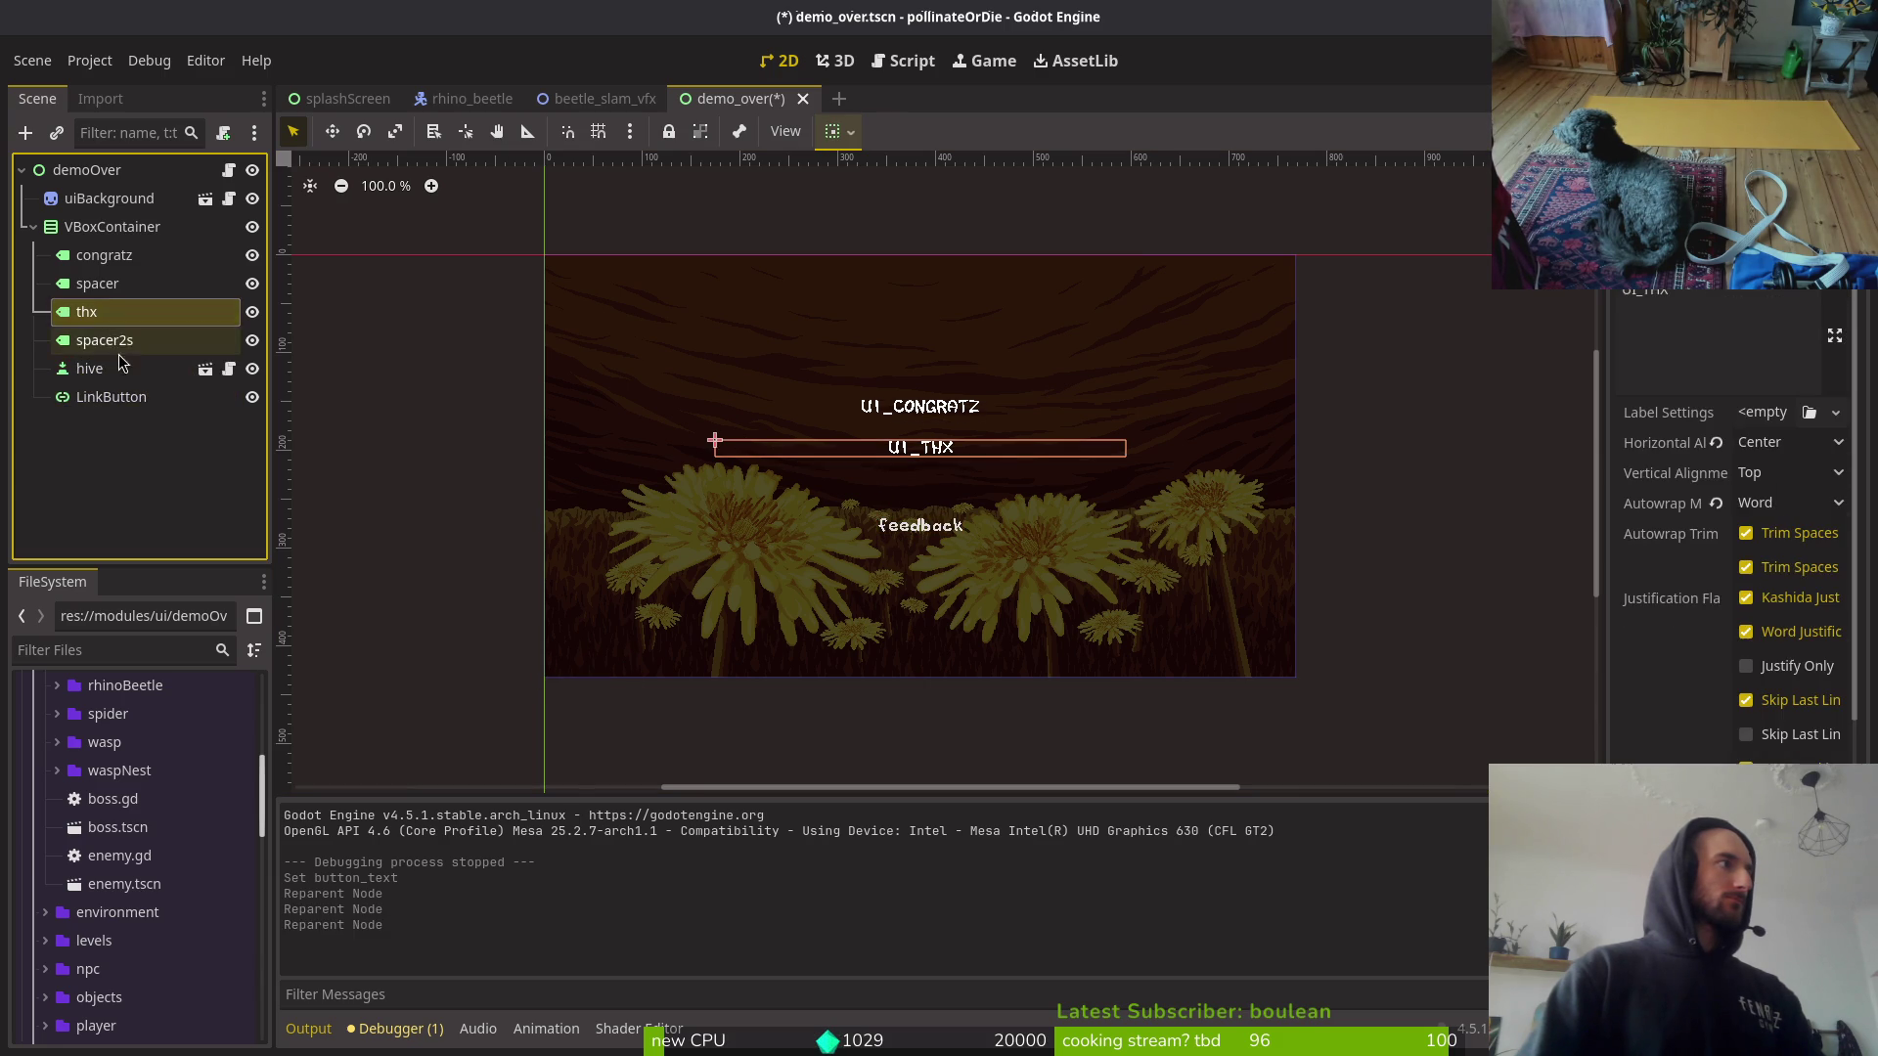
key("ctrl+c")
key("ctrl+v")
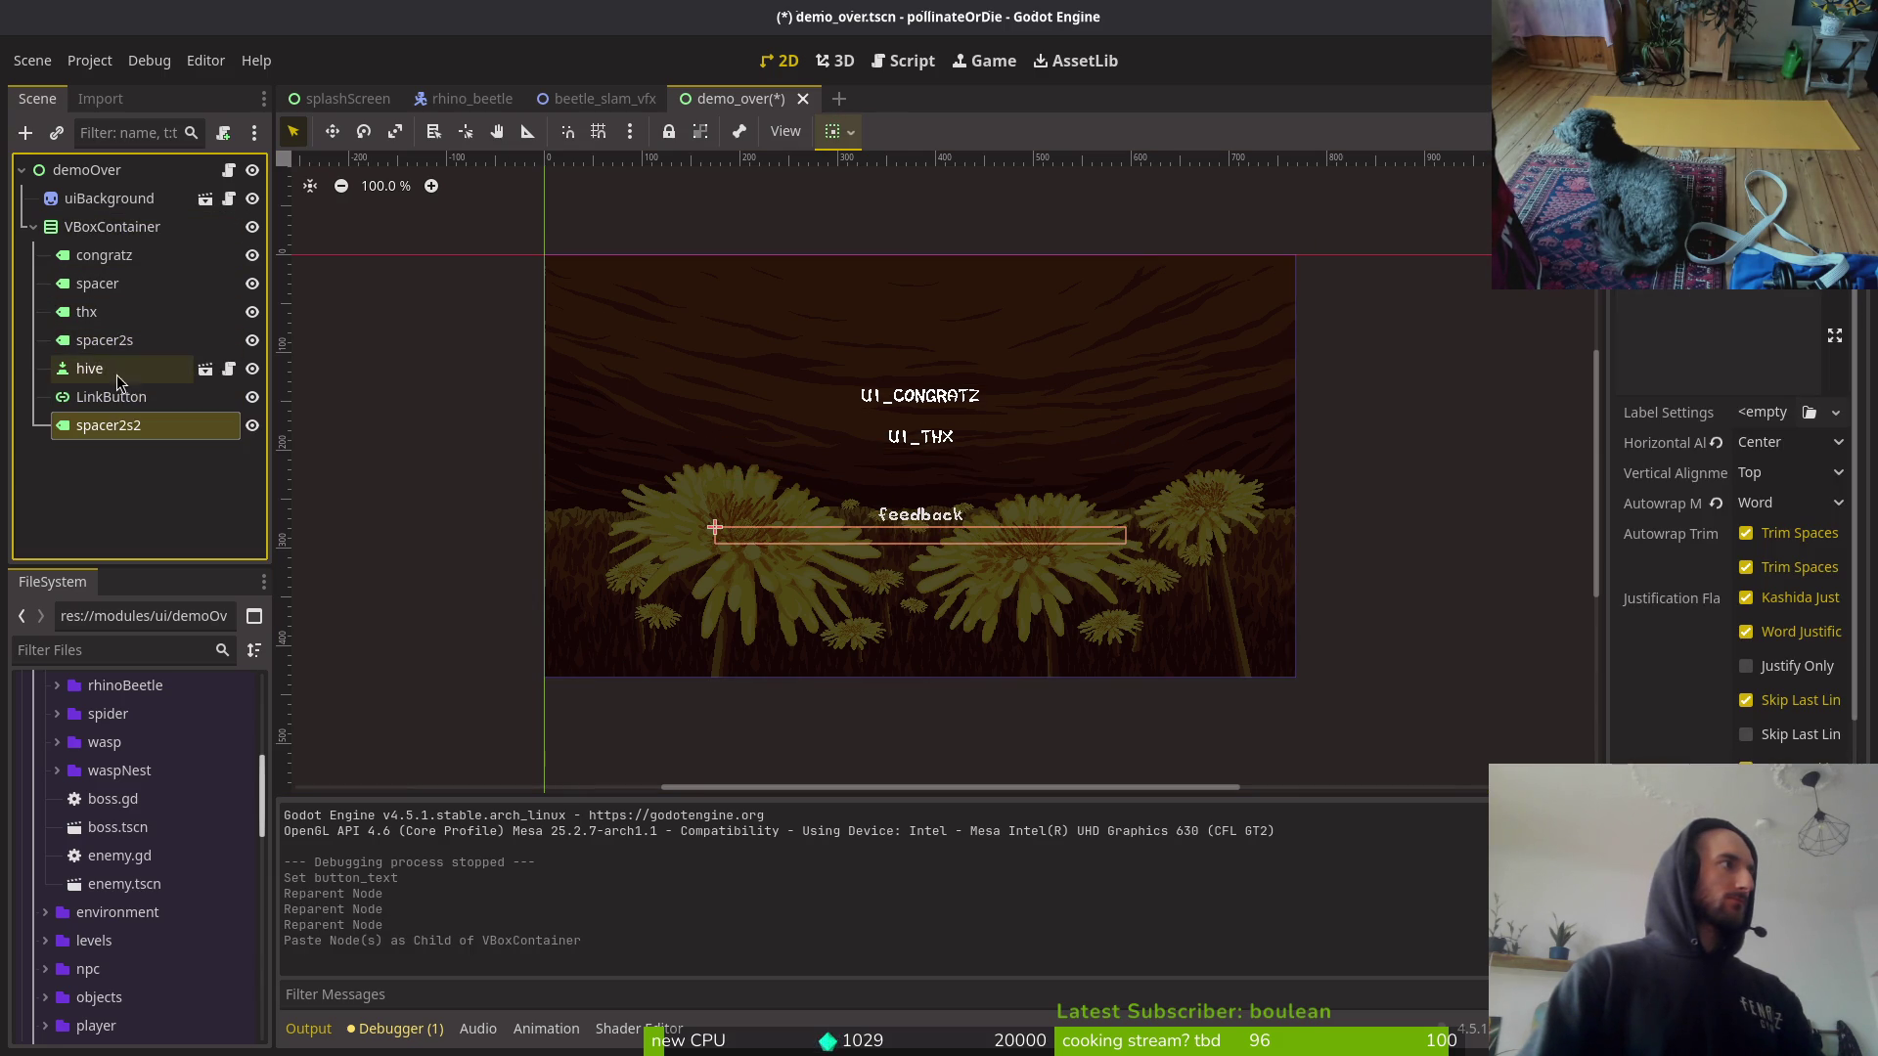
left_click_drag(131, 389, 131, 390)
left_click(768, 189)
key("ctrl+s")
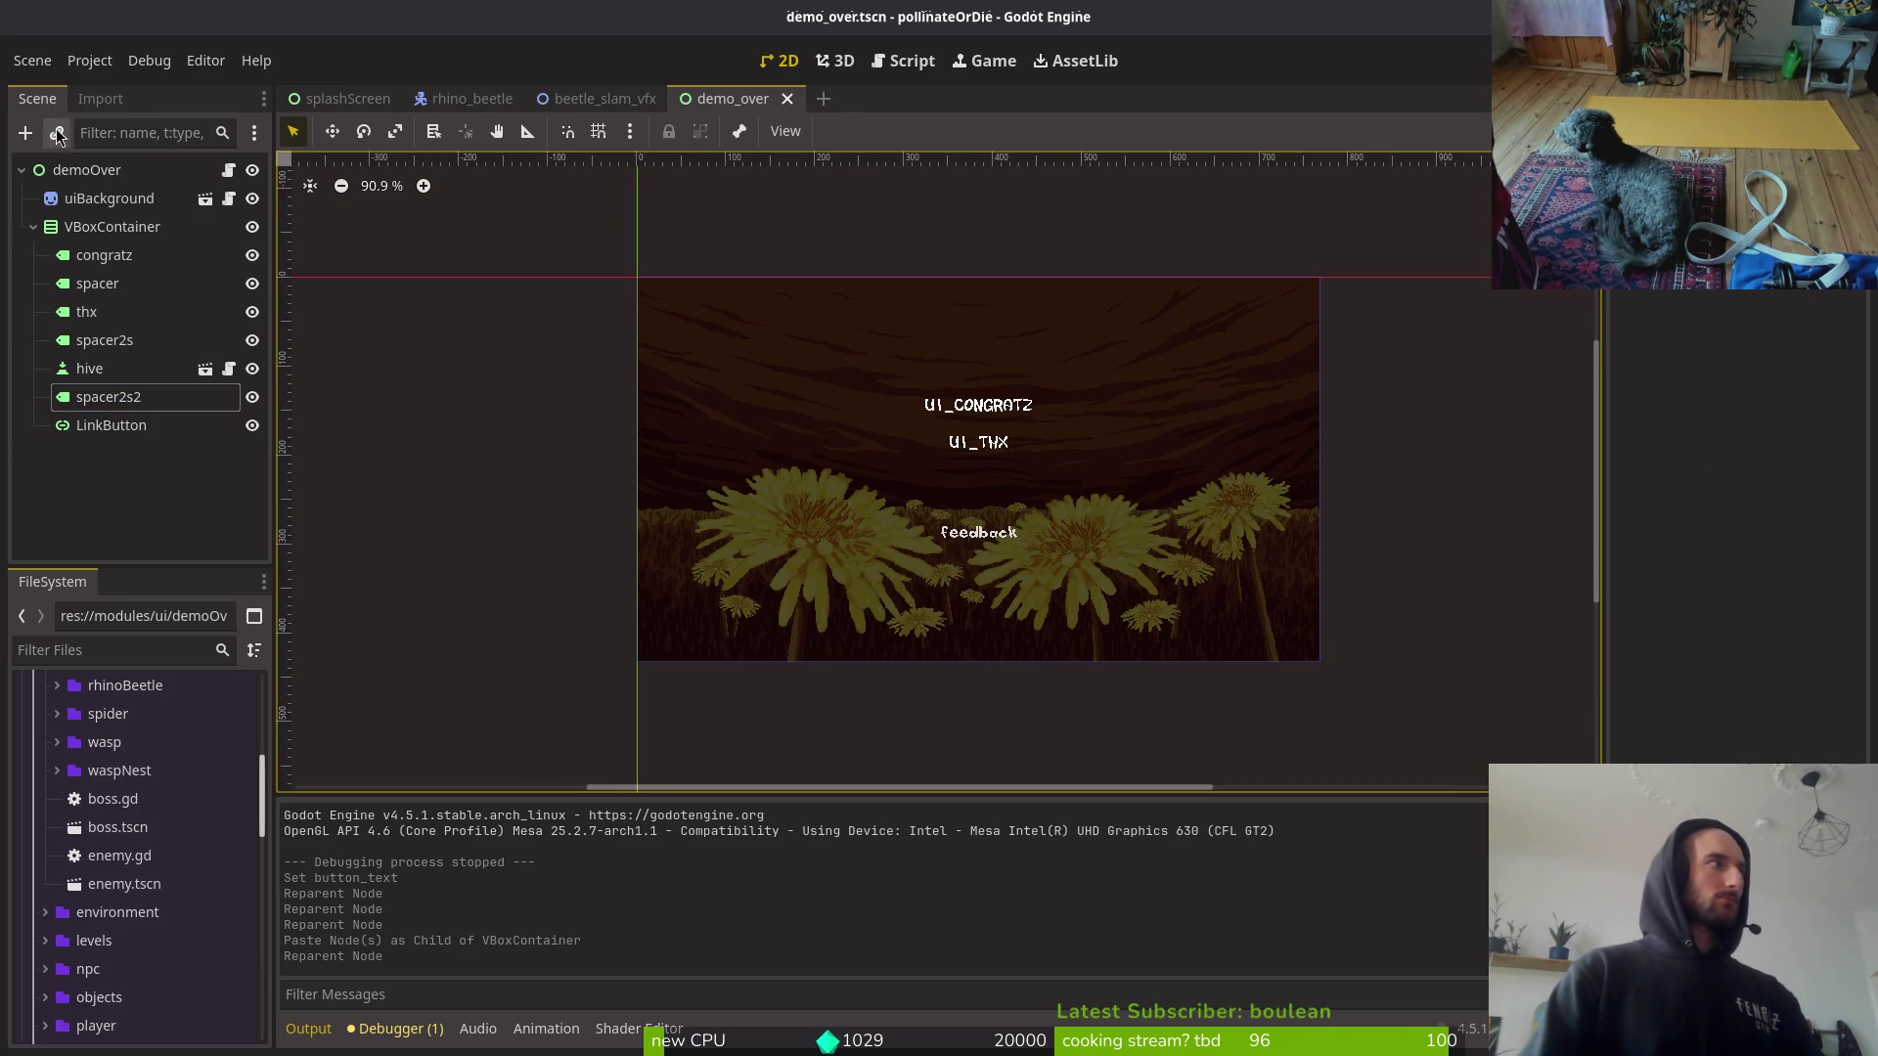
Step: Collapse the VBoxContainer and demoOver branches of the scene tree
left_click(33, 226)
left_click(22, 170)
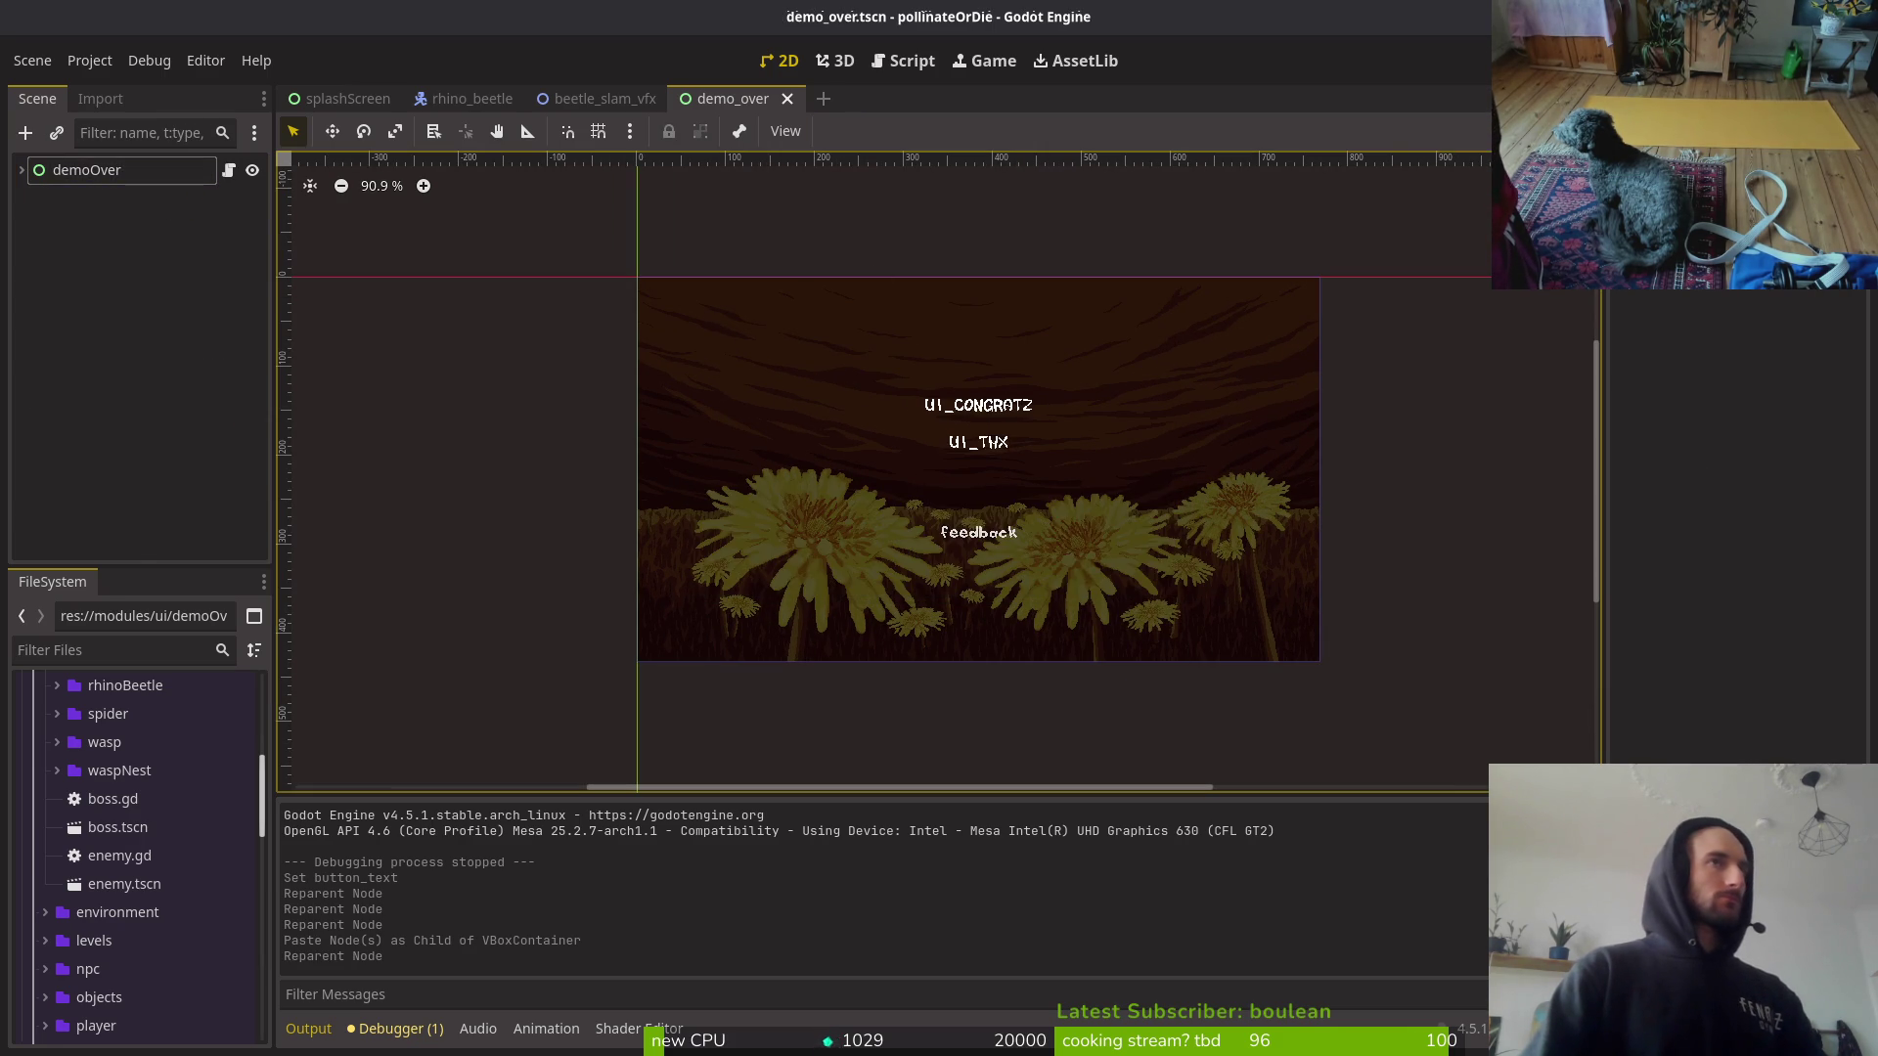
key("alt+Tab")
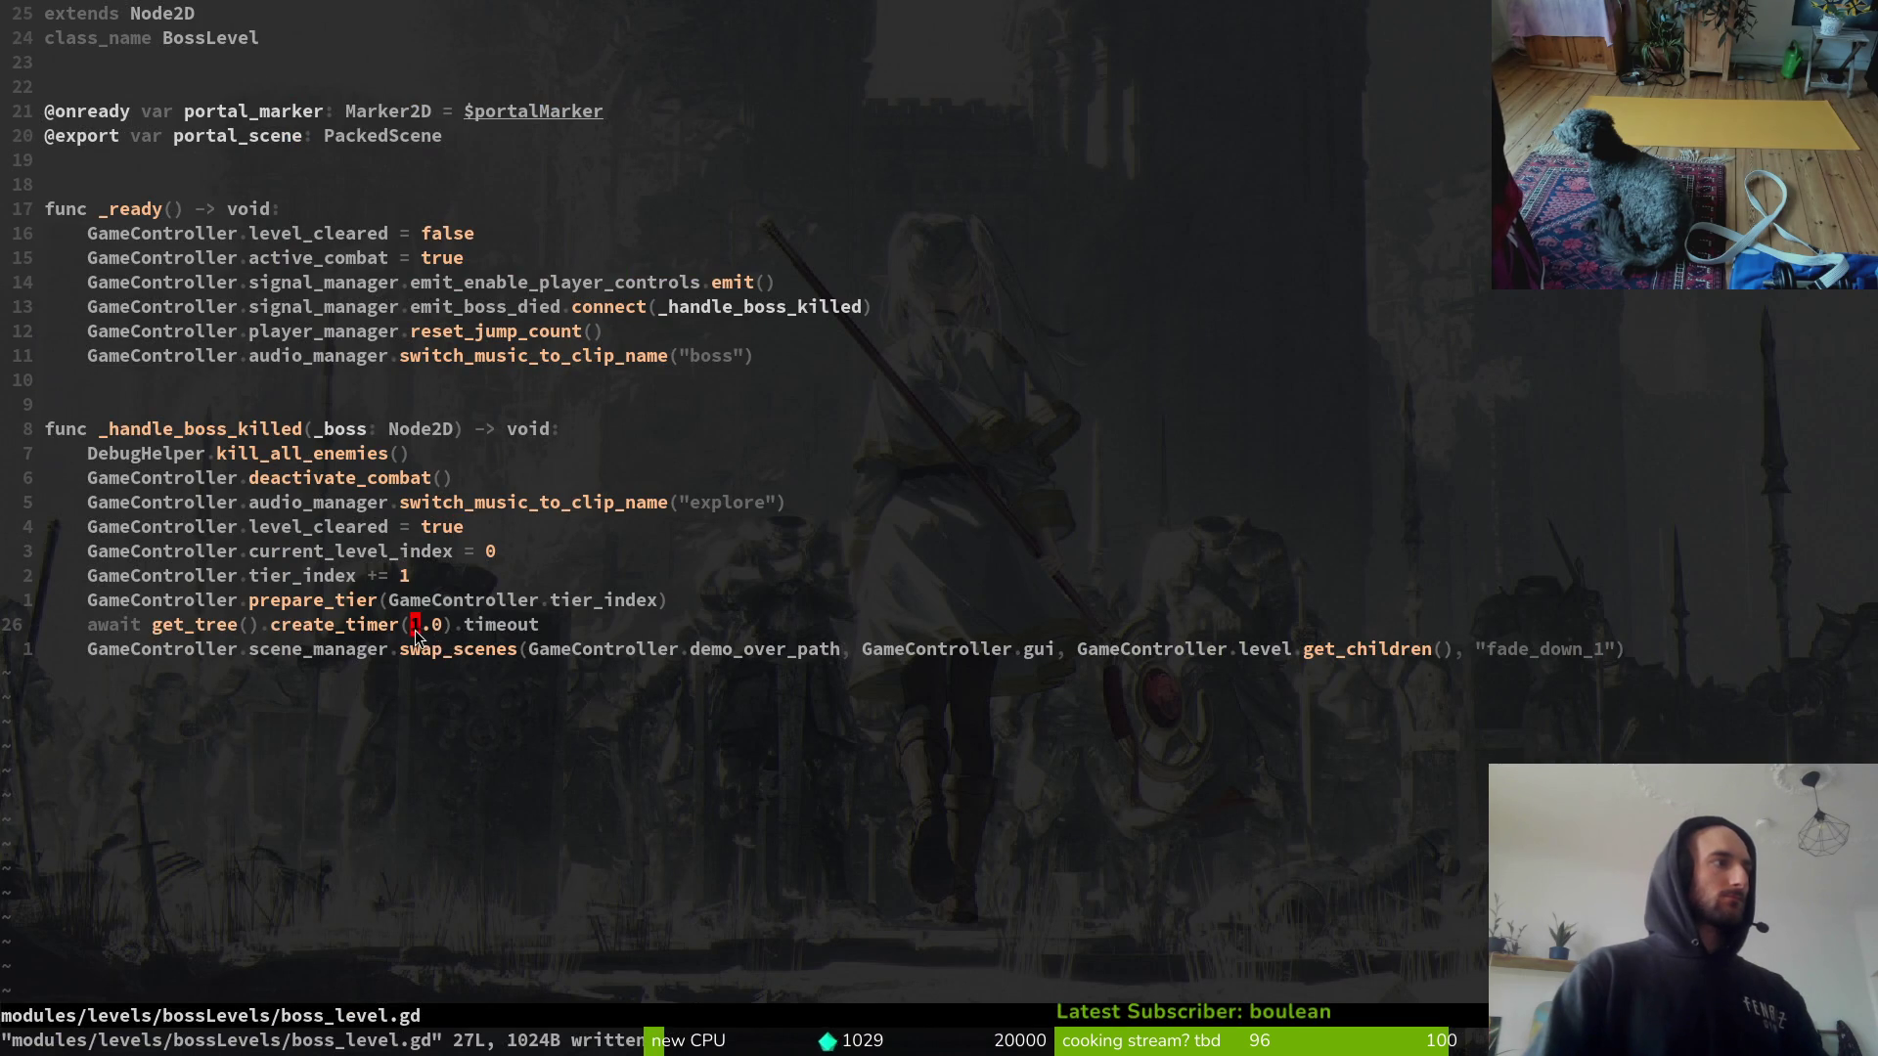
Step: Change the create_timer argument to 3.0 and save boss_level.gd
type("s3")
key("Escape")
type(":w")
key("Return")
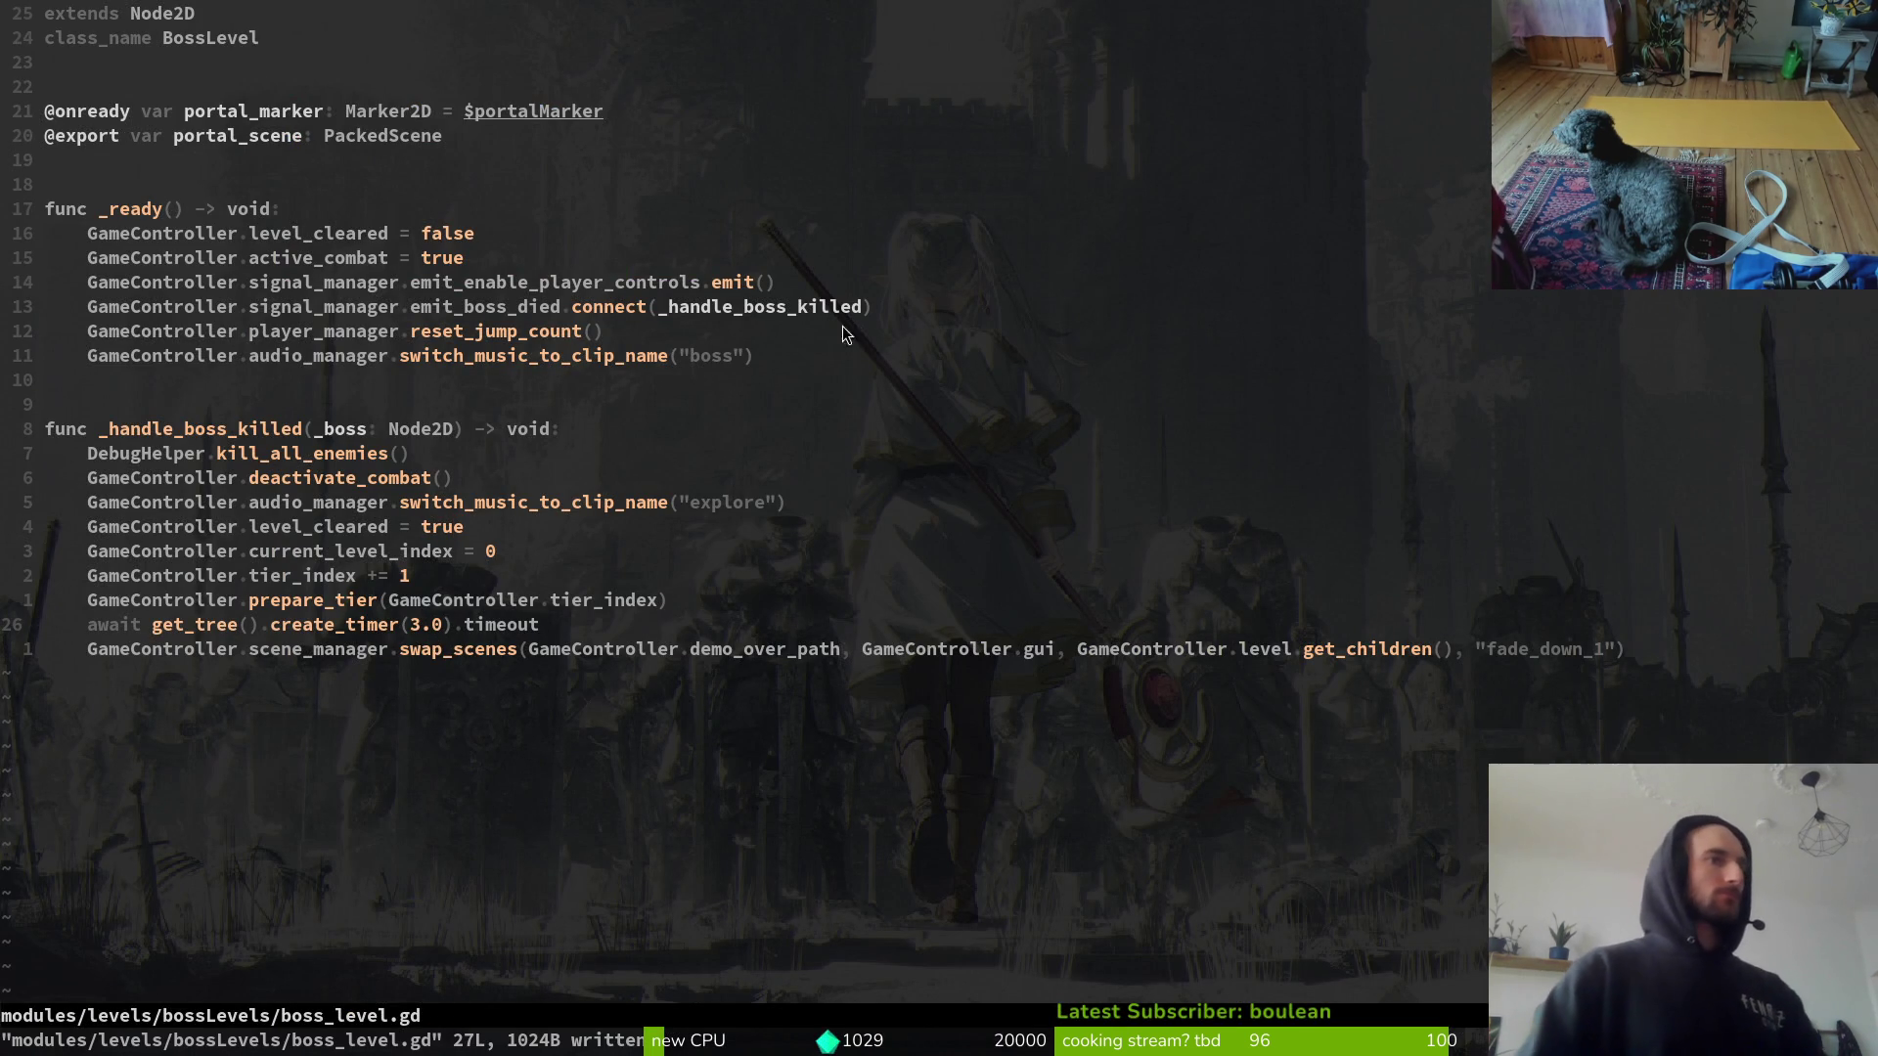
Step: Close the demo_over and beetle_slam_vfx scene tabs and collapse the finiteStateMachine states
key("alt+Tab")
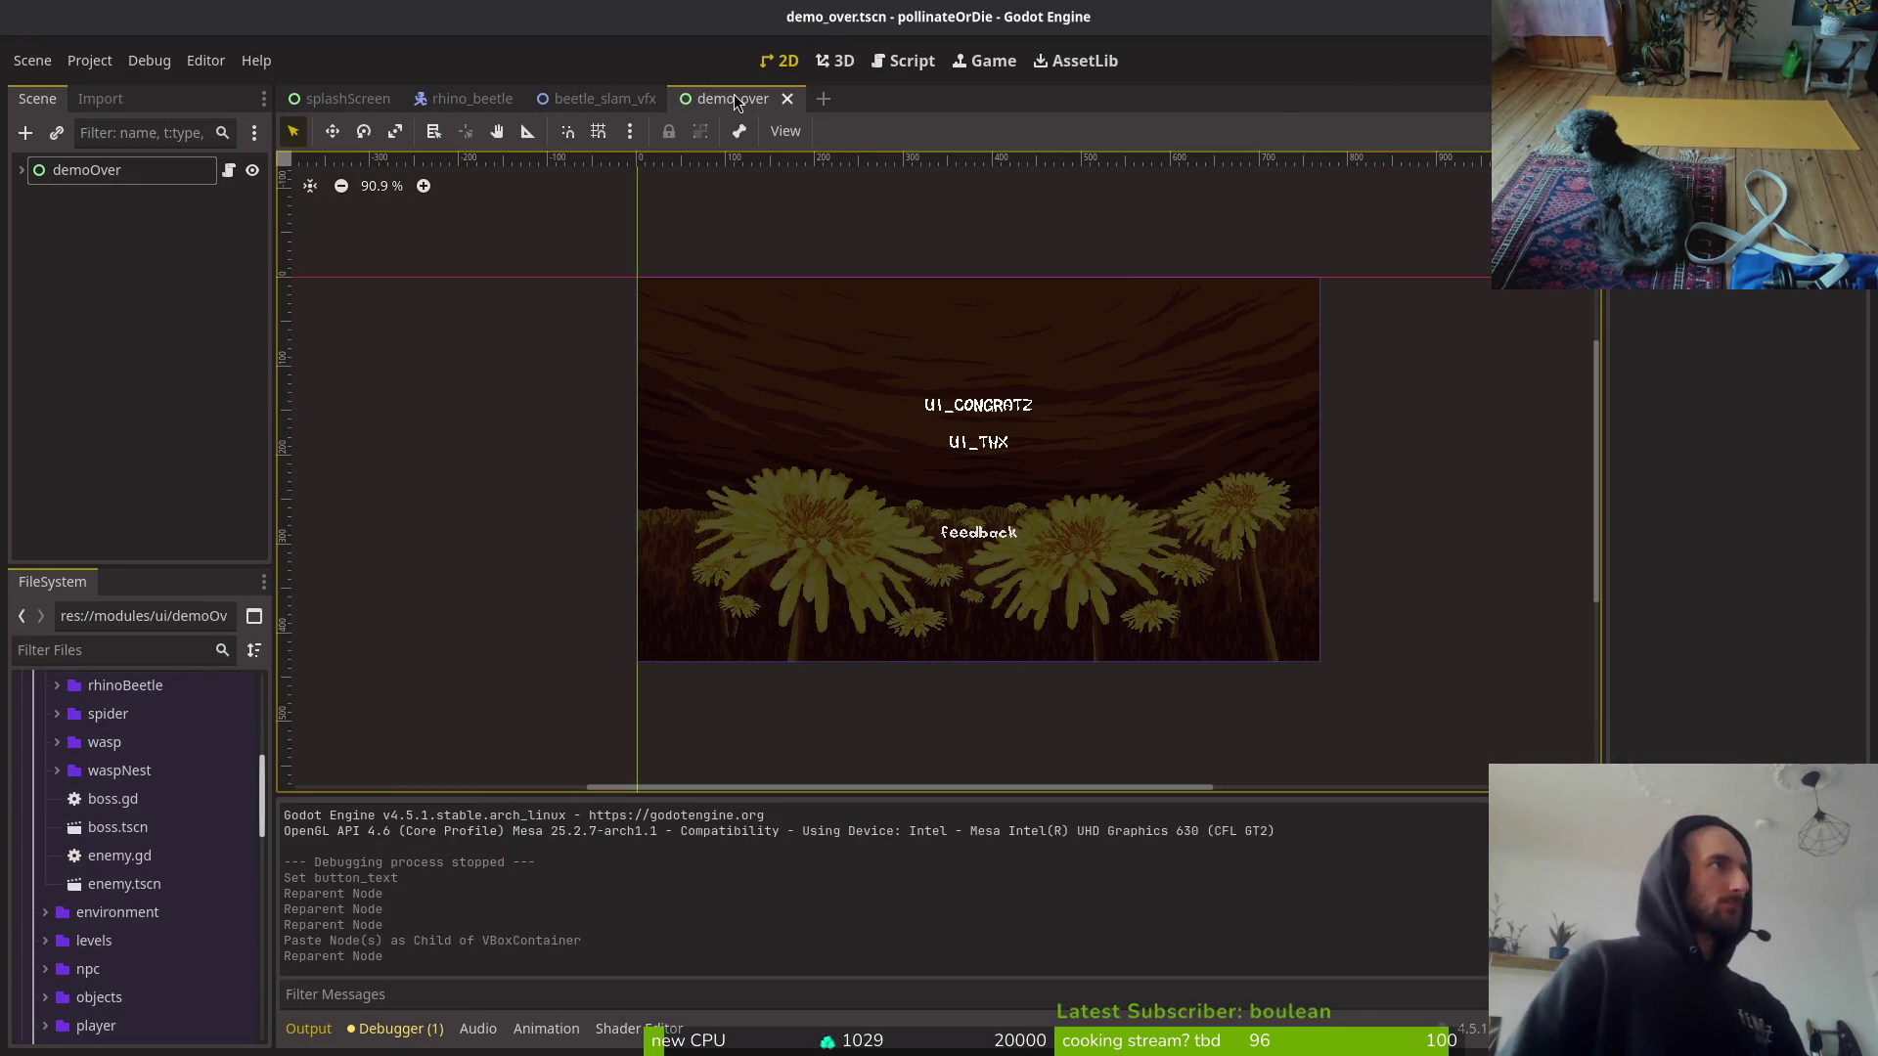
middle_click(722, 100)
middle_click(606, 106)
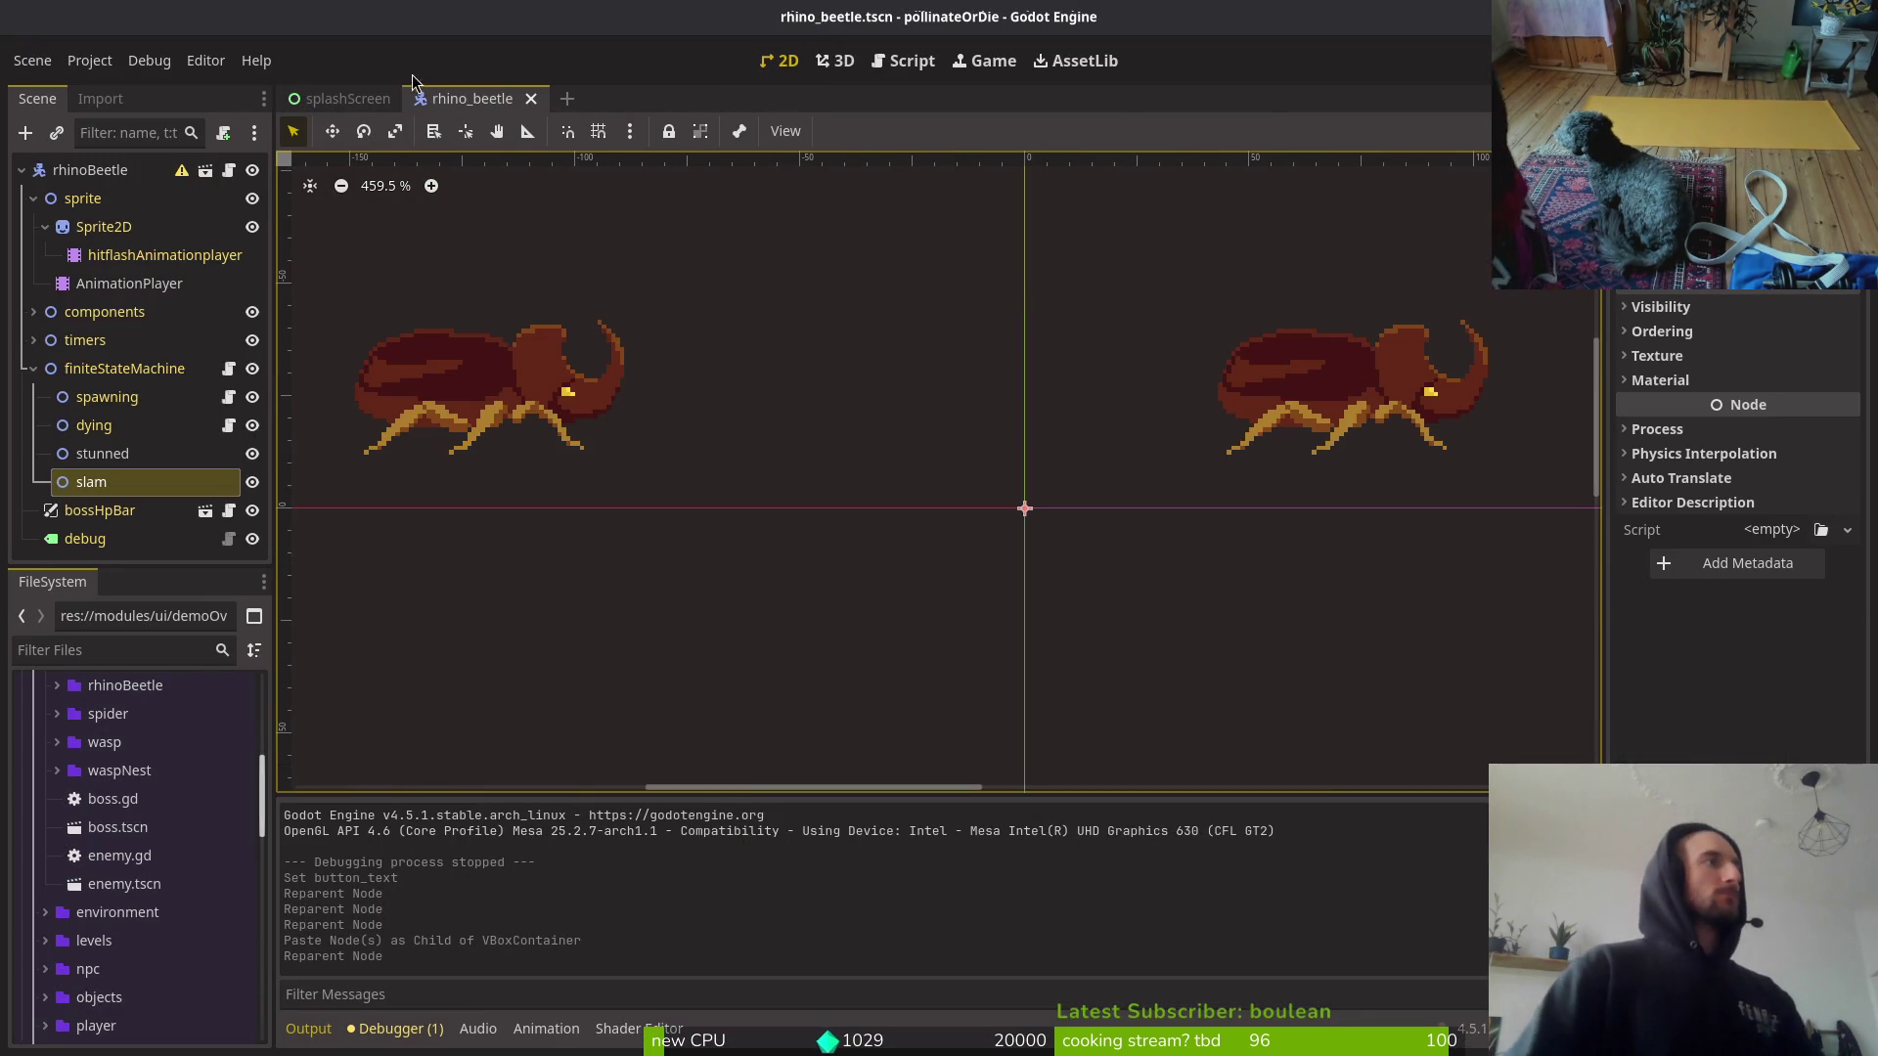
scroll(1140, 507, "down", 2)
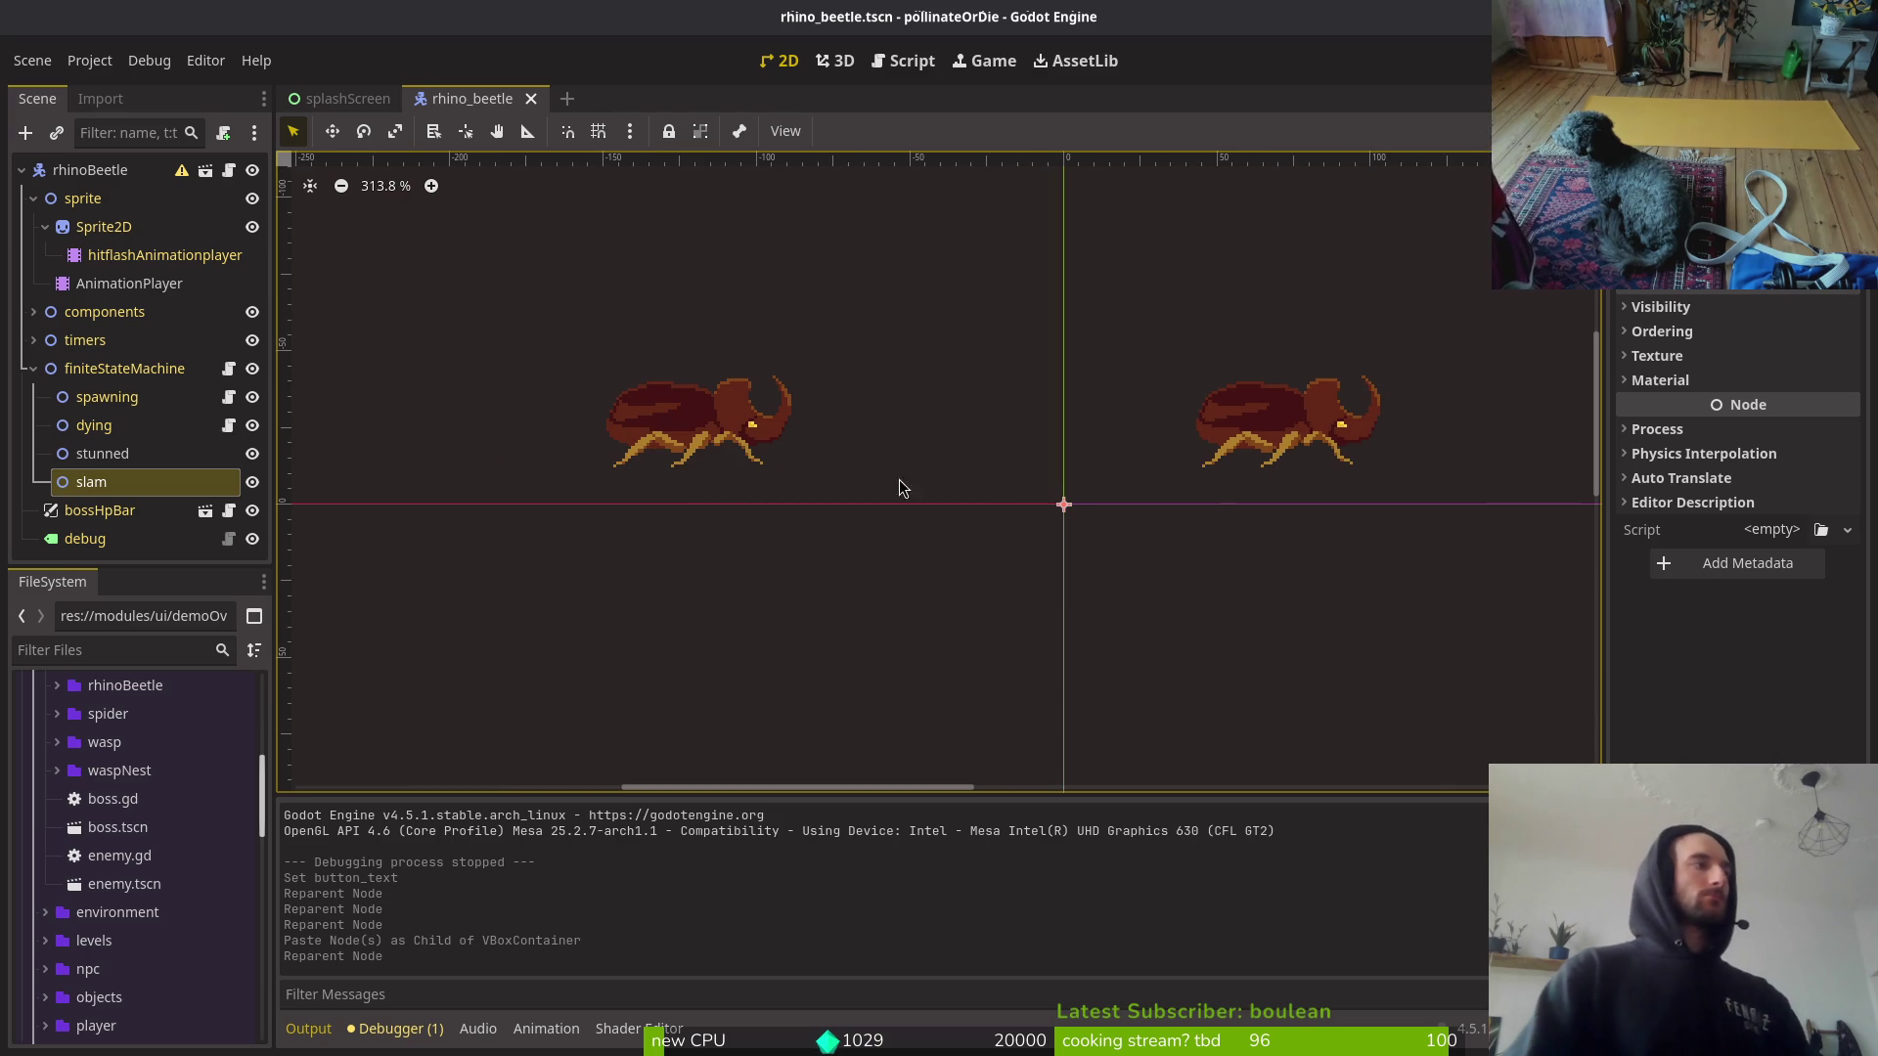
left_click(33, 368)
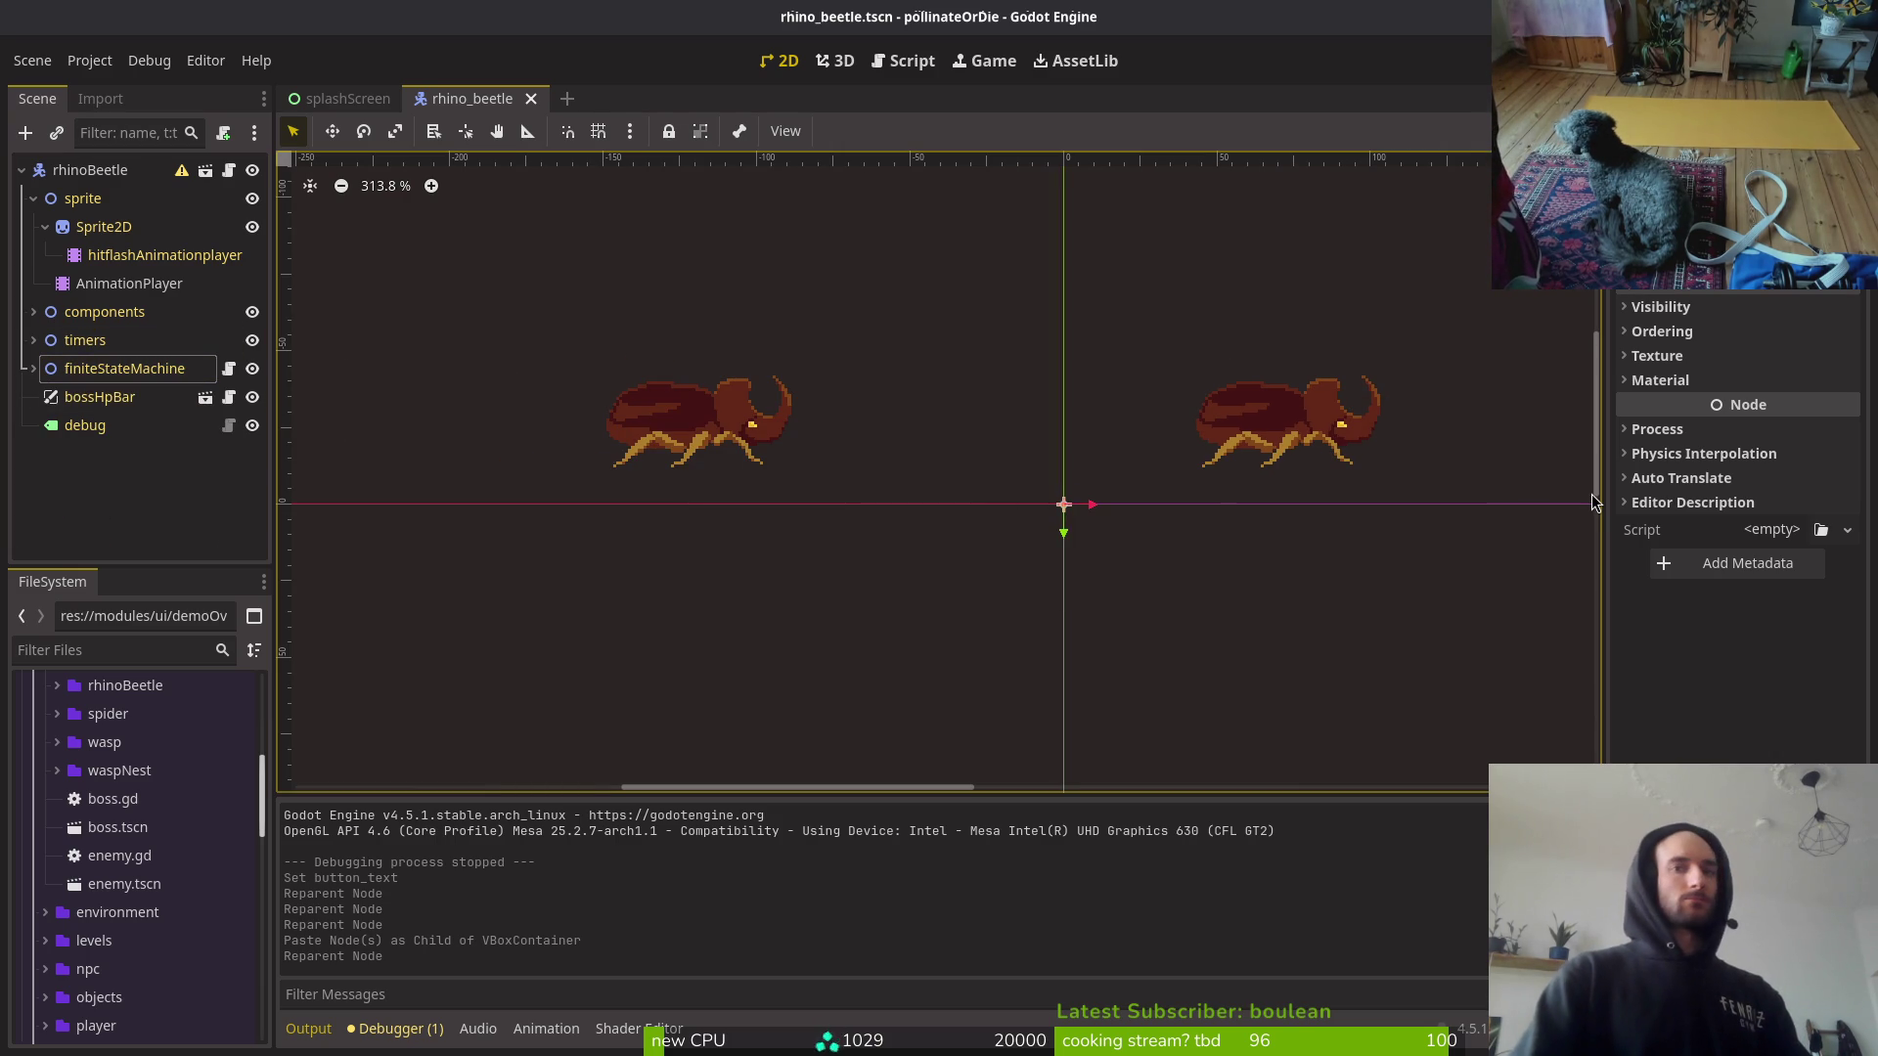
key("alt+Tab")
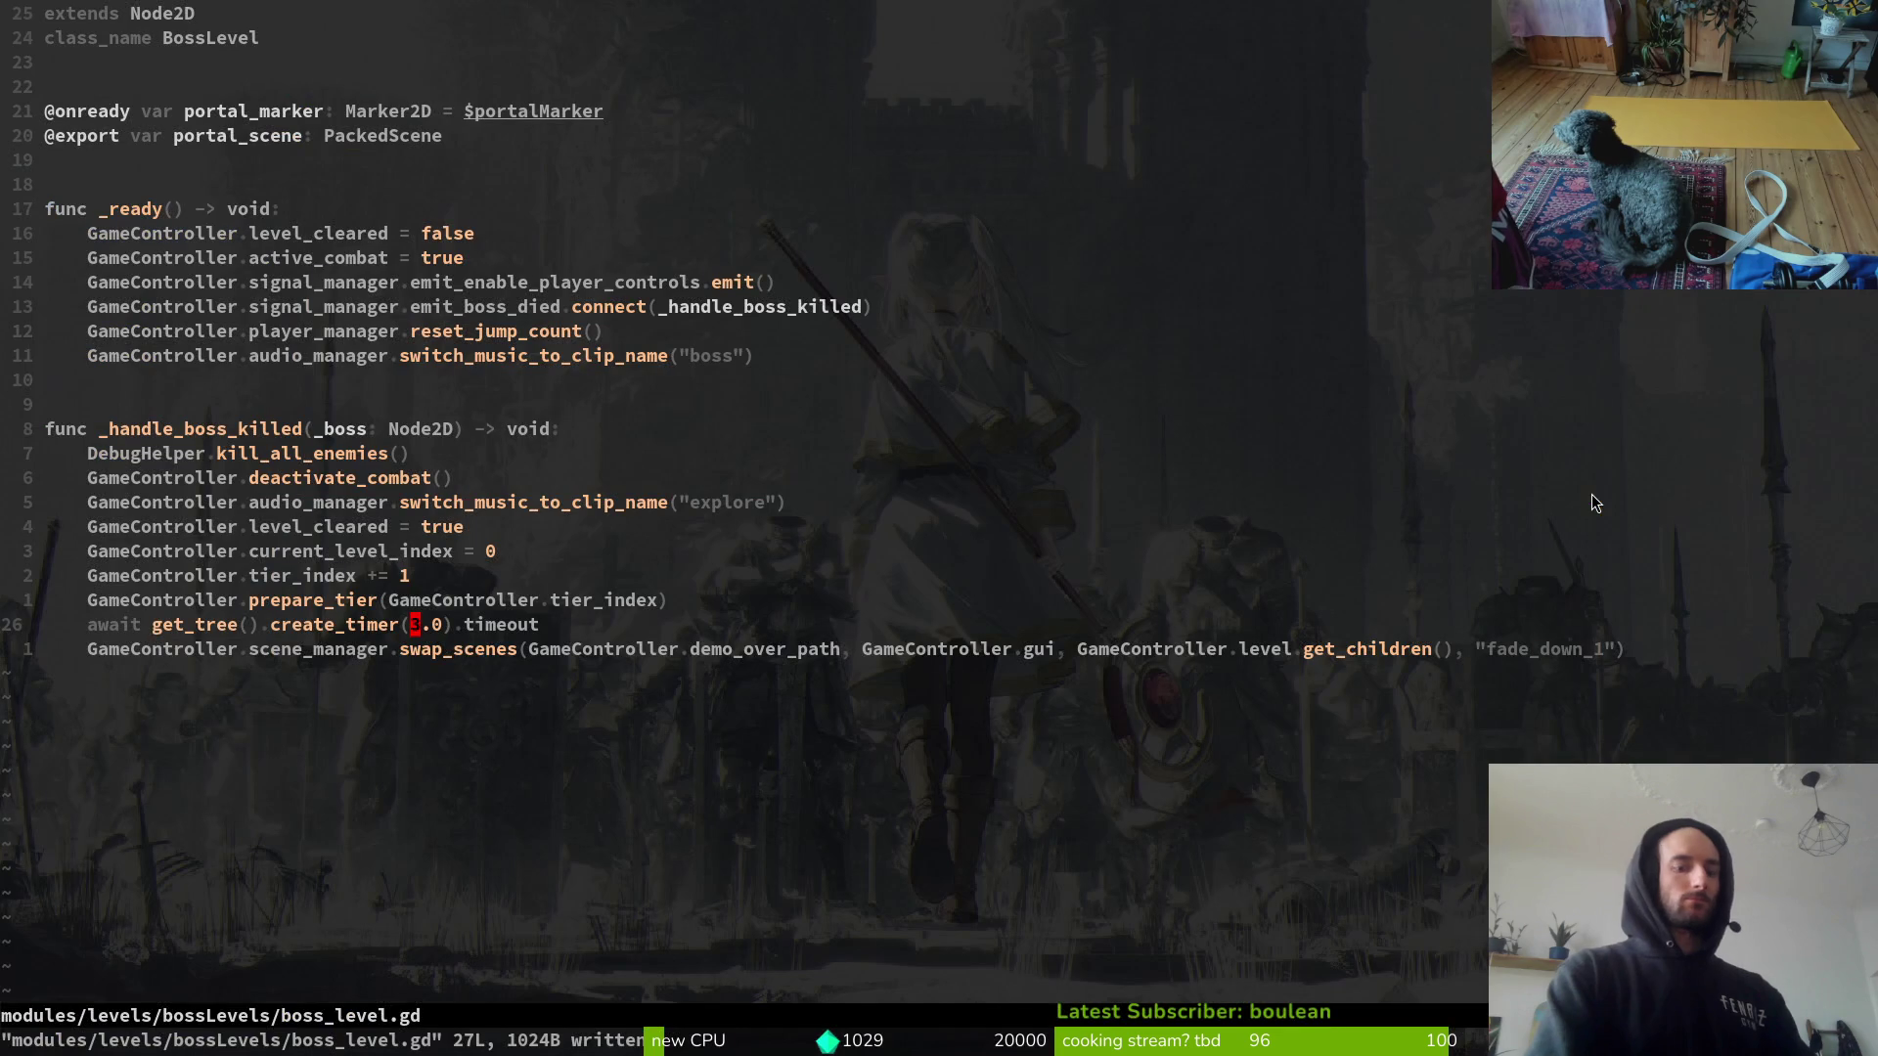
key("space")
Step: Open tig status, view the game.controller.gd diff, and stage game.controller.gd
key("g")
key("s")
key("j")
key("j")
key("j")
key("j")
Step: Stage demo_over.gd, demo_over.gd.uid and demo_over.tscn, leaving rhino_beetle.tscn unstaged
key("j")
key("Return")
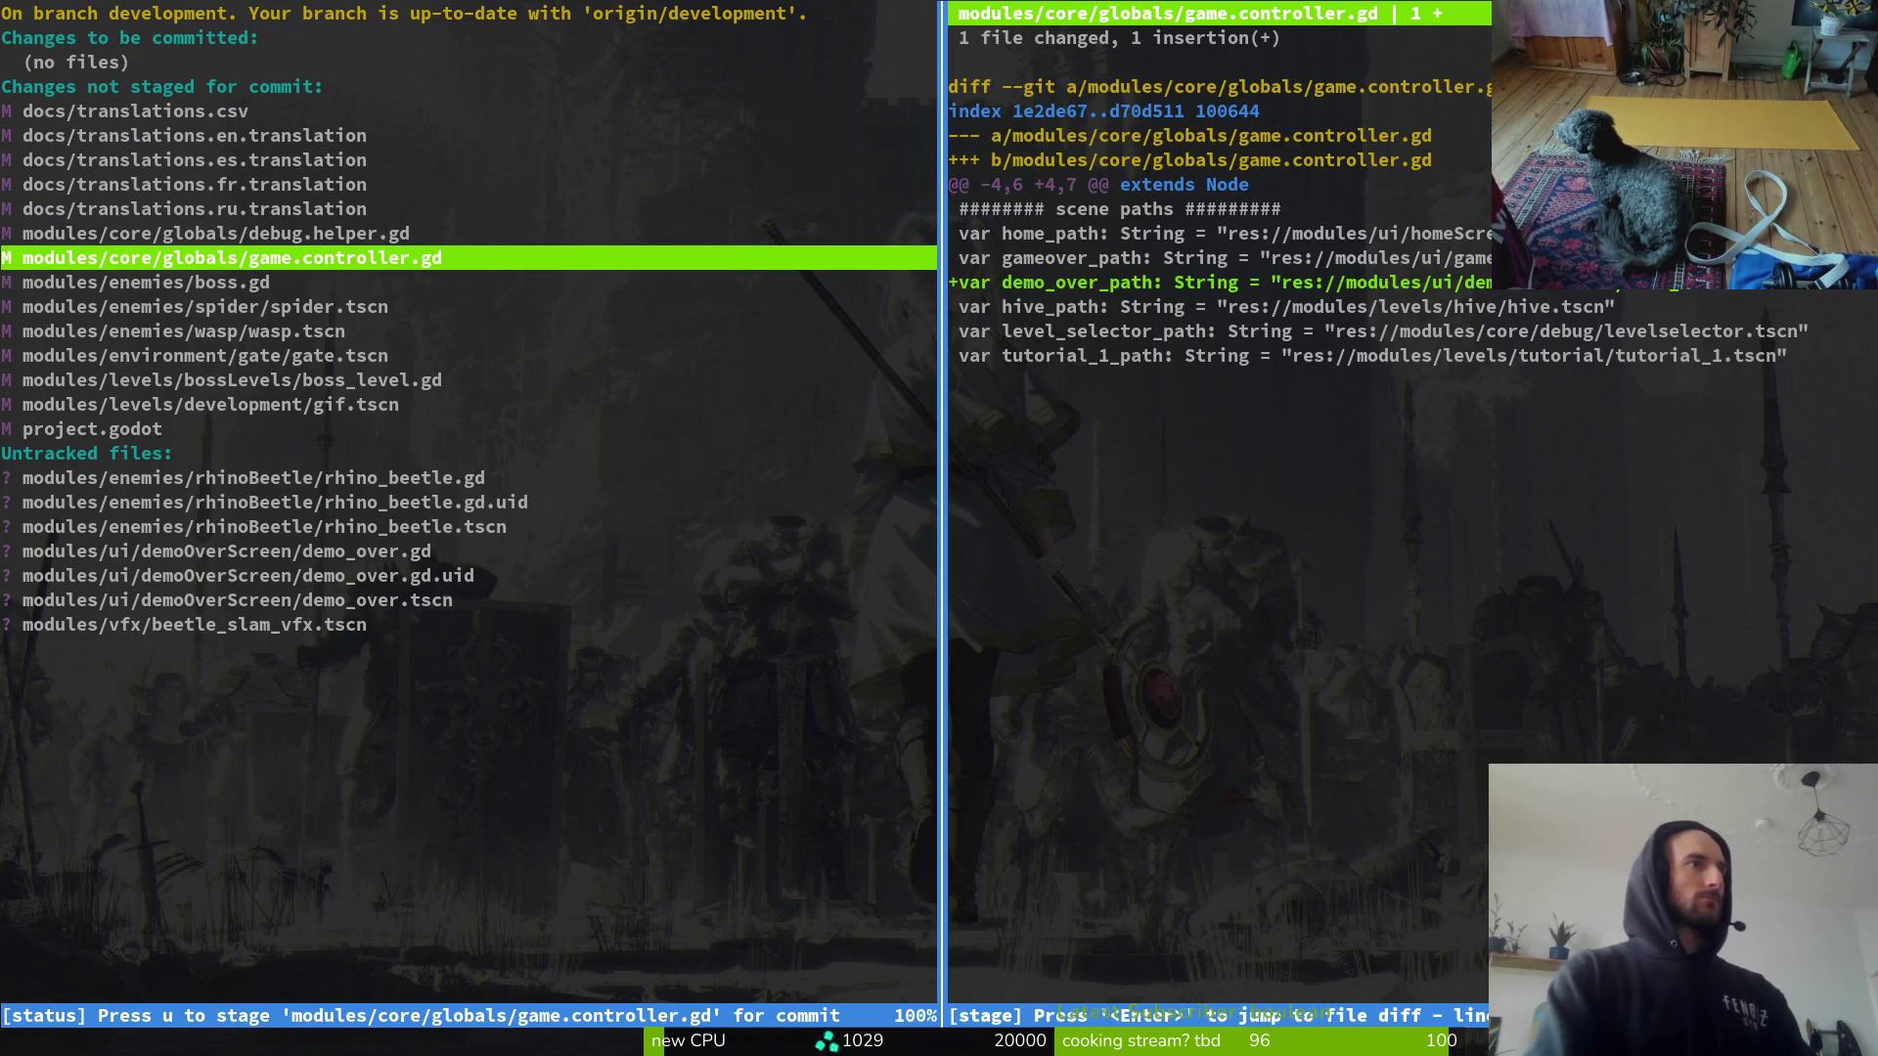
key("u")
key("j")
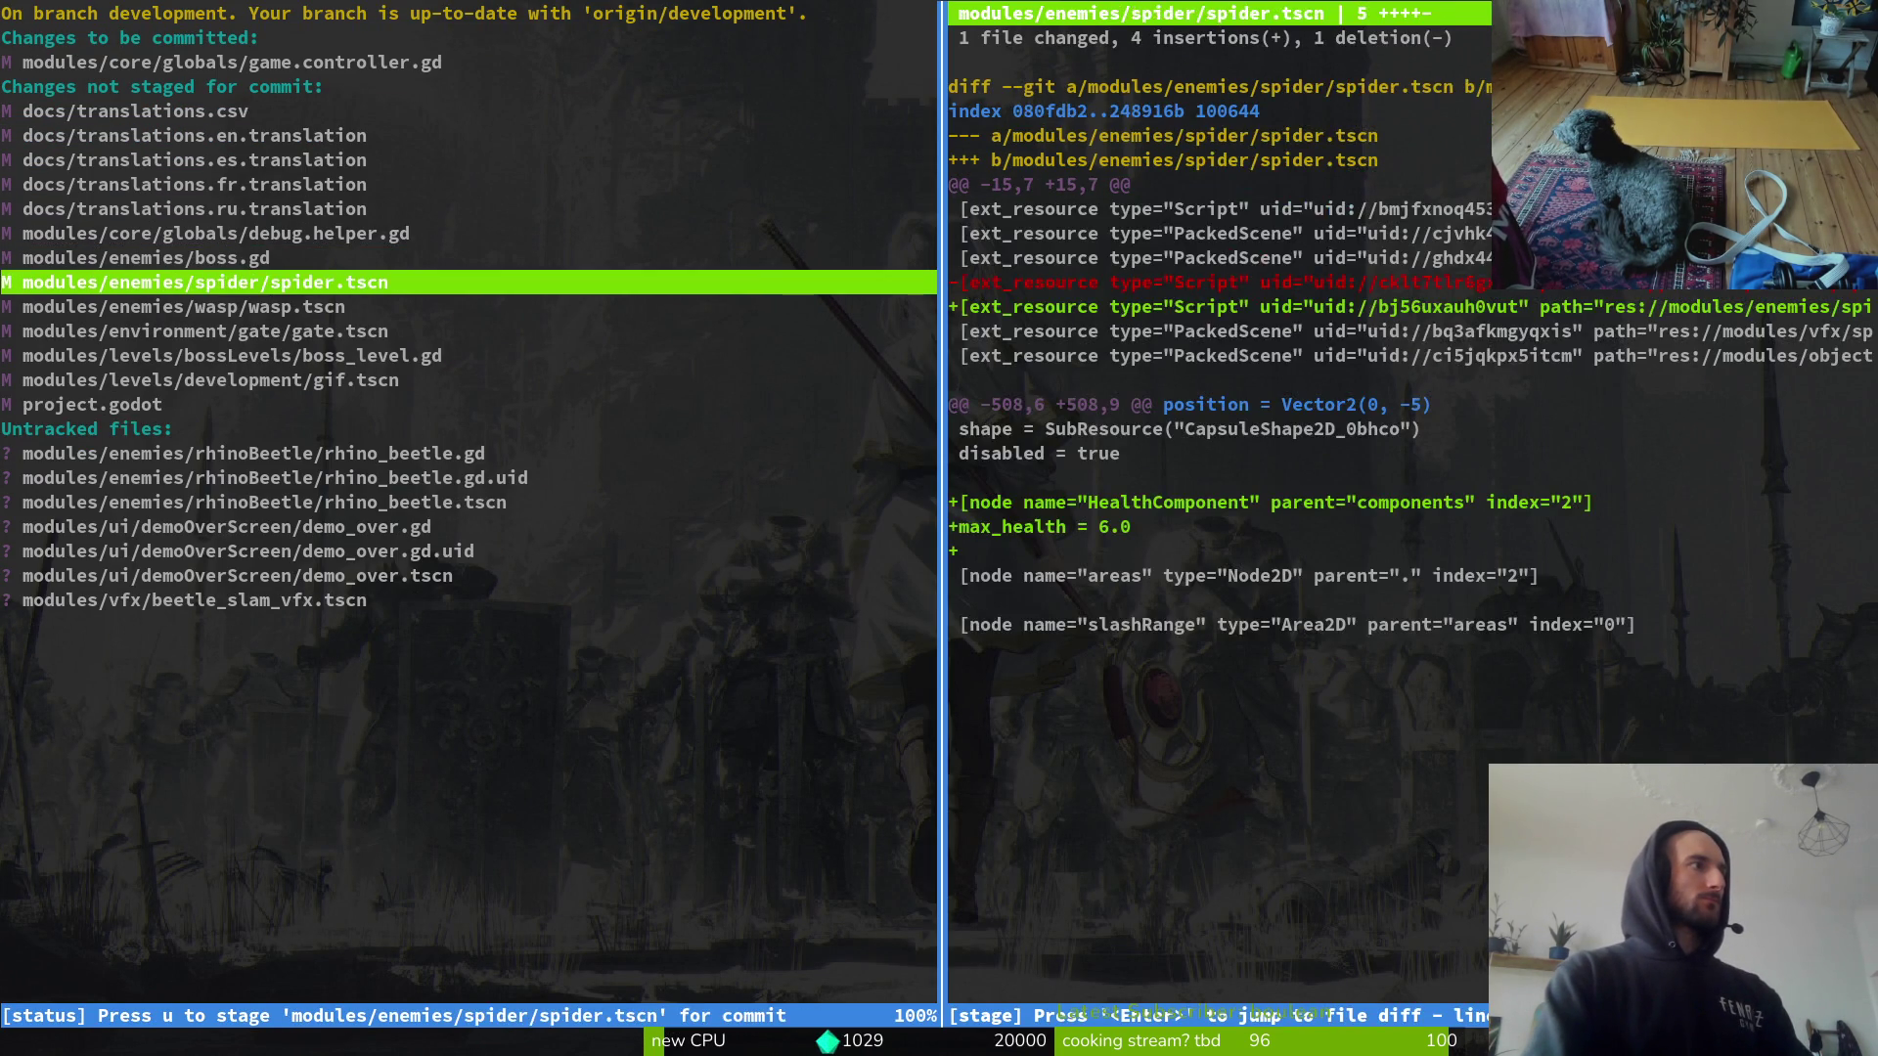
key("j")
key("j")
key("j")
key("u")
key("u")
key("j")
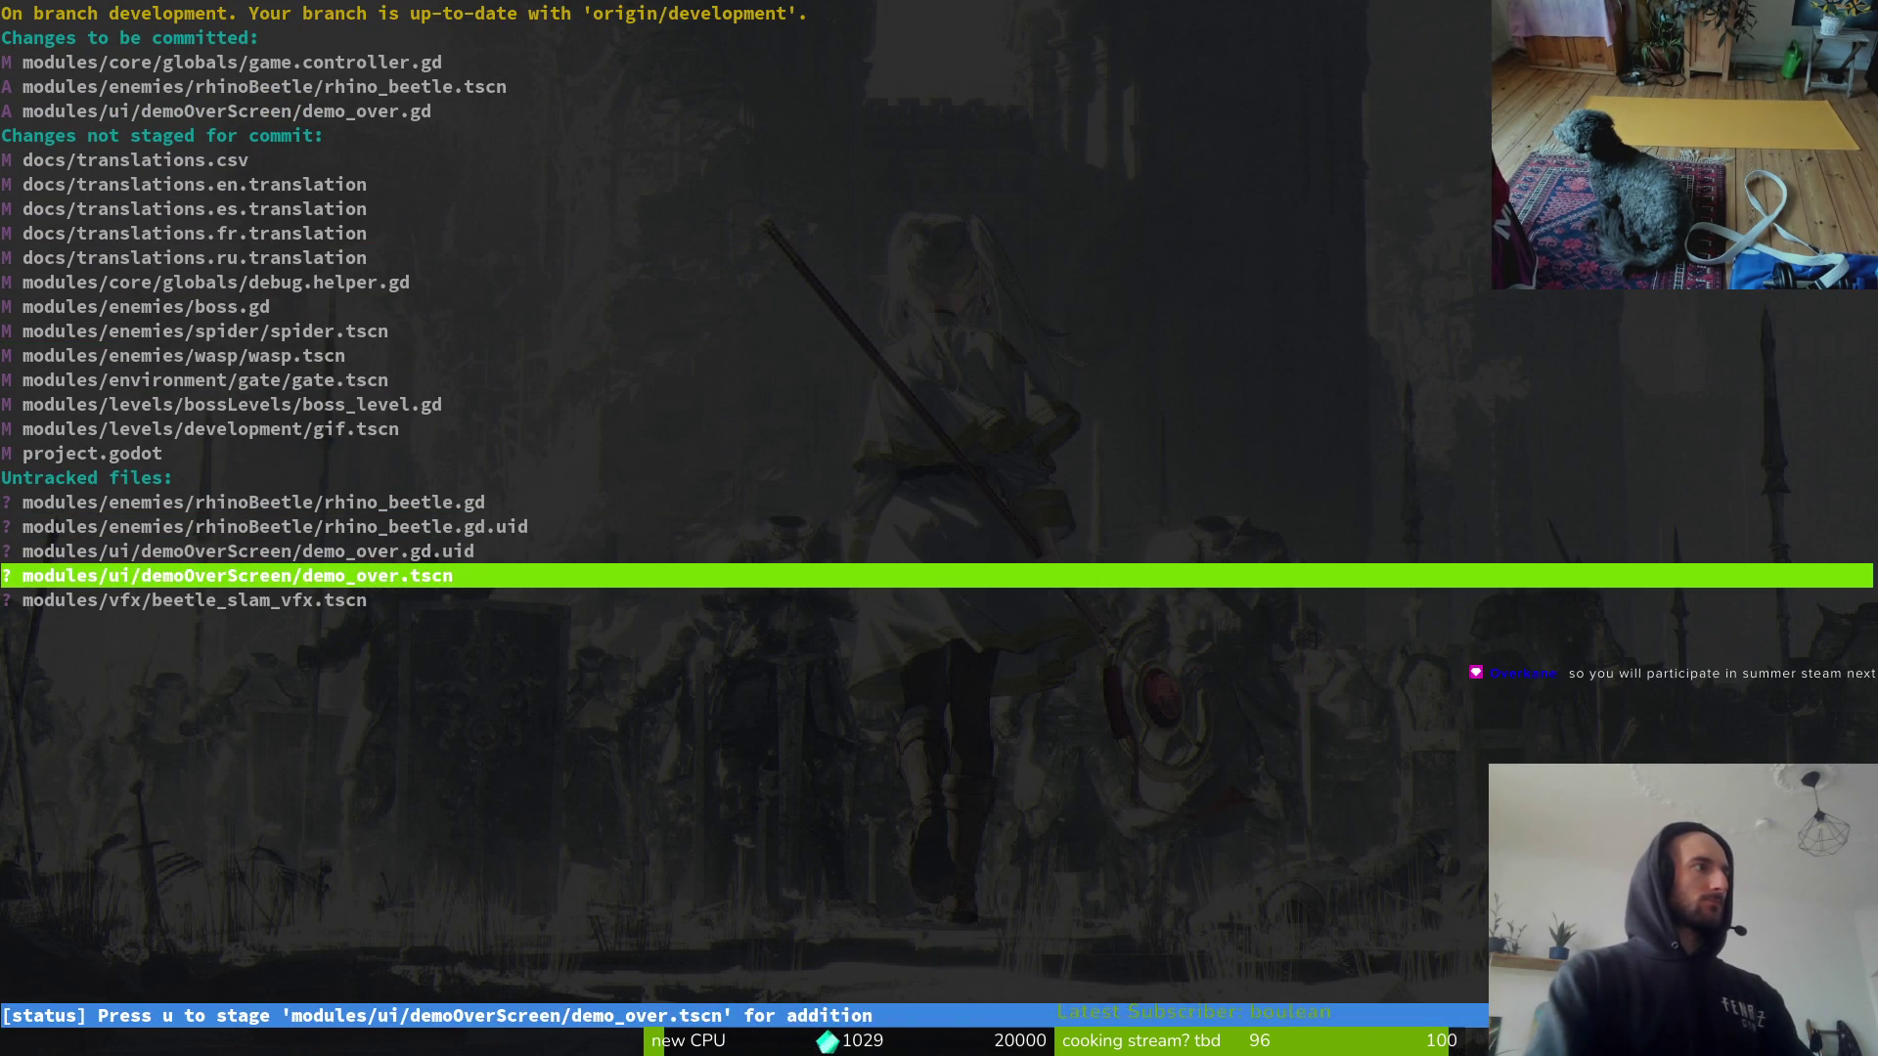
key("u")
key("k")
key("u")
key("k")
key("k")
key("k")
key("k")
key("k")
key("k")
key("u")
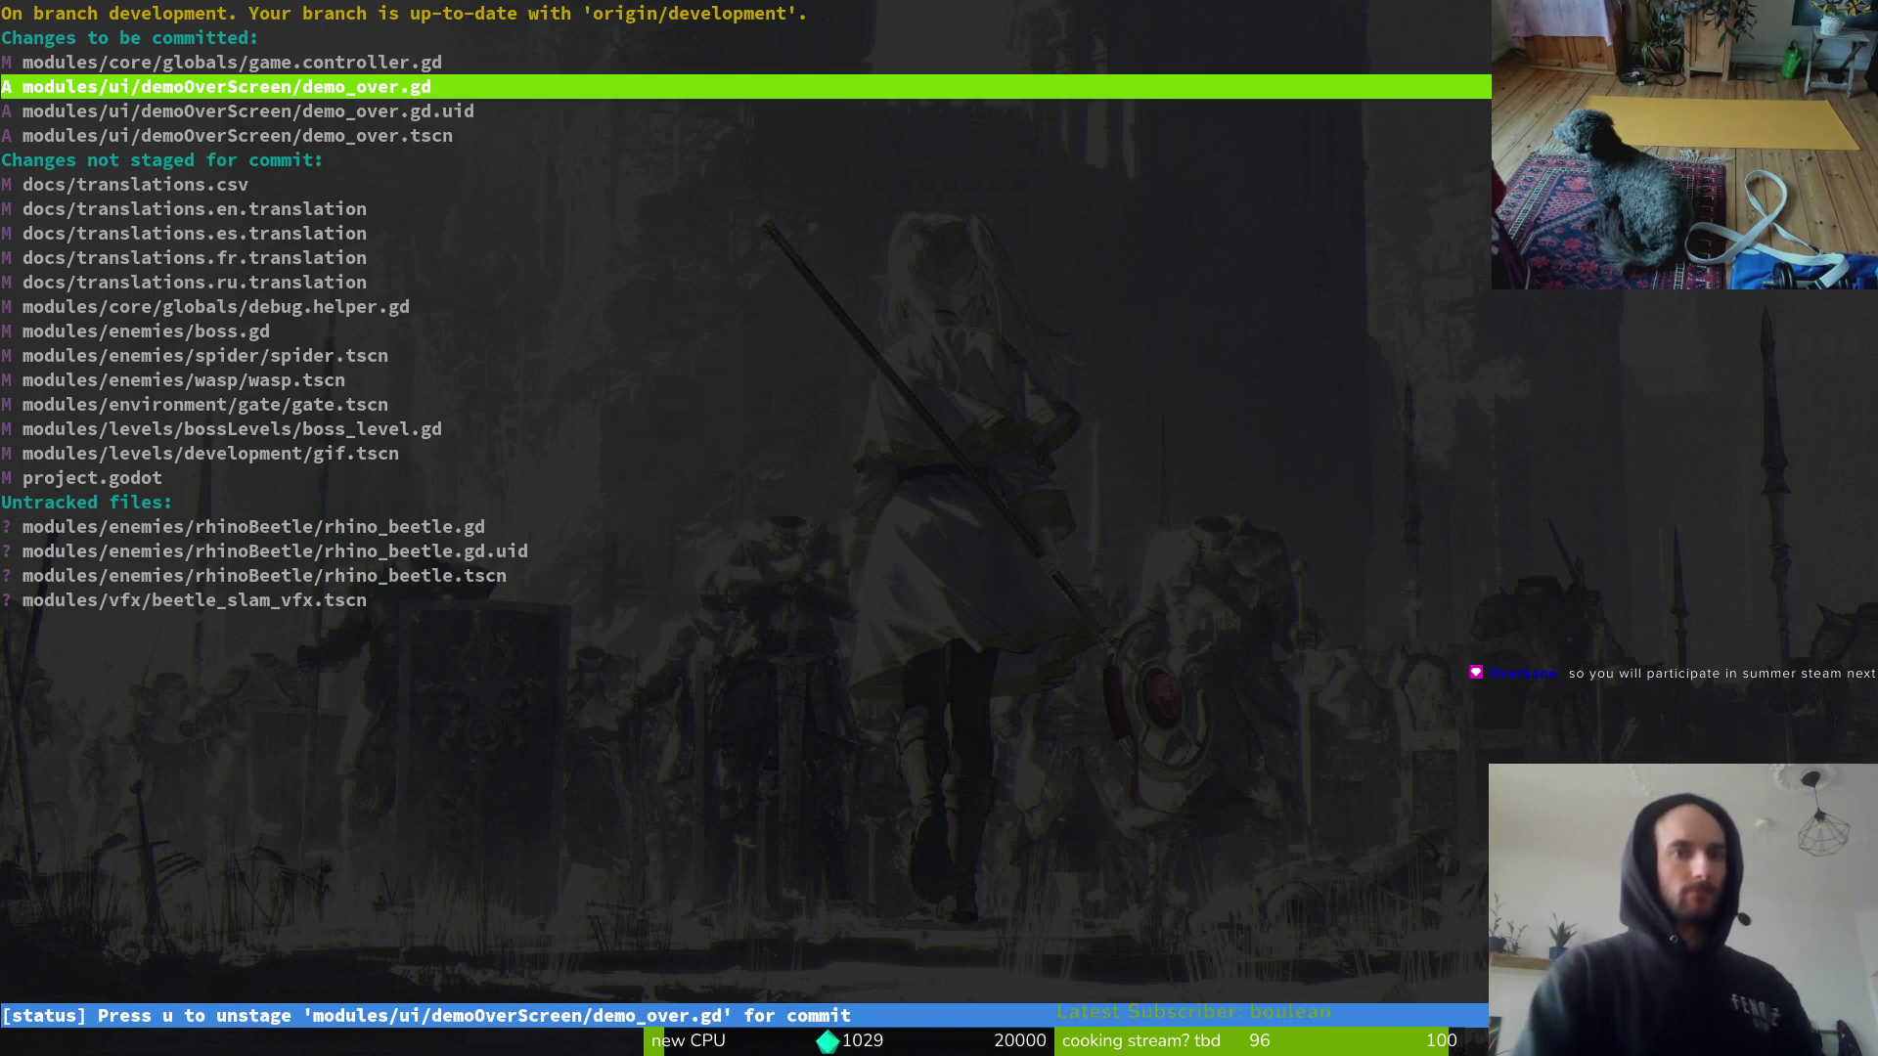
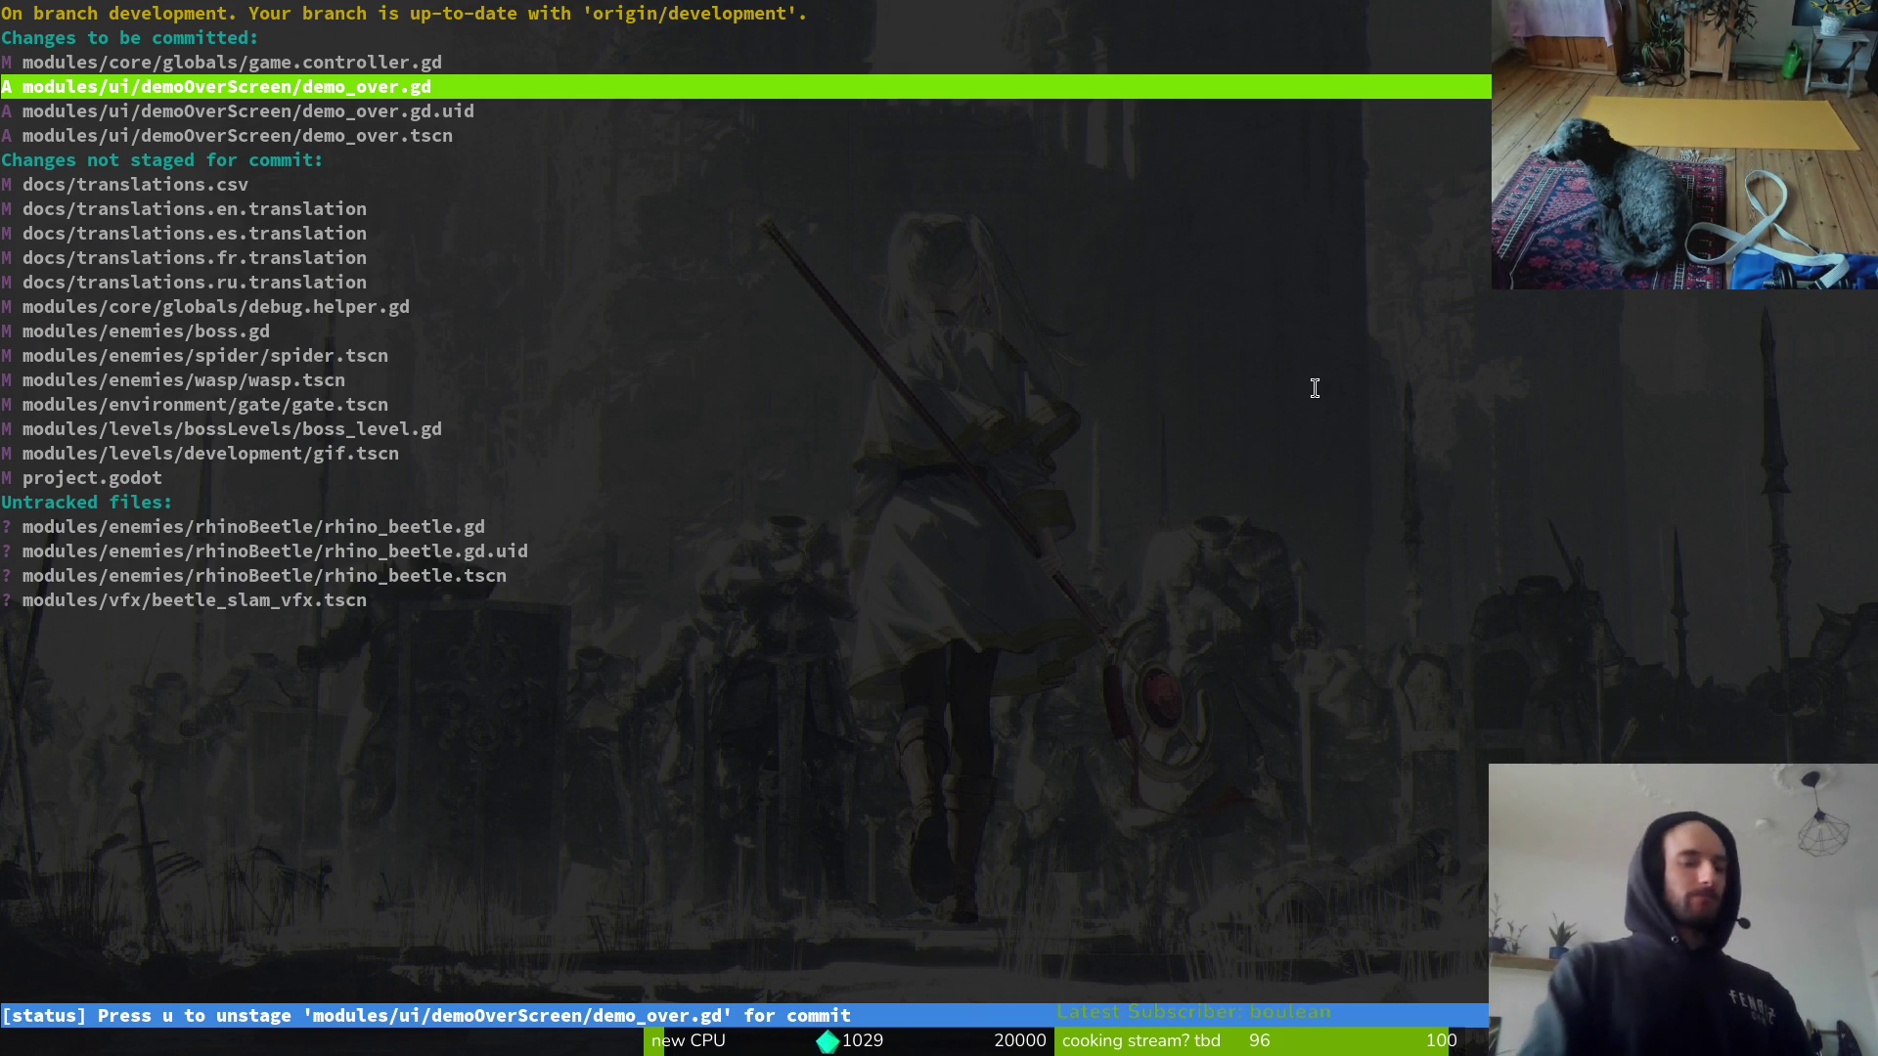
Step: Review the diffs of the changed files, ending on debug.helper.gd
key("Down")
key("Down")
key("Down")
key("Down")
key("Return")
key("q")
key("Down")
key("Down")
key("Down")
key("Down")
key("Down")
key("Up")
key("Return")
key("q")
key("Down")
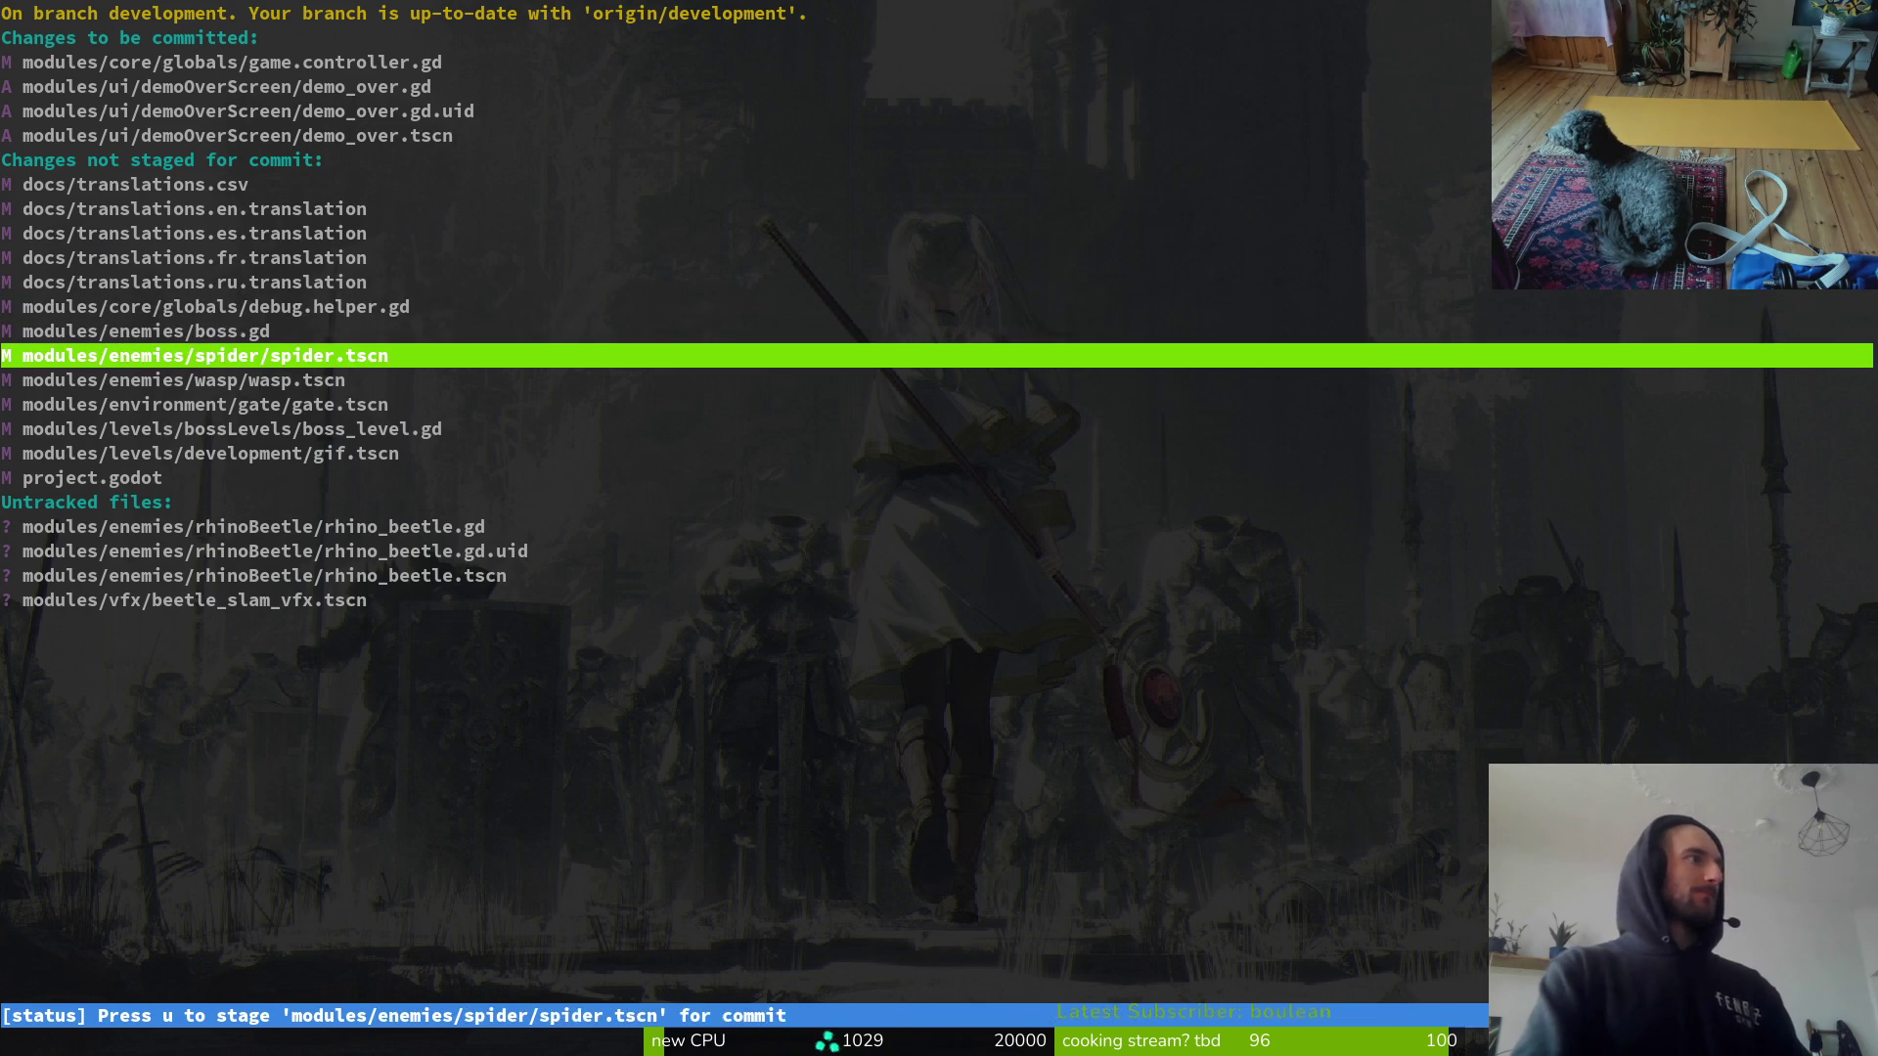
key("Up")
key("Return")
Step: Correct the mistyped command and launch tig's status view
type("q")
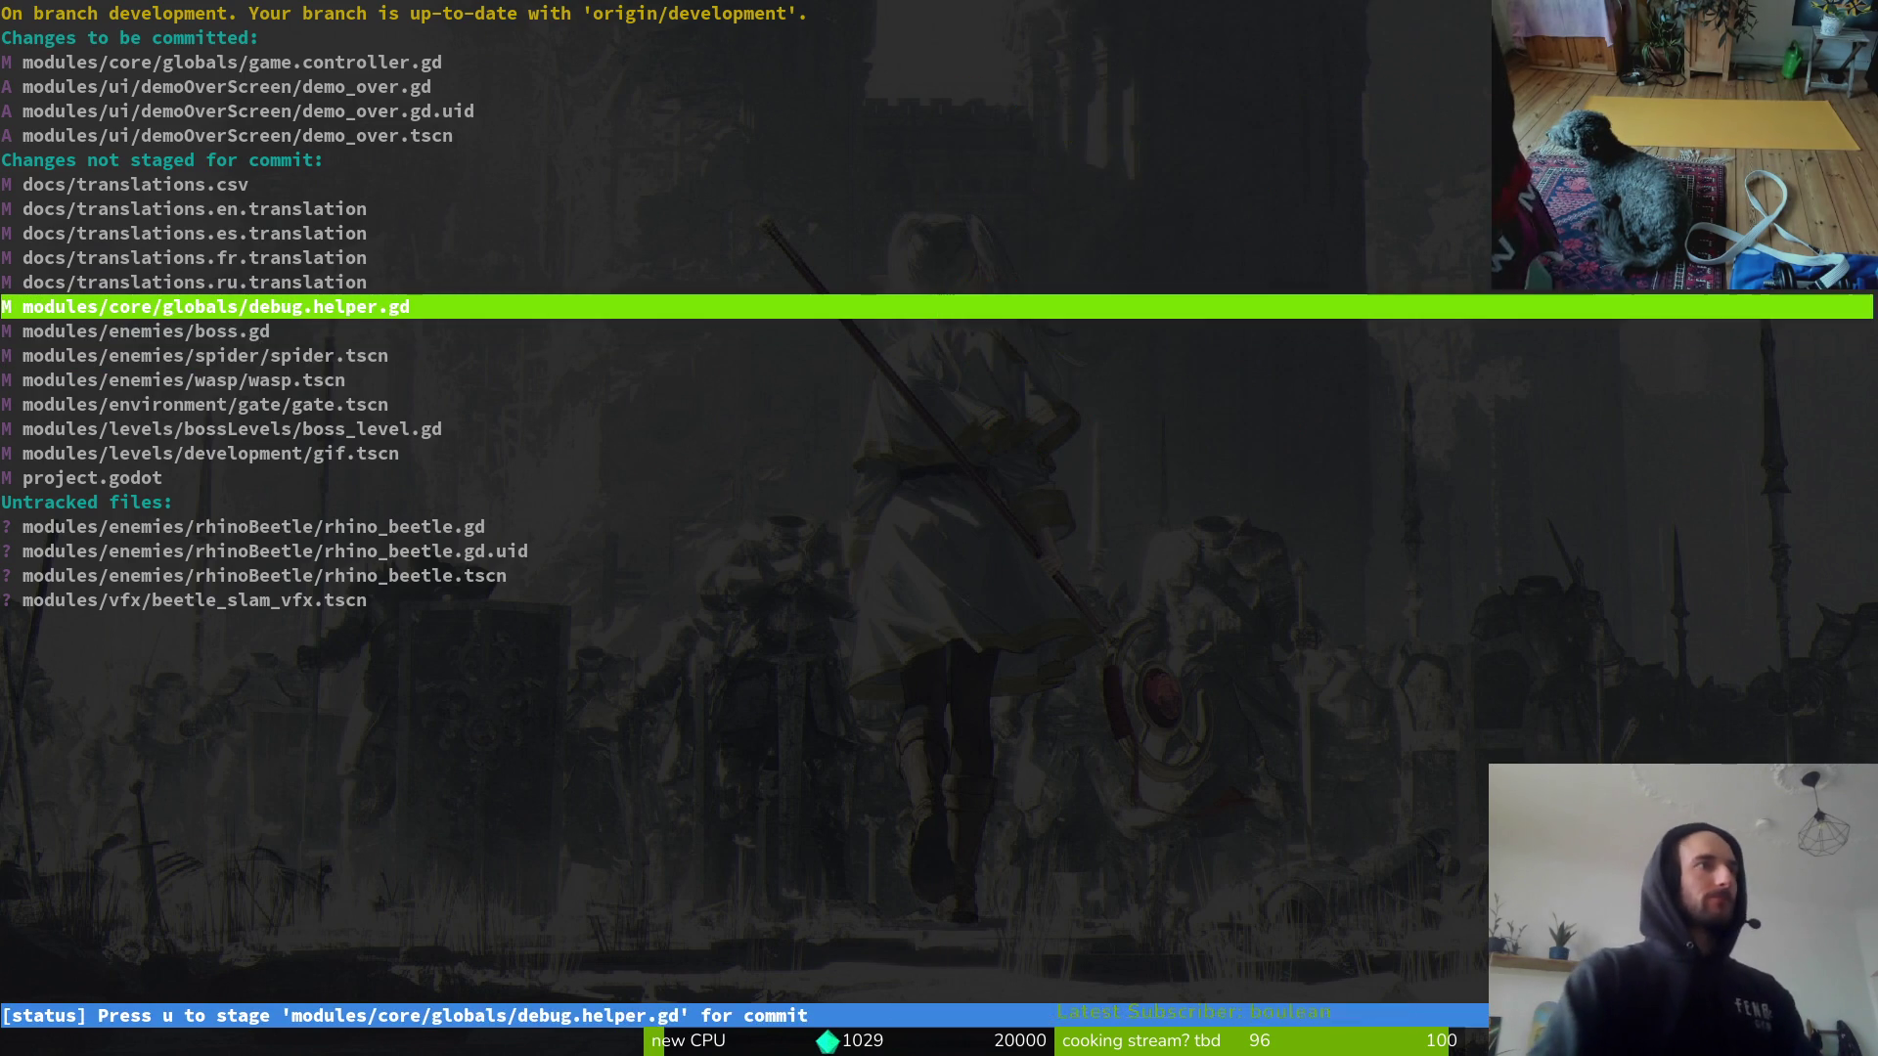
type("qvim")
key("BackSpace")
key("BackSpace")
type("tig")
key("Return")
key("s")
Step: Stage boss_level.gd and boss.gd for commit after checking their diffs
key("Down")
key("Down")
key("Down")
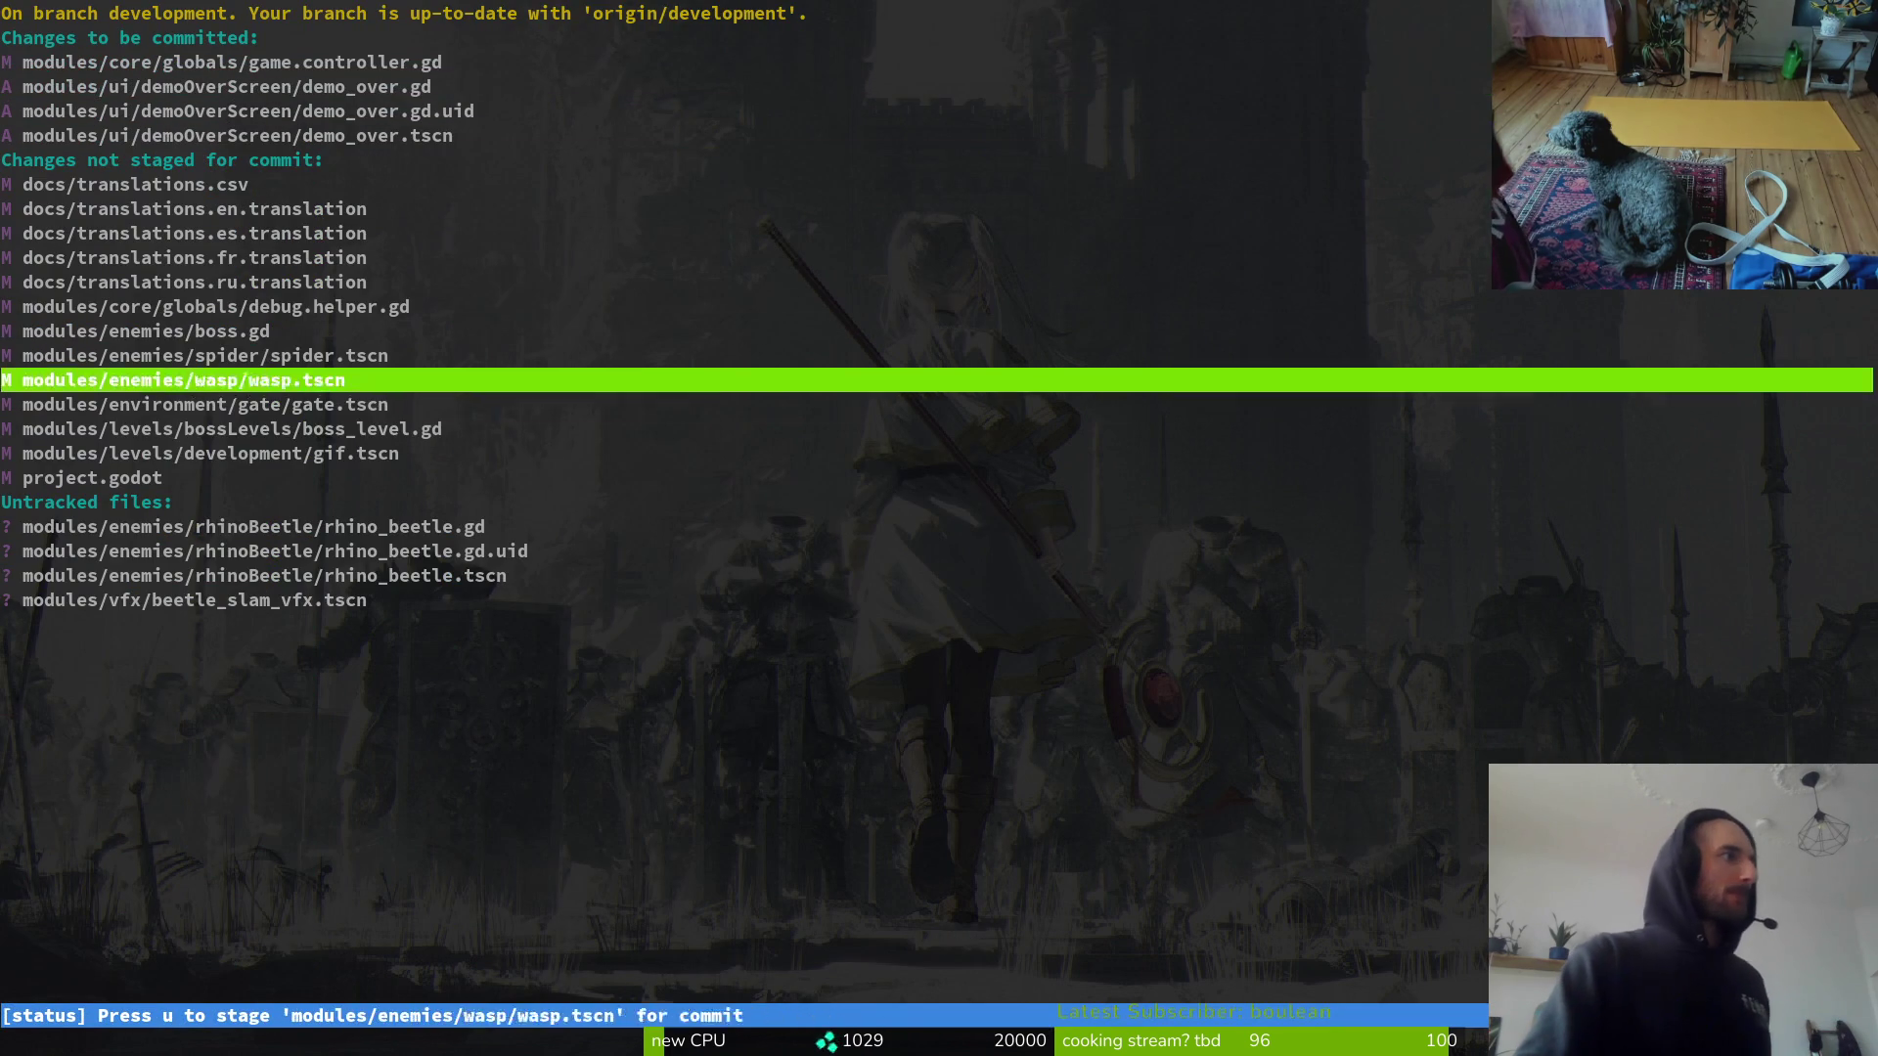
key("Down")
key("Down")
key("Down")
key("Down")
key("Down")
key("Up")
key("Up")
key("Up")
key("Up")
key("Up")
key("Return")
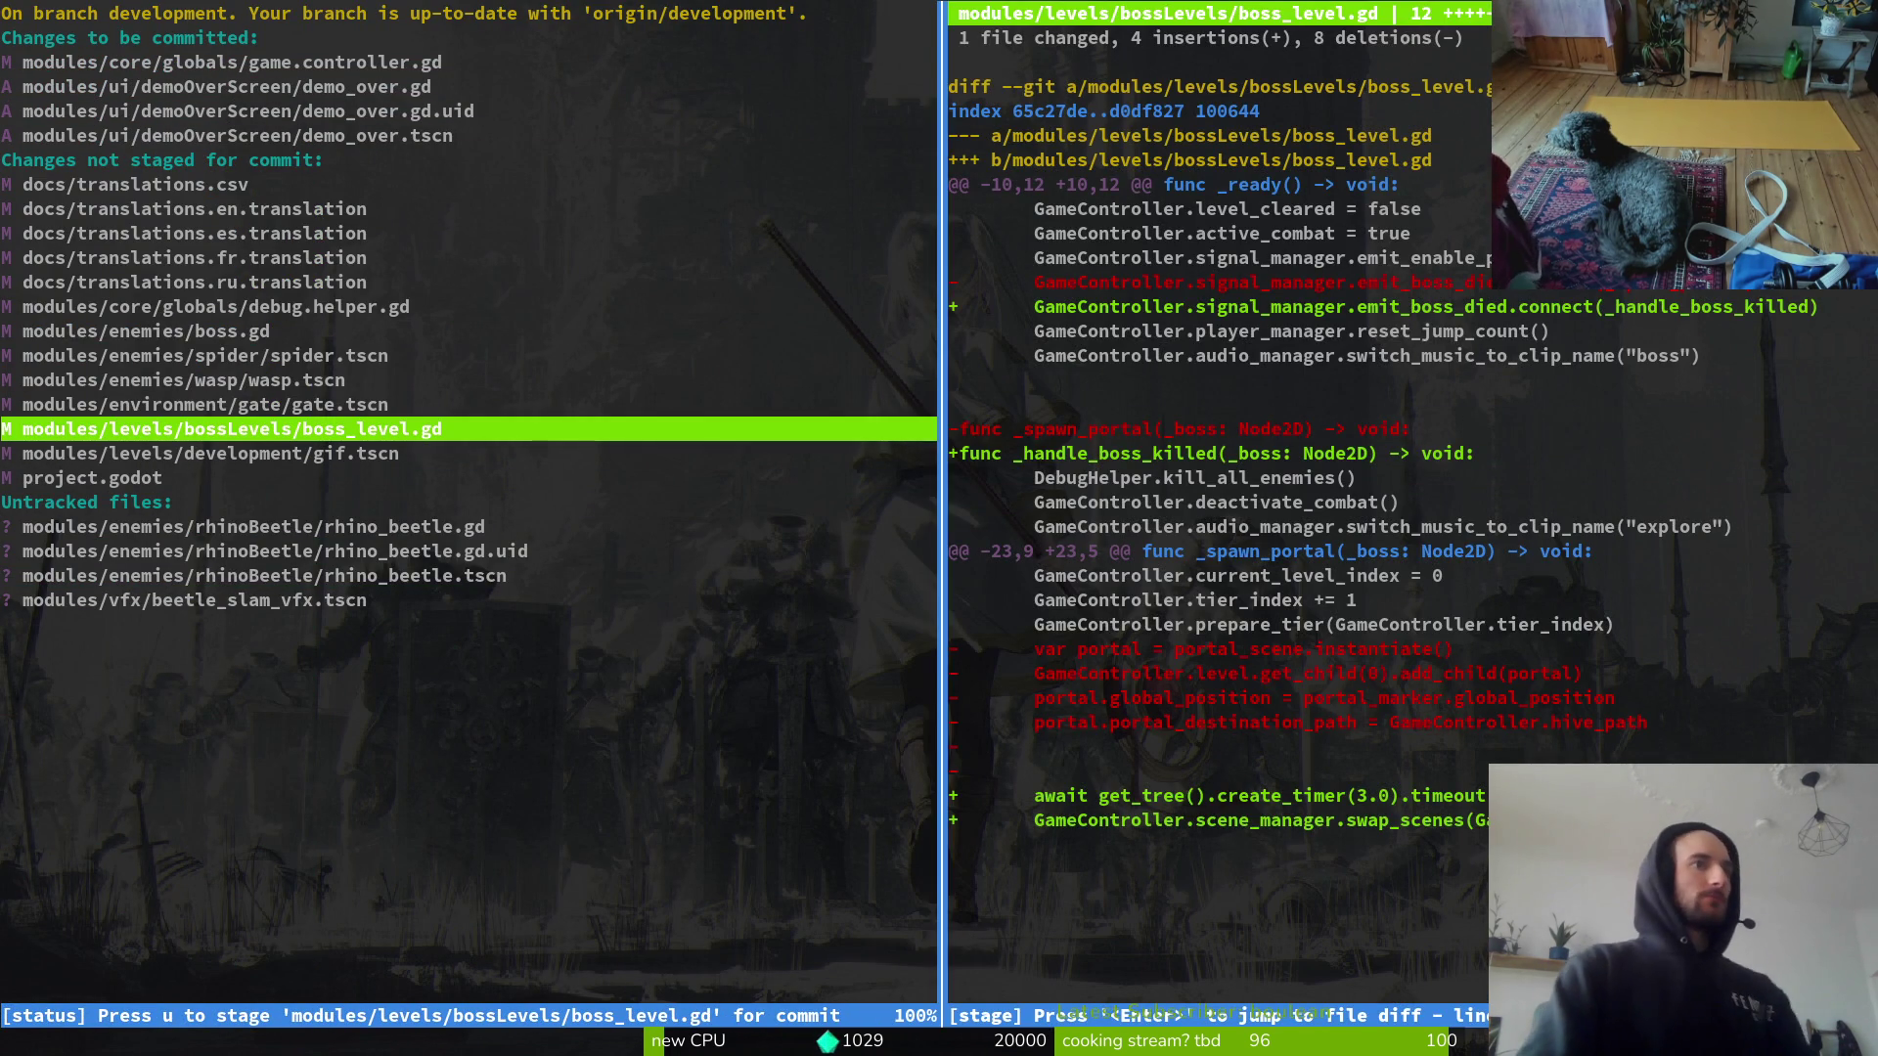
key("u")
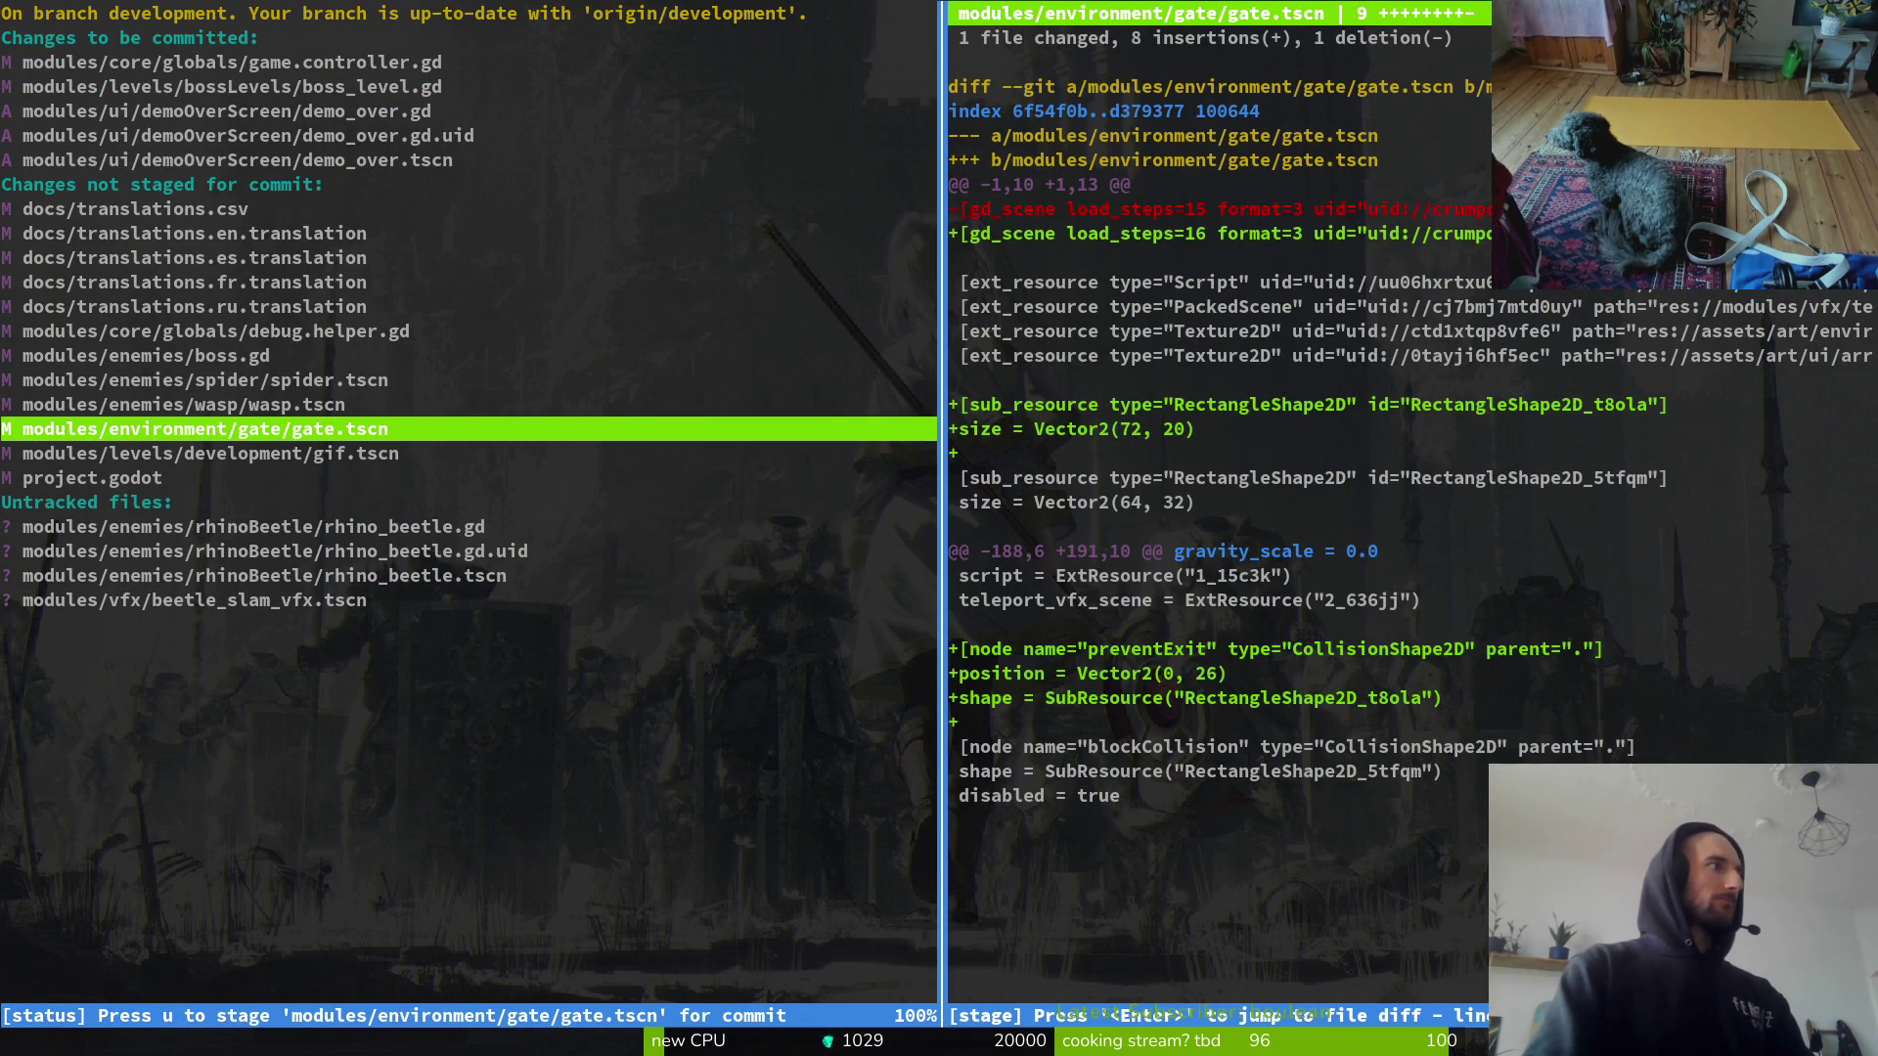
key("Up")
key("Up")
key("Up")
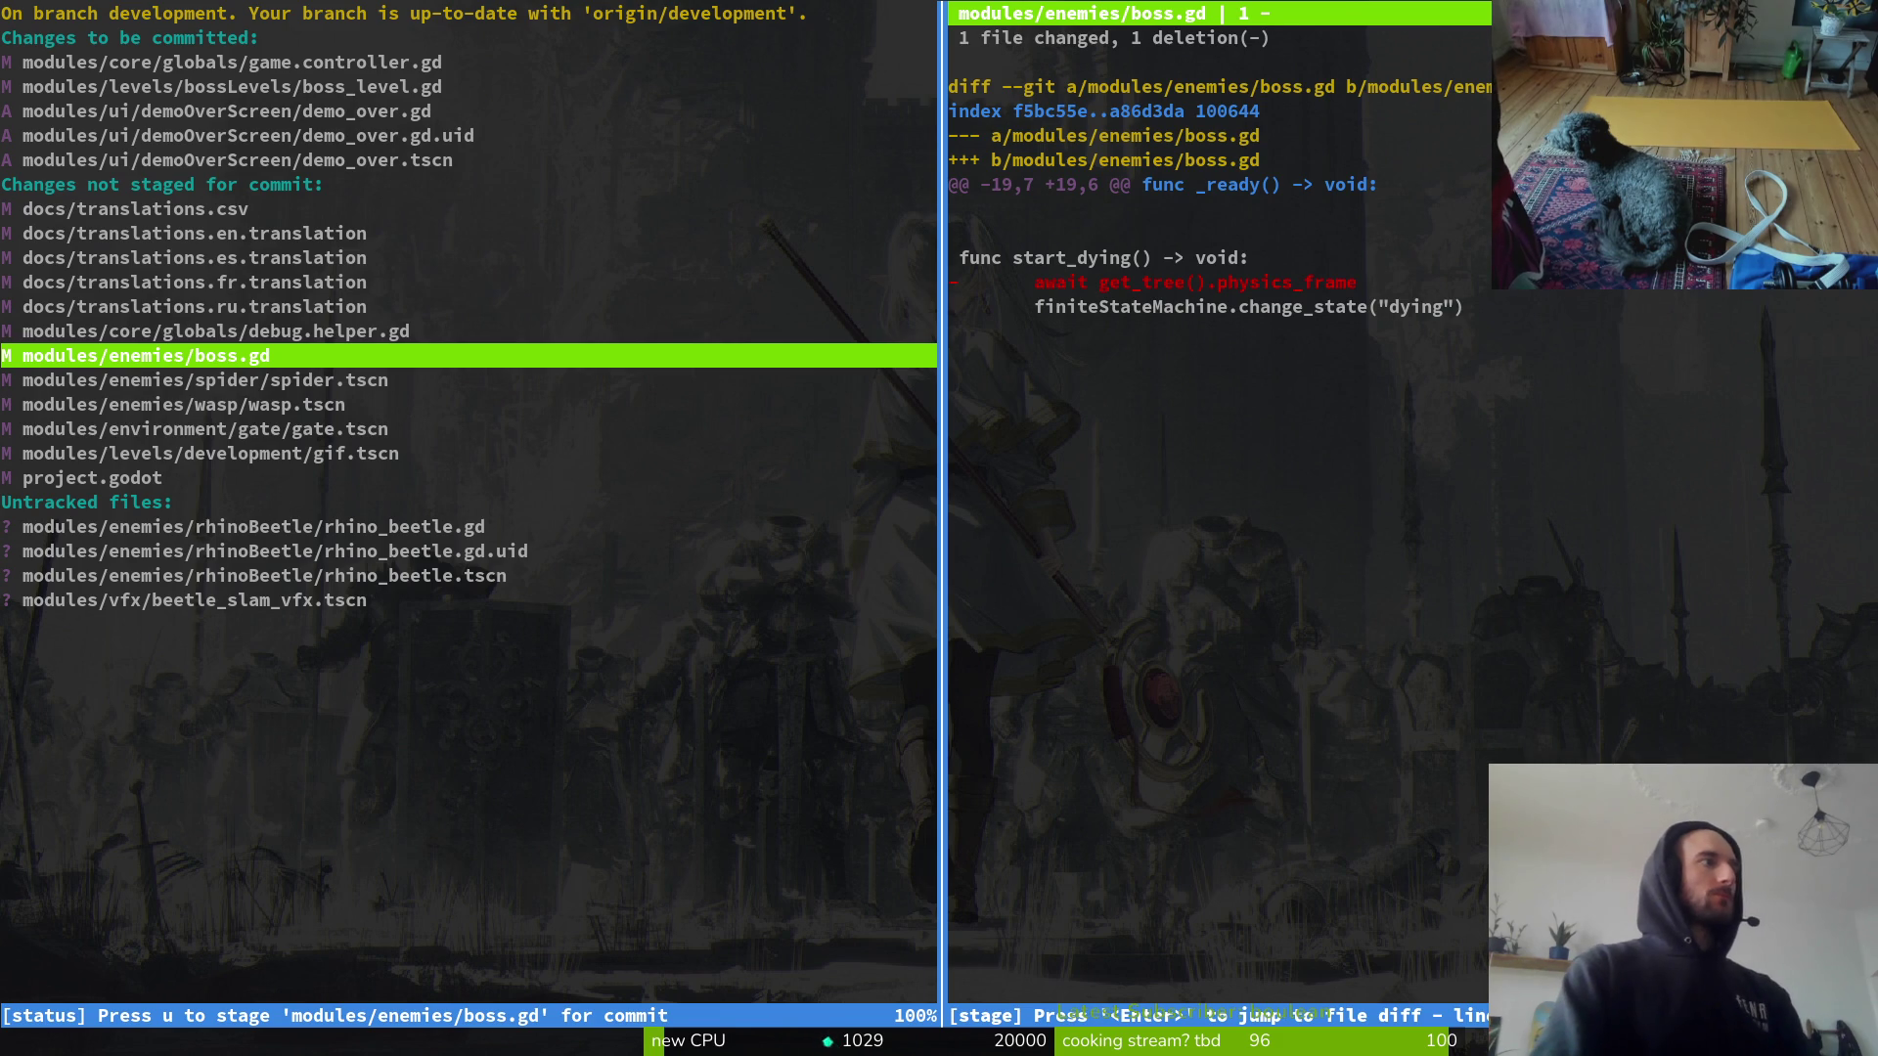
key("u")
Step: Decline reverting spider.tscn so its changes stay unstaged, then quit tig and return to Godot
left_click(206, 379)
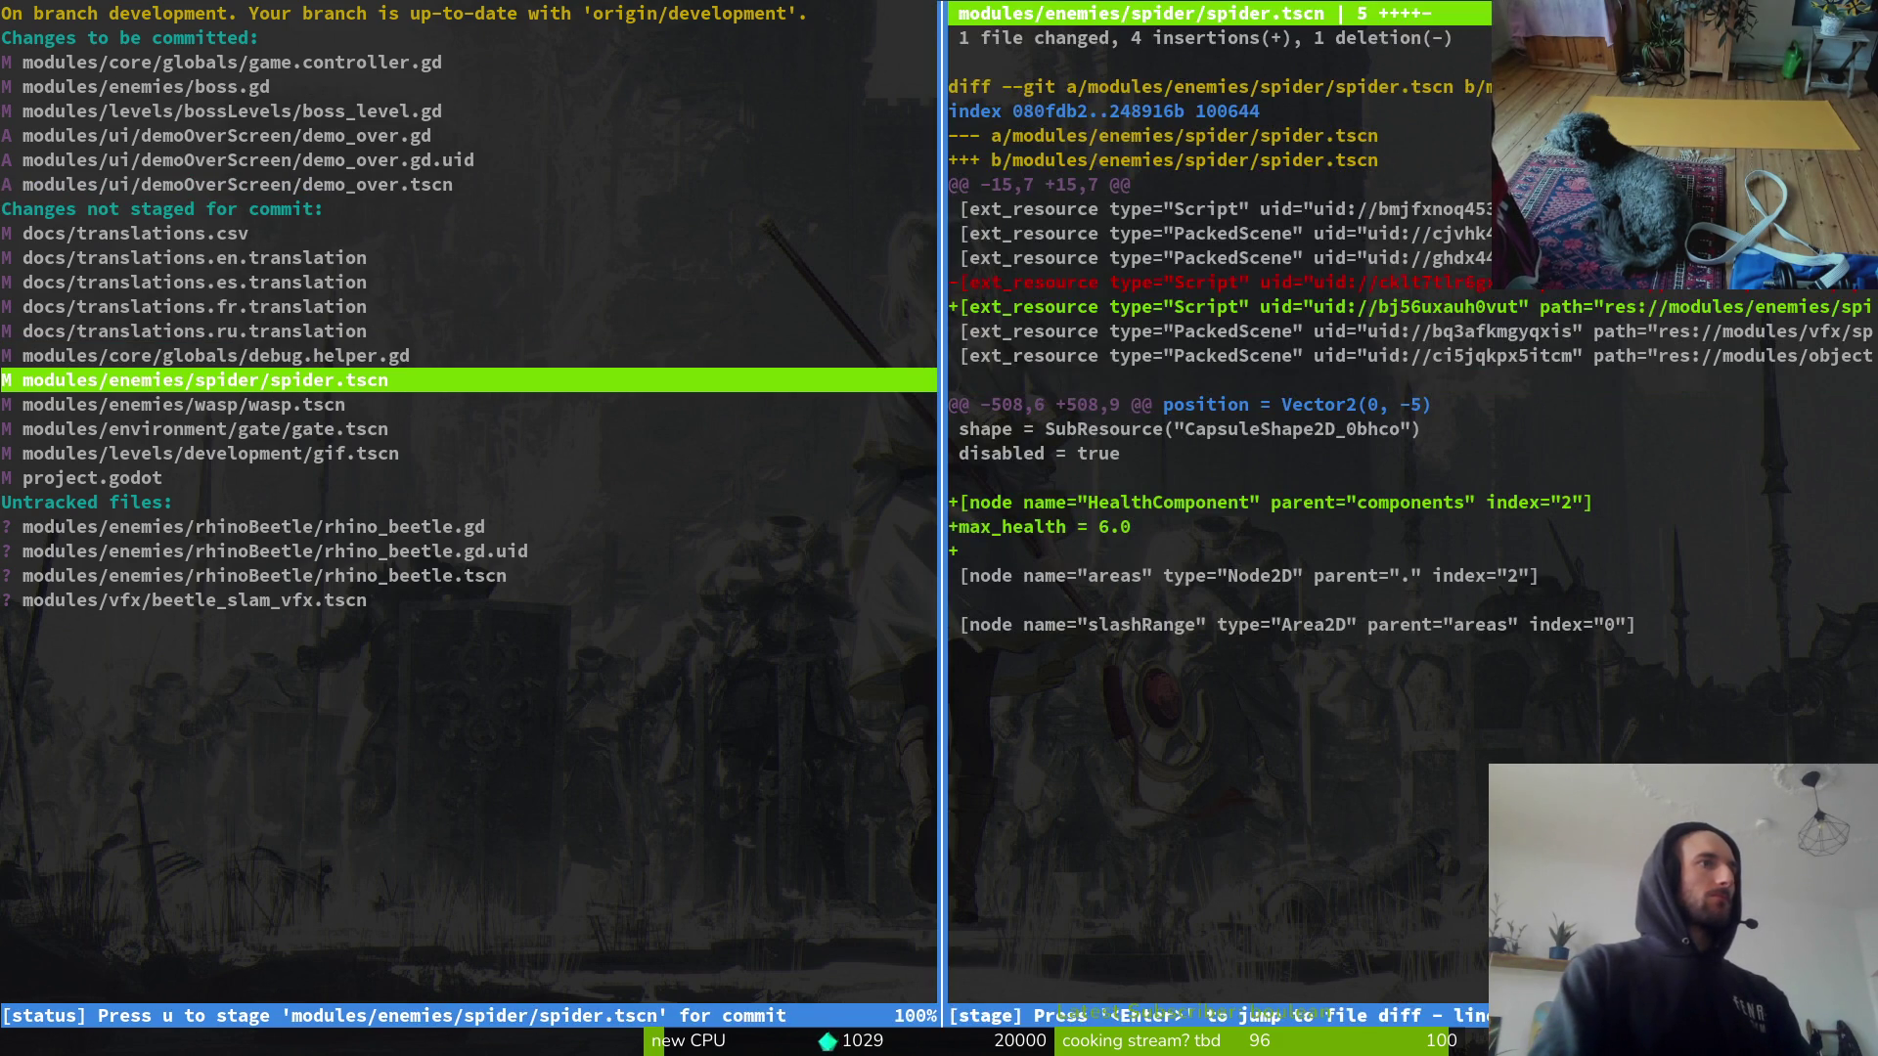
key("exclam")
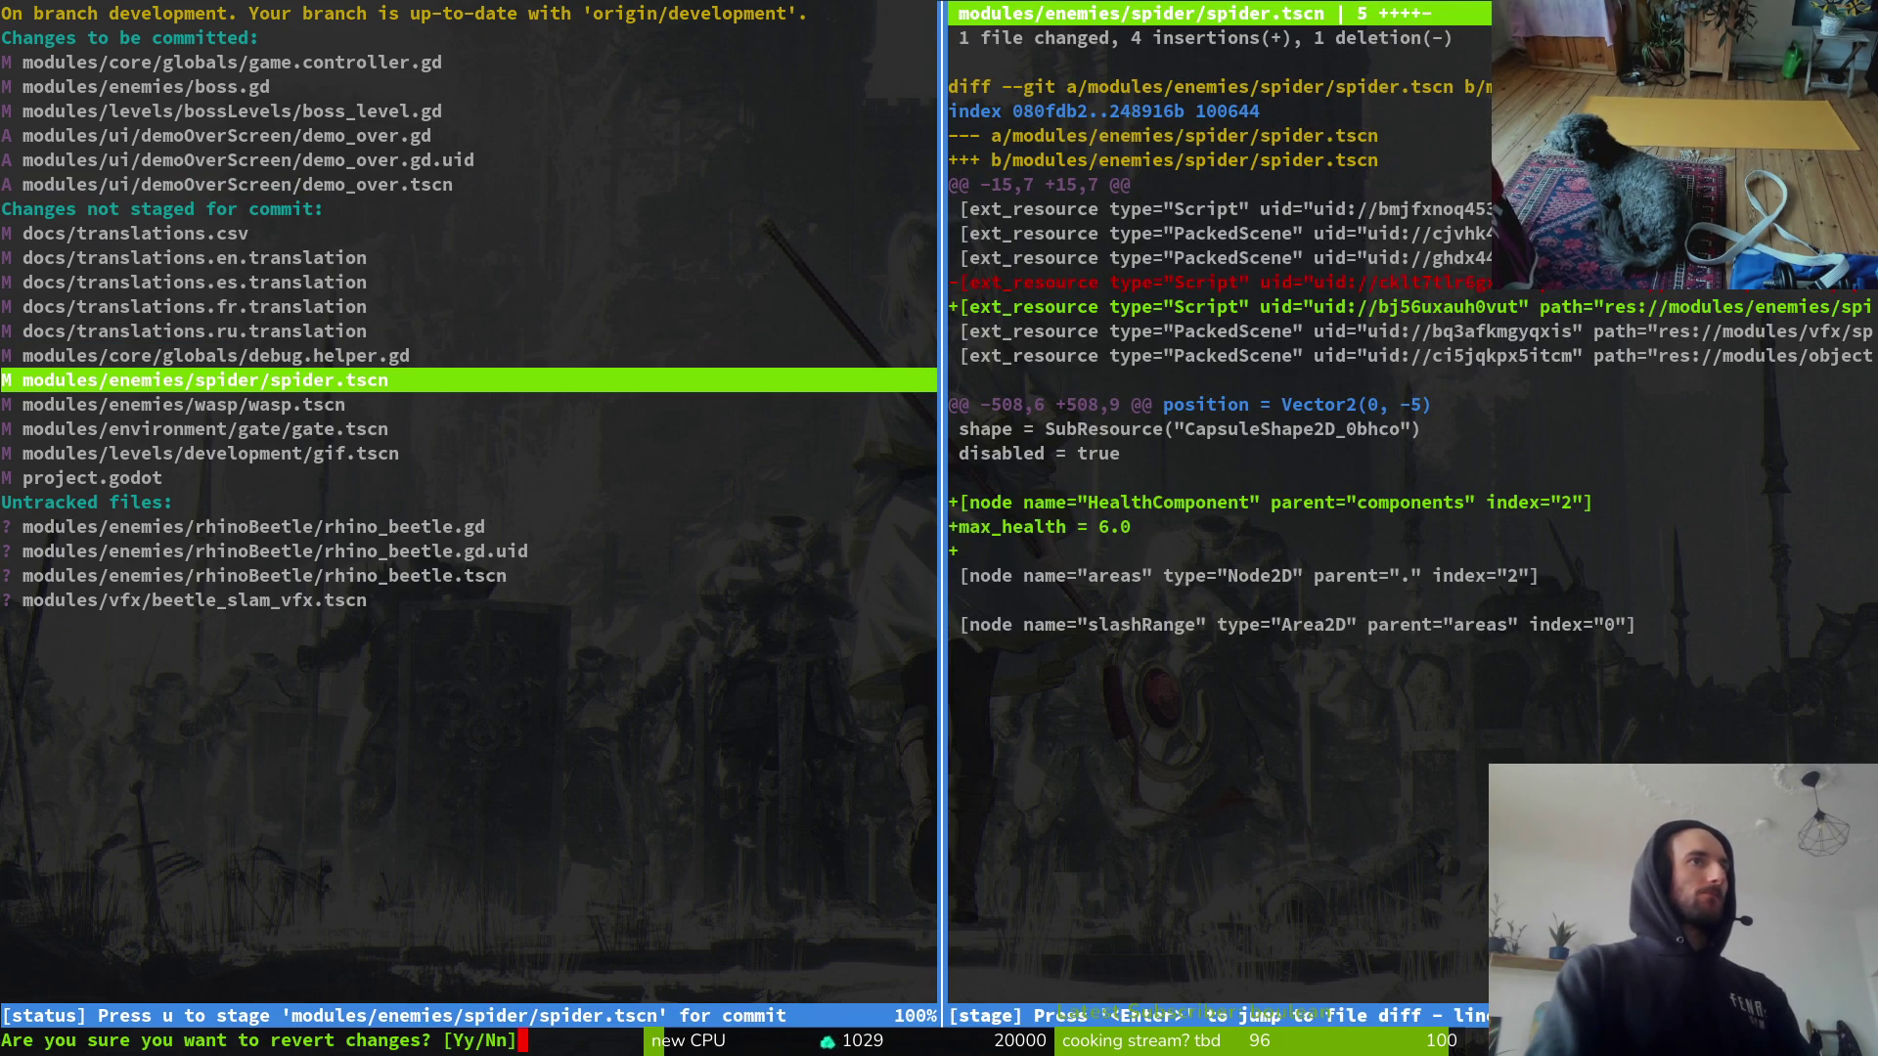
key("n")
key("Return")
key("q")
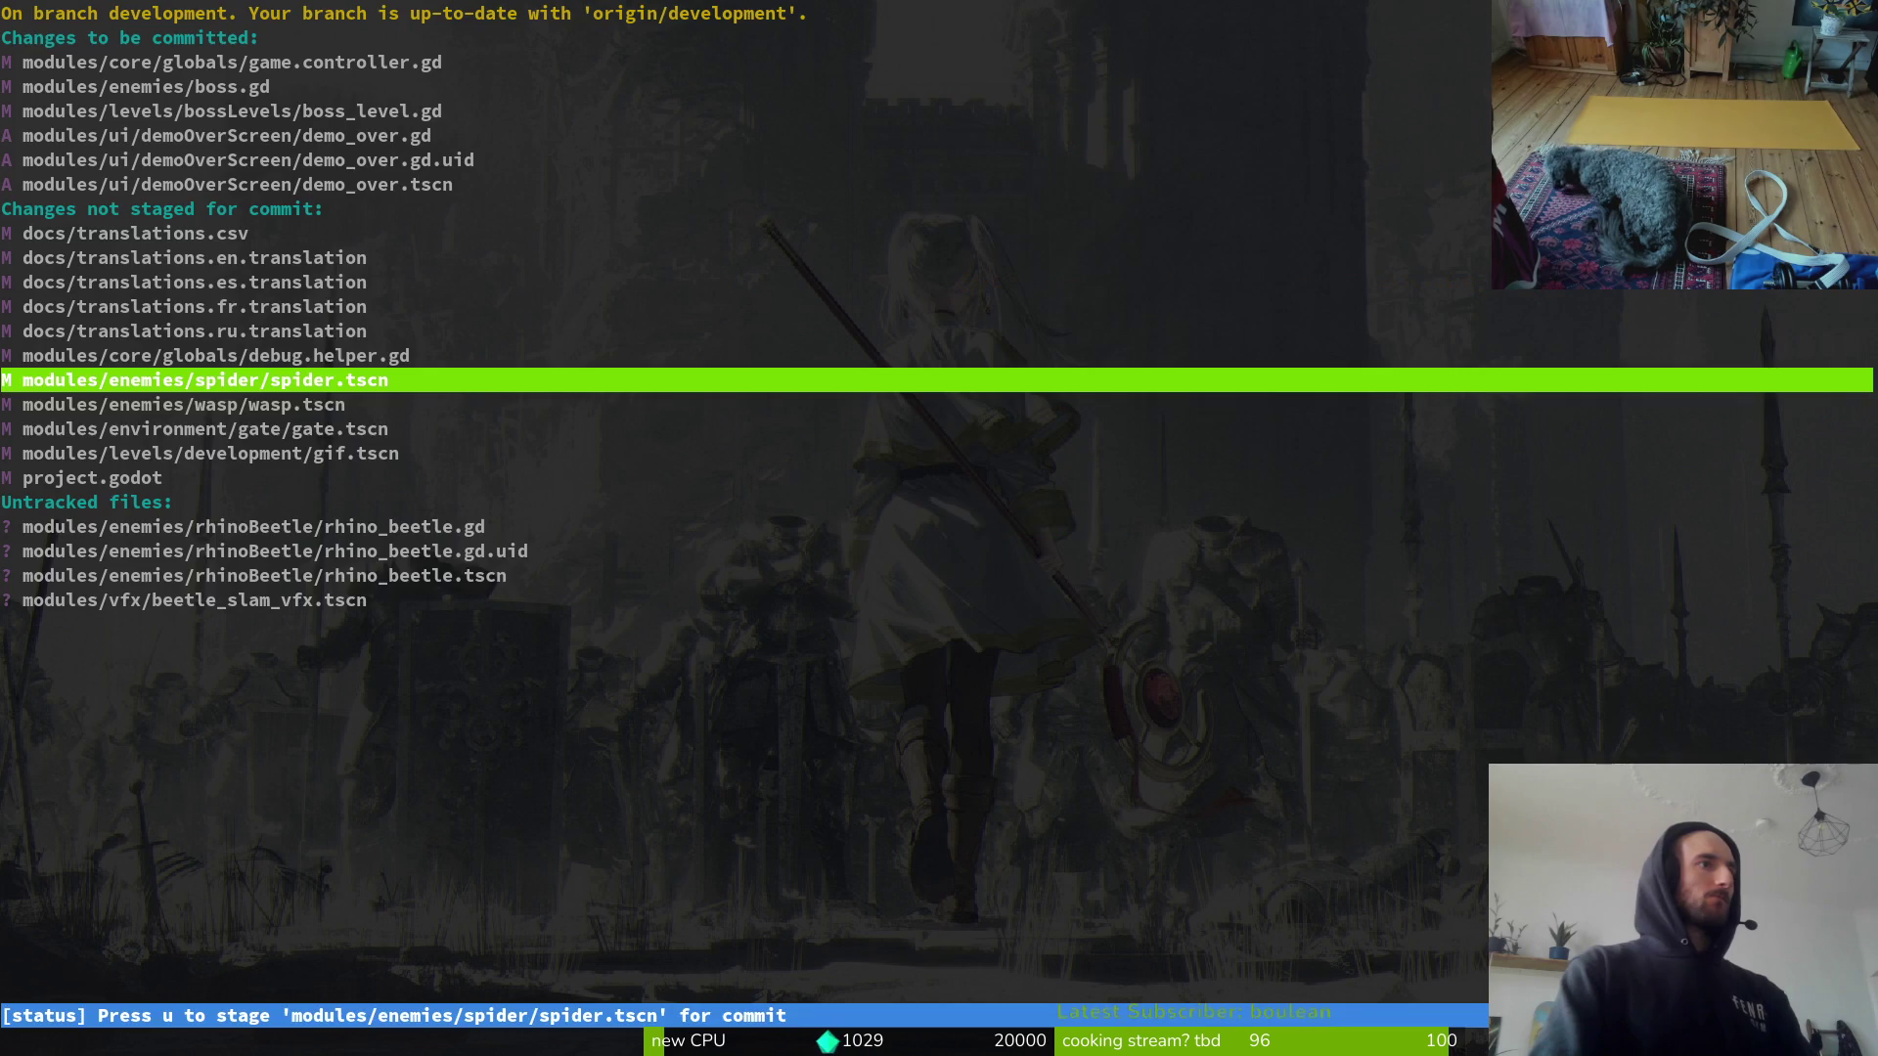
key("q")
key("alt+Tab")
key("shift+alt+o")
Step: Change the spider's HealthComponent Max Health and save spider.tscn
type("spider")
key("Return")
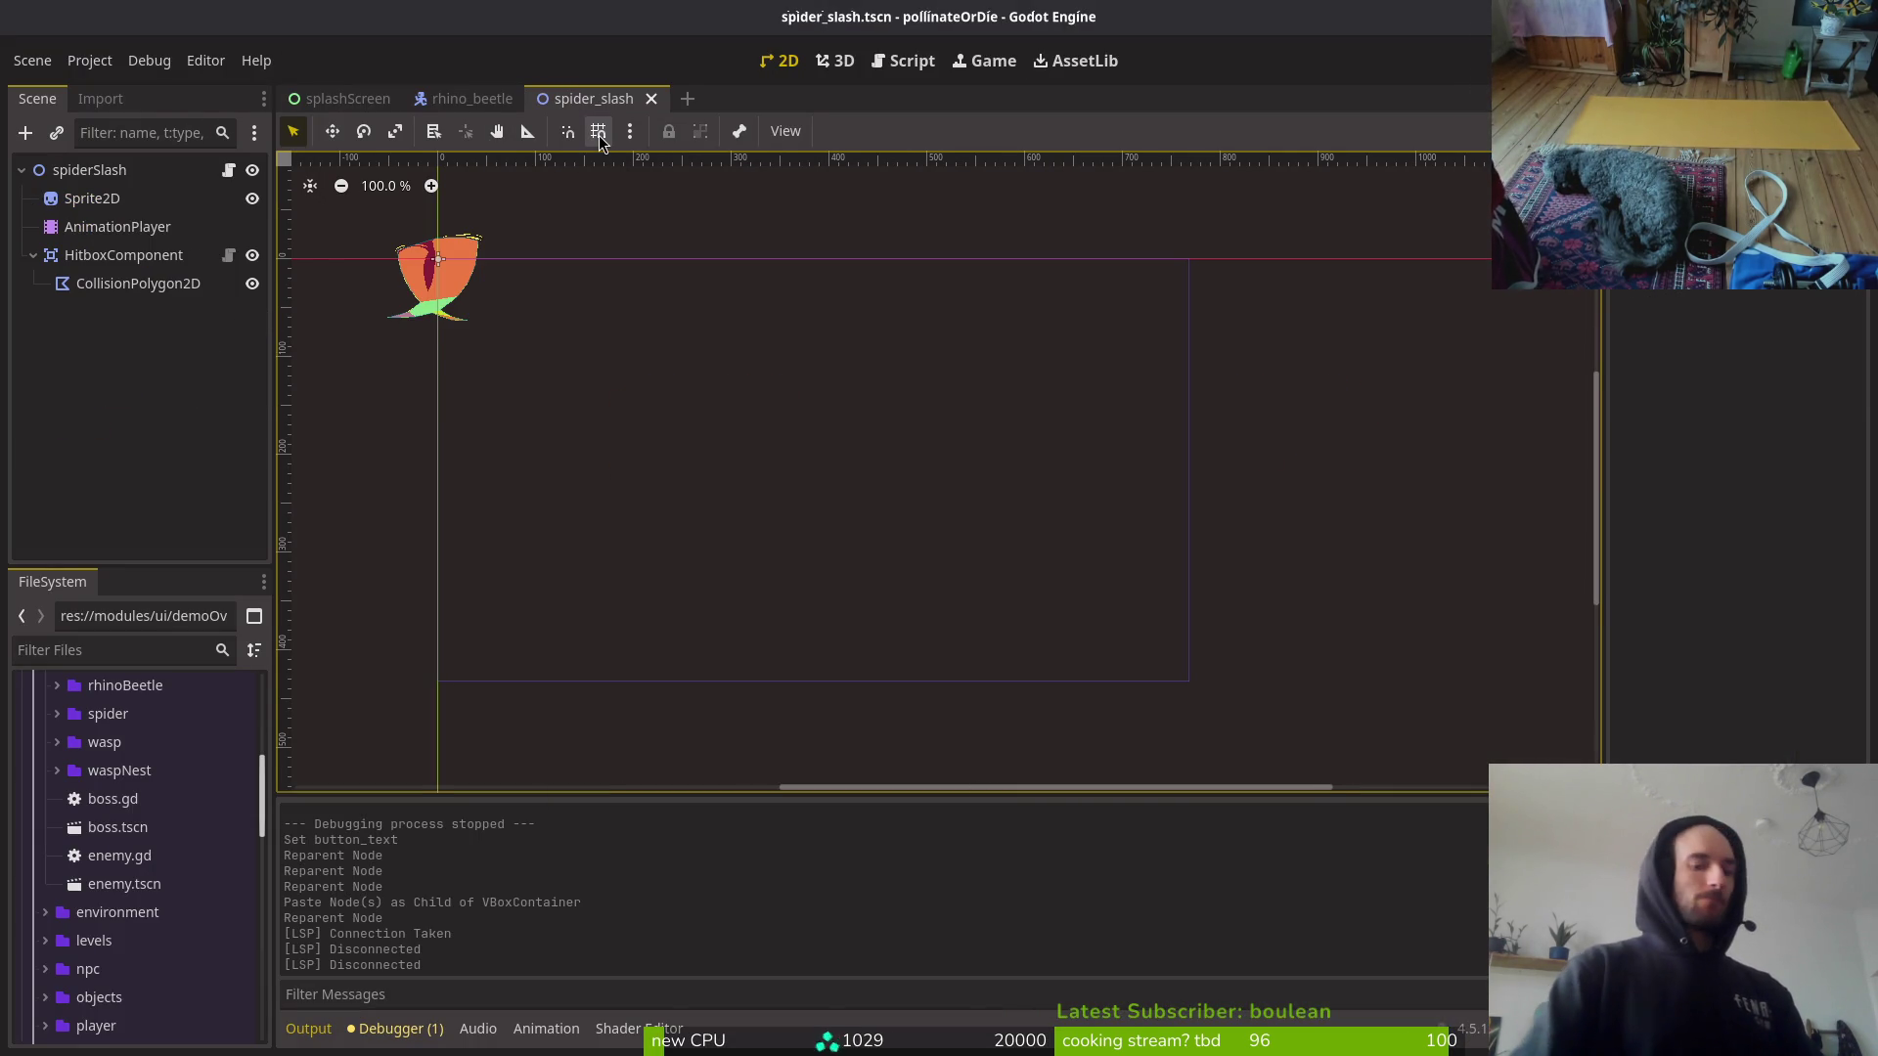
key("shift+alt+o")
type("spider")
key("Down")
key("Return")
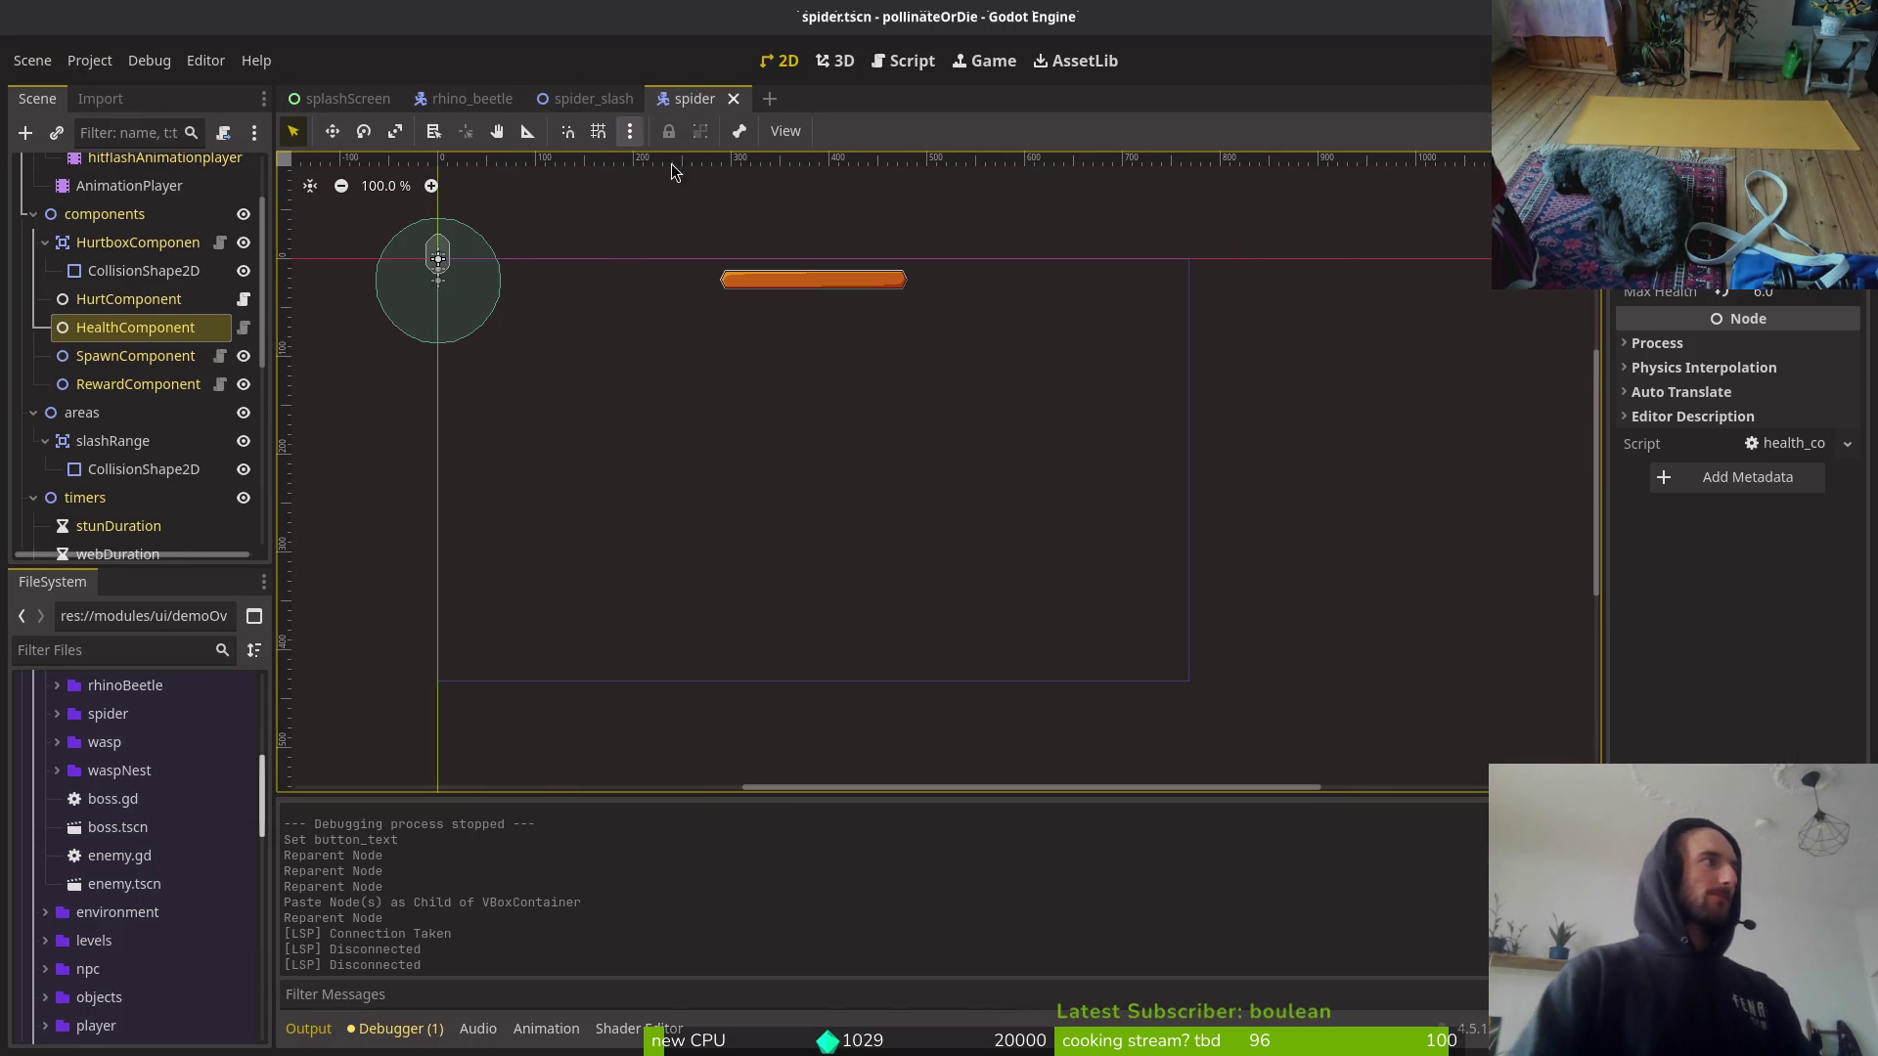
left_click(1816, 298)
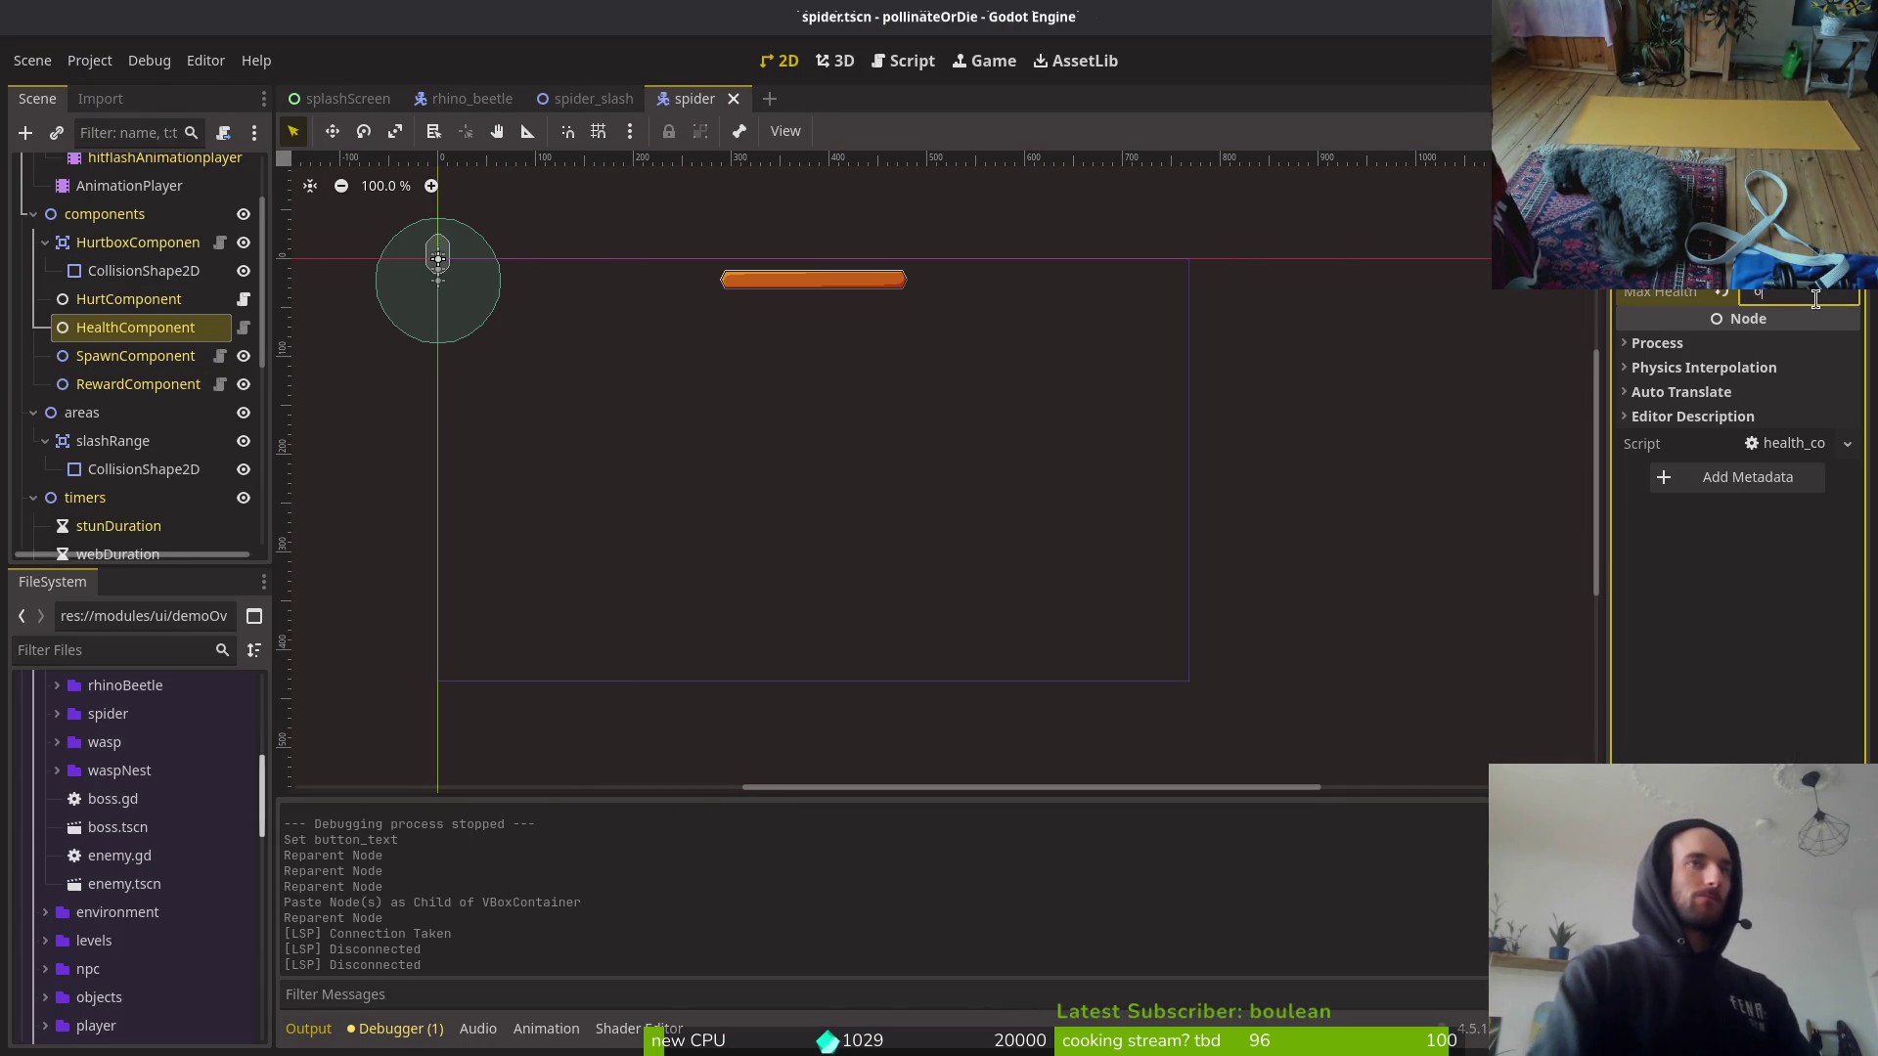
key("Return")
key("ctrl+s")
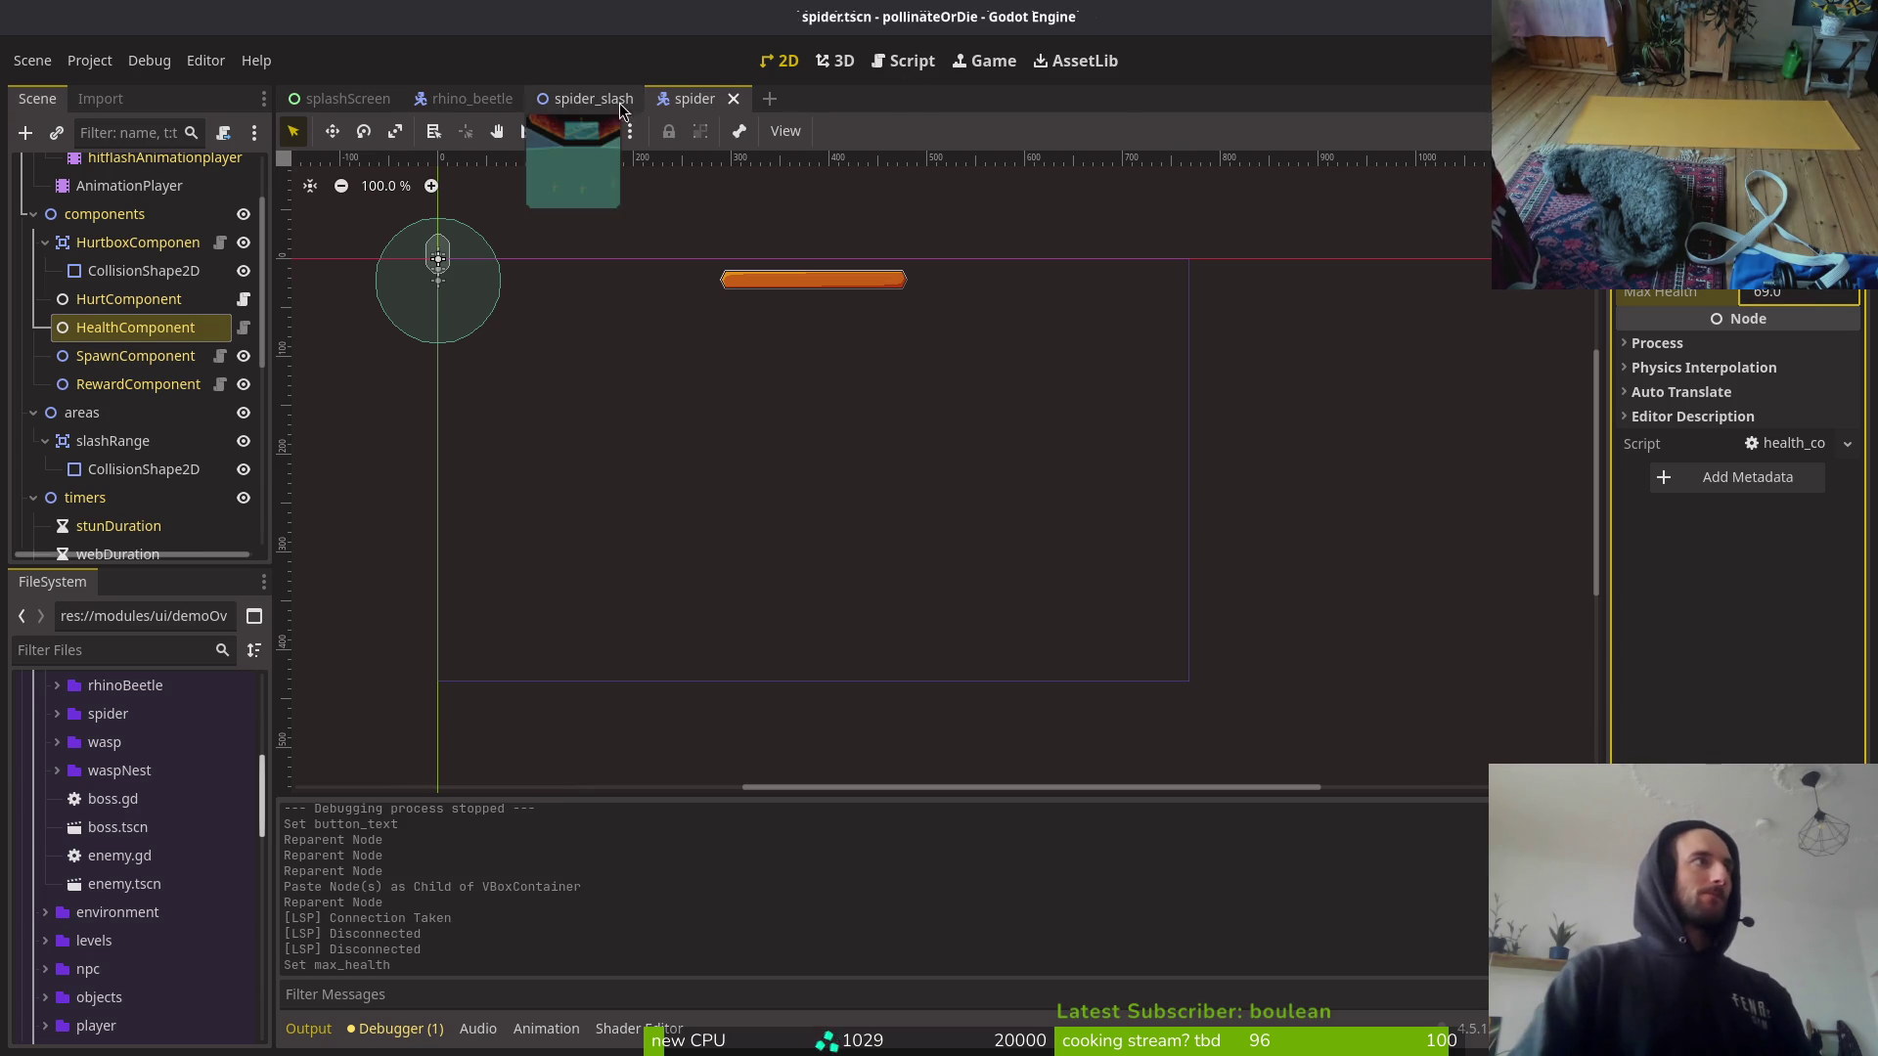
Step: Set the rhino beetle Sprite2D to 9 Hframes and 4 Vframes and save
left_click(571, 101)
left_click(435, 98)
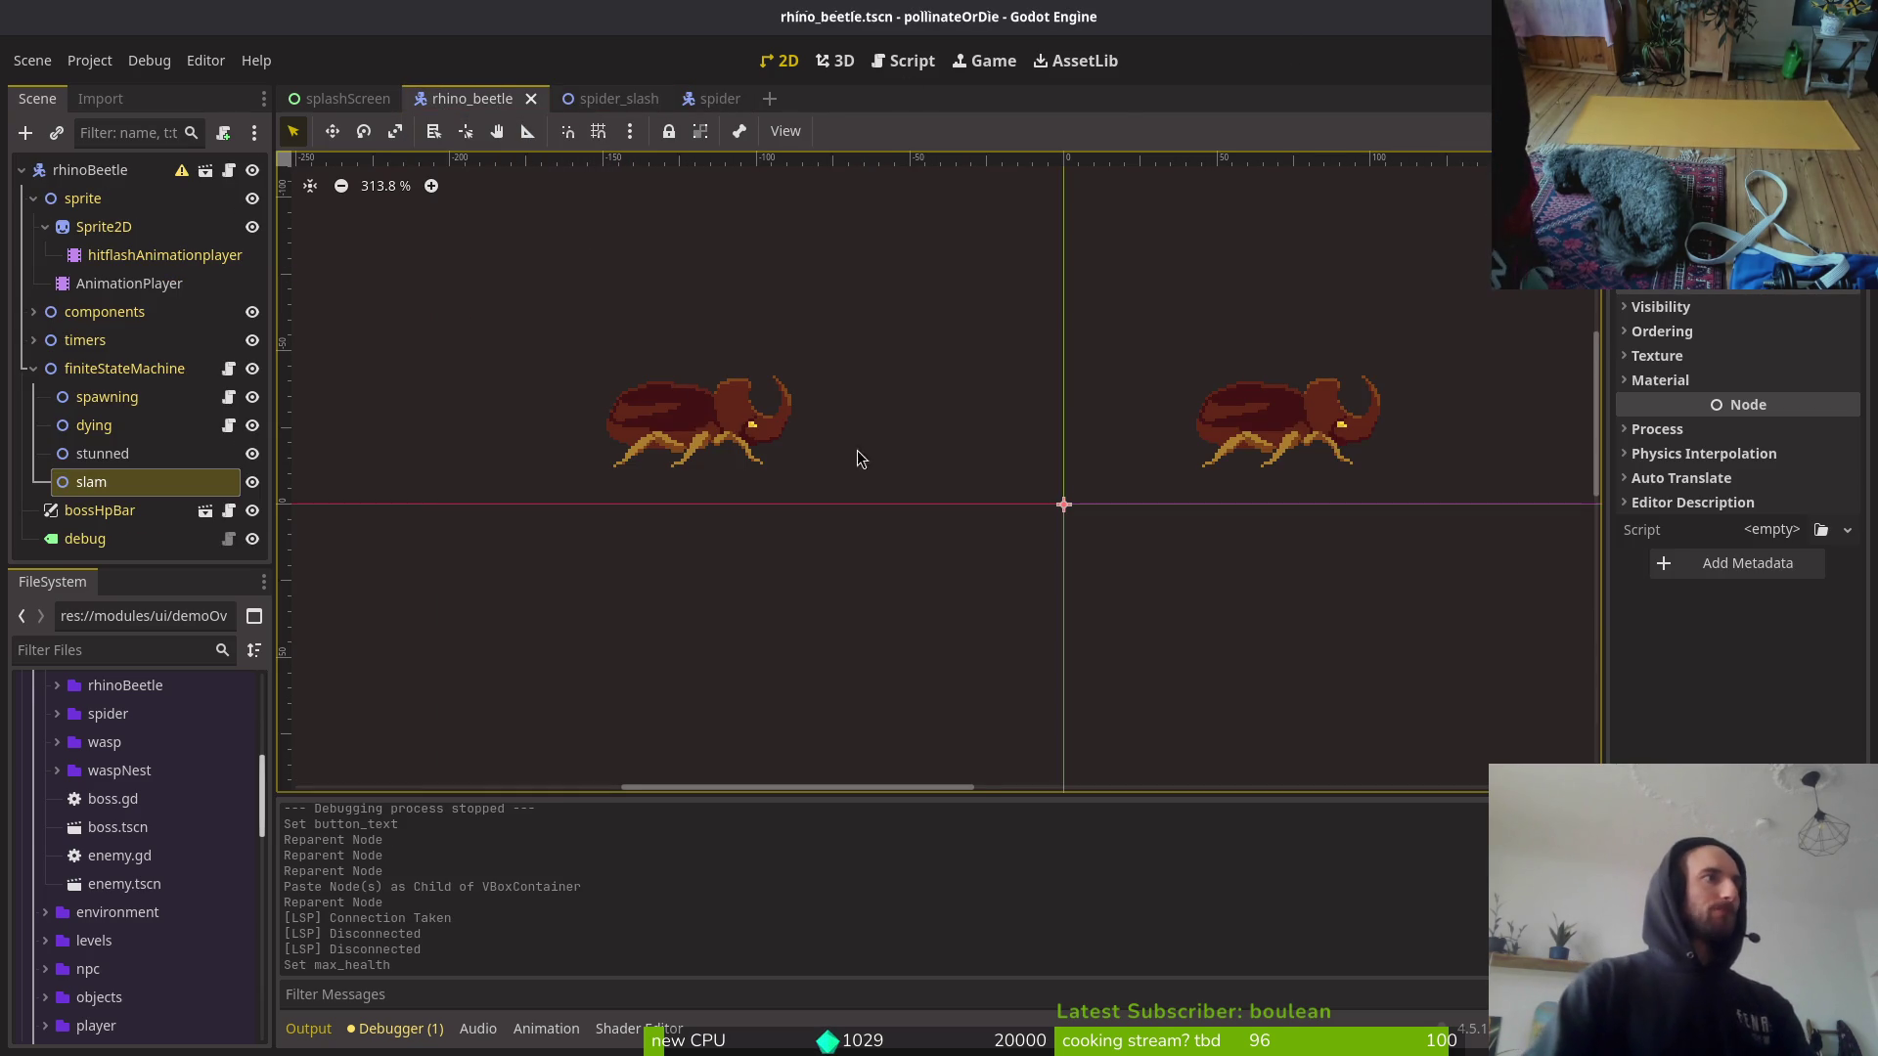
key("ctrl+s")
left_click(544, 481)
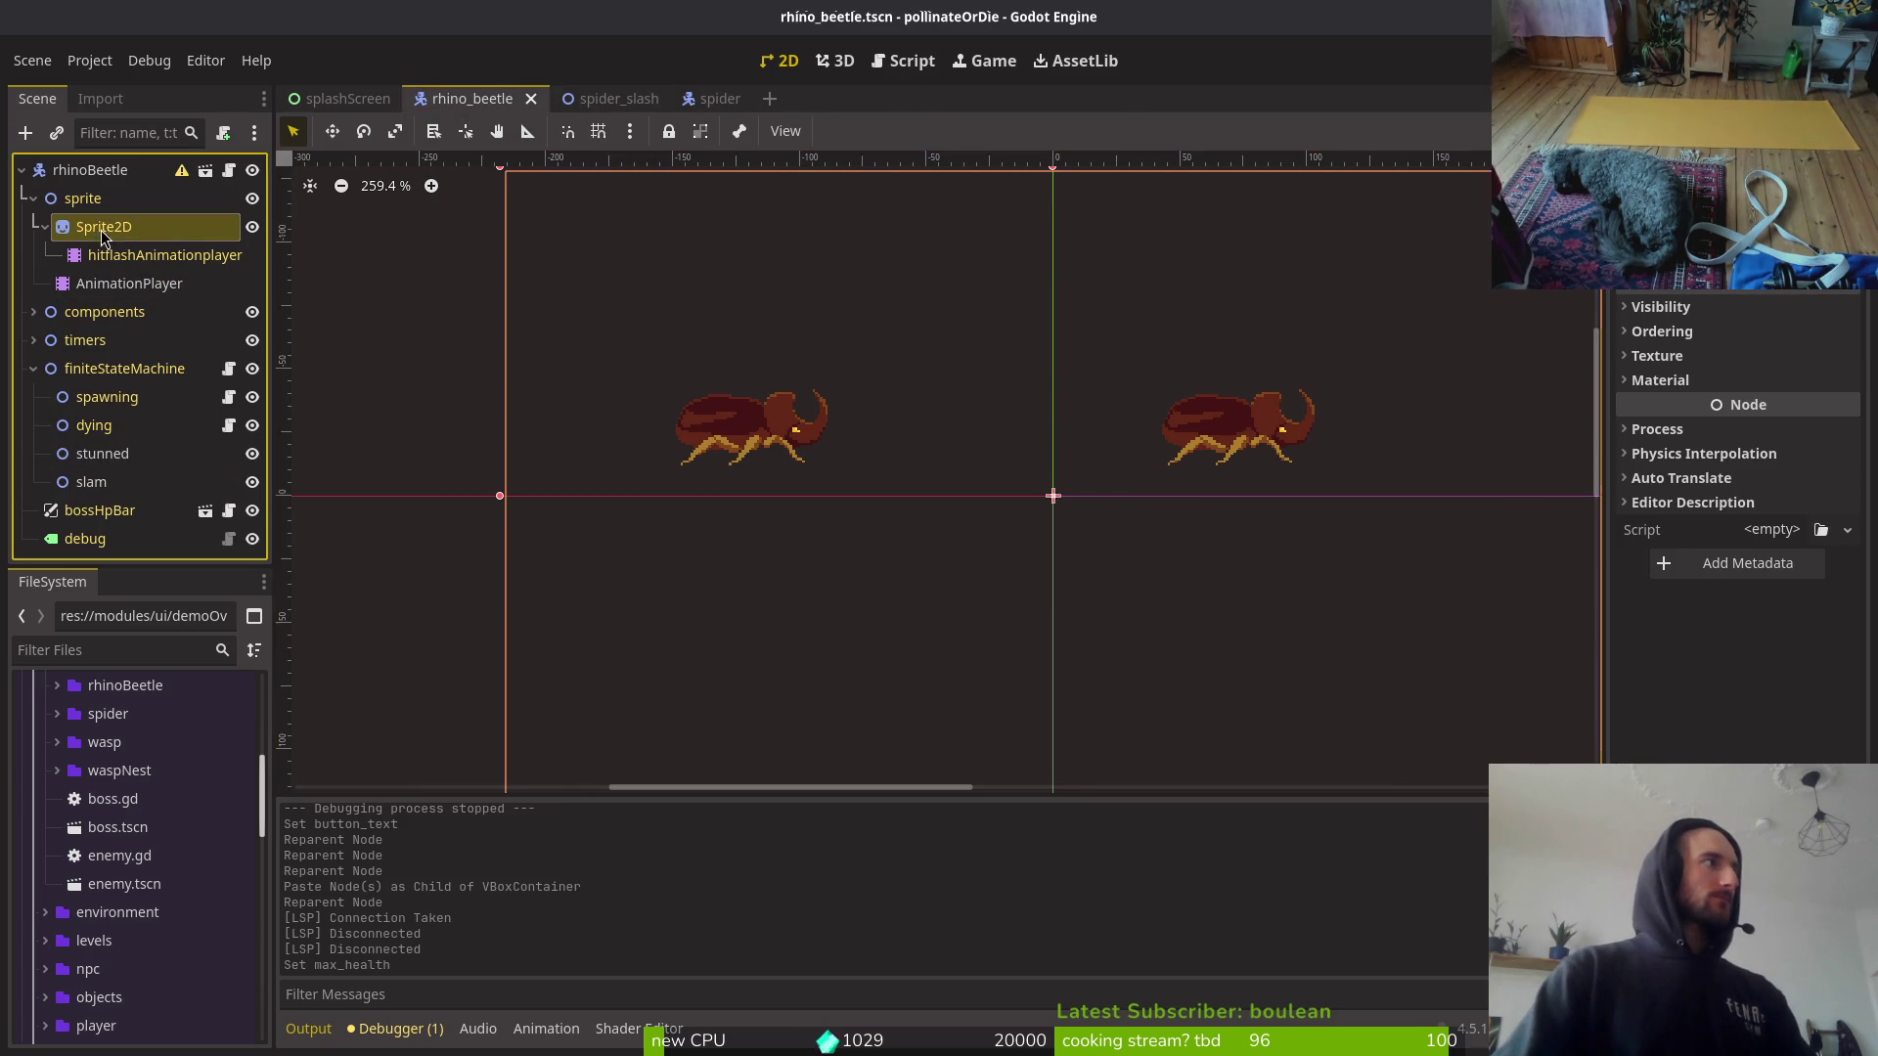
scroll(1090, 489, "down", 6)
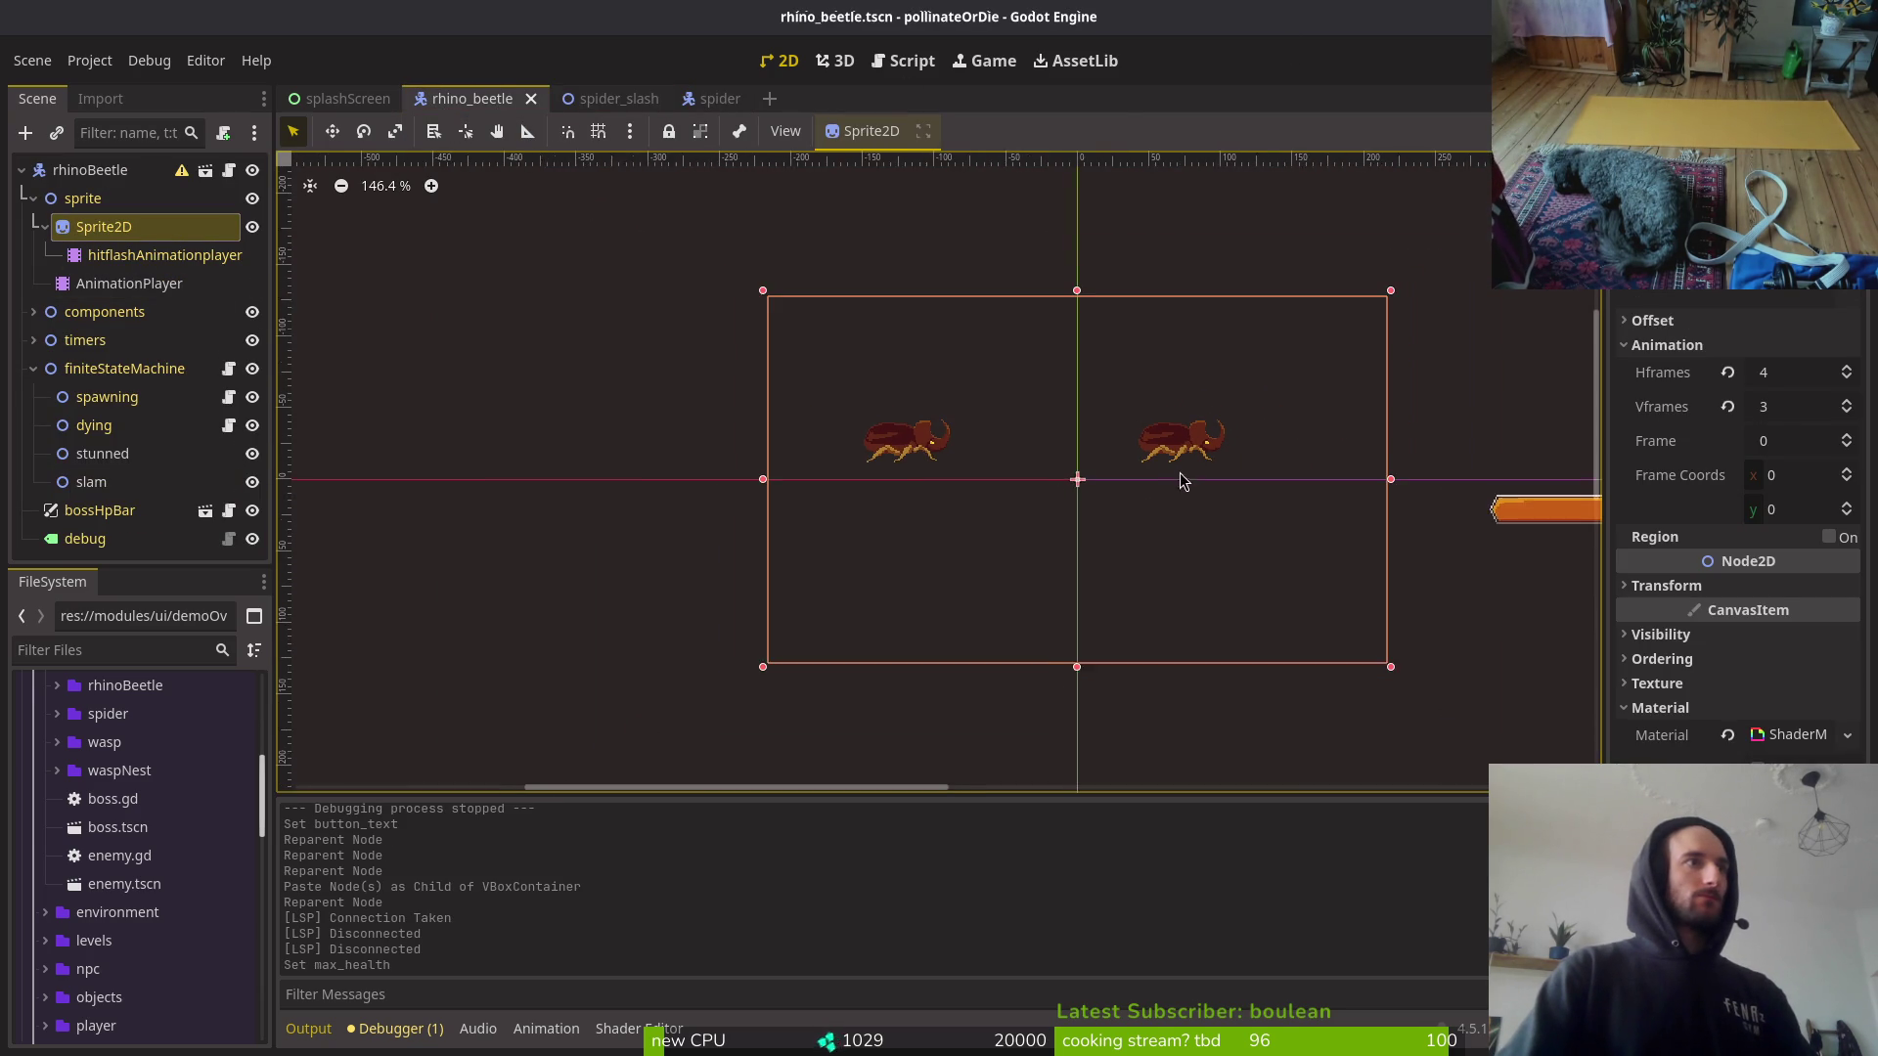
left_click(1811, 372)
type("9")
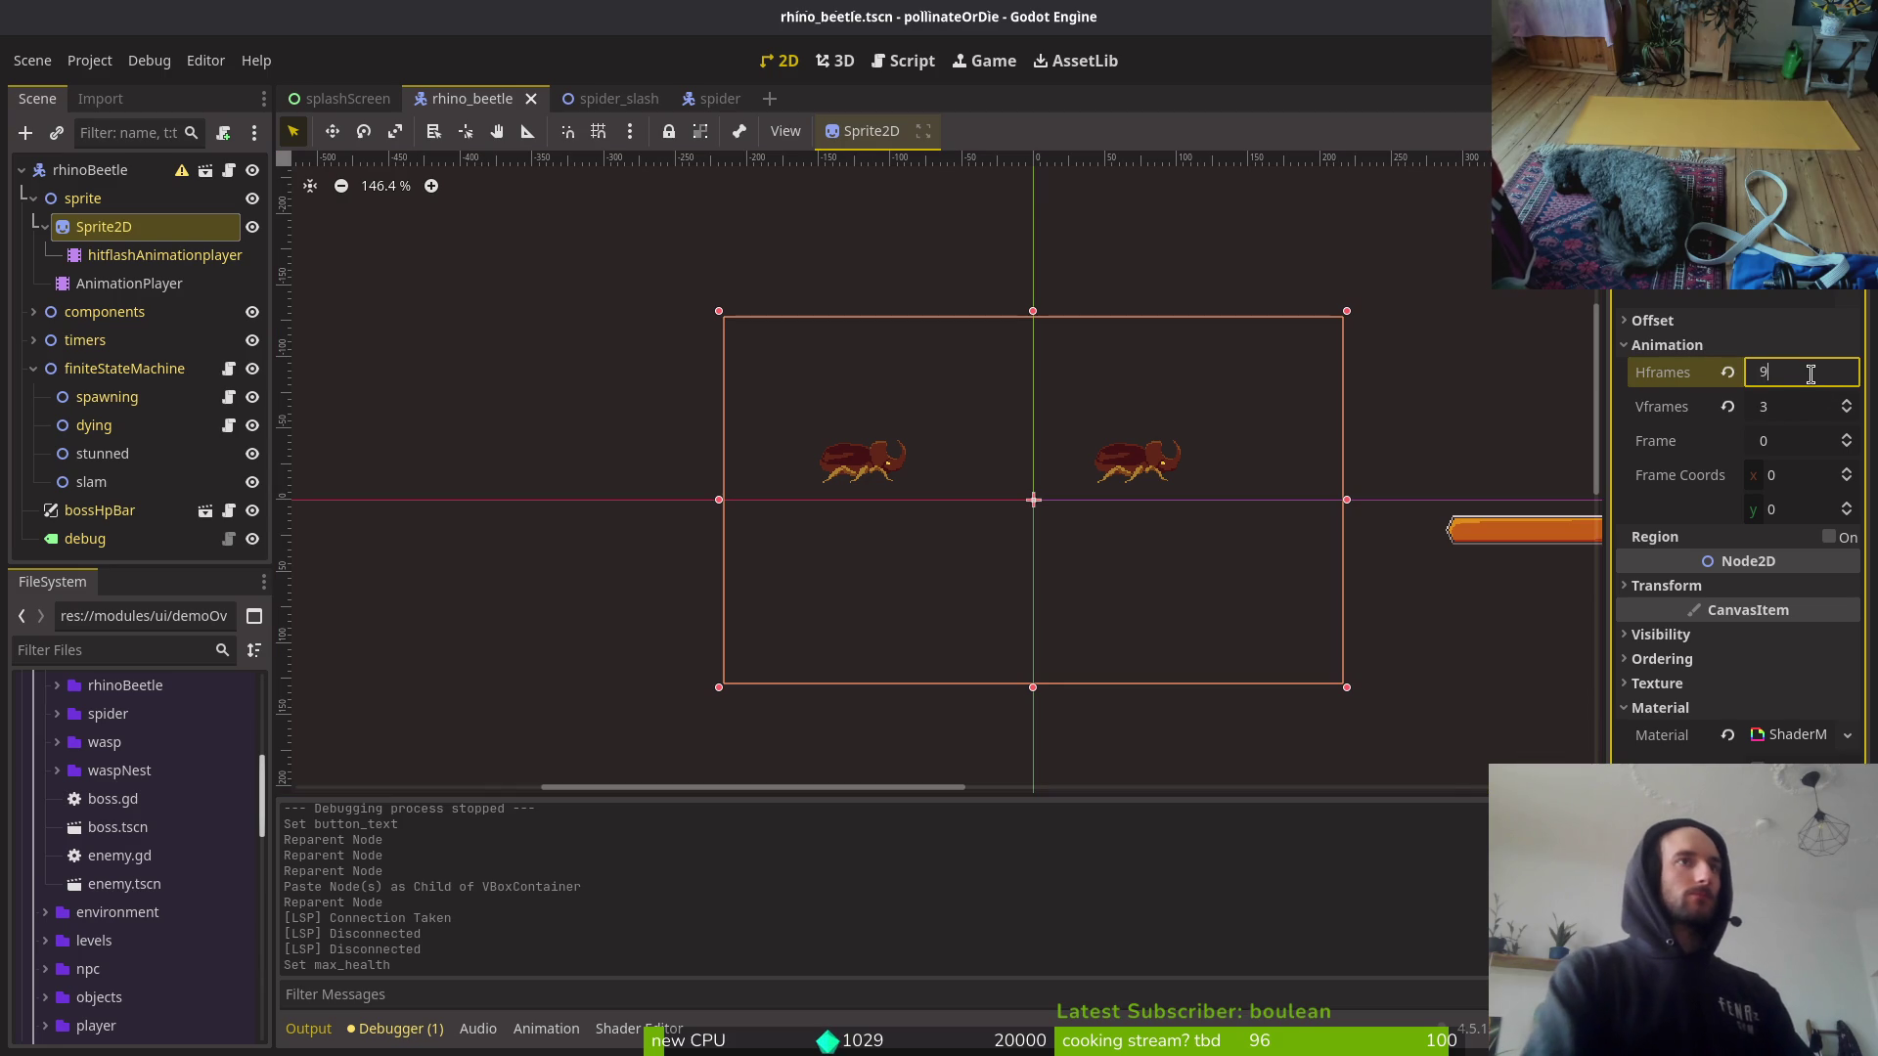
key("Tab")
key("Return")
key("ctrl+s")
Step: Select the HurtboxComponent in the rhino beetle's components group
scroll(1261, 513, "down", 1)
scroll(999, 482, "up", 7)
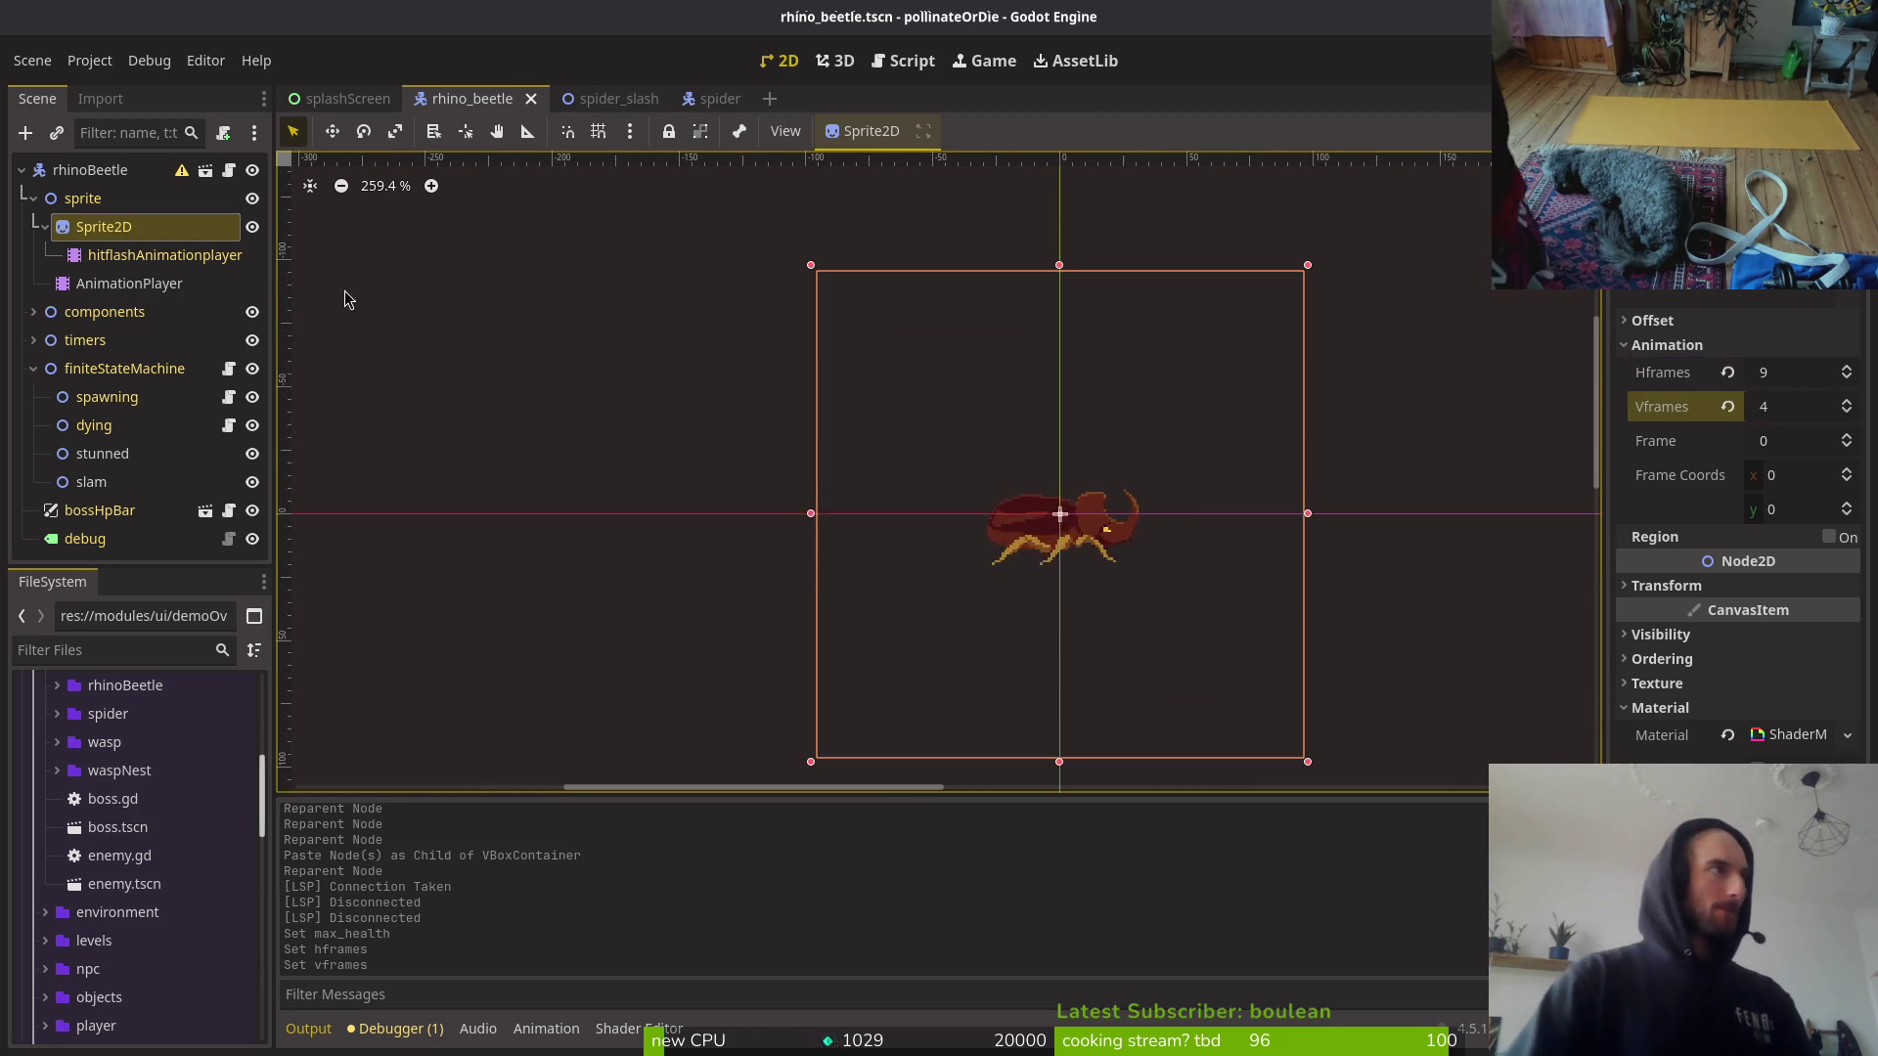
left_click(28, 374)
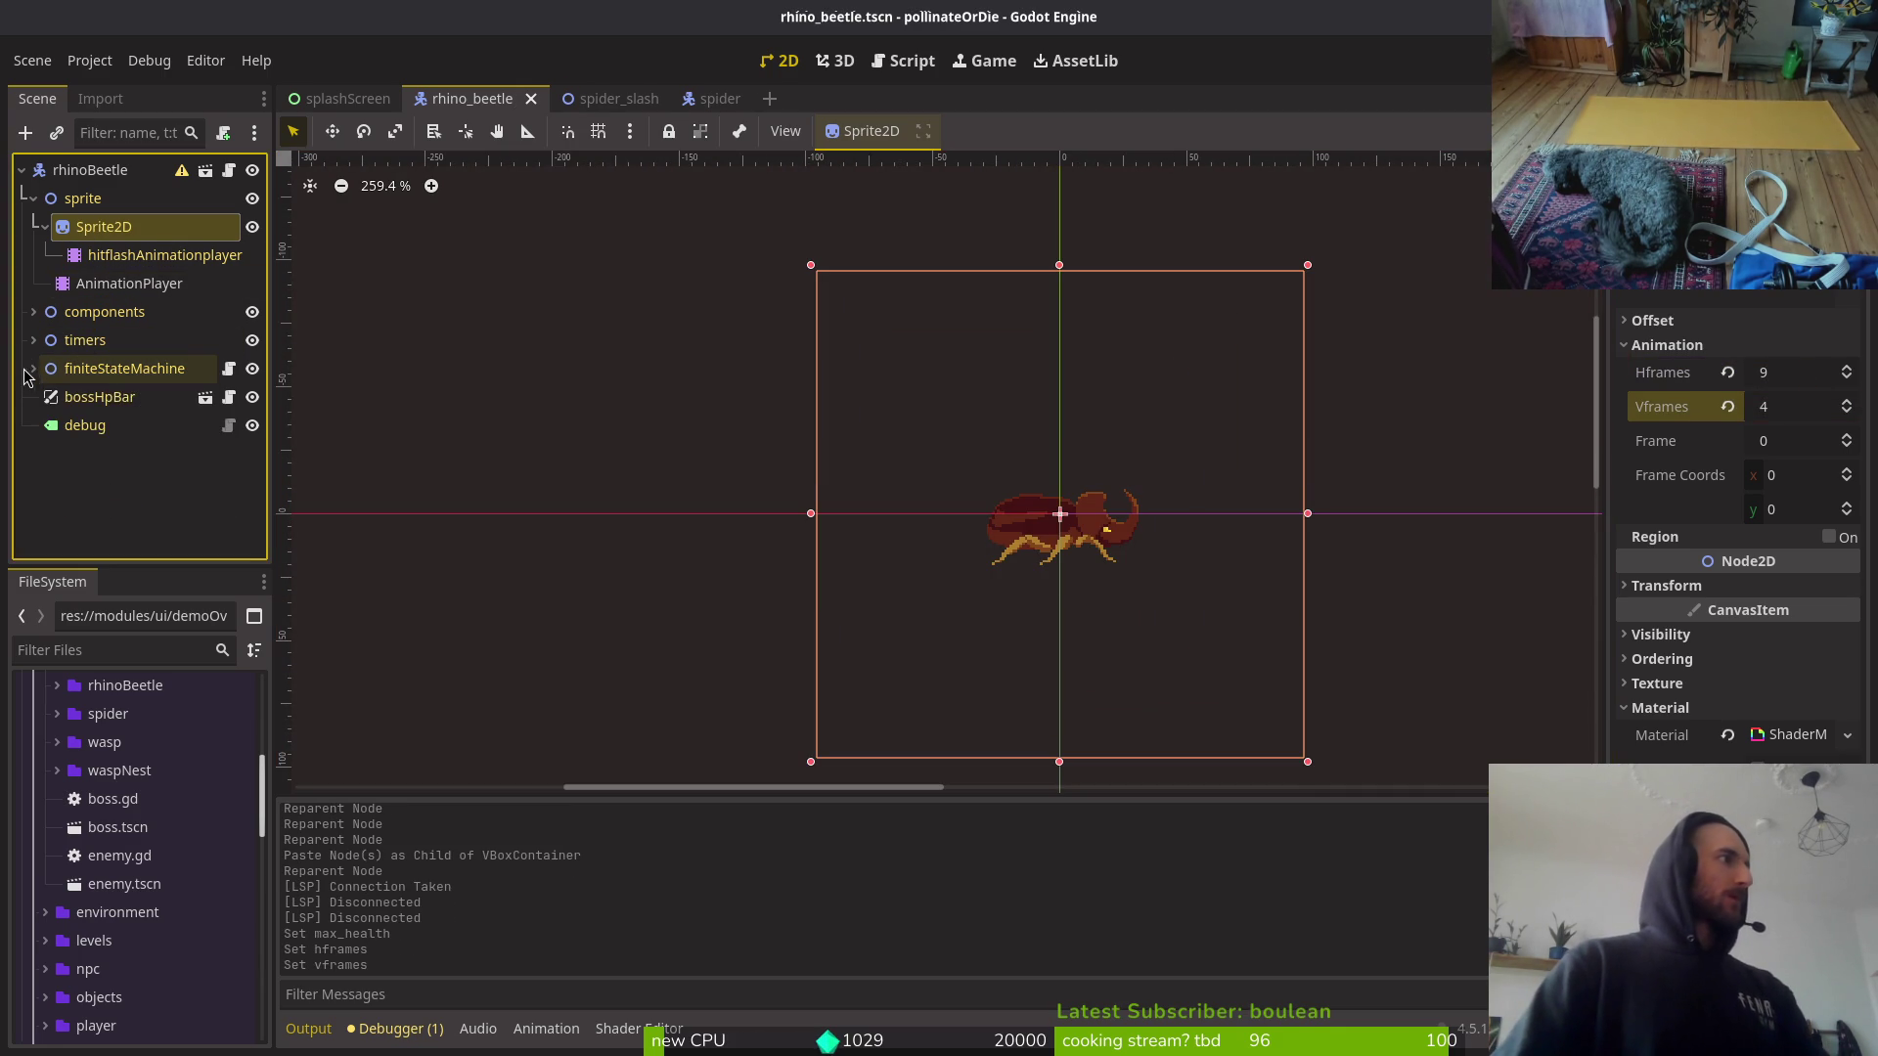
left_click(33, 311)
left_click(125, 303)
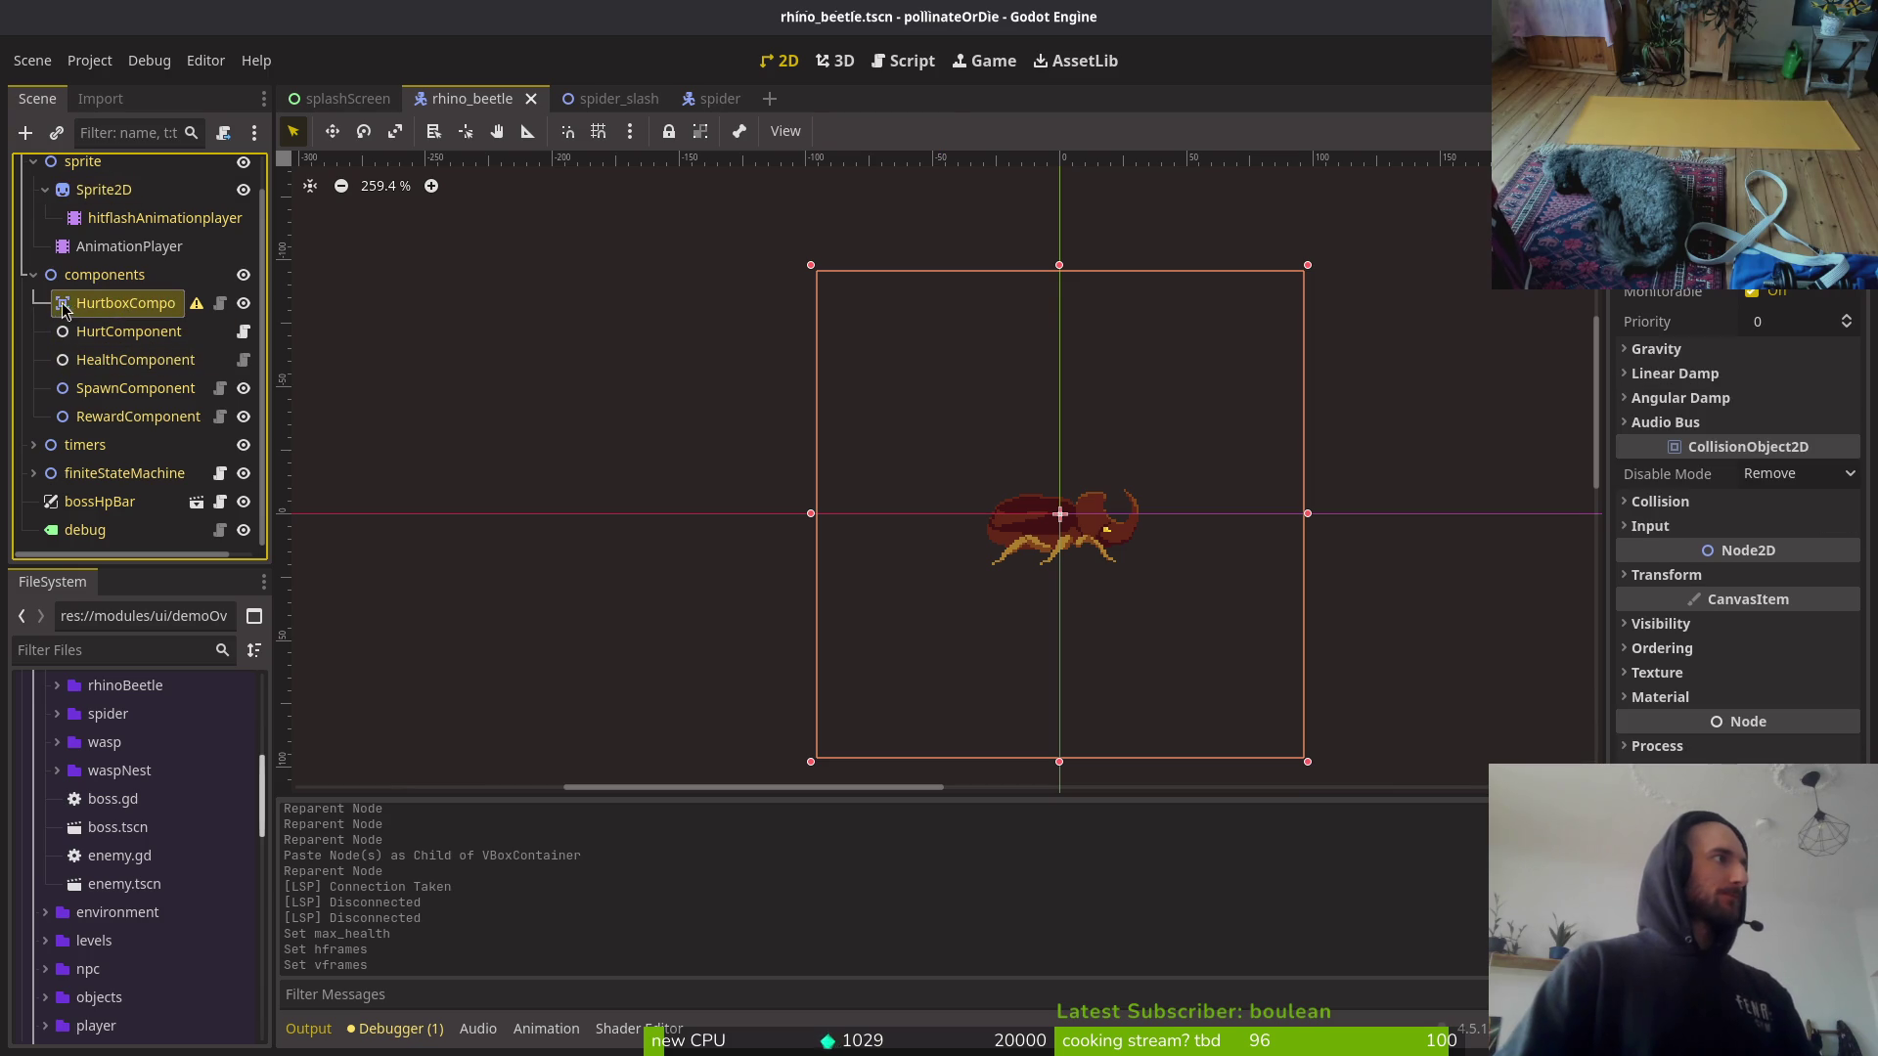
Step: Add a CollisionShape2D with a capsule shape, rotated 90 degrees, under the hurtbox
key("ctrl+a")
type("colshap\"")
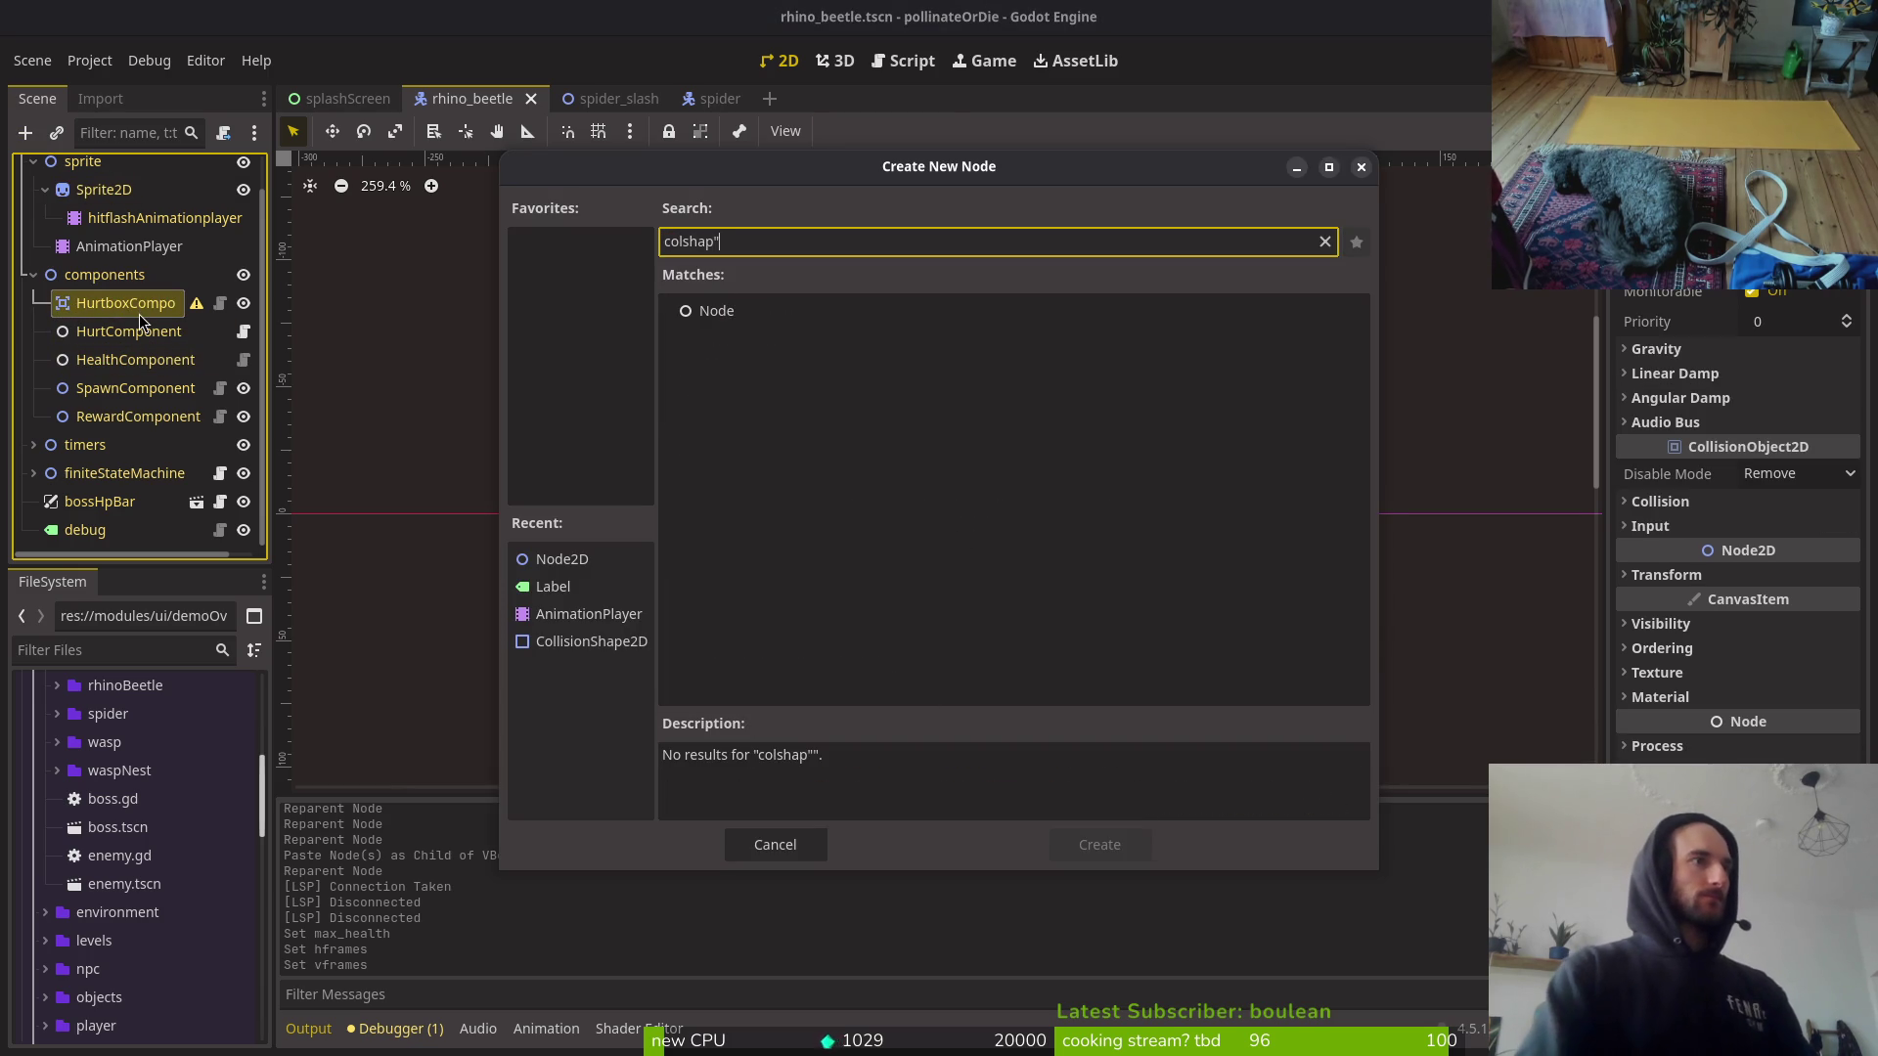
key("BackSpace")
key("Return")
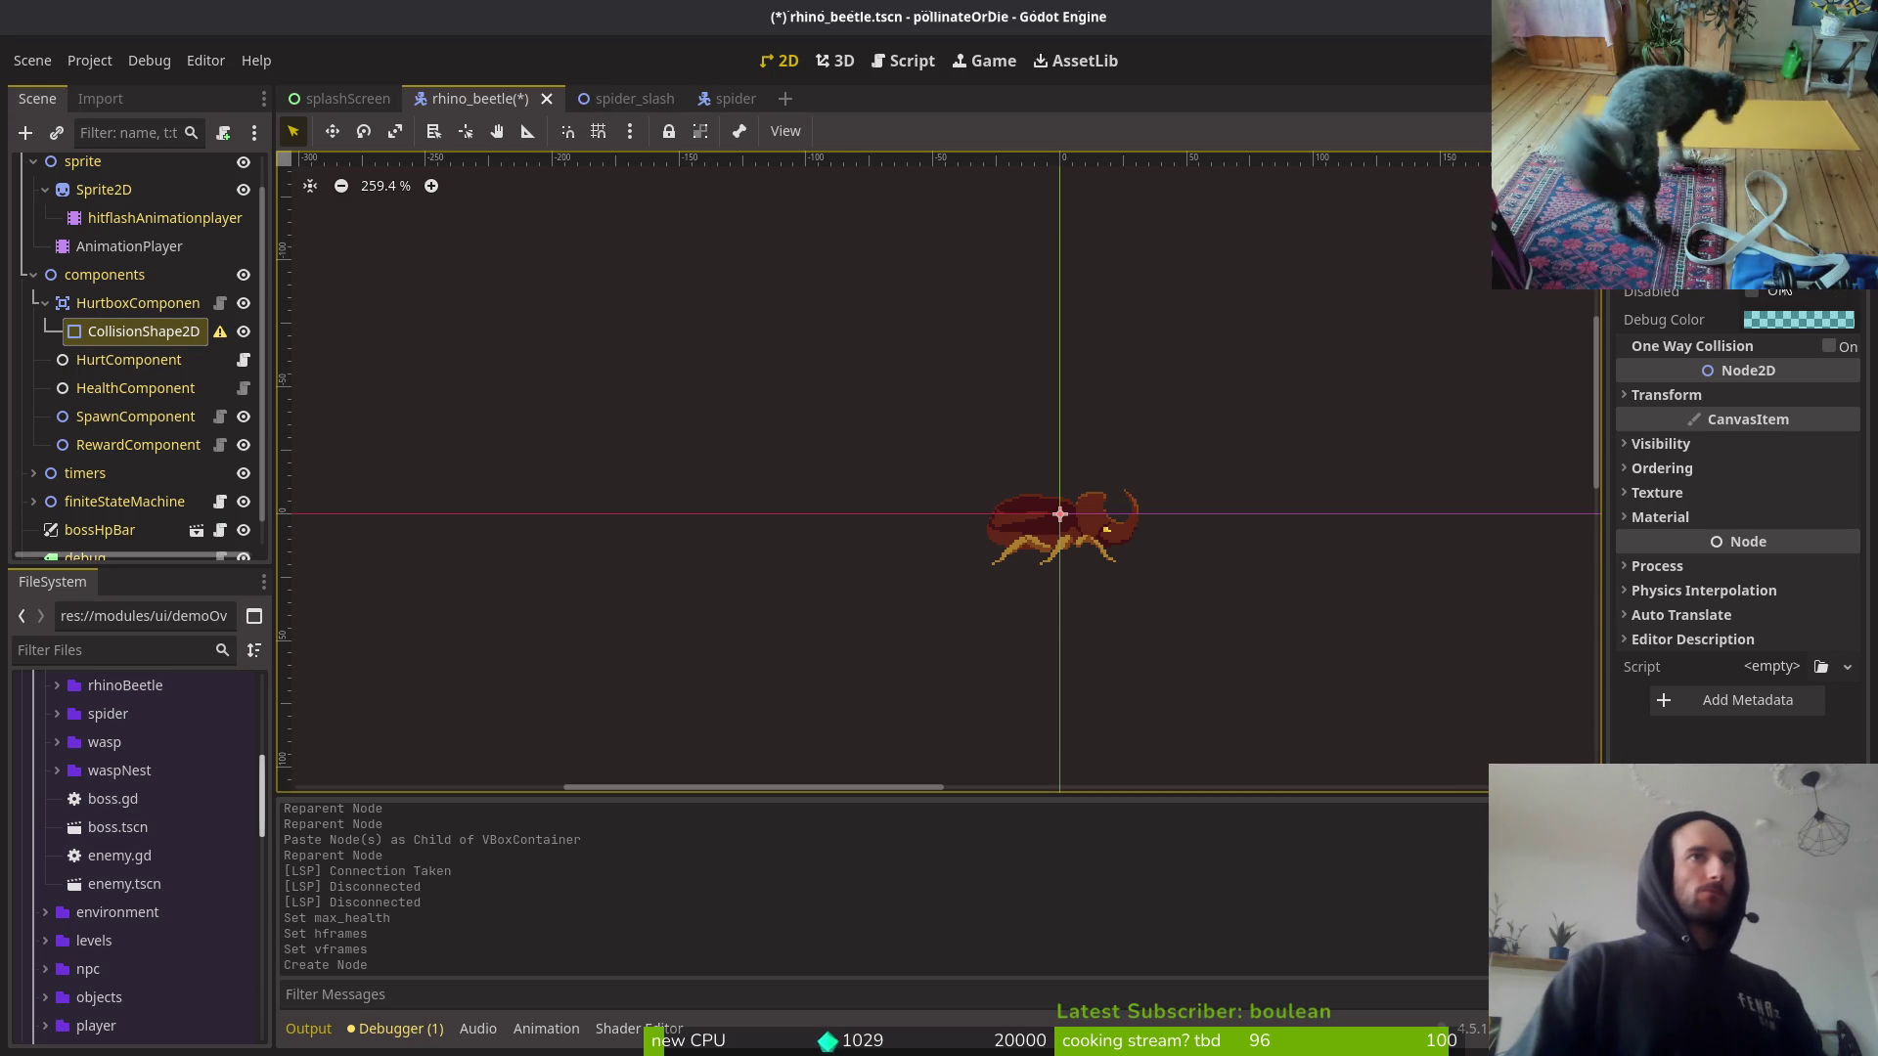
left_click(1780, 278)
left_click(1745, 460)
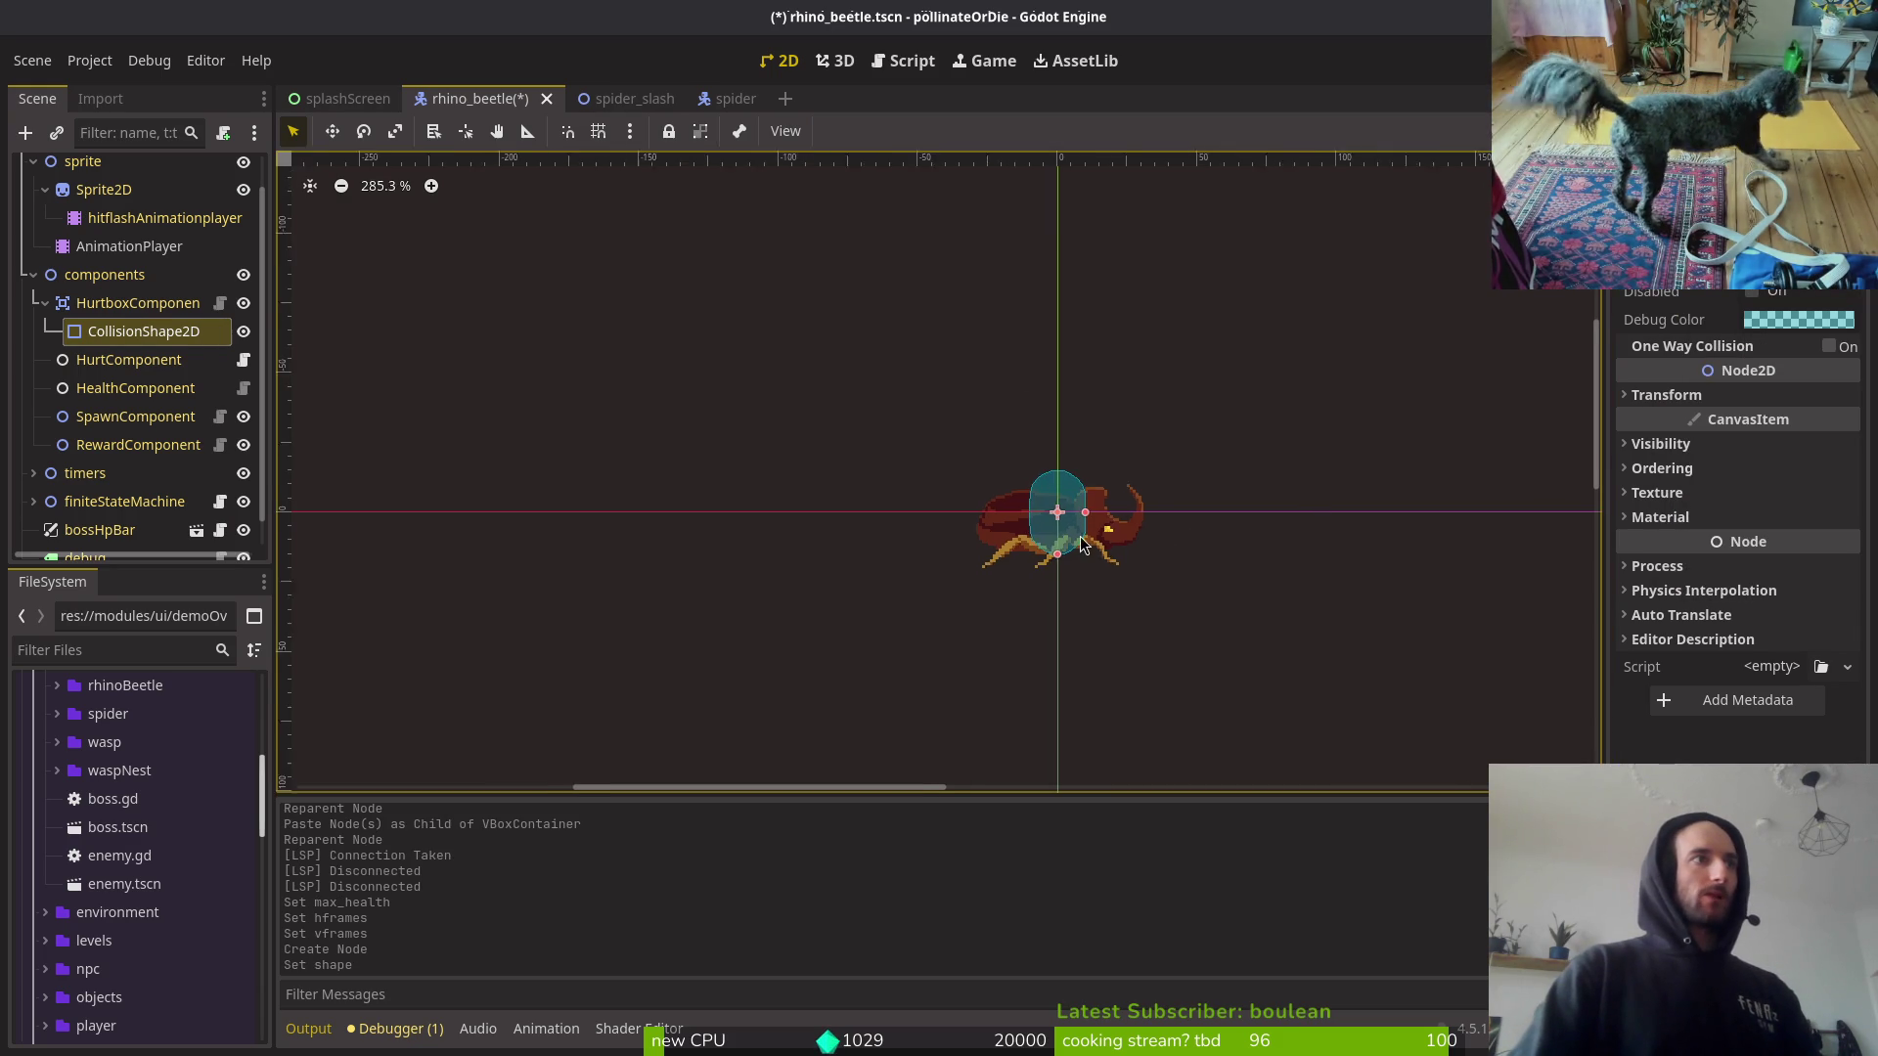
scroll(1106, 508, "up", 4)
left_click(1666, 396)
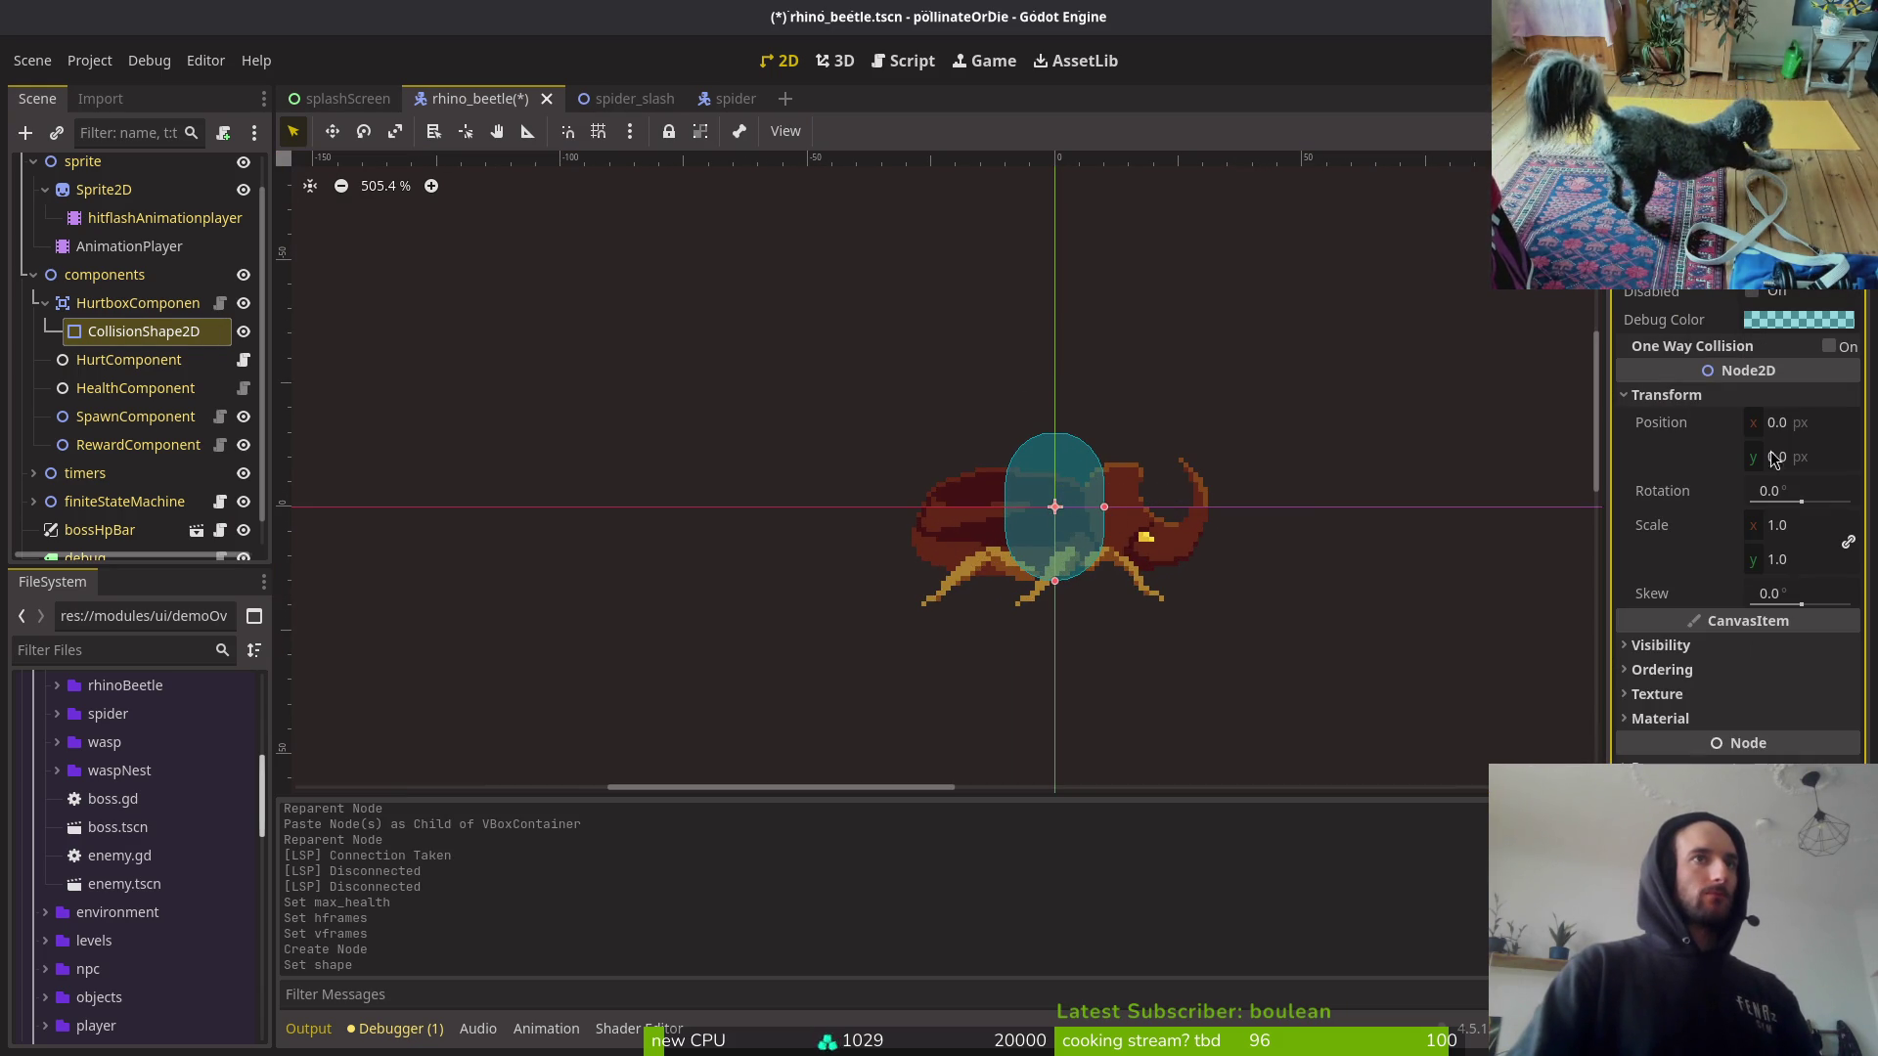
left_click(1822, 491)
type("90")
key("Return")
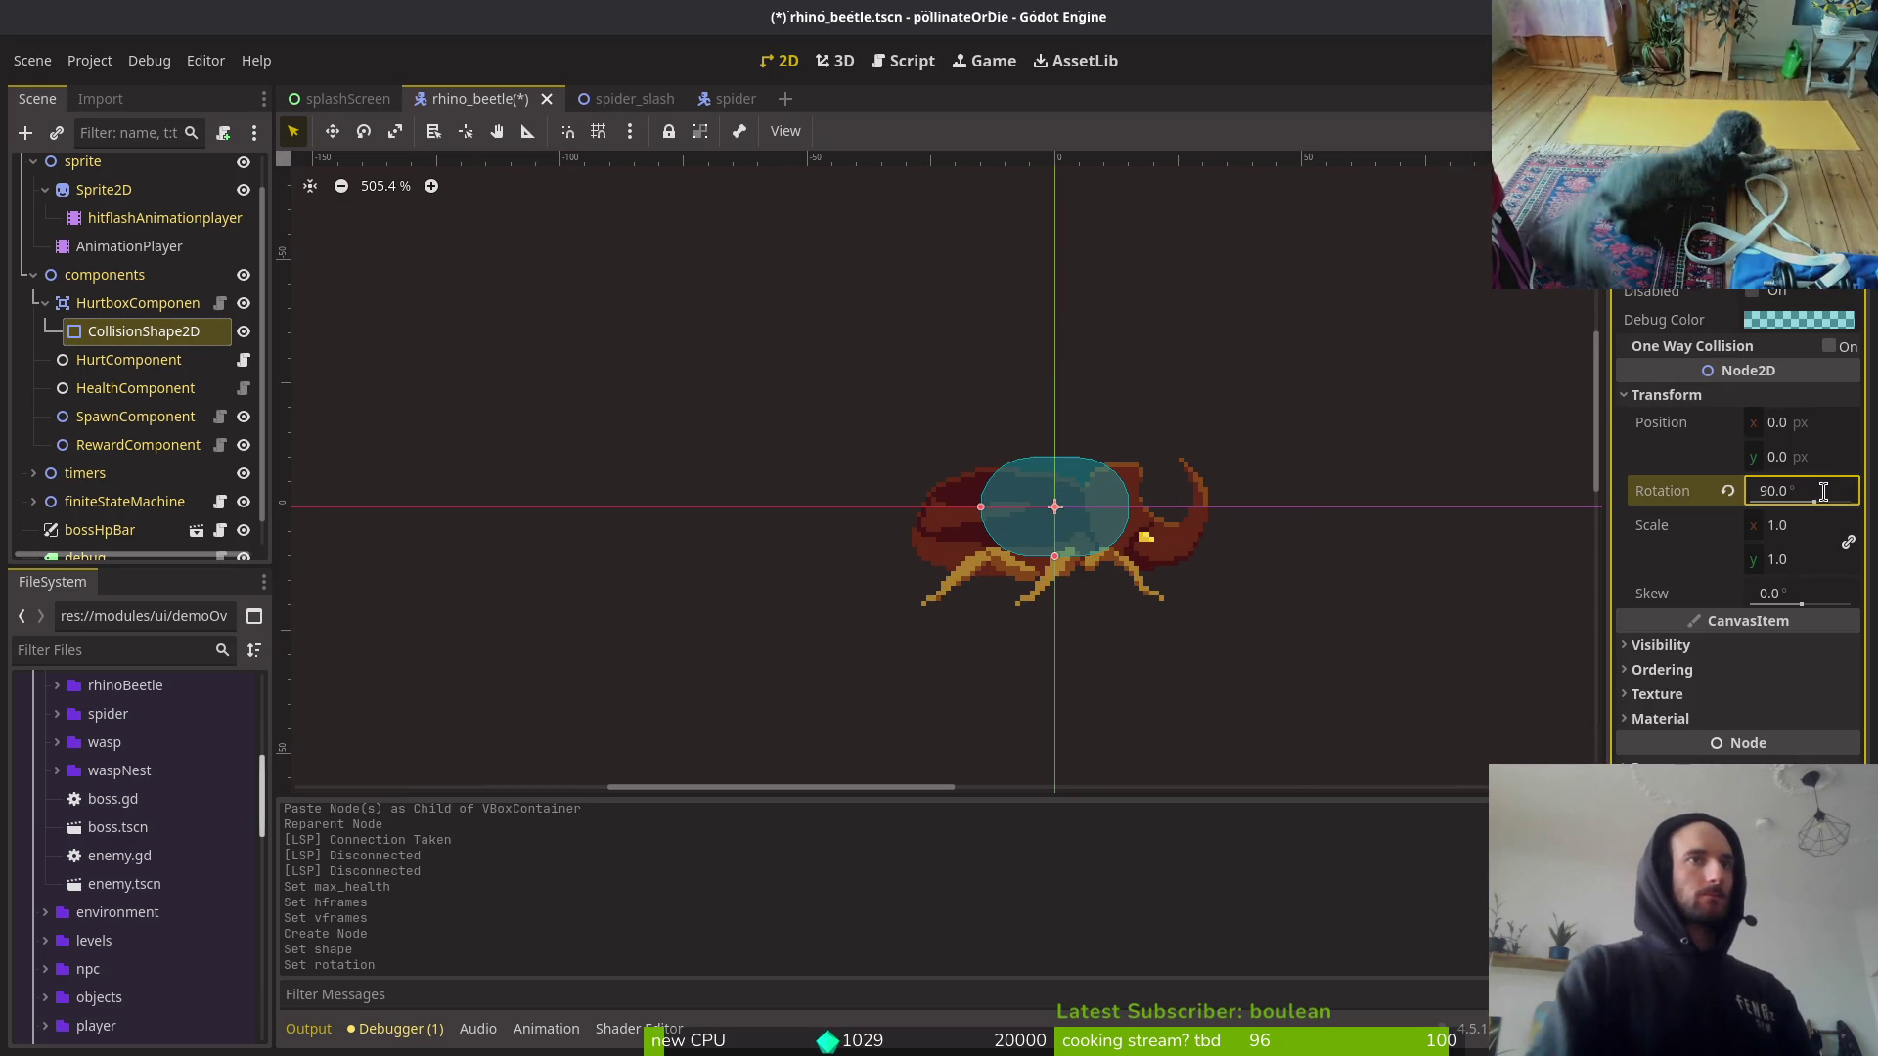
scroll(1147, 531, "up", 2)
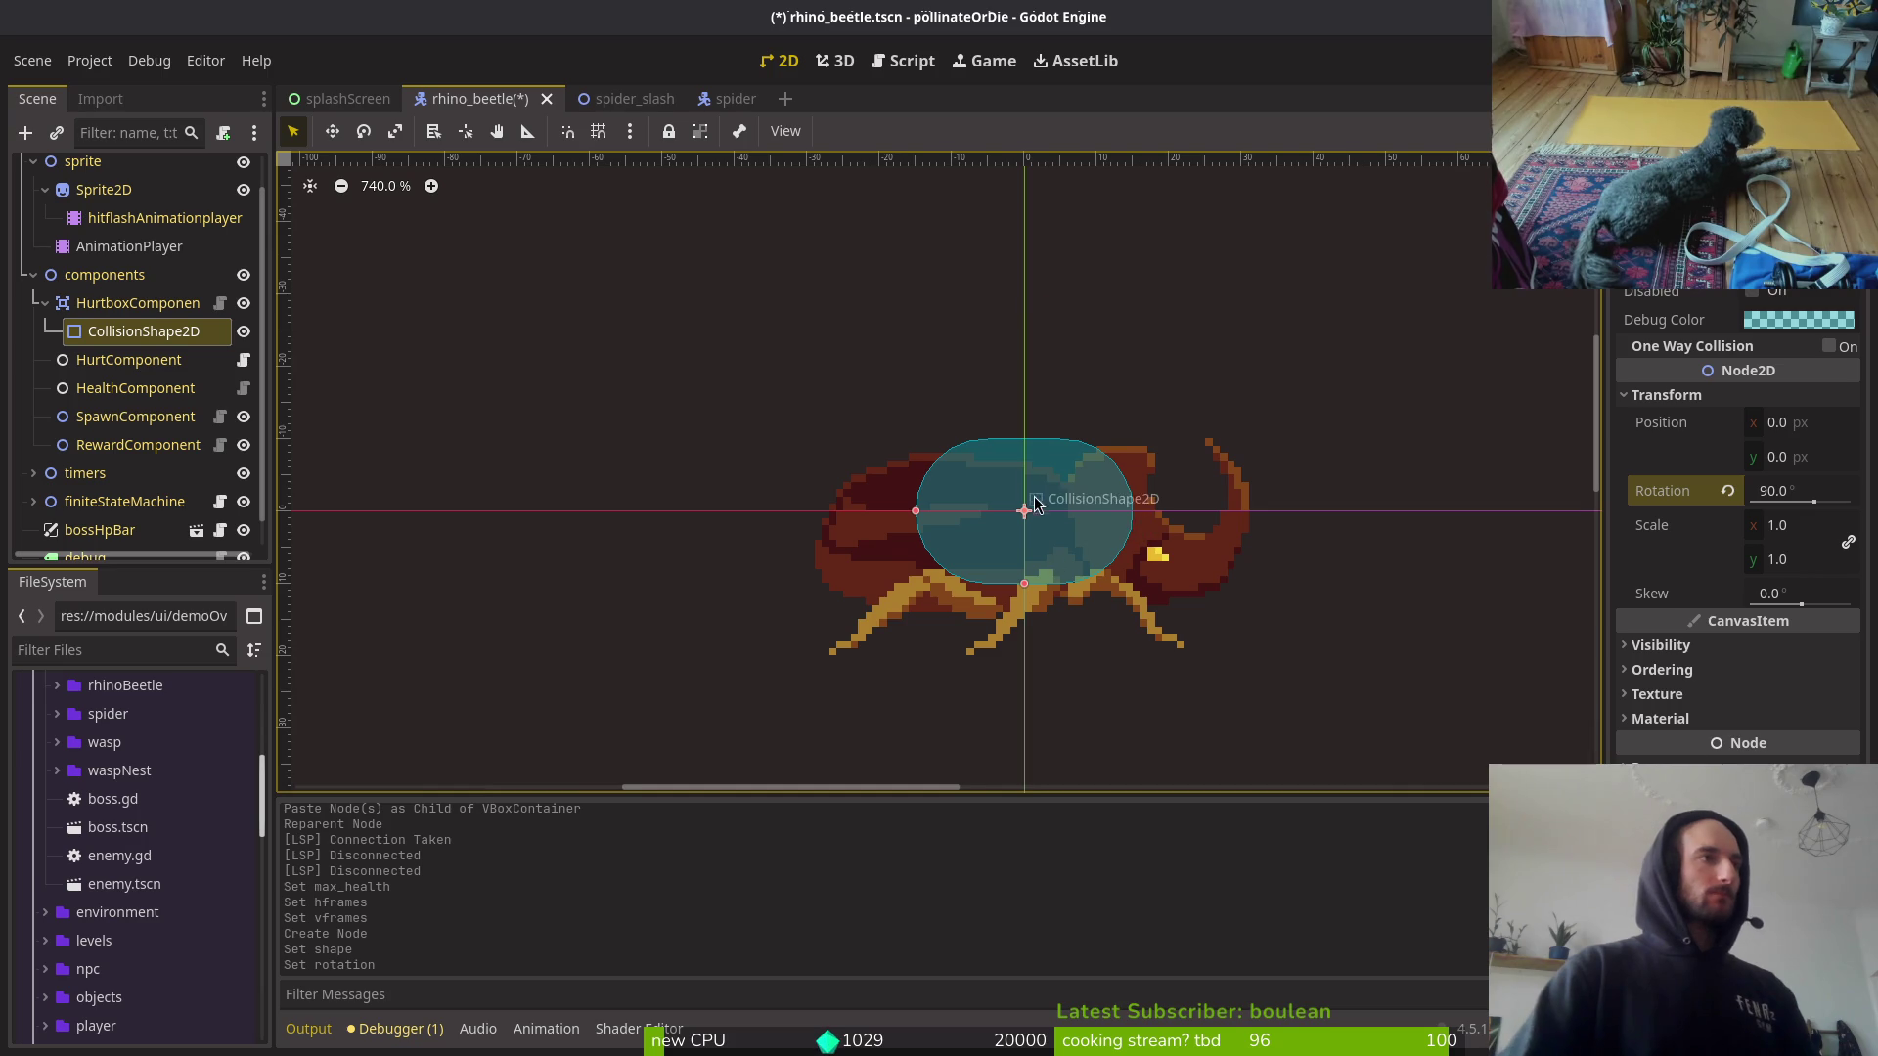
scroll(1105, 599, "down", 3)
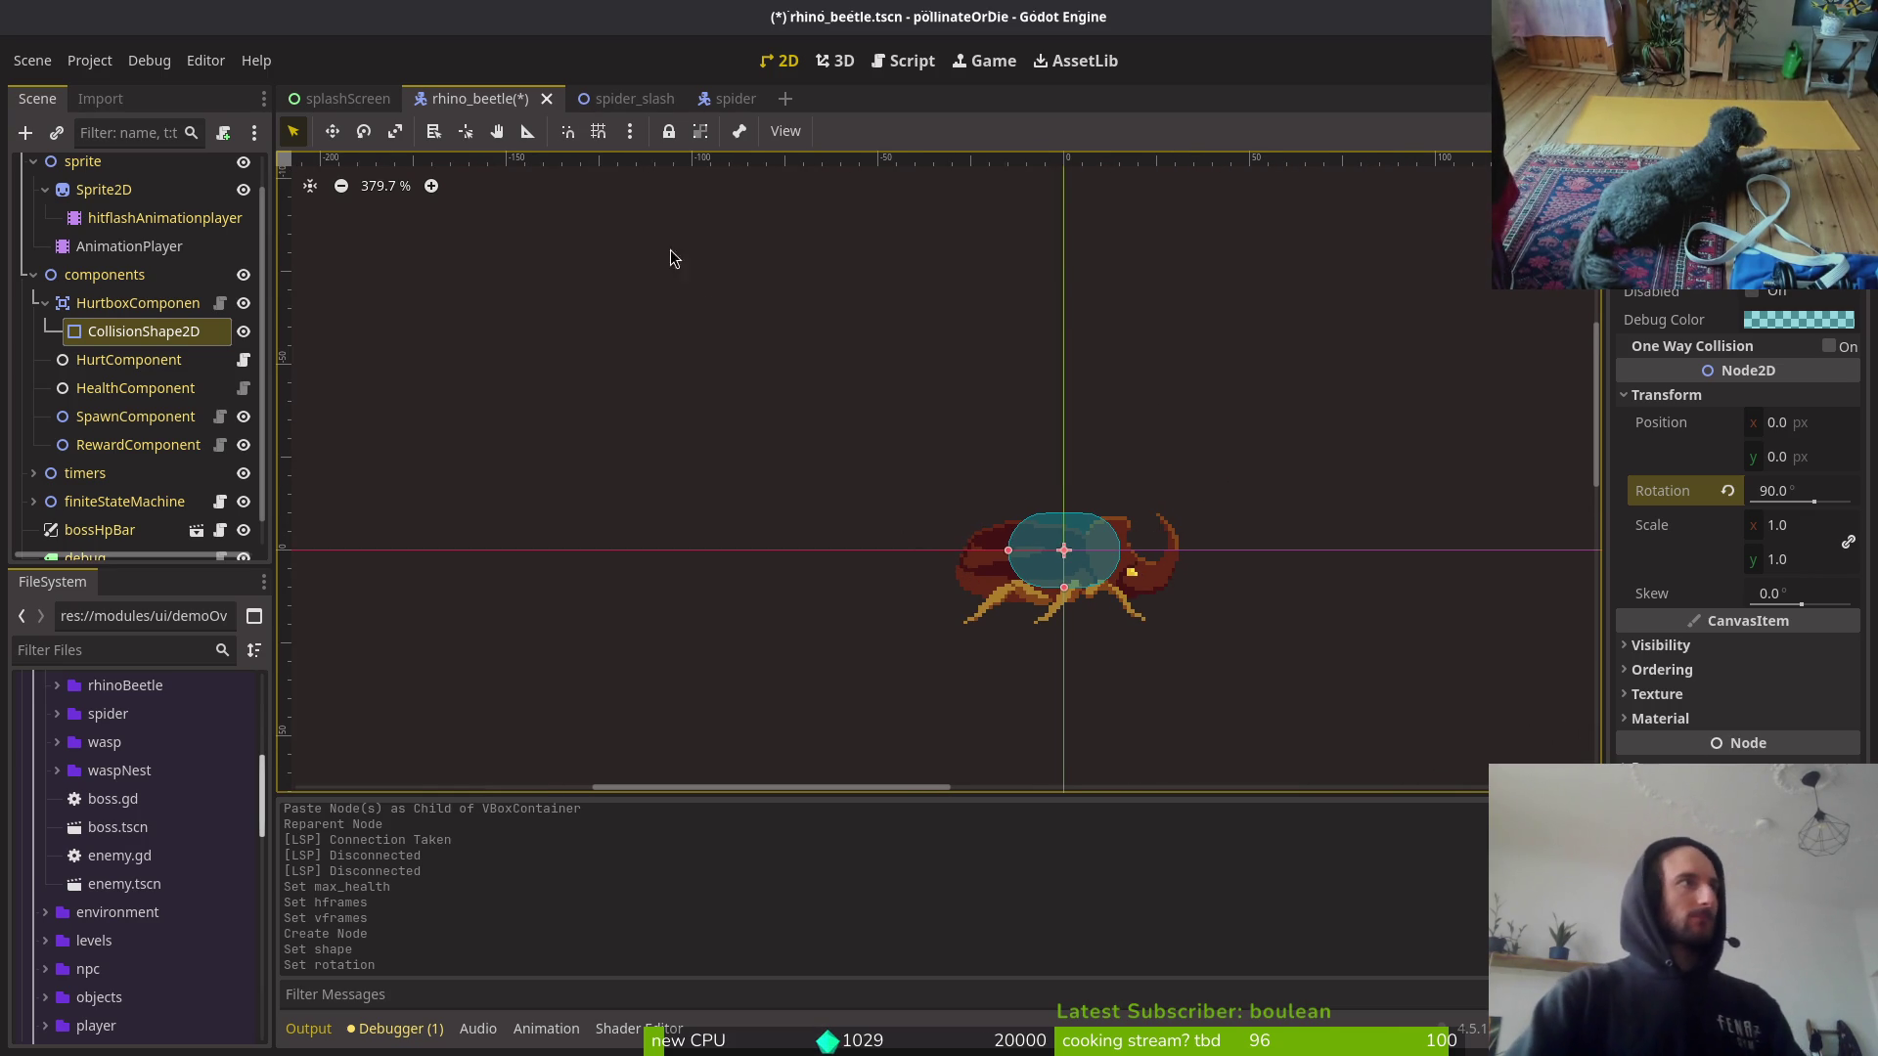
Step: Close the player, spider and spider_slash scene tabs
key("ctrl+shift+o")
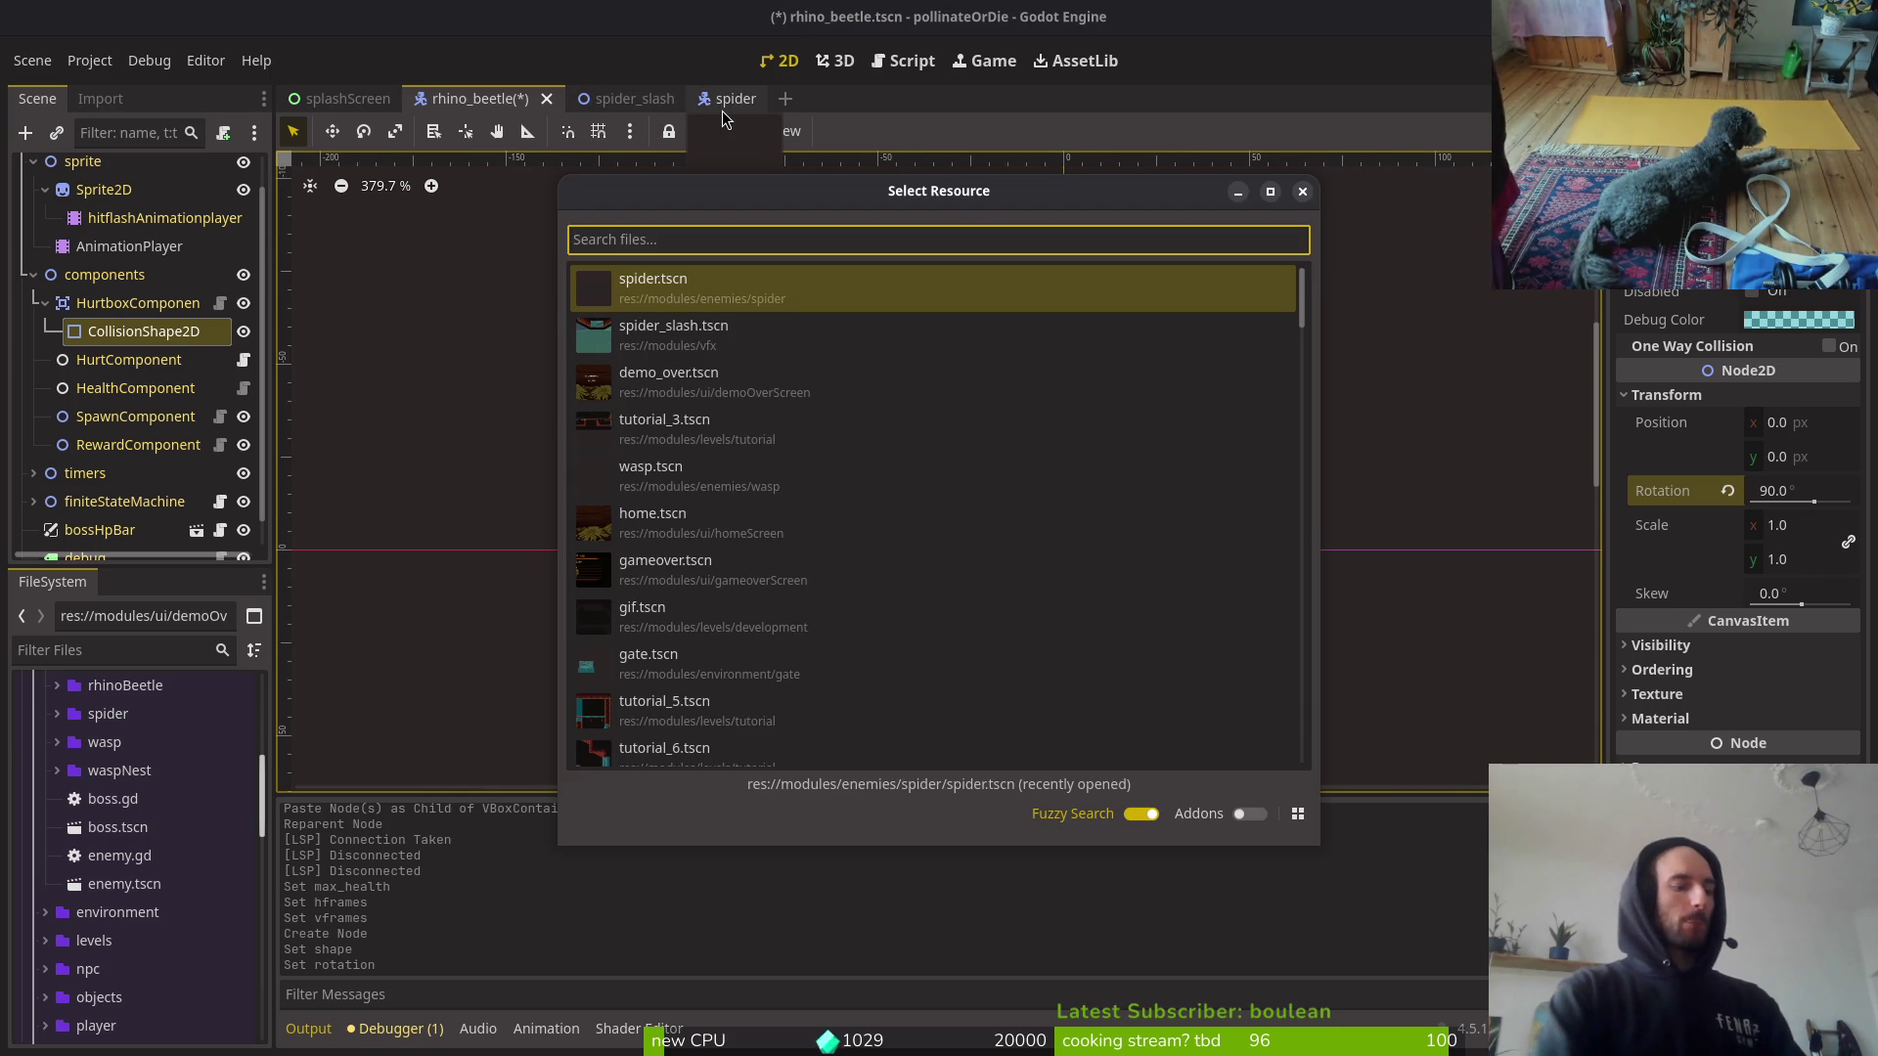
type("plats")
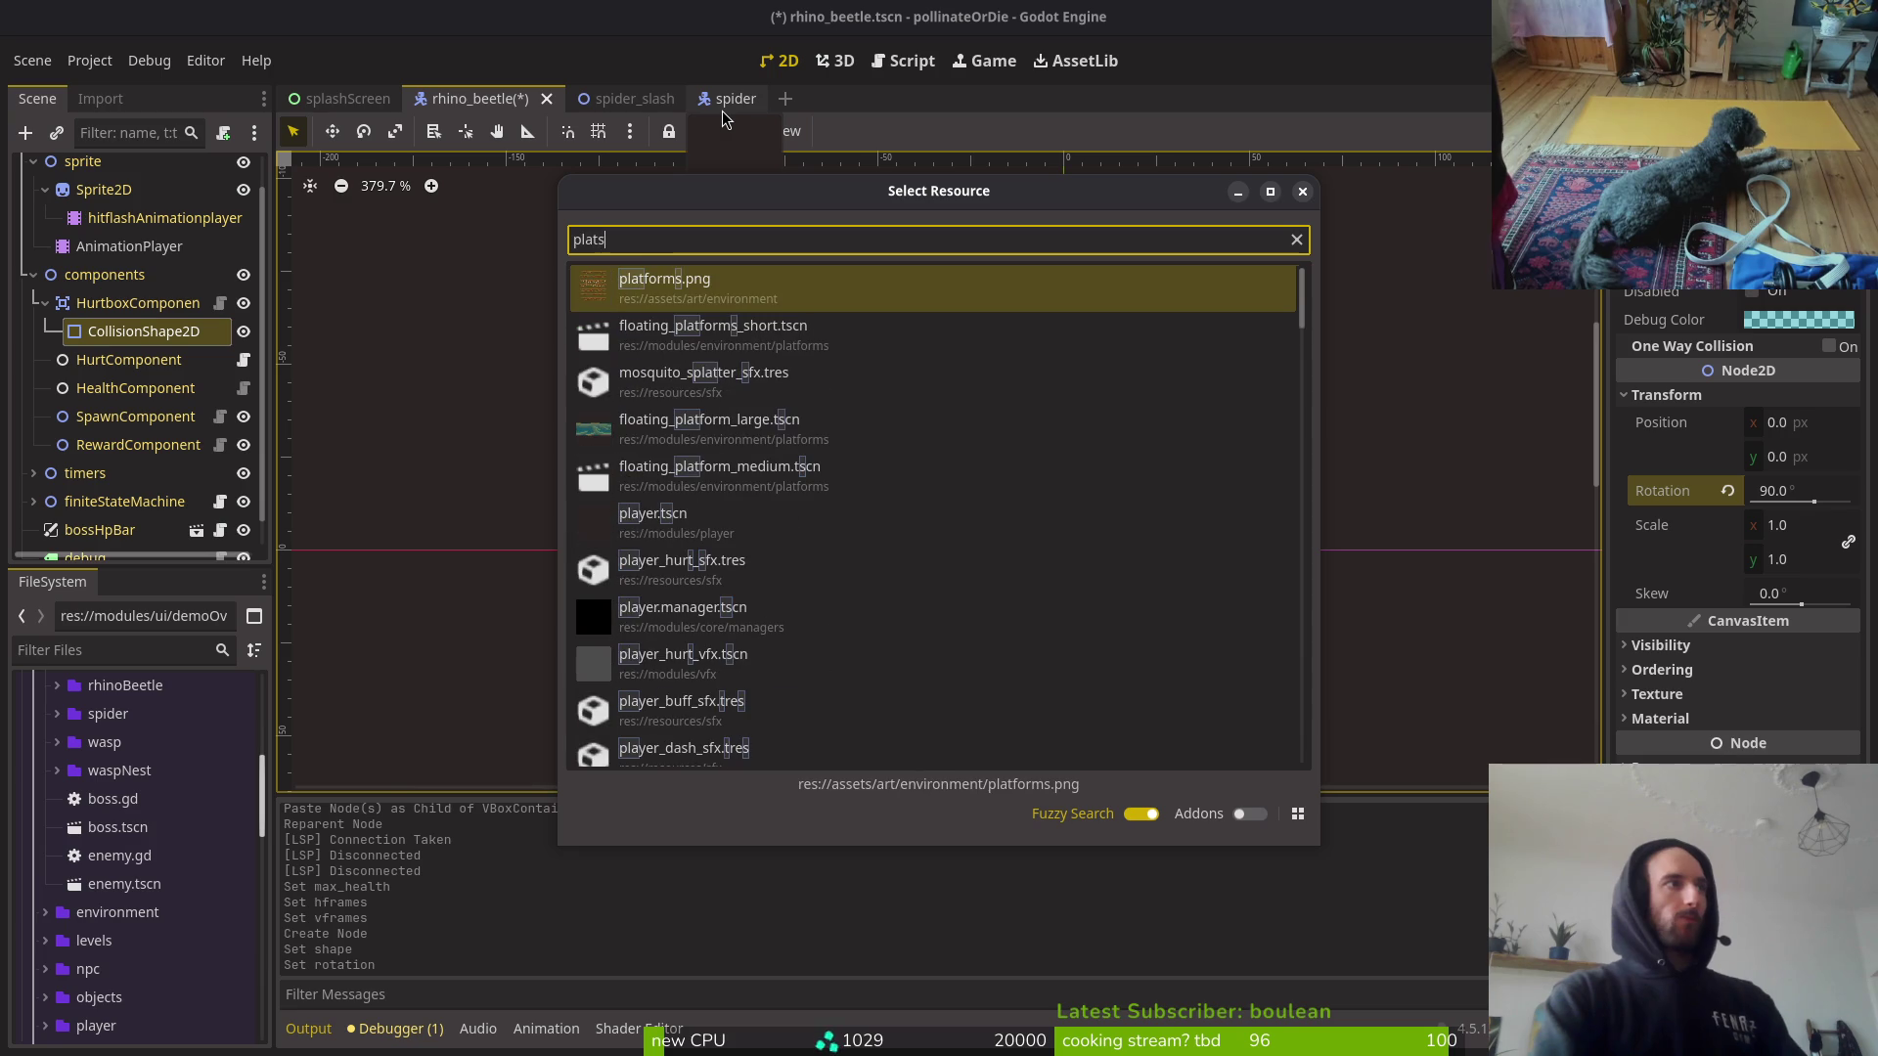
key("Down")
key("Down")
key("Down")
key("Return")
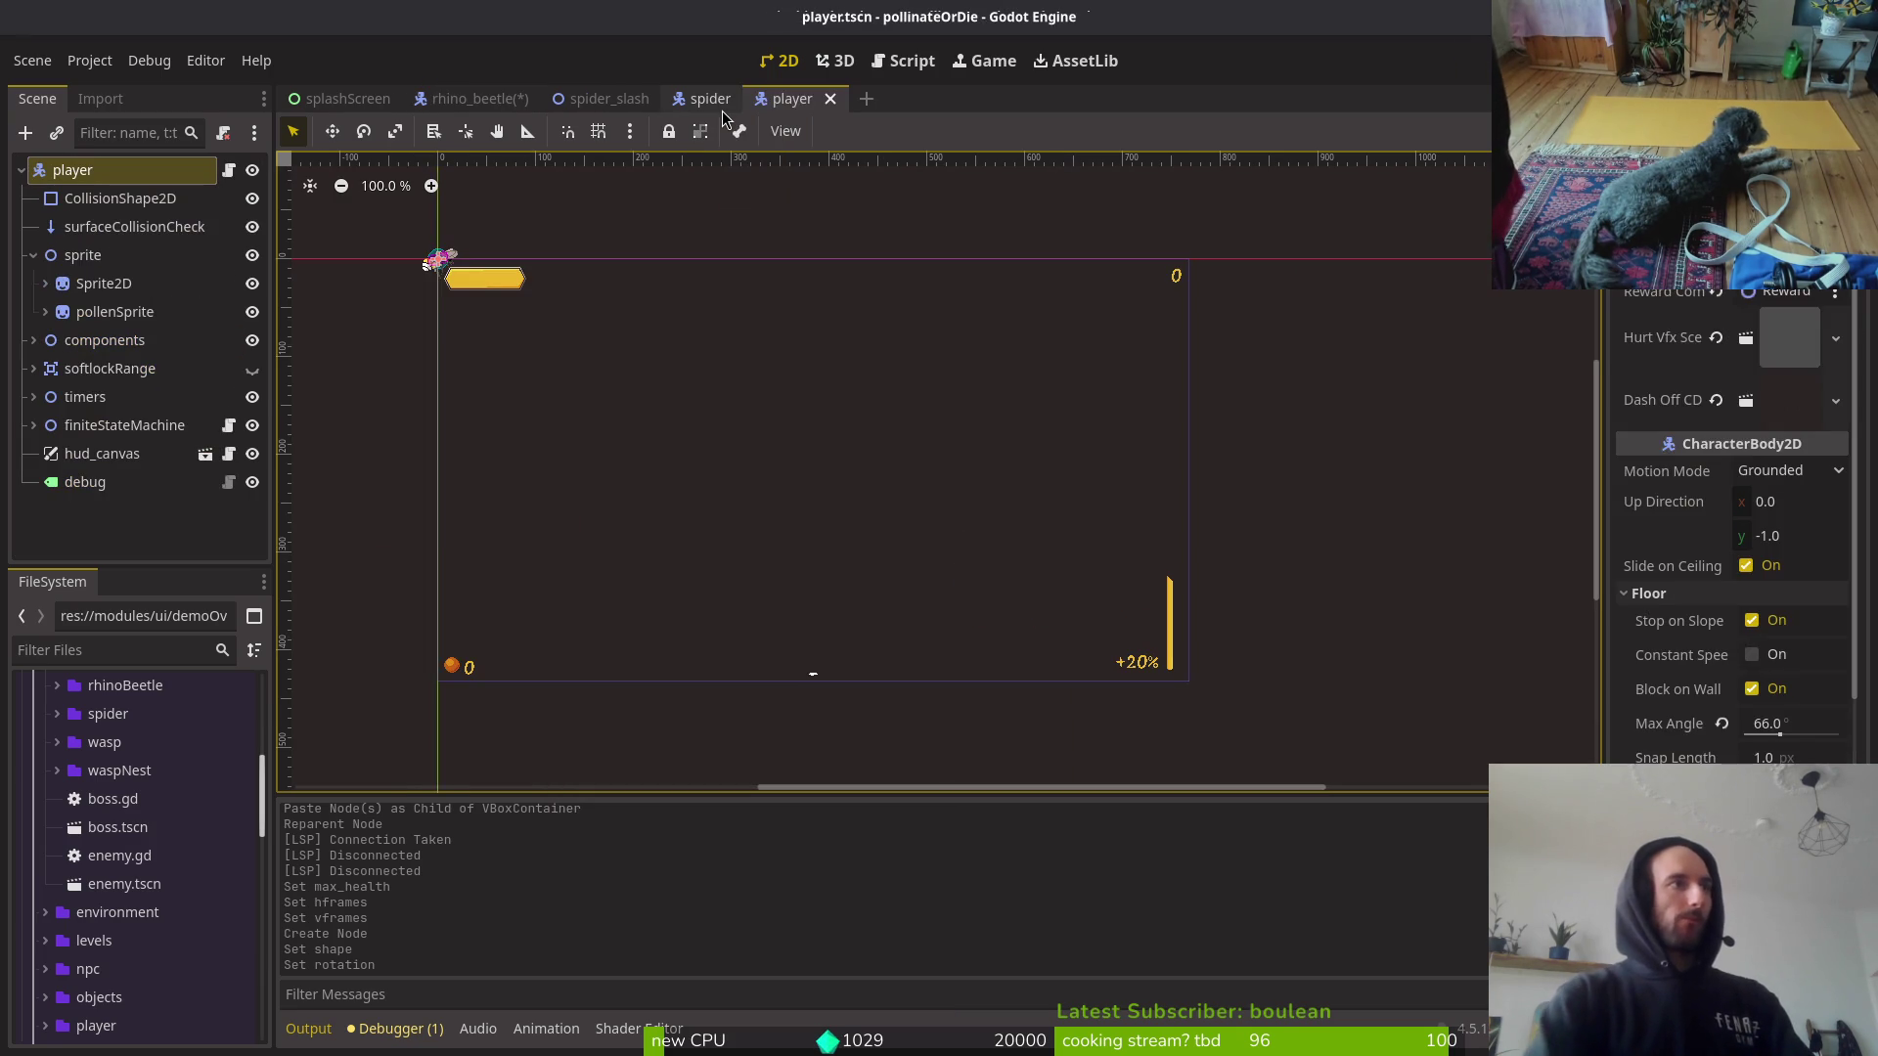
scroll(473, 305, "up", 5)
key("shift+f")
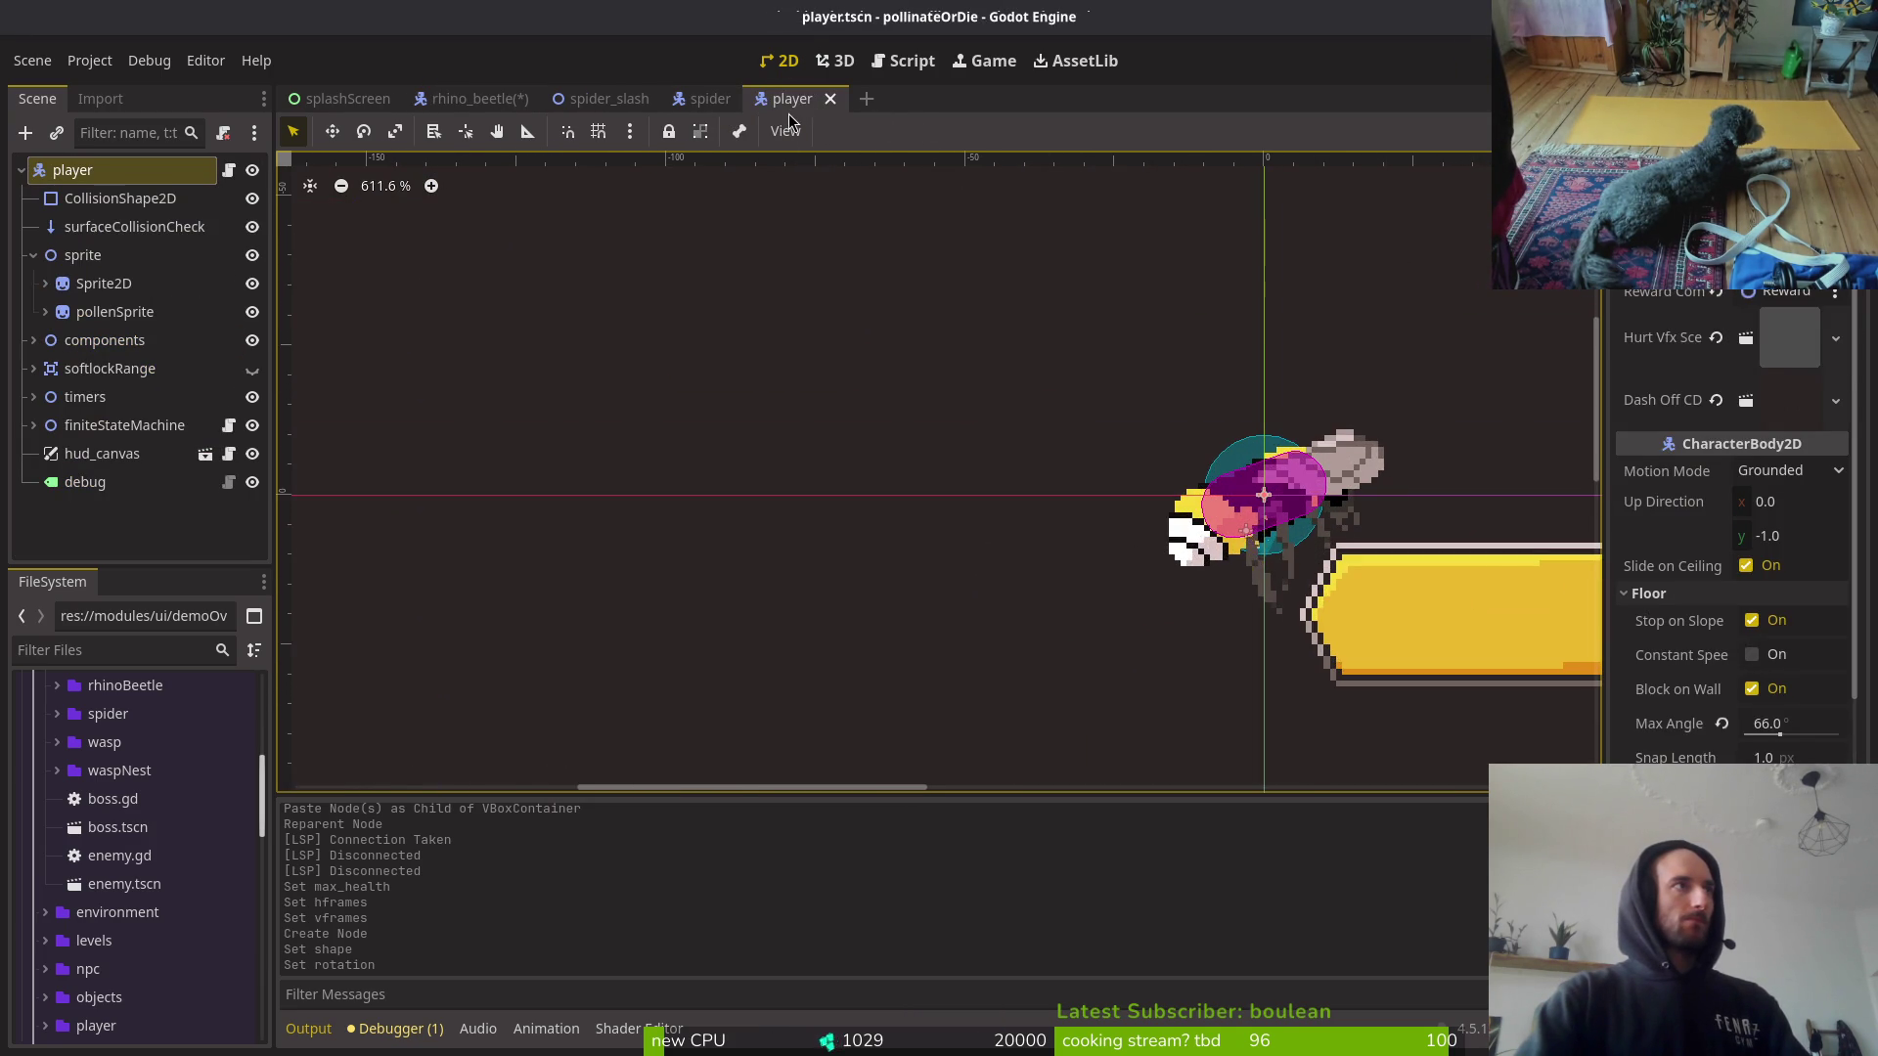
key("ctrl+shift+w")
key("ctrl+shift+w")
key("ctrl+shift+w")
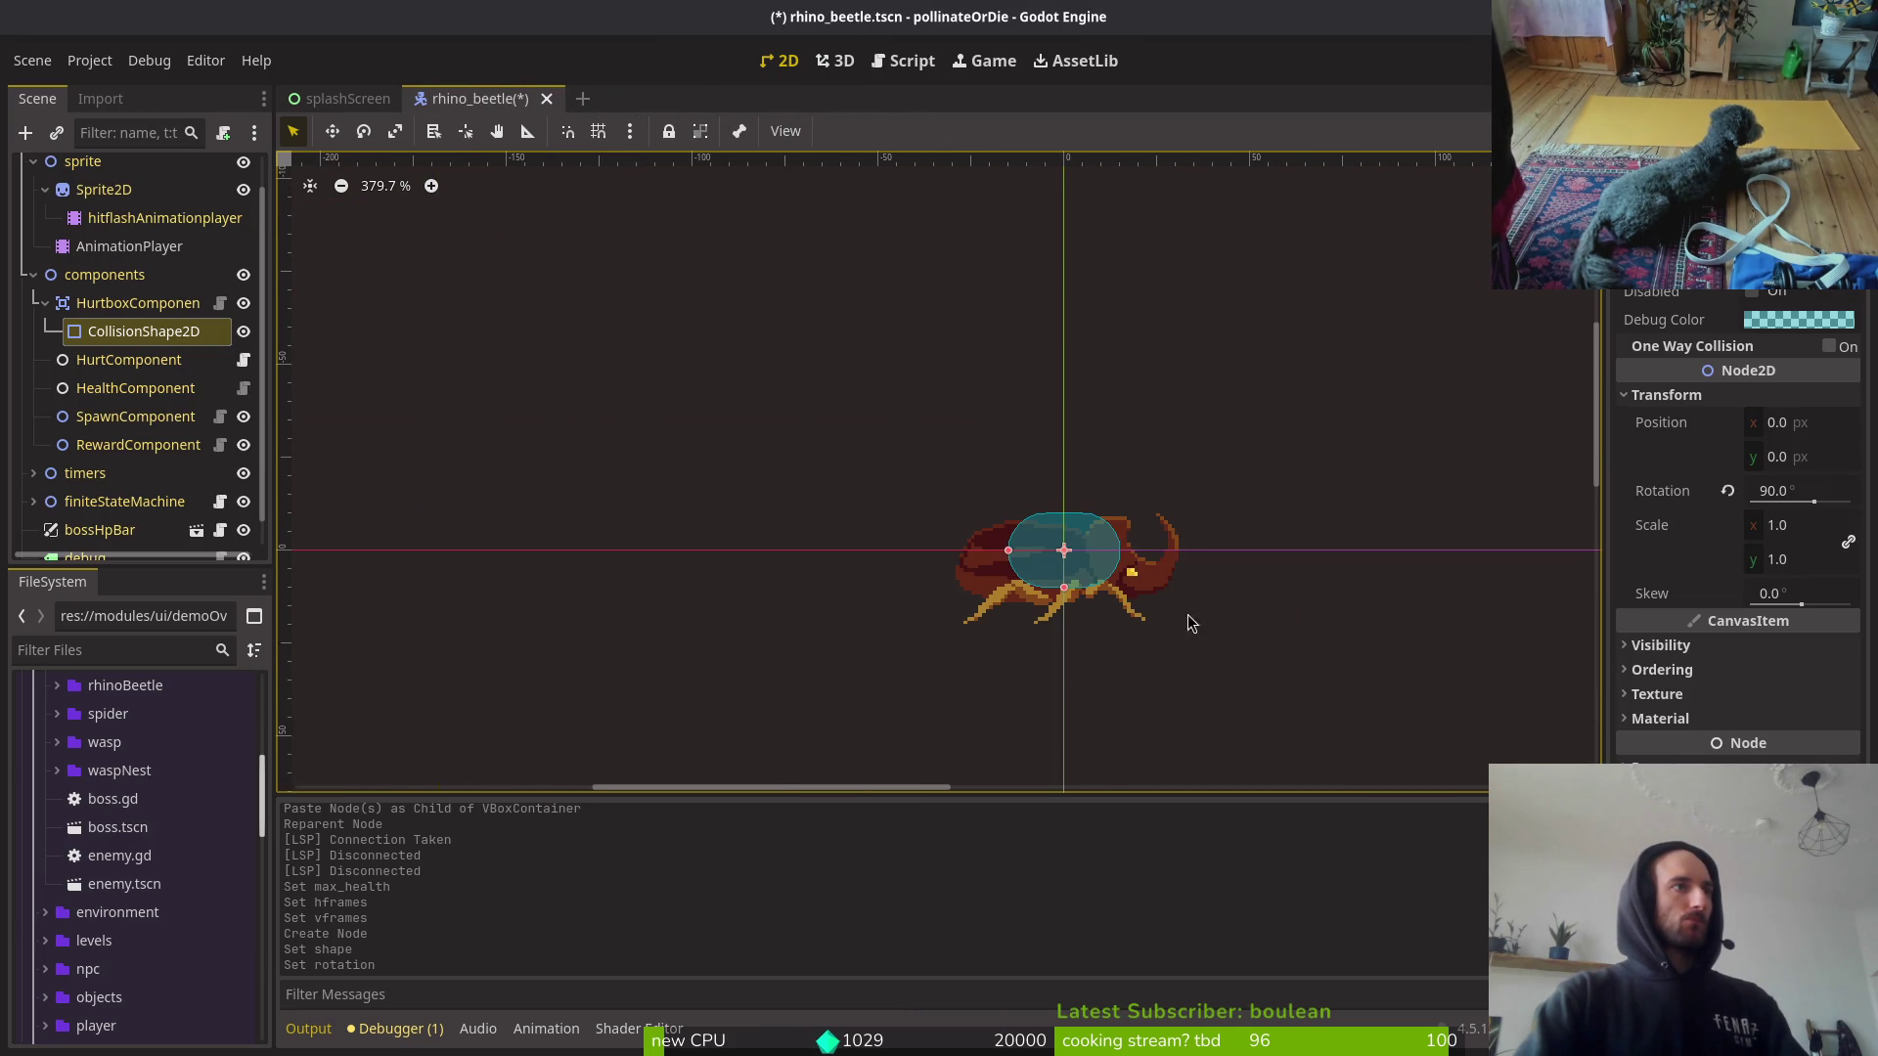
Step: Stretch the hurtbox capsule left so it spans the beetle's whole body
scroll(1212, 609, "up", 2)
left_click(1212, 608)
scroll(1084, 582, "up", 1)
left_click(1084, 582)
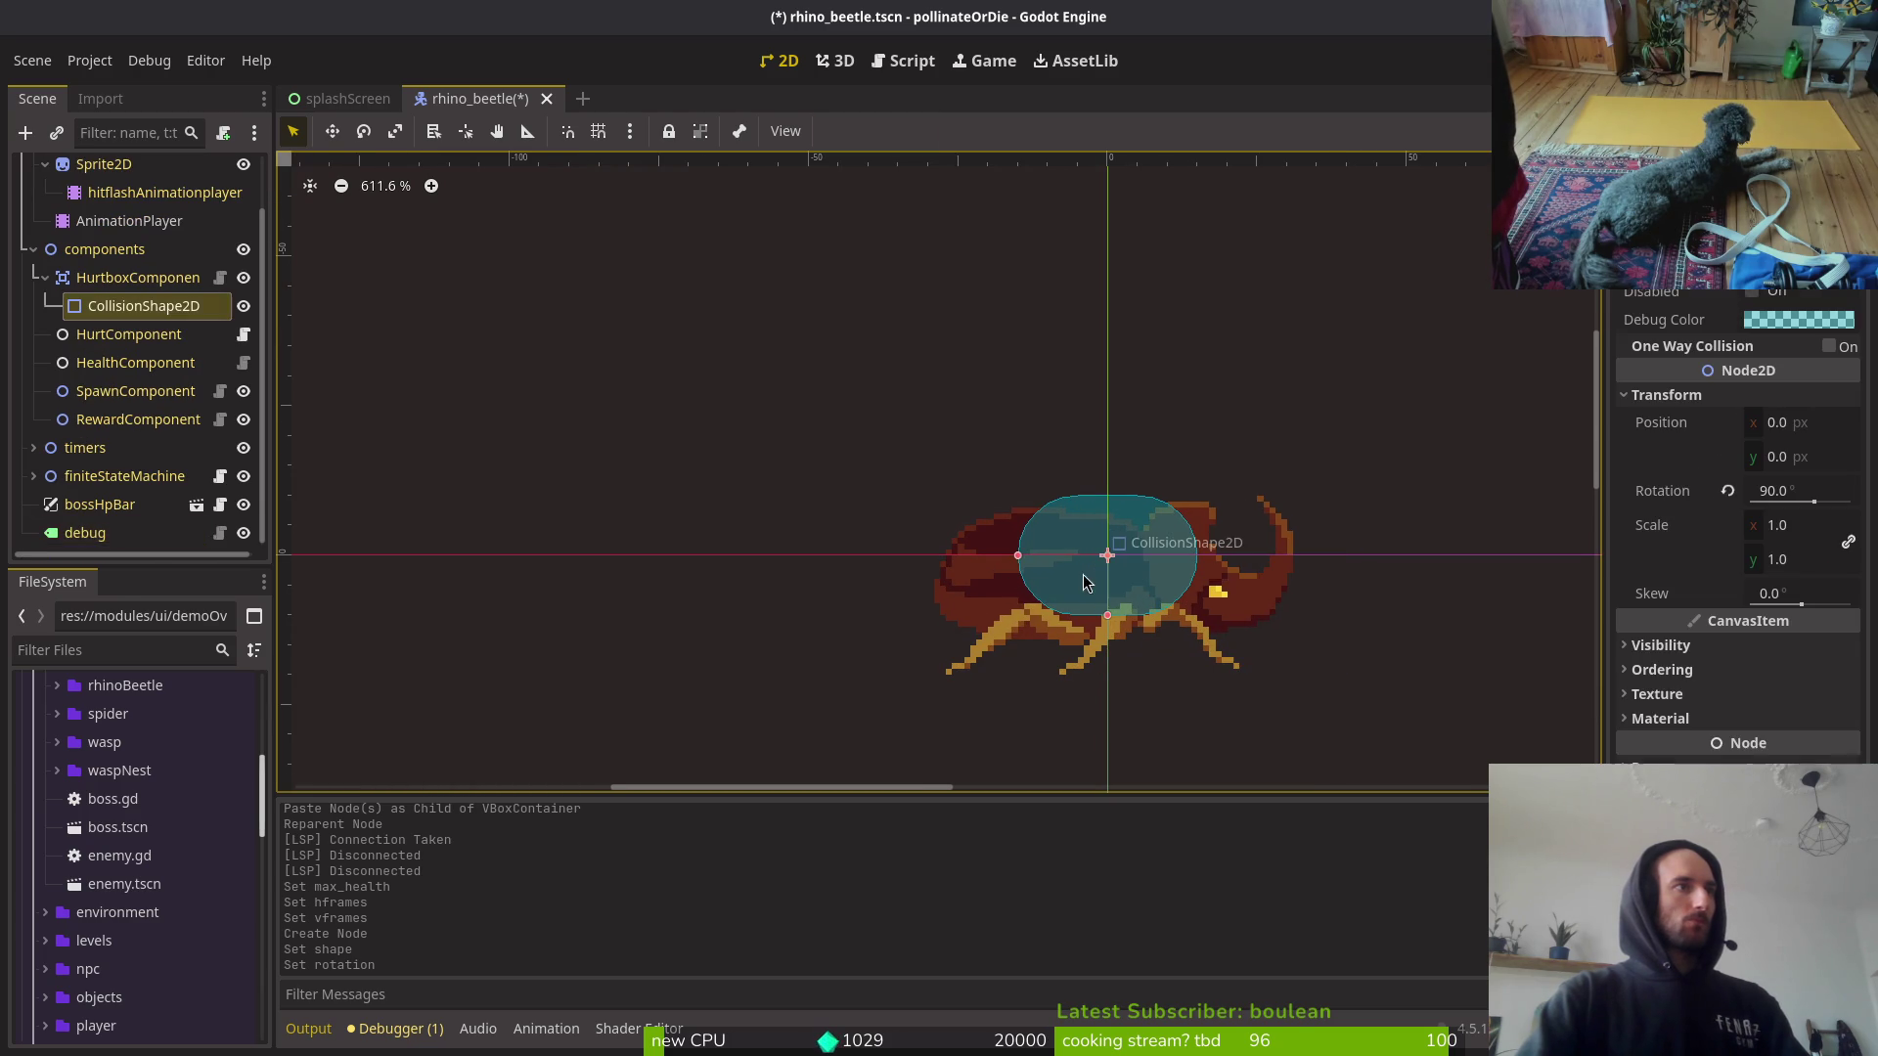
left_click_drag(1020, 556, 941, 564)
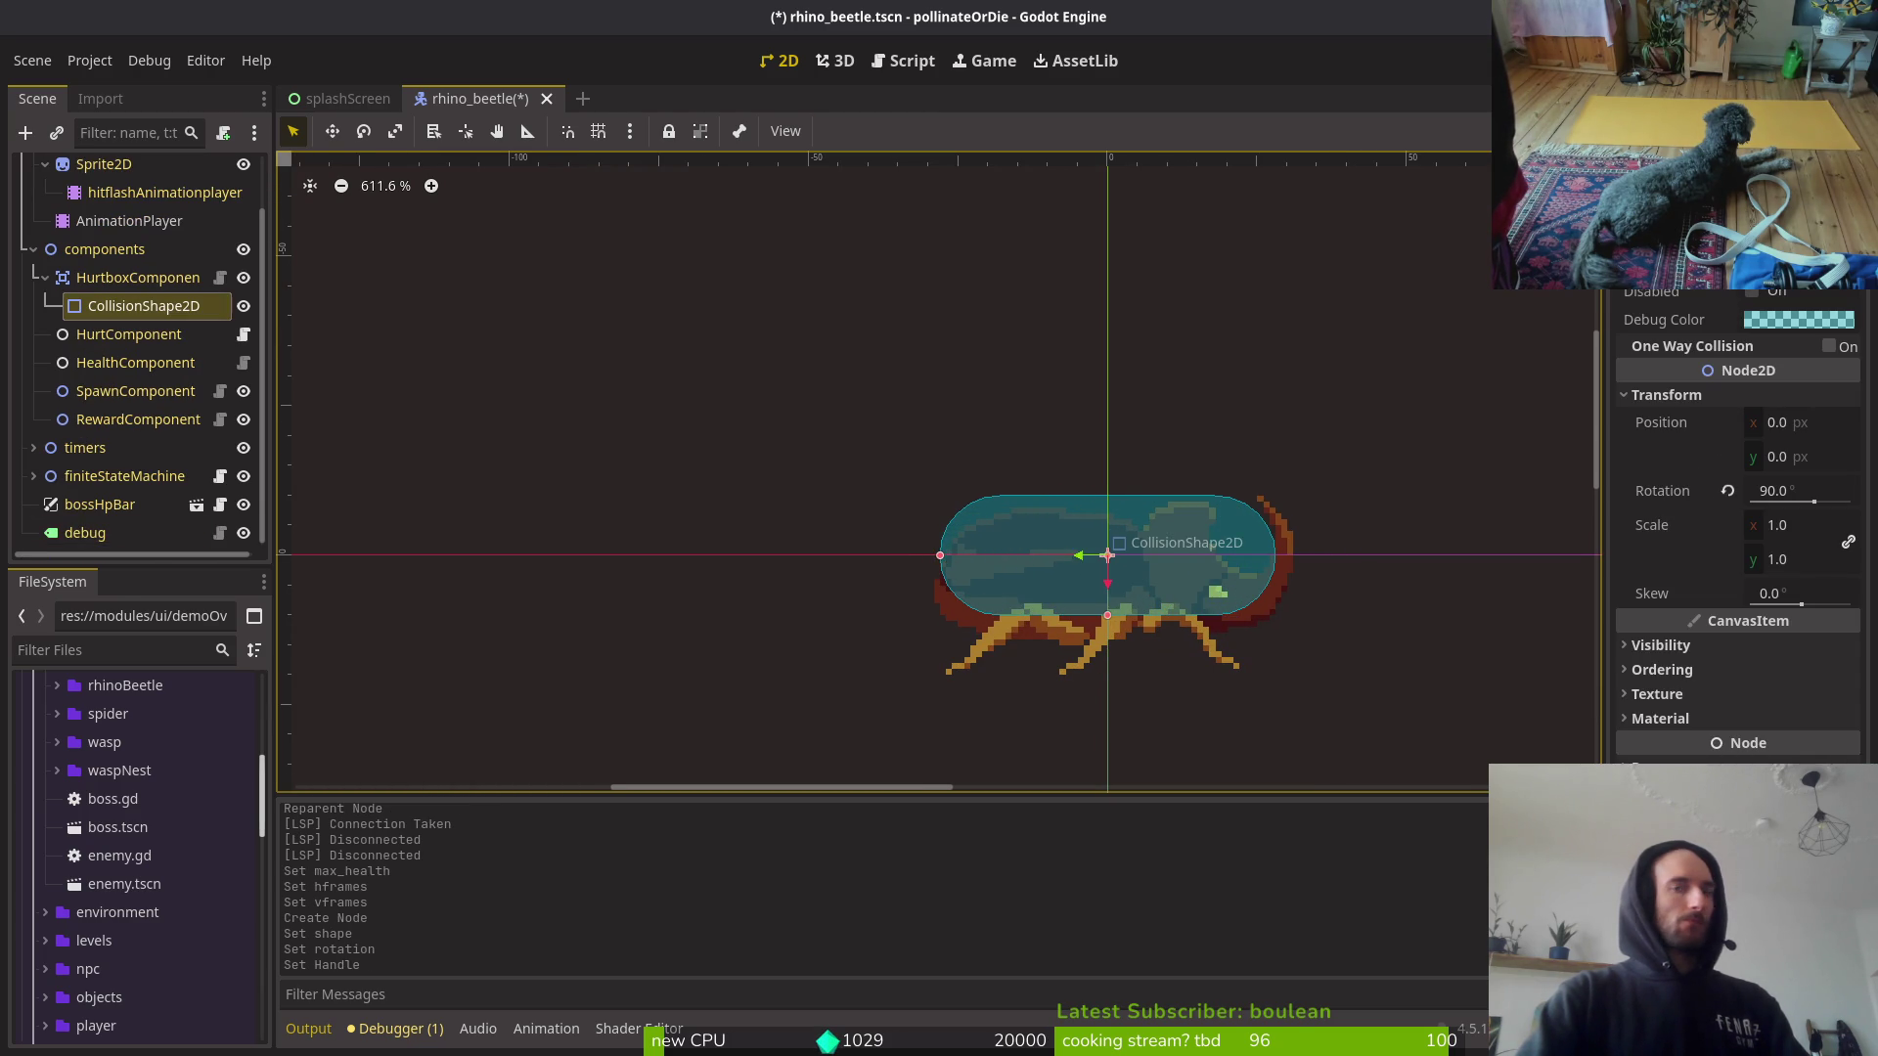
key("alt+Tab")
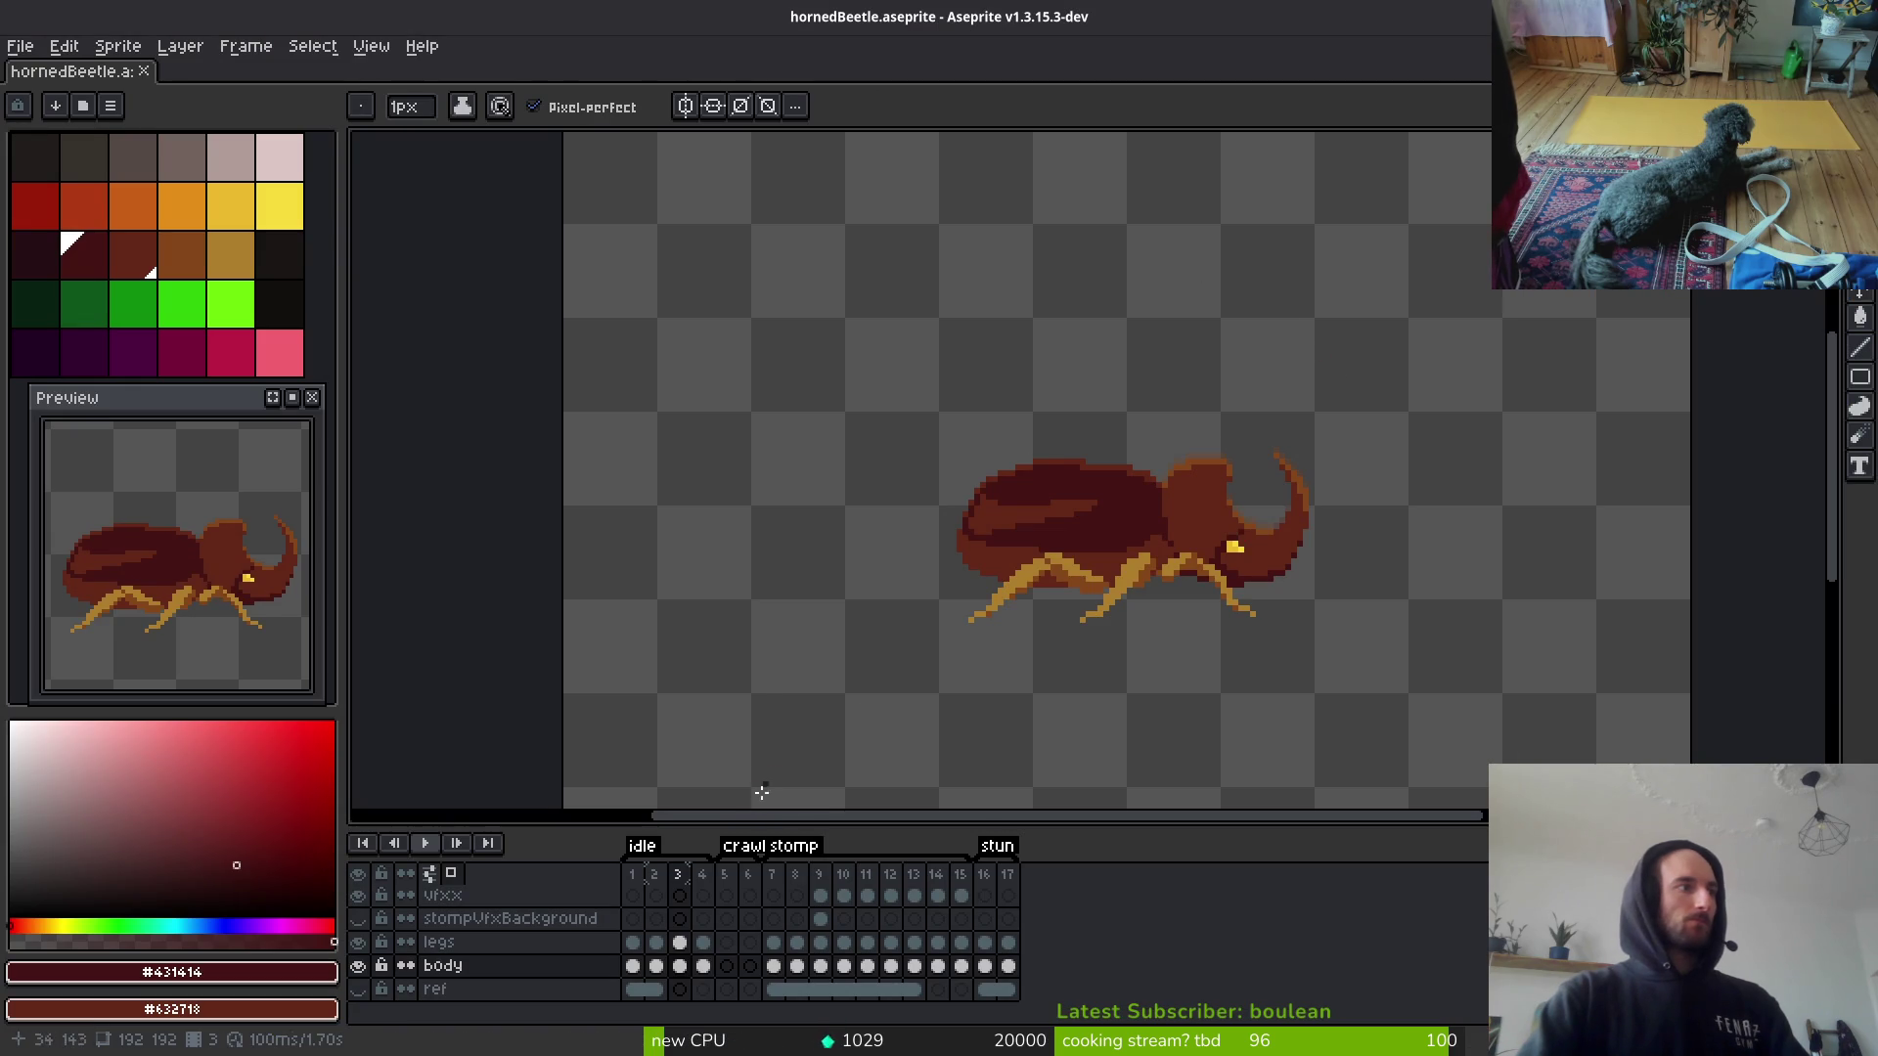
Step: Select the canvas on all timeline frames, nudge the beetle up, and return to frame 1
scroll(791, 713, "down", 2)
key("m")
mouse_move(772, 314)
left_mouse_down()
mouse_move(1203, 599)
mouse_move(1347, 731)
left_mouse_up()
left_click(944, 733)
scroll(944, 734, "down", 2)
key("ctrl+a")
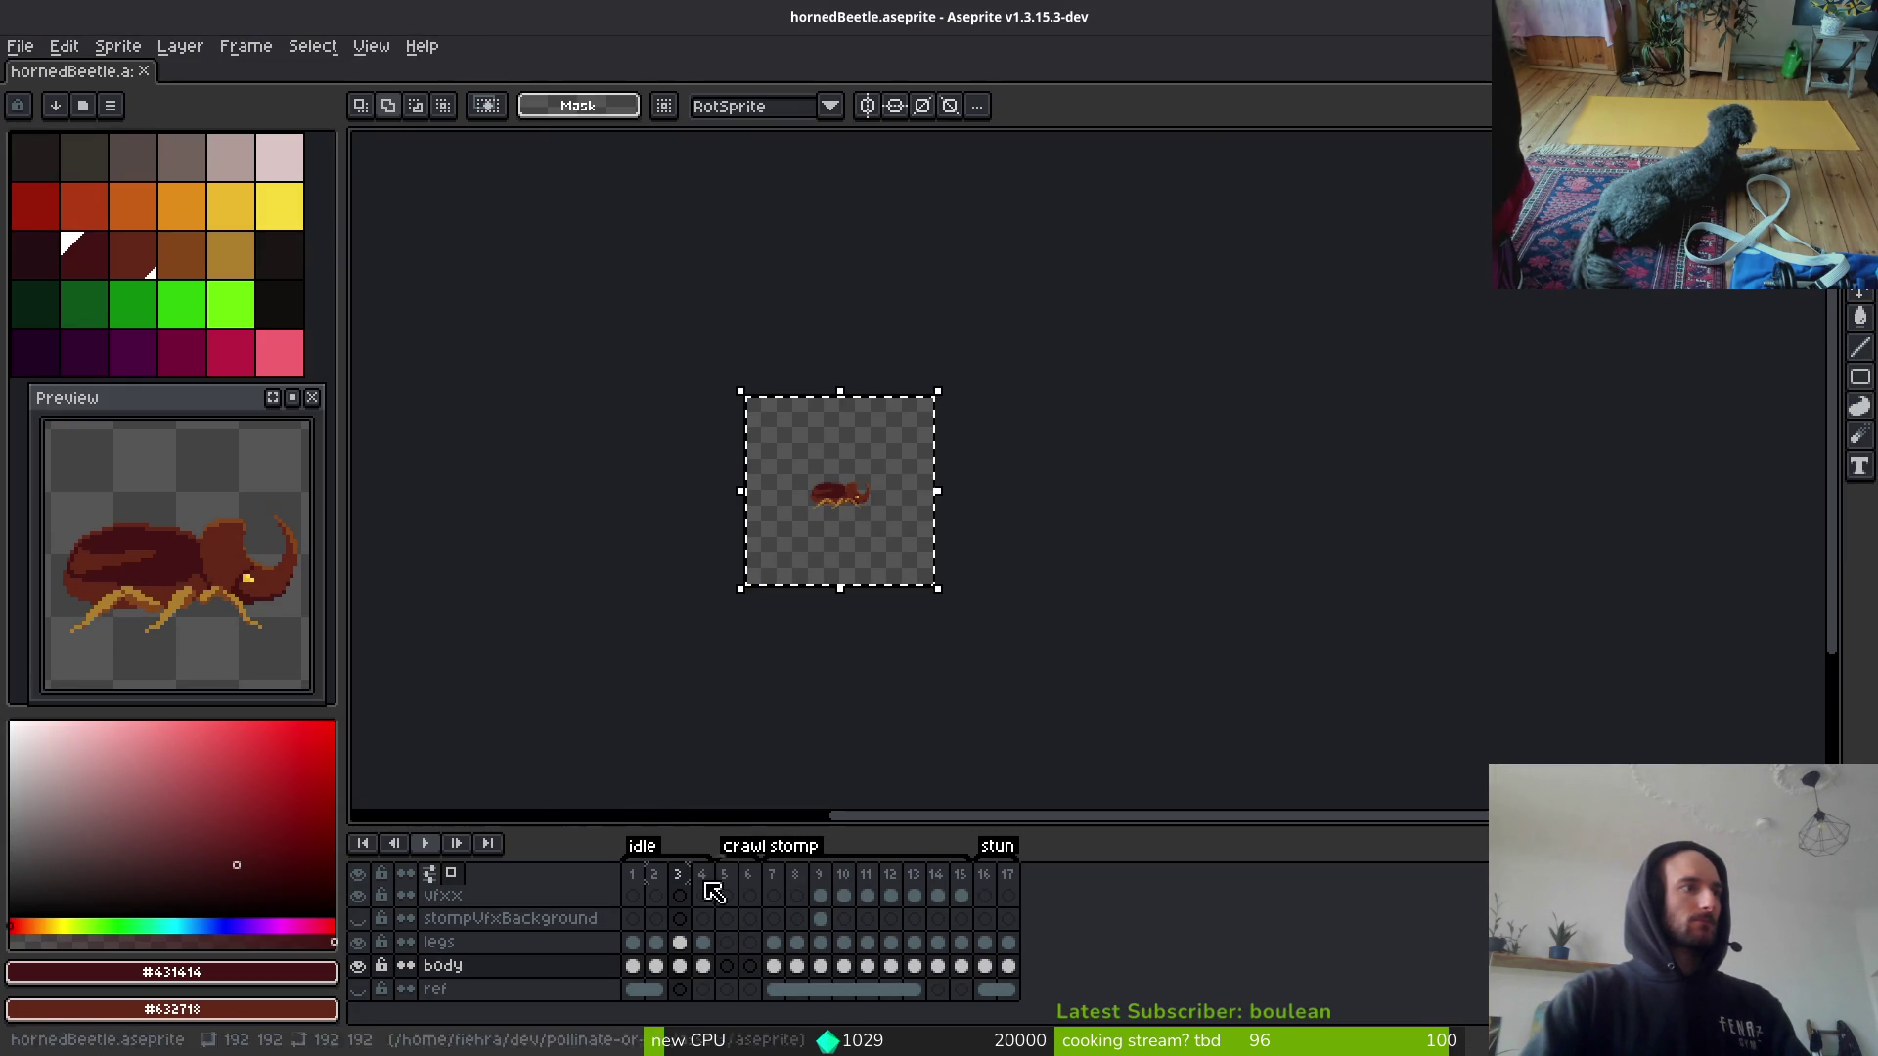
left_click_drag(633, 898, 1018, 972)
scroll(989, 625, "up", 4)
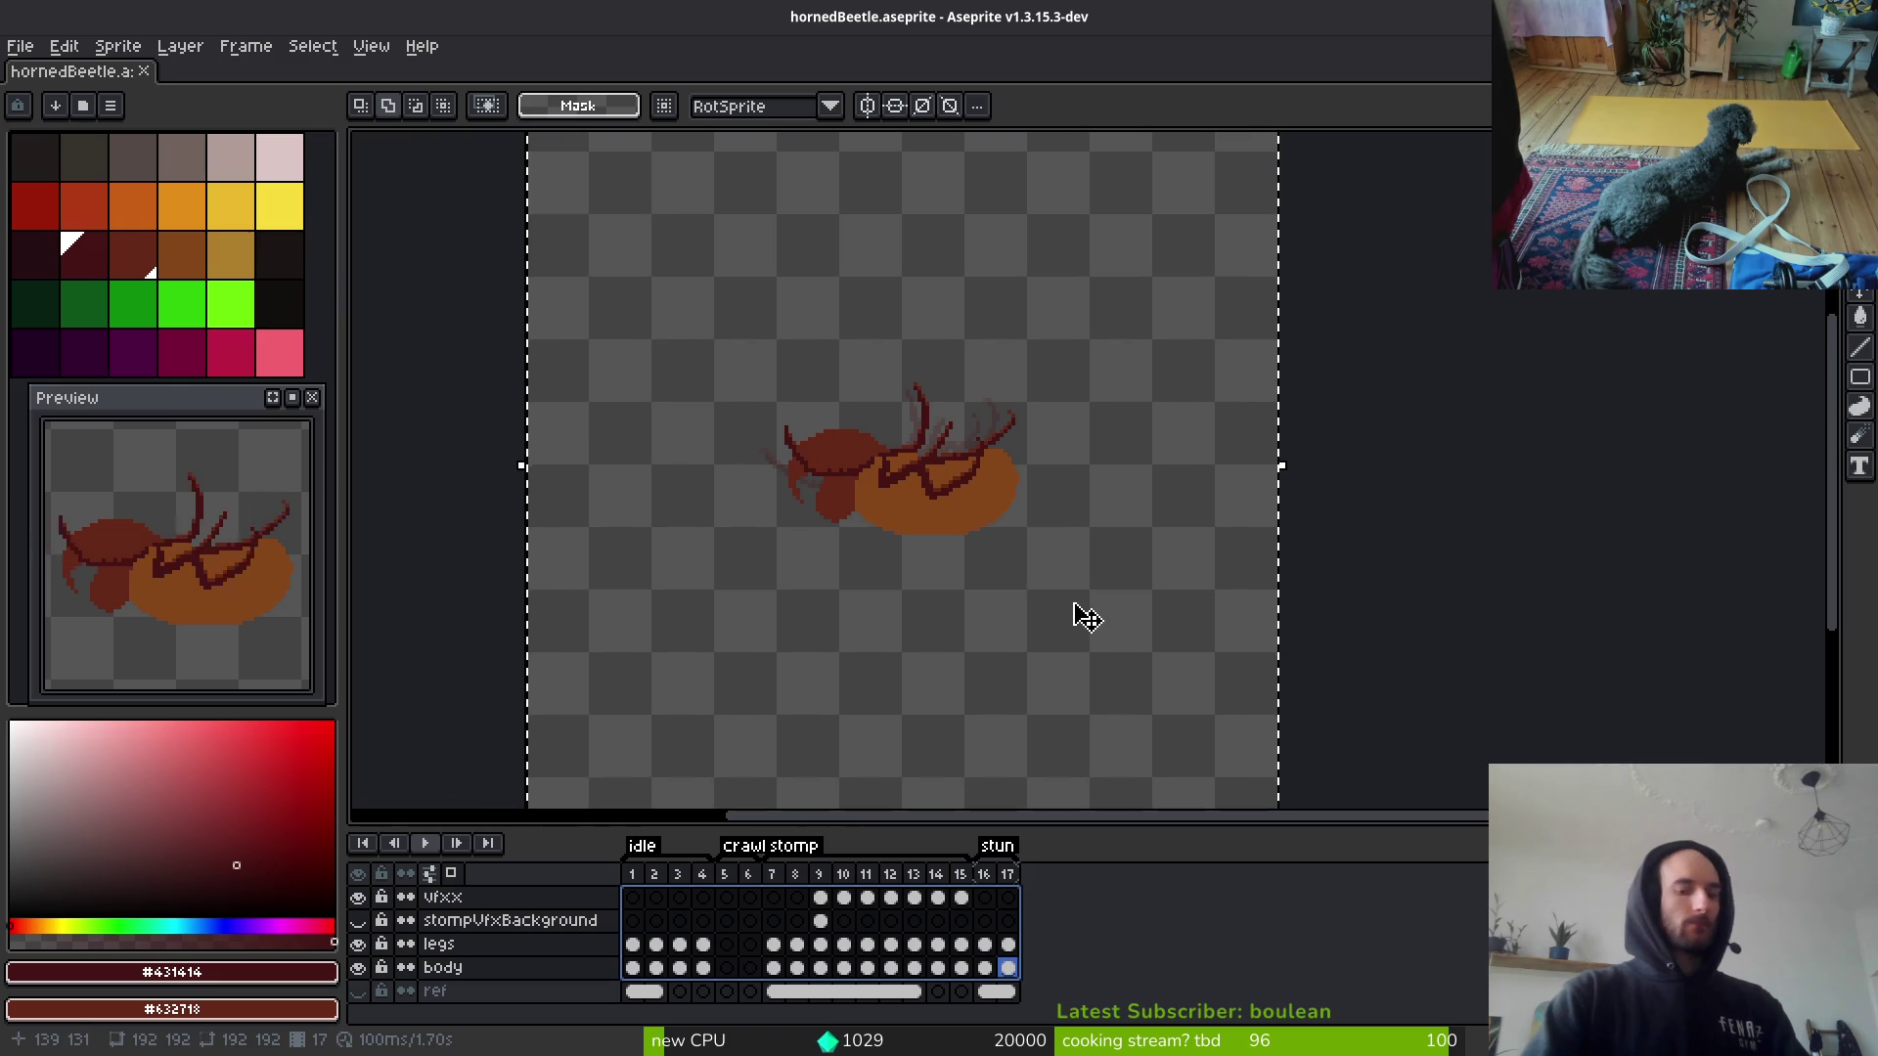
key("Up")
key("Up")
key("Up")
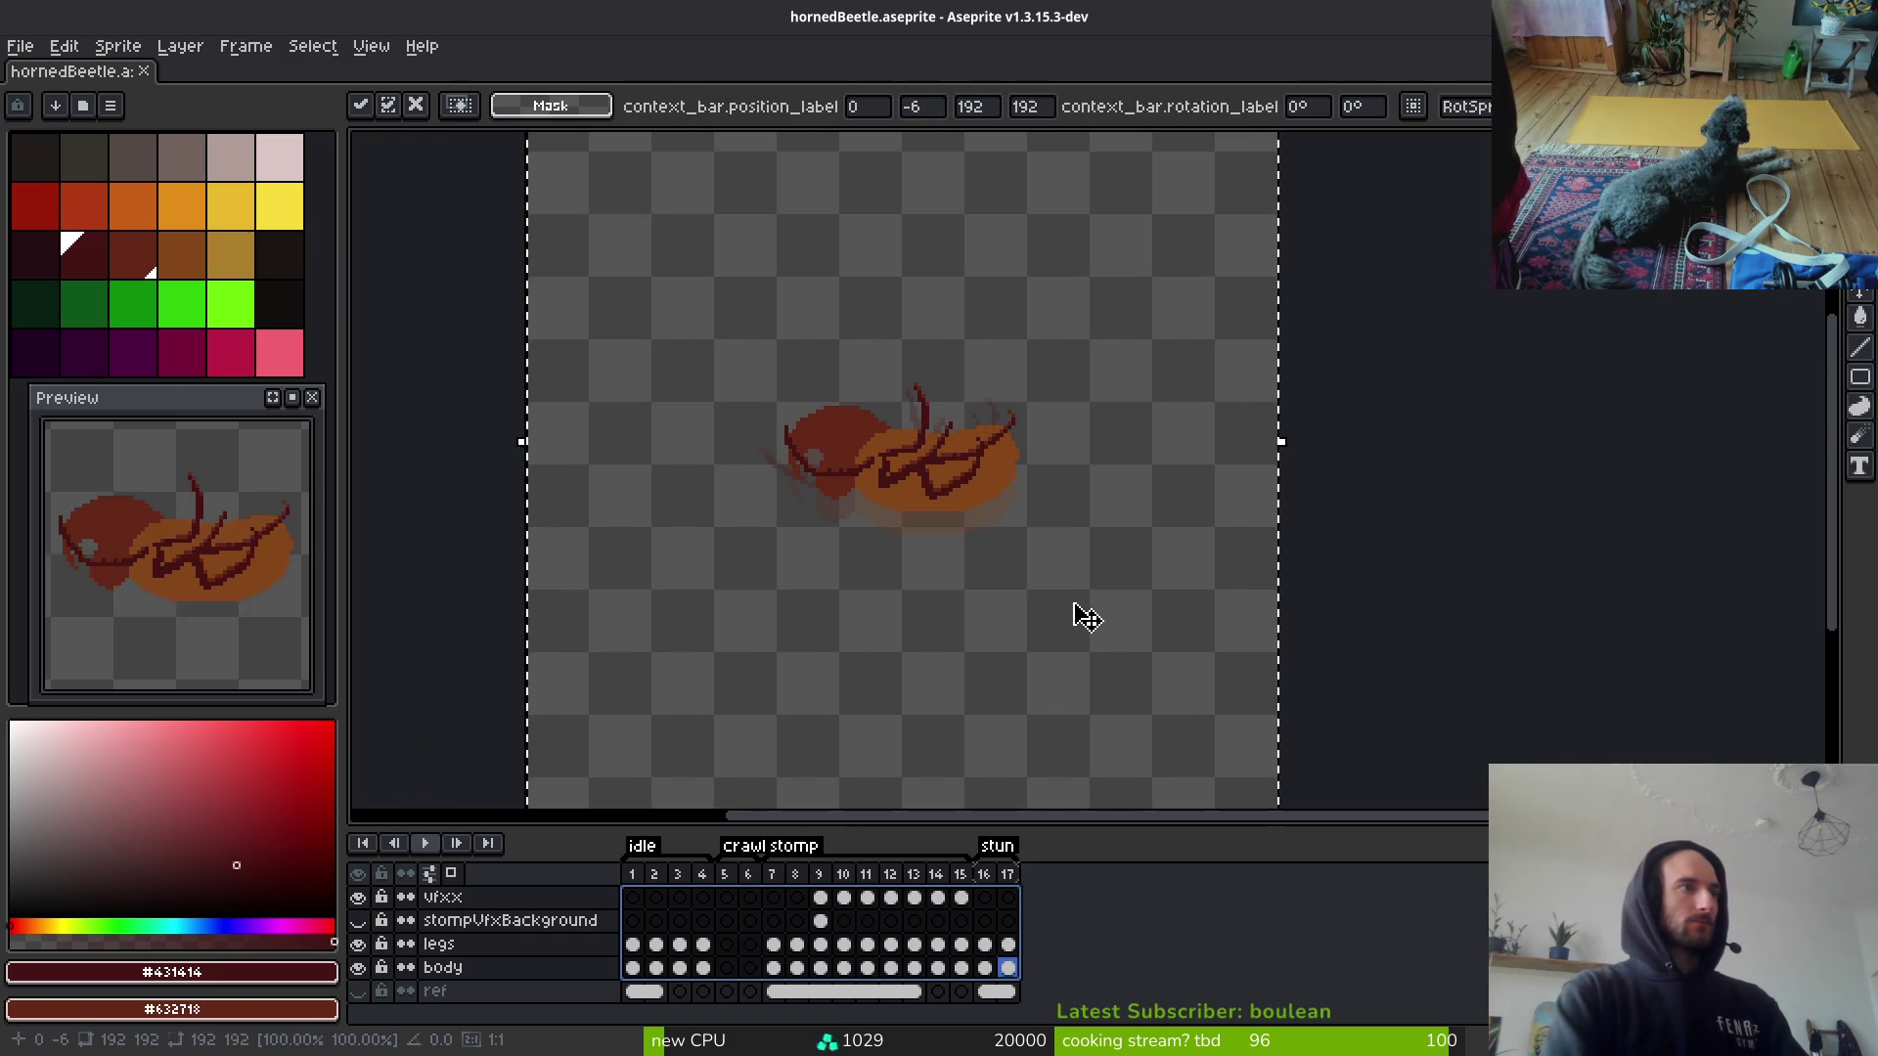
key("ctrl+d")
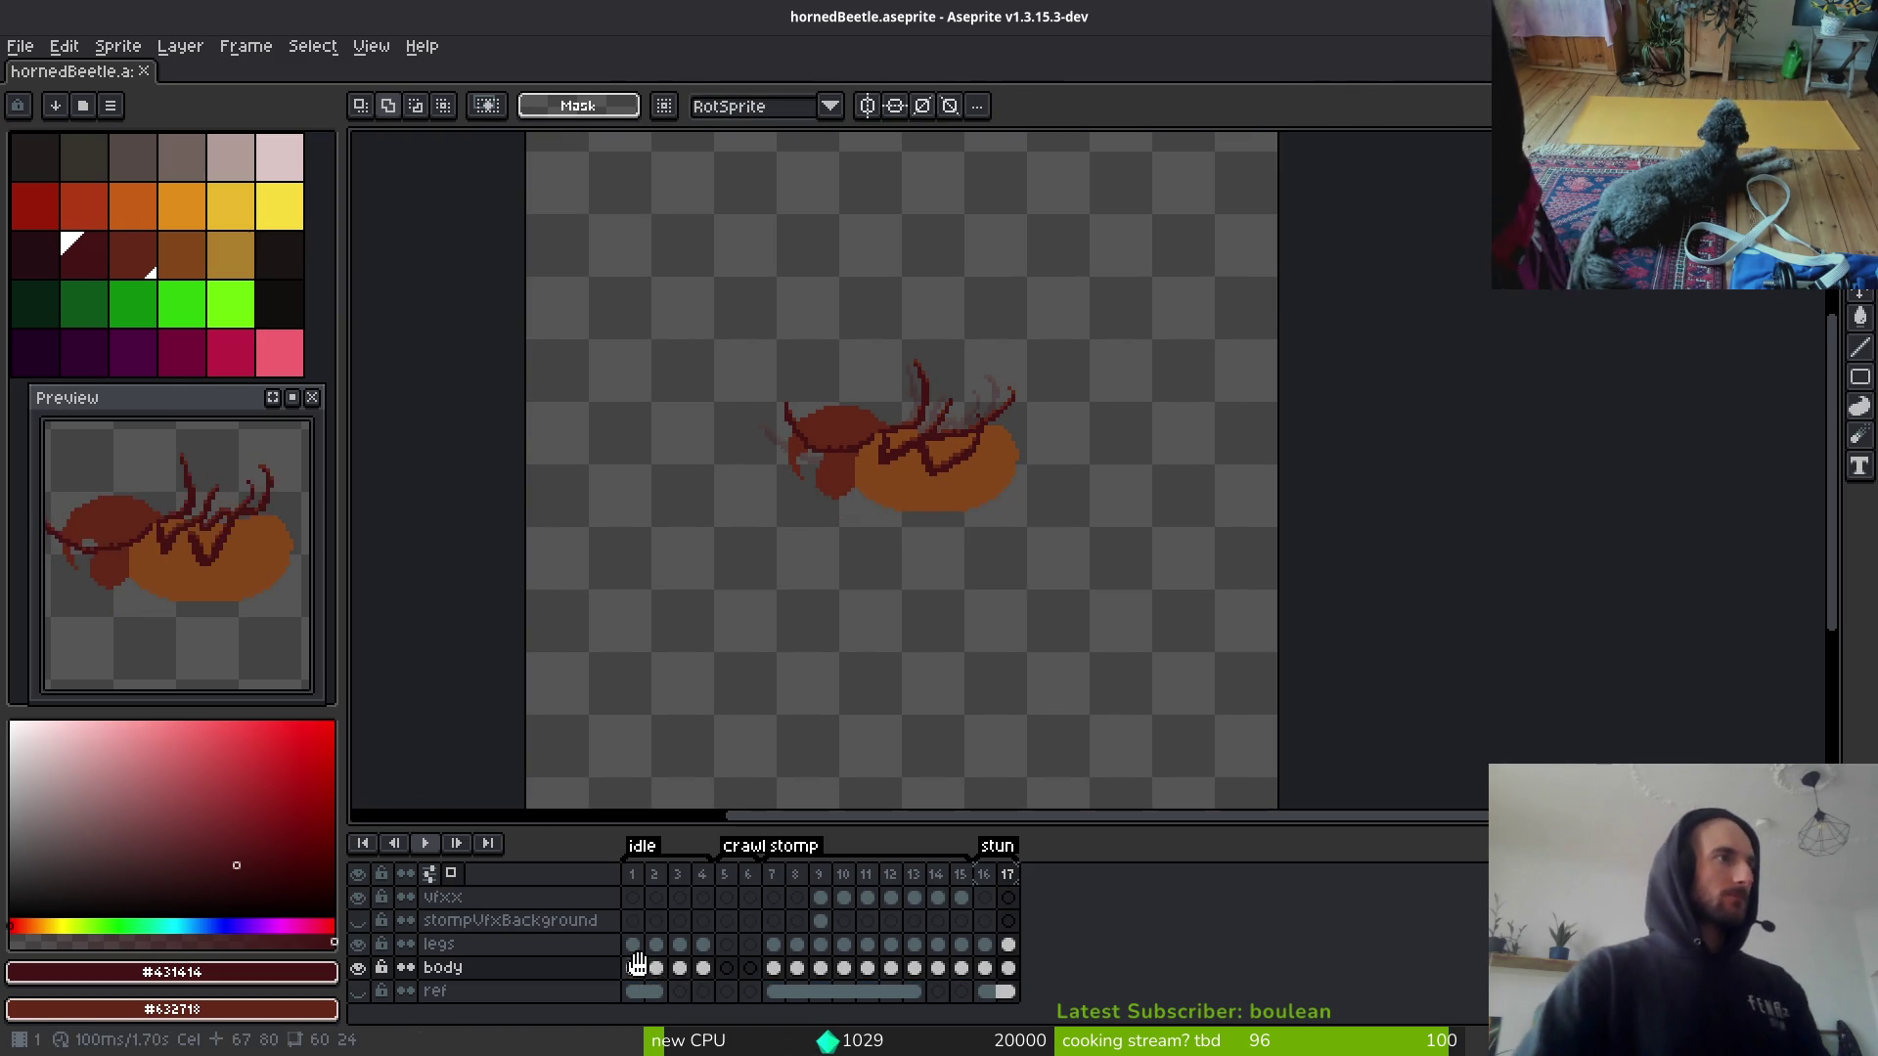
left_click(633, 968)
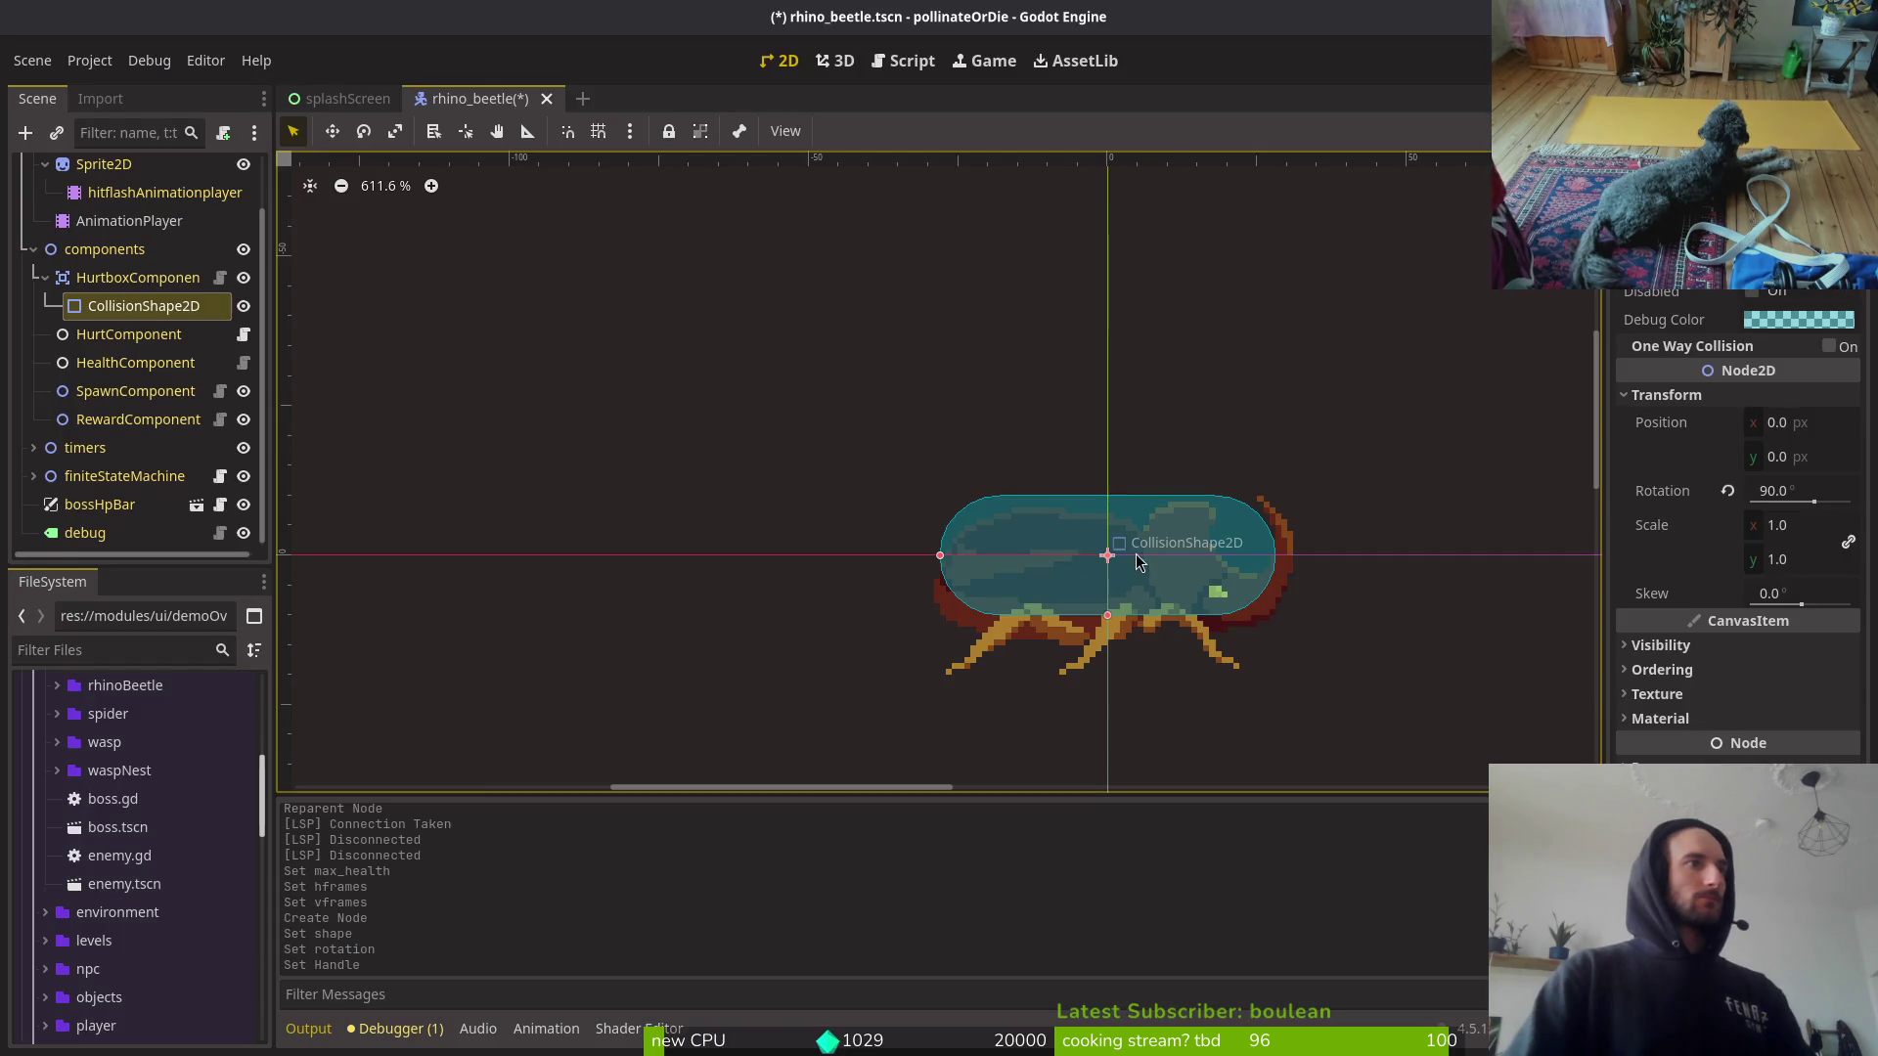
Step: Open Export Sprite Sheet and browse for the output file
key("ctrl+e")
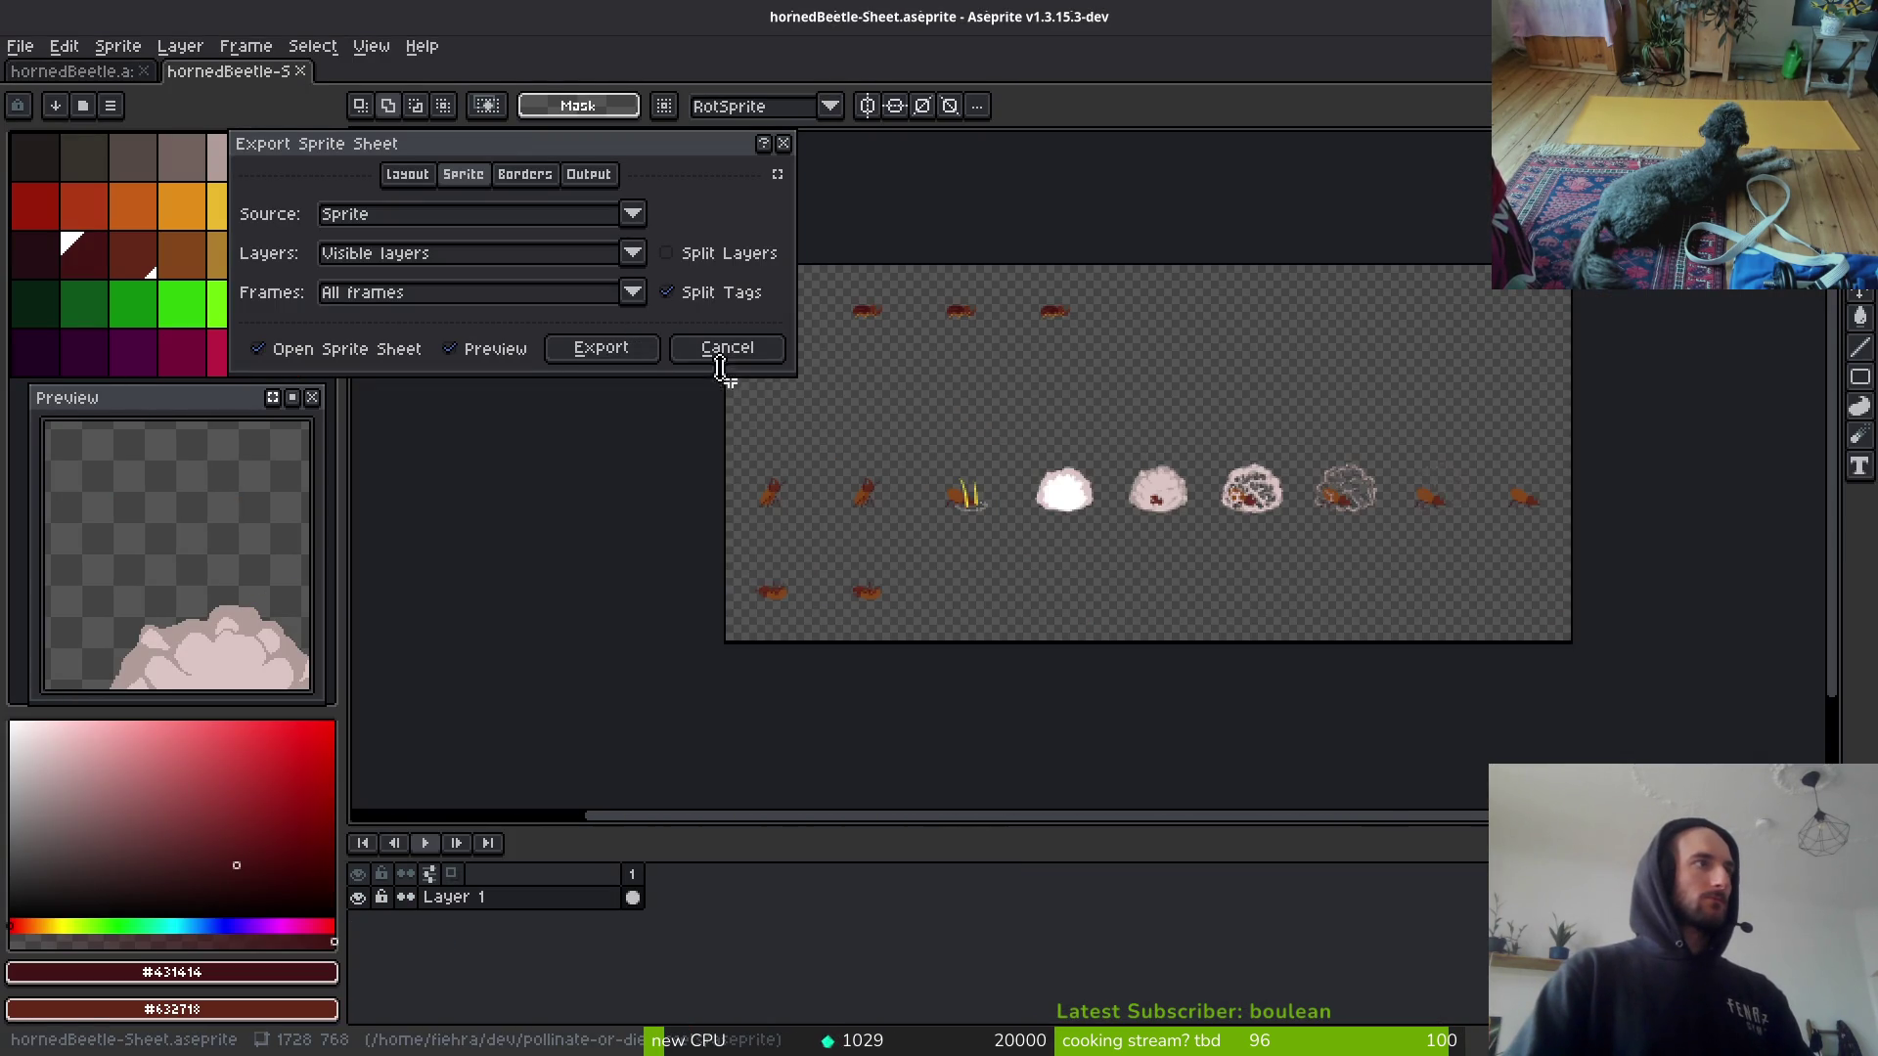
left_click(631, 357)
key("ctrl+alt+shift+s")
left_click(458, 88)
left_click(499, 118)
left_click(459, 88)
left_click(489, 117)
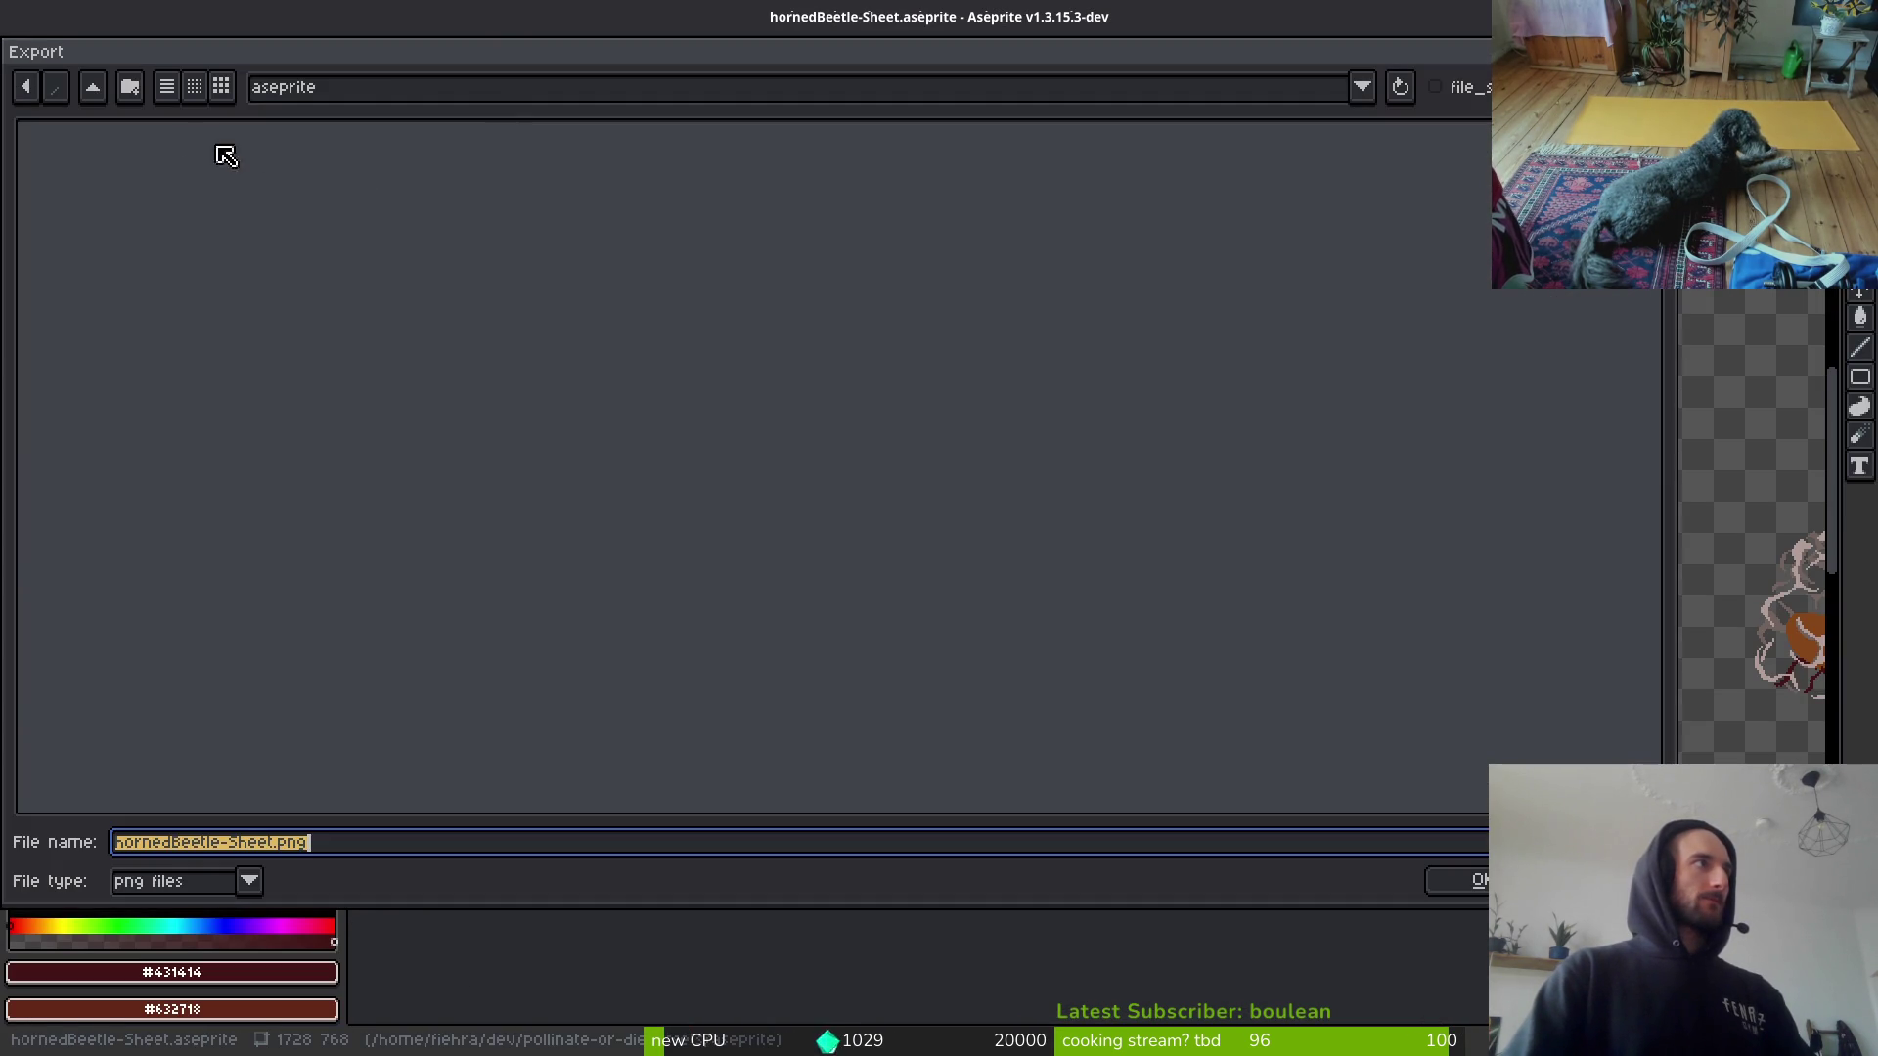
Step: Choose art/enemies/hornedBeetle-Sheet.png, confirm overwriting it, and export
left_click(102, 95)
double_click(105, 205)
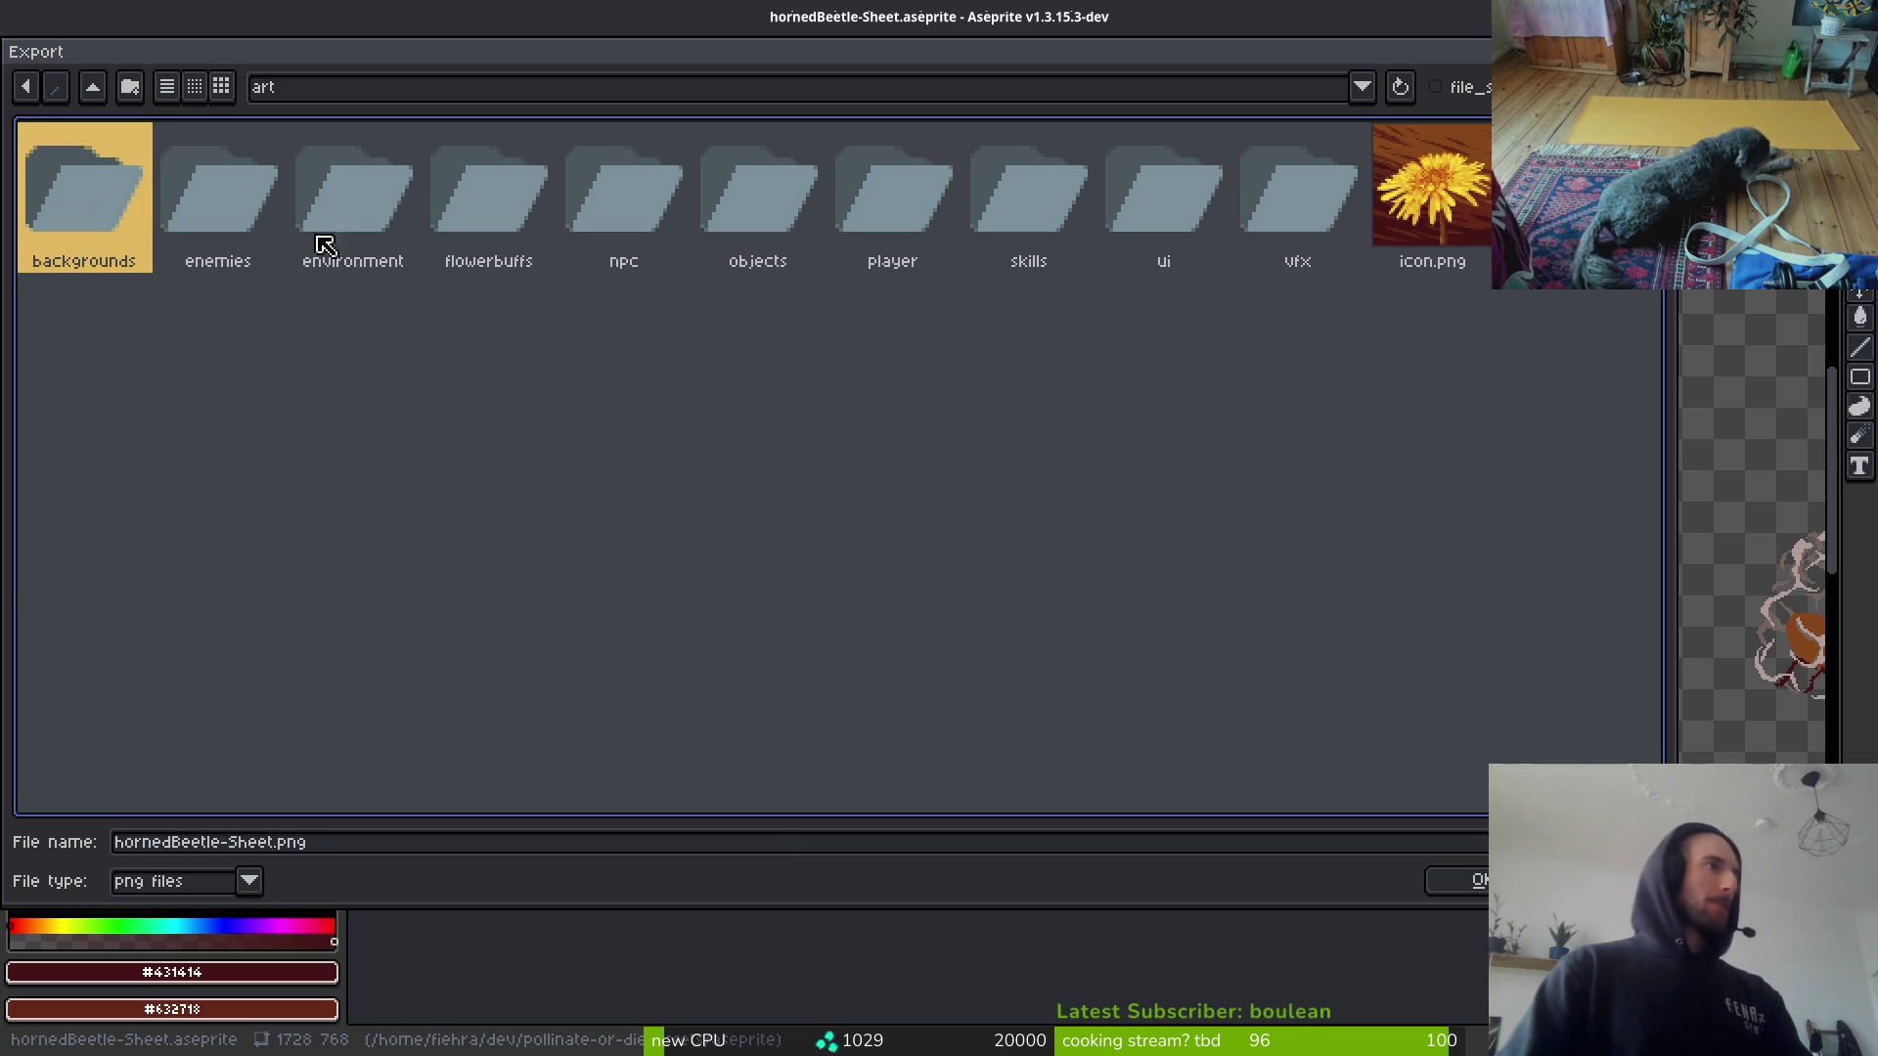
double_click(284, 235)
left_click(1286, 235)
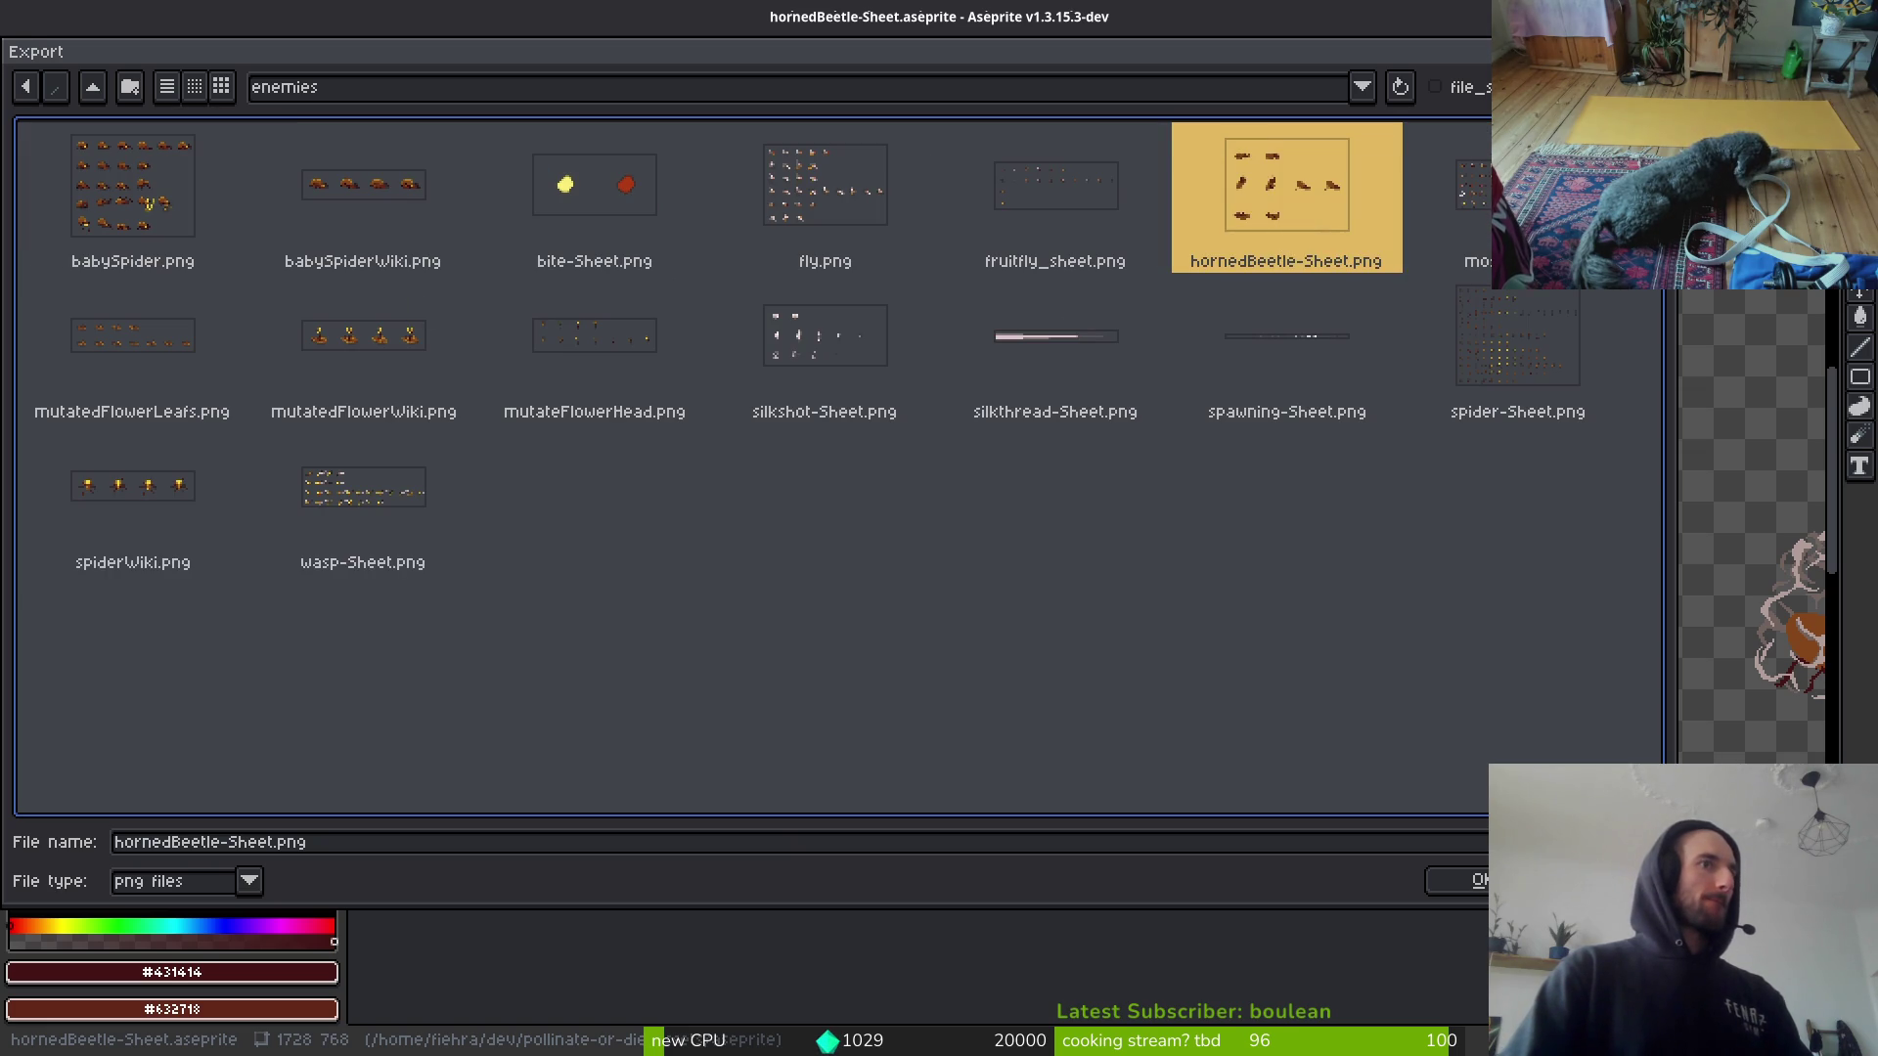
left_click(1457, 881)
left_click(813, 590)
left_click(279, 313)
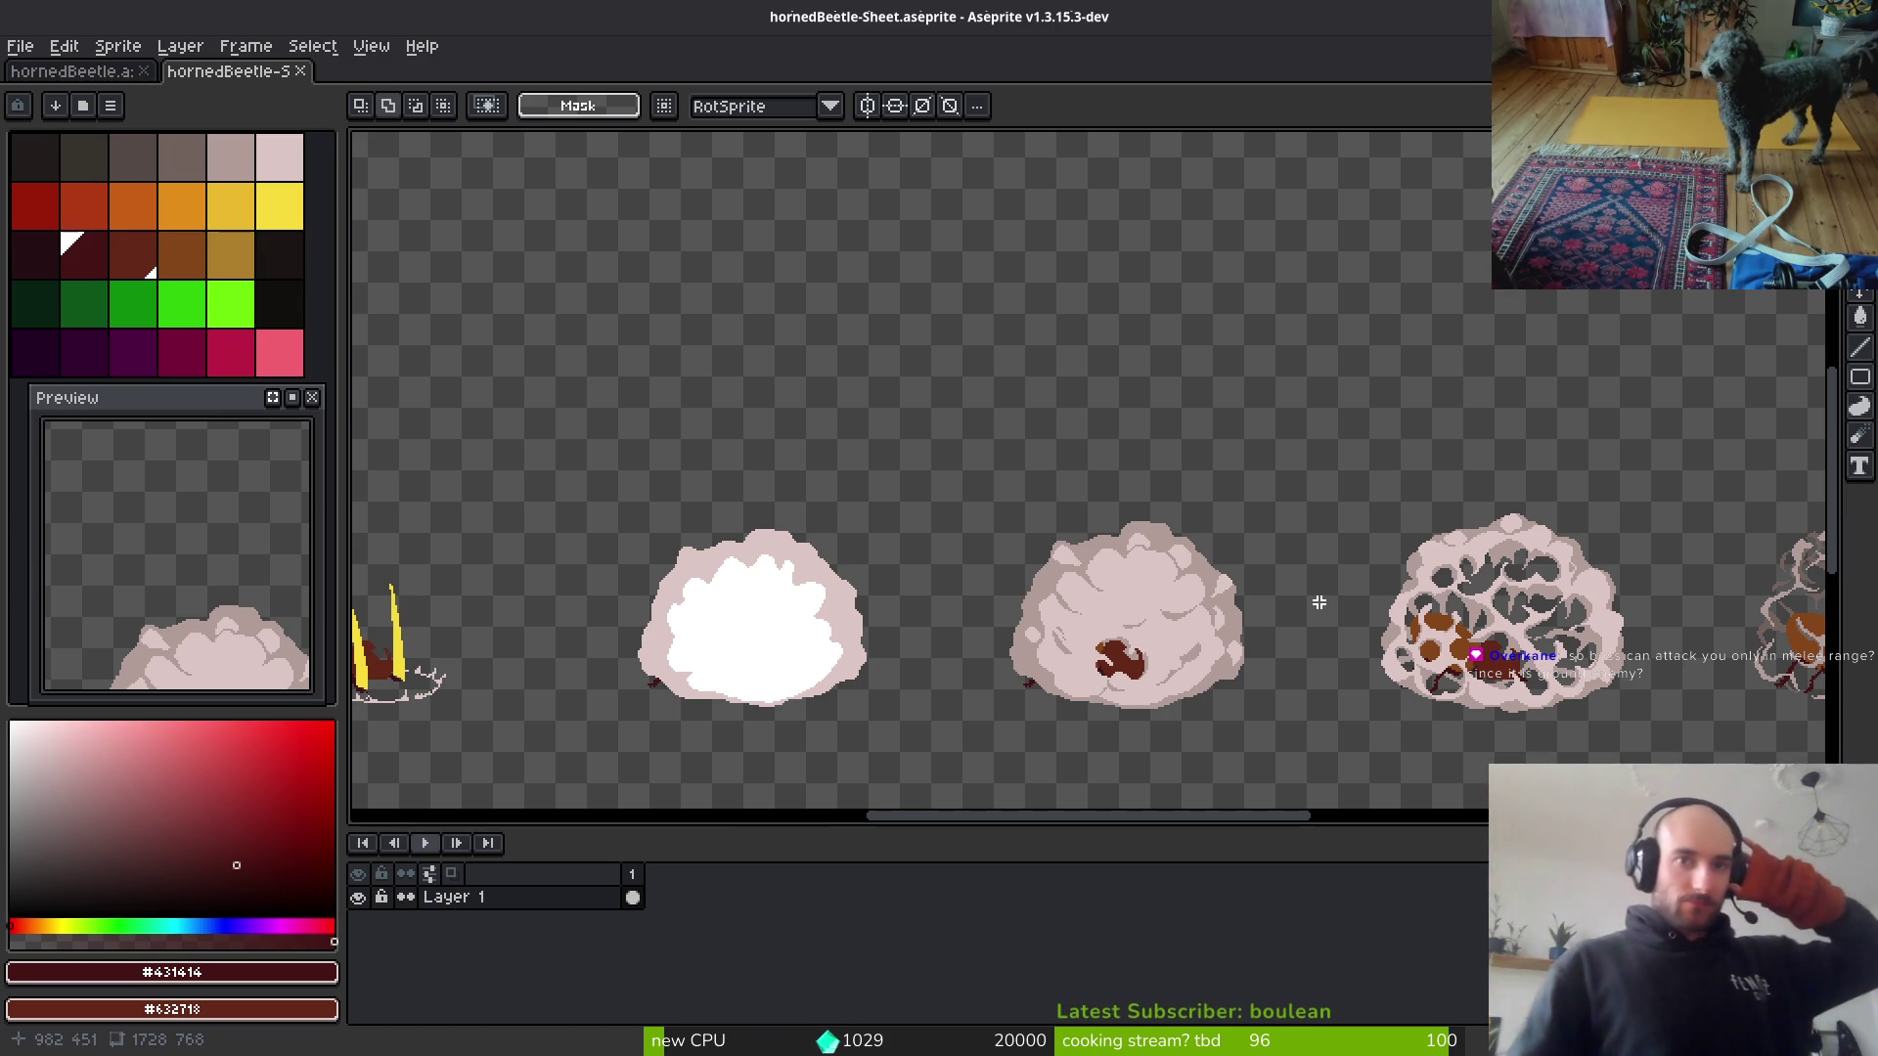
scroll(1233, 530, "down", 3)
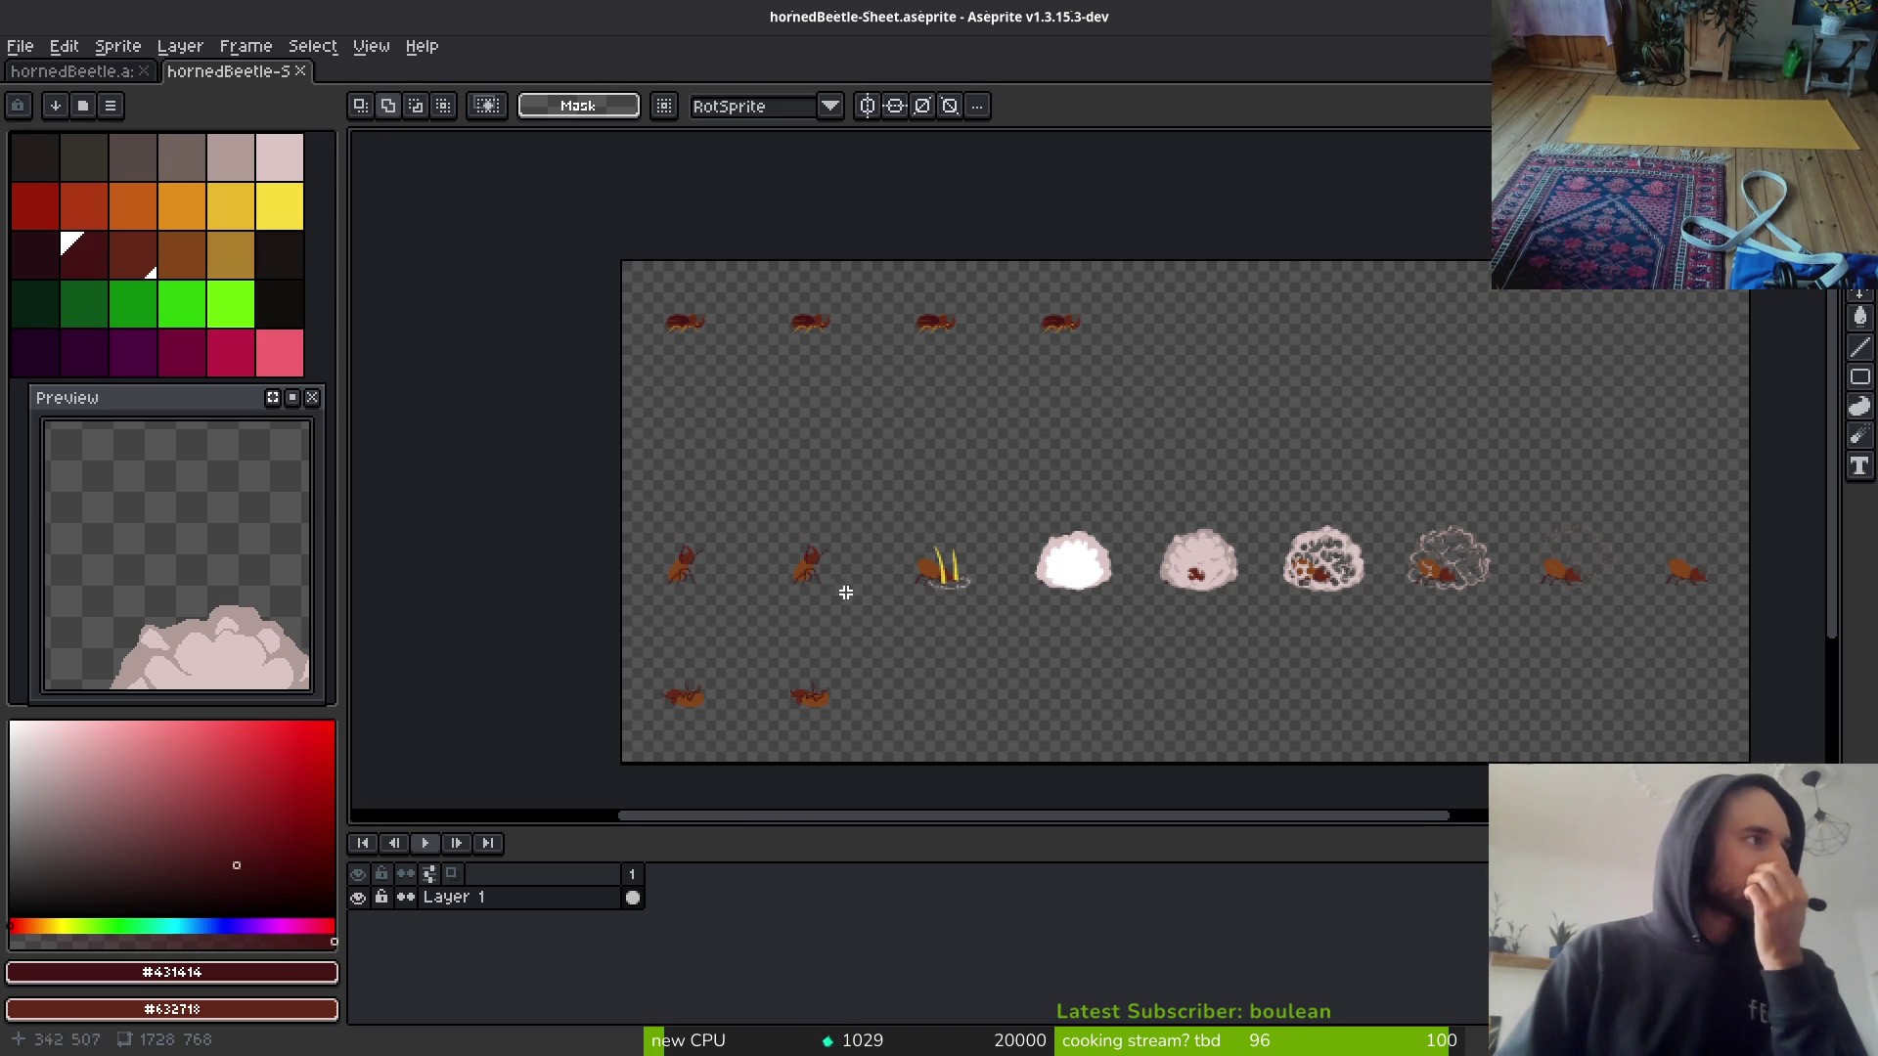
scroll(863, 587, "up", 2)
scroll(939, 548, "down", 3)
scroll(949, 516, "up", 5)
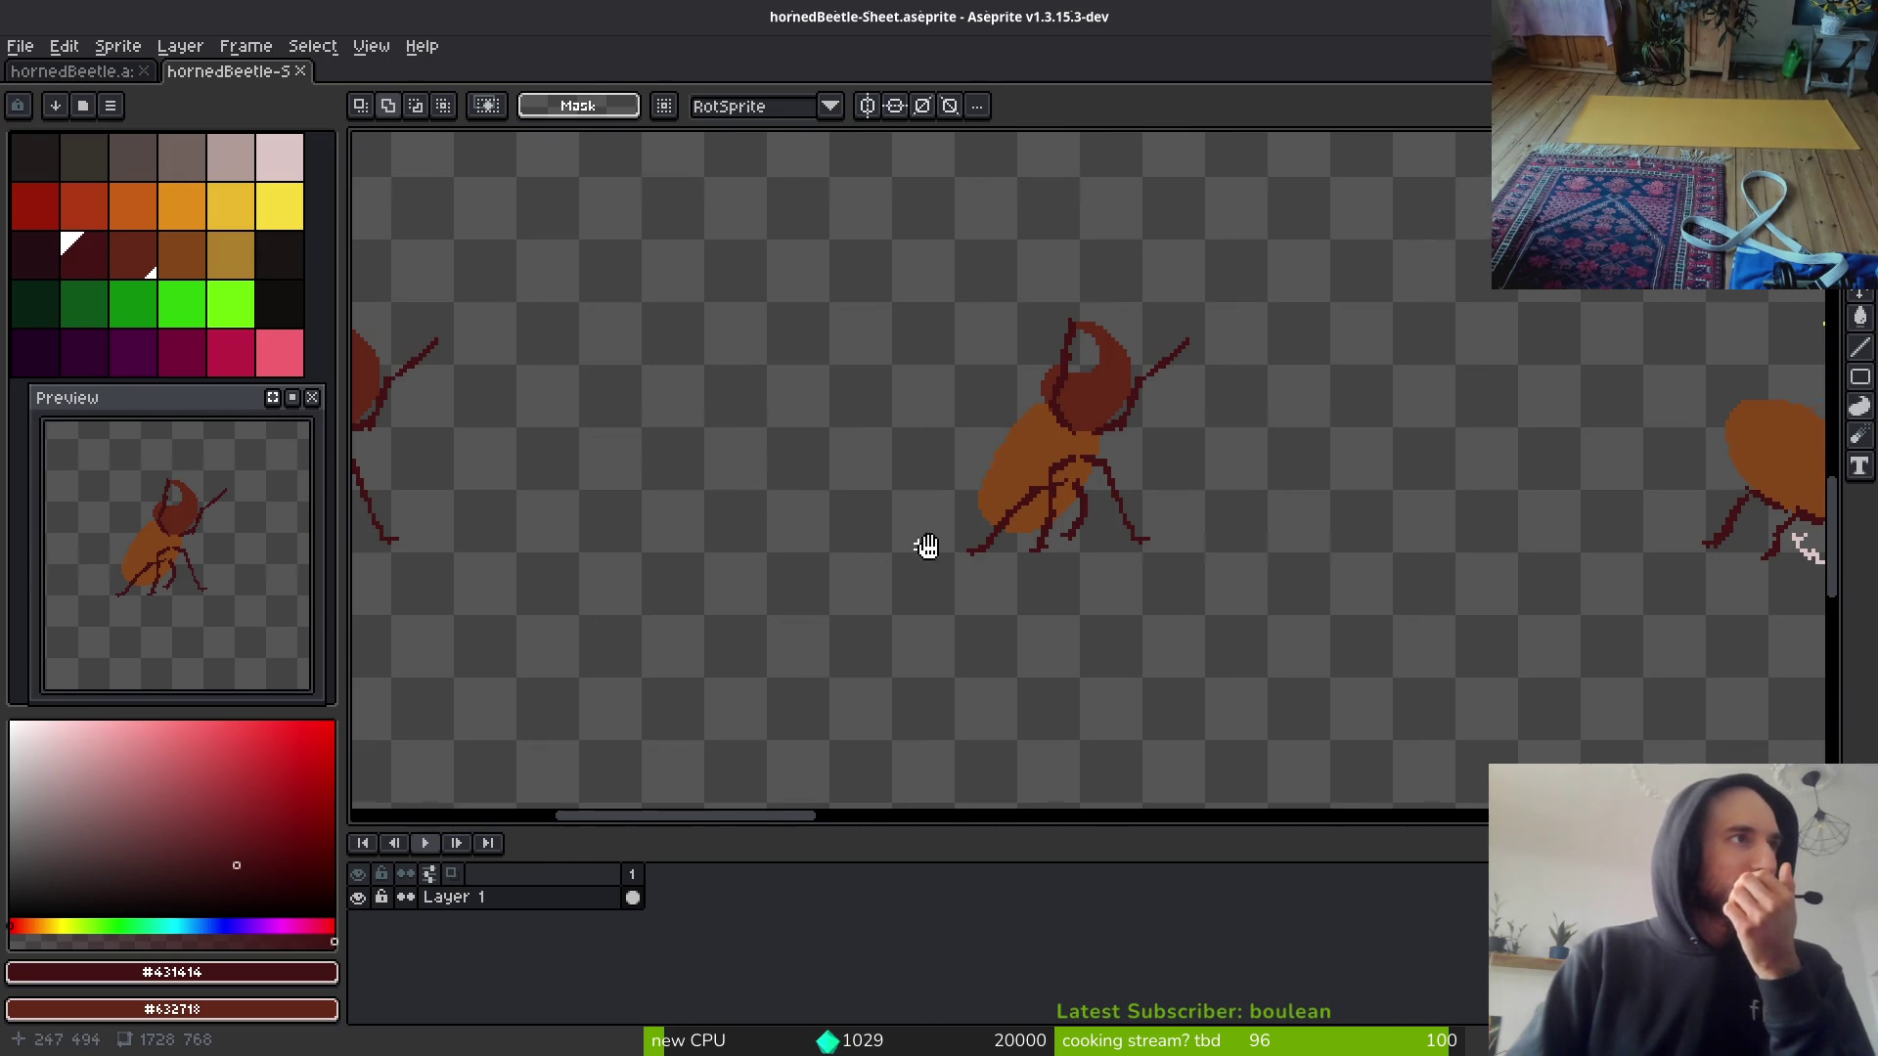
scroll(910, 545, "left", 3)
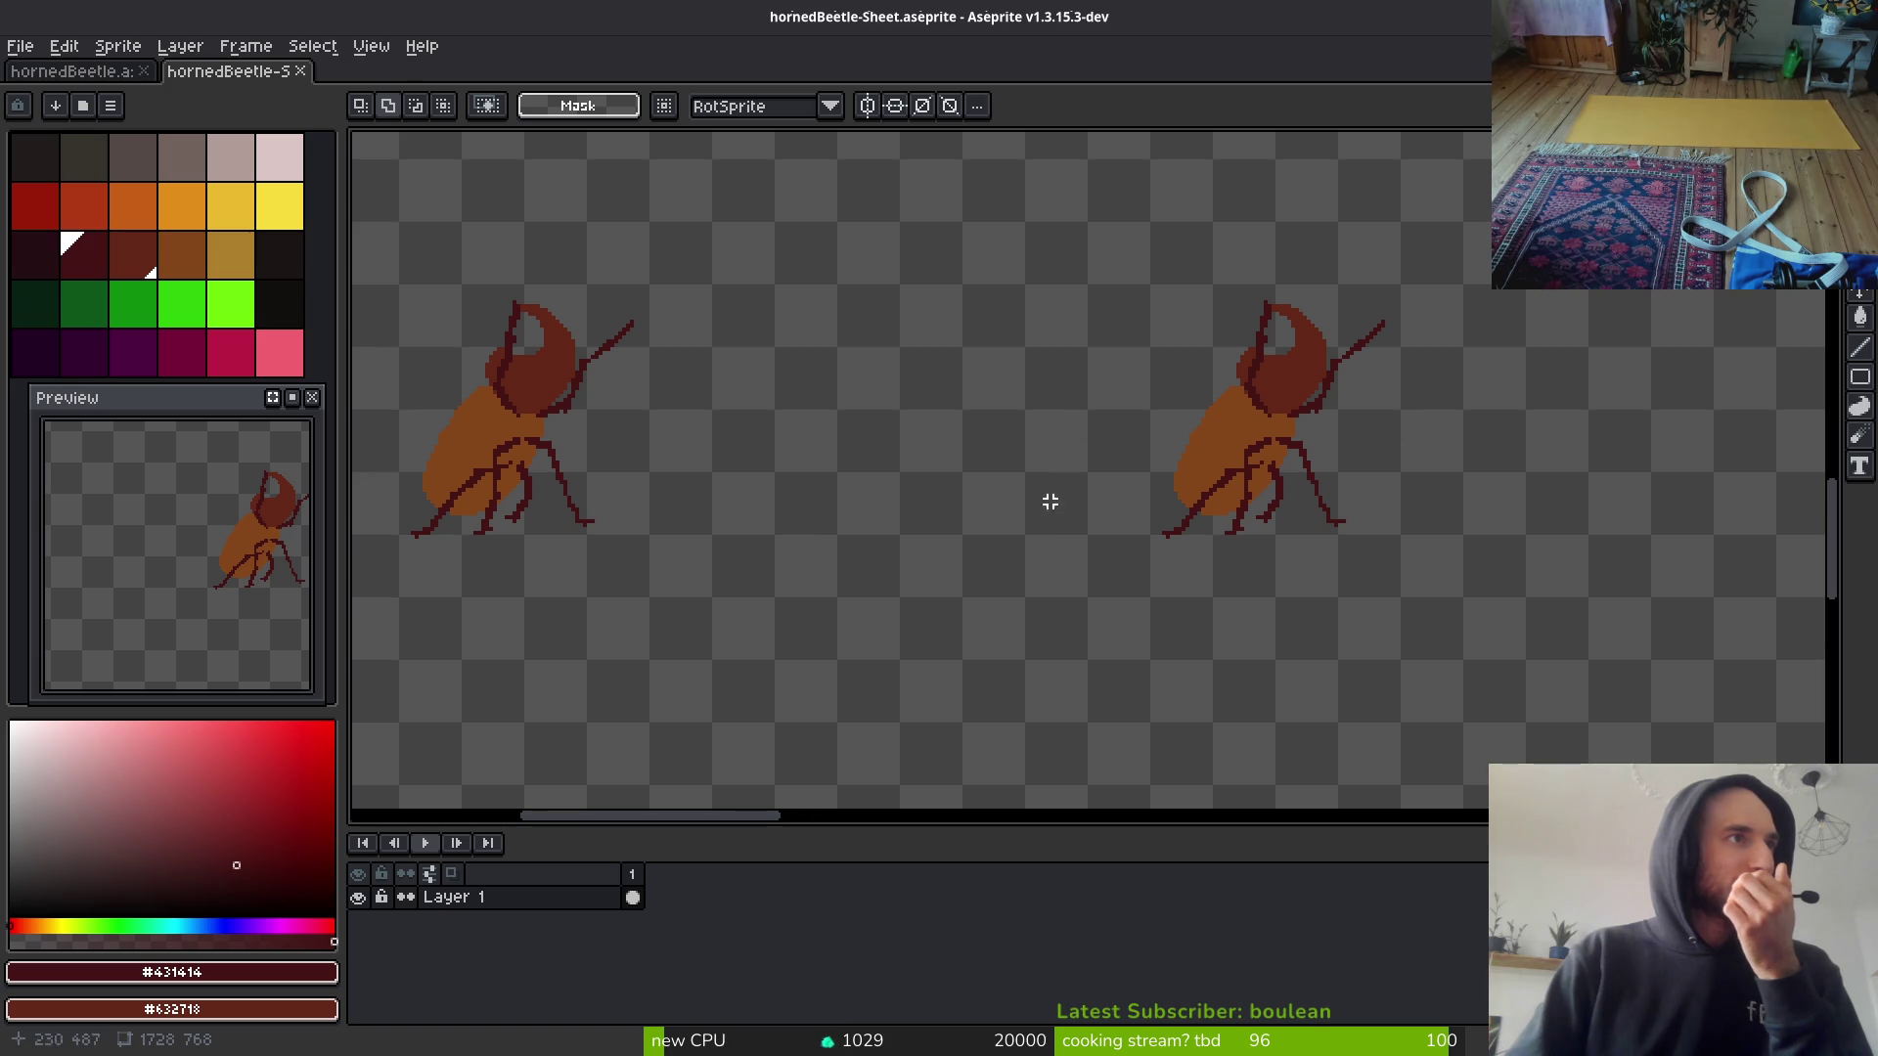
left_click_drag(1294, 447, 1169, 464)
scroll(1168, 465, "down", 3)
scroll(1458, 557, "right", 5)
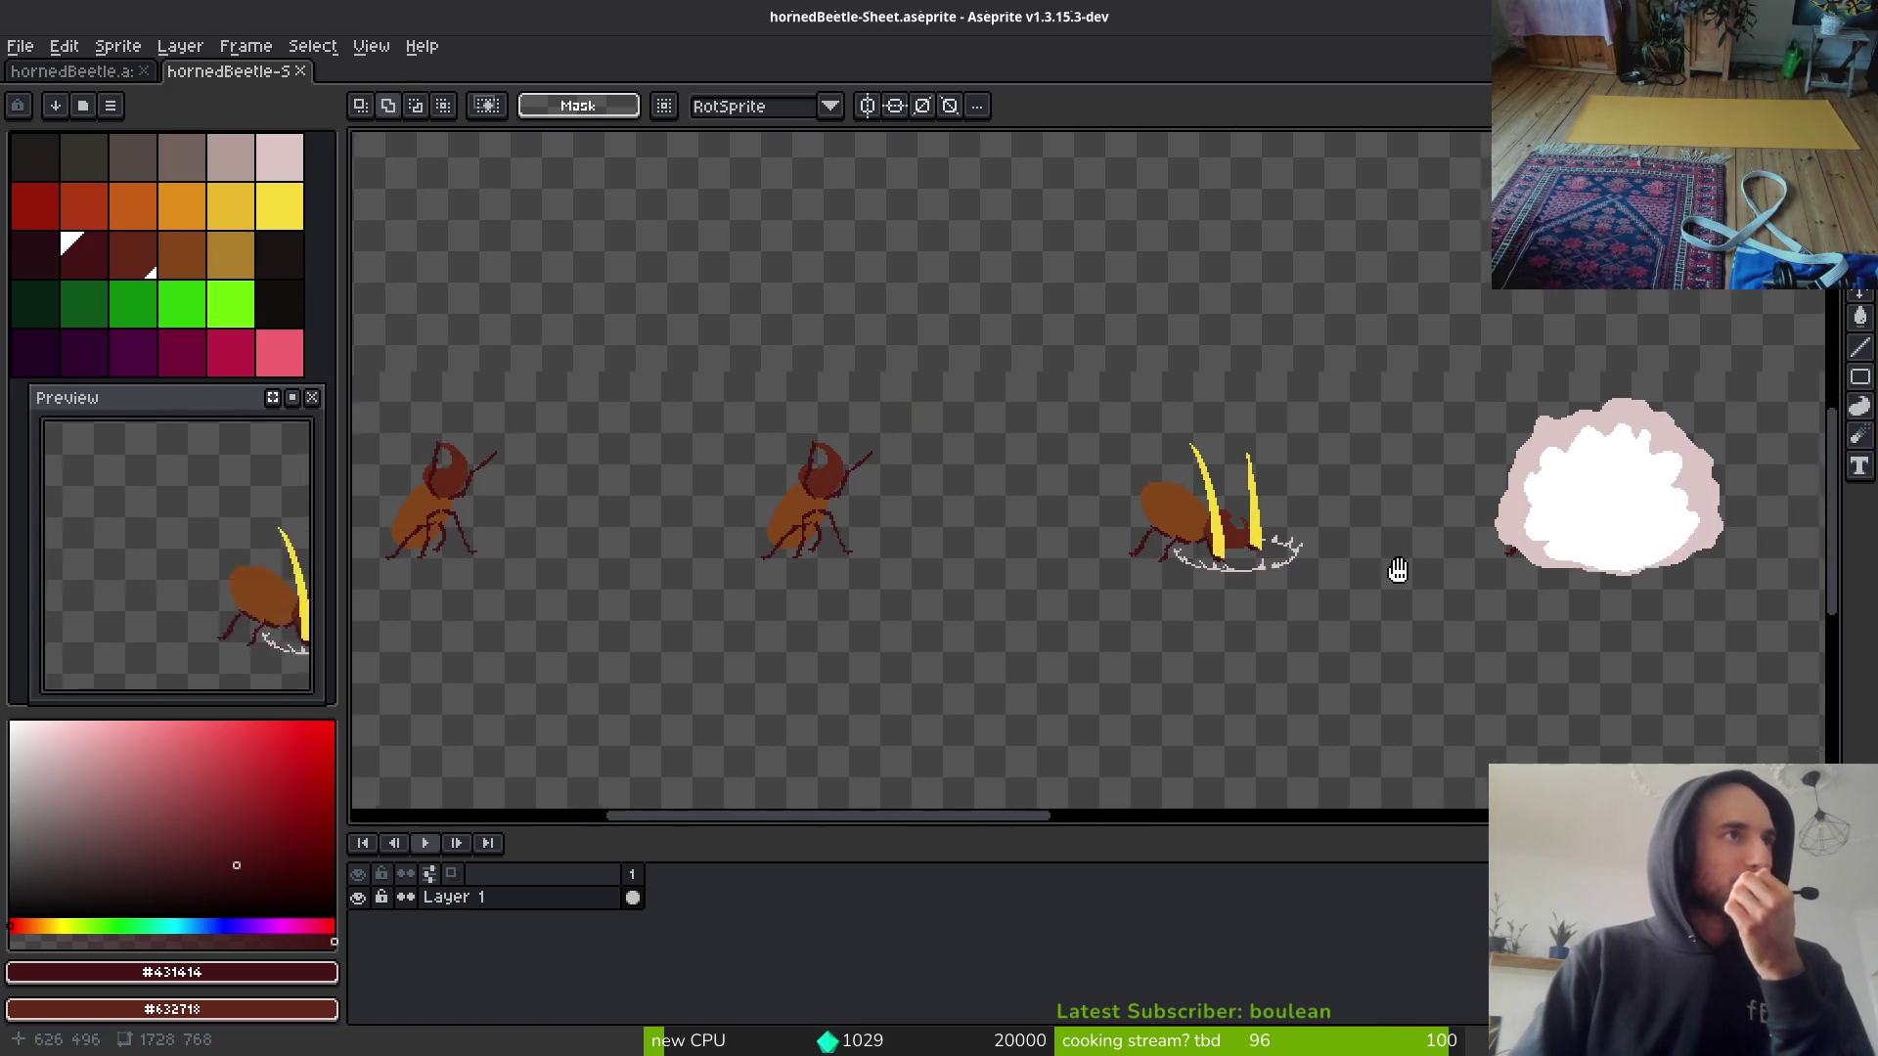
scroll(1191, 515, "down", 3)
scroll(1333, 596, "right", 5)
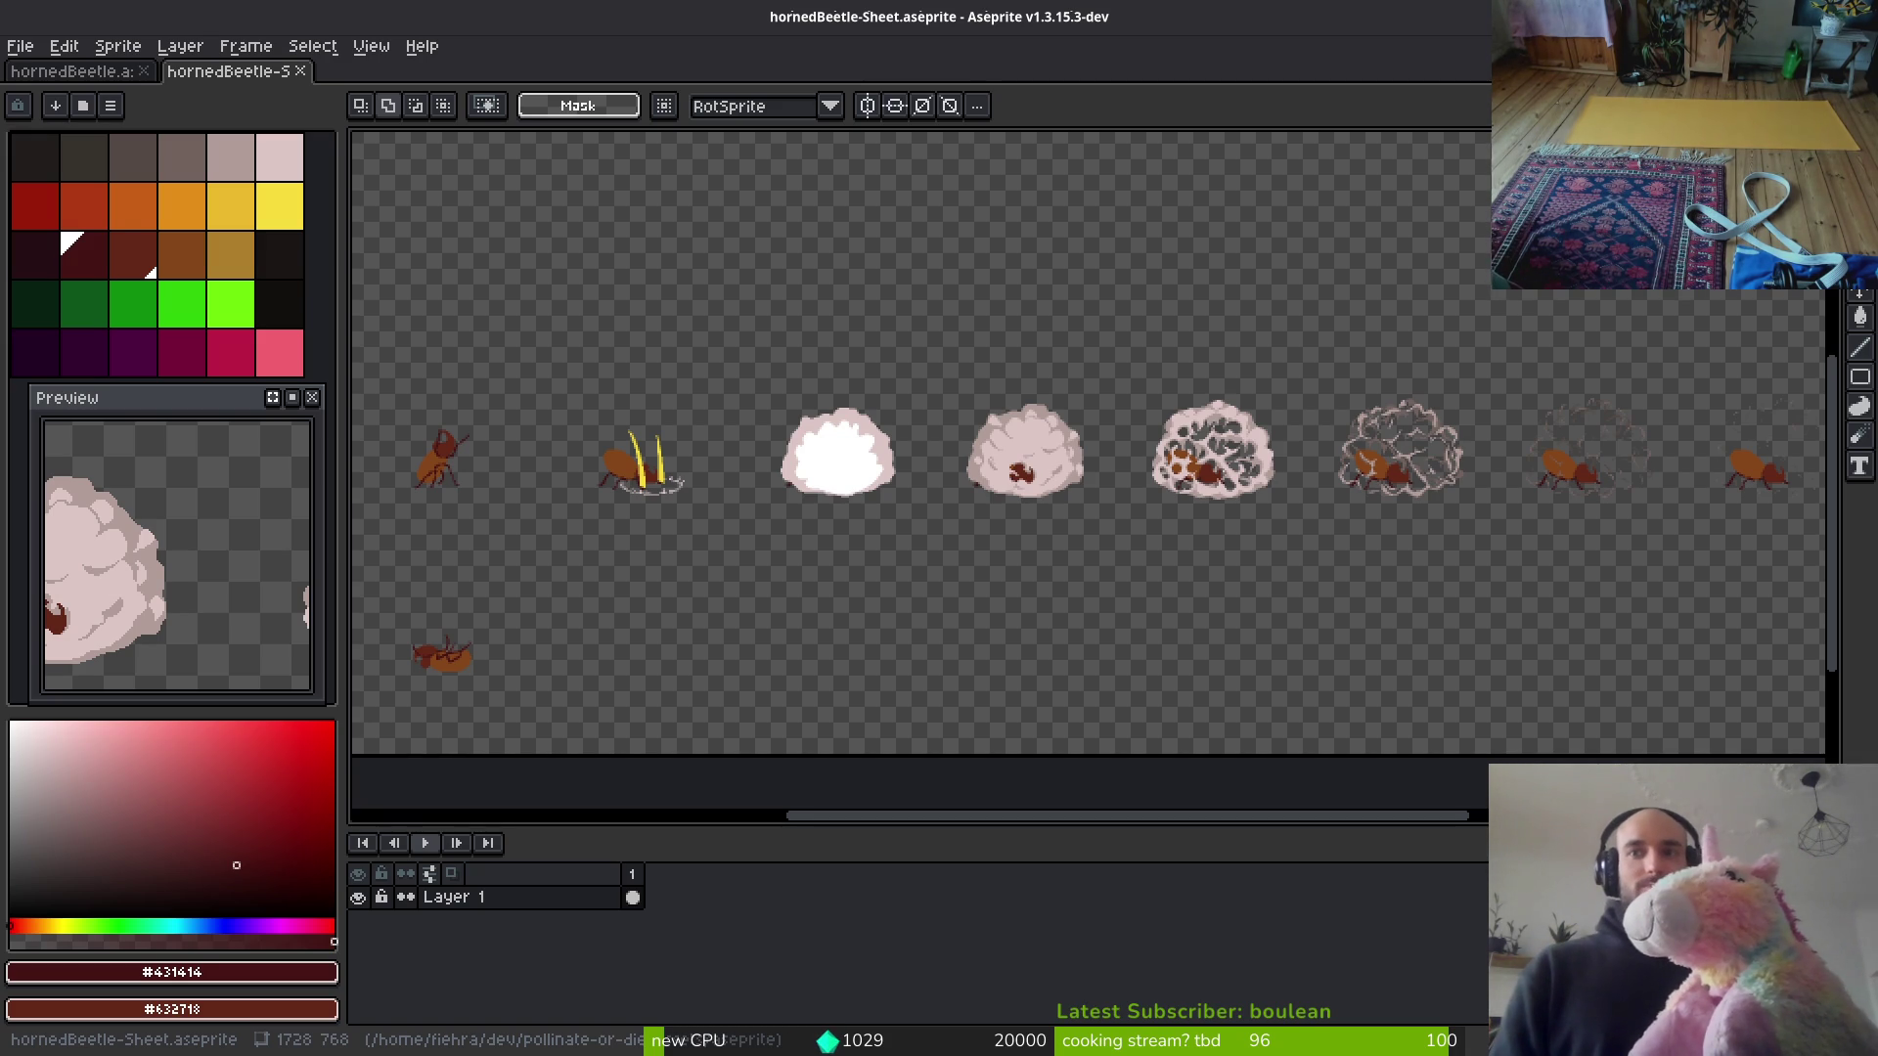
key("super")
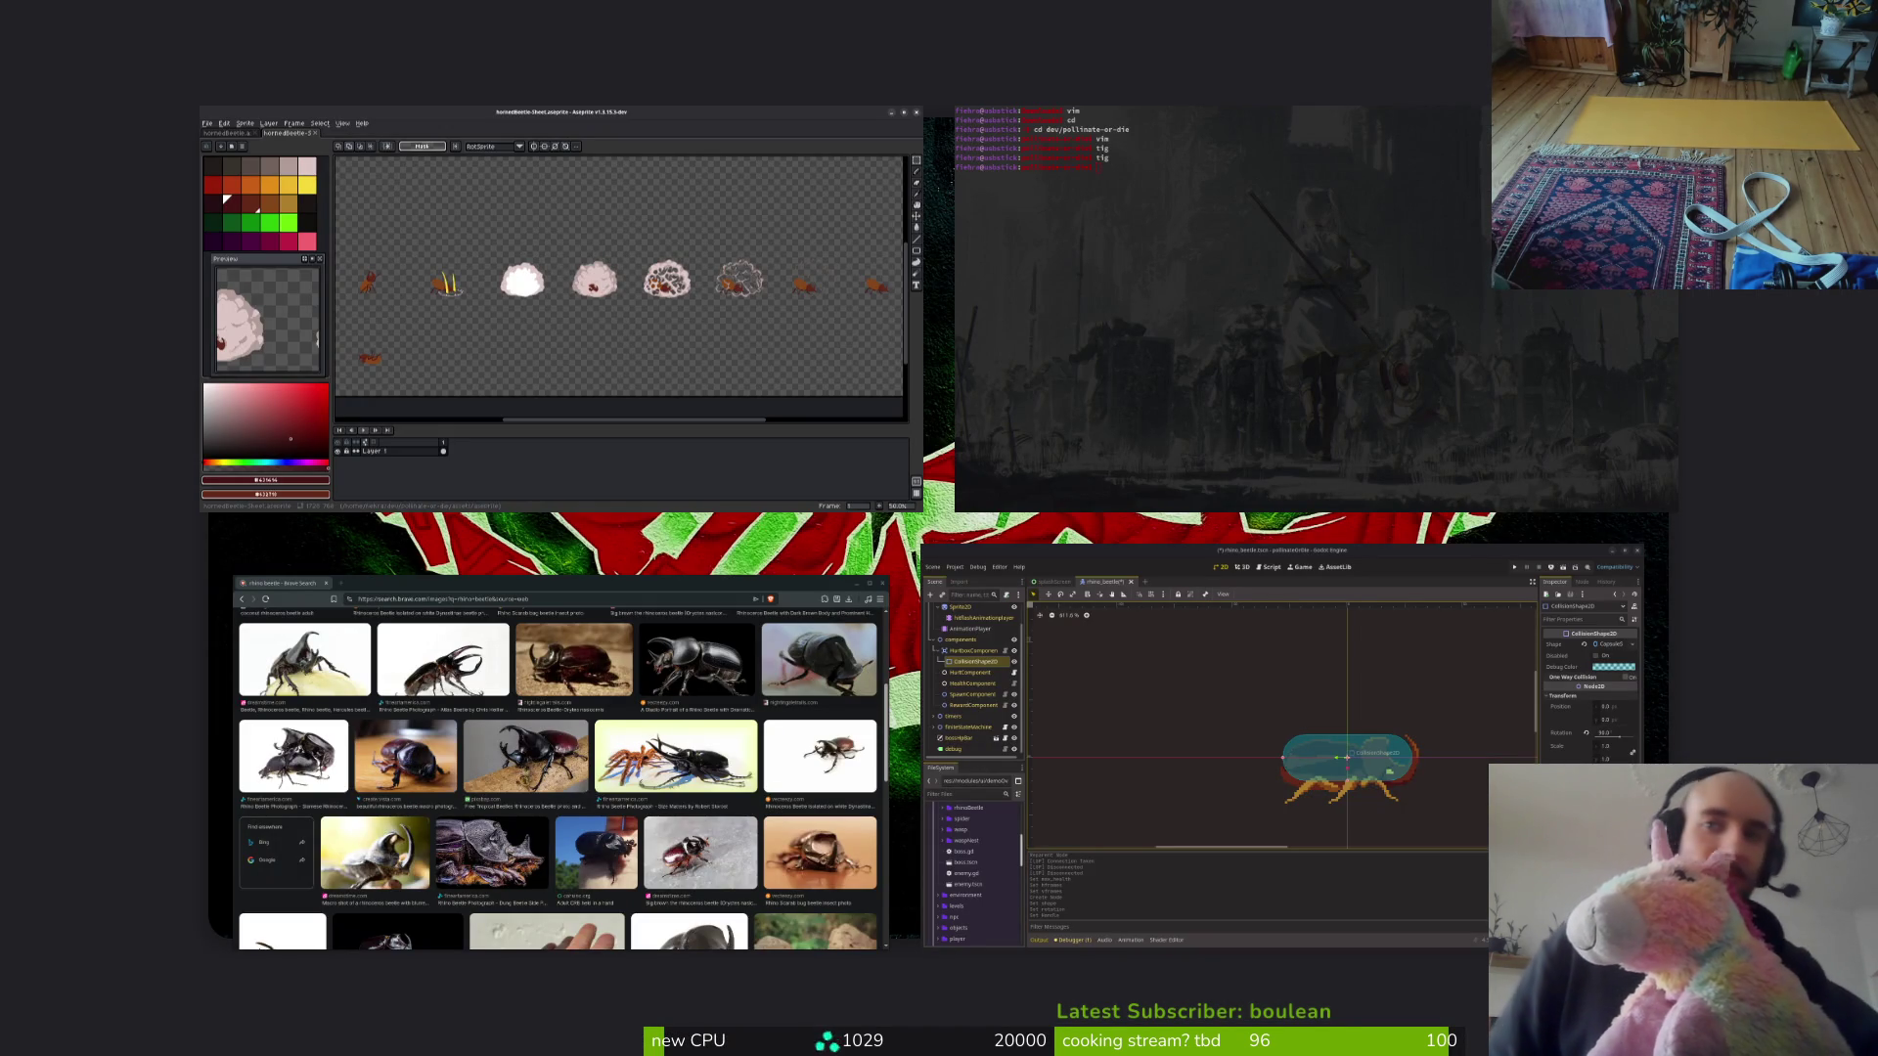
key("super")
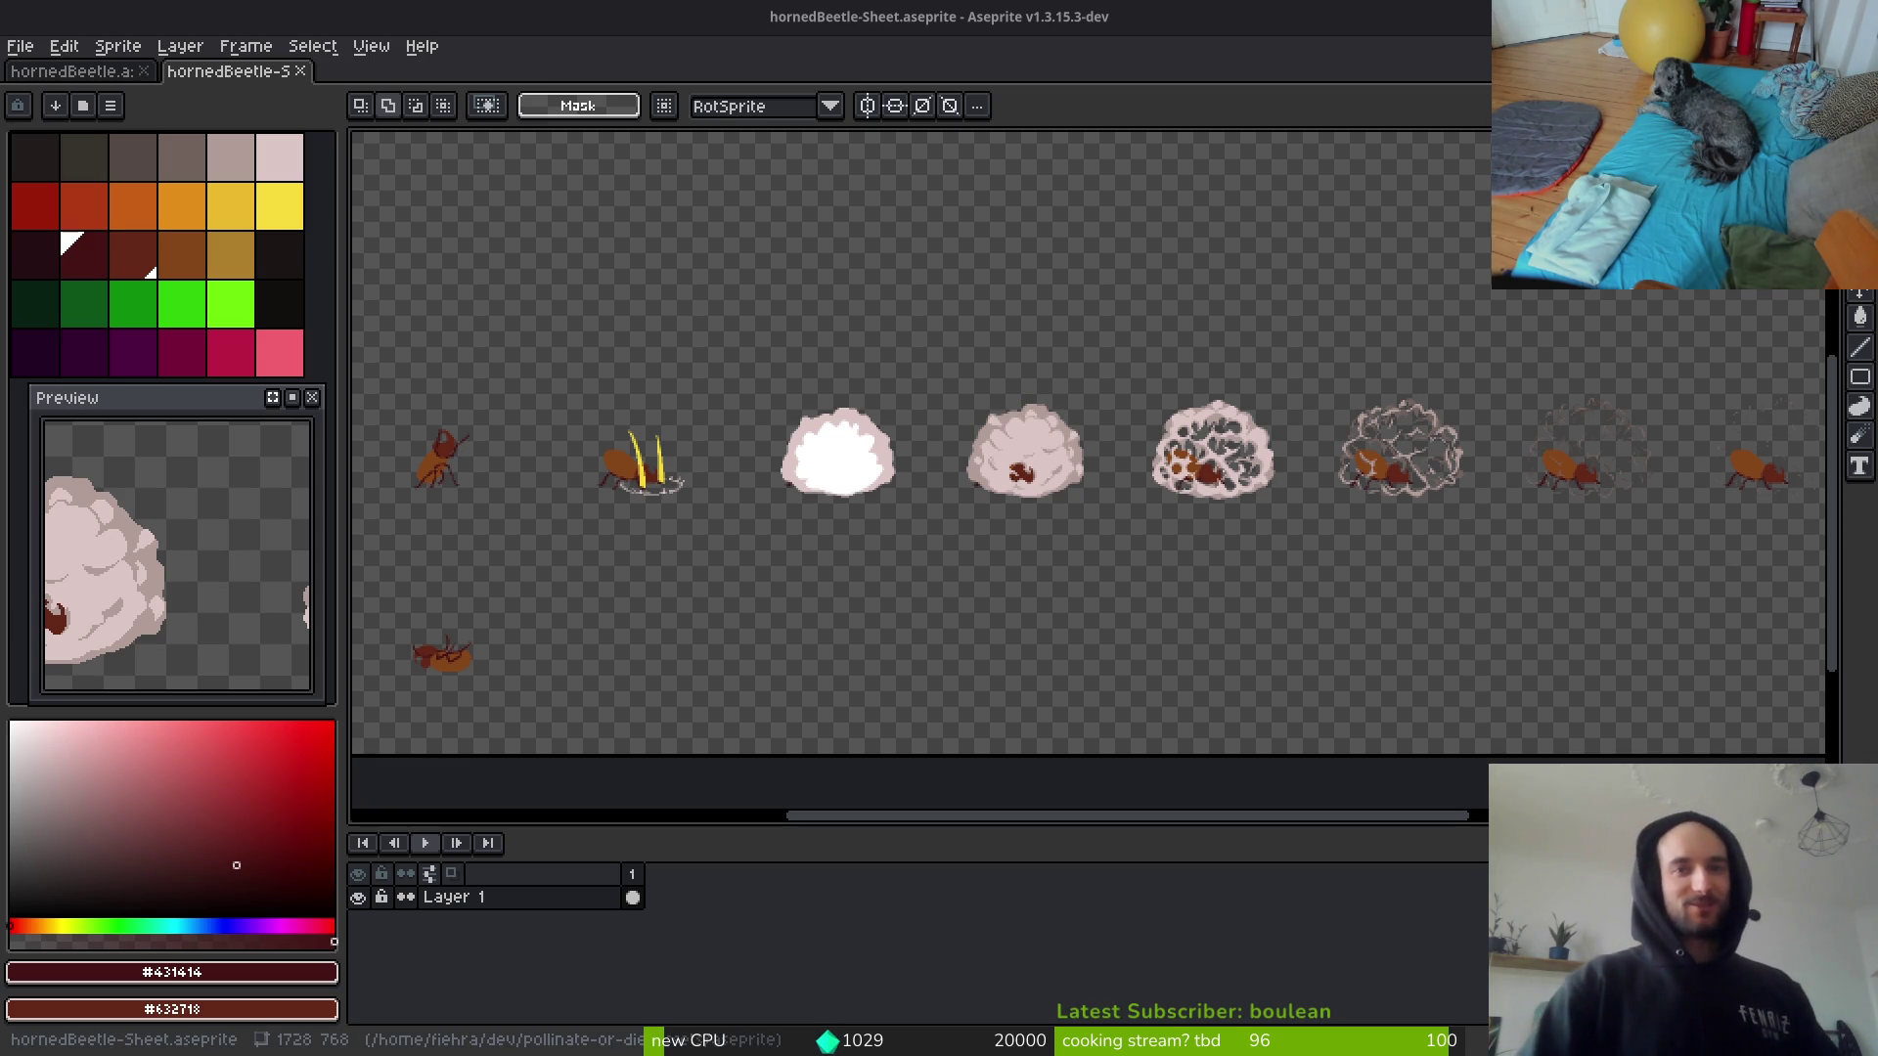
Step: Pan and zoom out to view the full beetle sheet, pick the eyedropper, then switch to Godot
key("alt+Tab")
key("alt+Tab")
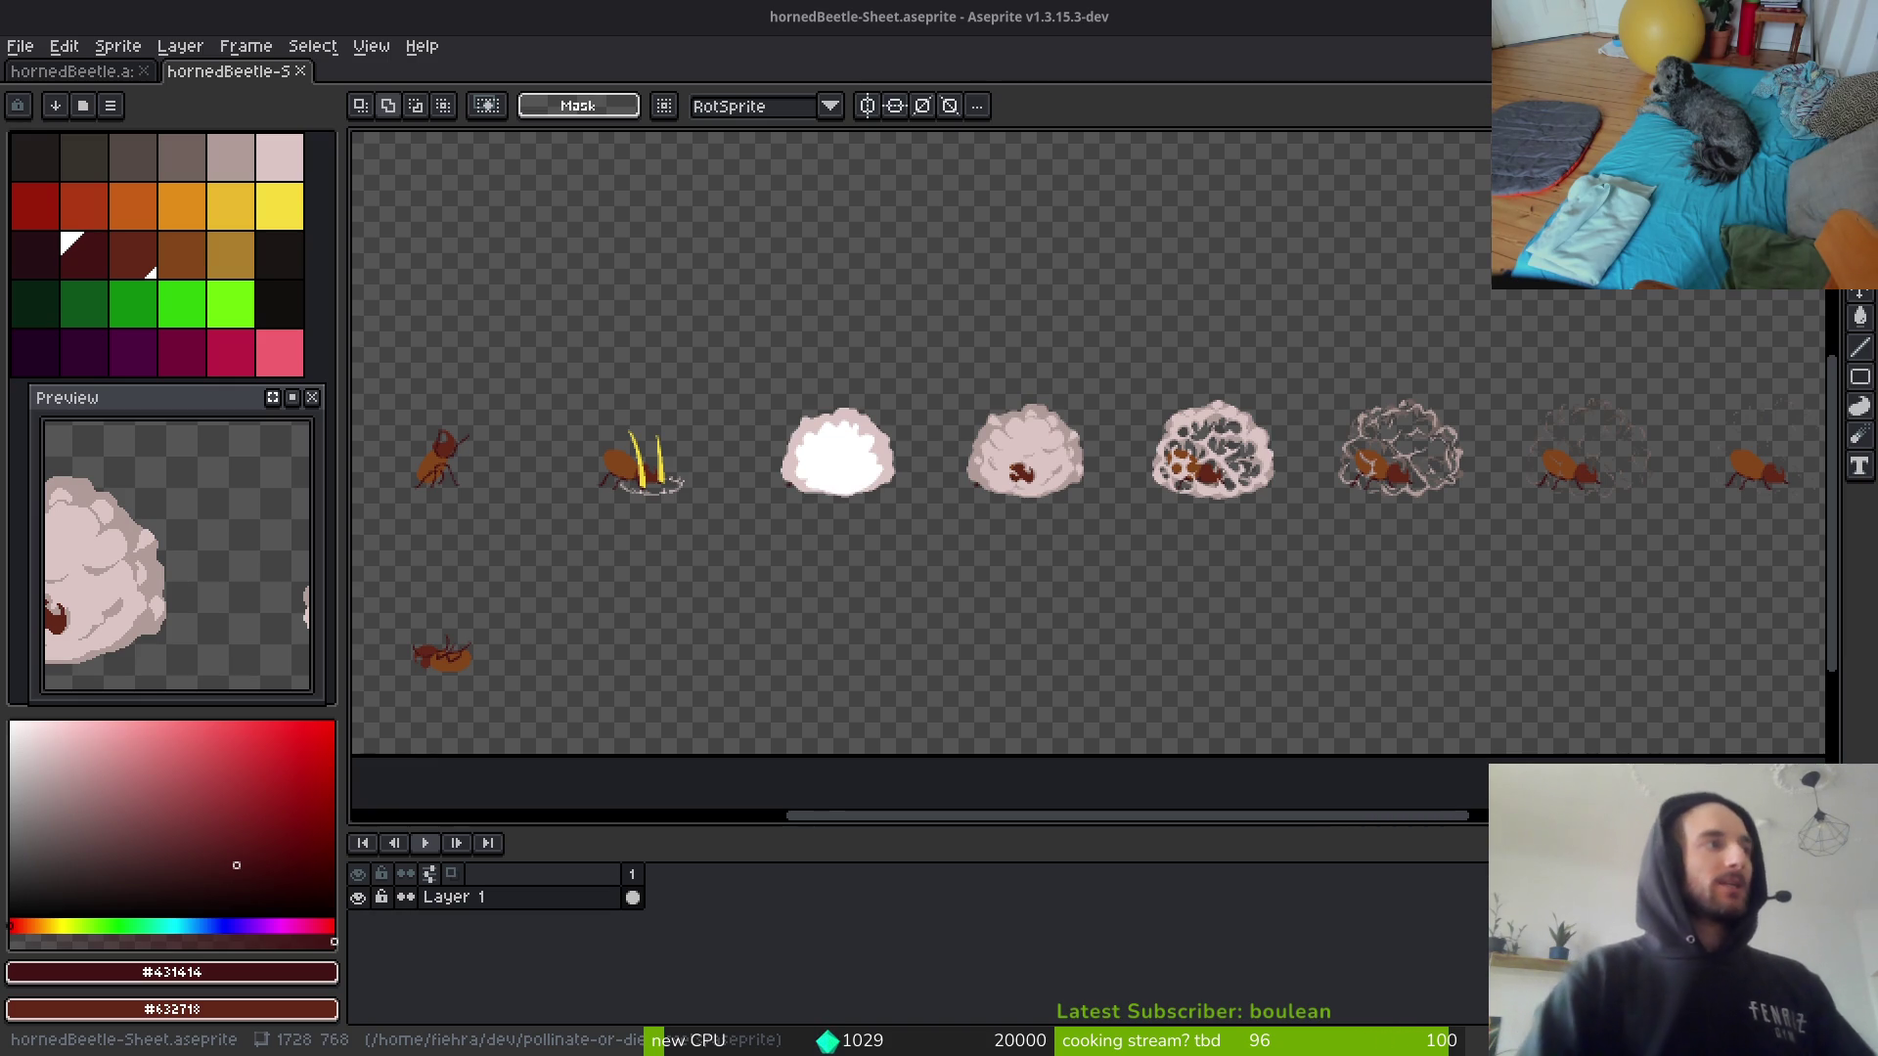
left_click_drag(1493, 659, 1381, 683)
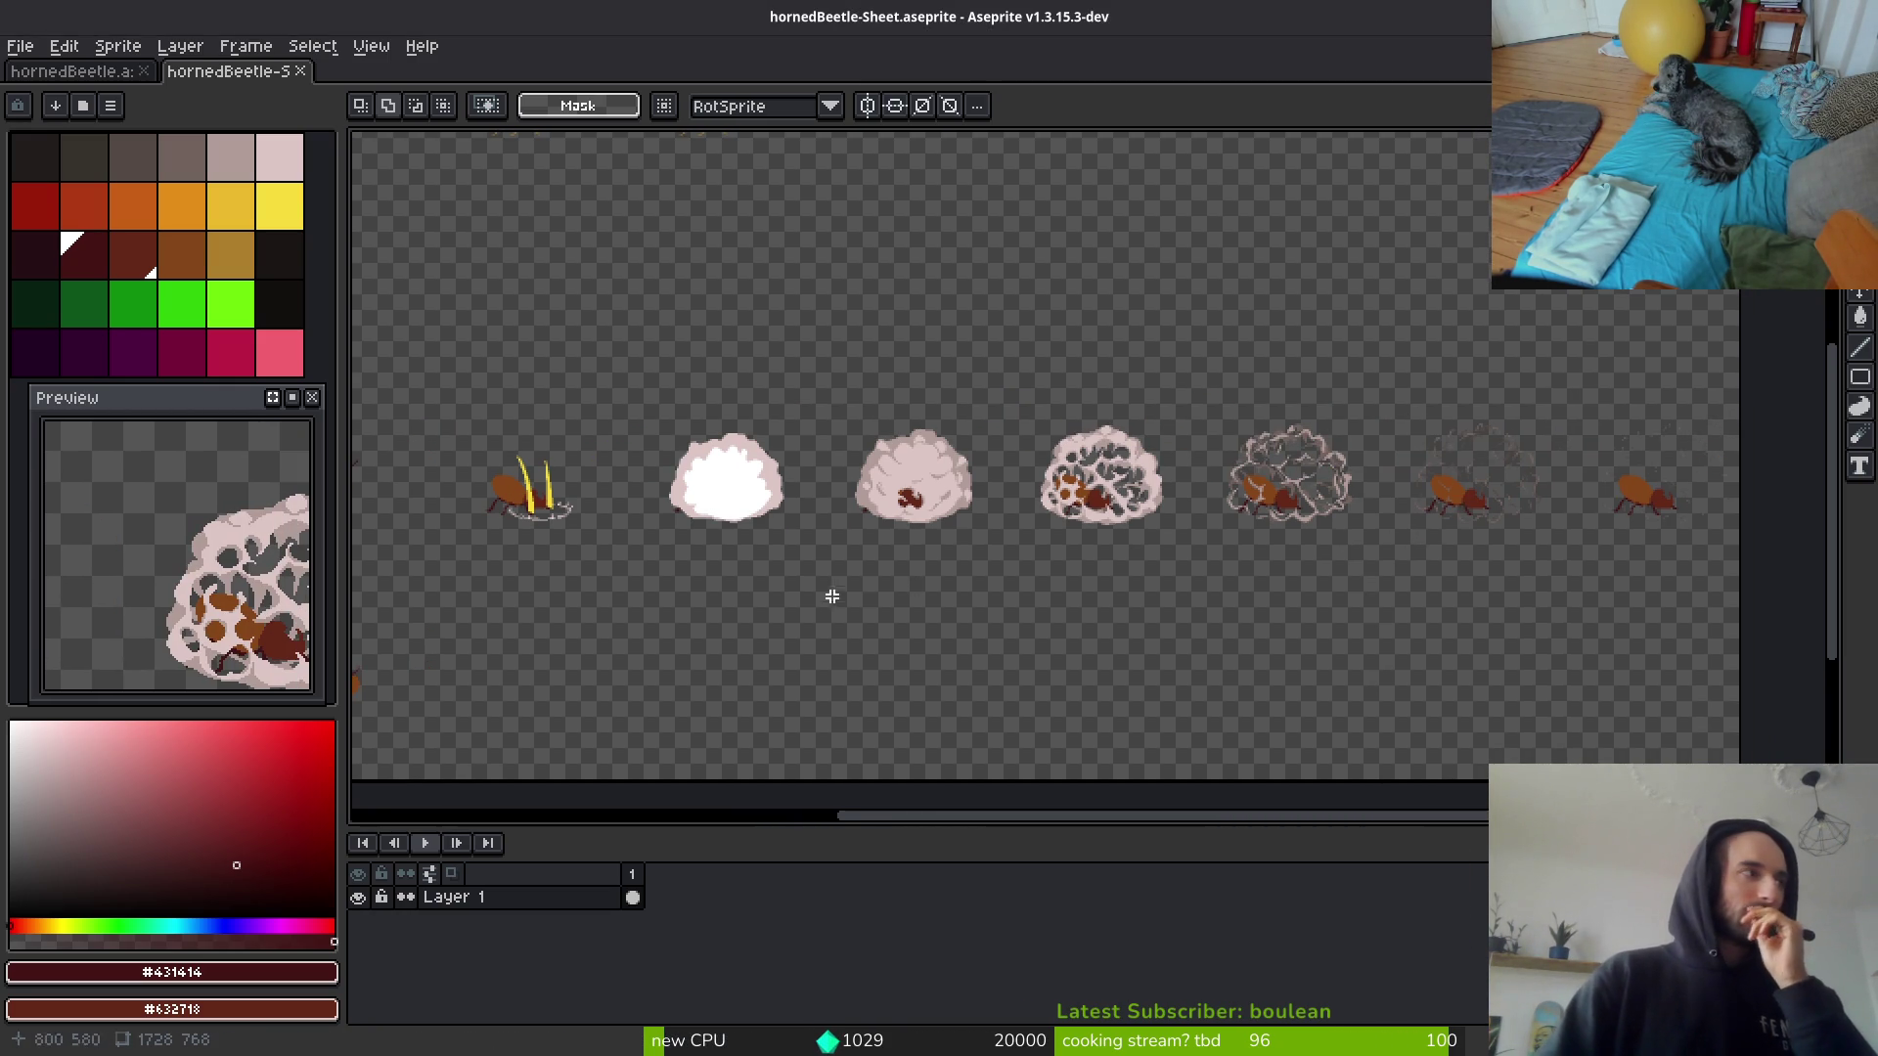
scroll(944, 581, "down", 2)
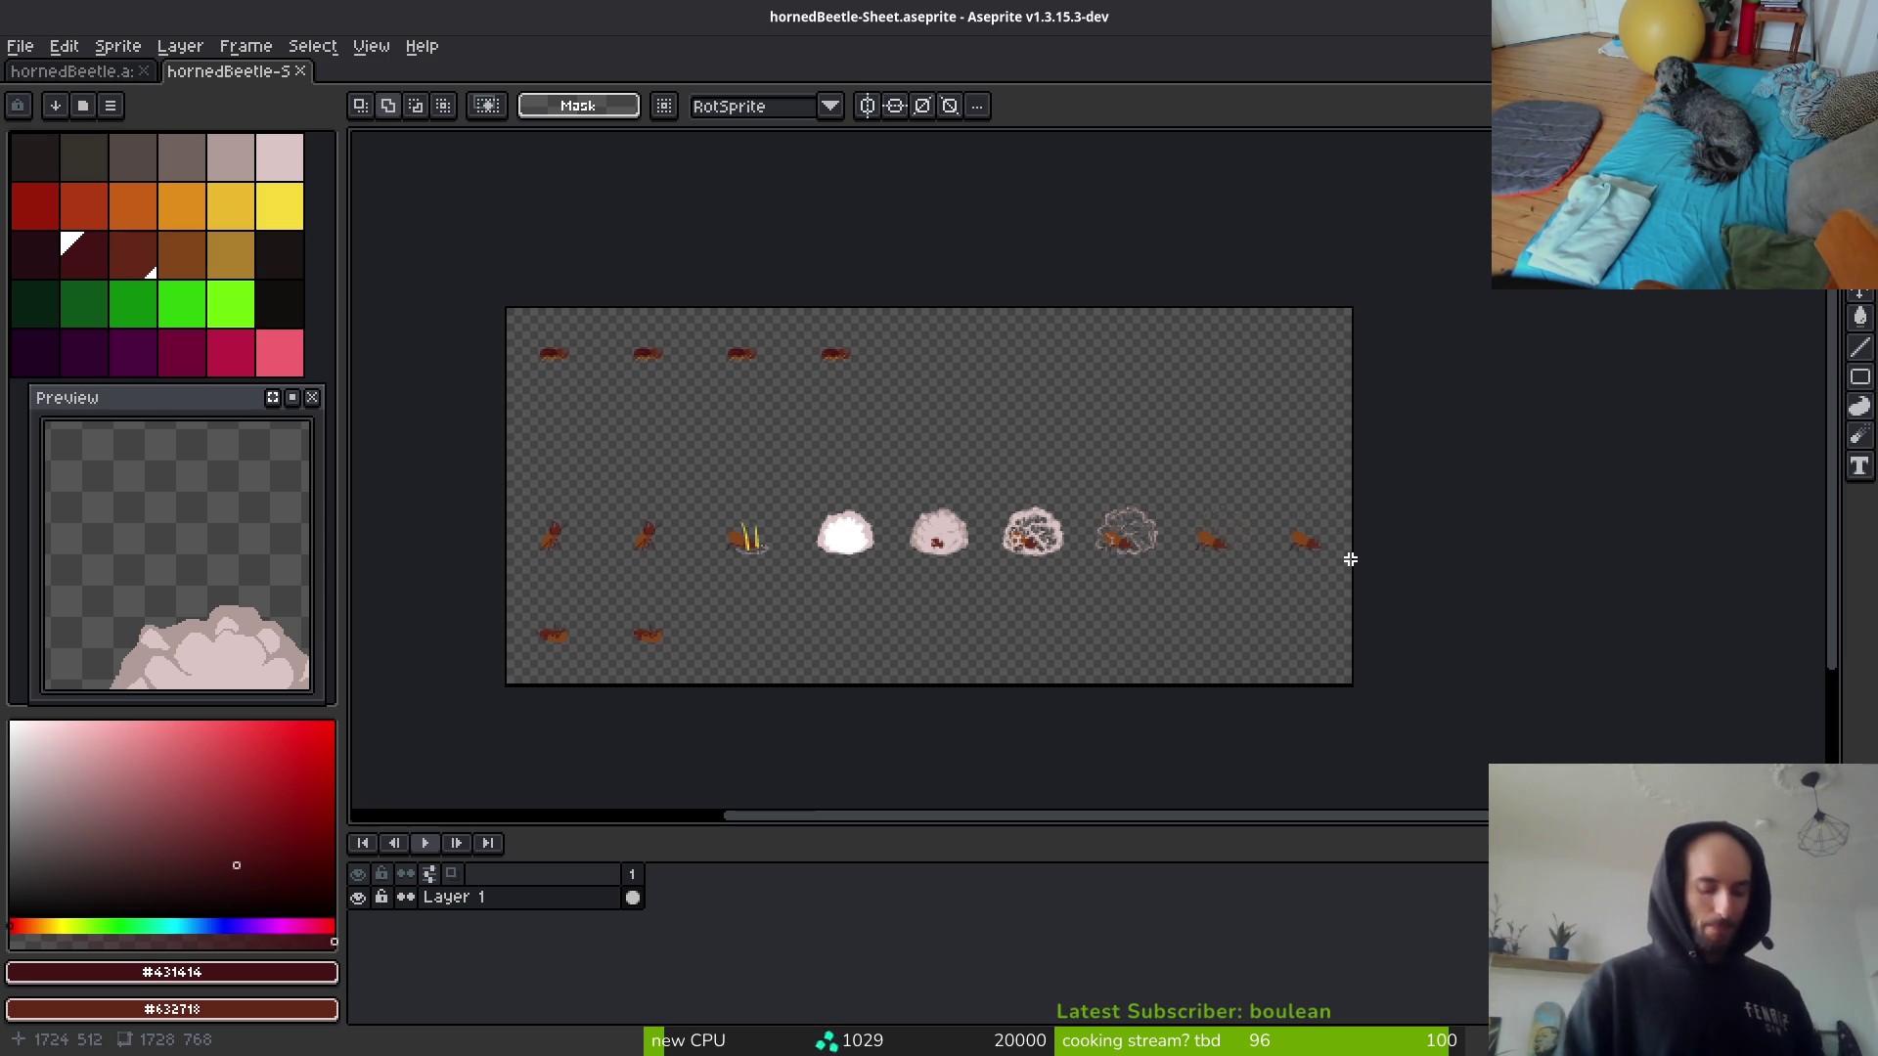
key("i")
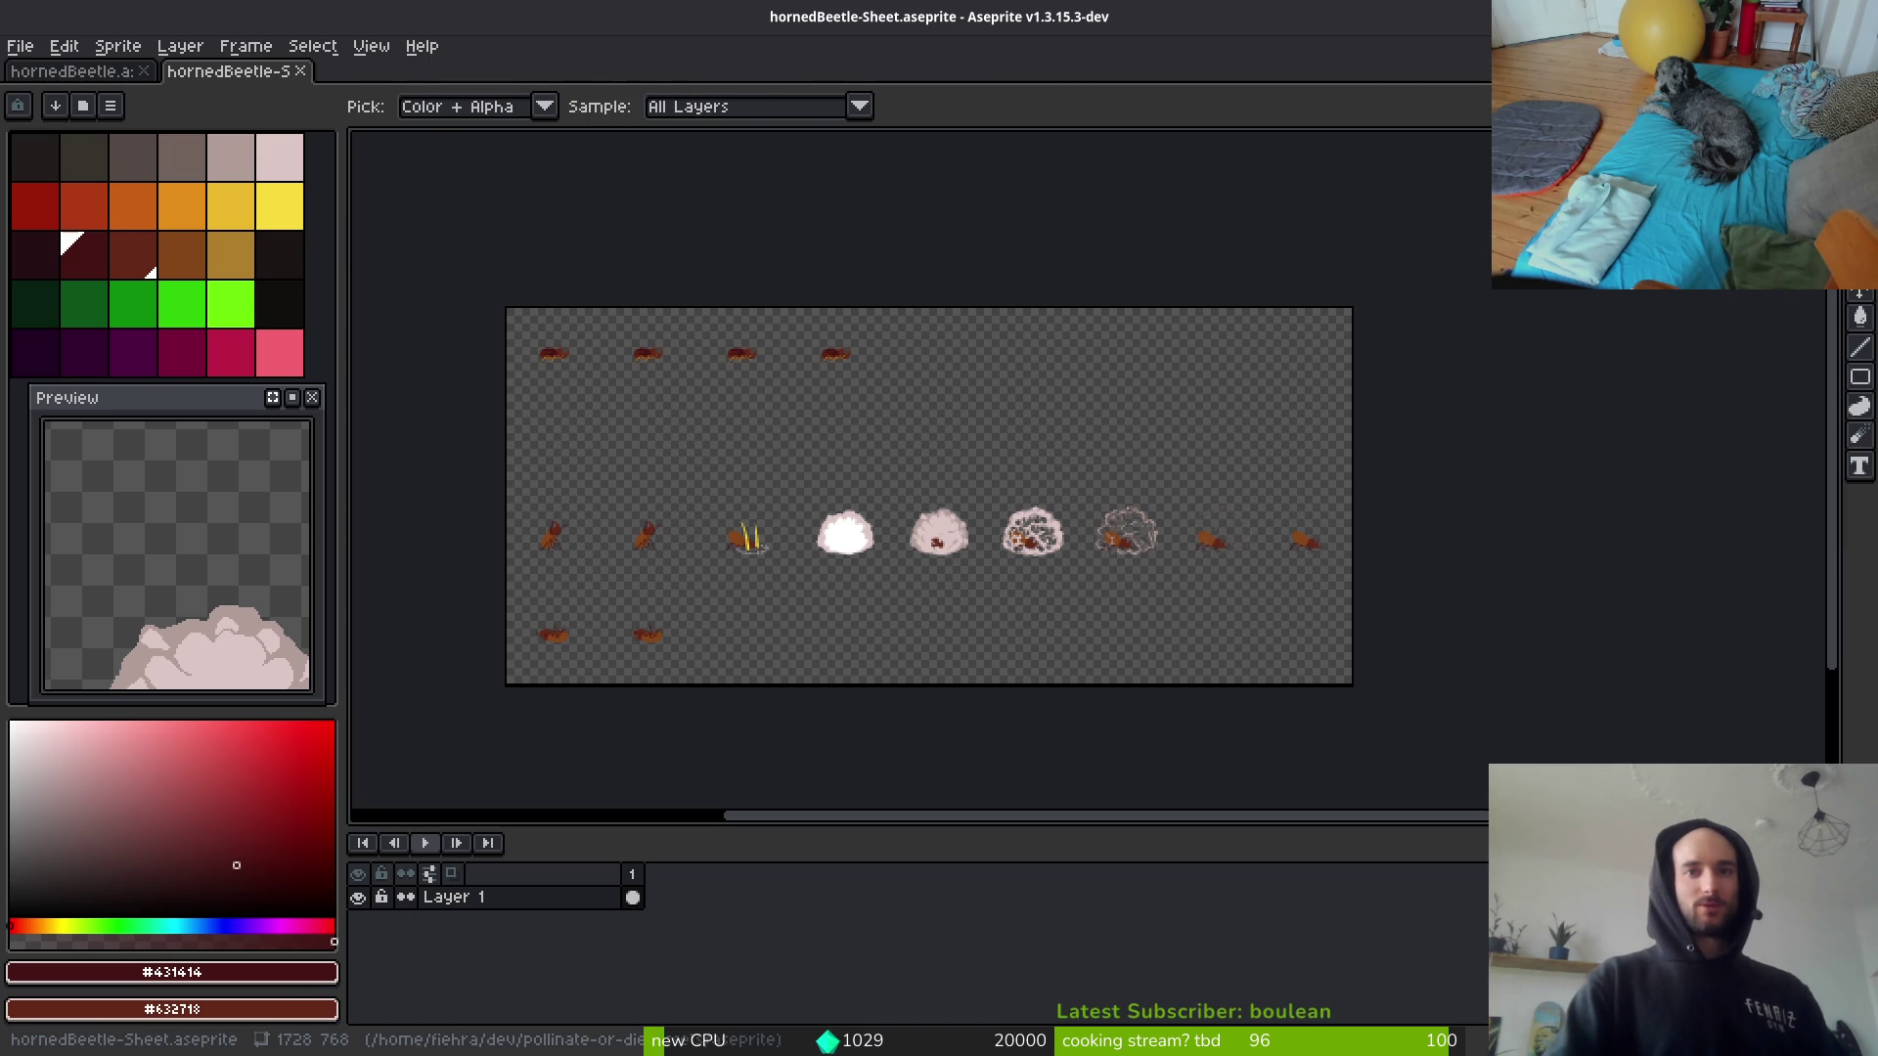
key("alt+Tab")
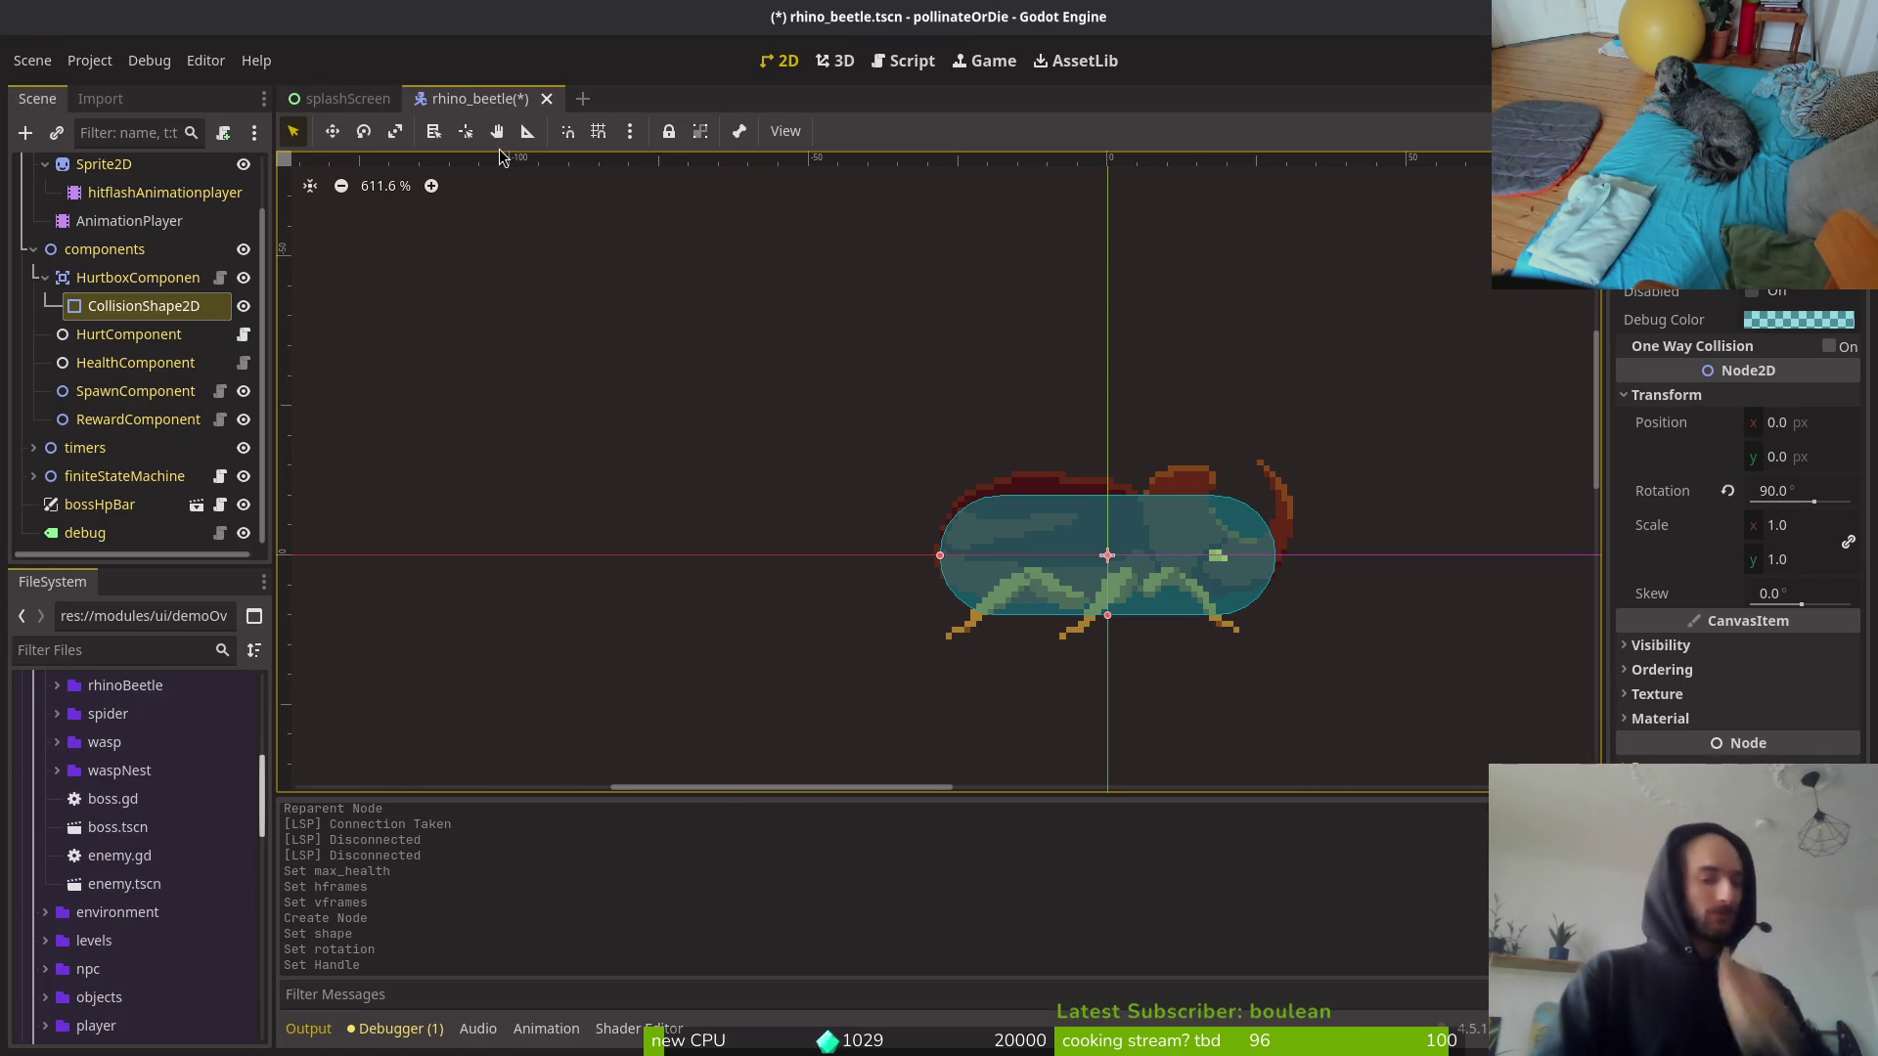
Step: Rename tutorial_4's root node to tutorial_dash and save the scene
key("shift+alt+o")
type("beet")
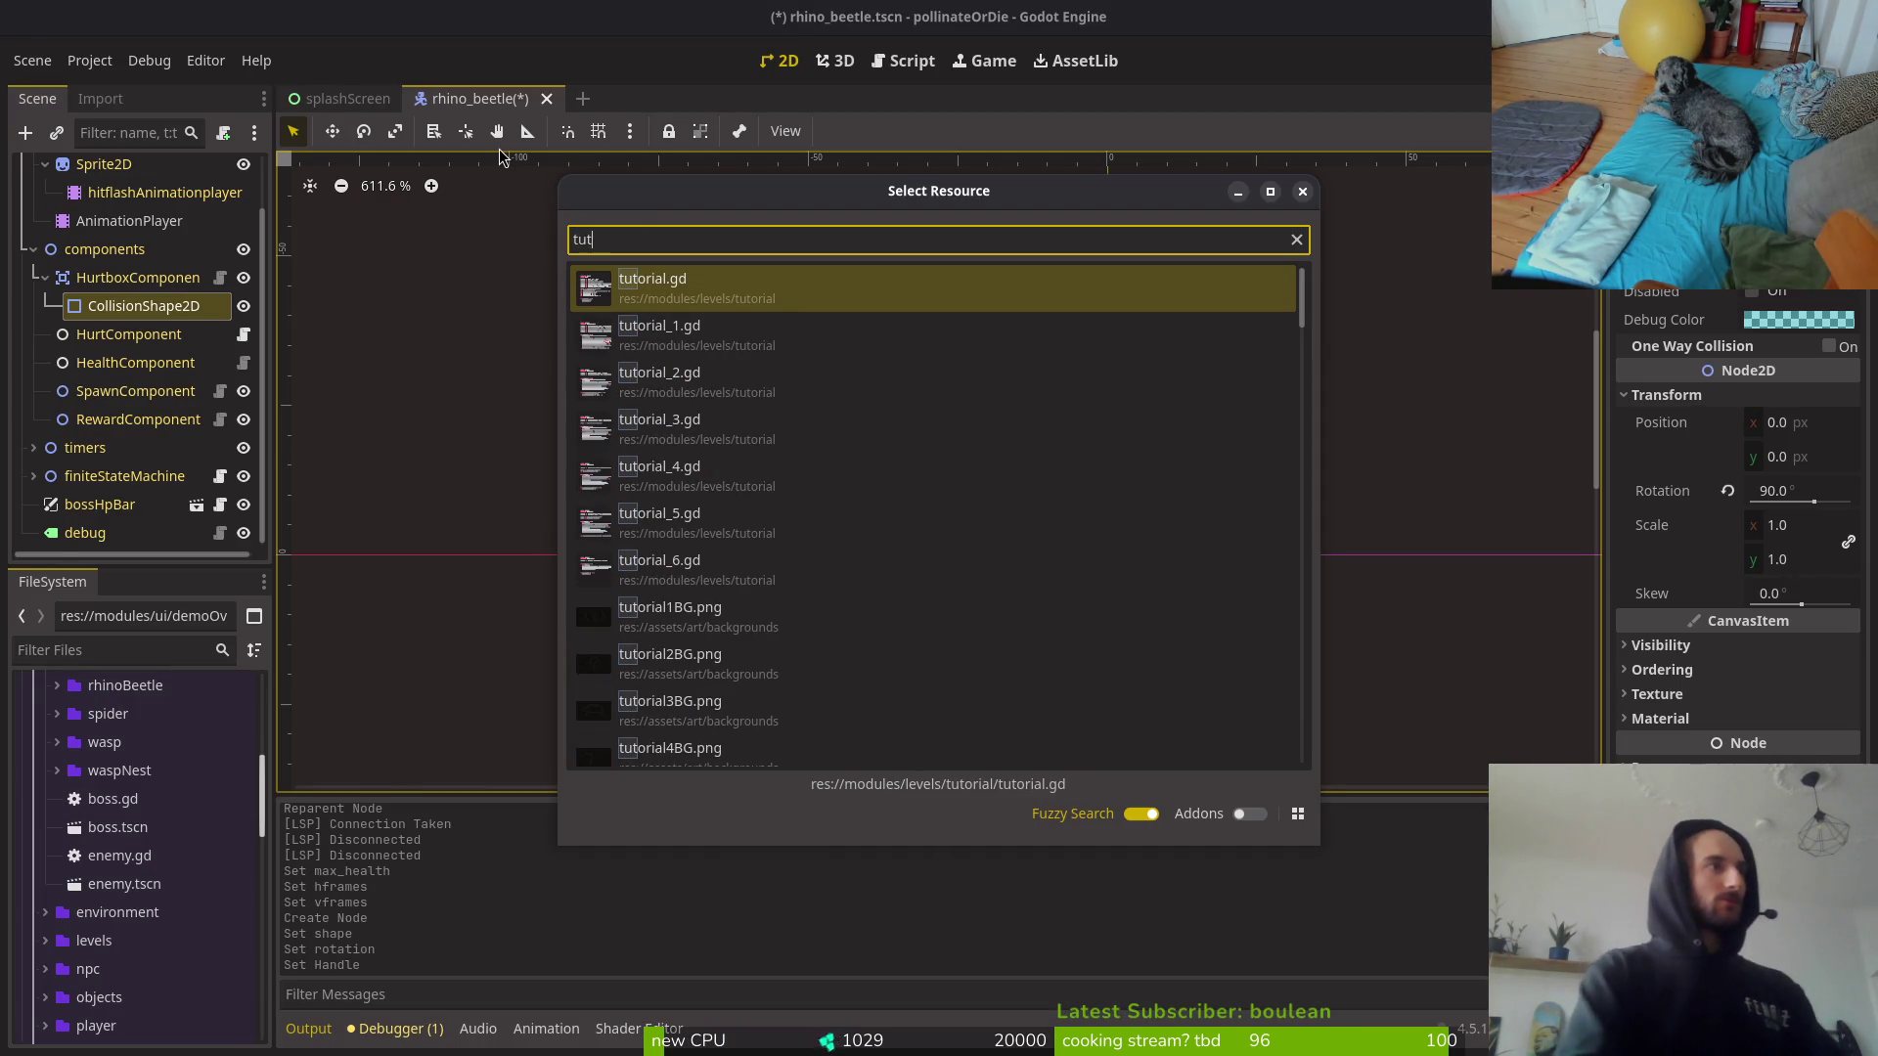
key("Escape")
key("ctrl+shift+t")
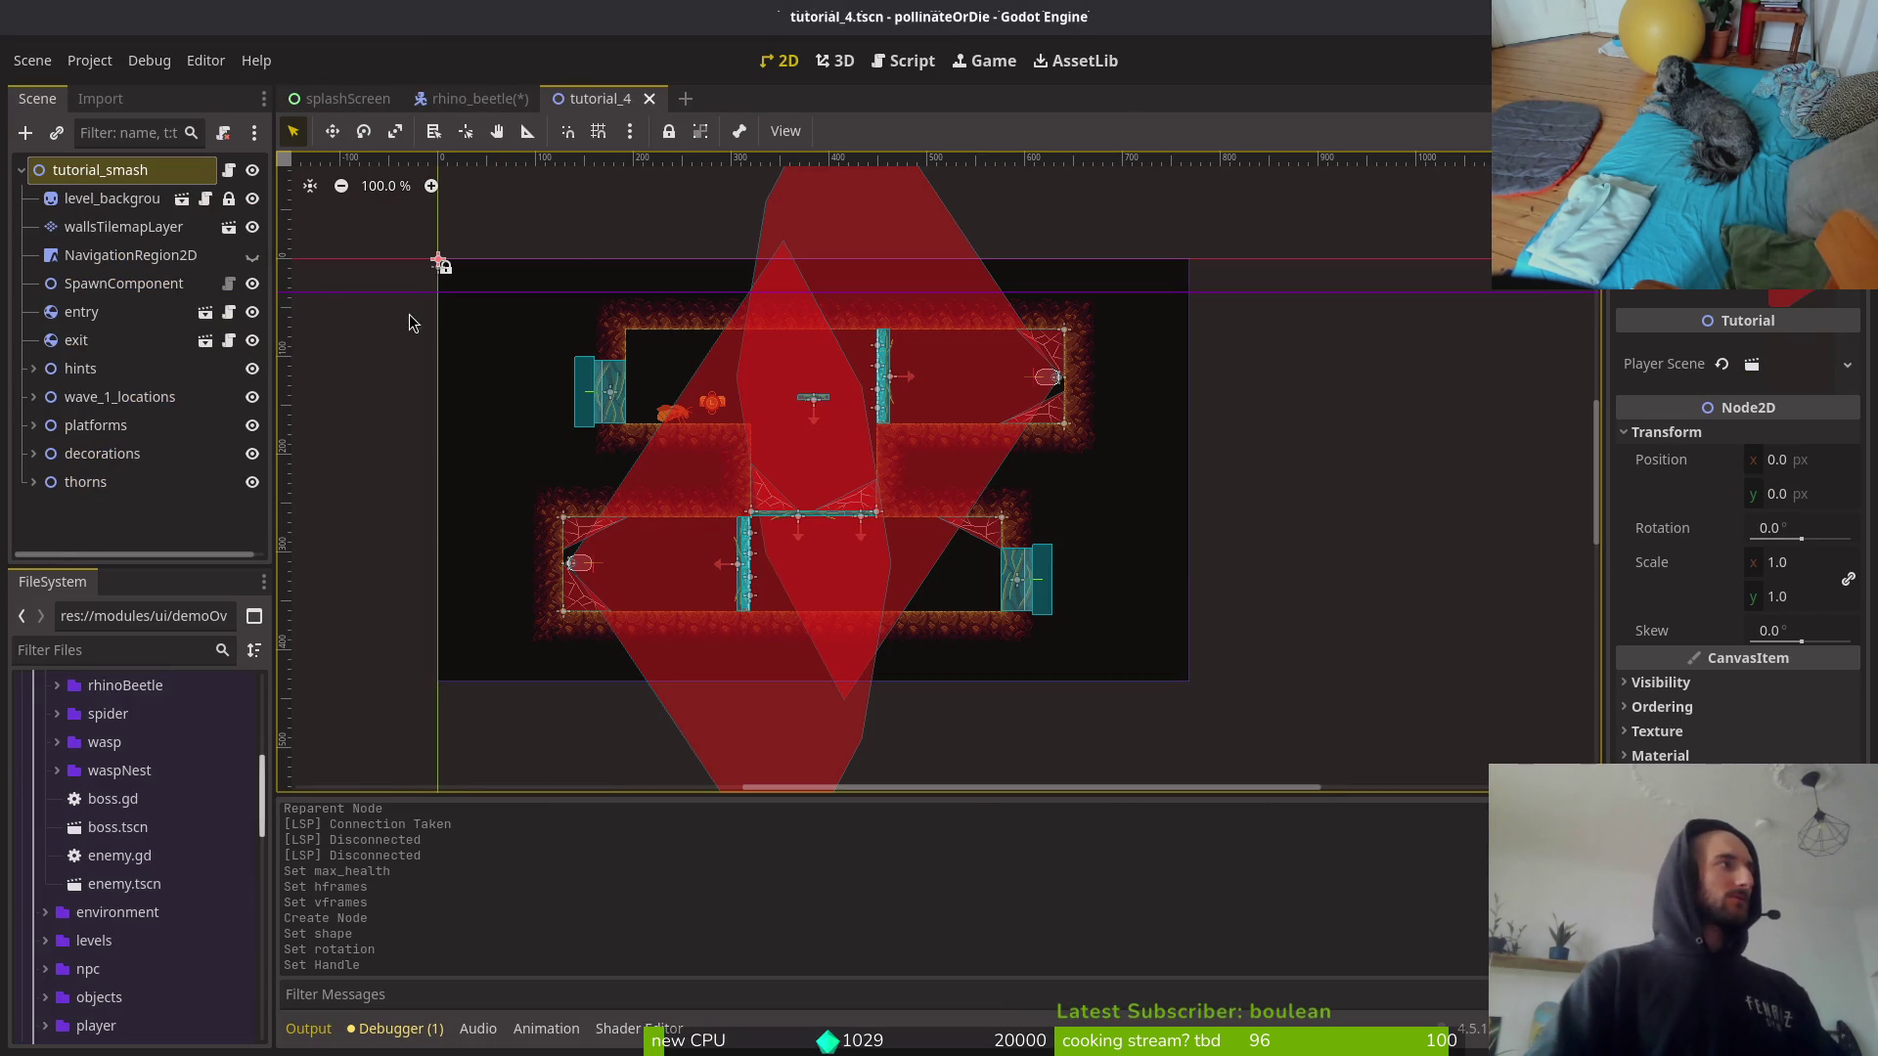
left_click(106, 172)
left_click(156, 172)
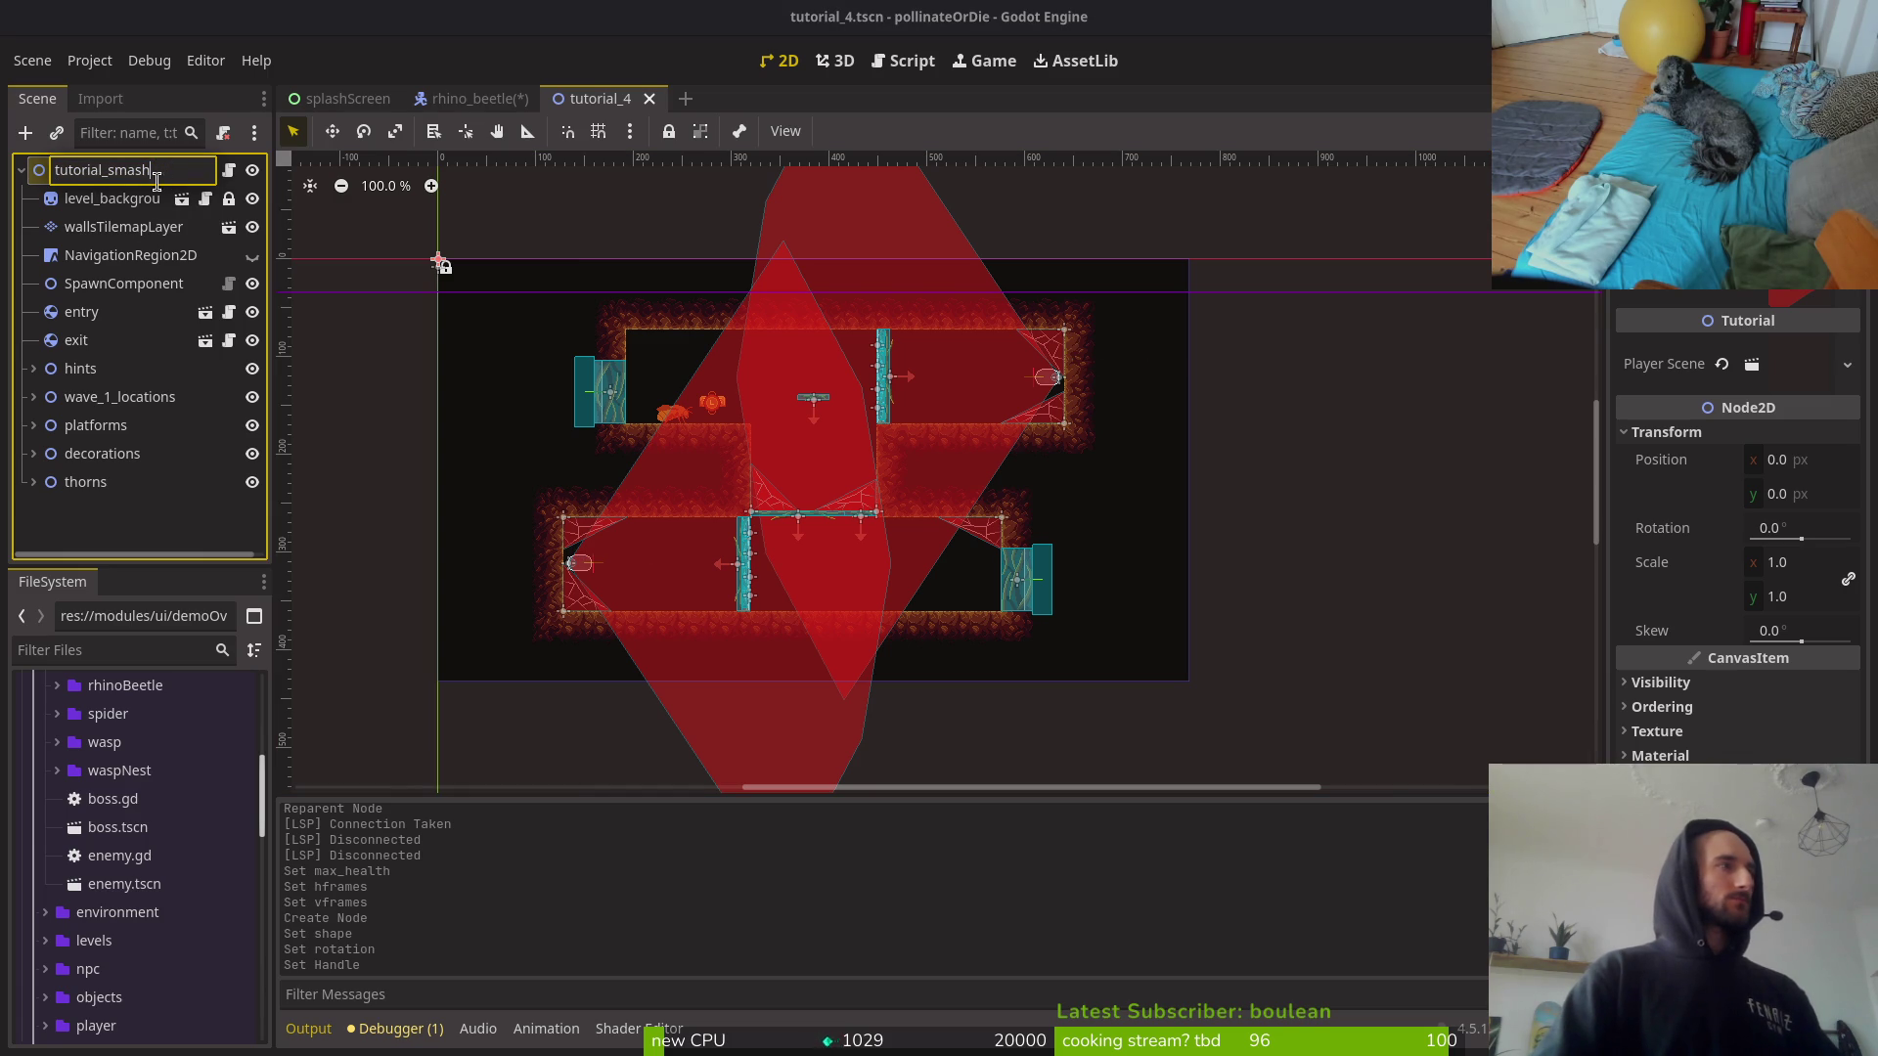
key("BackSpace")
key("BackSpace")
key("BackSpace")
key("BackSpace")
key("BackSpace")
type("dash")
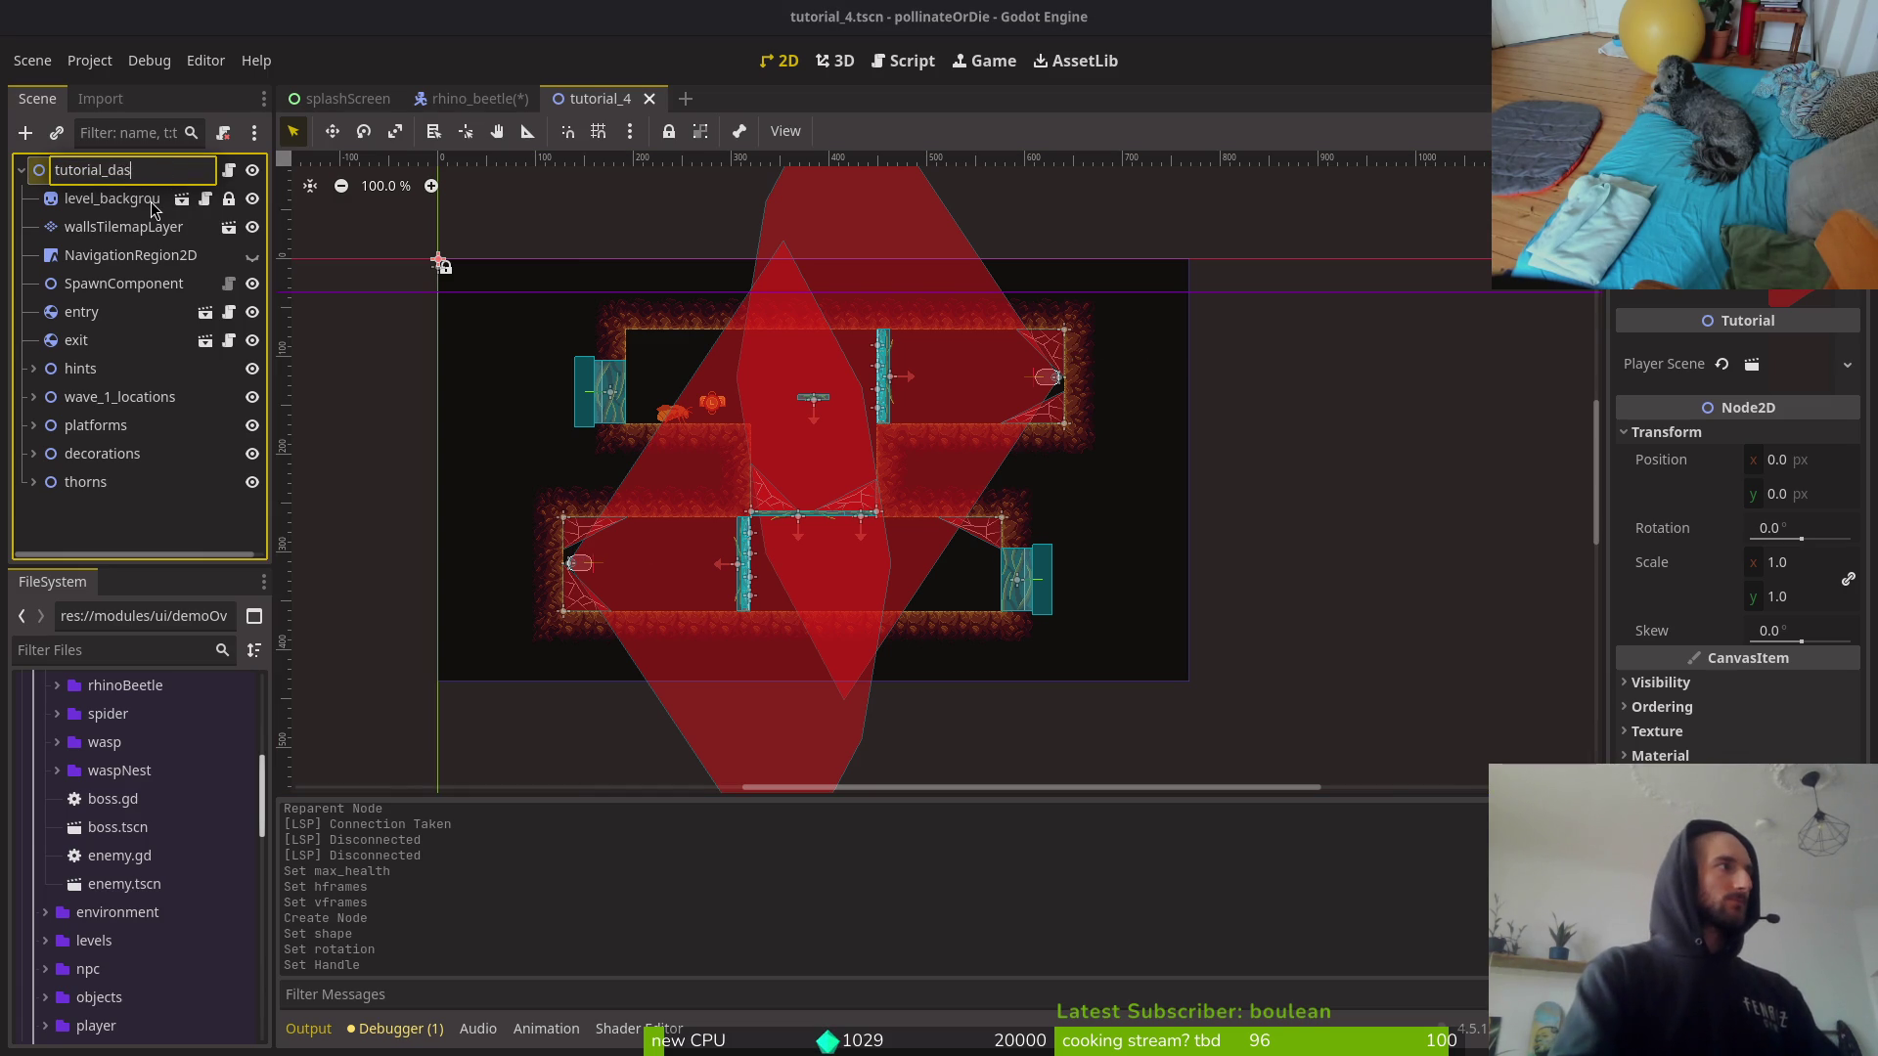
key("Return")
key("ctrl+s")
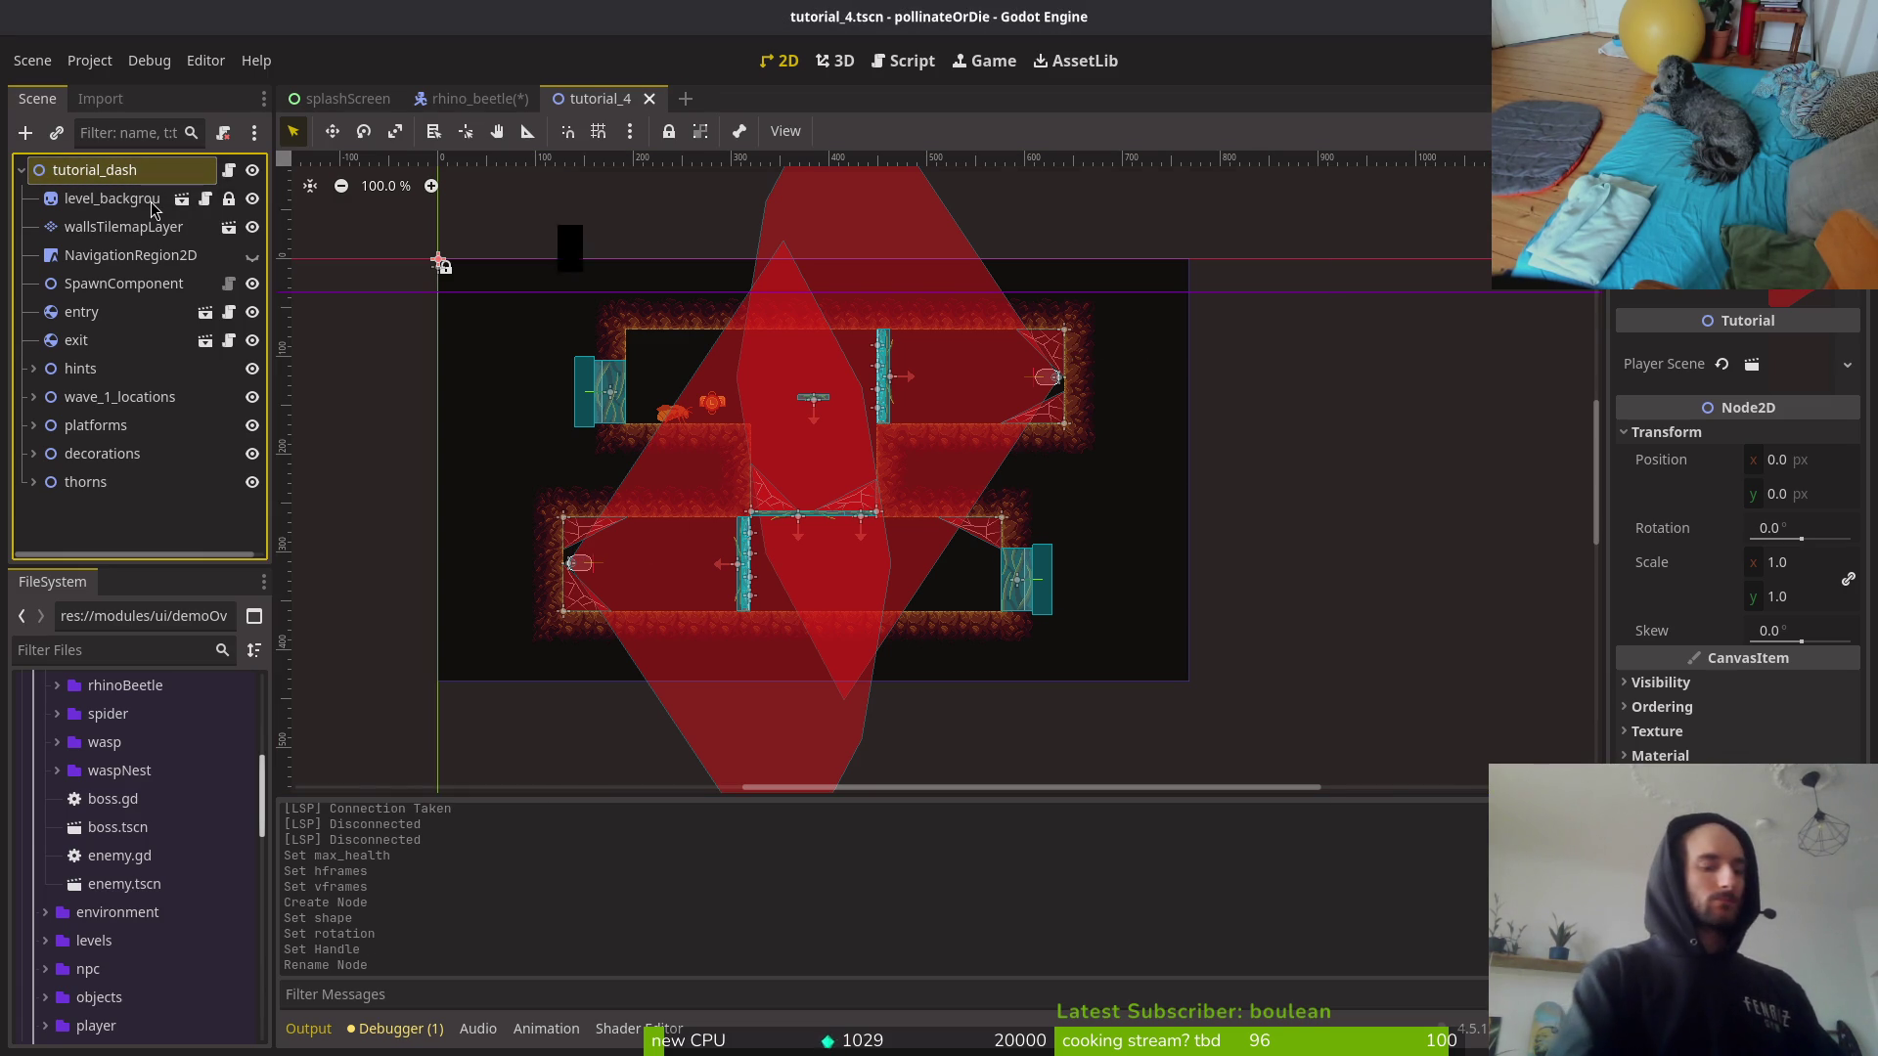
Step: Open tutorial_5.tscn, rename its root node to tutorial_smash, and save
key("alt+shift+o")
type("tutu5")
key("Down")
key("Return")
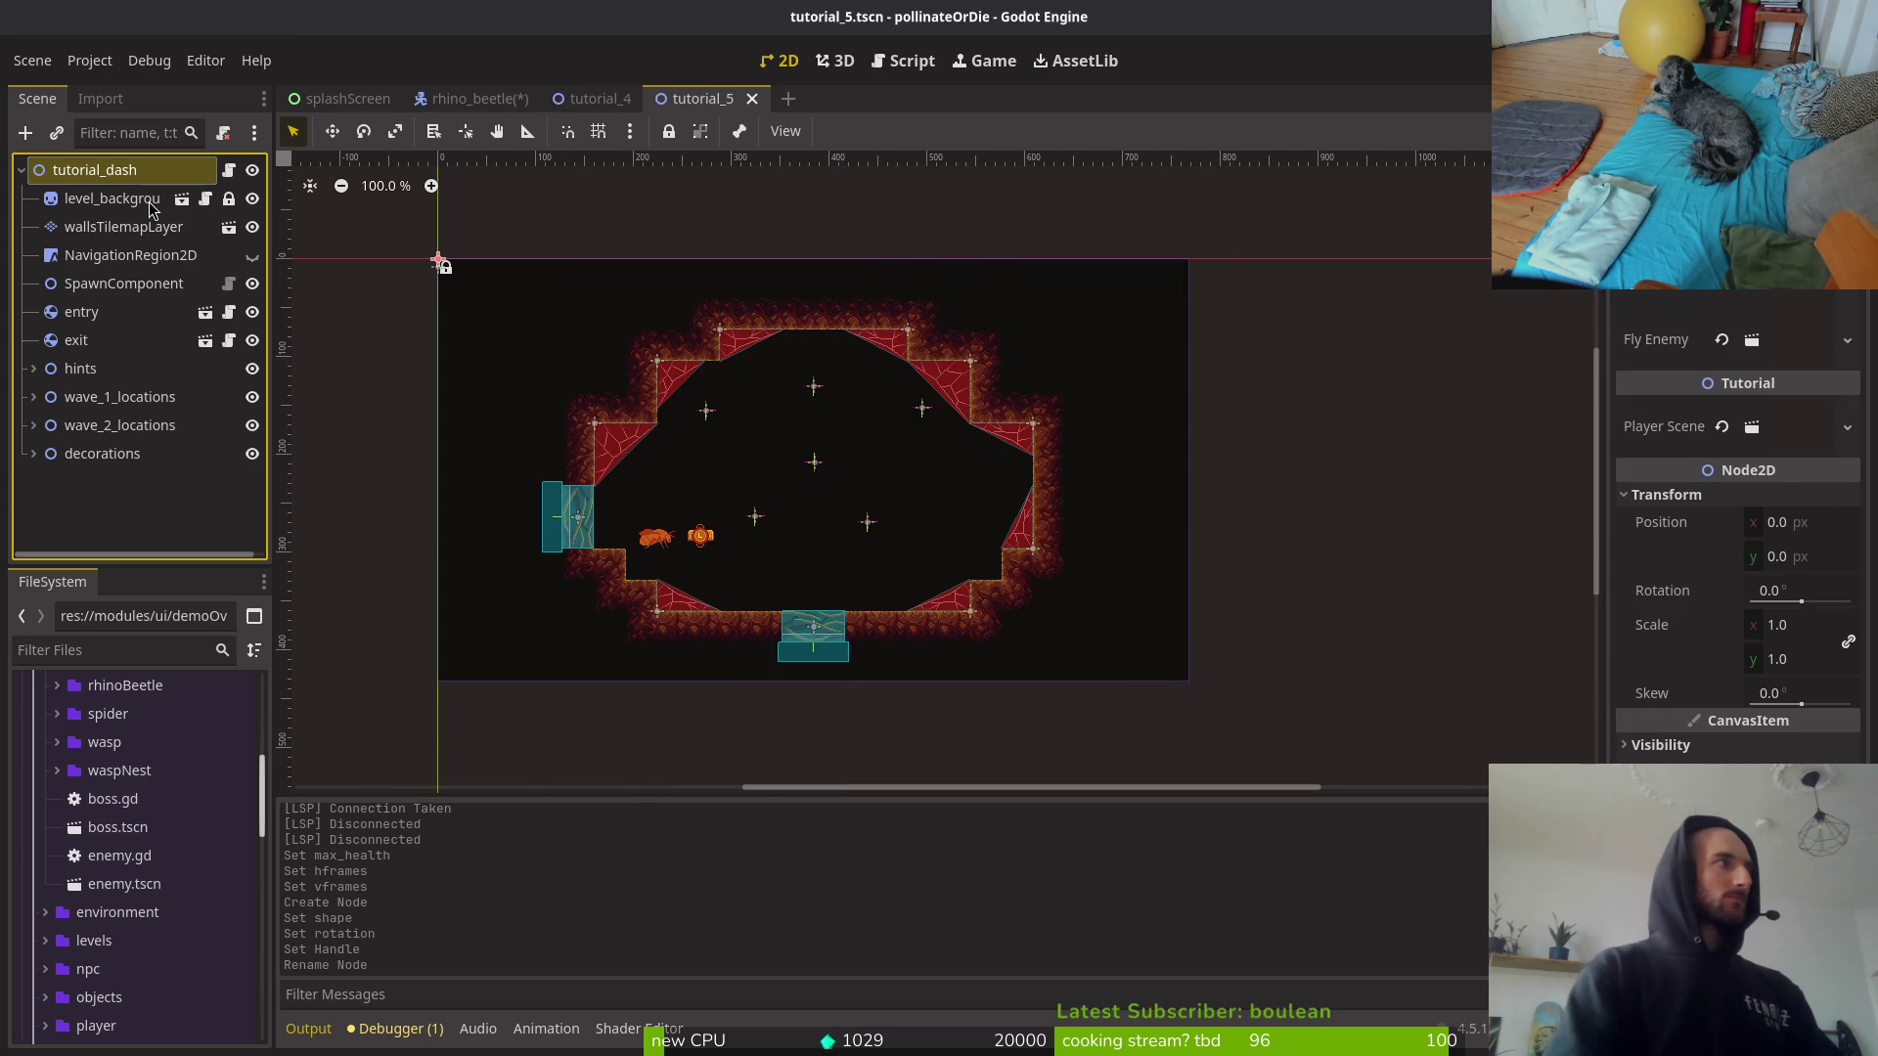
double_click(157, 171)
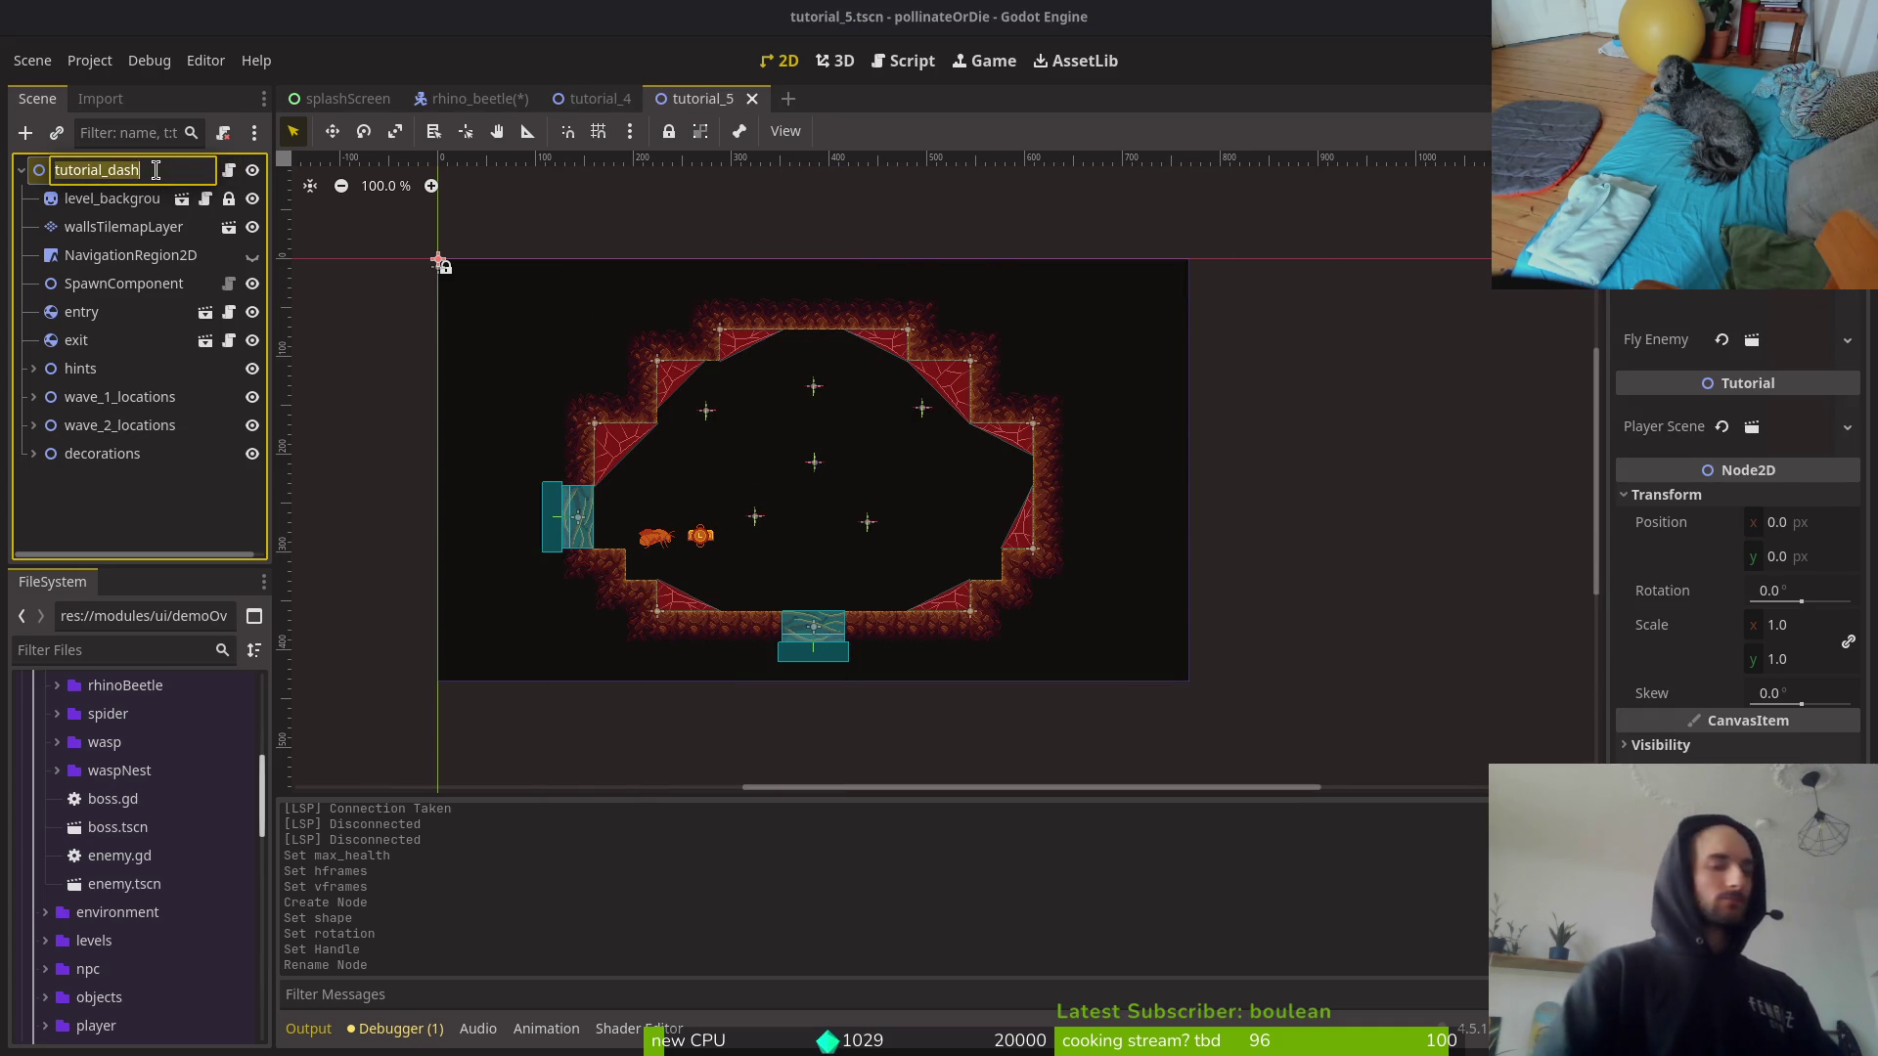
key("BackSpace")
key("BackSpace")
key("BackSpace")
key("BackSpace")
type("smah")
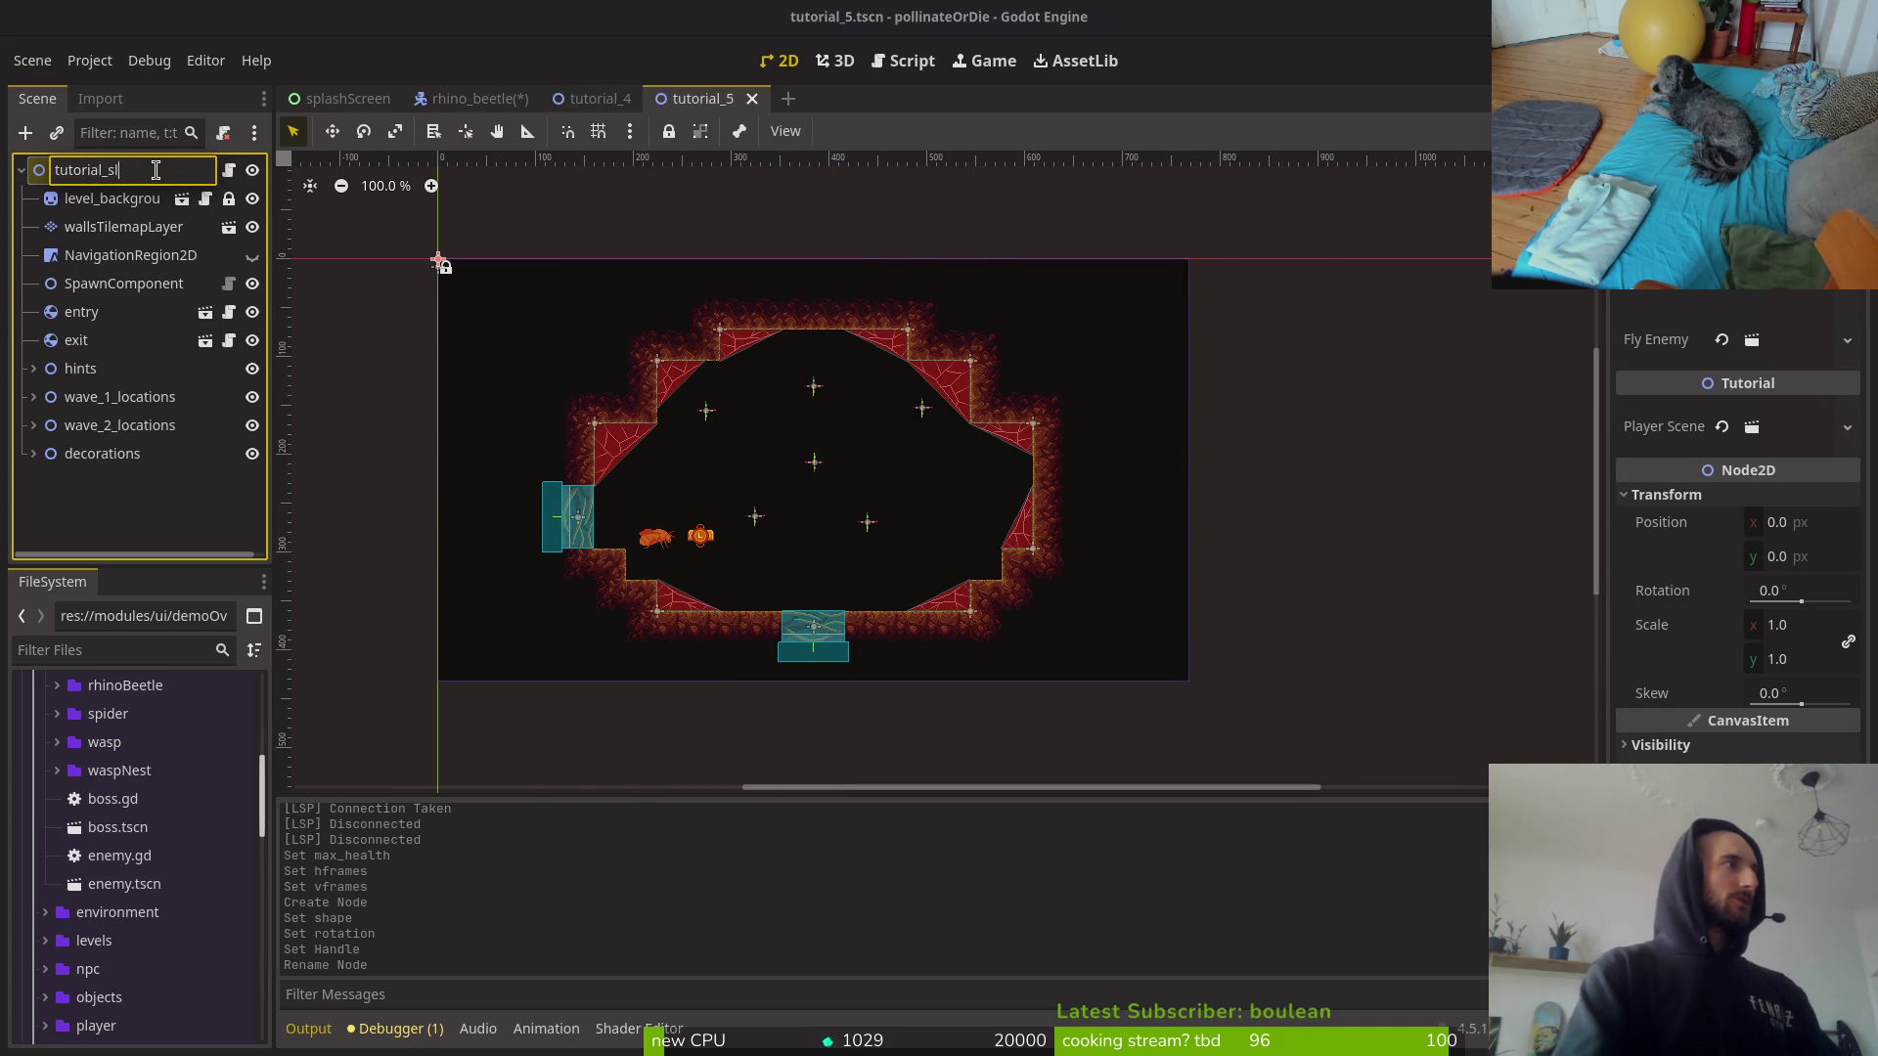
key("BackSpace")
type("sh")
key("Return")
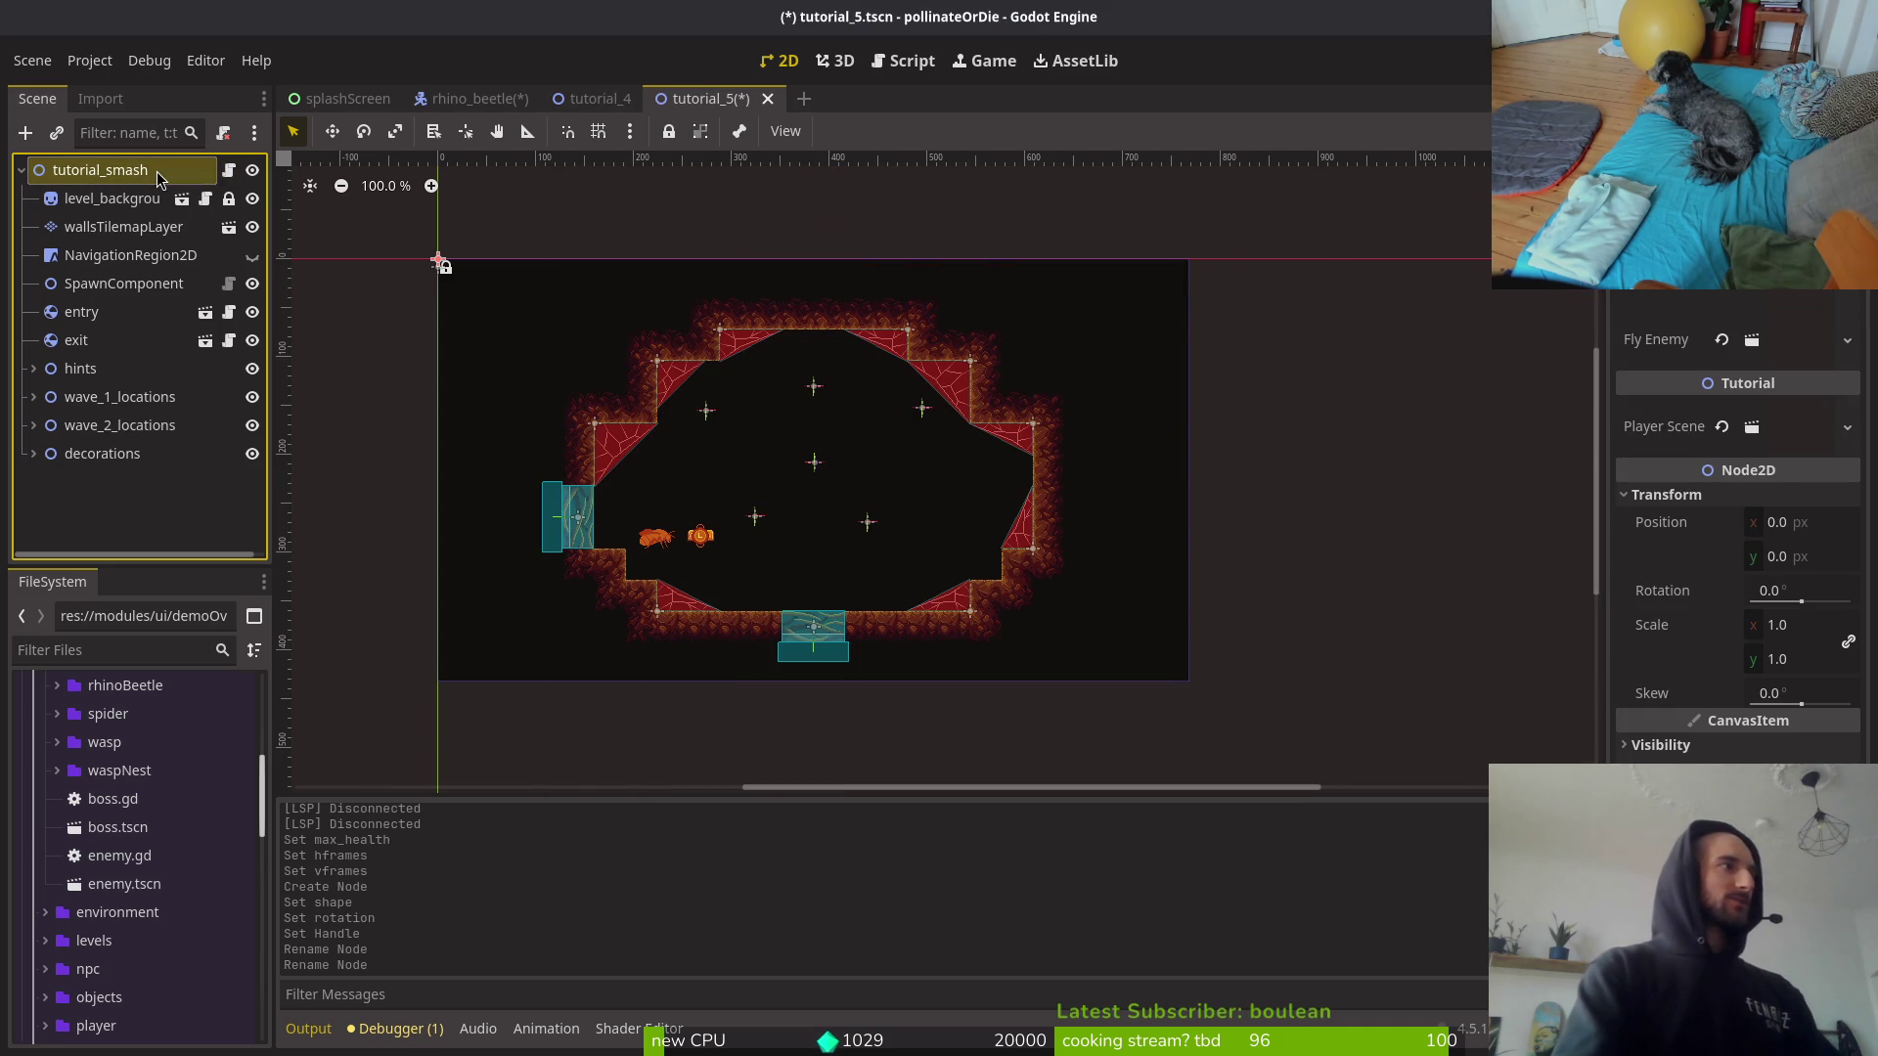
key("ctrl+s")
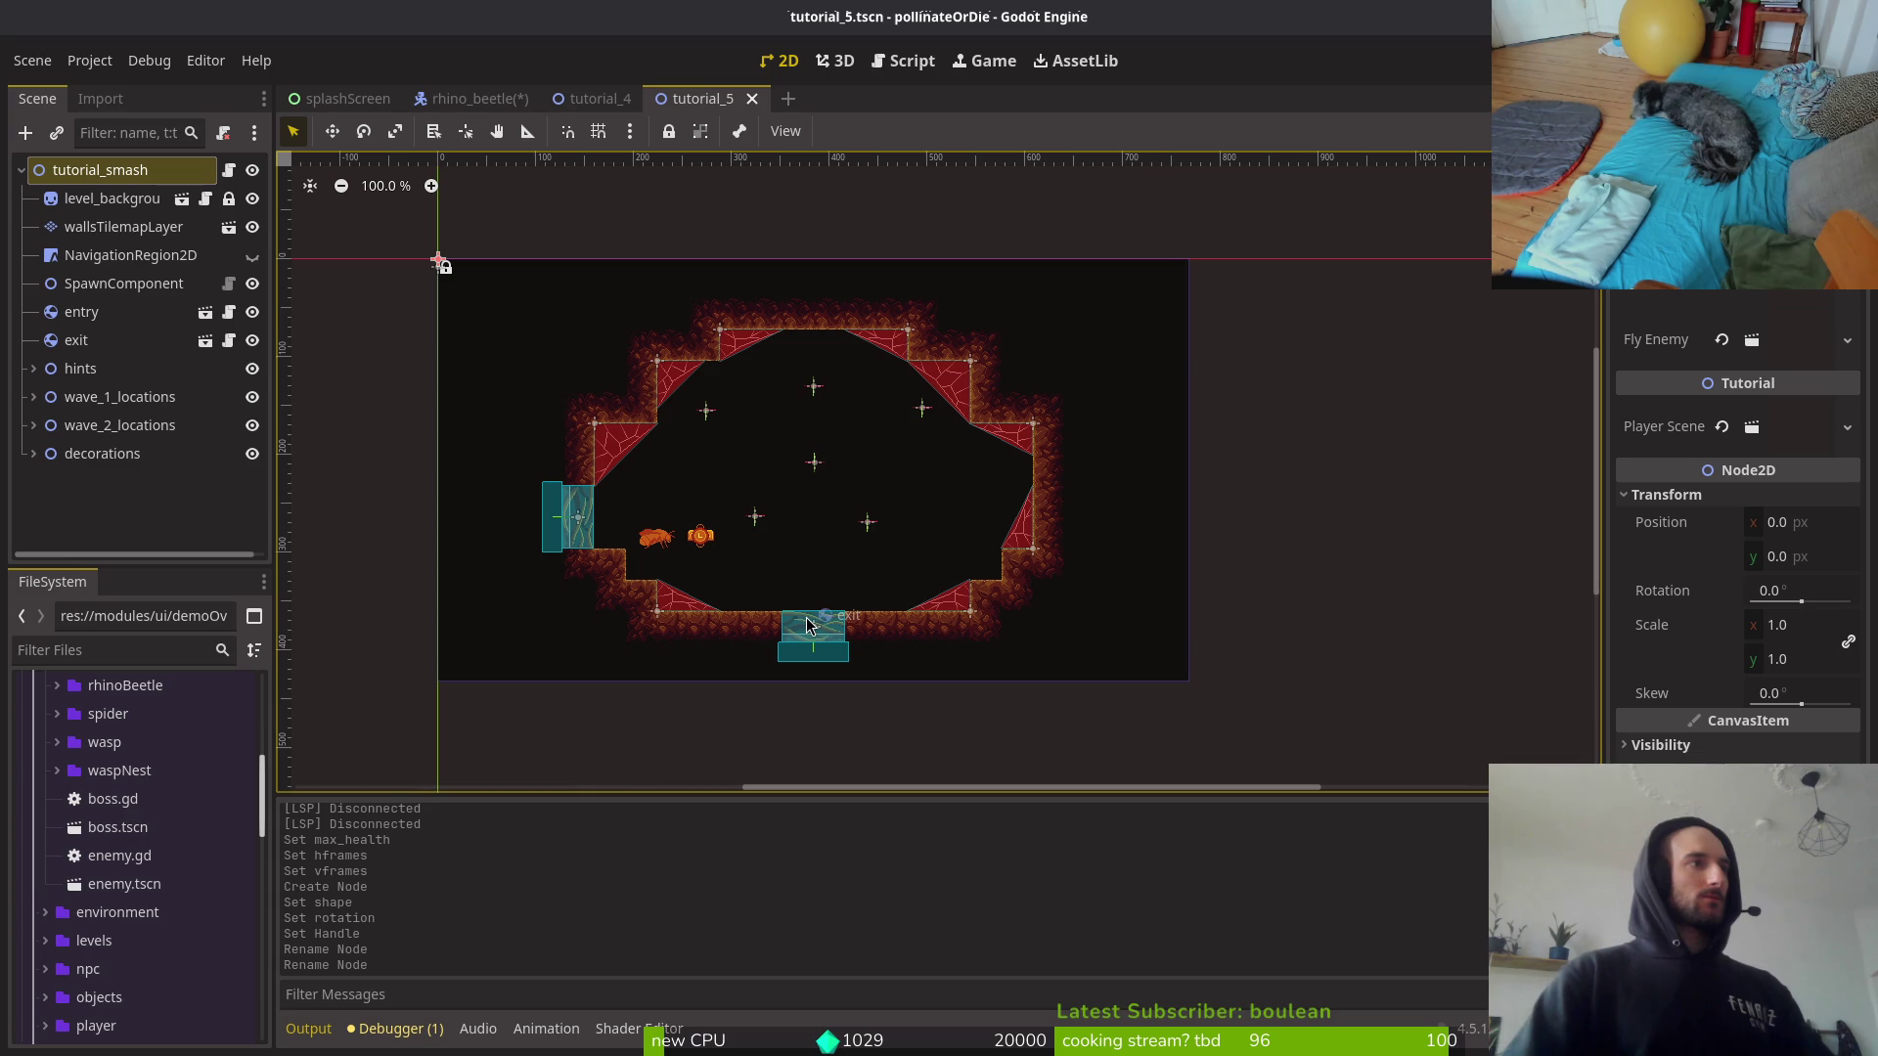
Step: Select wallsTilemapLayer in tutorial_5 and pan the view toward the bottom exit gate
scroll(845, 608, "down", 2)
scroll(845, 608, "down", 1)
scroll(845, 609, "up", 5)
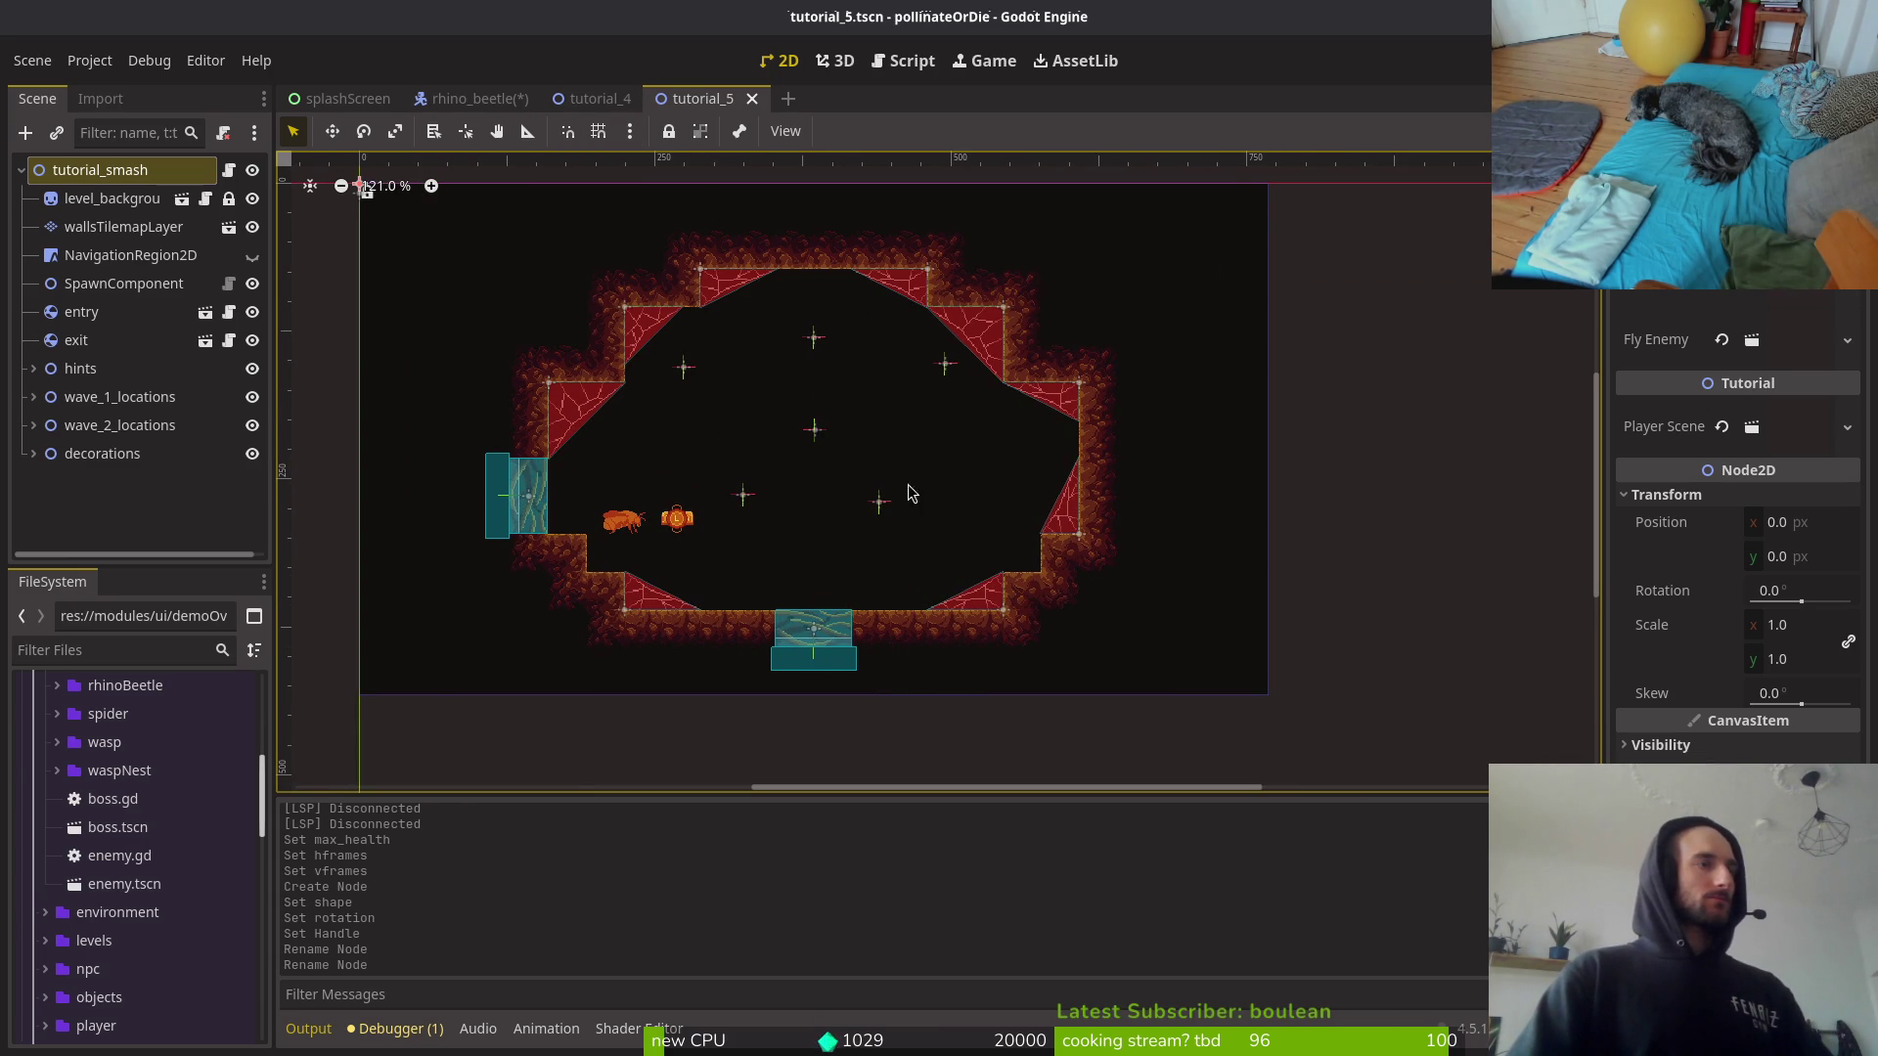
left_click(71, 235)
scroll(1057, 562, "up", 4)
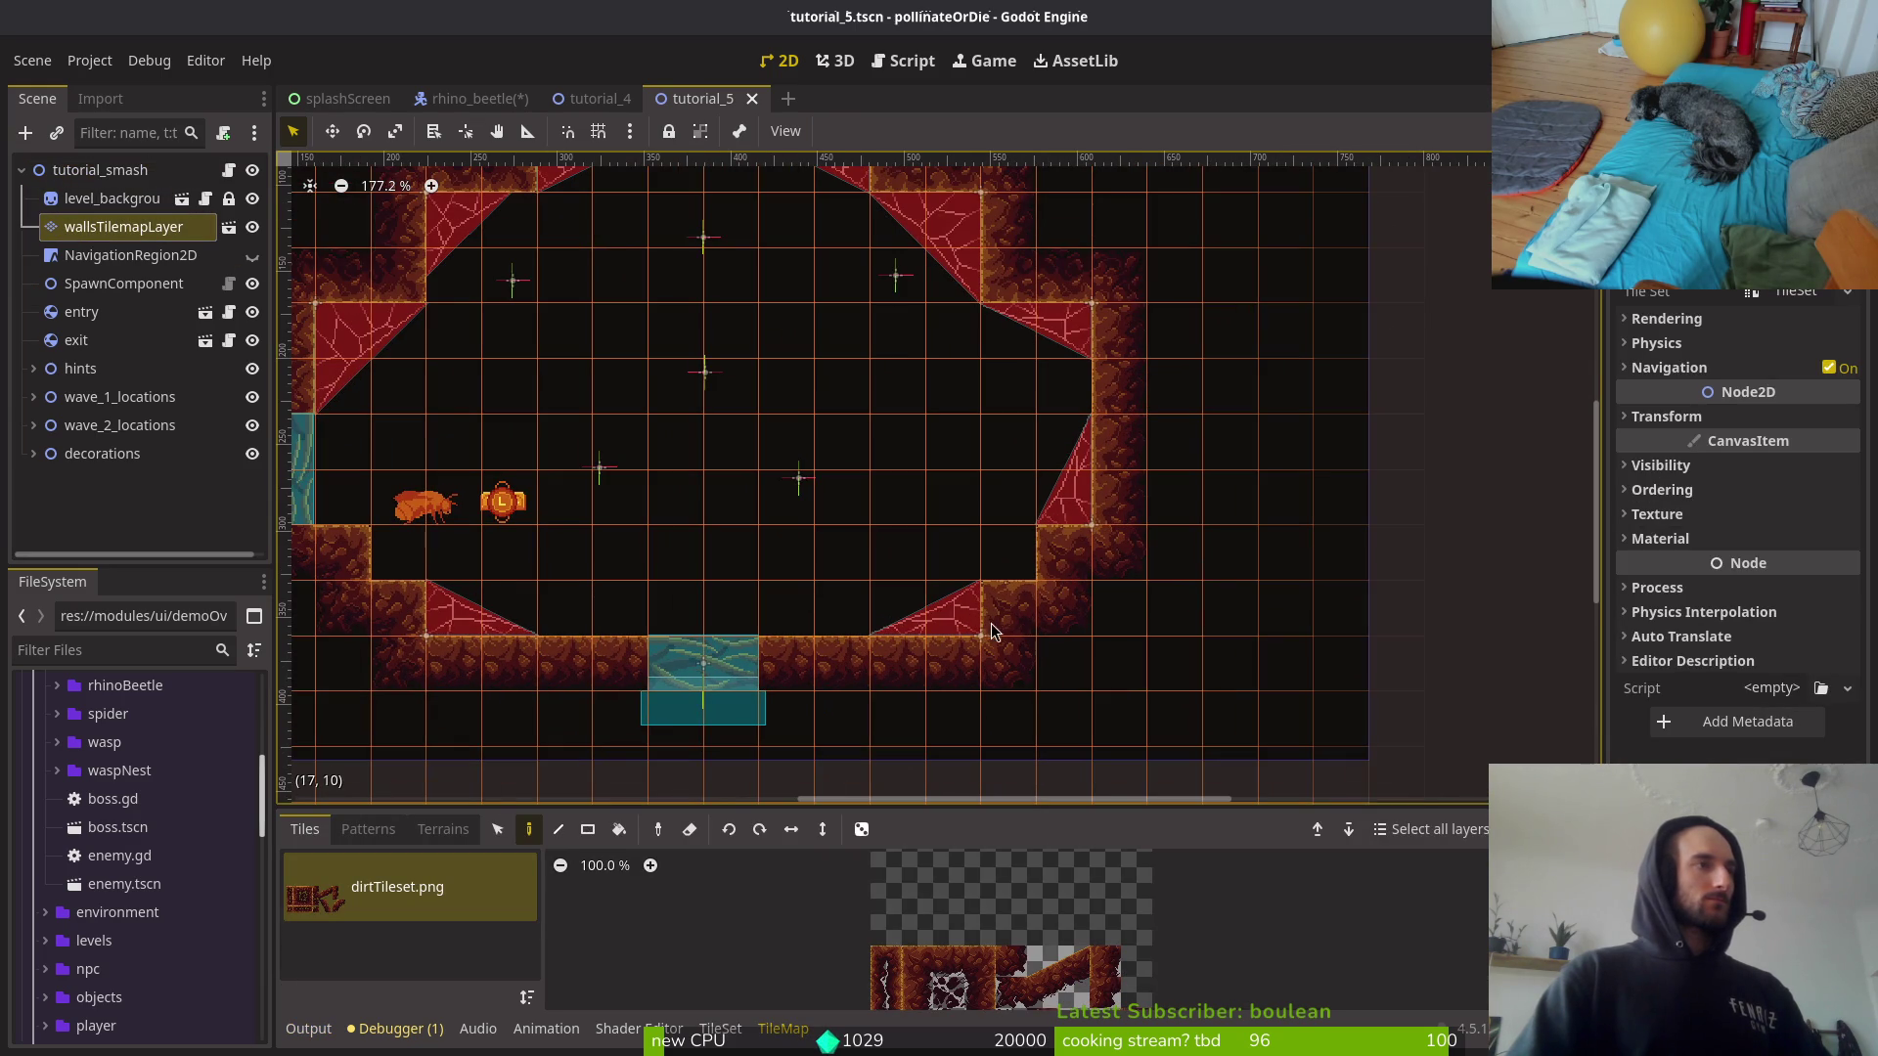
left_click_drag(1083, 593, 1036, 477)
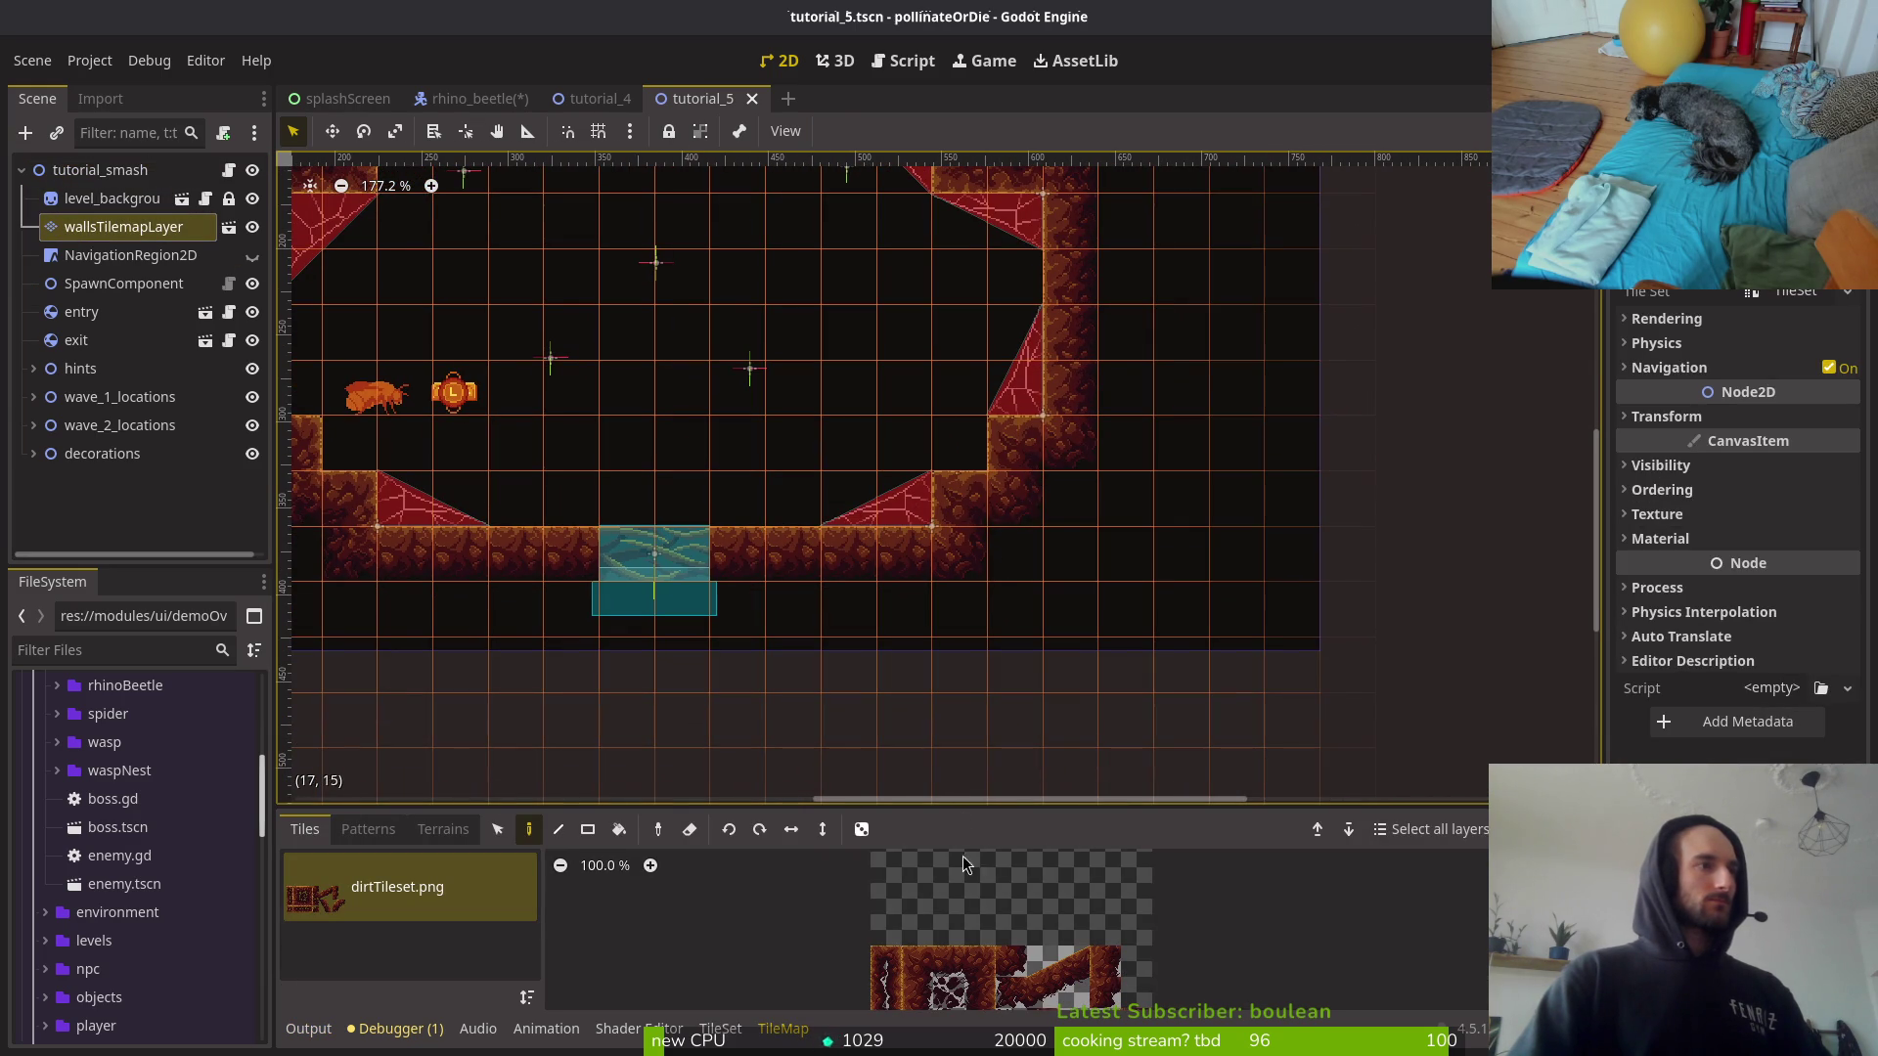
scroll(990, 615, "left", 1)
scroll(1047, 509, "down", 1)
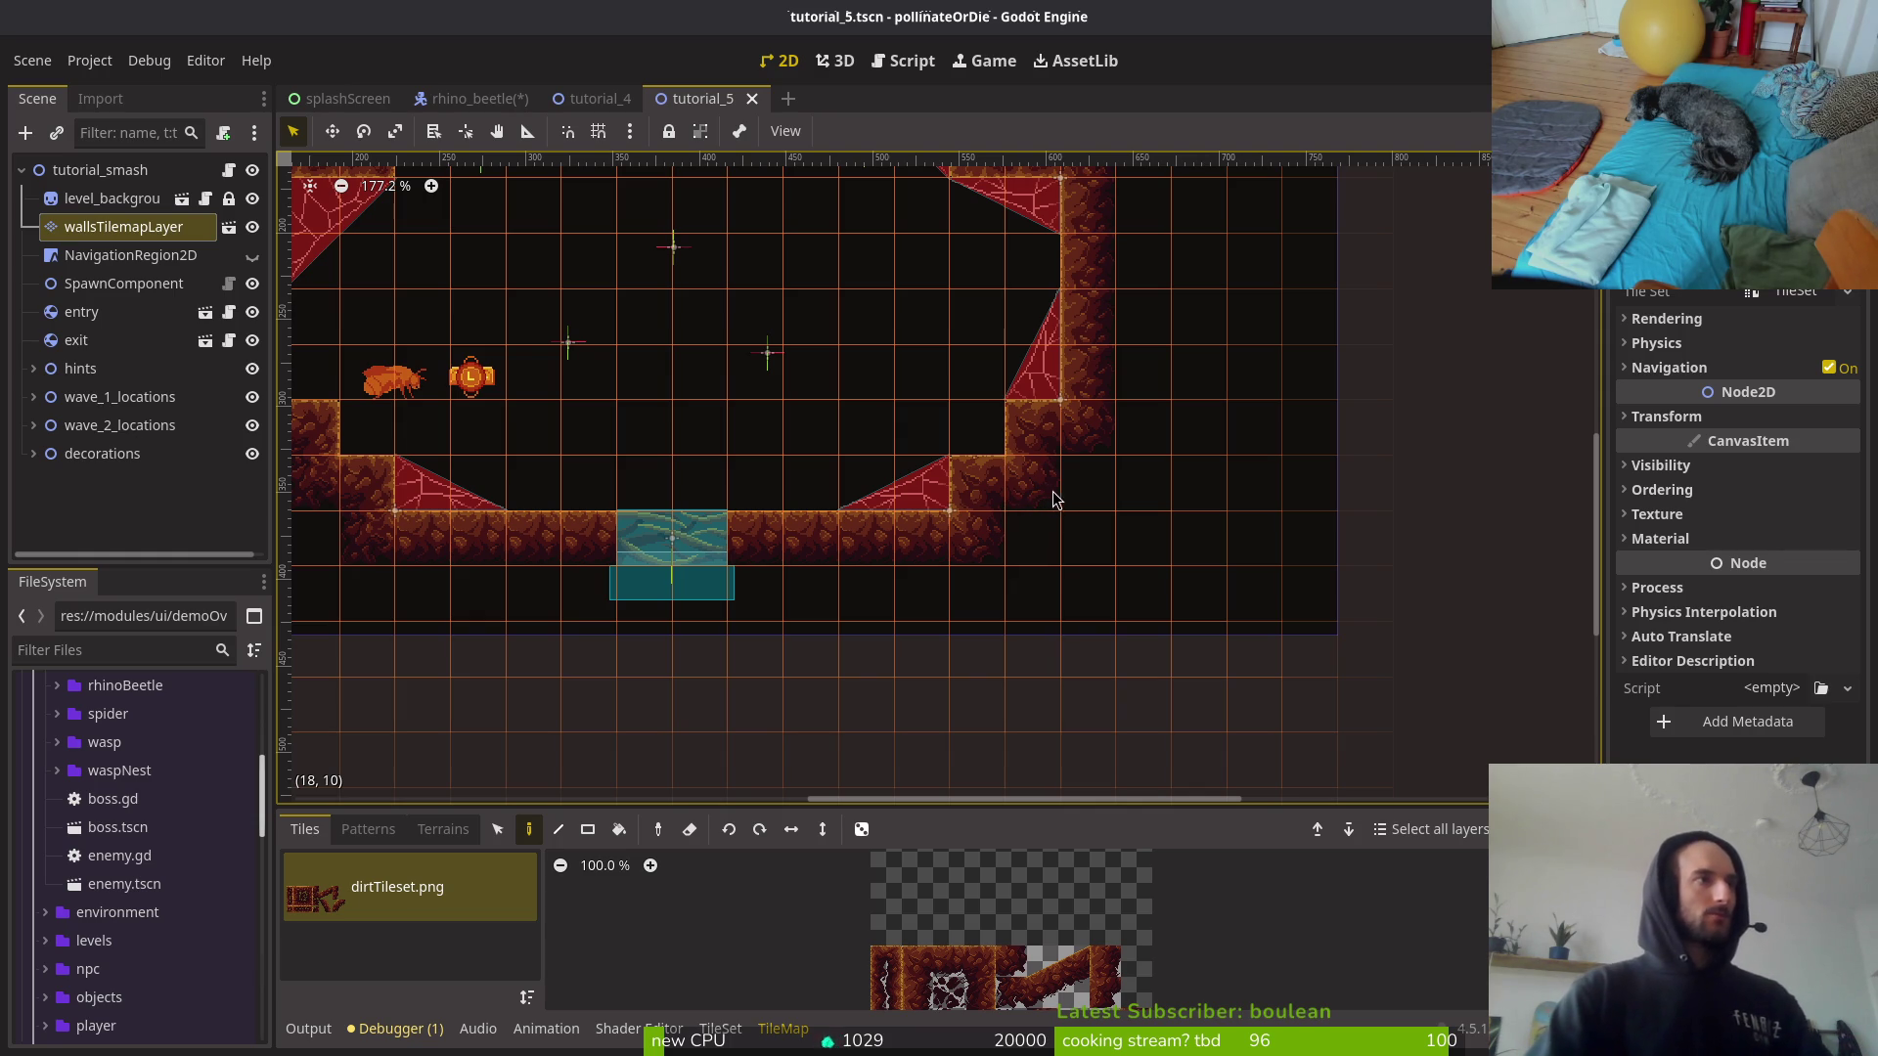
scroll(1040, 450, "down", 2)
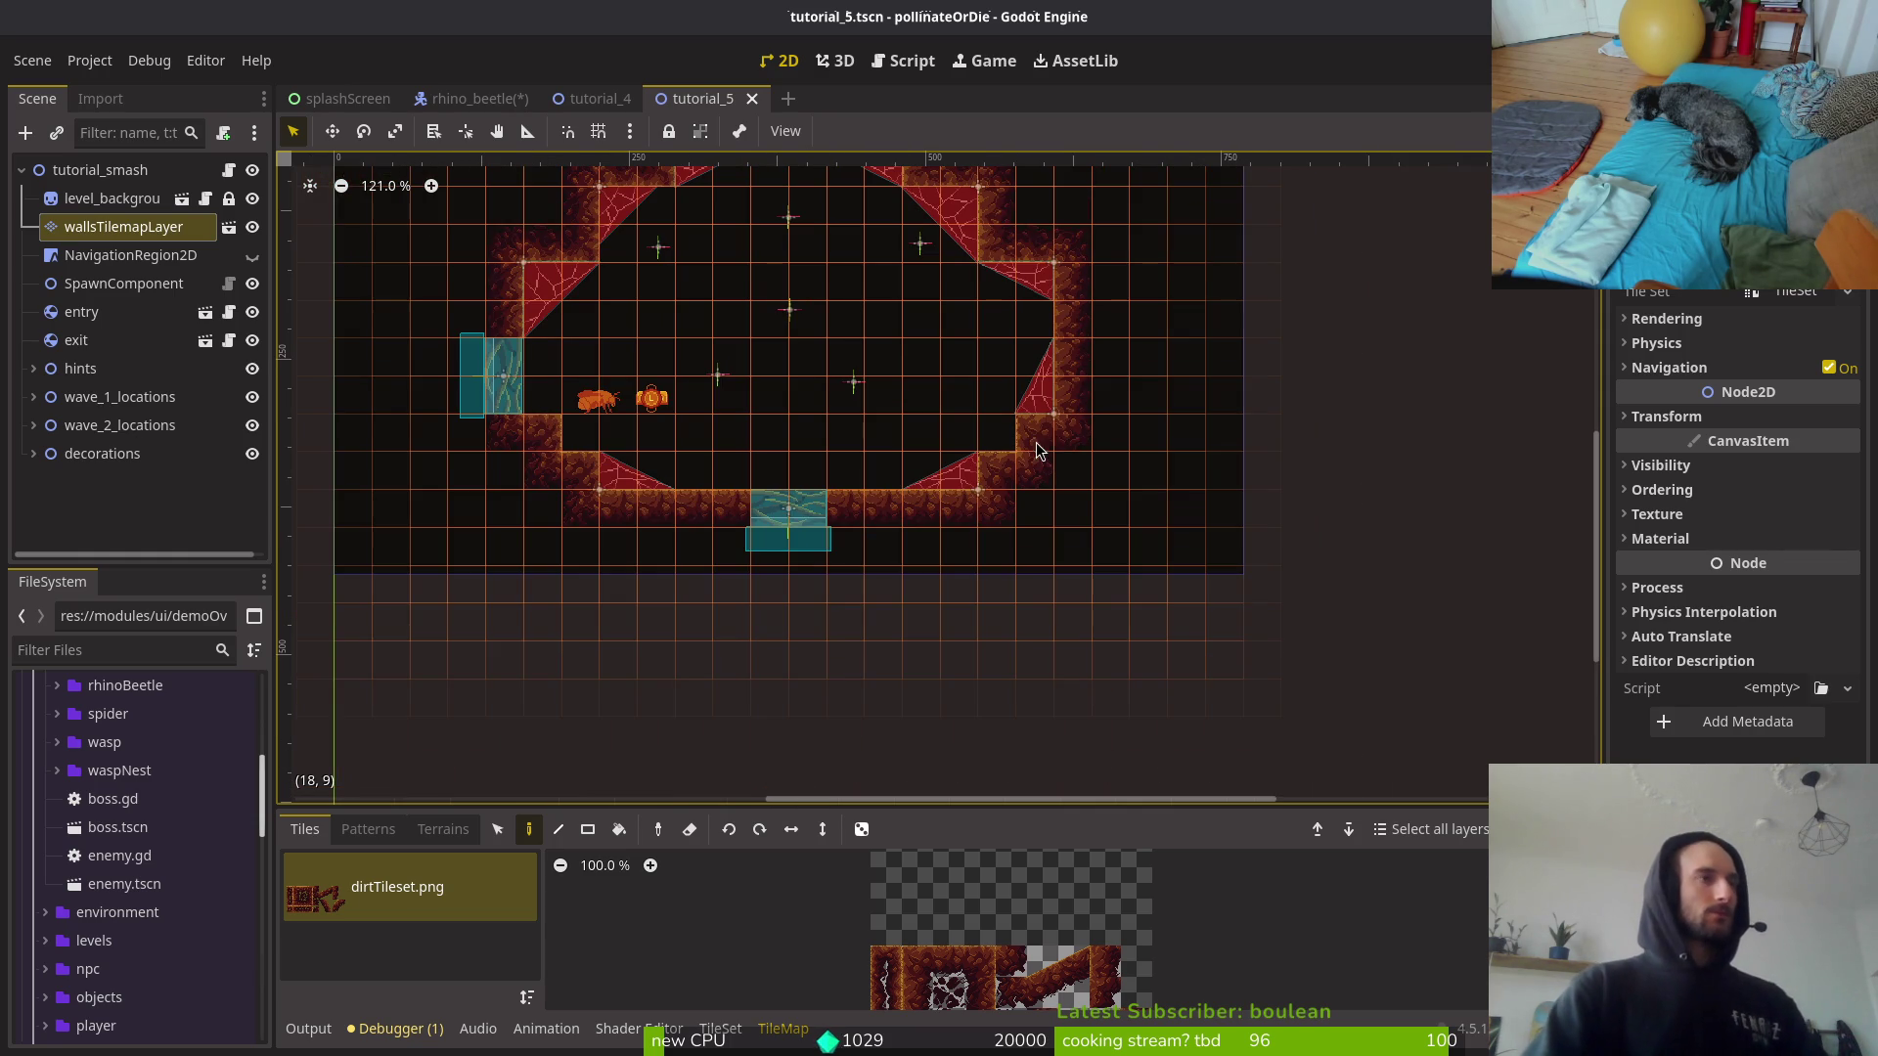
scroll(1073, 537, "down", 1)
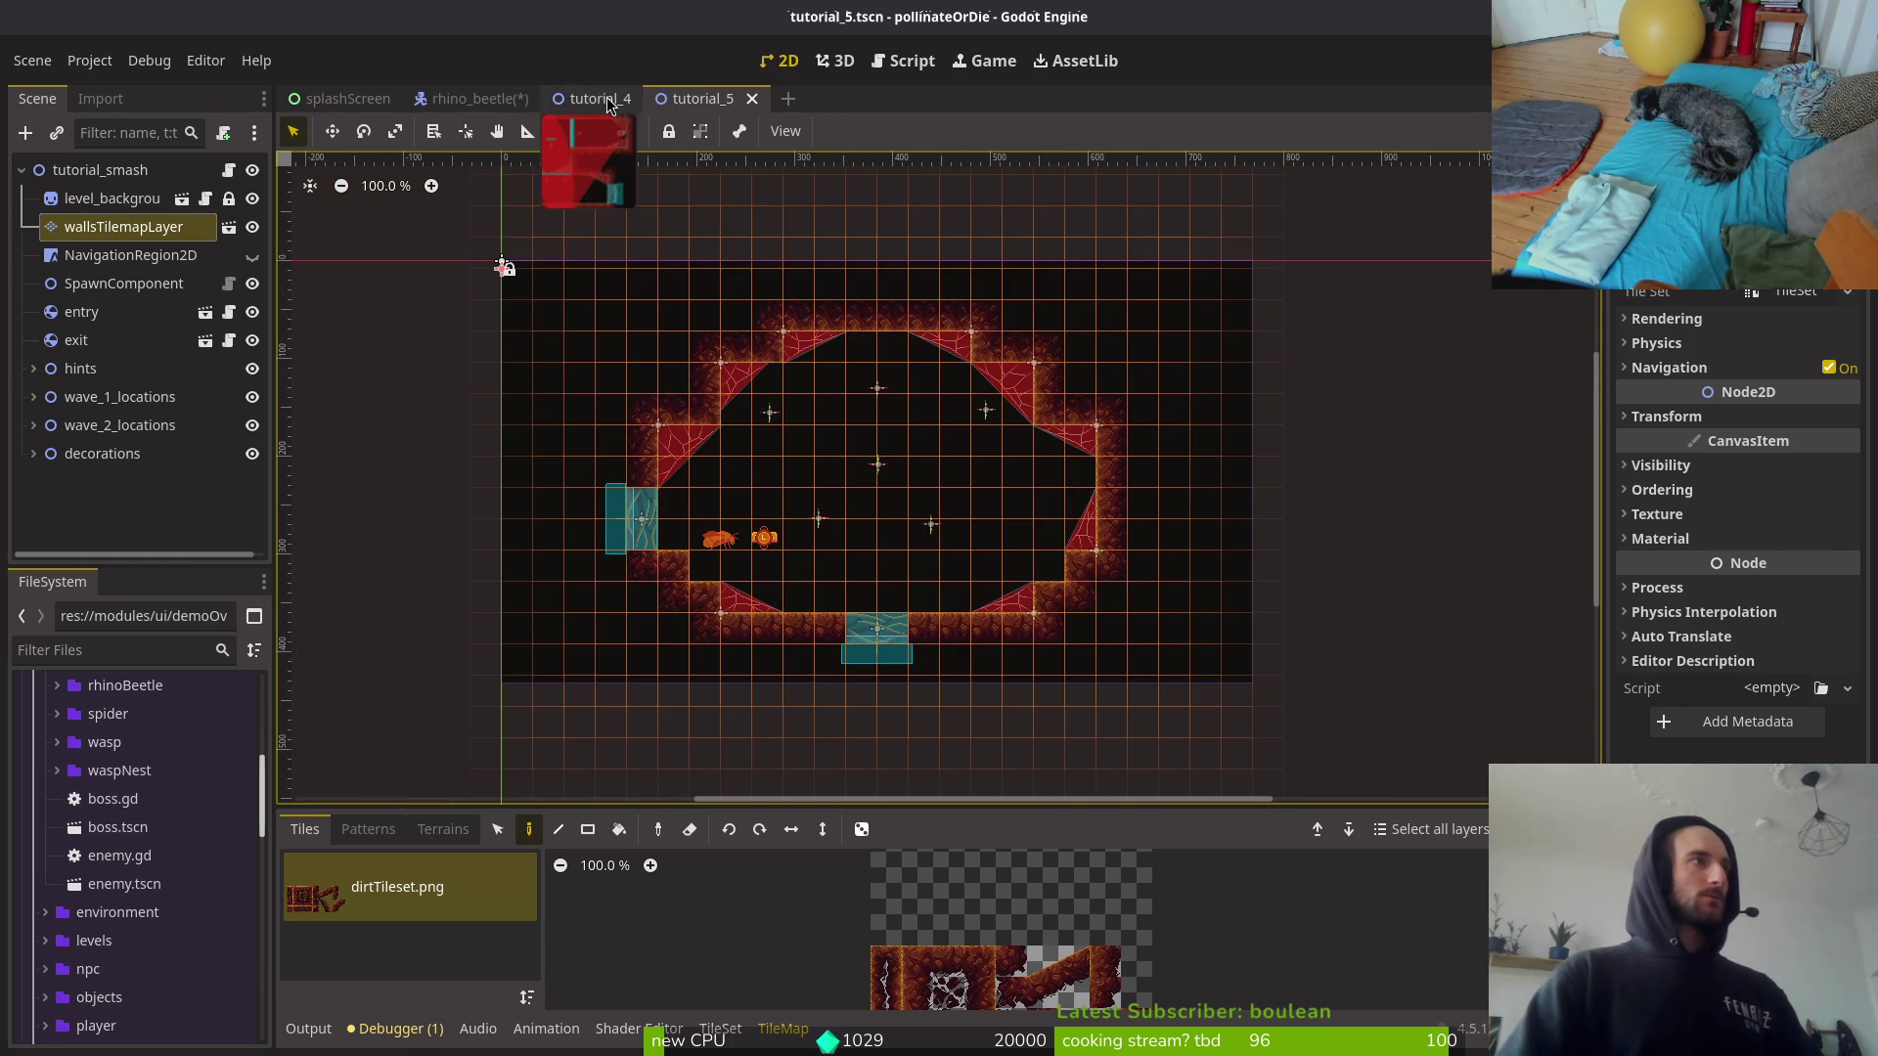
Step: Compare against tutorial_4, then recentre the room and reselect wallsTilemapLayer for painting
left_click(615, 102)
left_click(705, 99)
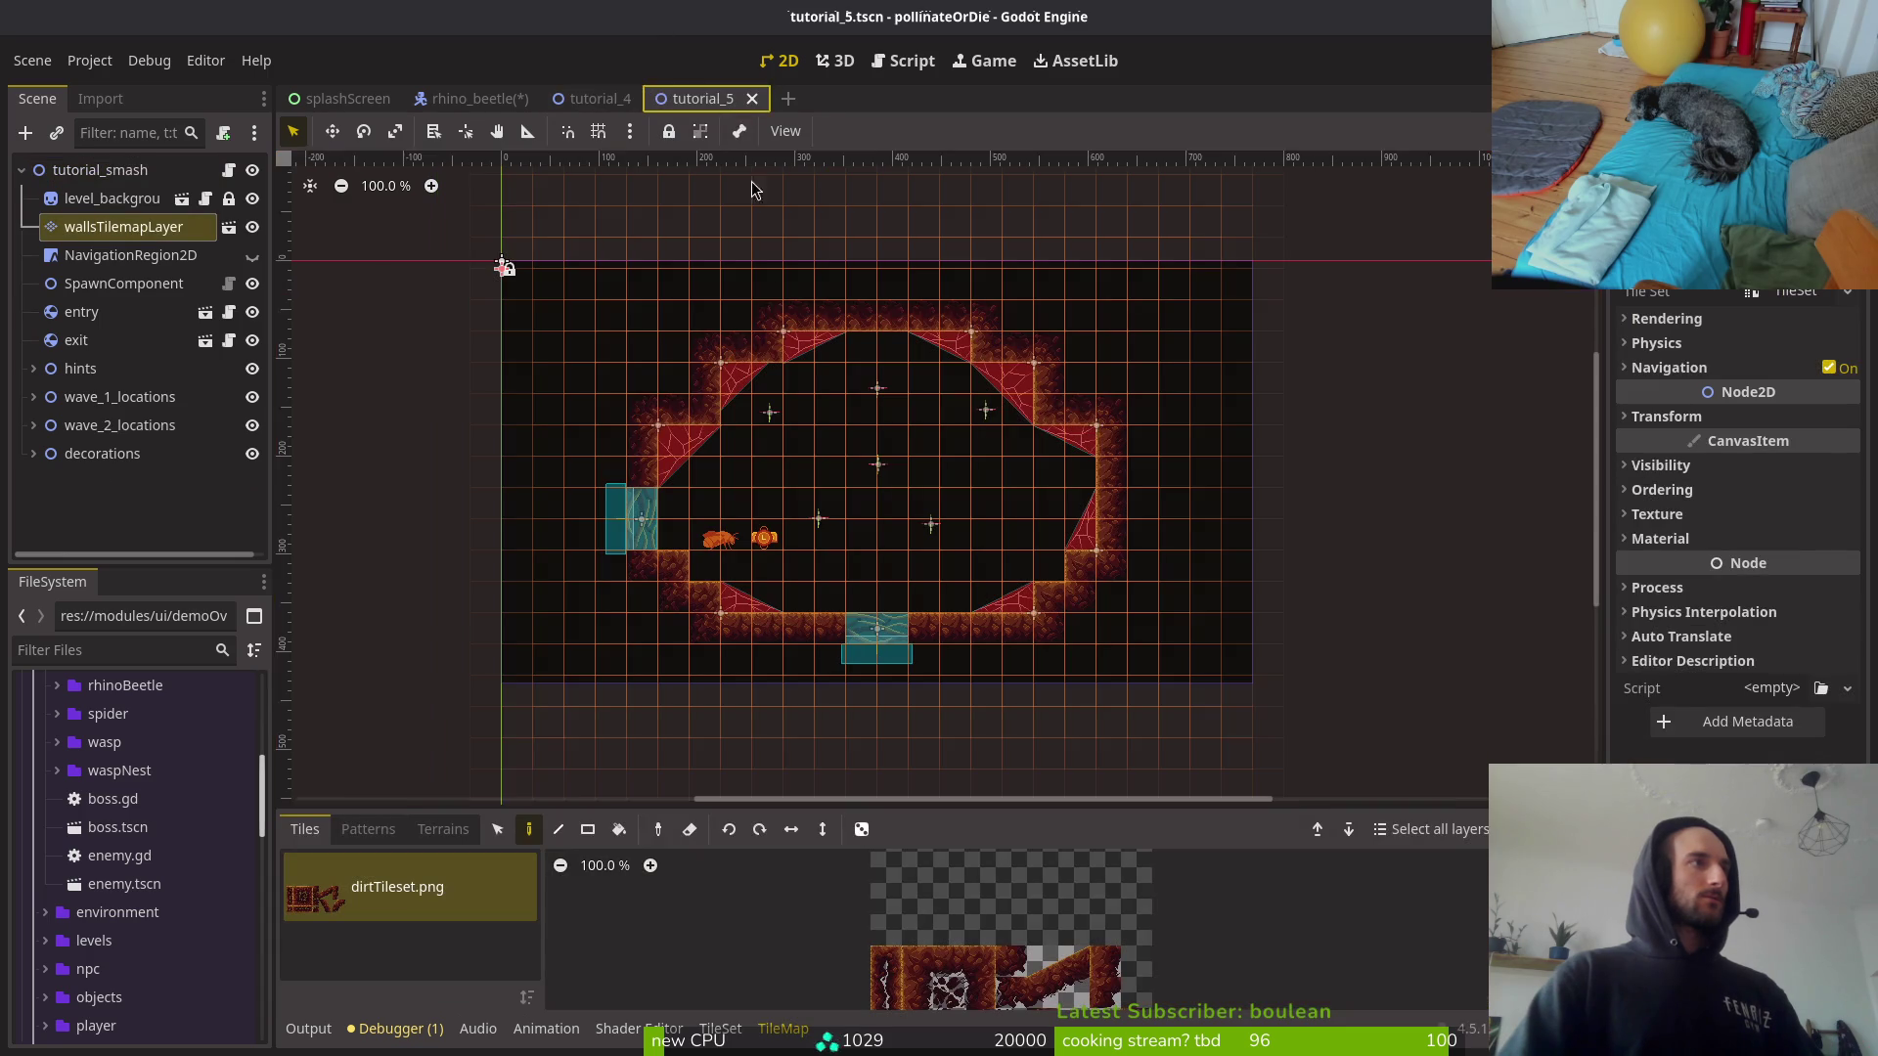
scroll(677, 528, "up", 3)
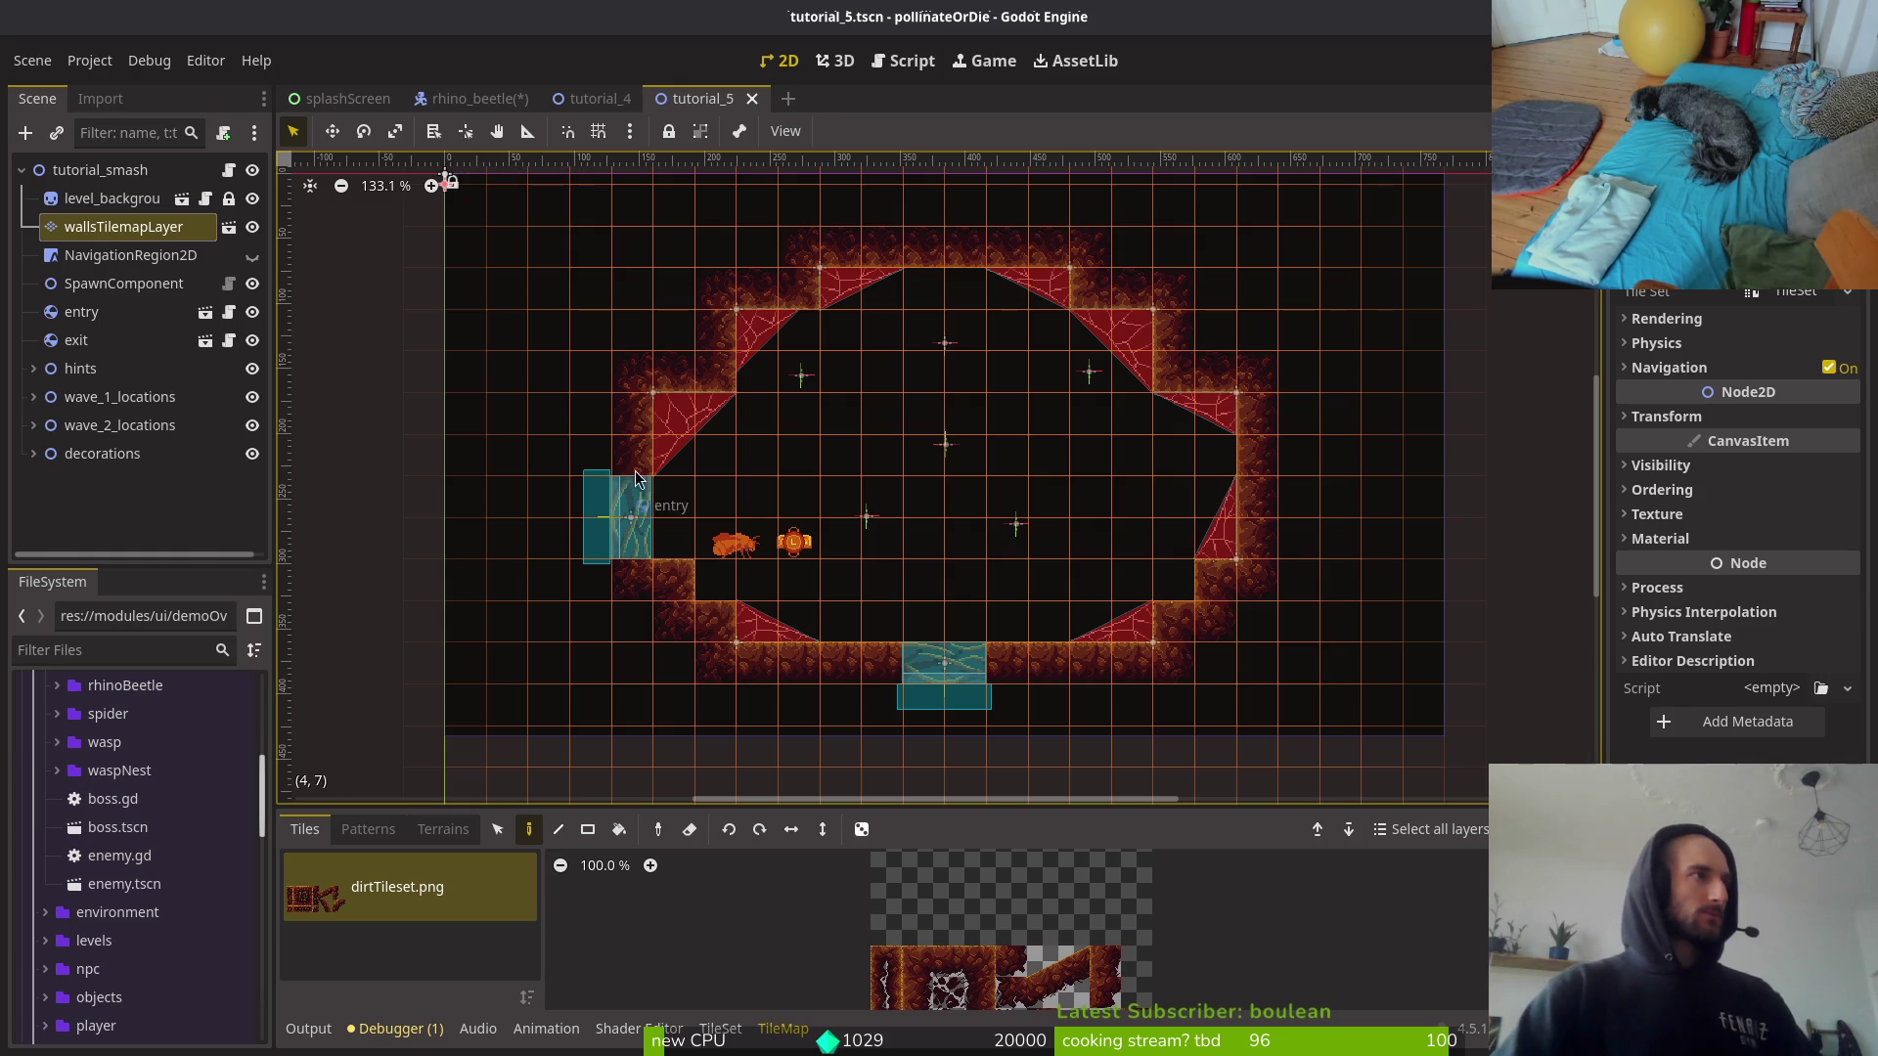
scroll(776, 410, "up", 1)
left_click_drag(843, 429, 863, 461)
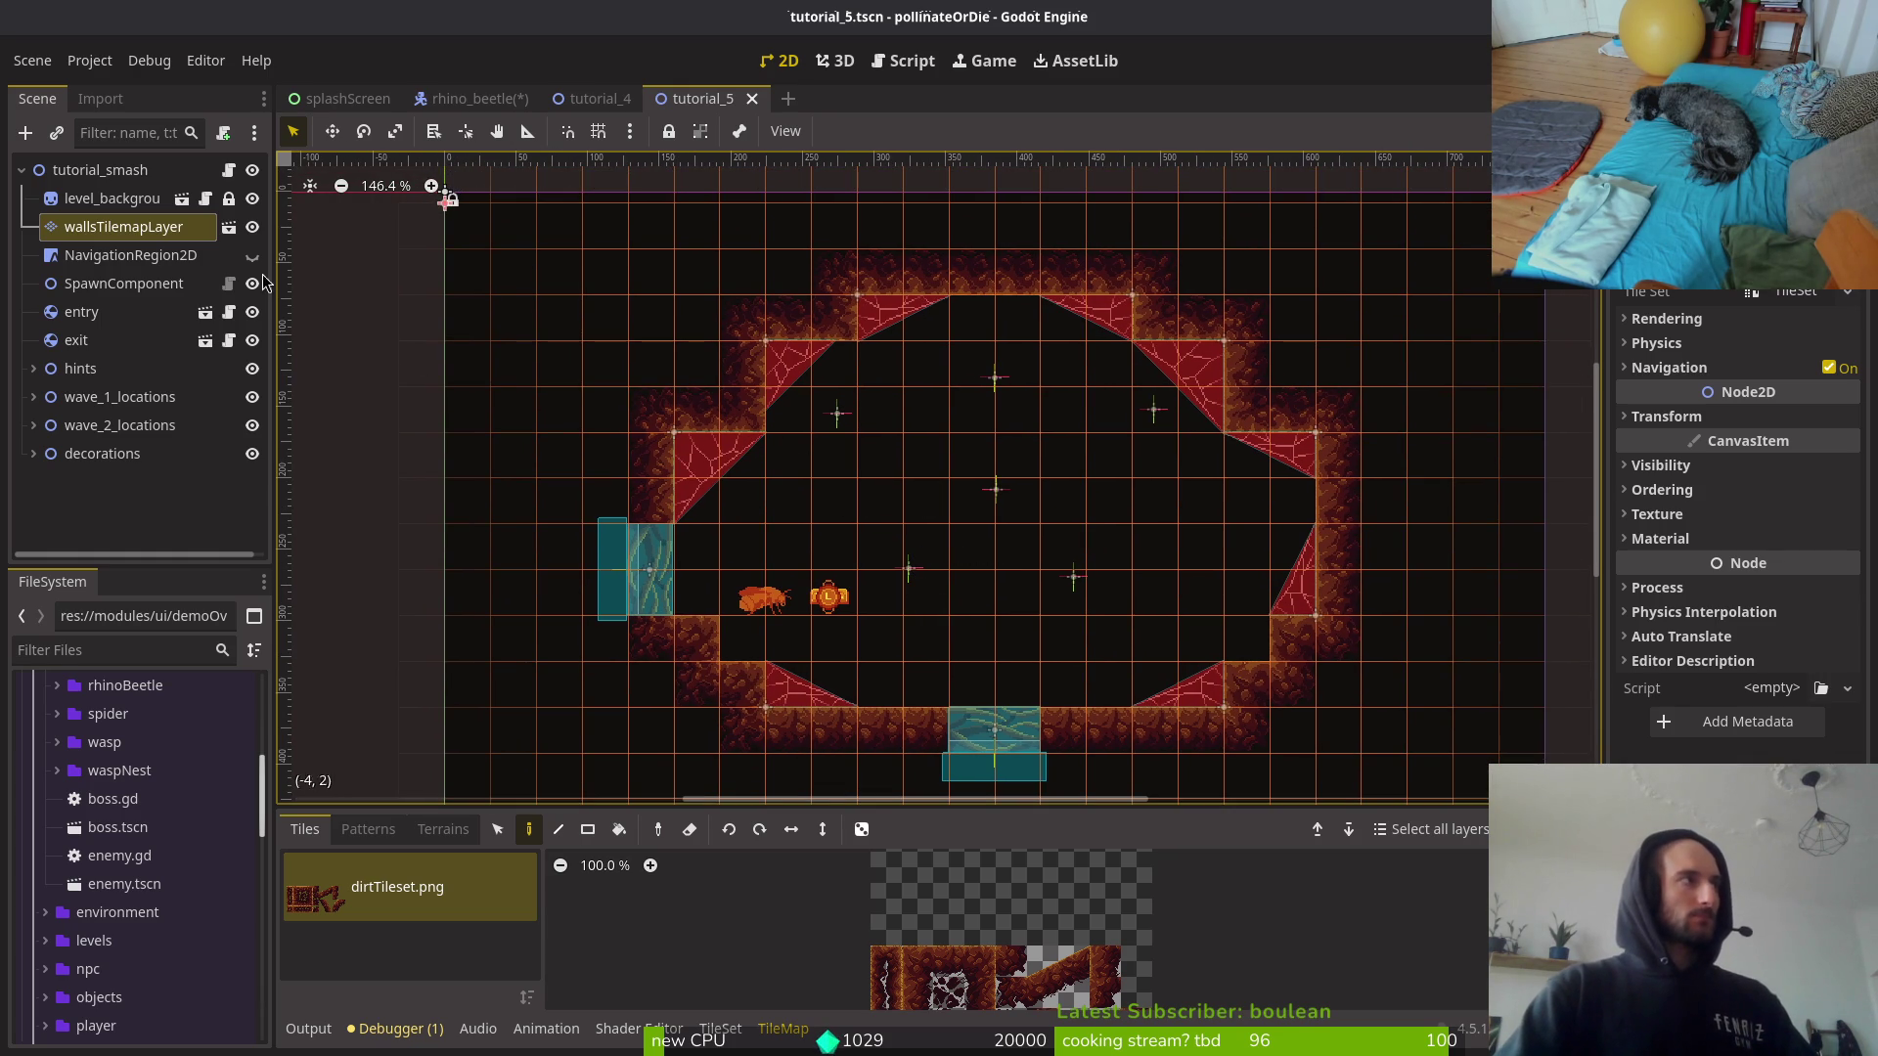
scroll(901, 615, "down", 1)
scroll(919, 626, "down", 2)
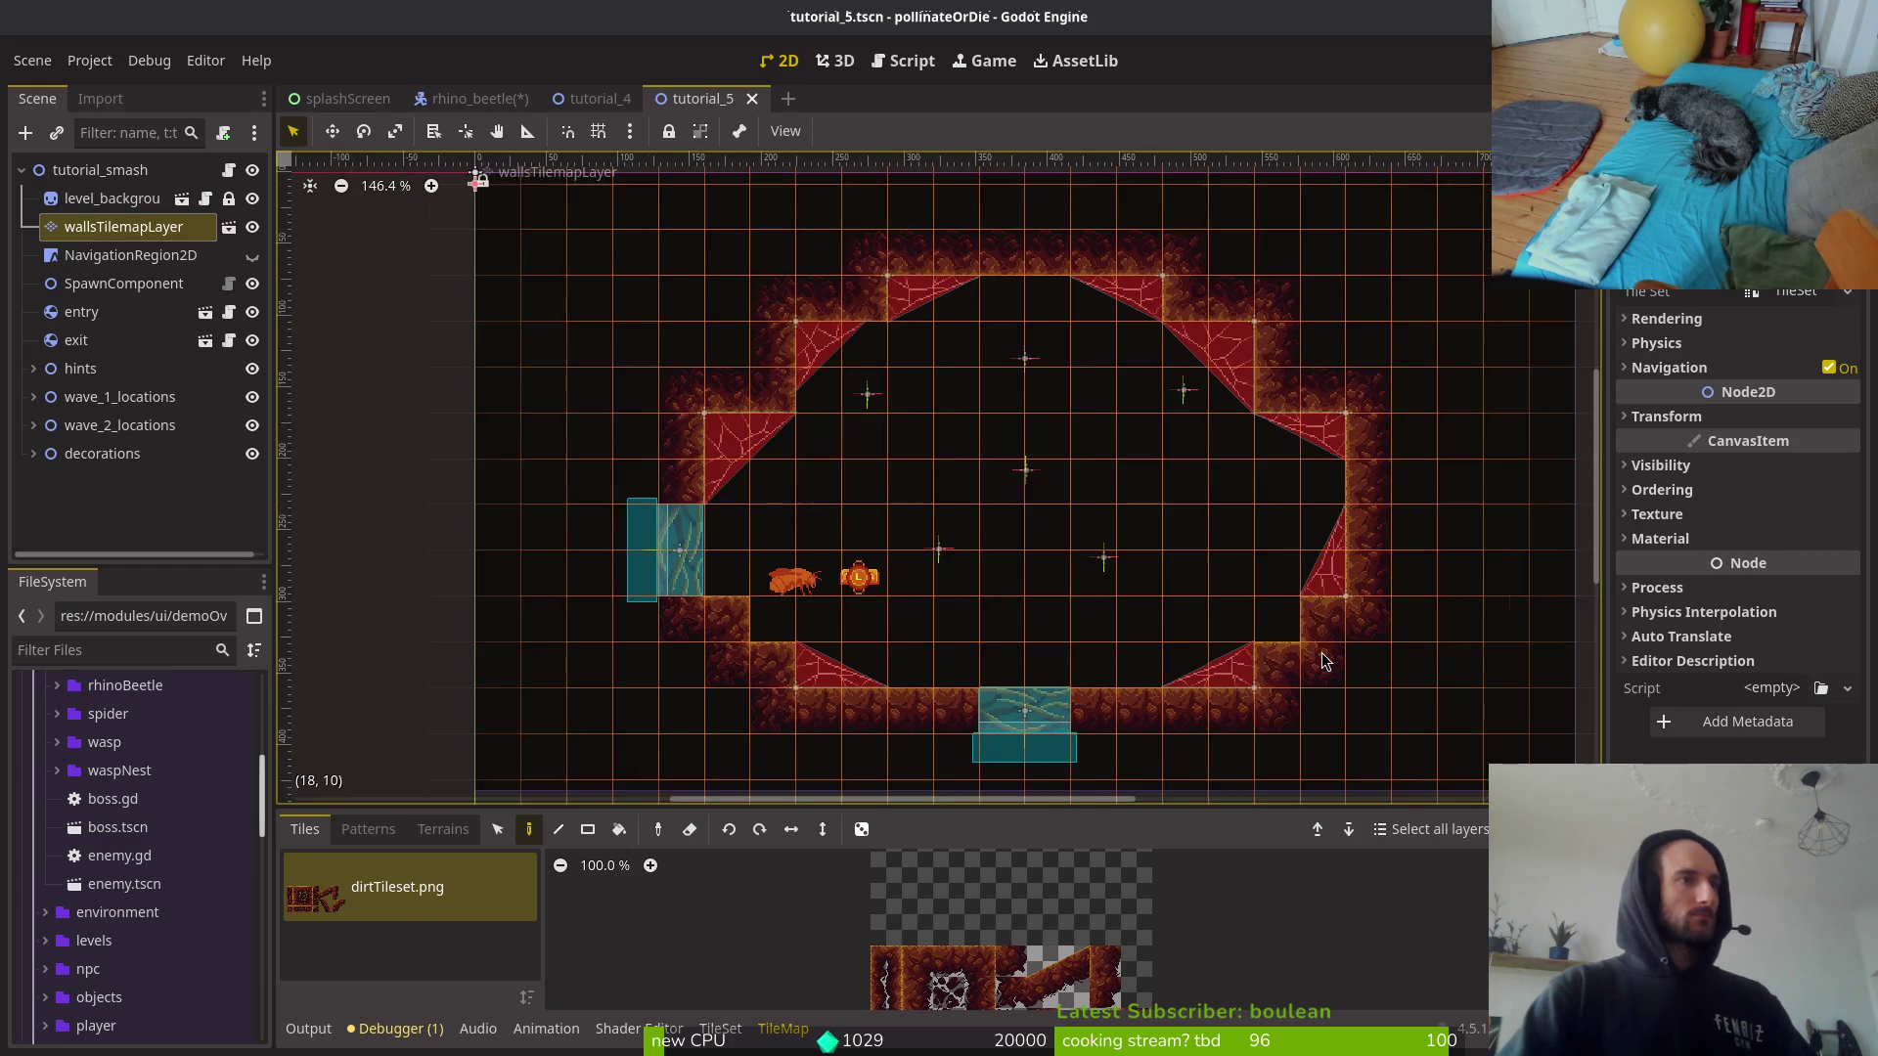
left_click(1304, 660)
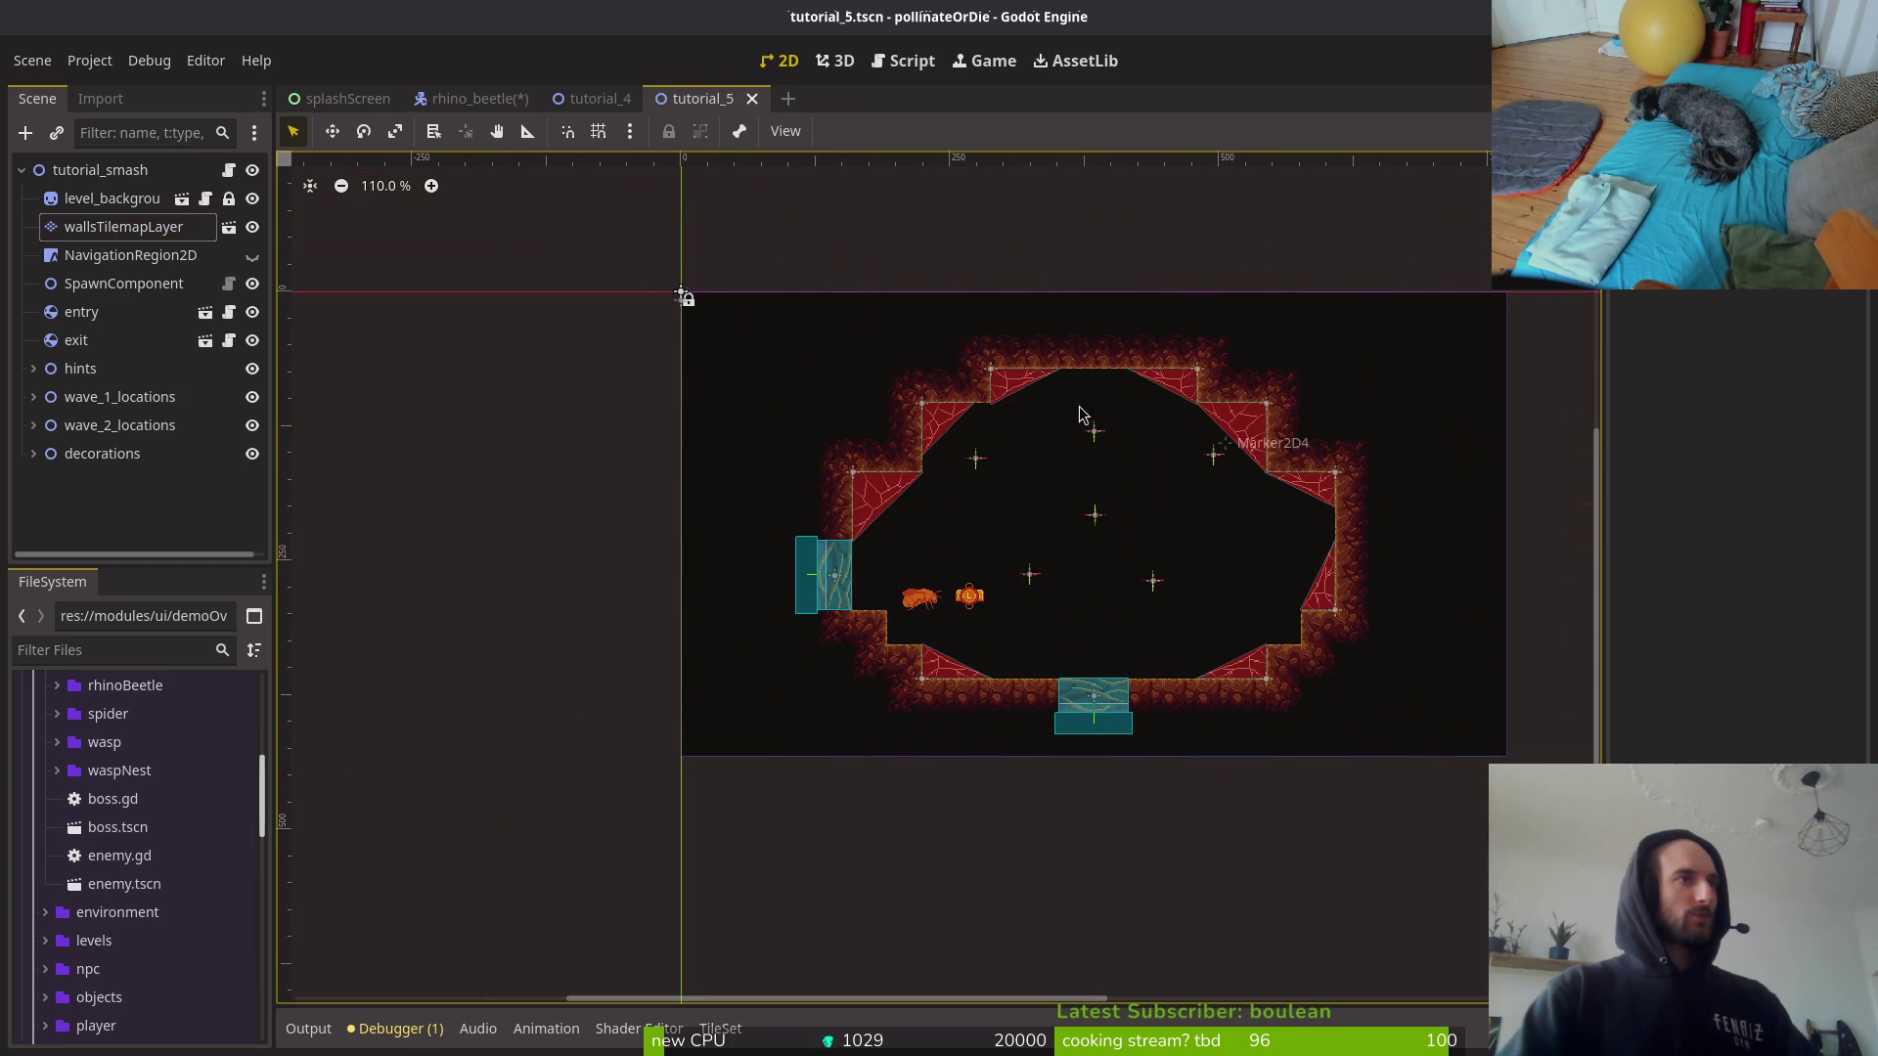
left_click(159, 240)
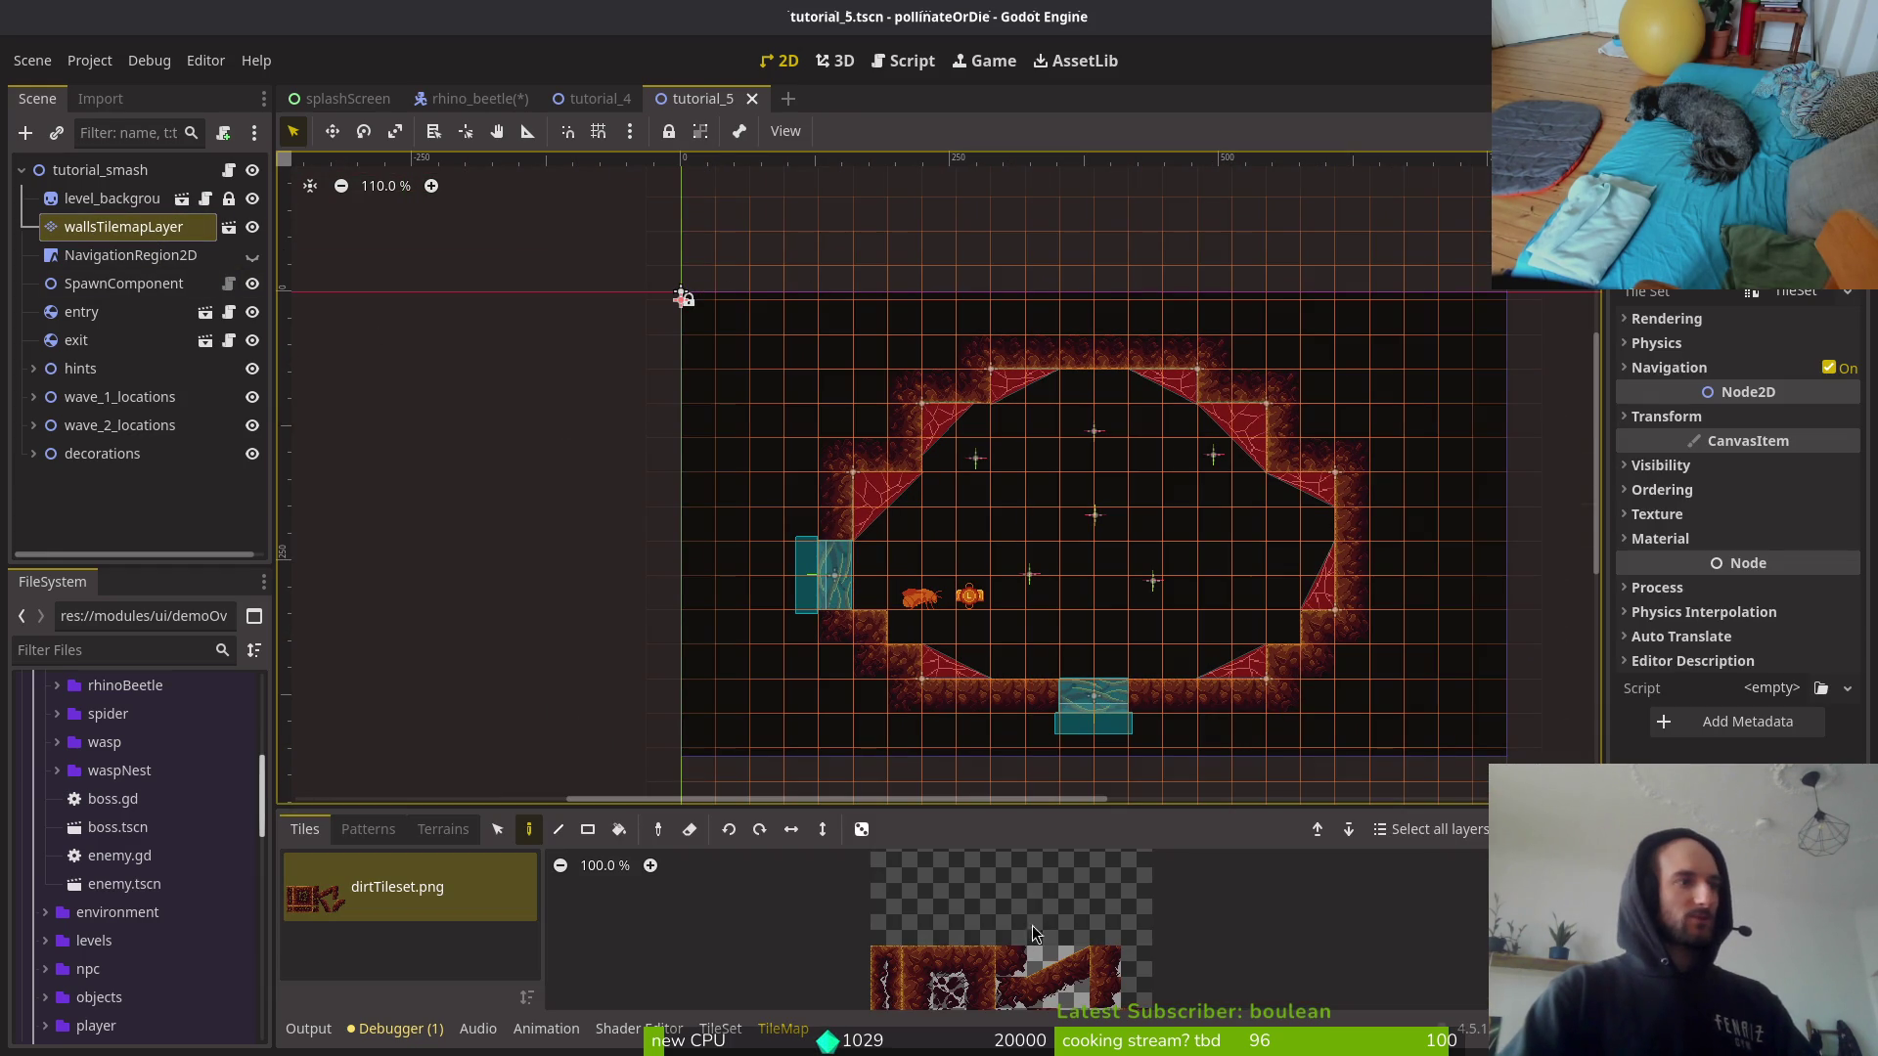
scroll(1046, 753, "down", 2)
scroll(1030, 960, "down", 1)
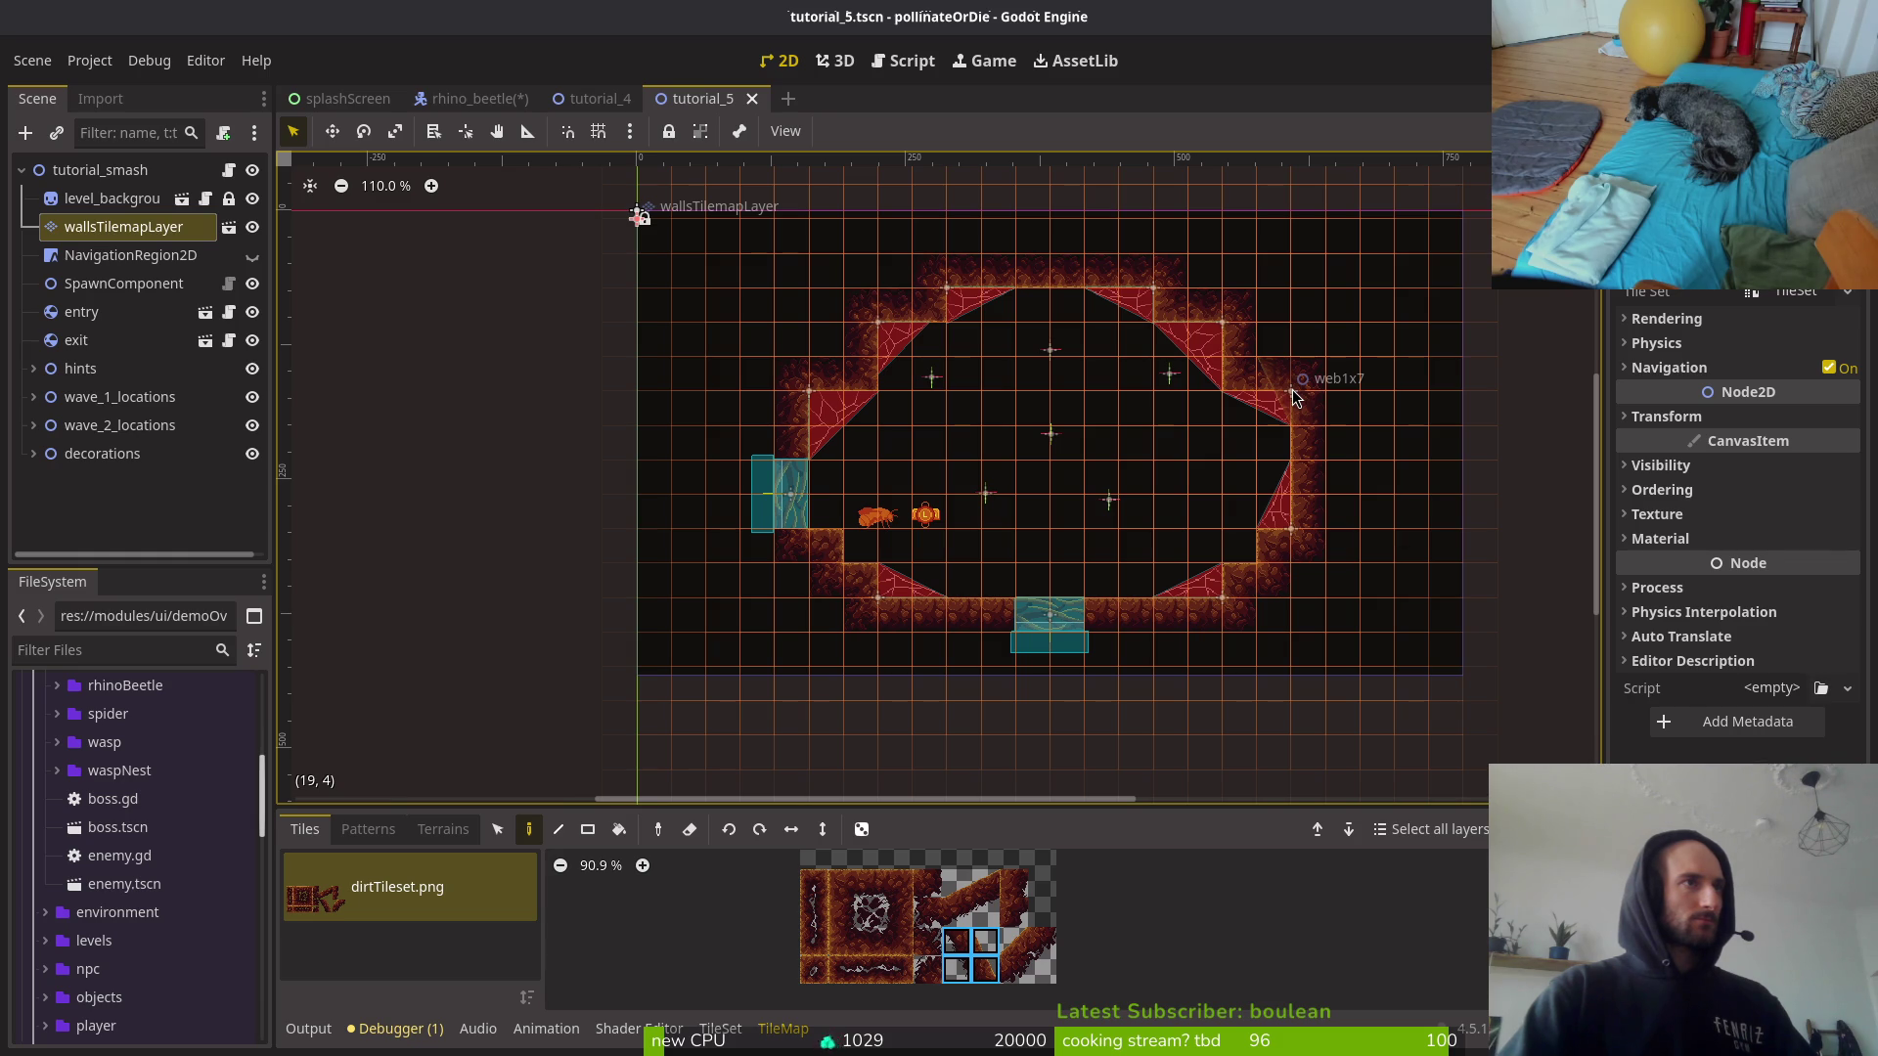
Step: Paint the upper-right diagonal and corner wall tiles, then save tutorial_5
left_click(1293, 396)
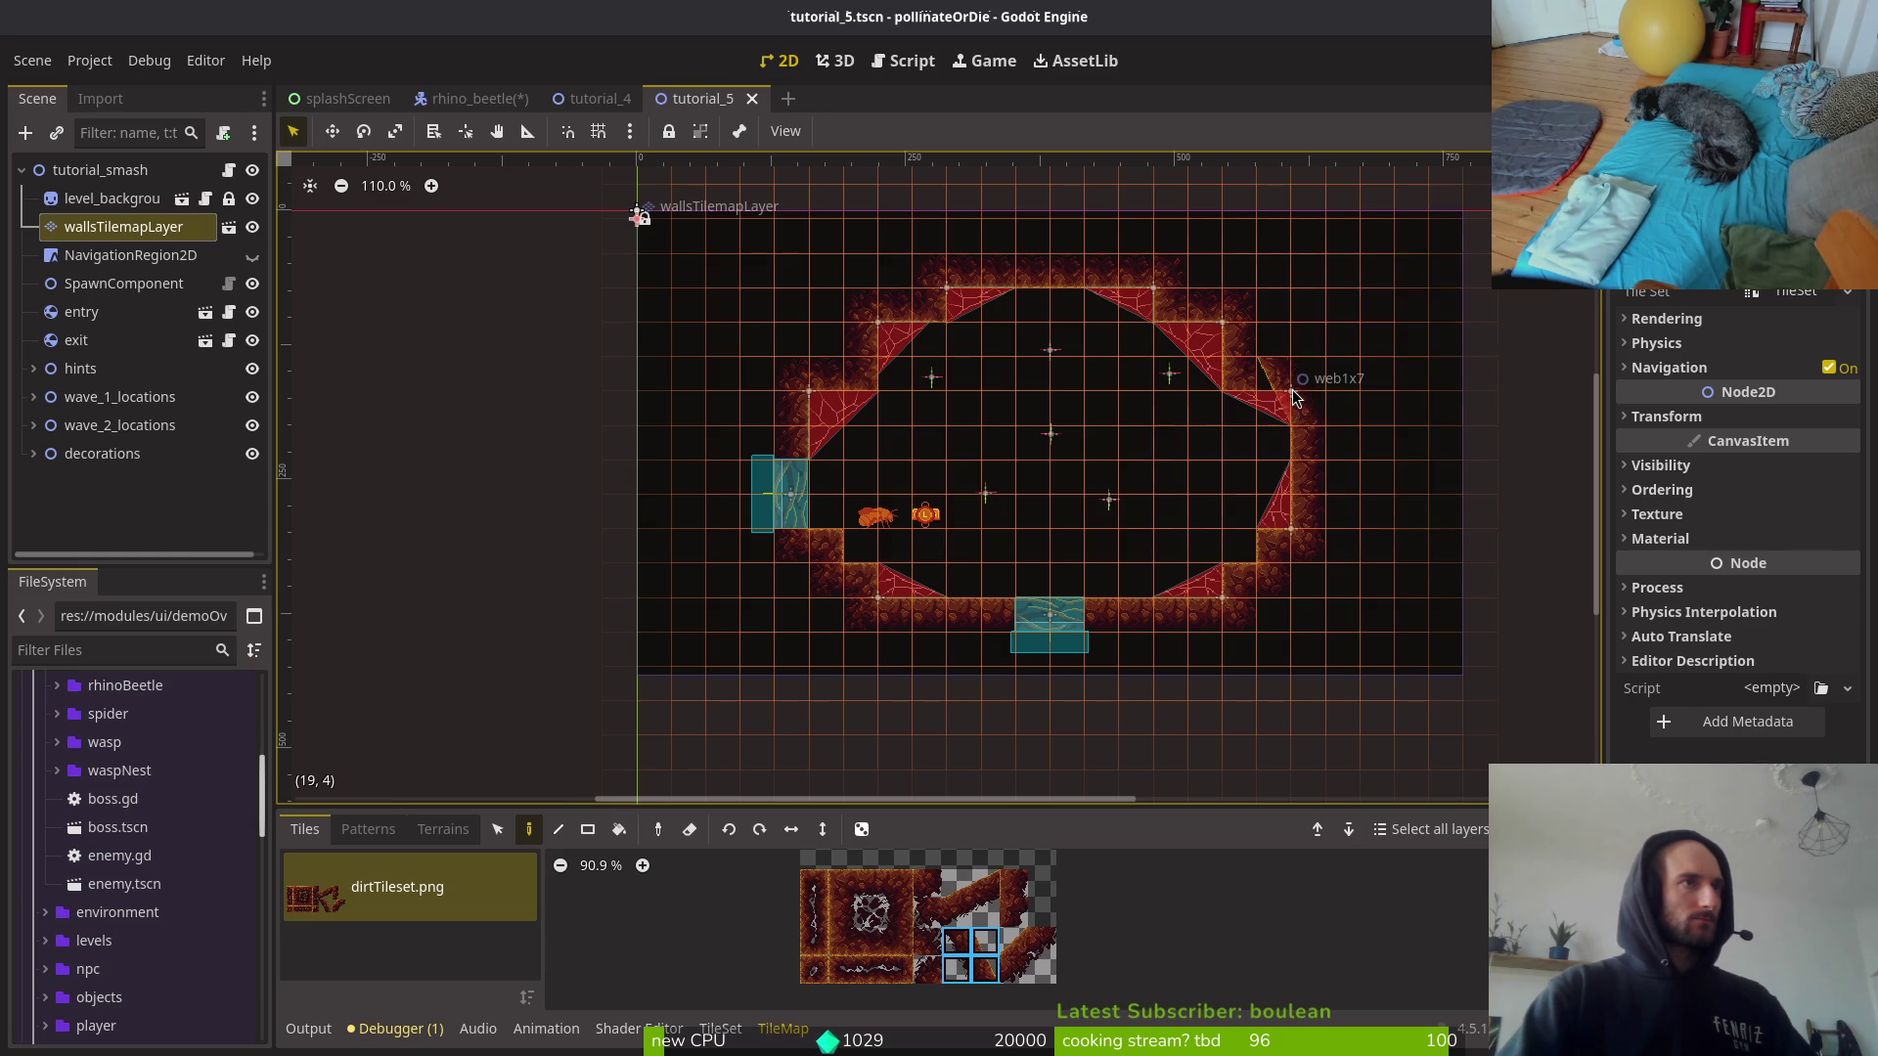
left_click(1250, 326)
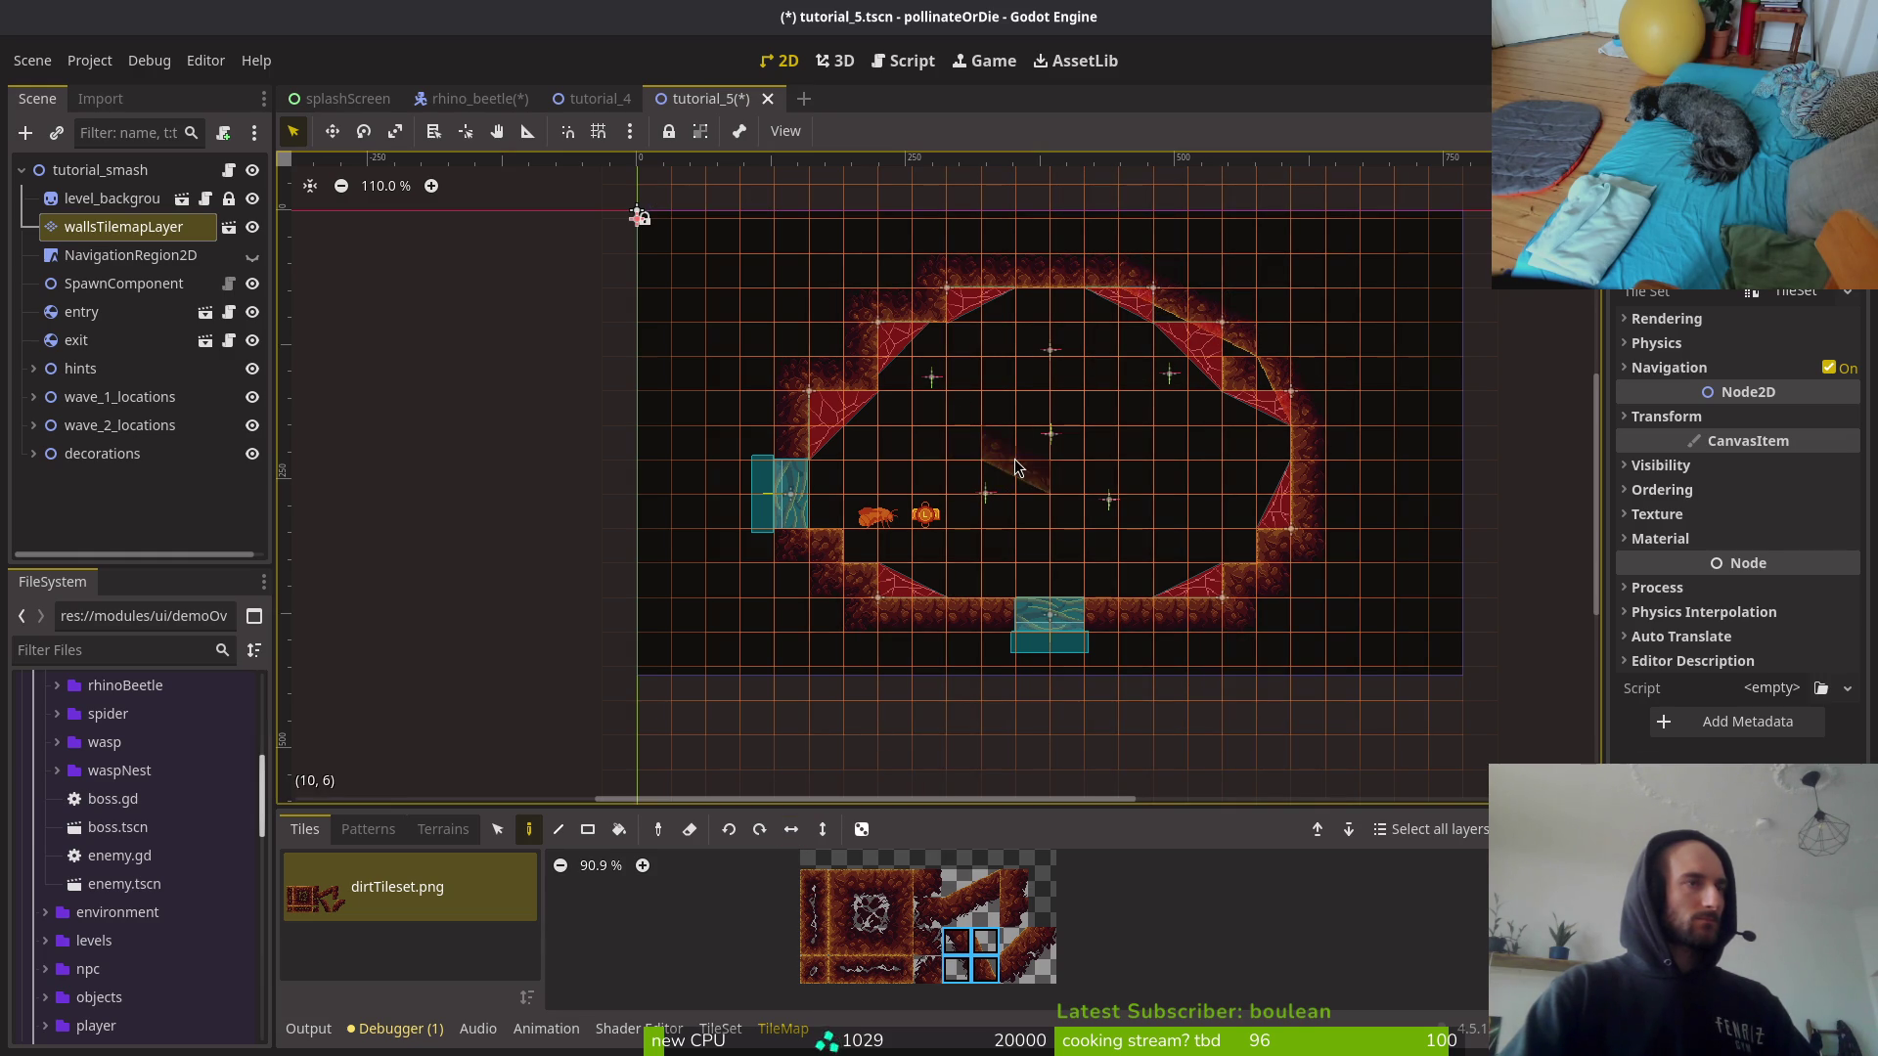
key("ctrl+s")
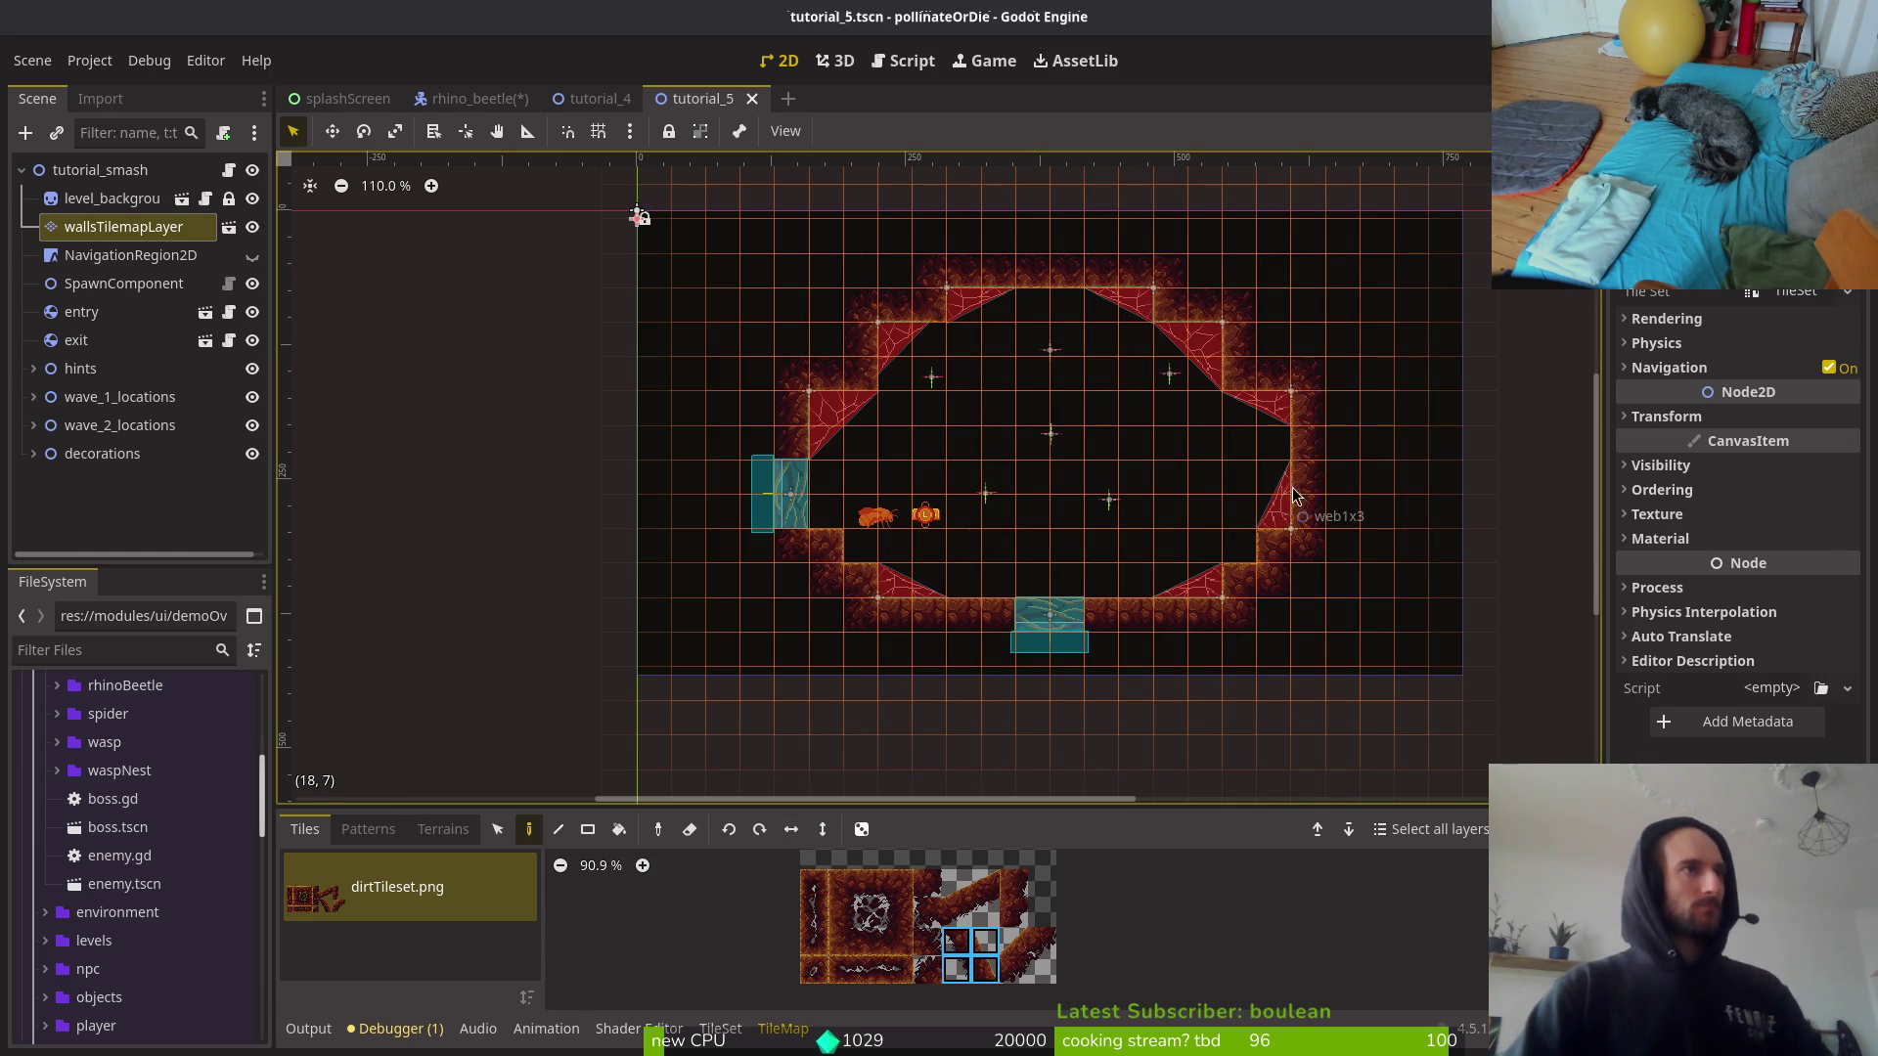
key("Escape")
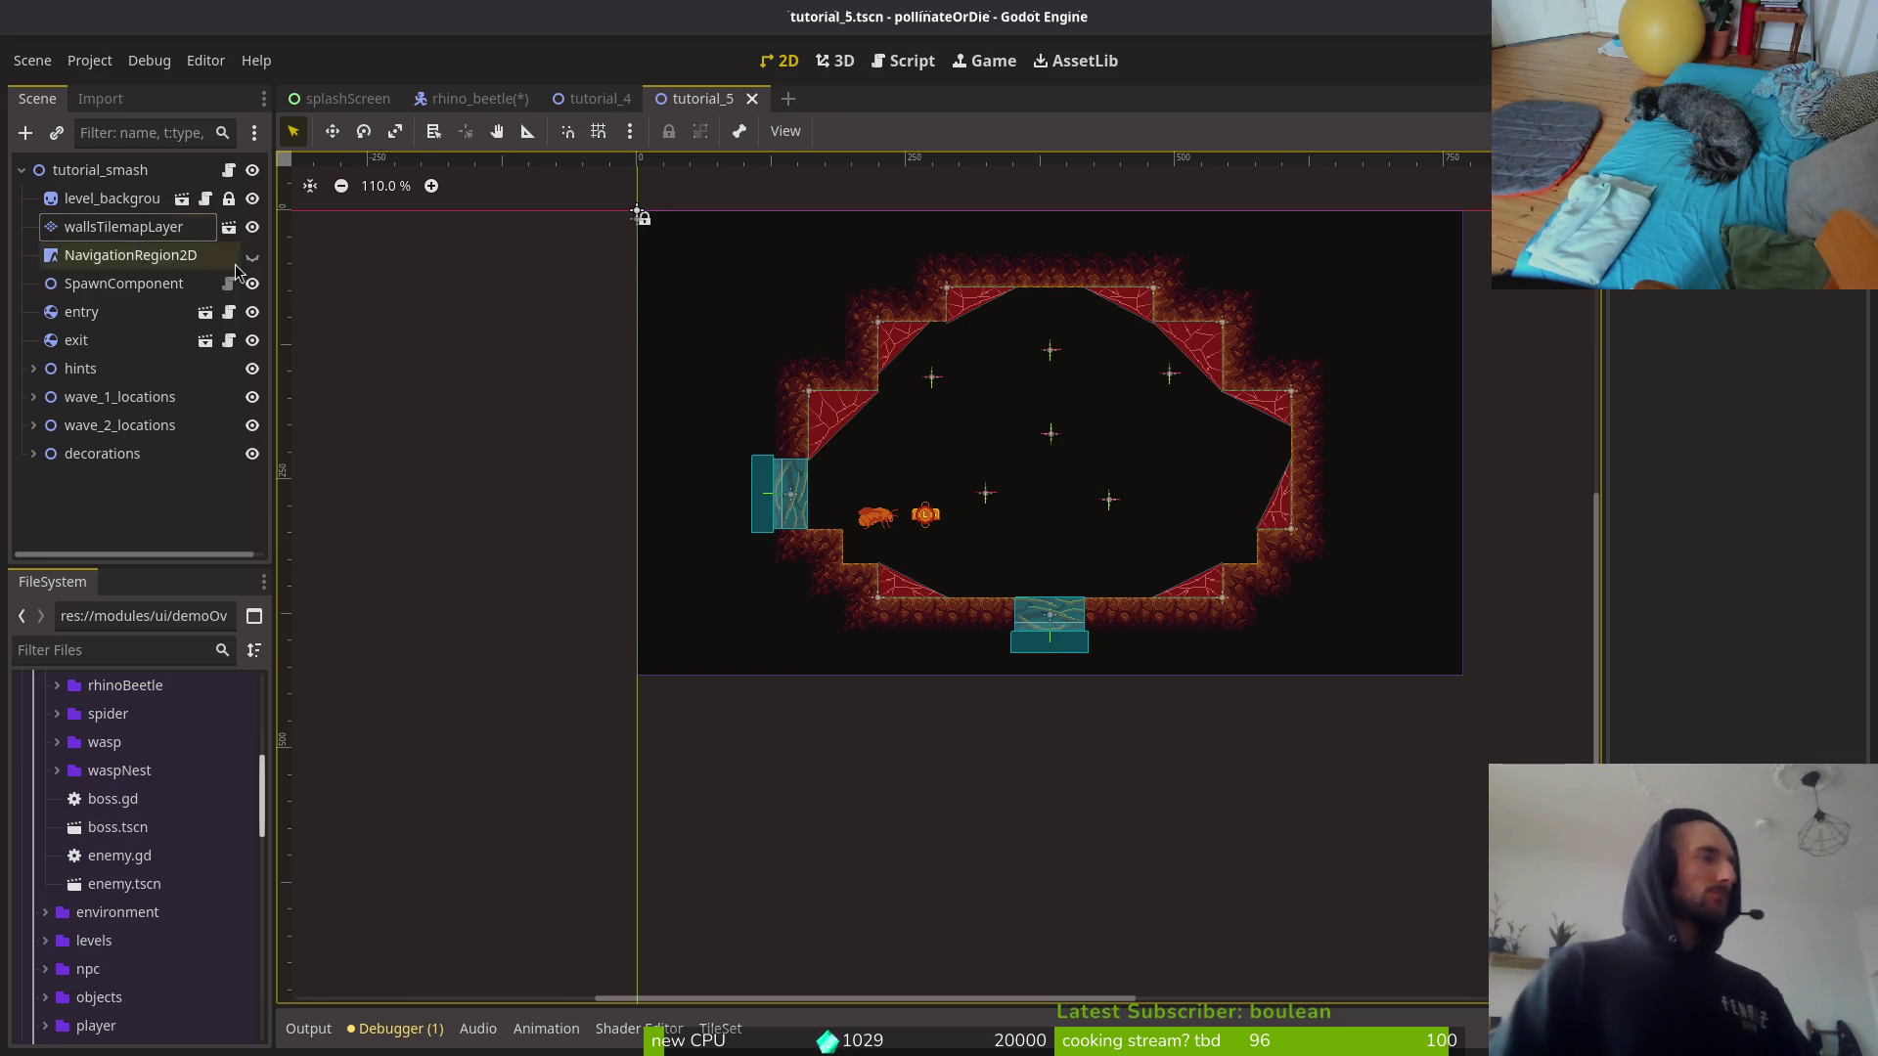
Step: Bring the tutorial_4 scene back to the front
scroll(1251, 538, "up", 1)
scroll(1222, 556, "down", 1)
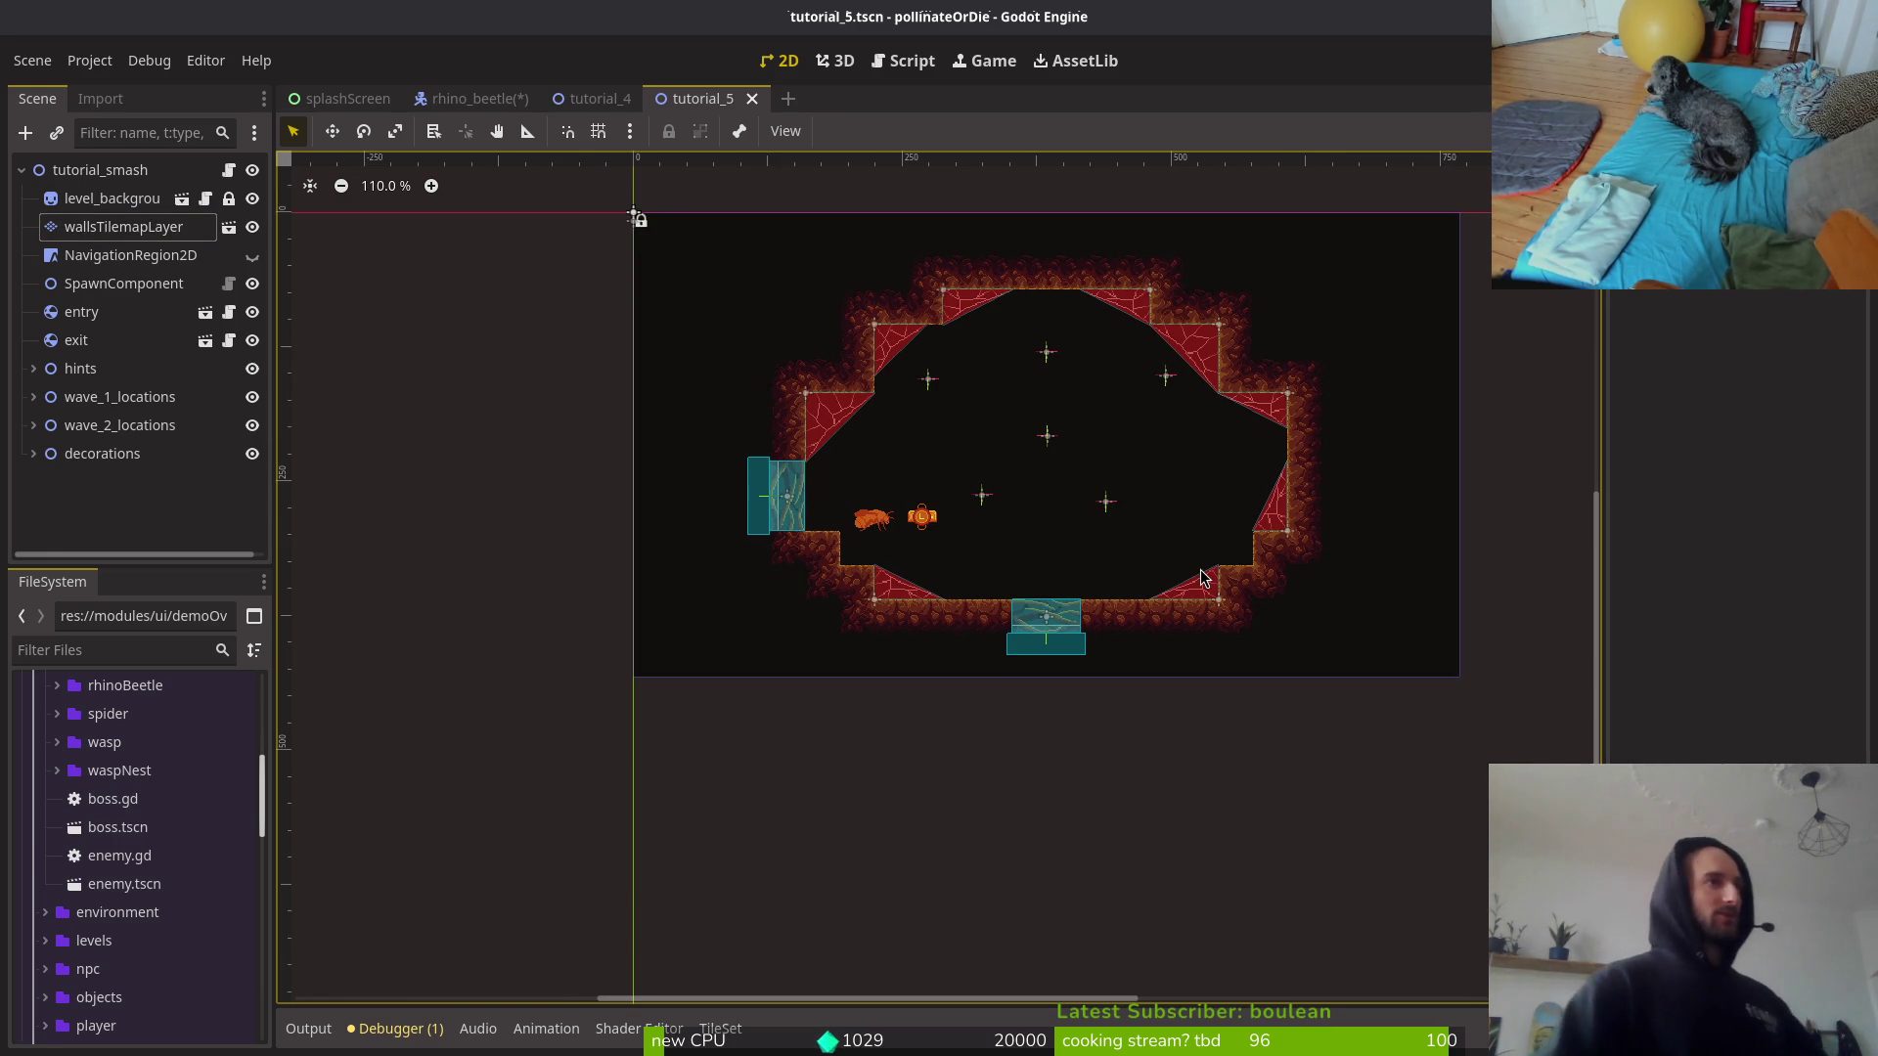
scroll(1042, 442, "up", 1)
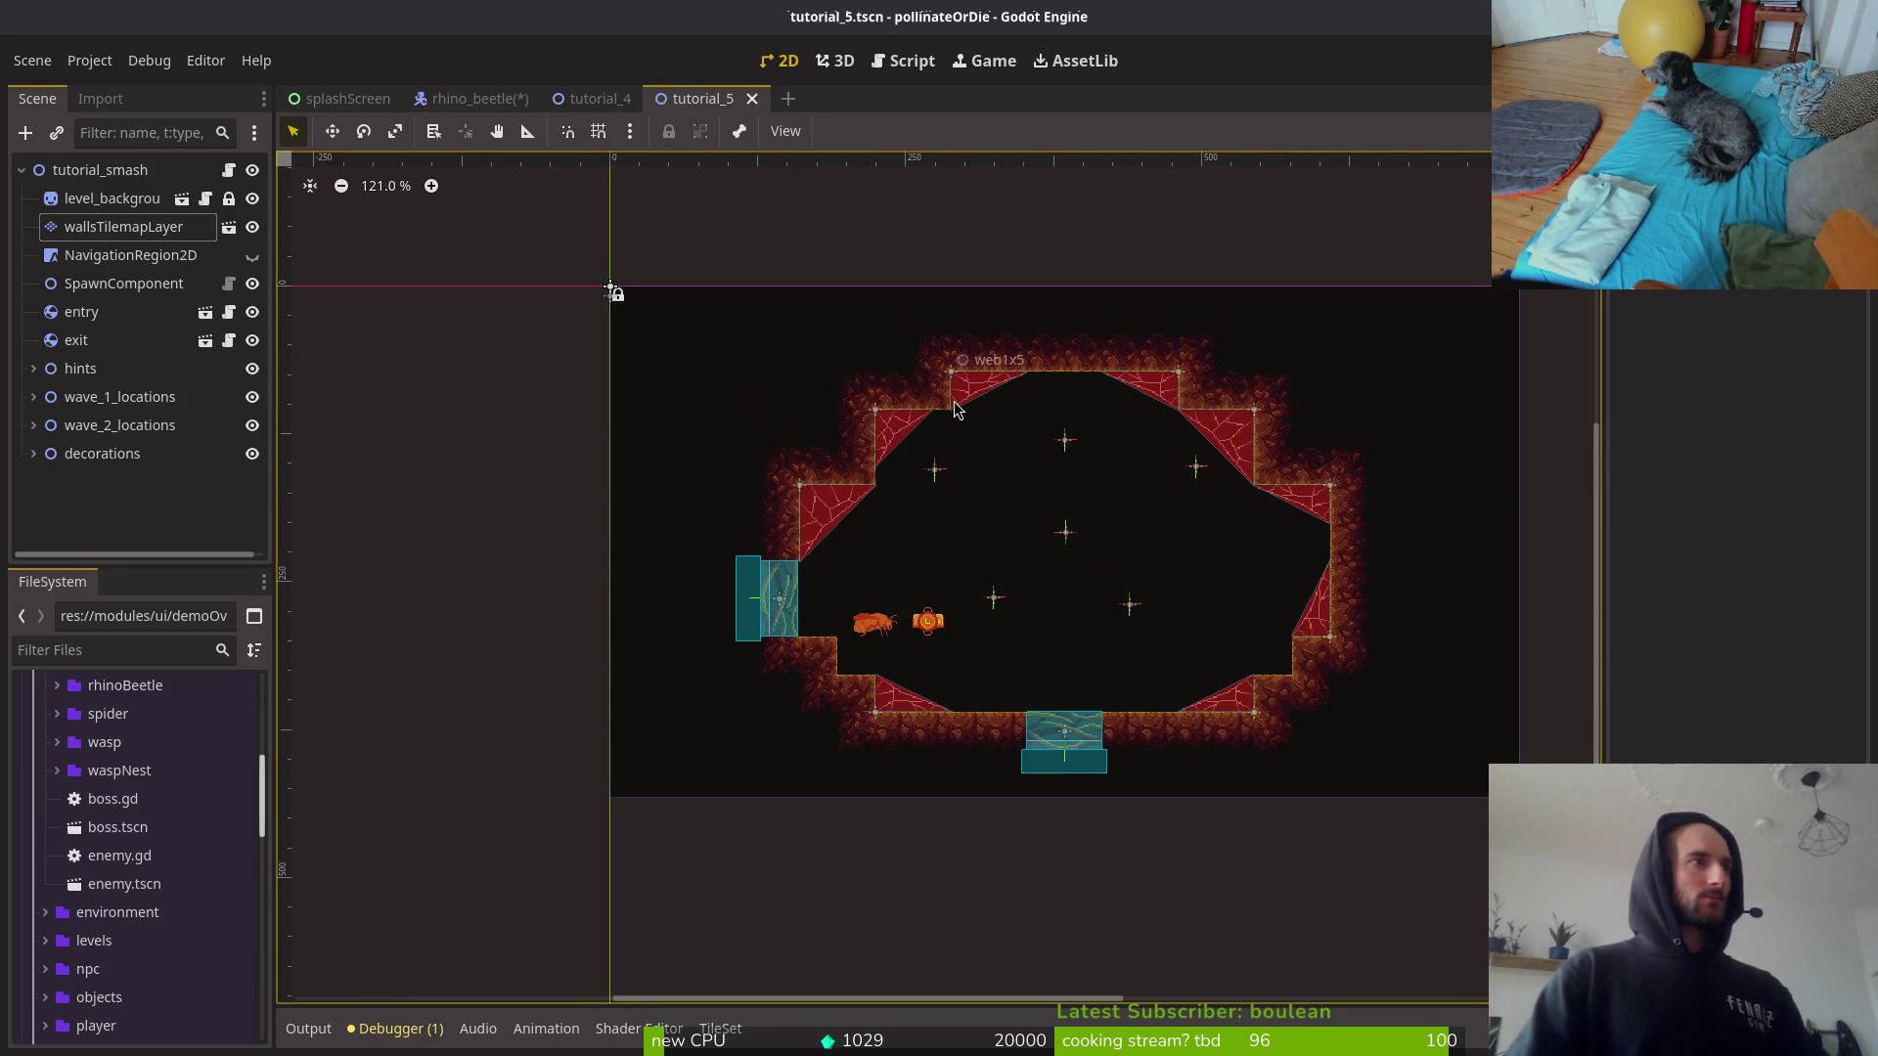
left_click(595, 98)
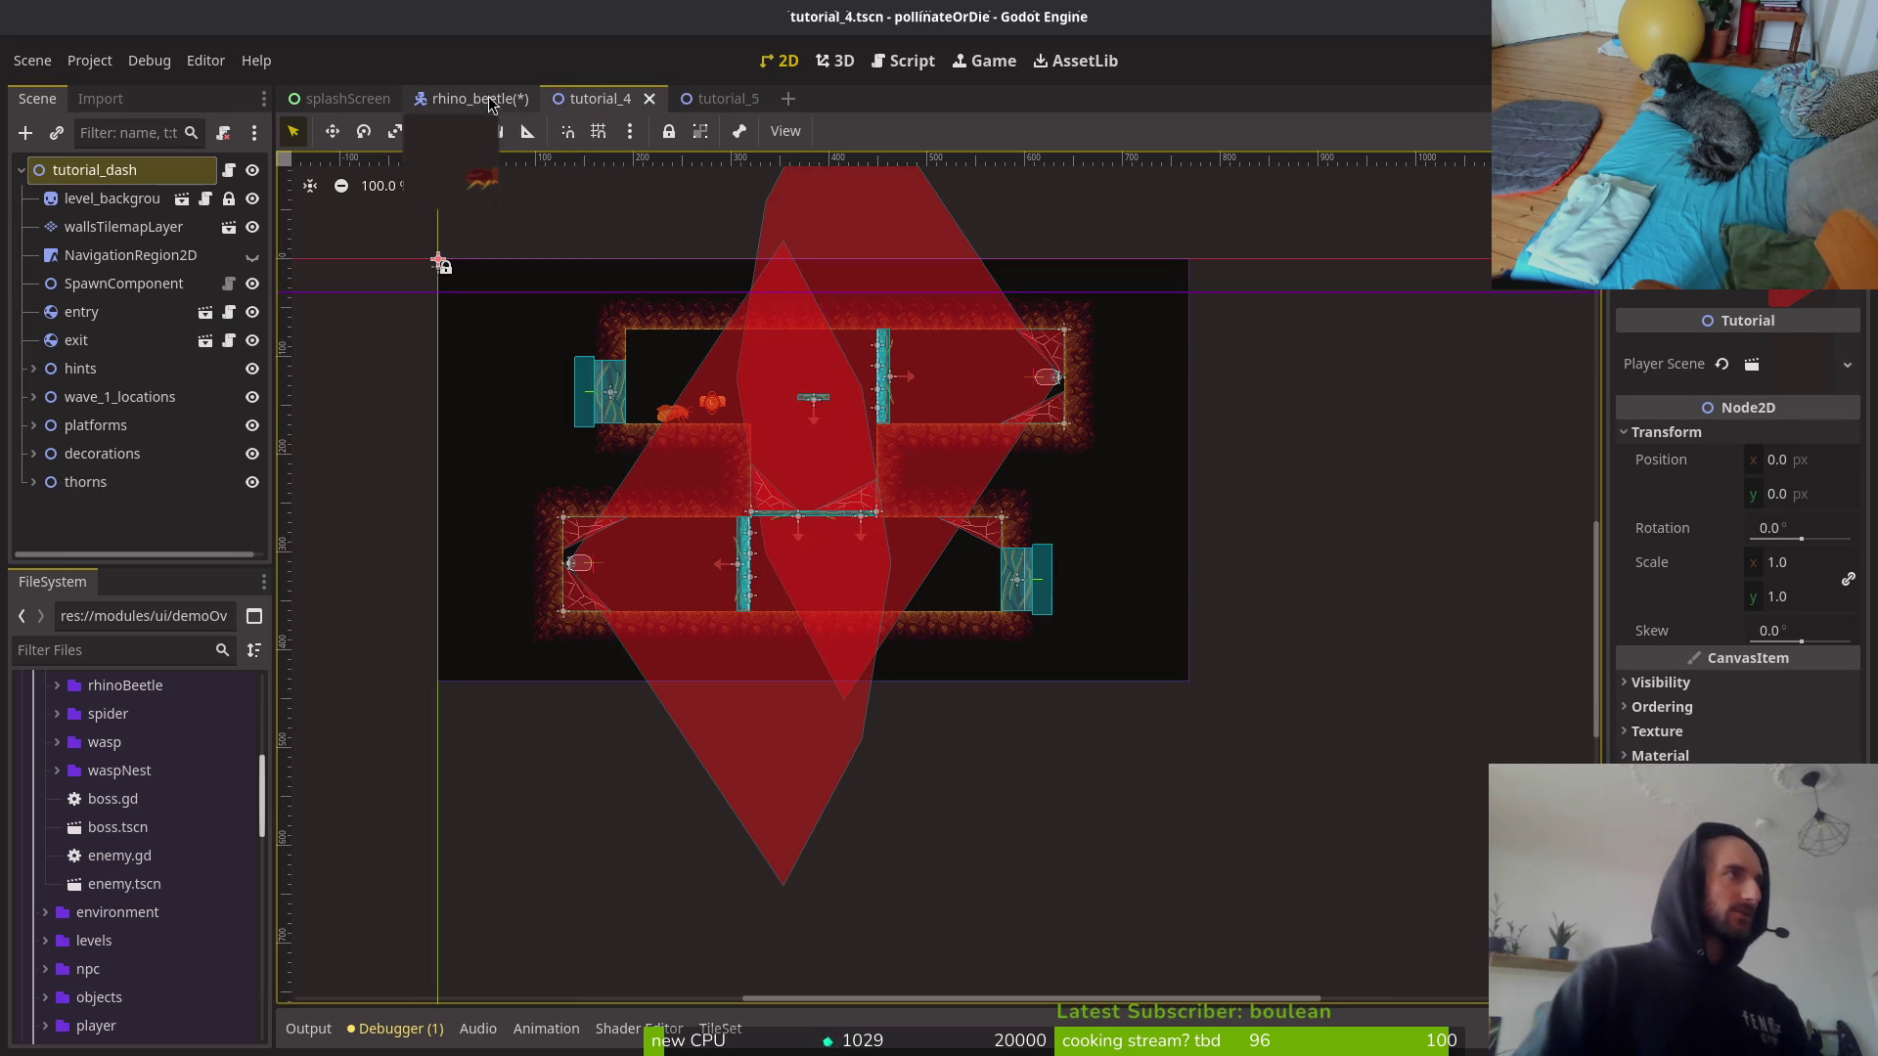
Step: In tutorial_4, hide thorns, decorations, platforms, wave_1_locations and hints, then select wallsTilemapLayer
left_click(140, 174)
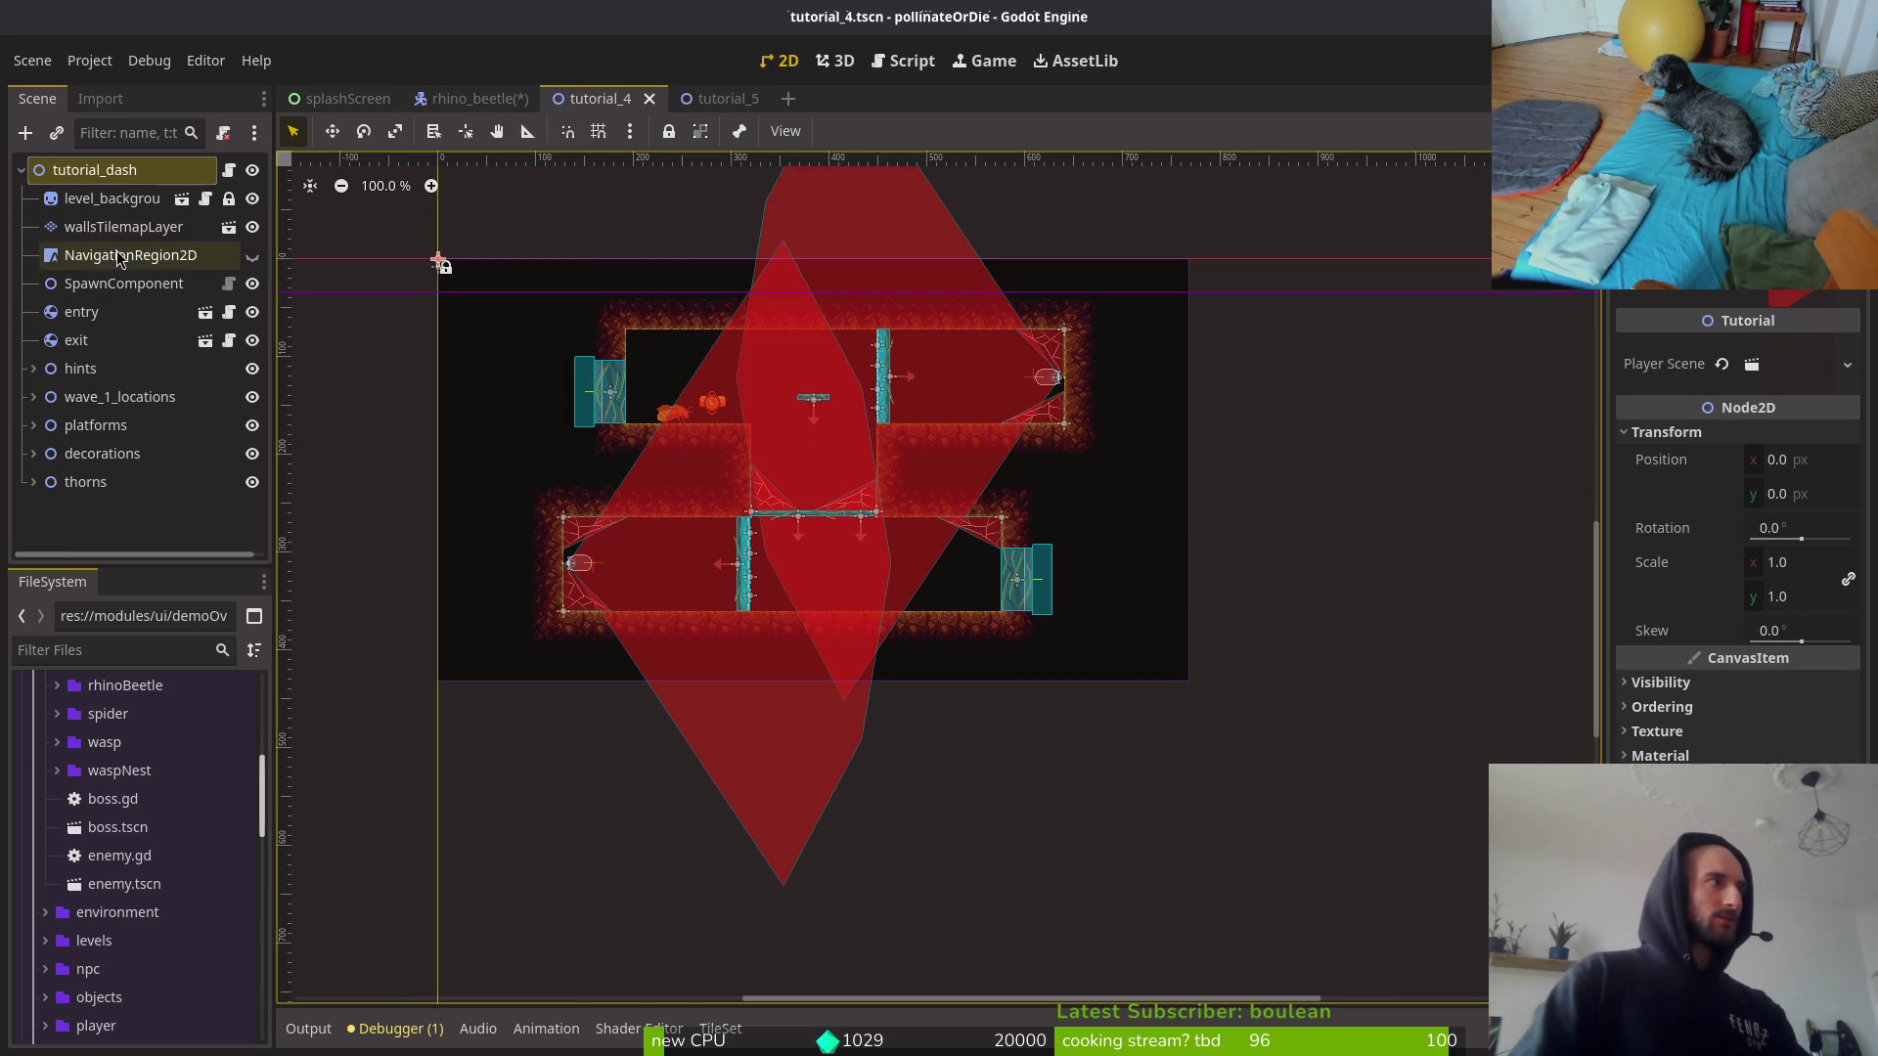
left_click(253, 482)
left_click(252, 454)
left_click(252, 426)
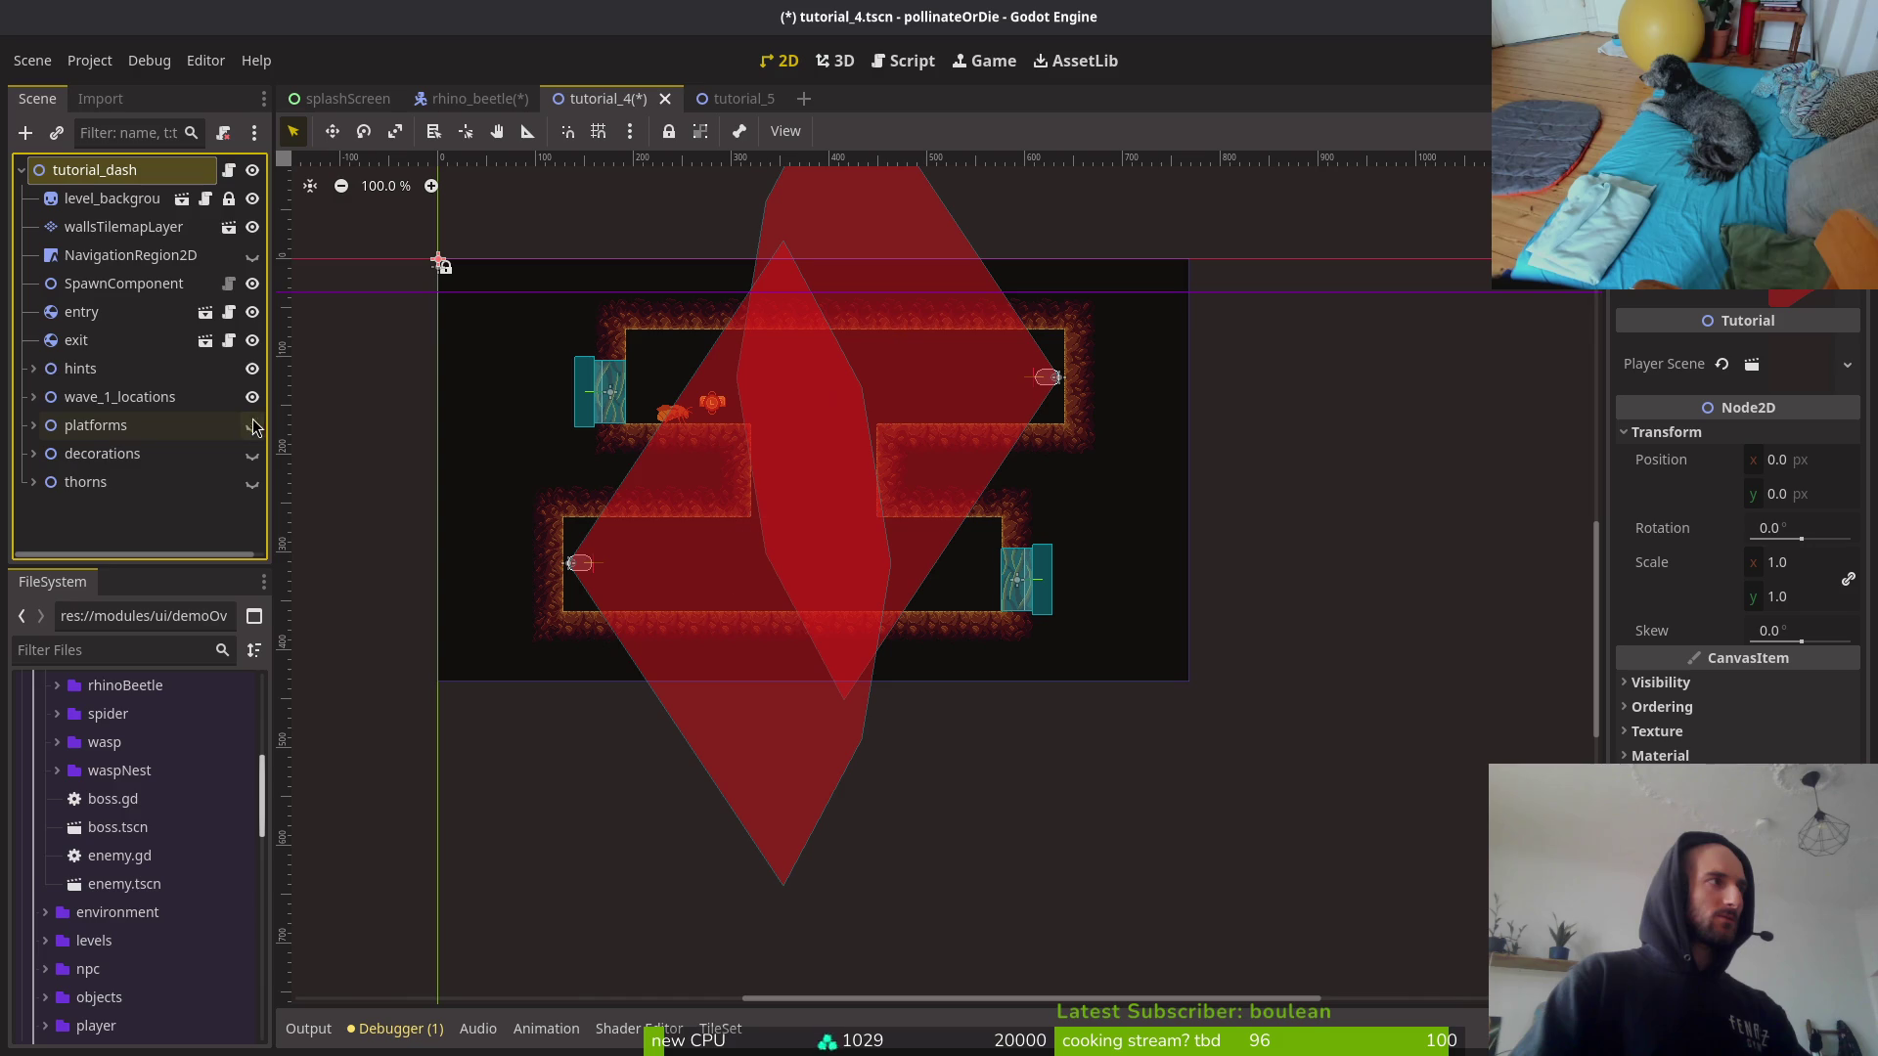
left_click(252, 397)
left_click(252, 369)
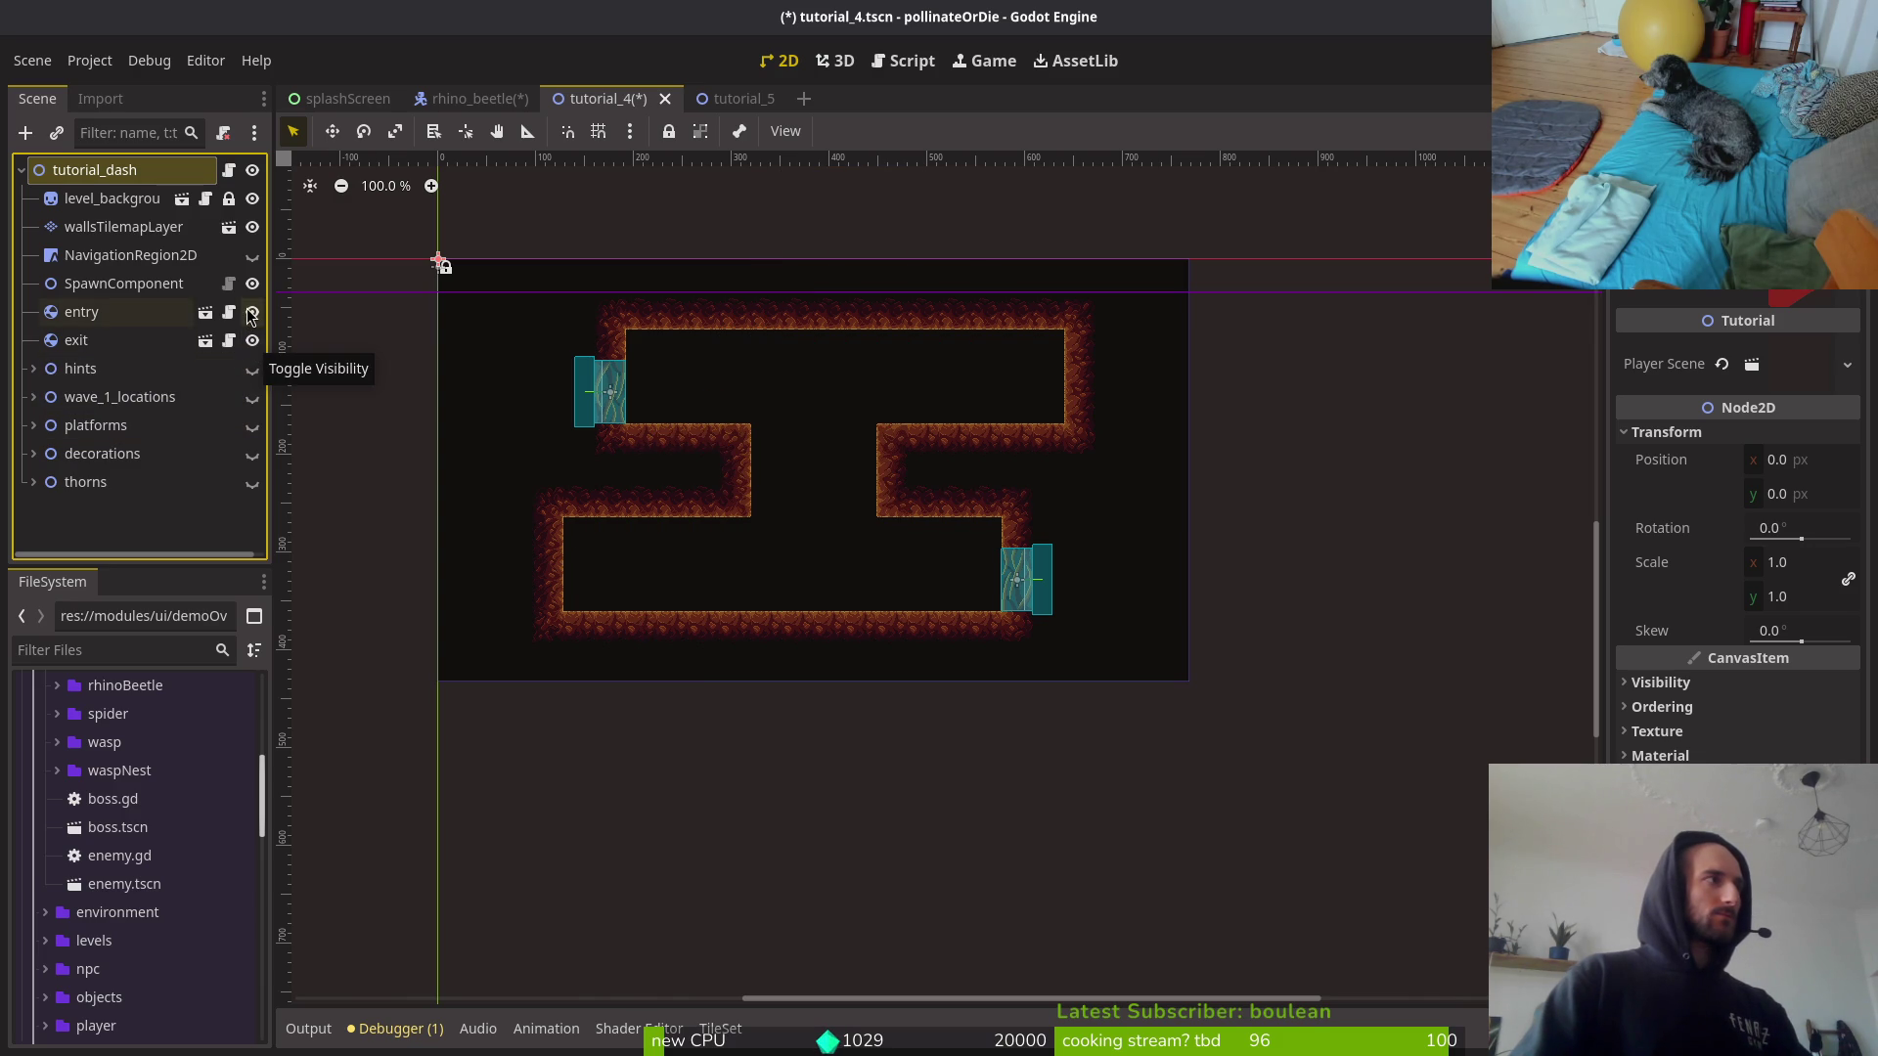
left_click(123, 227)
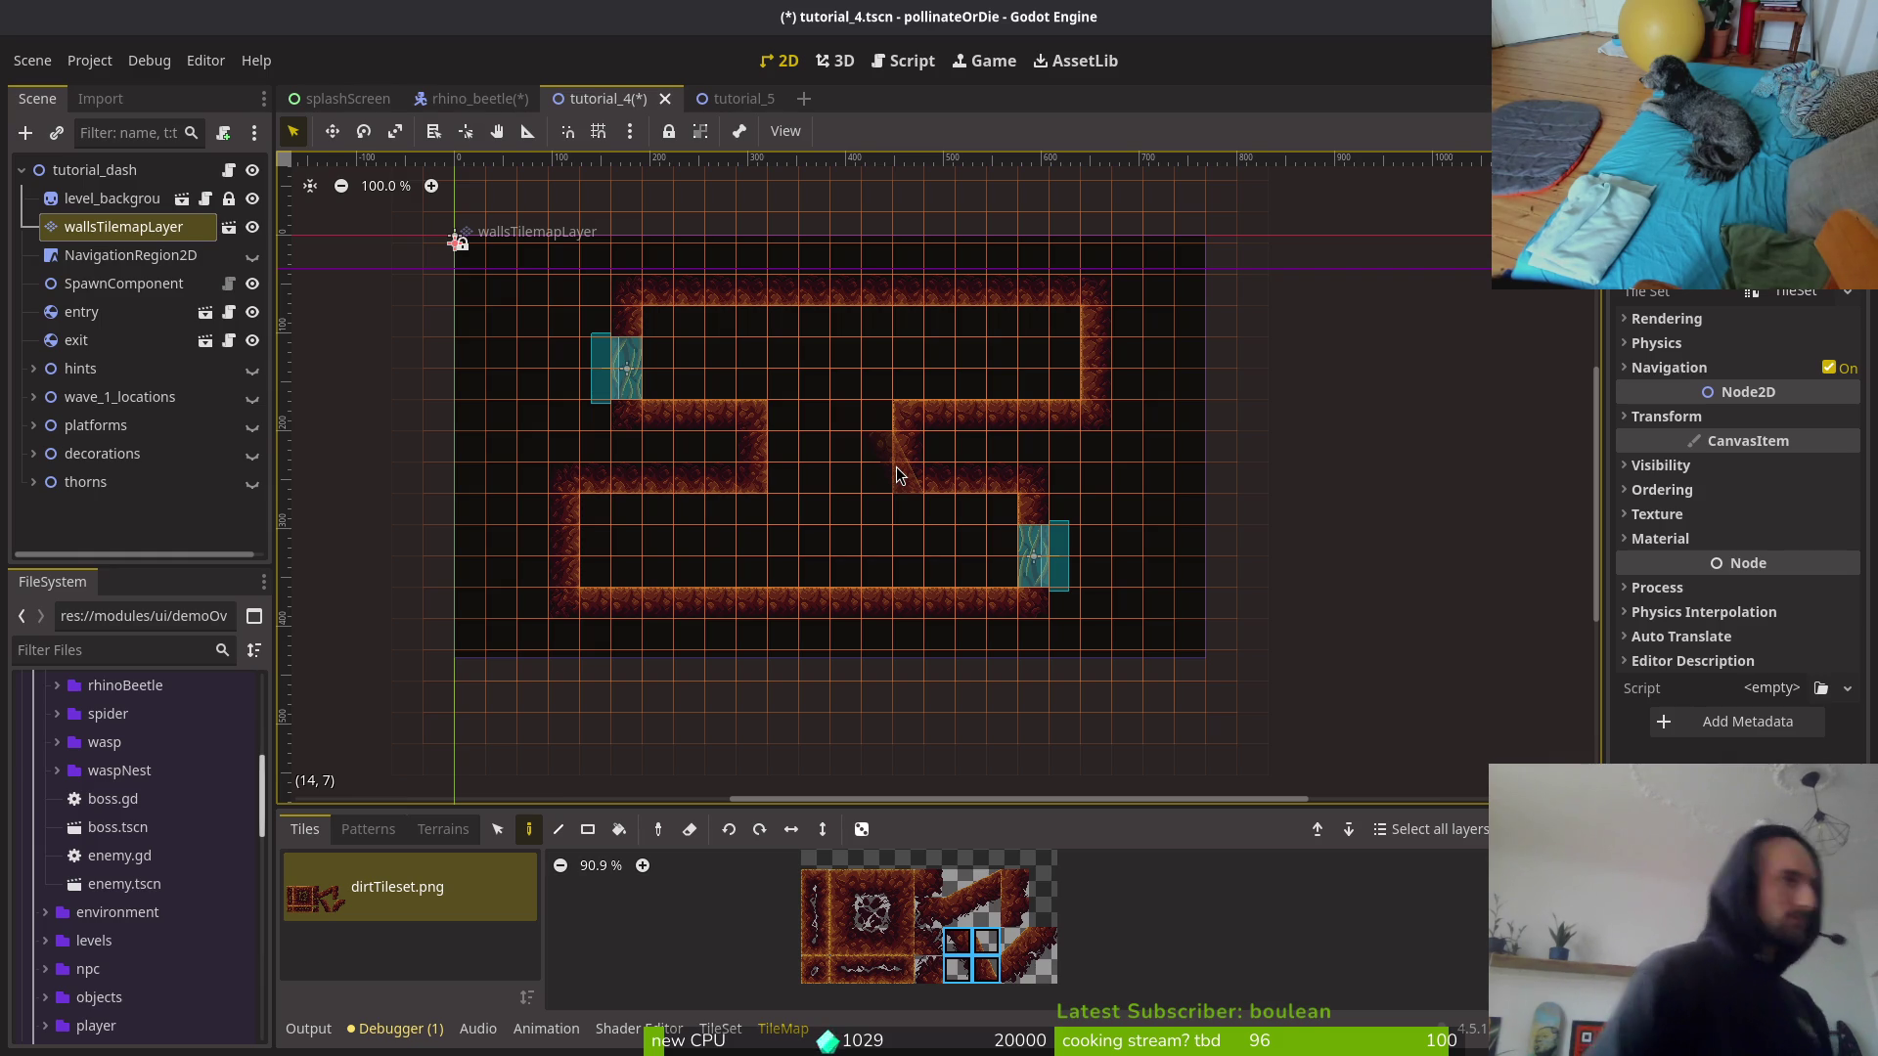
Step: Quick-open the scene search, filter for 'tuto' and open tutorial_3.tscn
left_click(478, 98)
left_click(618, 98)
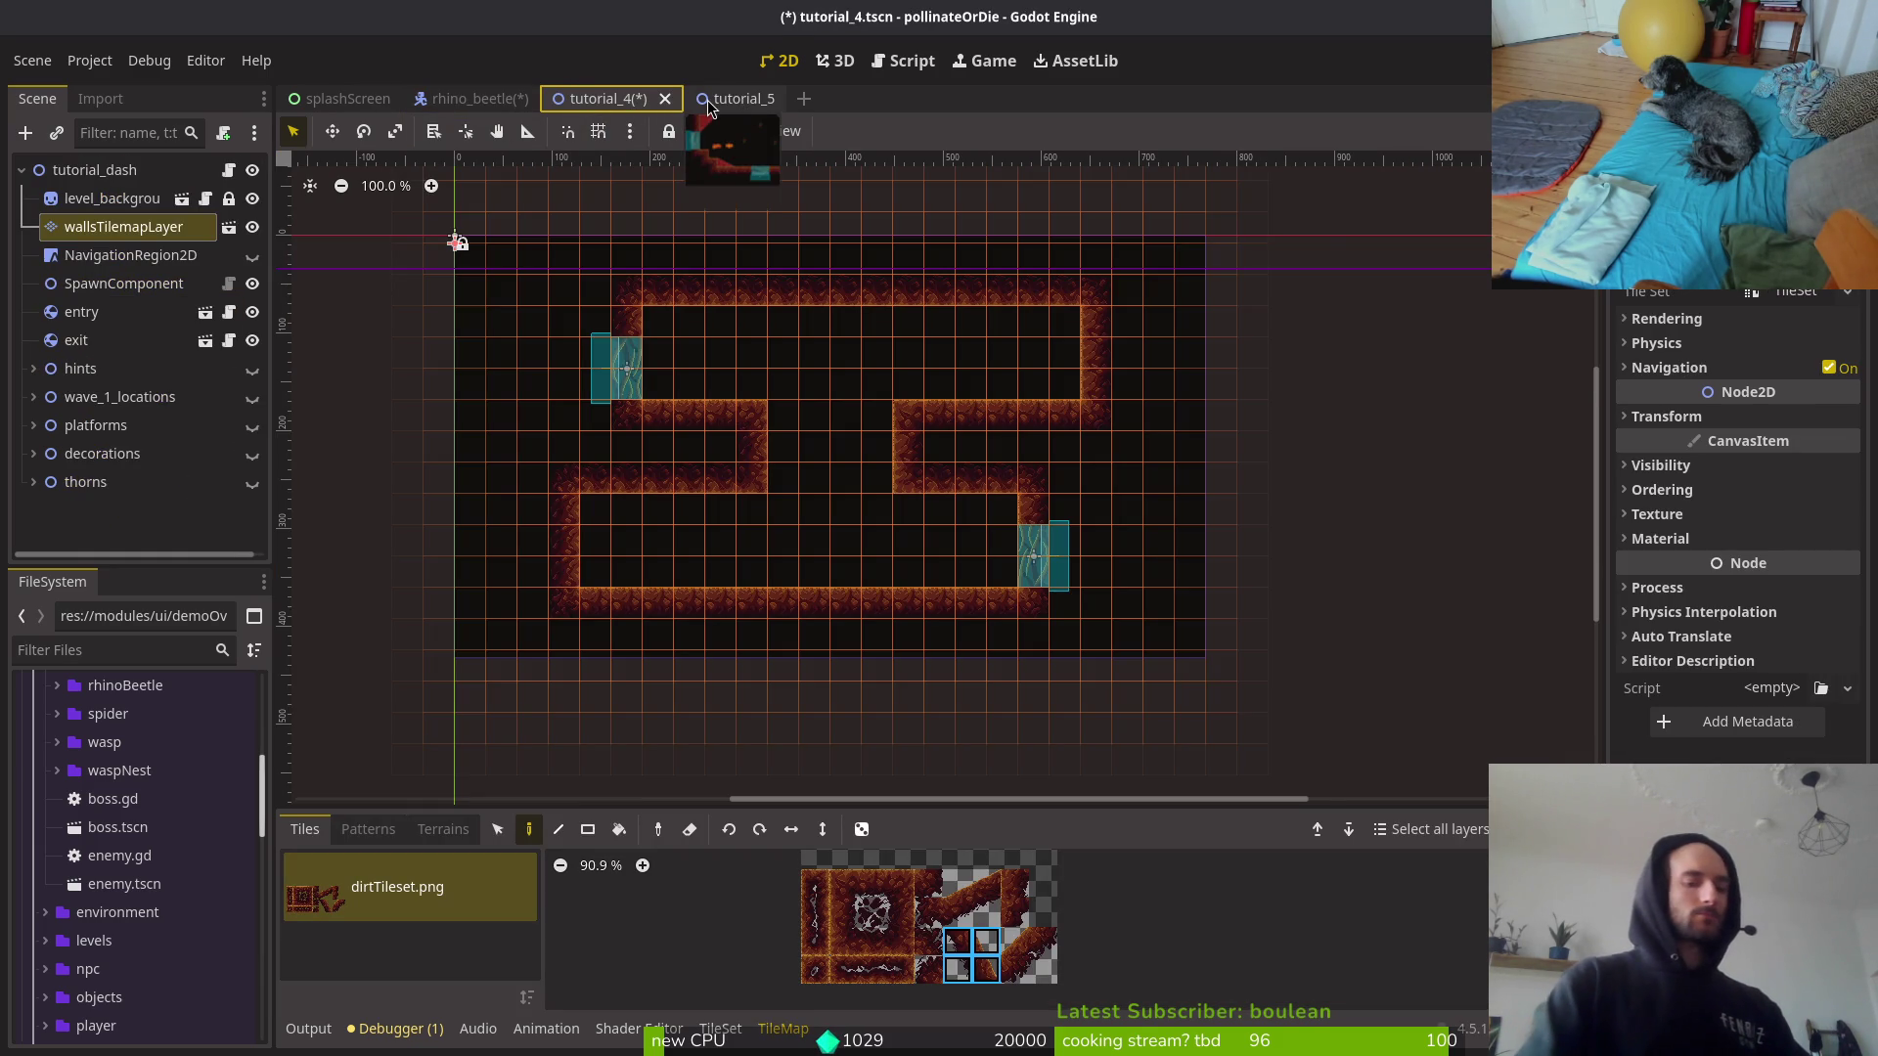
key("alt+shift+o")
type("tuto")
key("Escape")
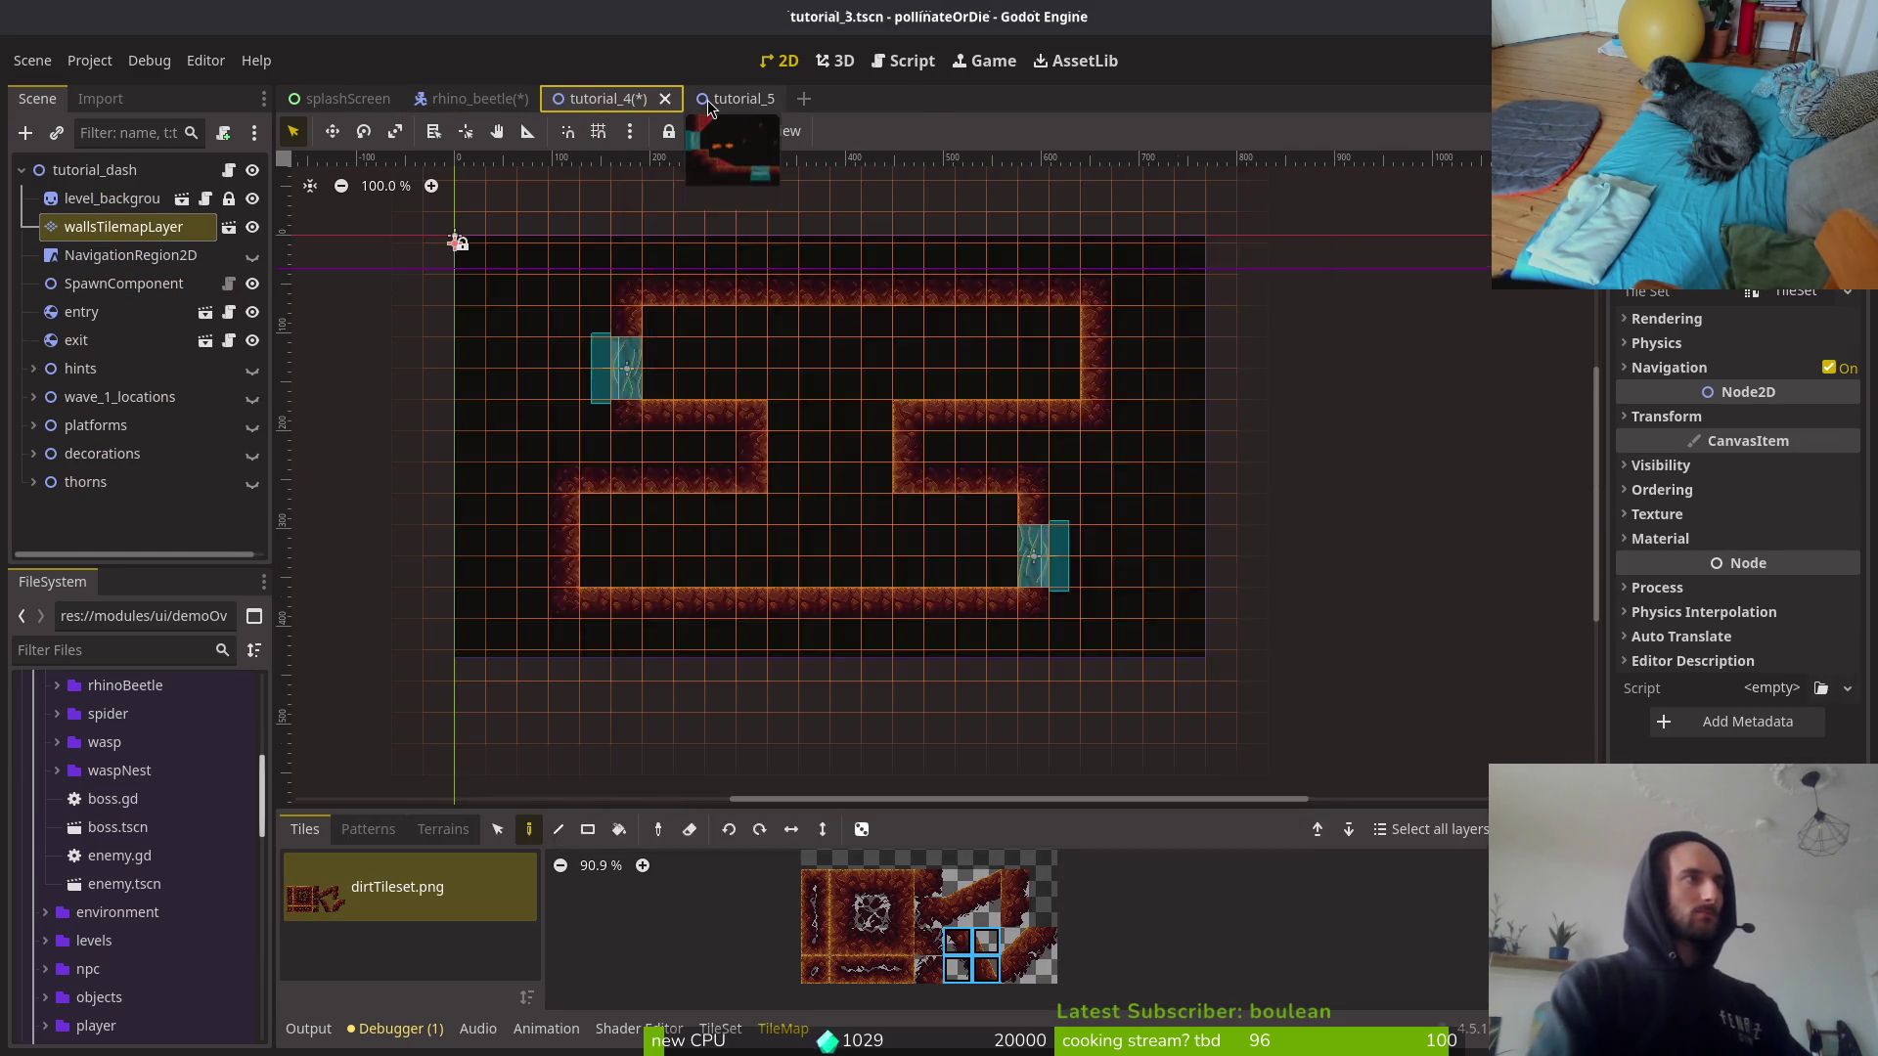
Step: Zoom in and out over the tutorial_3 layout, then return to the tutorial_5 tab
scroll(978, 489, "up", 4)
scroll(929, 480, "up", 2)
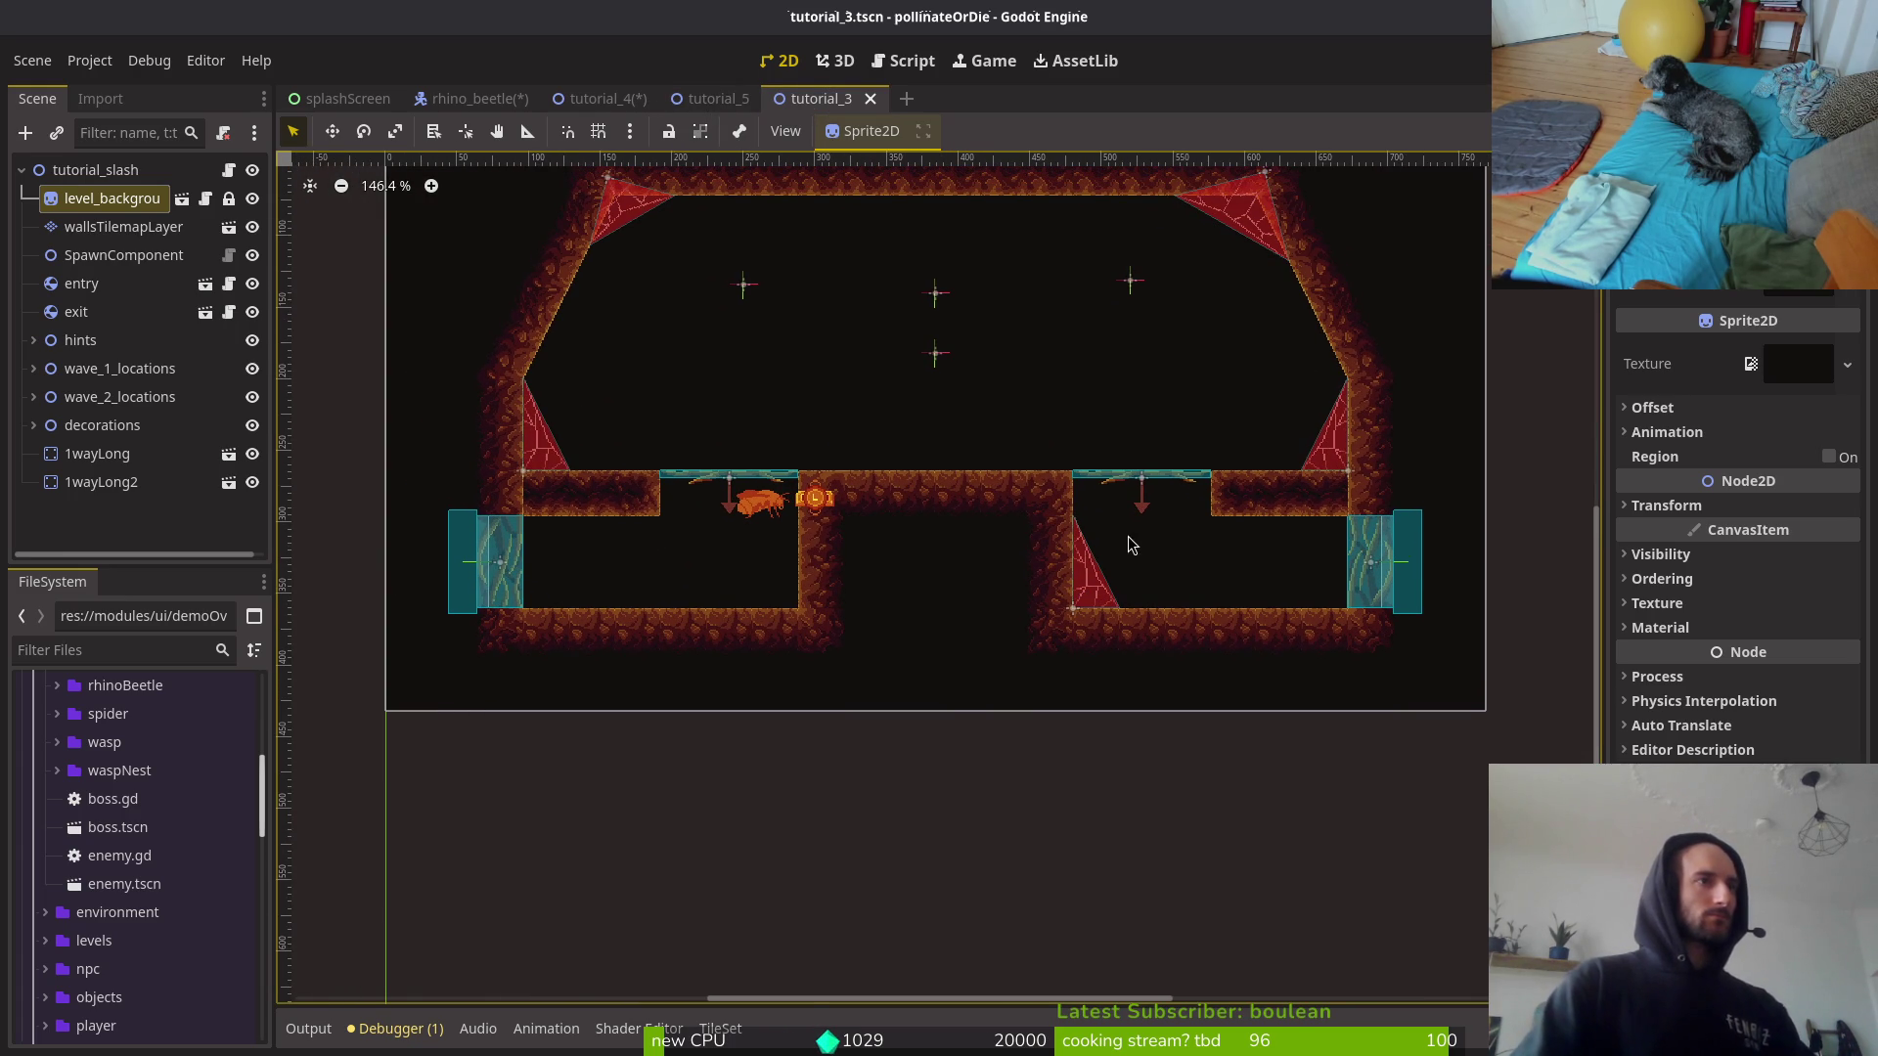
scroll(1184, 562, "down", 2)
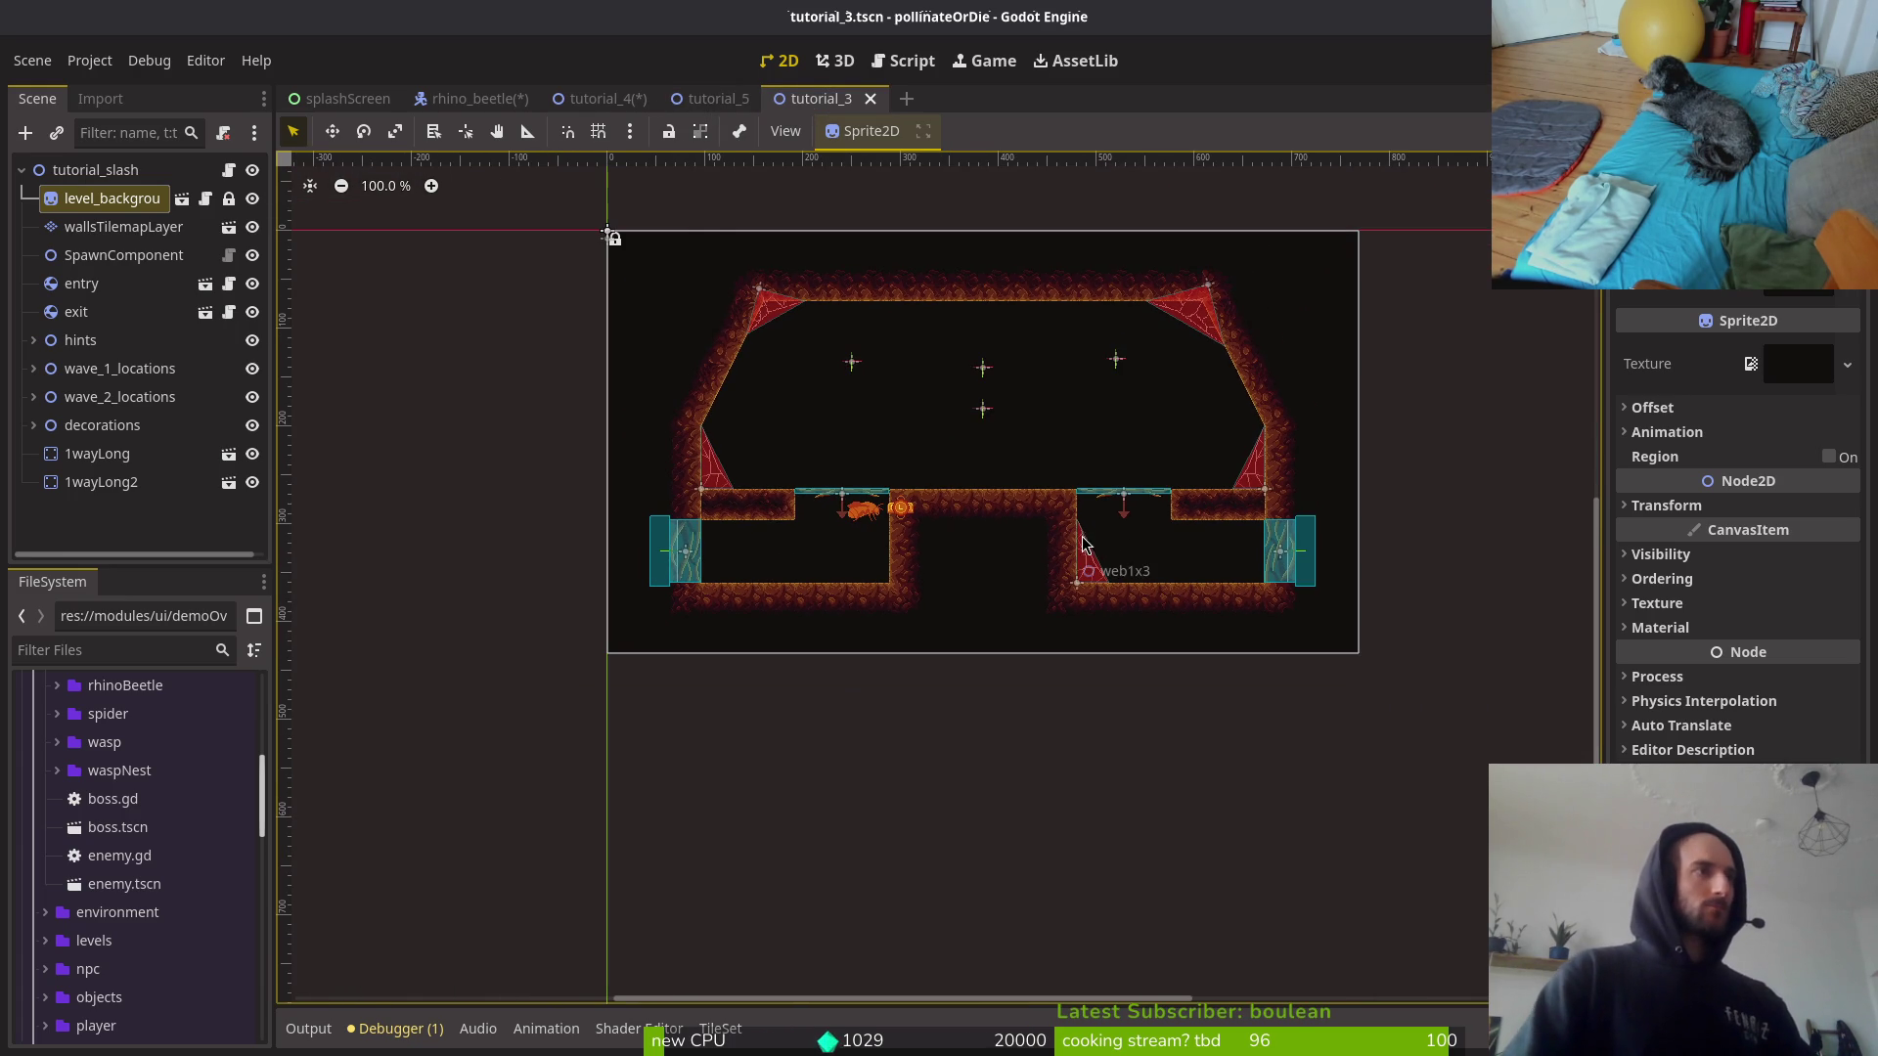
scroll(858, 550, "up", 2)
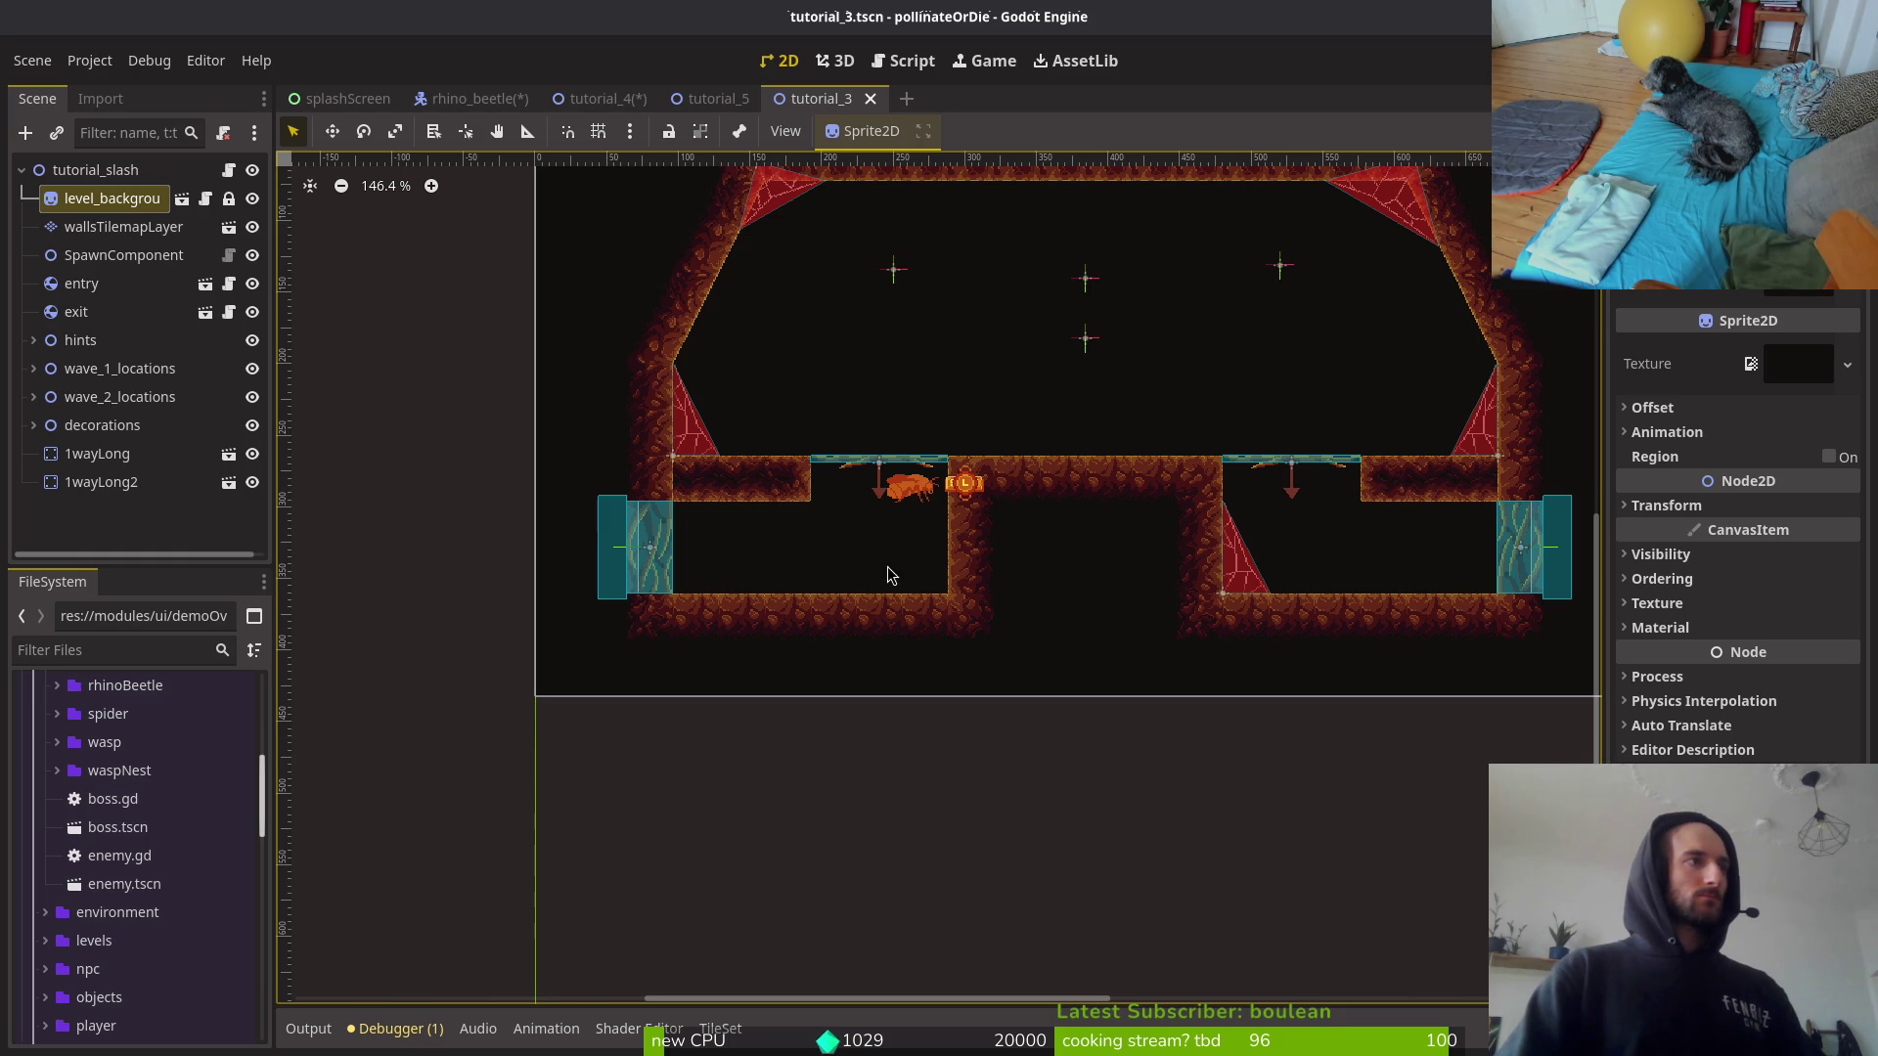
scroll(1040, 473, "down", 1)
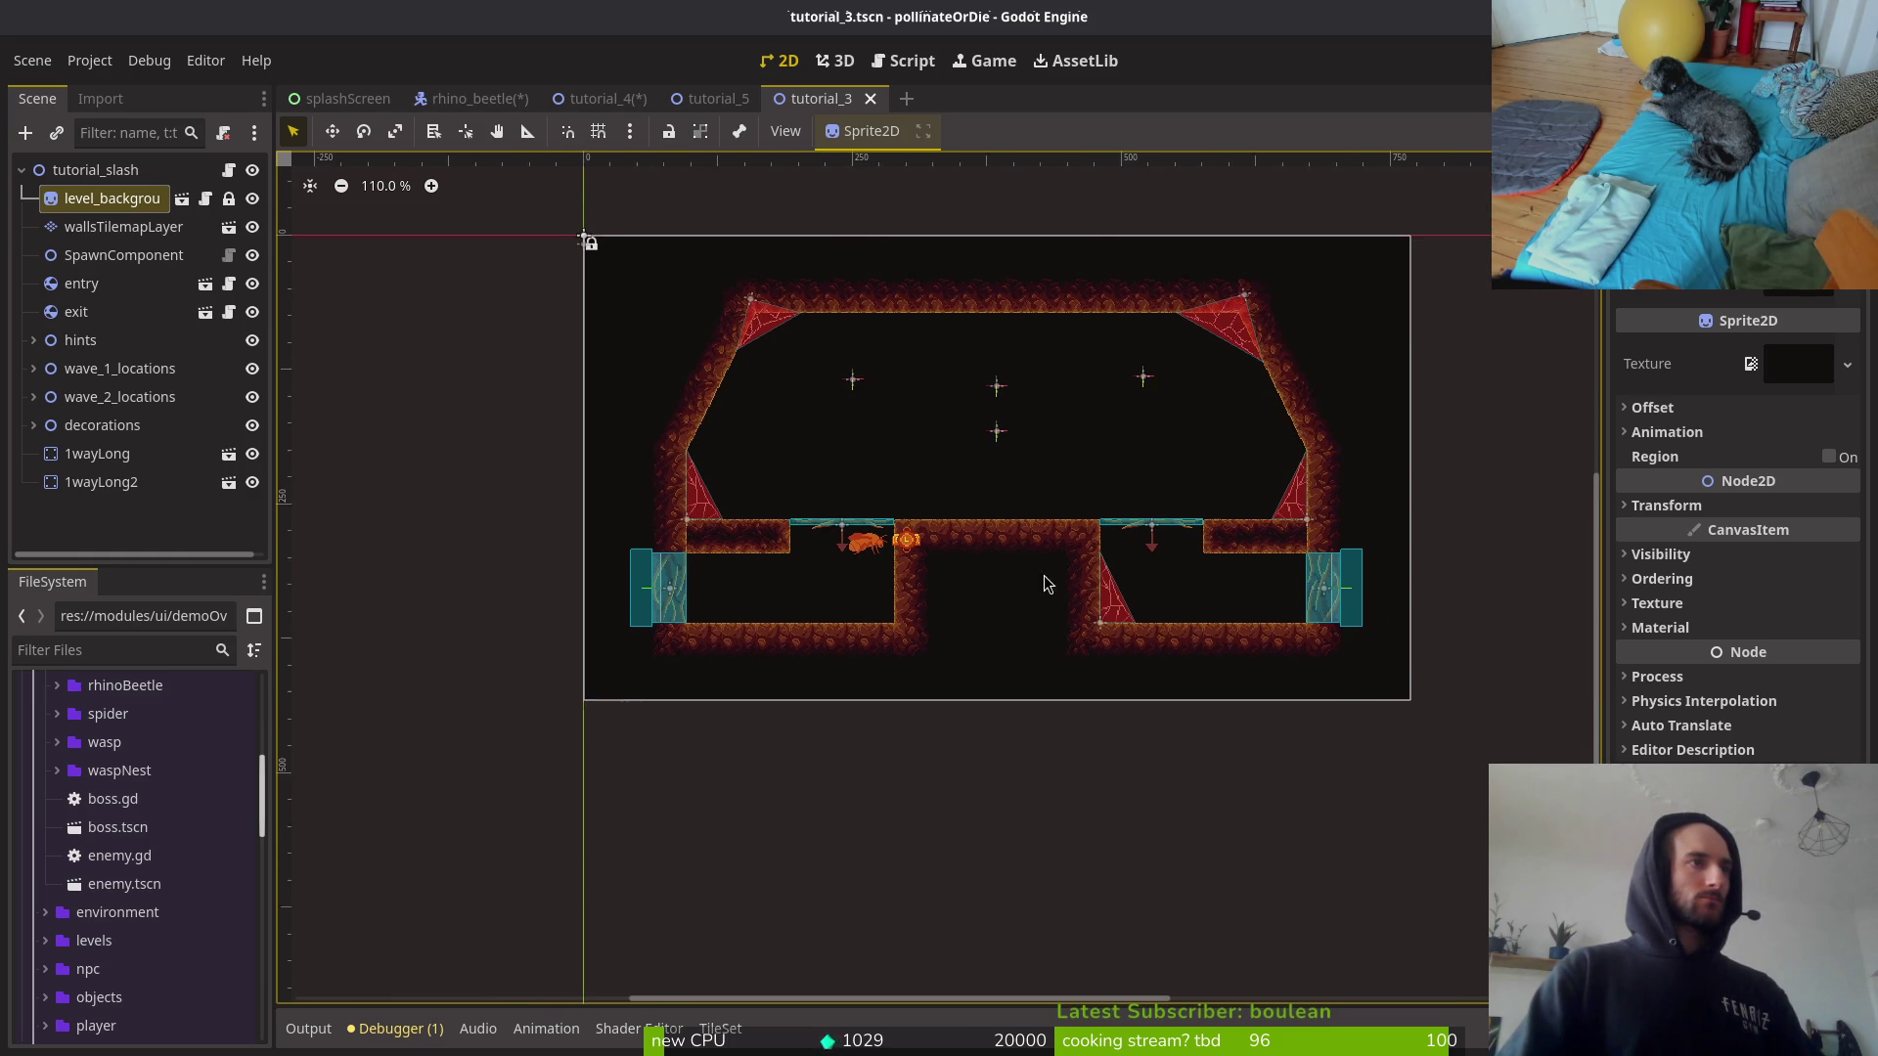
scroll(1086, 592, "down", 1)
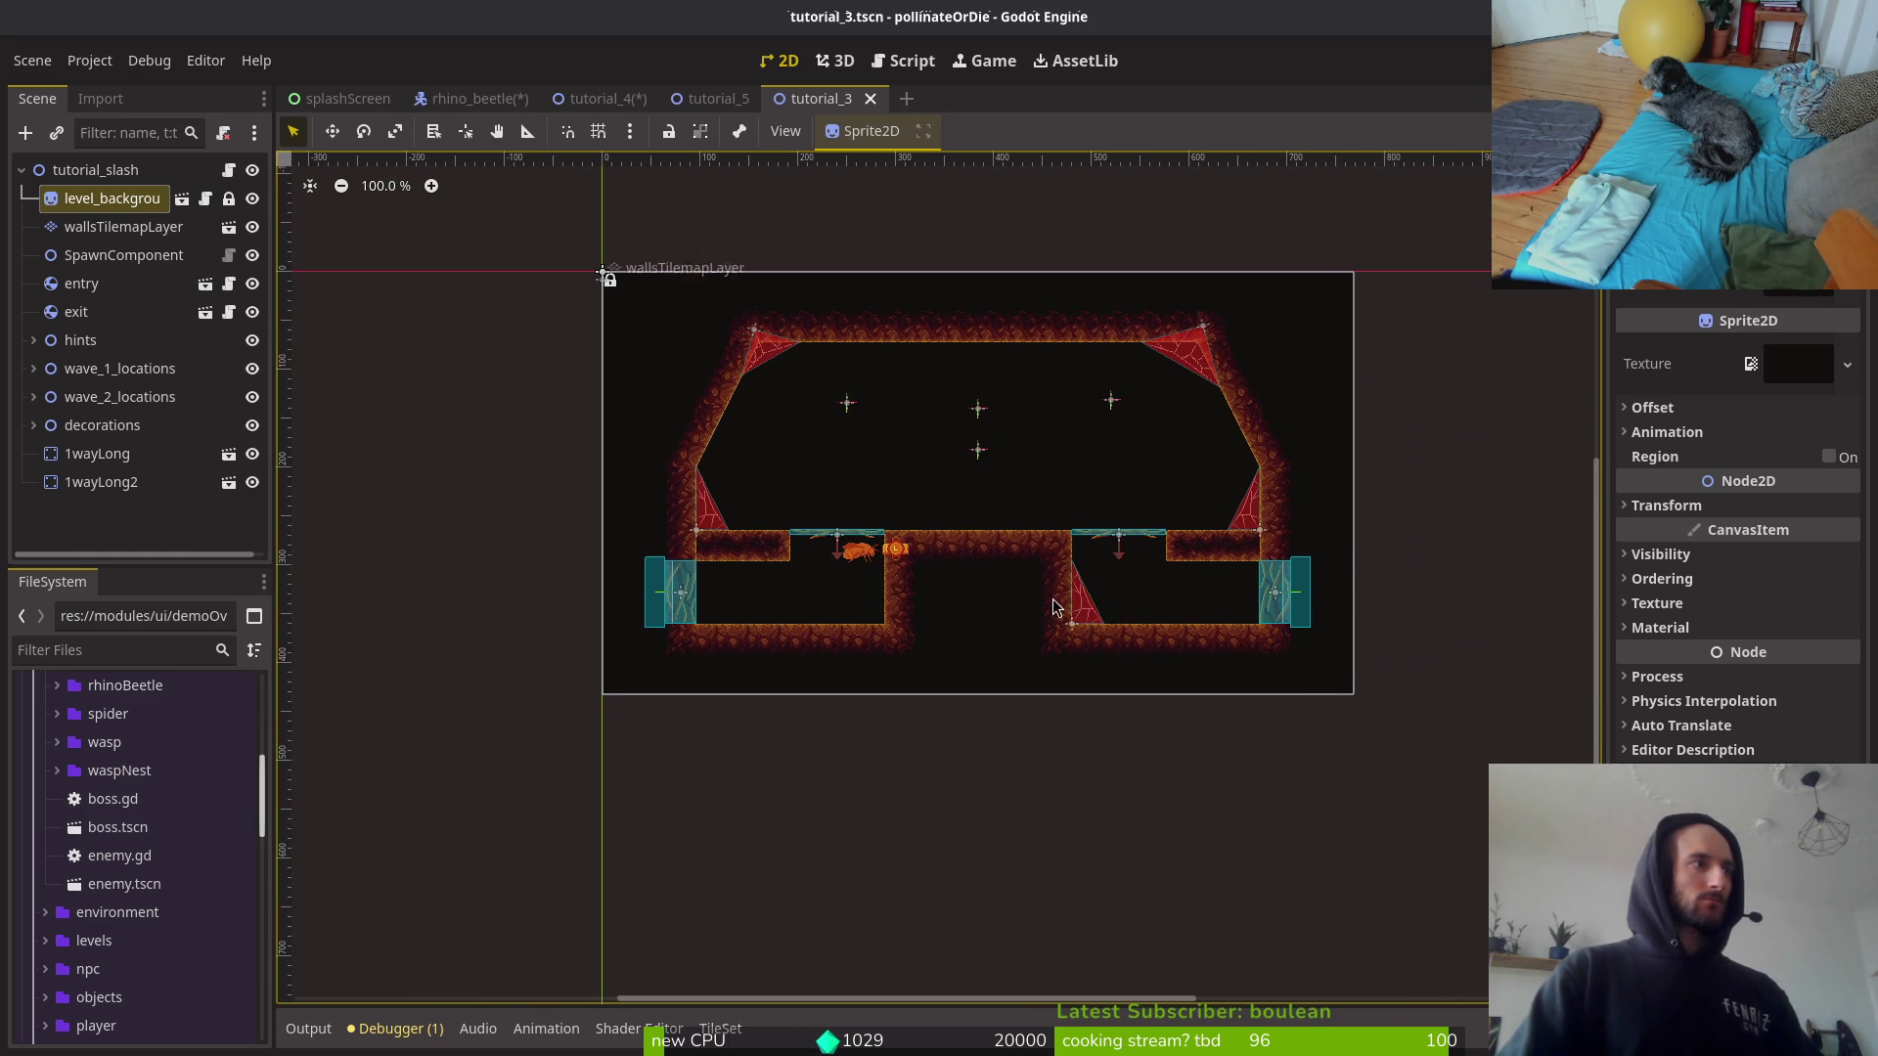
scroll(767, 601, "up", 2)
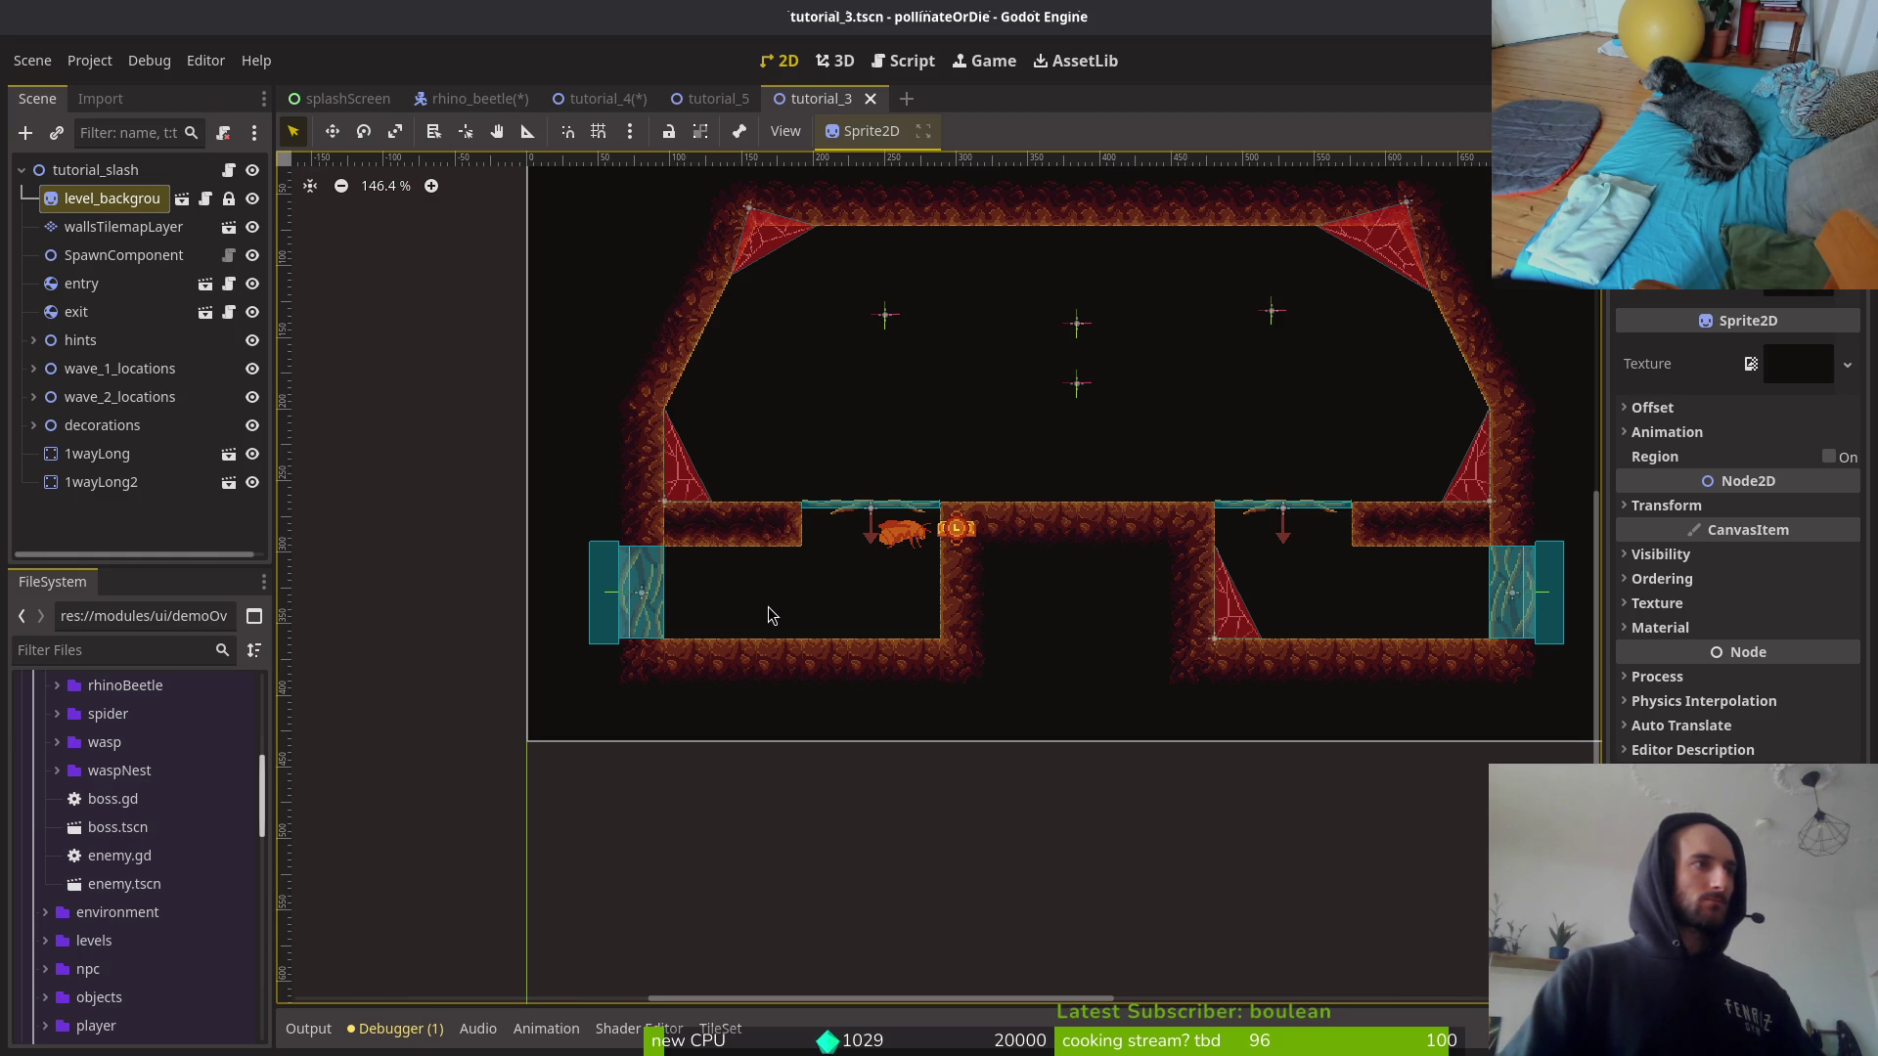
scroll(988, 547, "down", 3)
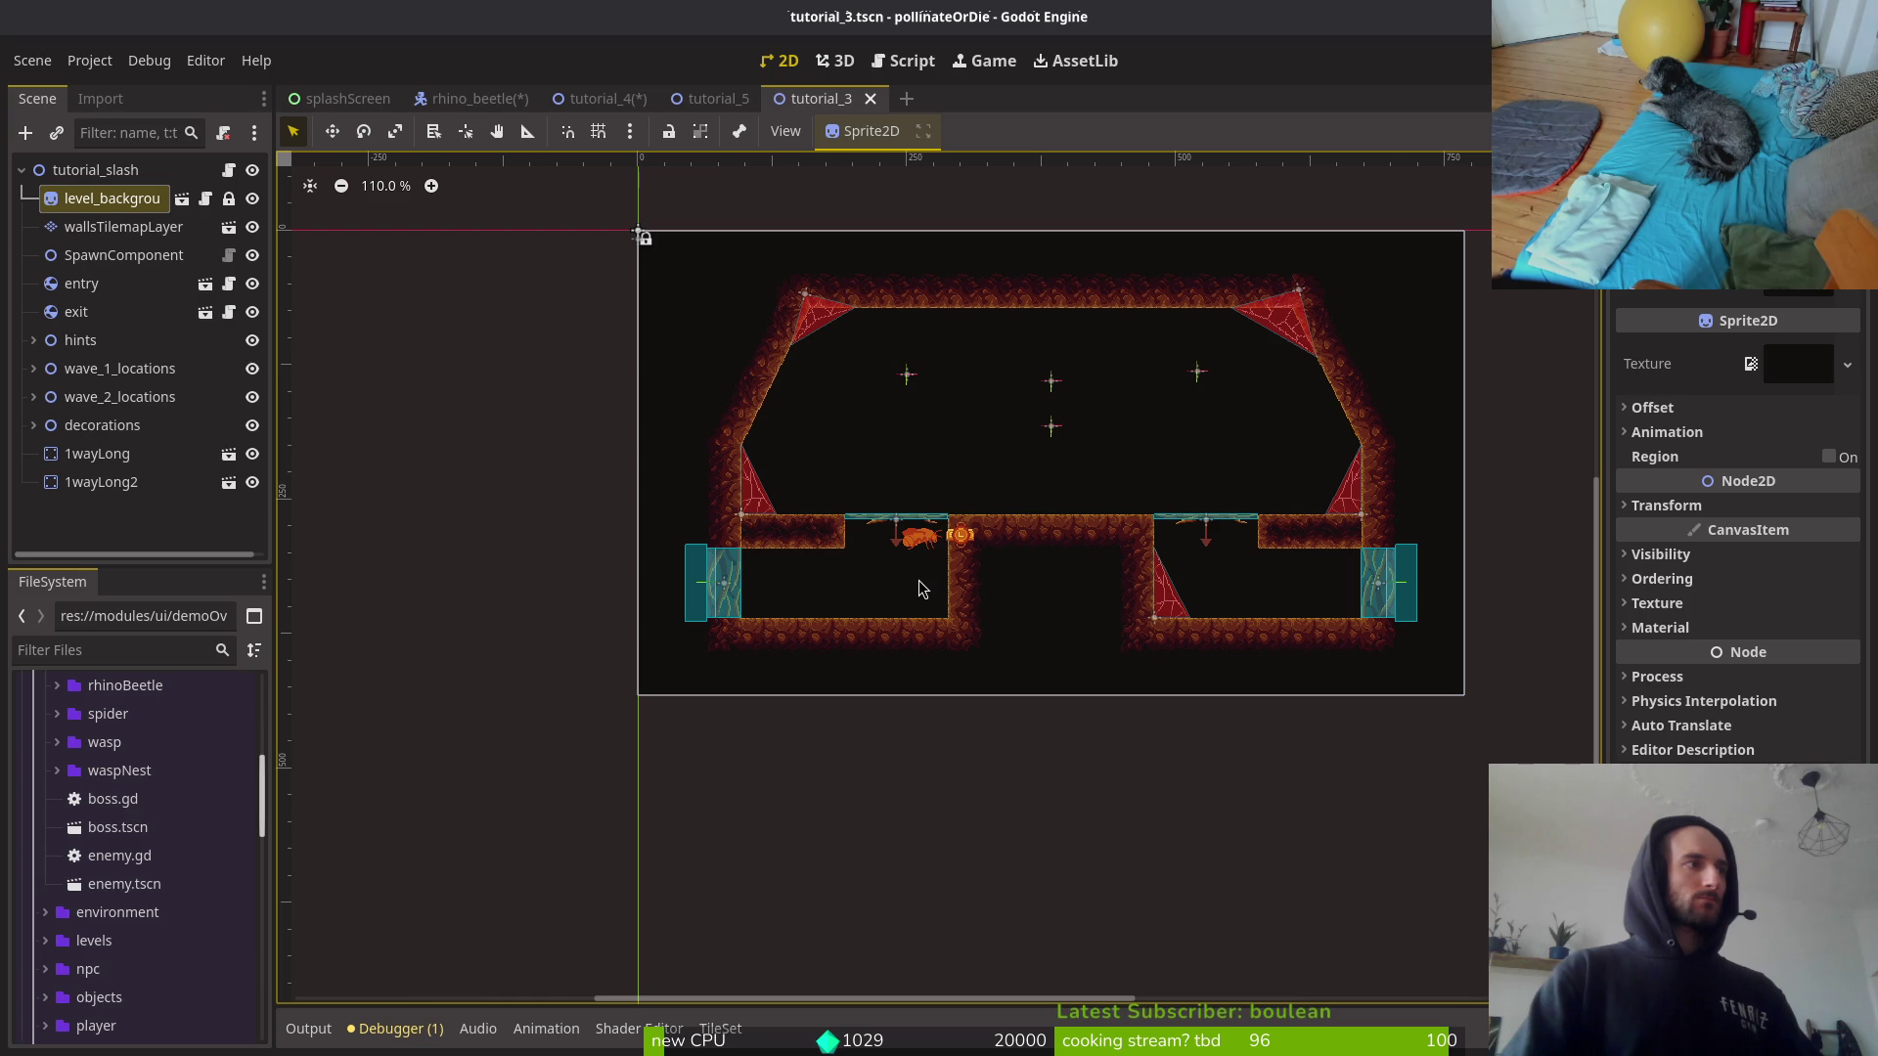
left_click(716, 98)
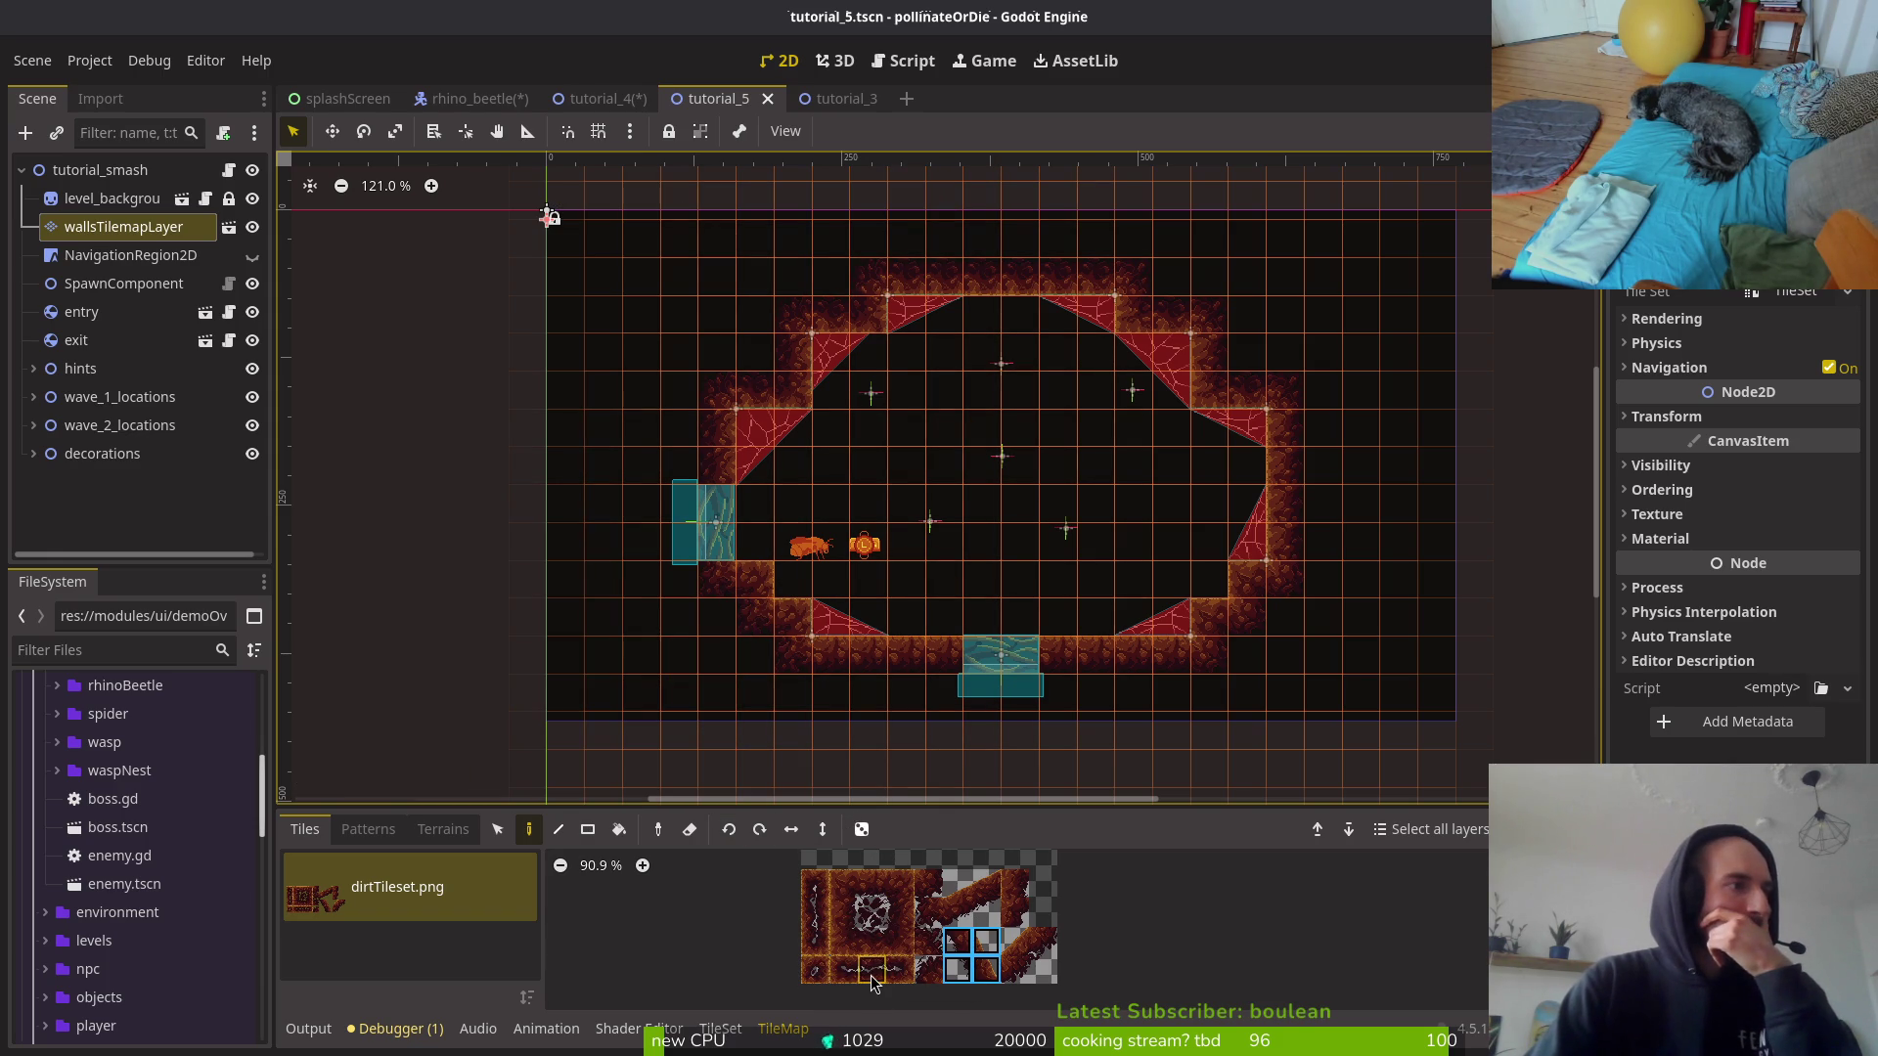
Step: Pick two dirt tiles, then in tutorial_4 paint a bottom-wall patch and nudge the entry and exit gates
left_click_drag(870, 978, 899, 978)
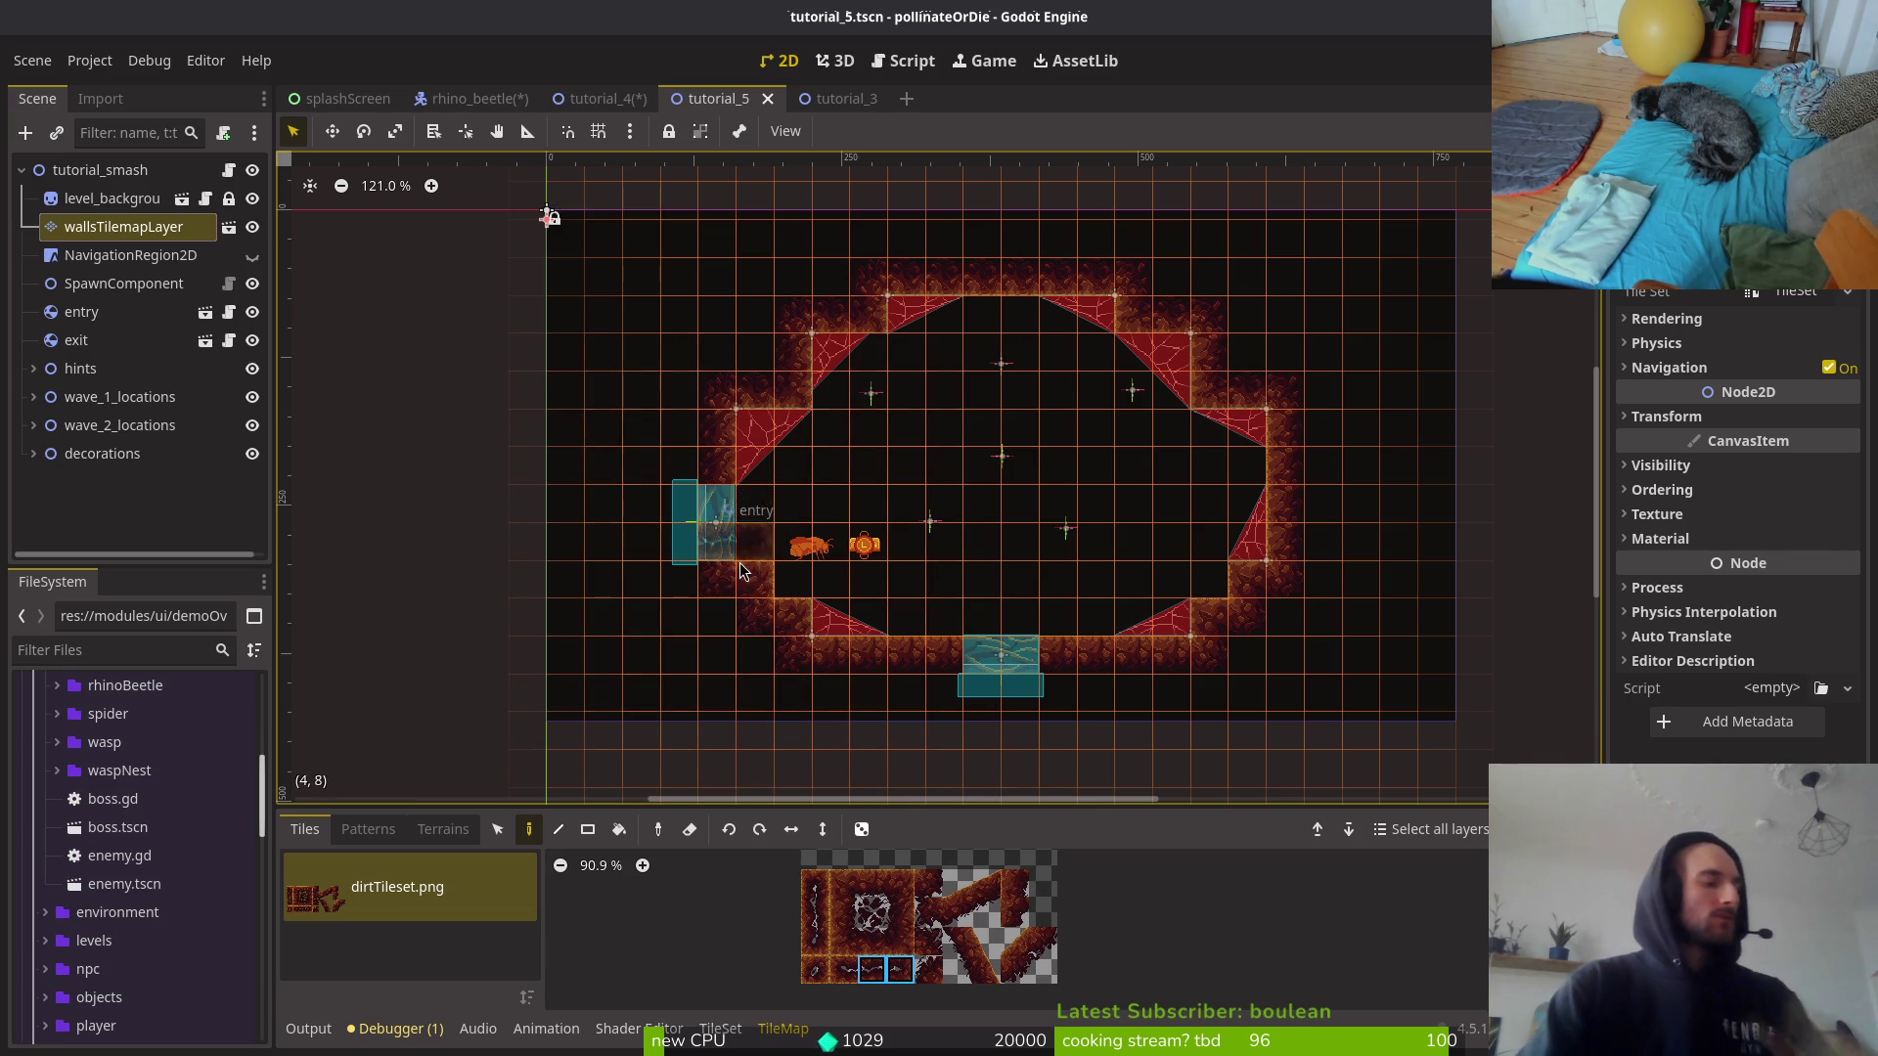
key("Escape")
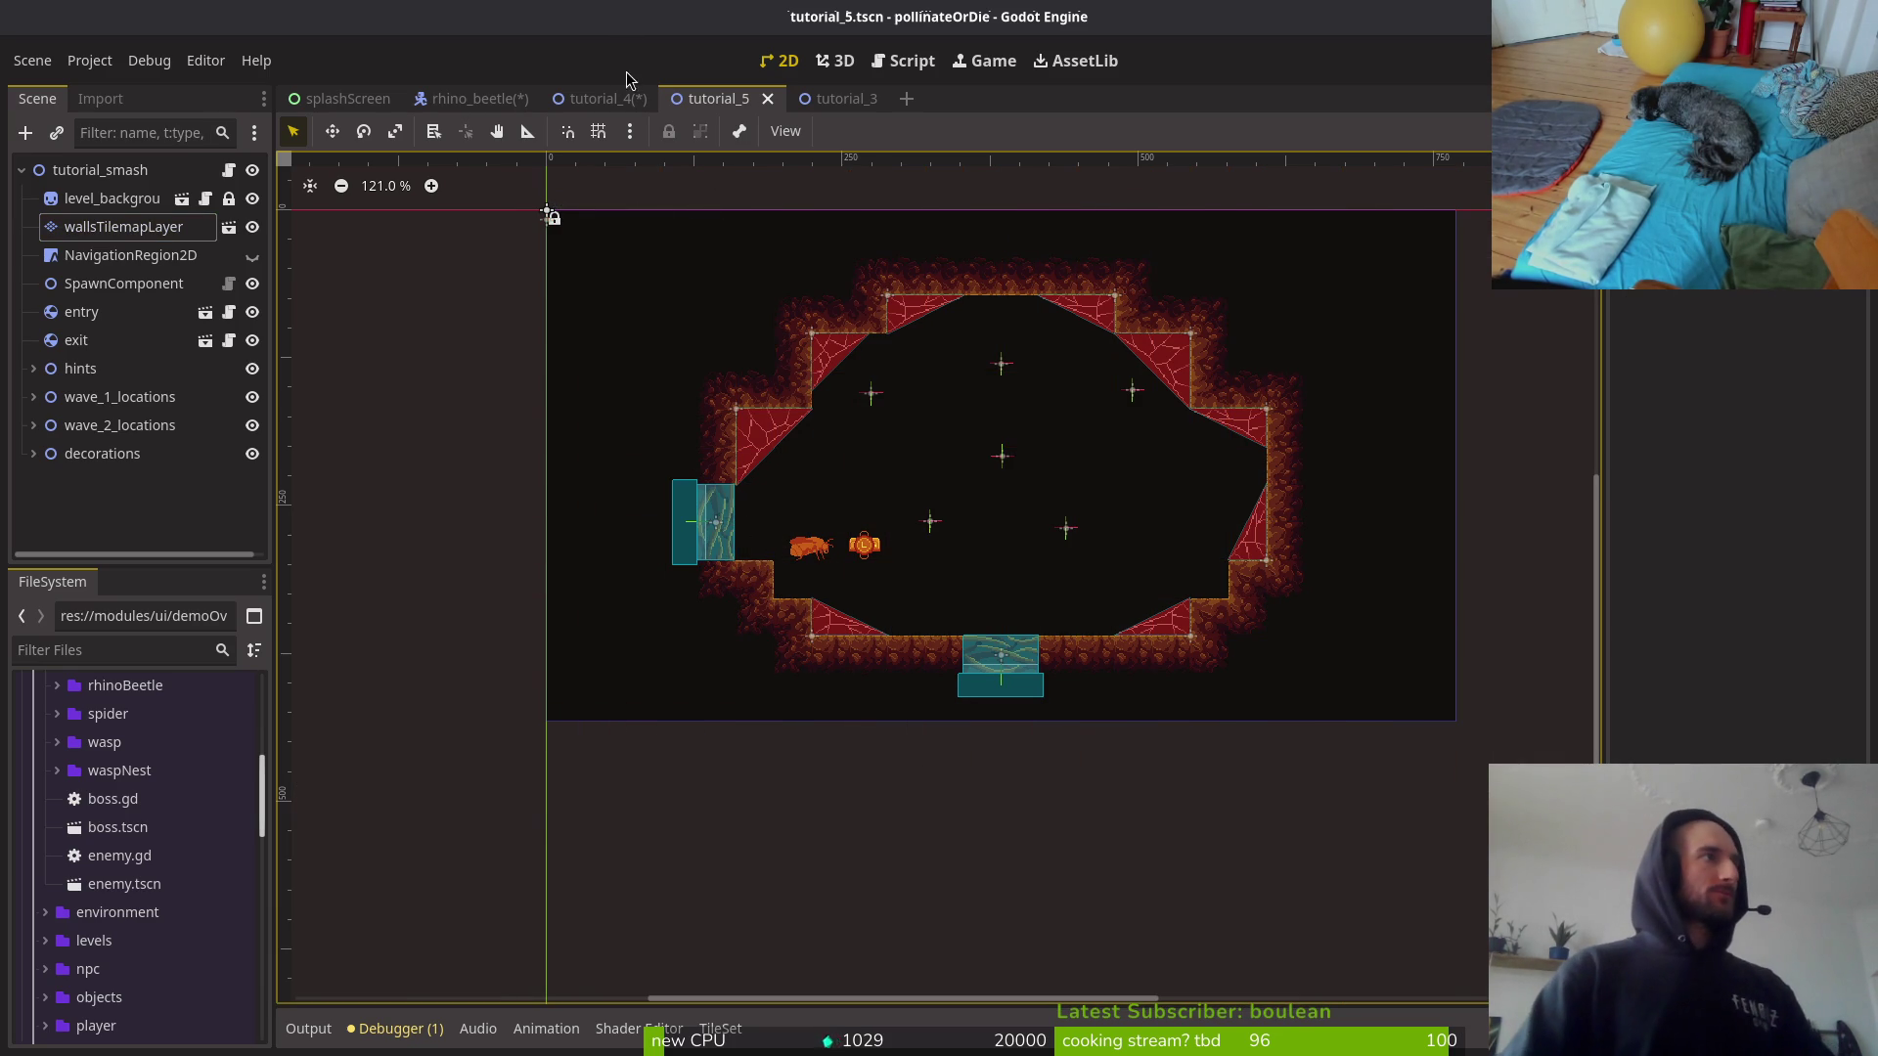
left_click(607, 99)
left_click(798, 571)
scroll(710, 364, "left", 3)
mouse_move(761, 374)
left_mouse_down()
mouse_move(629, 347)
mouse_move(620, 326)
left_mouse_up()
left_click_drag(1177, 562, 1310, 558)
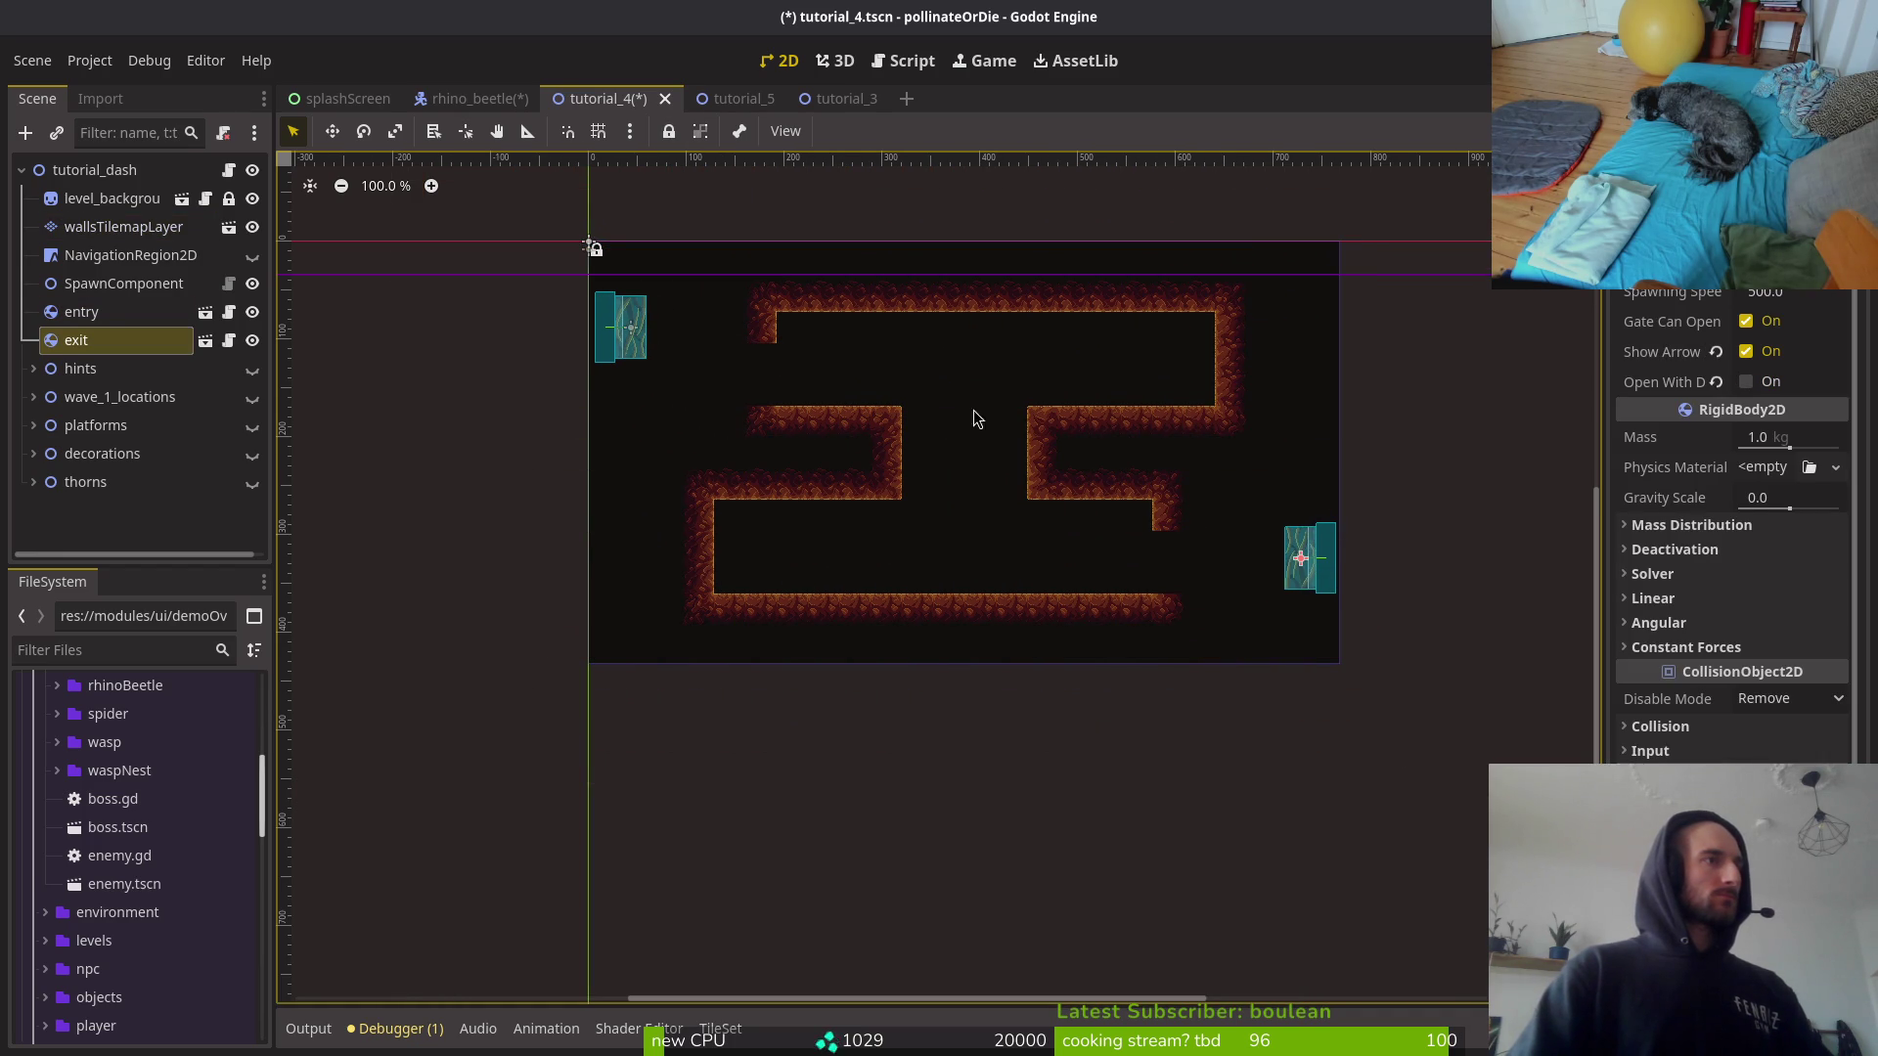
Step: In tutorial_5, erase the two wall tiles under the exit gate and move the entry gate left
left_click(740, 103)
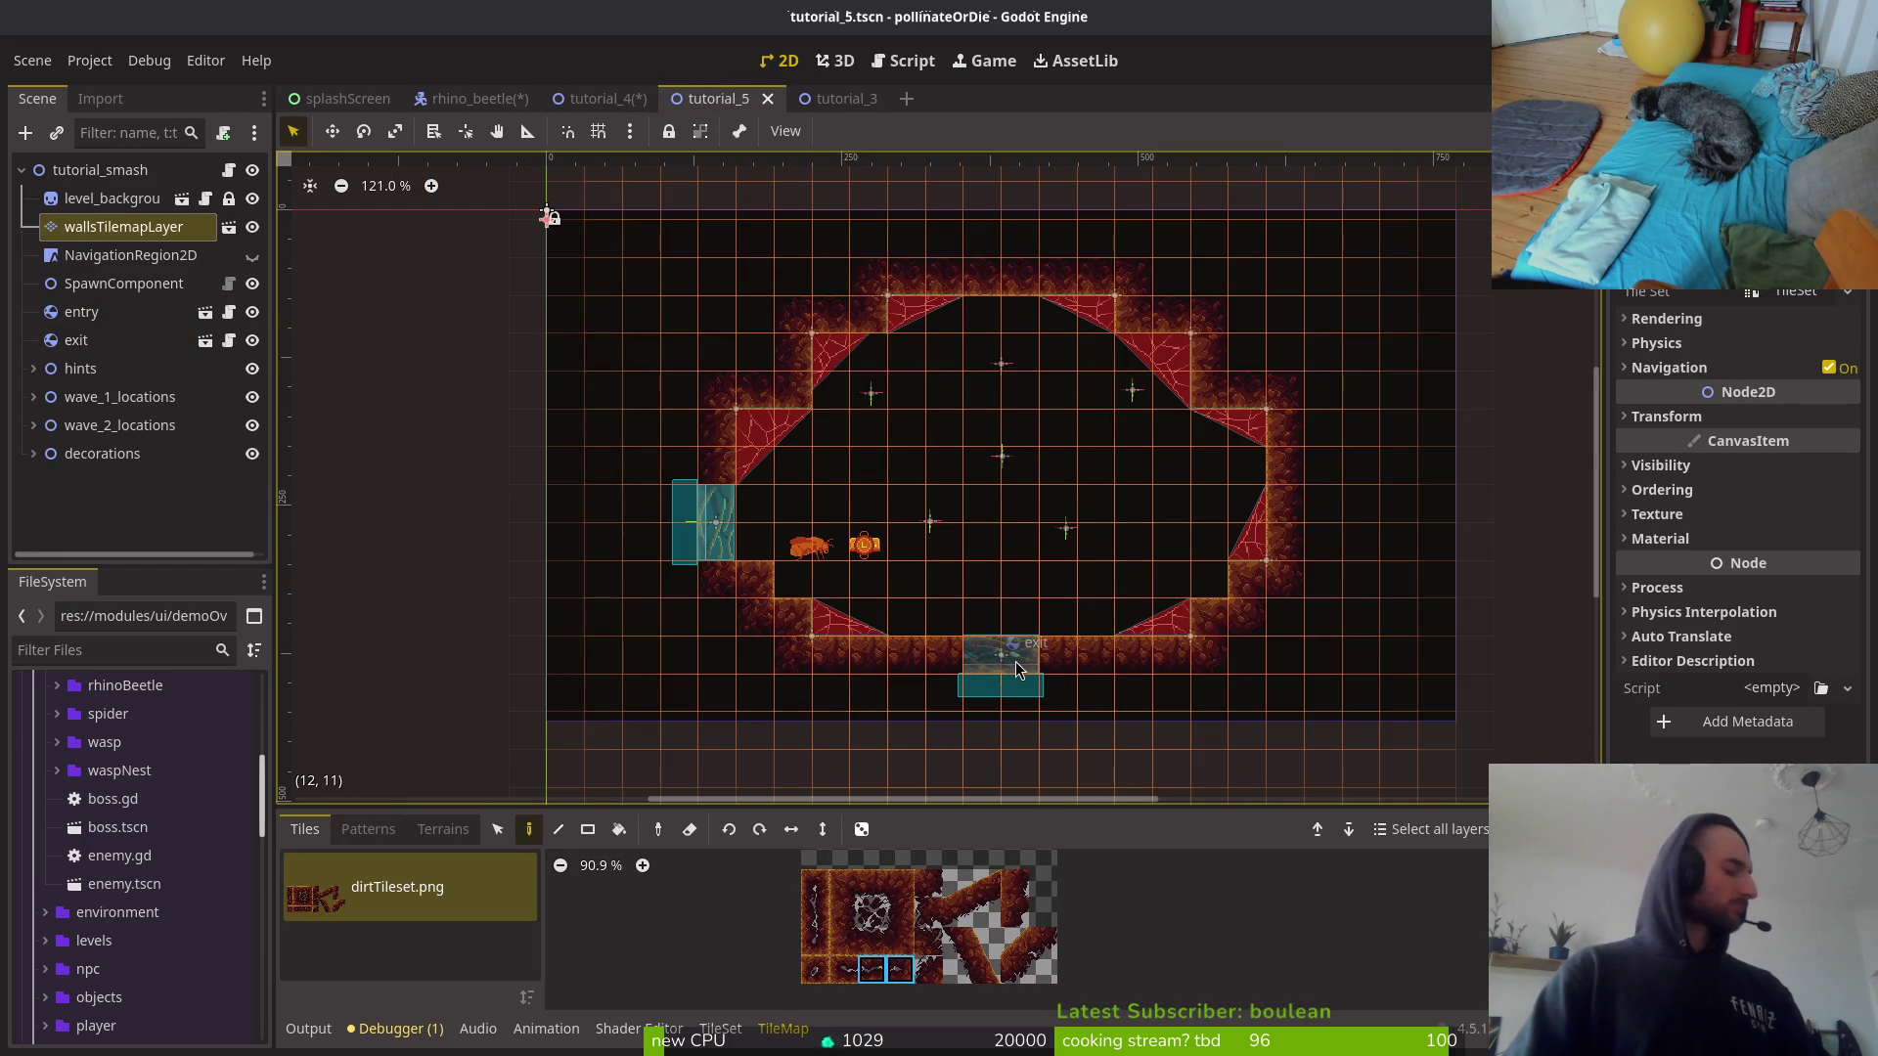
right_click(1017, 657)
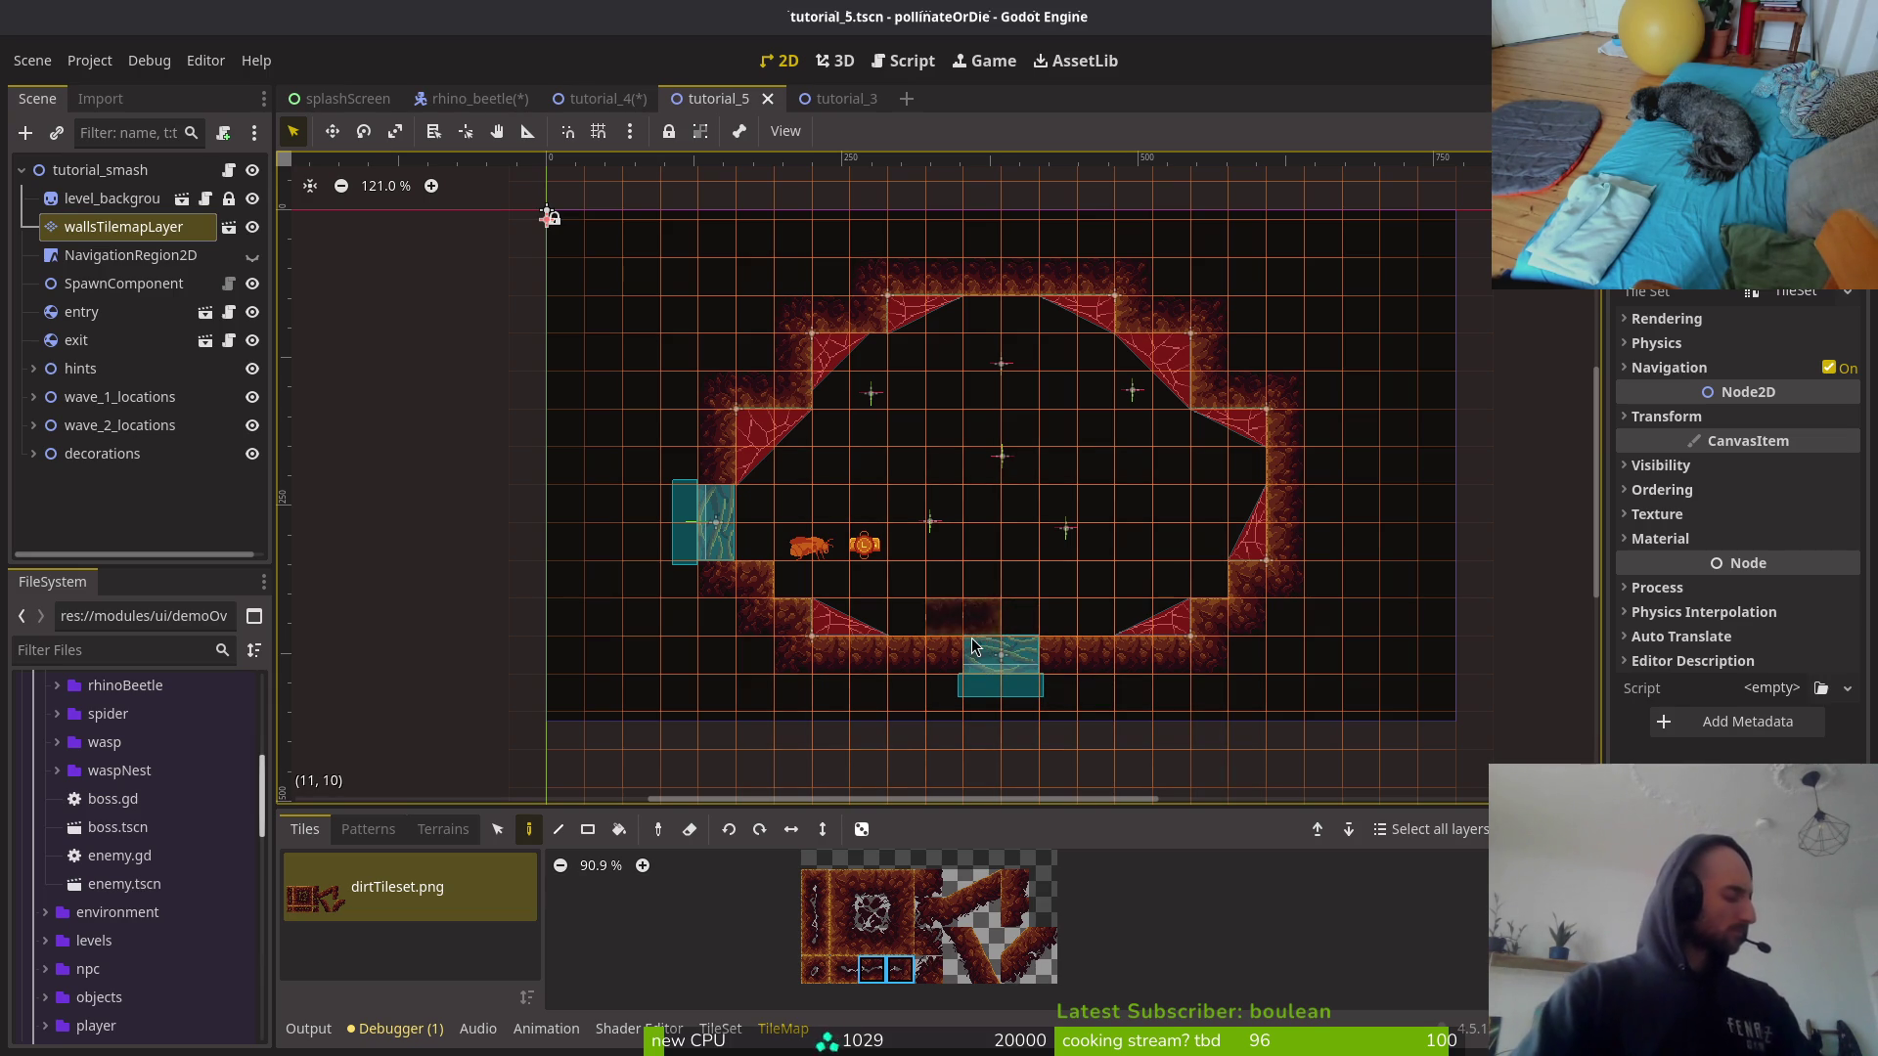
right_click(964, 649)
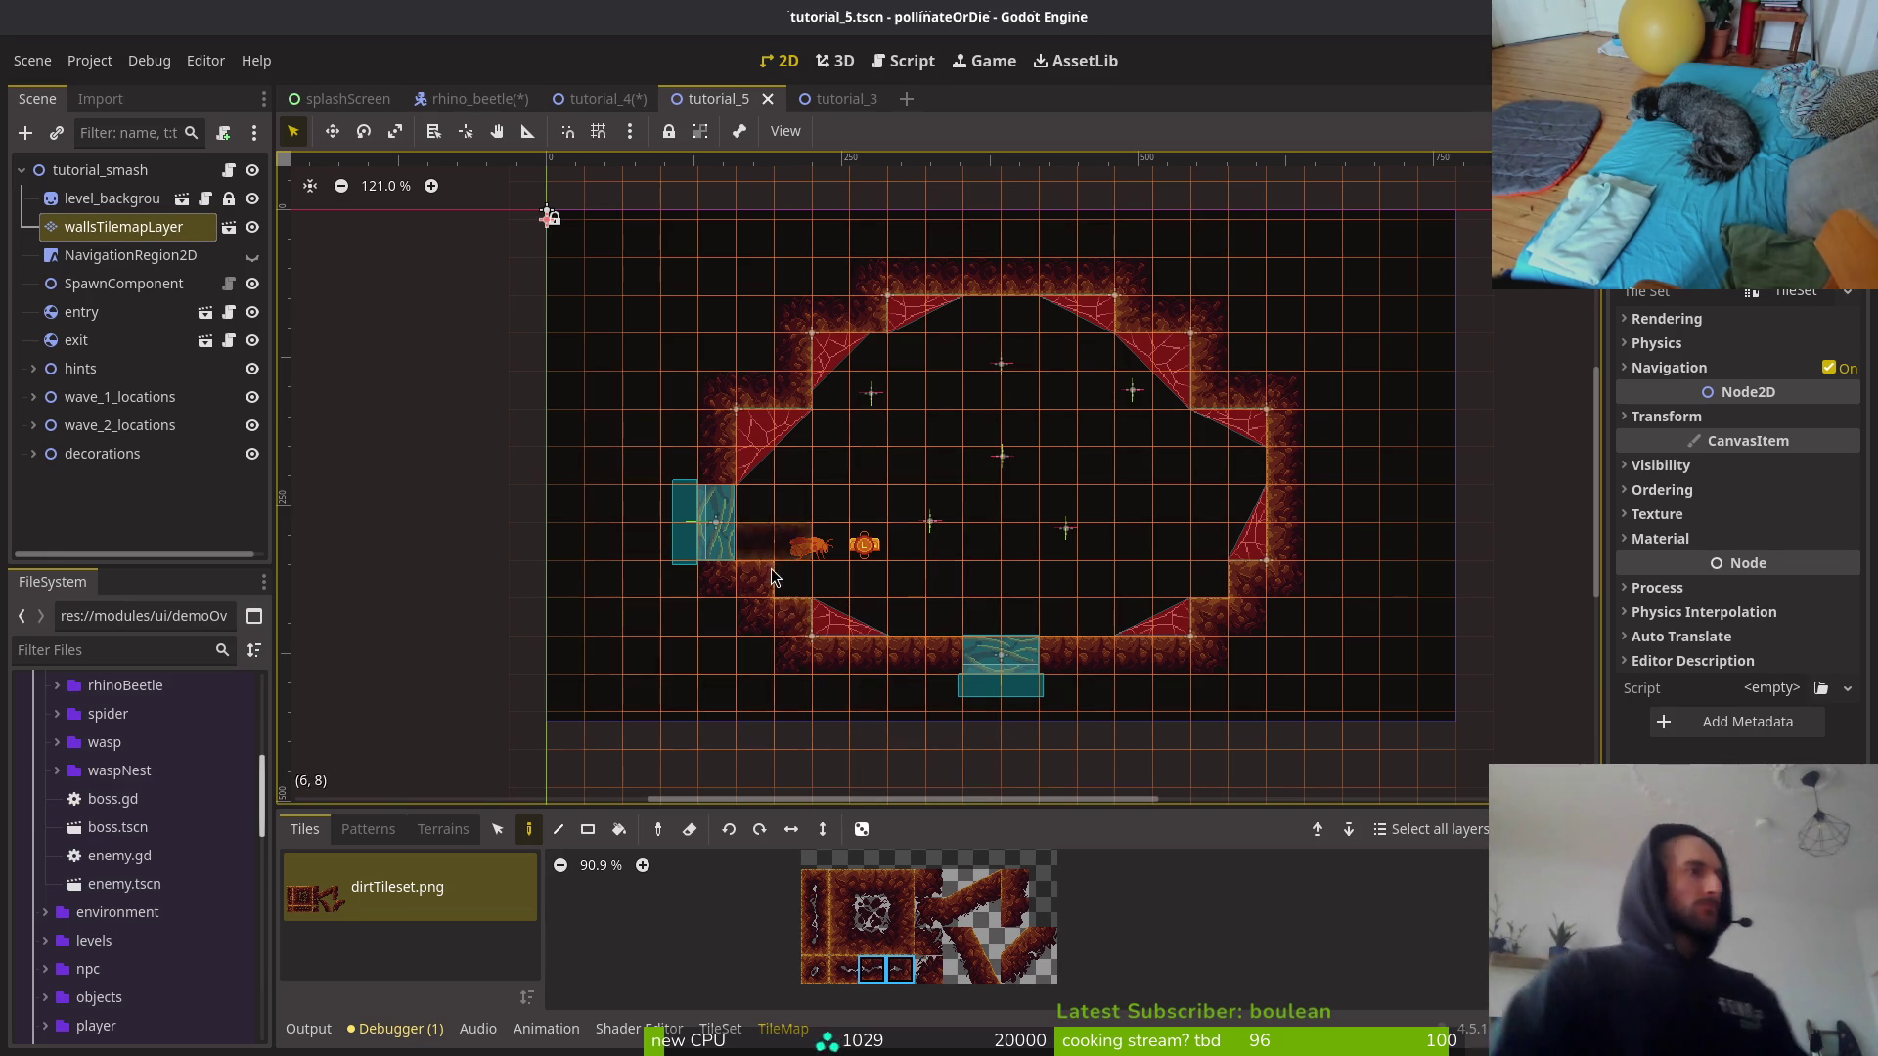
scroll(739, 519, "up", 1)
left_click_drag(738, 518, 634, 516)
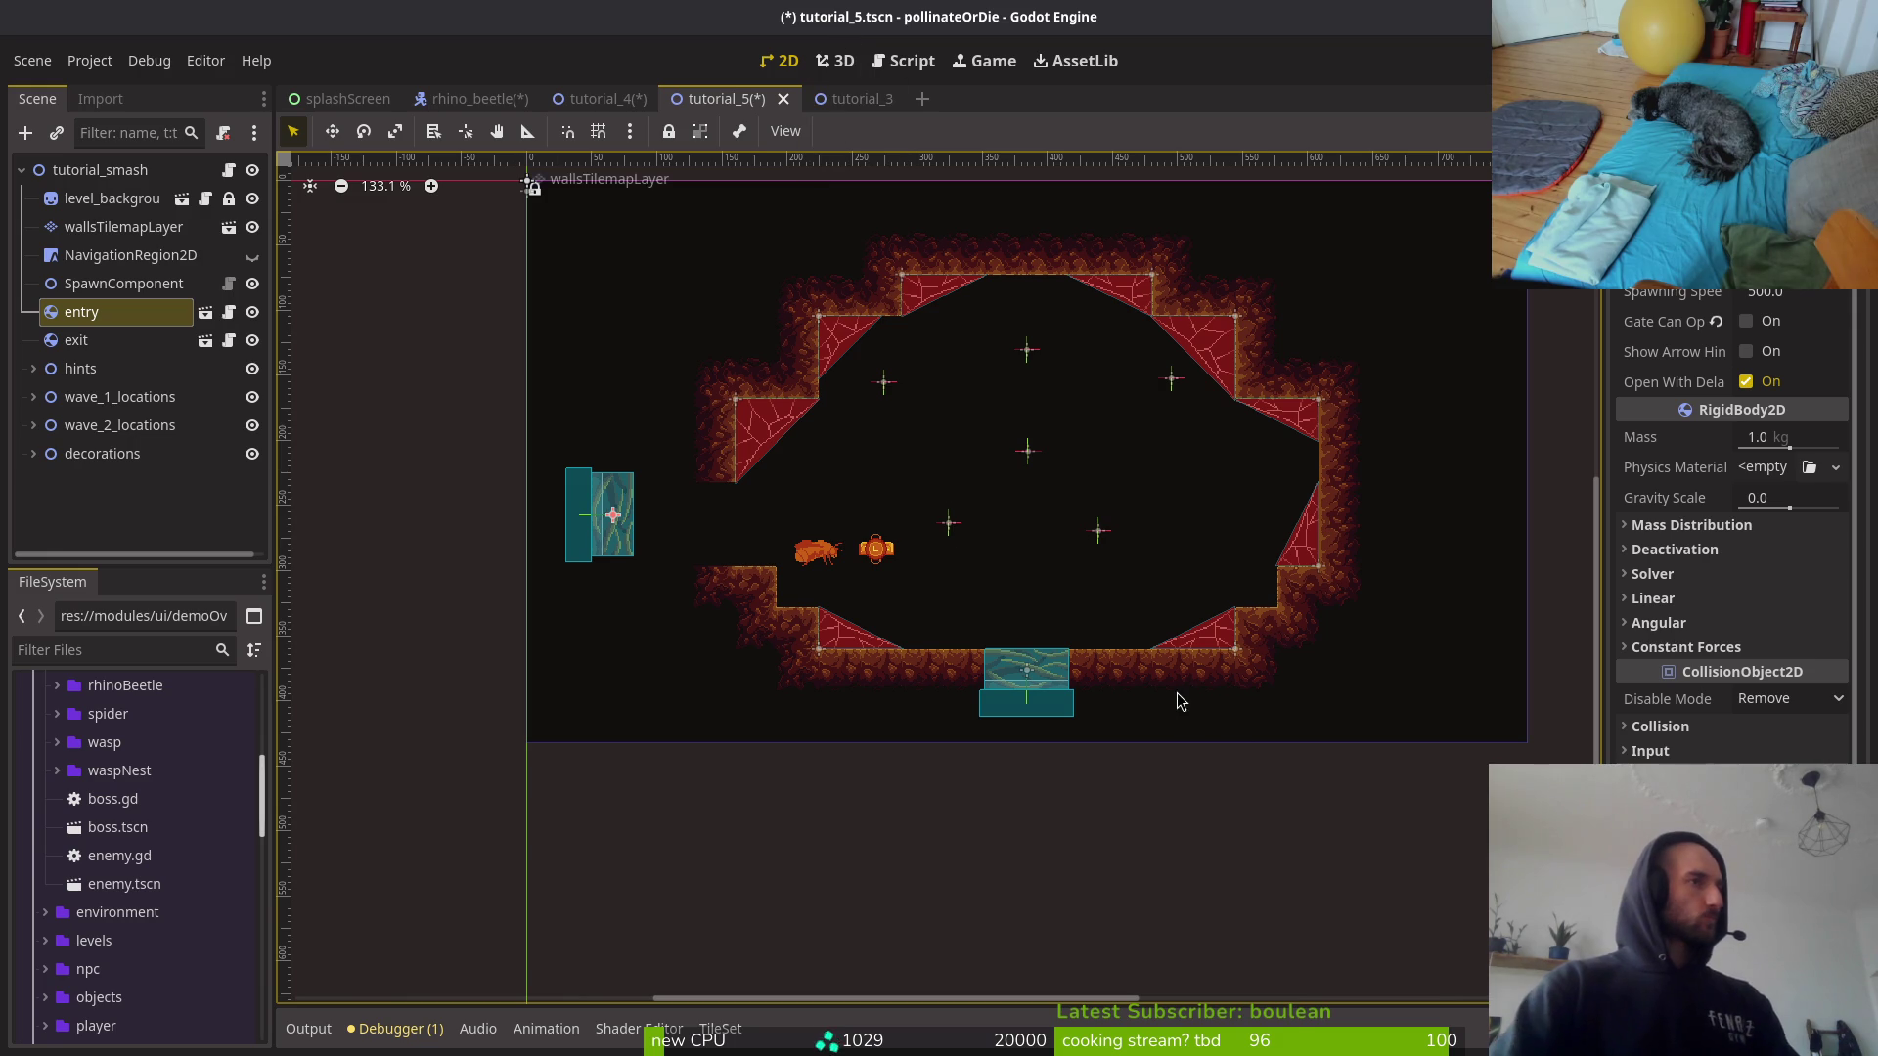
Step: Hide the decorations, wave_2_locations, wave_1_locations and hints groups
scroll(1008, 626, "up", 2)
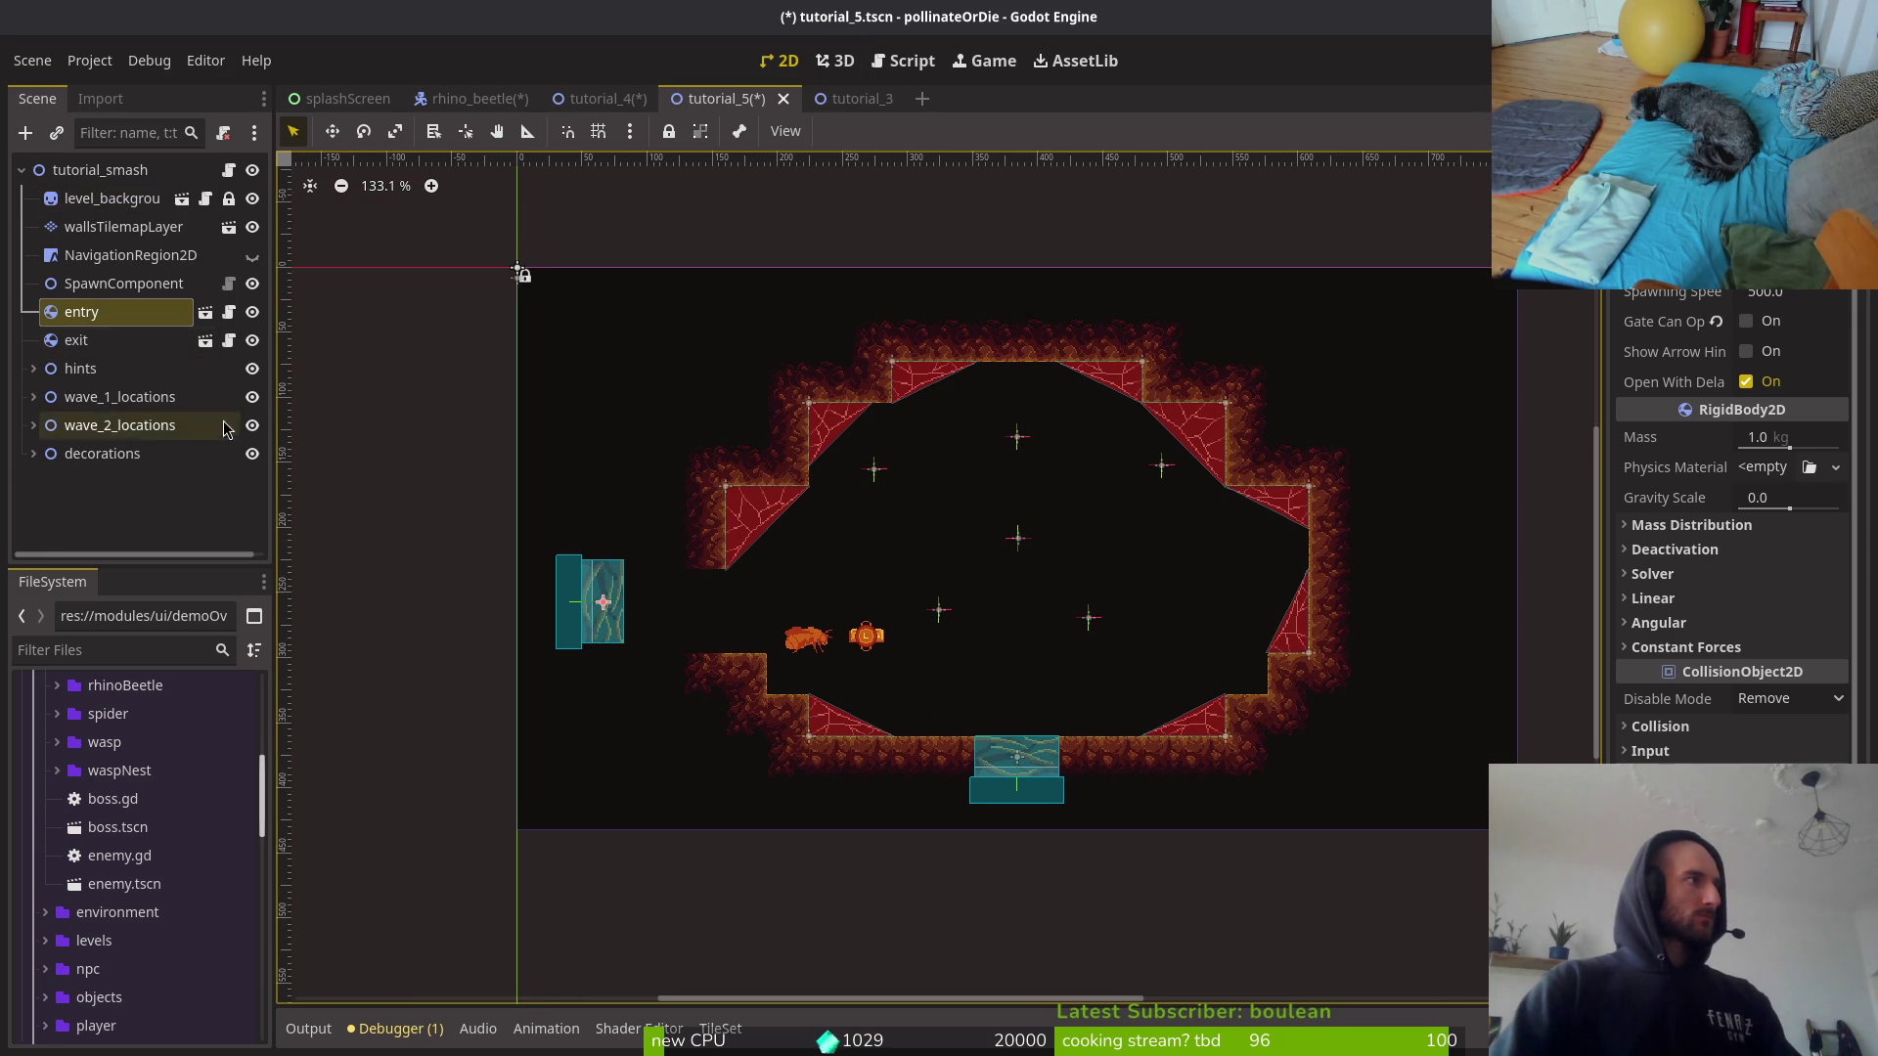
left_click(252, 454)
left_click(252, 454)
left_click(253, 425)
left_click(252, 397)
left_click(253, 368)
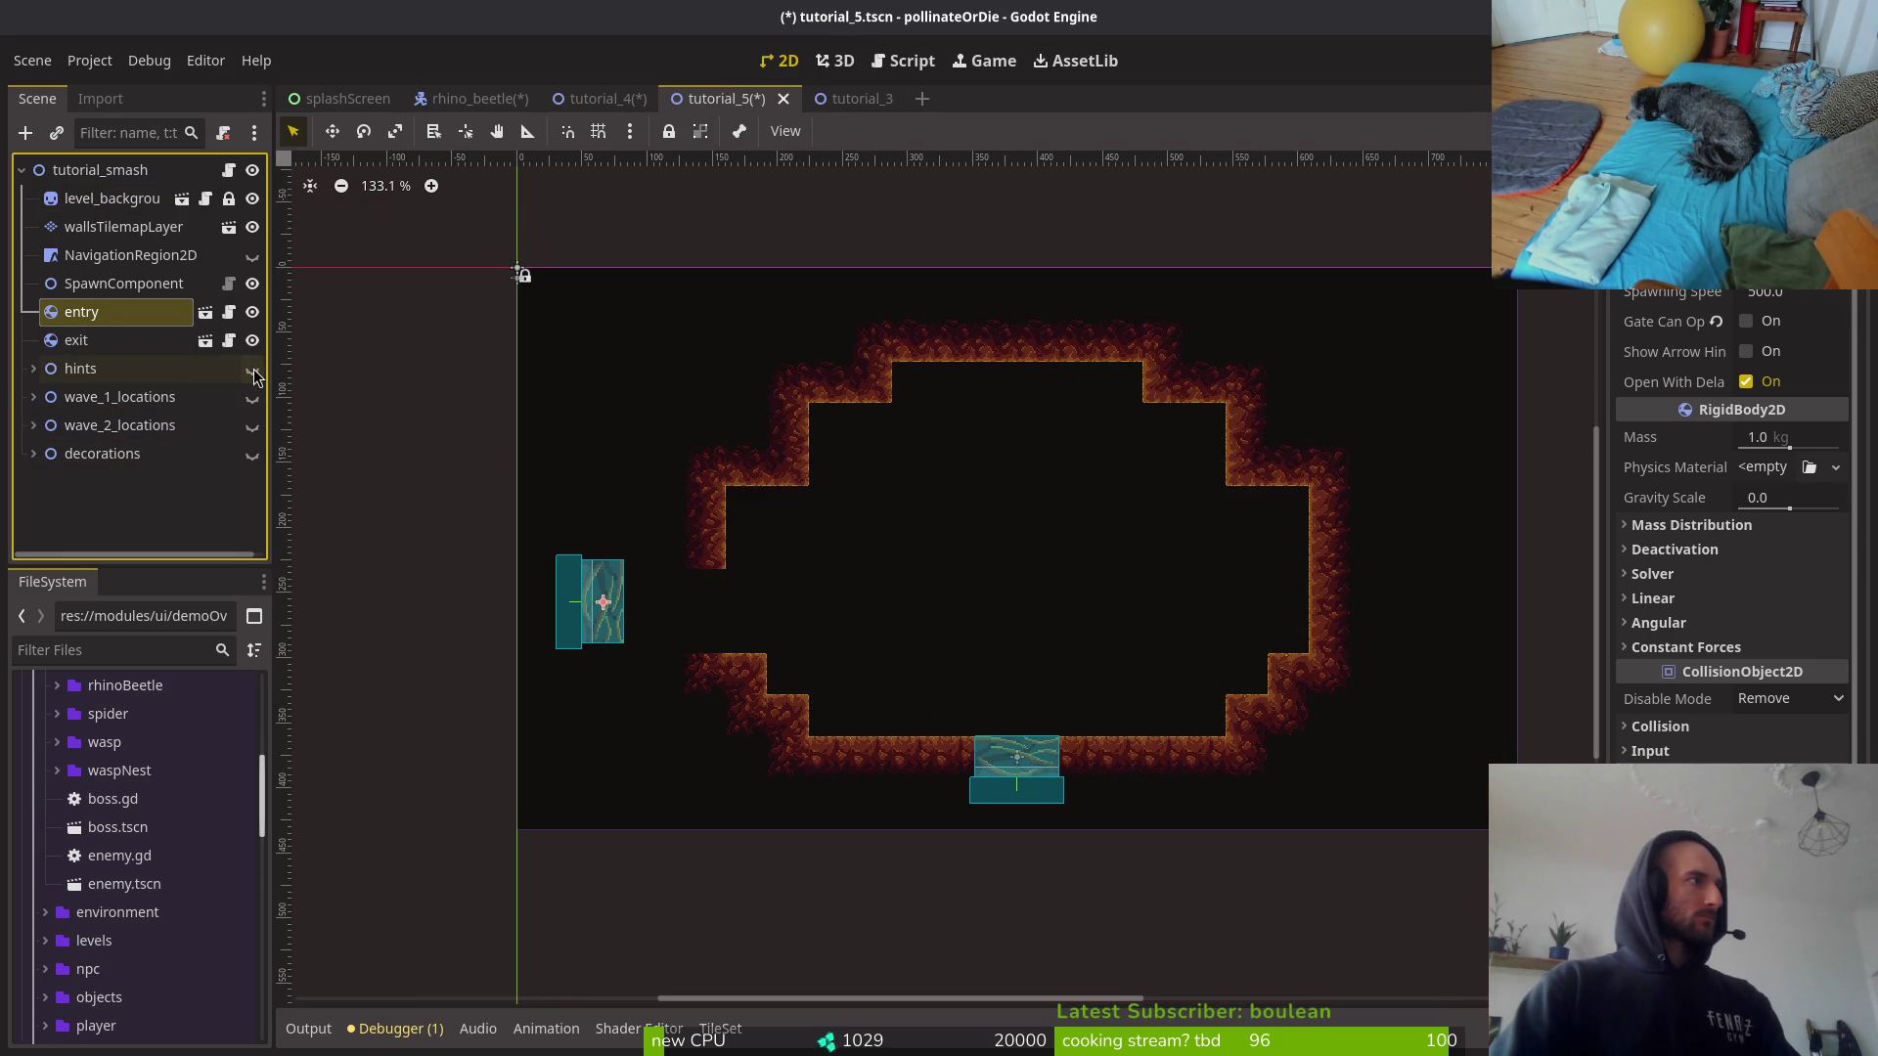
Step: Box-select all wall tiles above the floor row in wallsTilemapLayer and delete them
left_click(113, 199)
left_click(123, 227)
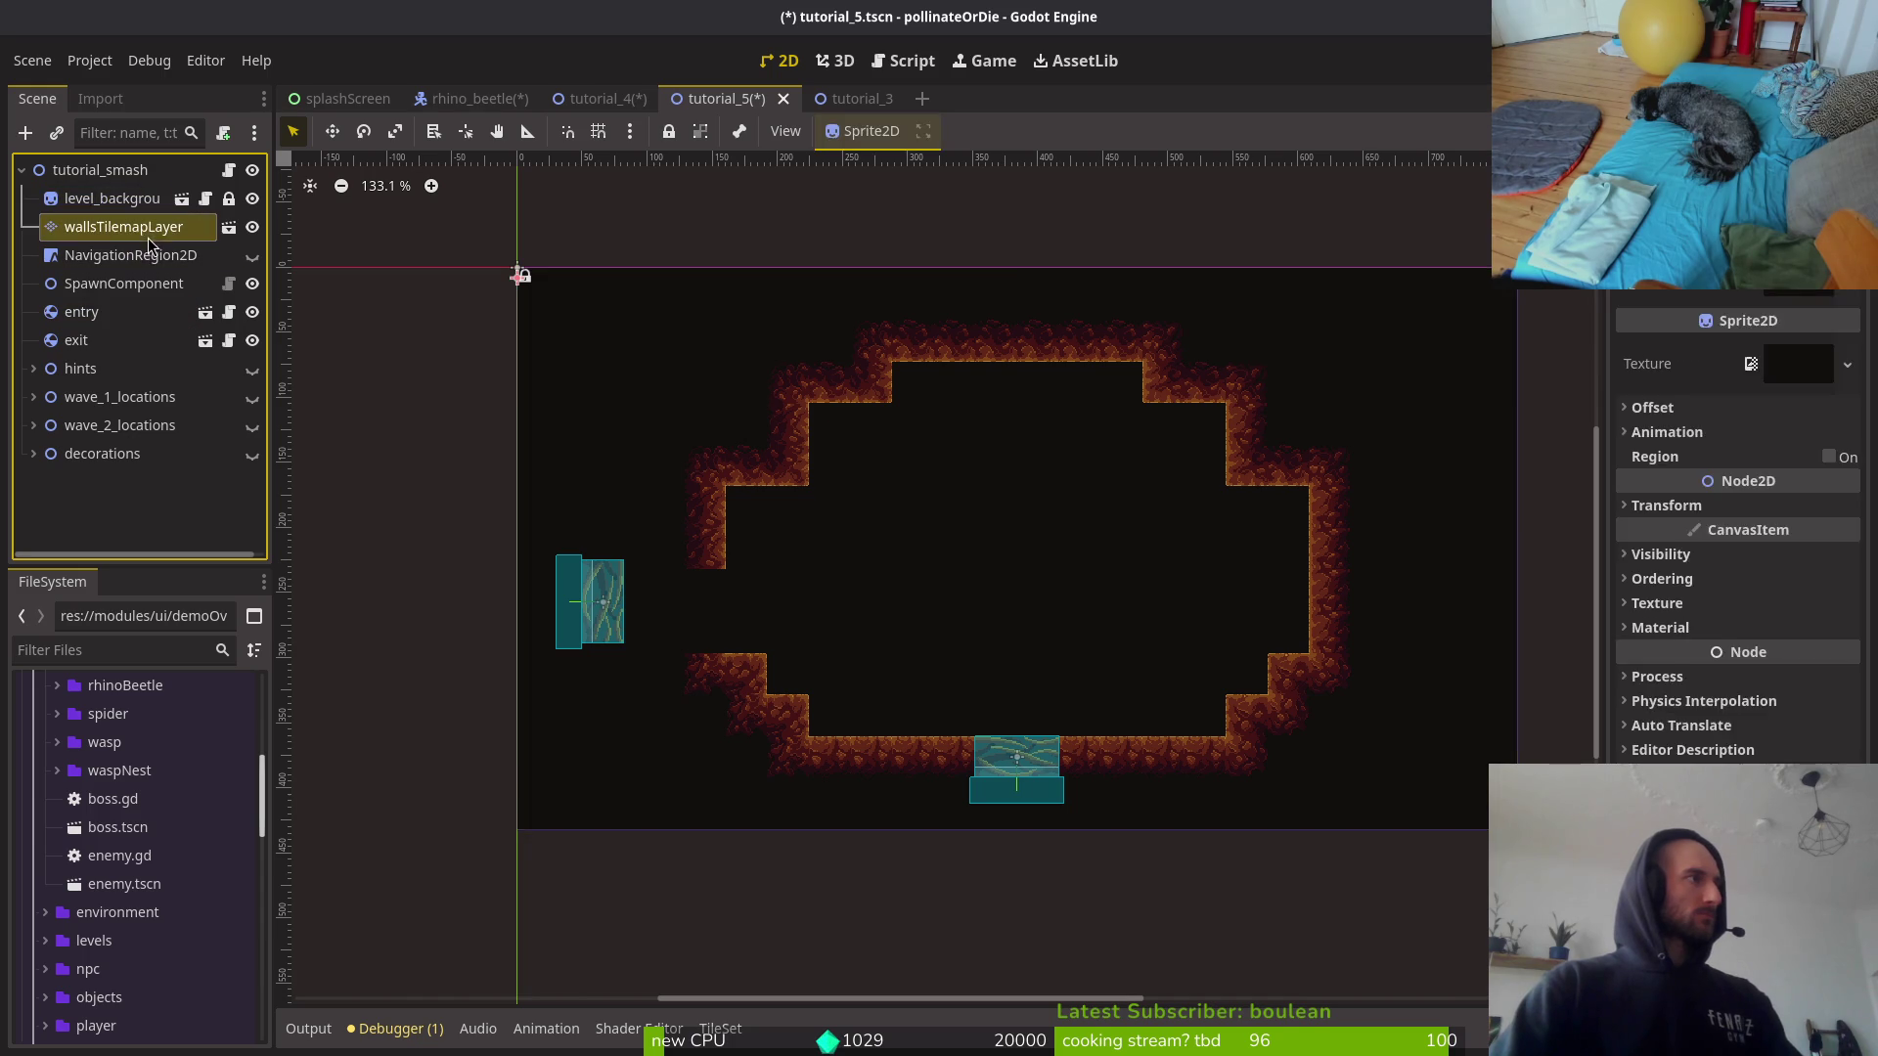
left_click(497, 830)
scroll(818, 473, "down", 2)
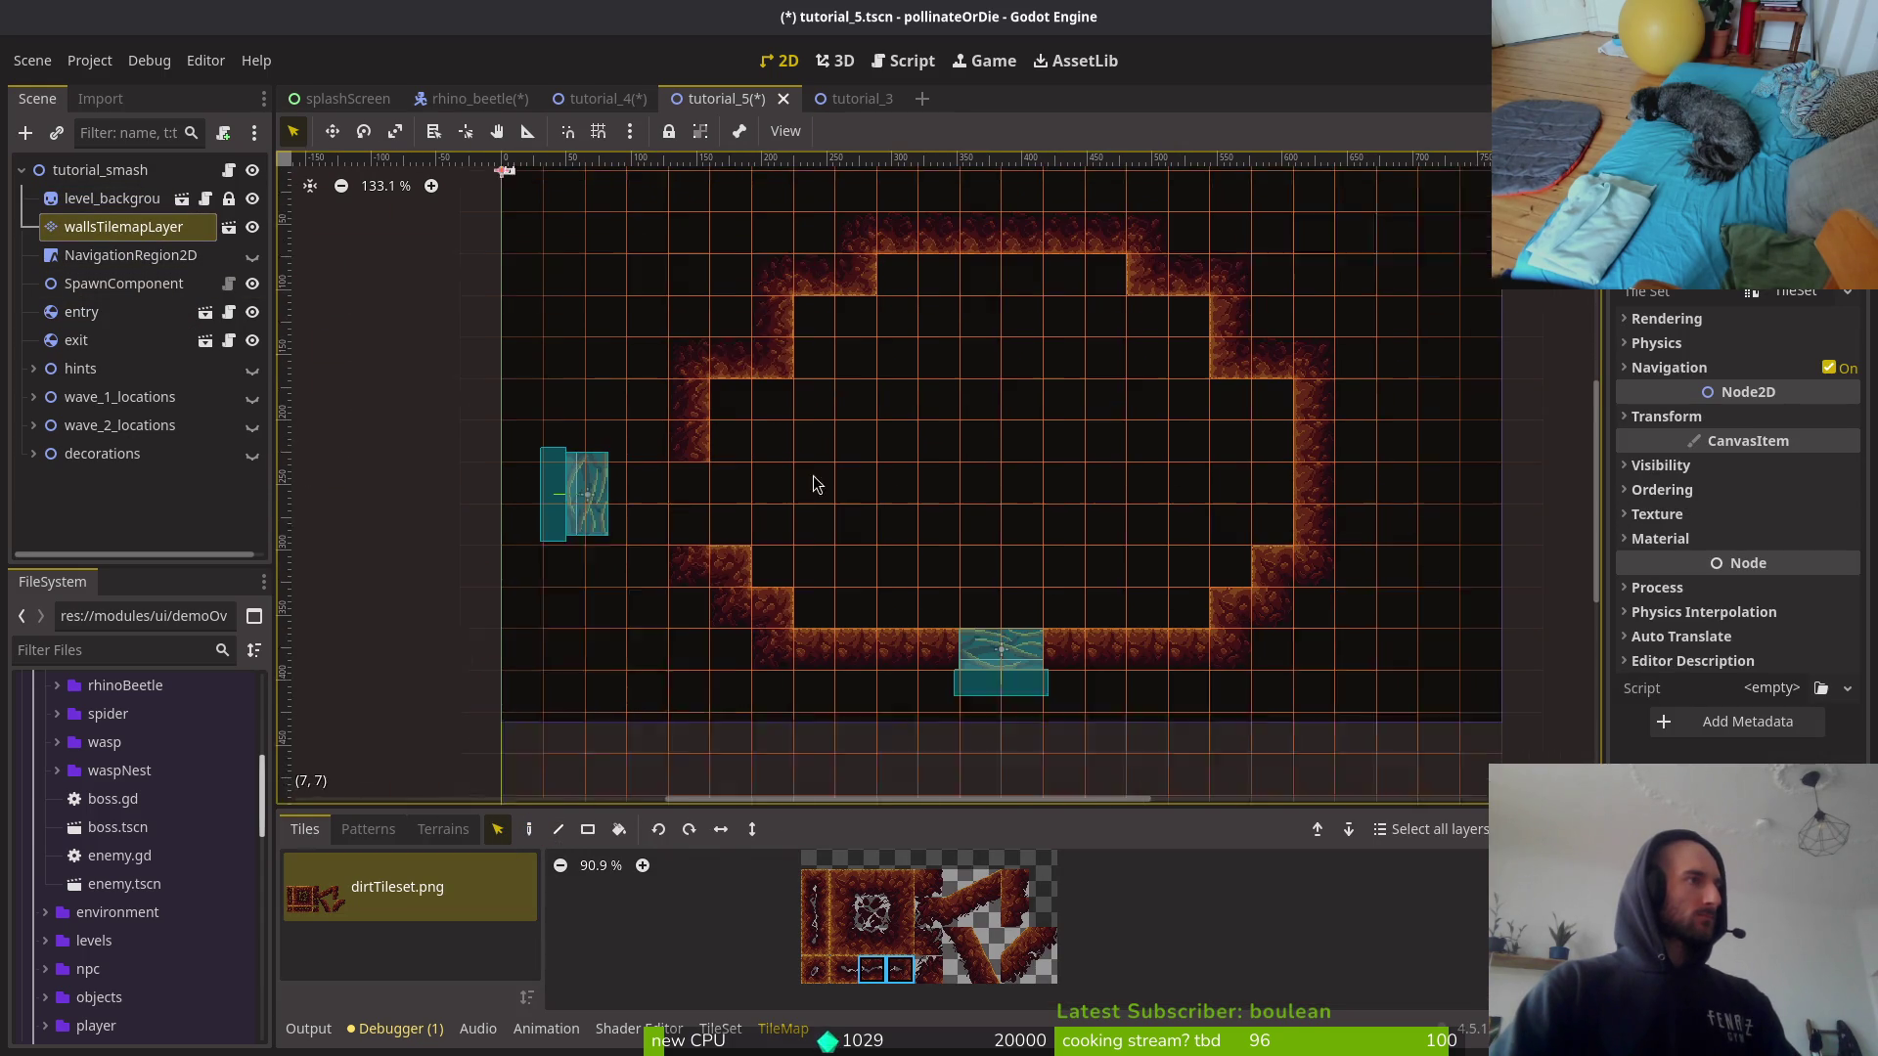
scroll(668, 329, "down", 1)
mouse_move(585, 186)
left_mouse_down()
mouse_move(1300, 489)
mouse_move(1332, 573)
left_mouse_up()
key("Delete")
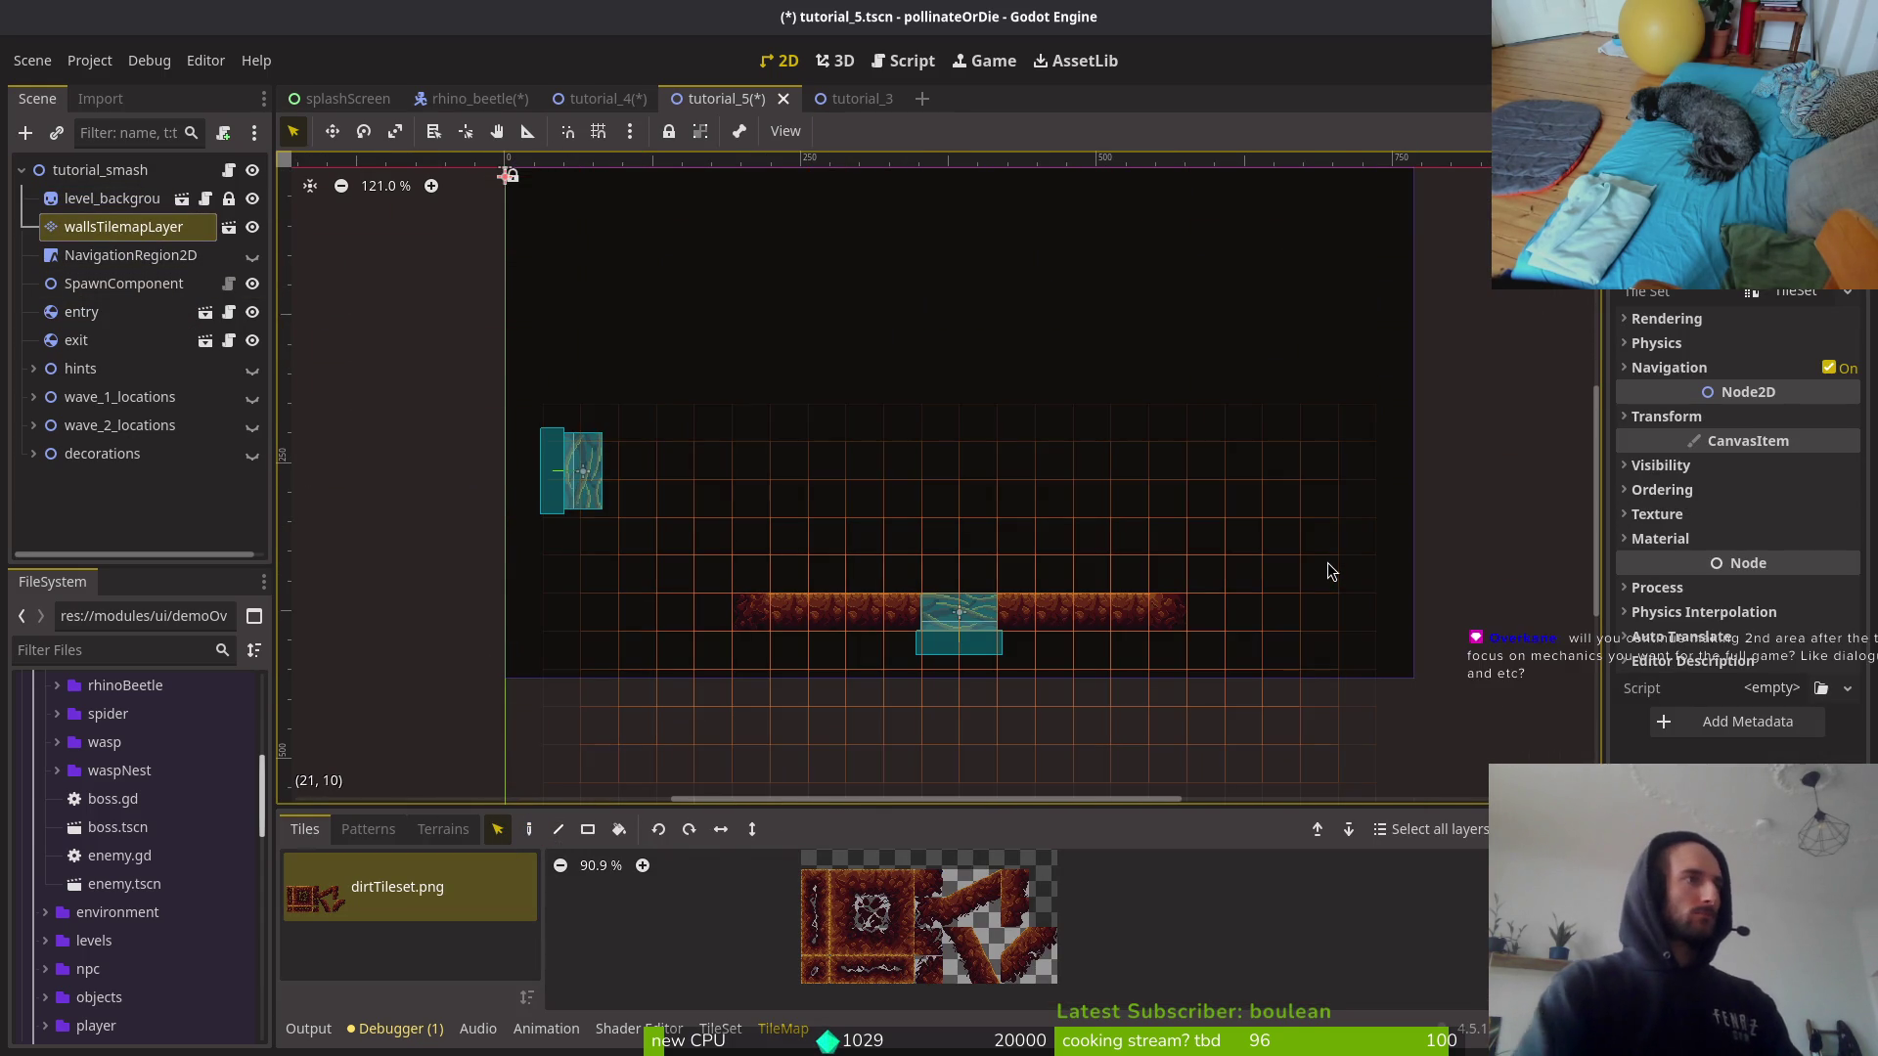
left_click(1177, 587)
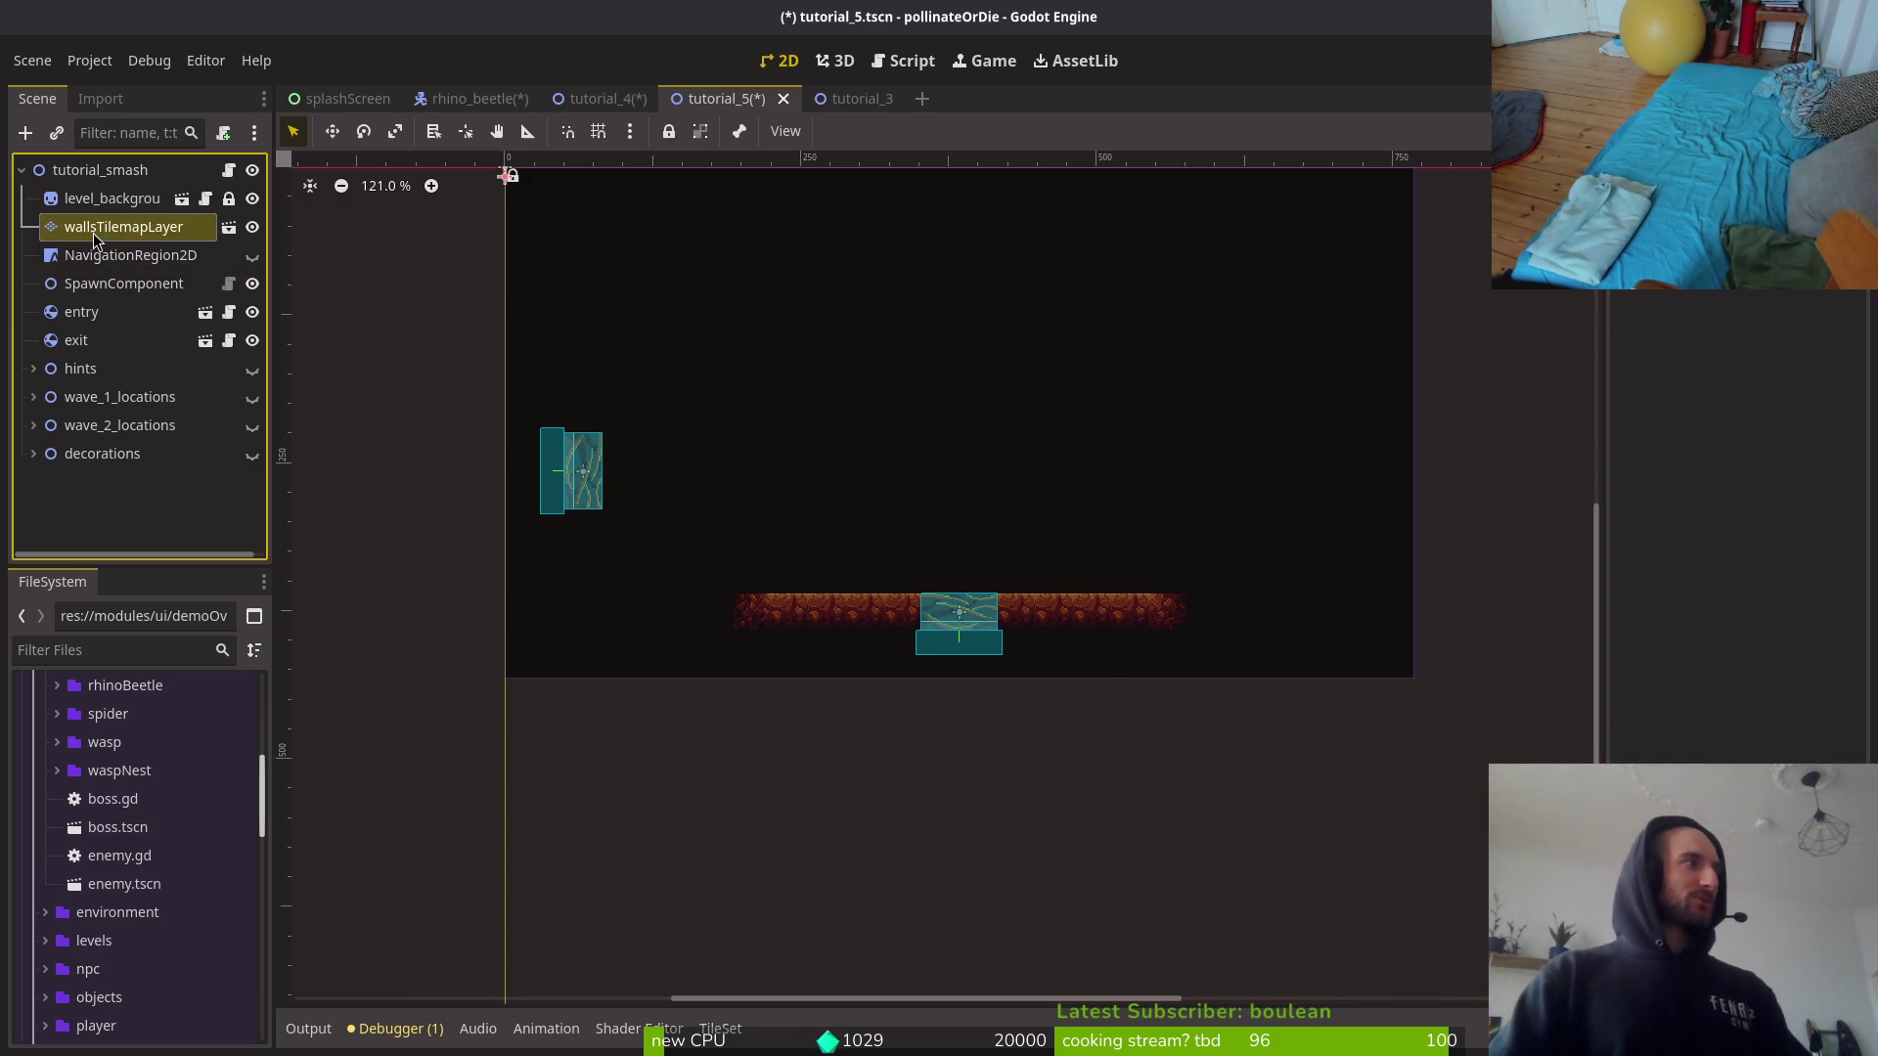
Step: Paint short left and right dirt side walls and extend the floor row two tiles each way
left_click(124, 227)
scroll(877, 558, "down", 1)
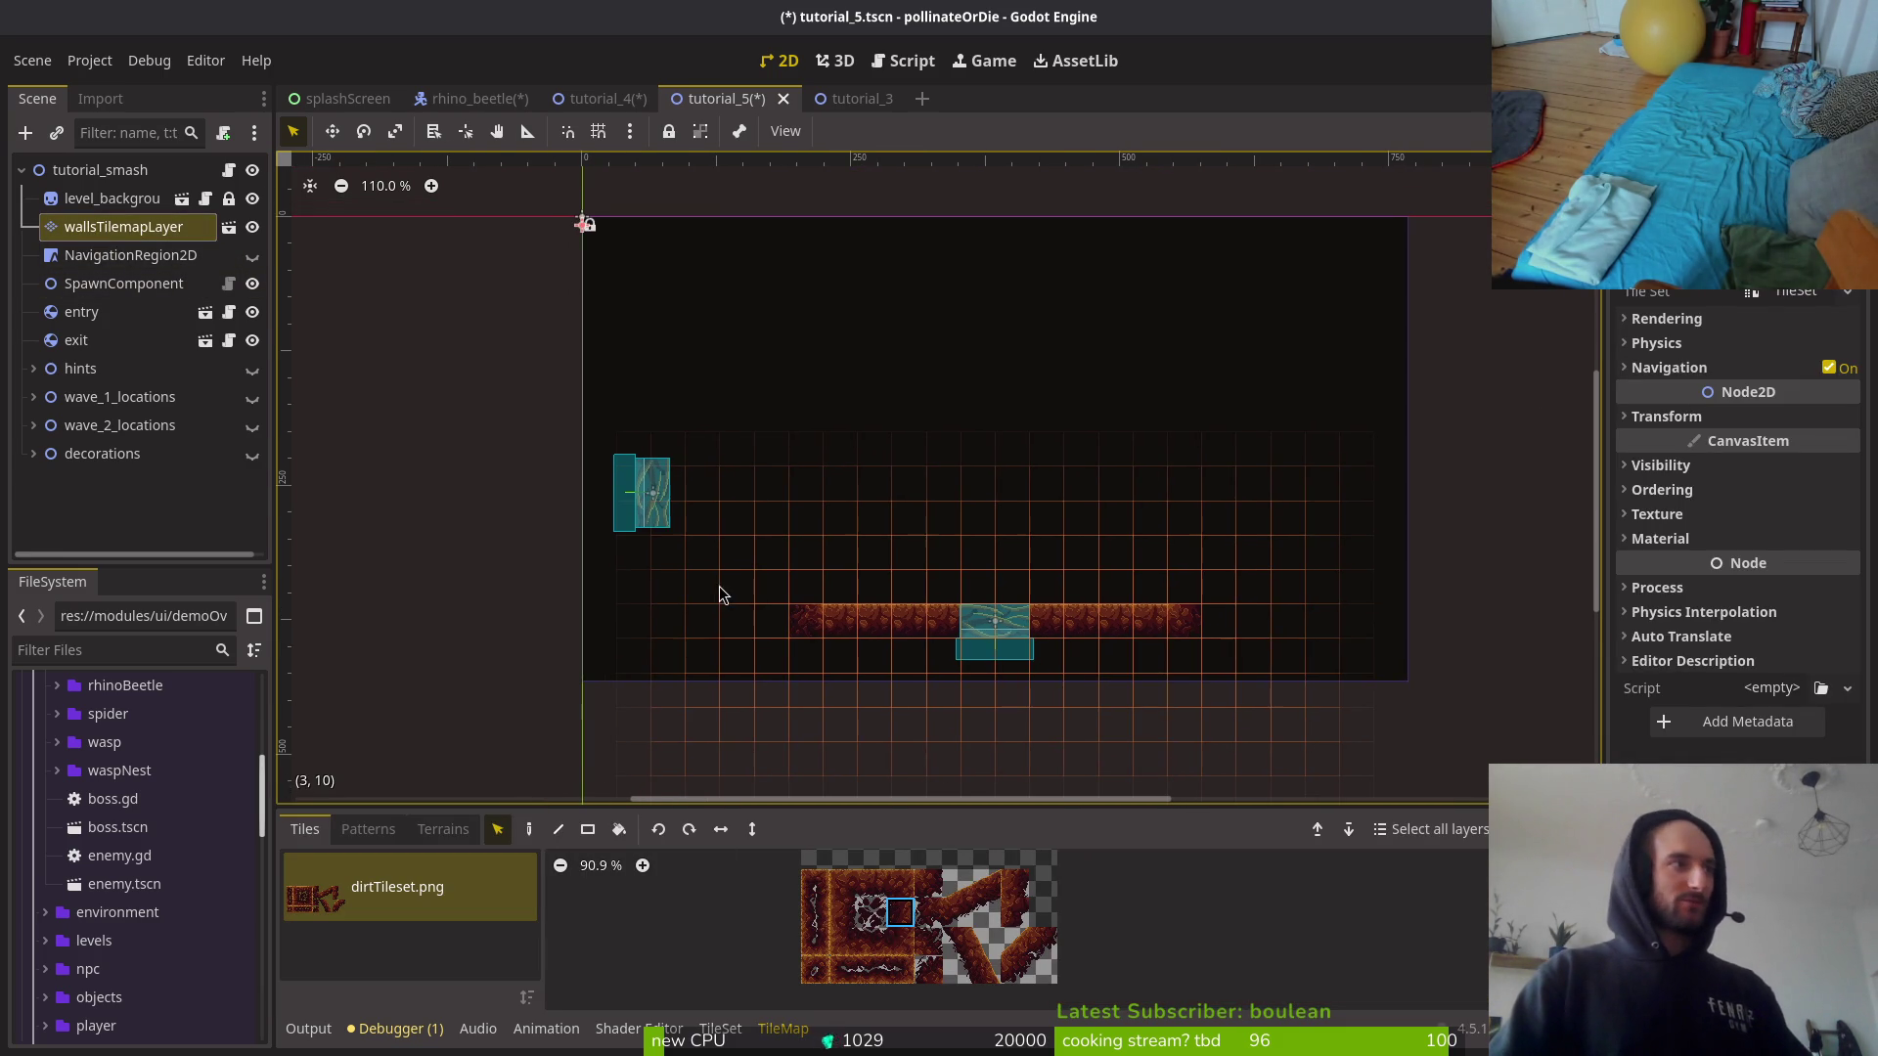
left_click(522, 833)
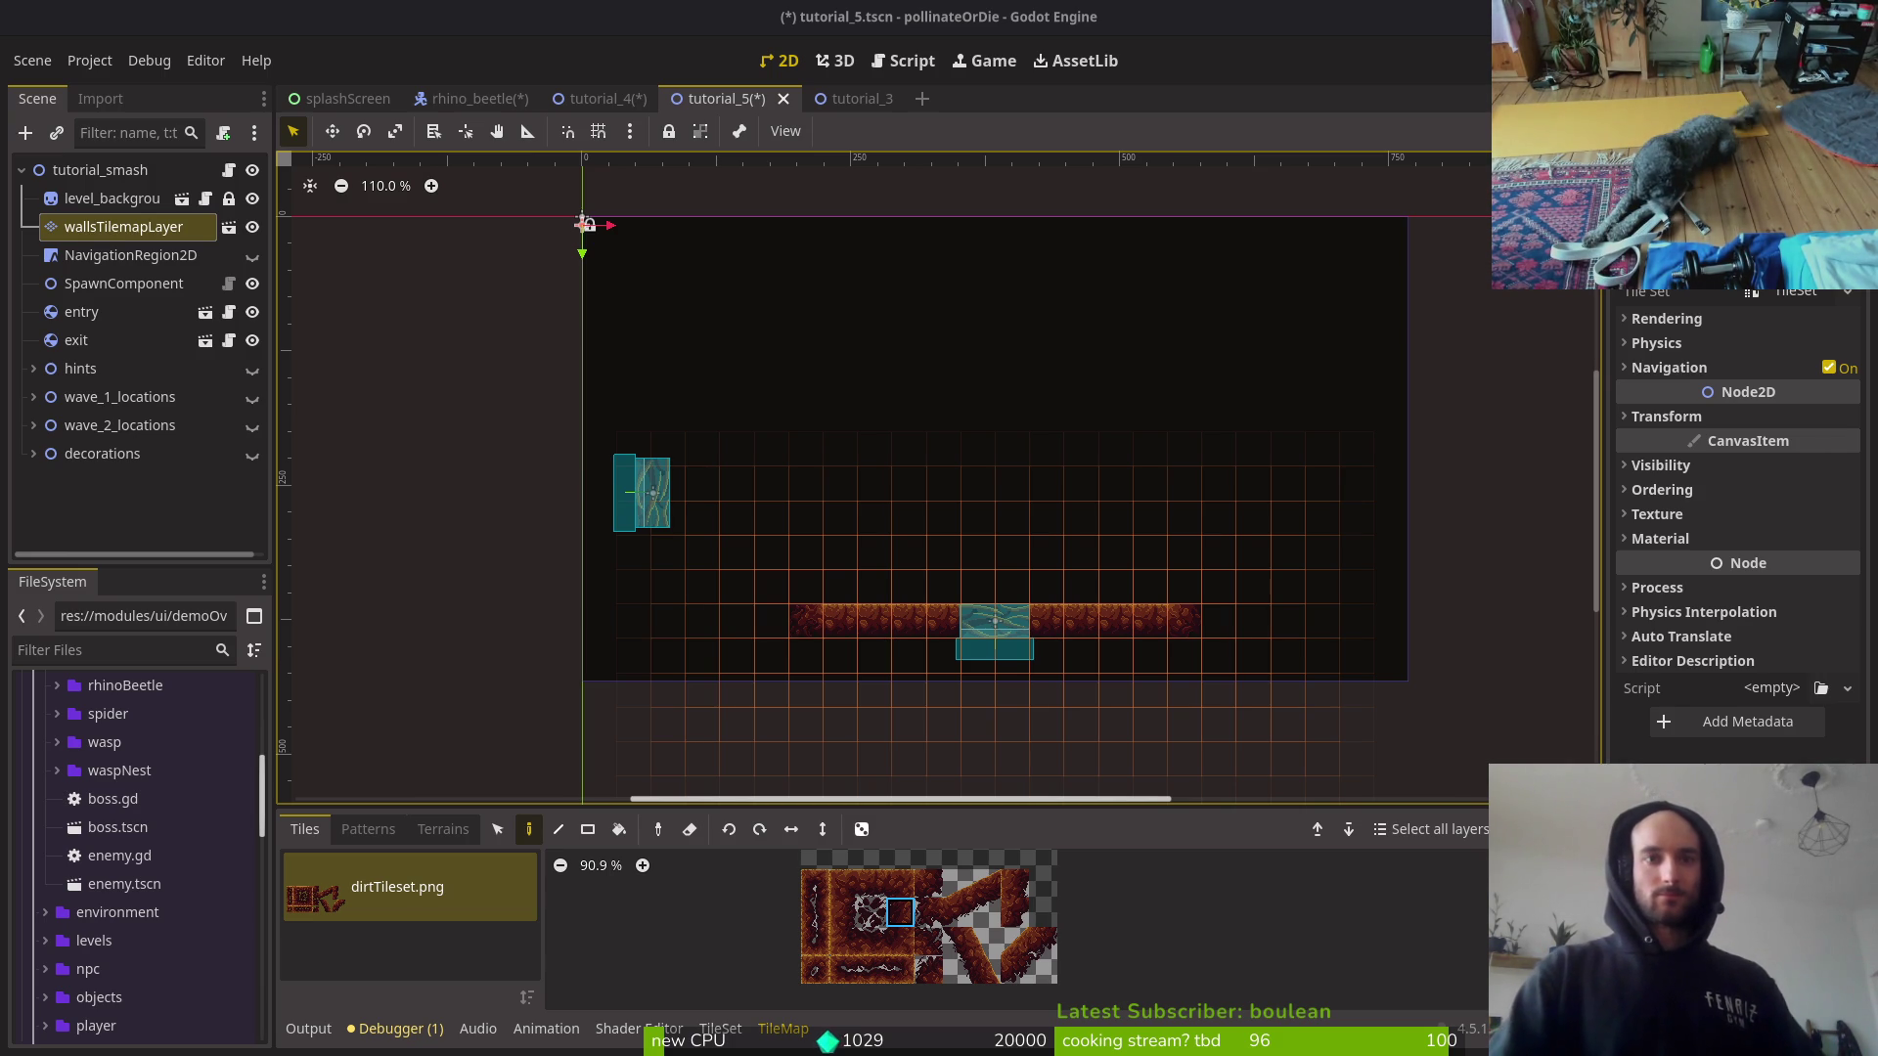
scroll(1102, 642, "left", 5)
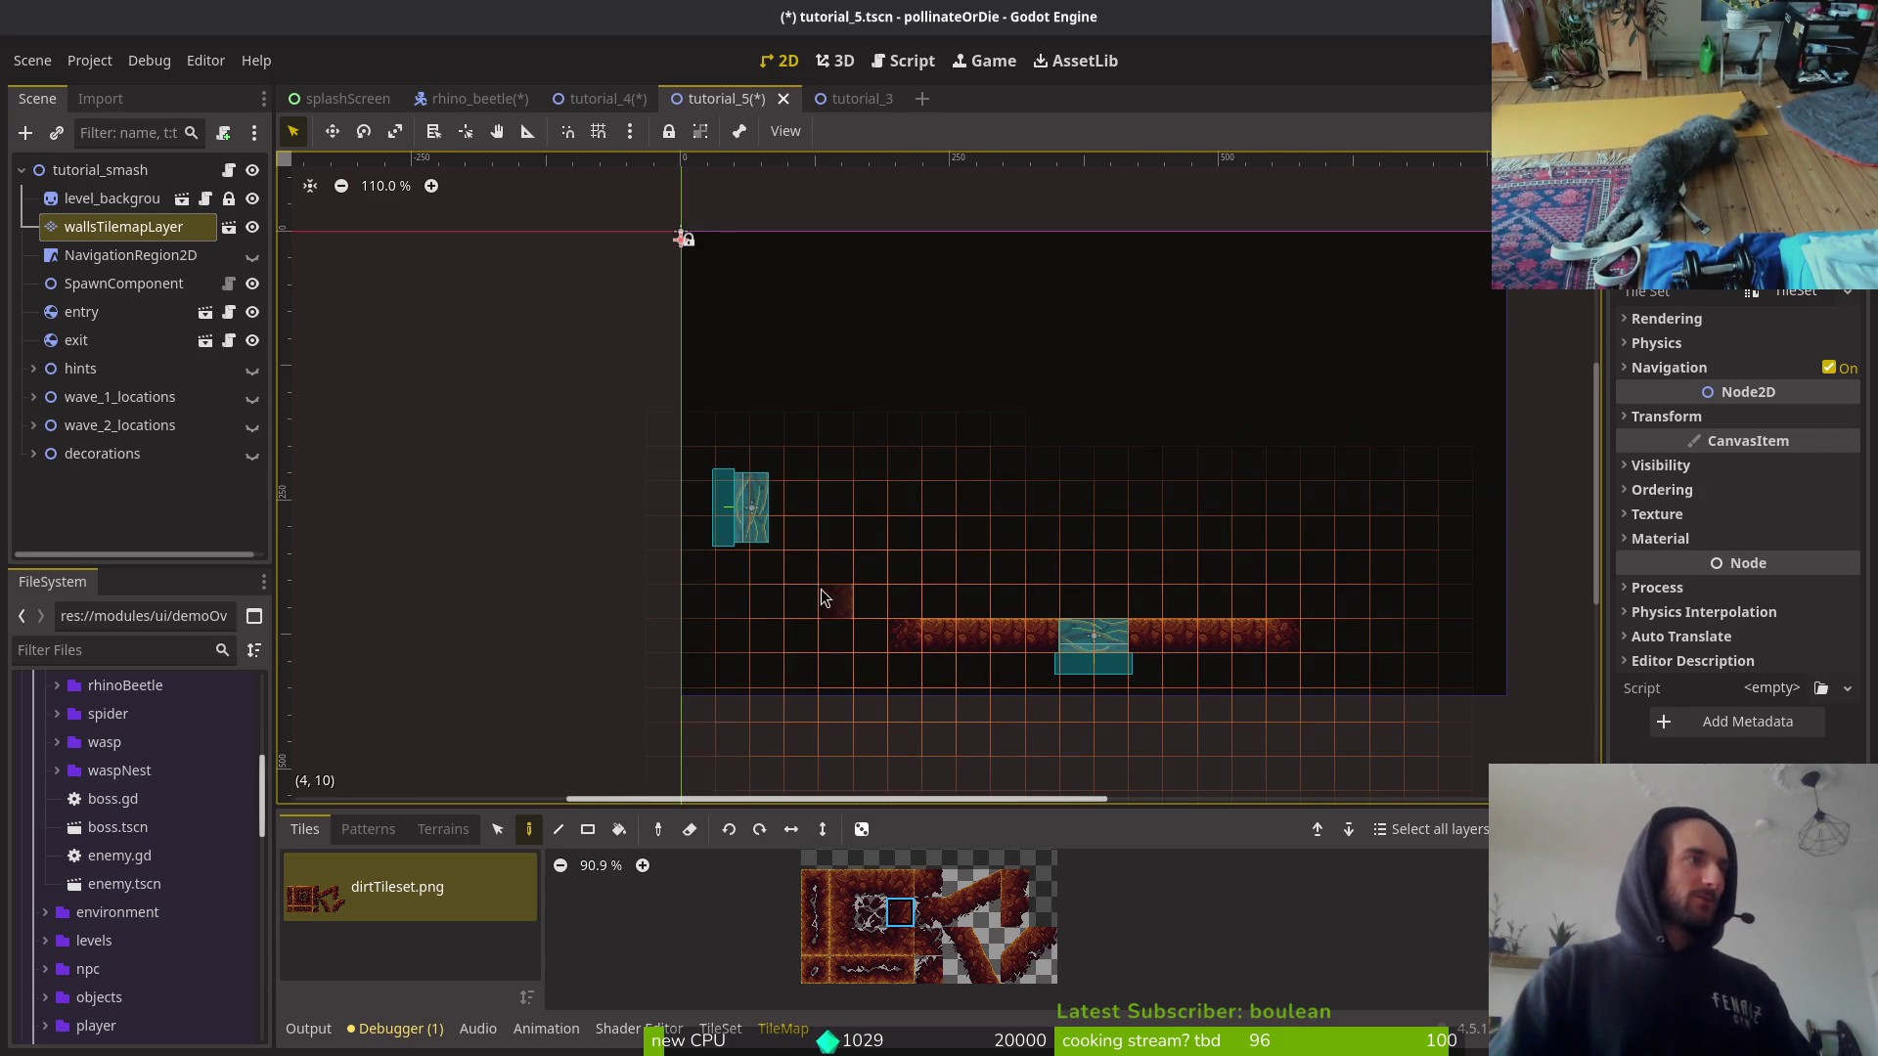
left_click_drag(802, 599, 802, 528)
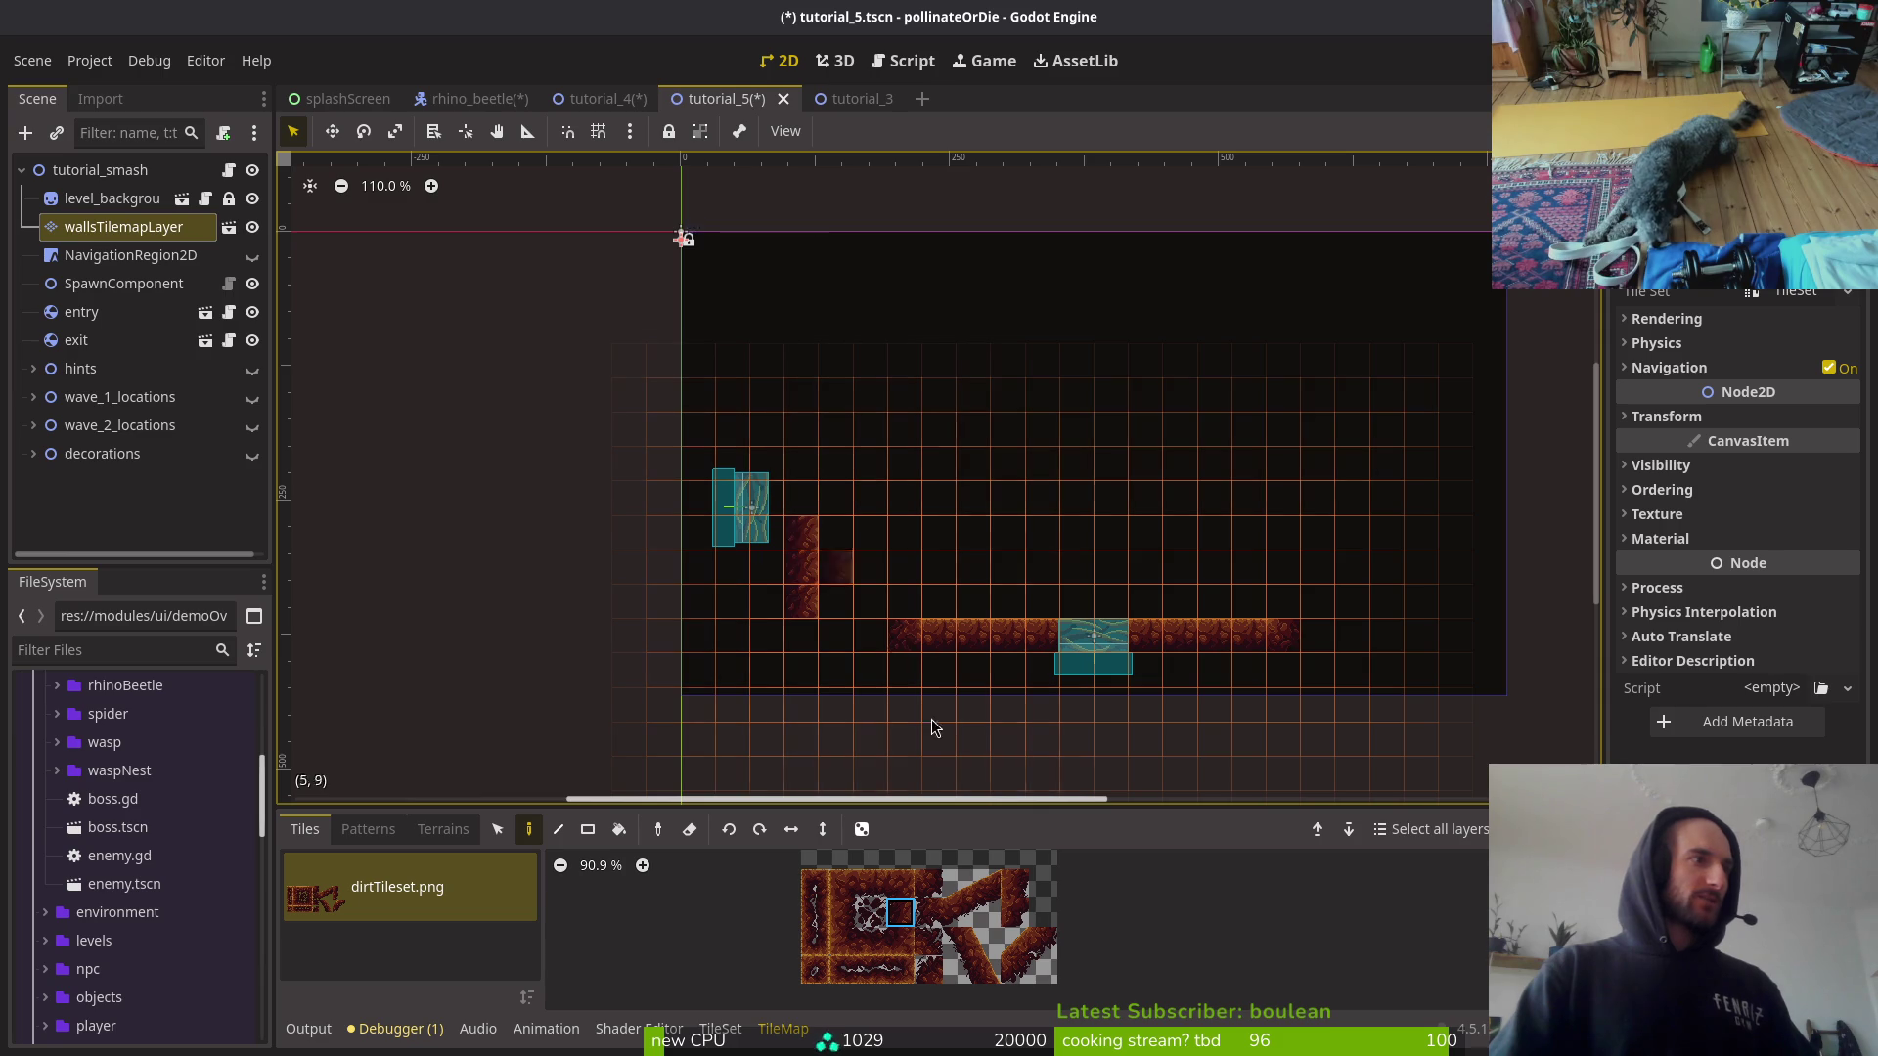
left_click(843, 911)
left_click_drag(1383, 600, 1384, 544)
left_click(871, 884)
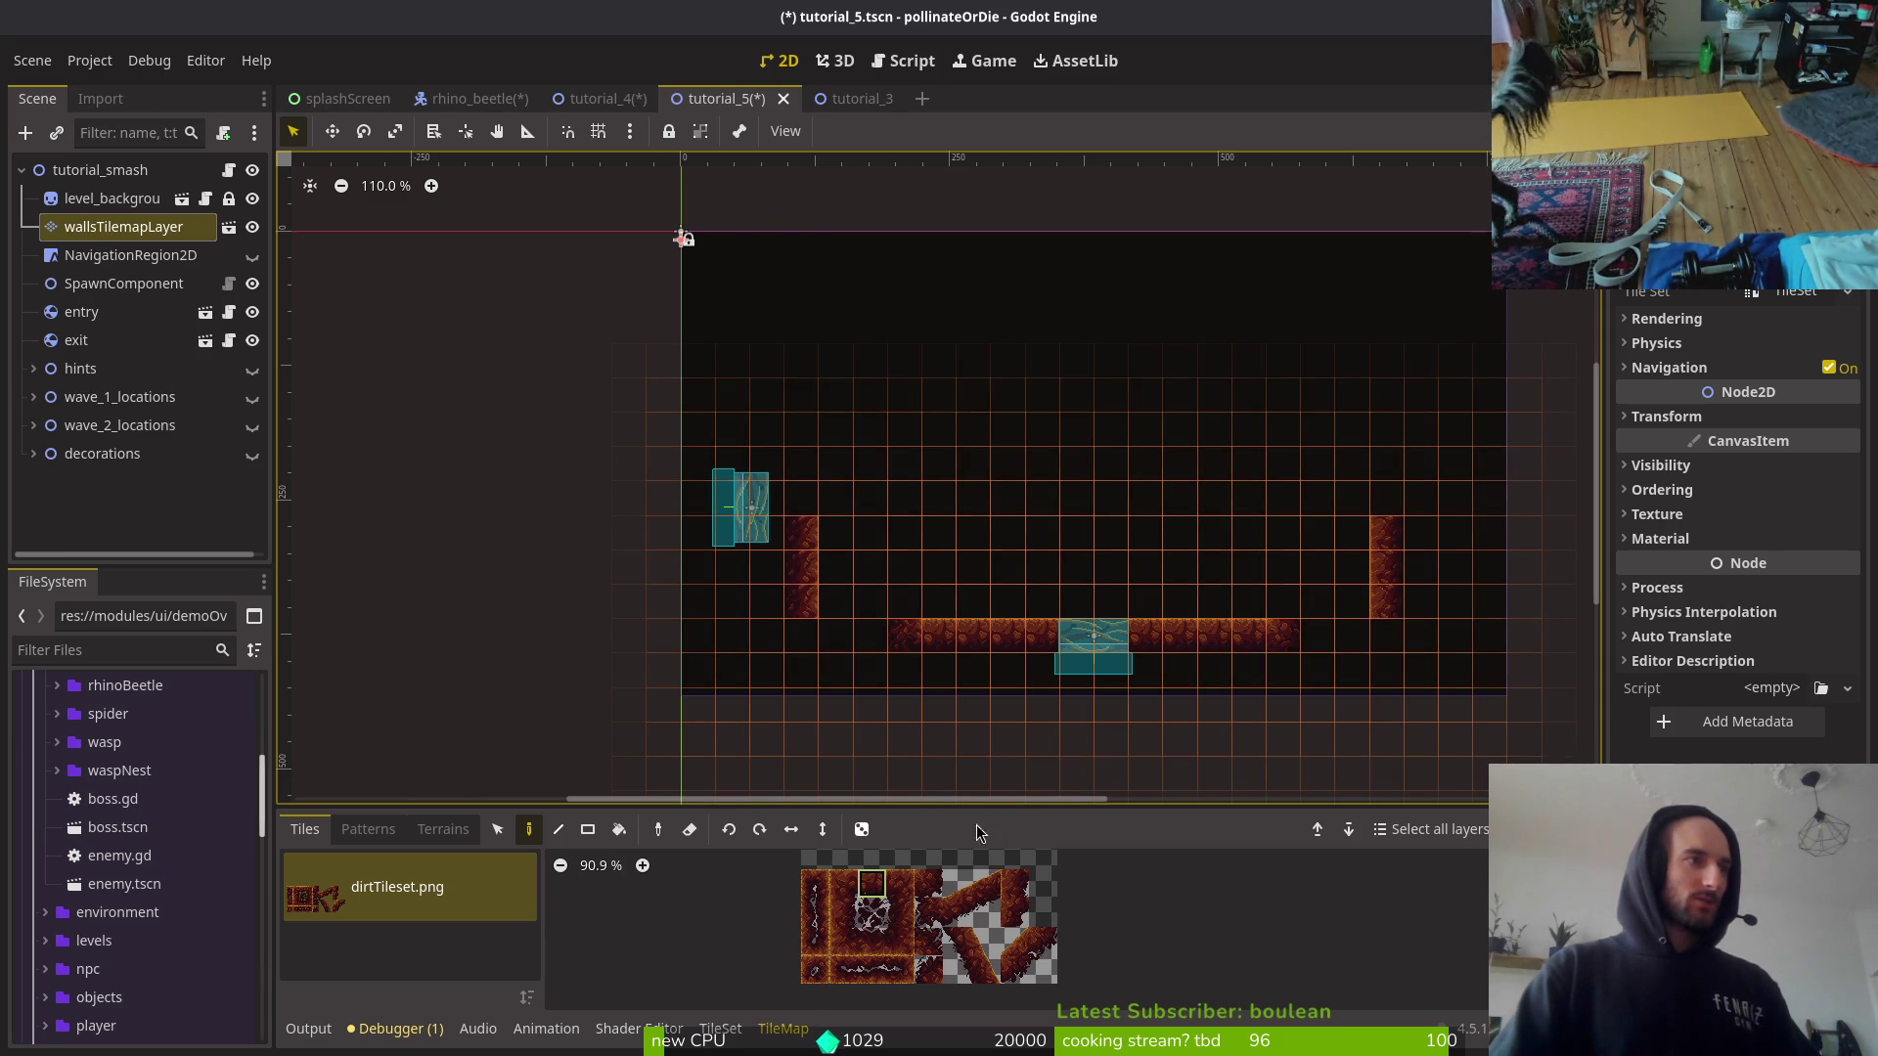
left_click_drag(1289, 638, 1348, 638)
left_click_drag(900, 640, 843, 638)
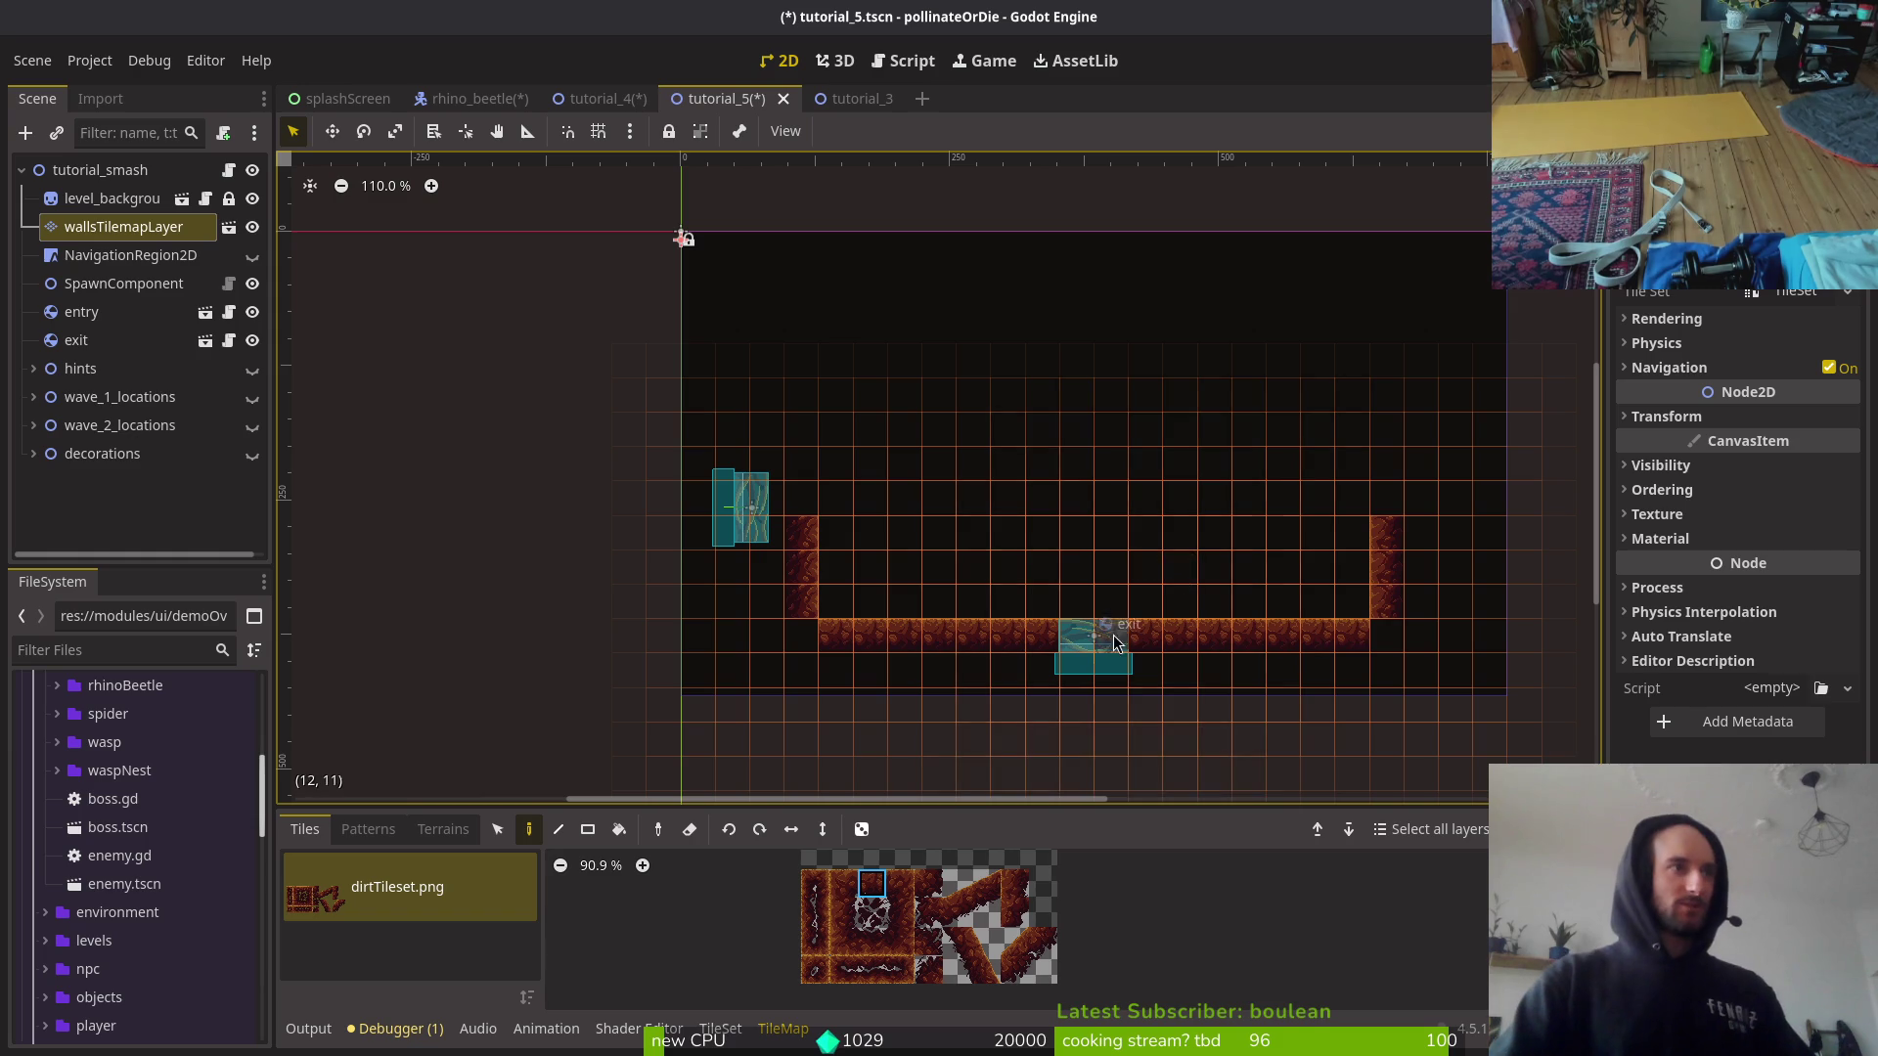
Step: Paint the top dirt wall in two strips, leaving a middle gap
left_click_drag(978, 540, 1014, 700)
left_click(872, 941)
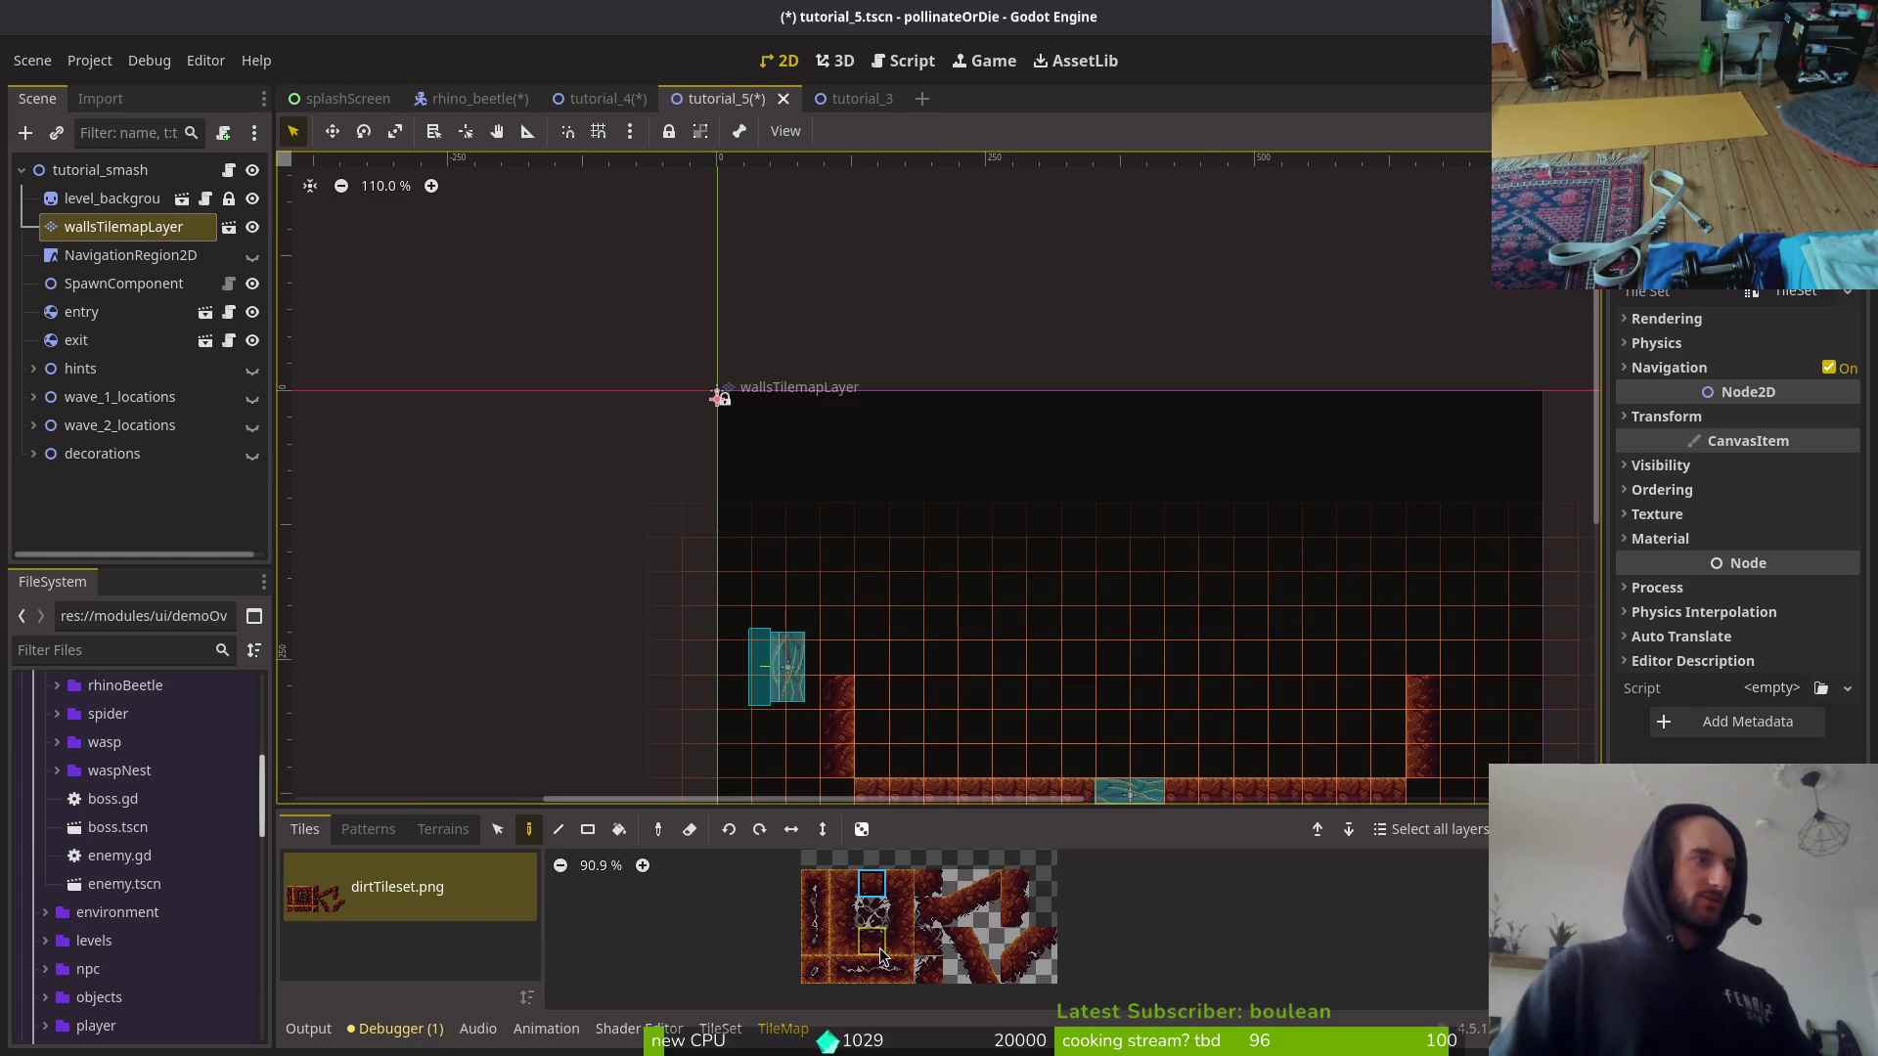
left_click_drag(1066, 450, 1287, 466)
left_click_drag(949, 934, 988, 978)
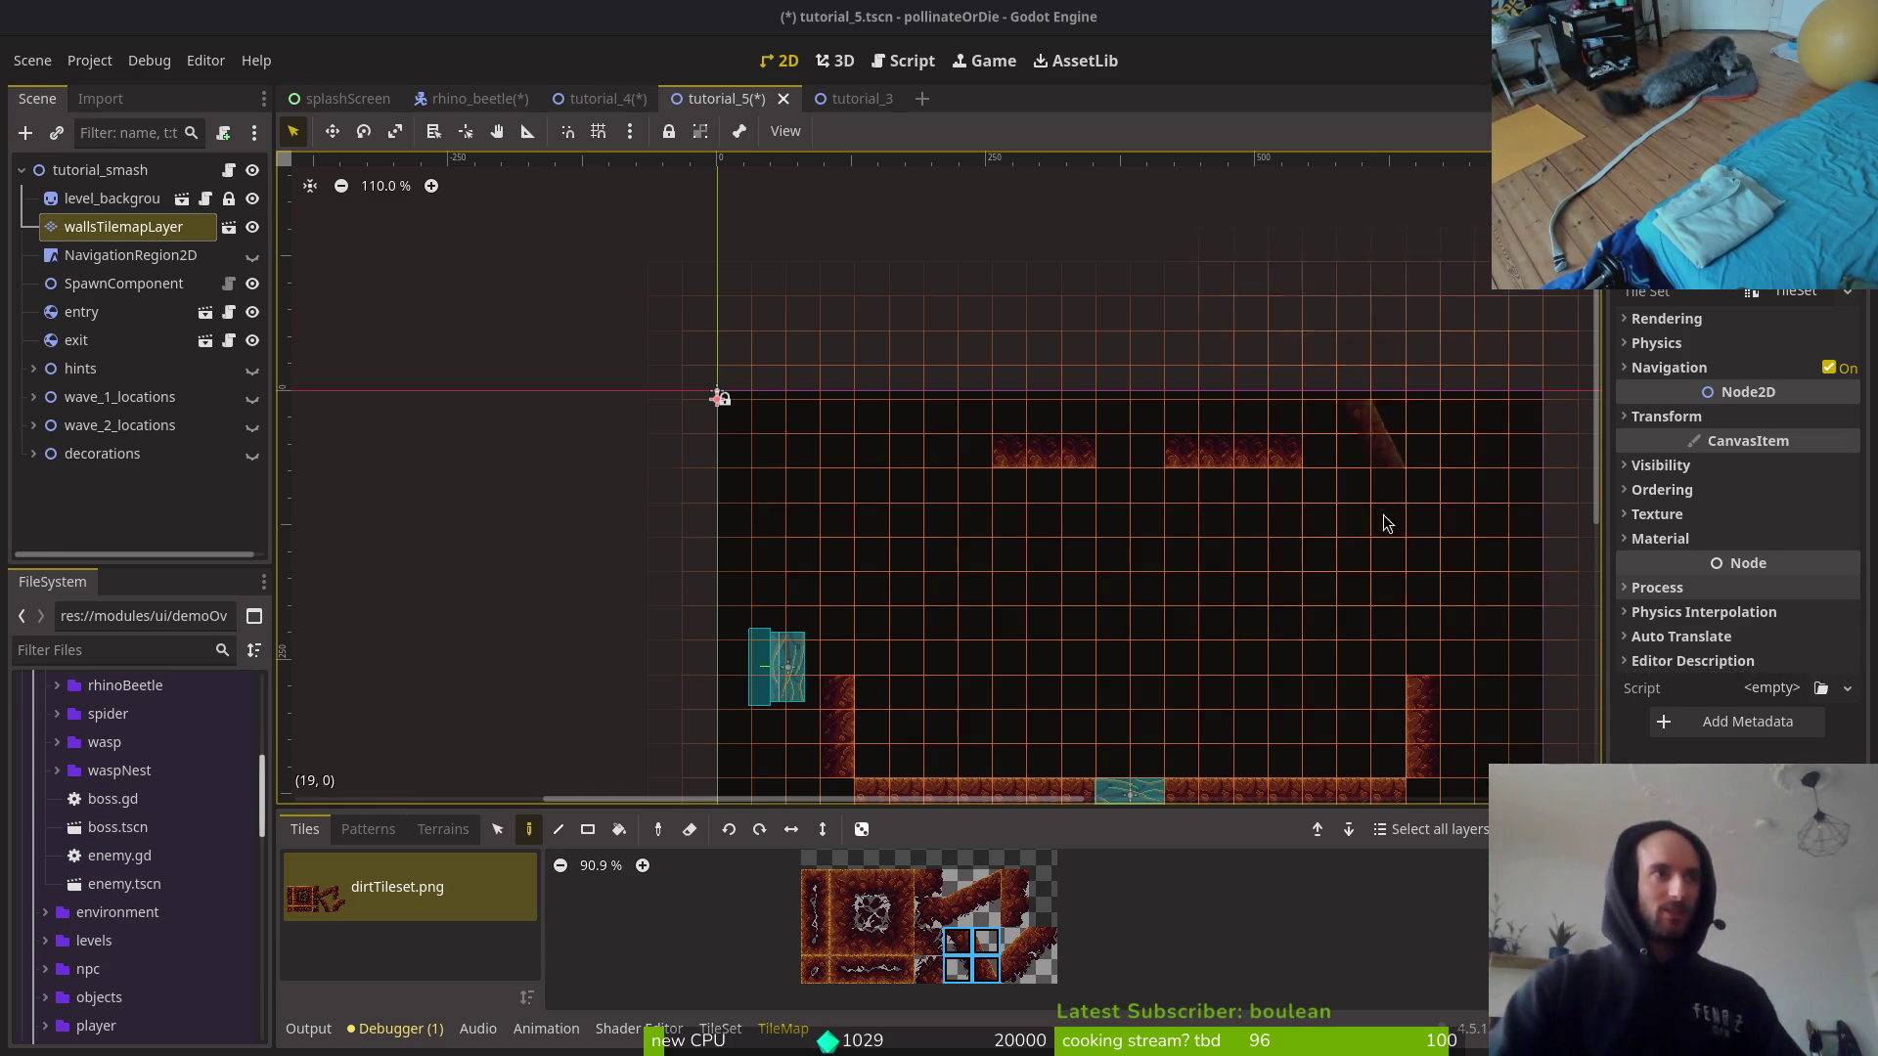
Step: Paint flipped slanted corner tiles at top left and right, then erase the misplaced top-right ones
left_click(790, 829)
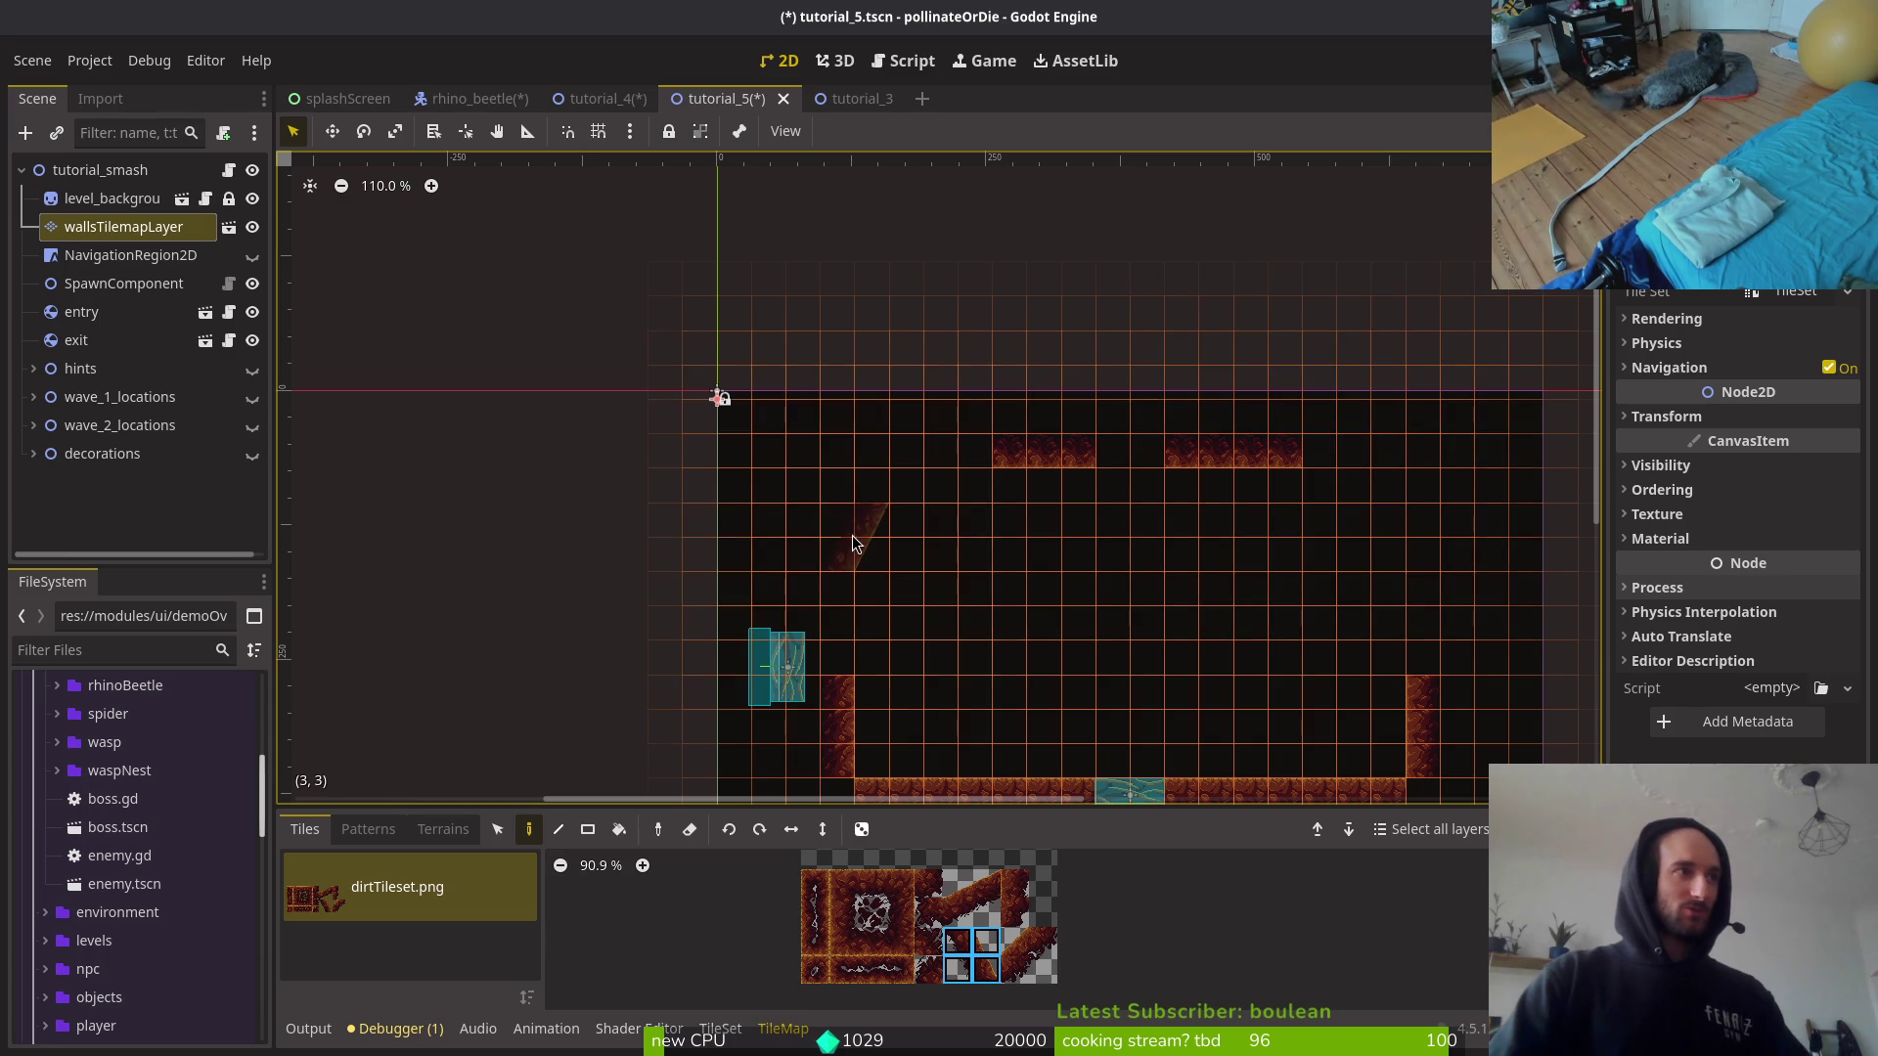
left_click(849, 538)
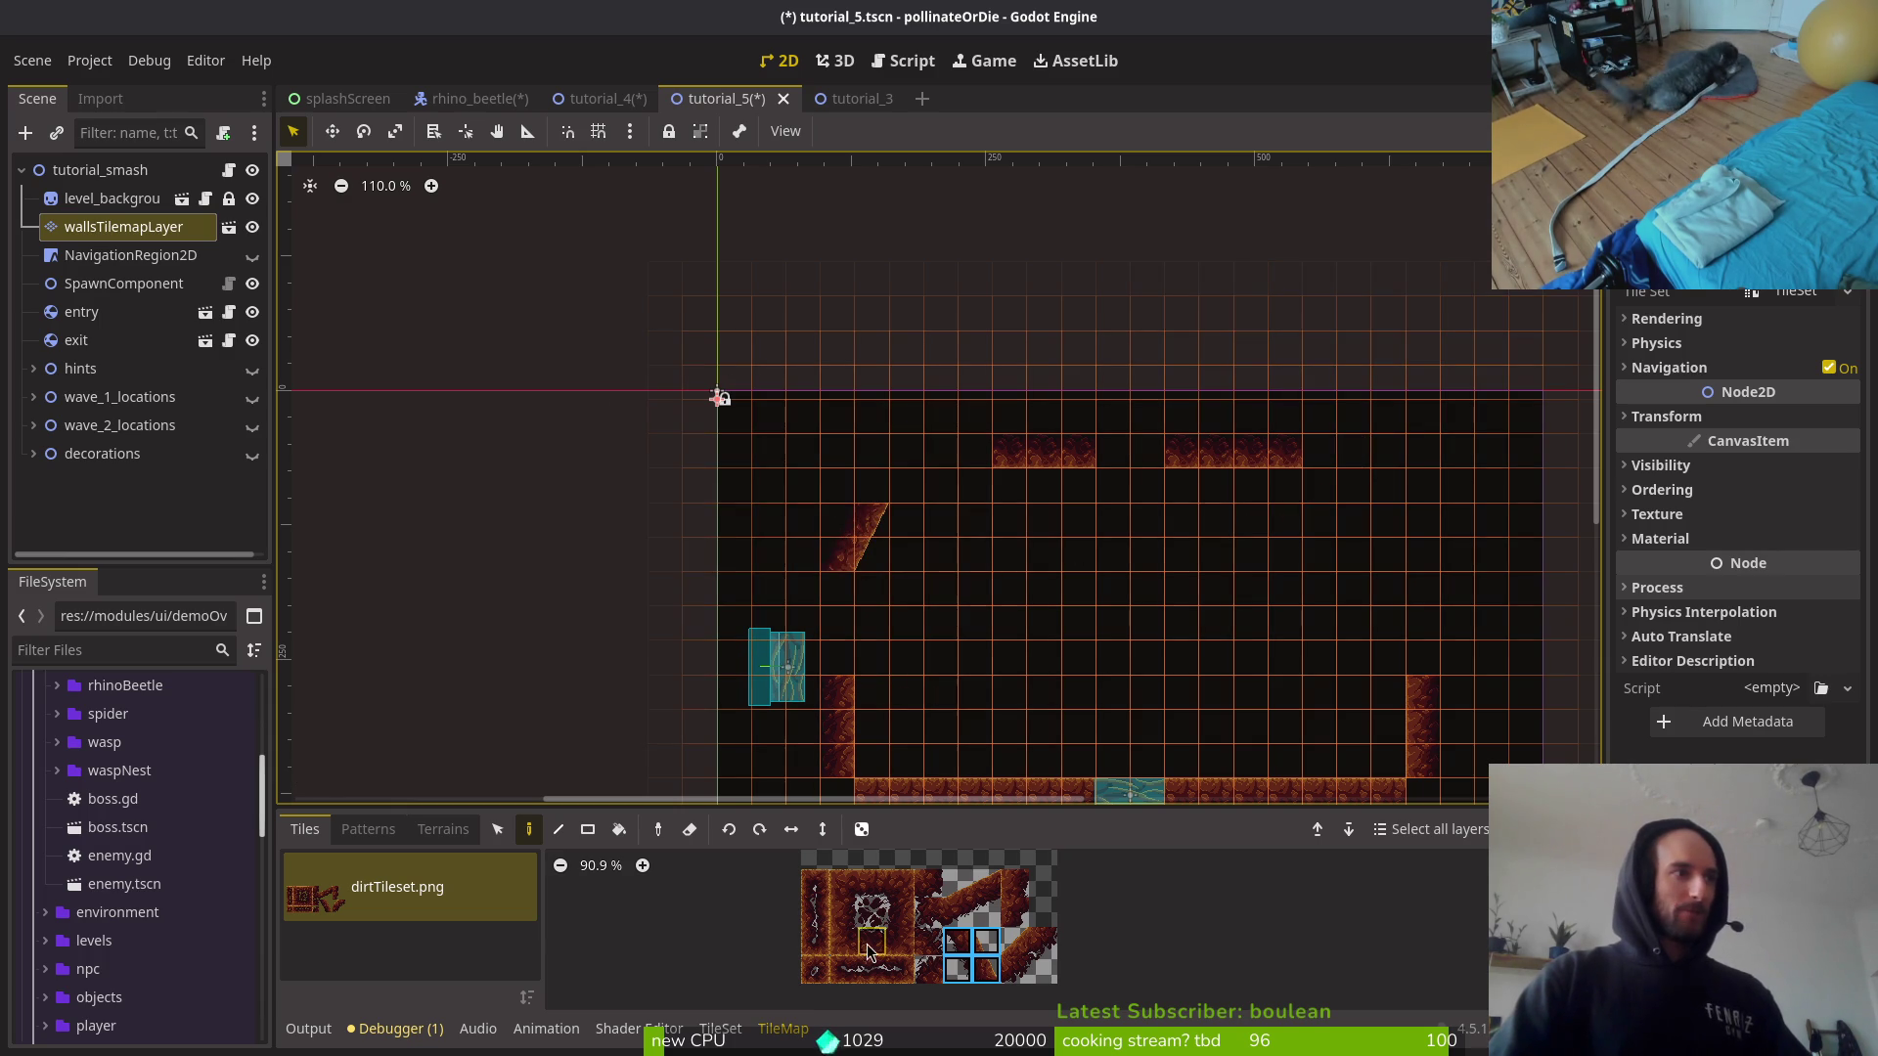
left_click(729, 829)
left_click(1408, 501)
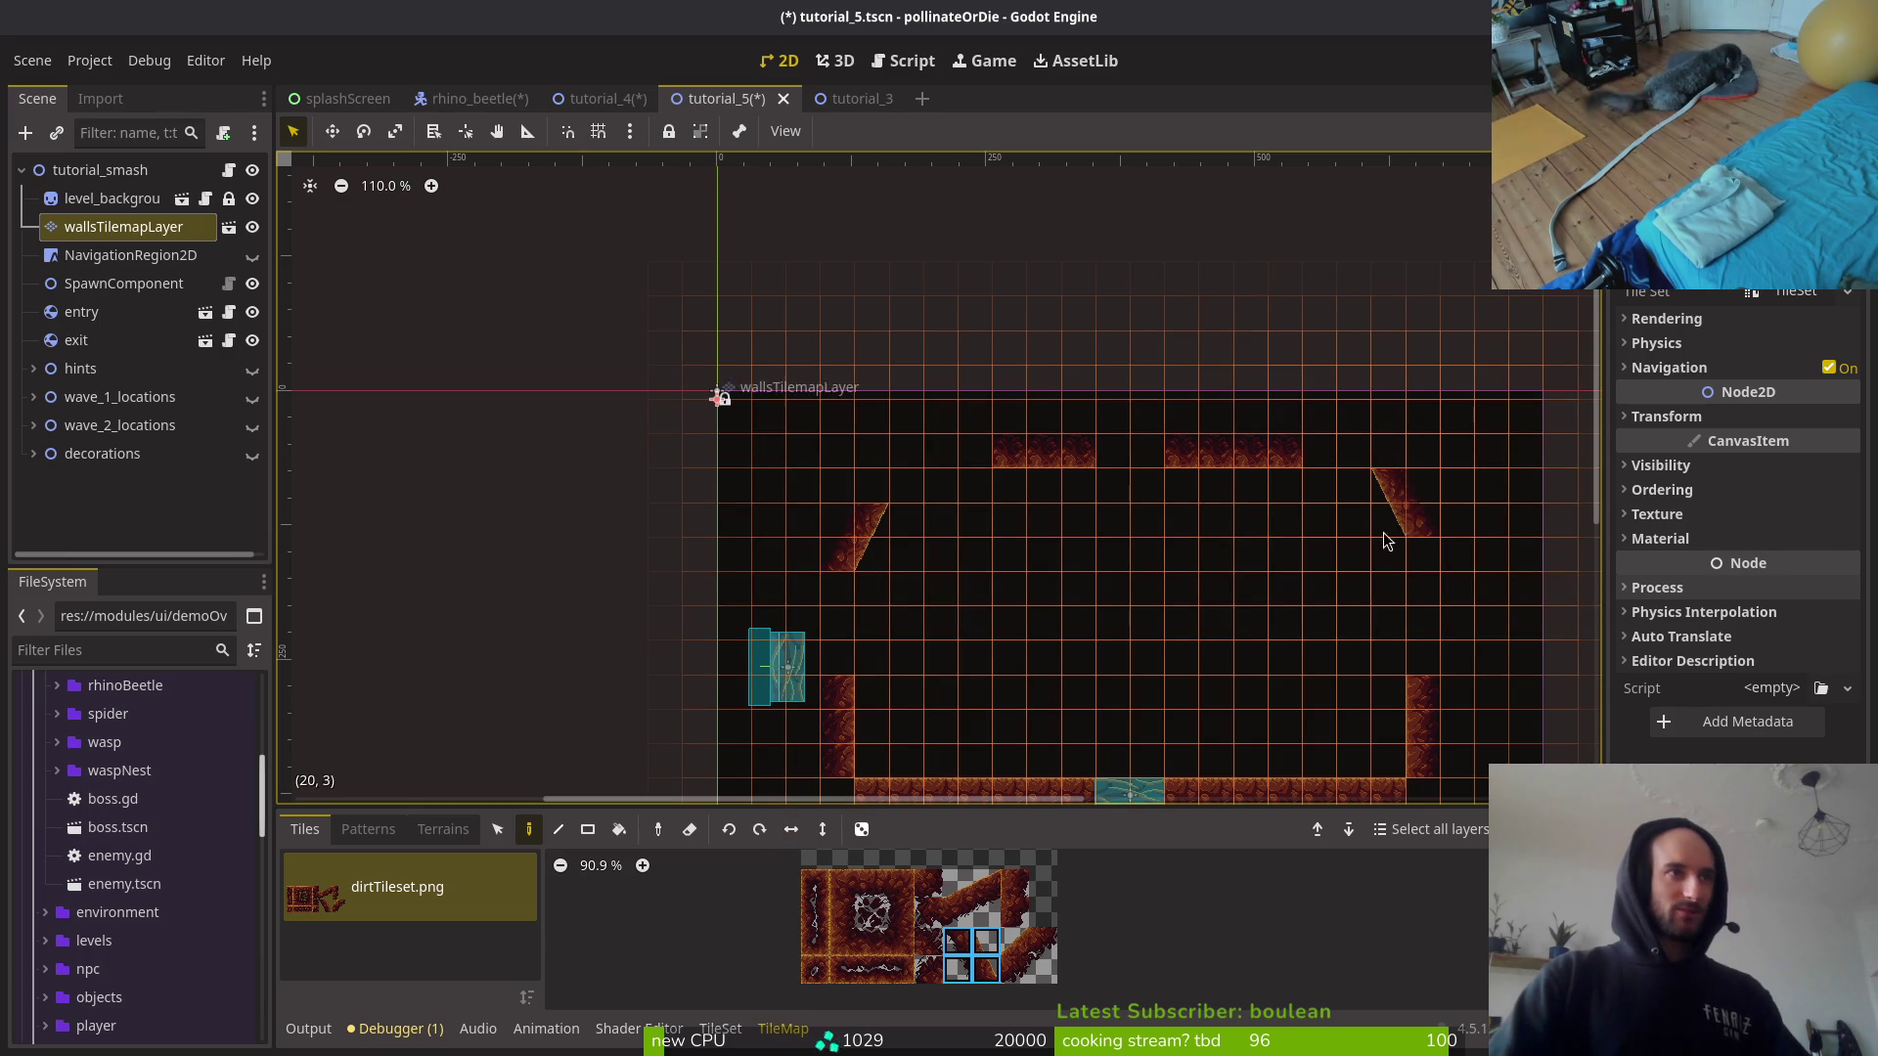
left_click(964, 895)
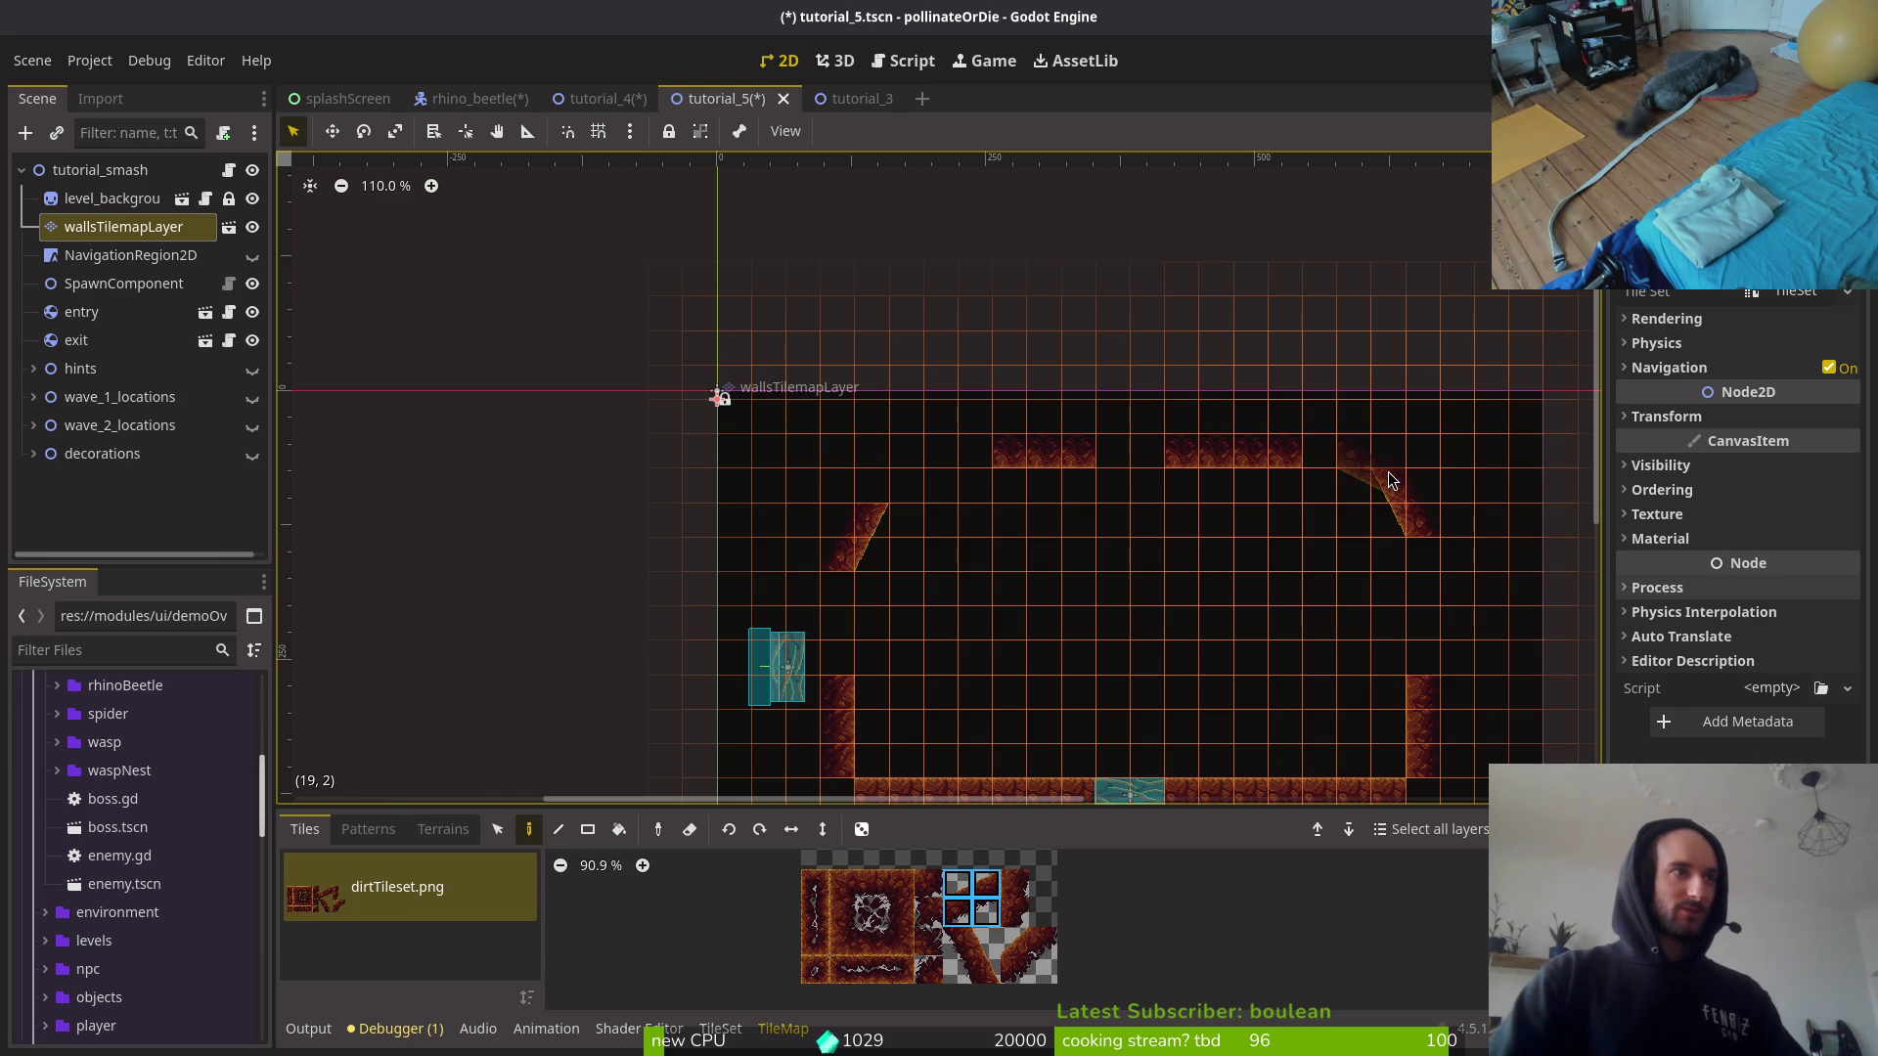
key("e")
left_click_drag(1383, 495, 1408, 543)
Step: Repaint sloped 2x2 corner tiles at the right wall and both top corners, flipped to match each side
left_click_drag(978, 949, 965, 970)
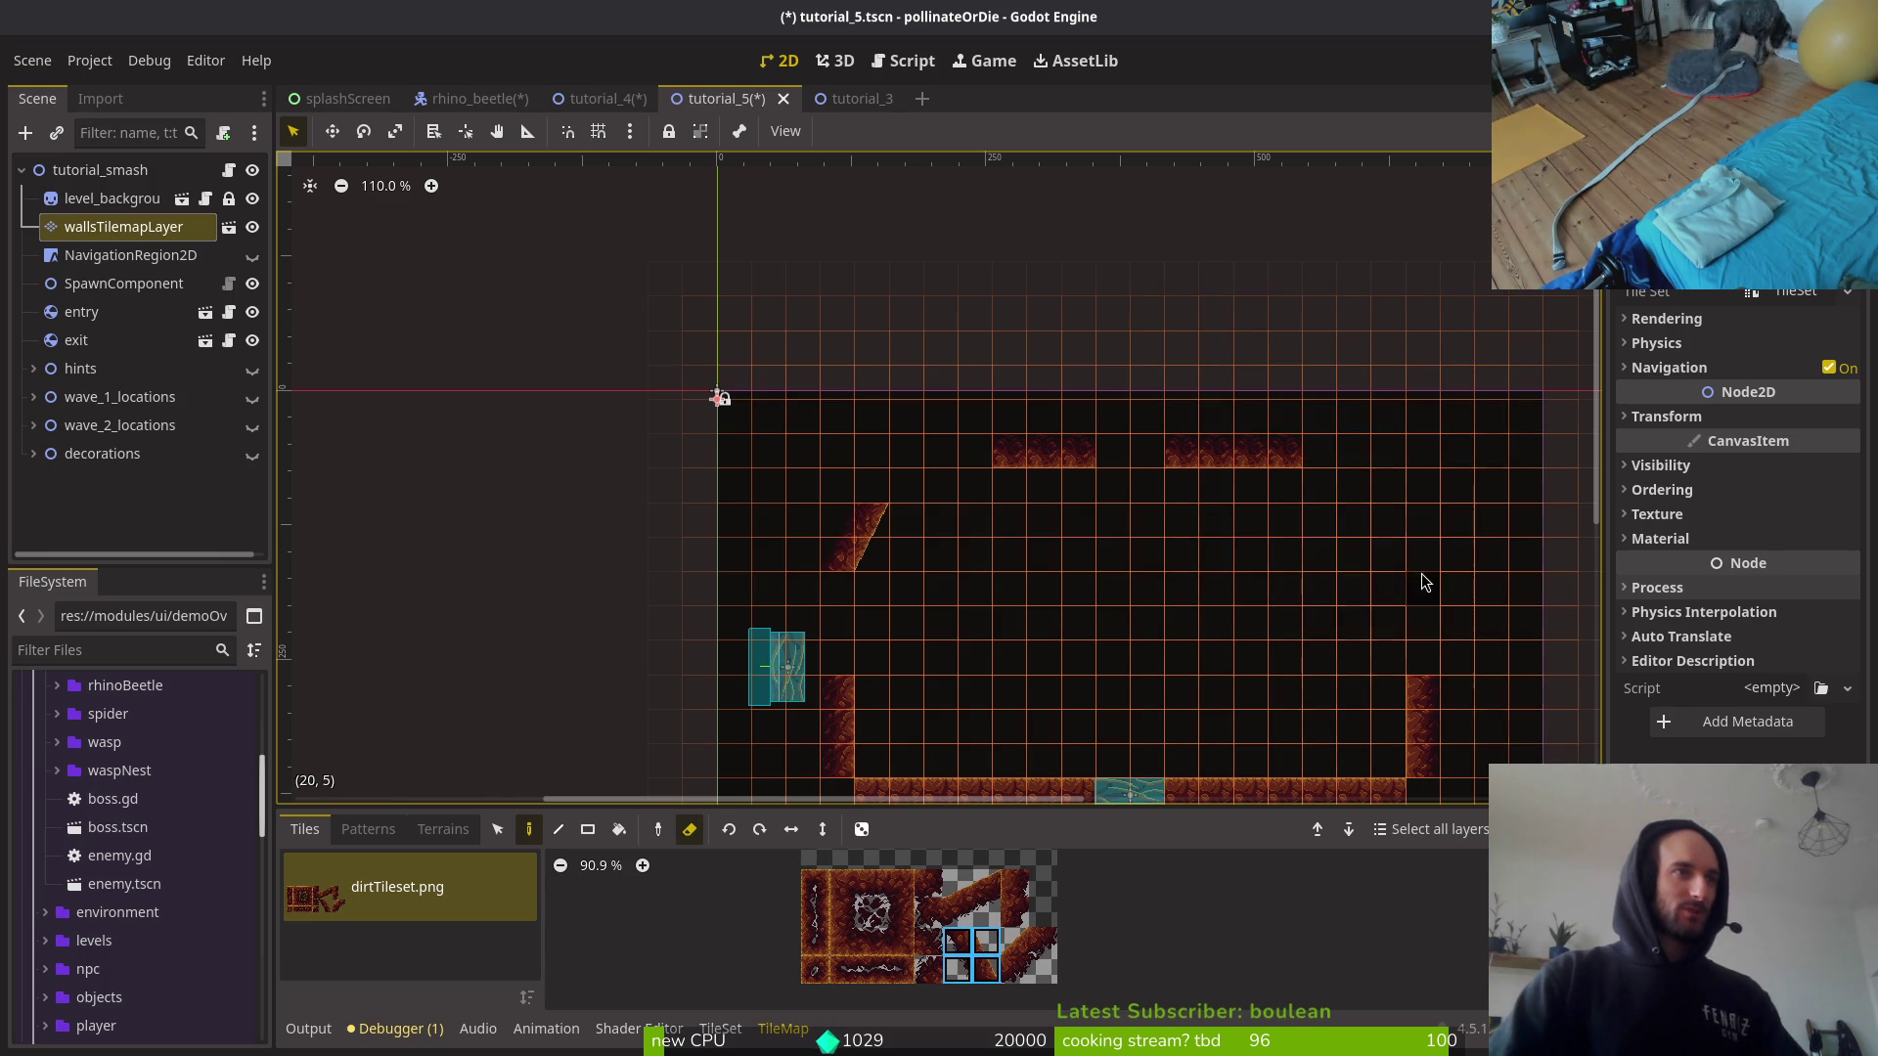
key("e")
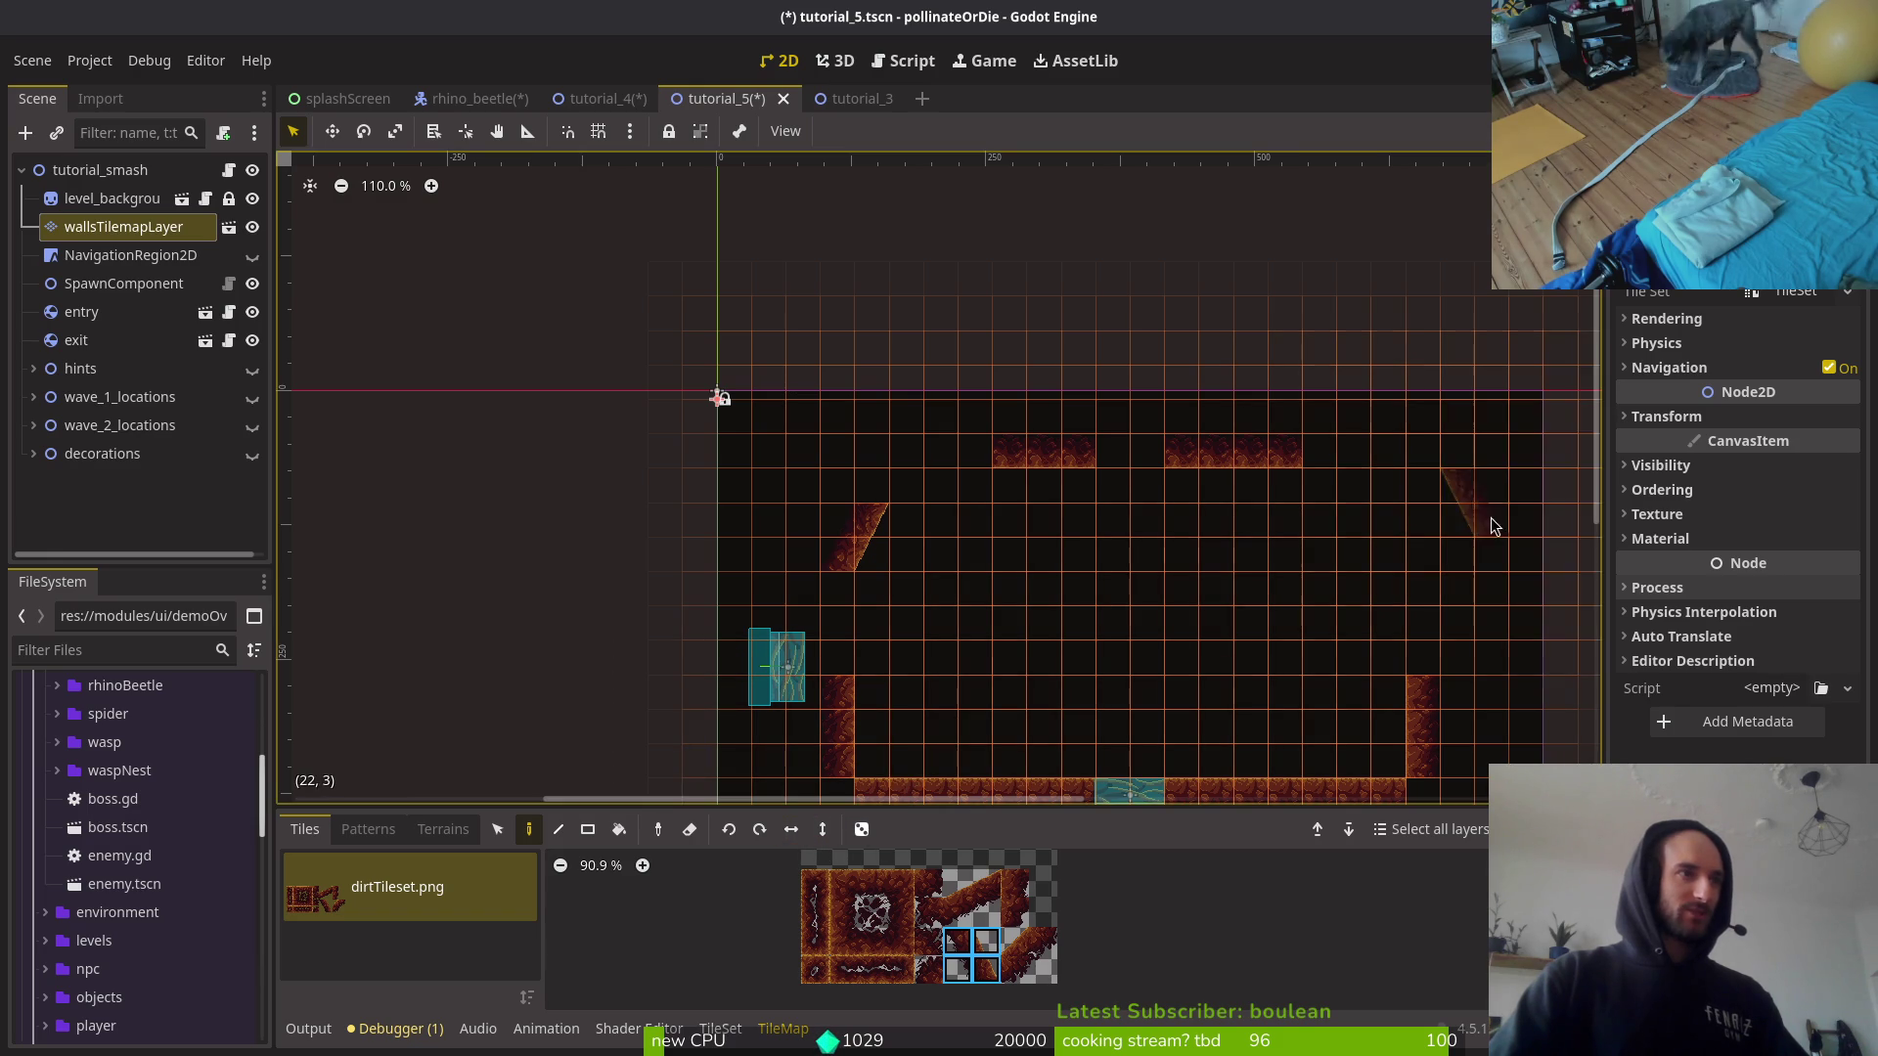
left_click(1399, 533)
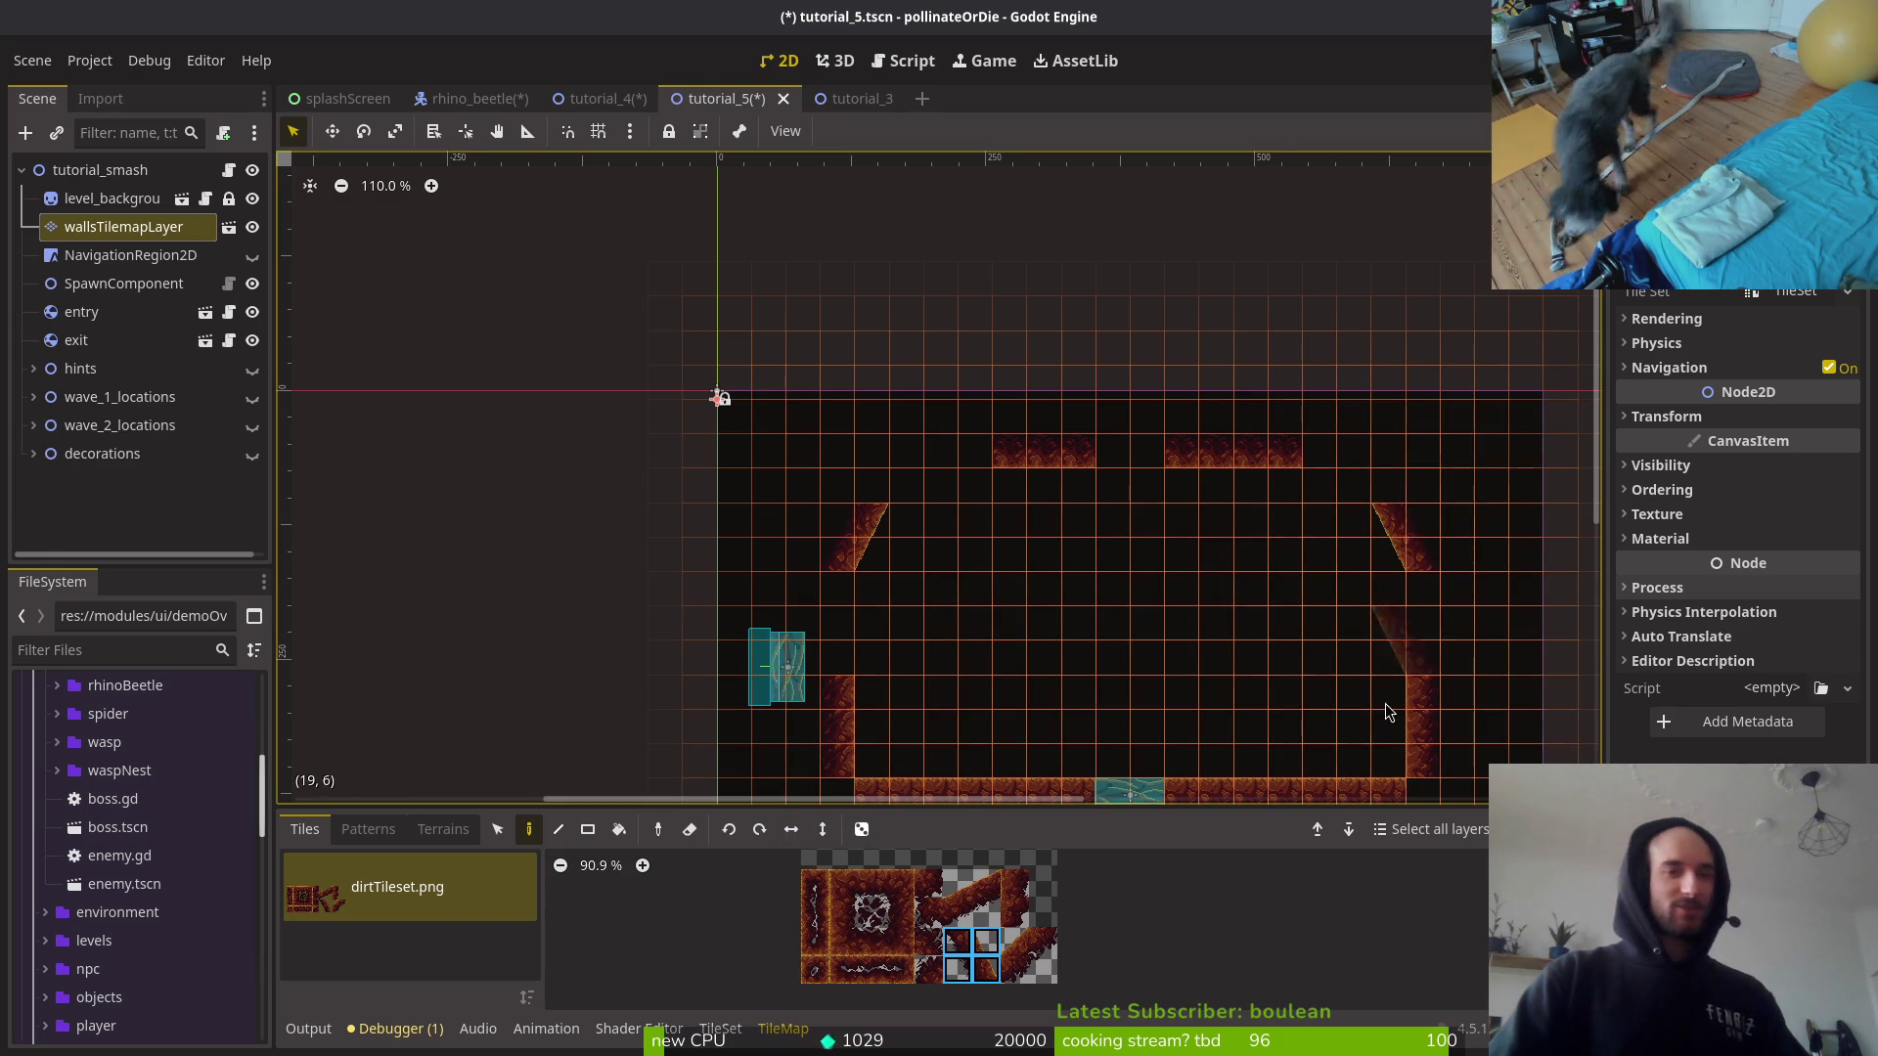
left_click_drag(958, 878, 982, 914)
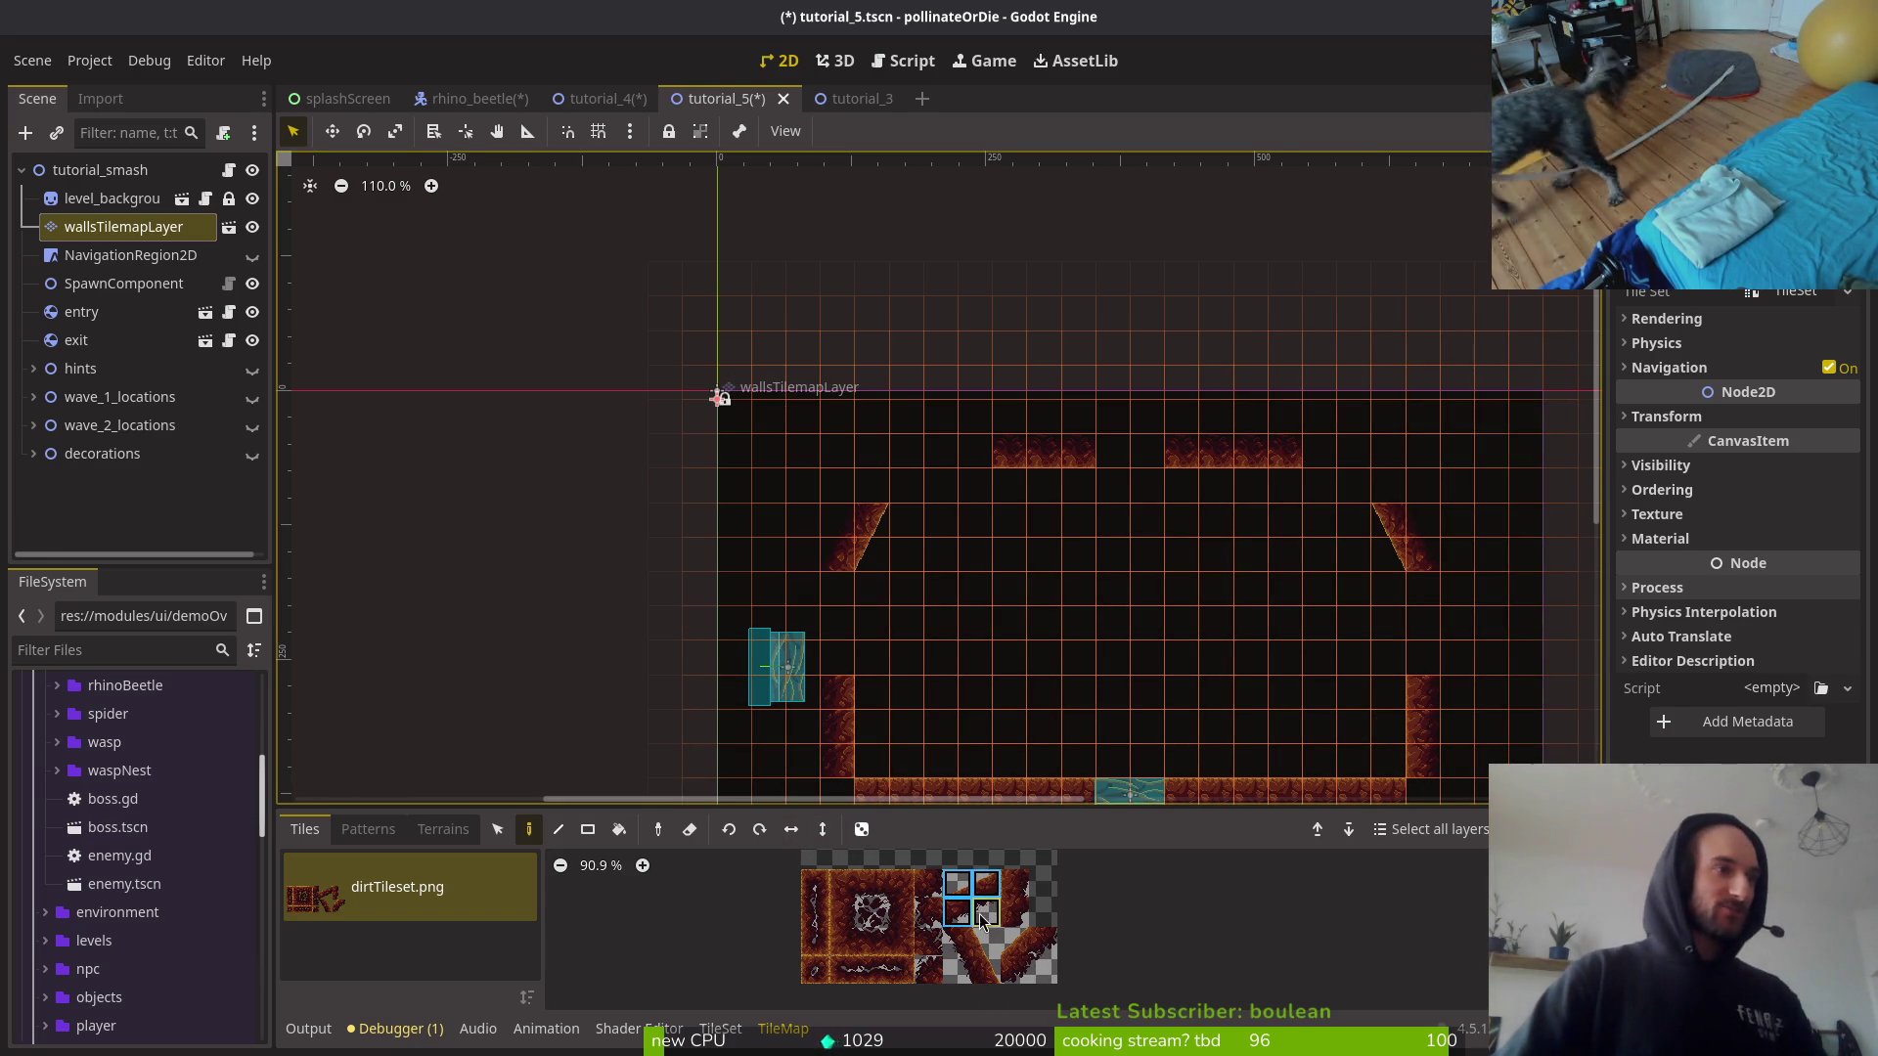
left_click(823, 830)
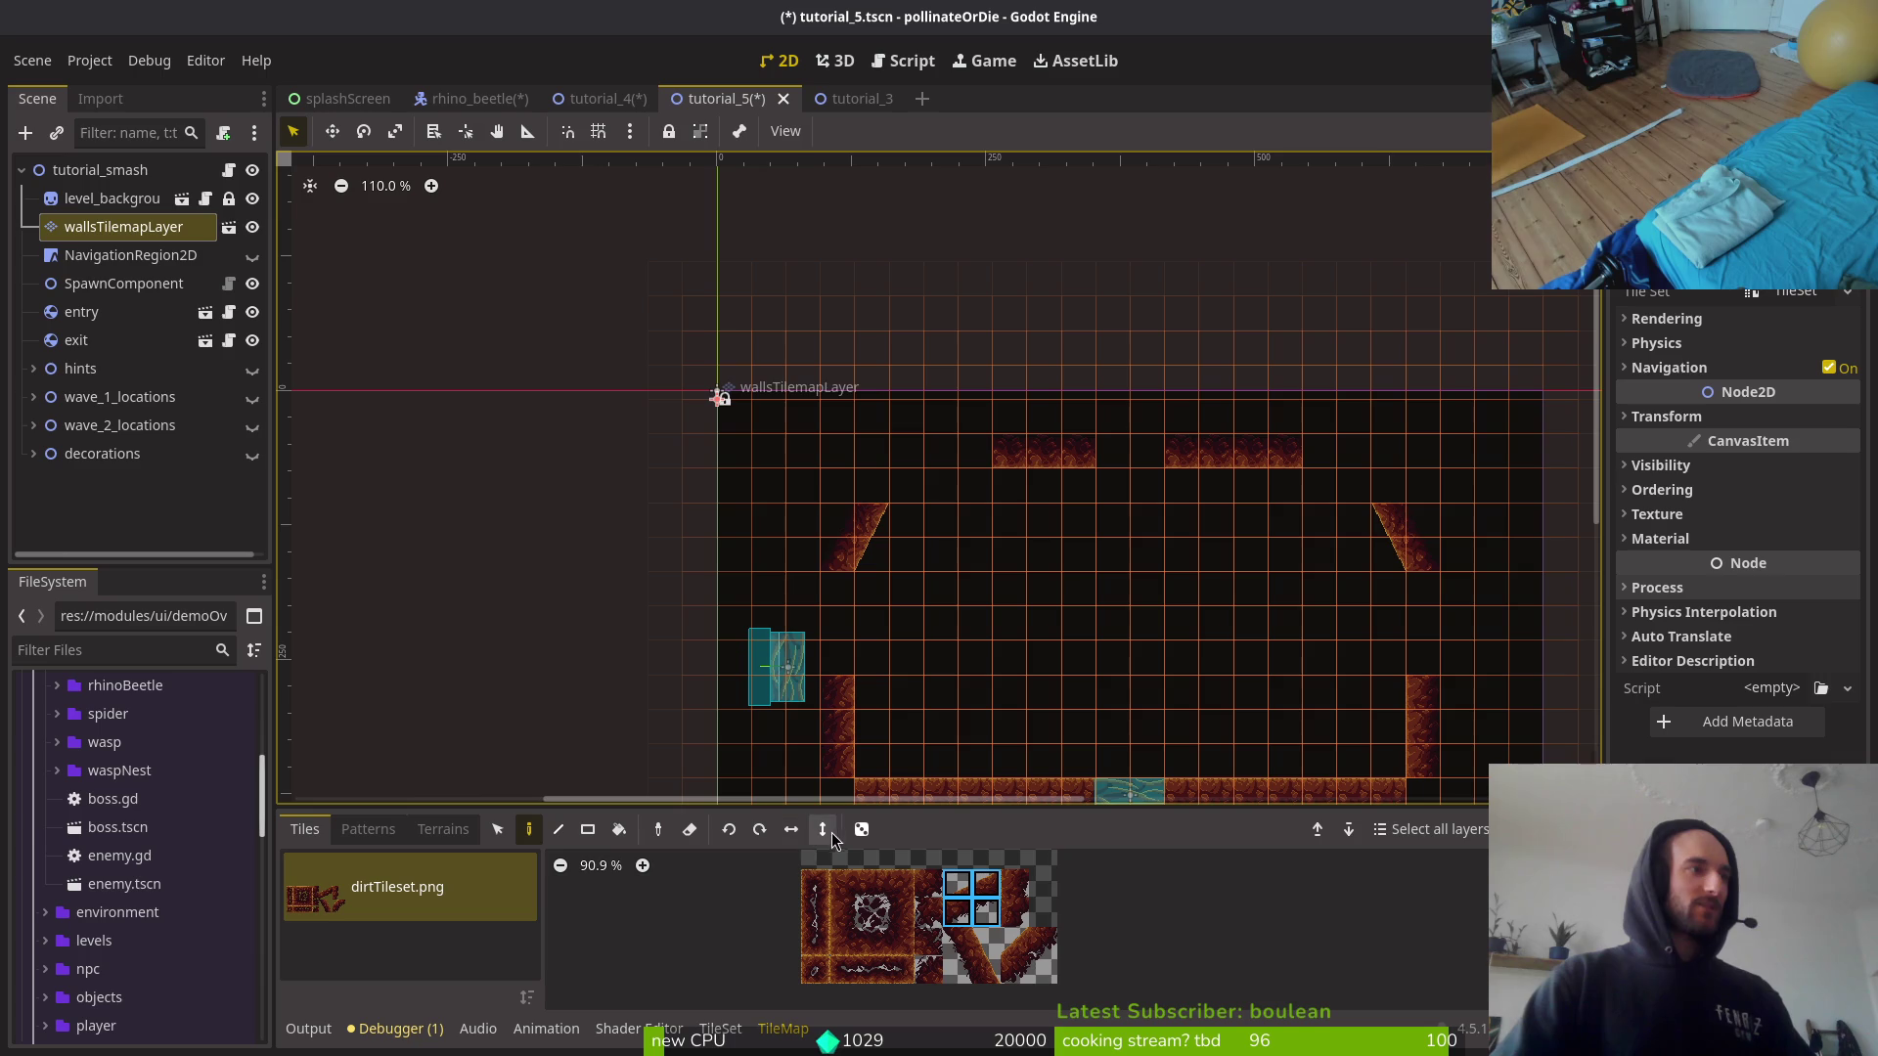
left_click(1333, 475)
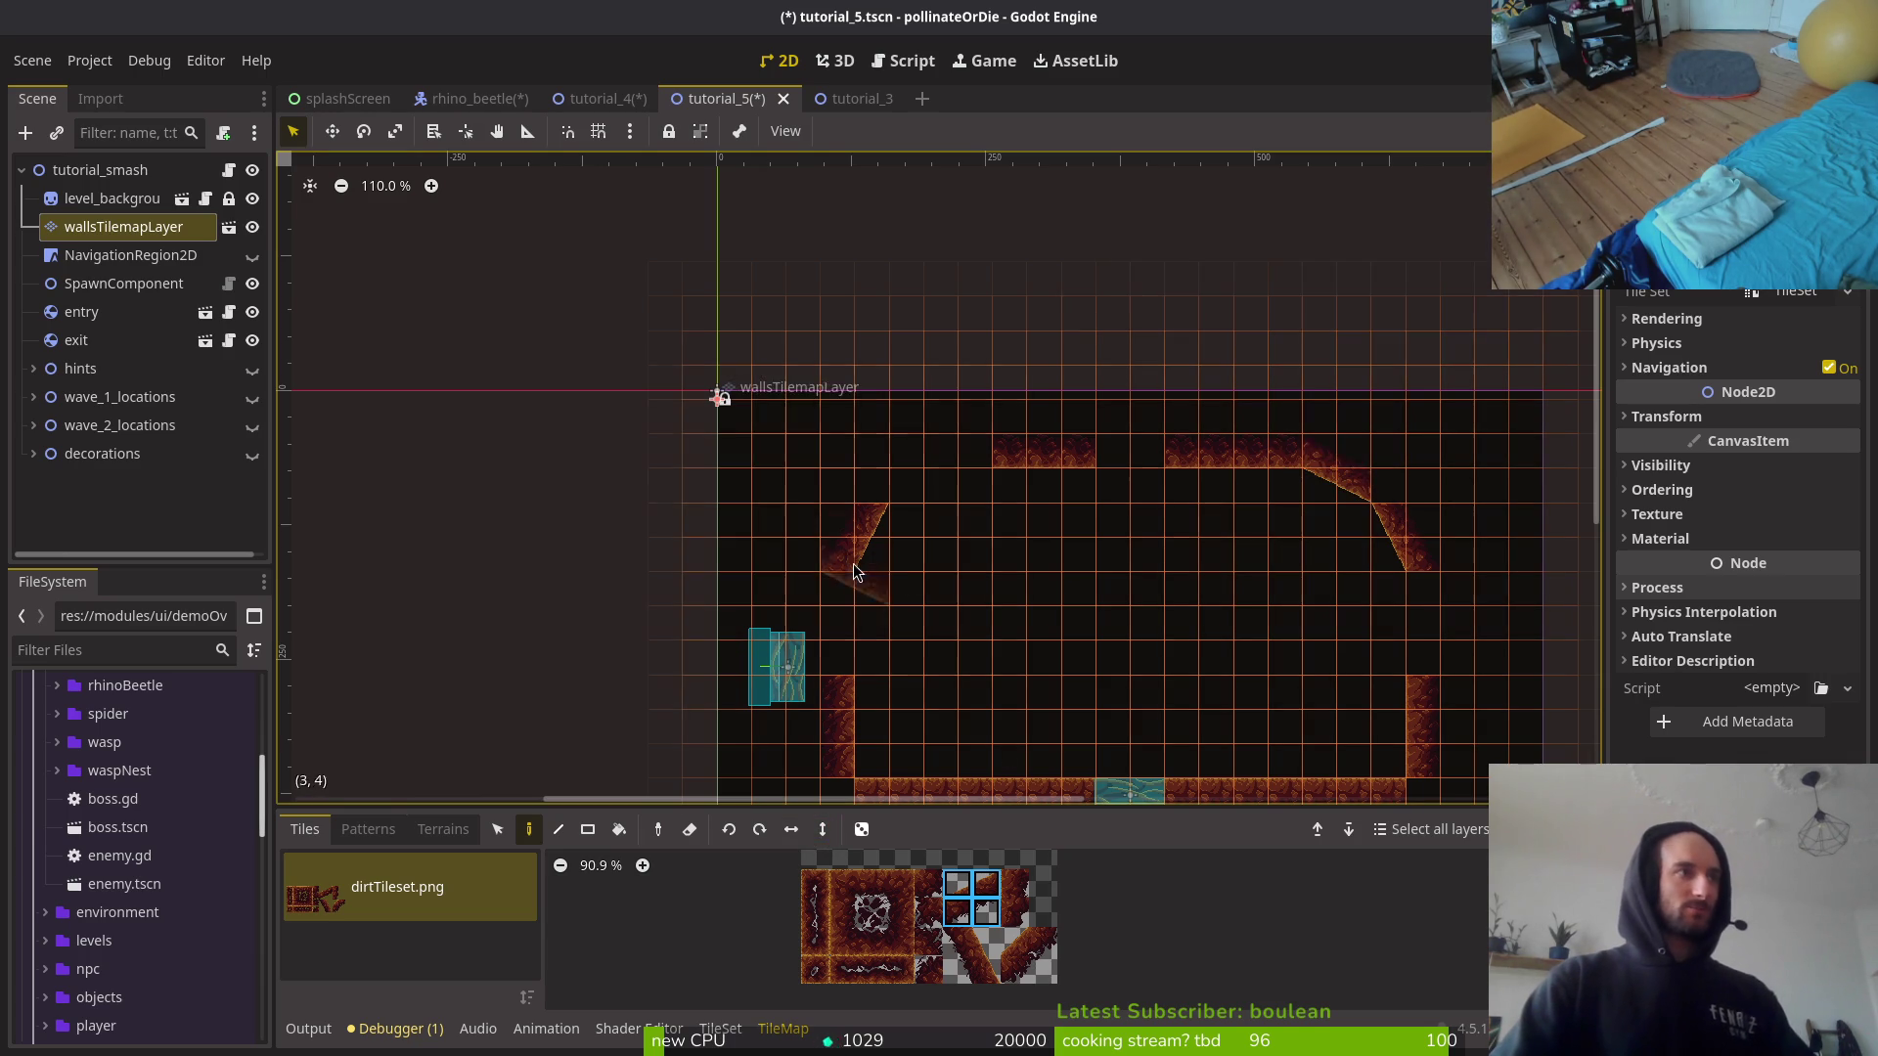
left_click(771, 829)
left_click(919, 471)
left_click(870, 941)
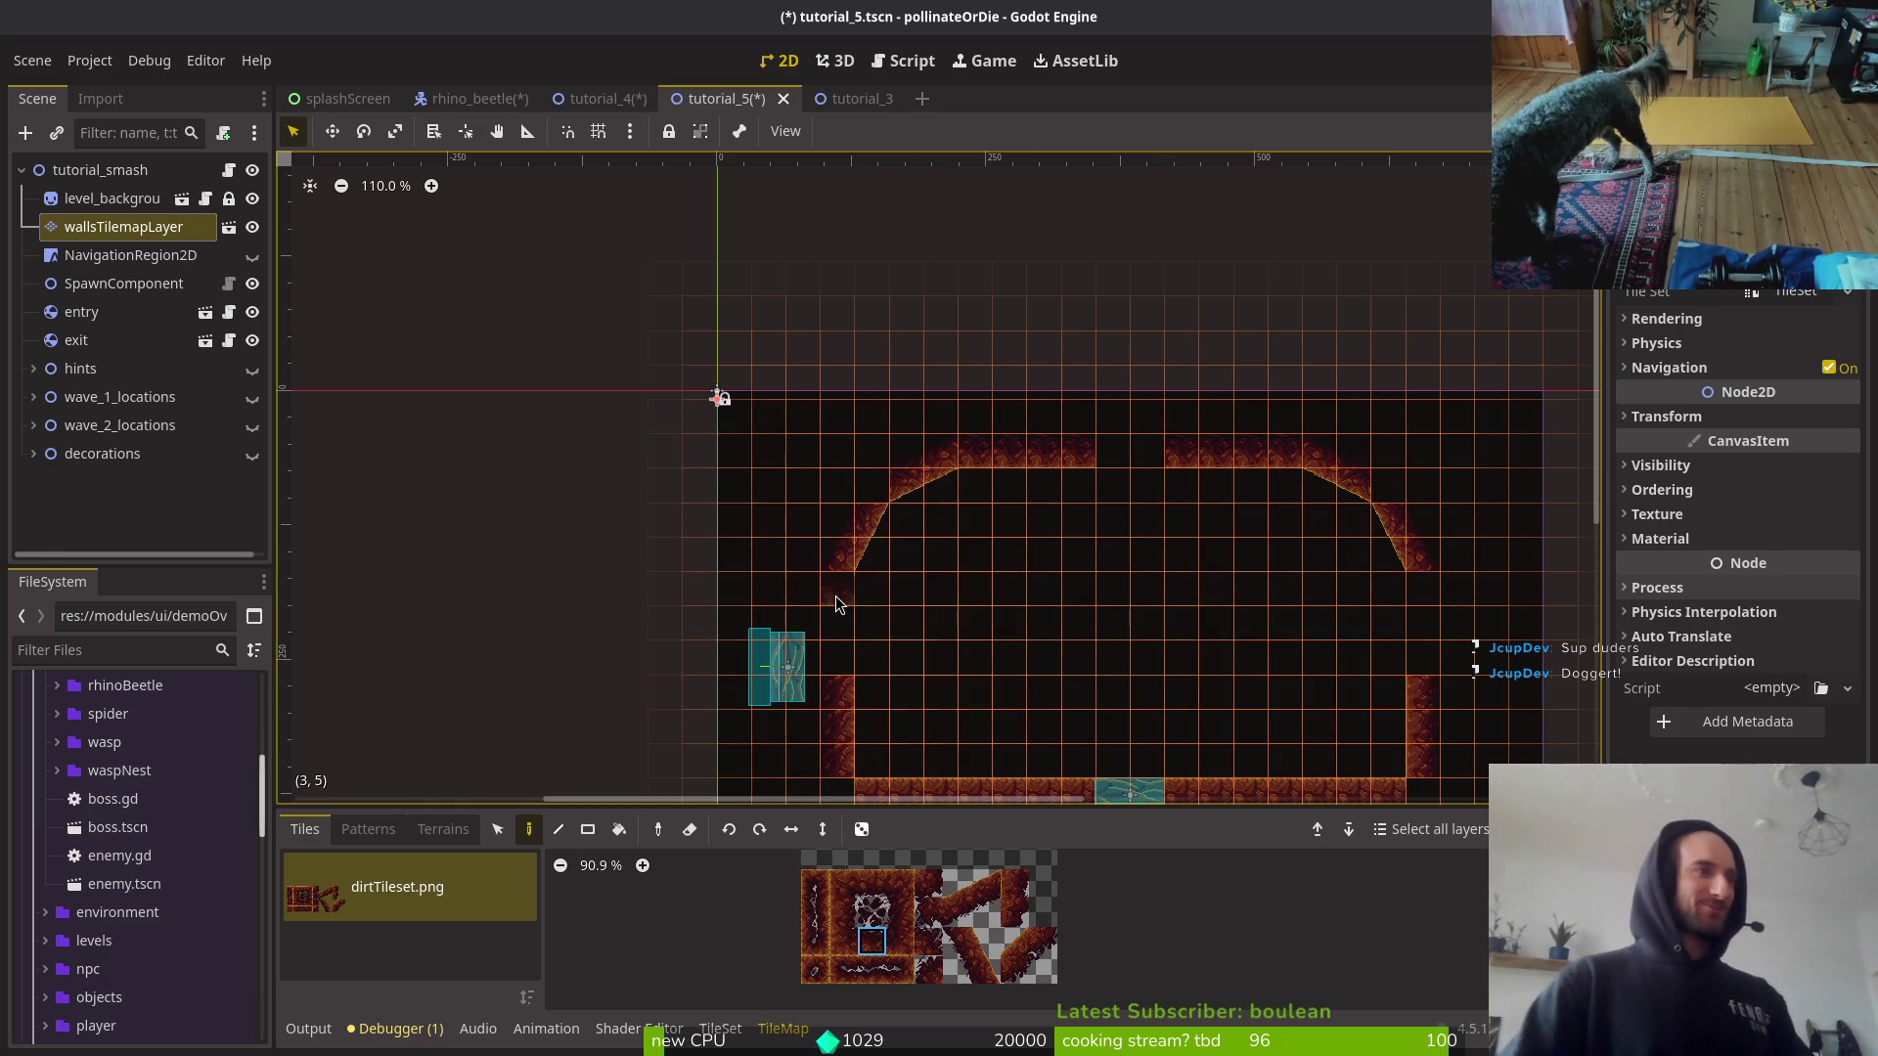
Step: Fill the gaps in the left and right dirt walls with wall and corner tiles from the atlas
left_click_drag(1135, 657, 1027, 609)
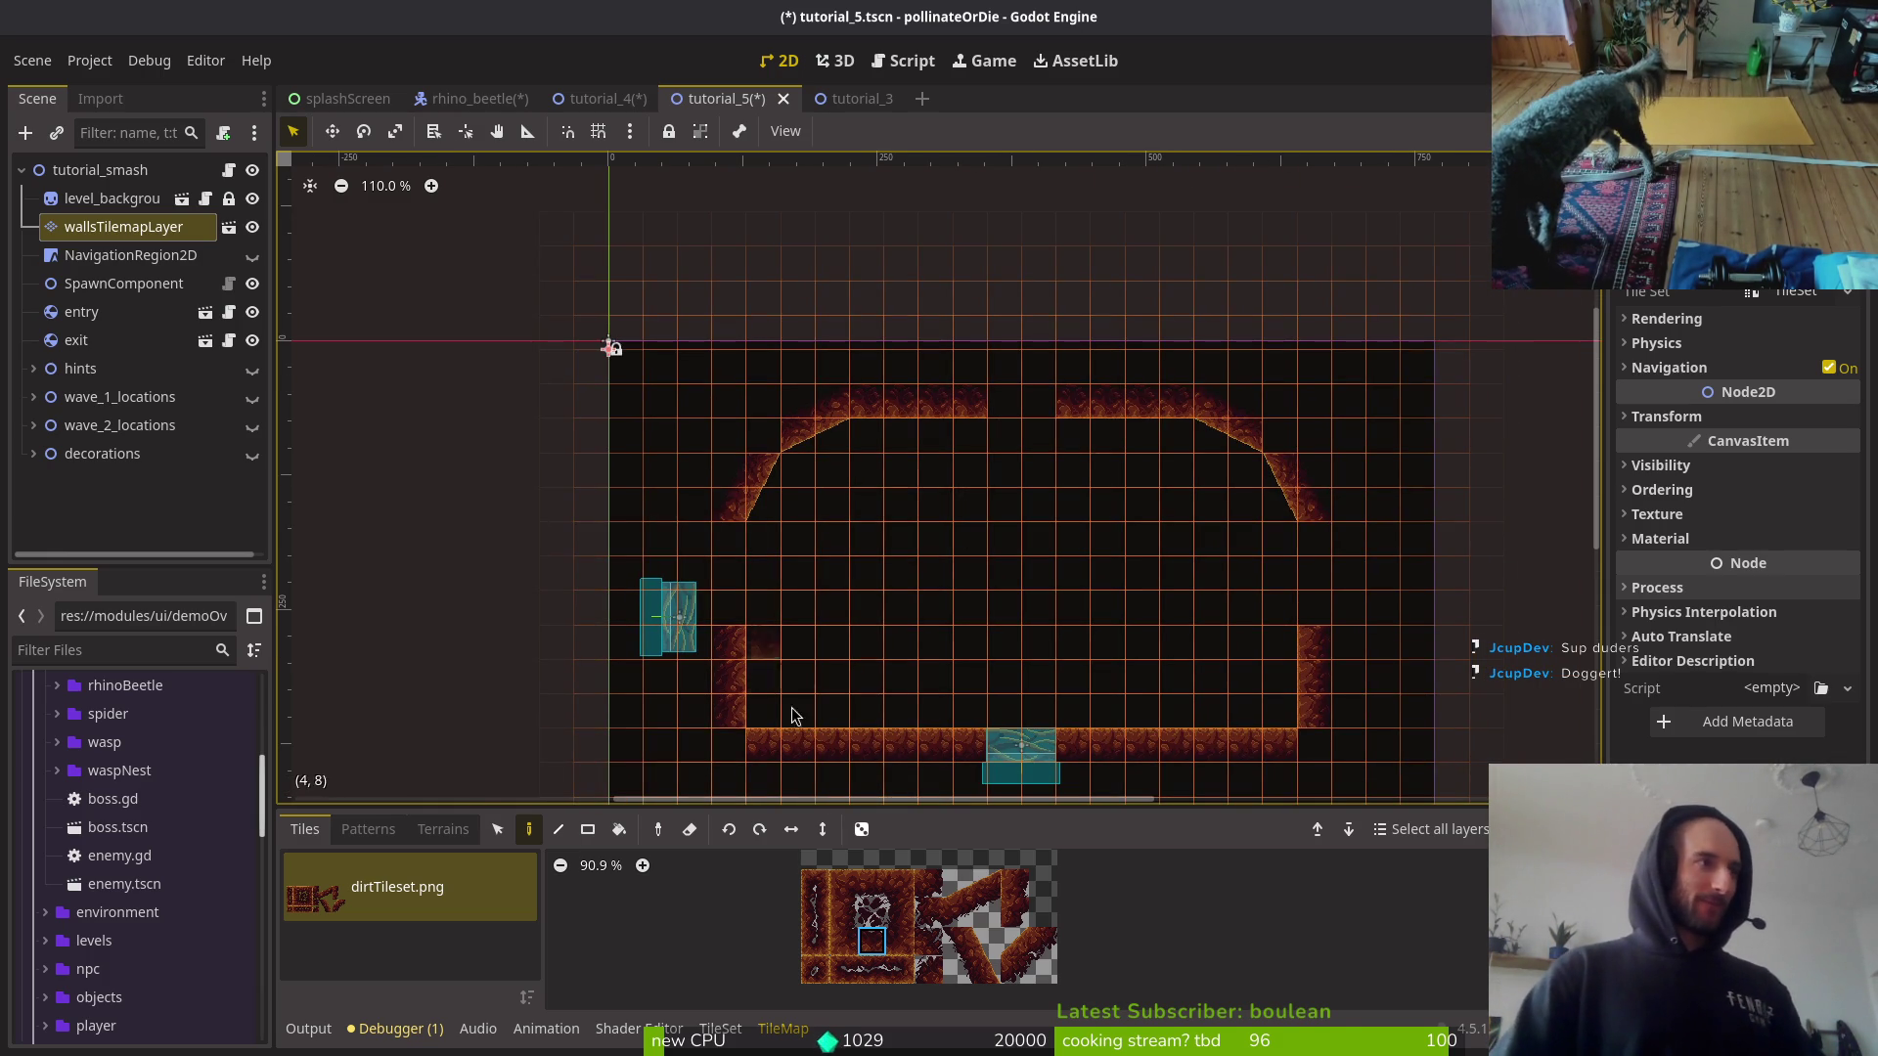
left_click(900, 911)
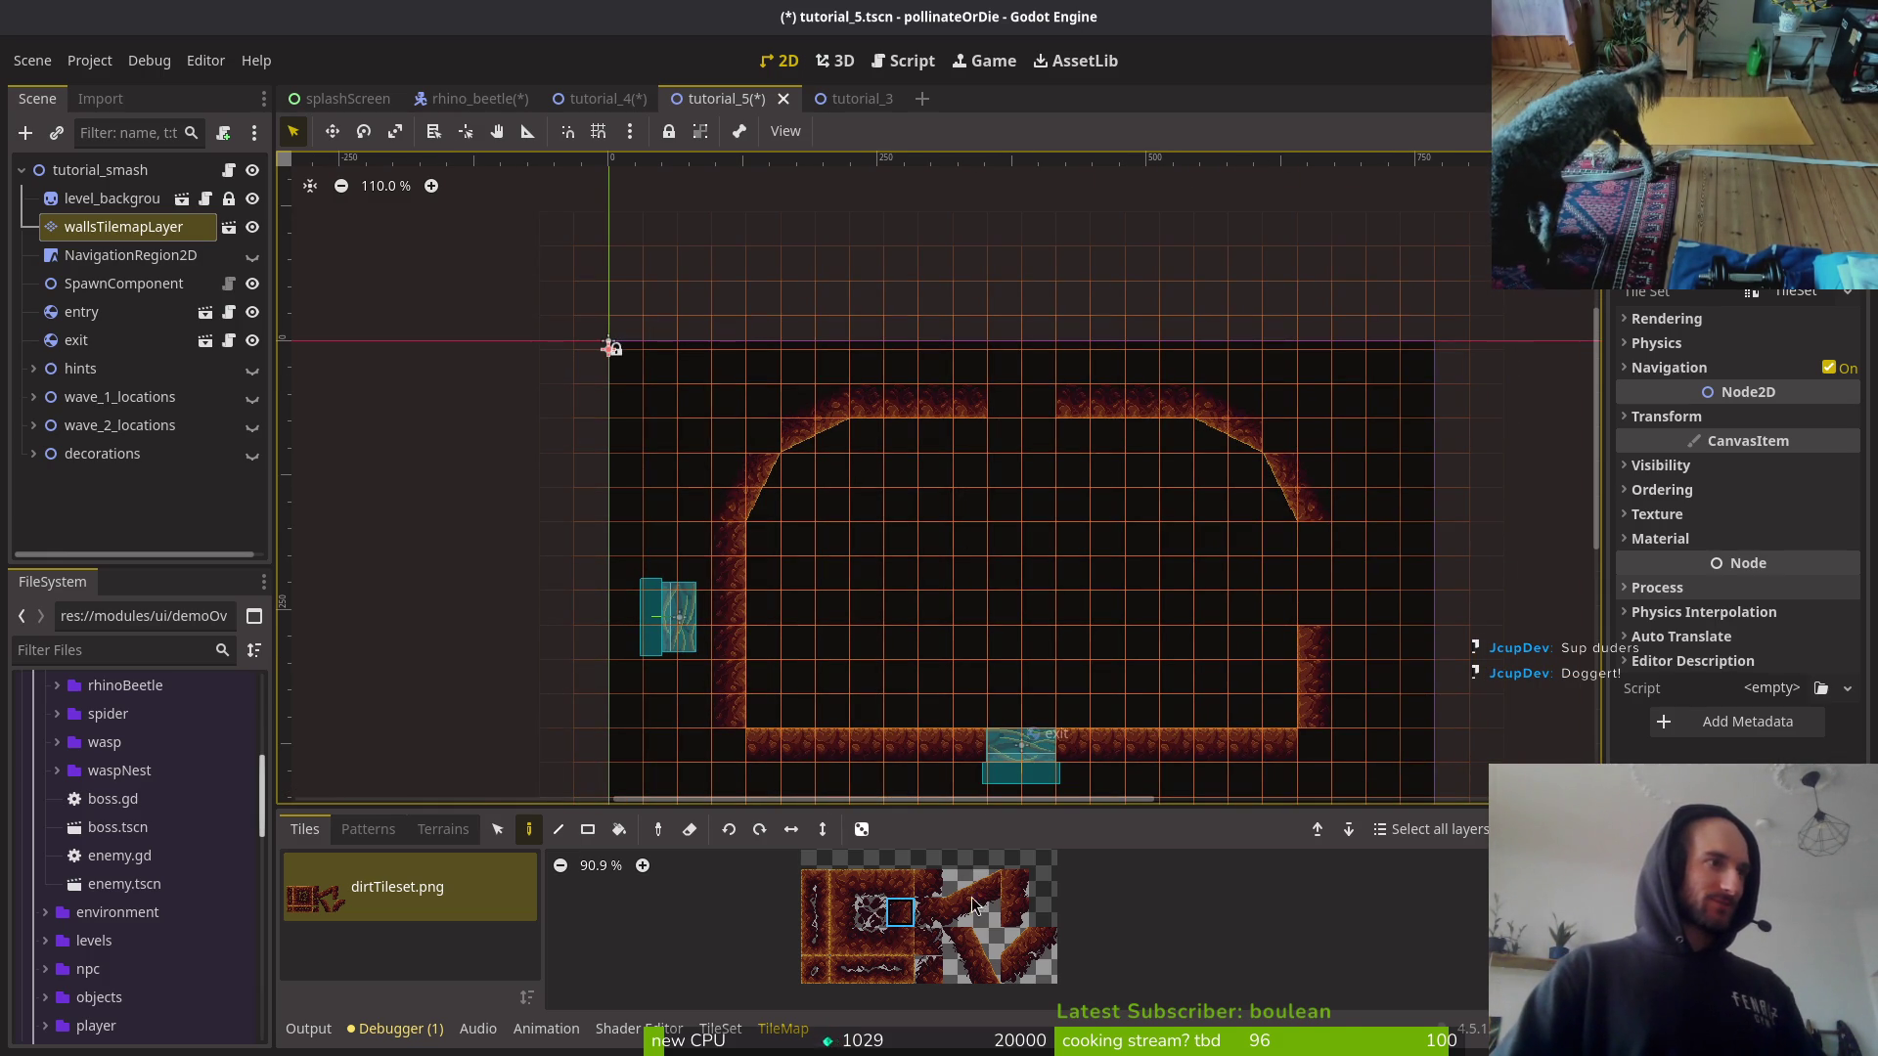
key("Escape")
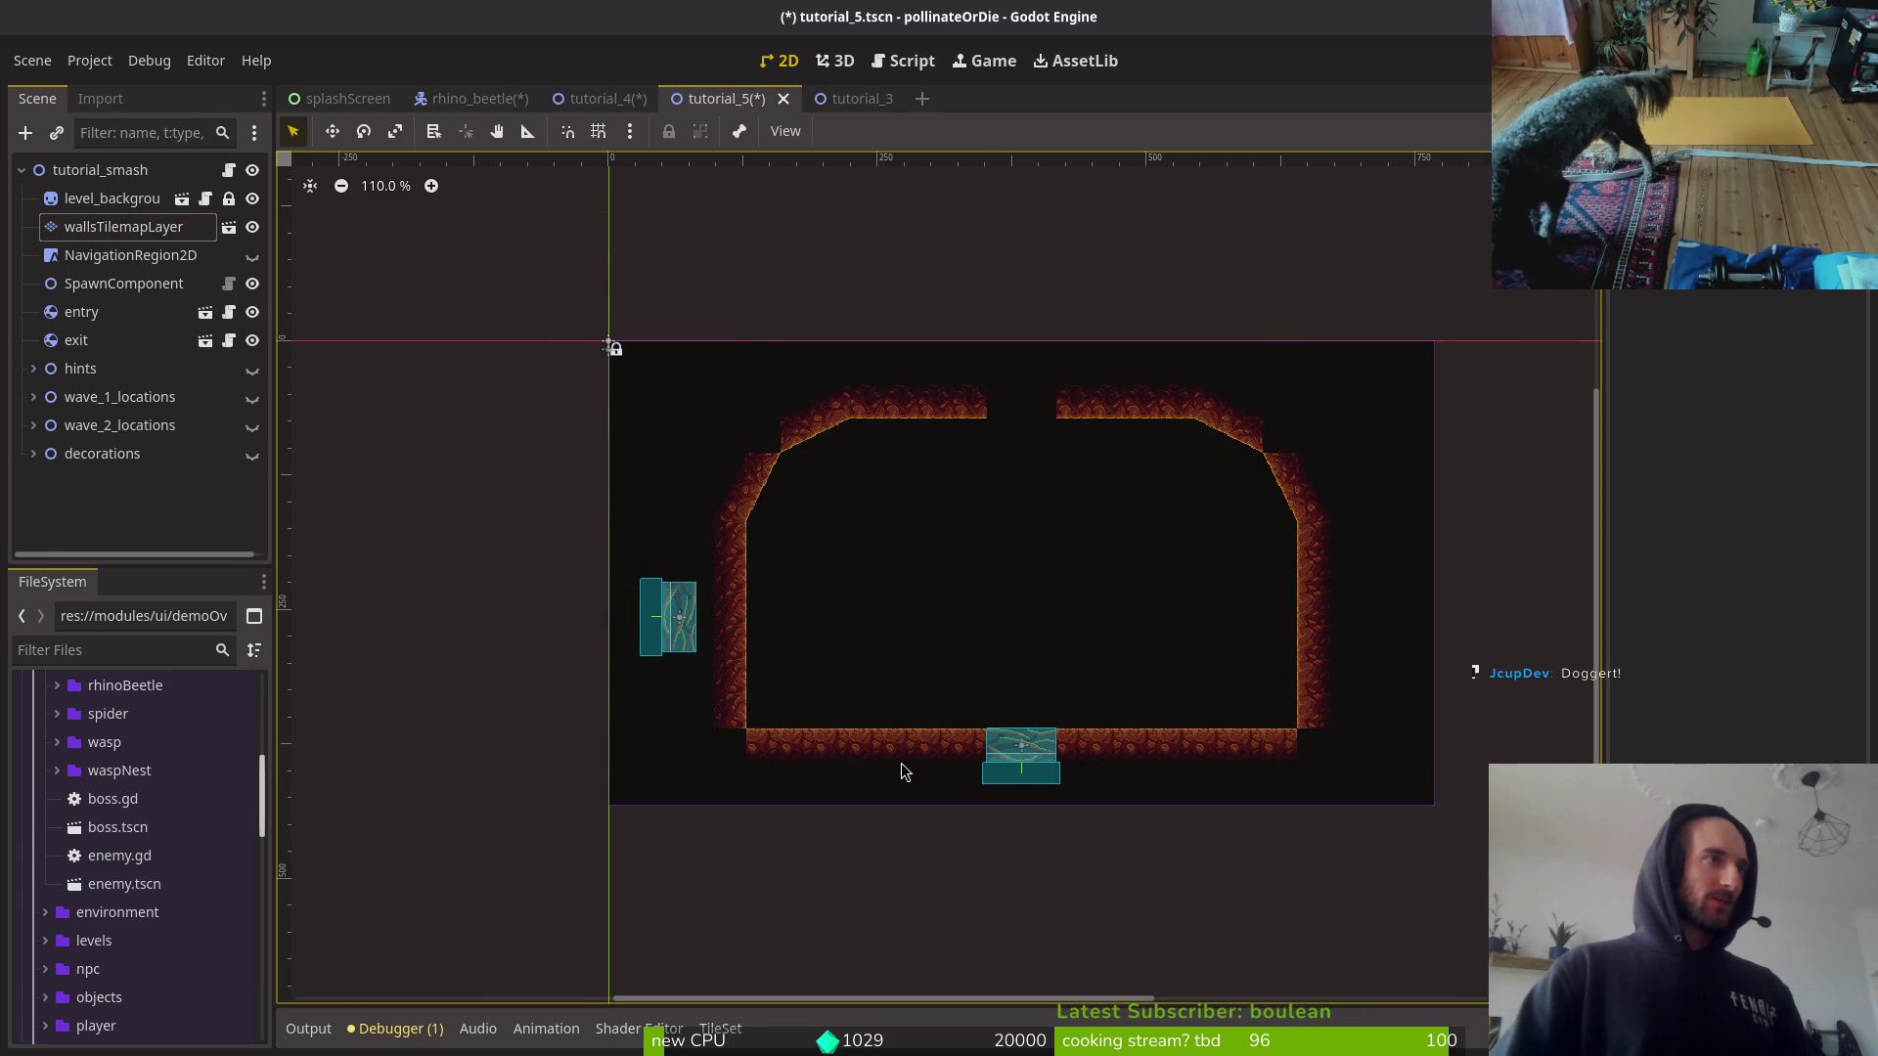
left_click(143, 234)
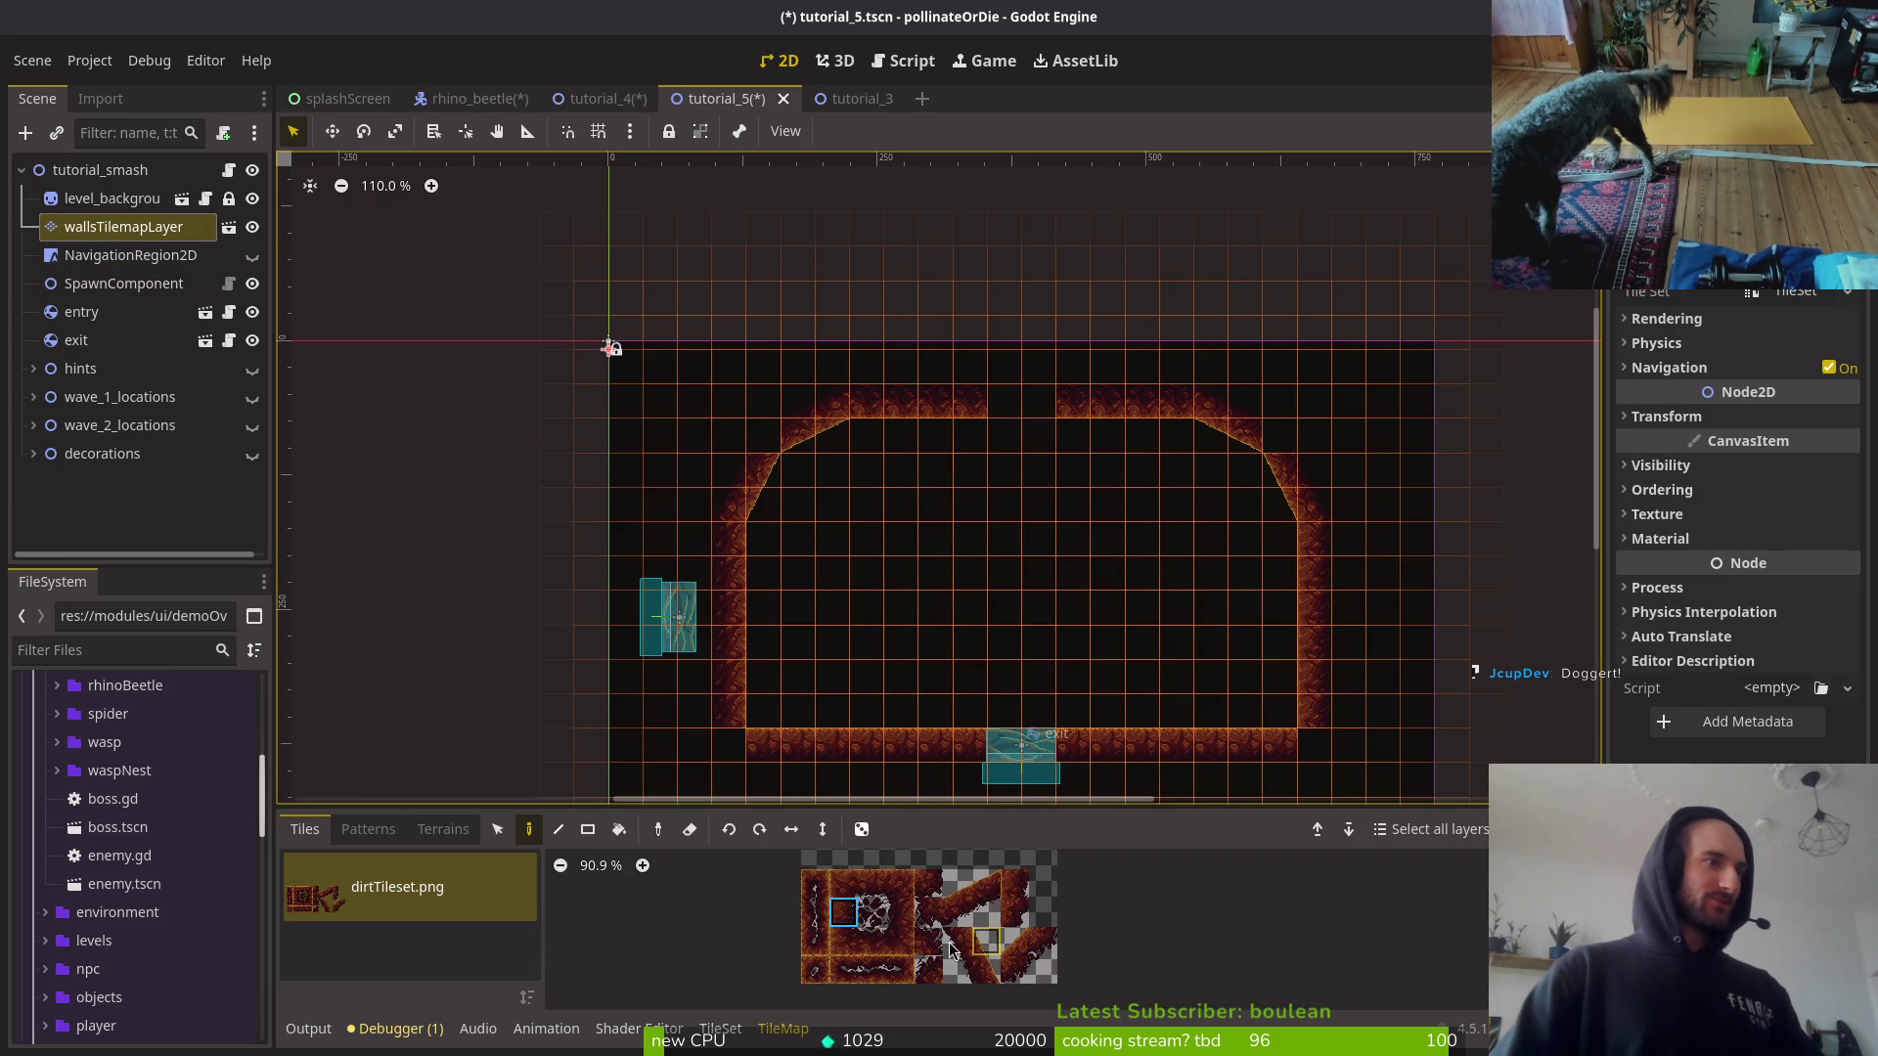
scroll(1075, 473, "up", 2)
scroll(1083, 581, "down", 2)
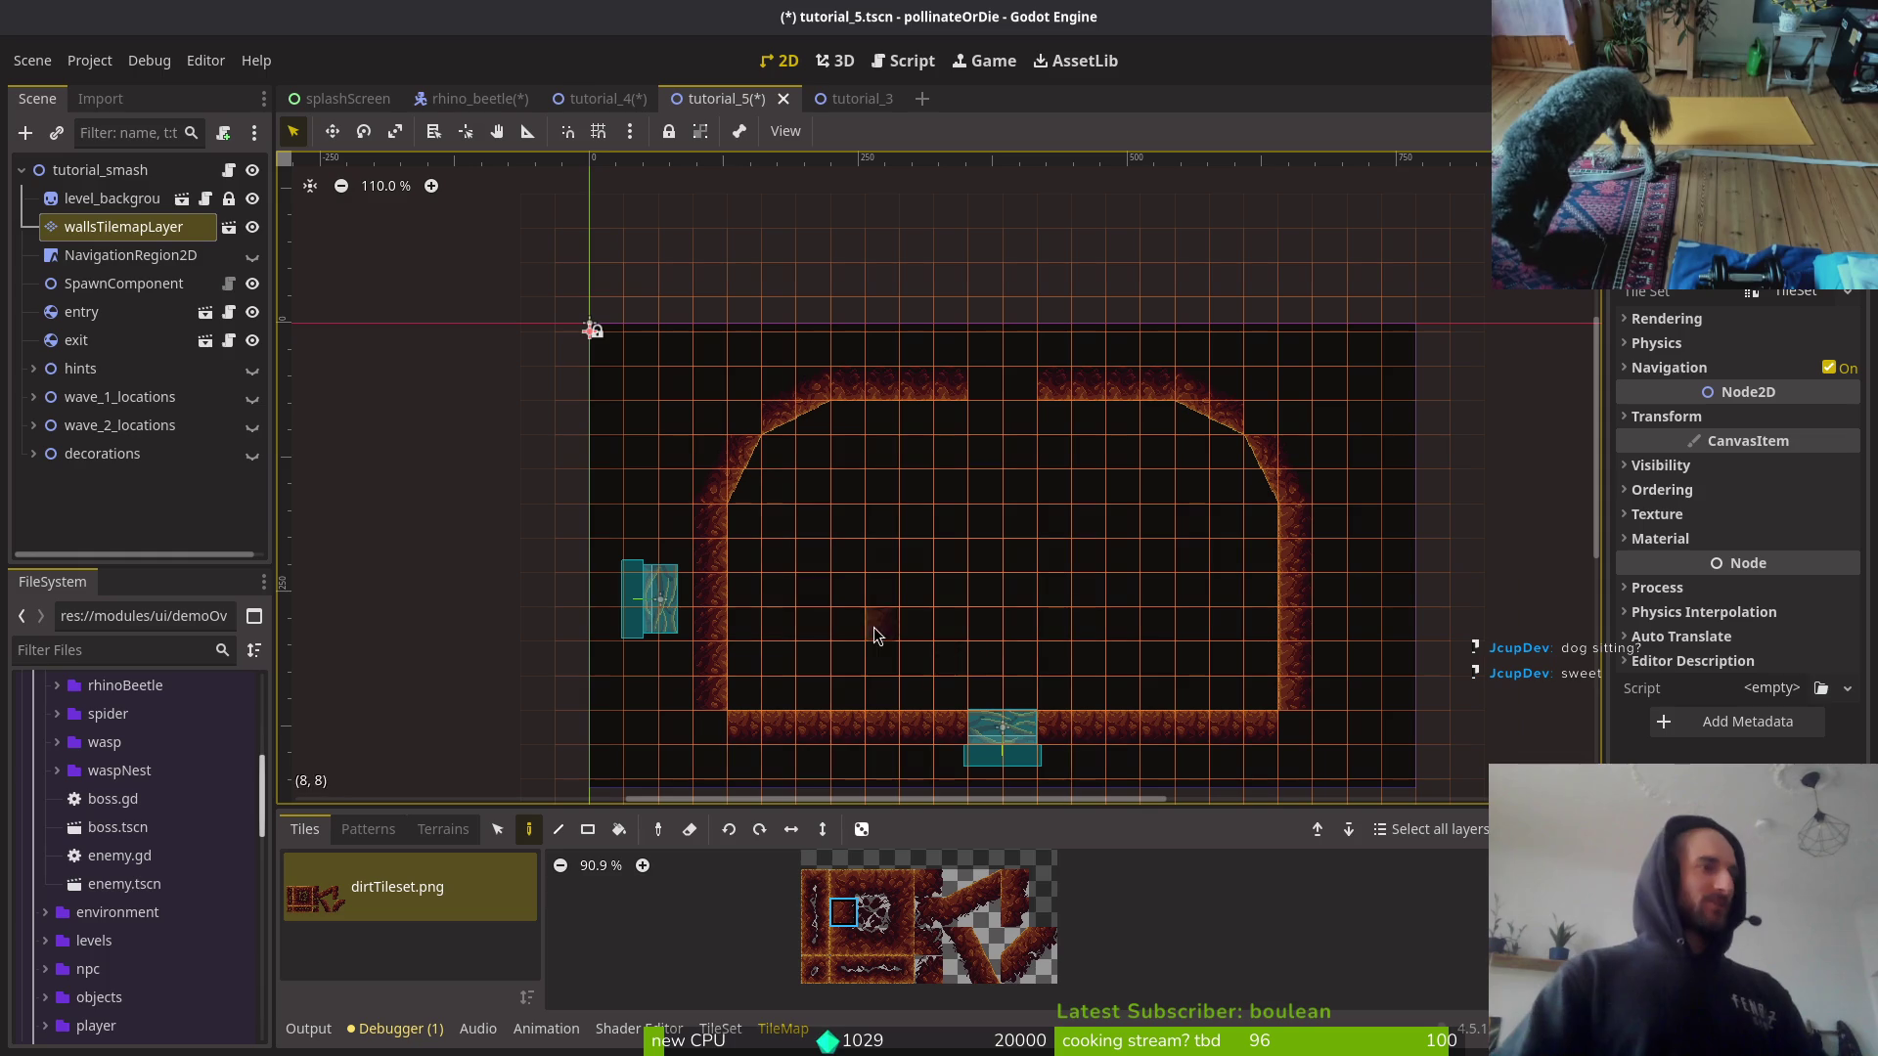
left_click(1047, 937)
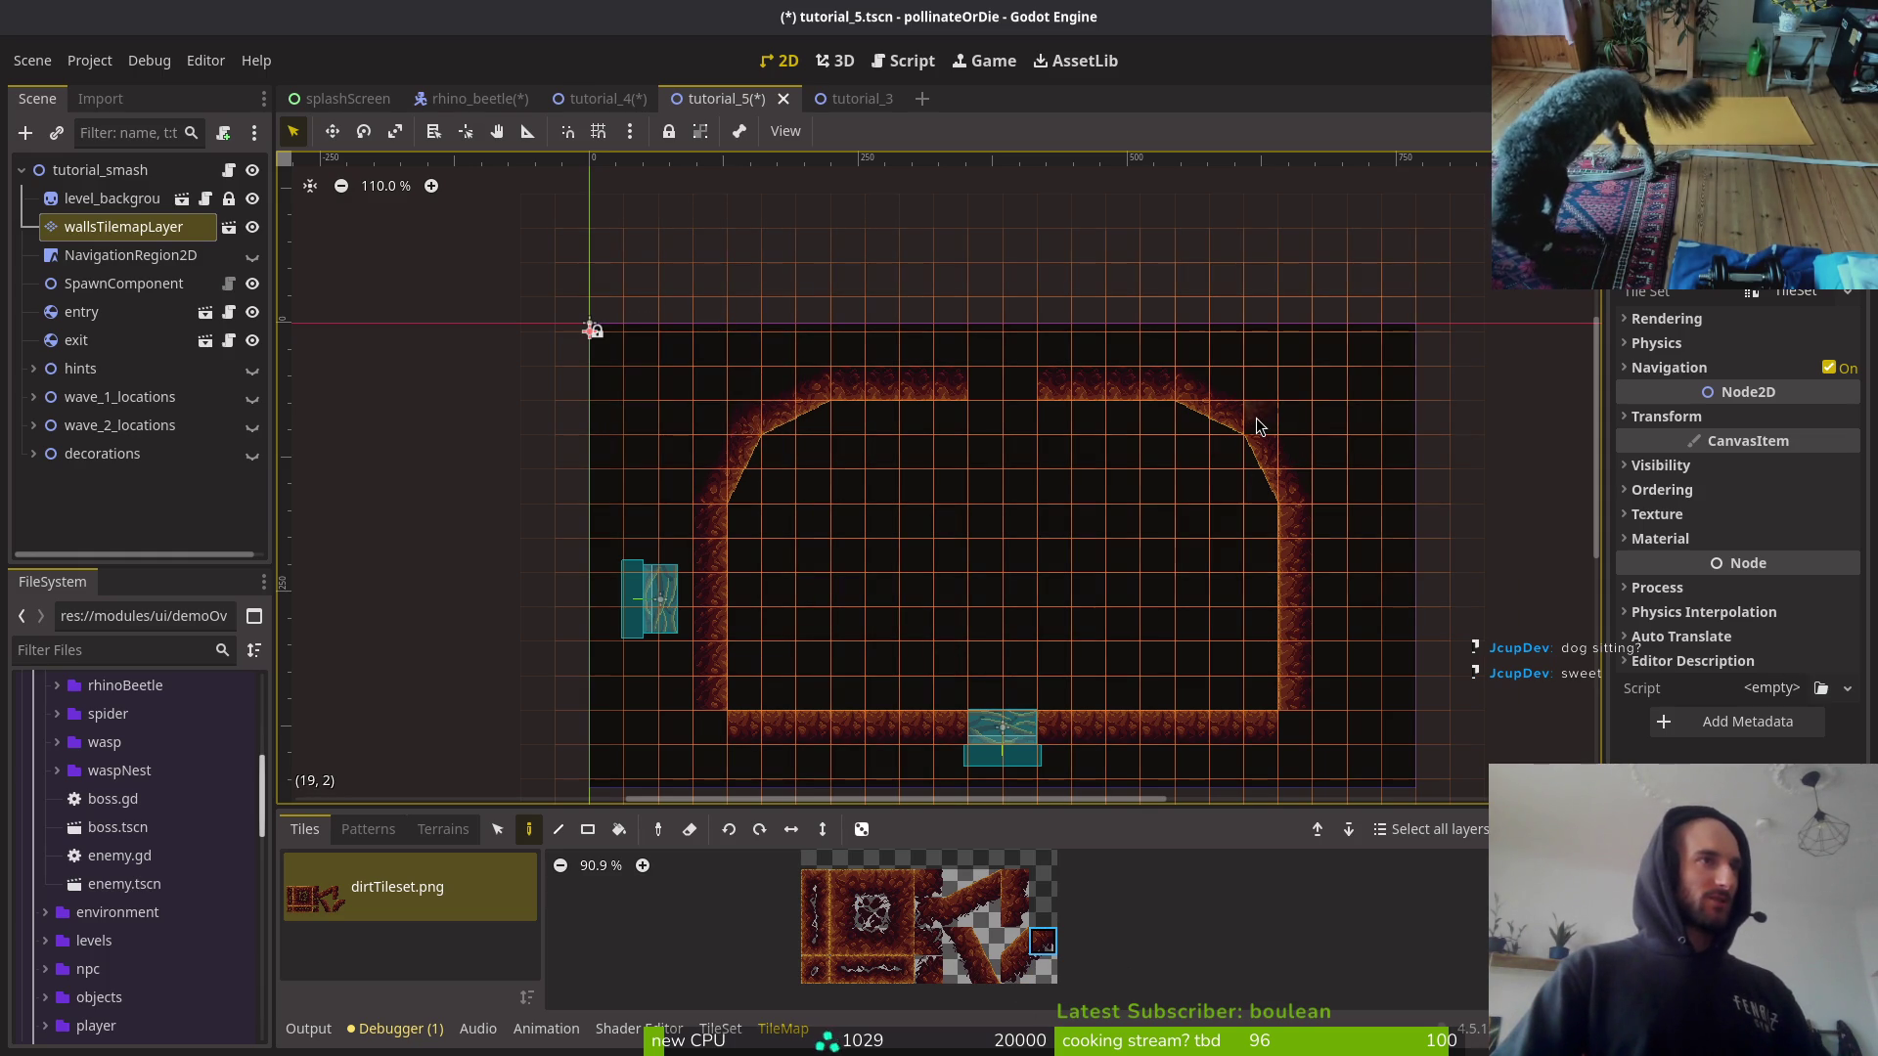
left_click(1298, 712, "ctrl")
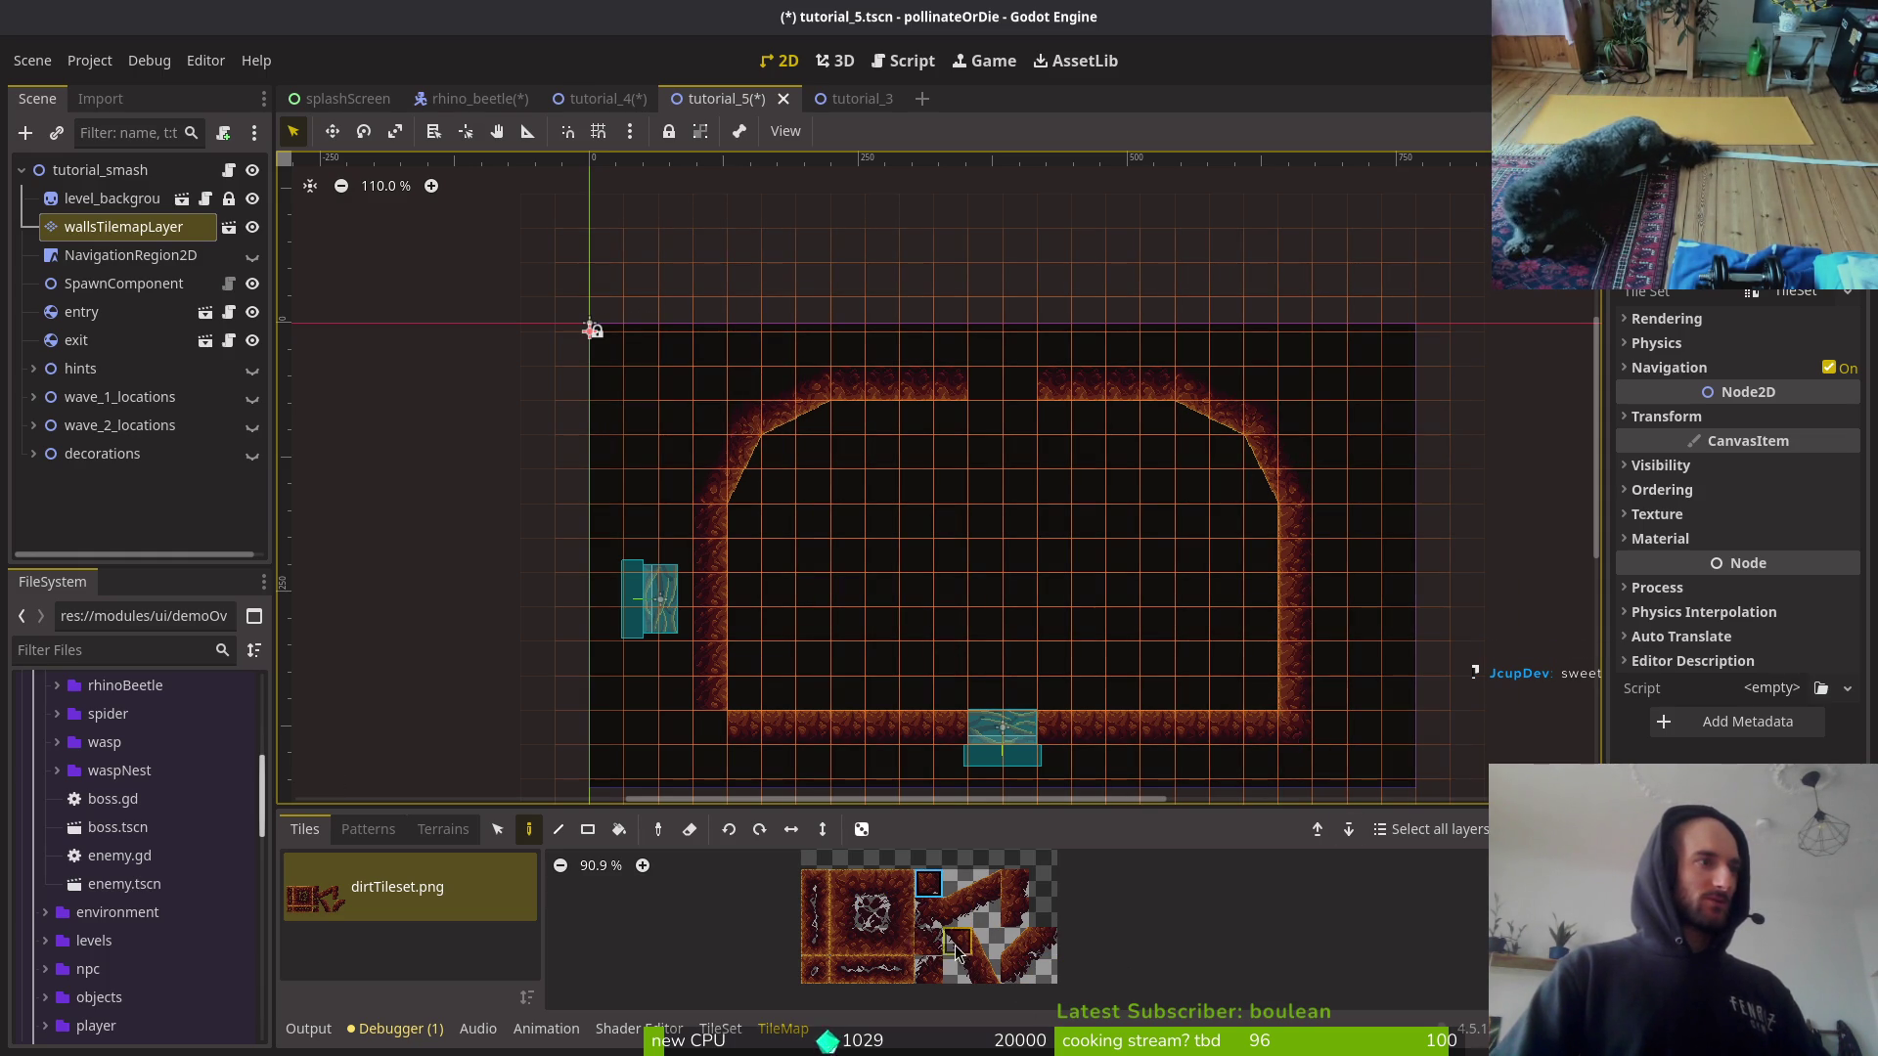
left_click(712, 745, "ctrl")
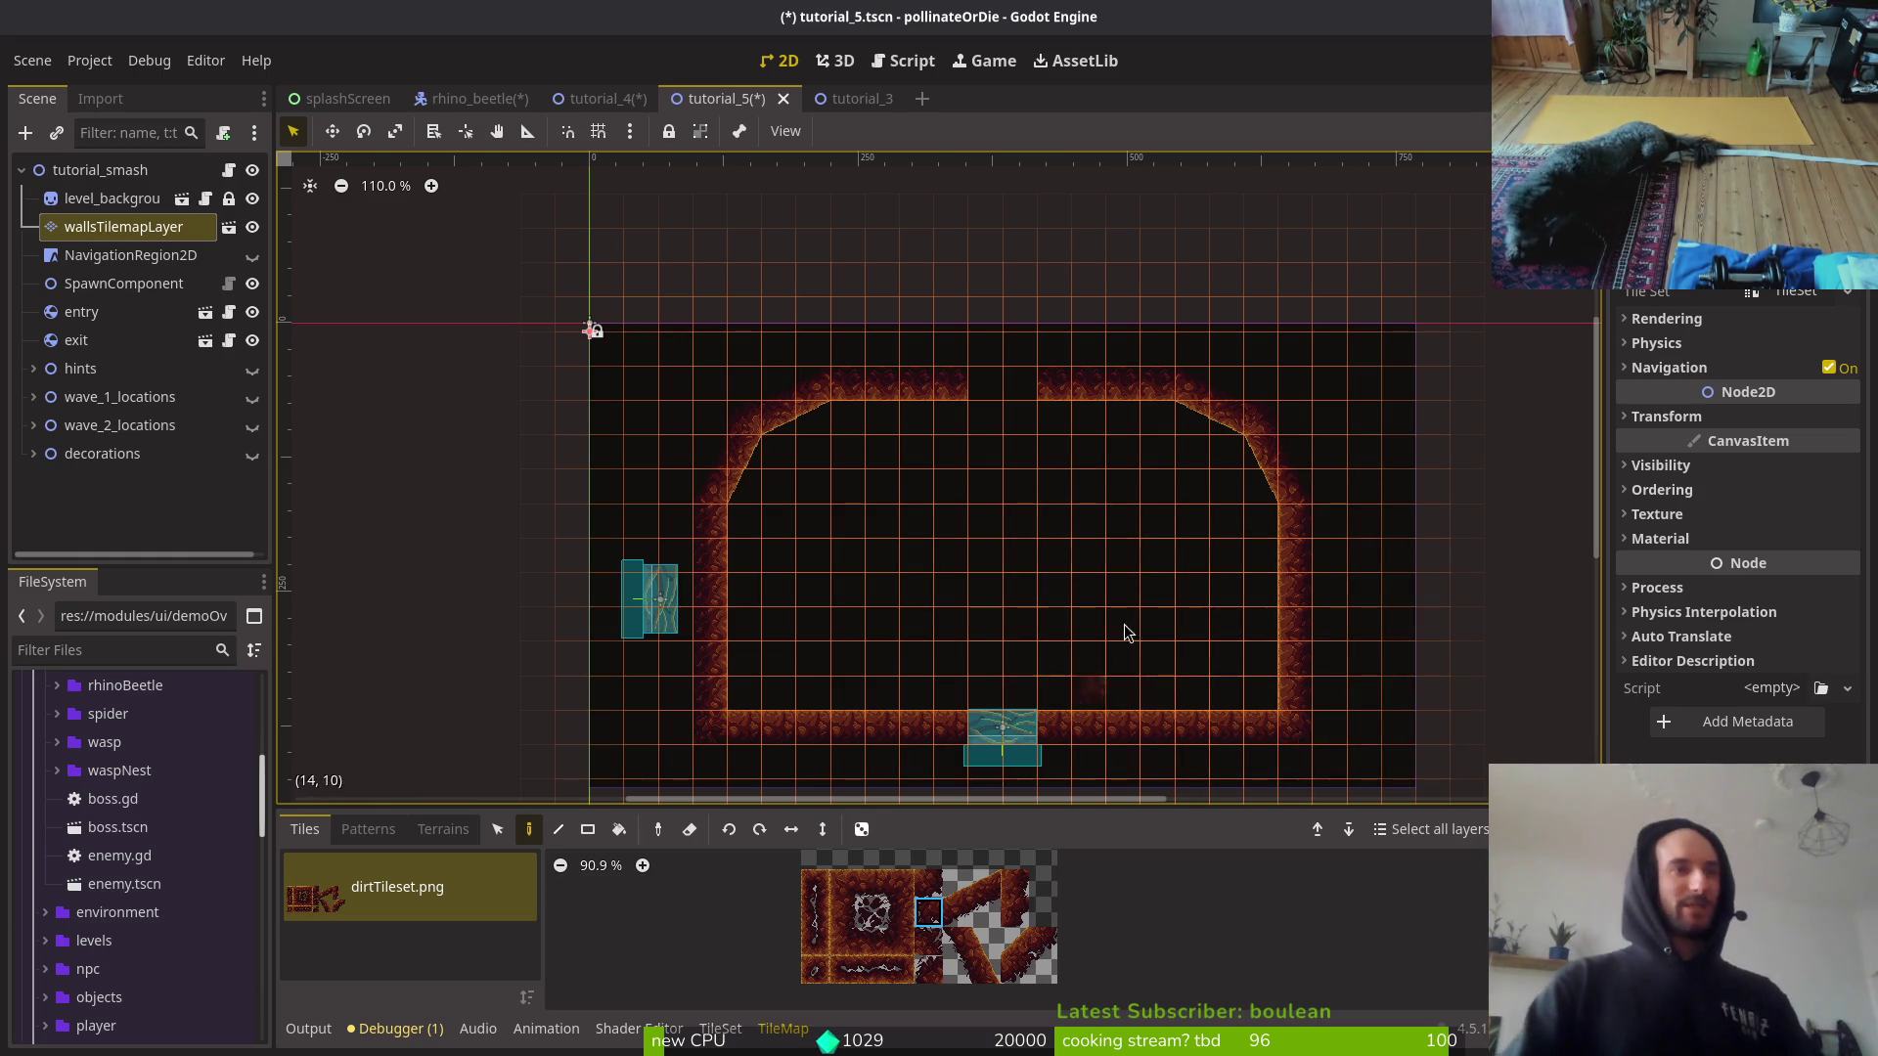
scroll(996, 653, "up", 2)
scroll(1000, 647, "up", 2)
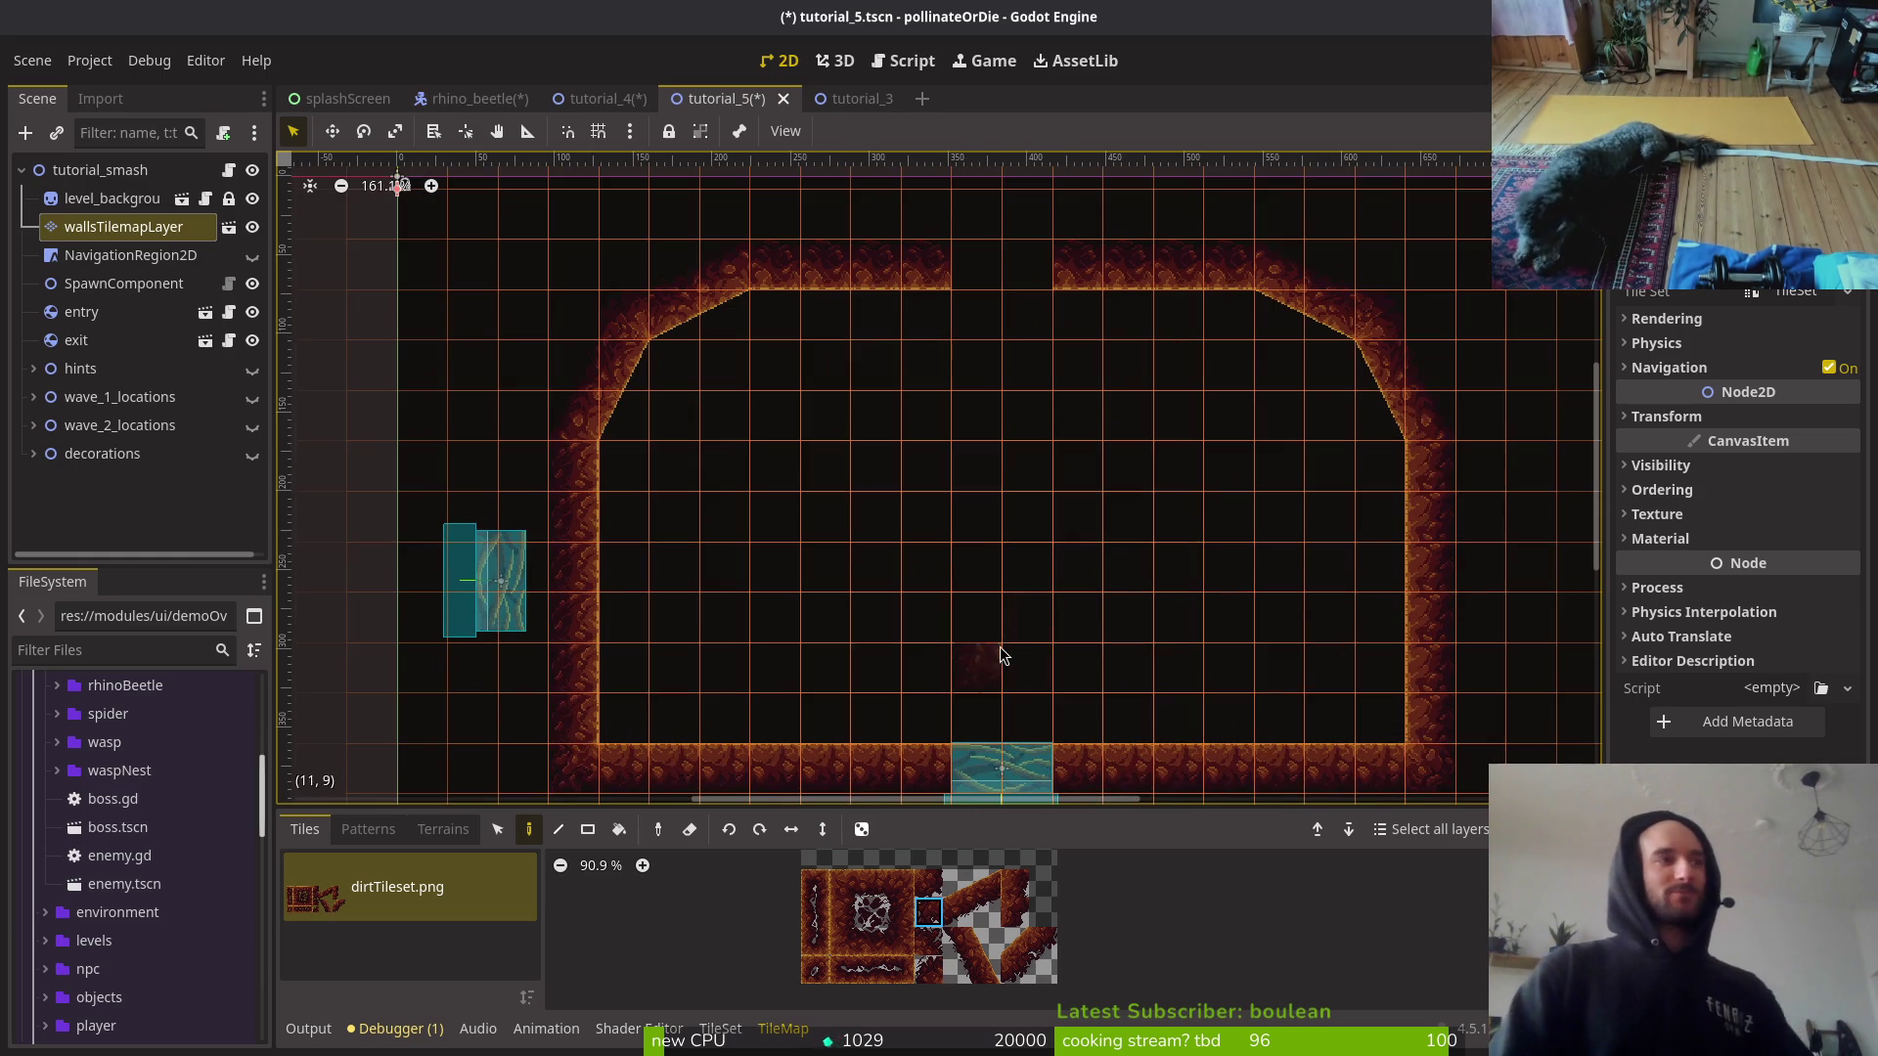
scroll(1187, 613, "down", 2)
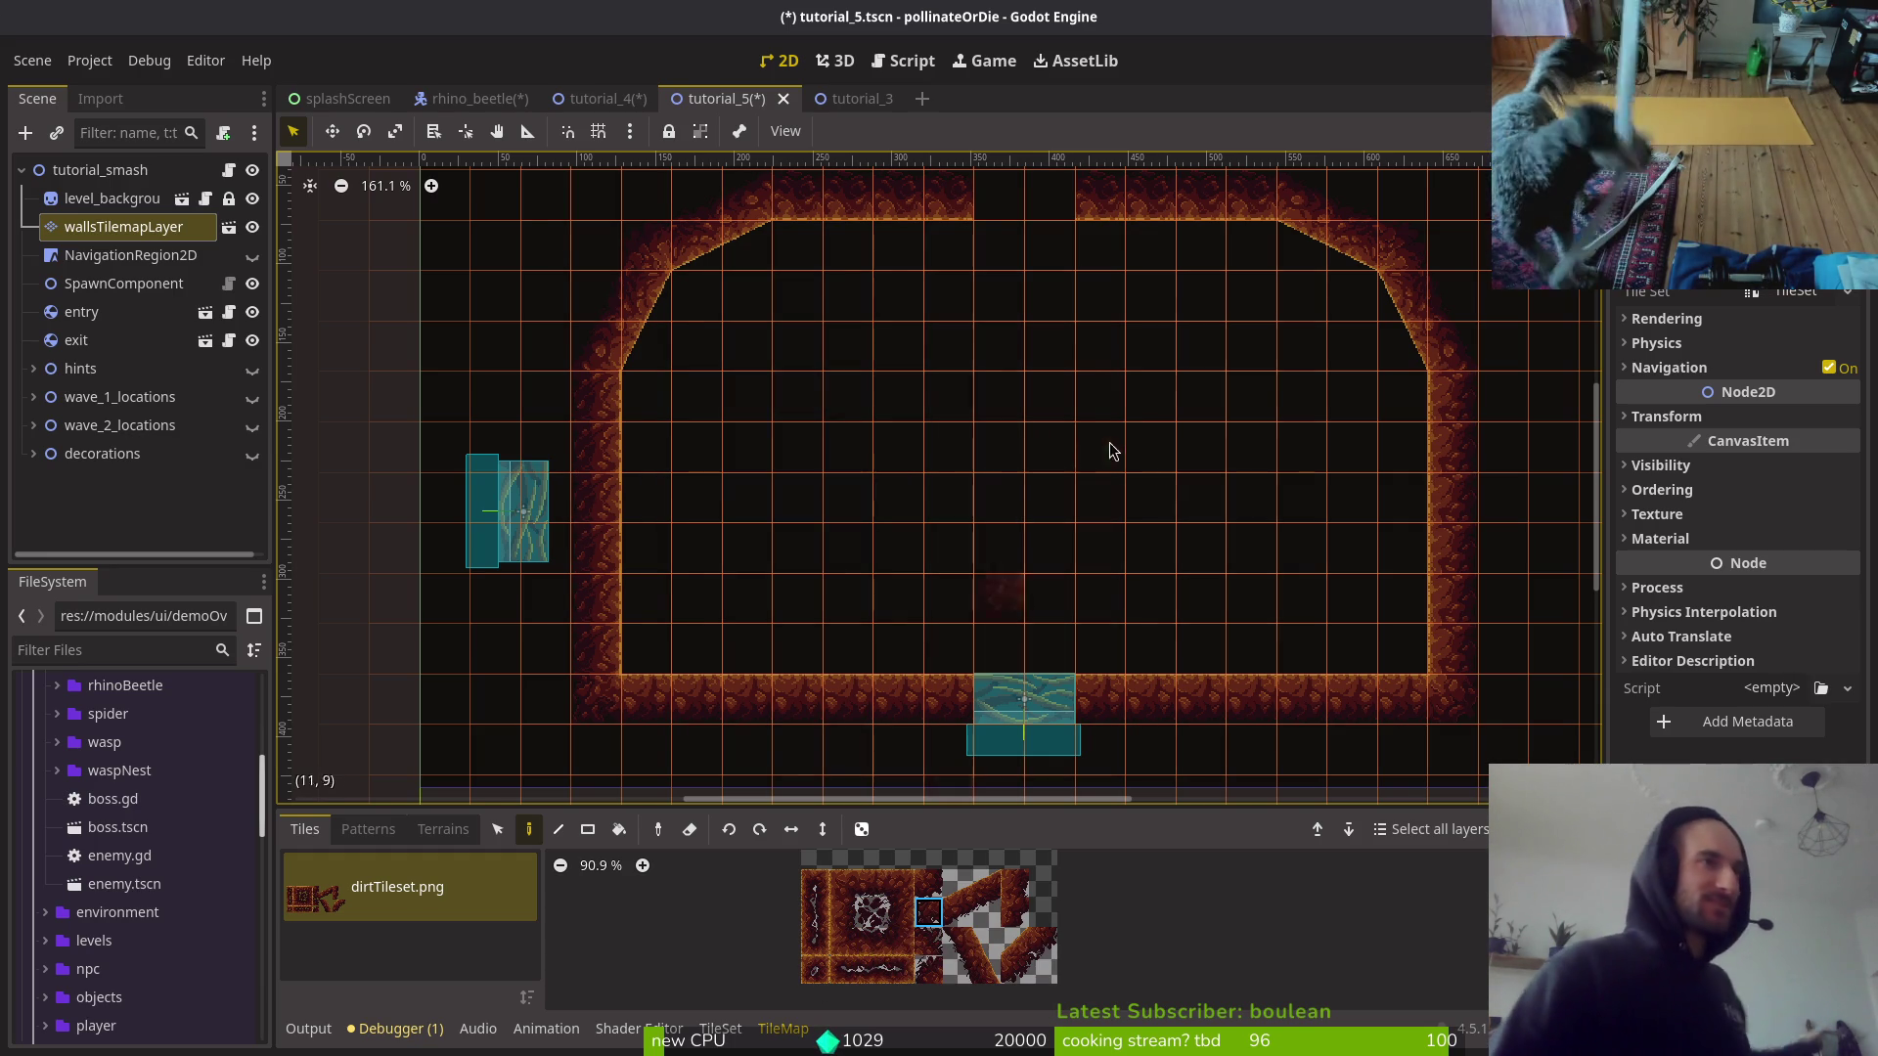
scroll(1081, 489, "down", 2)
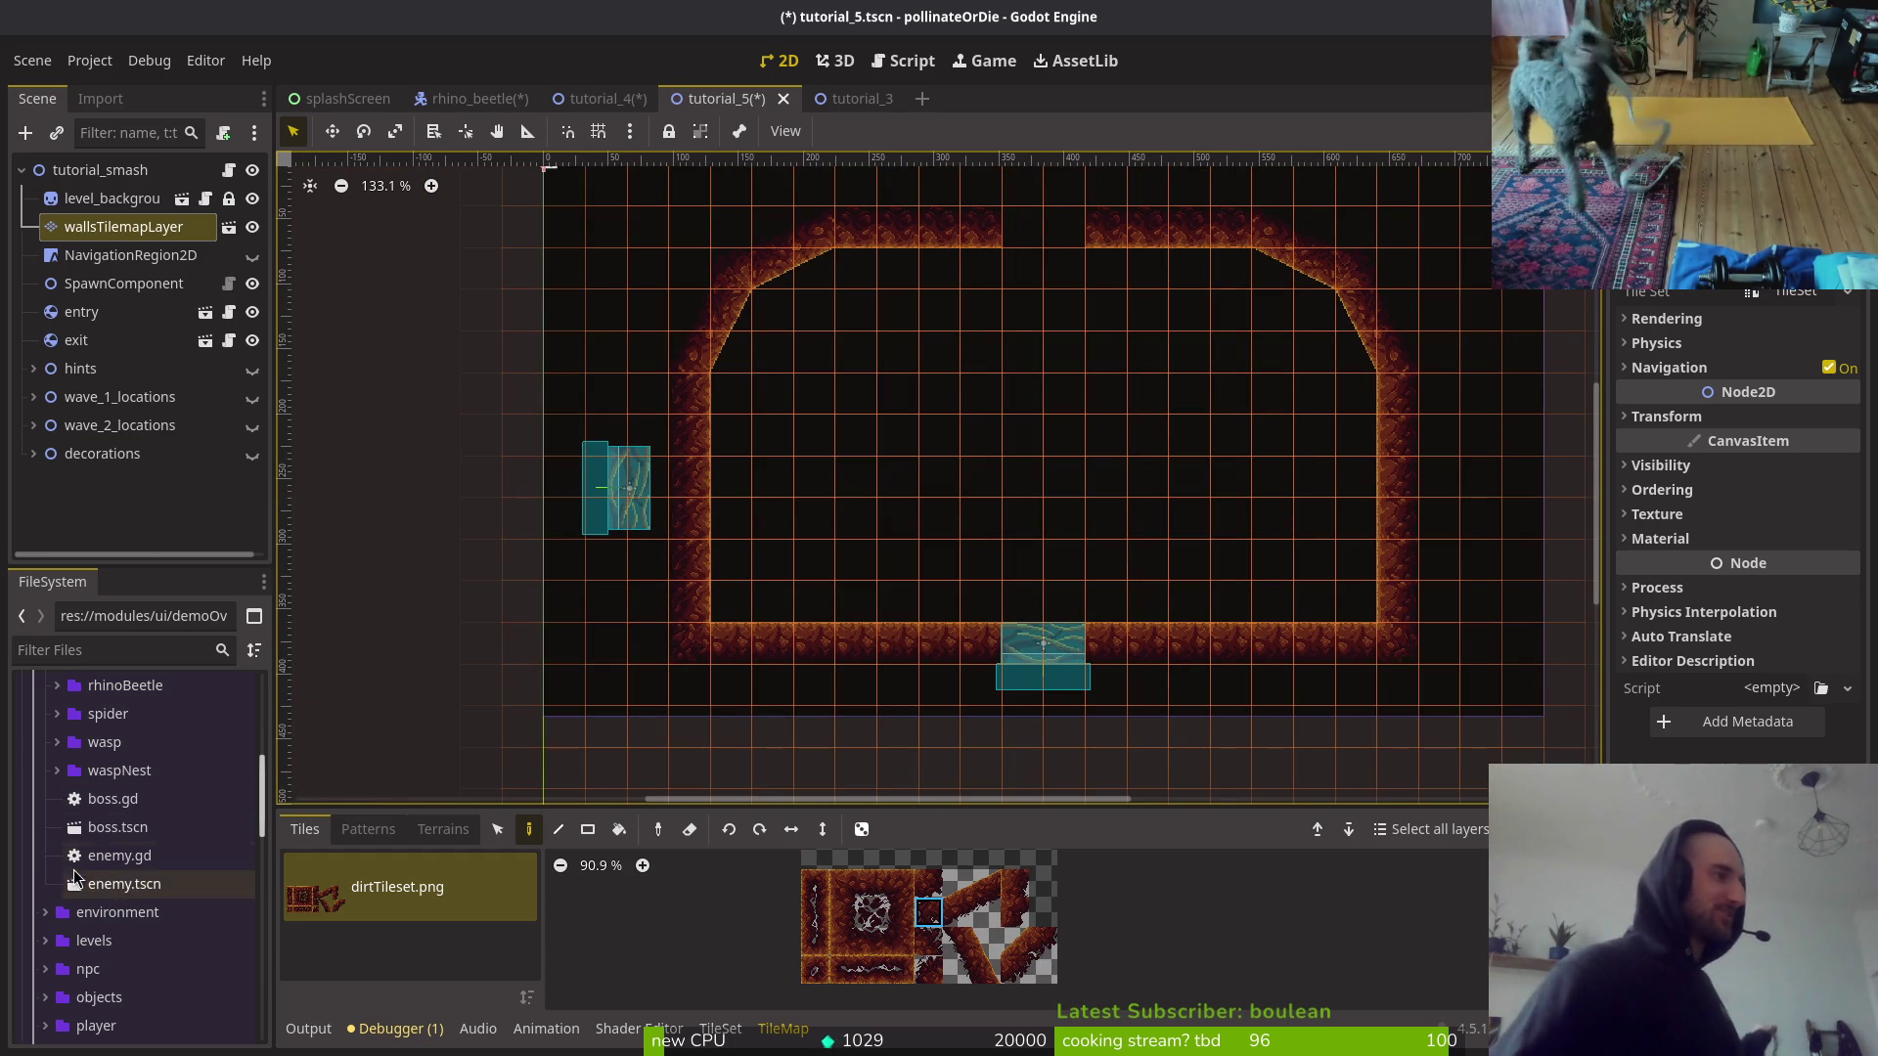
Step: Drag 1_way_large.tscn from environment > platforms into the room just below the top entry gap
left_click(45, 912)
scroll(134, 995, "down", 2)
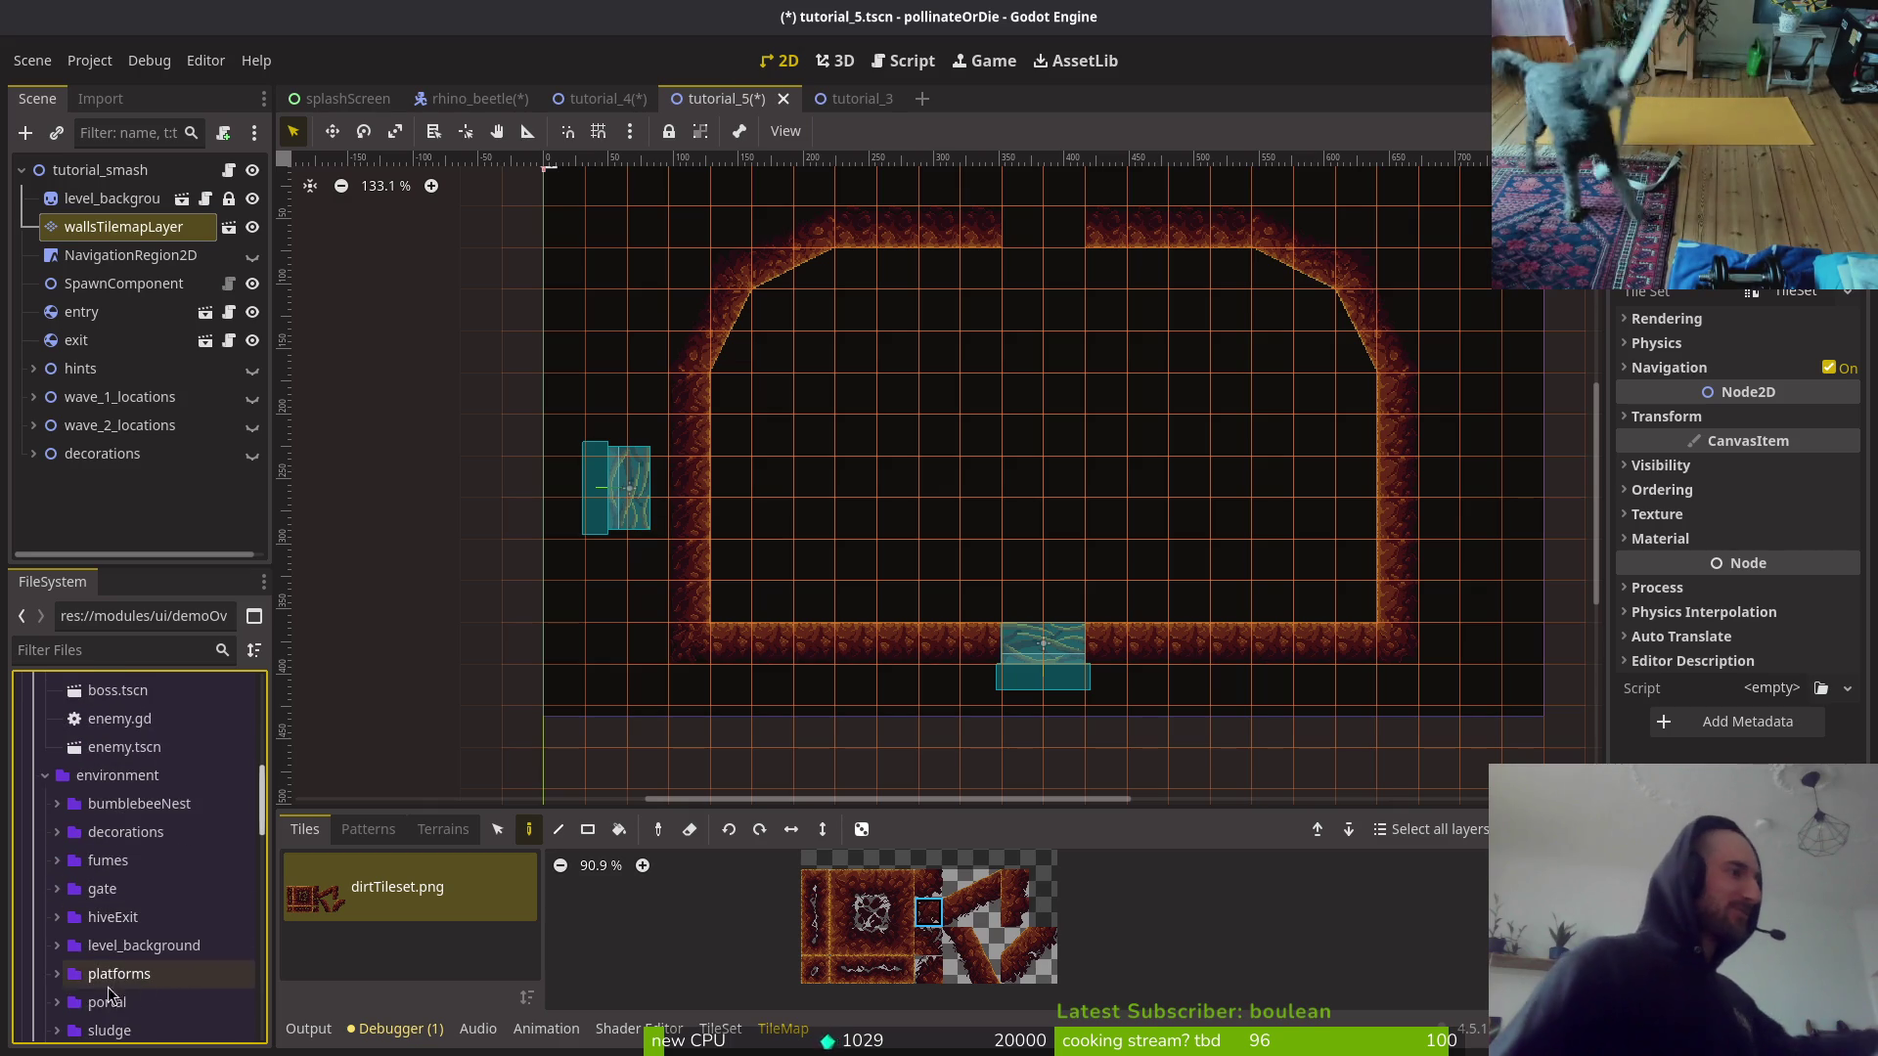
left_click(56, 973)
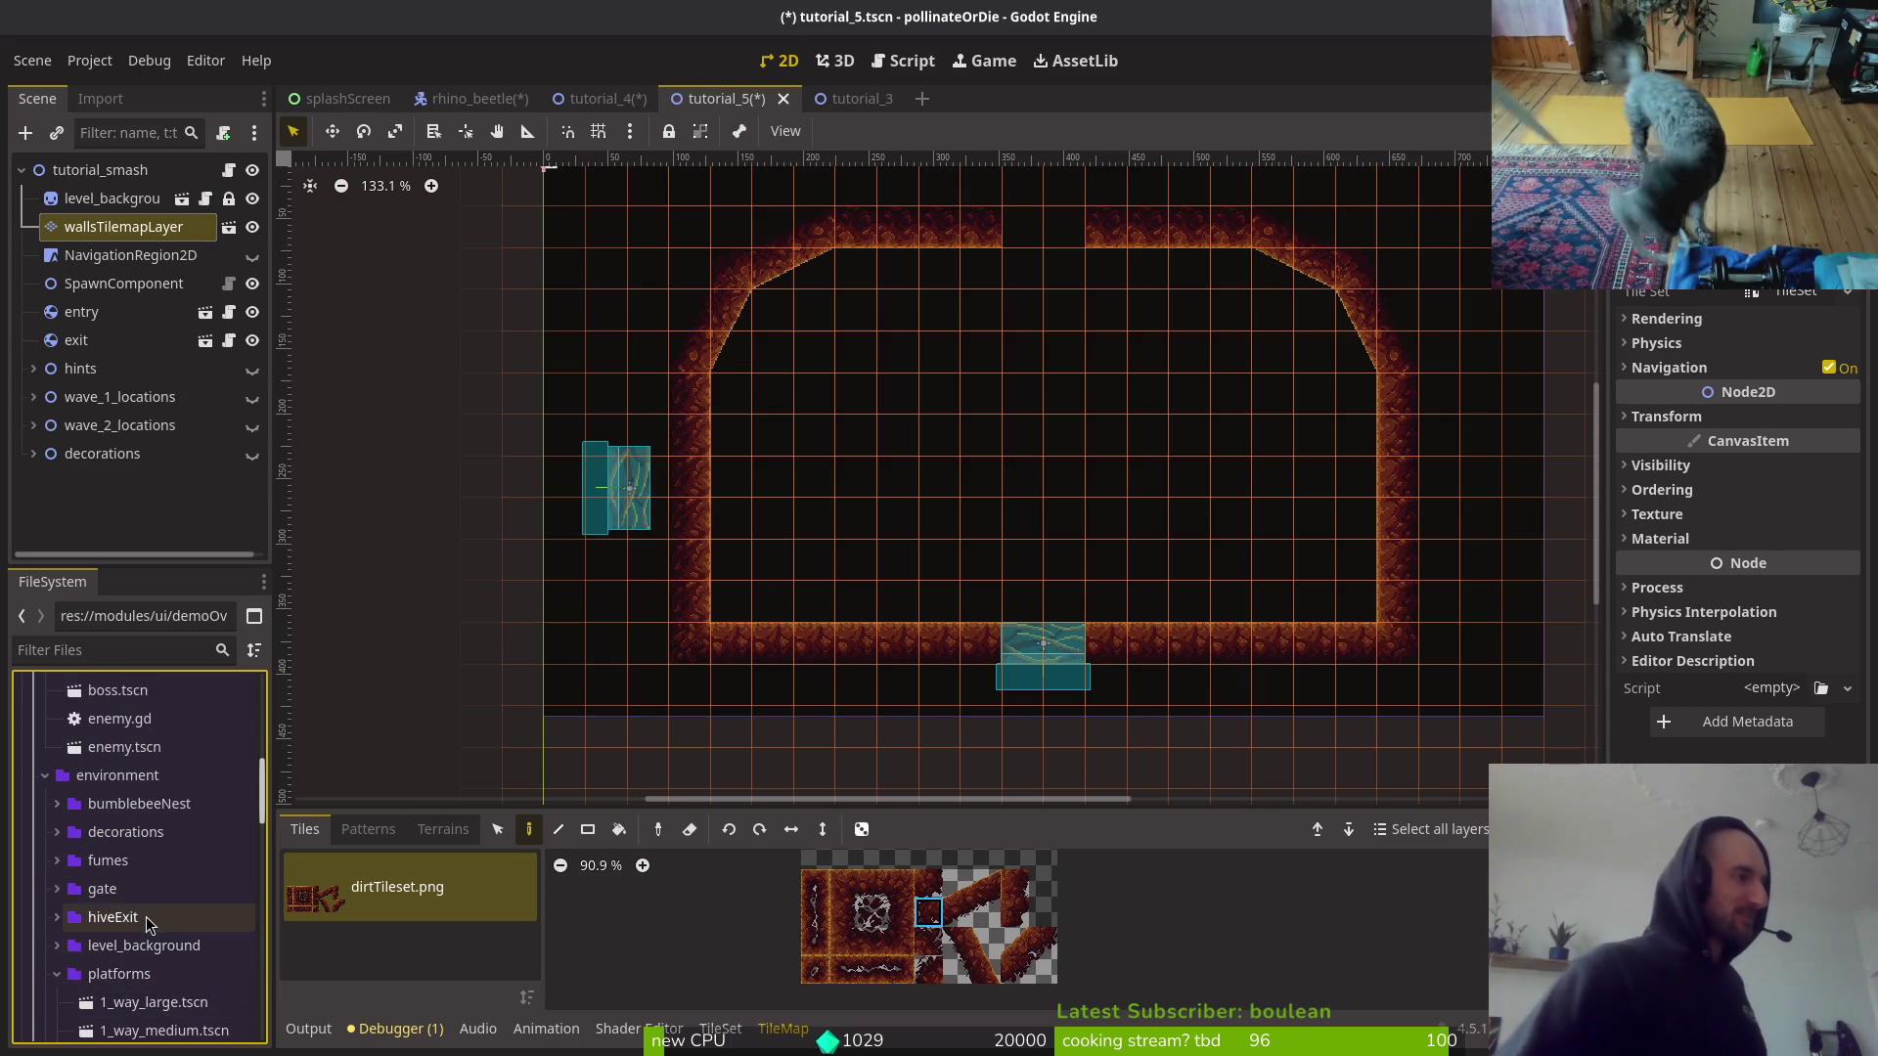
scroll(157, 968, "down", 1)
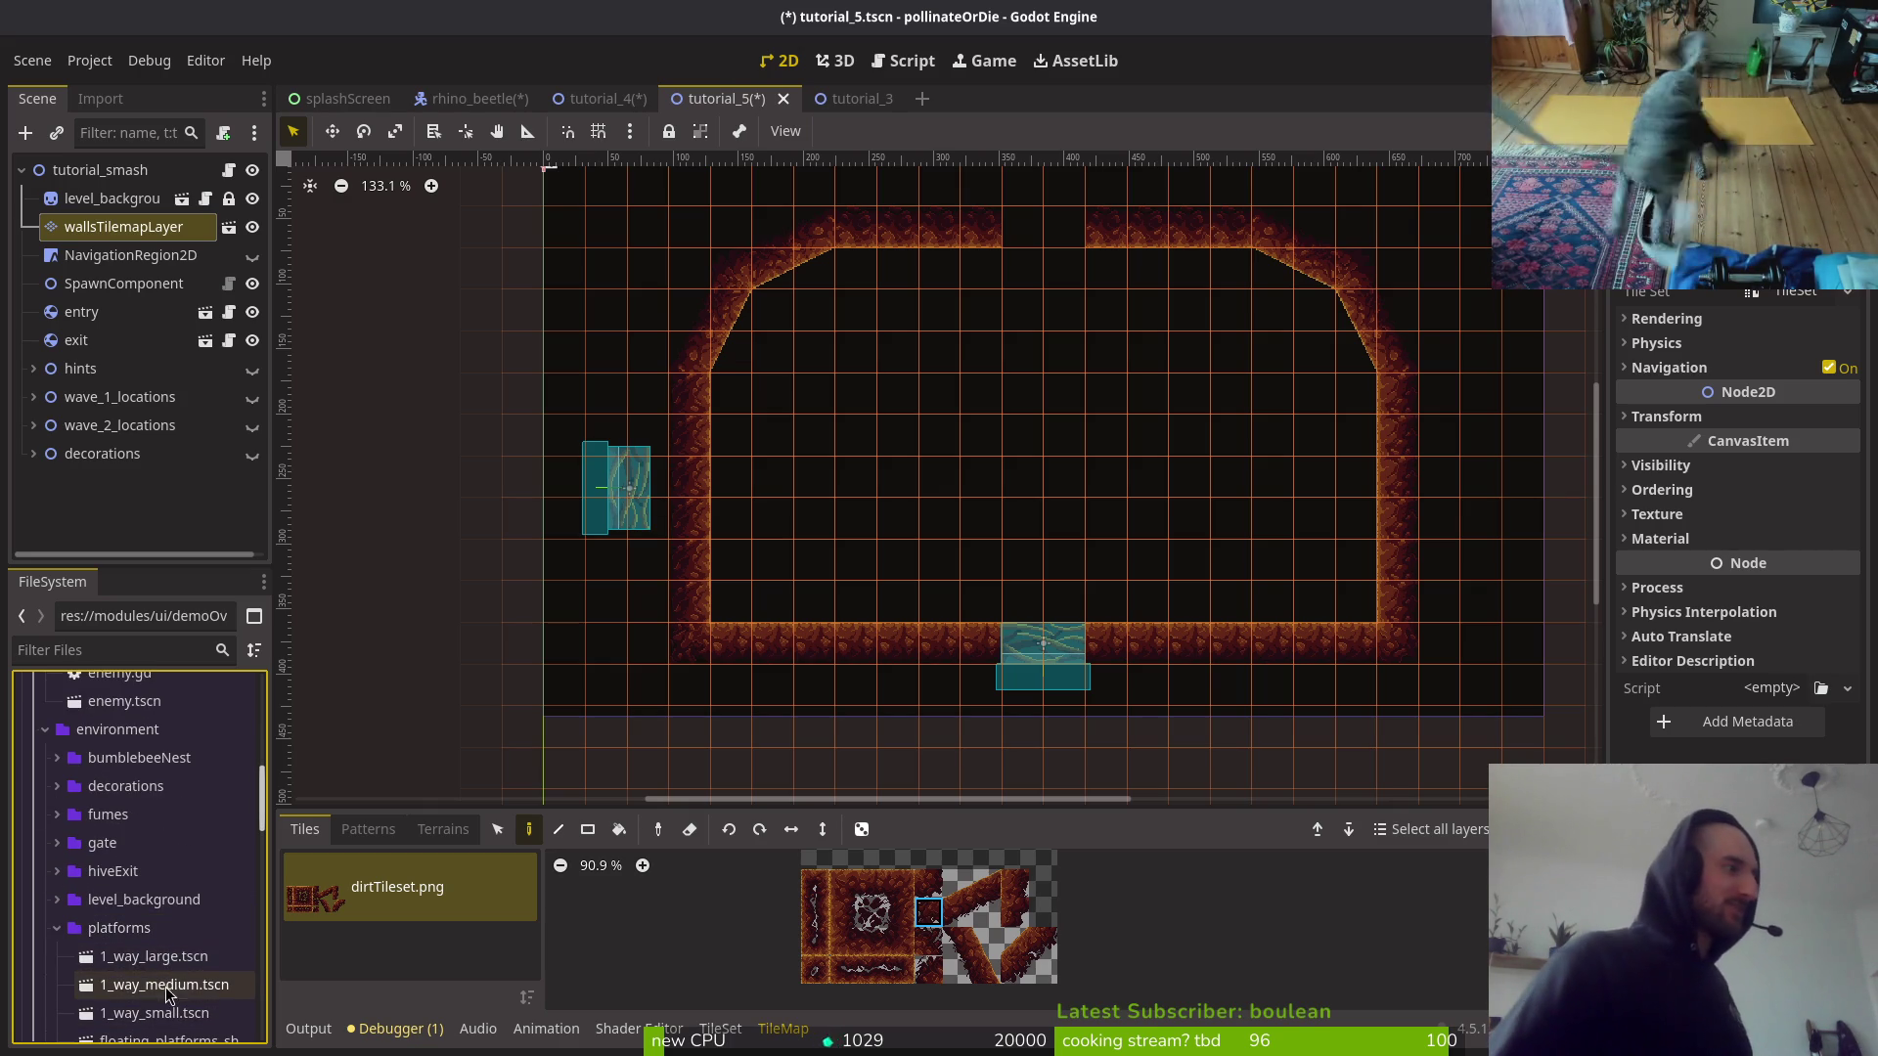
left_click(143, 953)
mouse_move(164, 935)
left_mouse_down()
mouse_move(1062, 438)
mouse_move(1051, 336)
mouse_move(994, 349)
mouse_move(991, 330)
mouse_move(1052, 354)
left_mouse_up()
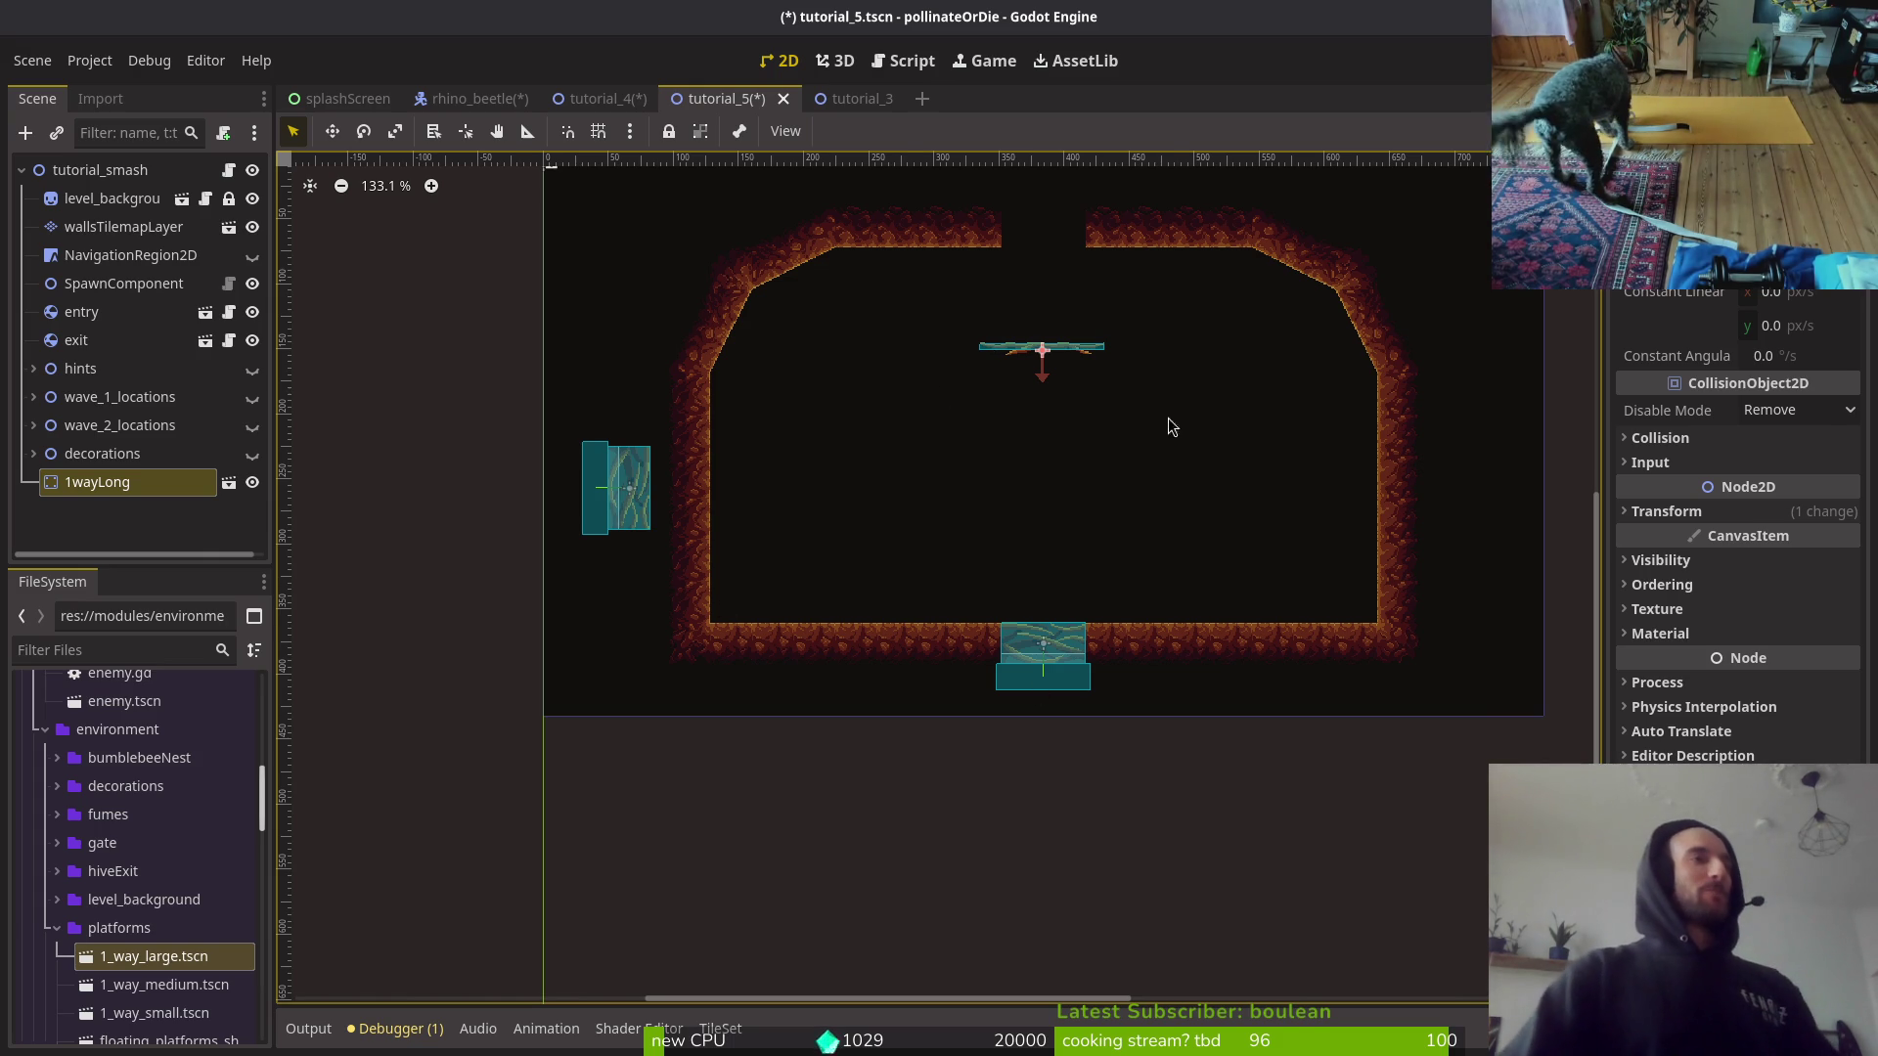
scroll(1125, 450, "down", 1)
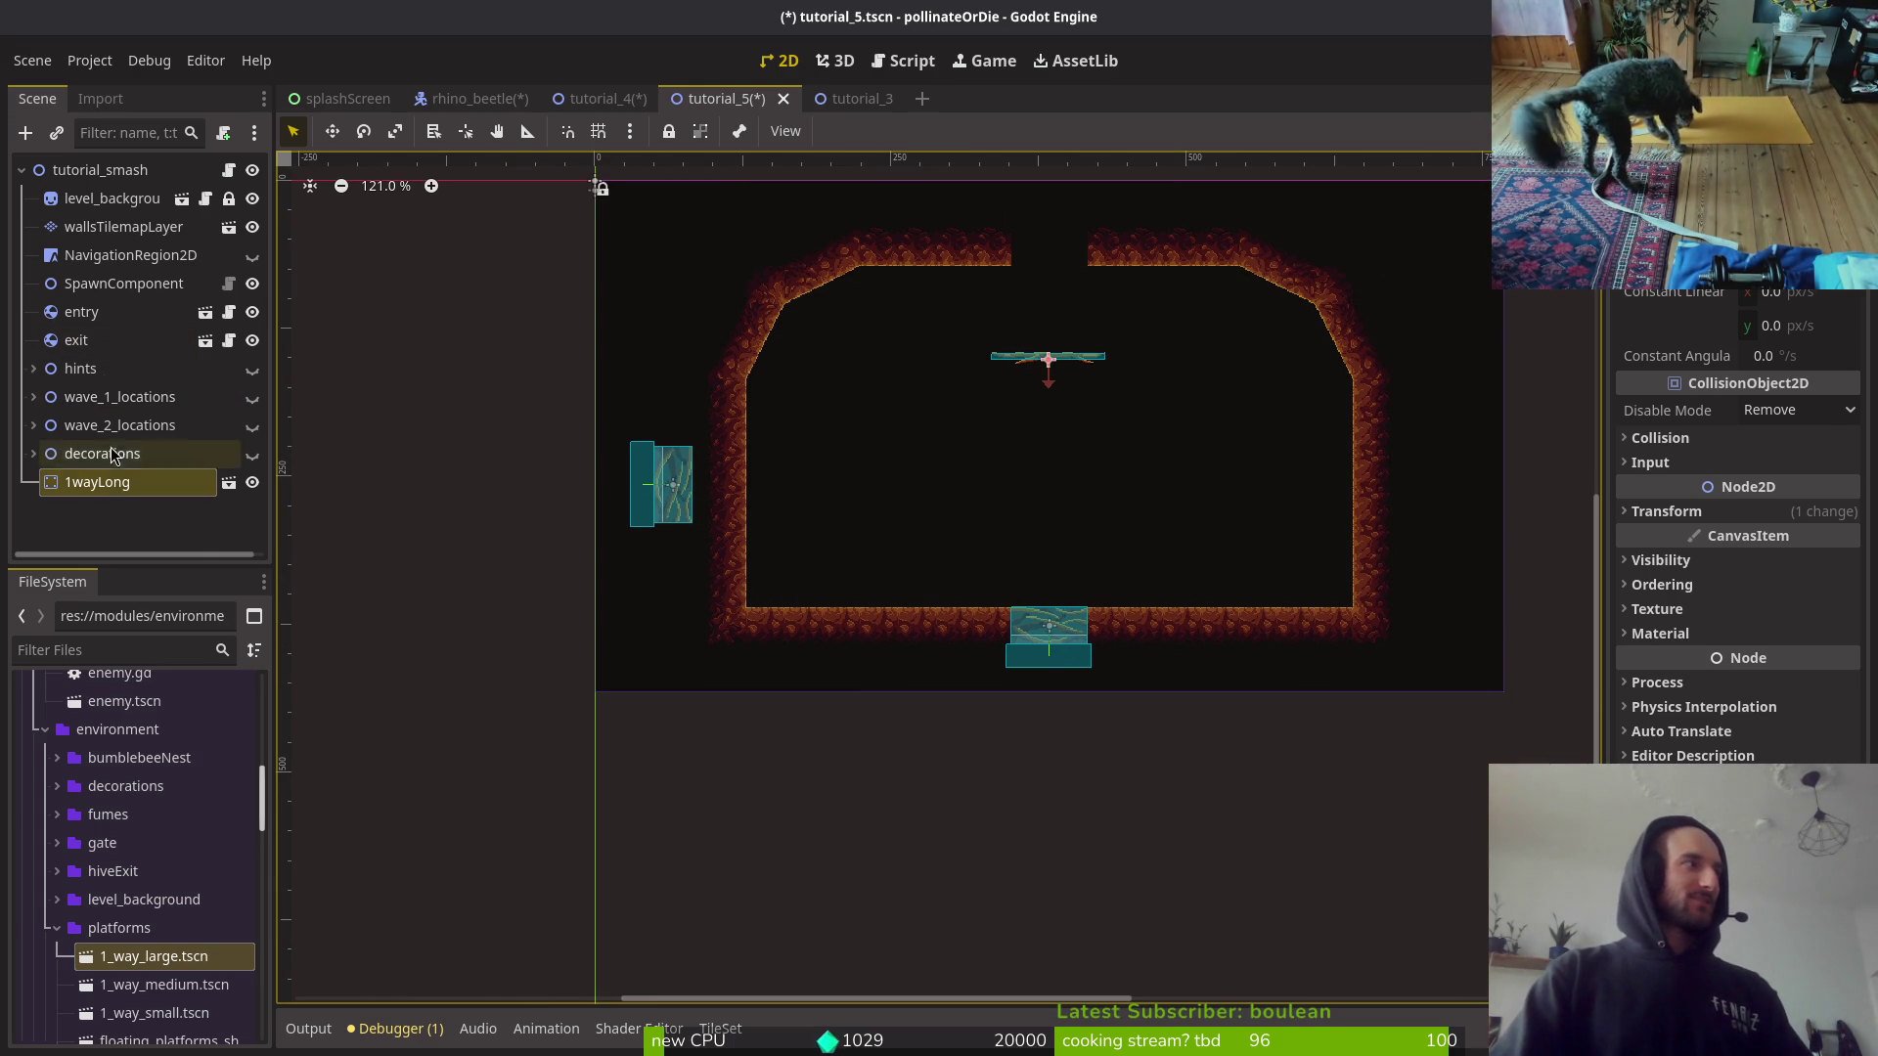
left_click(108, 226)
Step: Paint 2x2 dirt tile blocks to extend the lower-left and right walls into diagonals
left_click_drag(963, 957, 988, 939)
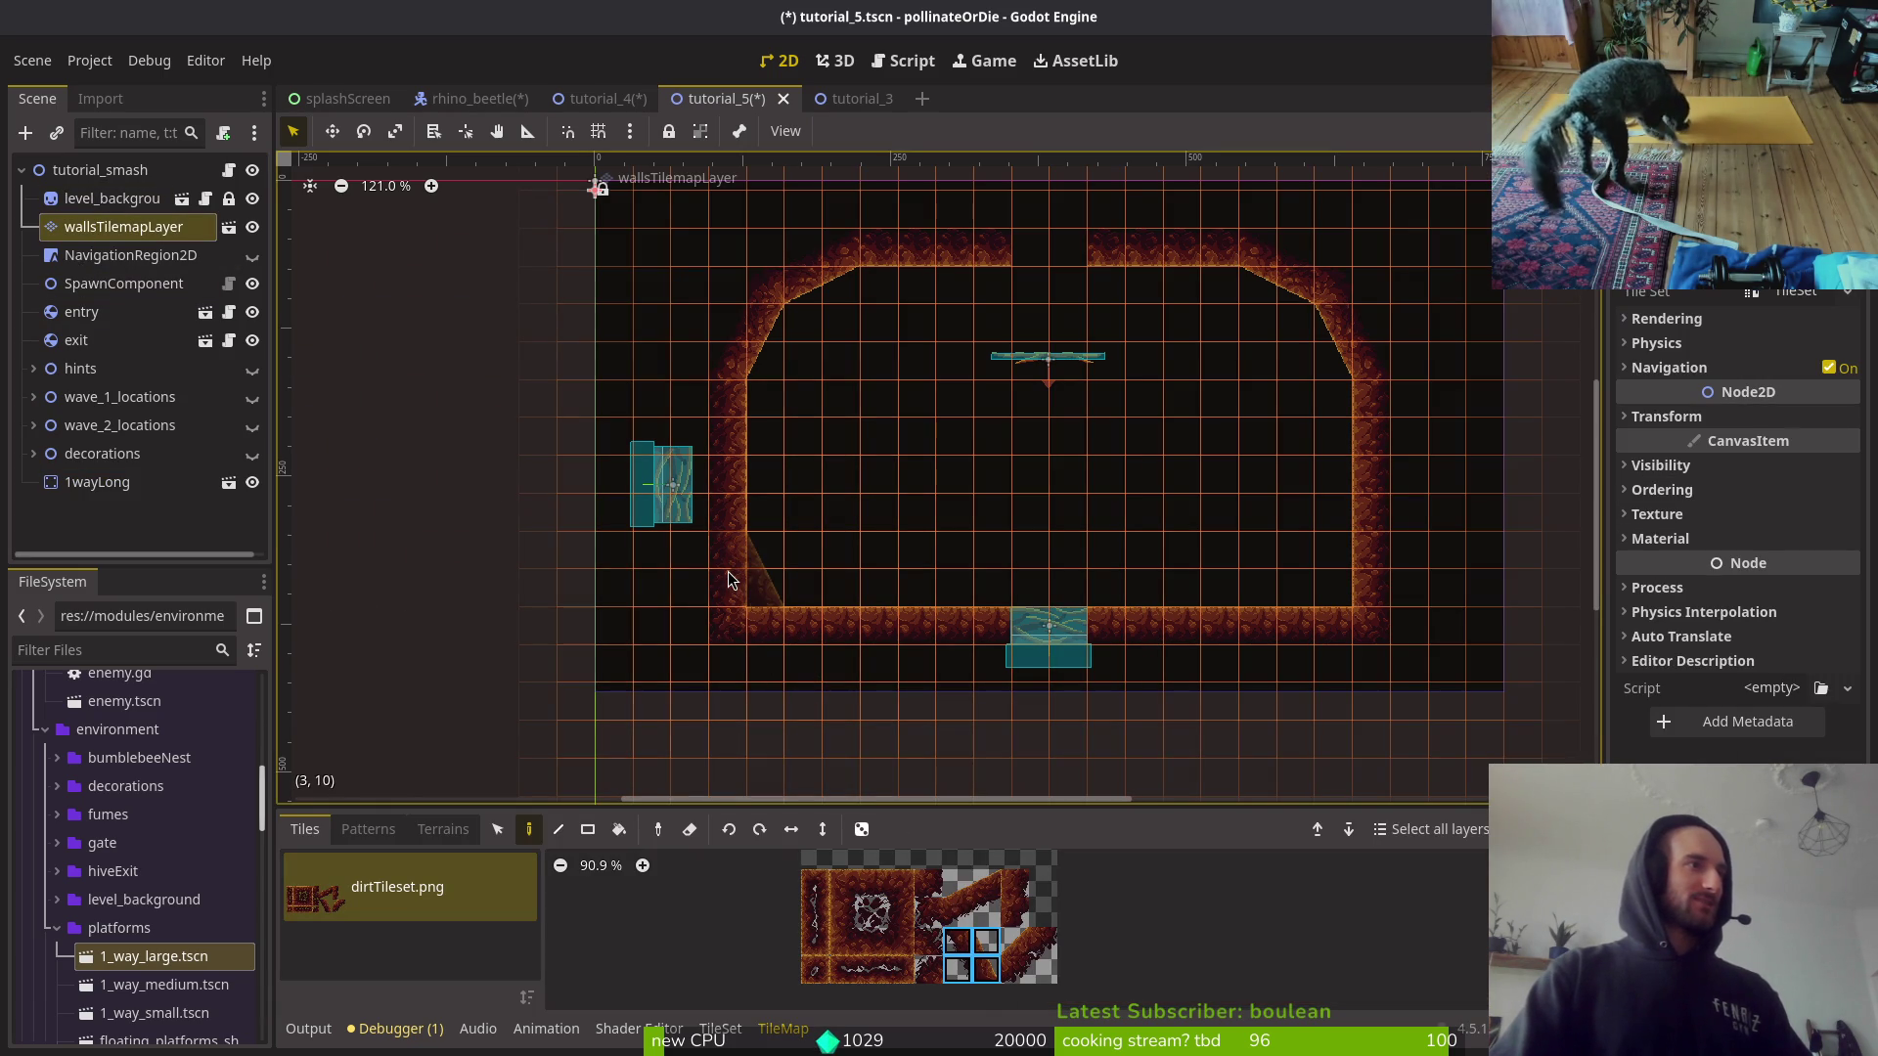
left_click(726, 496)
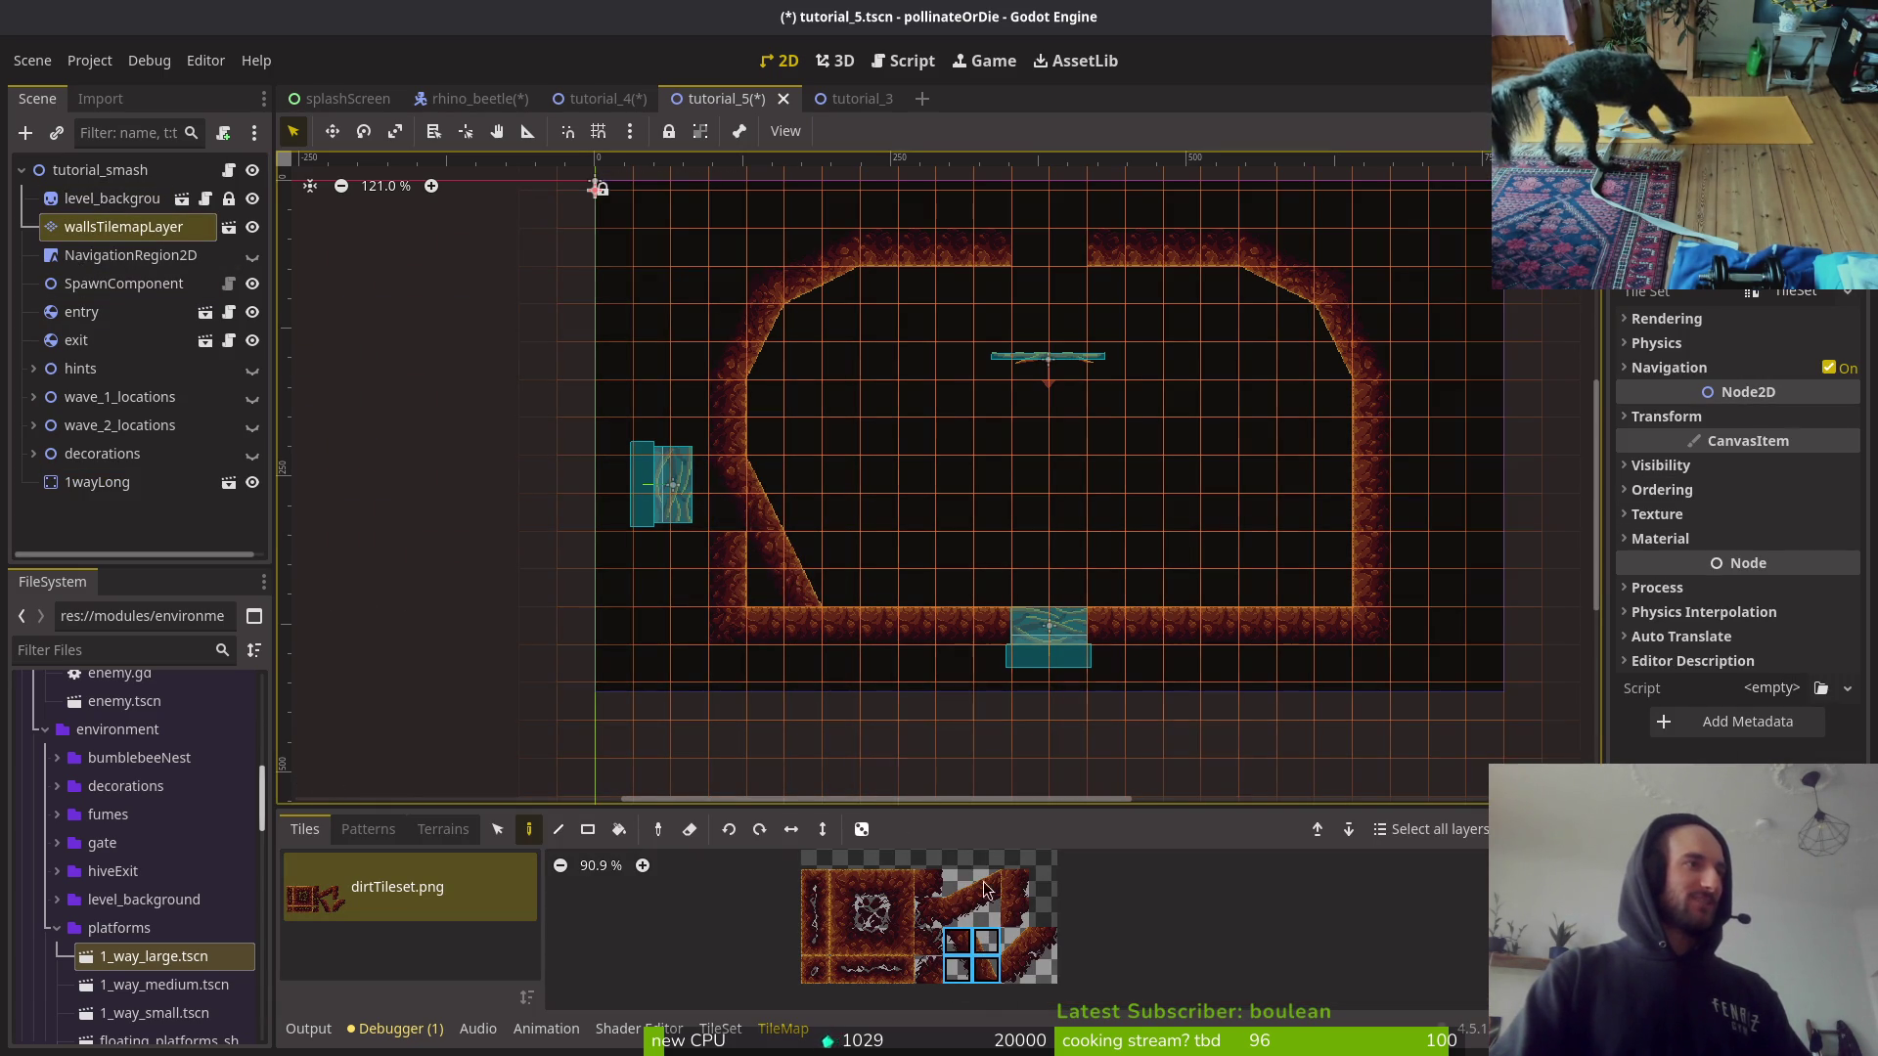
left_click(1311, 583)
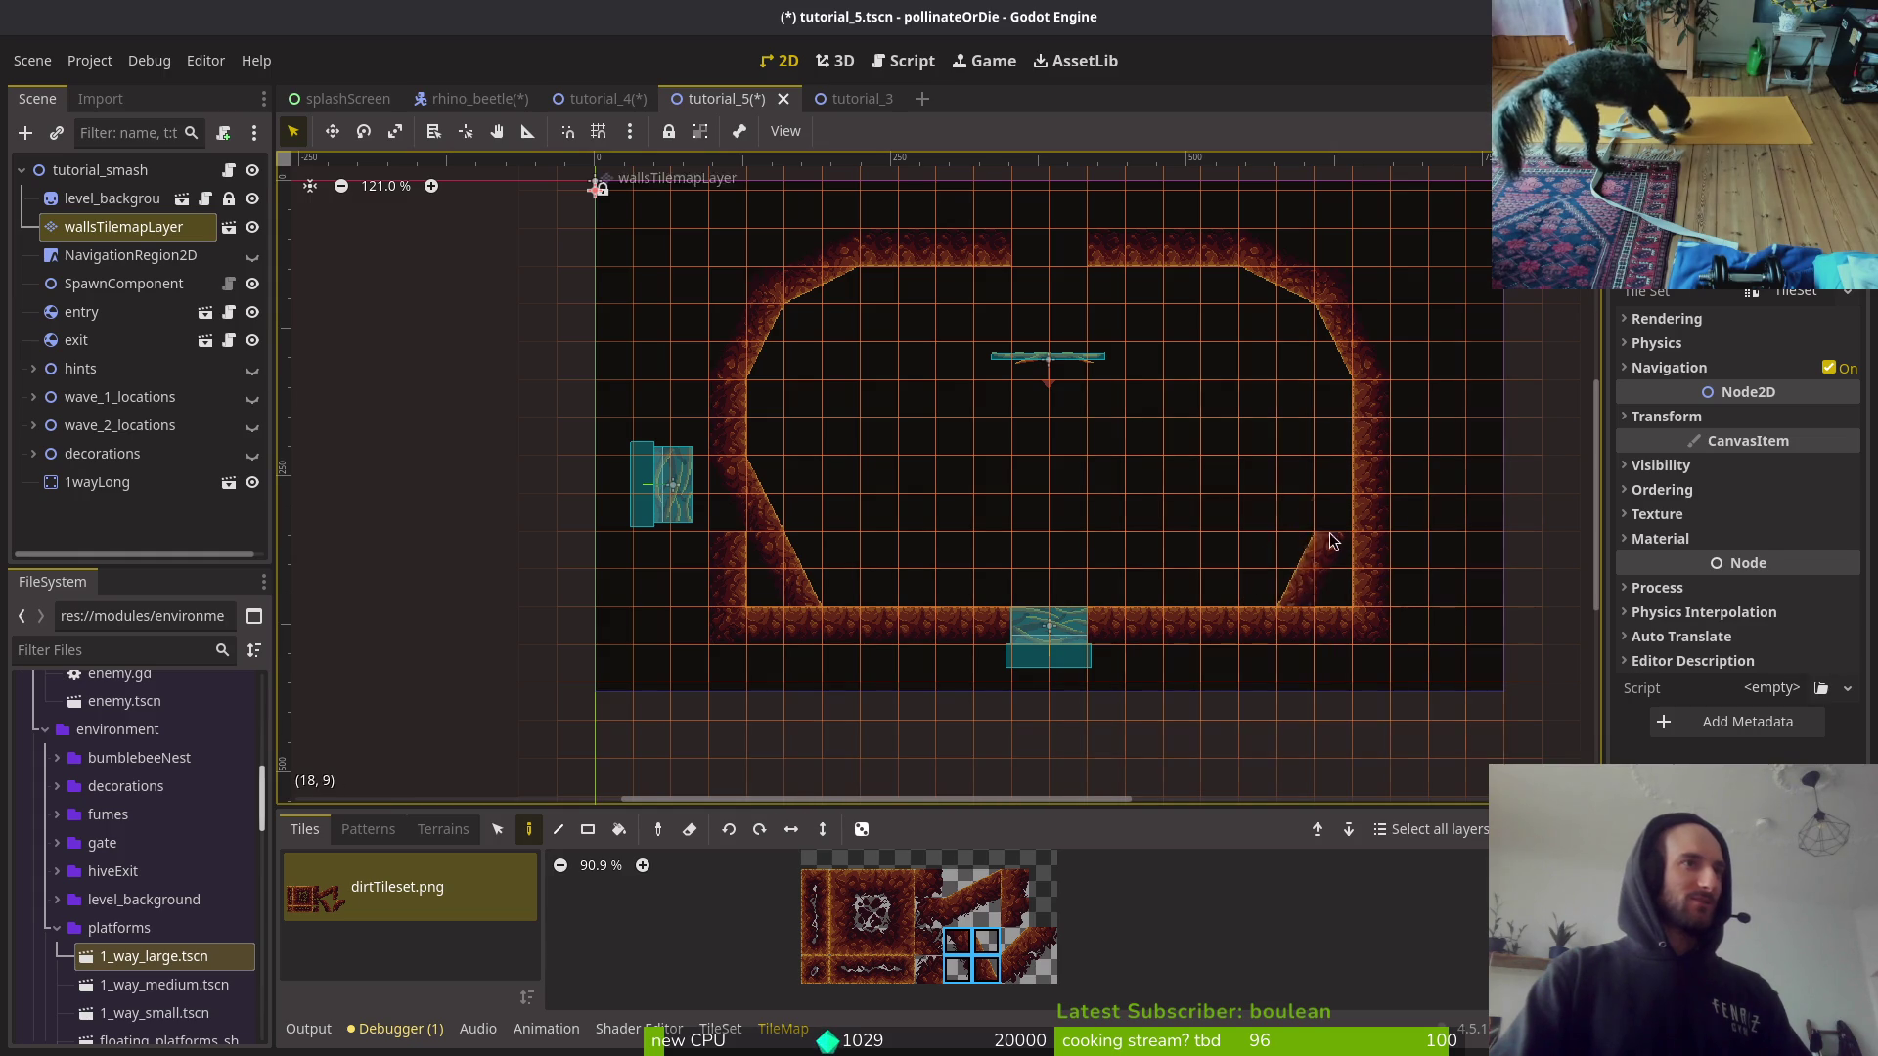
left_click(1352, 490)
key("Escape")
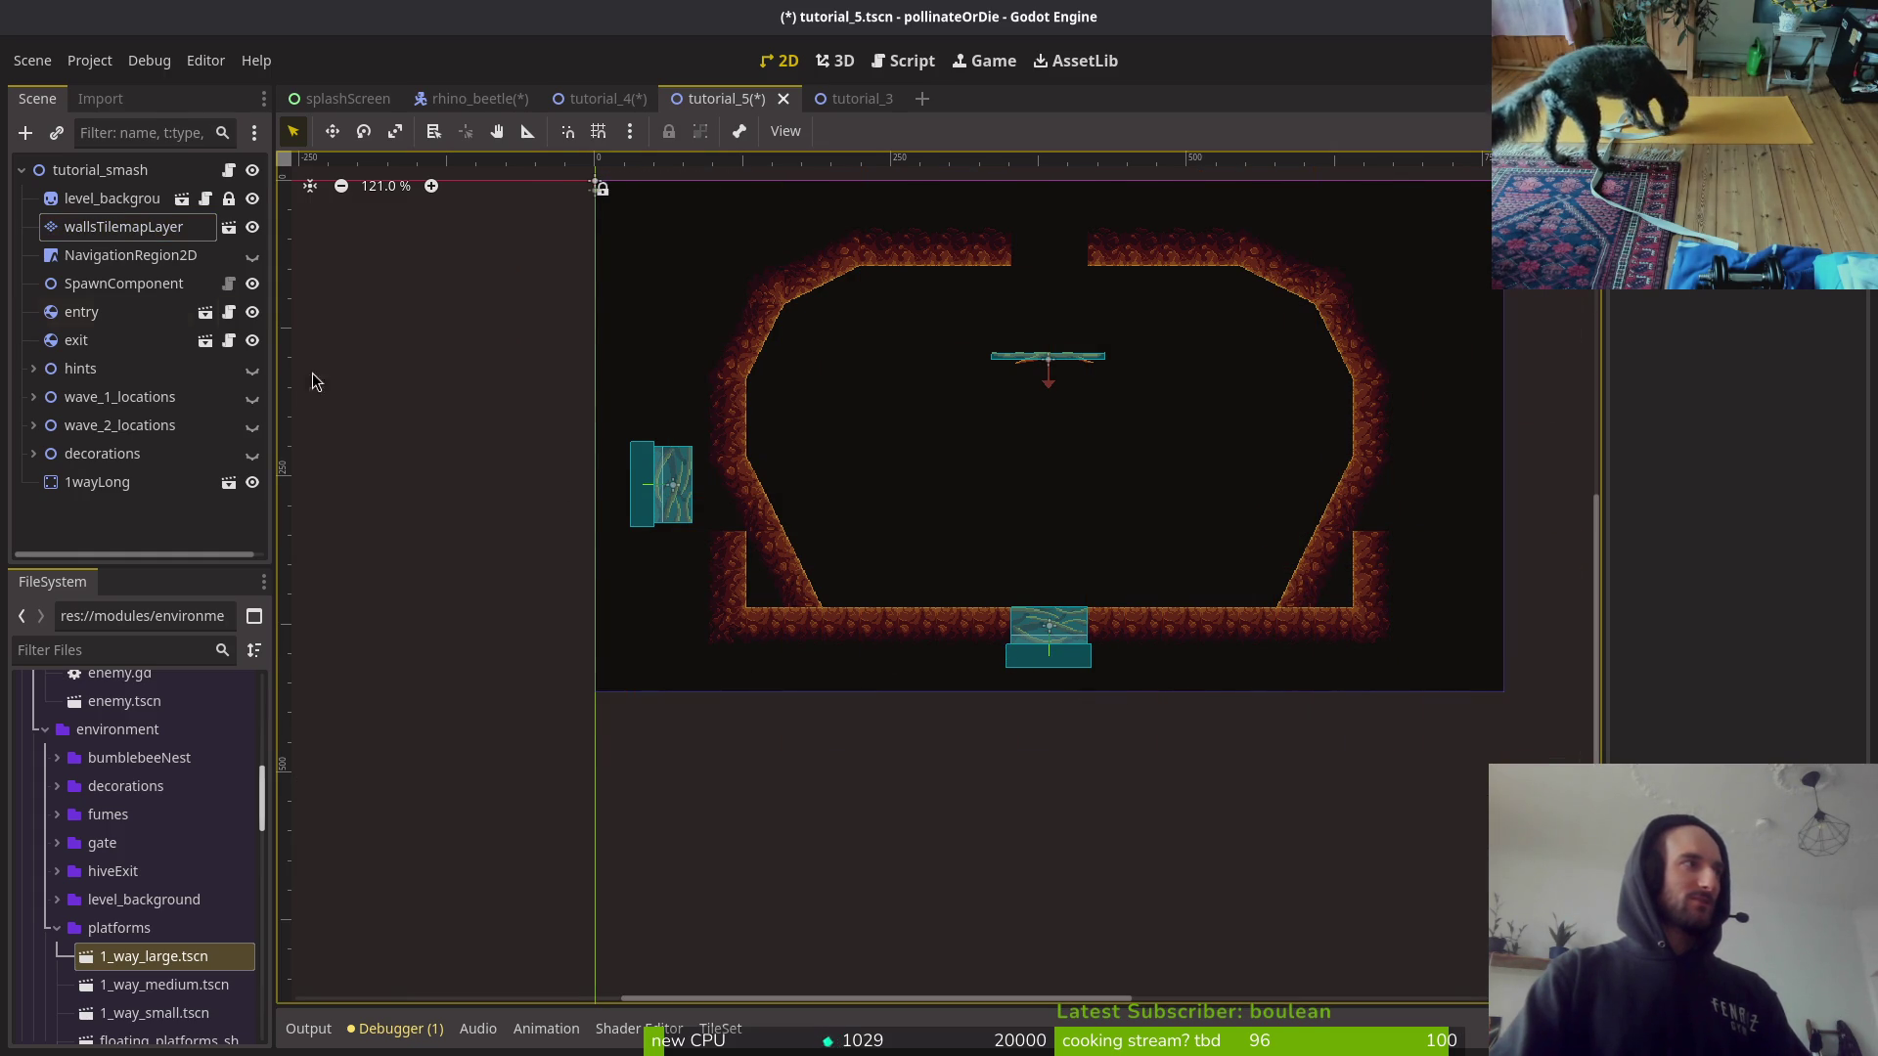
Step: Erase the extra wall tiles on the left and paint a corner tile at the bottom wall's right end
left_click(181, 227)
key("e")
left_click(719, 580)
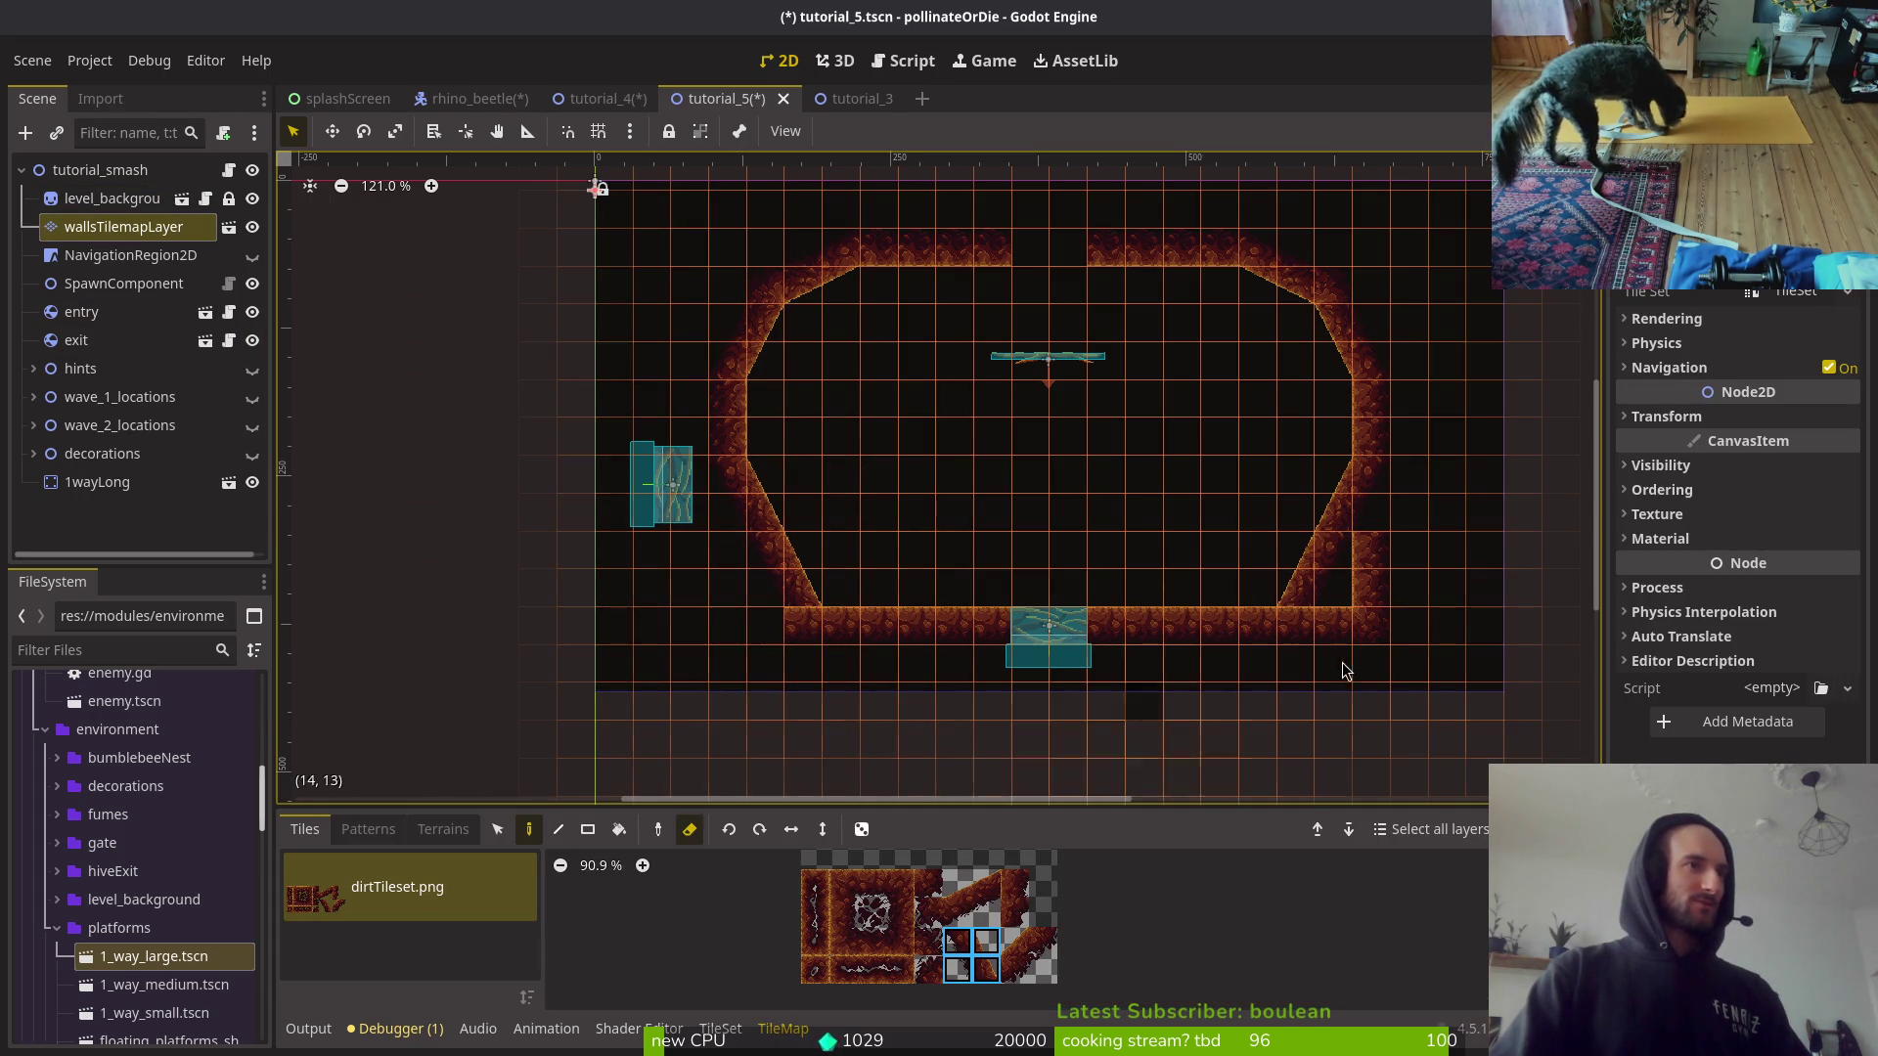
left_click(1043, 941)
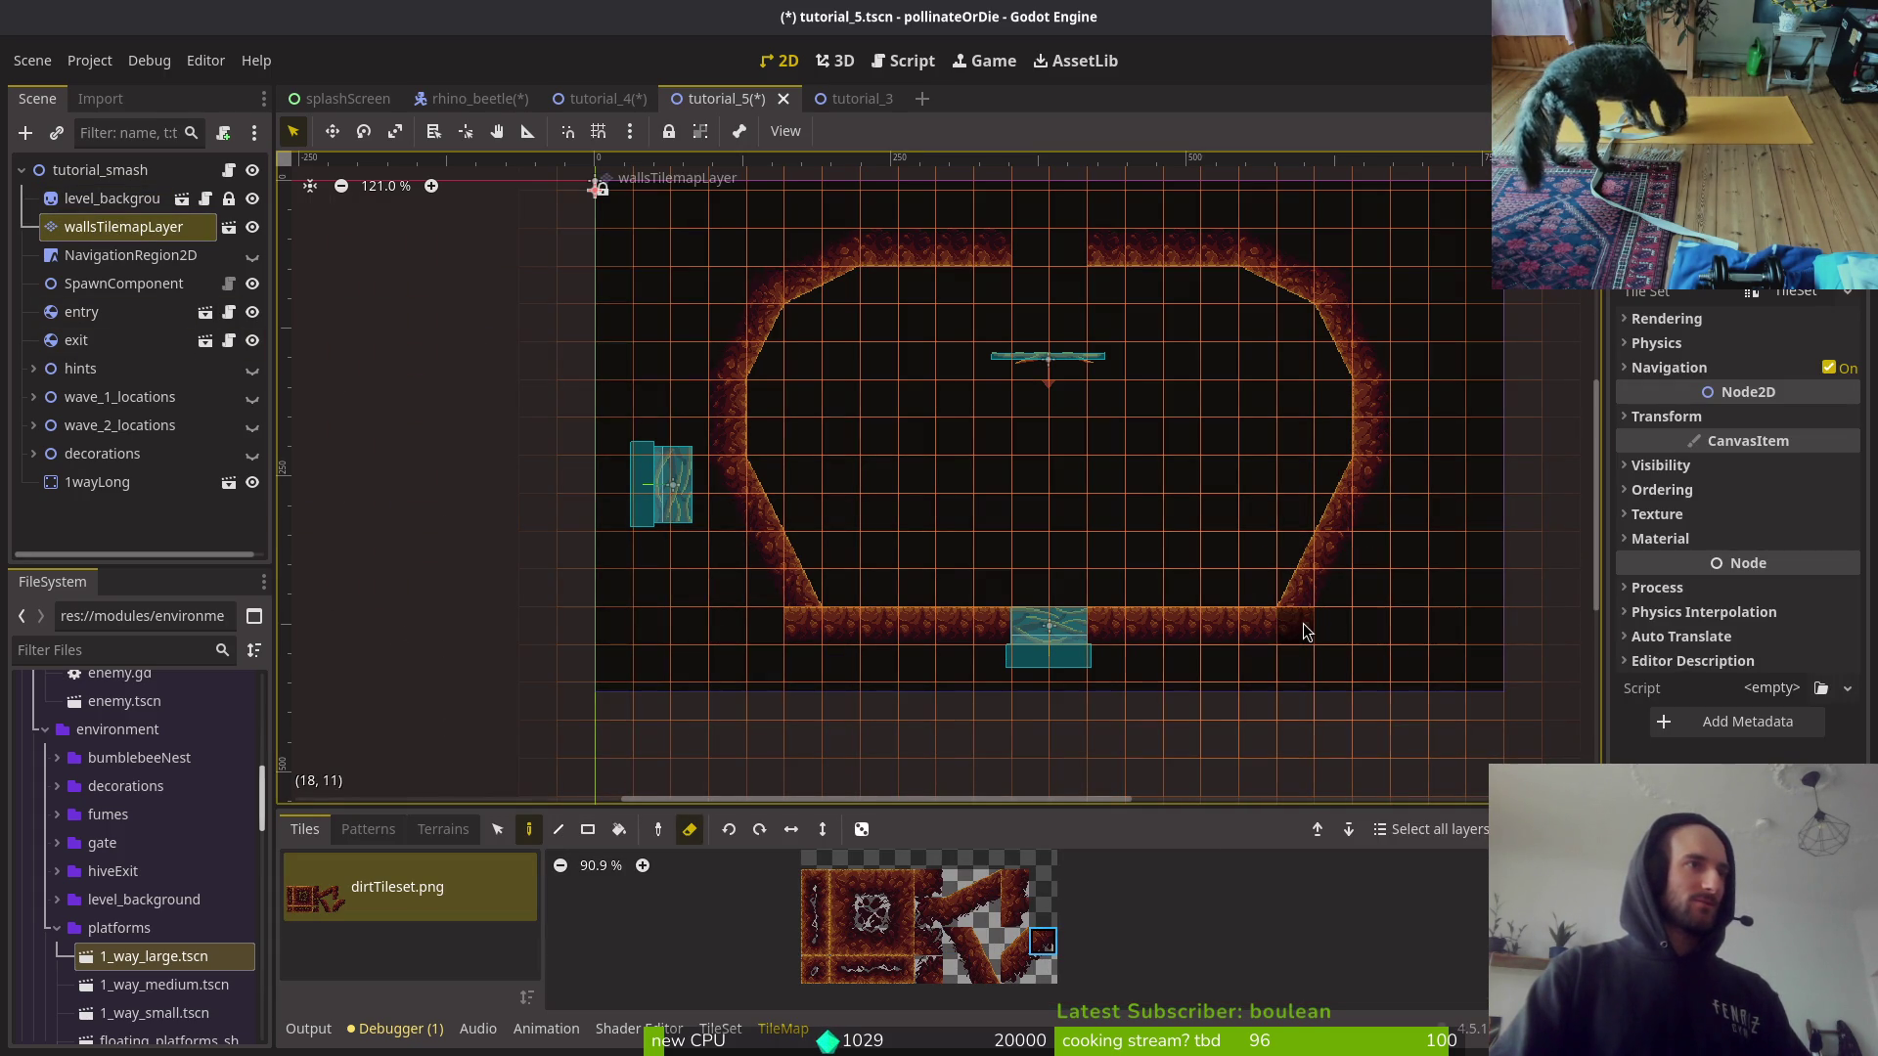
key("r")
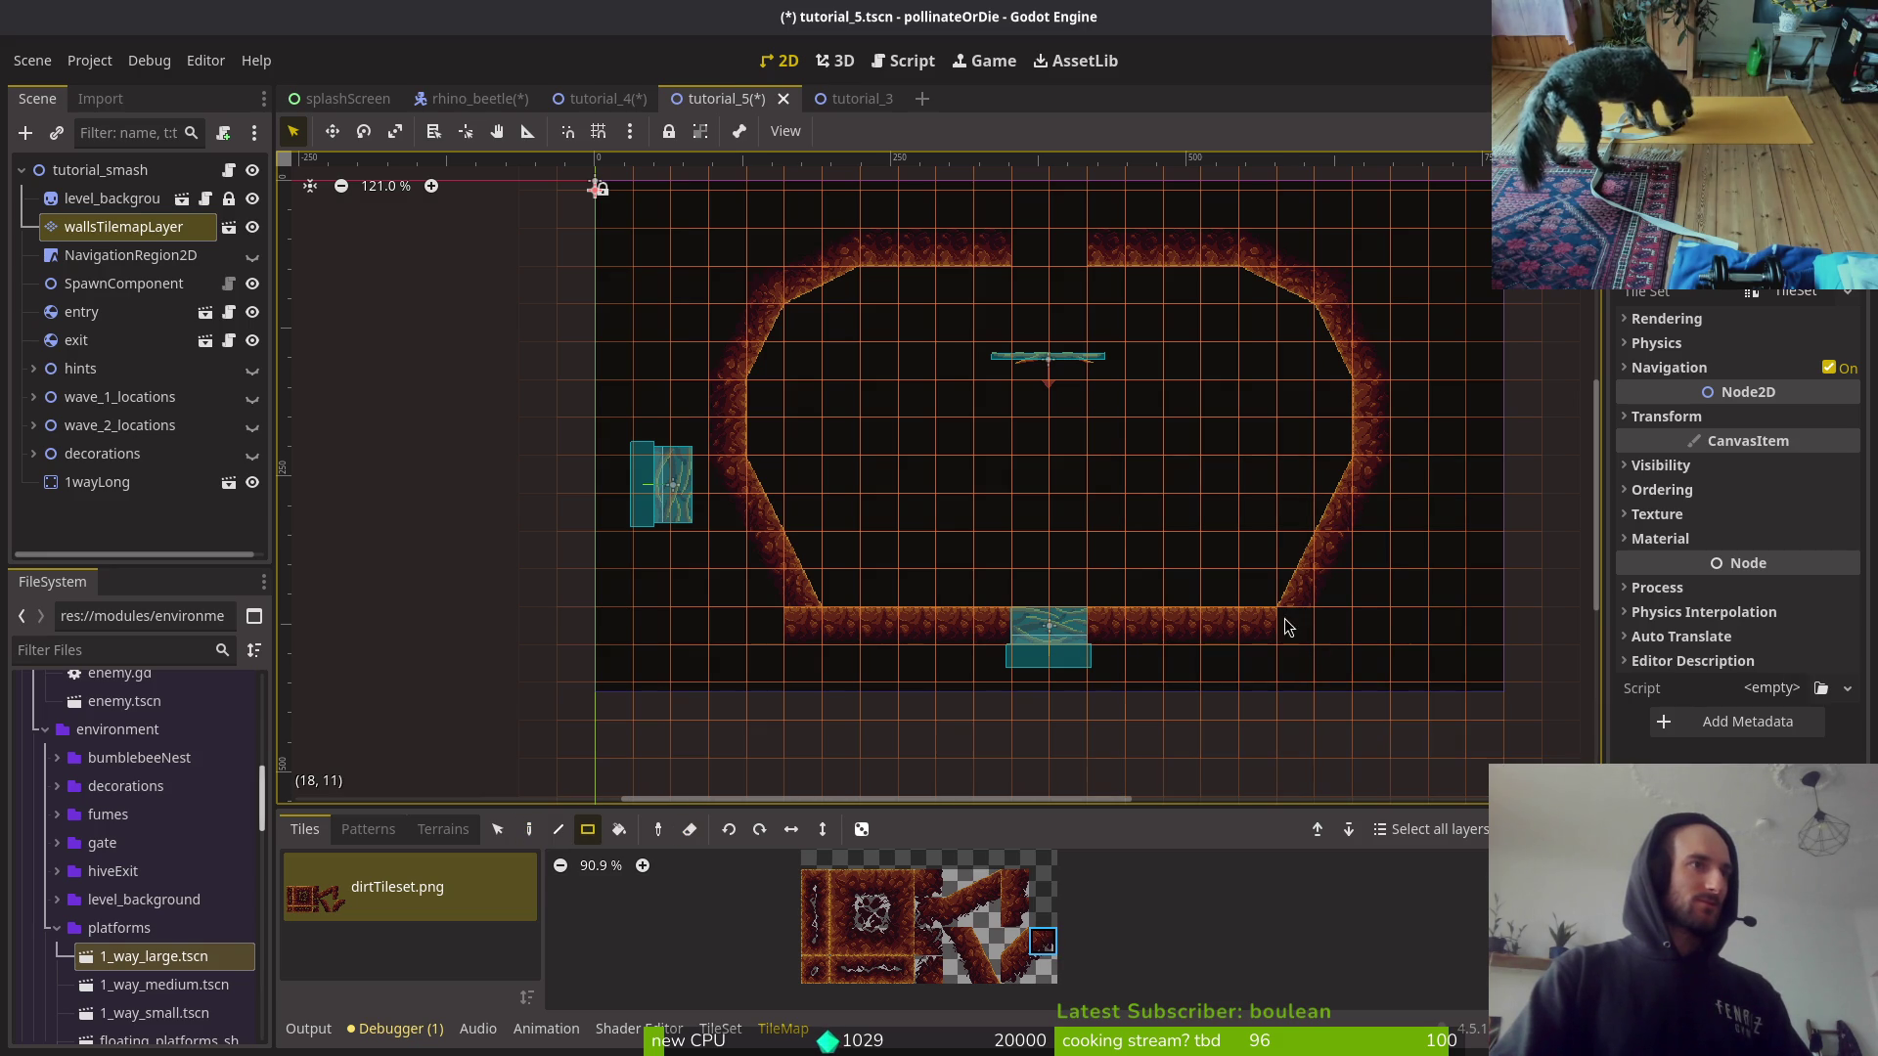
key("d")
left_click(1296, 626)
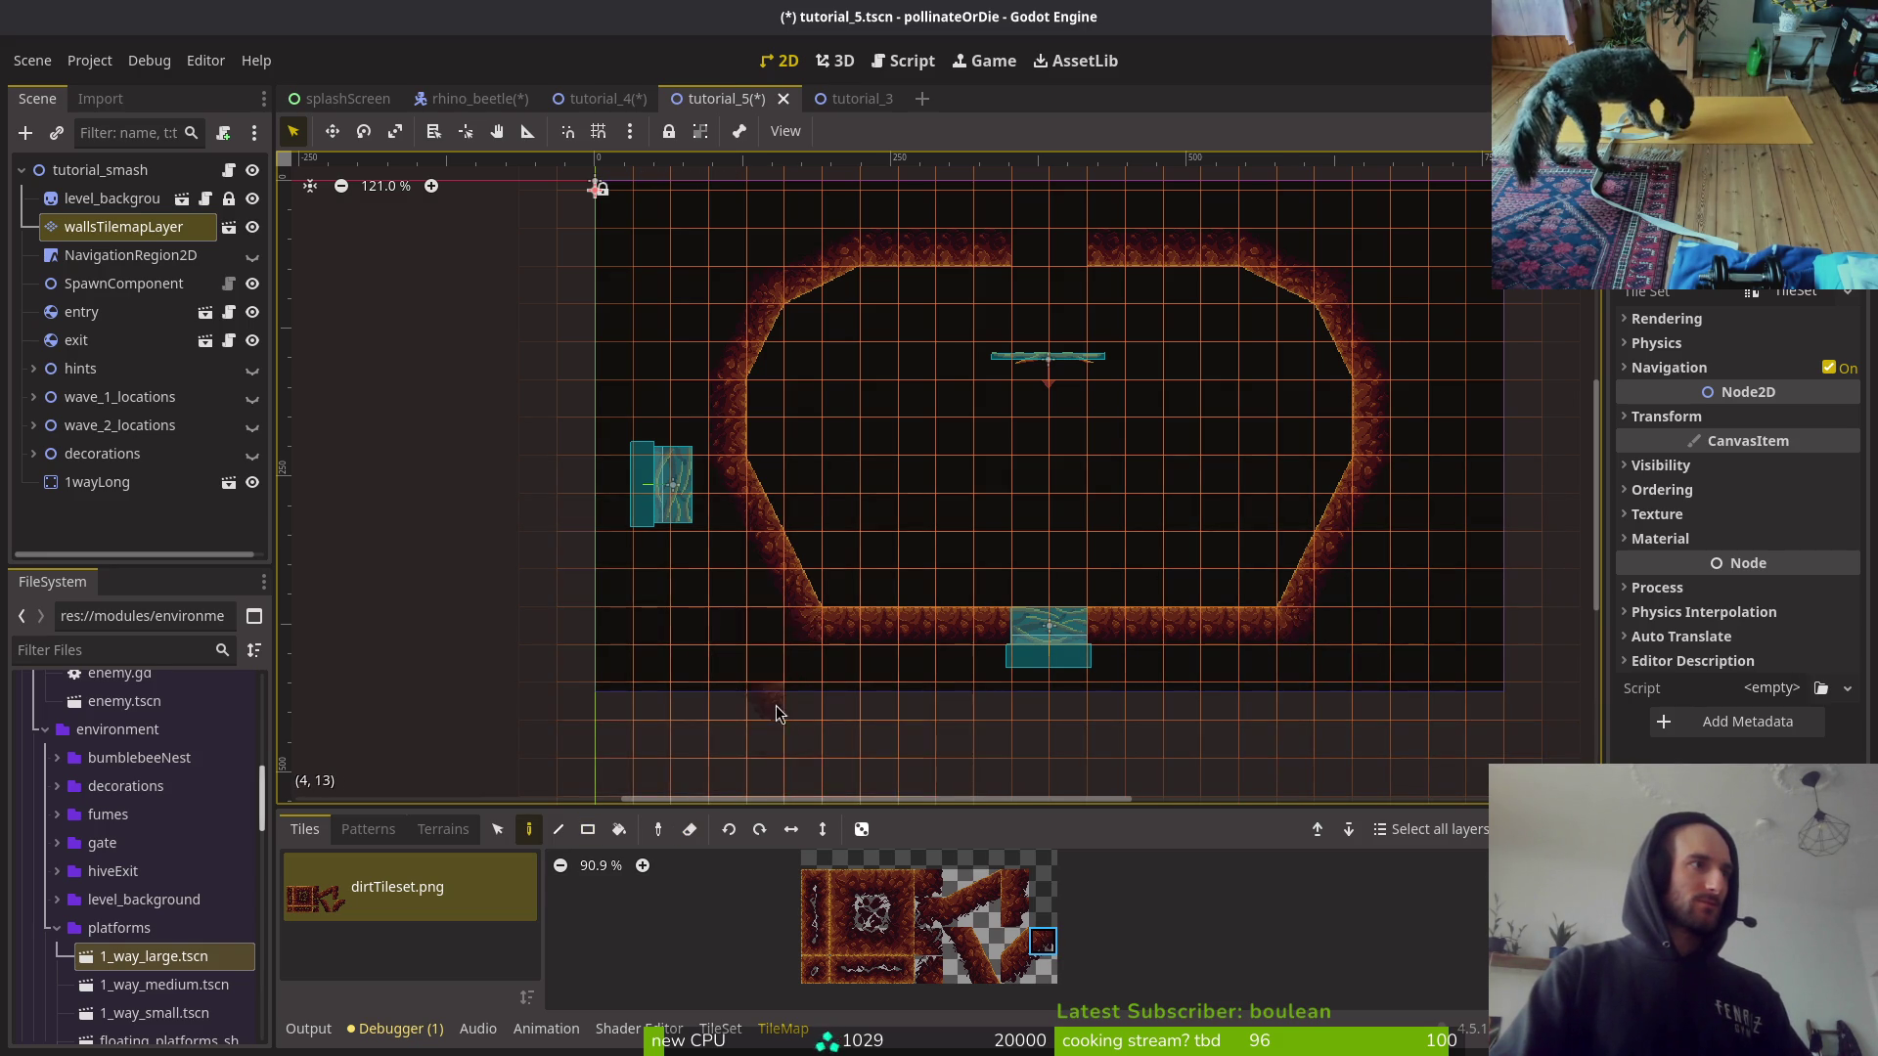
key("Escape")
scroll(1142, 624, "down", 1)
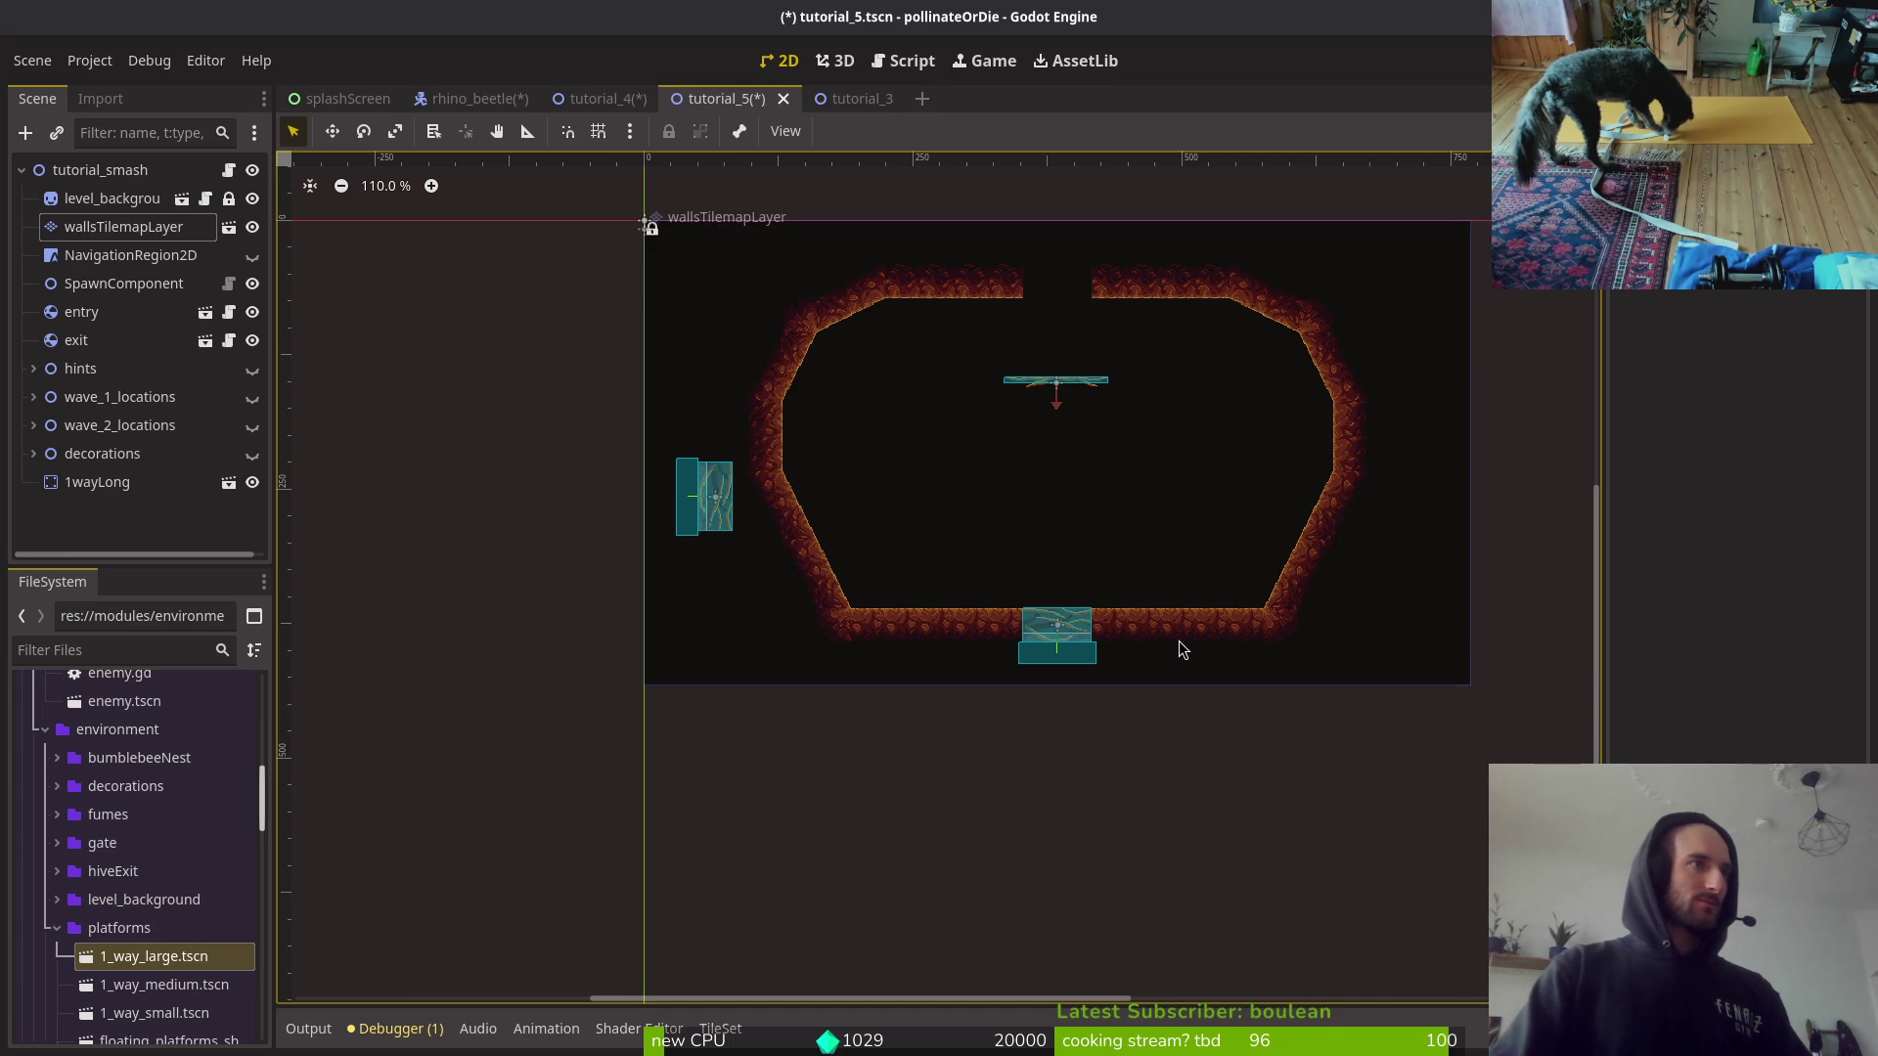
Step: Drag the entry gate from the left wall up into the top-centre ceiling gap
scroll(1172, 643, "up", 1)
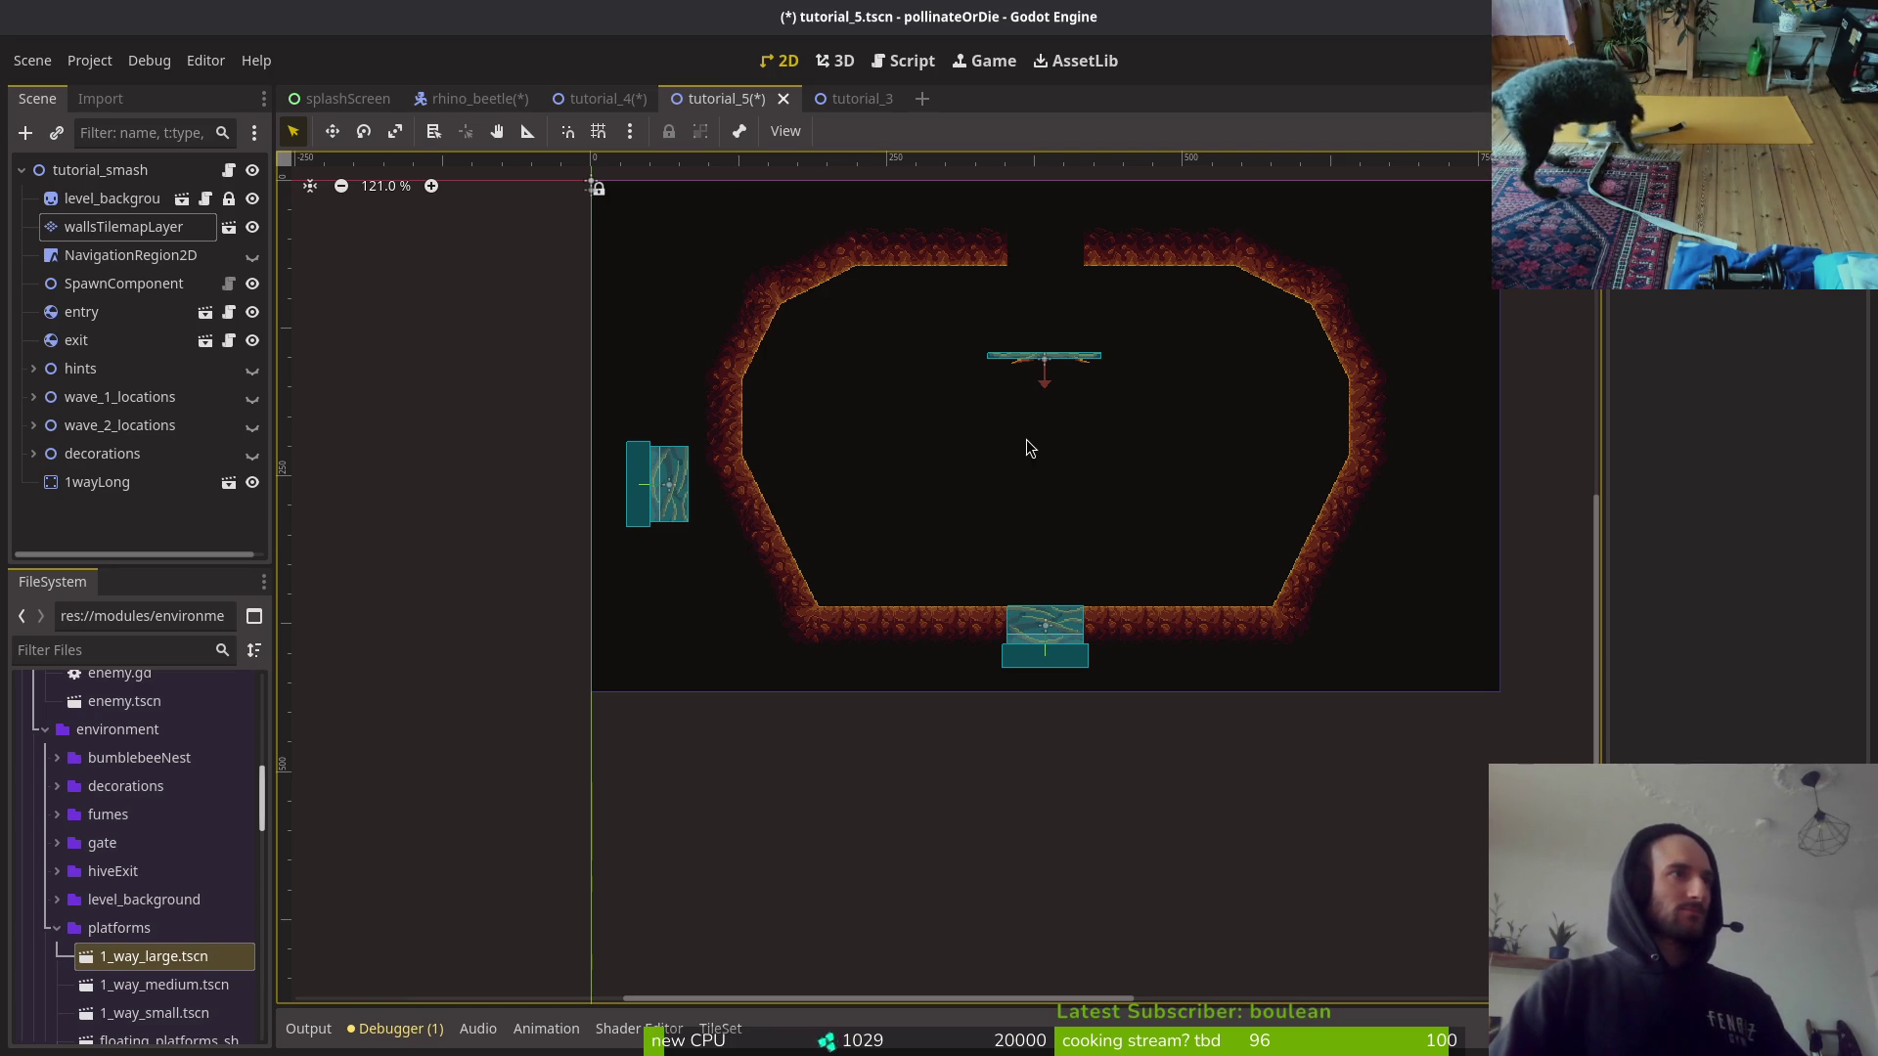
scroll(854, 480, "up", 3)
mouse_move(662, 632)
left_mouse_down()
mouse_move(1029, 449)
mouse_move(1040, 352)
mouse_move(1023, 371)
left_mouse_up()
scroll(1040, 439, "up", 3)
scroll(1040, 391, "up", 5)
scroll(974, 512, "down", 5)
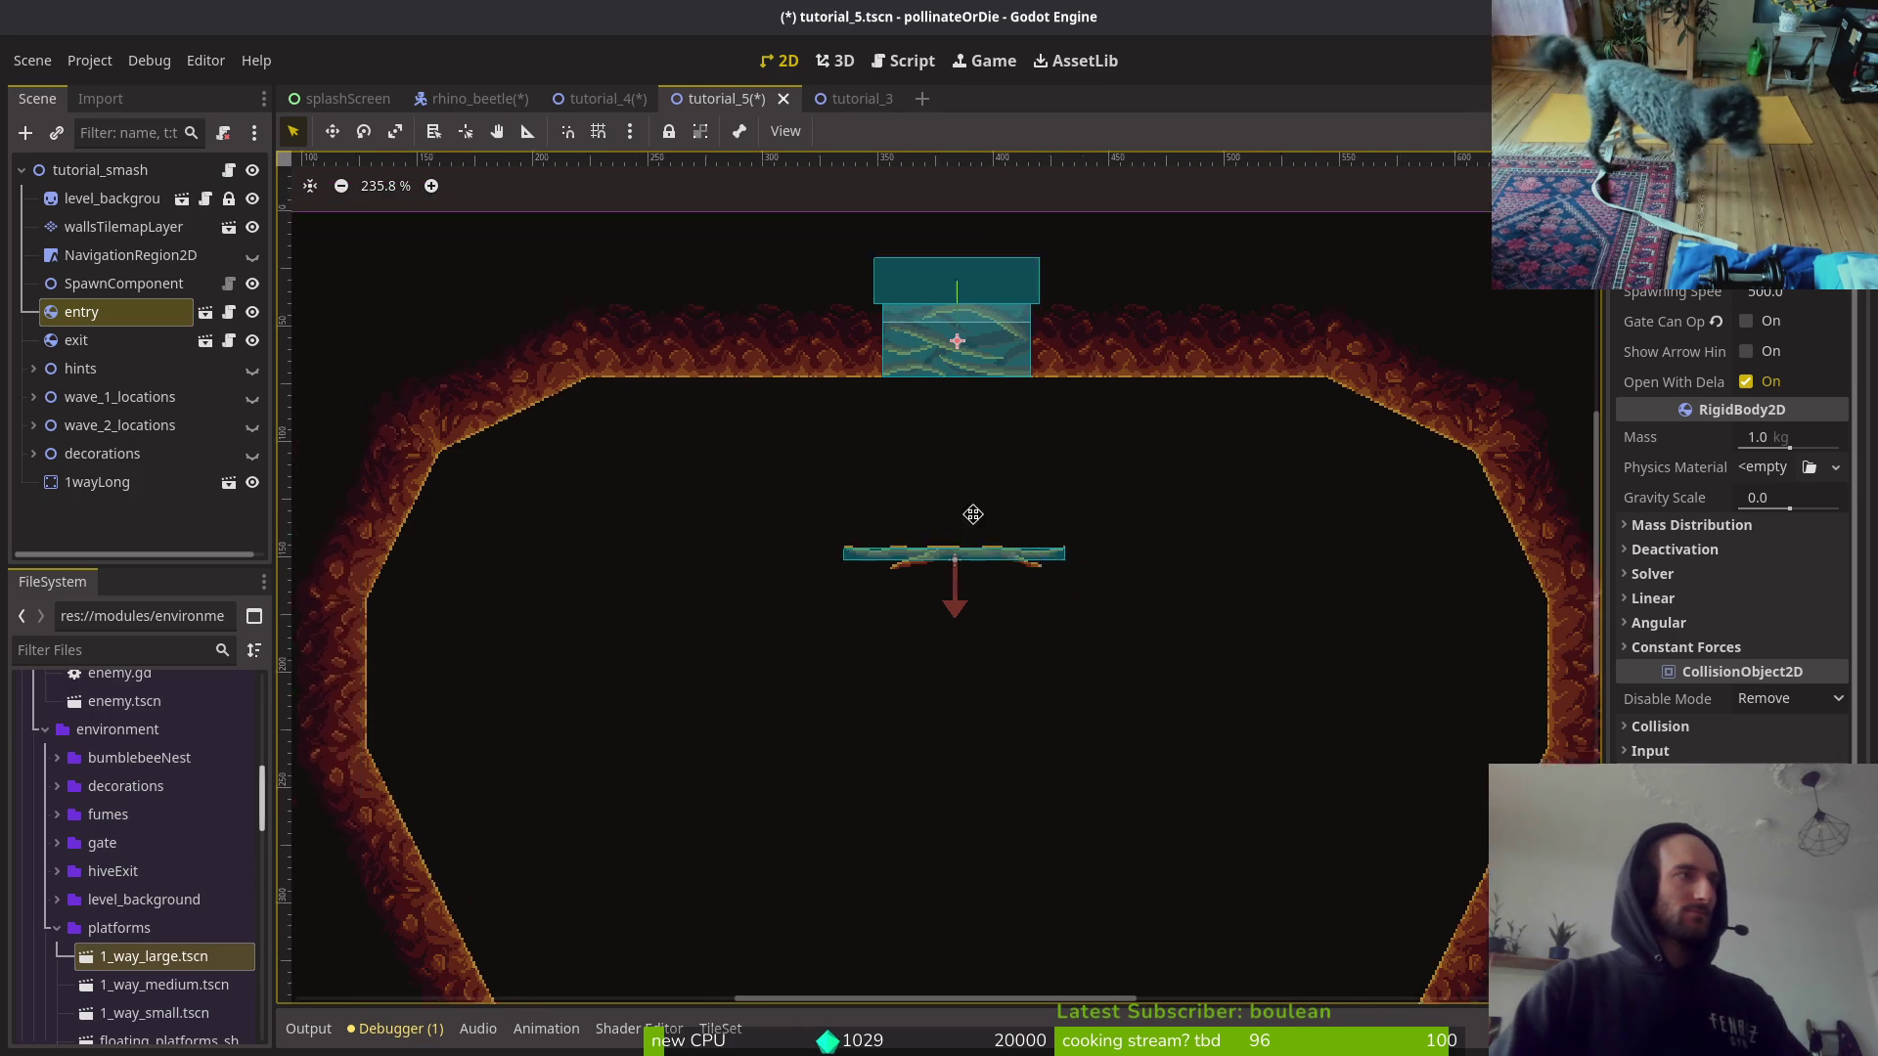
left_click(123, 226)
Step: On wallsTilemapLayer, erase the stray tiles along the lower-left diagonal wall
left_click_drag(957, 942, 986, 971)
key("e")
mouse_move(683, 701)
left_mouse_down()
mouse_move(763, 704)
mouse_move(709, 577)
left_mouse_up()
left_click(822, 763)
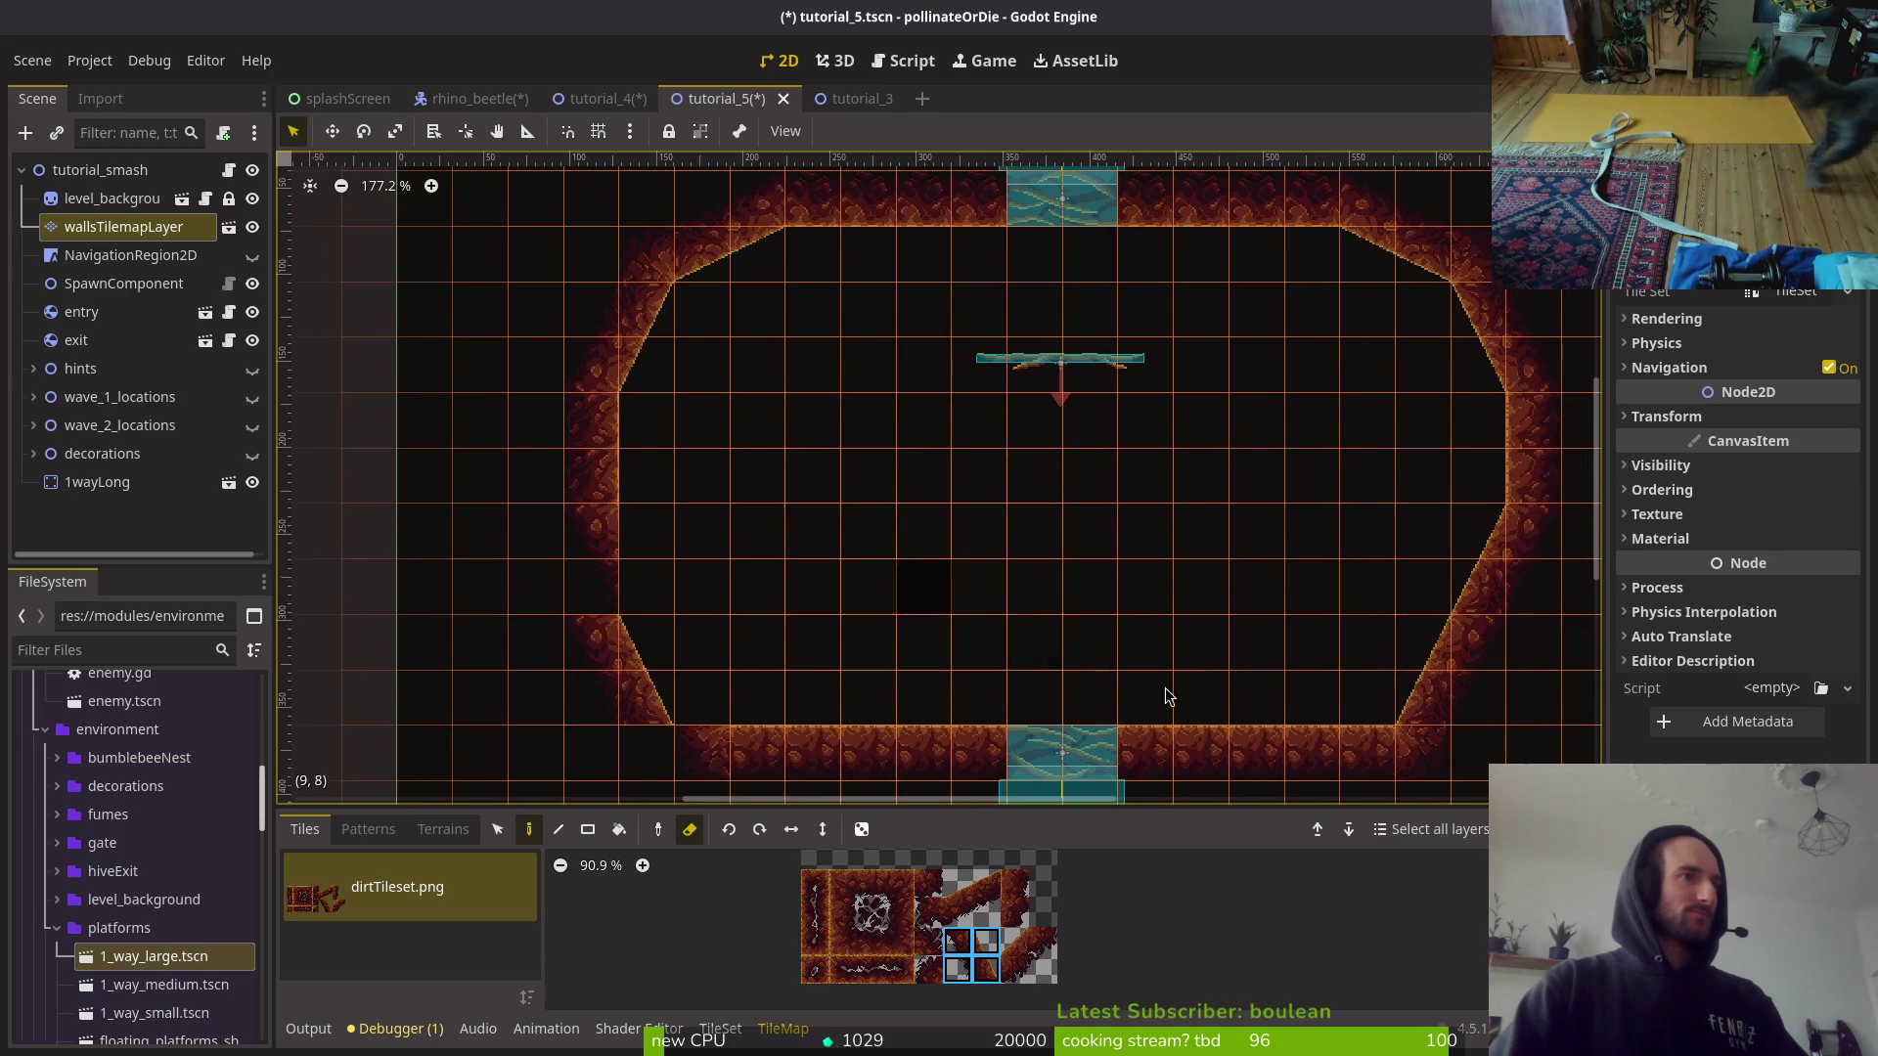
scroll(1174, 636, "right", 2)
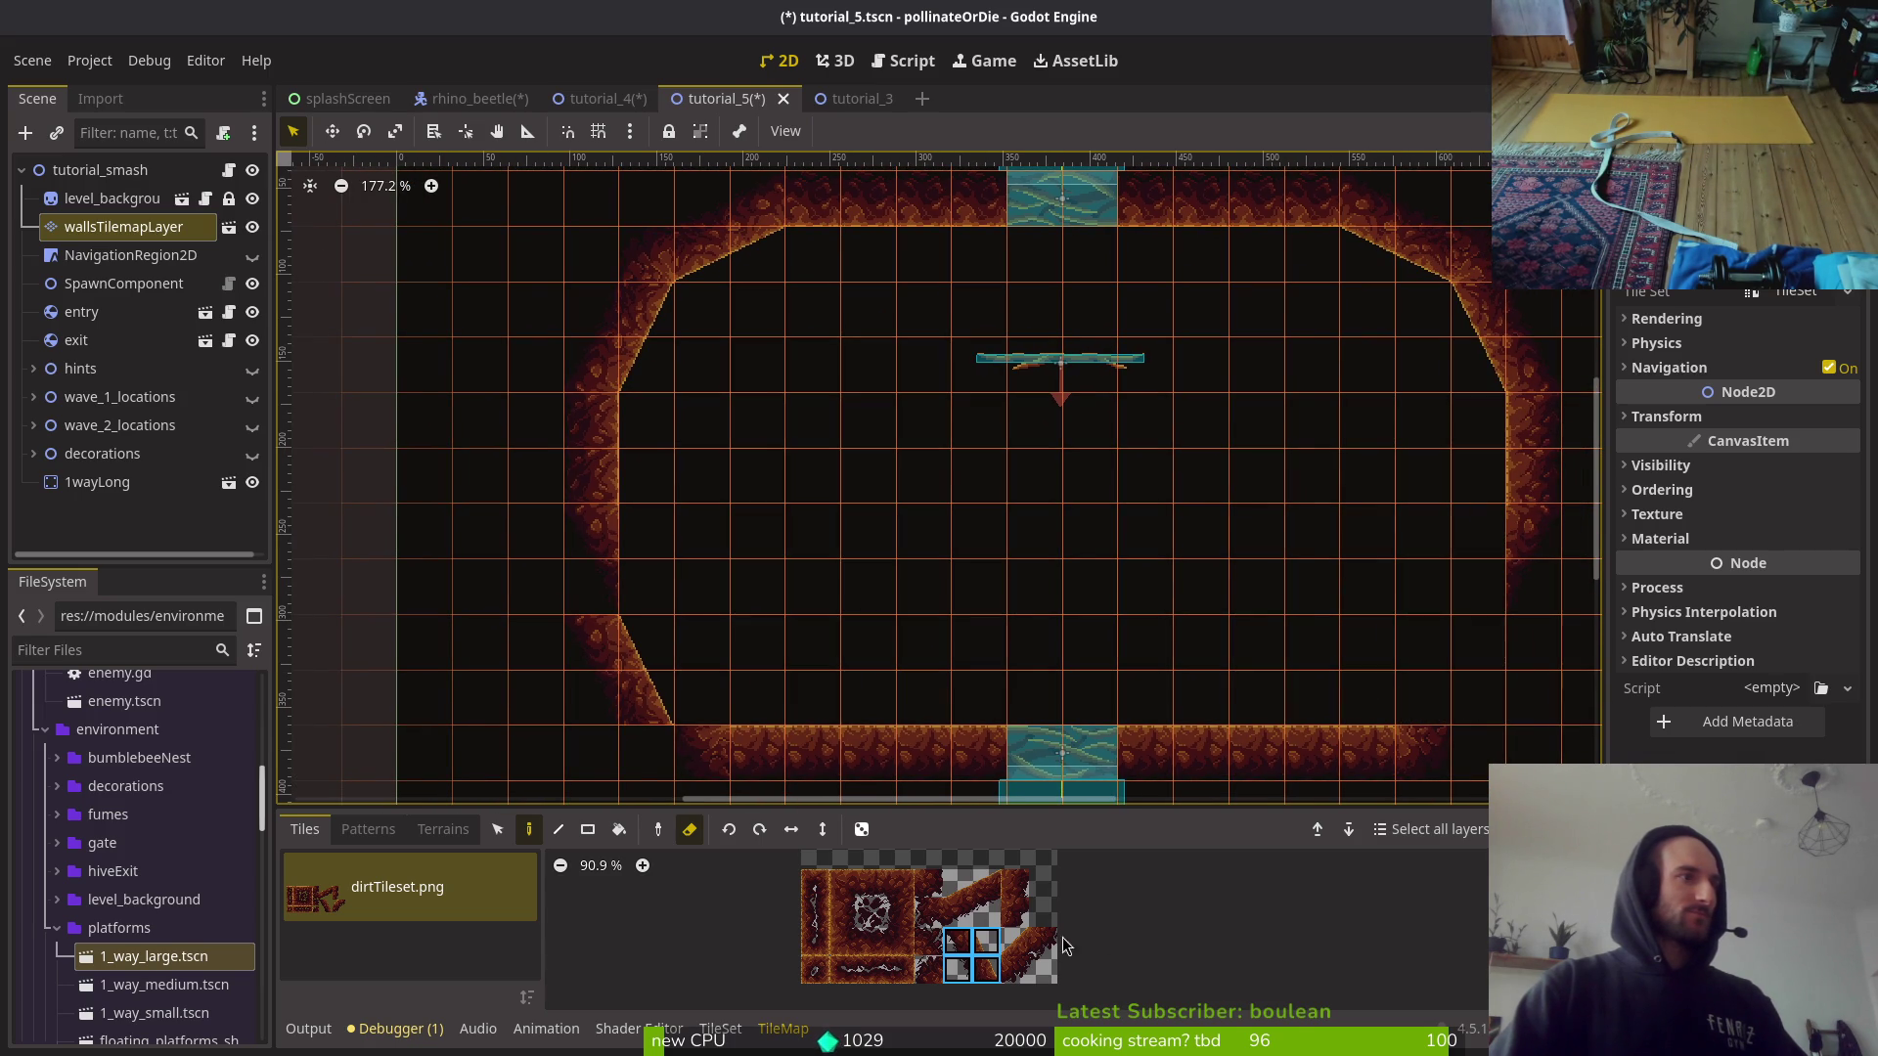
key("e")
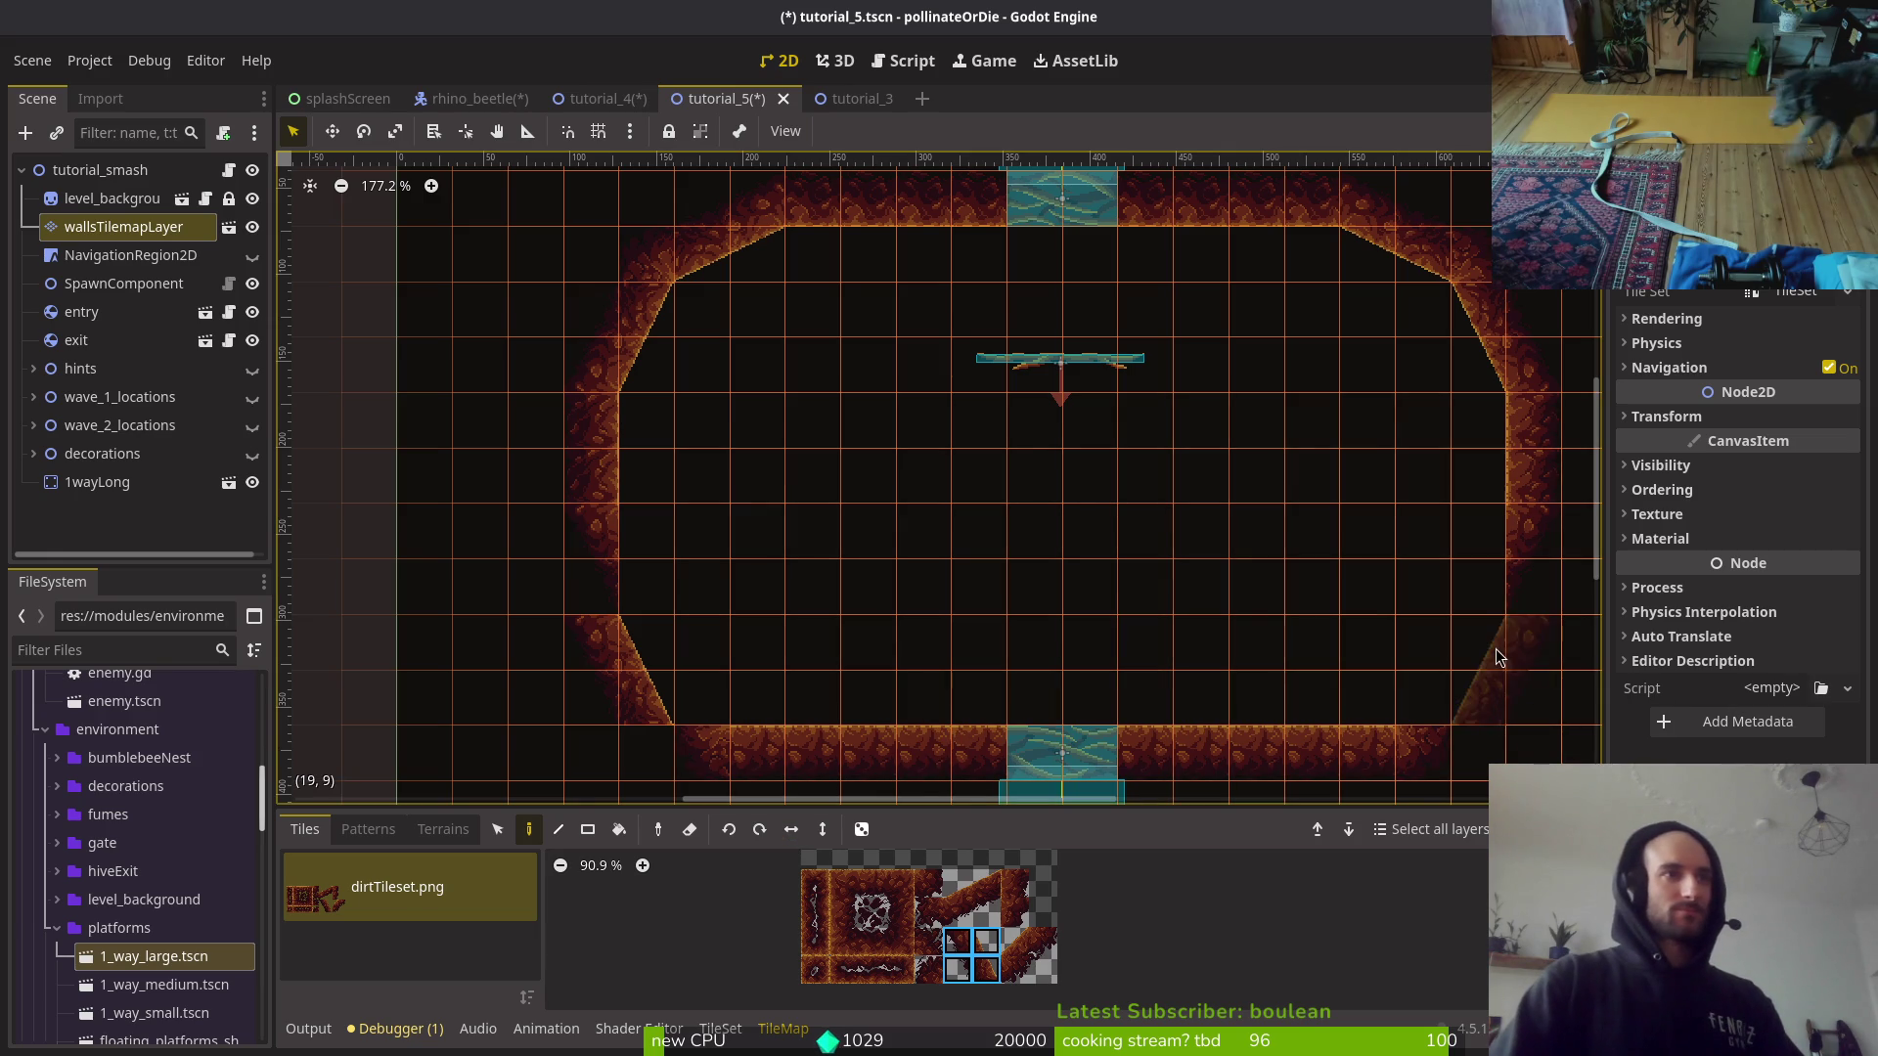
Step: Try several wall and diagonal edge tiles from the atlas, then save the tutorial_5 scene
left_click(1526, 586, "ctrl")
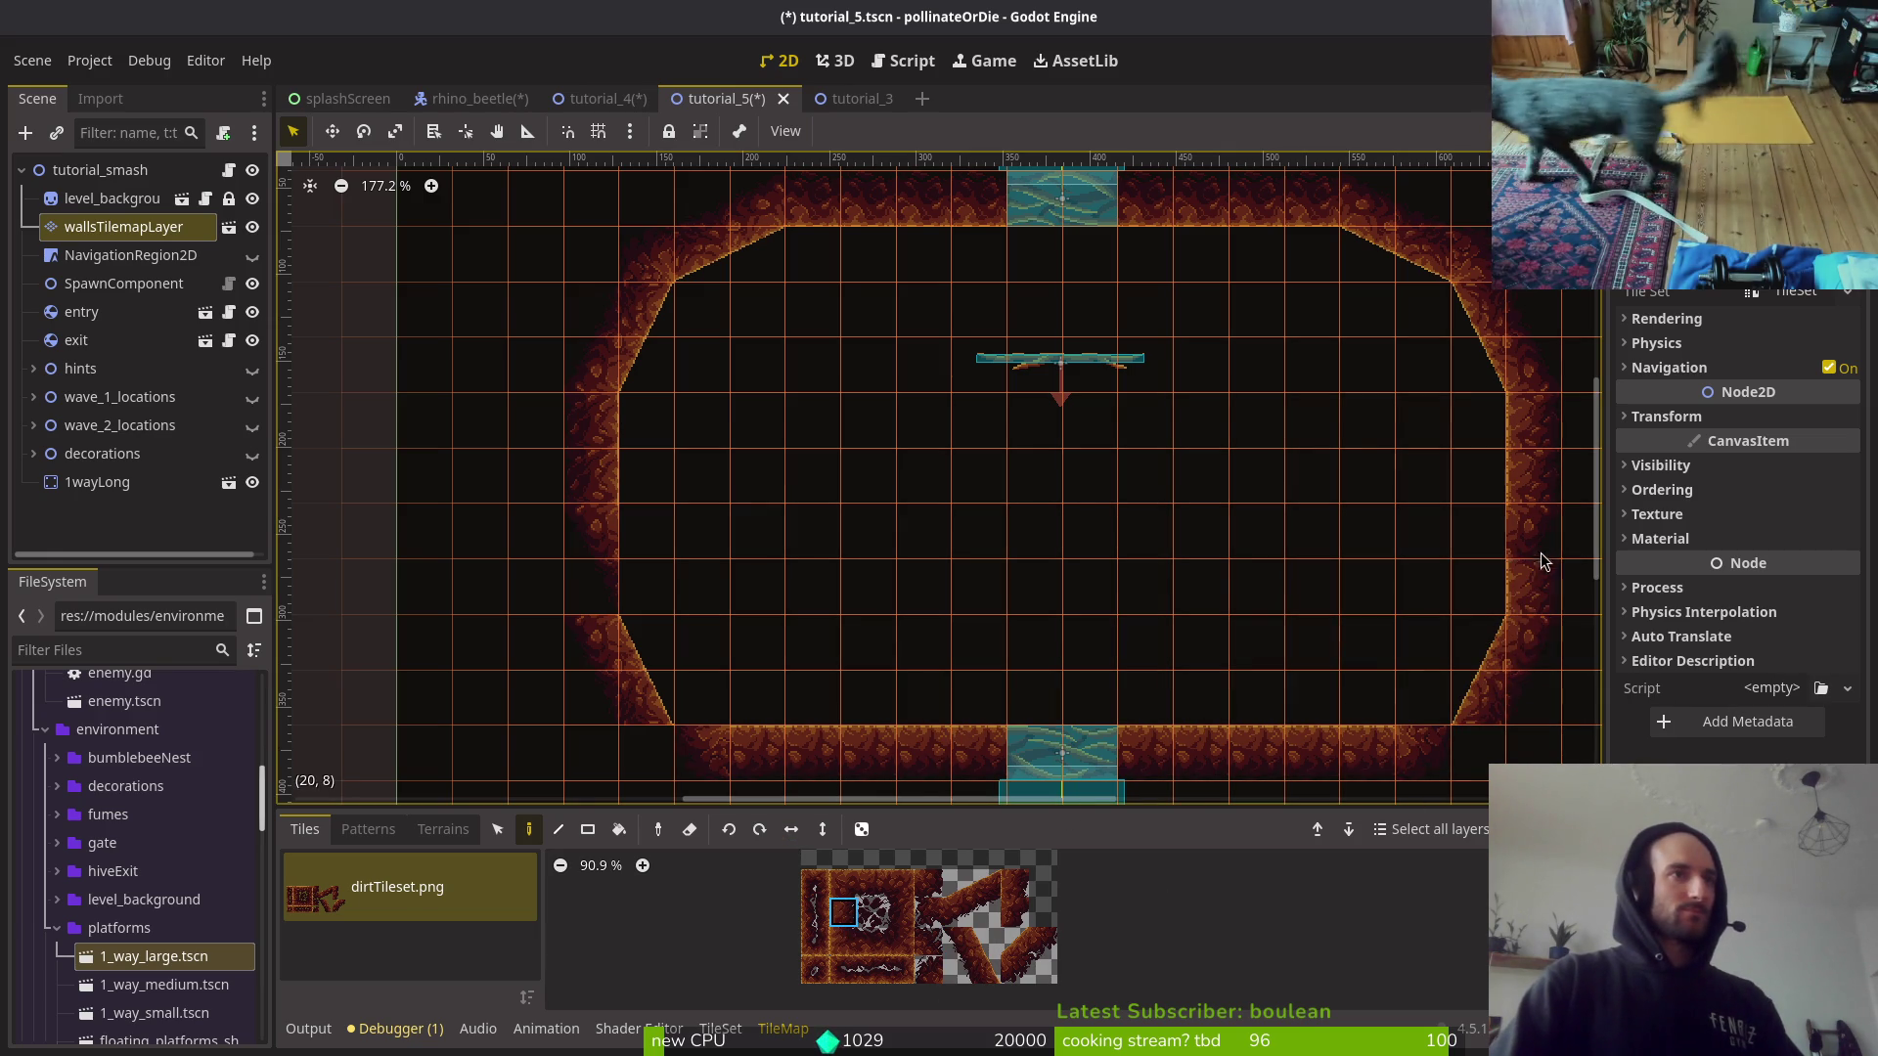
left_click(590, 518, "ctrl")
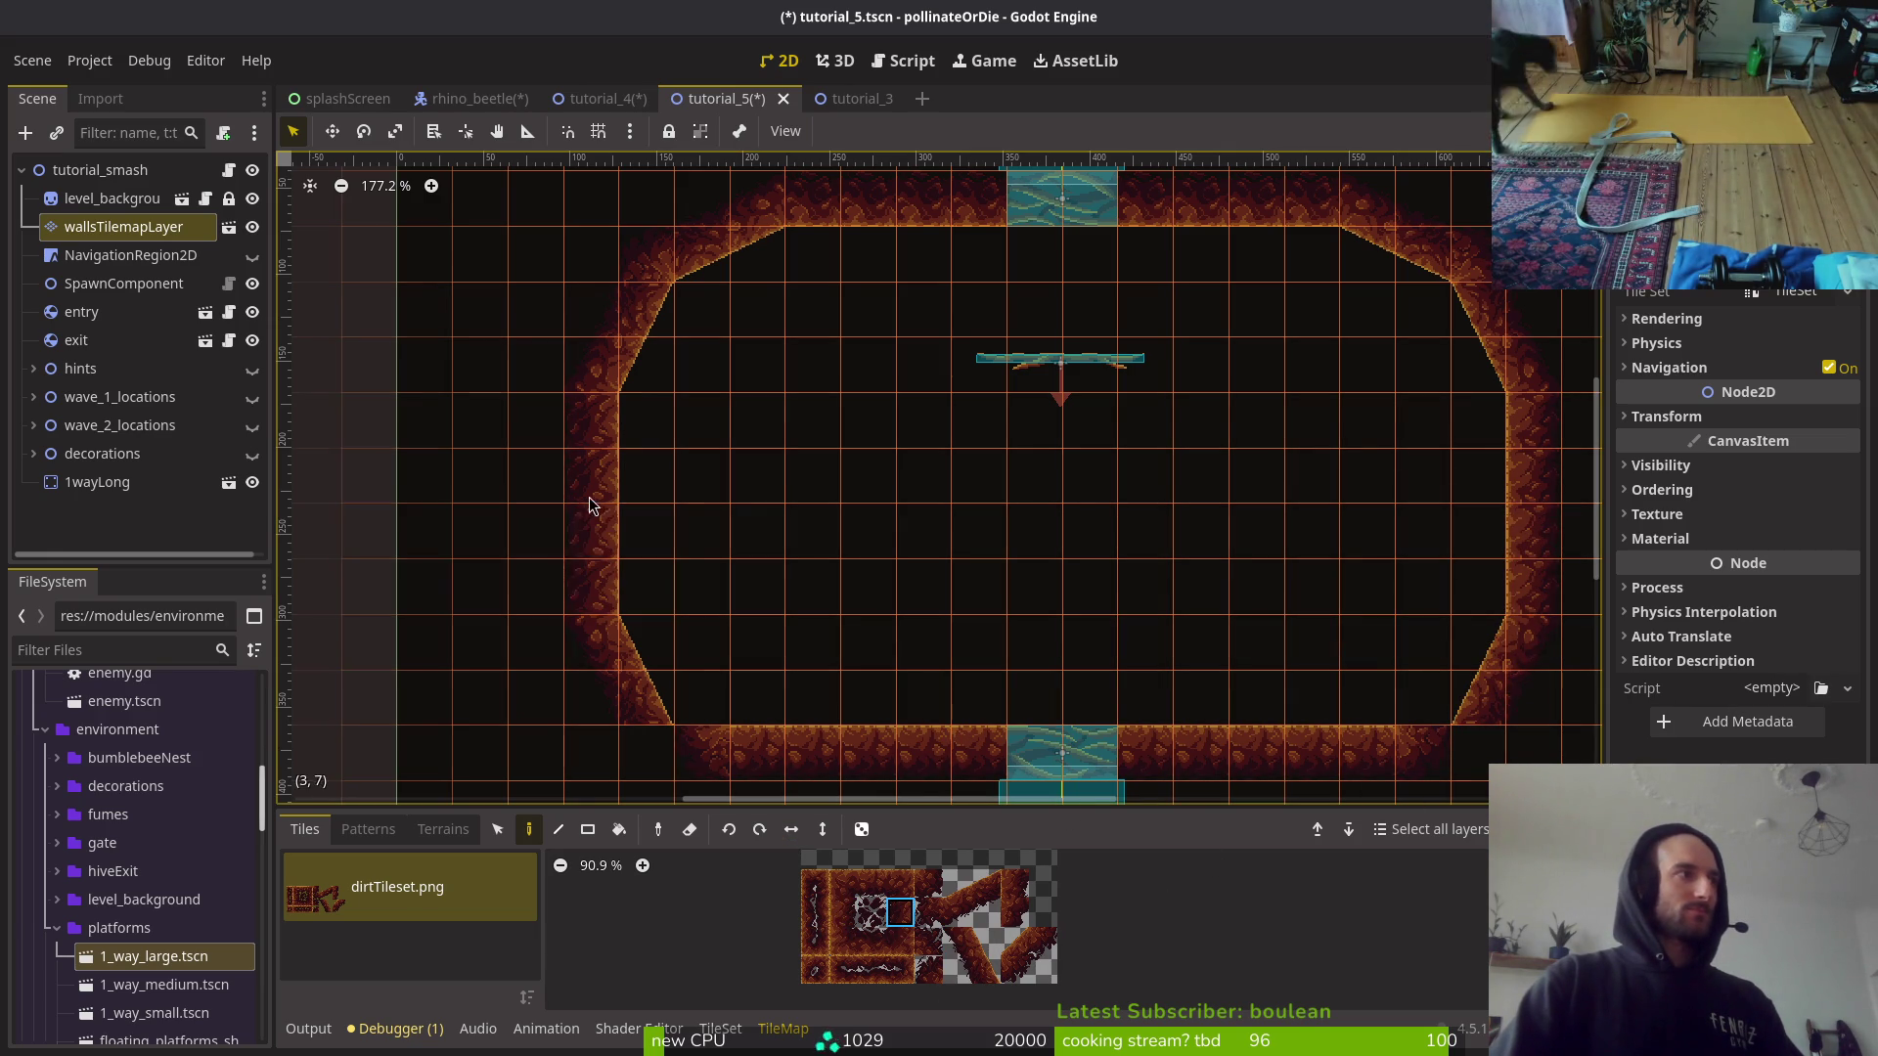
left_click(929, 883)
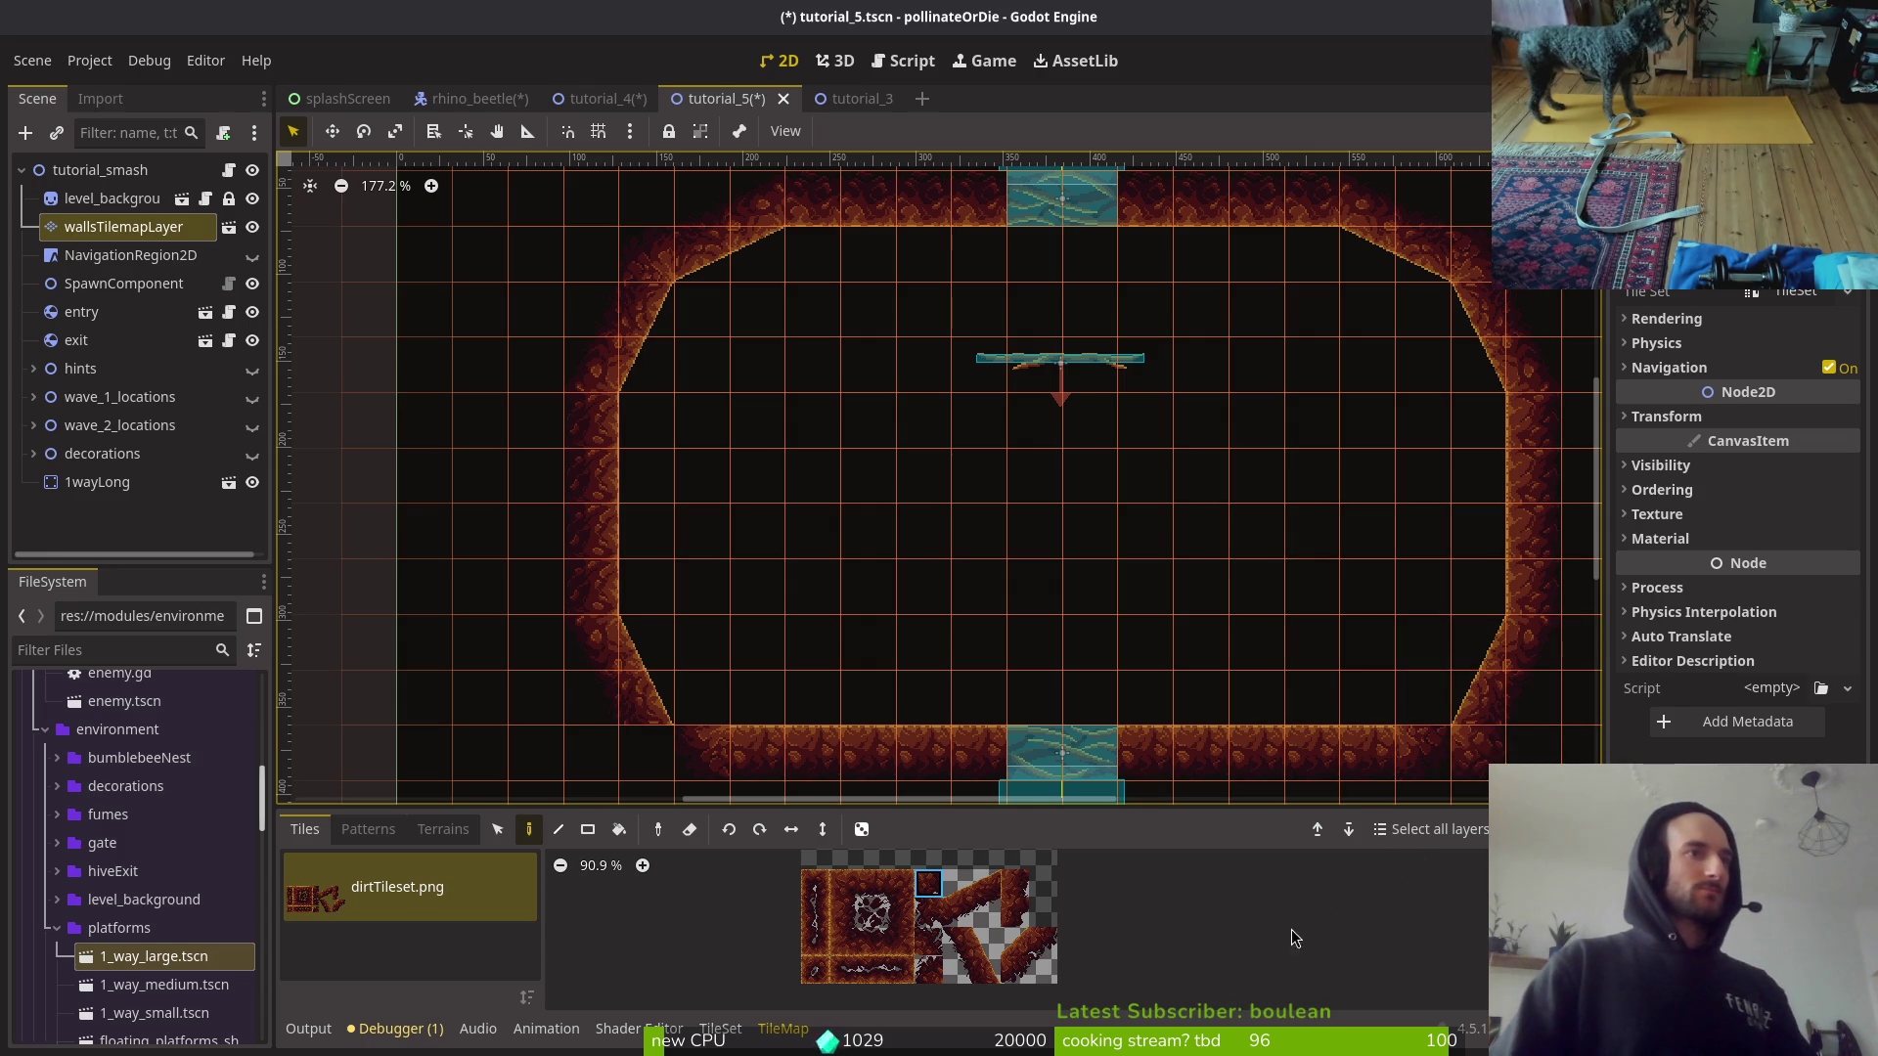
left_click(1043, 941)
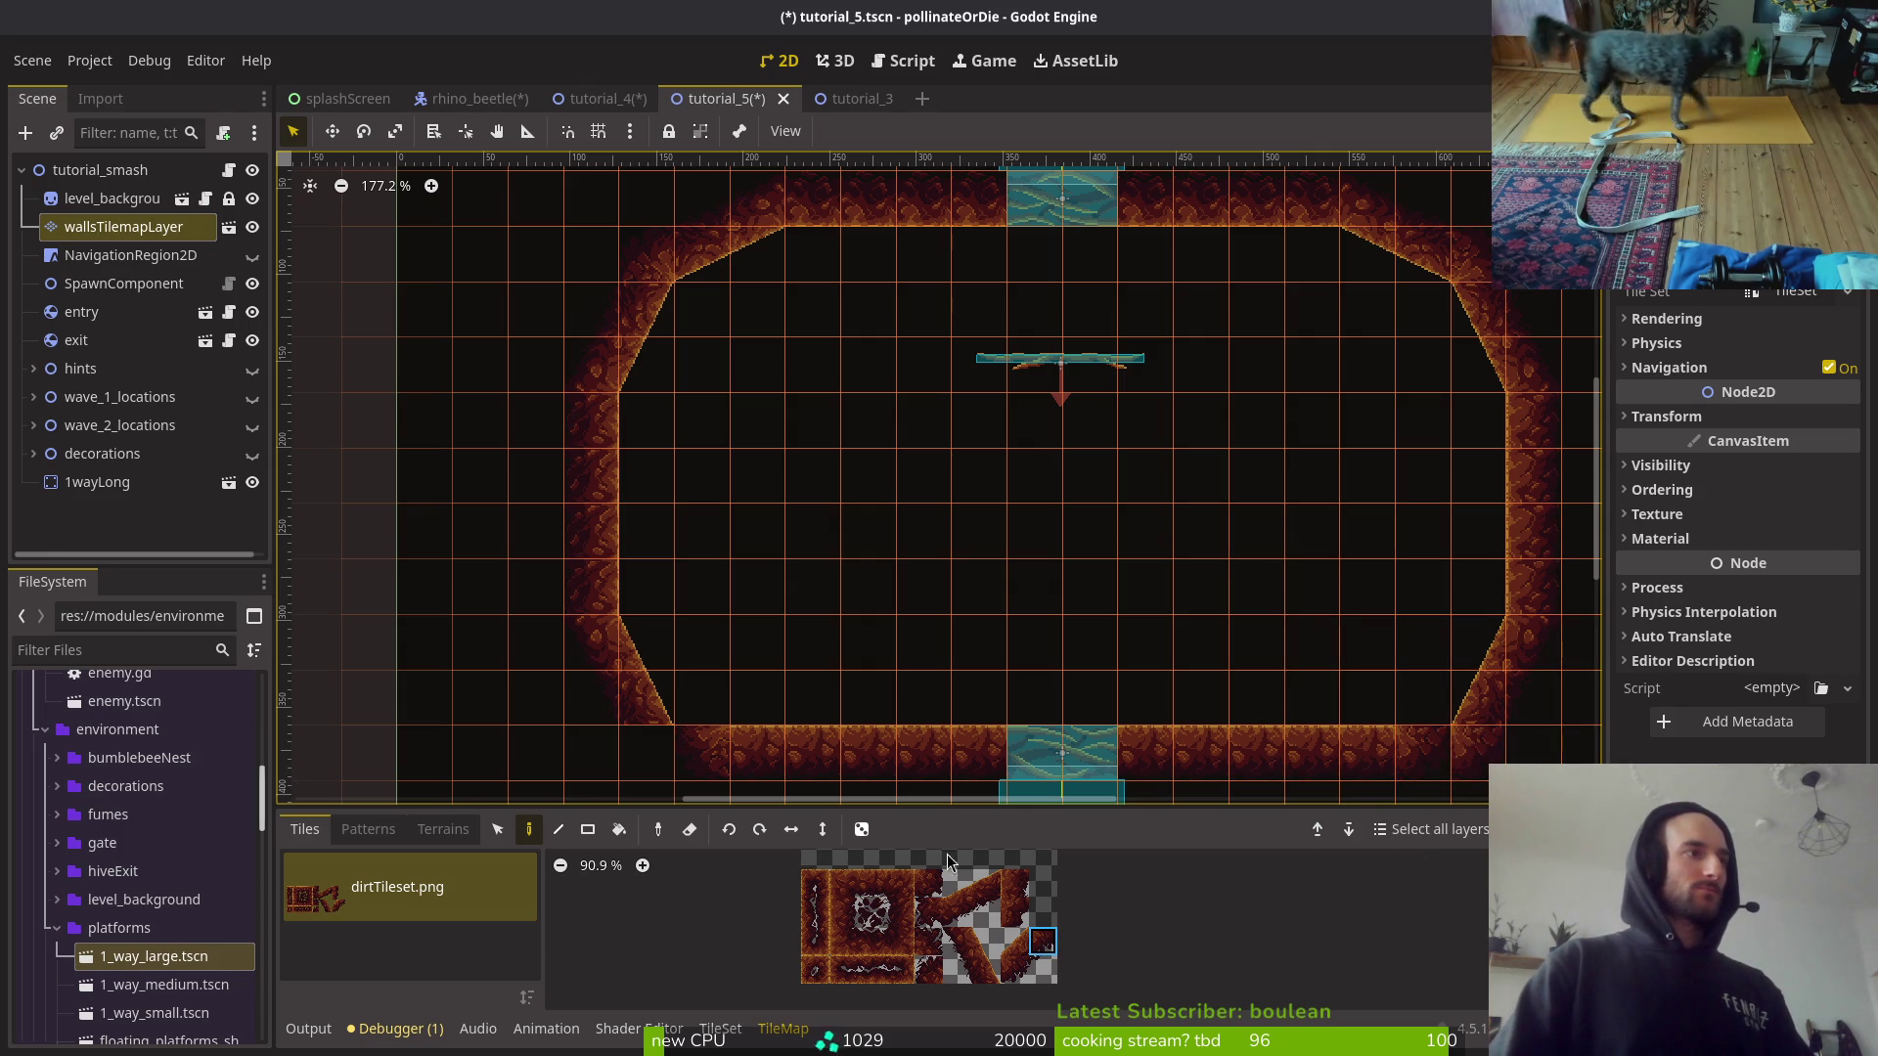
left_click(1014, 968)
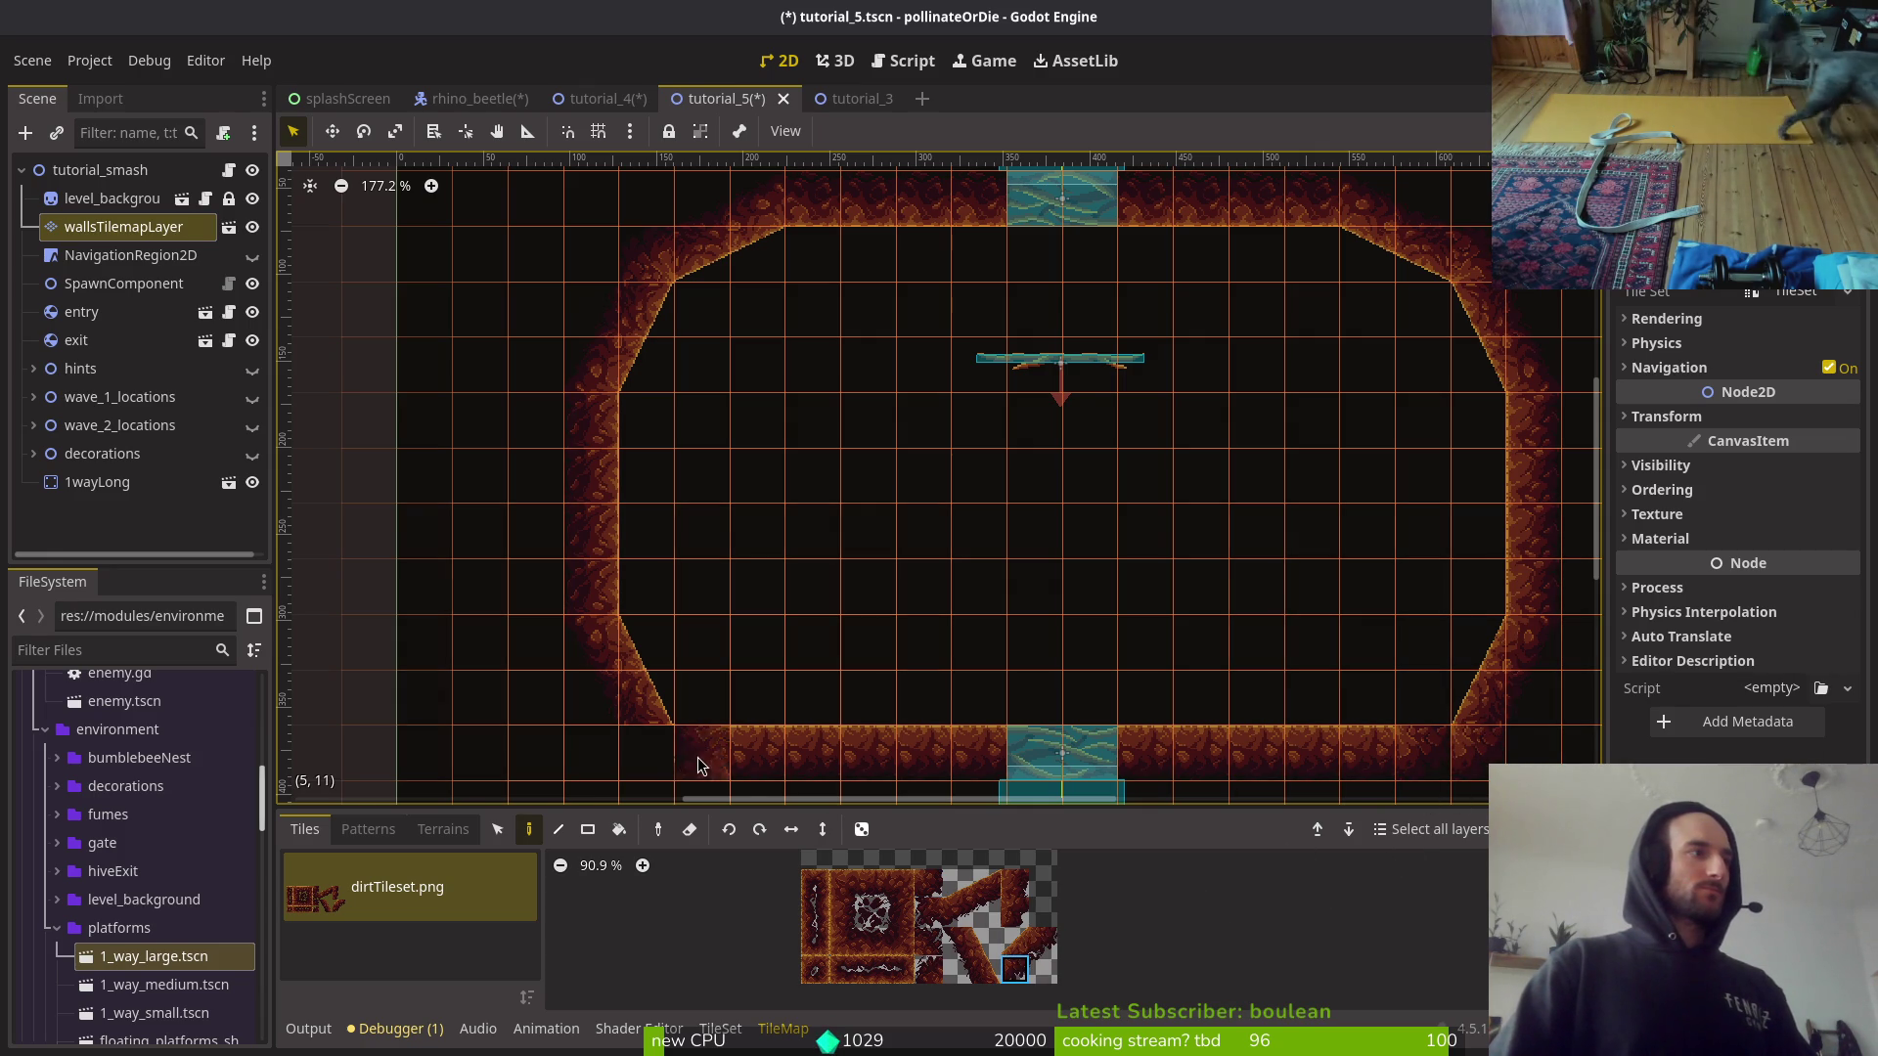
left_click(705, 778, "ctrl")
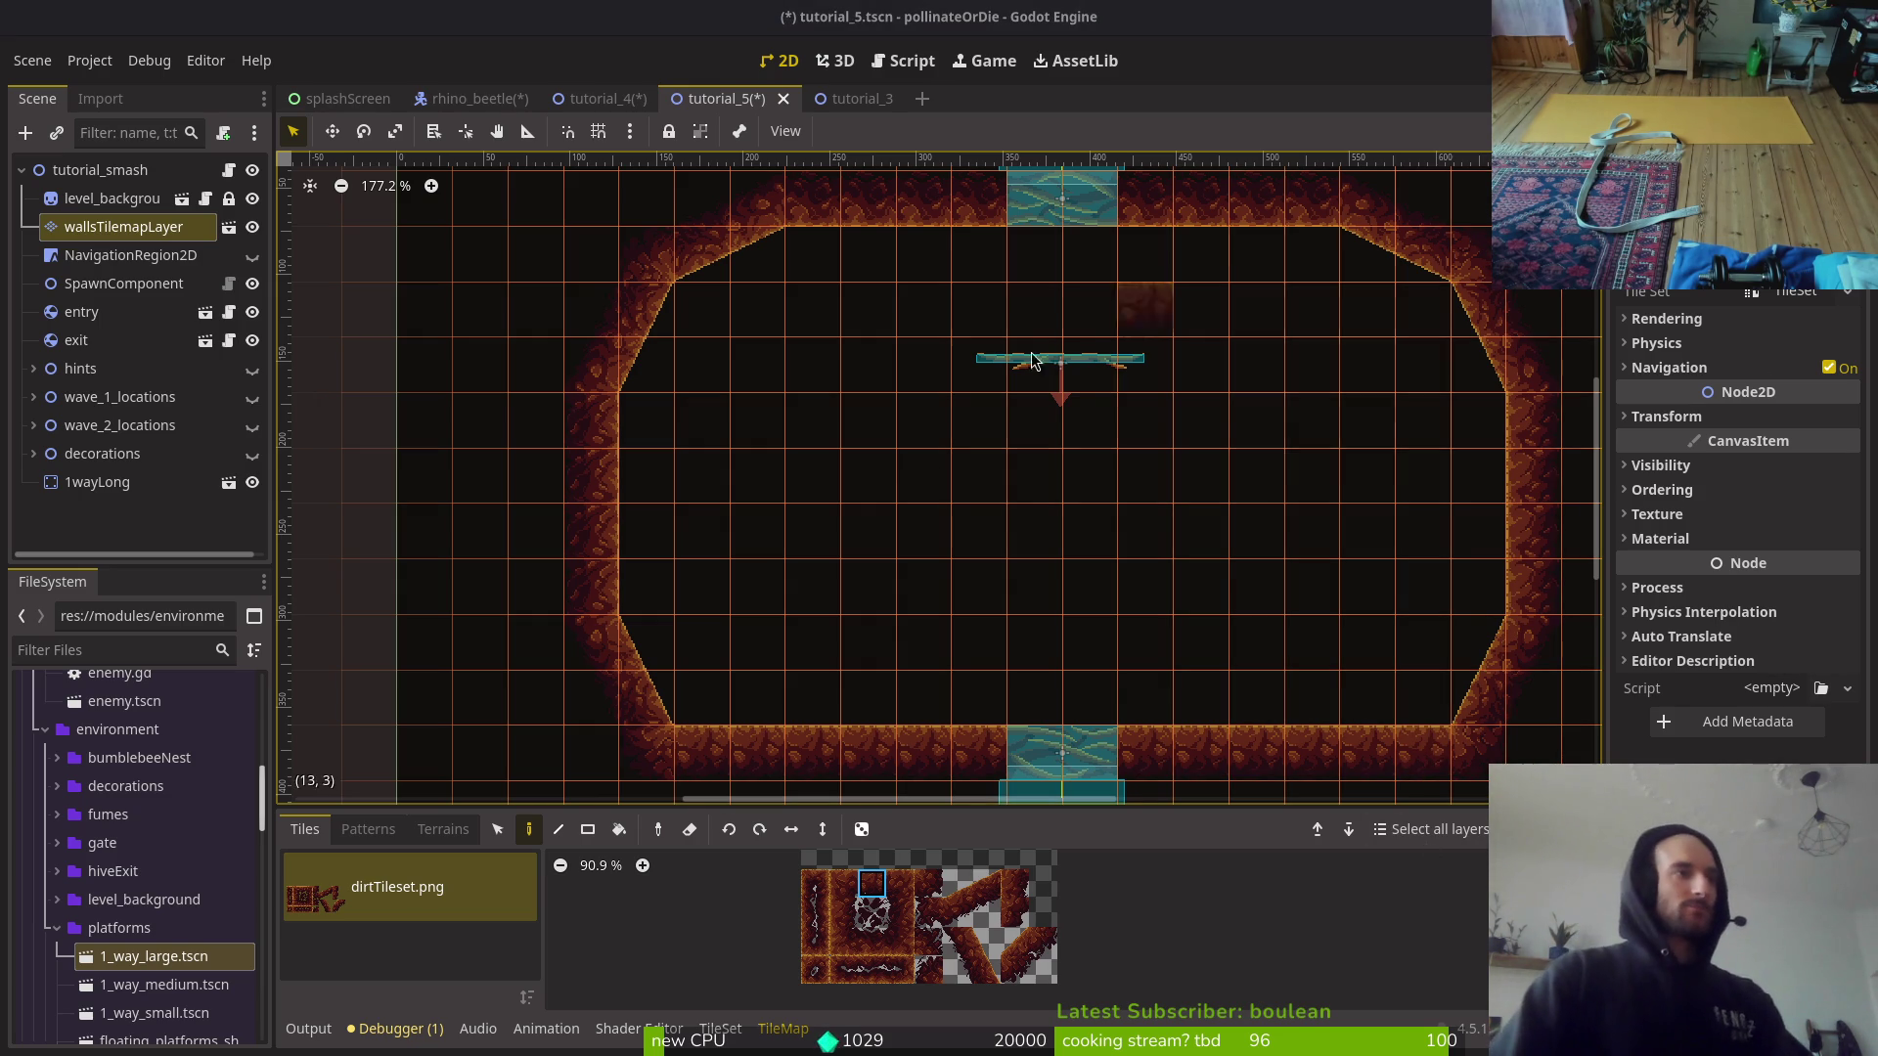
scroll(1074, 611, "down", 5)
key("ctrl+s")
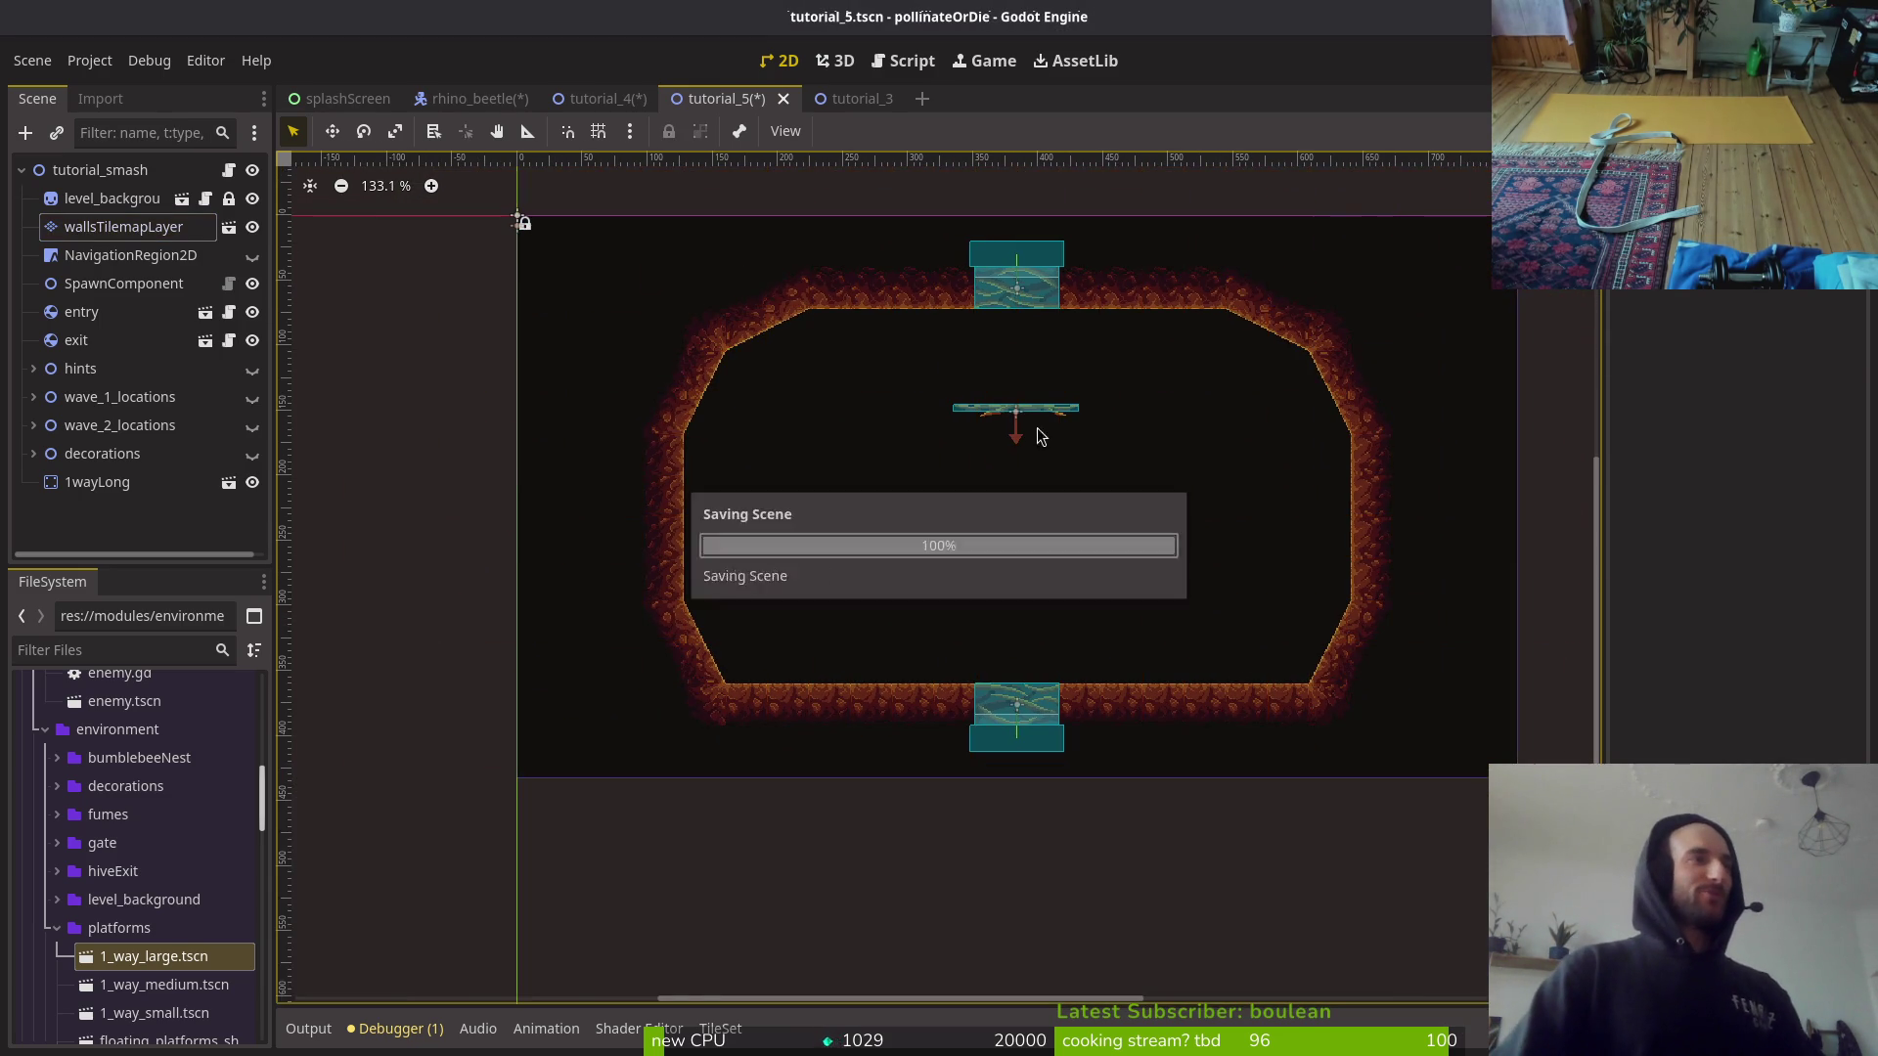
Step: Select the 1wayLong platform and nudge it slightly left into position
scroll(1063, 399, "up", 11)
left_click(1064, 402)
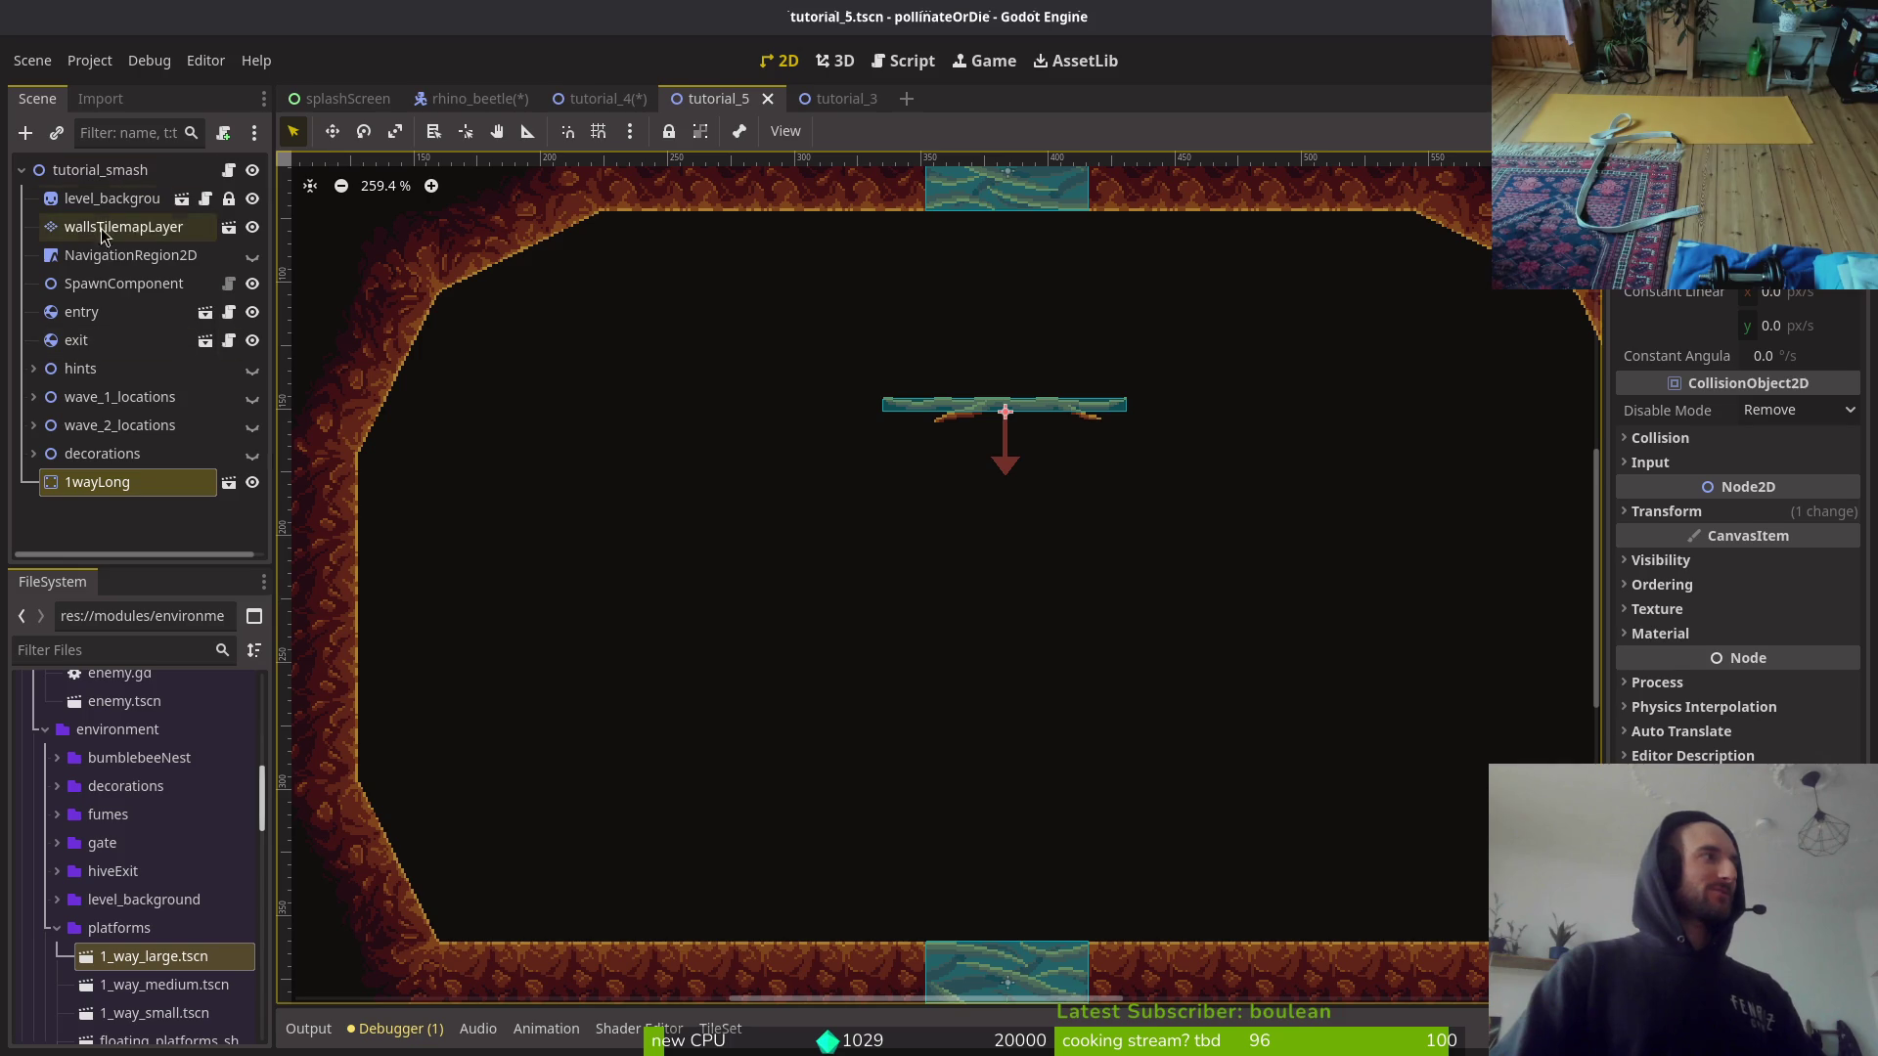
left_click(124, 226)
left_click(1005, 416)
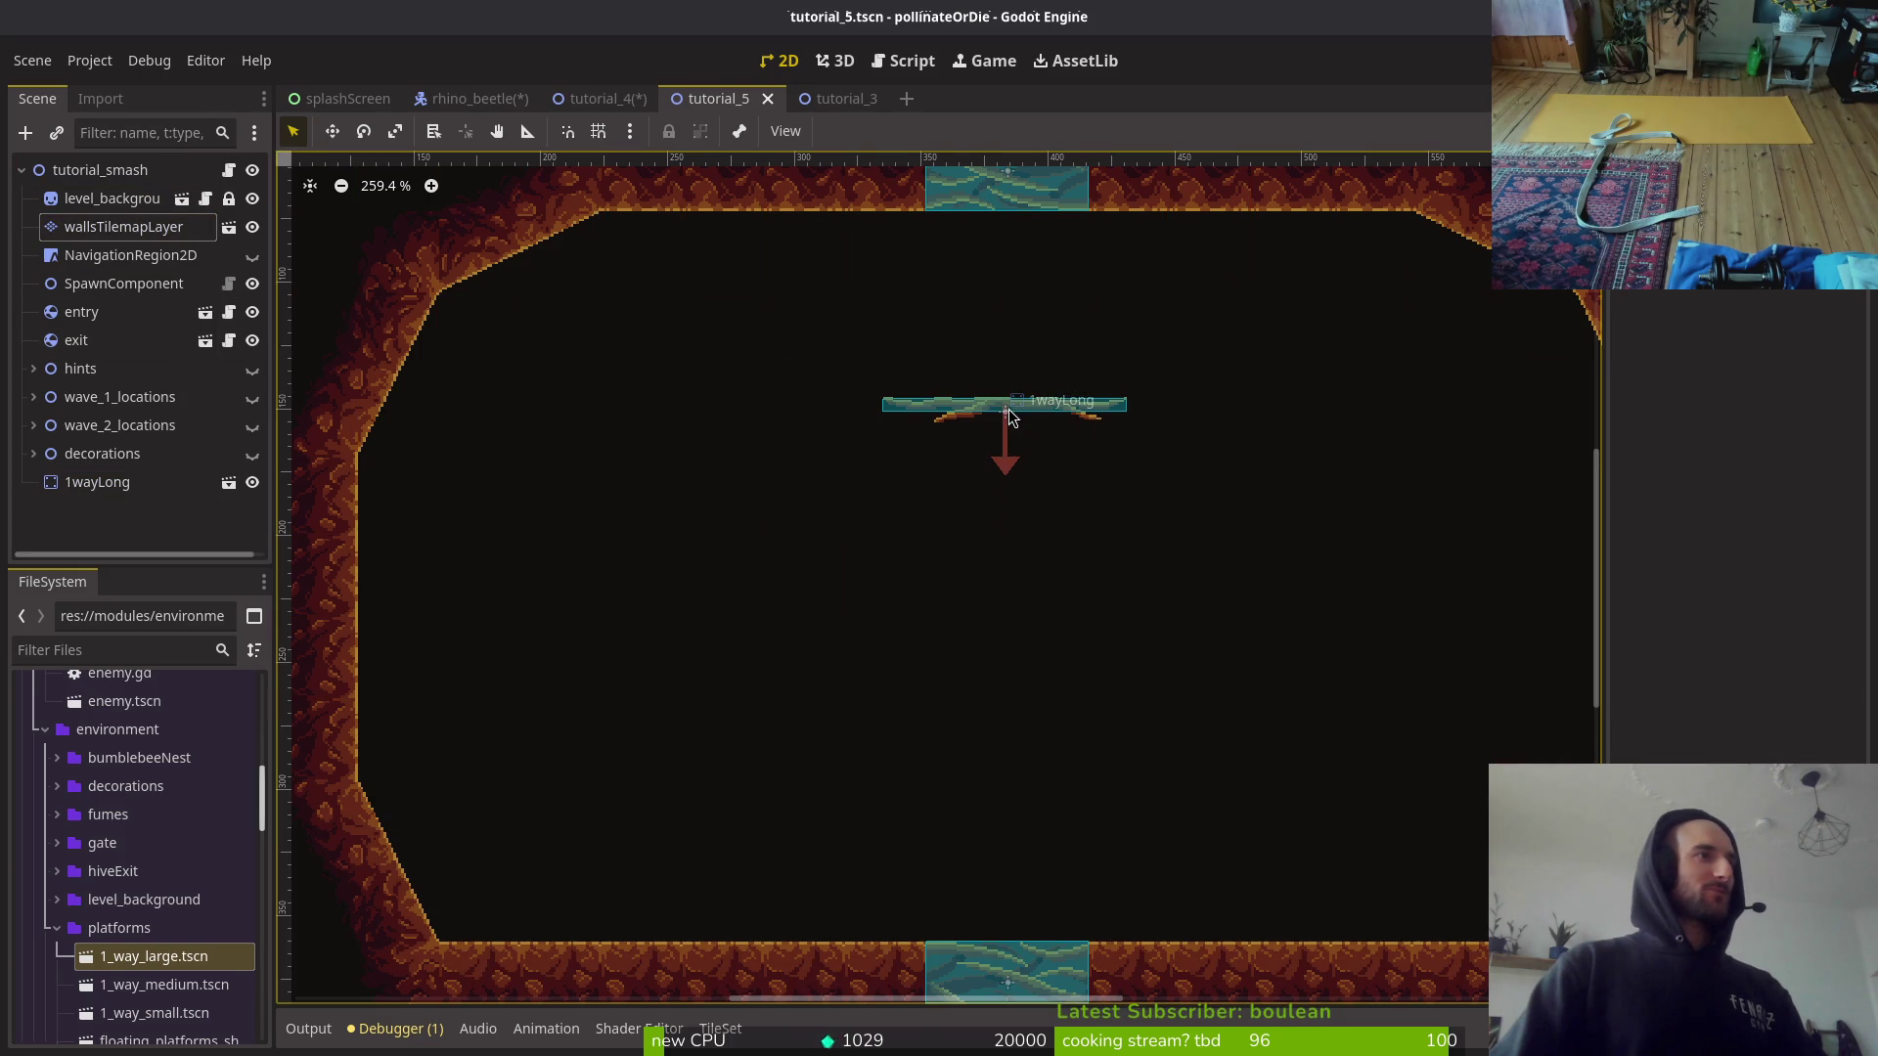
left_click_drag(1017, 412, 1008, 412)
Step: Bring the top wall and entry gate into view and collapse then re-expand the scene tree
scroll(1023, 274, "up", 8)
left_click_drag(1023, 257, 1023, 448)
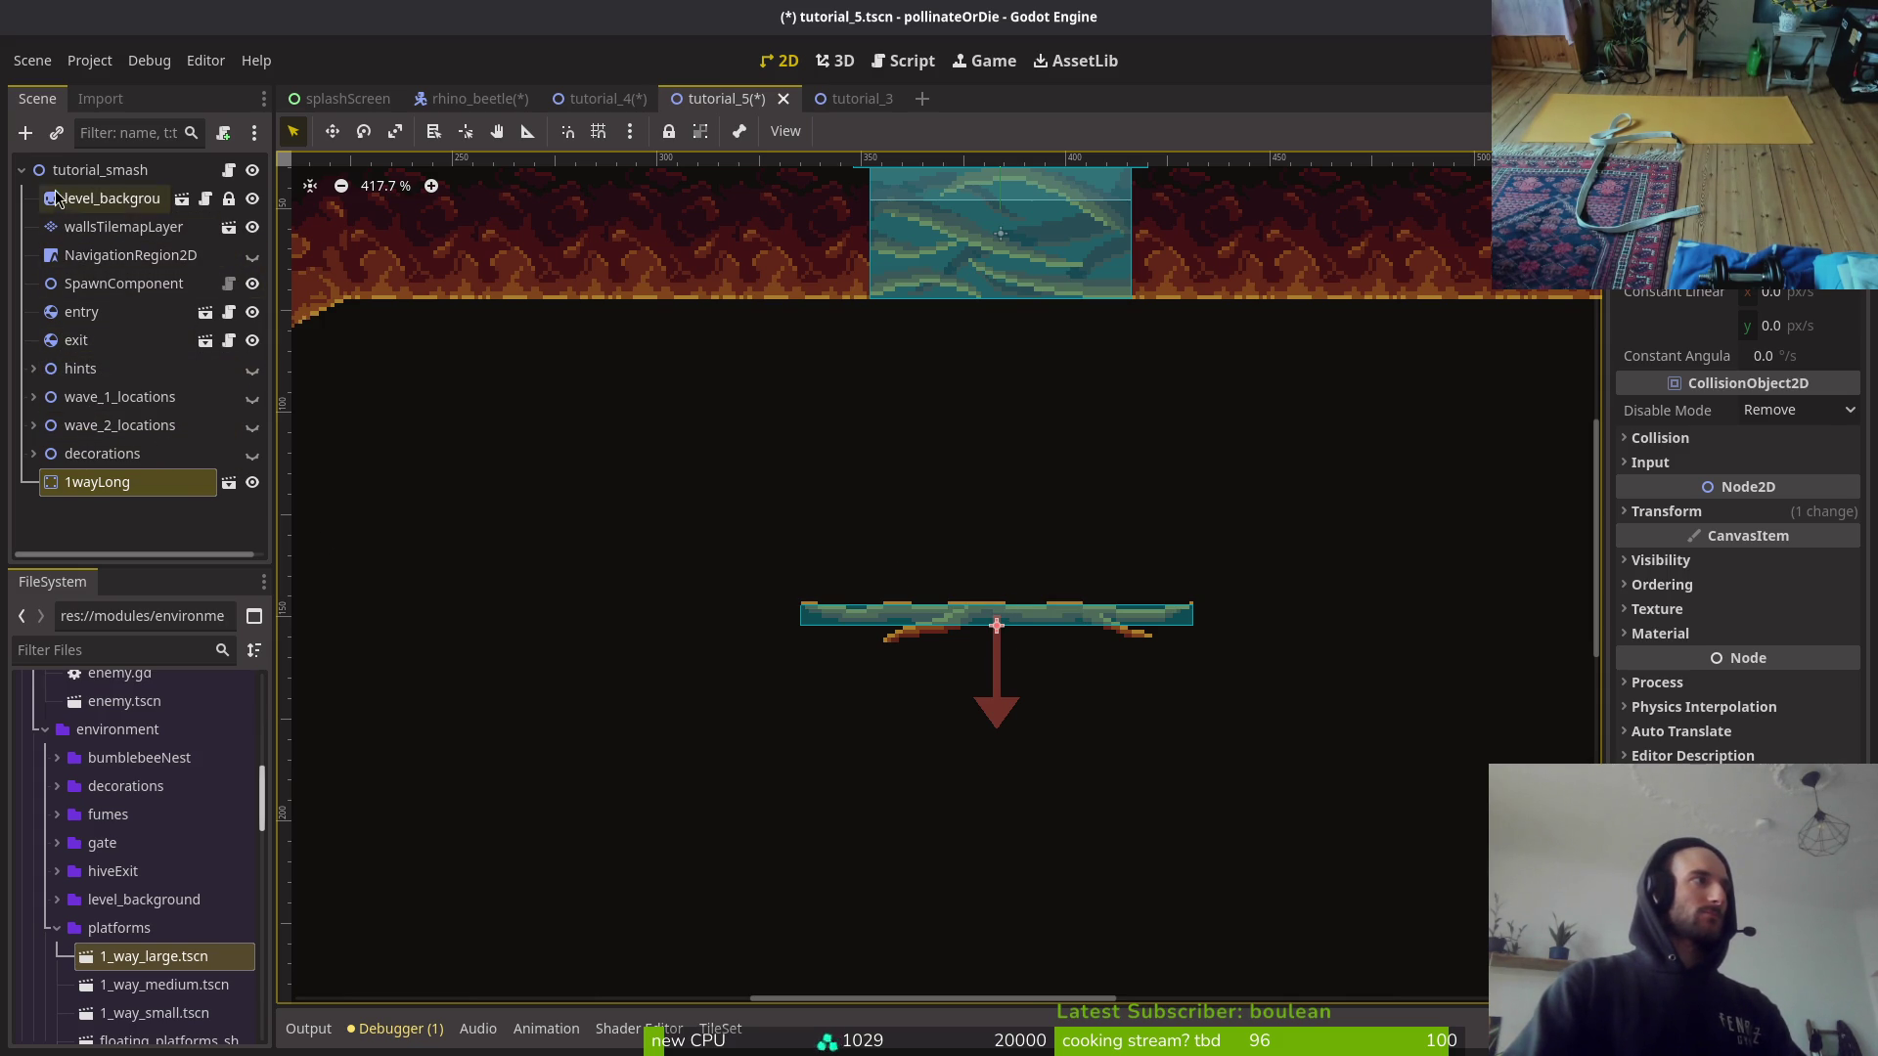
left_click(21, 171)
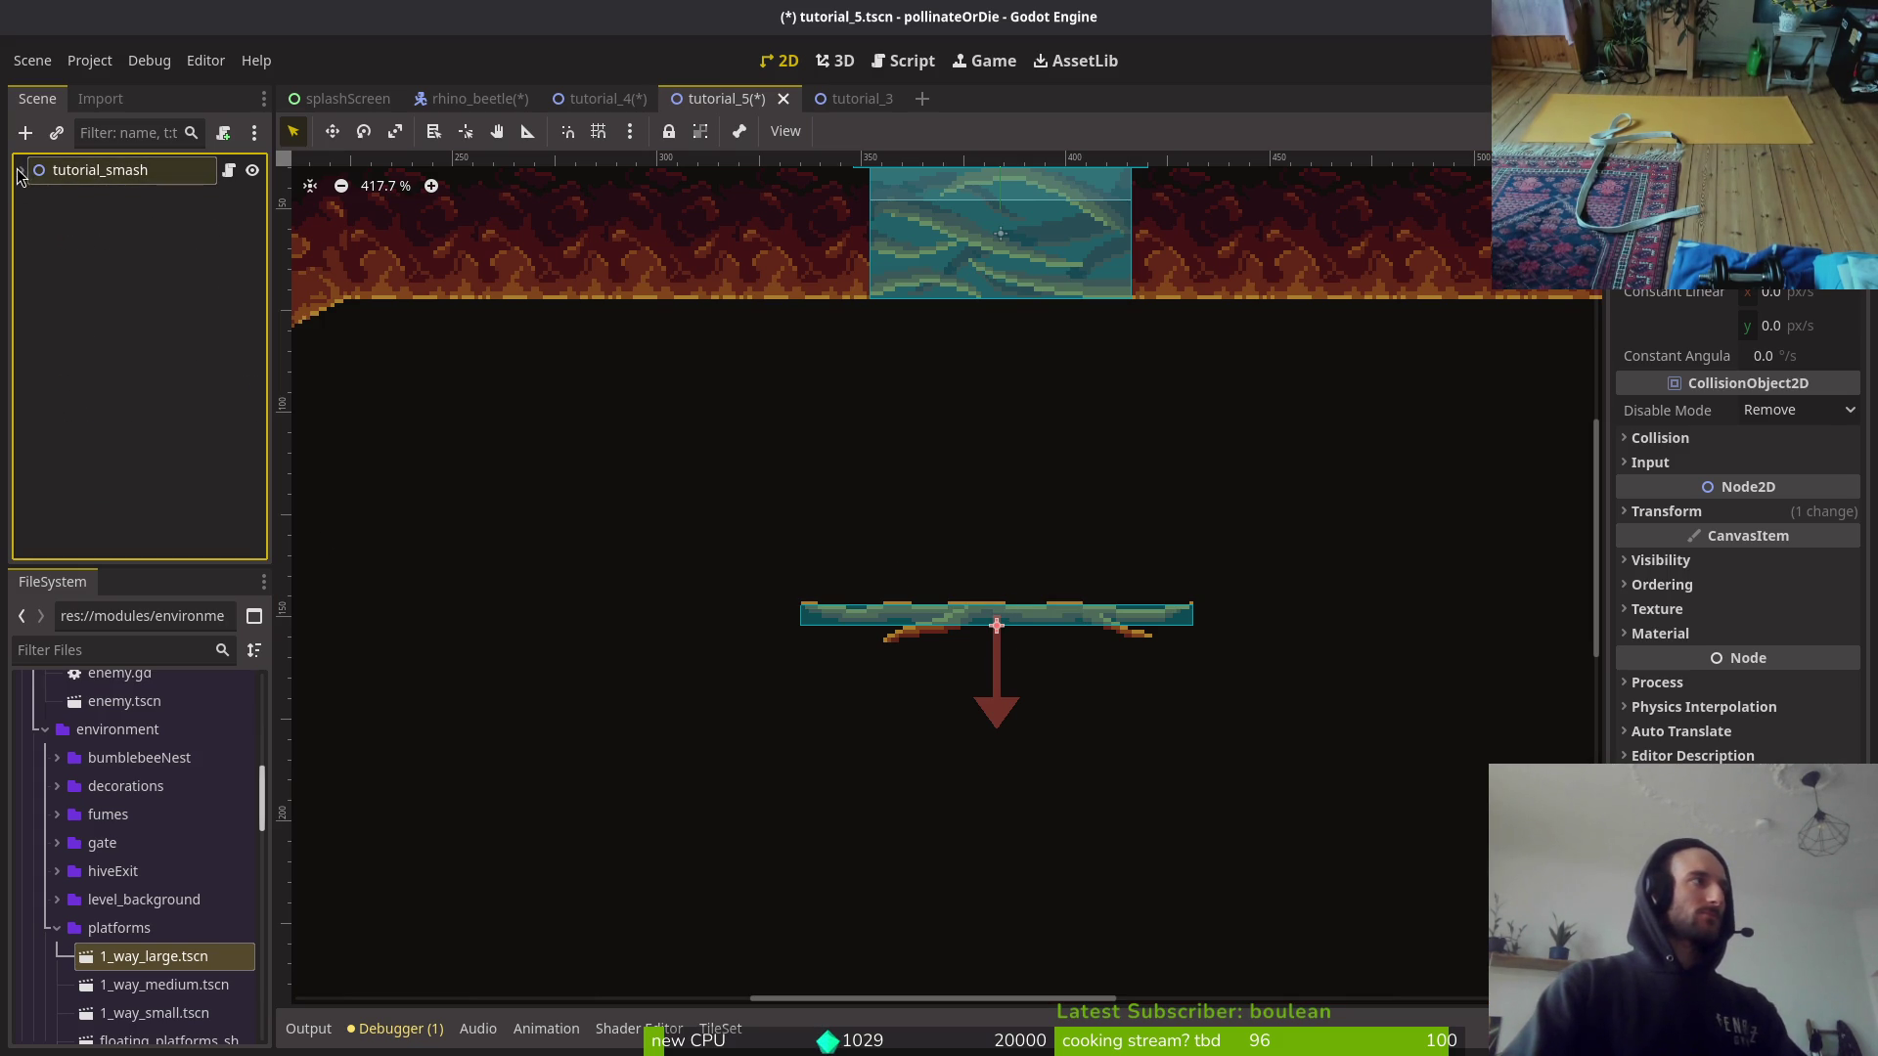
left_click(21, 171)
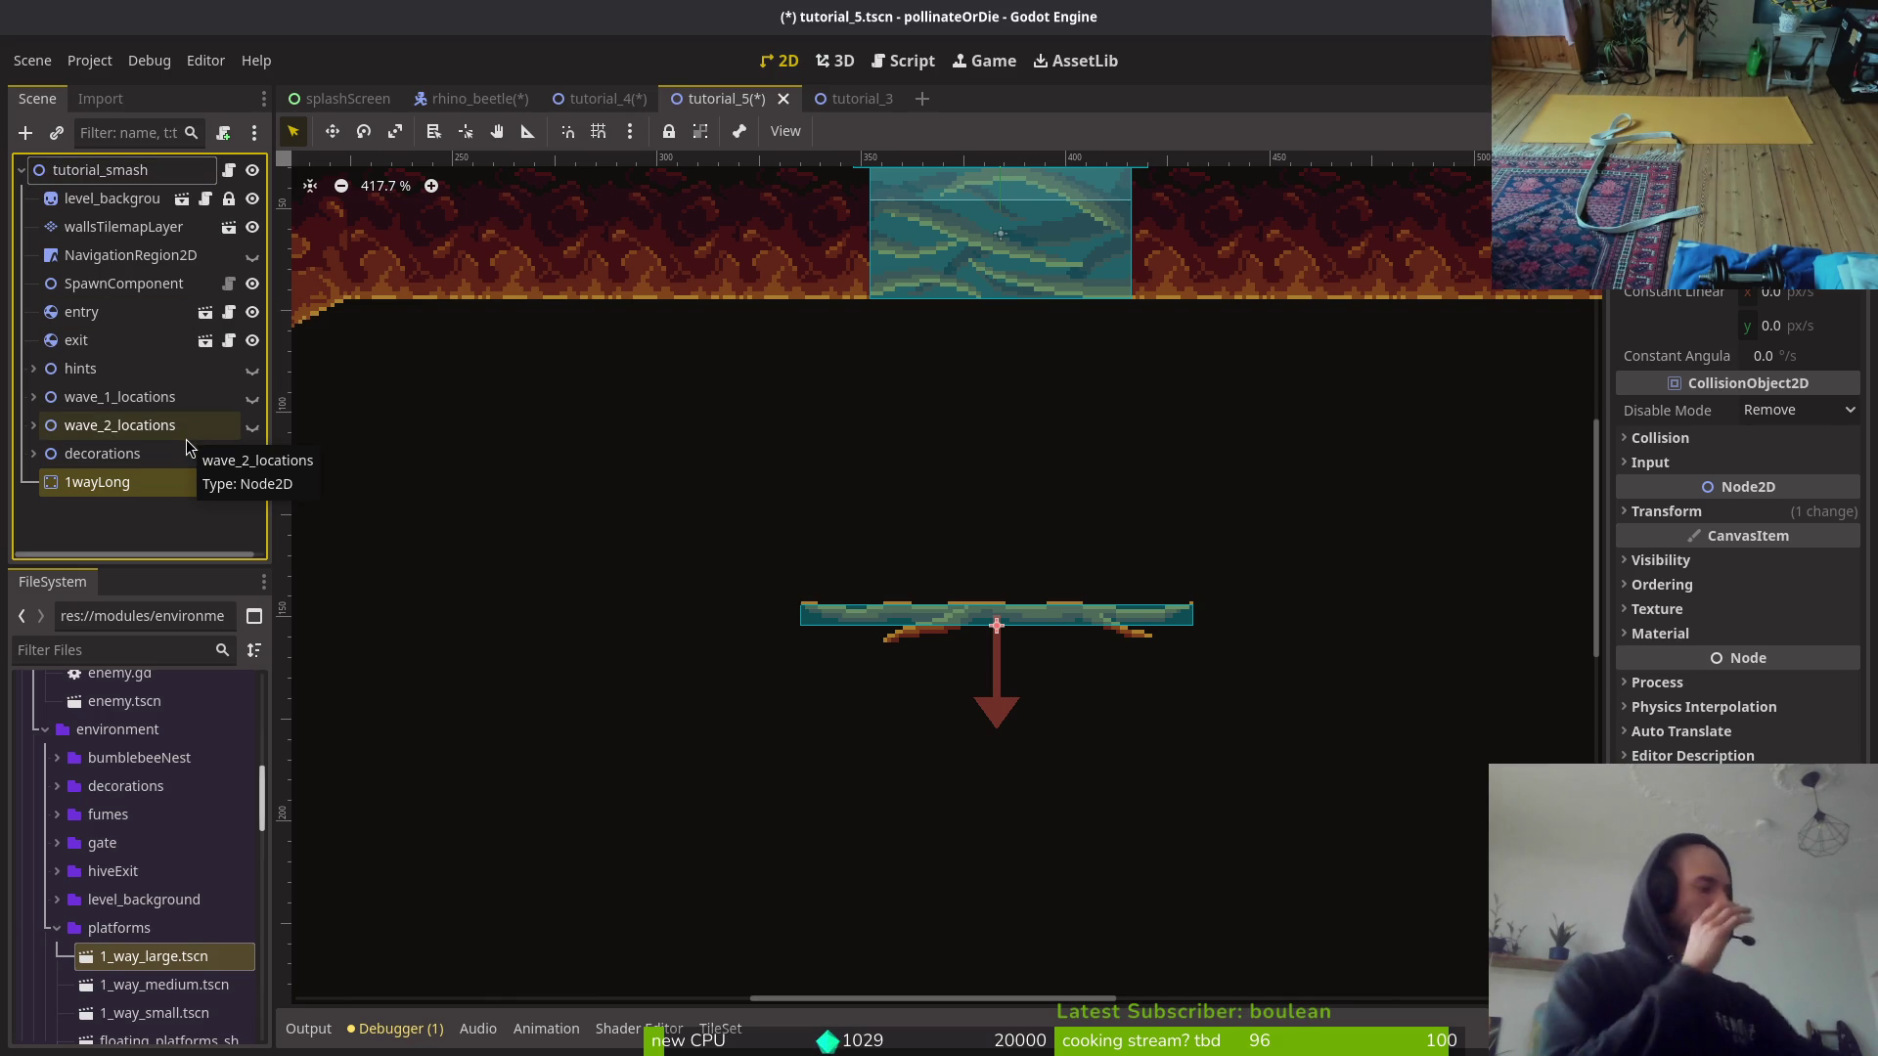
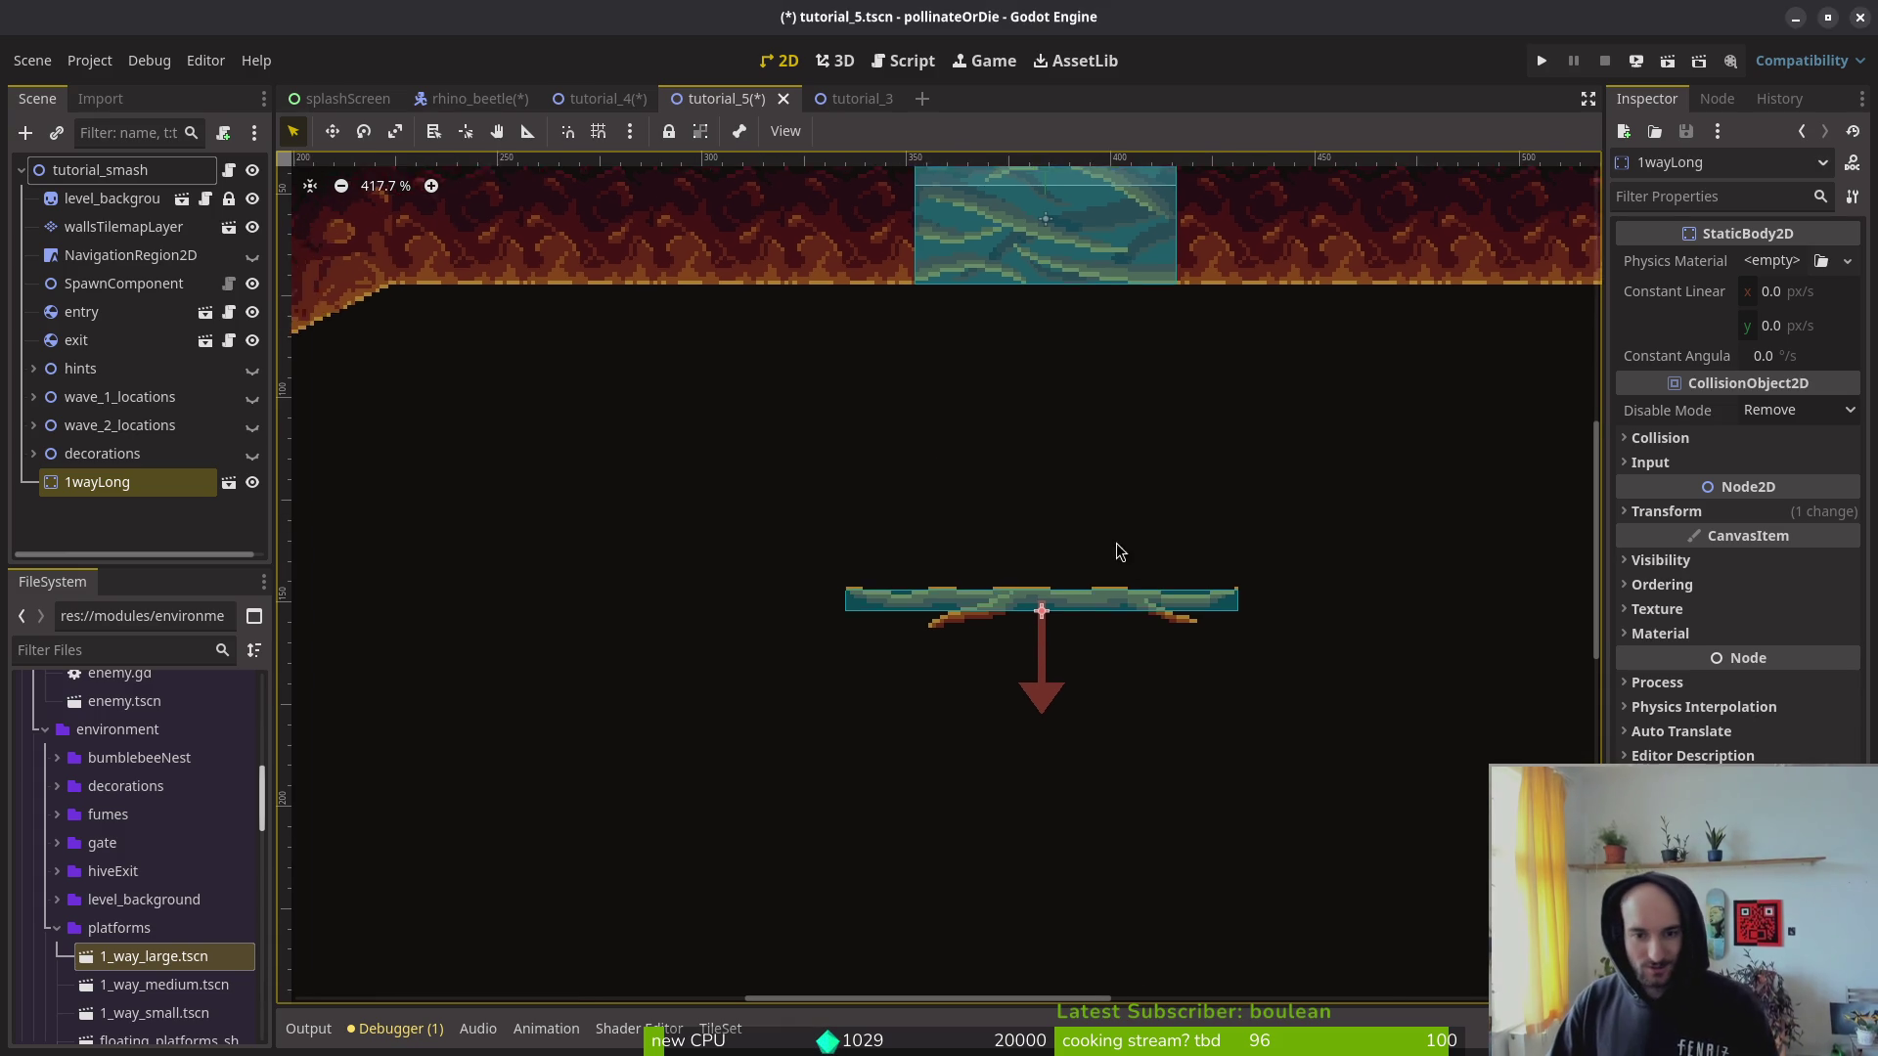
Step: Leave the 1wayLong platform where it is, deselect it, and save tutorial_5
scroll(1077, 508, "down", 3)
scroll(1027, 588, "up", 2)
left_click_drag(1042, 592, 1042, 592)
scroll(1089, 637, "down", 3)
scroll(1088, 631, "down", 2)
left_click(1088, 630)
key("ctrl+s")
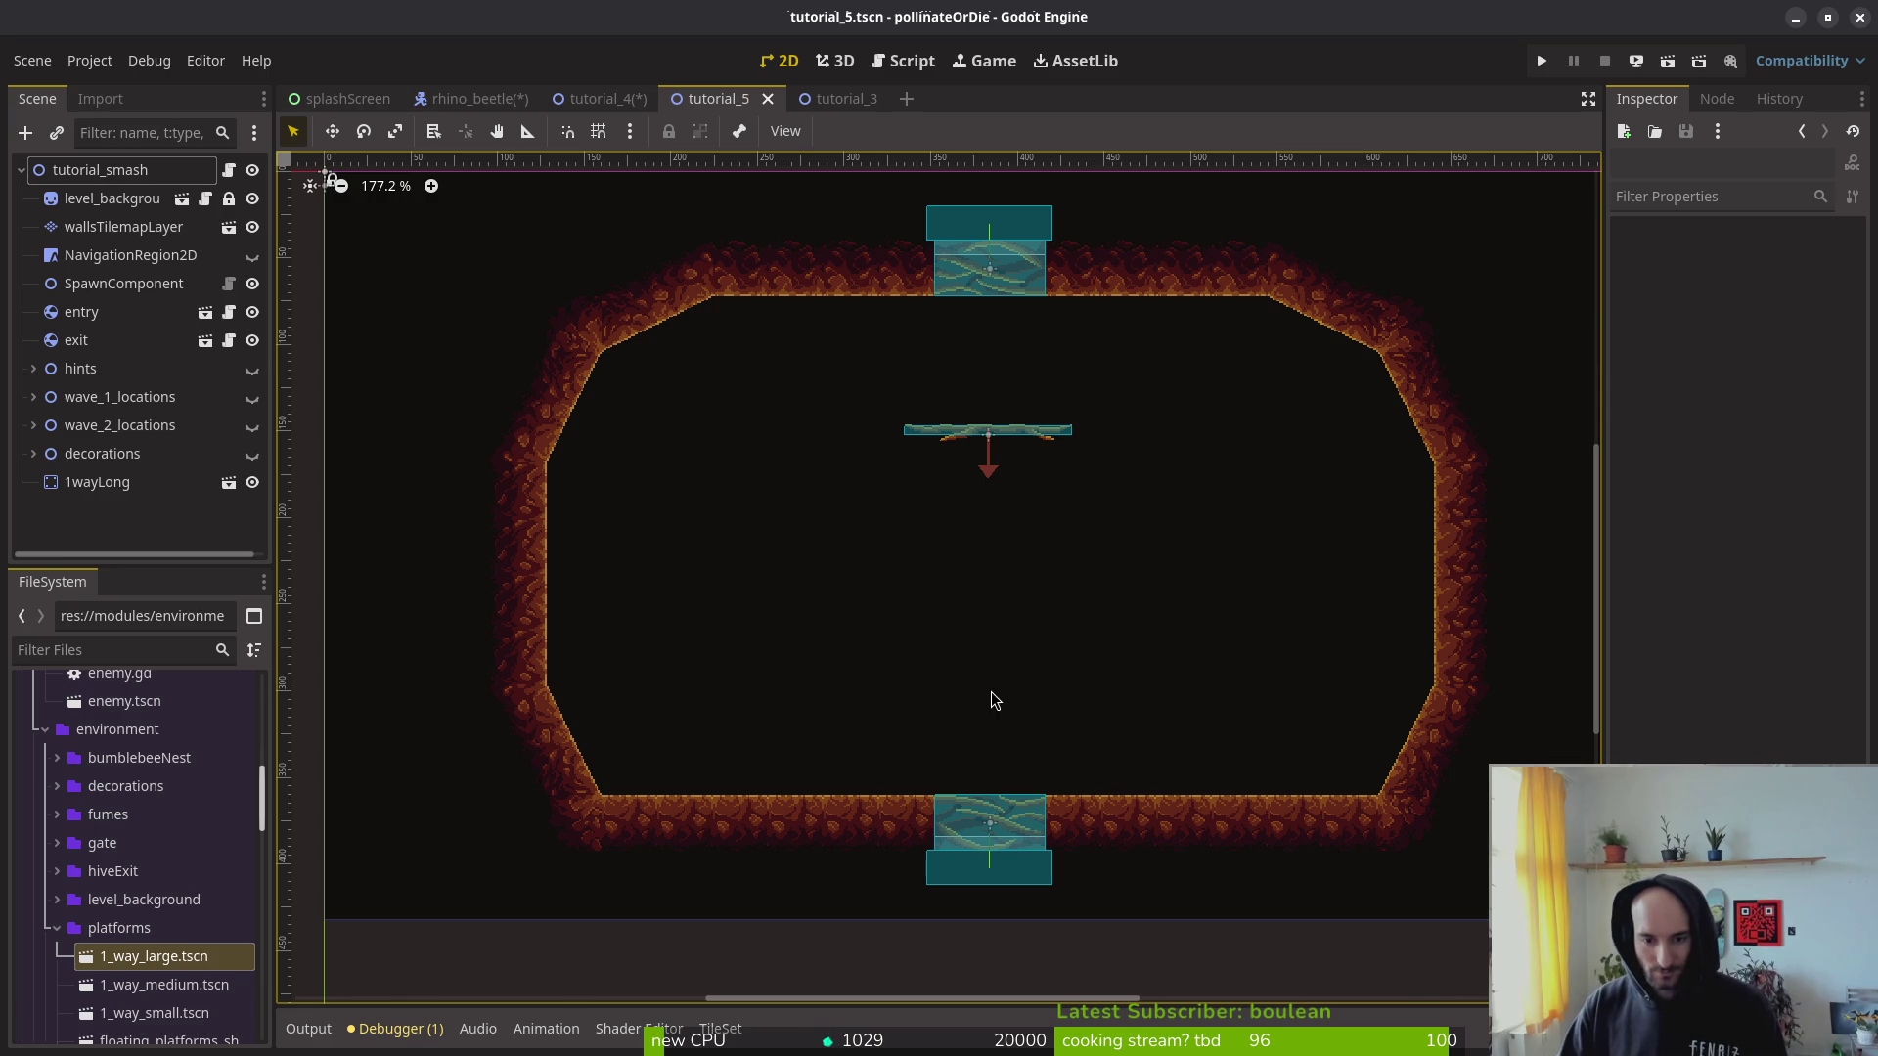
Step: Compare against the tutorial_4 and rhino_beetle scenes, then return to tutorial_5
scroll(997, 655, "down", 2)
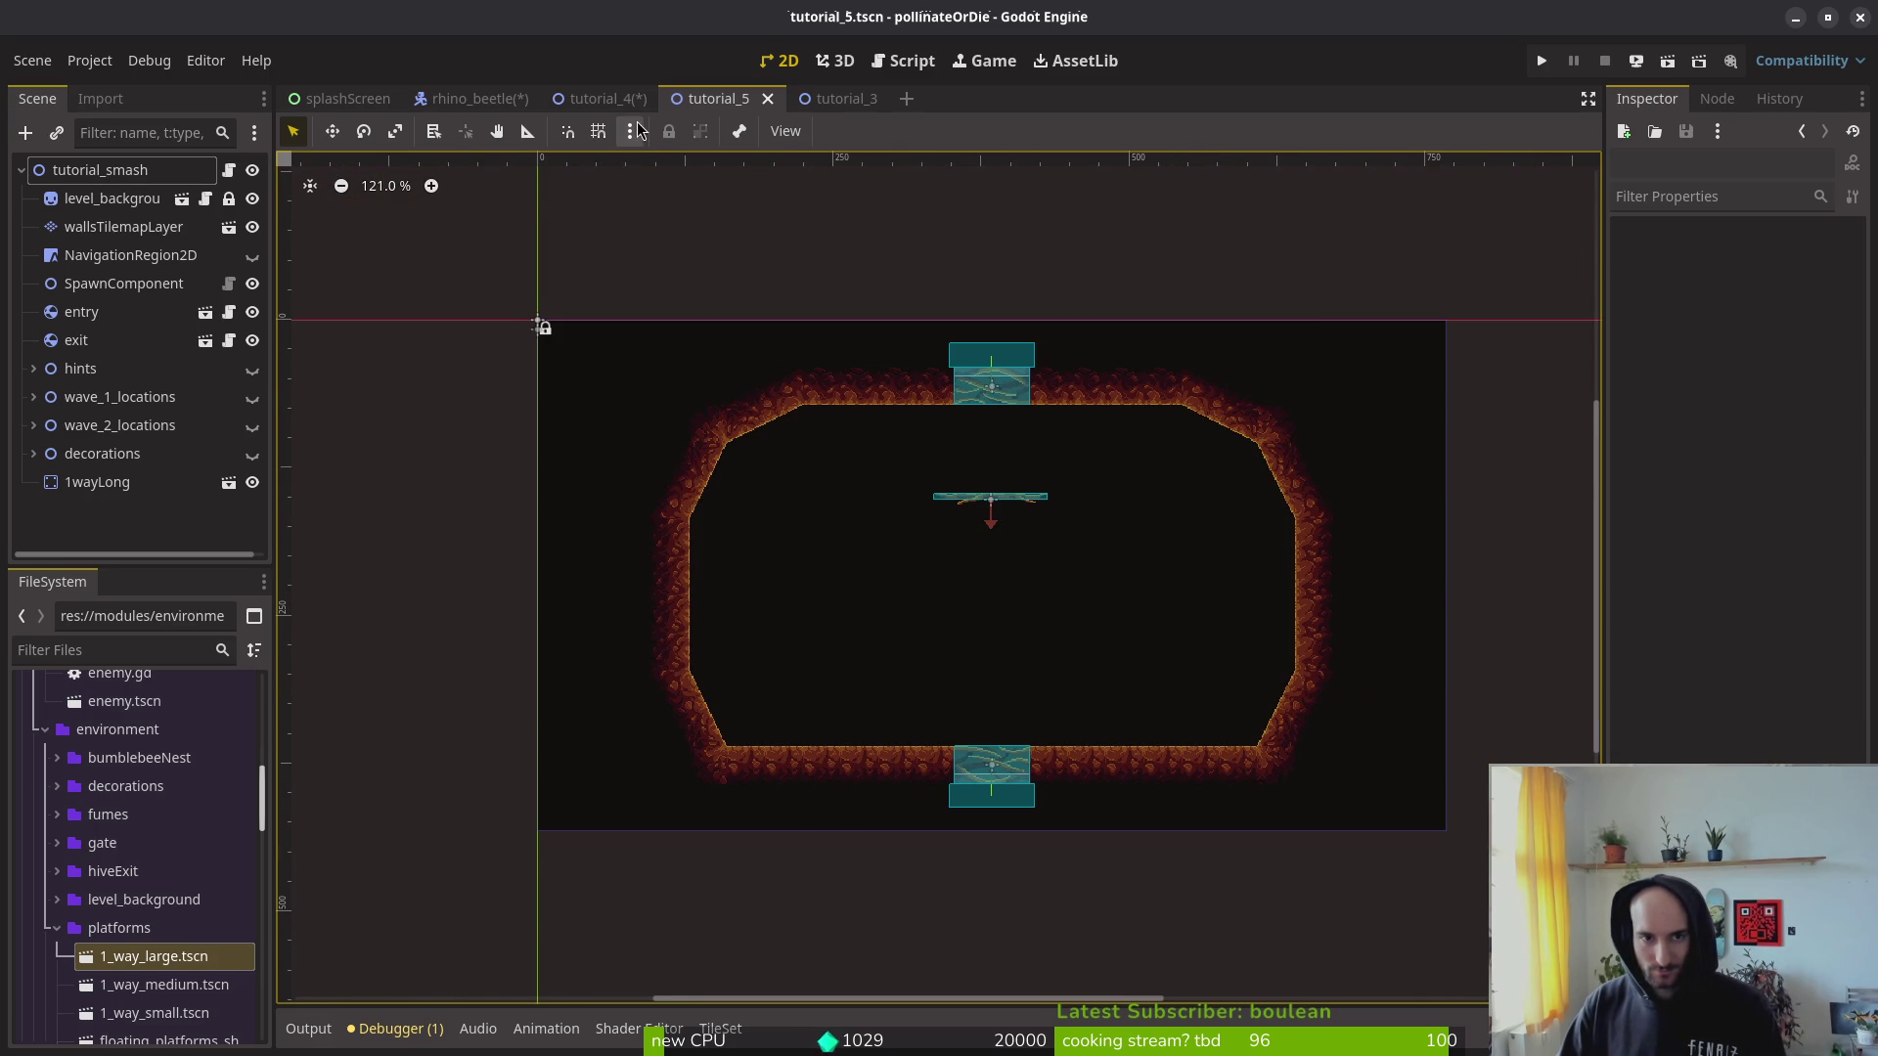
left_click(602, 98)
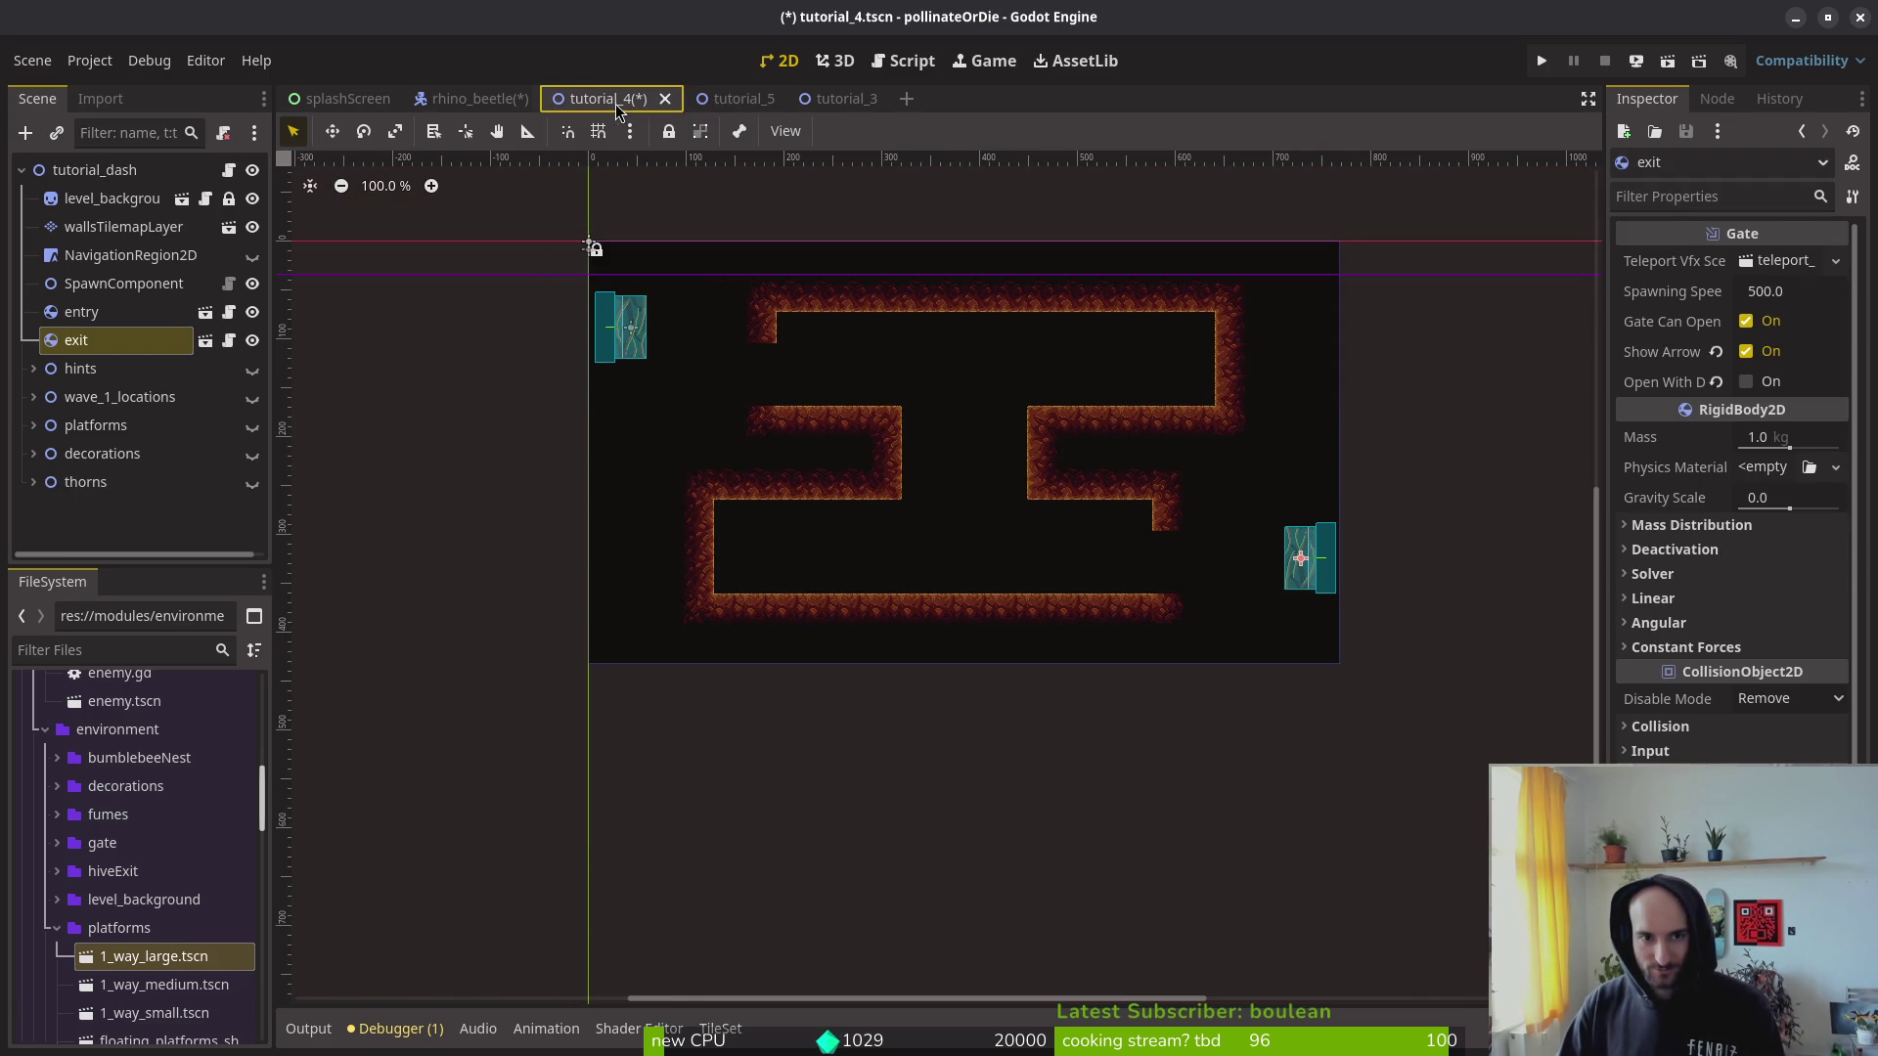
left_click(477, 99)
left_click(604, 98)
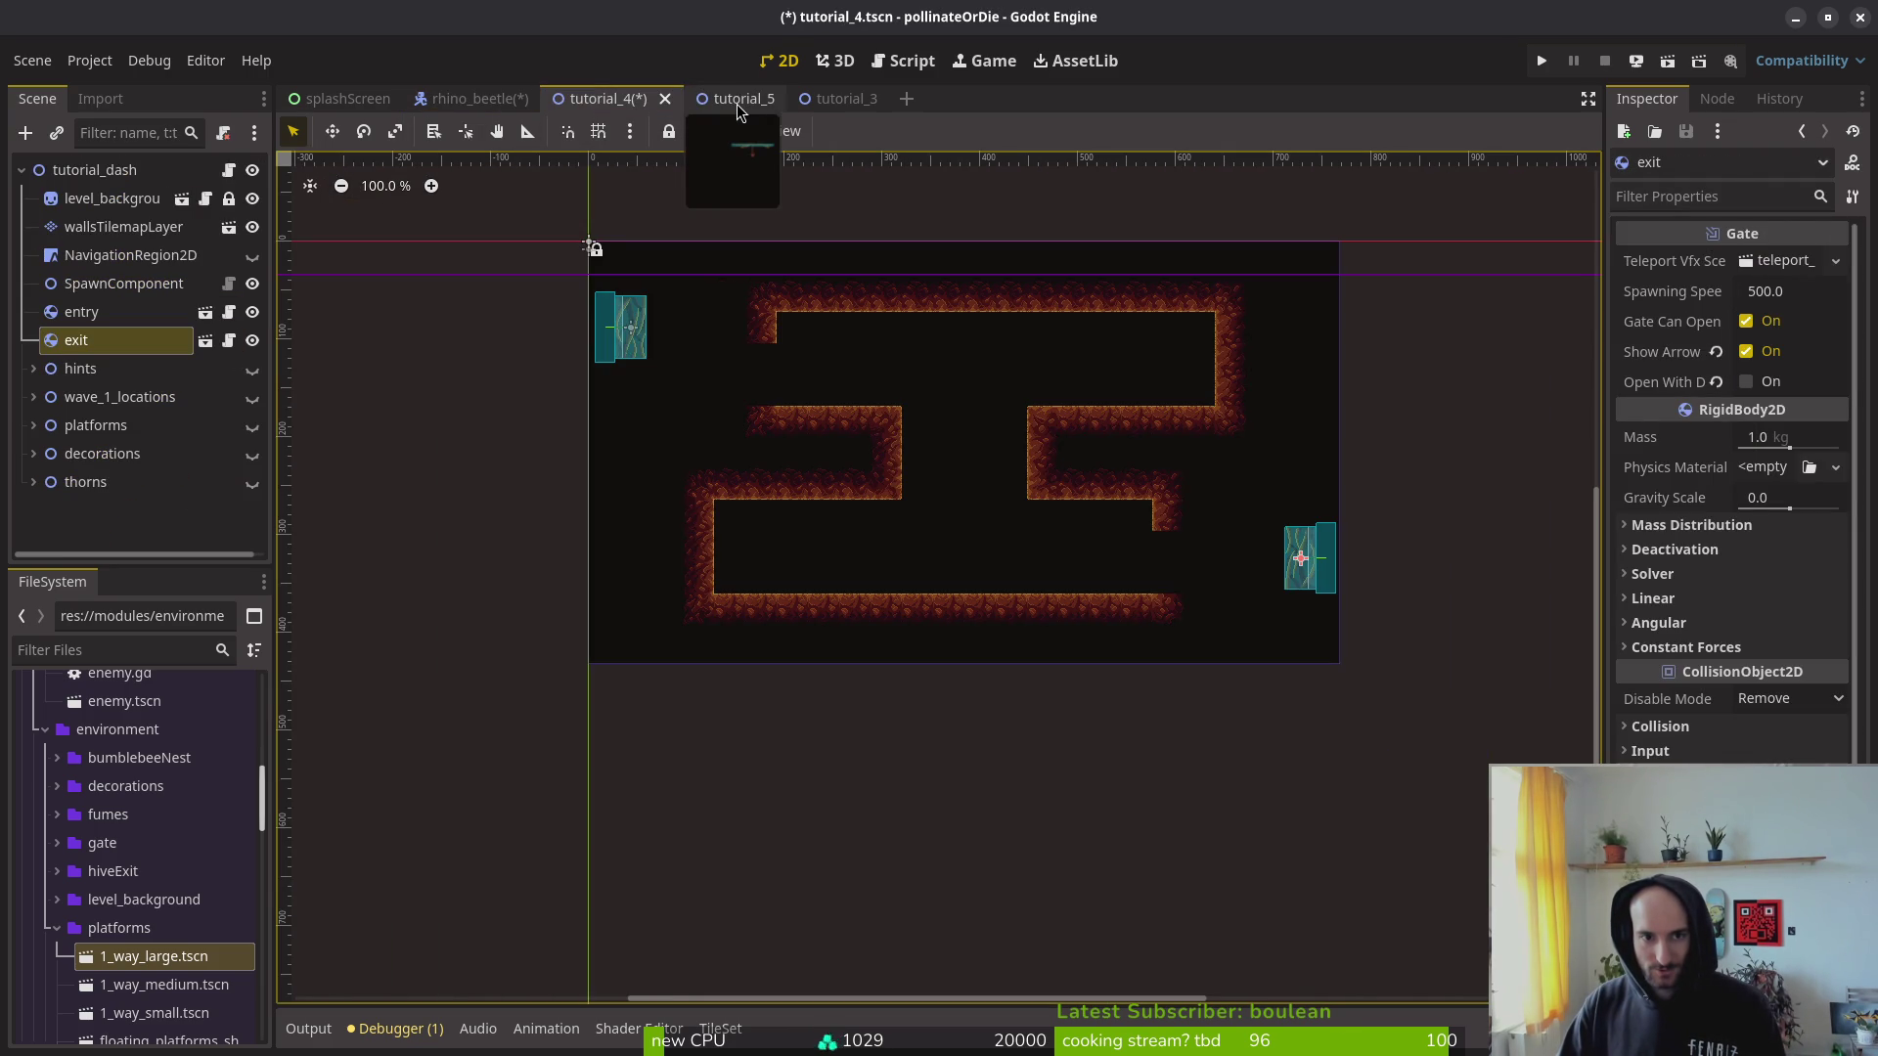
left_click(733, 102)
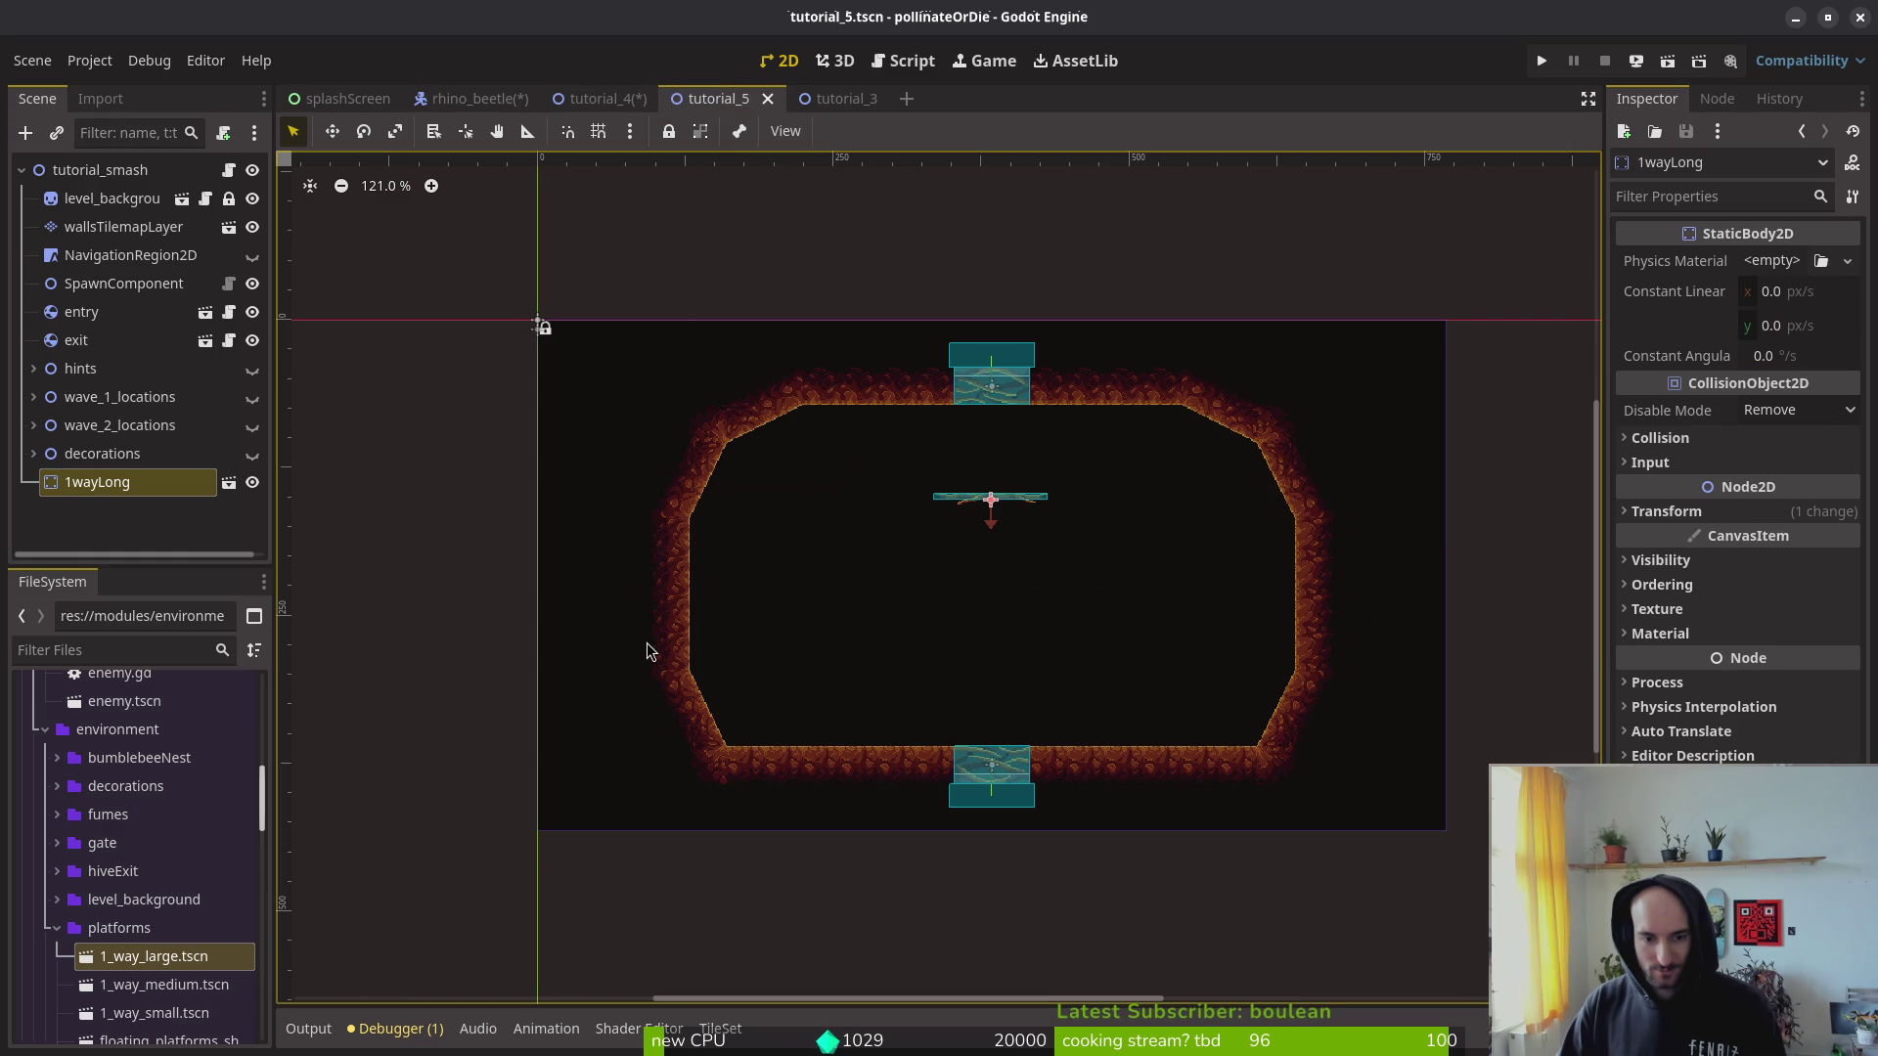
Step: Lower the 1wayLong platform about 44 px, fine-tune its height, and save the scene
scroll(1154, 753, "up", 3)
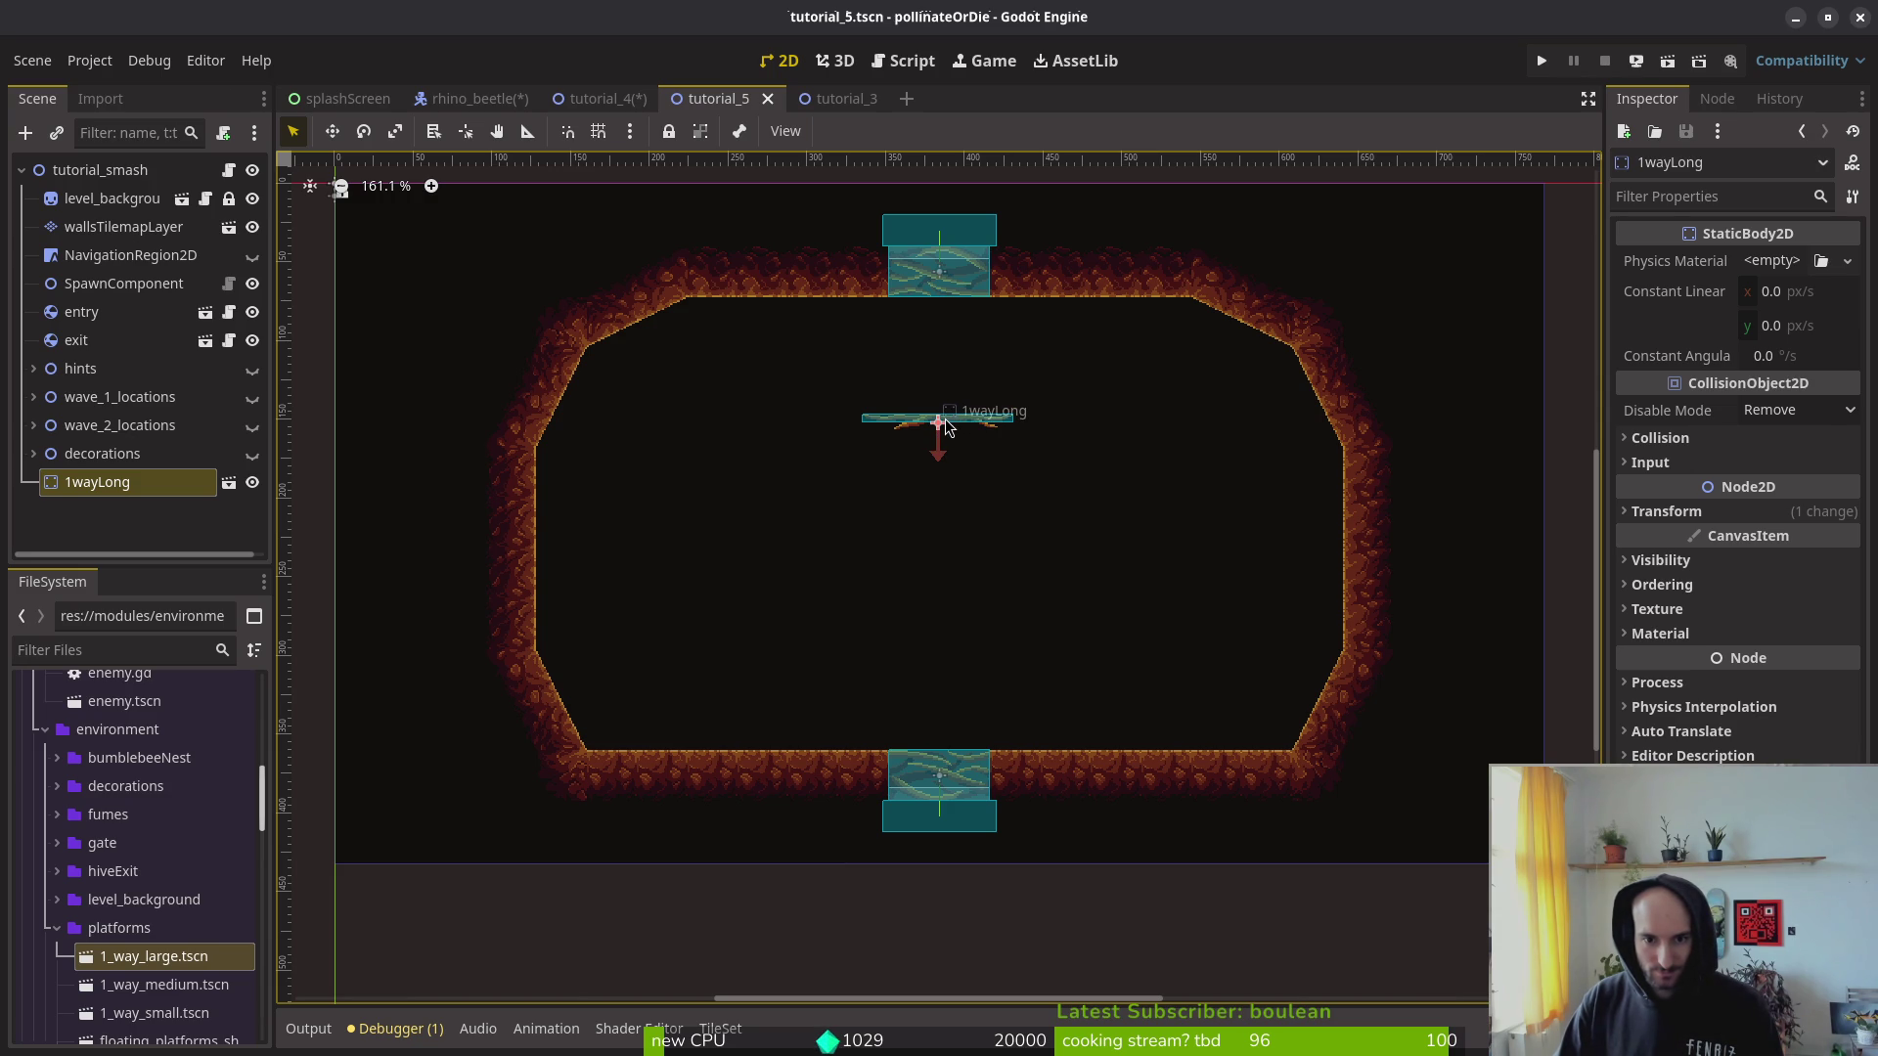
mouse_move(944, 420)
left_mouse_down()
mouse_move(946, 489)
mouse_move(958, 450)
left_mouse_up()
key("ctrl+s")
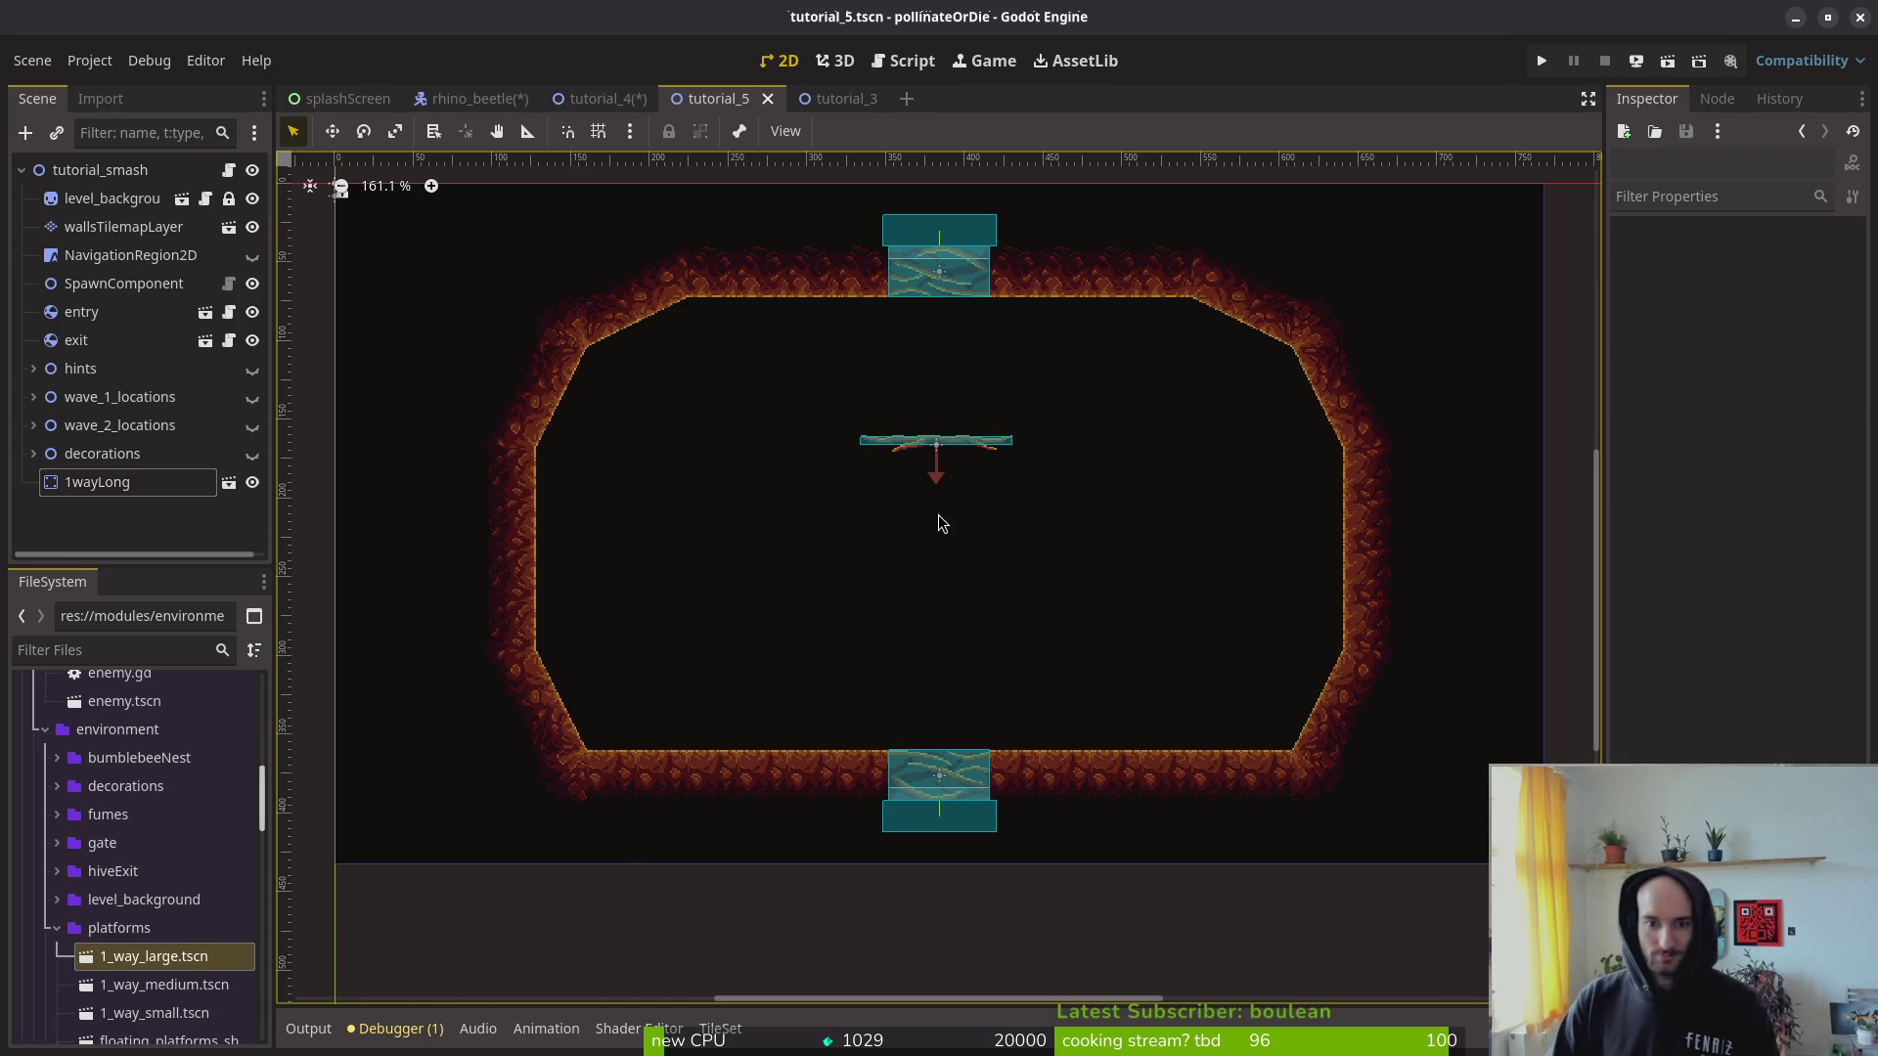
scroll(935, 441, "up", 1)
scroll(935, 441, "up", 1)
left_click_drag(939, 444, 1002, 473)
key("ctrl+s")
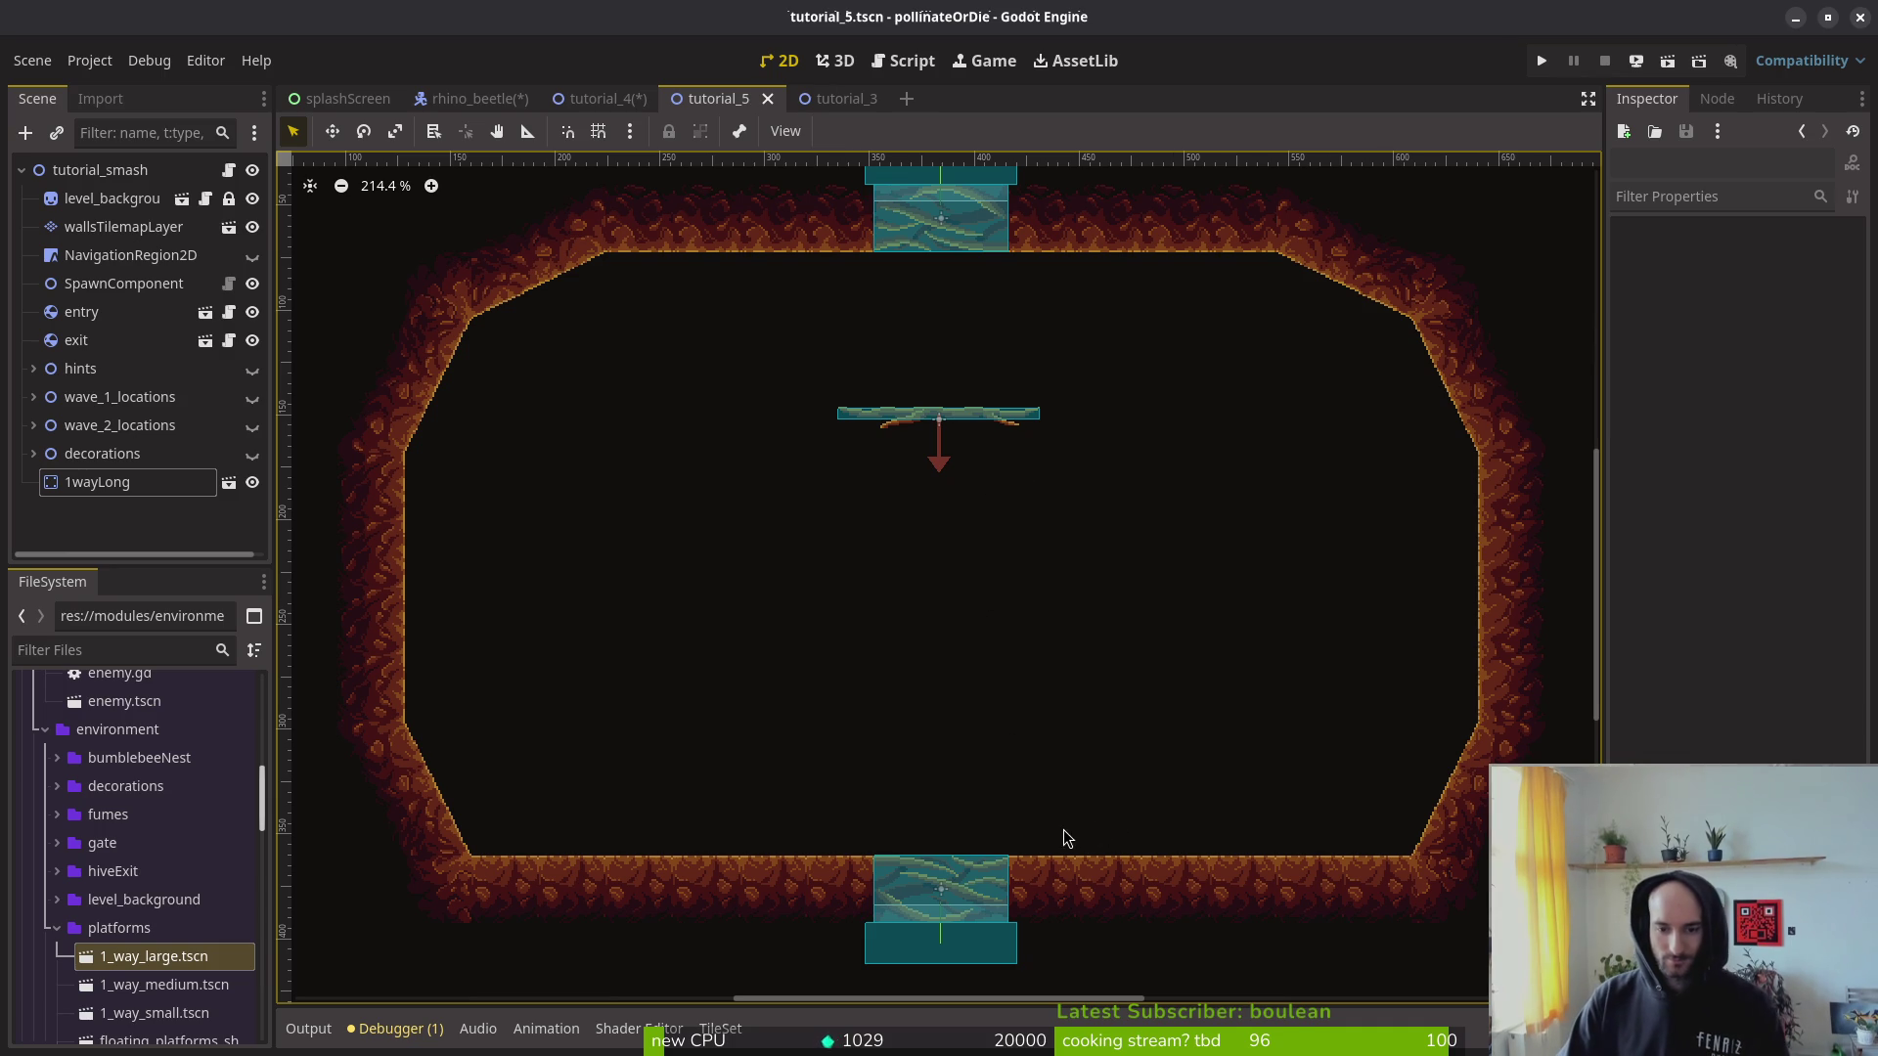
Step: Shift the entry gate about 127 px left along the ceiling
left_click_drag(1229, 788, 1107, 666)
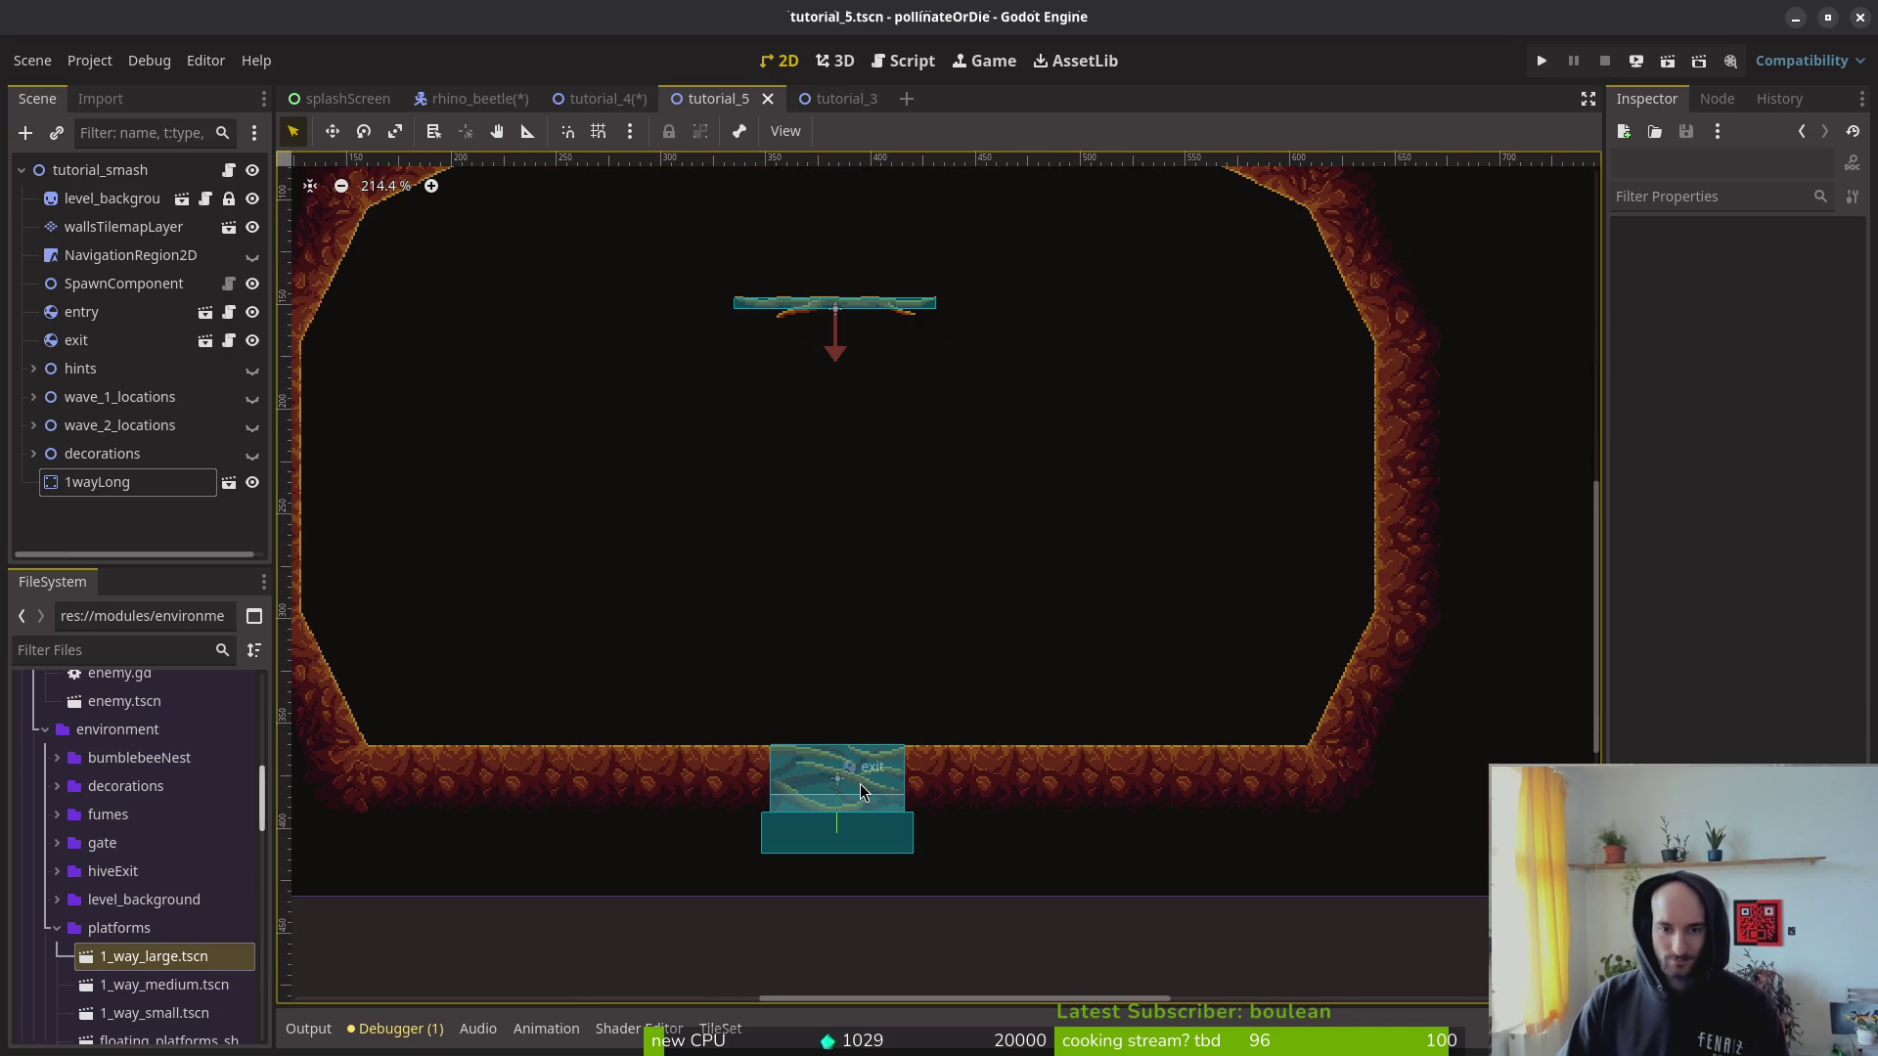
scroll(1037, 403, "up", 5)
scroll(1036, 403, "left", 5)
left_click_drag(1057, 354, 757, 352)
scroll(1037, 354, "up", 5)
Step: Erase a floor tile on wallsTilemapLayer and move the exit gate right into that gap
left_click(123, 227)
key("e")
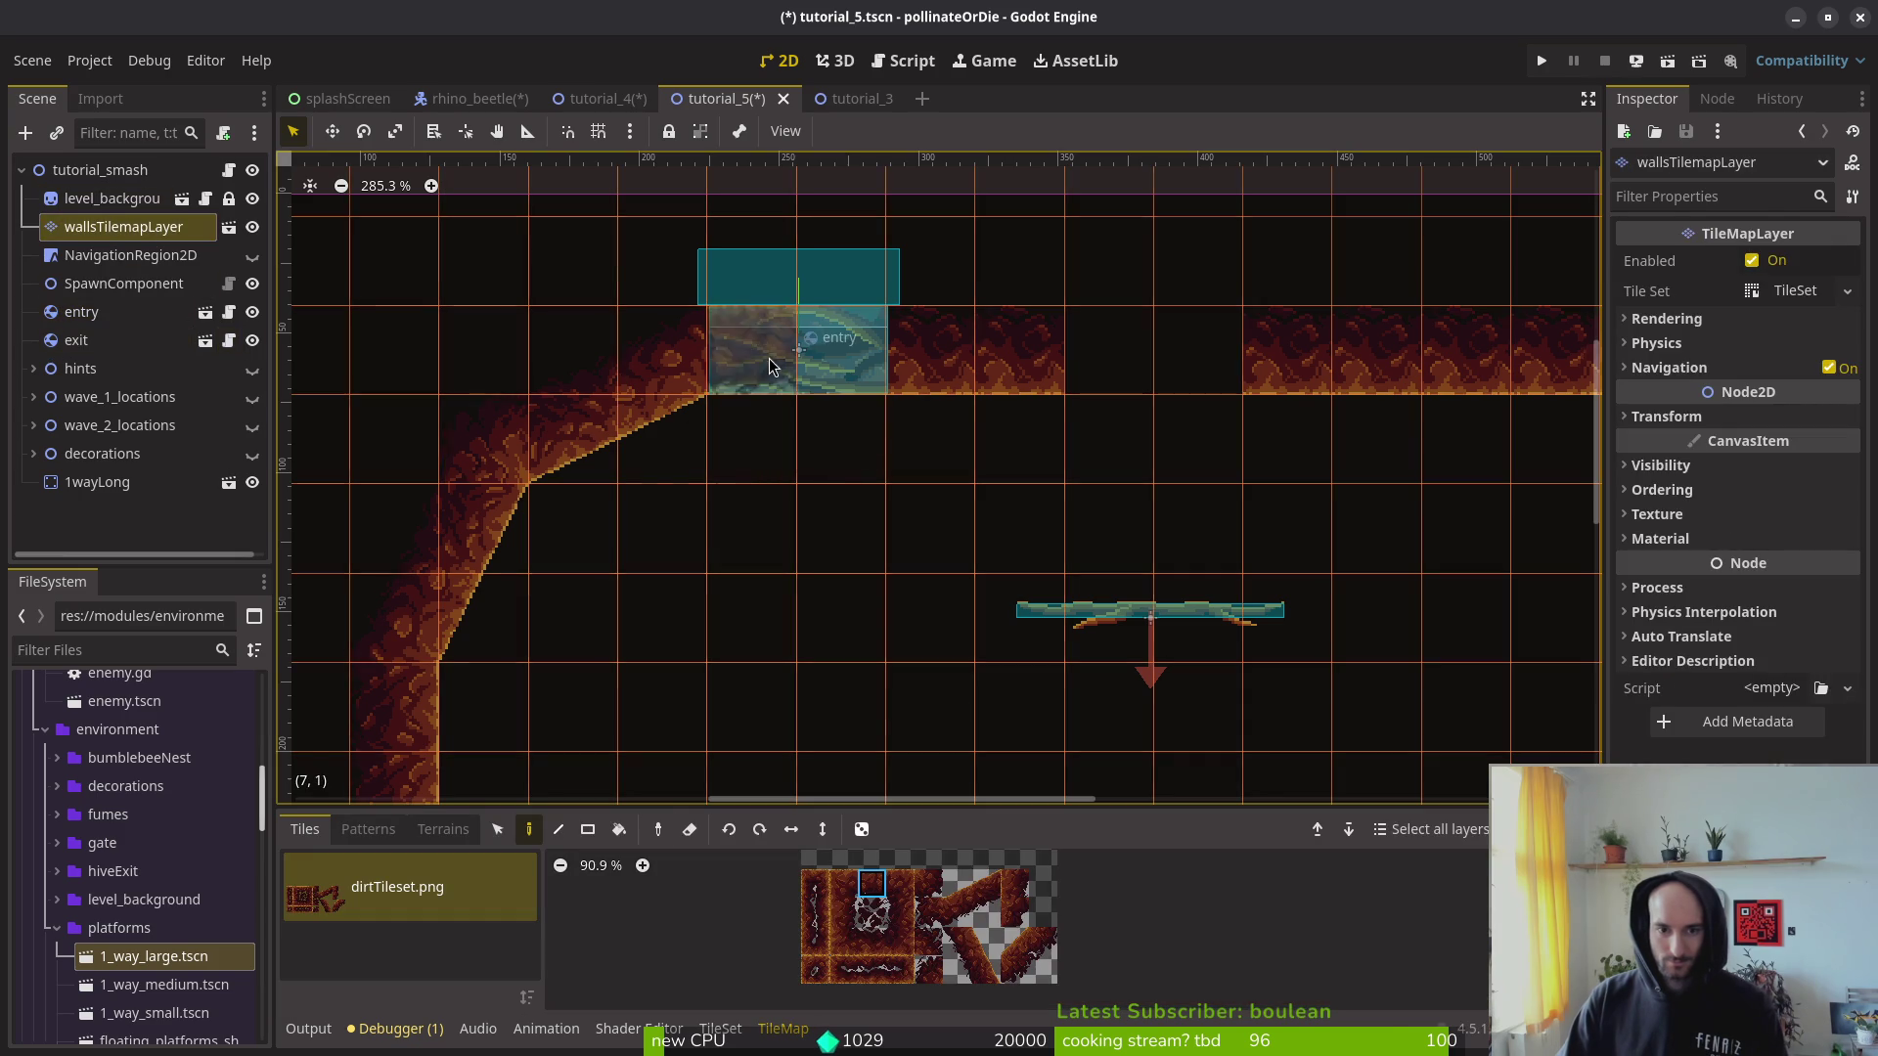
scroll(830, 374, "down", 8)
scroll(1048, 442, "right", 3)
scroll(1047, 442, "down", 1)
left_click(1134, 726)
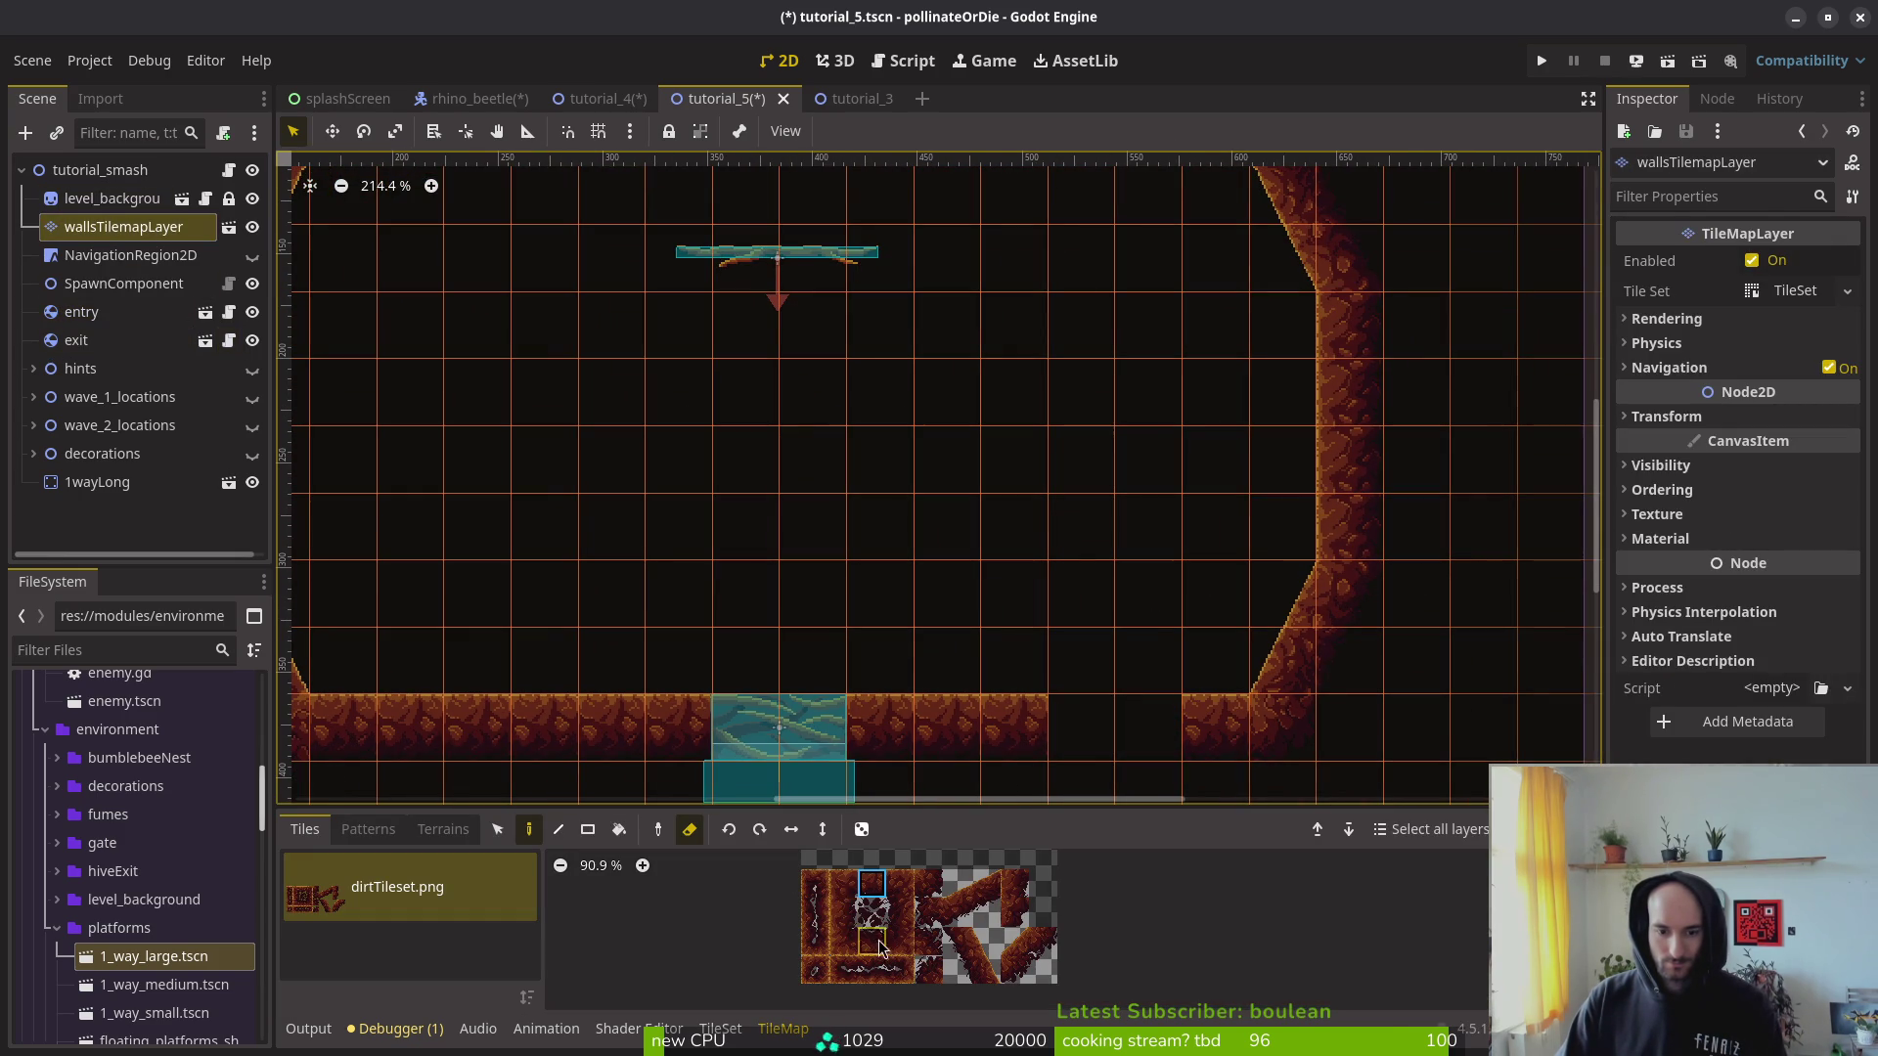
left_click(788, 741)
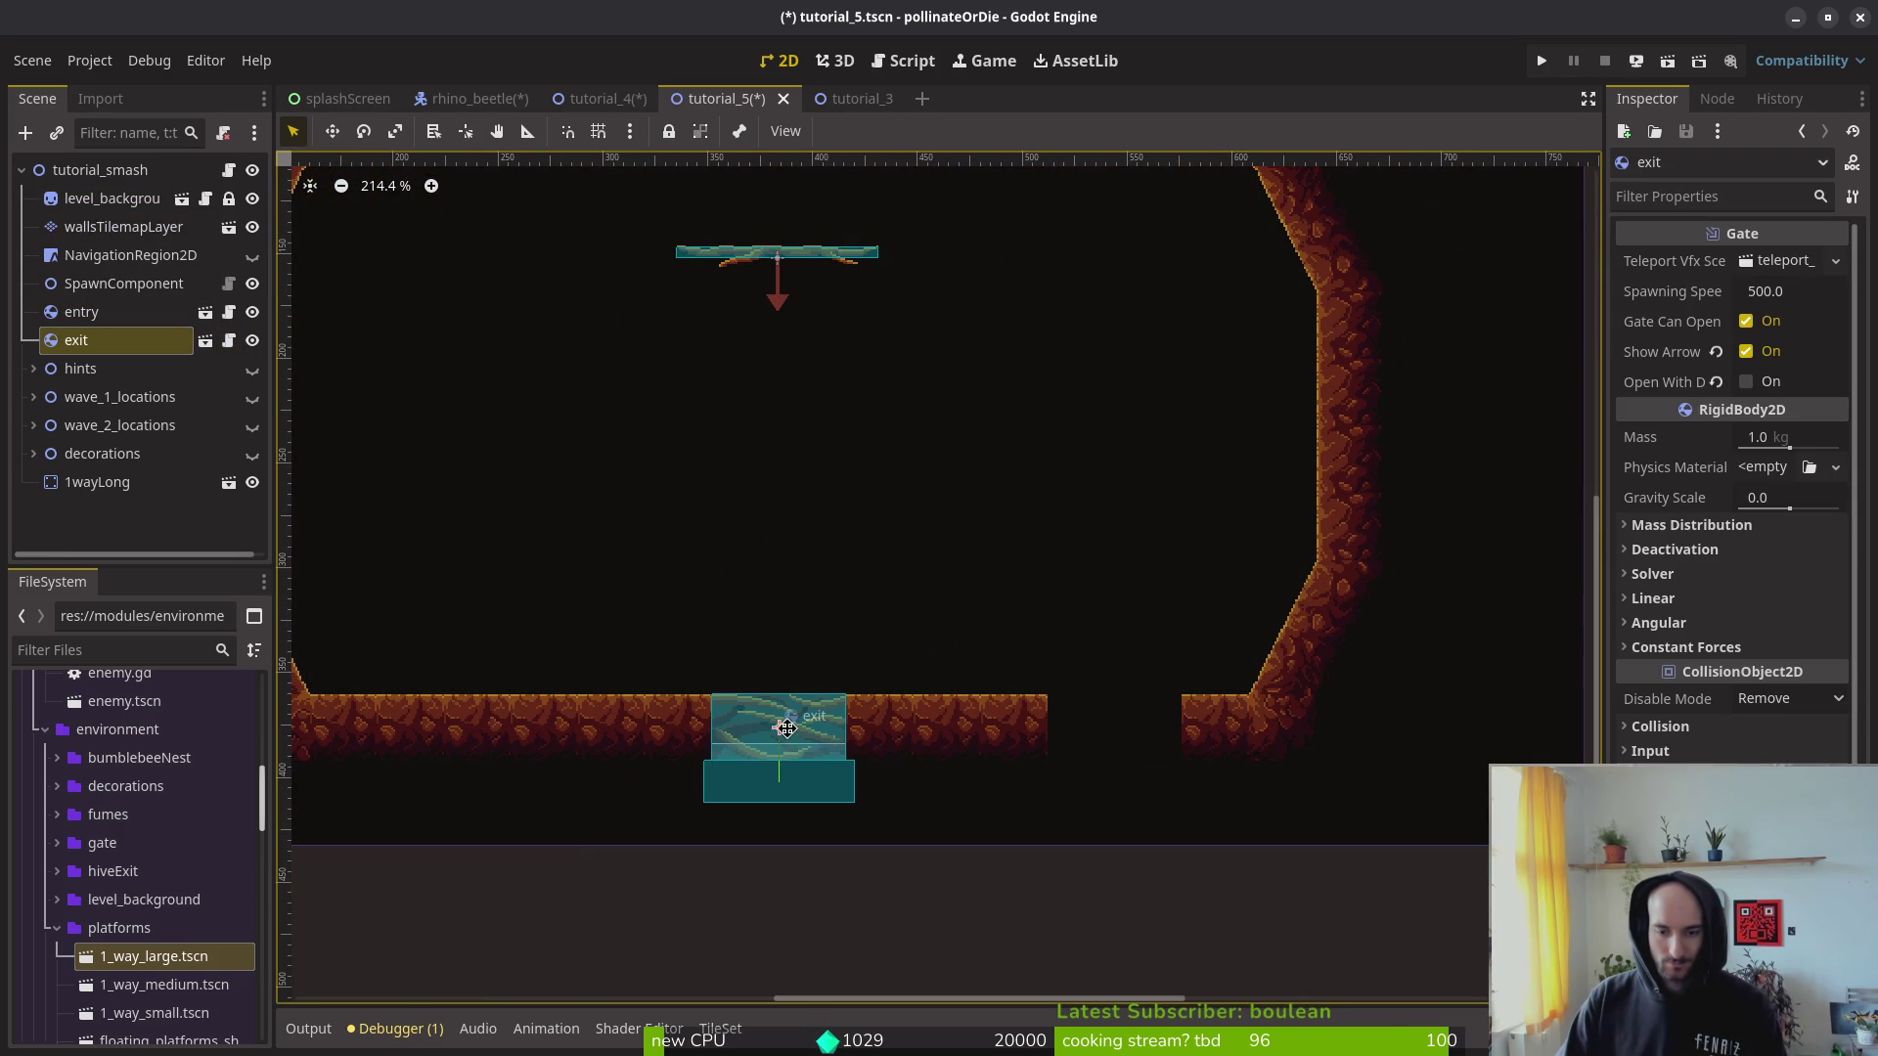
scroll(1120, 729, "up", 8)
mouse_move(773, 739)
left_mouse_down()
mouse_move(1120, 743)
mouse_move(1099, 733)
left_mouse_up()
Step: Reposition the entry gate and shift the 1wayLong platform about 130 px left
scroll(1099, 723, "down", 11)
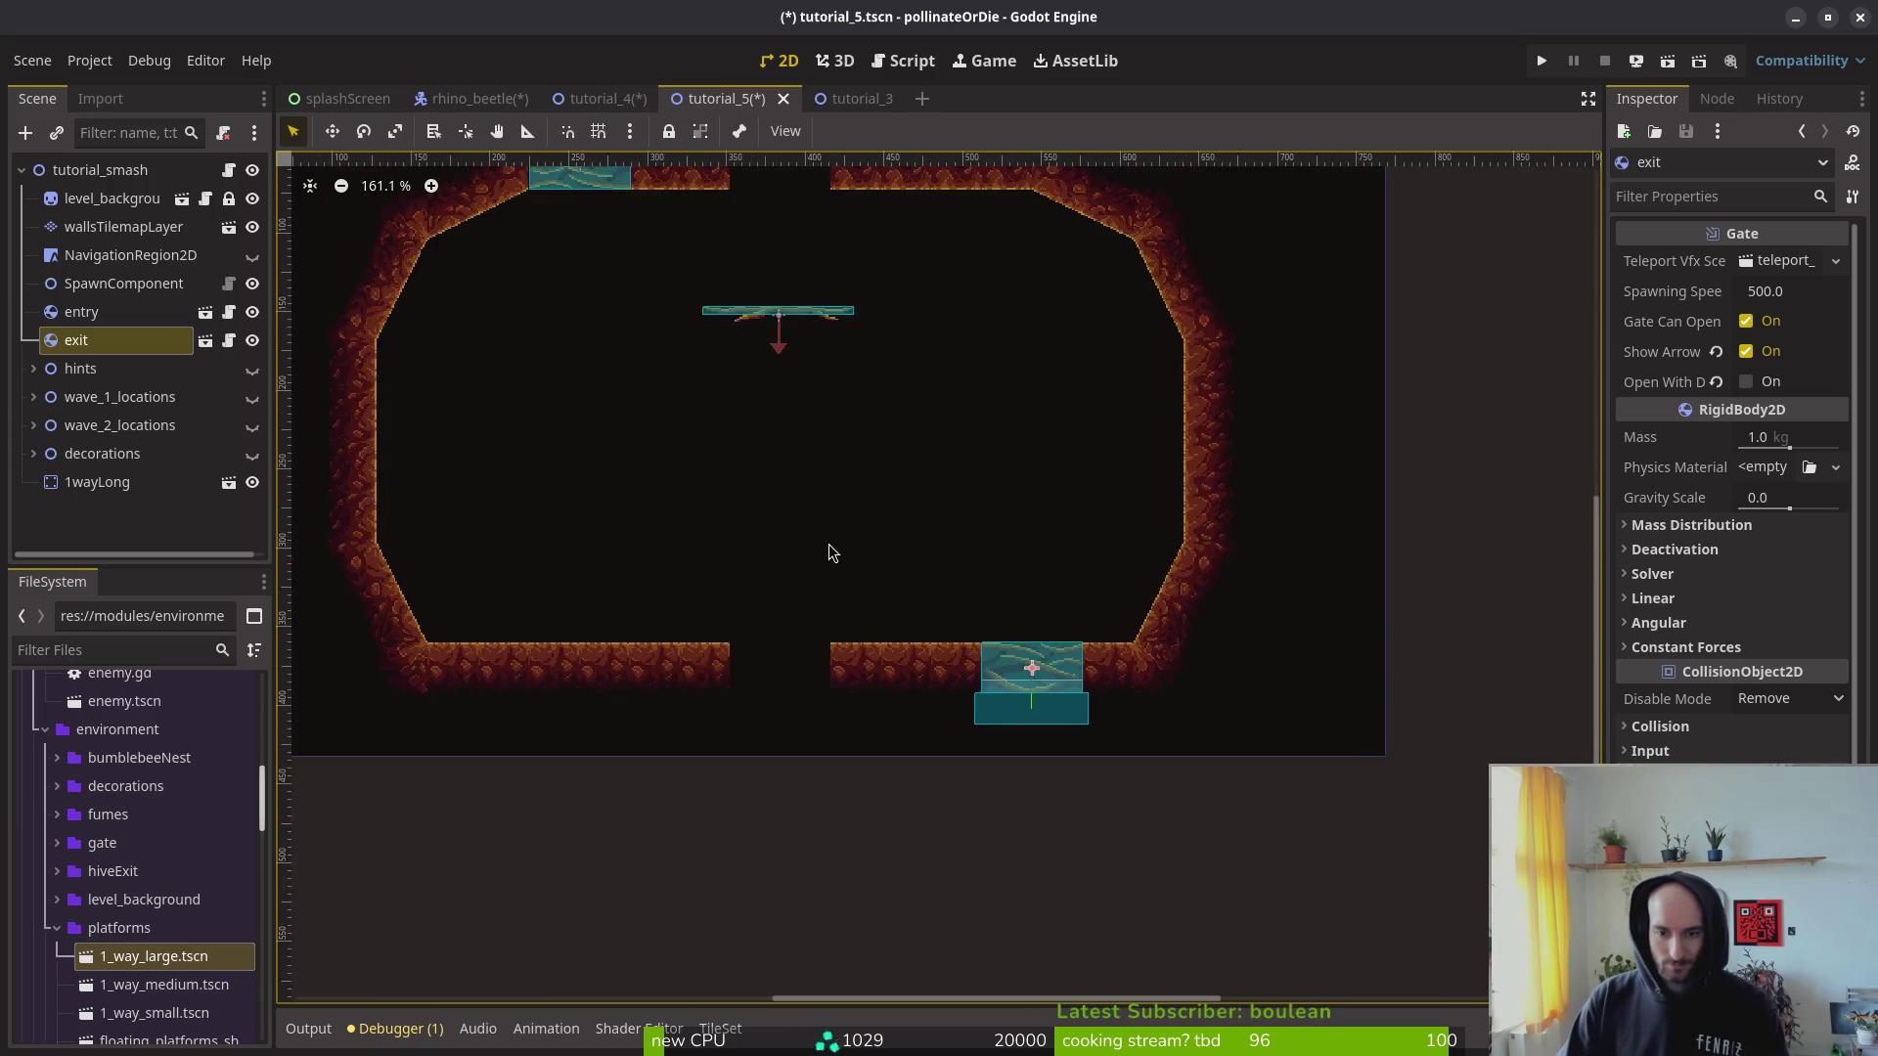
scroll(1011, 595, "up", 8)
mouse_move(1145, 553)
left_mouse_down()
mouse_move(931, 432)
mouse_move(925, 465)
left_mouse_up()
scroll(931, 432, "up", 6)
scroll(992, 507, "down", 10)
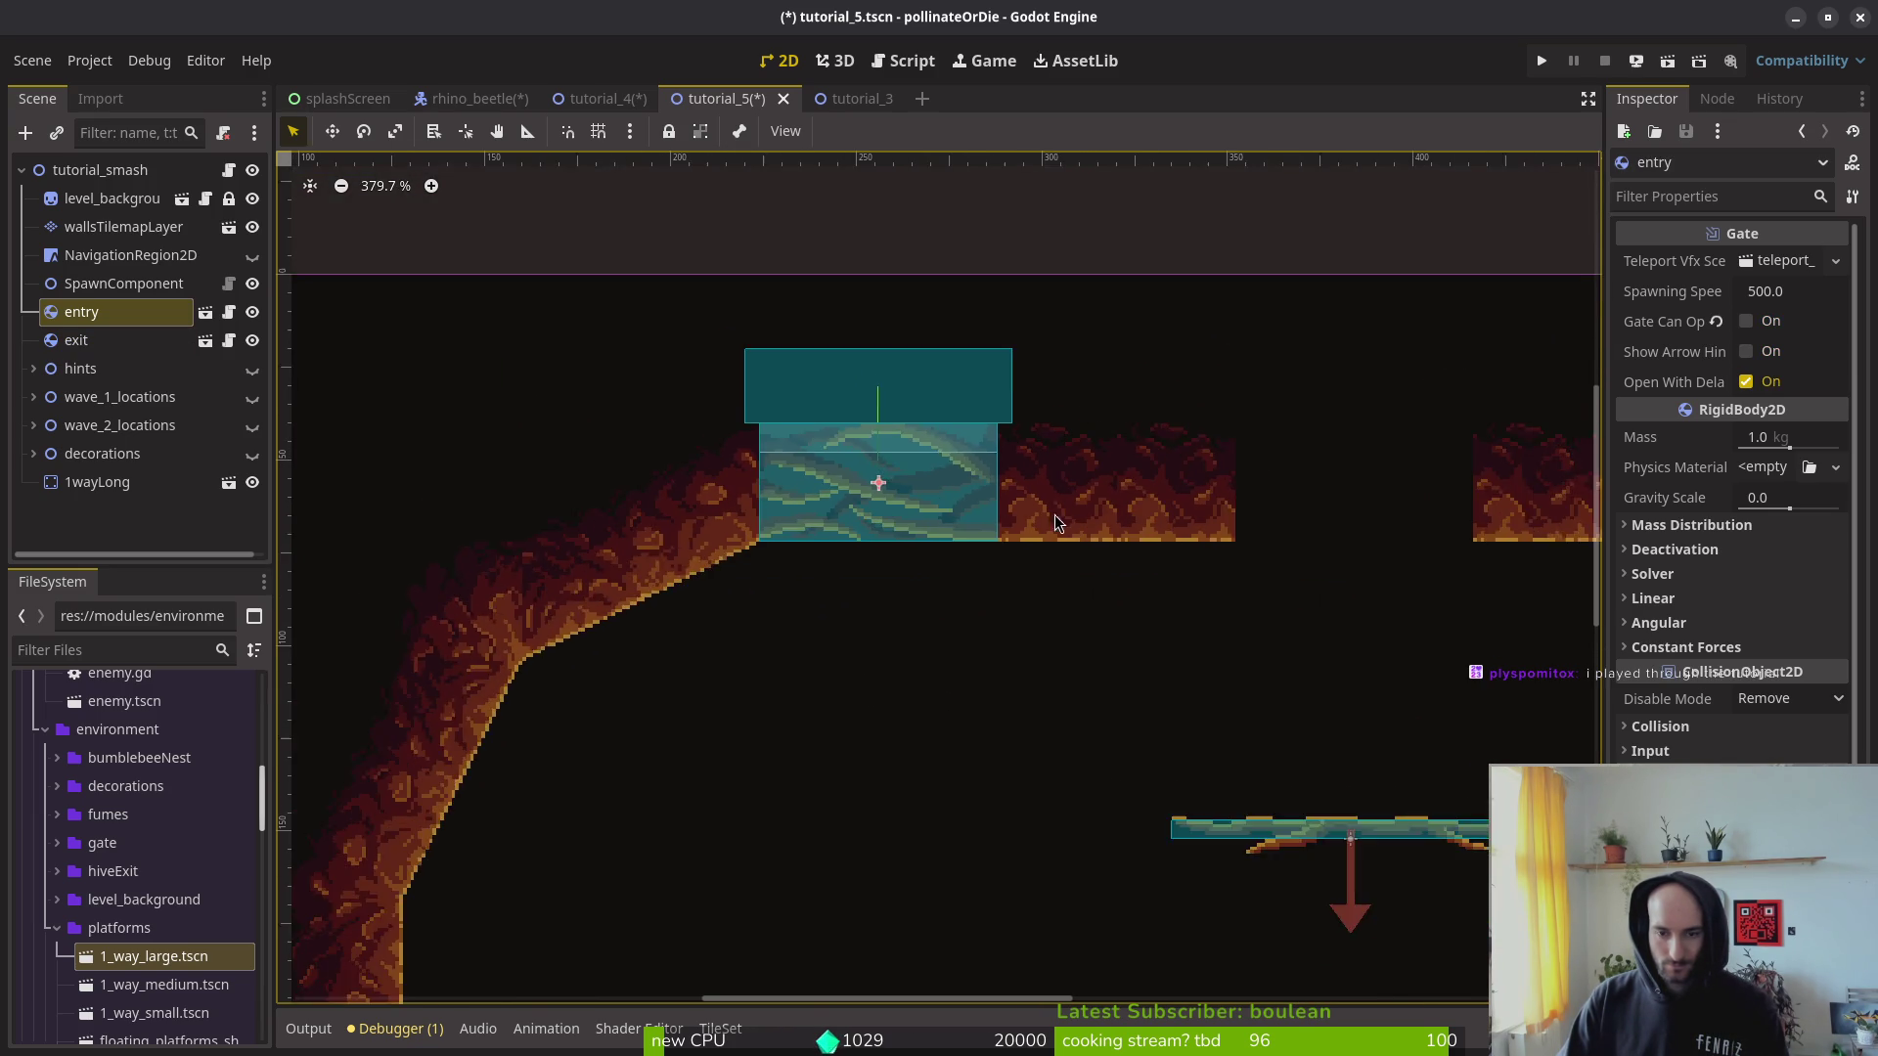
mouse_move(1267, 748)
left_mouse_down()
mouse_move(966, 694)
mouse_move(983, 708)
mouse_move(963, 747)
left_mouse_up()
scroll(1007, 671, "down", 2)
scroll(1009, 673, "down", 1)
left_click_drag(919, 626, 1164, 564)
Step: Erase a ceiling tile beside the entry gate and move the gate left into the ceiling gap
left_click(145, 232)
scroll(1007, 641, "up", 2)
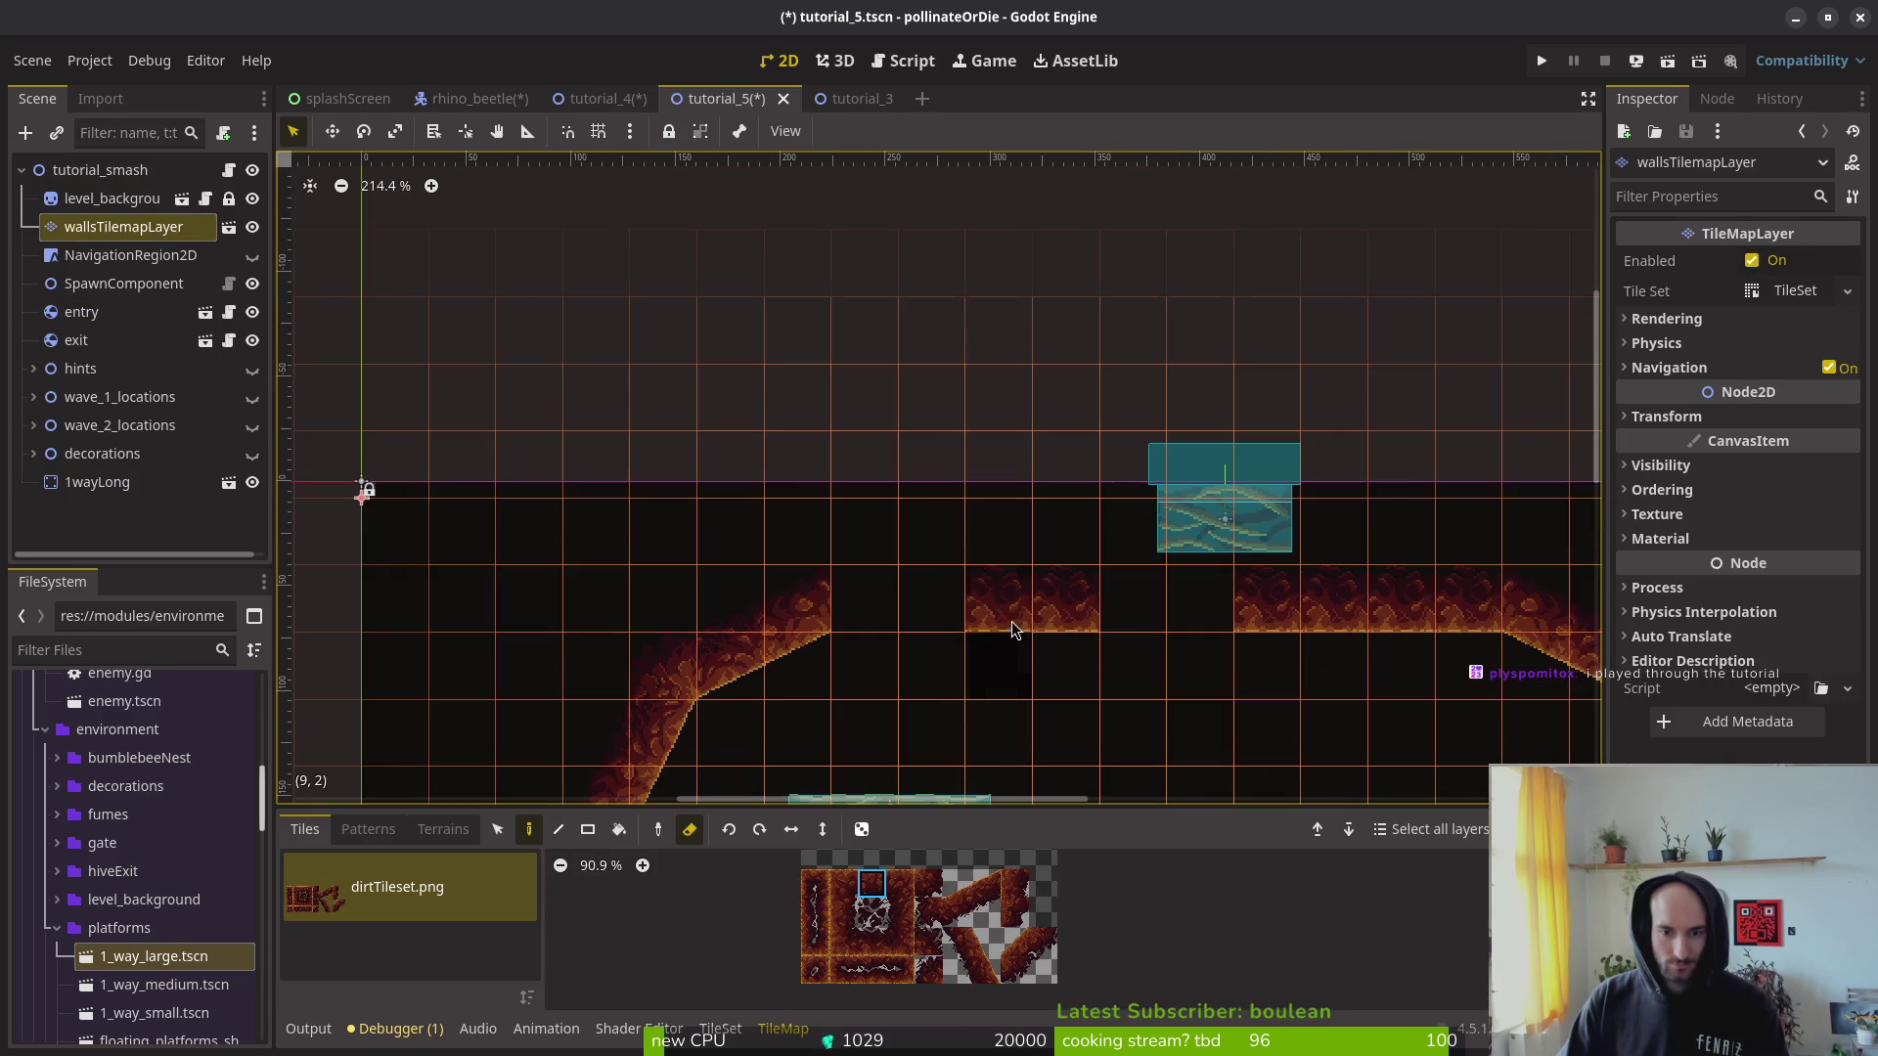
left_click(1013, 613)
key("Escape")
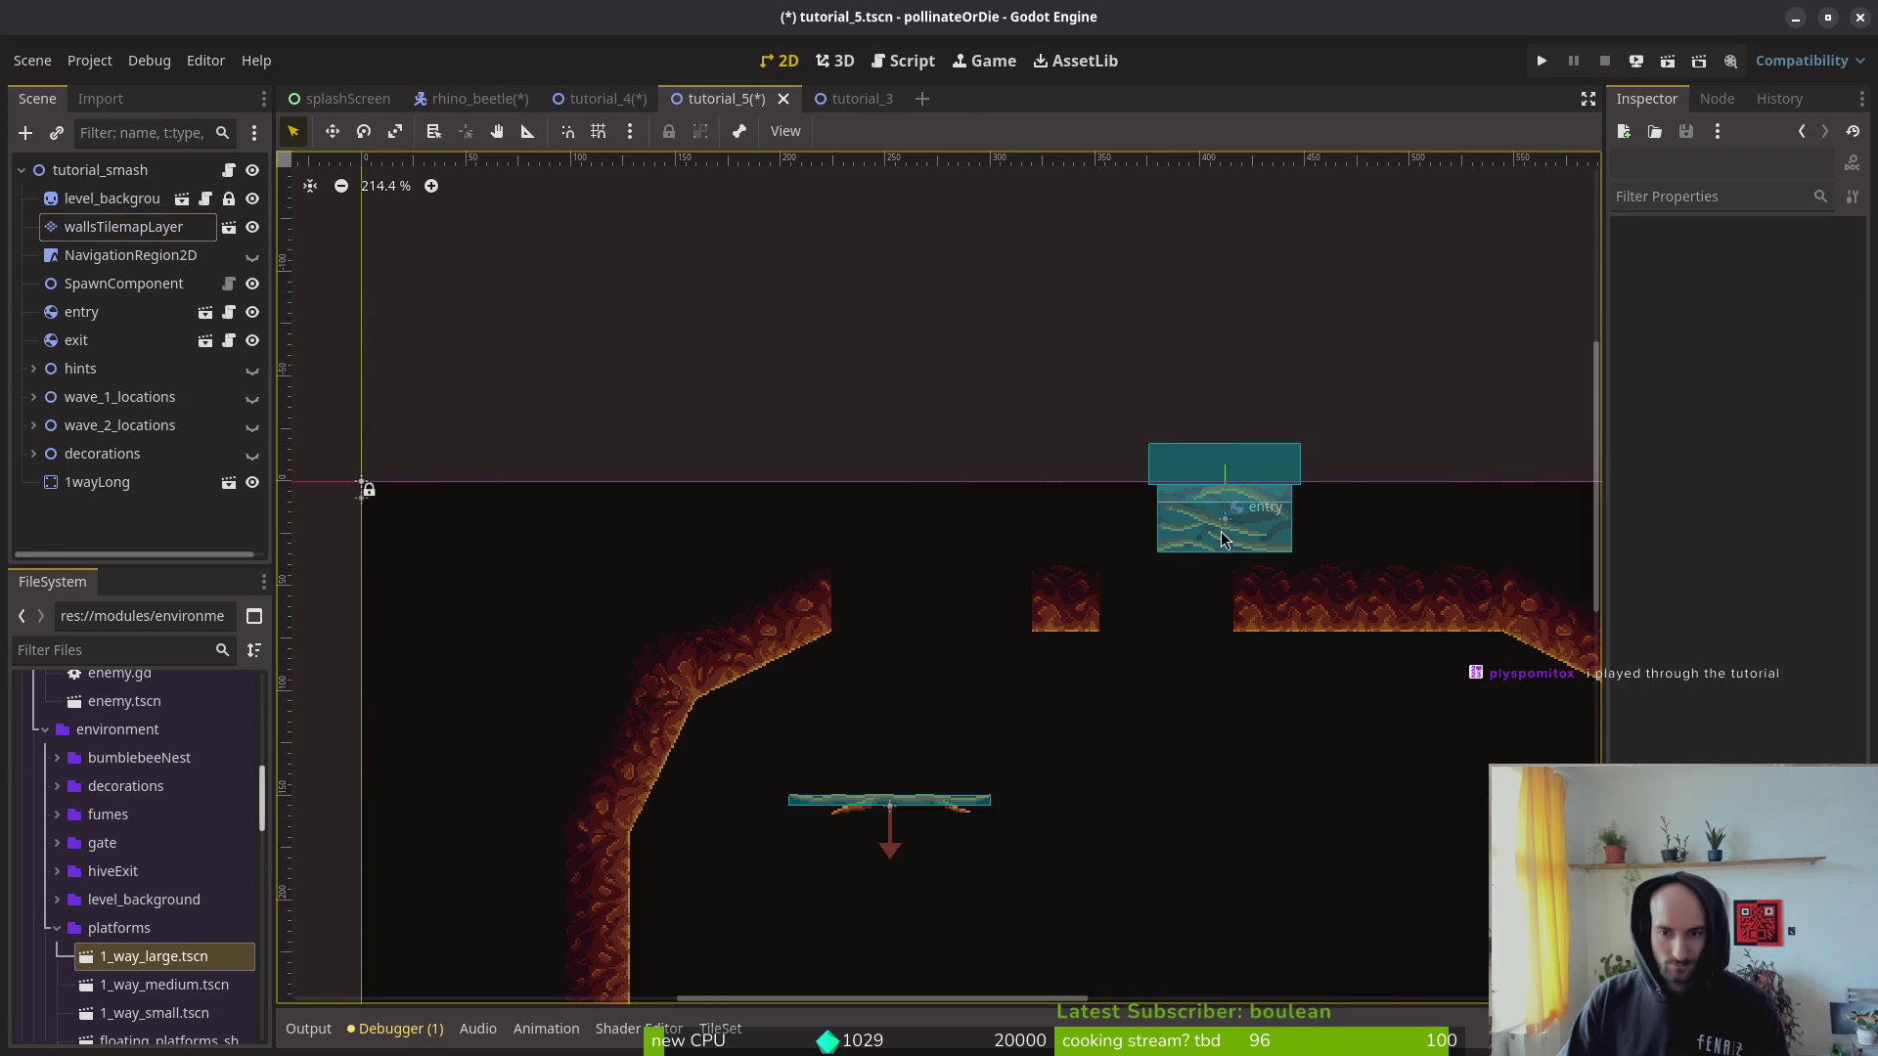
double_click(1222, 539)
left_click(906, 98)
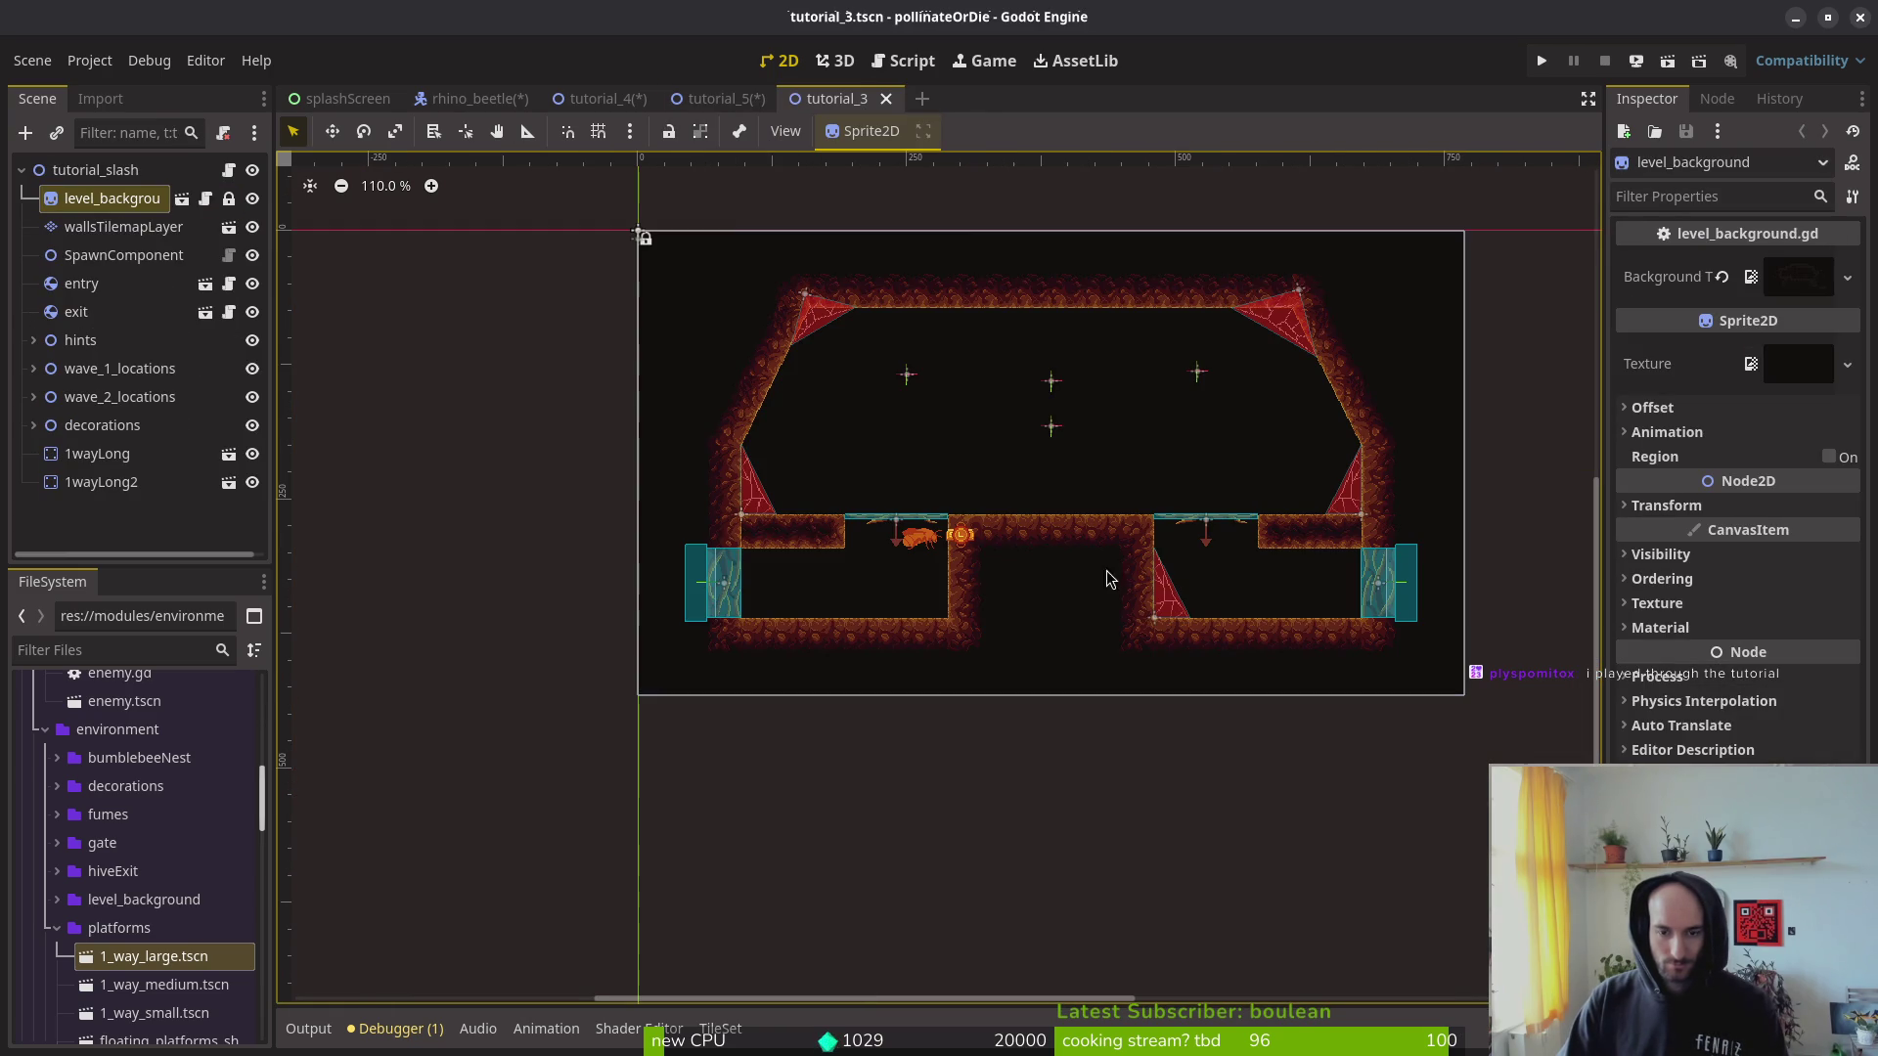
left_click(719, 98)
scroll(987, 489, "up", 4)
mouse_move(1309, 545)
left_mouse_down()
mouse_move(931, 595)
mouse_move(886, 661)
mouse_move(809, 692)
left_mouse_up()
scroll(932, 594, "up", 6)
scroll(809, 691, "down", 2)
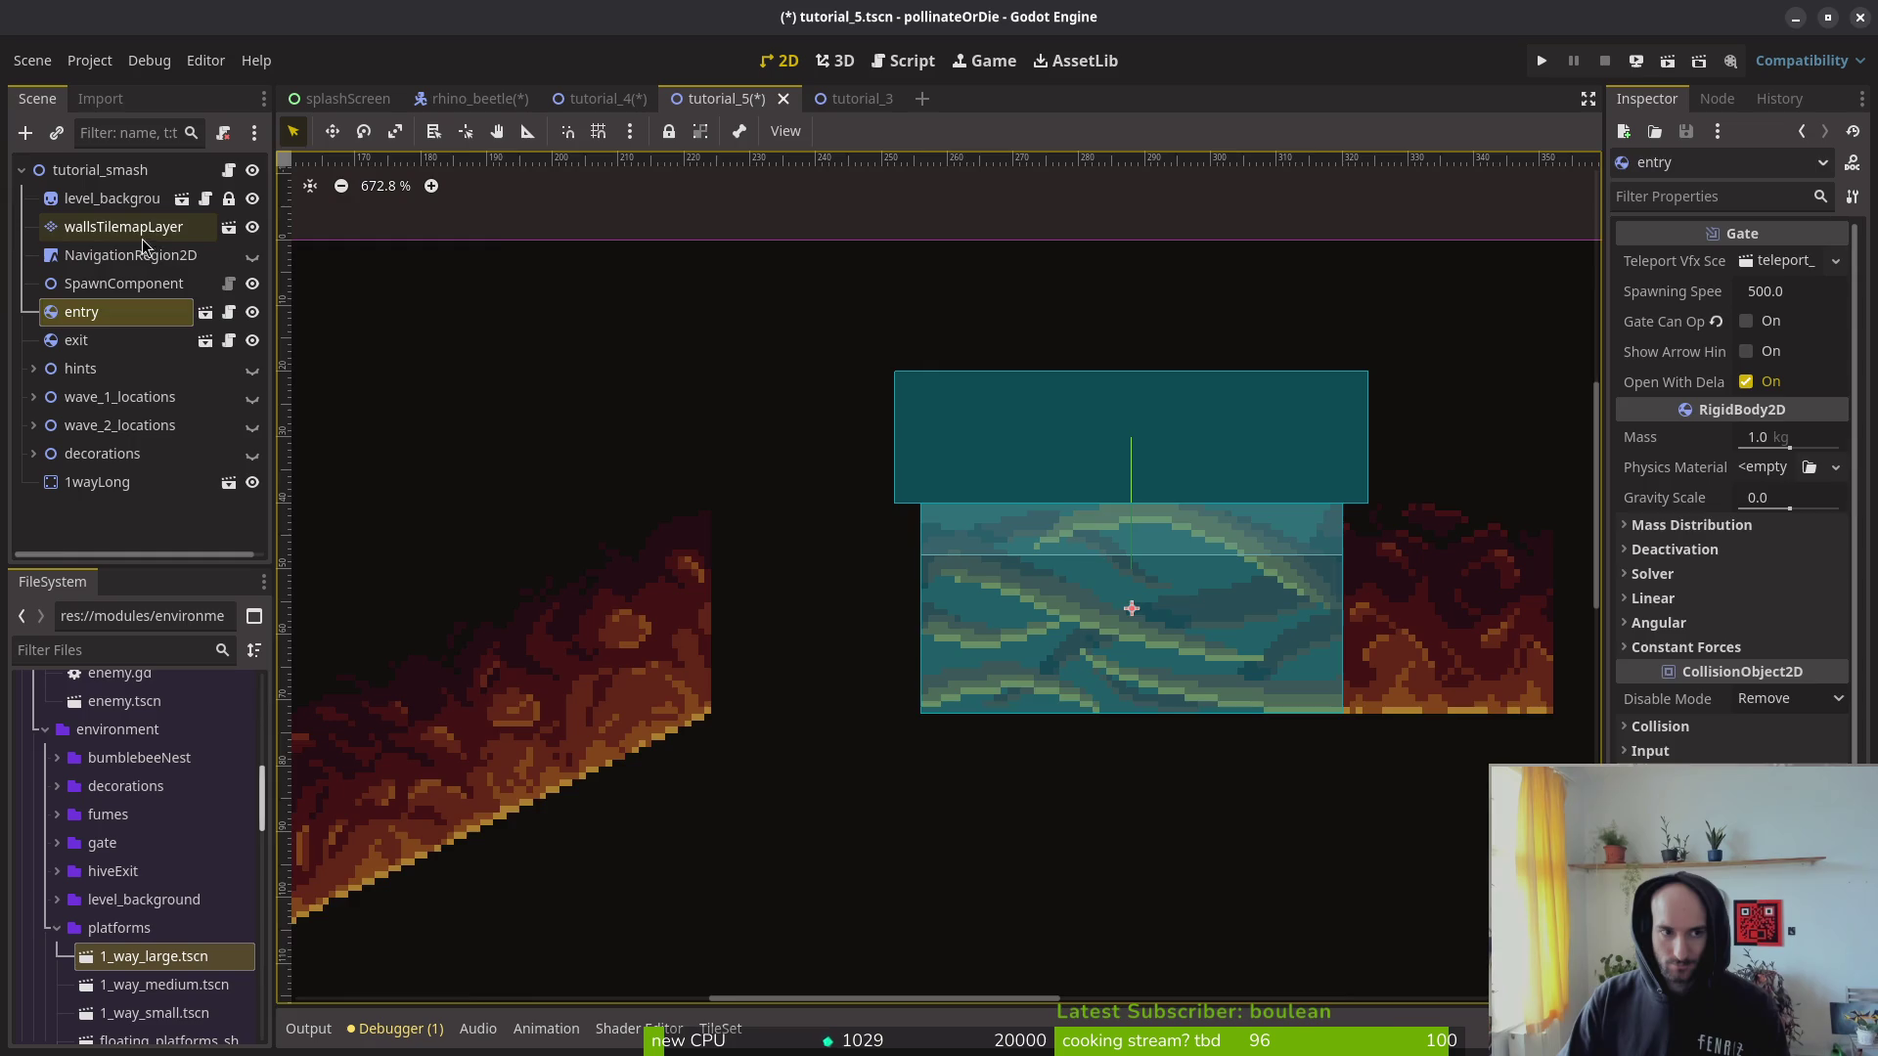
Step: Patch the empty ceiling cell and the old floor gap with dirt tiles, then save tutorial_5
left_click(144, 238)
scroll(1049, 630, "down", 3)
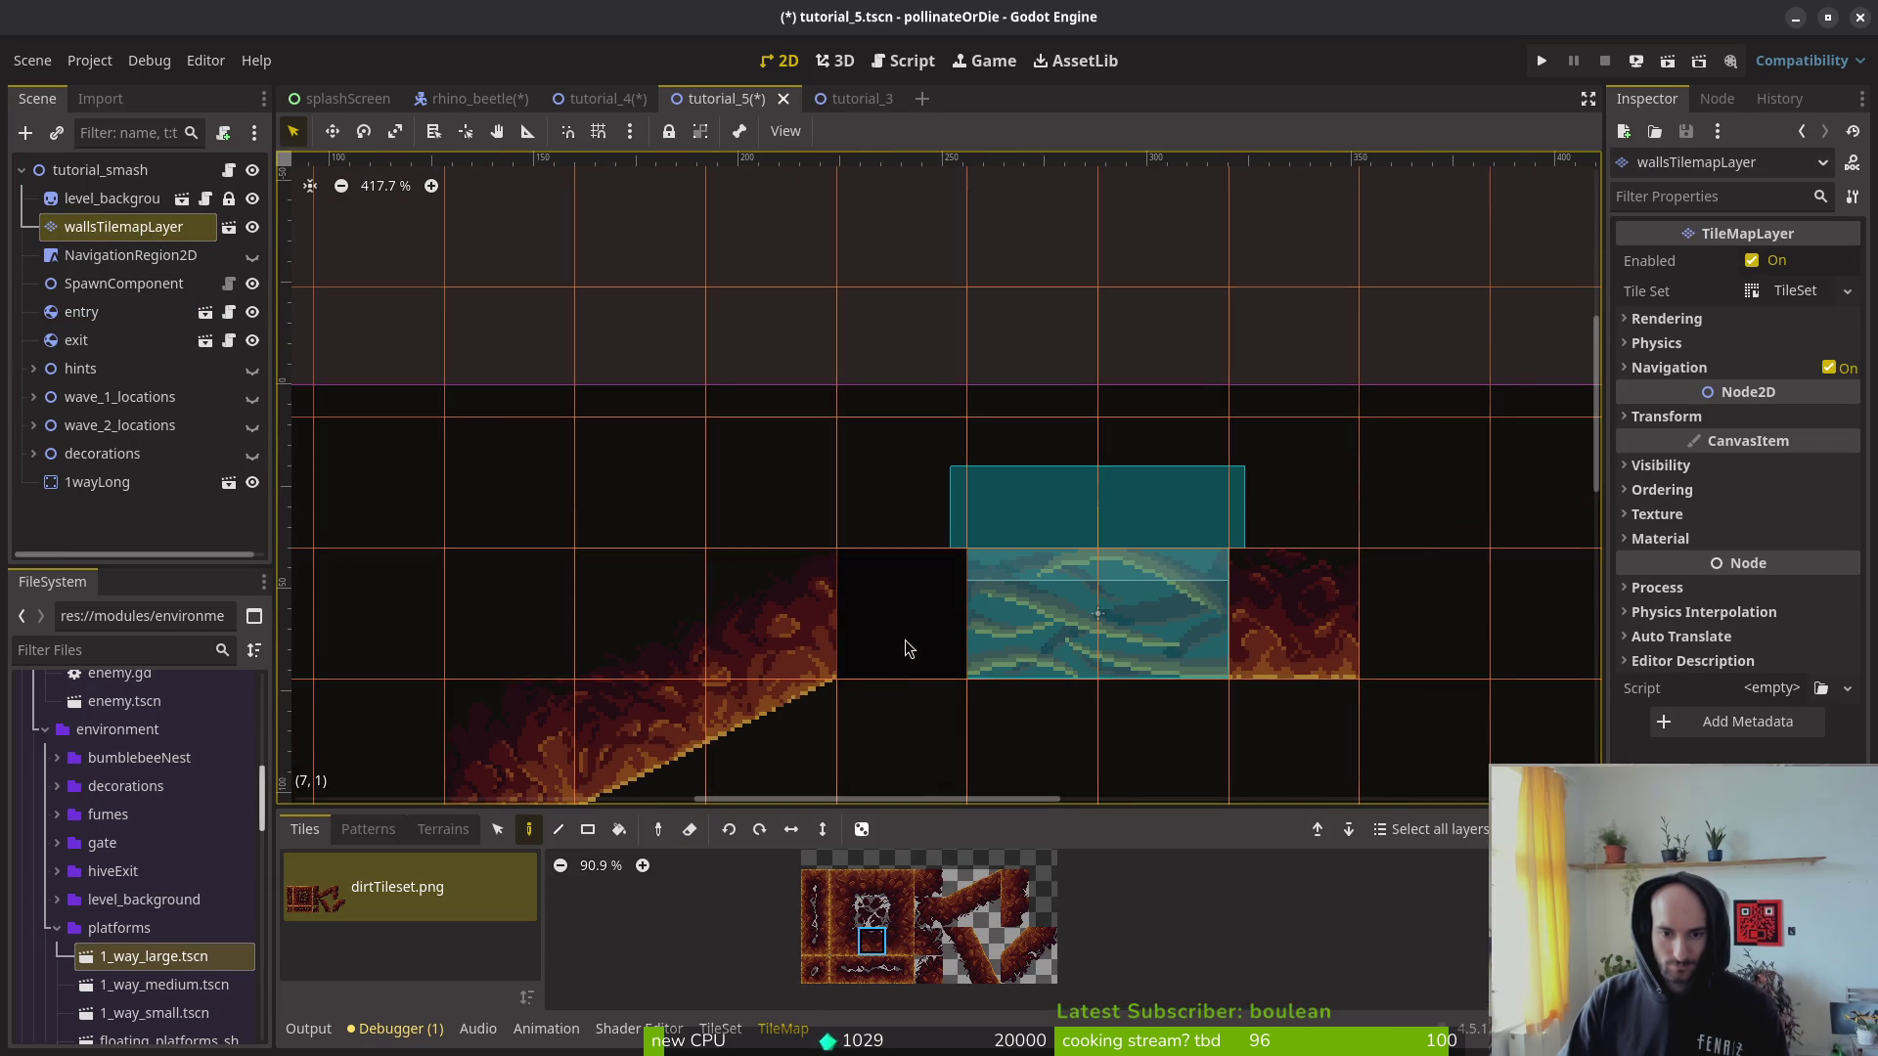
left_click(906, 649)
scroll(906, 648, "down", 4)
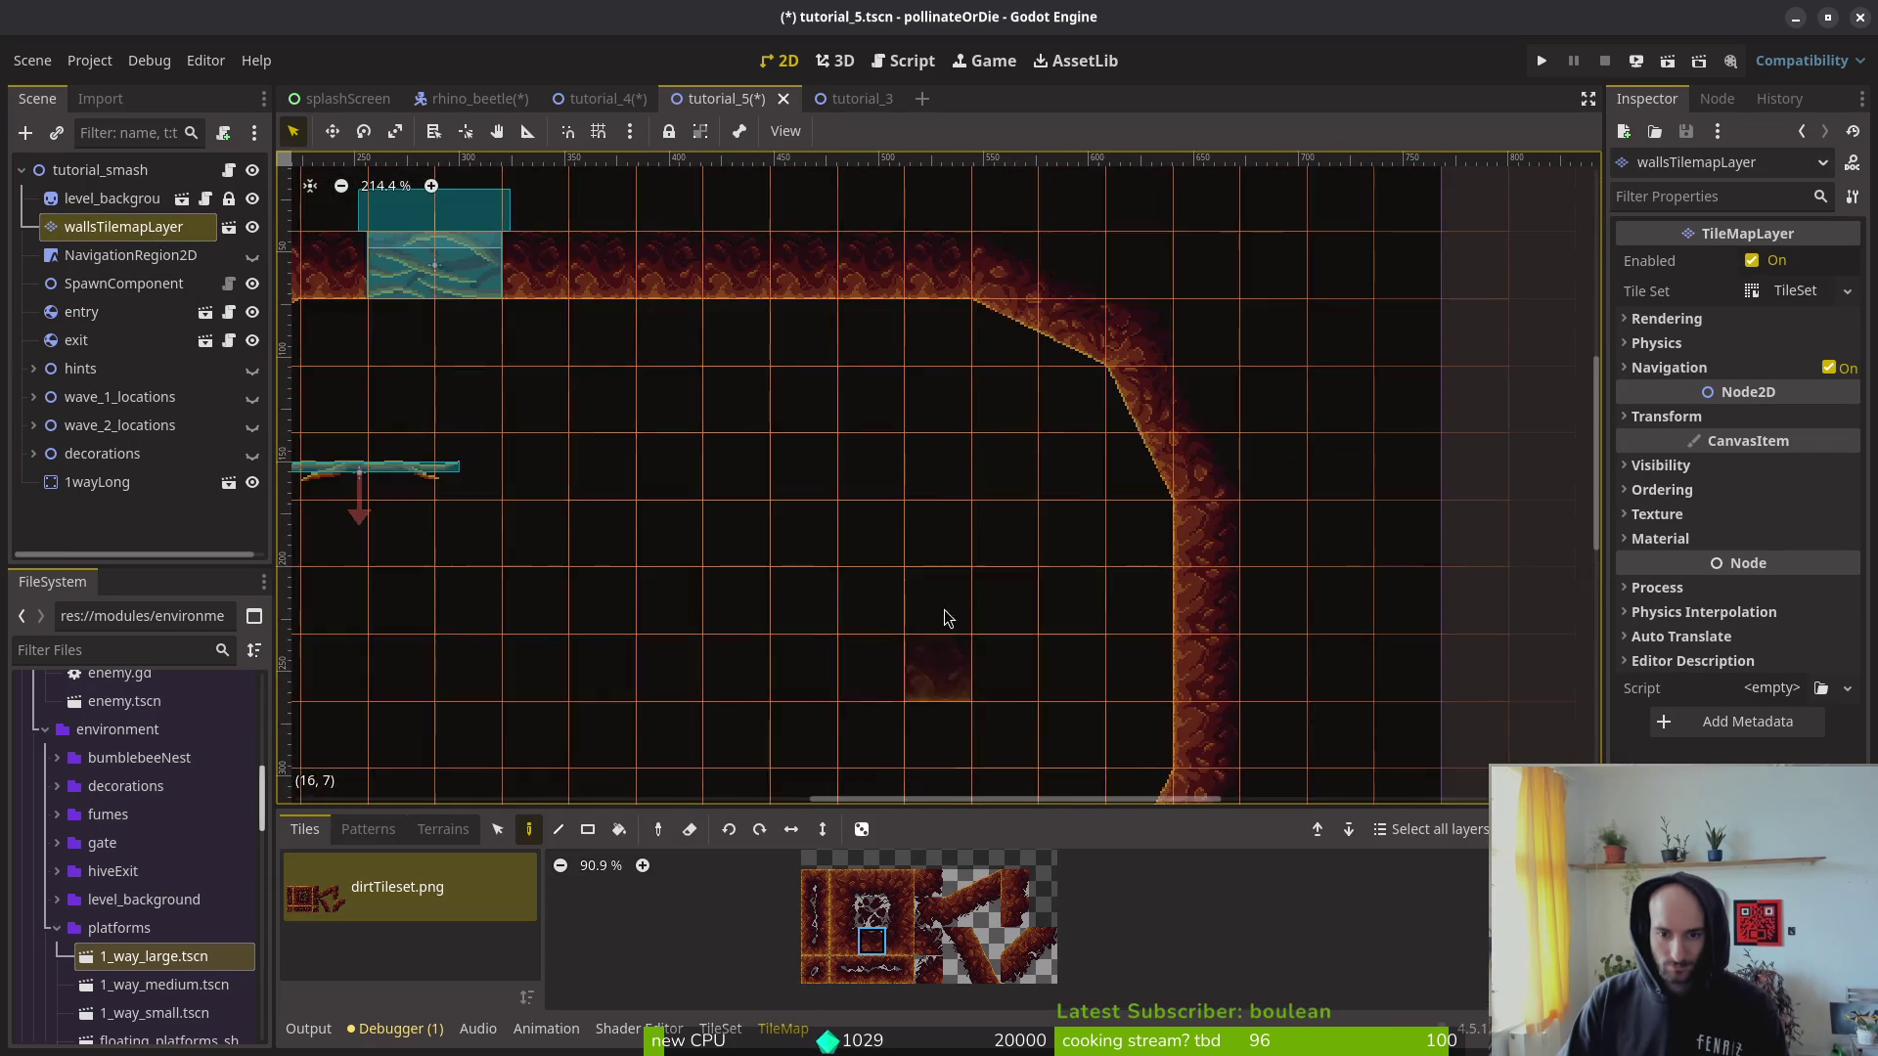
scroll(939, 664, "down", 5)
left_click(871, 884)
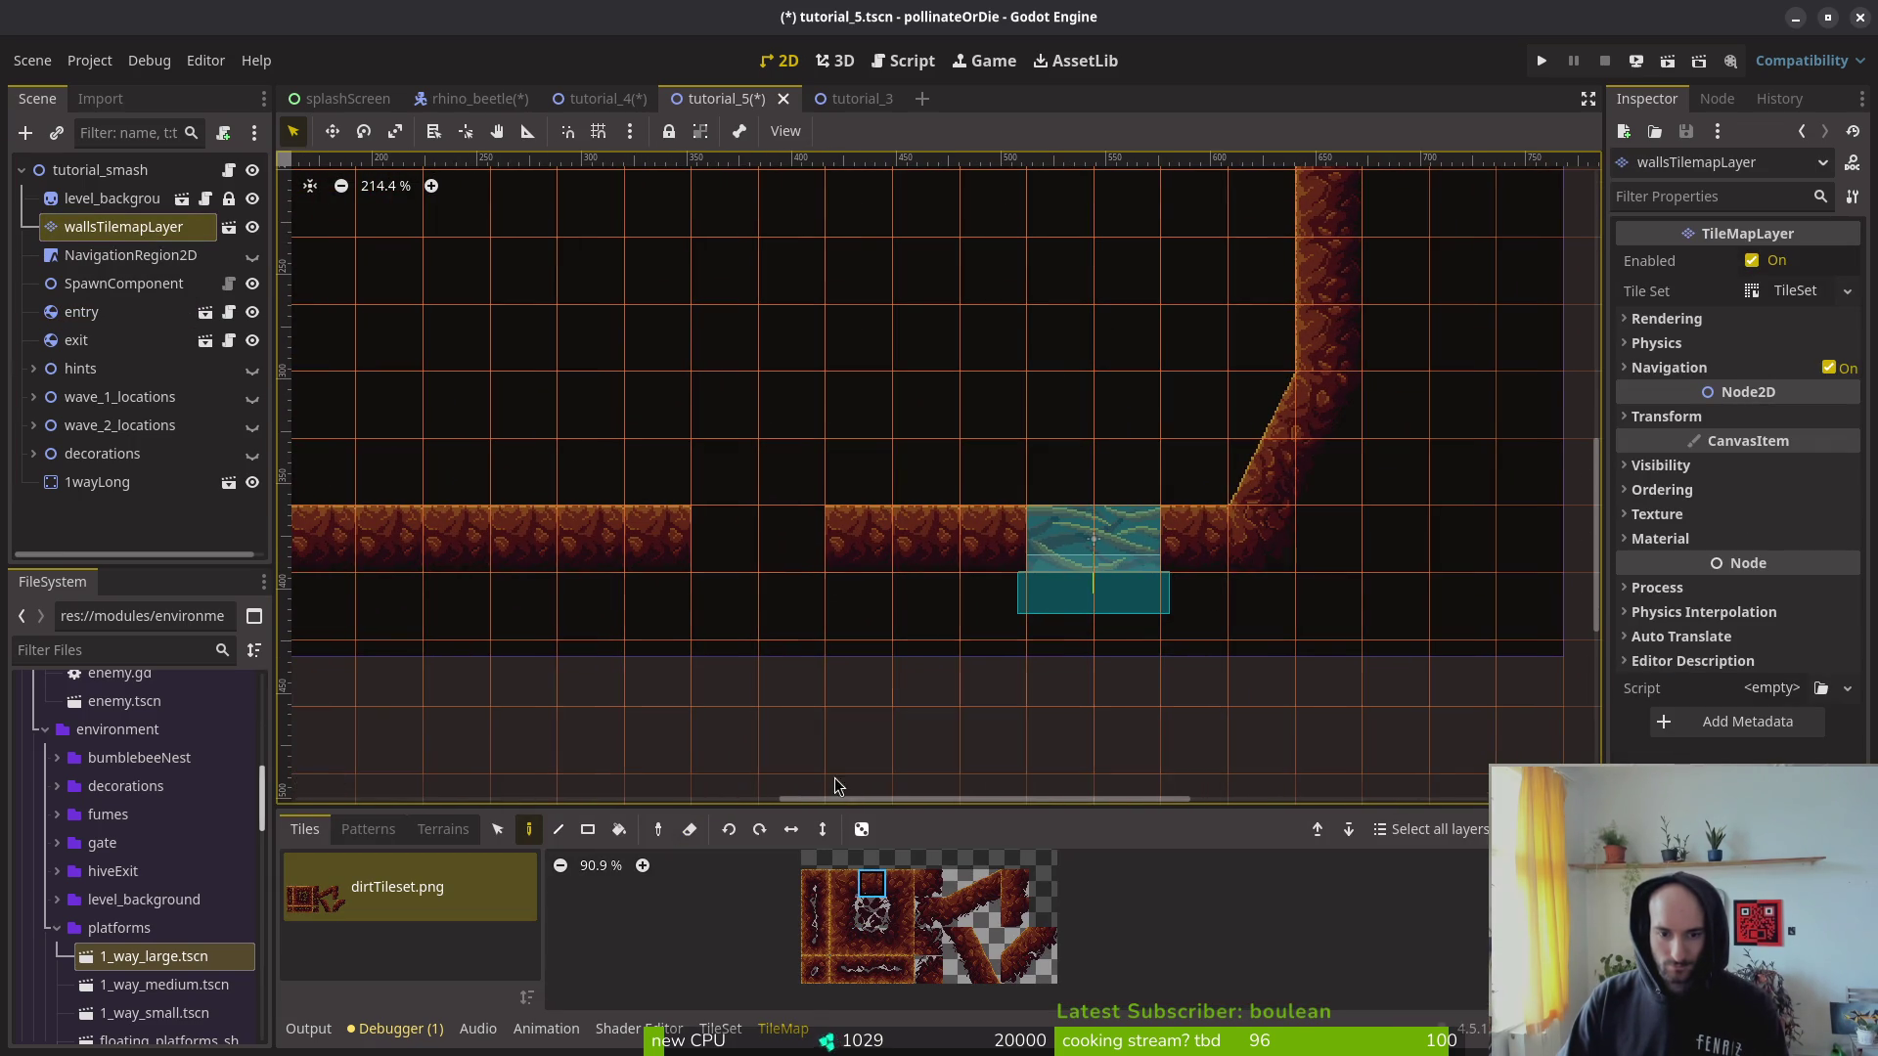
left_click(774, 545)
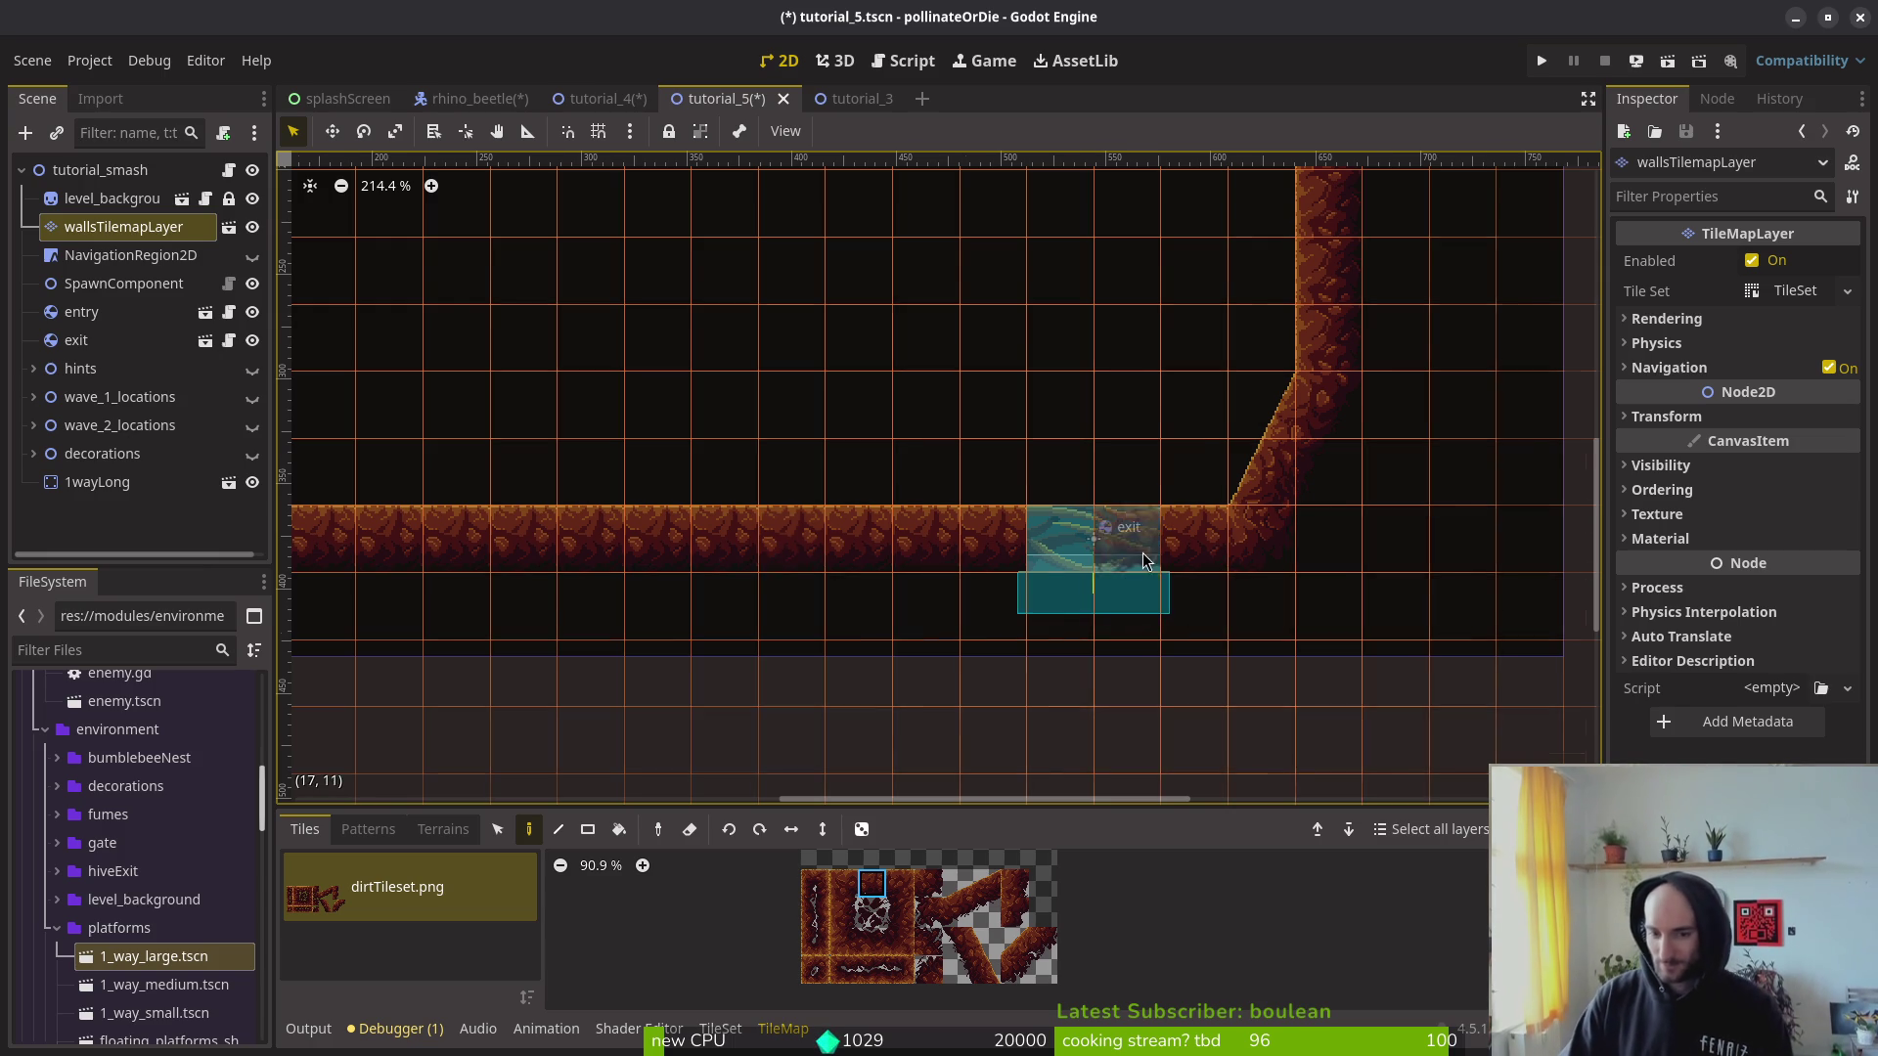
scroll(1143, 568, "down", 2)
key("Escape")
key("ctrl+s")
scroll(1330, 659, "up", 3)
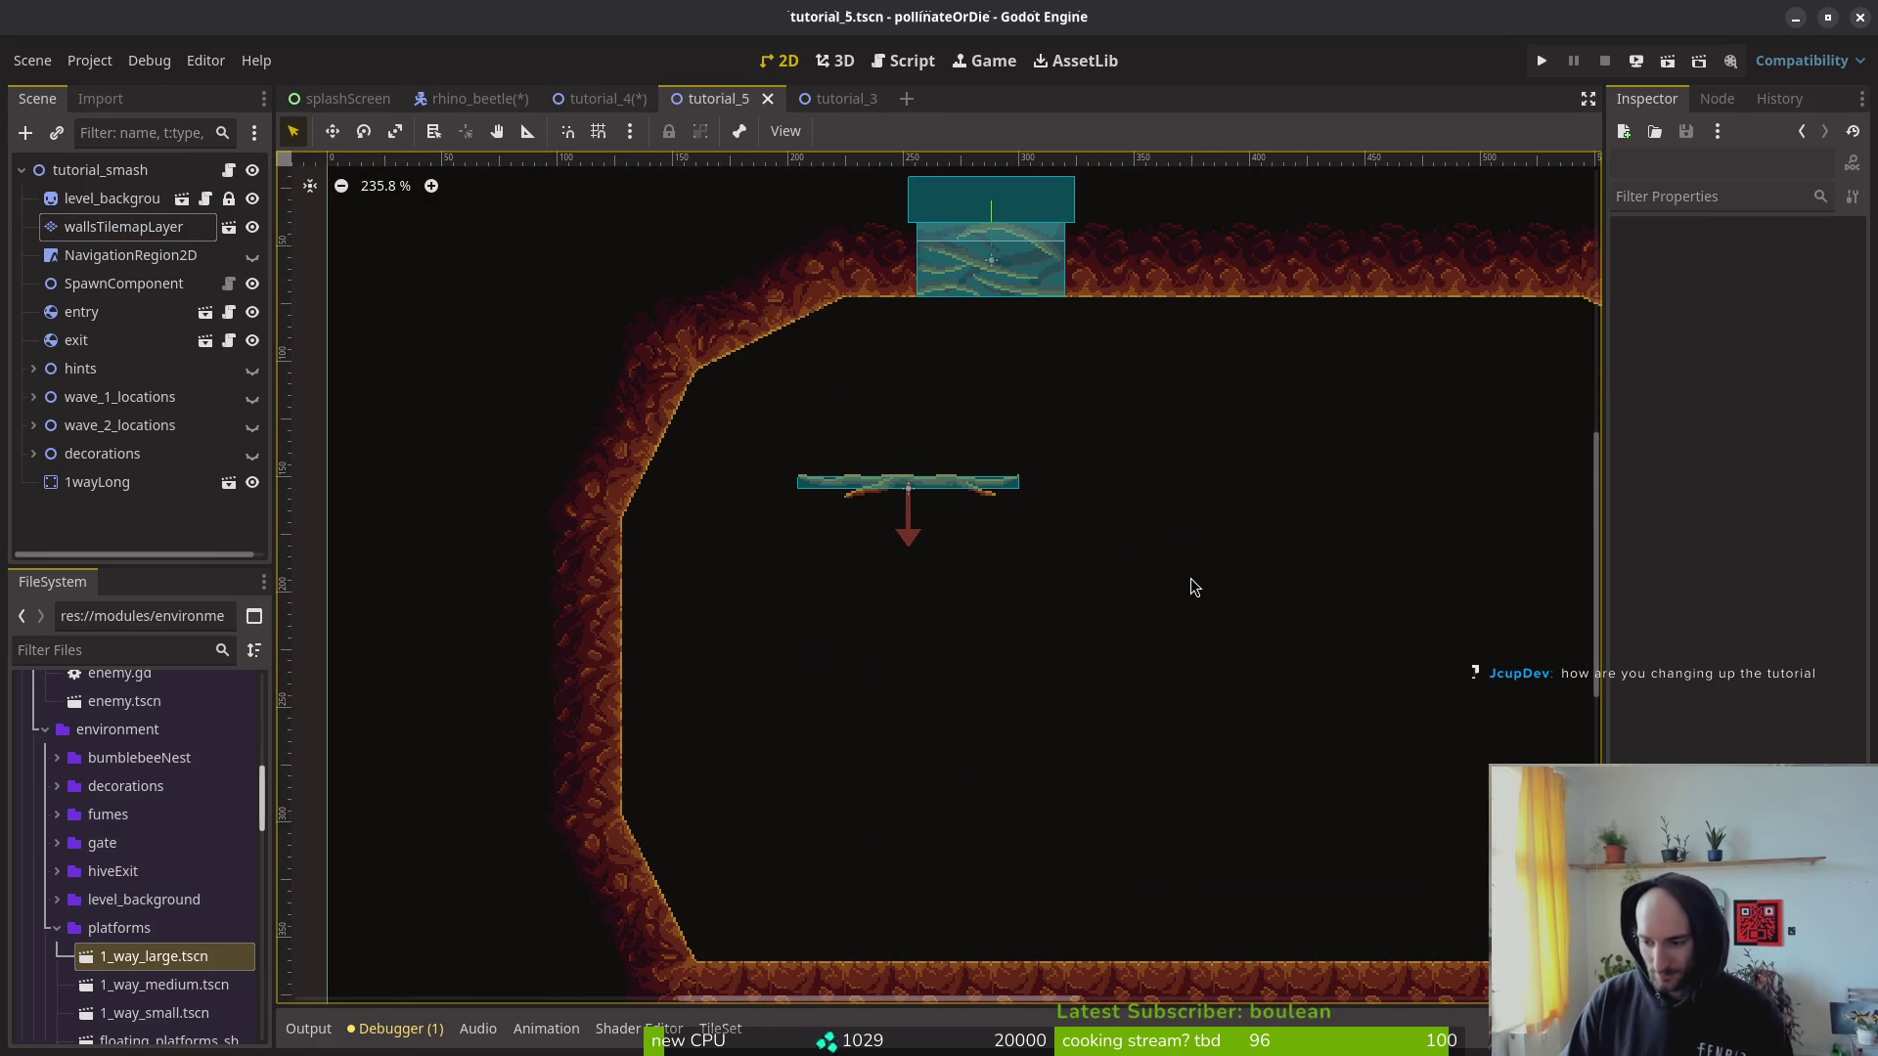
Step: Shift the 1wayLong platform slightly right, save tutorial_5, and switch to tutorial_4
scroll(1272, 665, "up", 3)
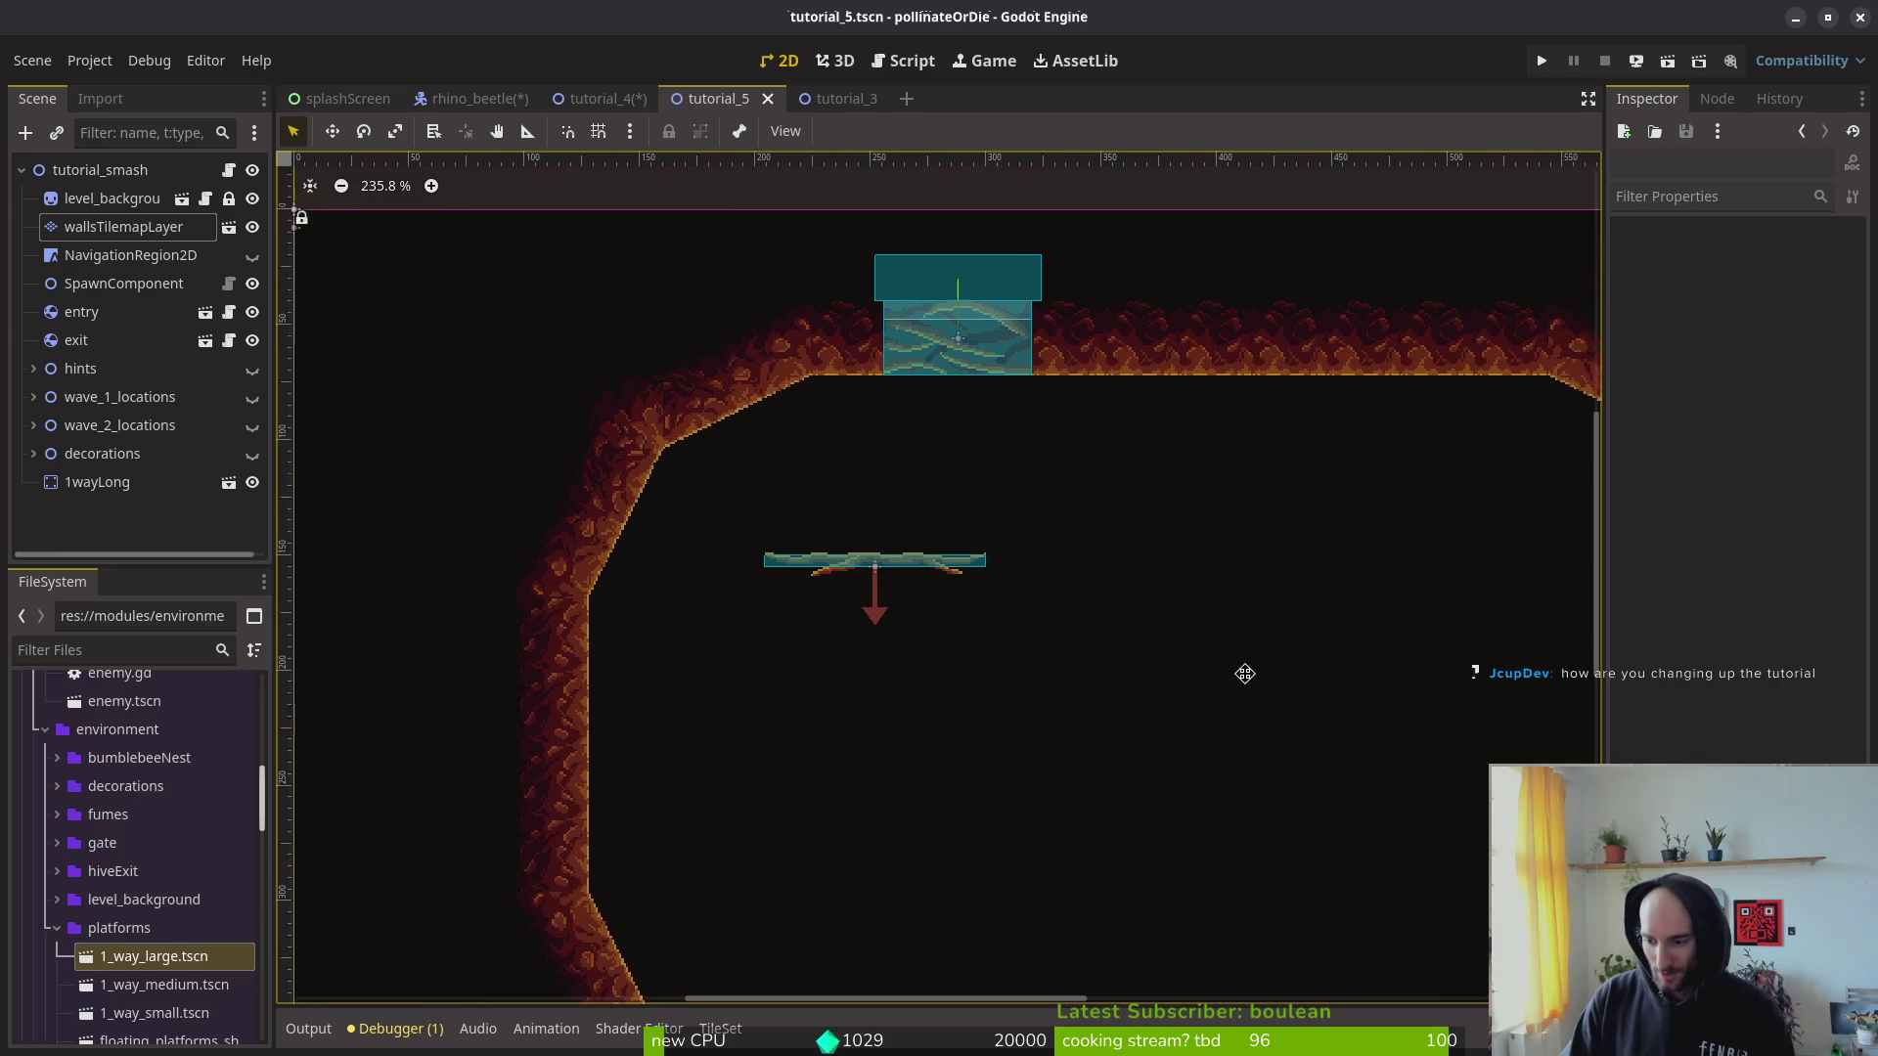
left_click_drag(865, 592, 948, 582)
scroll(947, 583, "up", 2)
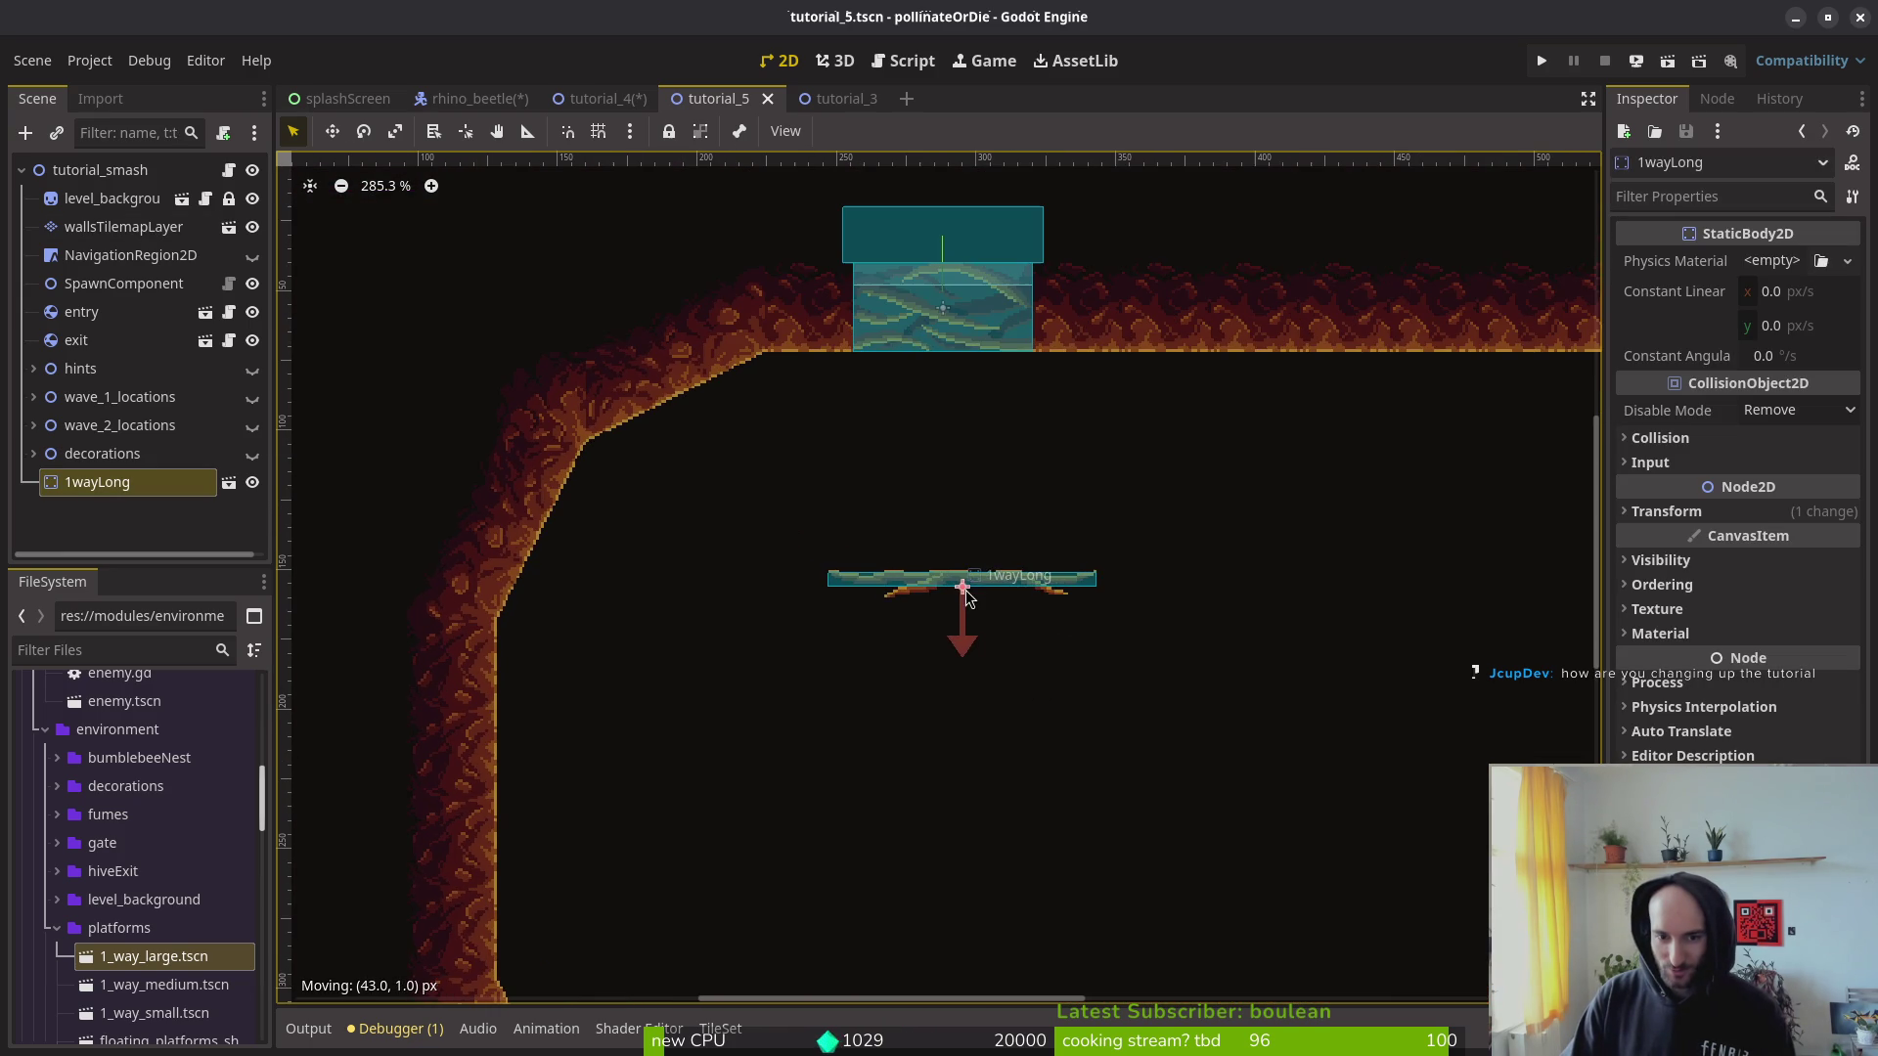
key("ctrl+s")
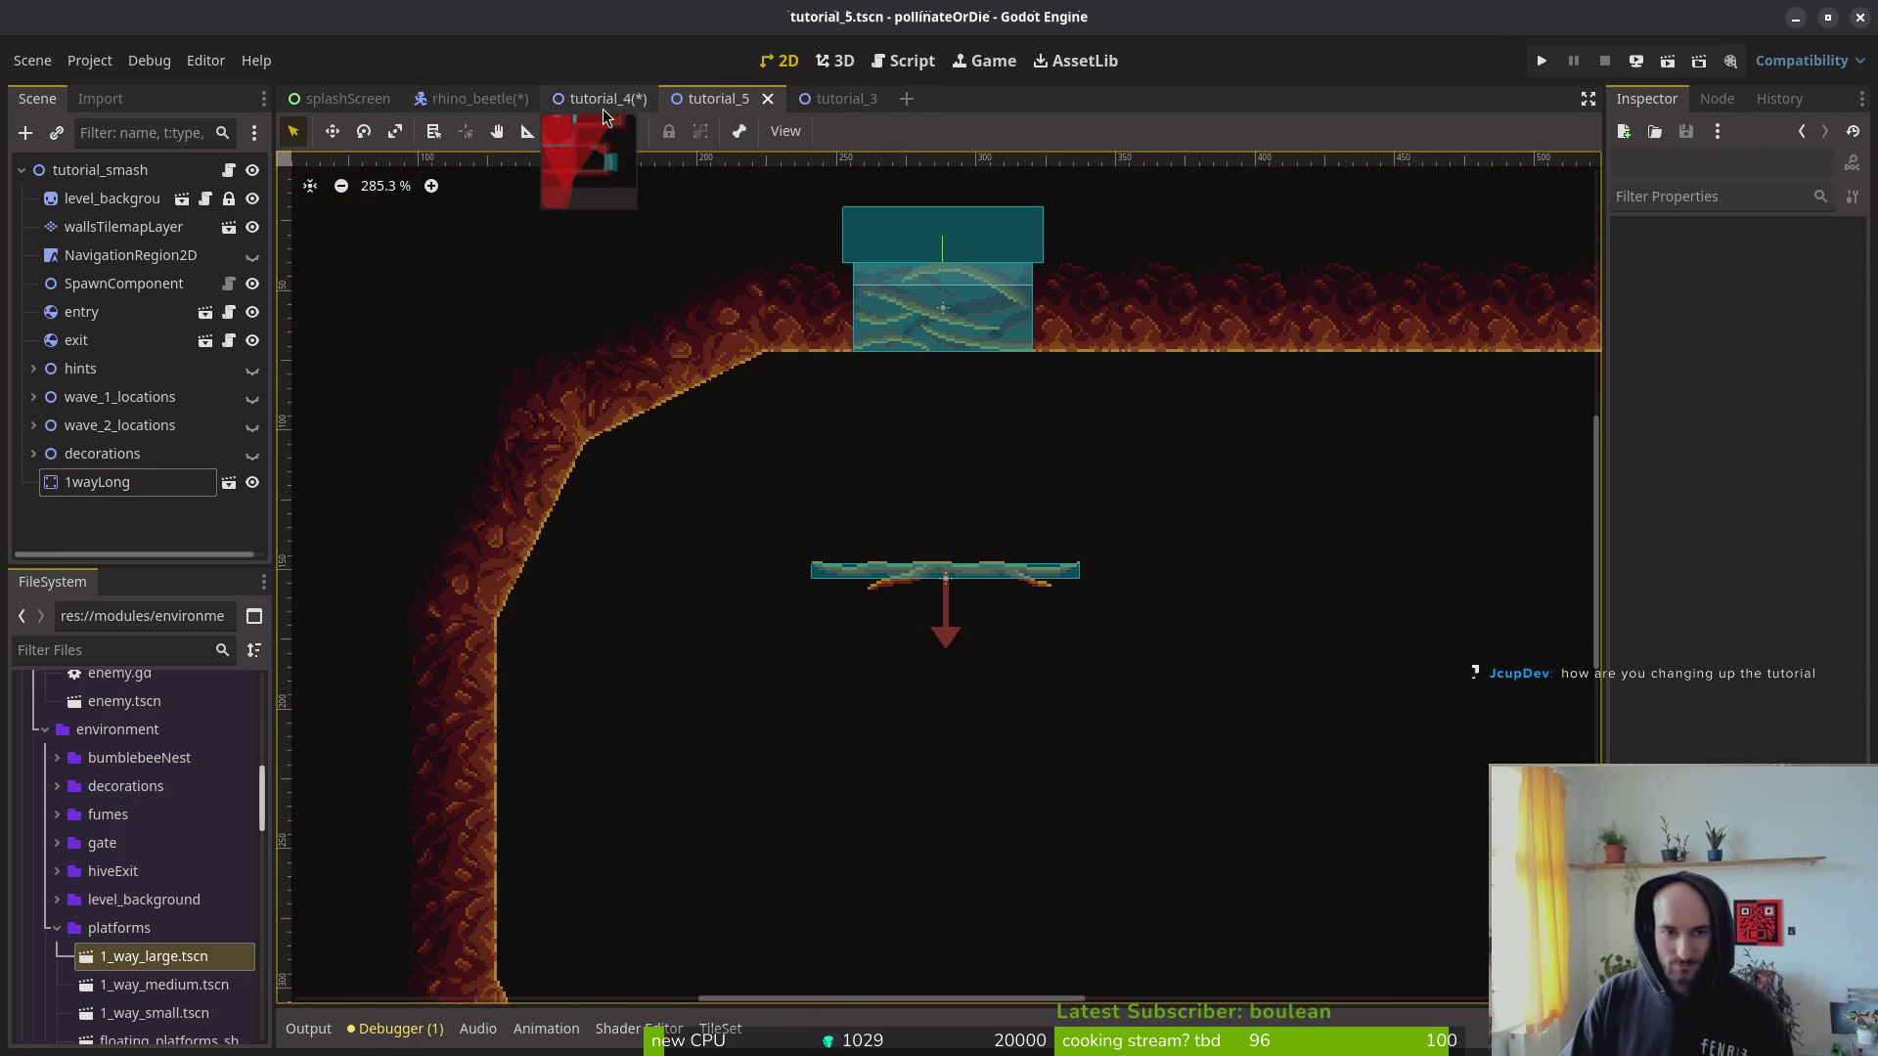
left_click(600, 102)
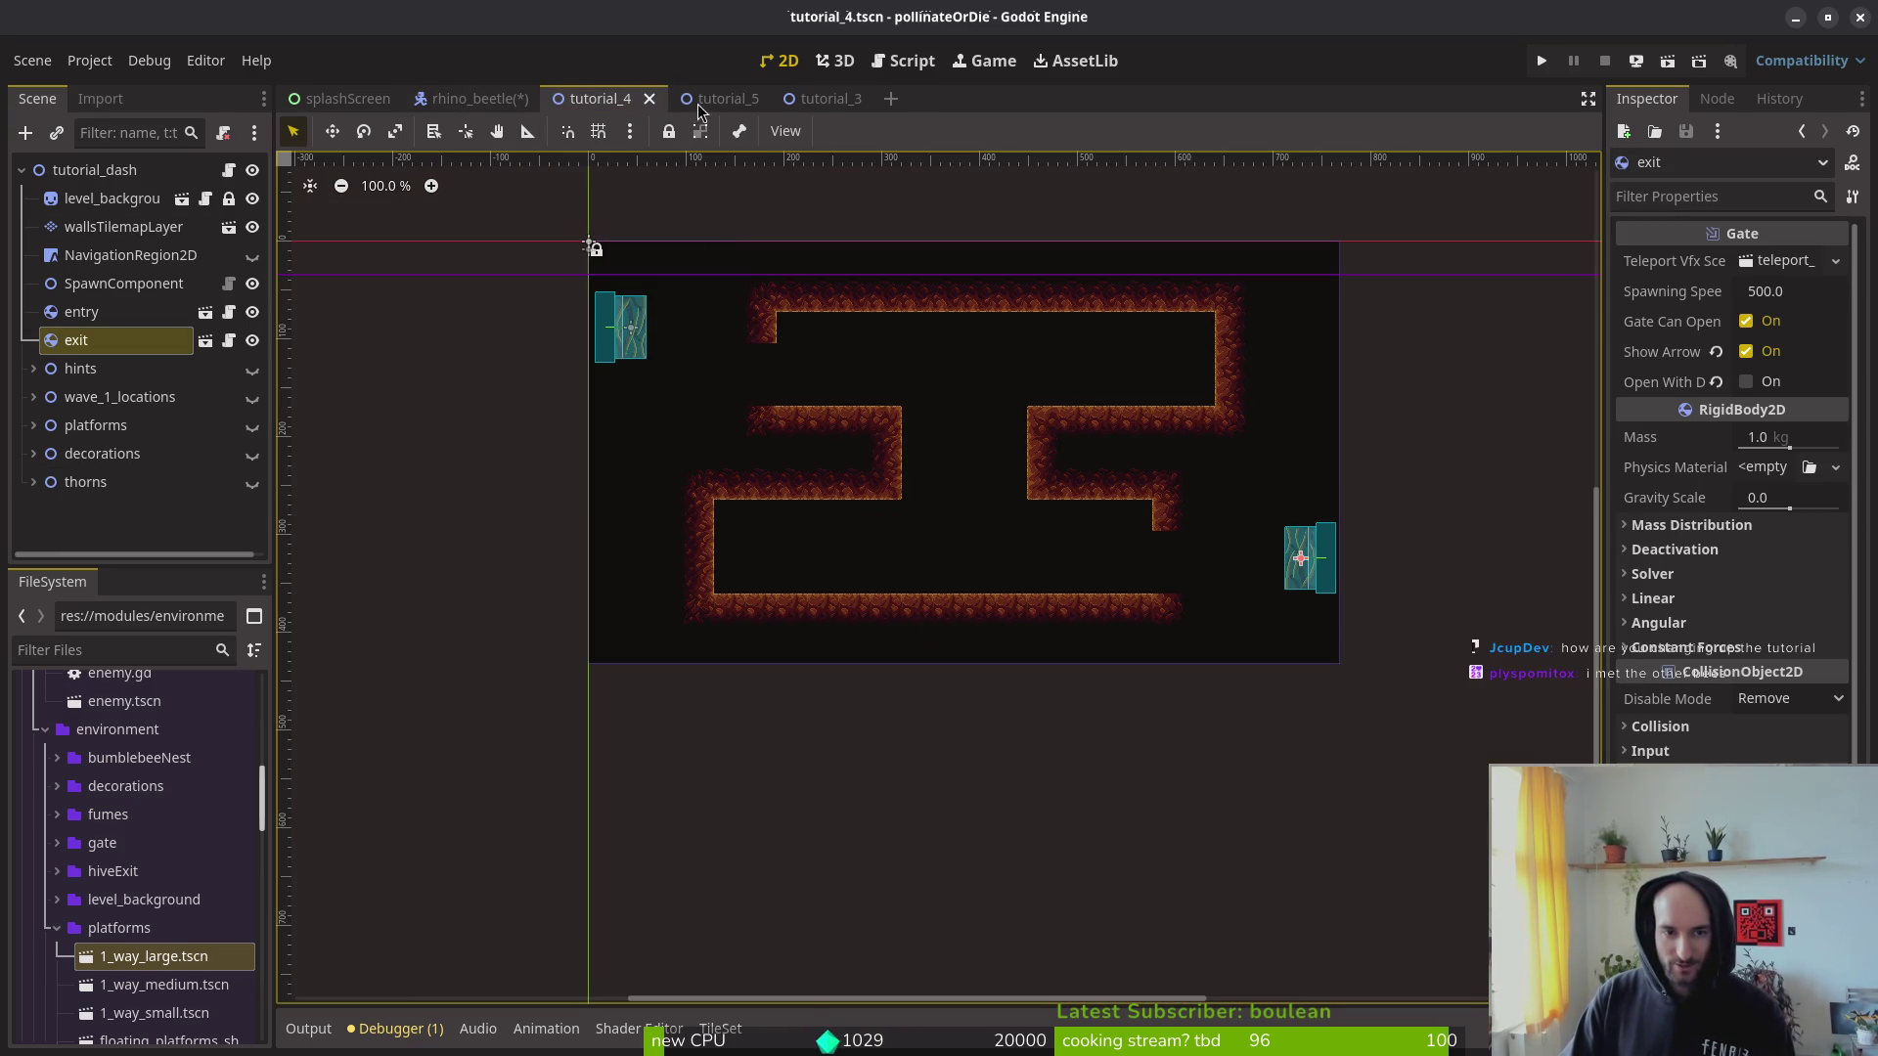
Step: Open the tutorial_1 and tutorial_2 scenes through Quick Open searches
key("ctrl+shift+o")
type("tut1")
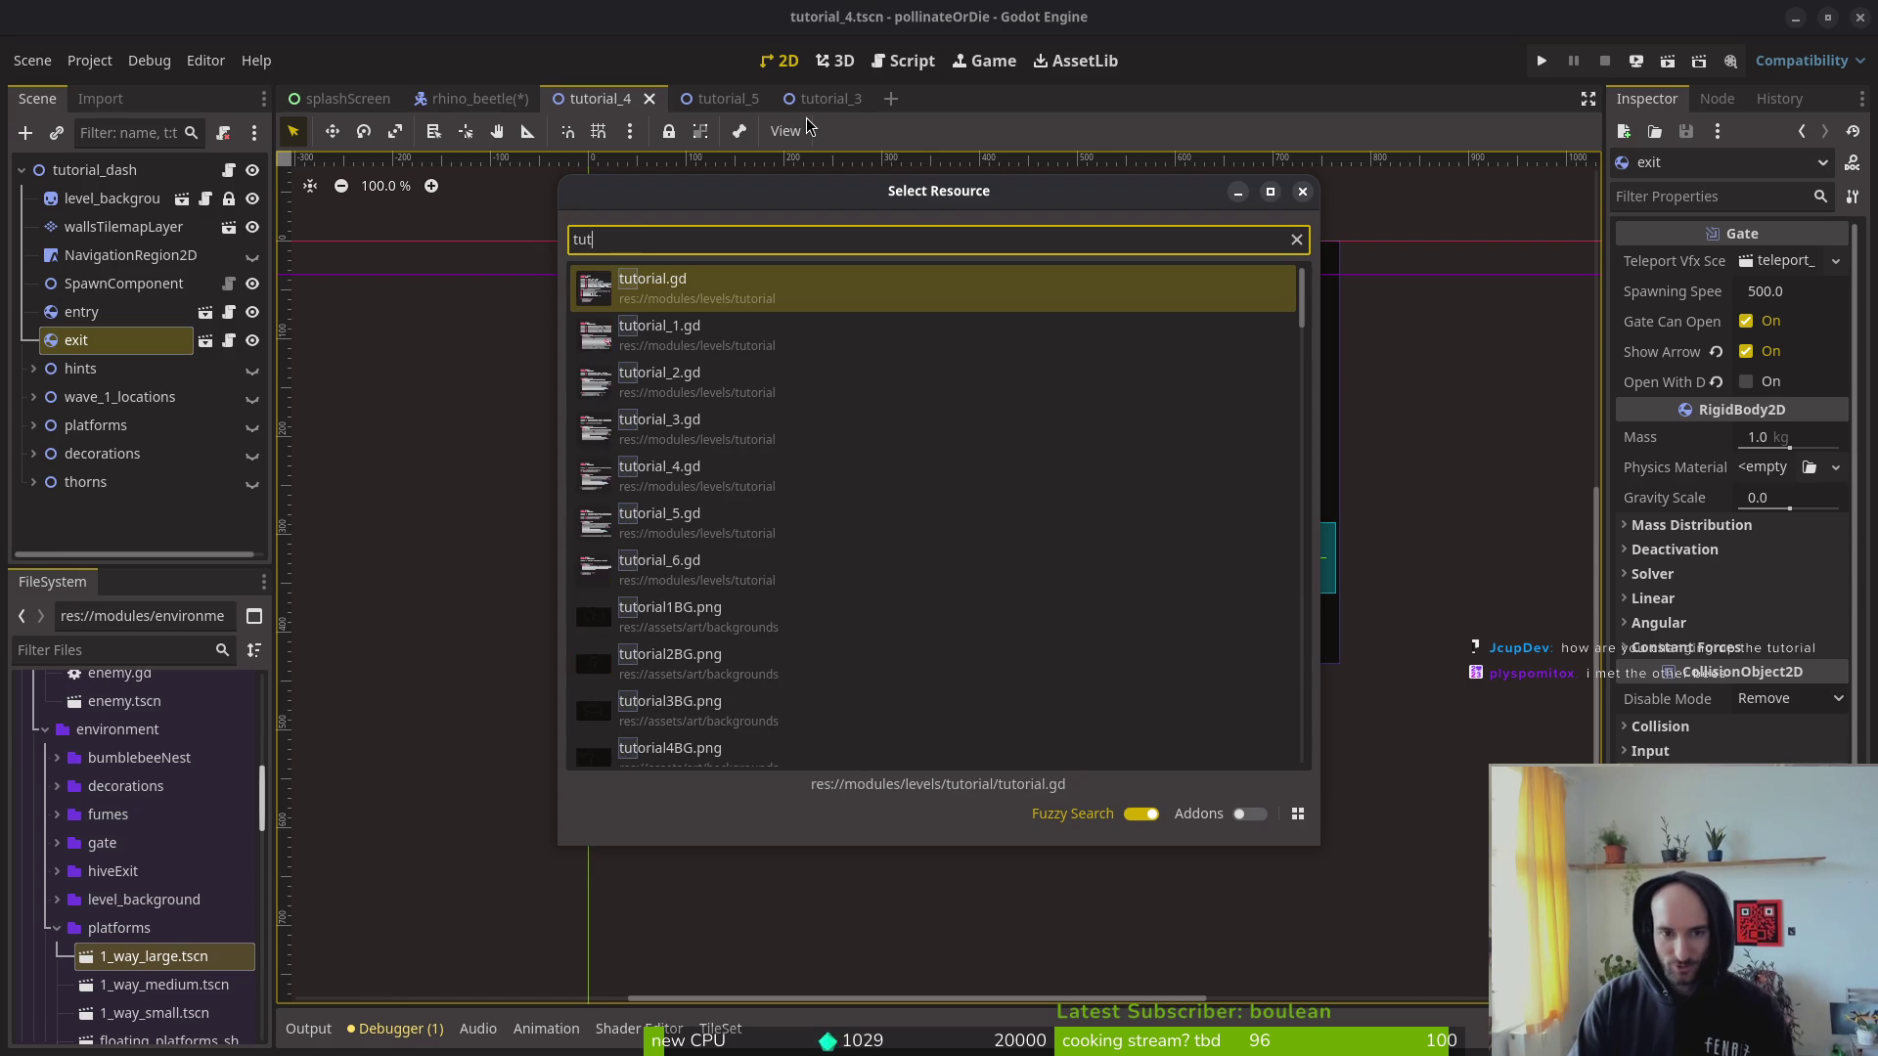
key("Return")
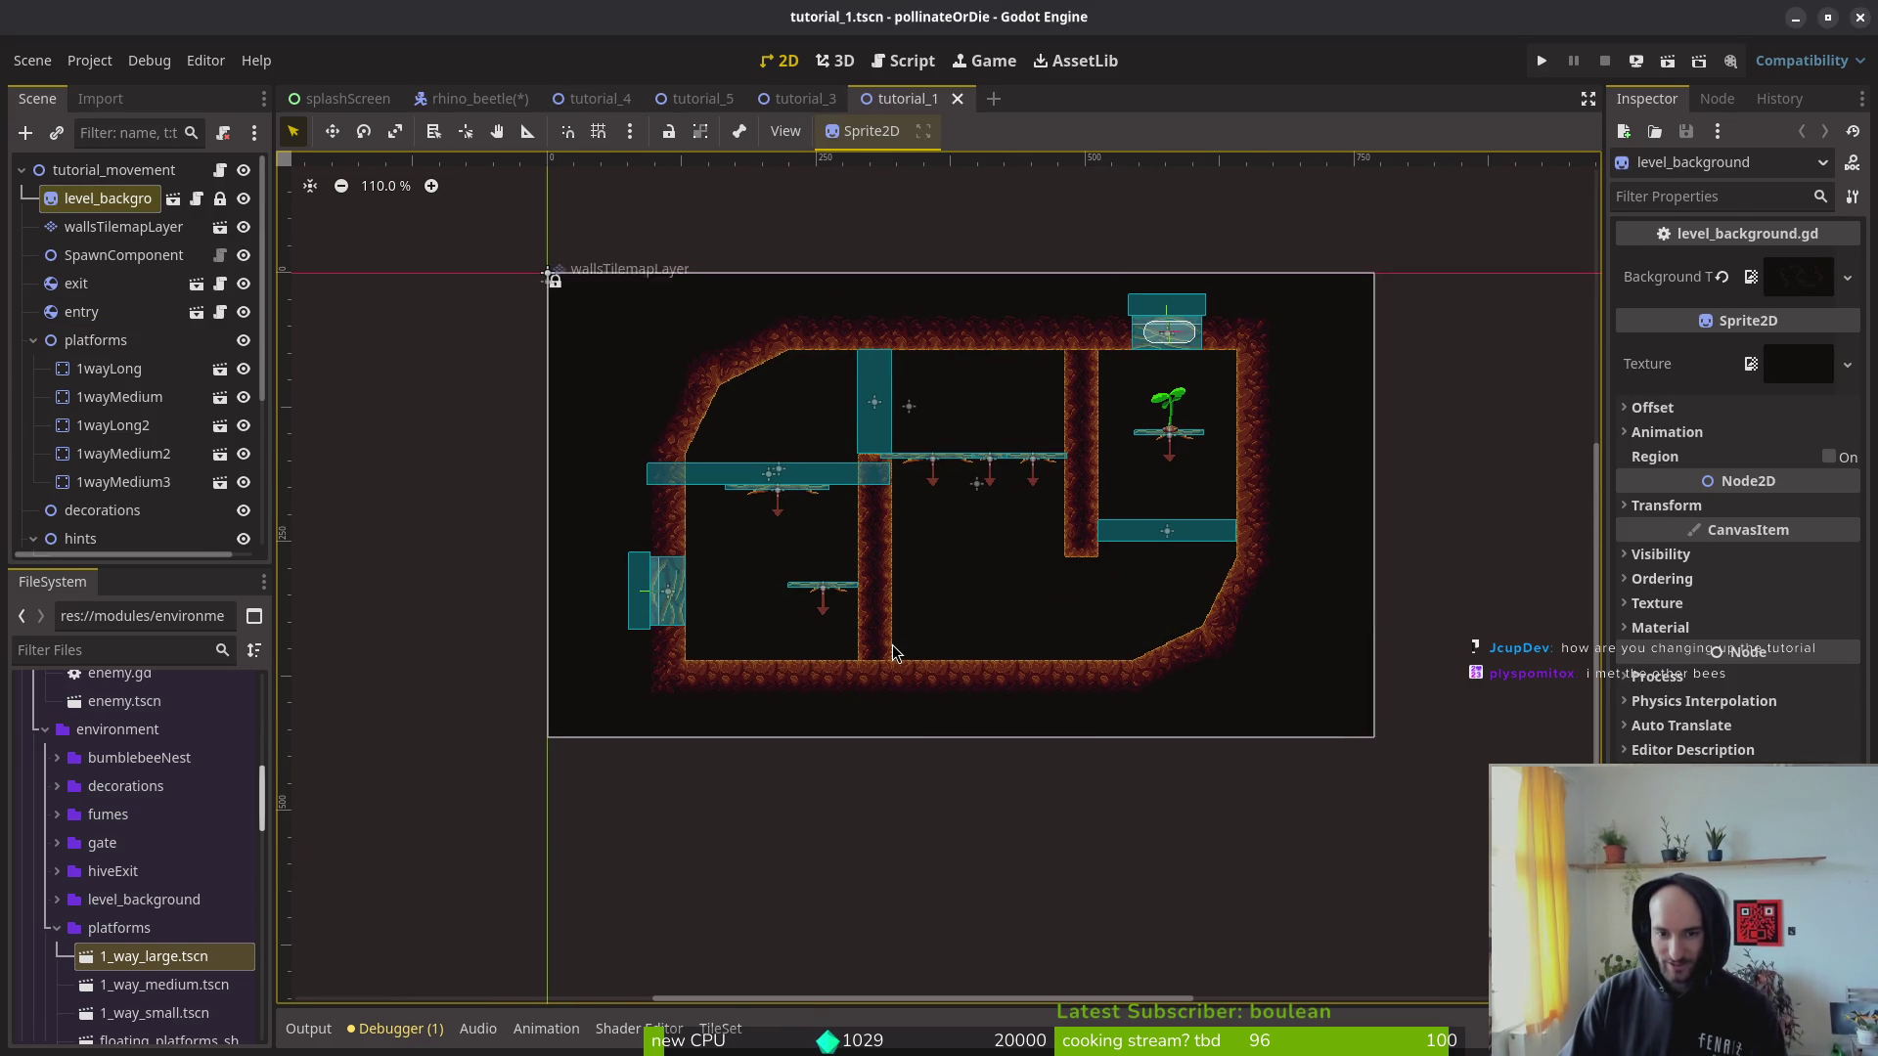
scroll(917, 626, "up", 2)
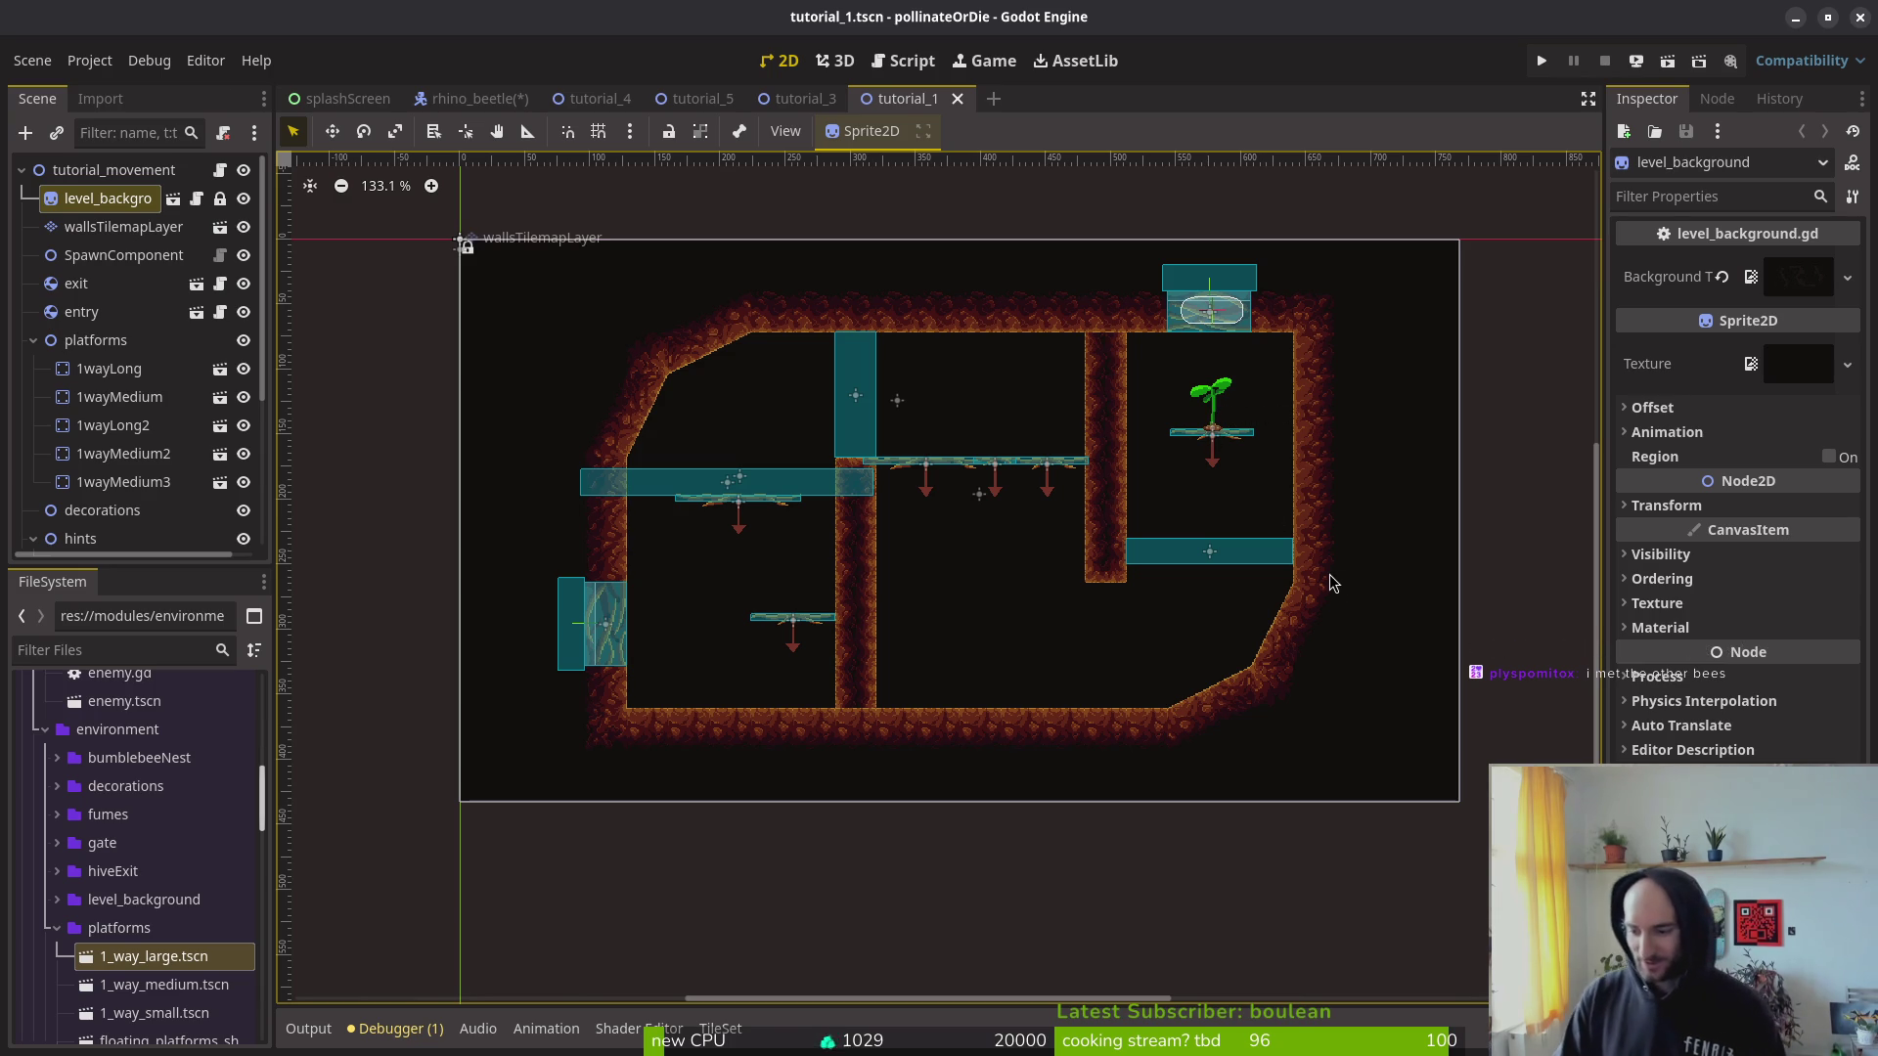
key("ctrl+shift+o")
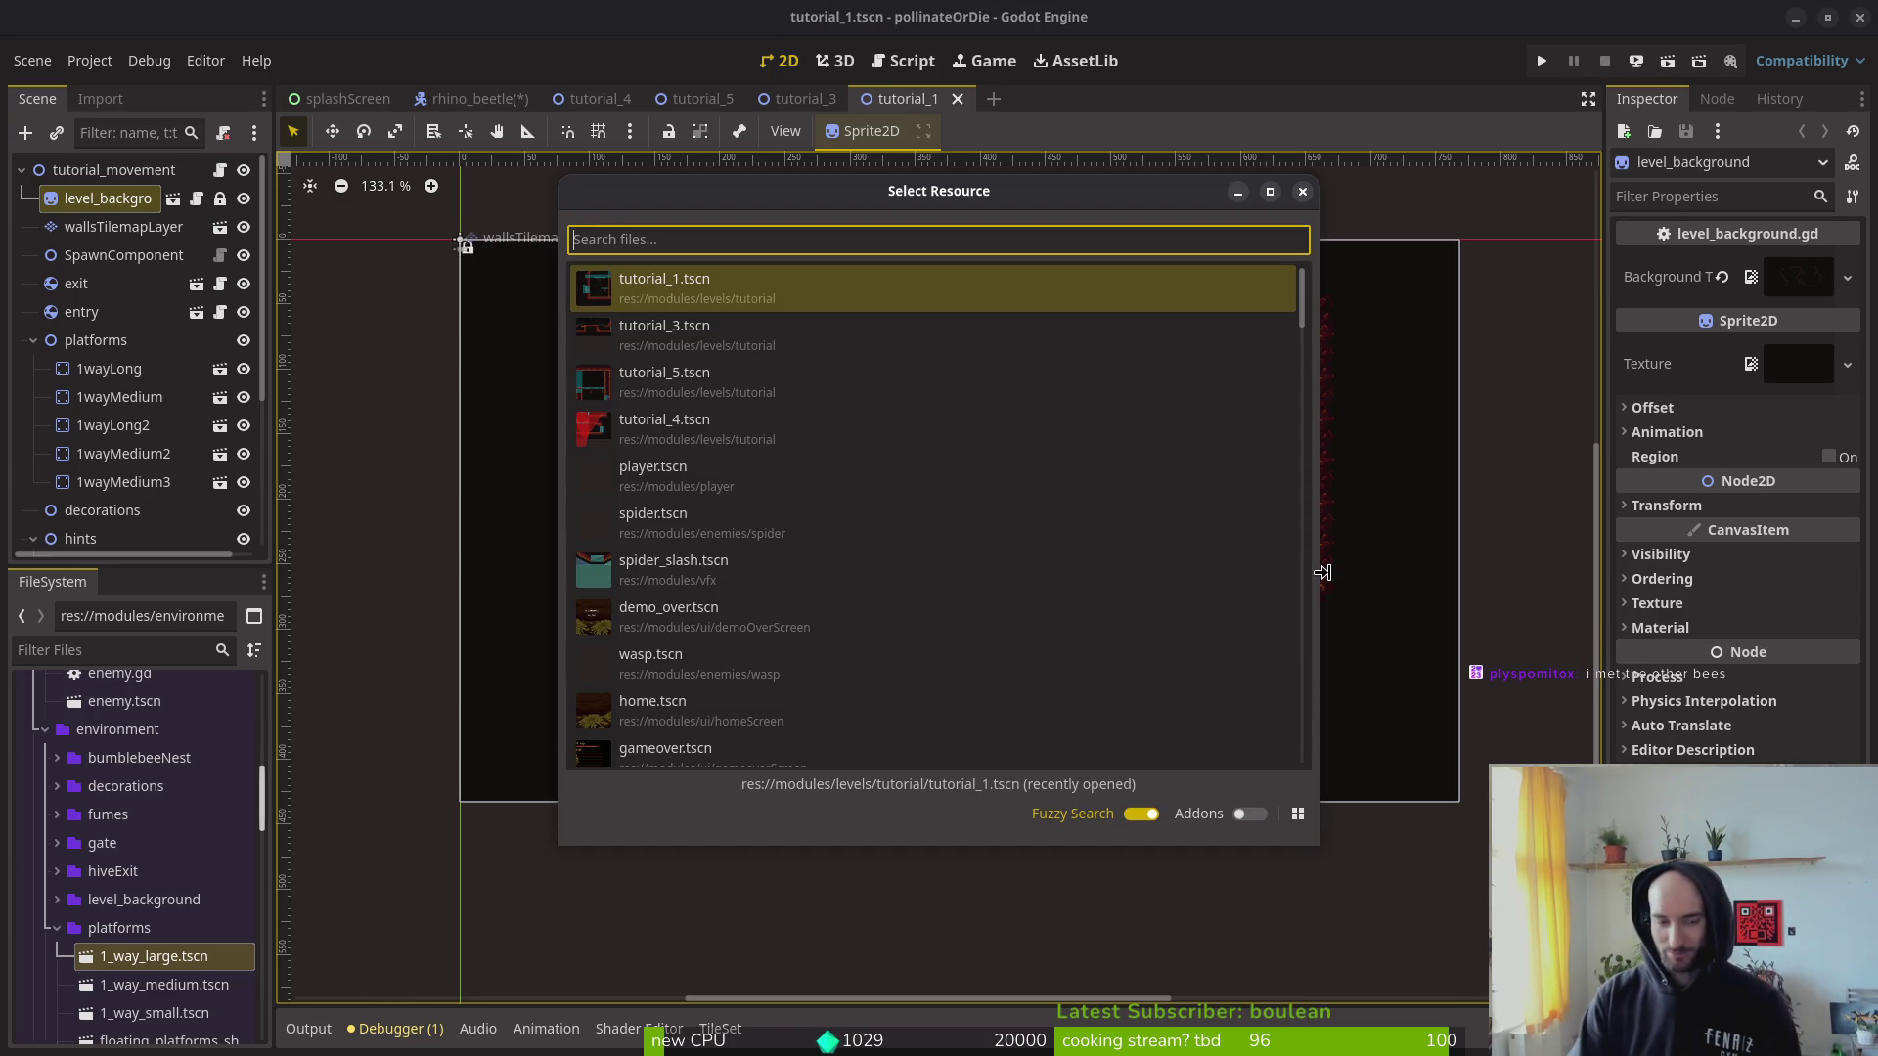
type("tutorial")
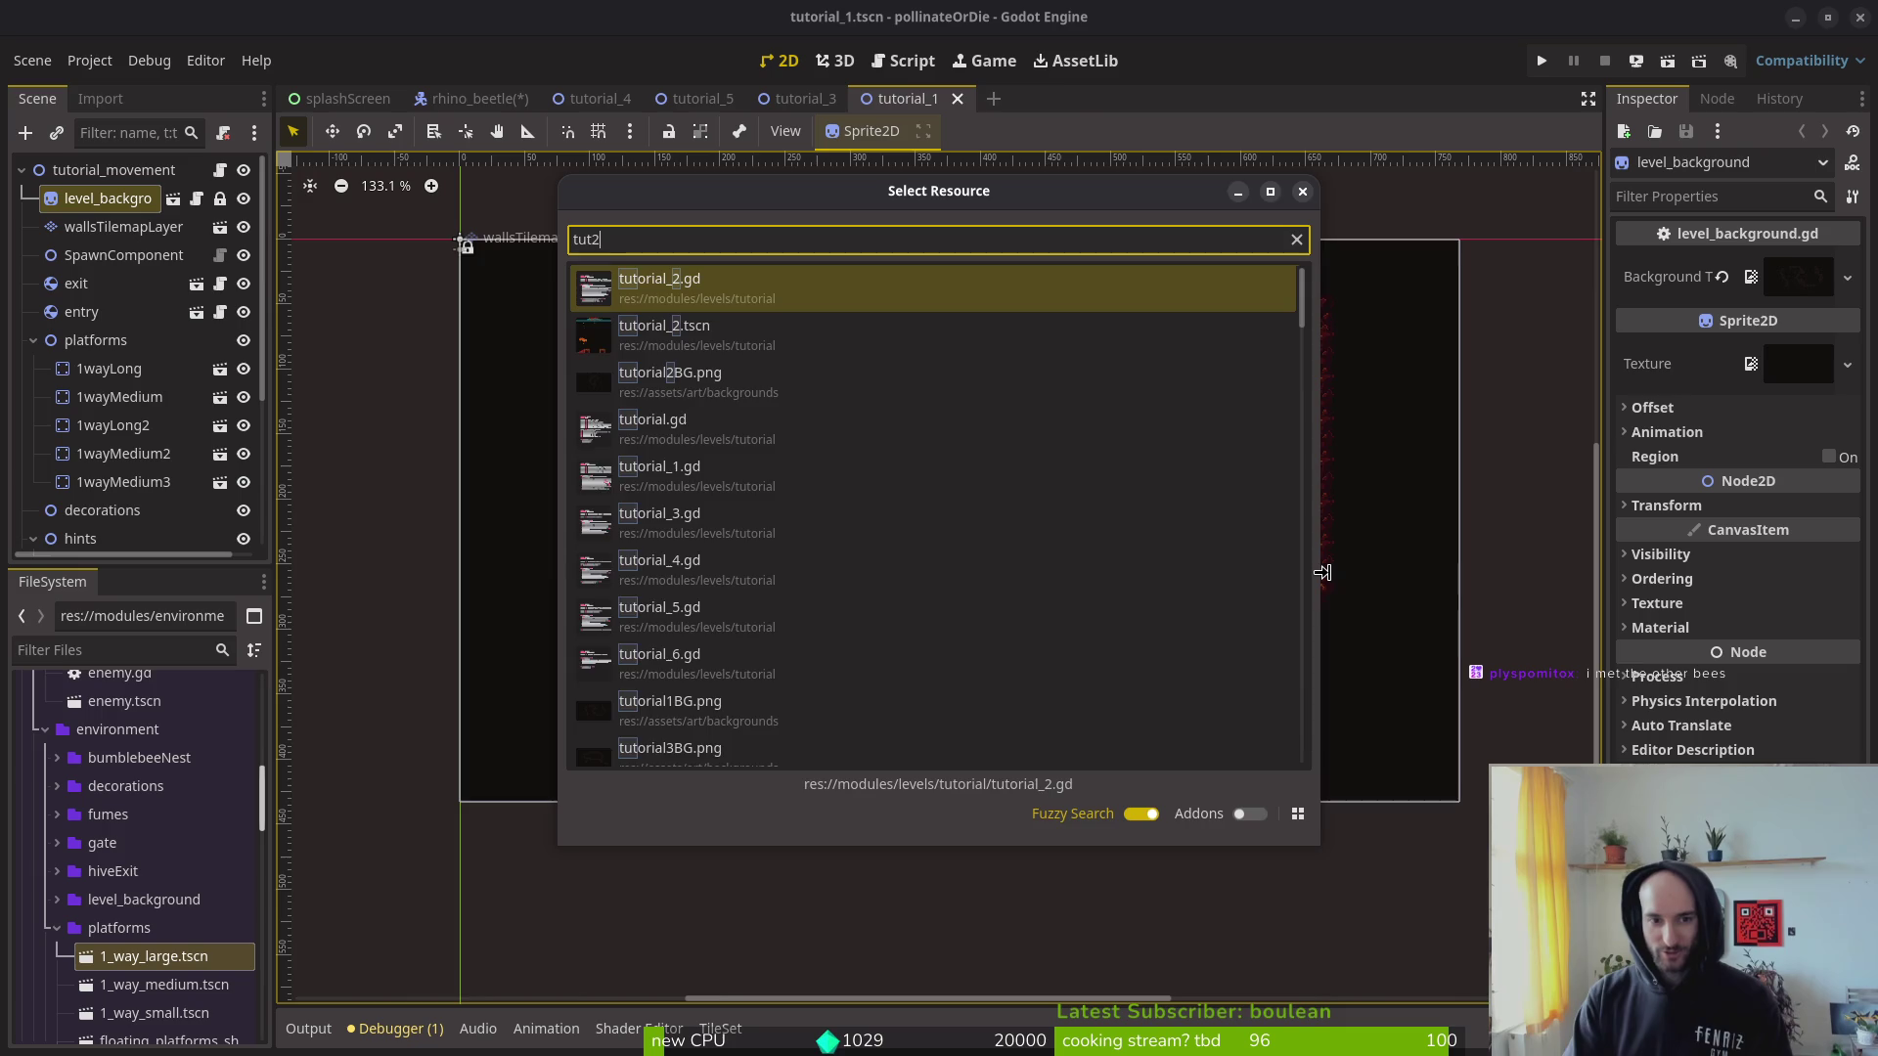
key("Return")
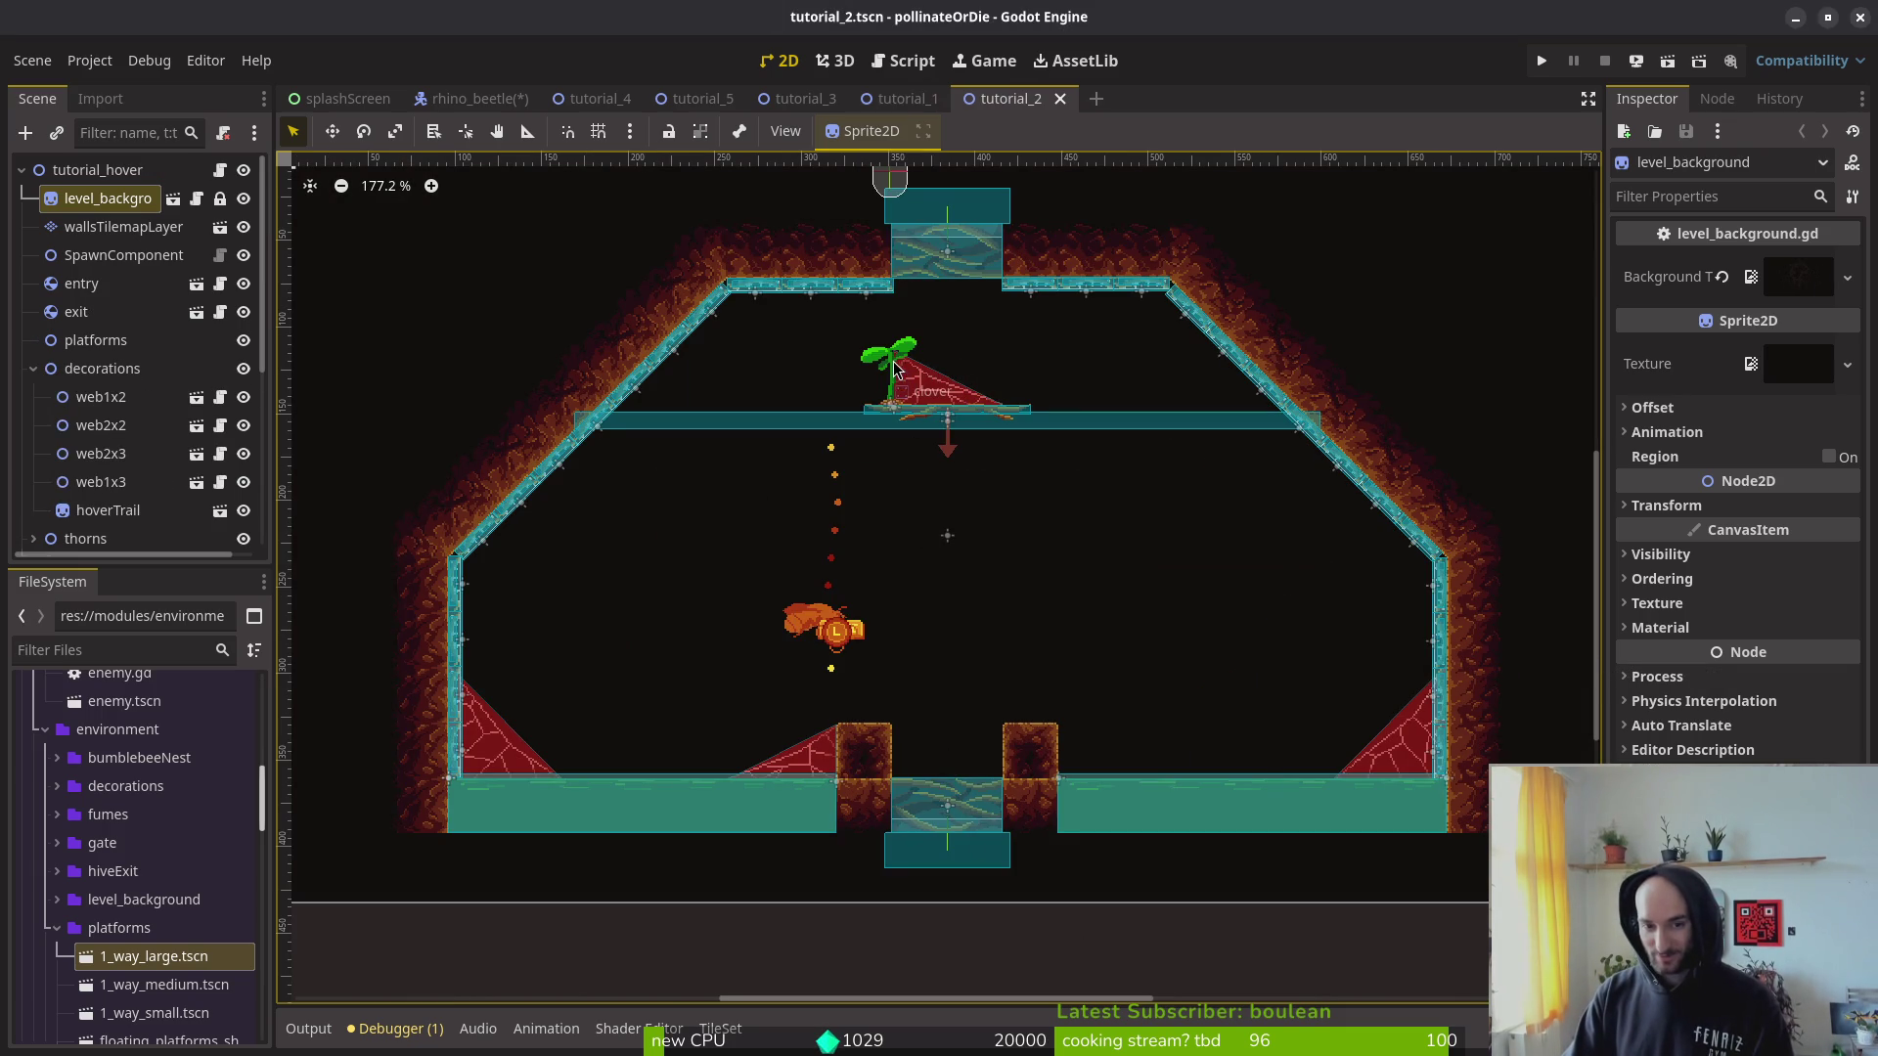
Step: Open tutorial_3.tscn via a 'tut3' Quick Open search, then go to the tutorial_4 tab
key("ctrl+shift+o")
type("tut3")
key("Return")
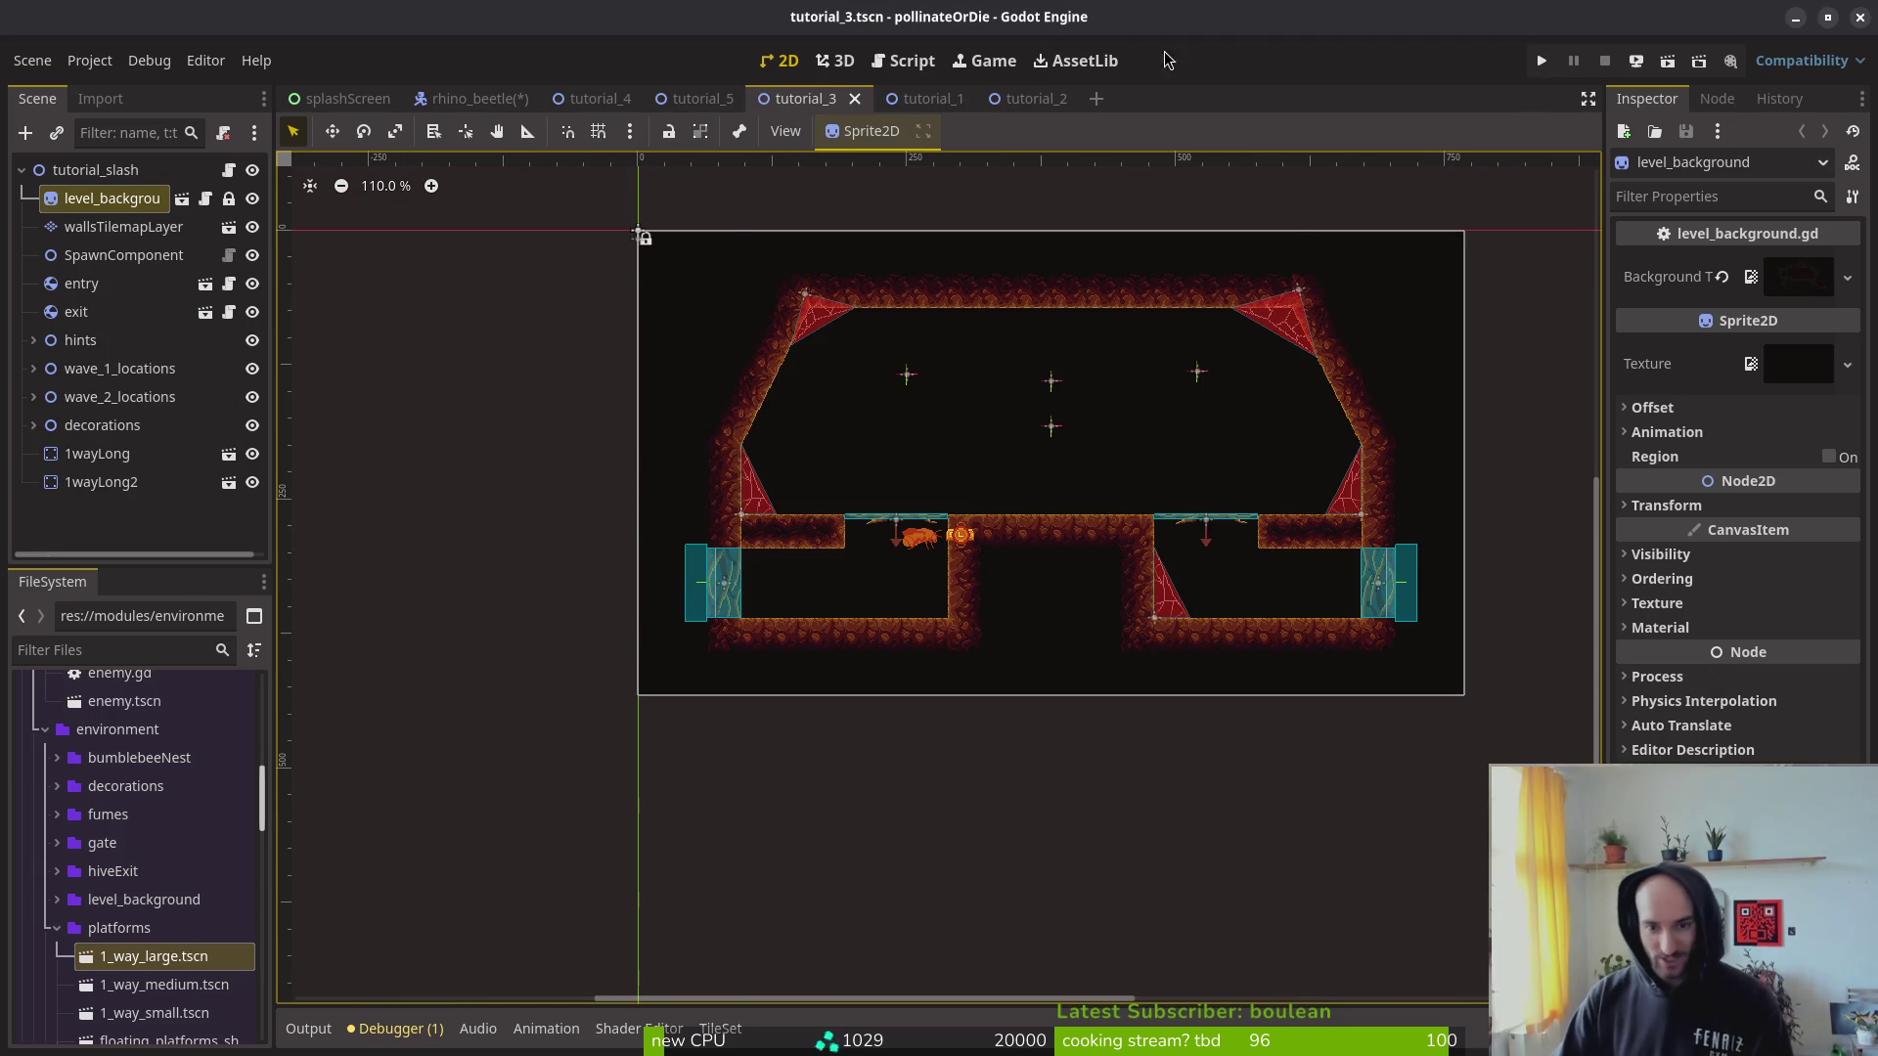
scroll(1074, 404, "up", 3)
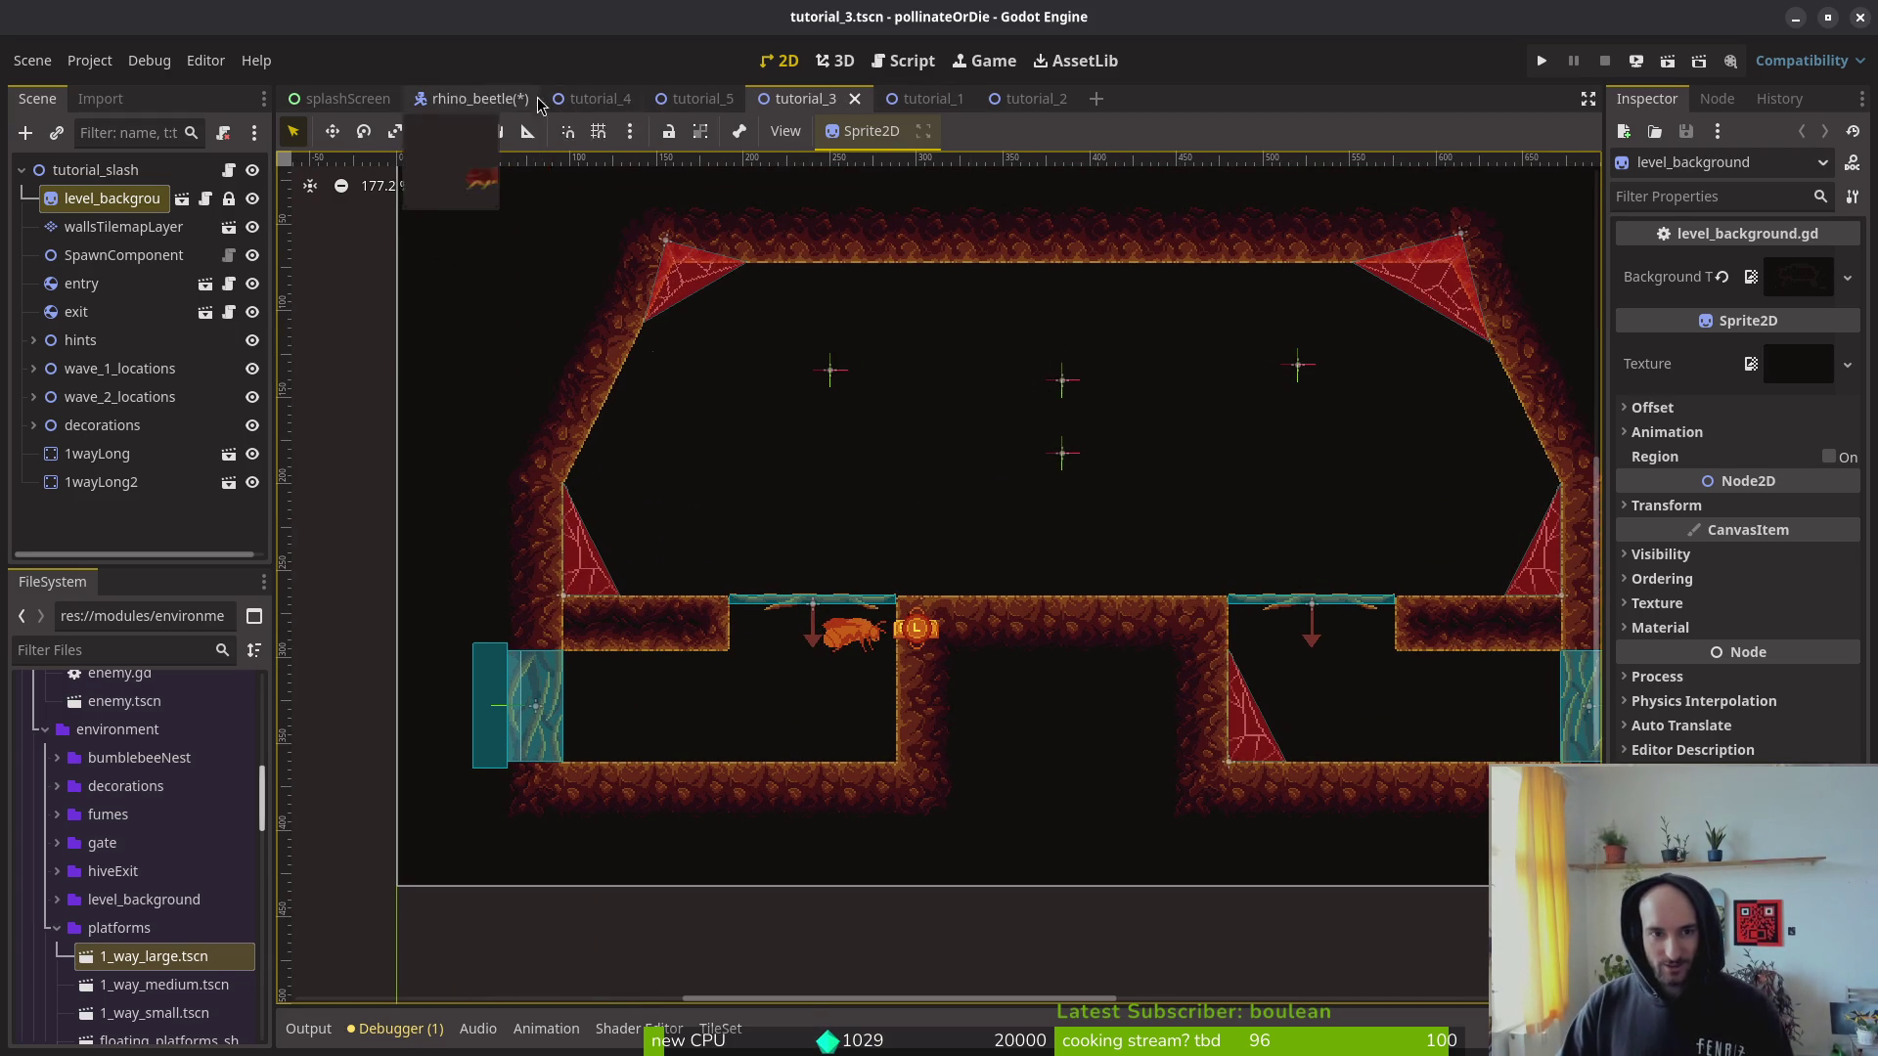
left_click(599, 99)
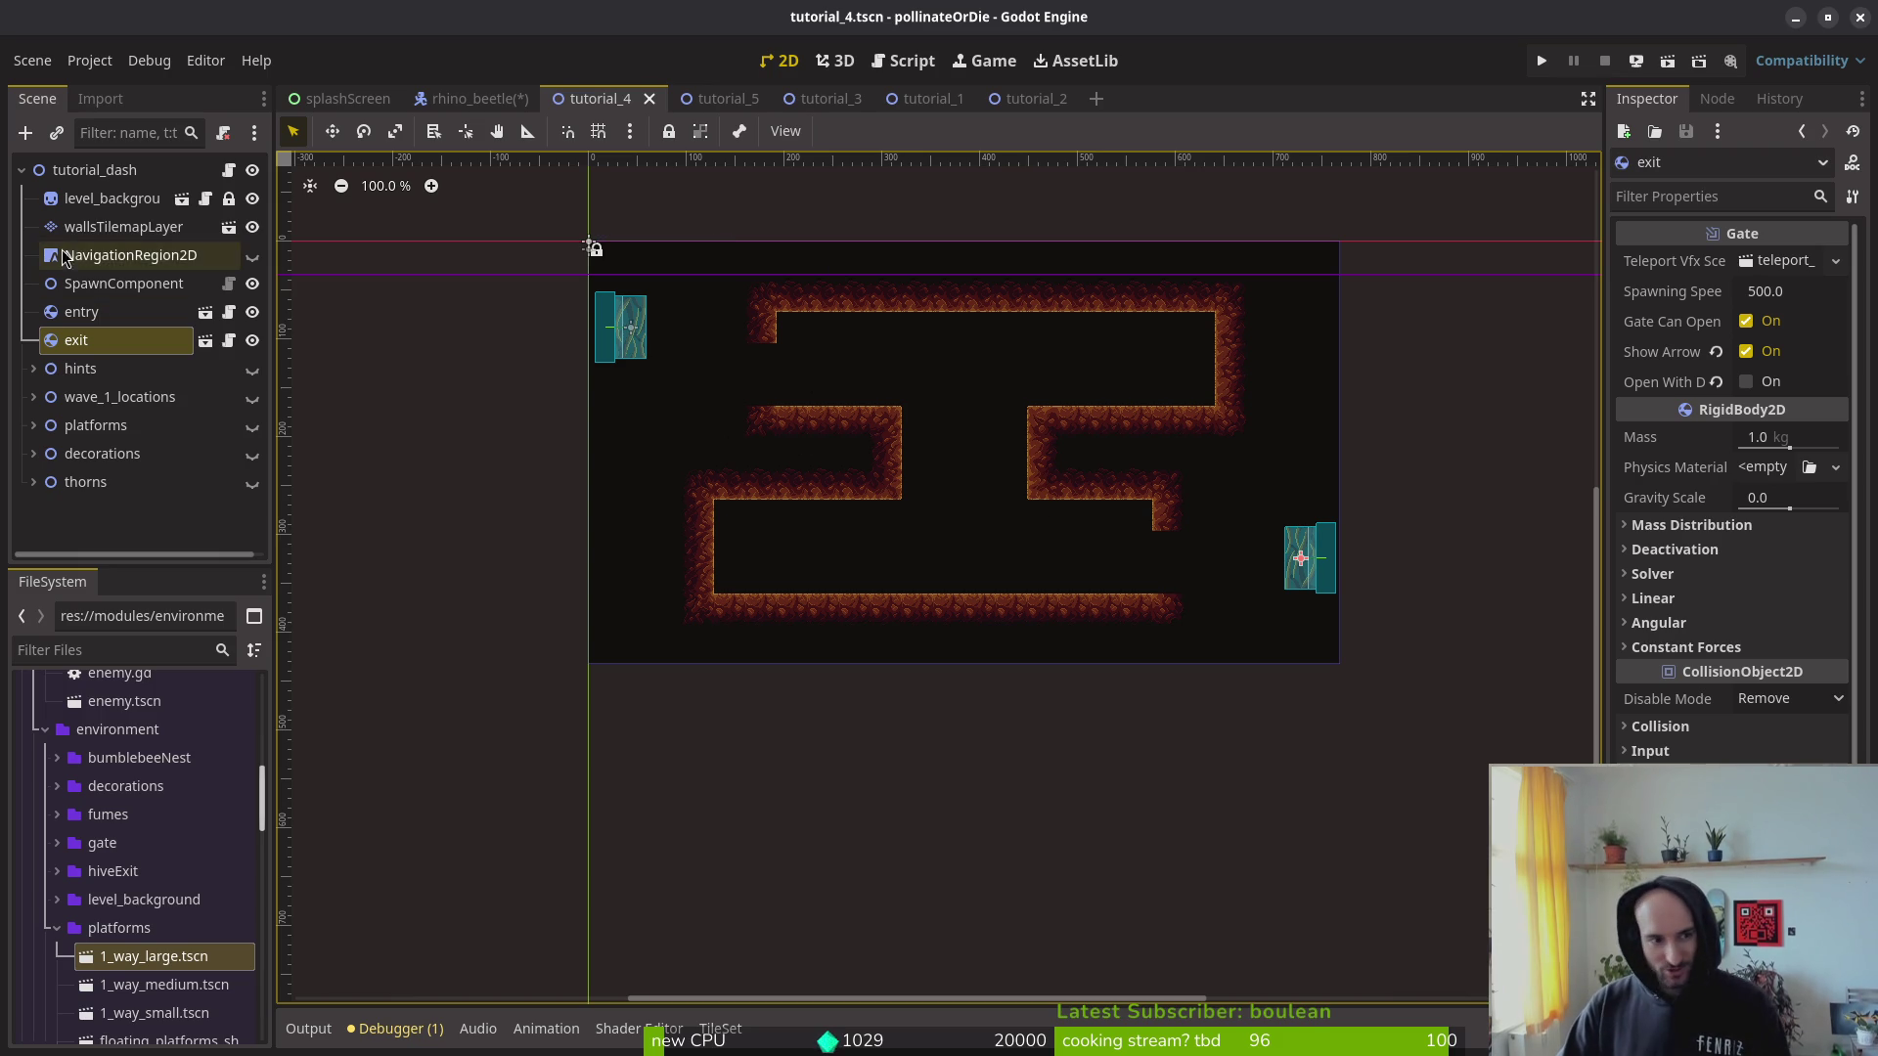
Step: Erase the middle and lower-left wall bars and the right wall's bottom tile, then save
left_click(838, 459)
mouse_move(837, 459)
left_mouse_down()
mouse_move(754, 423)
mouse_move(822, 453)
mouse_move(1077, 461)
mouse_move(1141, 407)
mouse_move(1177, 512)
left_mouse_up()
left_click_drag(1165, 424, 1203, 444)
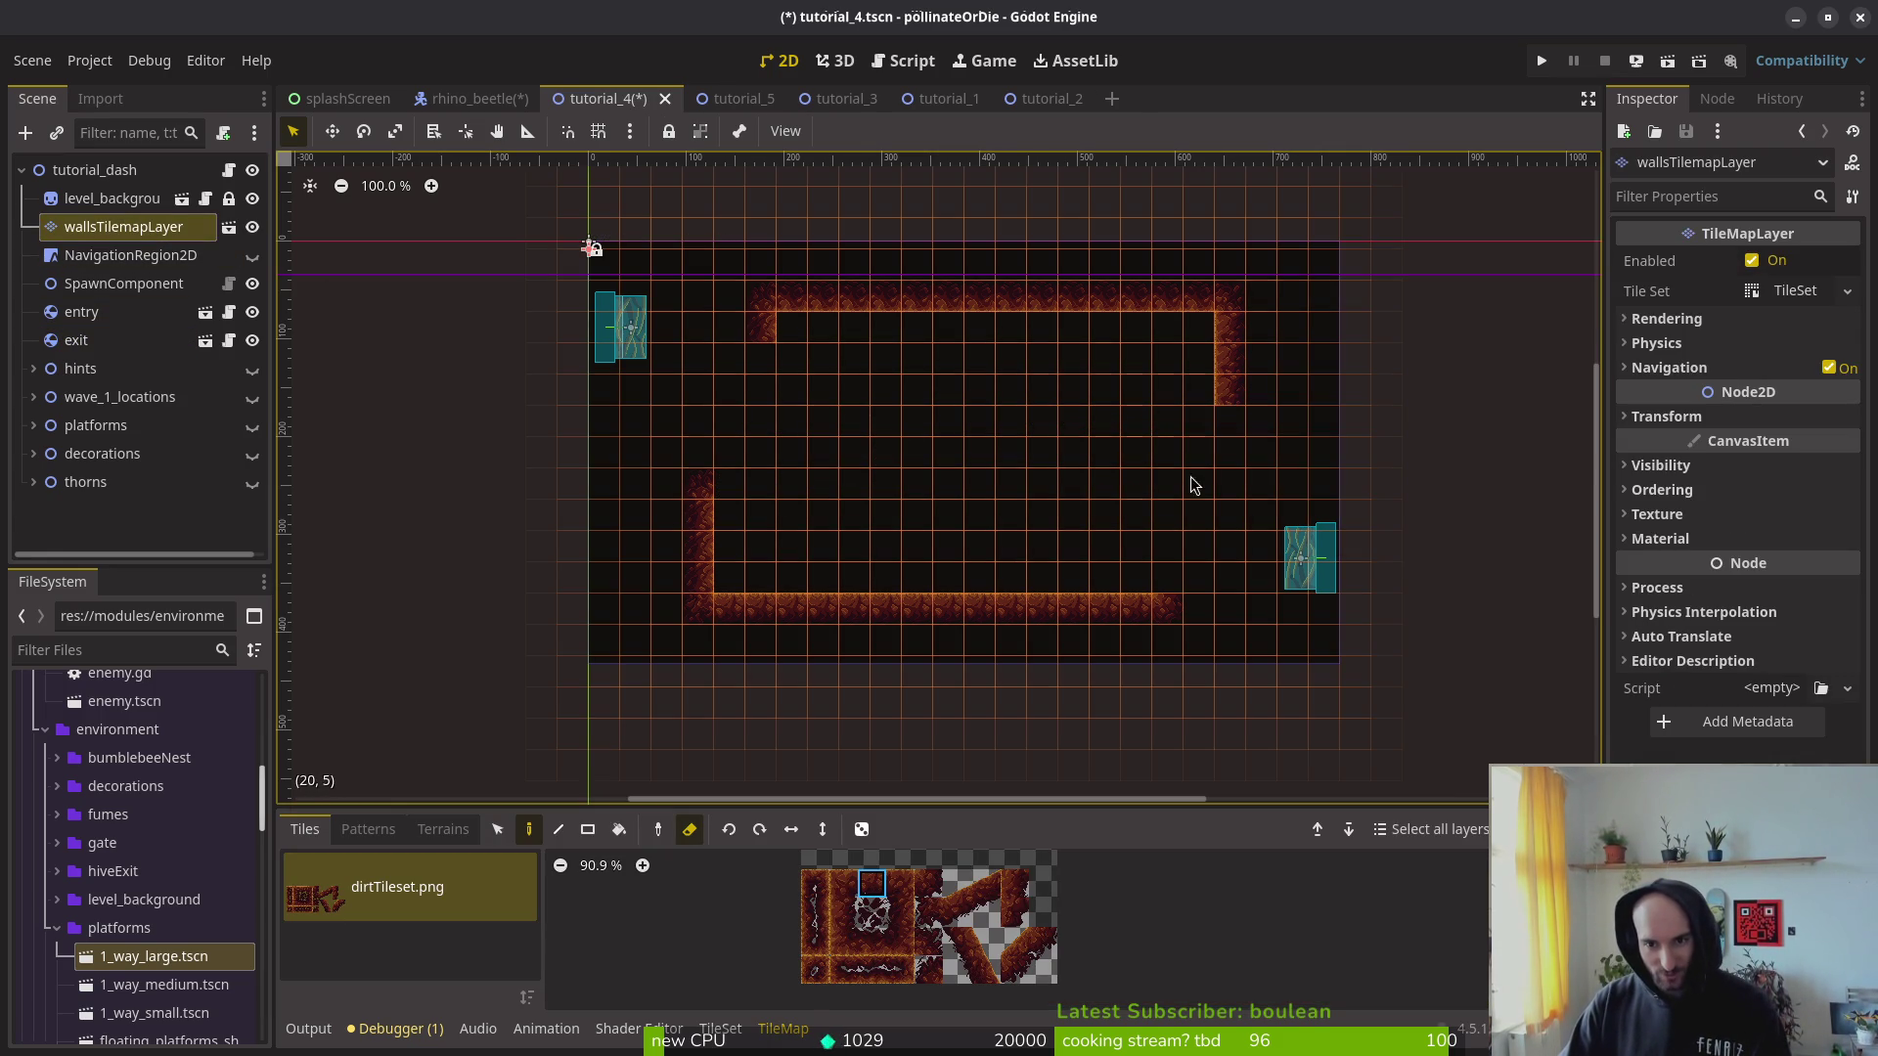
key("ctrl+s")
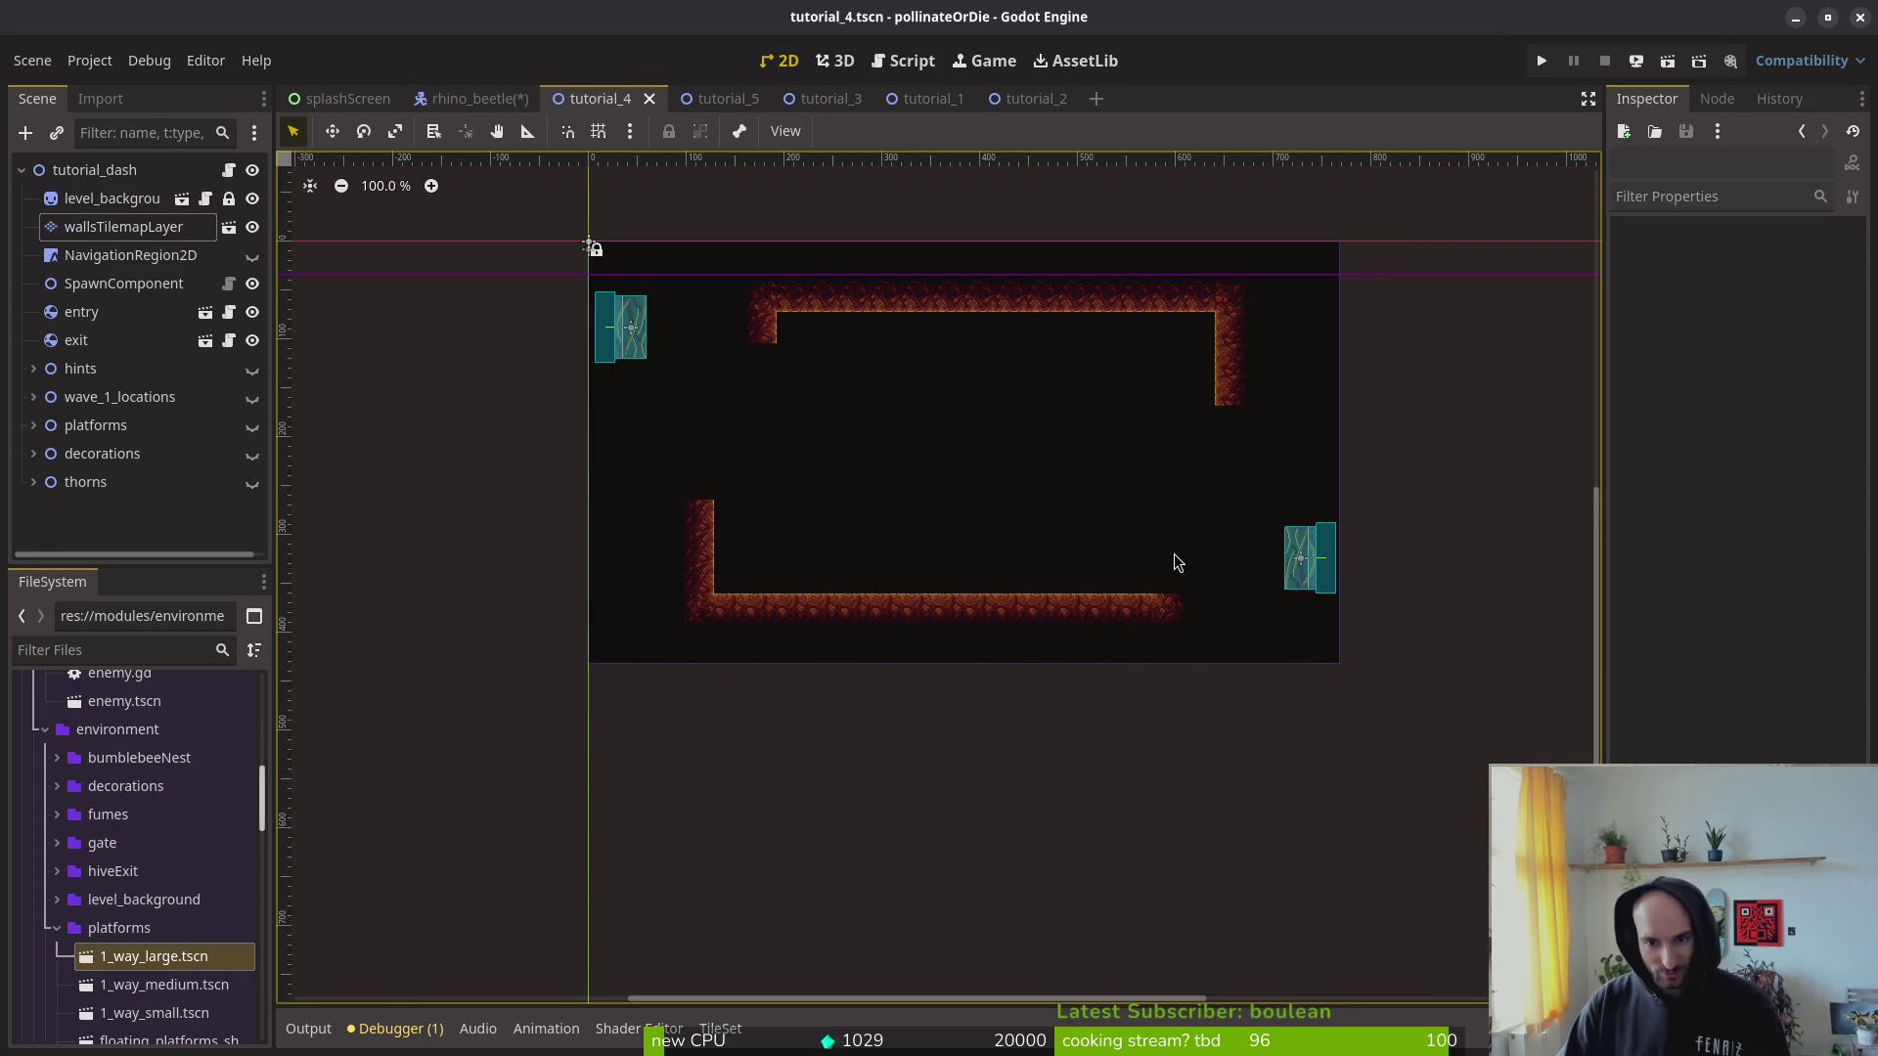
Step: Try a lower-left dirt slope, undo part of it, and paint a slope under the top-right wall
left_click_drag(955, 939, 988, 970)
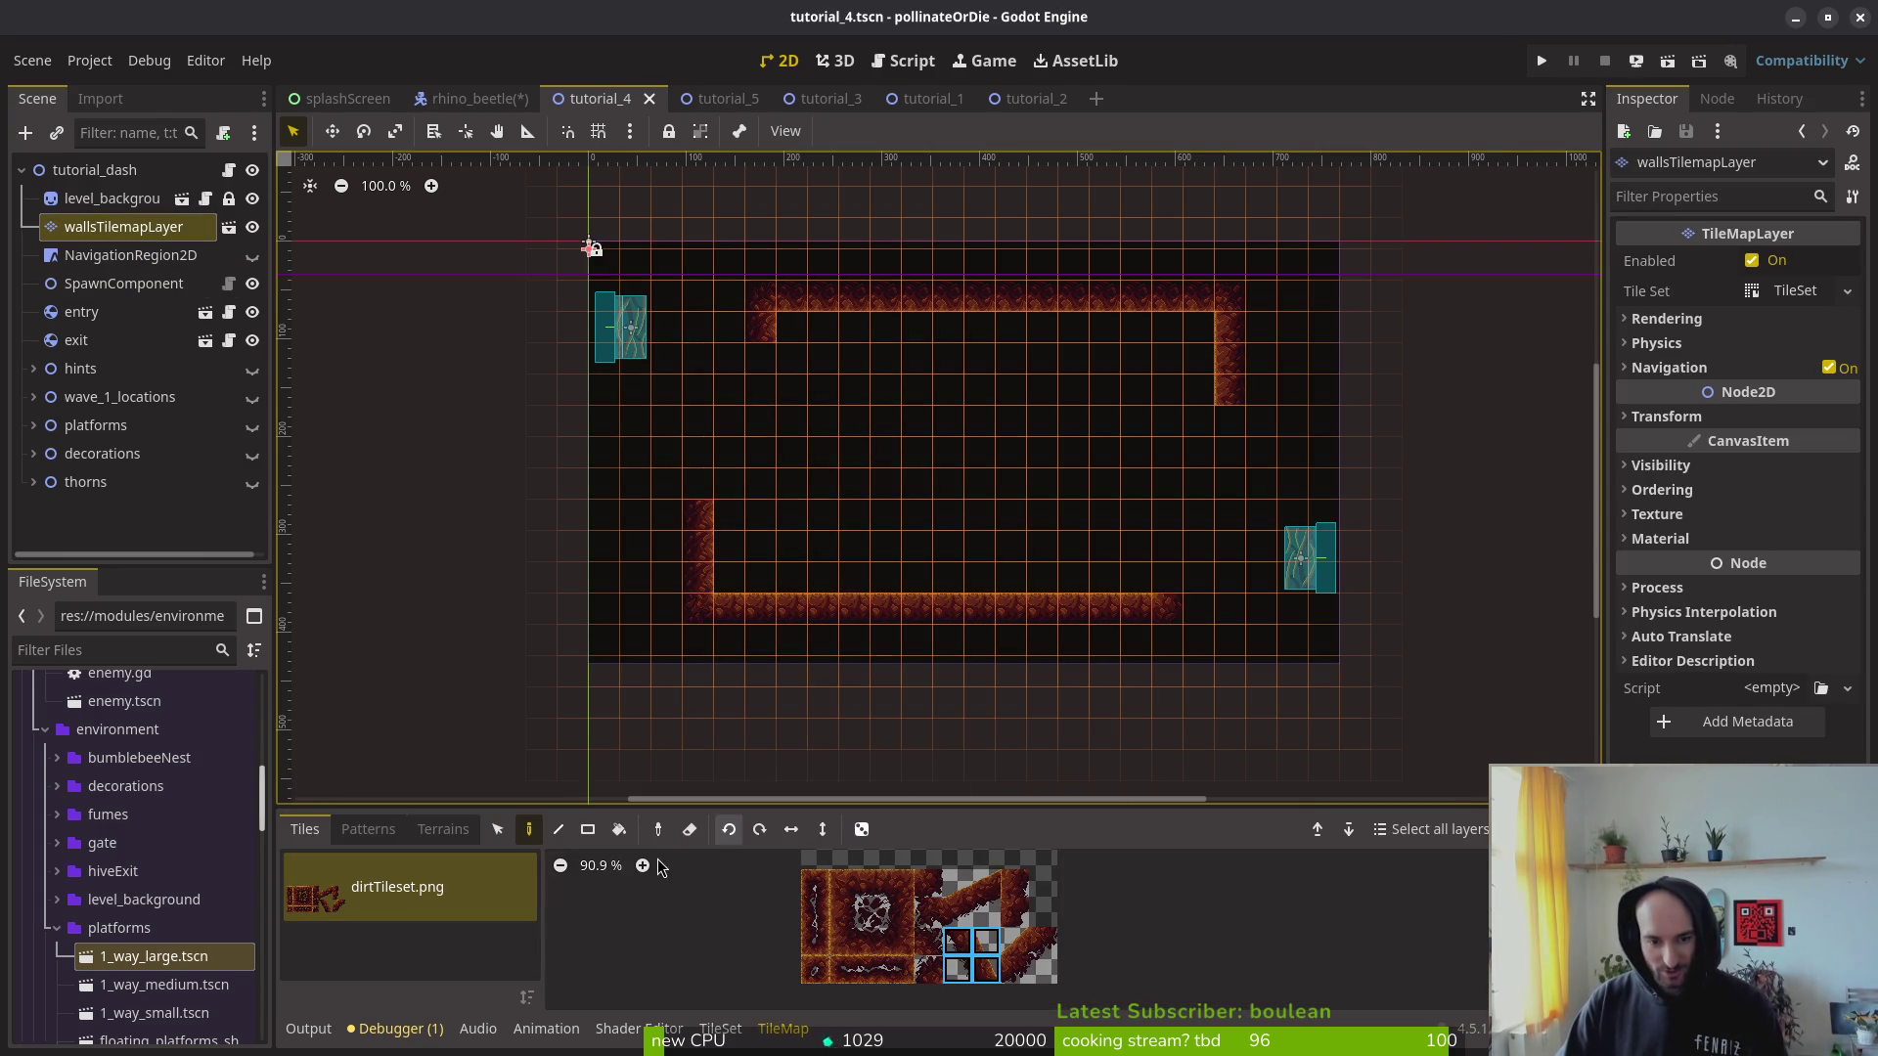
scroll(910, 587, "up", 2)
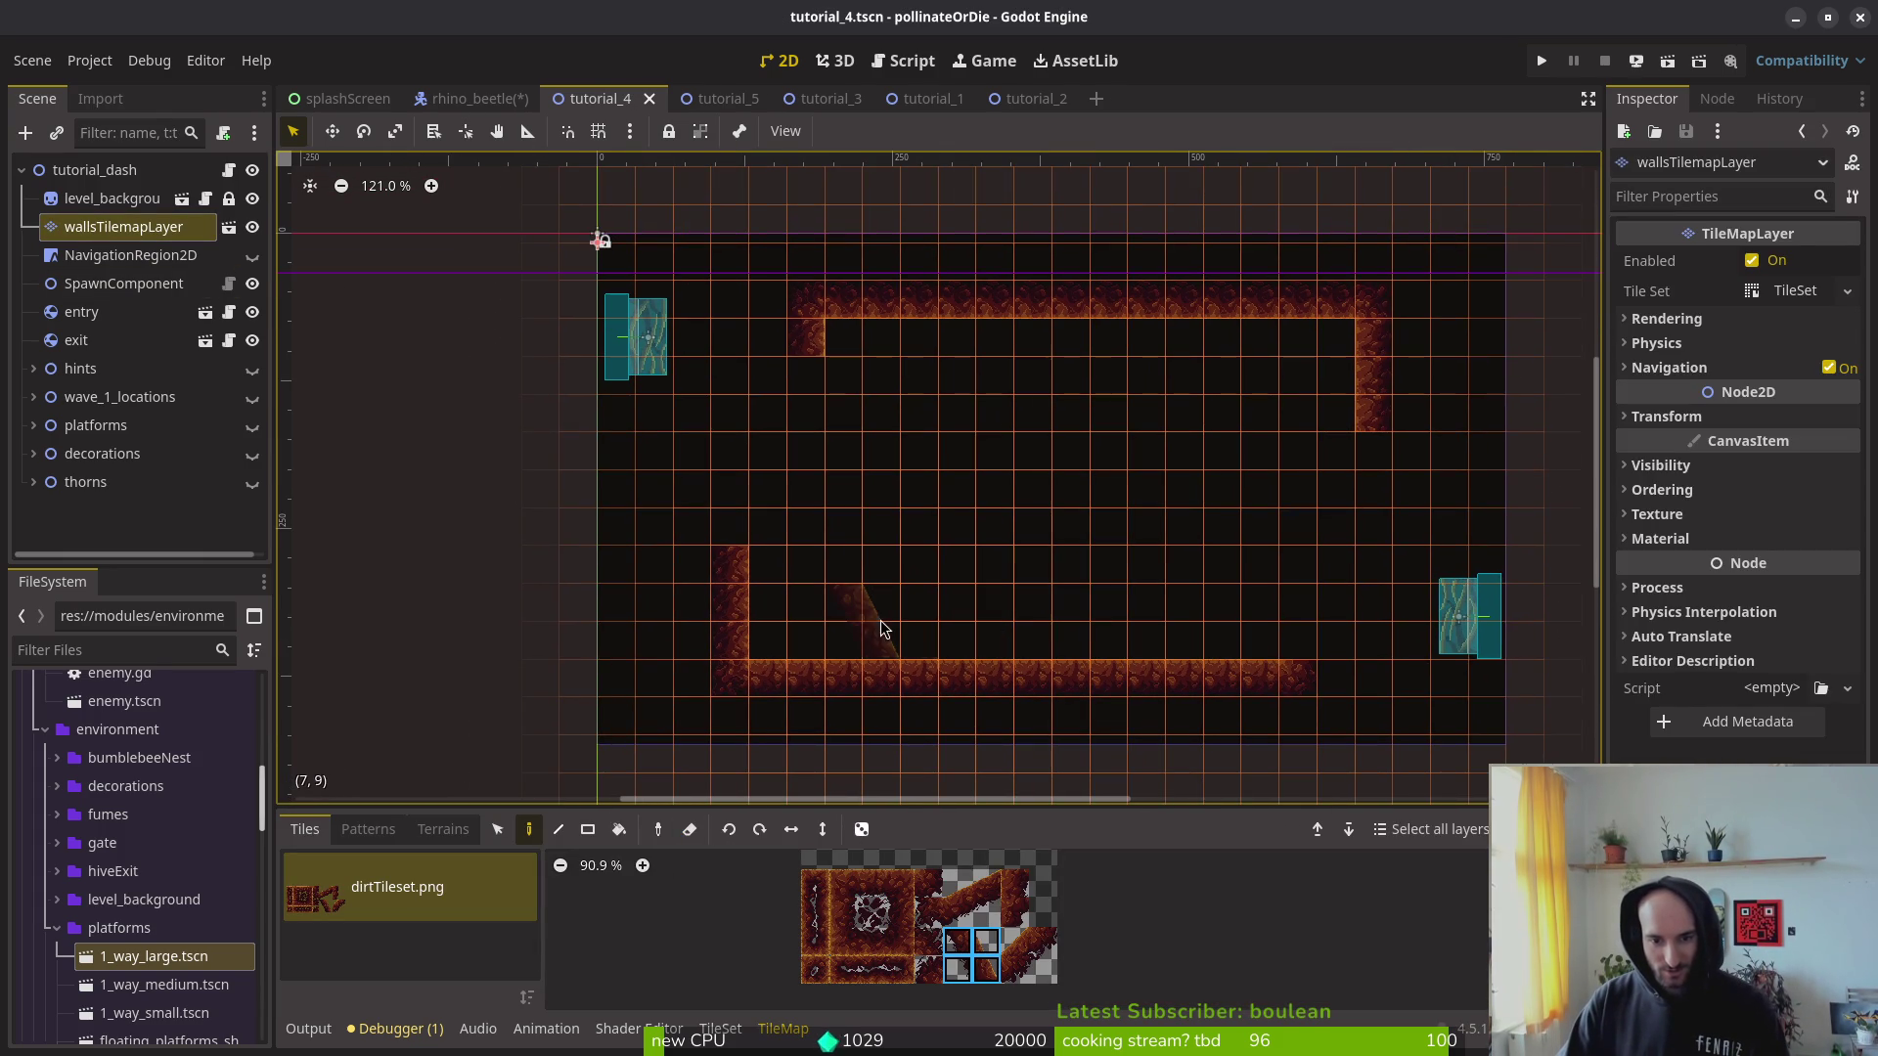
left_click_drag(869, 626, 818, 551)
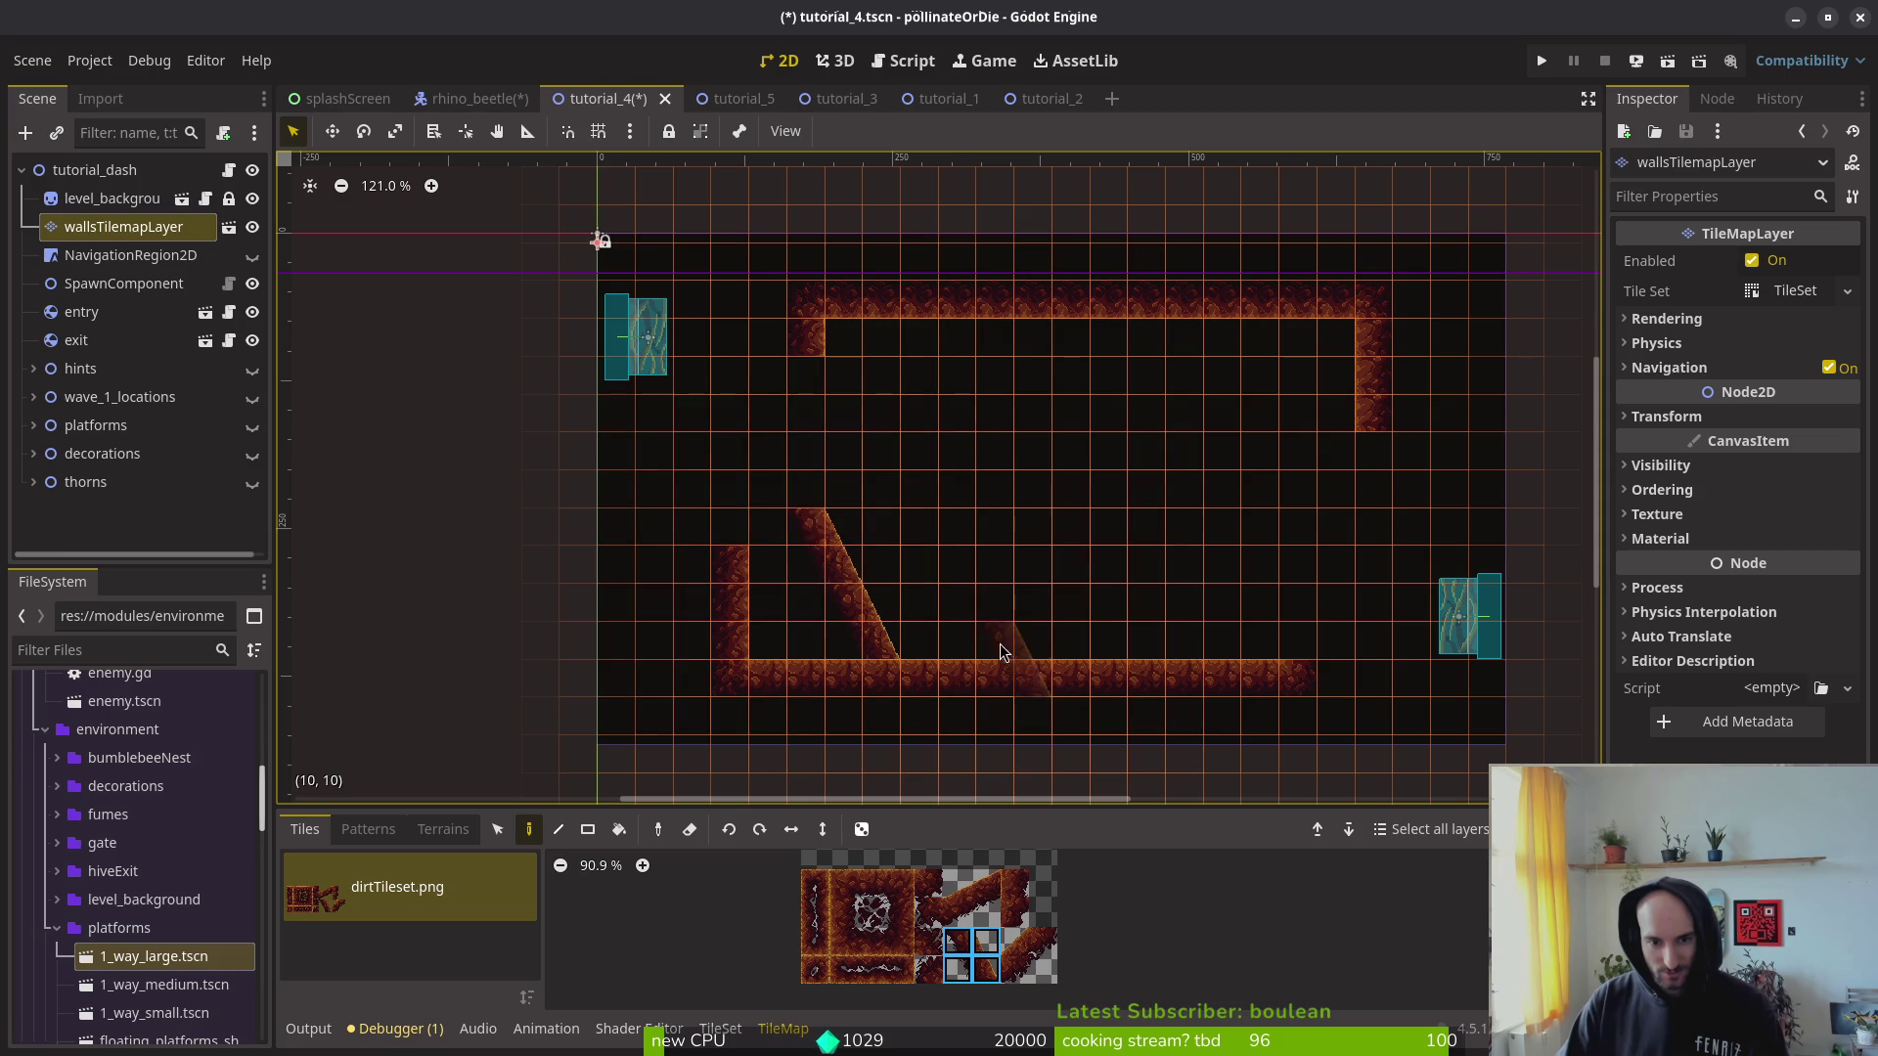
key("ctrl+z")
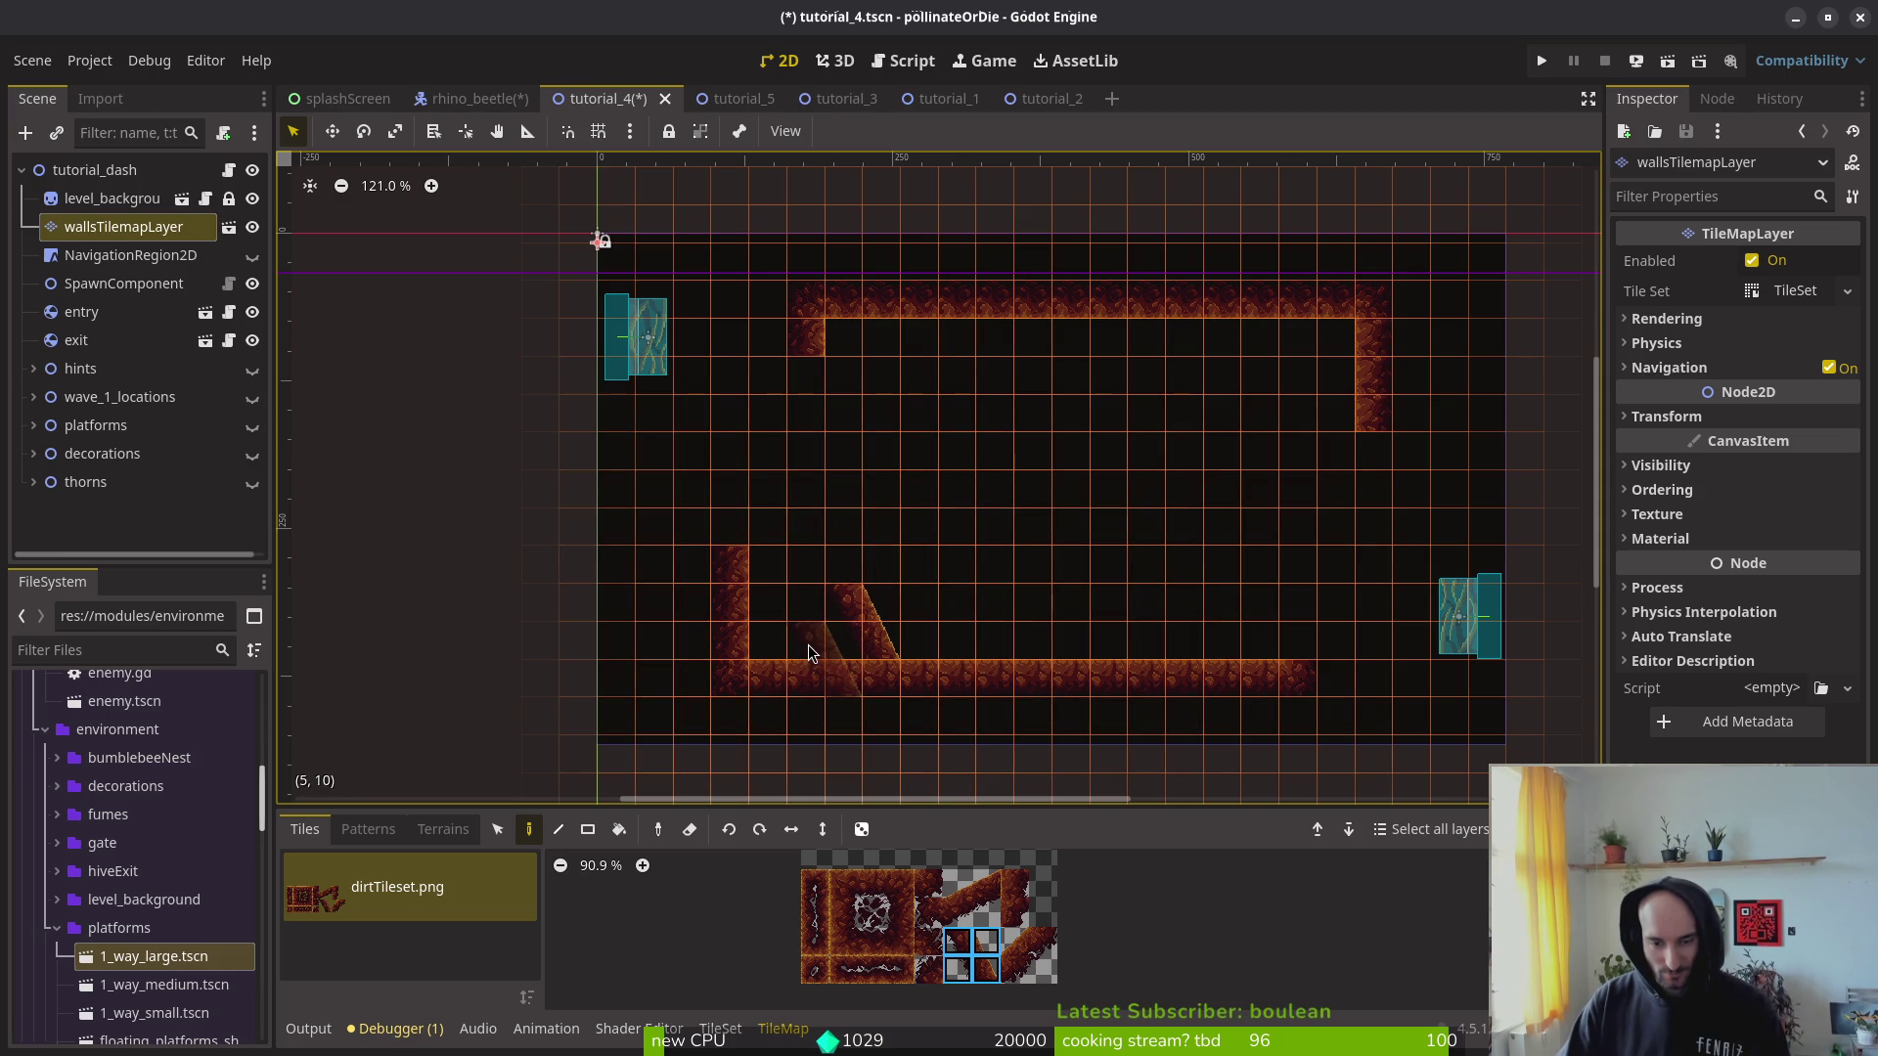
mouse_move(968, 885)
left_mouse_down()
mouse_move(1010, 932)
mouse_move(990, 920)
left_mouse_up()
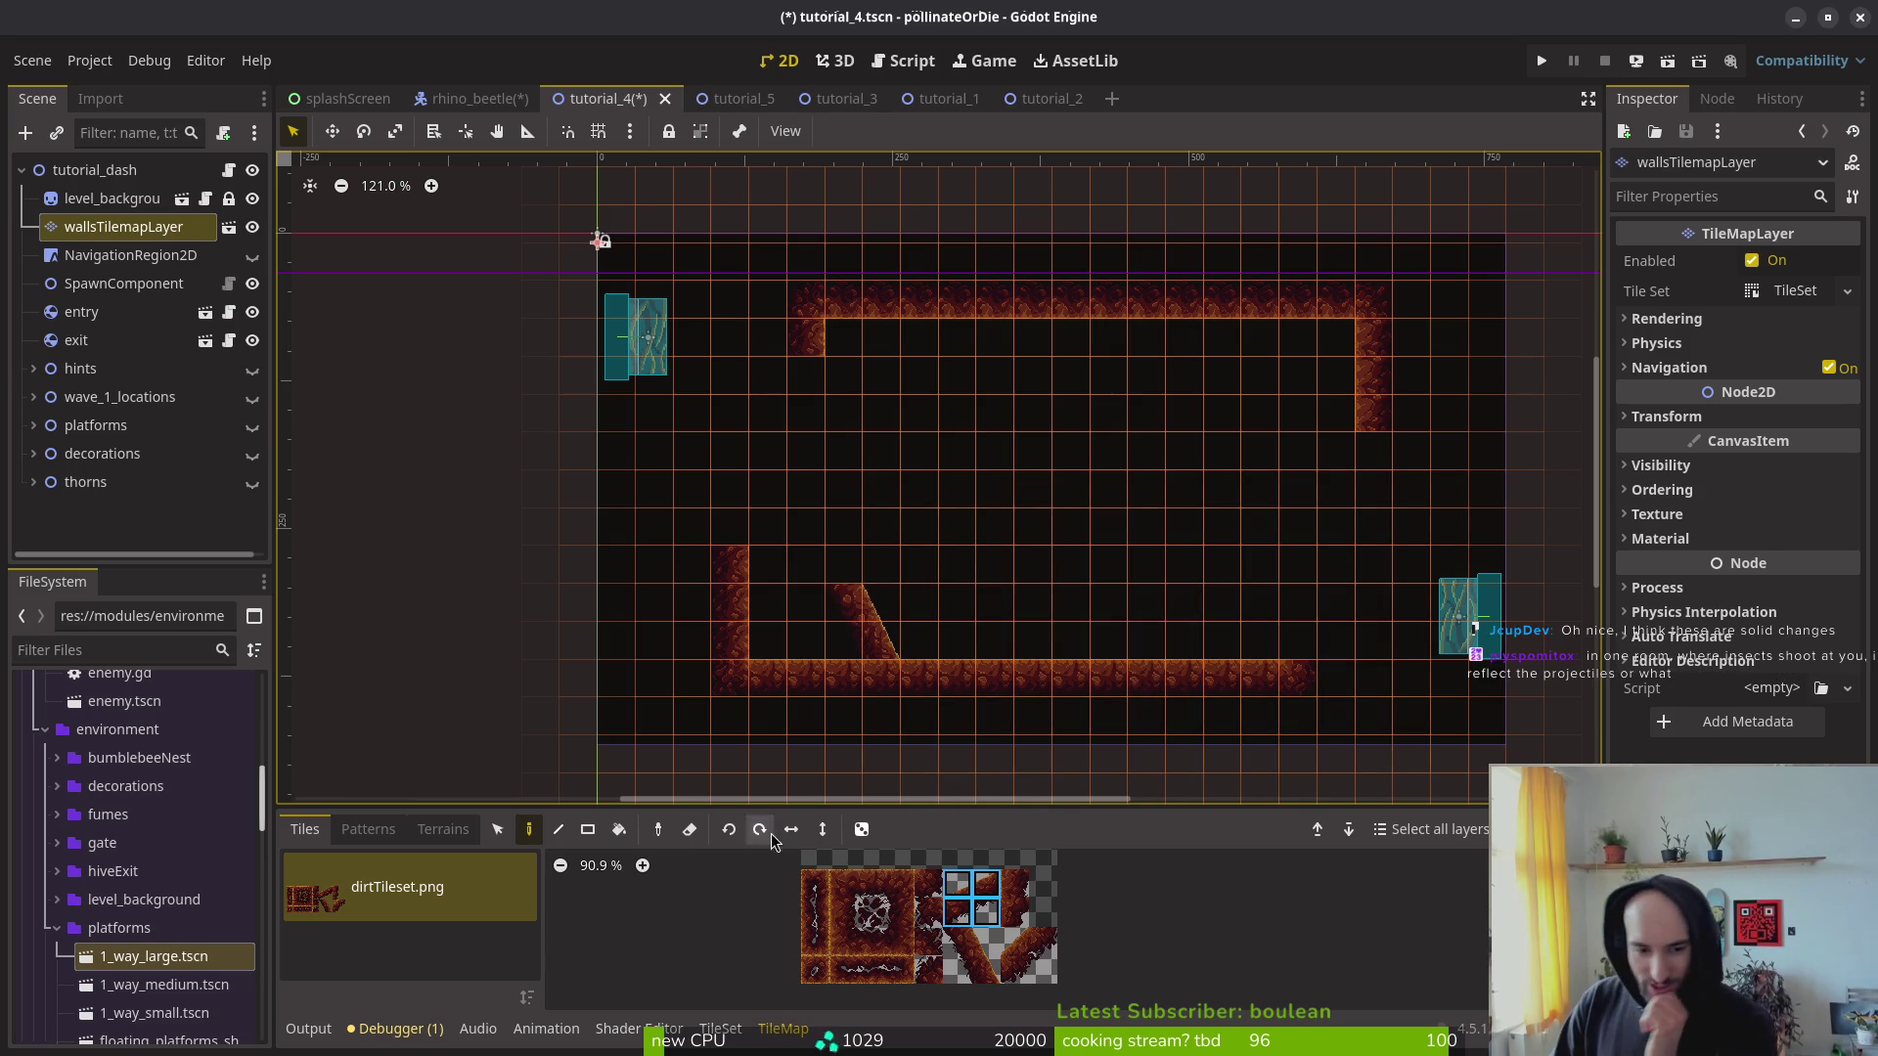
left_click(1167, 315)
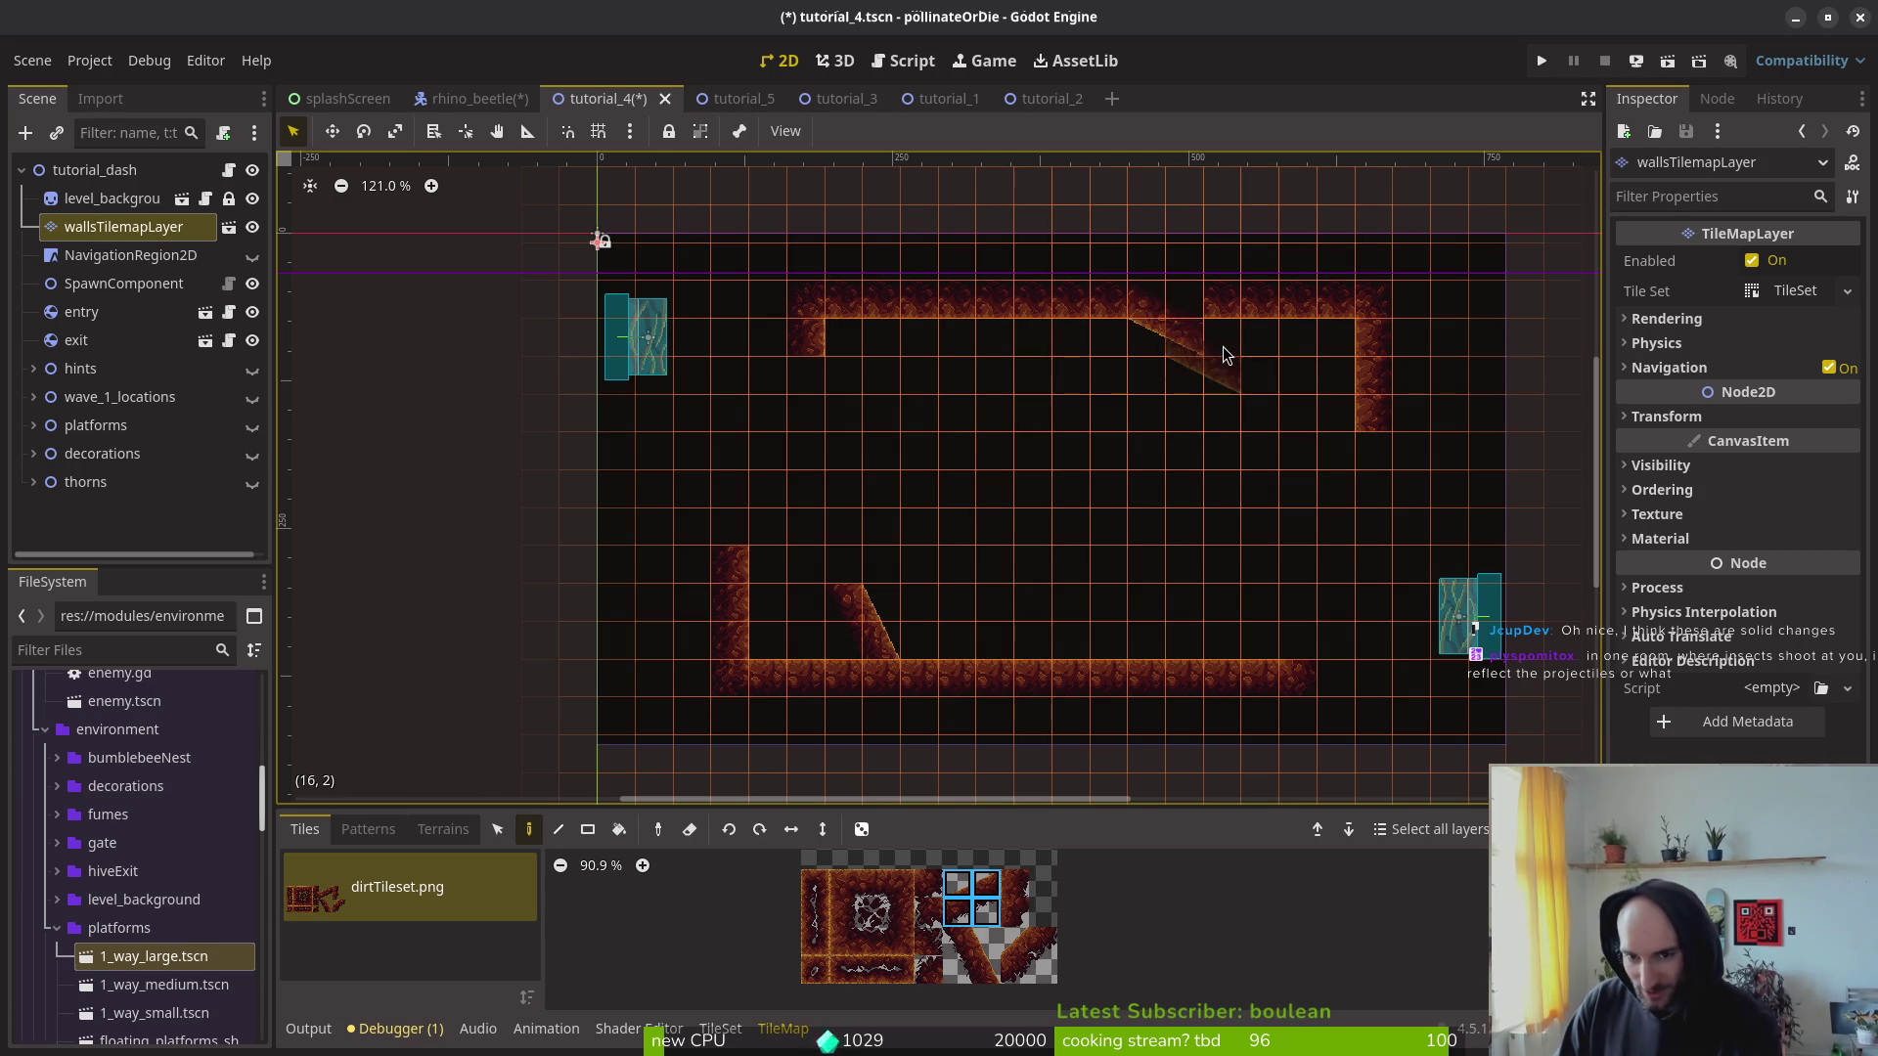
left_click(1238, 362)
Step: Paint a steep 2x2 slope running down toward the right wall
left_click_drag(956, 941, 986, 971)
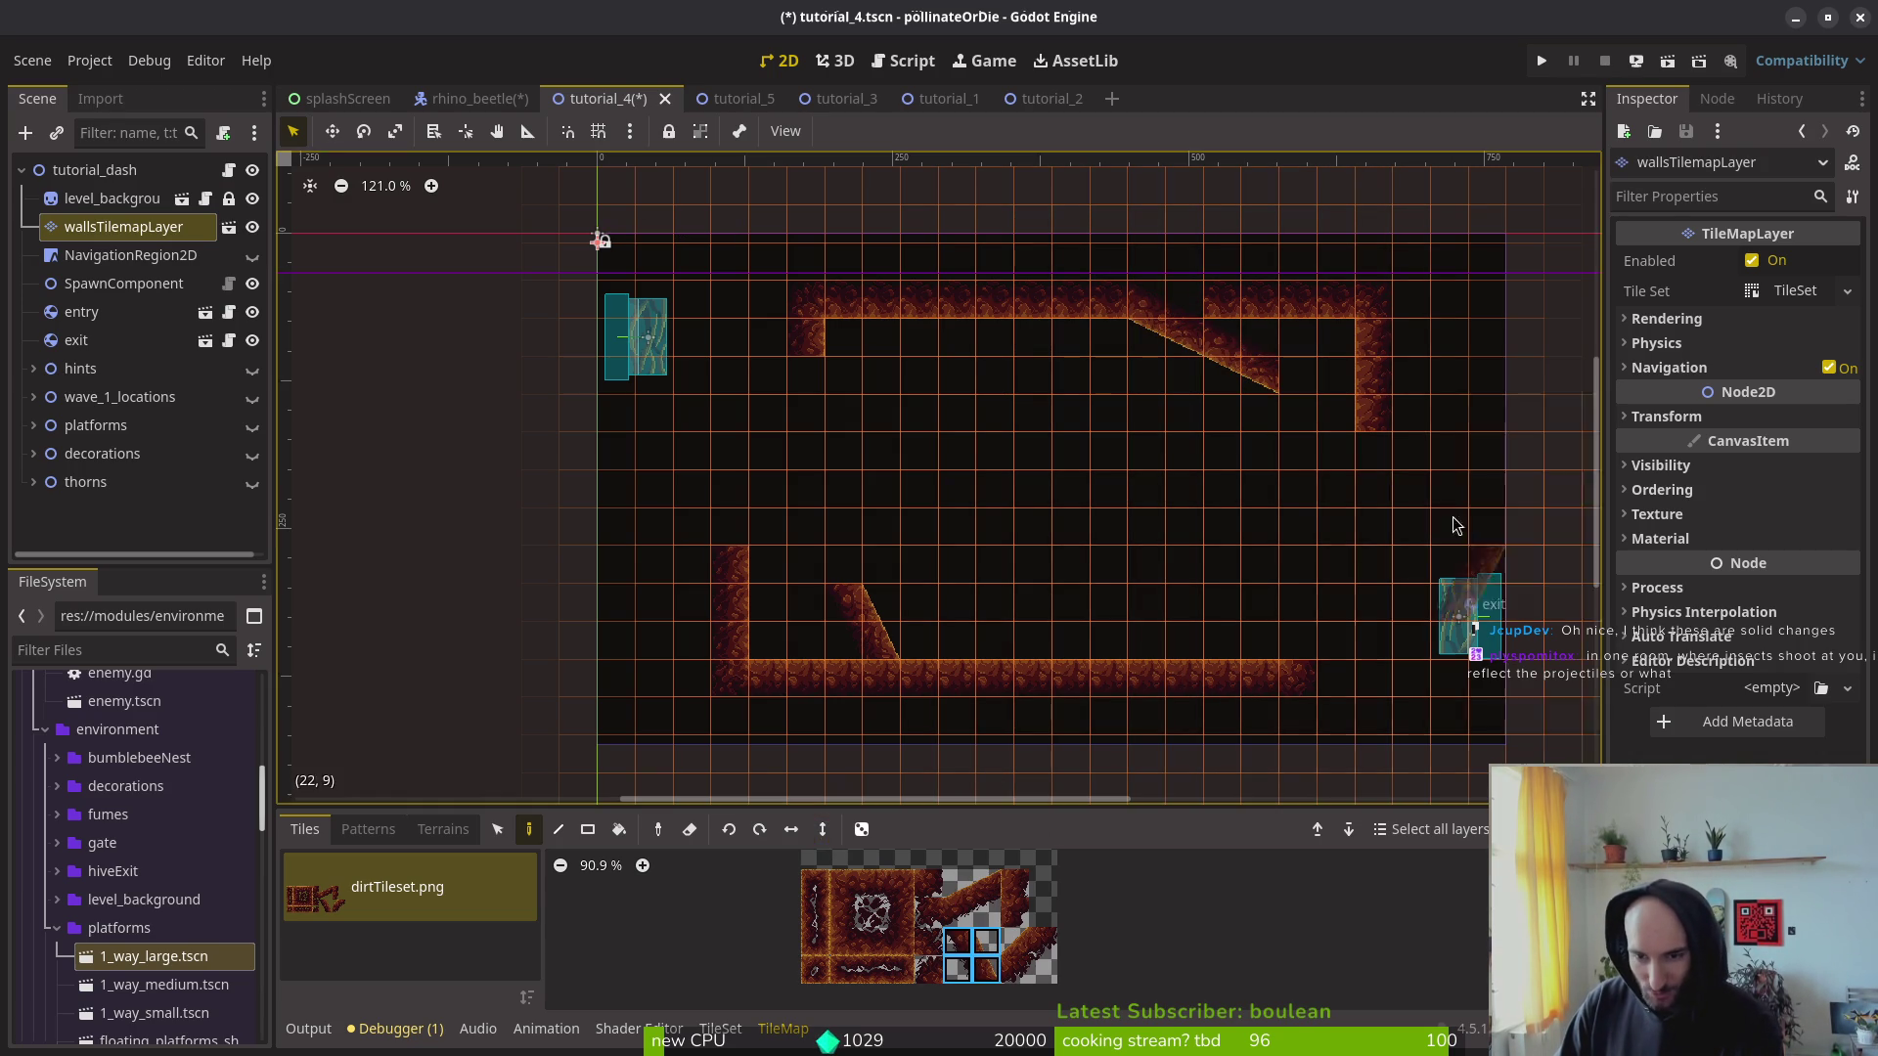
left_click(827, 832)
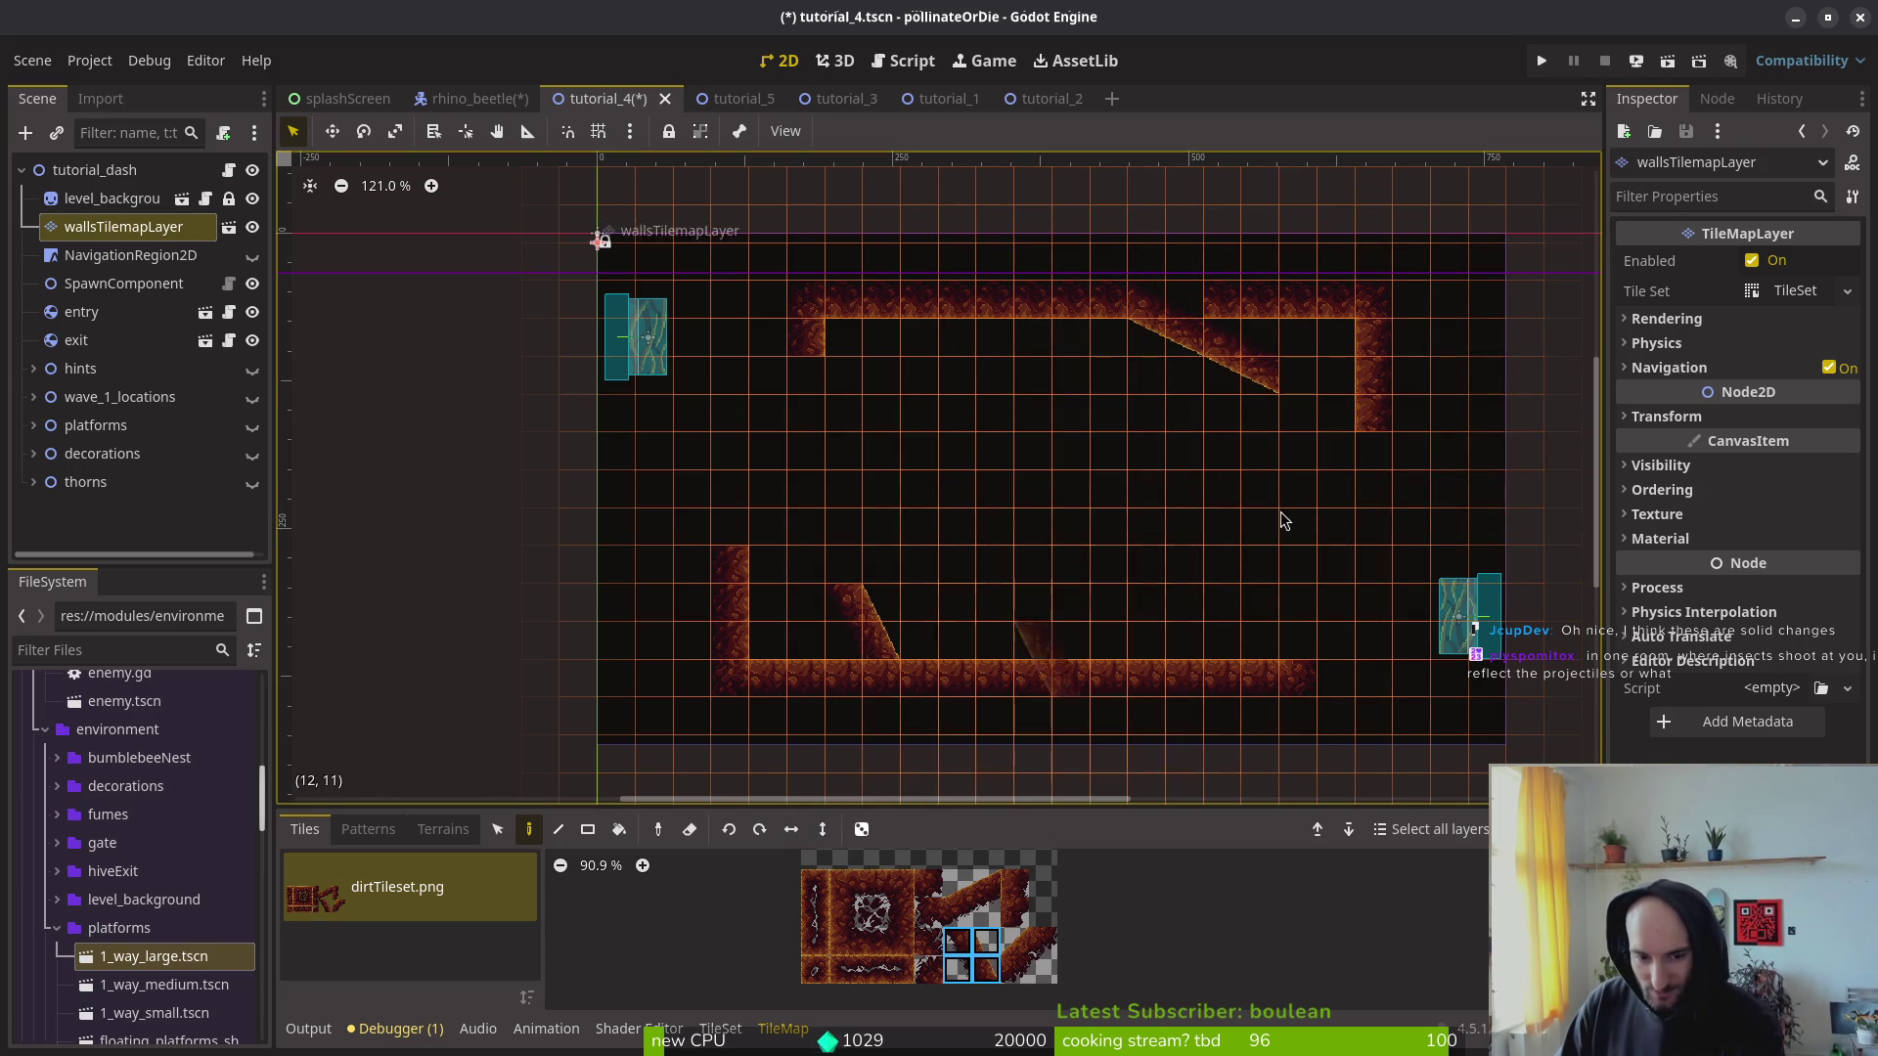
left_click(1320, 438)
left_click(1351, 521)
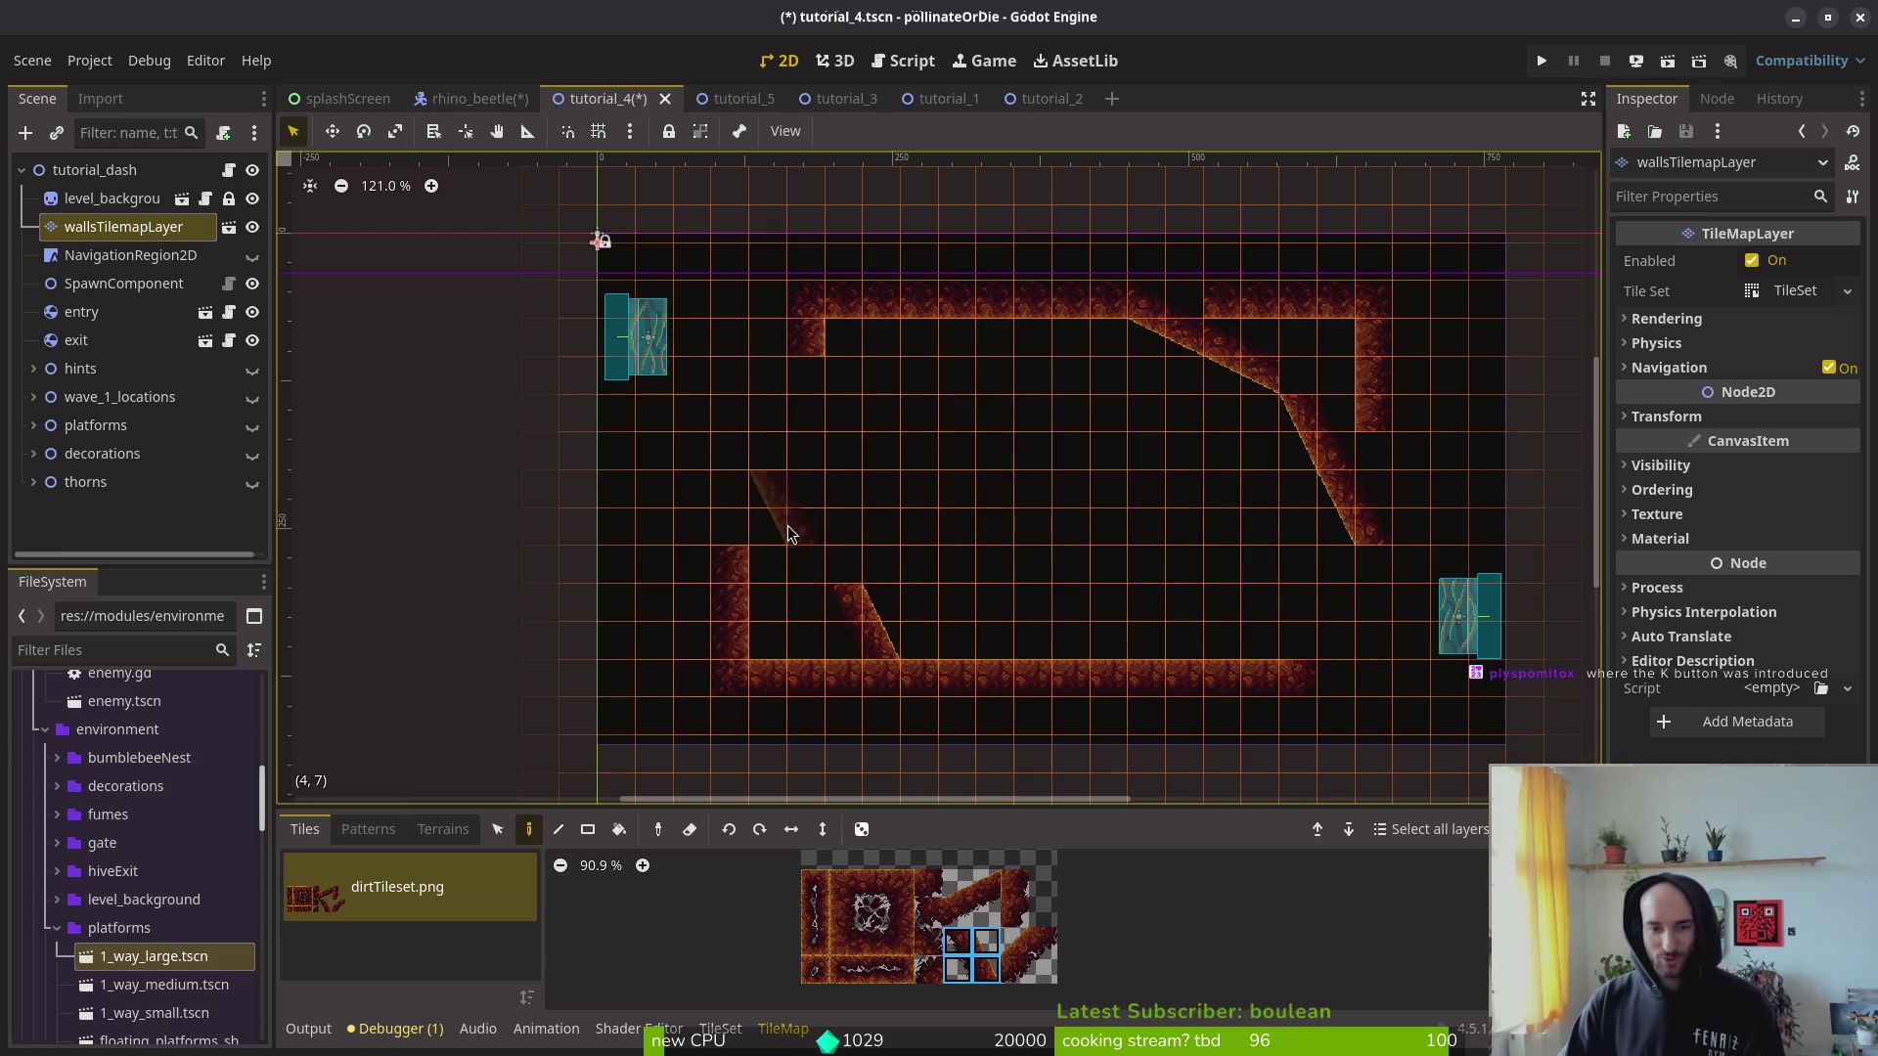
Step: Erase the small lower-left spike and paint slope pieces along the lower-left diagonal
left_click_drag(969, 888, 988, 914)
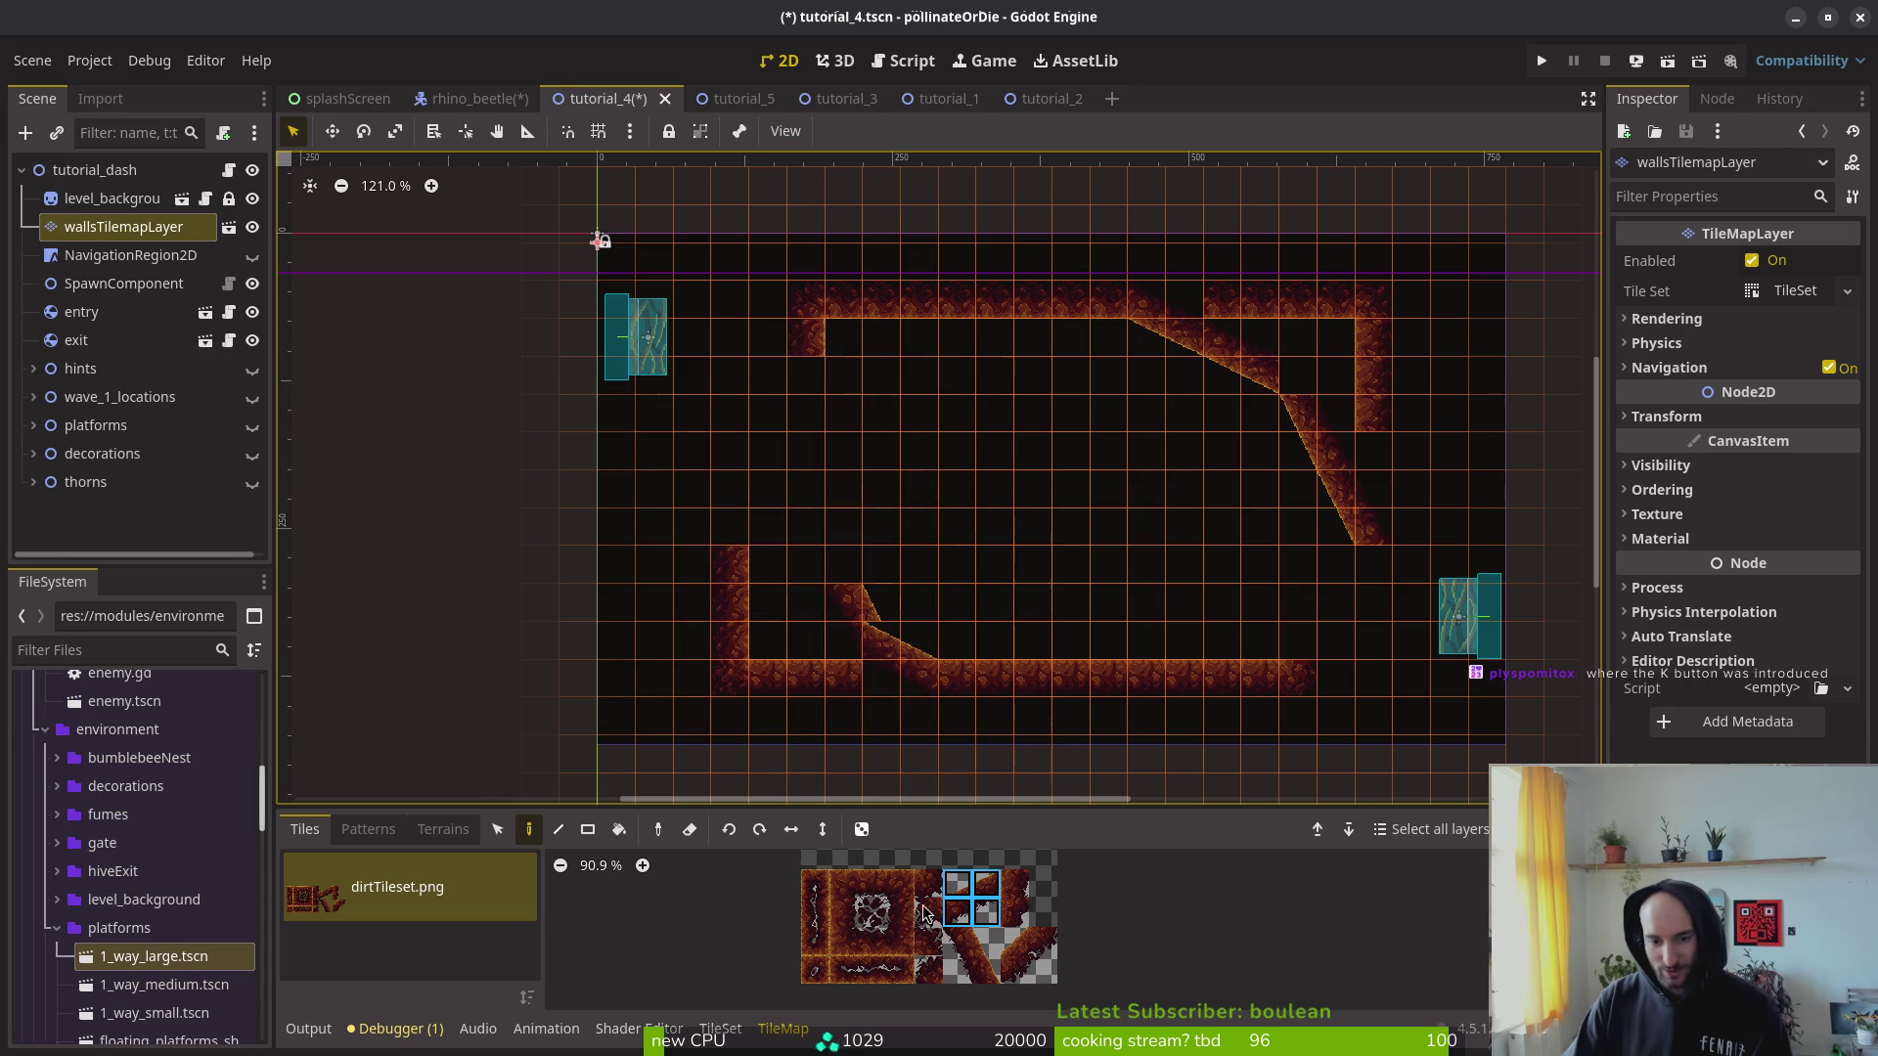
key("e")
left_click_drag(868, 592, 849, 621)
left_click_drag(957, 941, 986, 968)
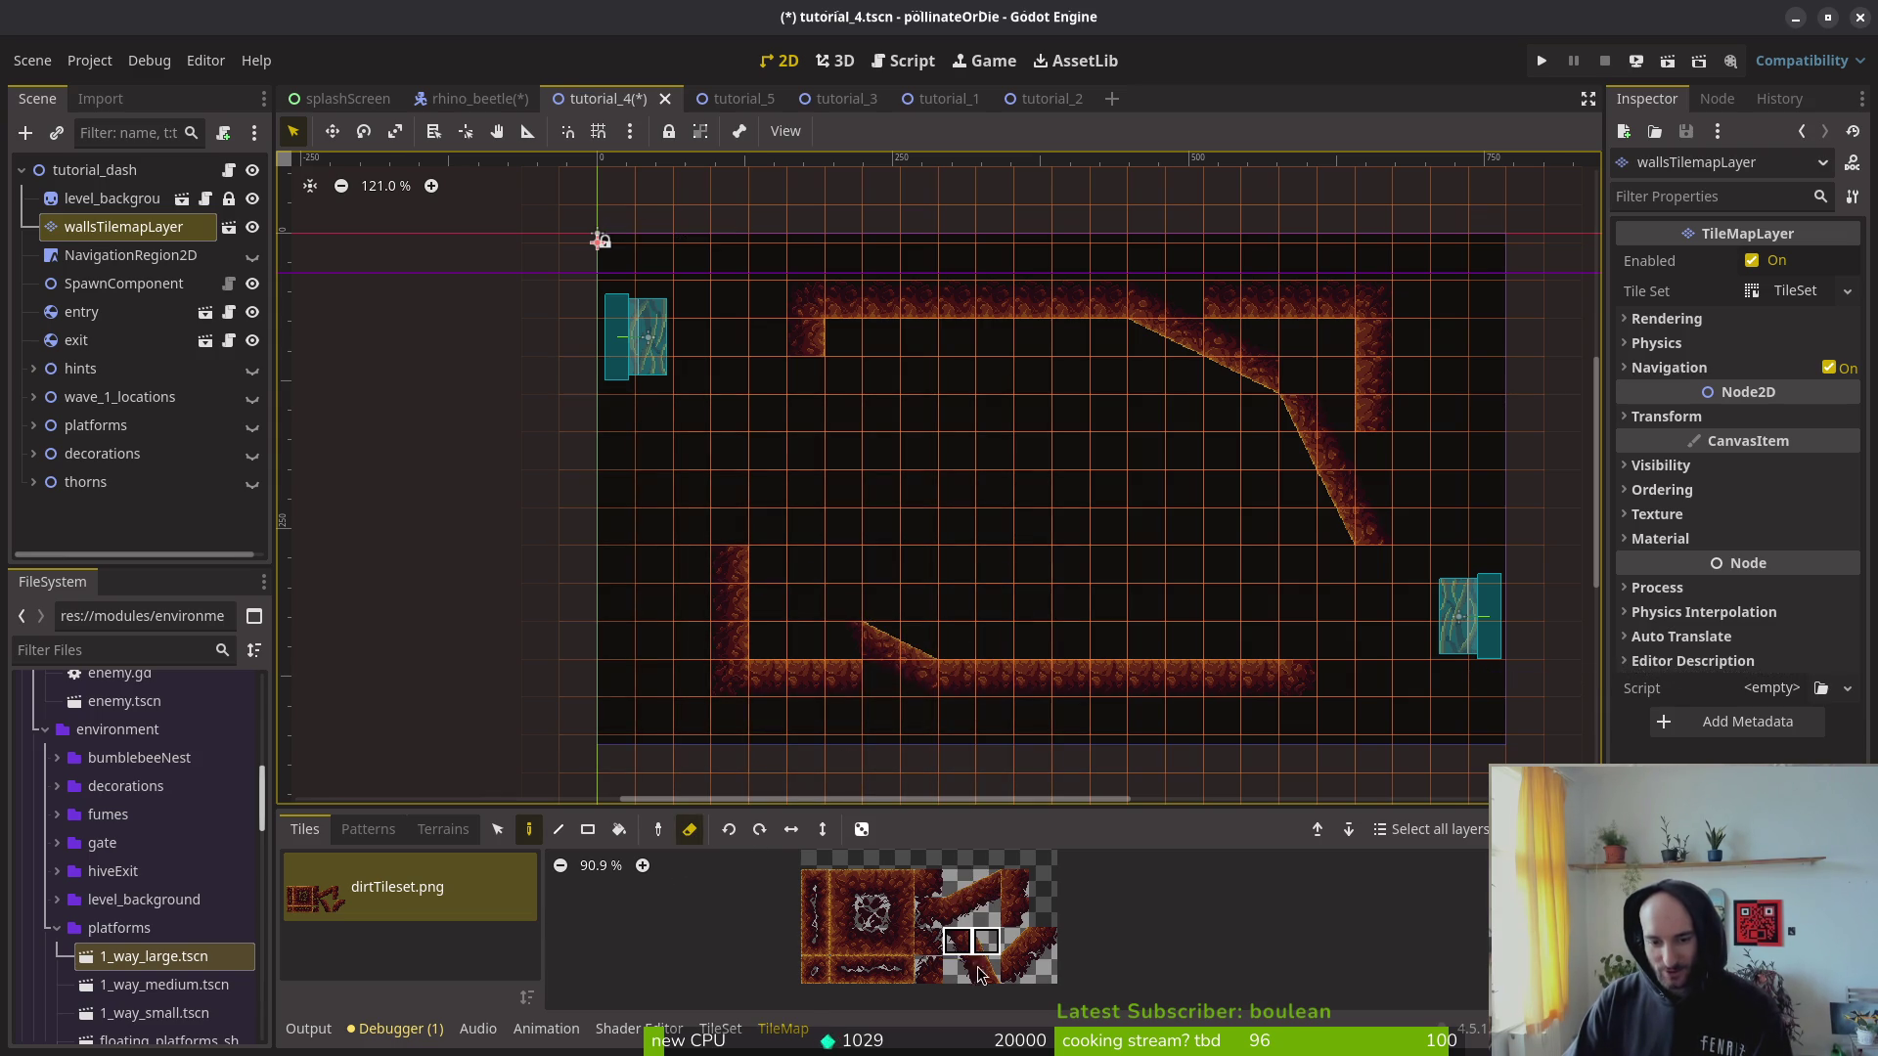
key("e")
left_click(829, 608)
left_click(822, 519)
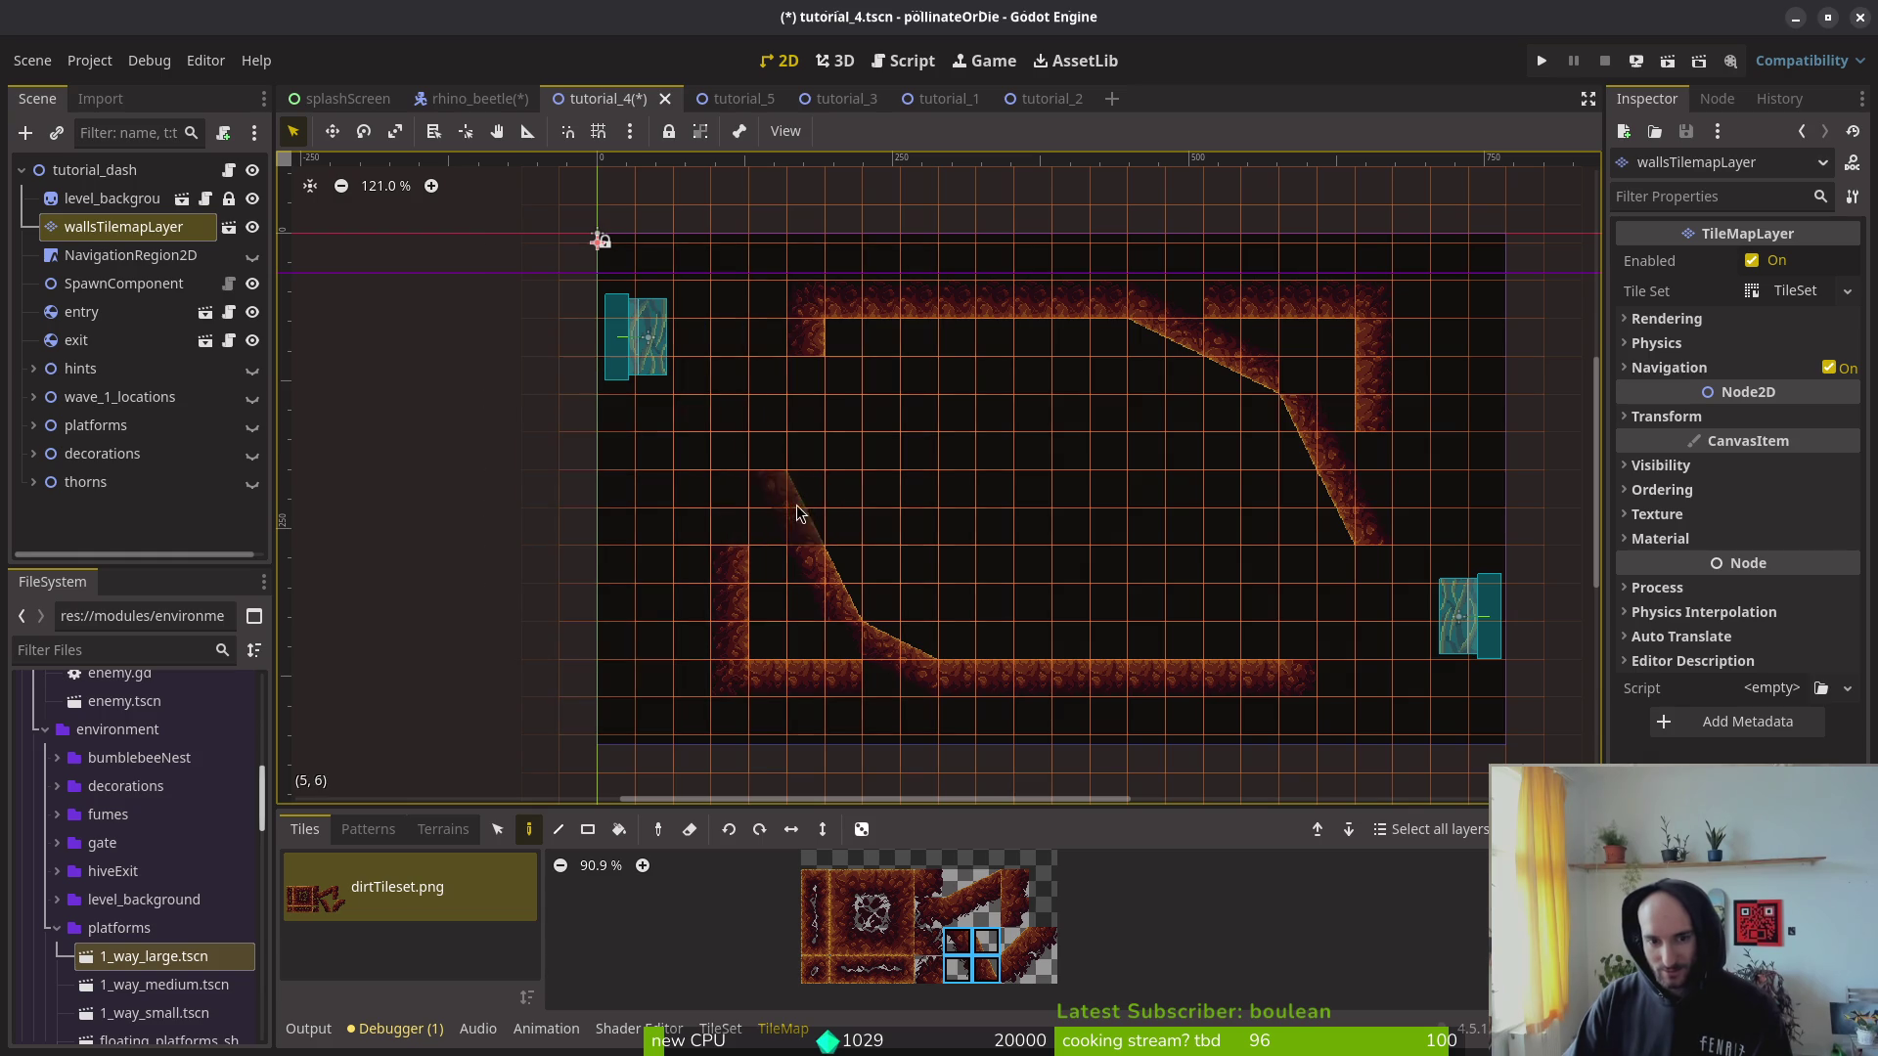
left_click(836, 508)
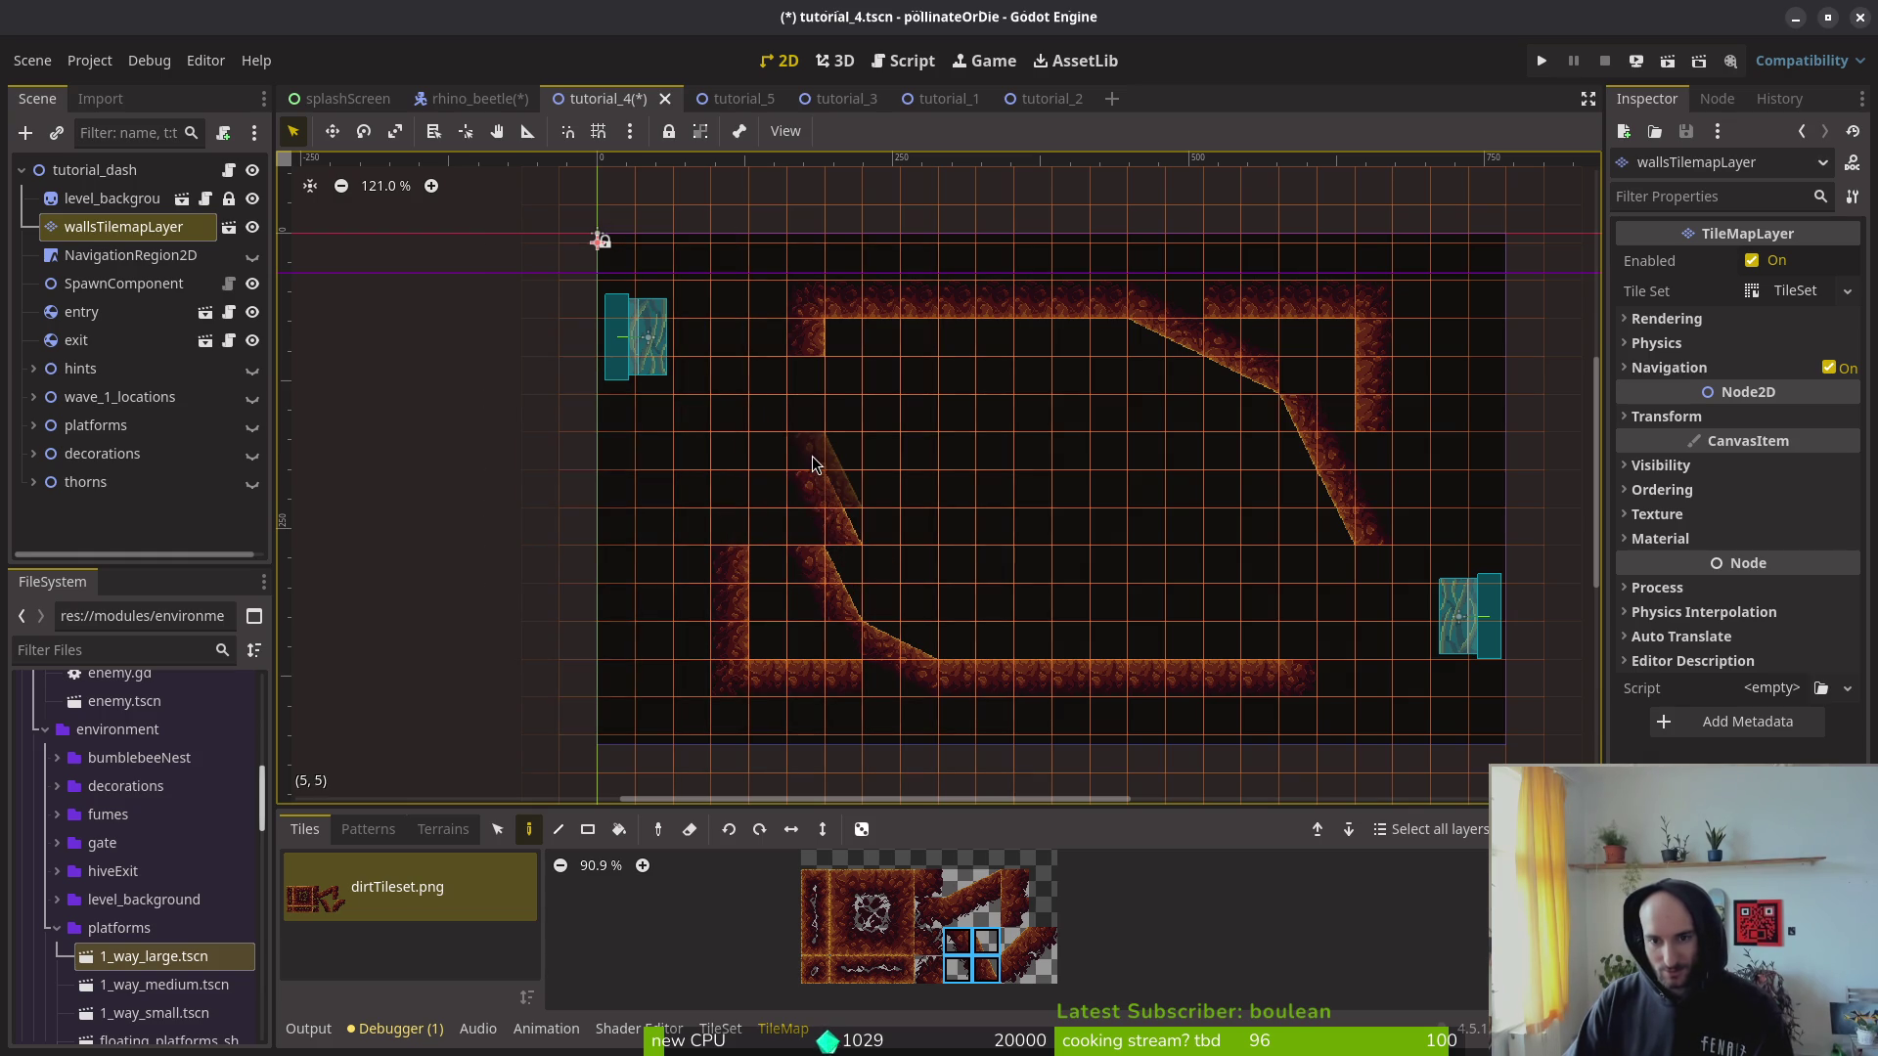
left_click(855, 546)
Step: Paint a 2x2 slope at the lower left and erase the bottom wall and old slope tiles
left_click(981, 898)
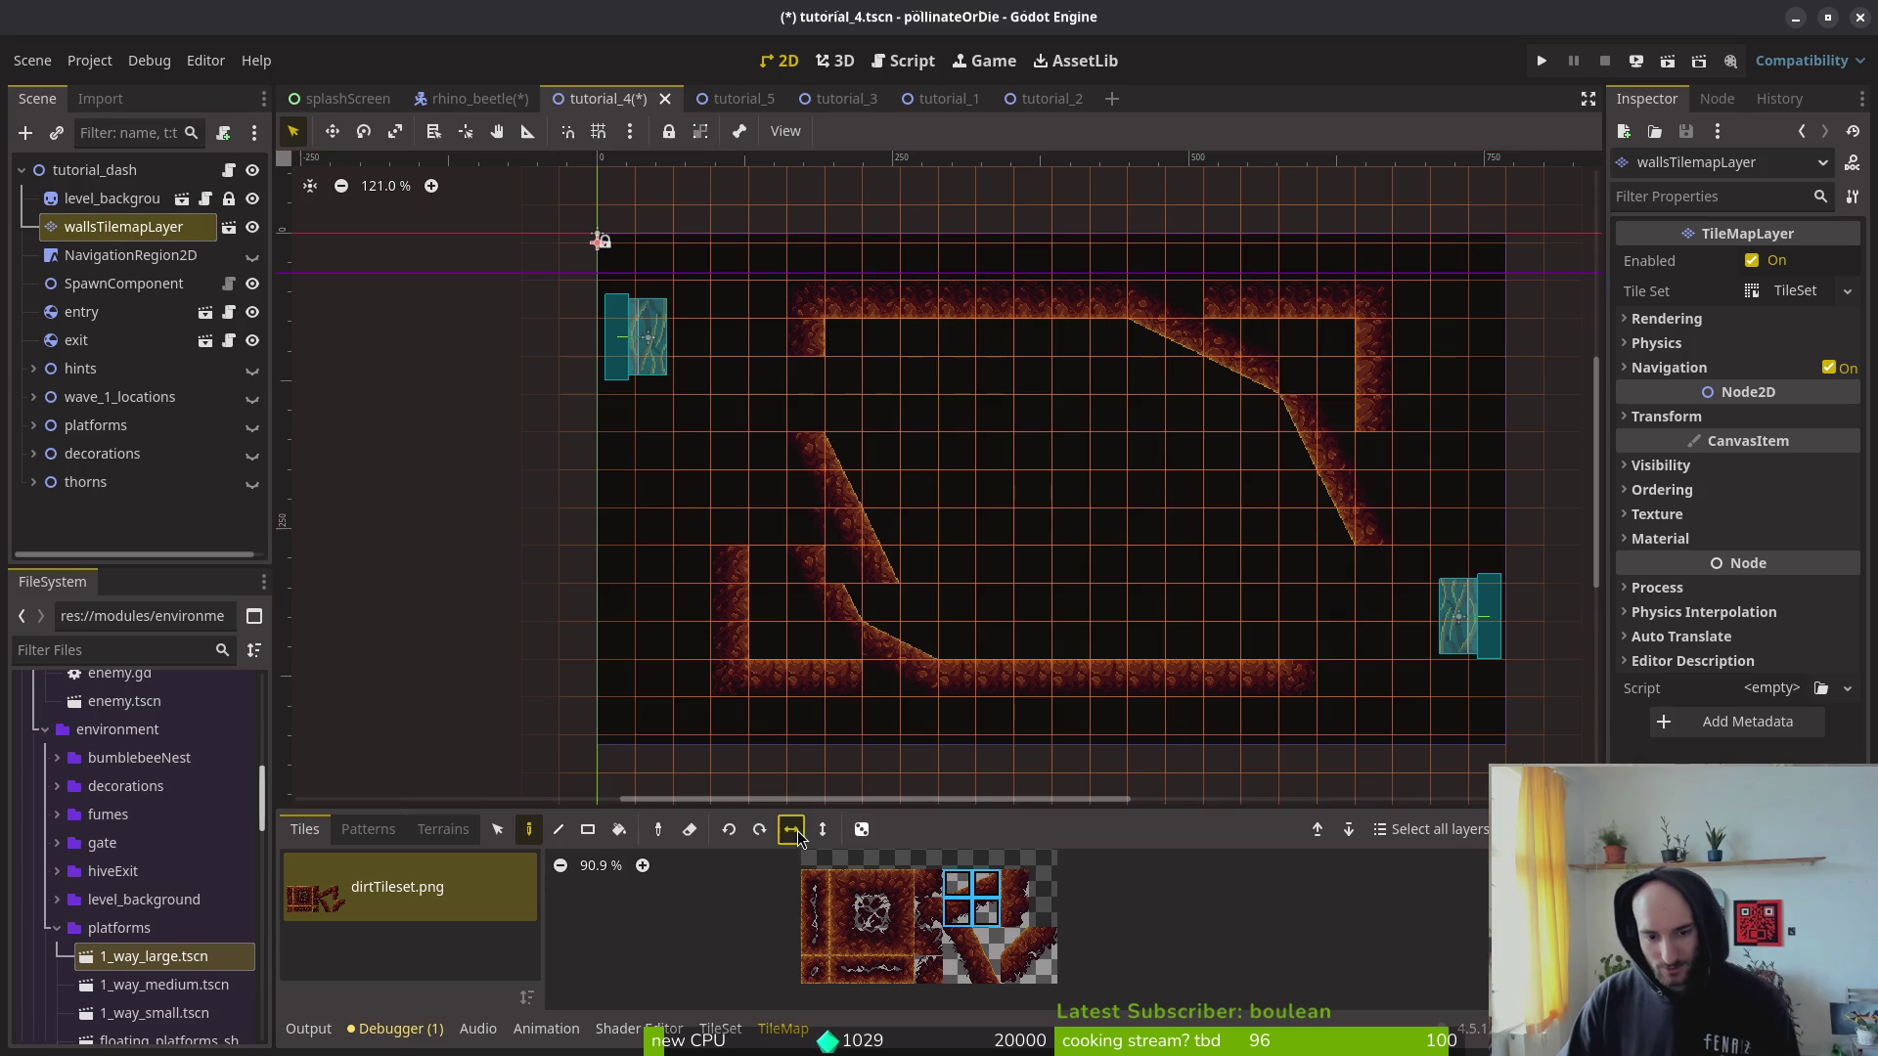
left_click(939, 622)
key("e")
mouse_move(1013, 665)
left_mouse_down()
mouse_move(968, 658)
mouse_move(948, 690)
mouse_move(876, 669)
mouse_move(845, 608)
mouse_move(706, 541)
mouse_move(782, 543)
left_mouse_up()
Step: Erase the right wall and part of the top wall, then save tutorial_4
scroll(782, 544, "up", 3)
scroll(901, 581, "up", 2)
scroll(1266, 470, "right", 5)
scroll(1018, 545, "up", 2)
left_click_drag(1153, 536, 884, 361)
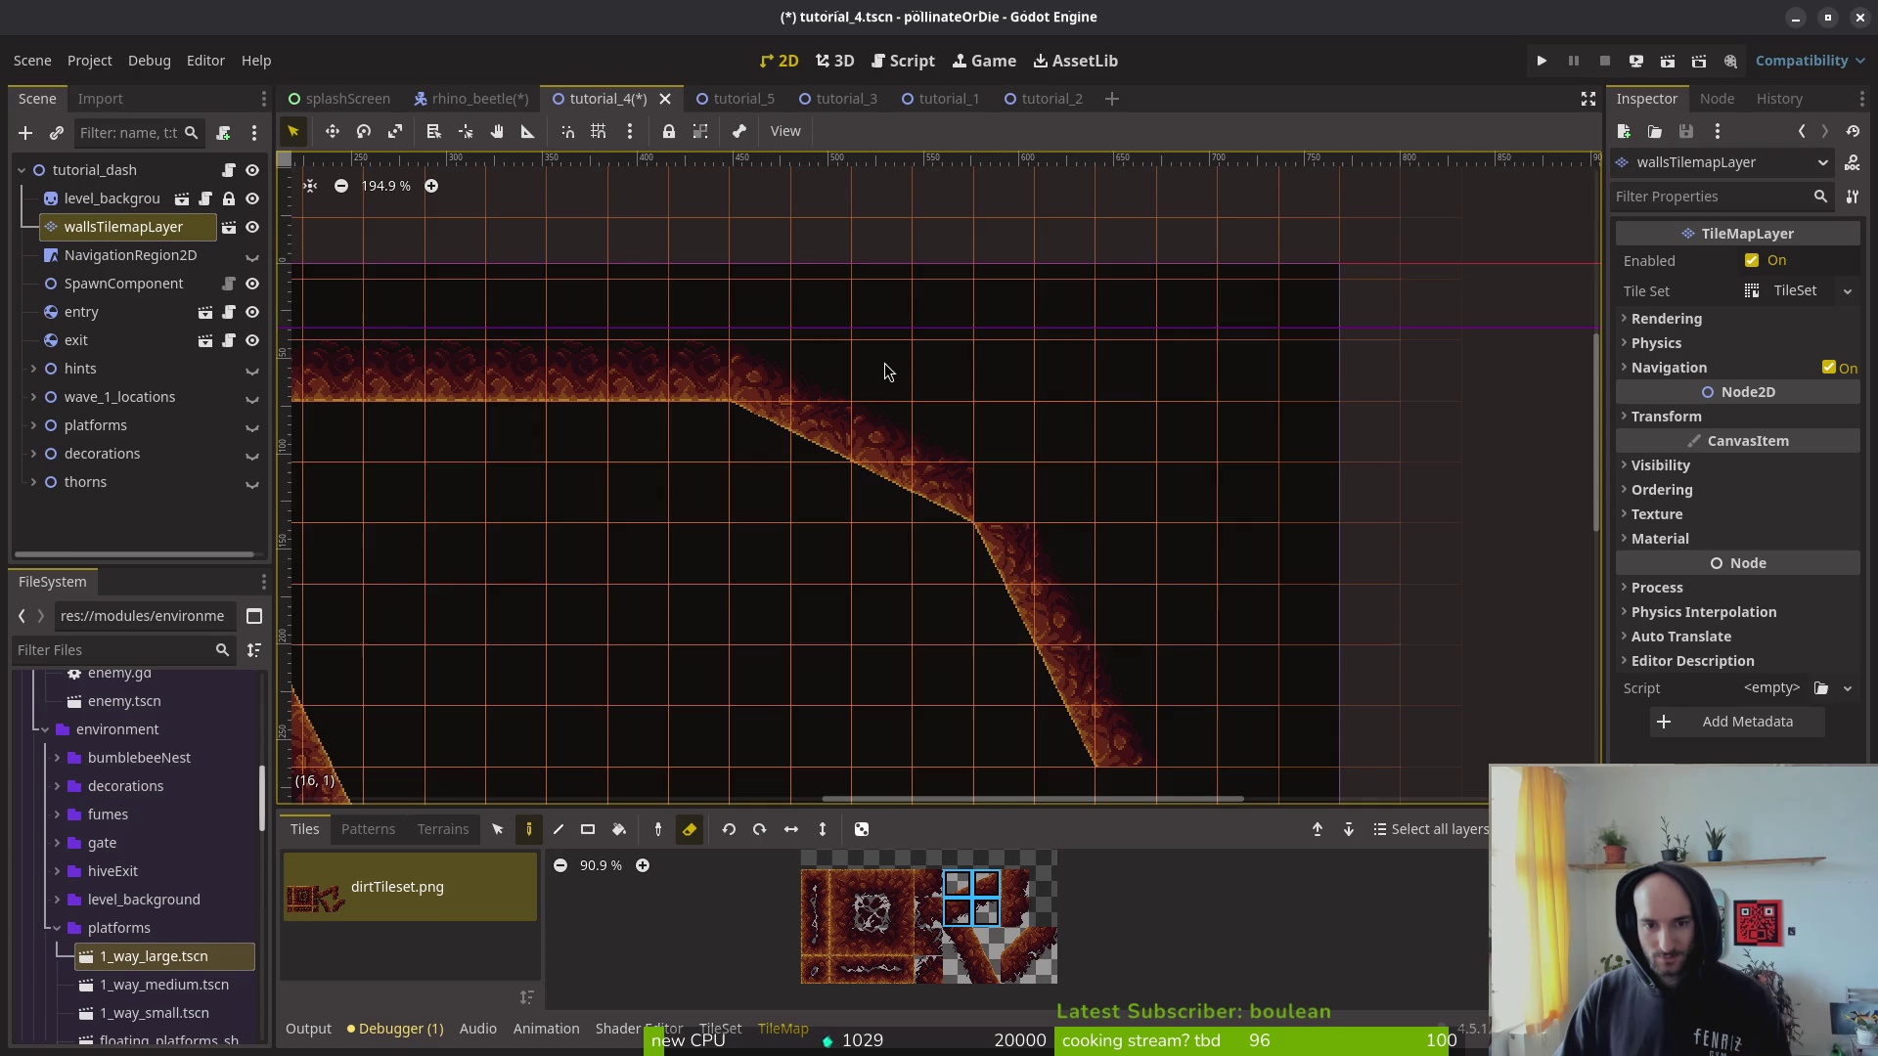
scroll(1082, 490, "down", 1)
scroll(1118, 558, "left", 5)
scroll(1119, 558, "down", 4)
key("Escape")
scroll(1128, 409, "down", 4)
key("ctrl+s")
scroll(1110, 476, "up", 2)
scroll(1109, 475, "right", 2)
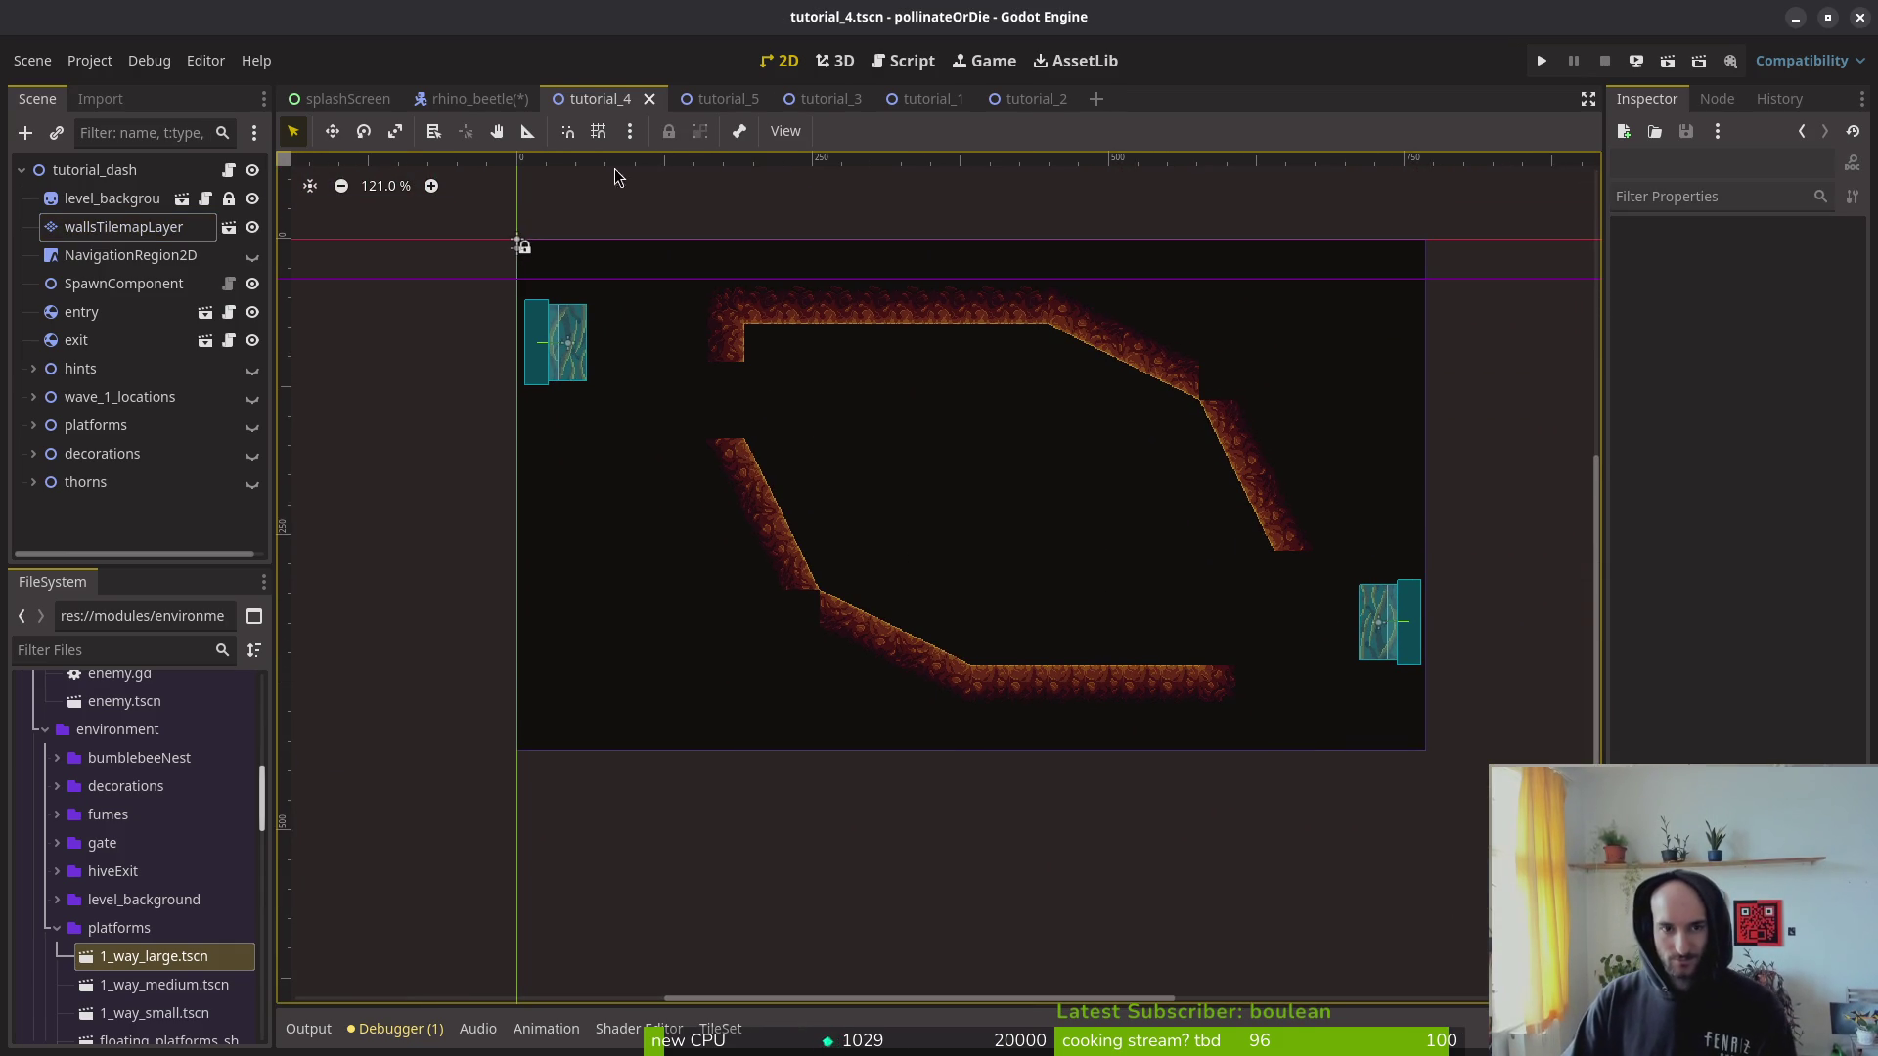
Step: Remove the rightmost floor tile, move the exit gate onto the floor's right end, and open the gate scene
left_click(737, 109)
left_click(614, 96)
scroll(1126, 607, "up", 4)
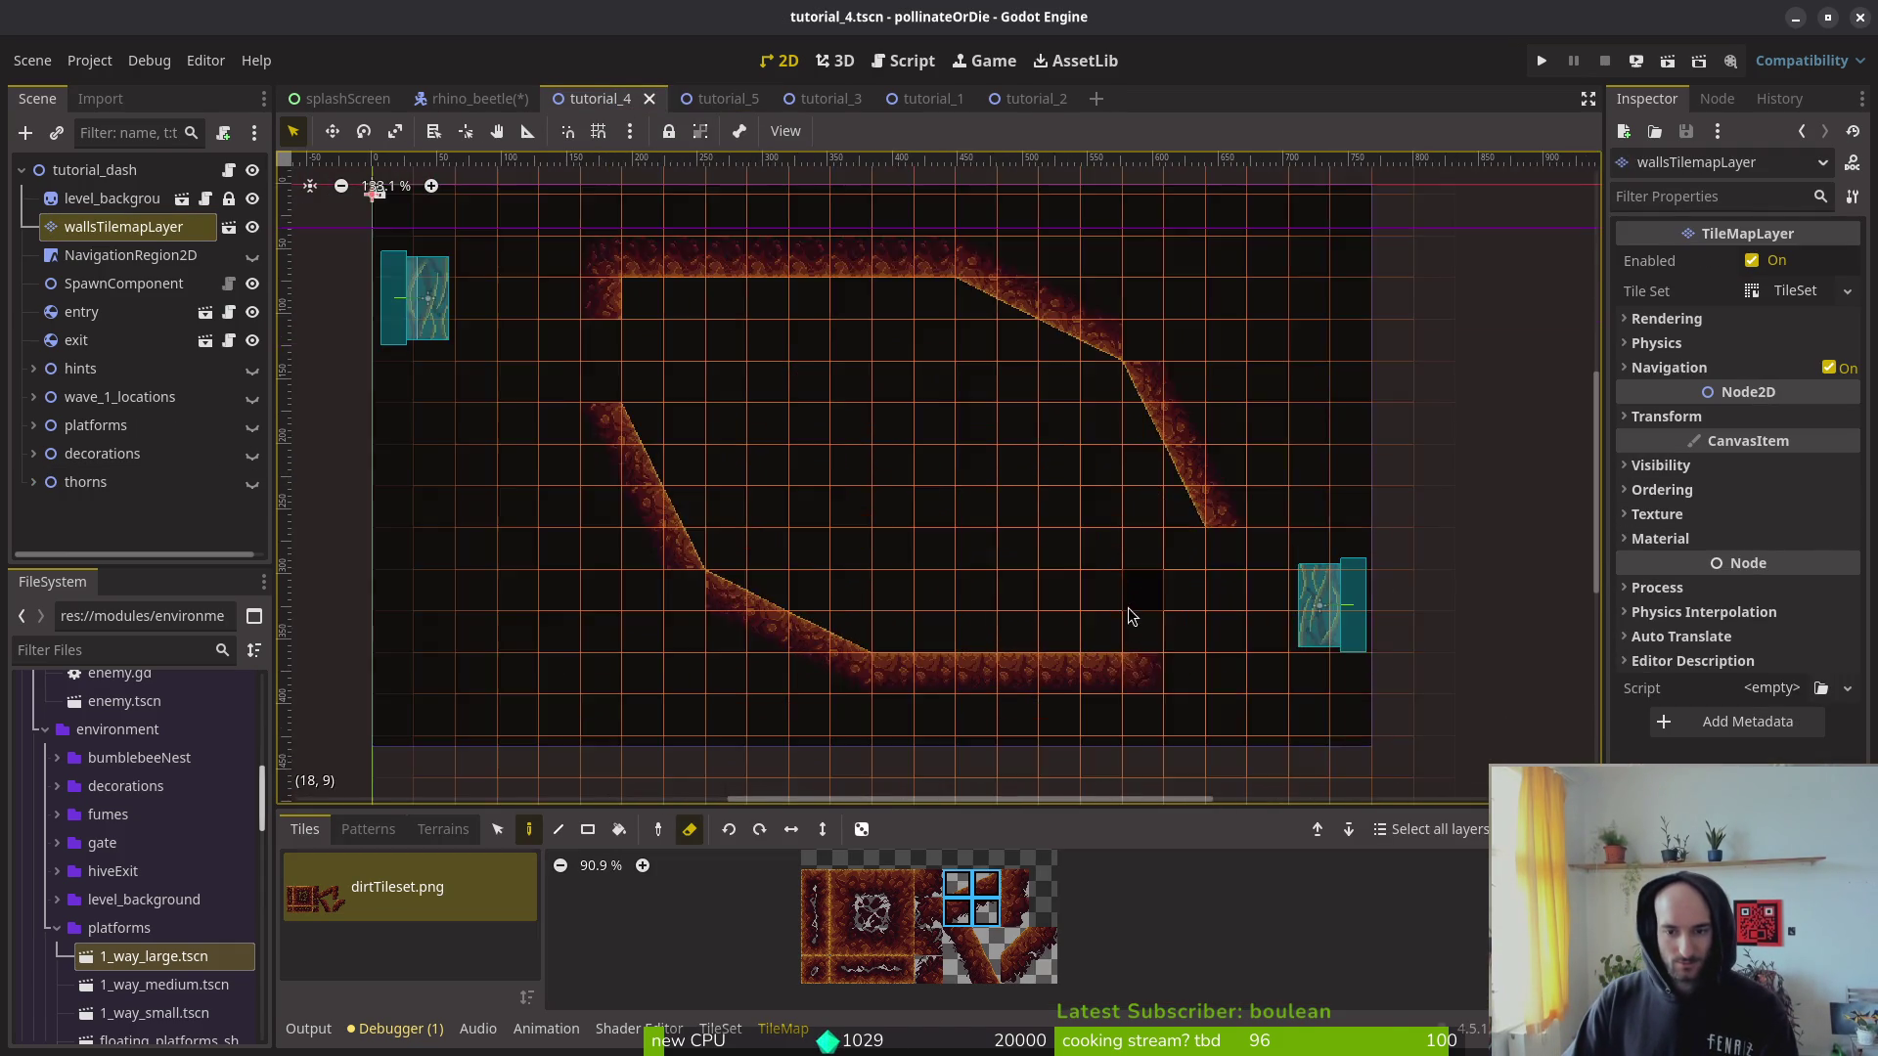
left_click(1077, 654)
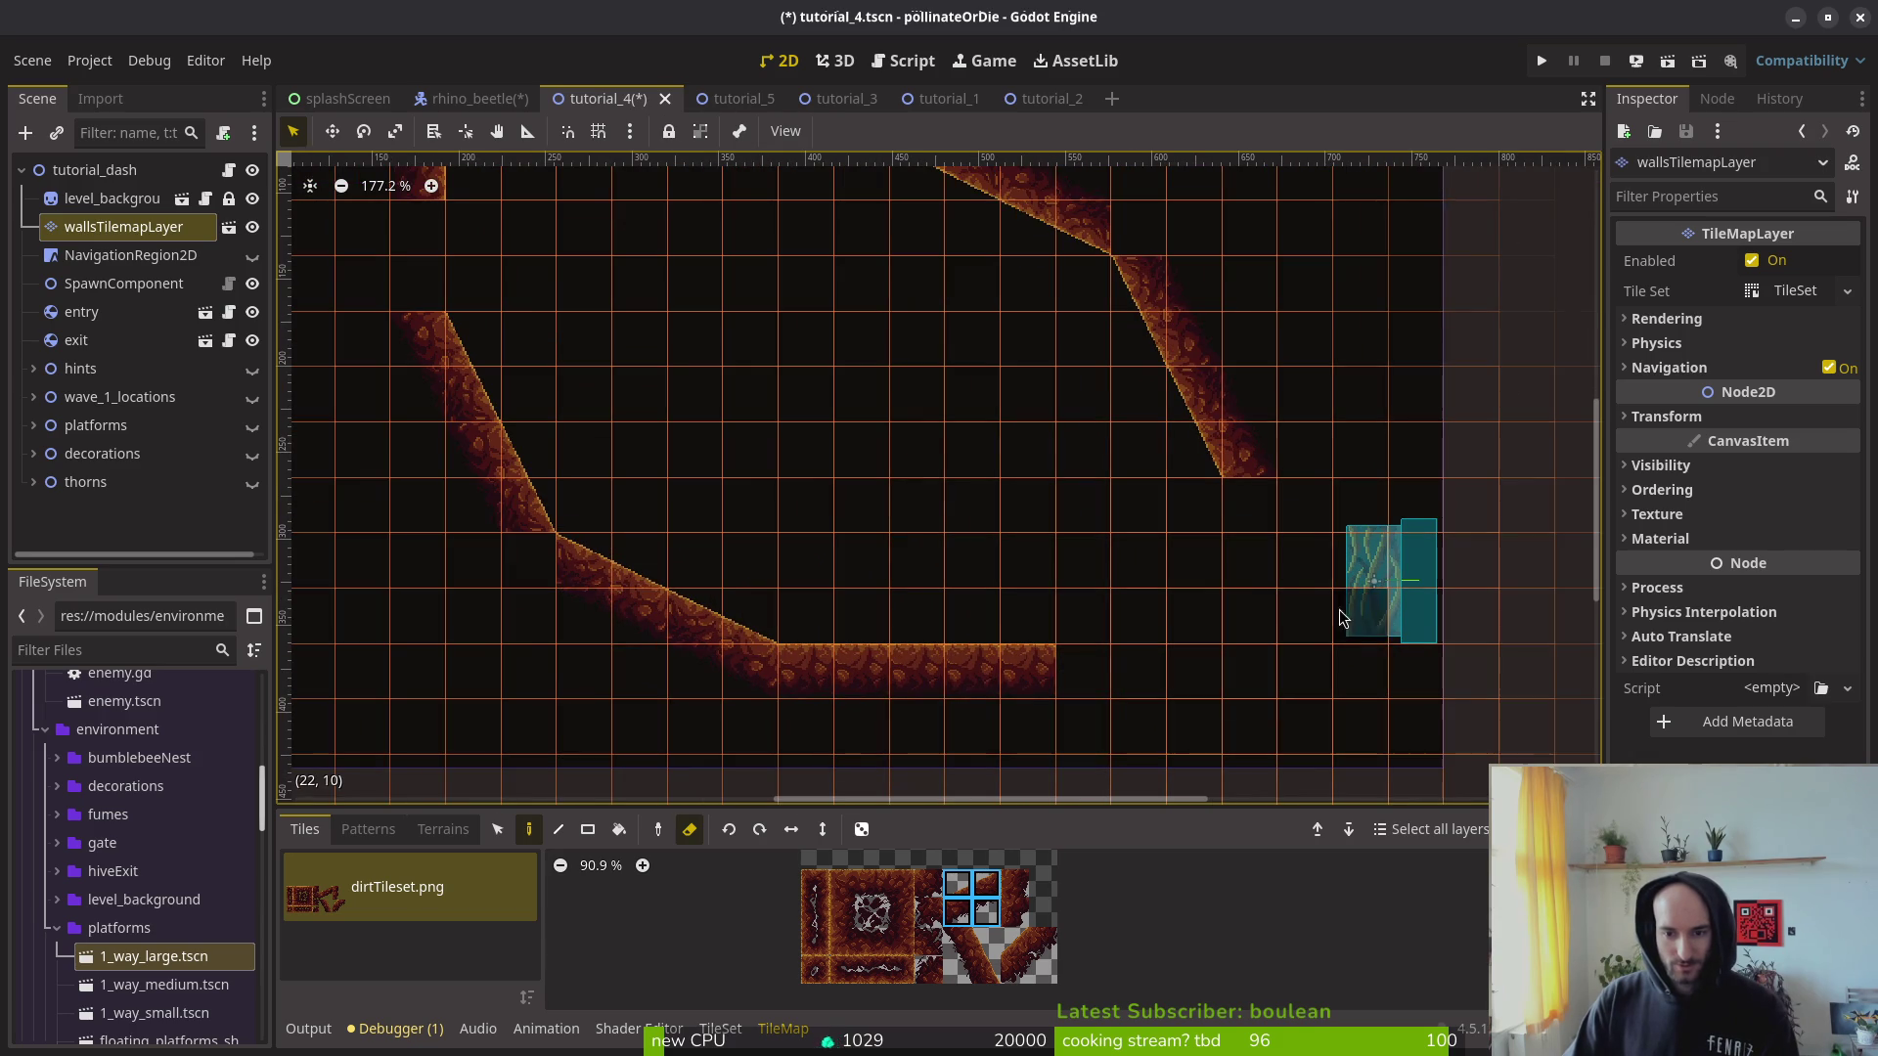
left_click_drag(1377, 581, 1100, 690)
scroll(1137, 685, "up", 2)
double_click(1066, 700)
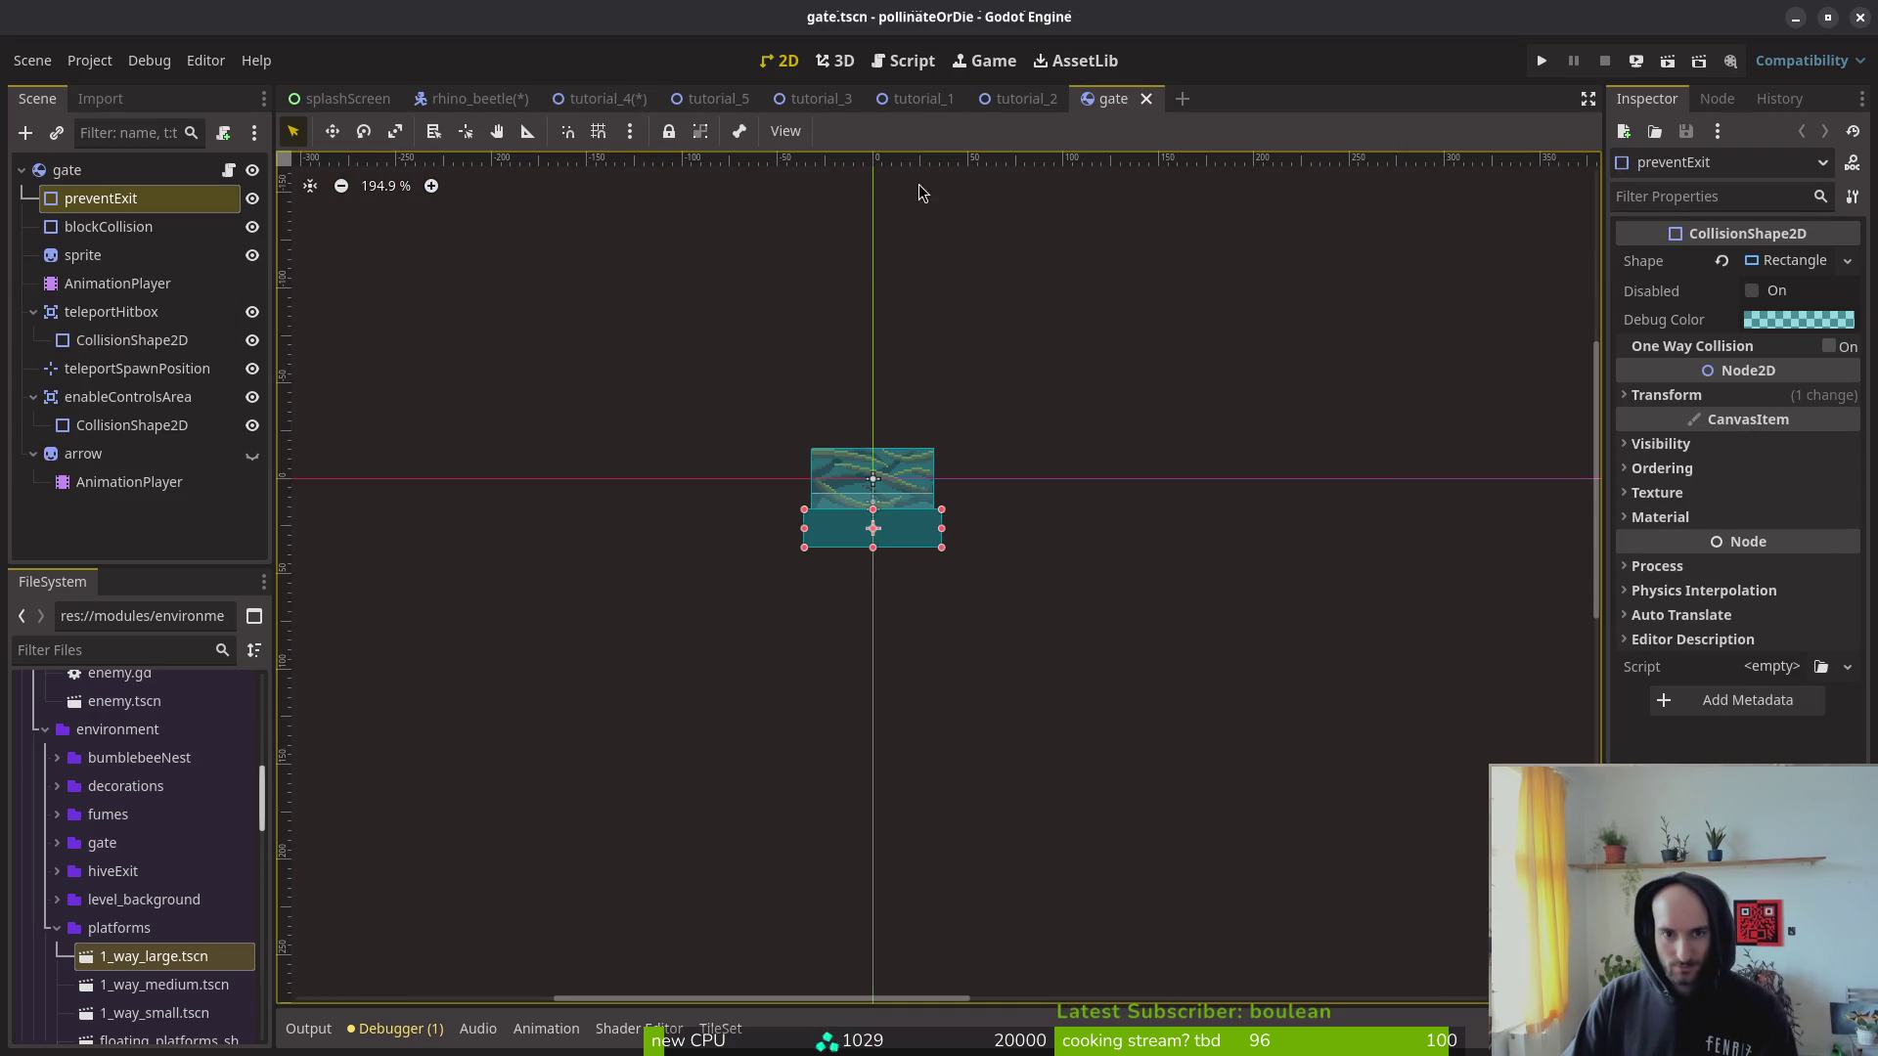
Step: Close the gate, tutorial_1, tutorial_2, tutorial_3 and tutorial_5 scene tabs
left_click(1146, 99)
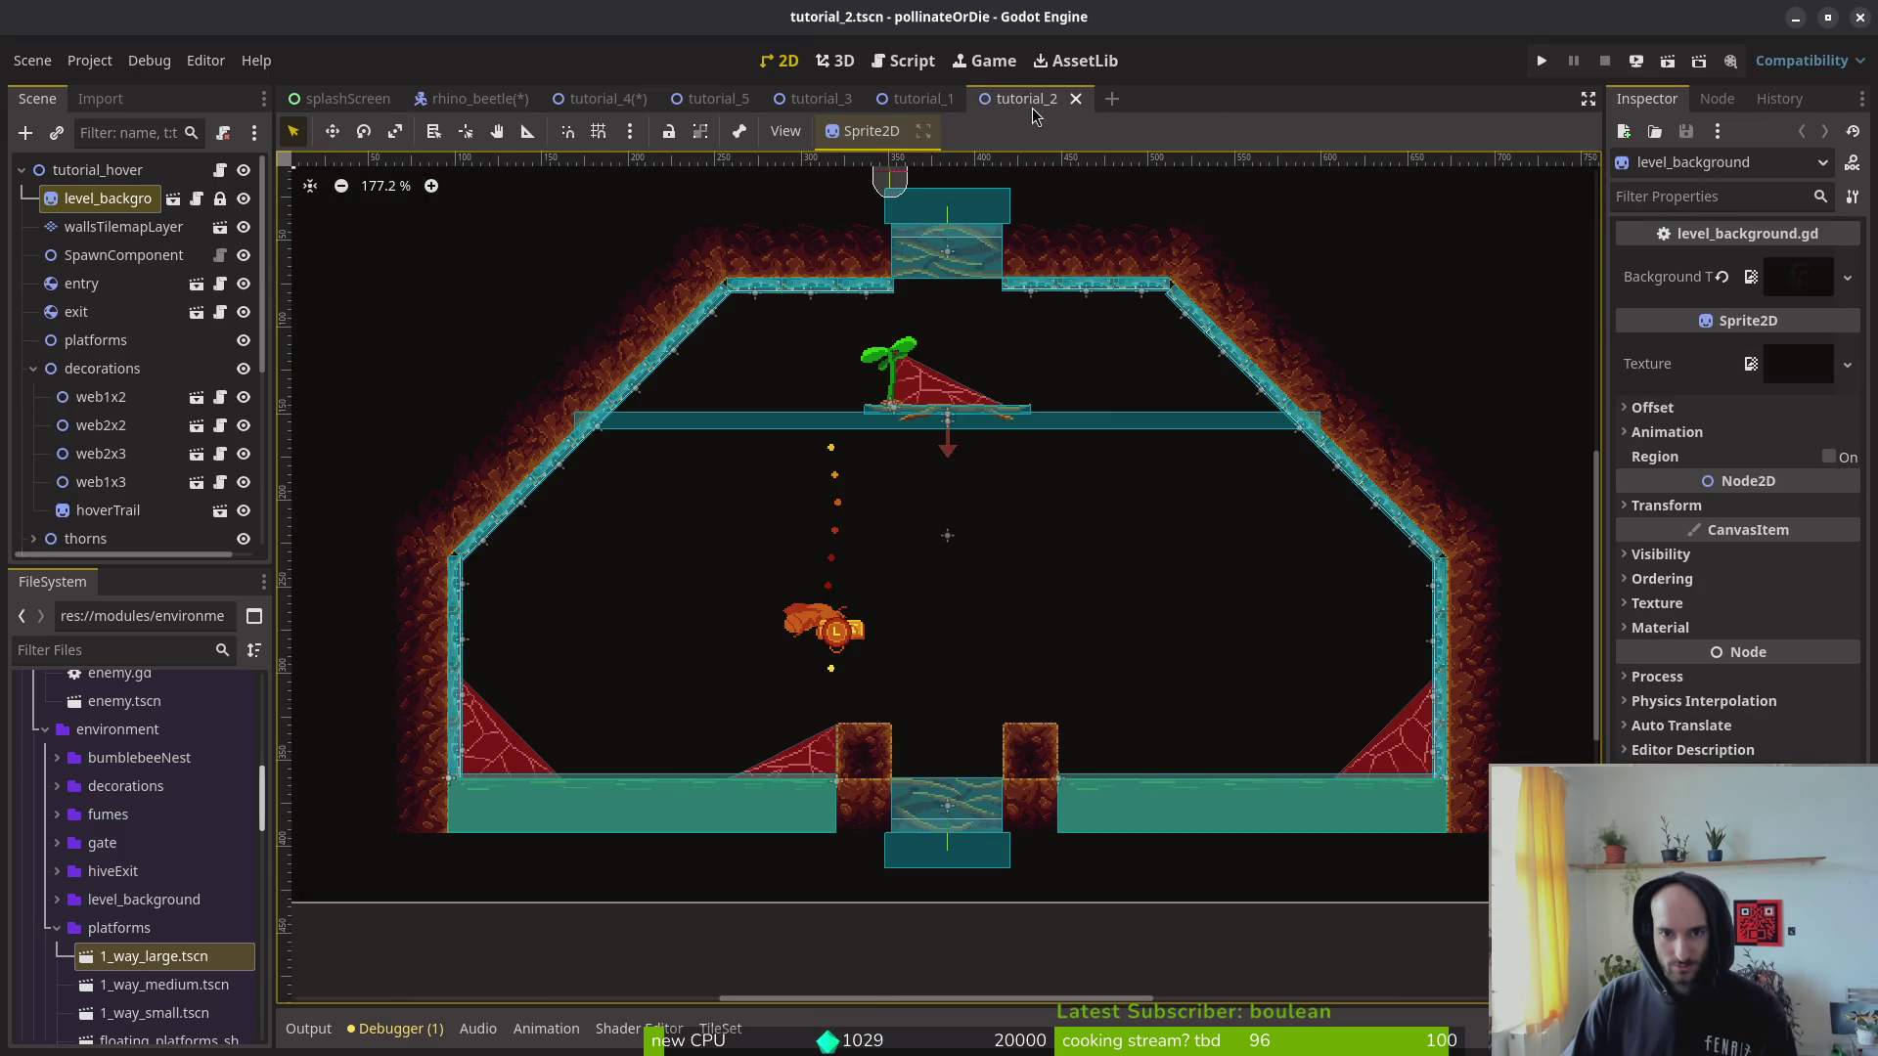
middle_click(1027, 99)
middle_click(925, 99)
middle_click(820, 99)
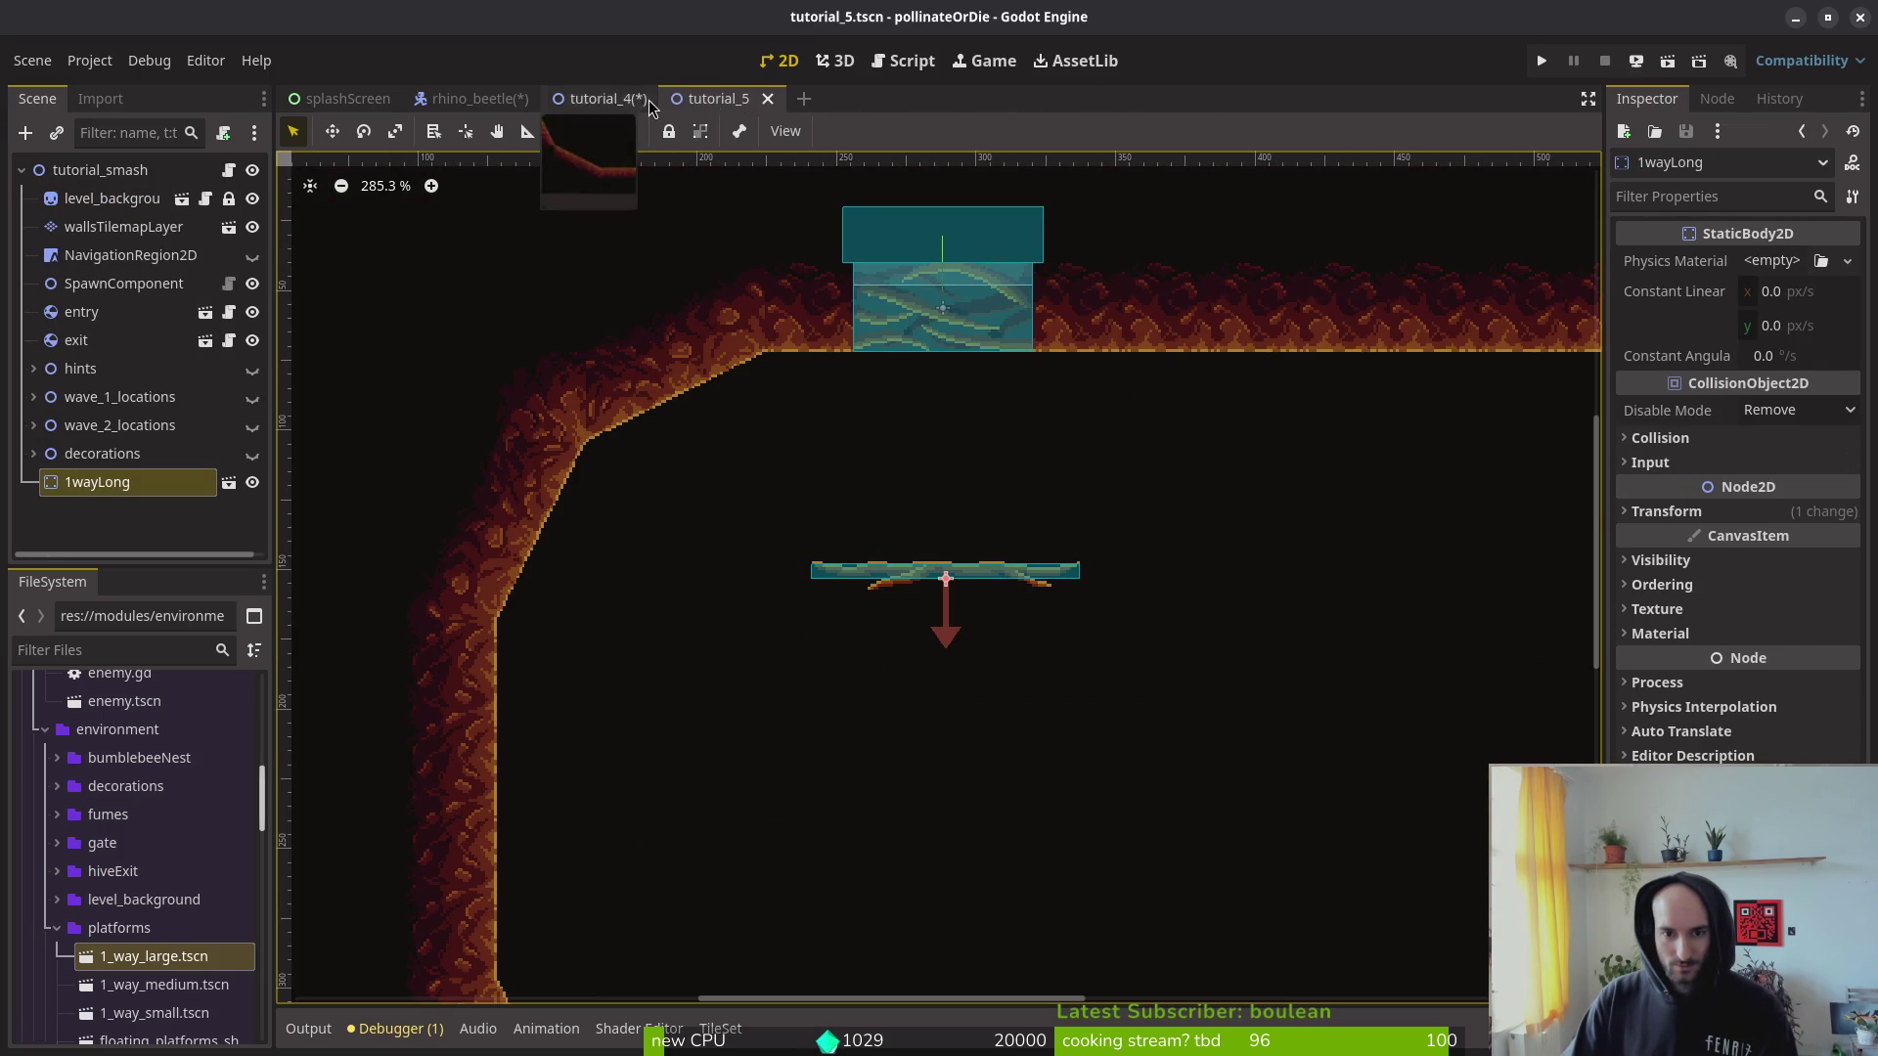
middle_click(706, 103)
Step: Nudge the exit gate into place, deselect it and save tutorial_4
scroll(1125, 666, "up", 5)
mouse_move(1090, 688)
left_mouse_down()
mouse_move(1167, 650)
mouse_move(1143, 672)
mouse_move(1089, 665)
mouse_move(1086, 645)
left_mouse_up()
scroll(1090, 642, "down", 2)
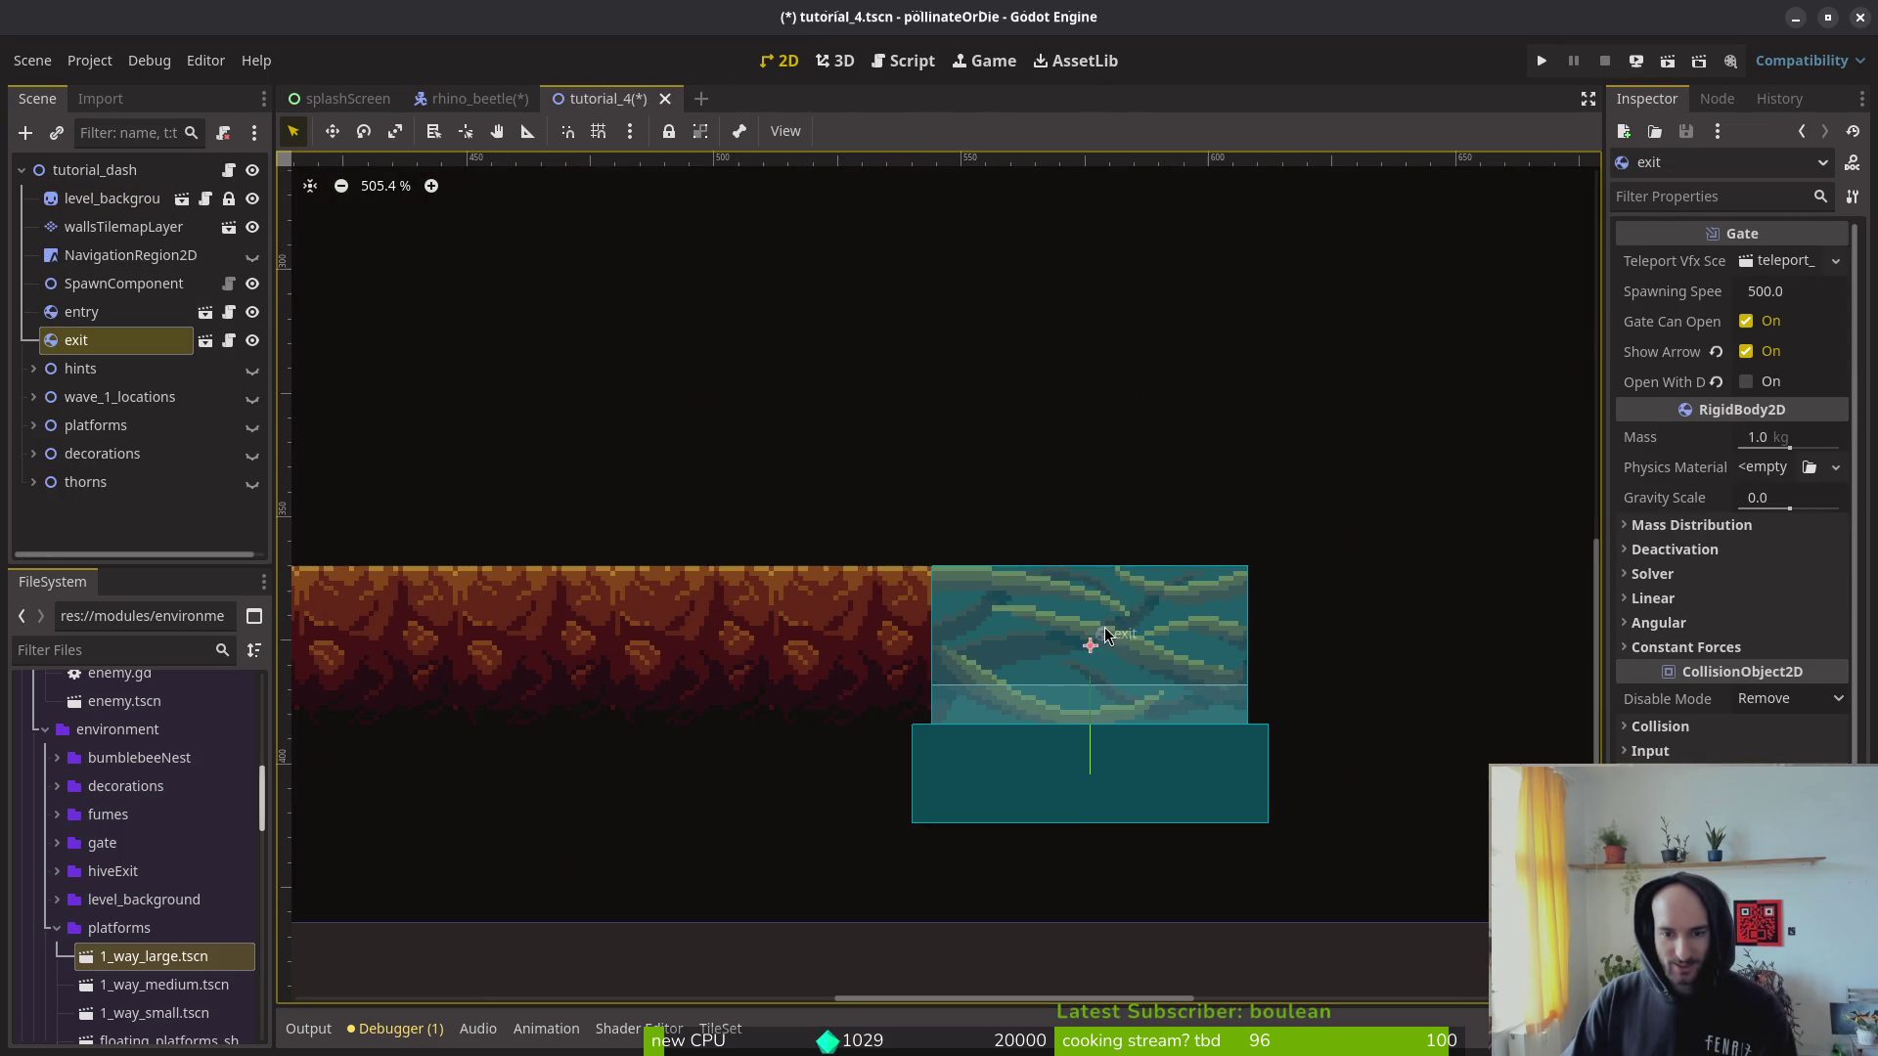
left_click(1118, 445)
key("ctrl+s")
Step: Bring the floor beside the exit gate into view and save the scene again
scroll(1184, 514, "down", 3)
left_click_drag(1184, 513, 1074, 587)
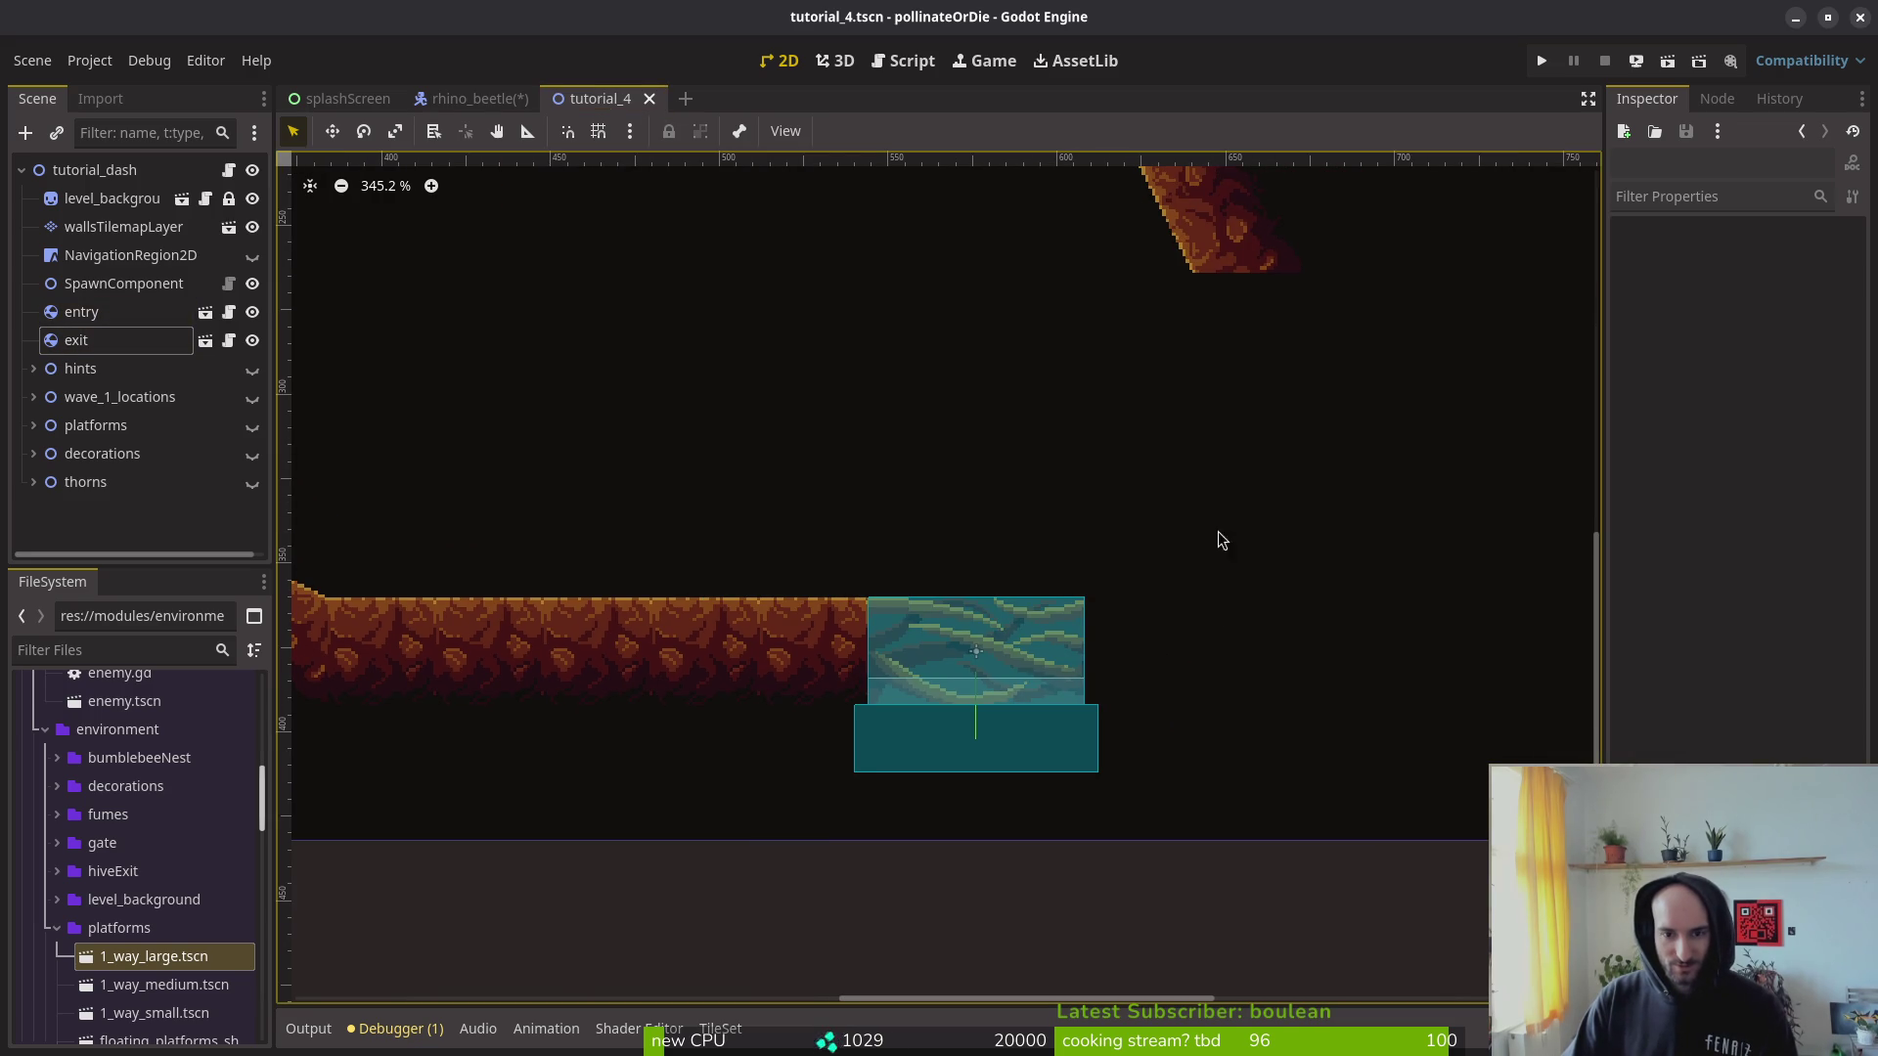
scroll(1136, 478, "right", 2)
key("ctrl+s")
Step: On the walls layer, paint dirt tiles beside the exit and a wall column upward, then save
left_click(123, 226)
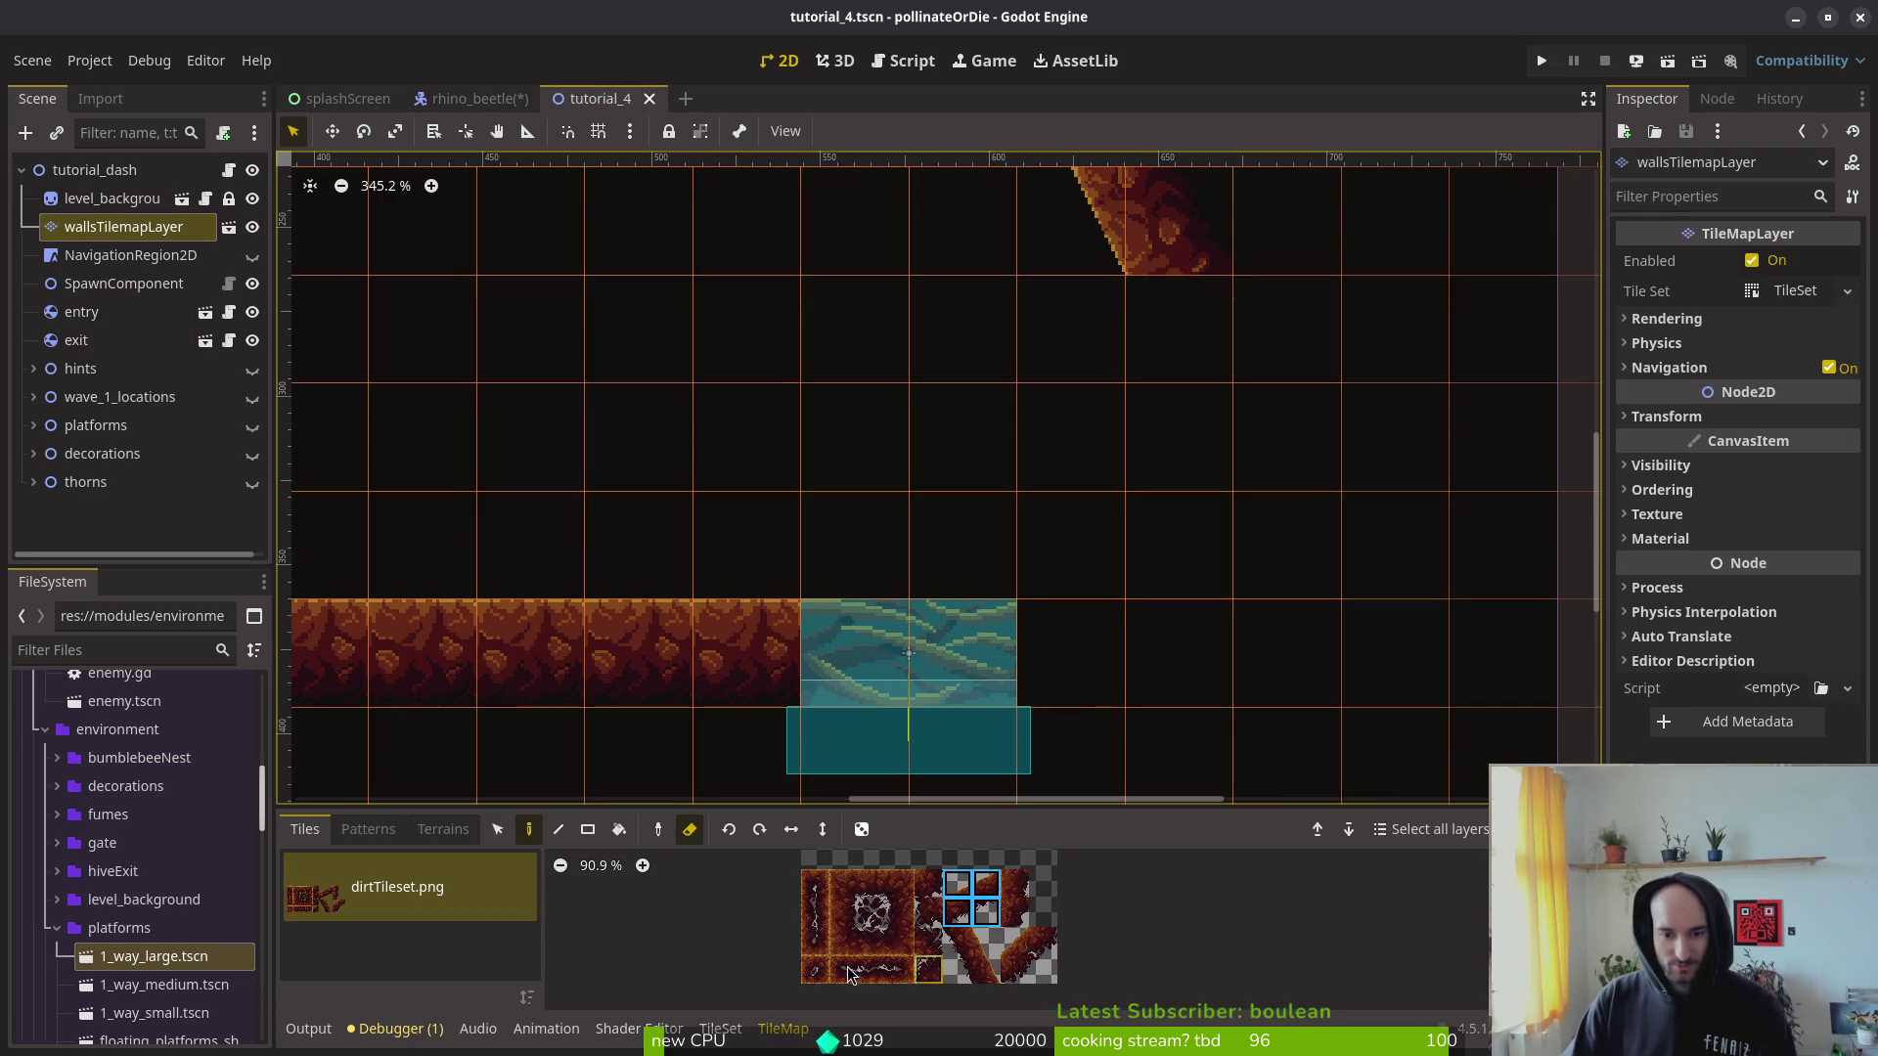
left_click(872, 884)
key("e")
left_click(1055, 675)
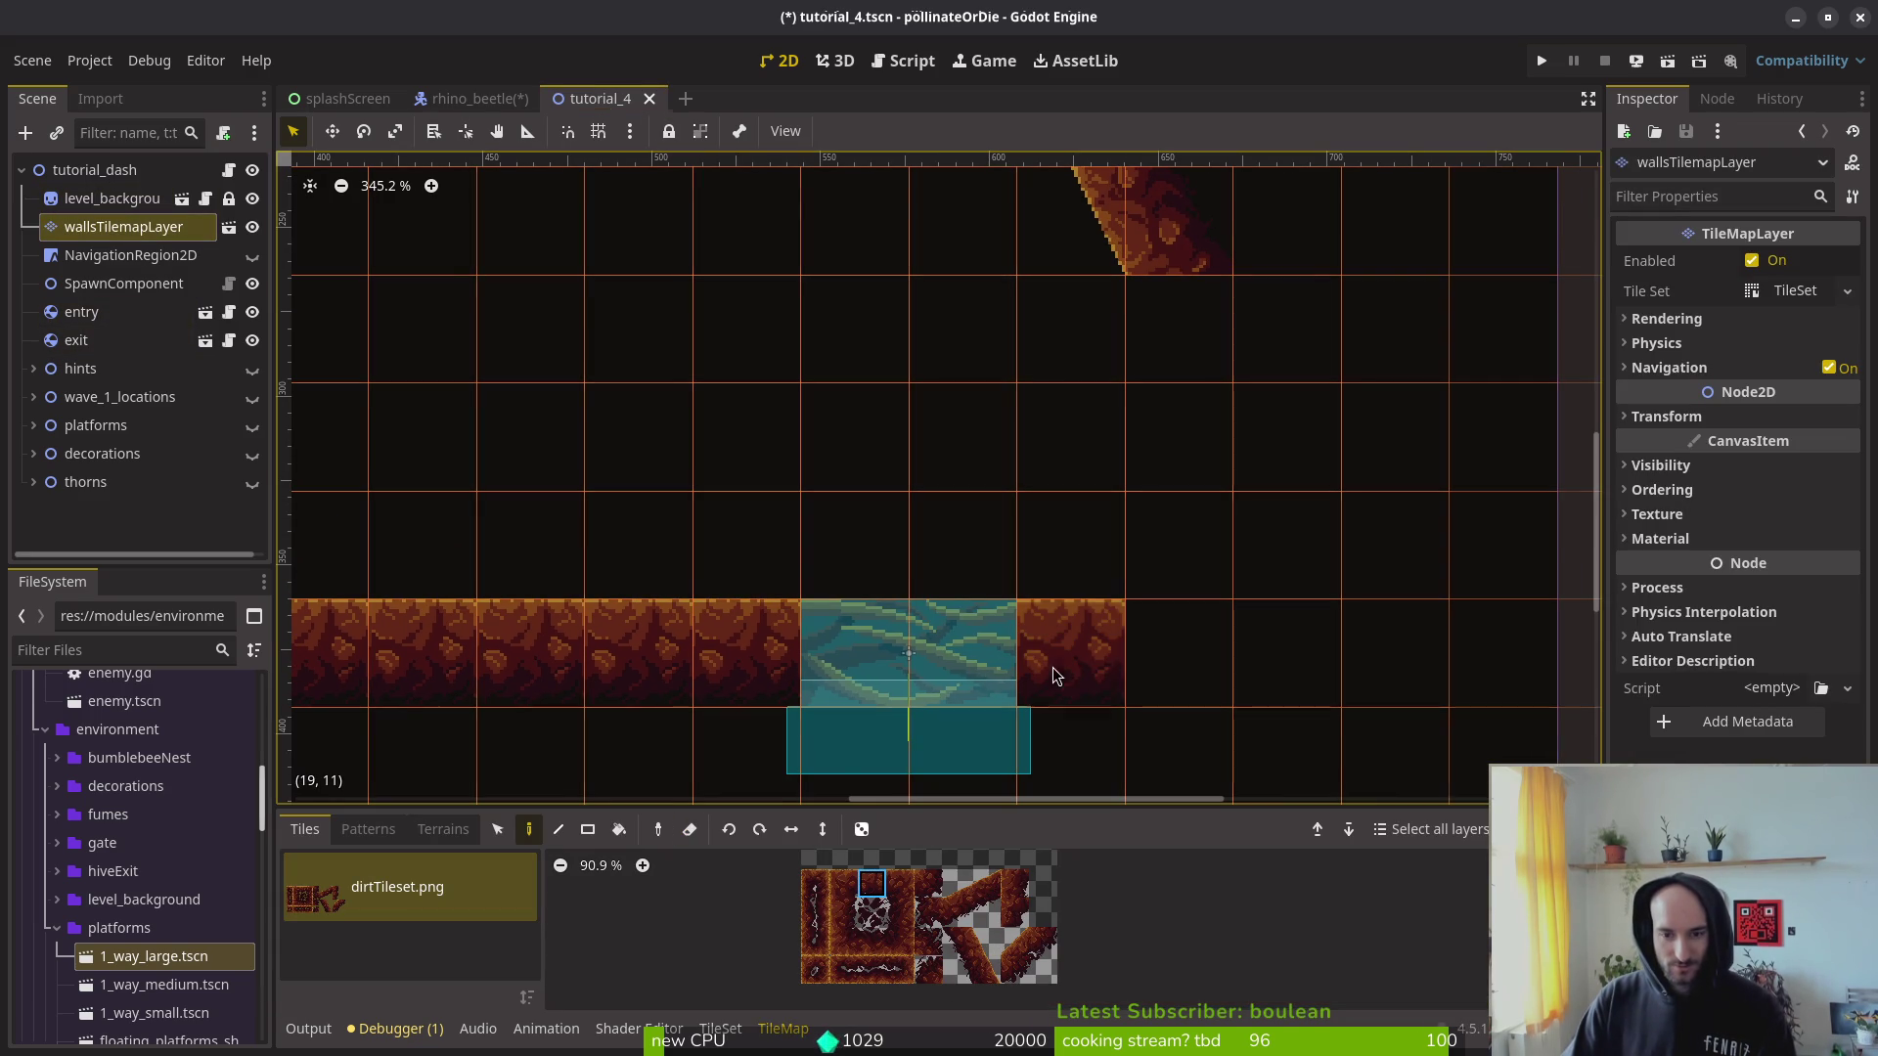
left_click(927, 885)
left_click(1176, 650)
left_click_drag(1178, 548, 1183, 362)
scroll(1184, 362, "down", 5)
key("ctrl+s")
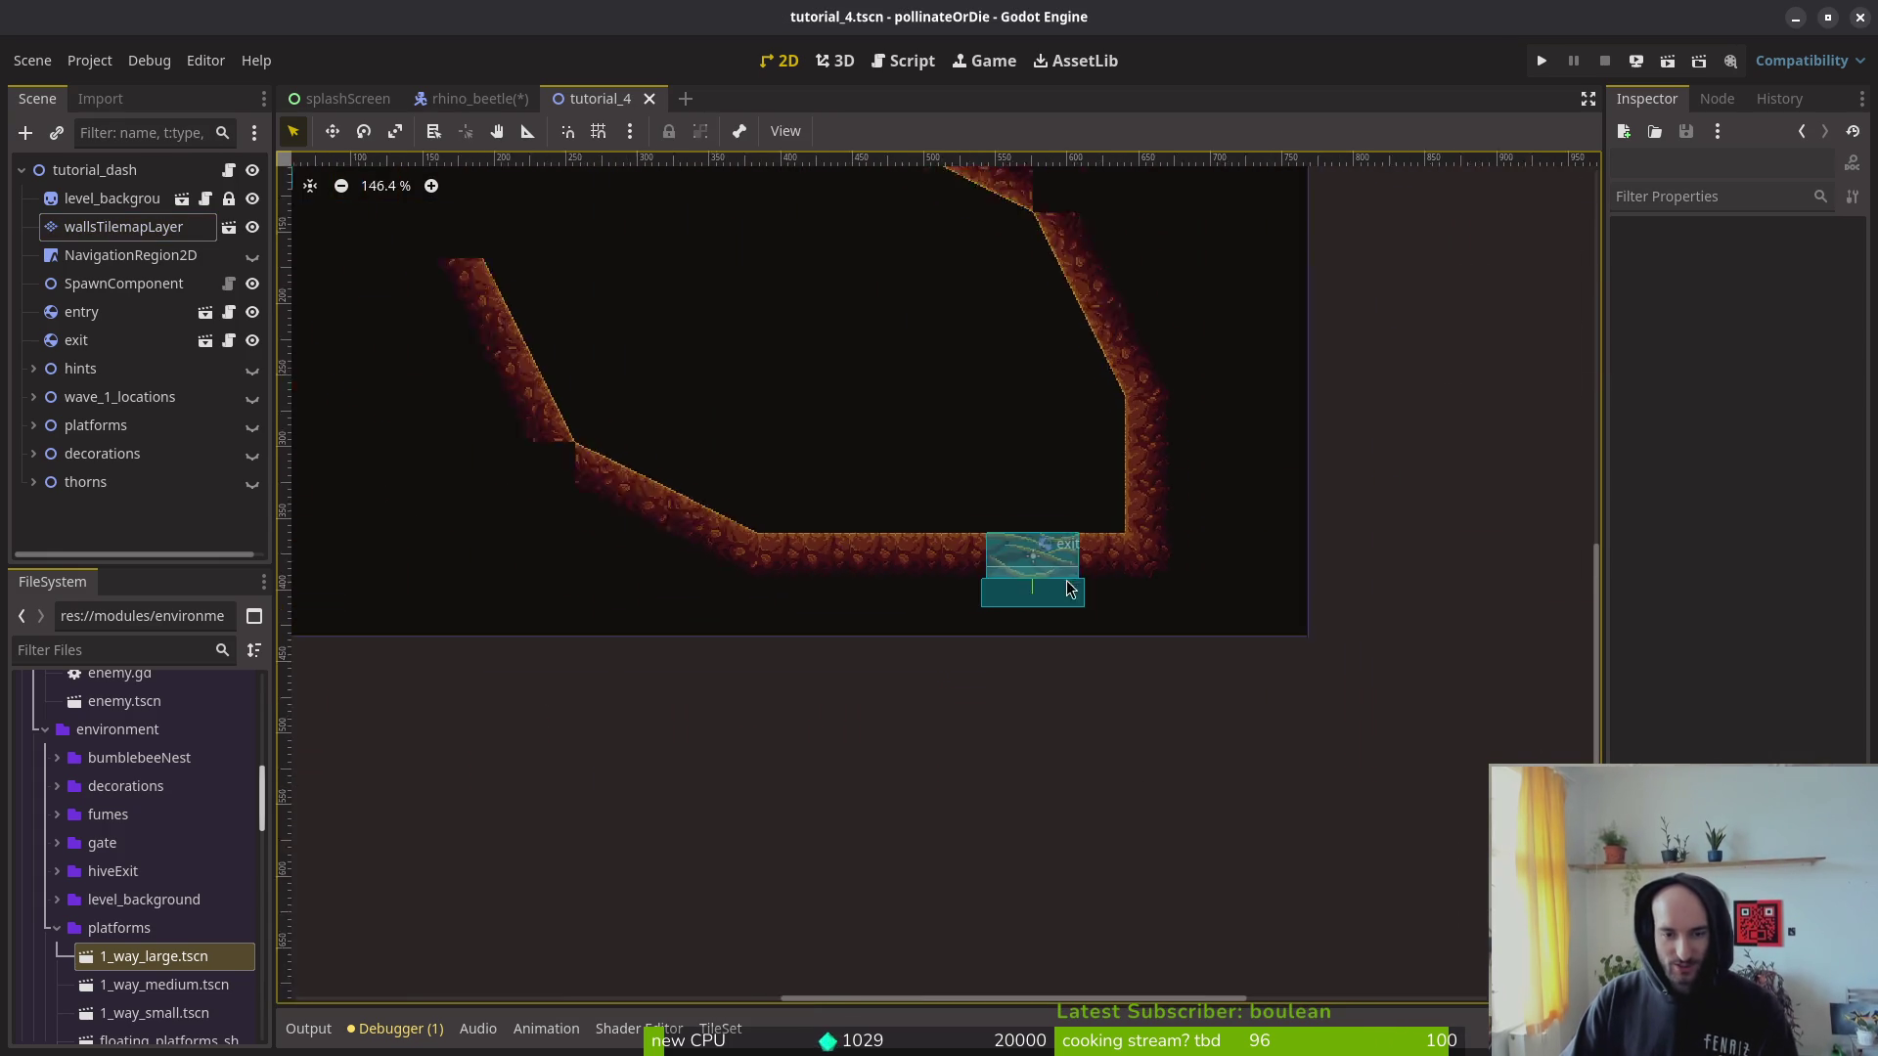
scroll(1193, 548, "down", 3)
left_click(100, 232)
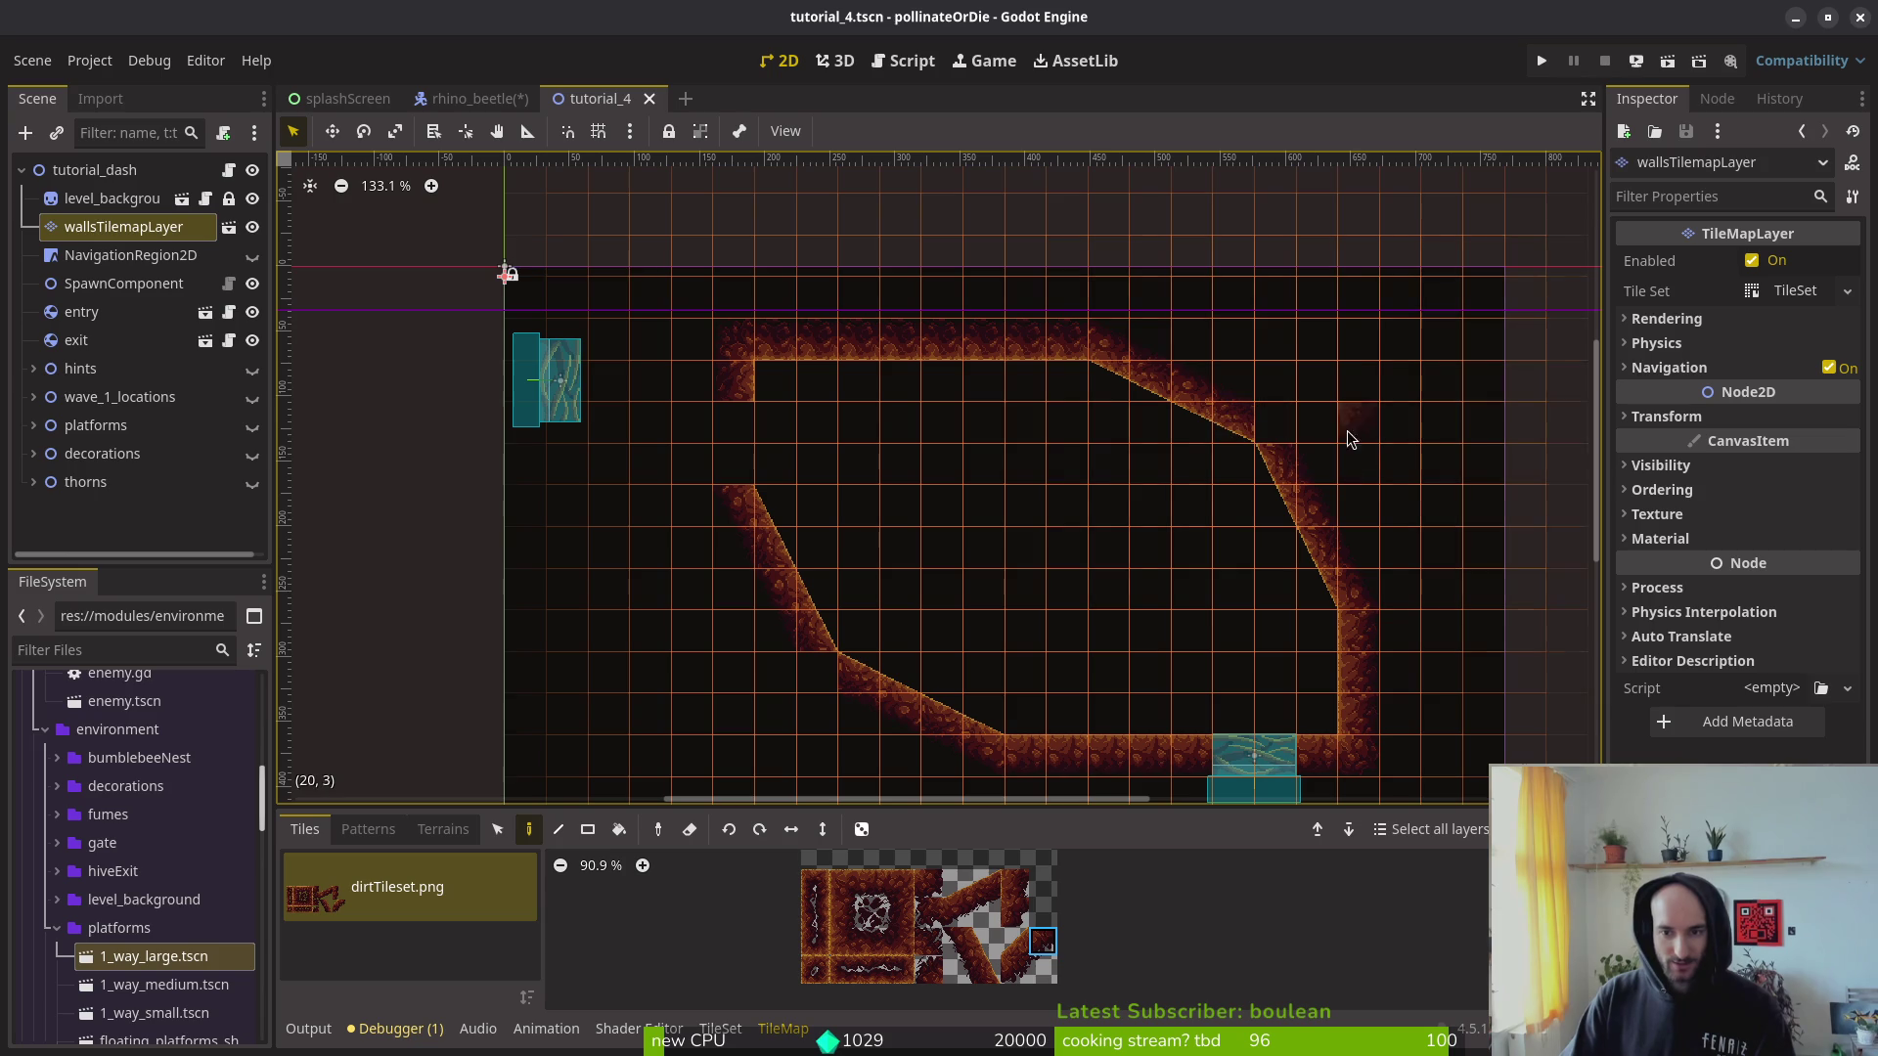
Step: Paint one dirt tile onto the right diagonal wall, then inspect the level
left_click(1296, 428)
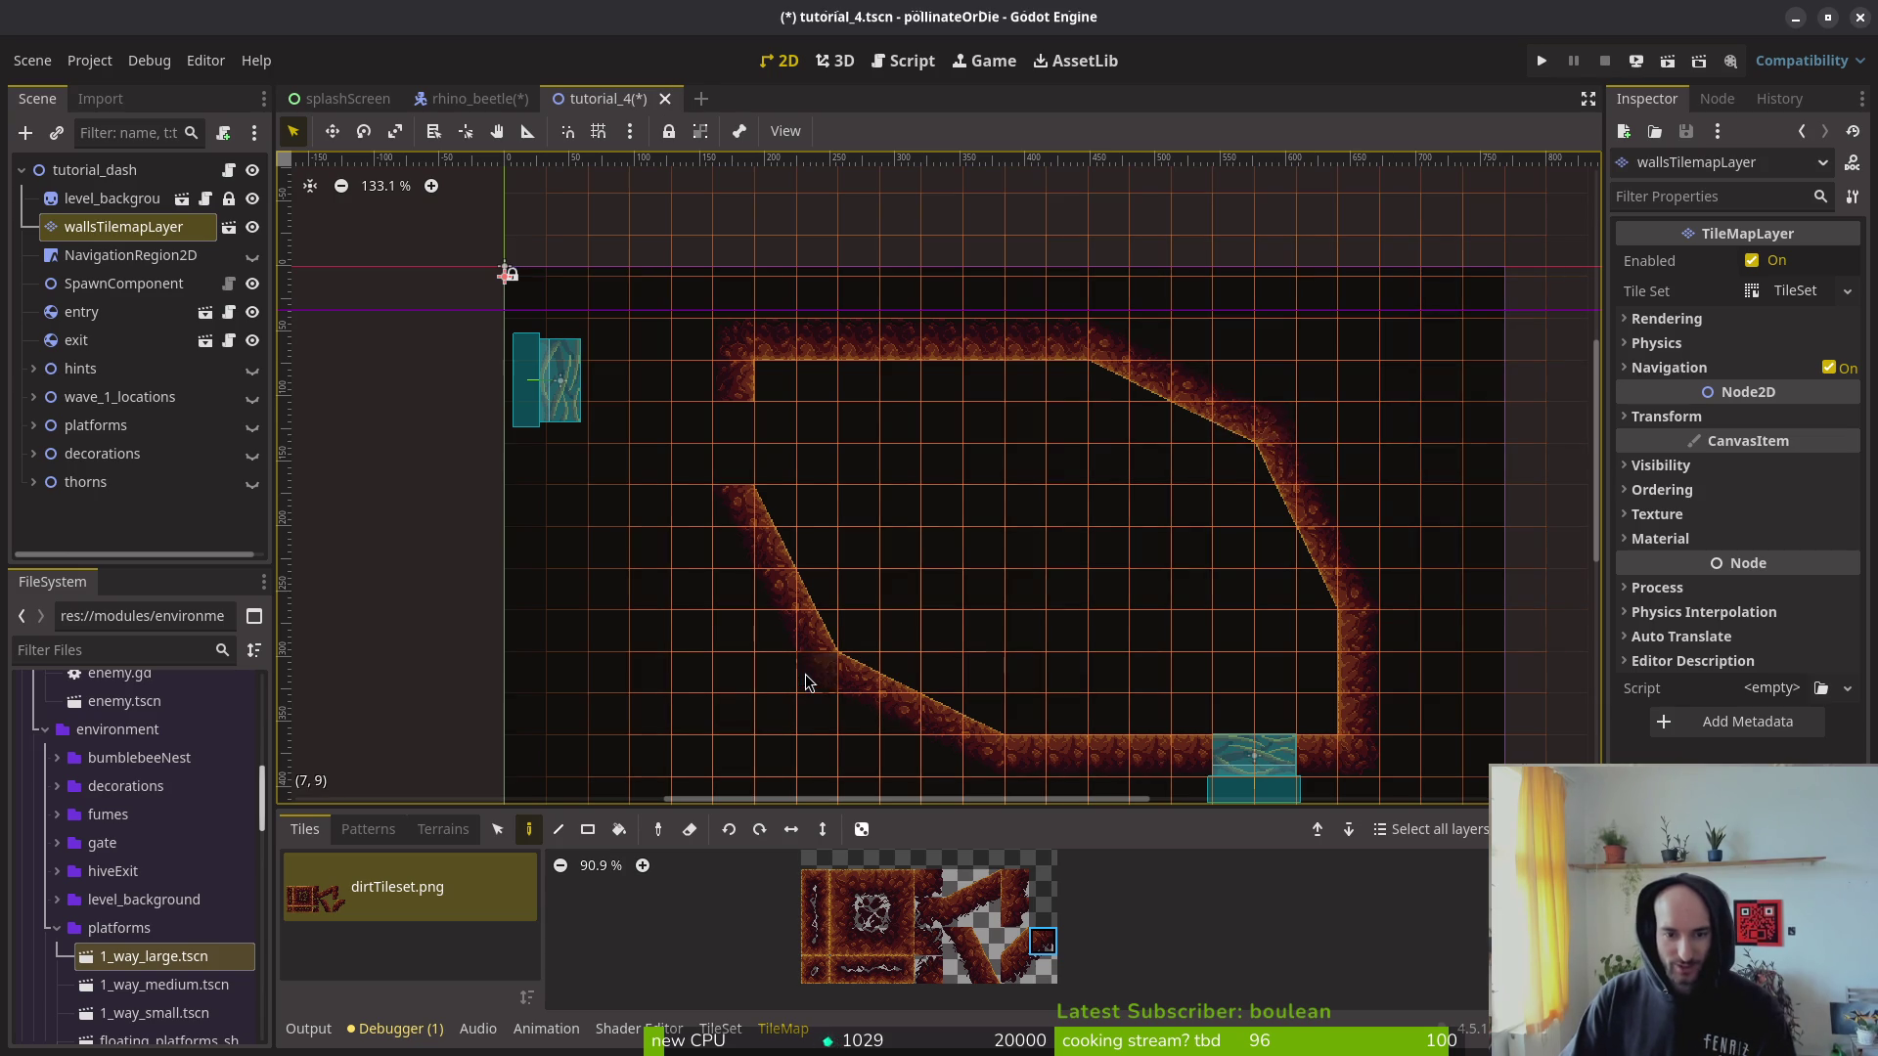
key("Escape")
scroll(1031, 641, "down", 3)
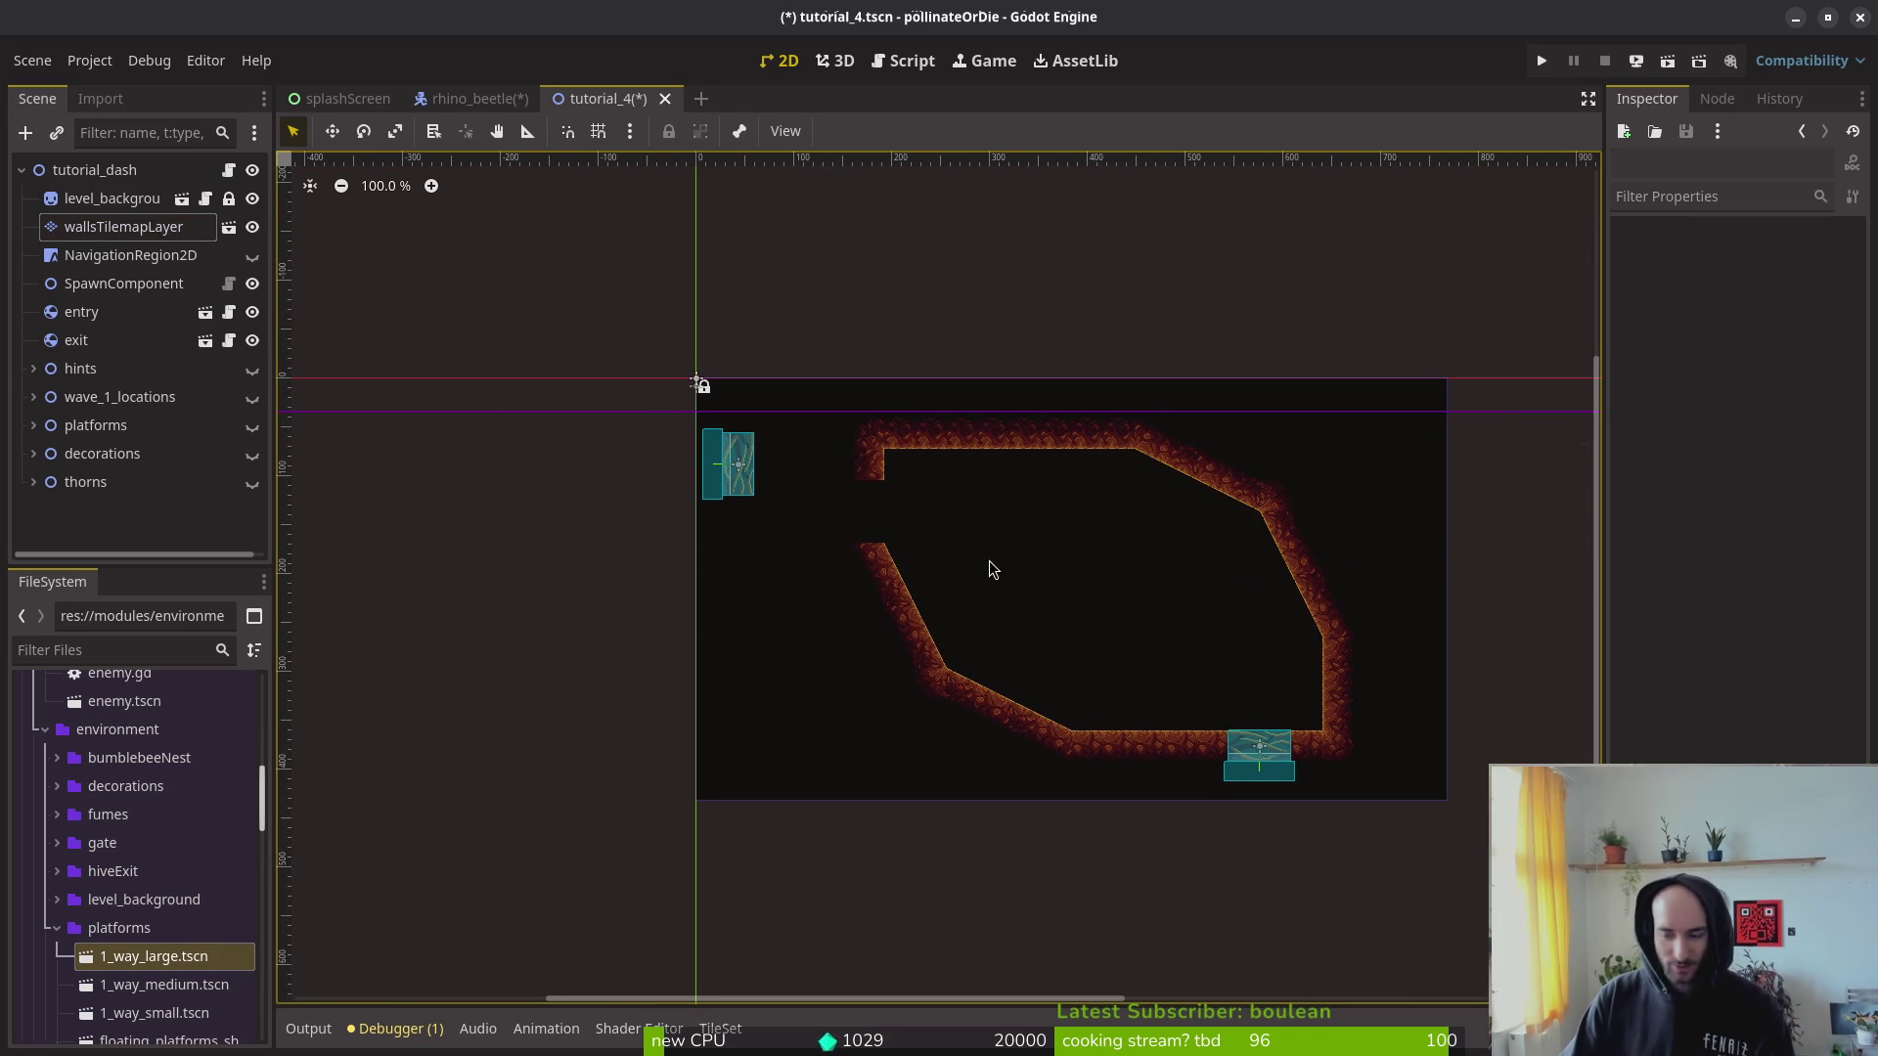
left_click_drag(1057, 607, 1099, 644)
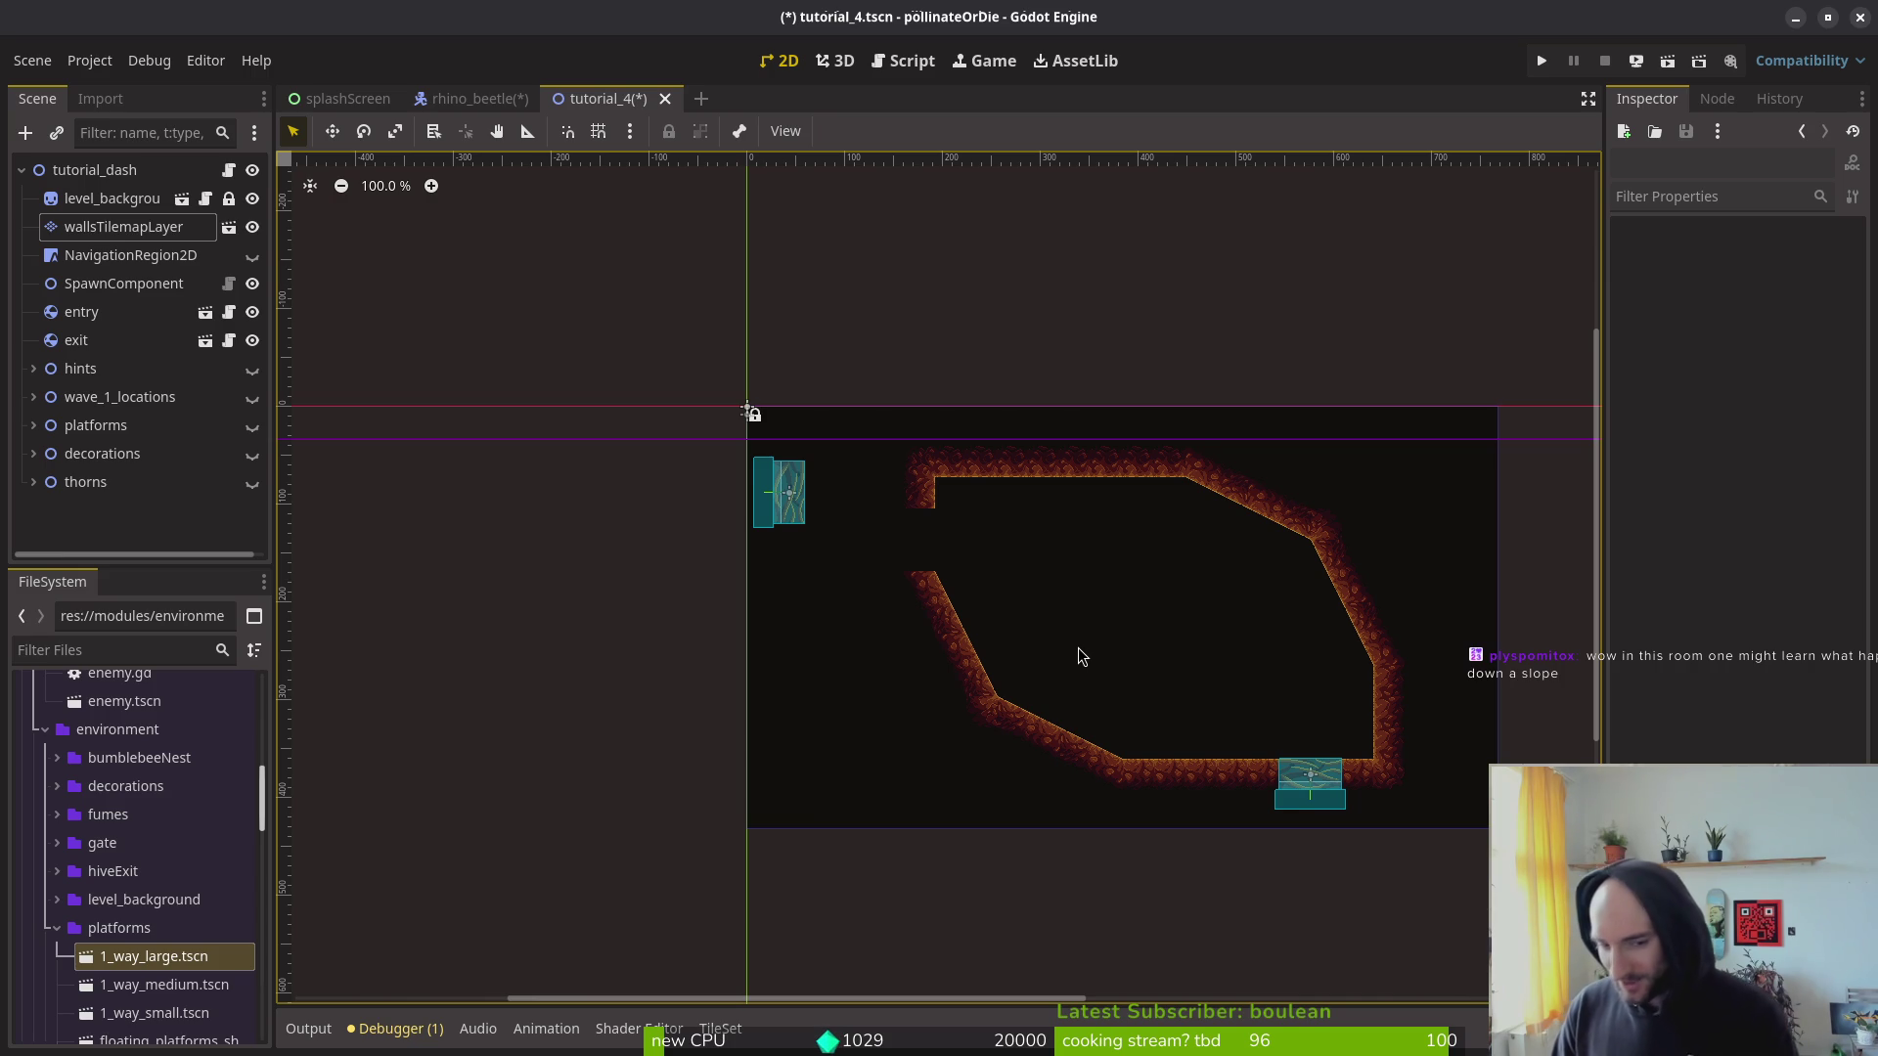
scroll(1169, 685, "up", 3)
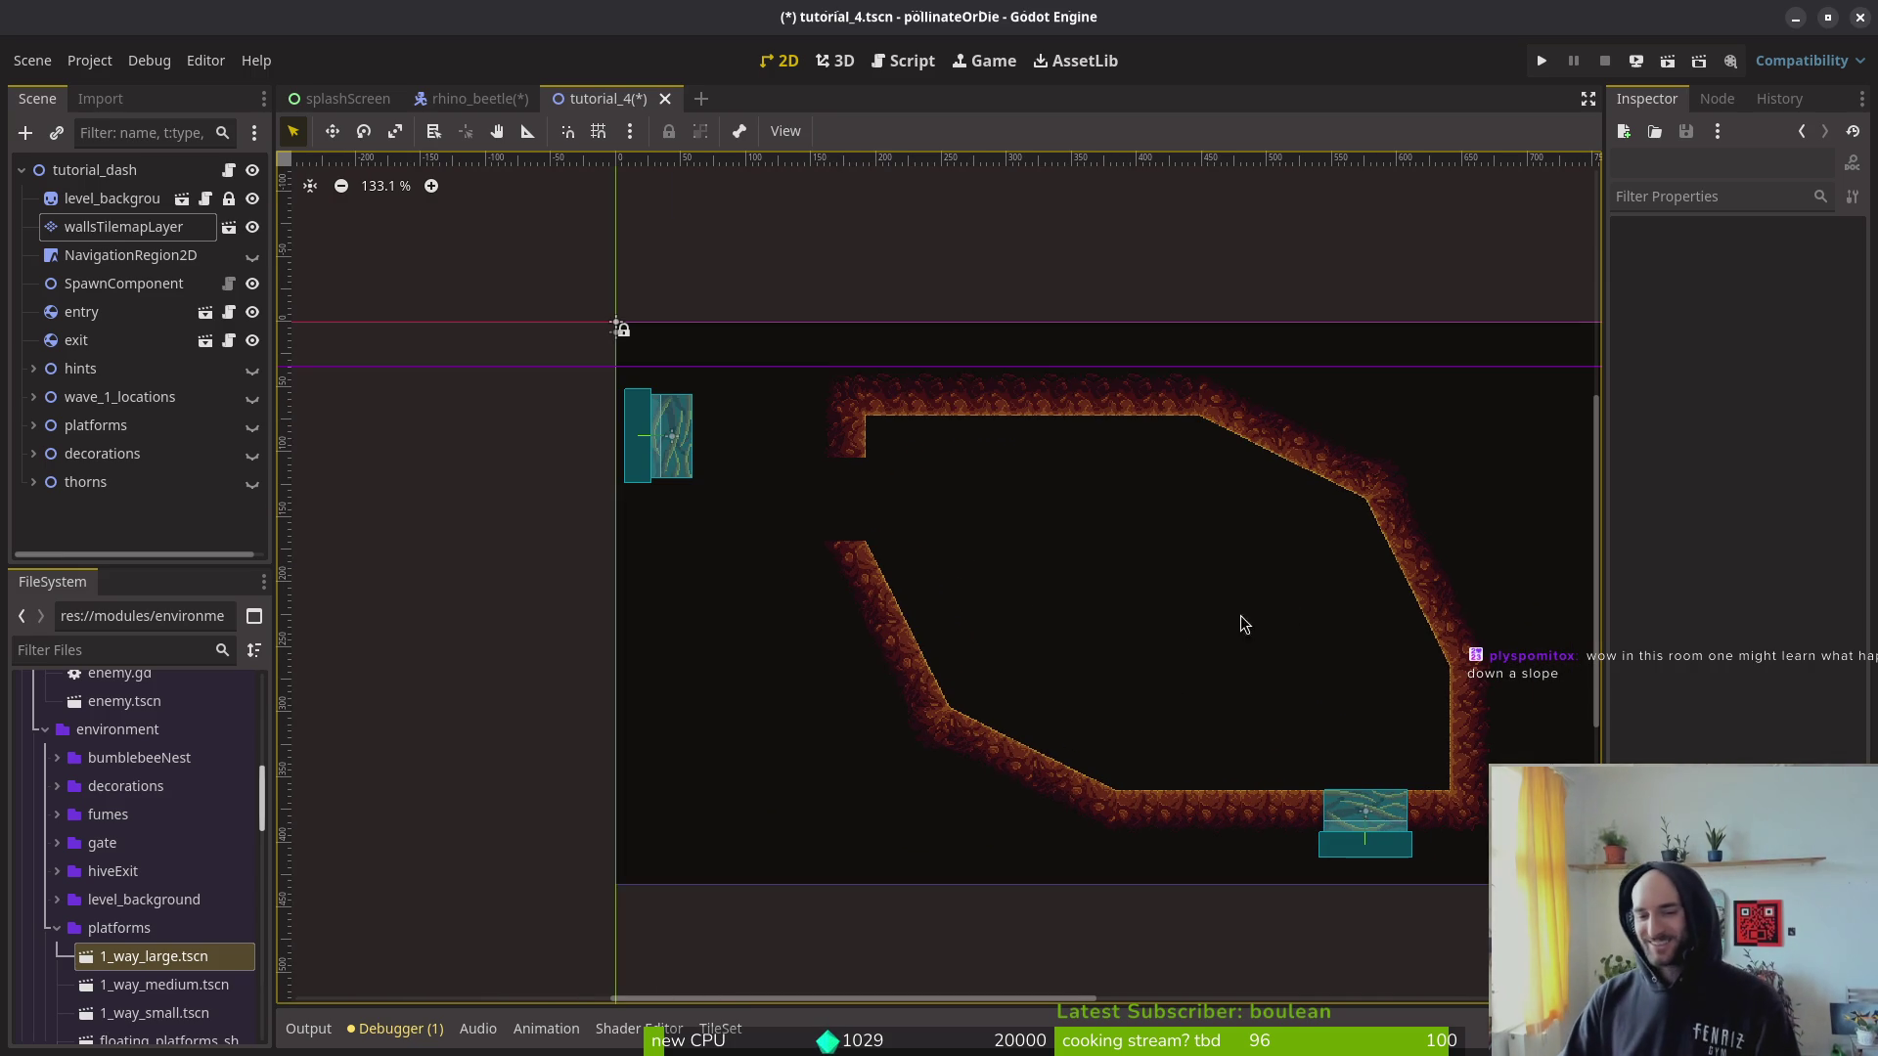
scroll(1246, 595, "up", 2)
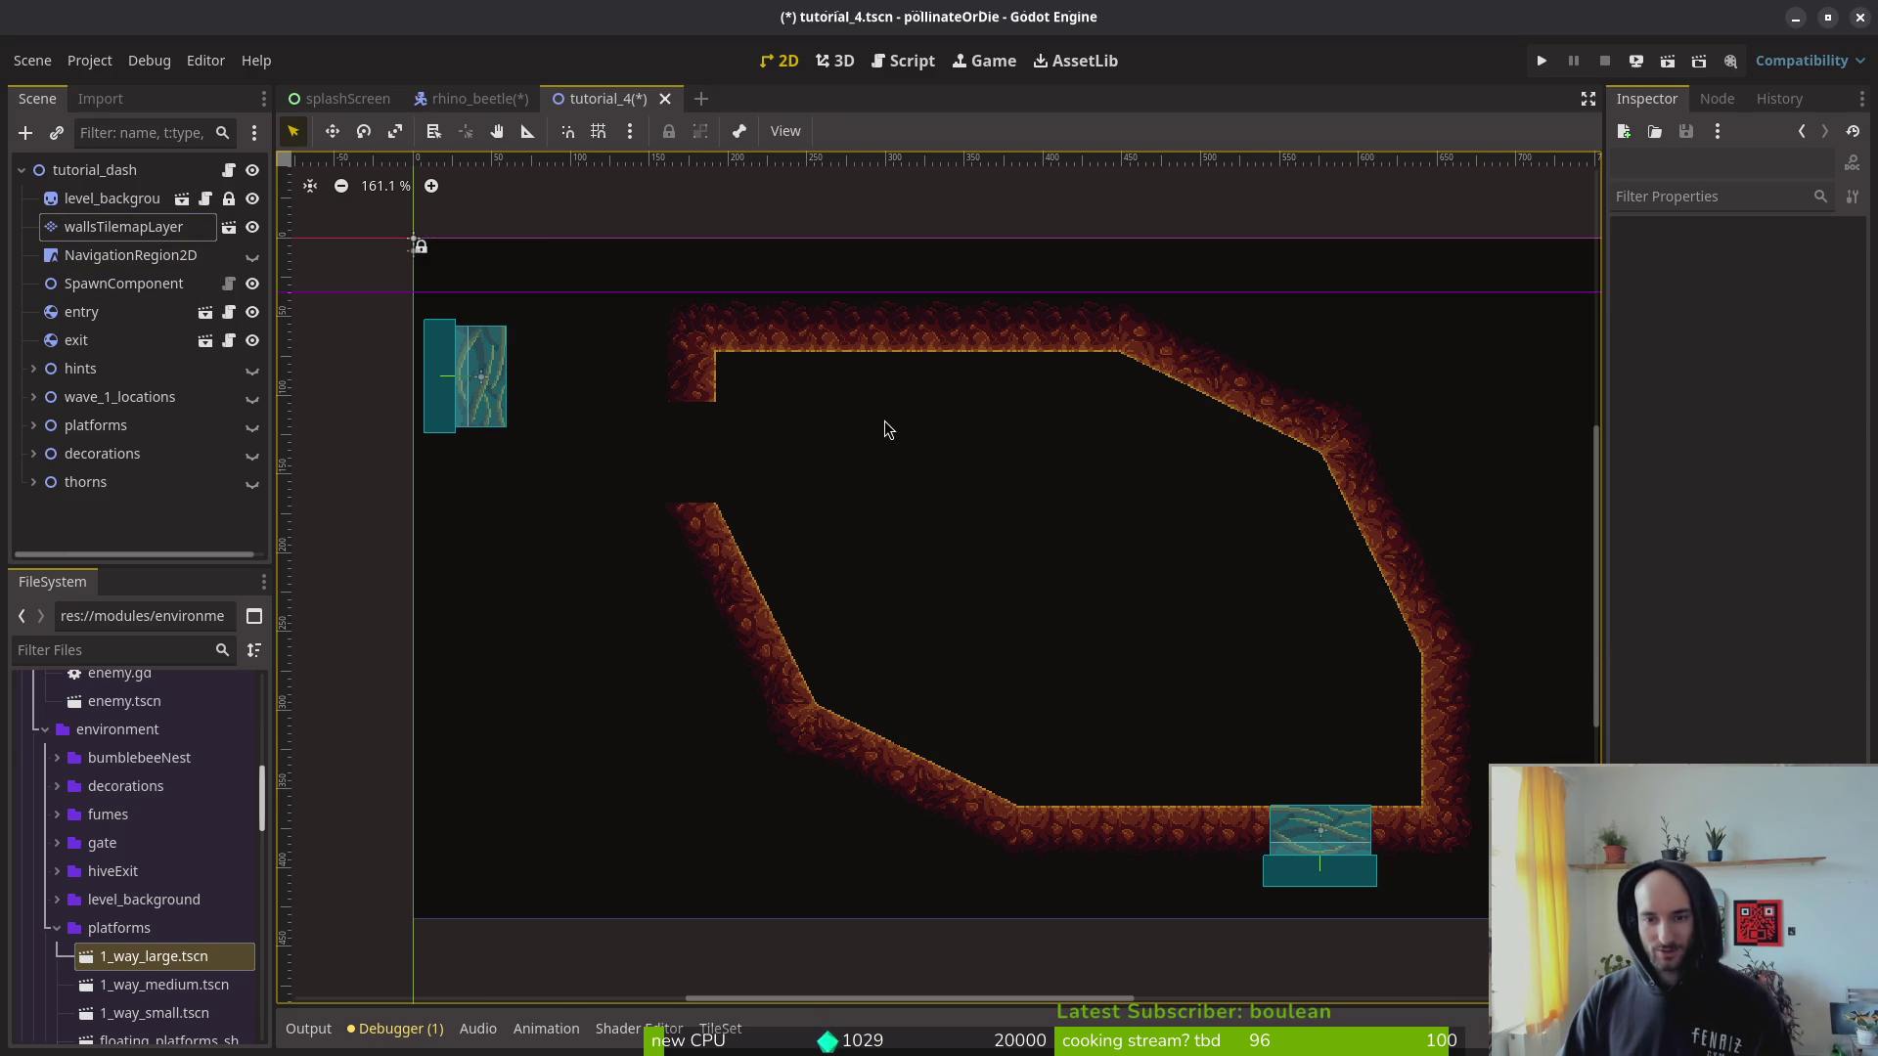
left_click(123, 231)
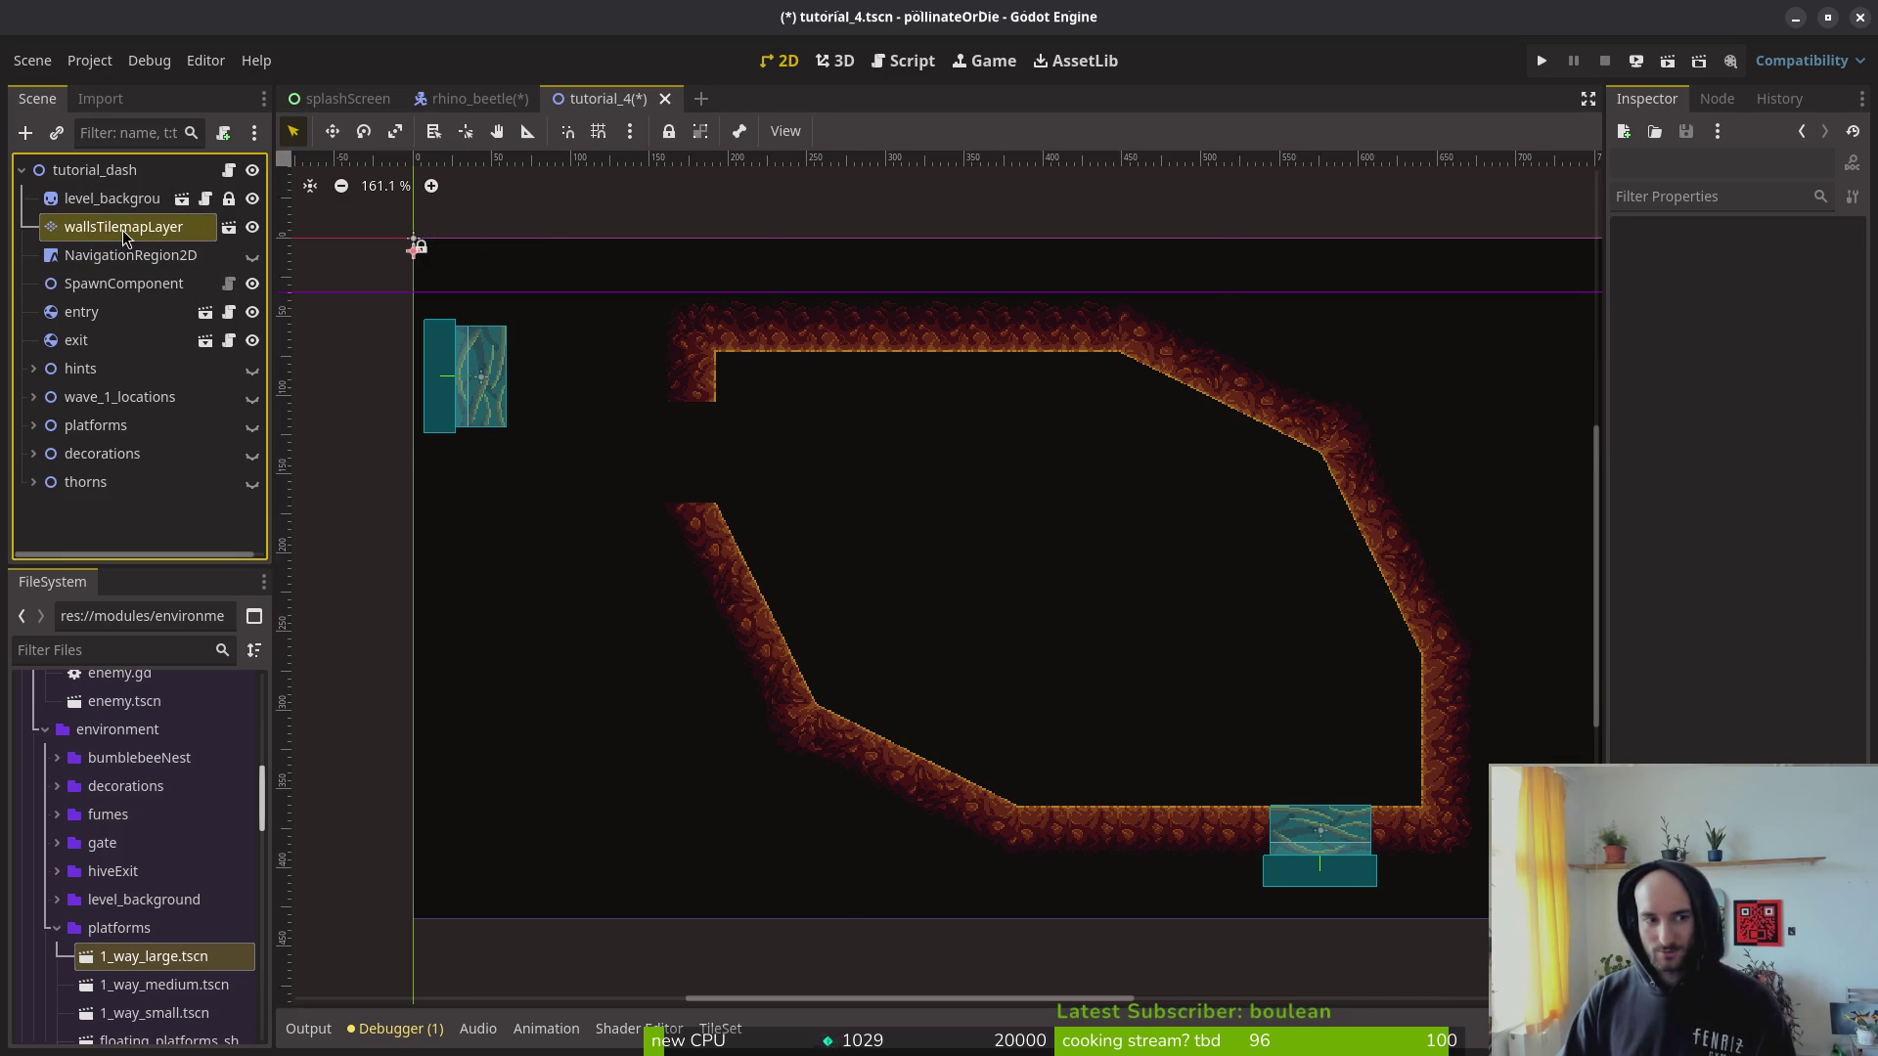
Step: Drag the exit gate to the level's right edge
left_click_drag(990, 886, 956, 912)
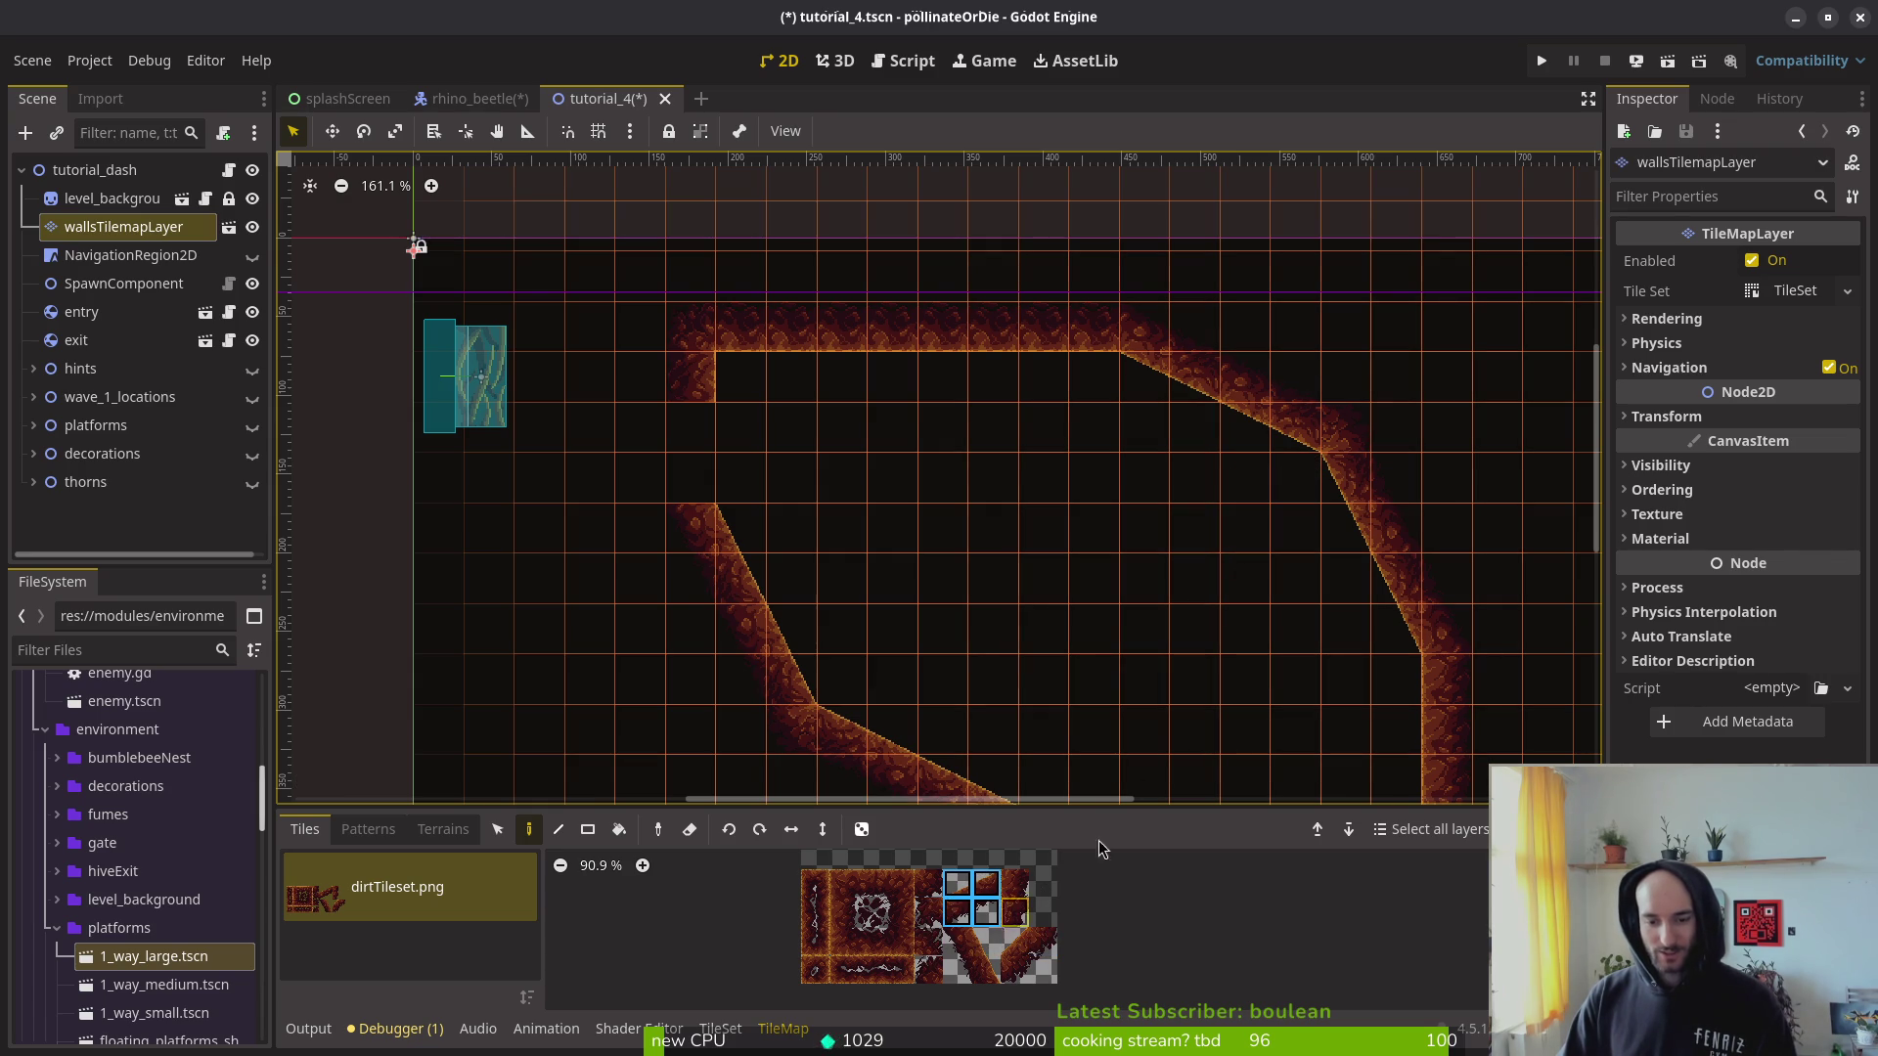
scroll(1065, 365, "down", 2)
scroll(1066, 364, "right", 2)
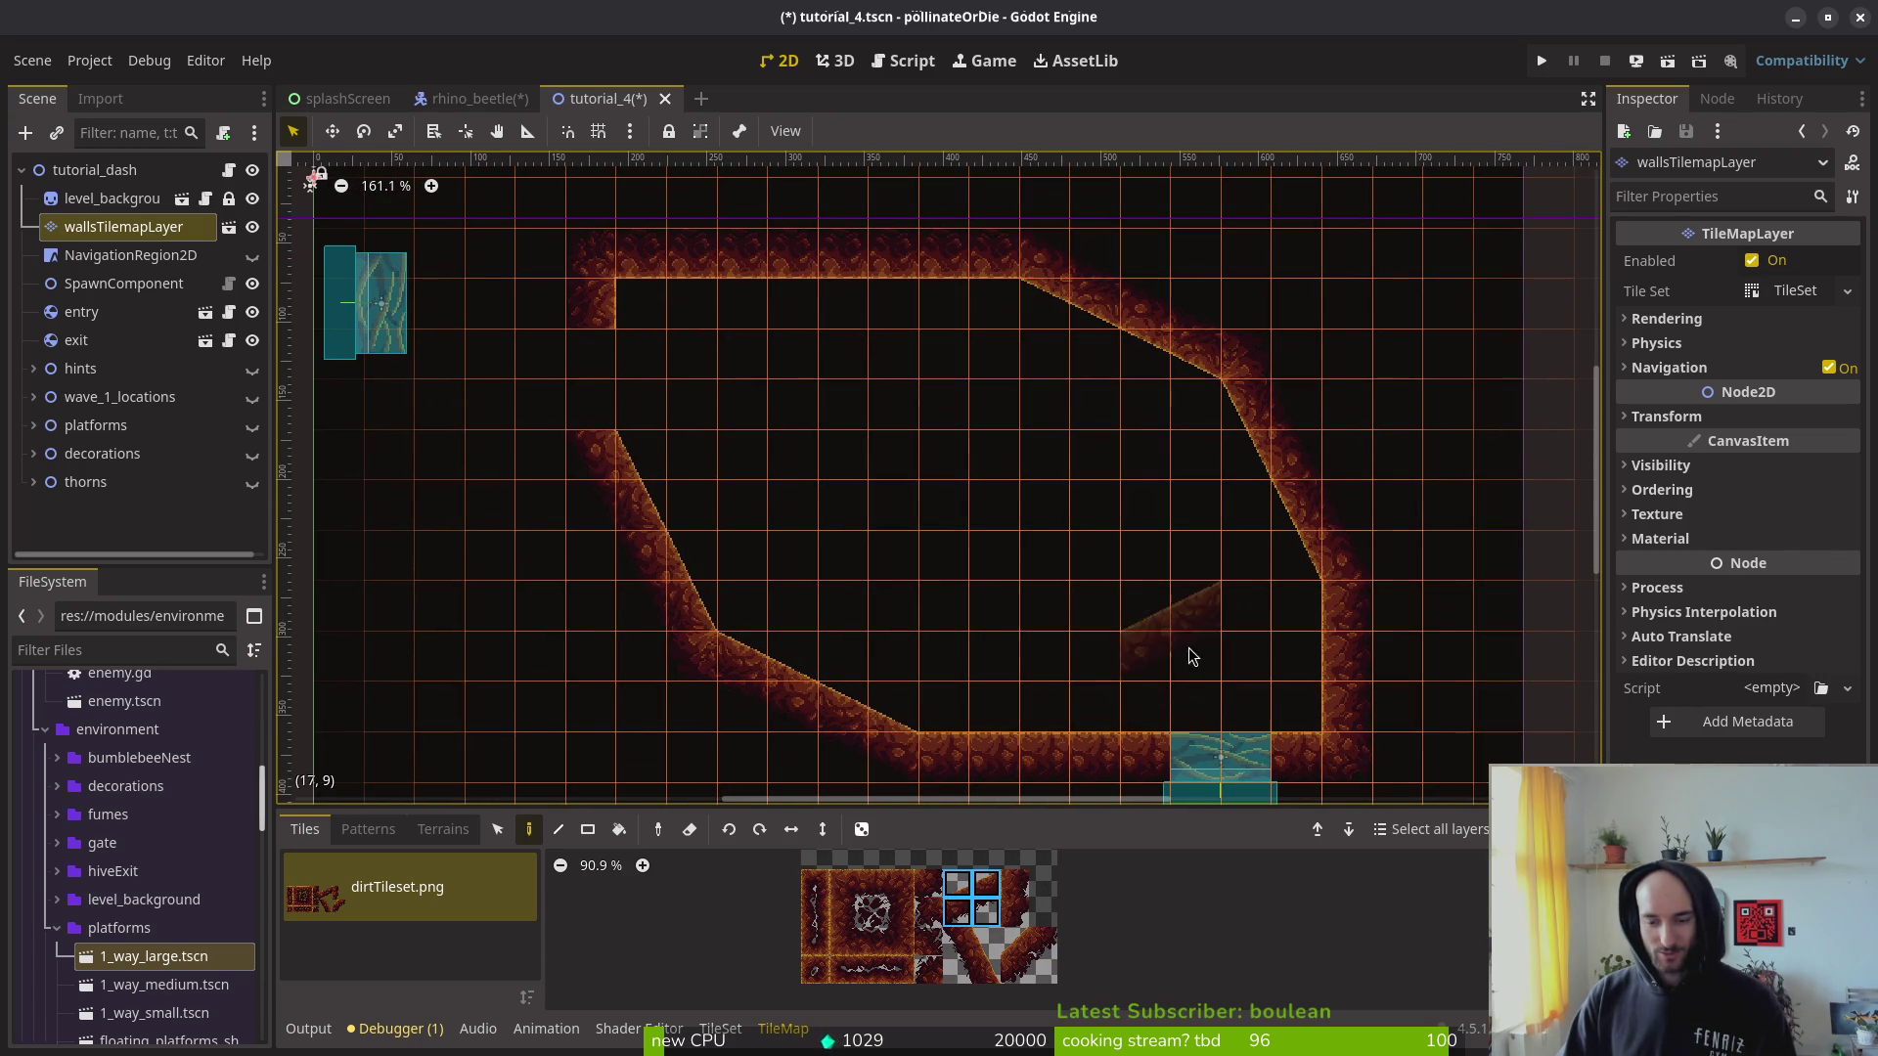
scroll(1184, 653, "down", 1)
scroll(1266, 693, "down", 1)
key("Escape")
mouse_move(1202, 719)
left_mouse_down()
mouse_move(1276, 694)
mouse_move(1360, 475)
mouse_move(1357, 678)
left_mouse_up()
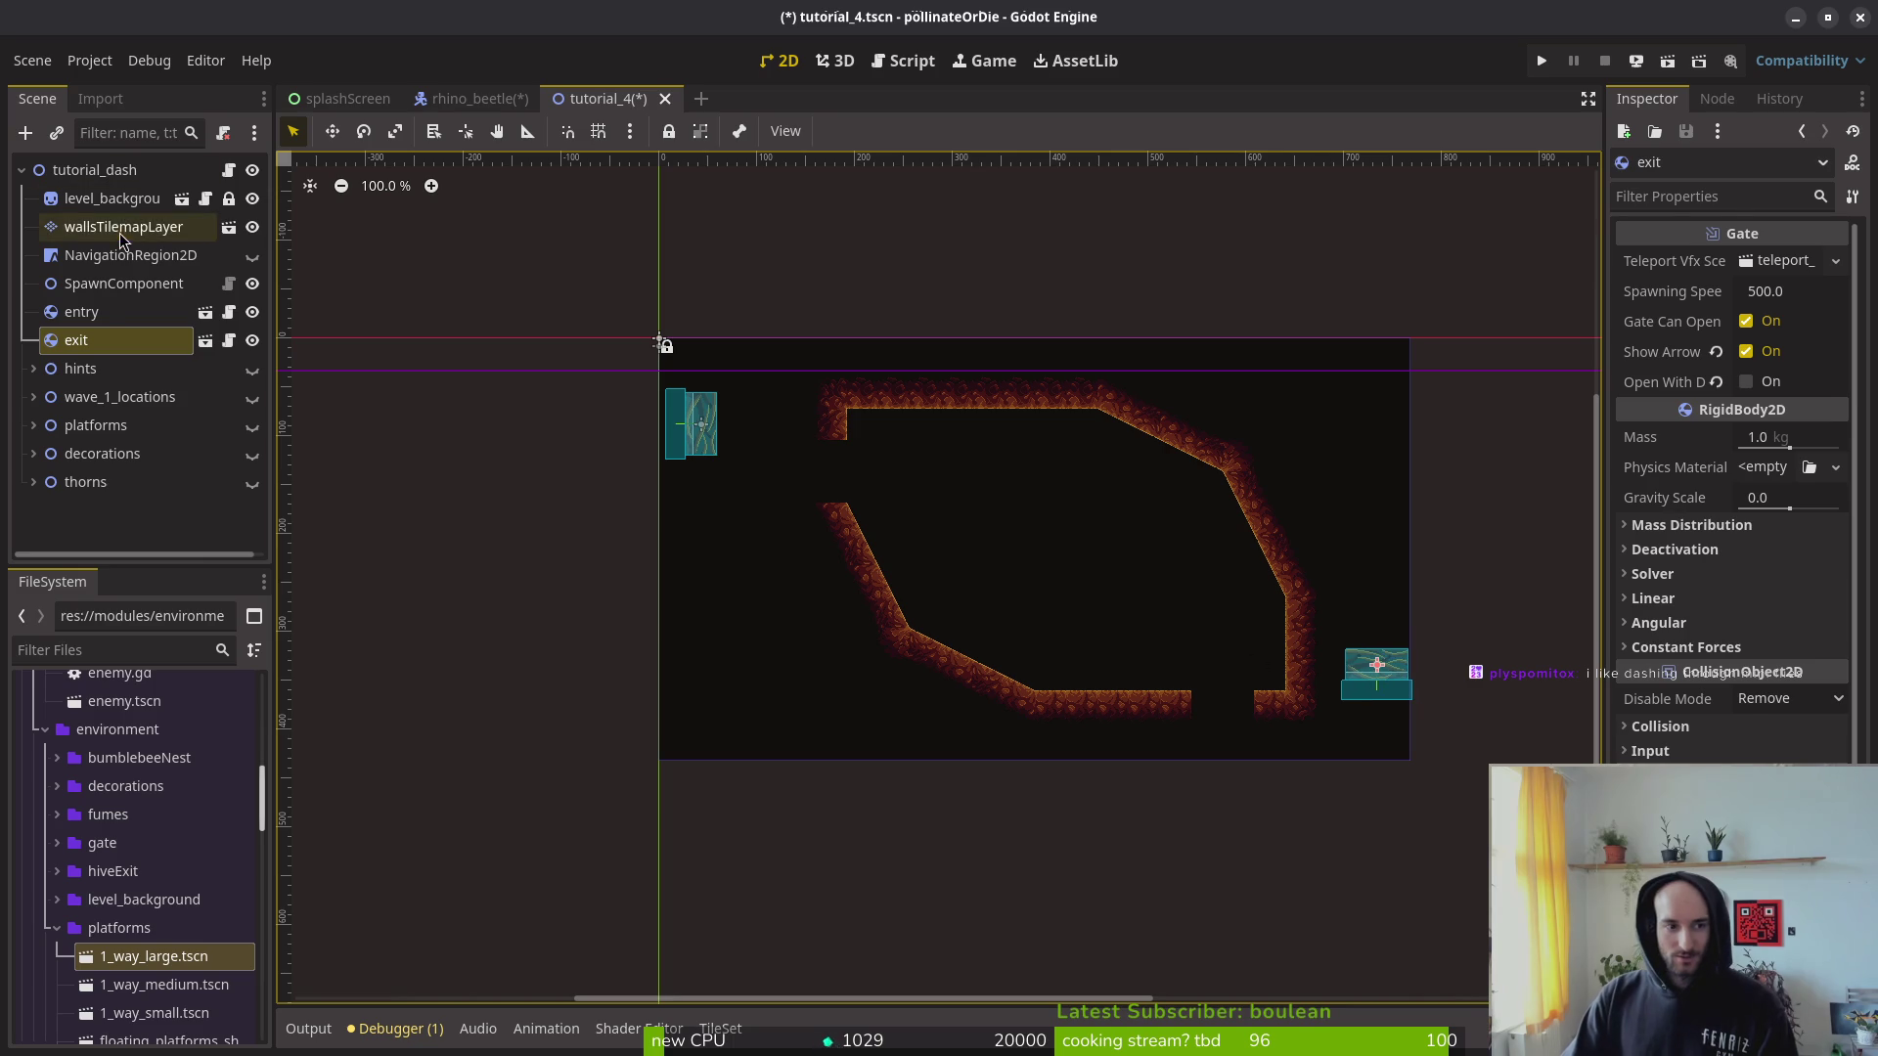
Step: Box-select every tile on the walls layer and delete them
left_click(122, 233)
left_click_drag(724, 316, 1315, 817)
key("Delete")
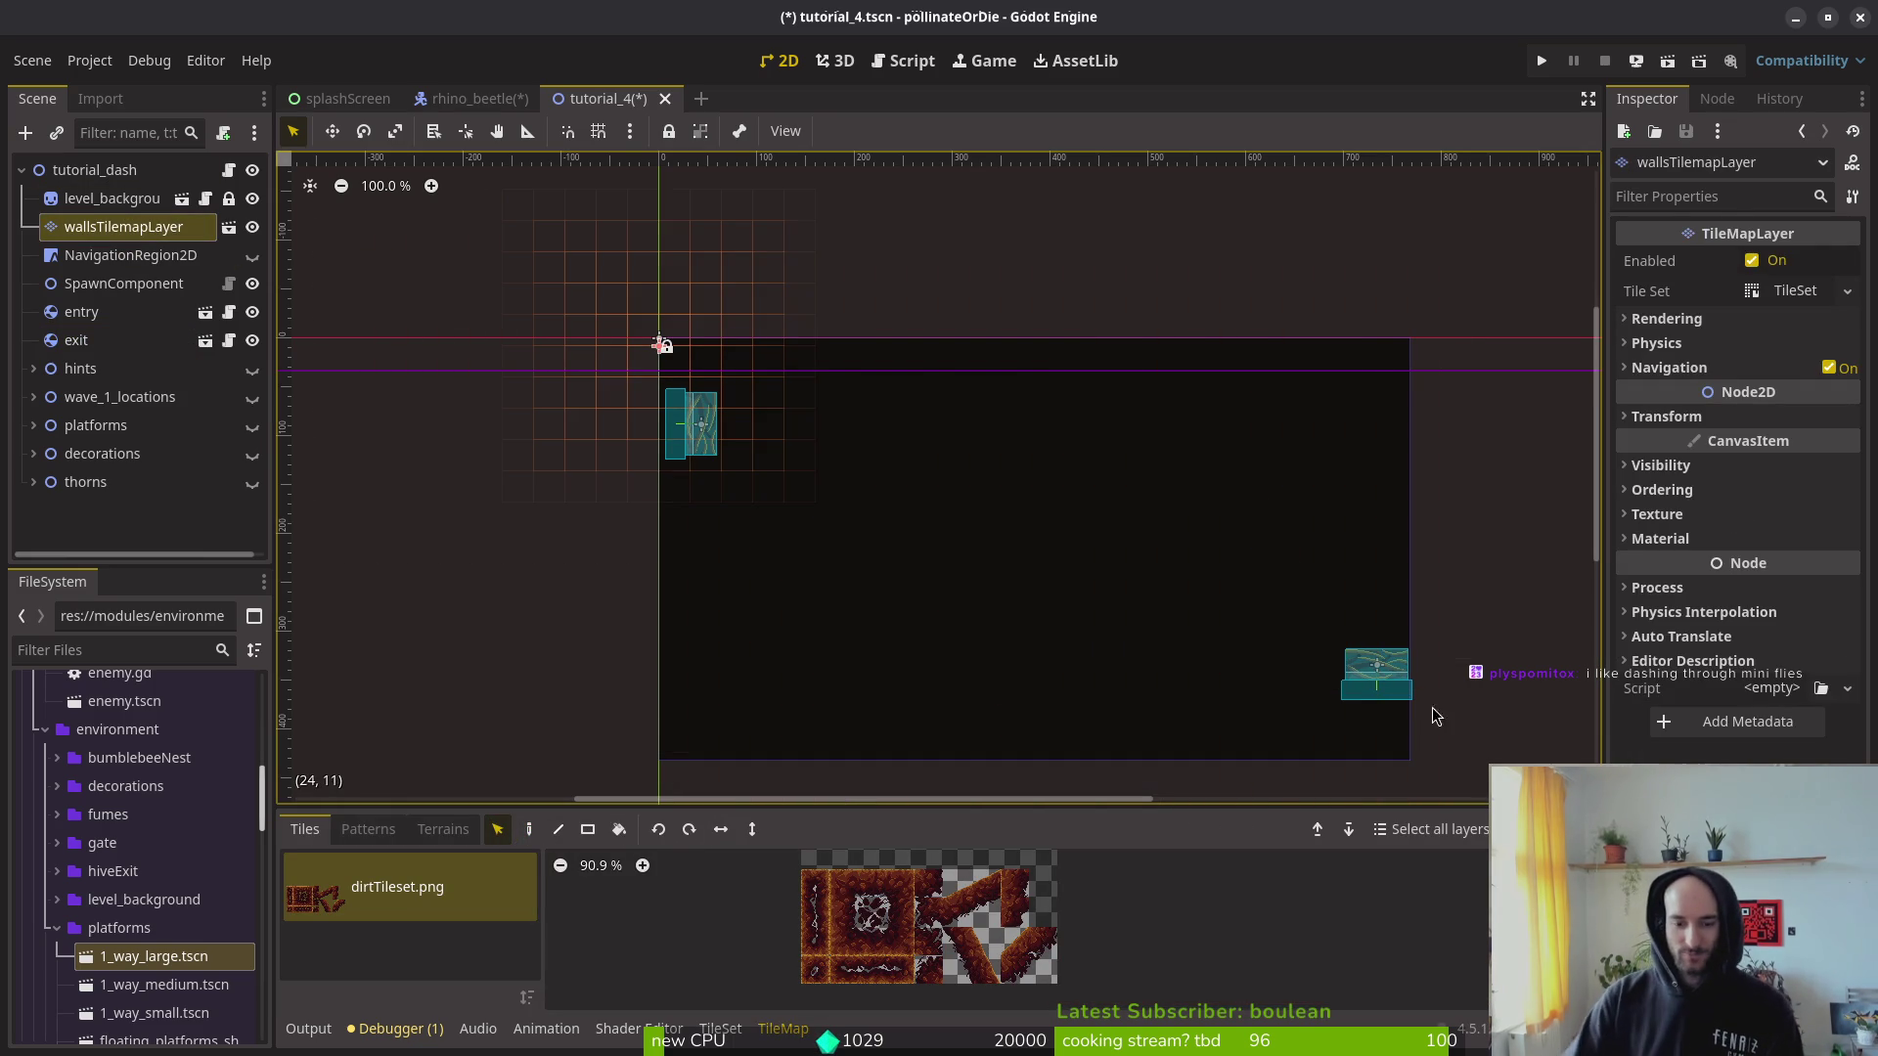
Step: Paint diagonal dirt slope tiles on the arena's right side, flipping tiles for the mirrored upper slope
left_click_drag(955, 880, 987, 914)
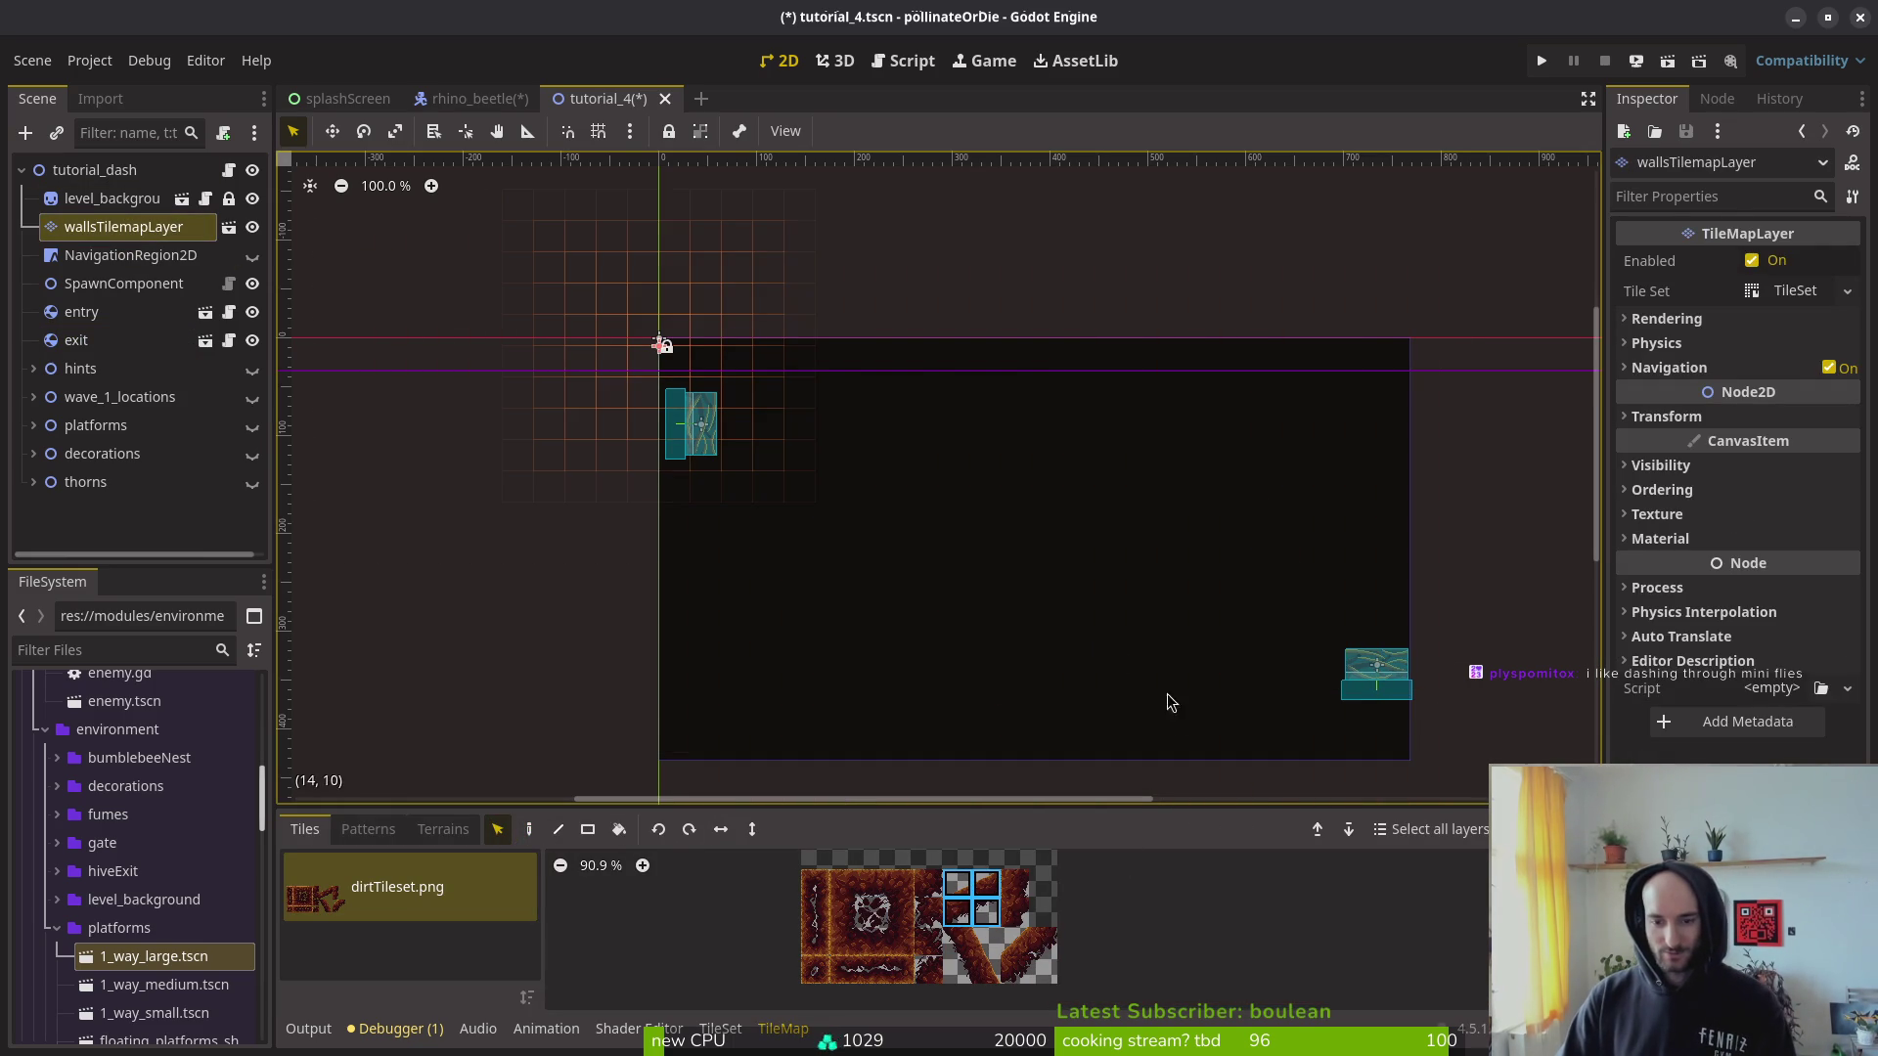
key("d")
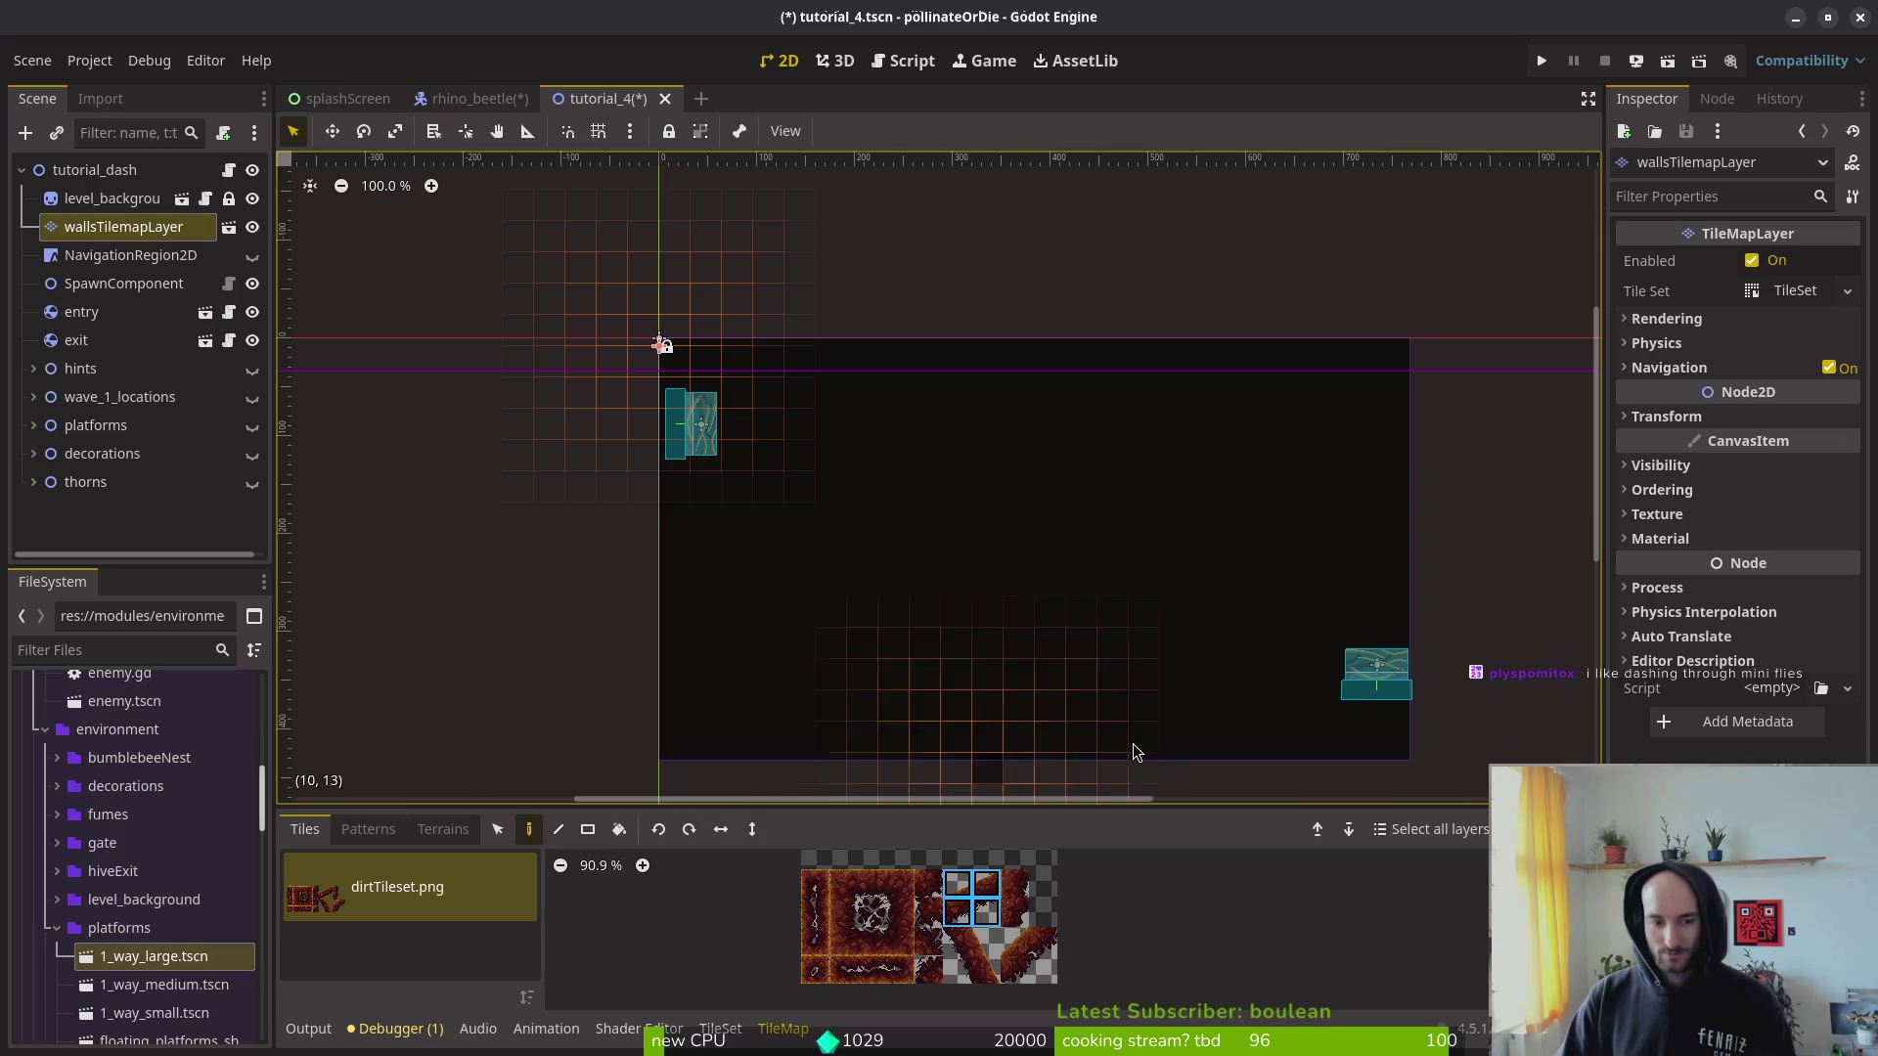
scroll(1139, 737, "up", 3)
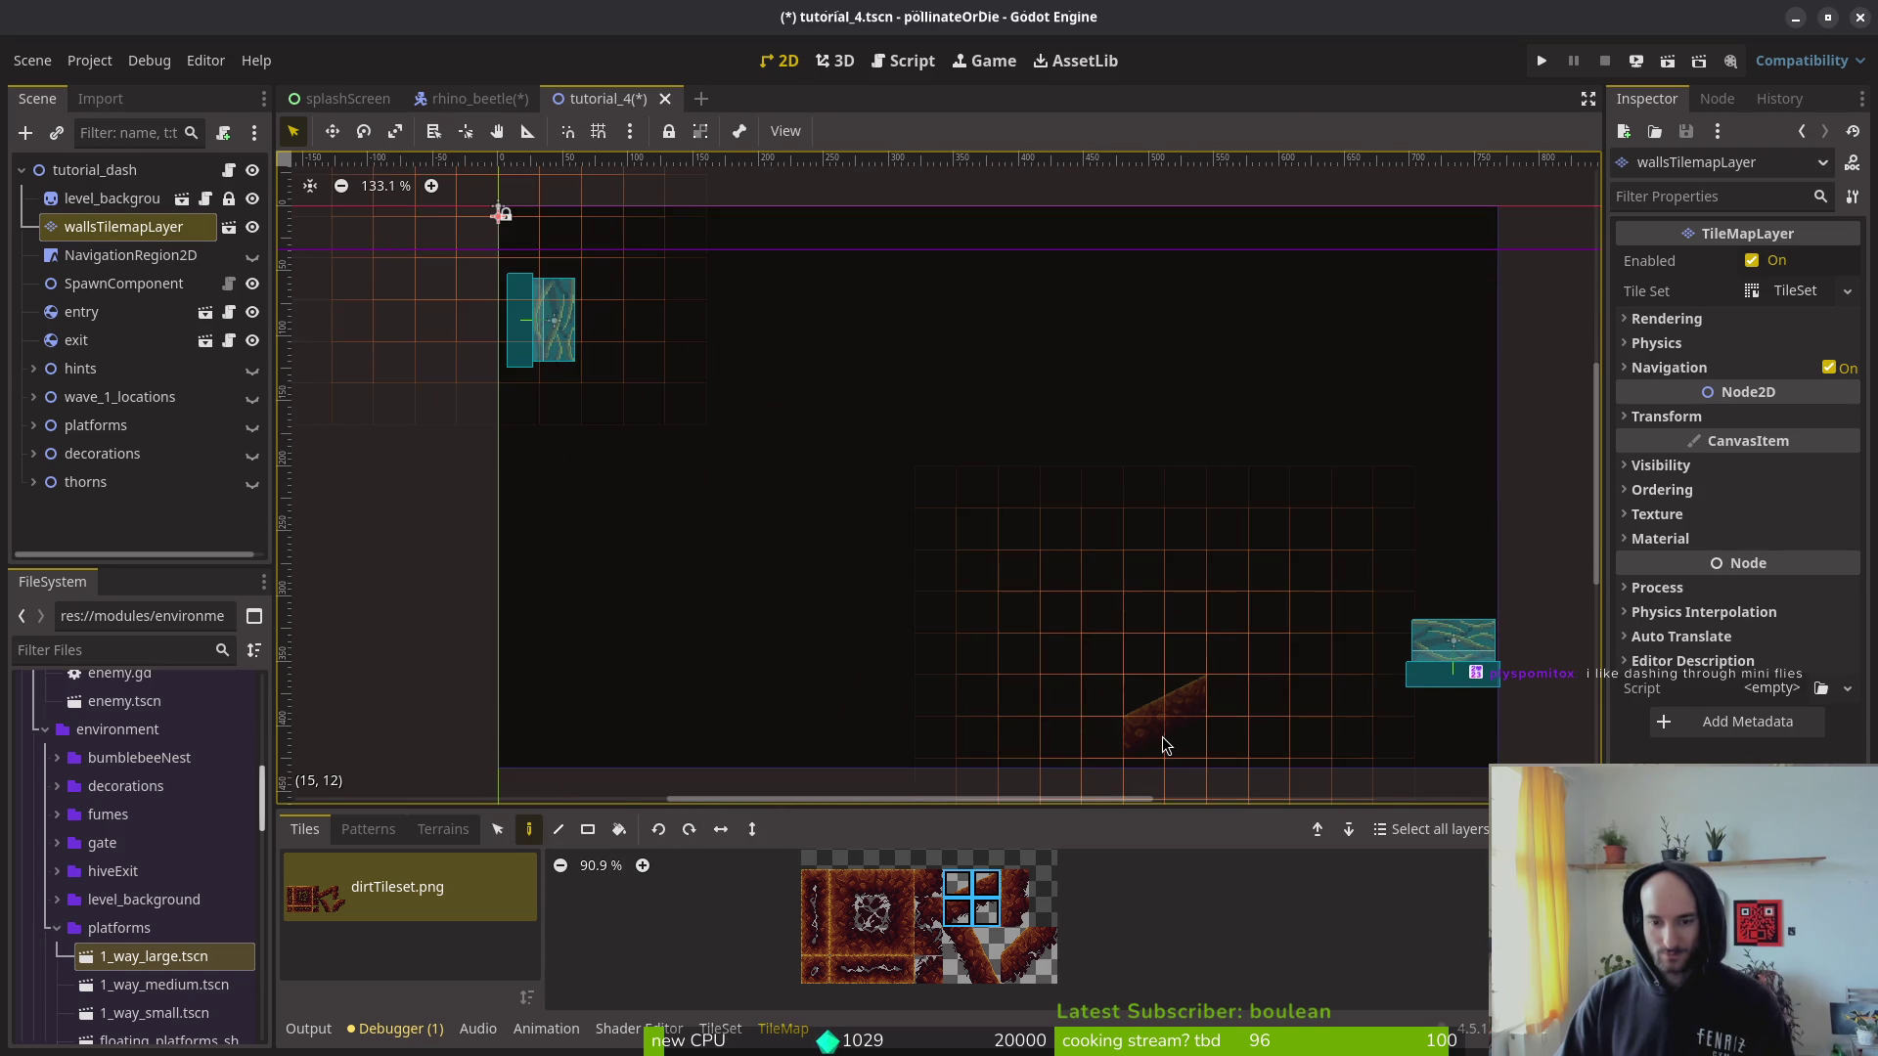
scroll(1165, 737, "down", 4)
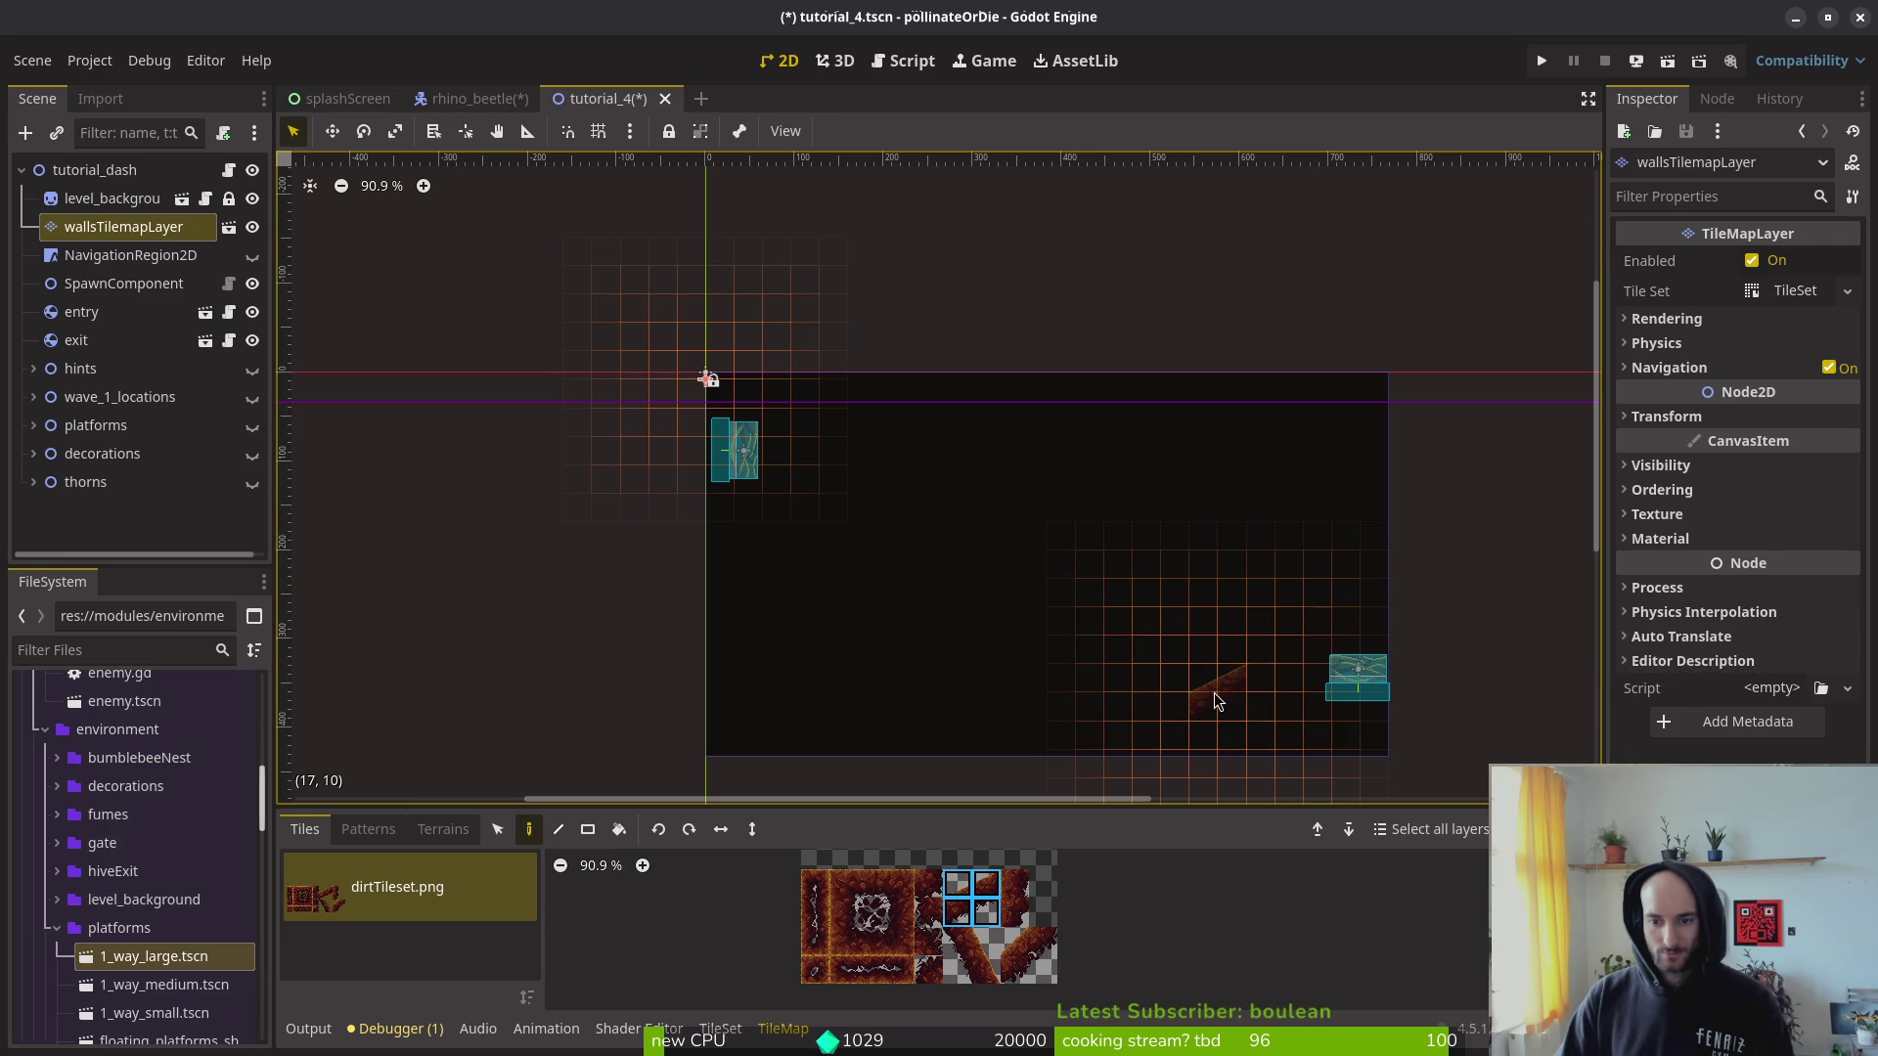
left_click_drag(957, 942, 986, 970)
left_click(1252, 675)
left_click(1276, 636)
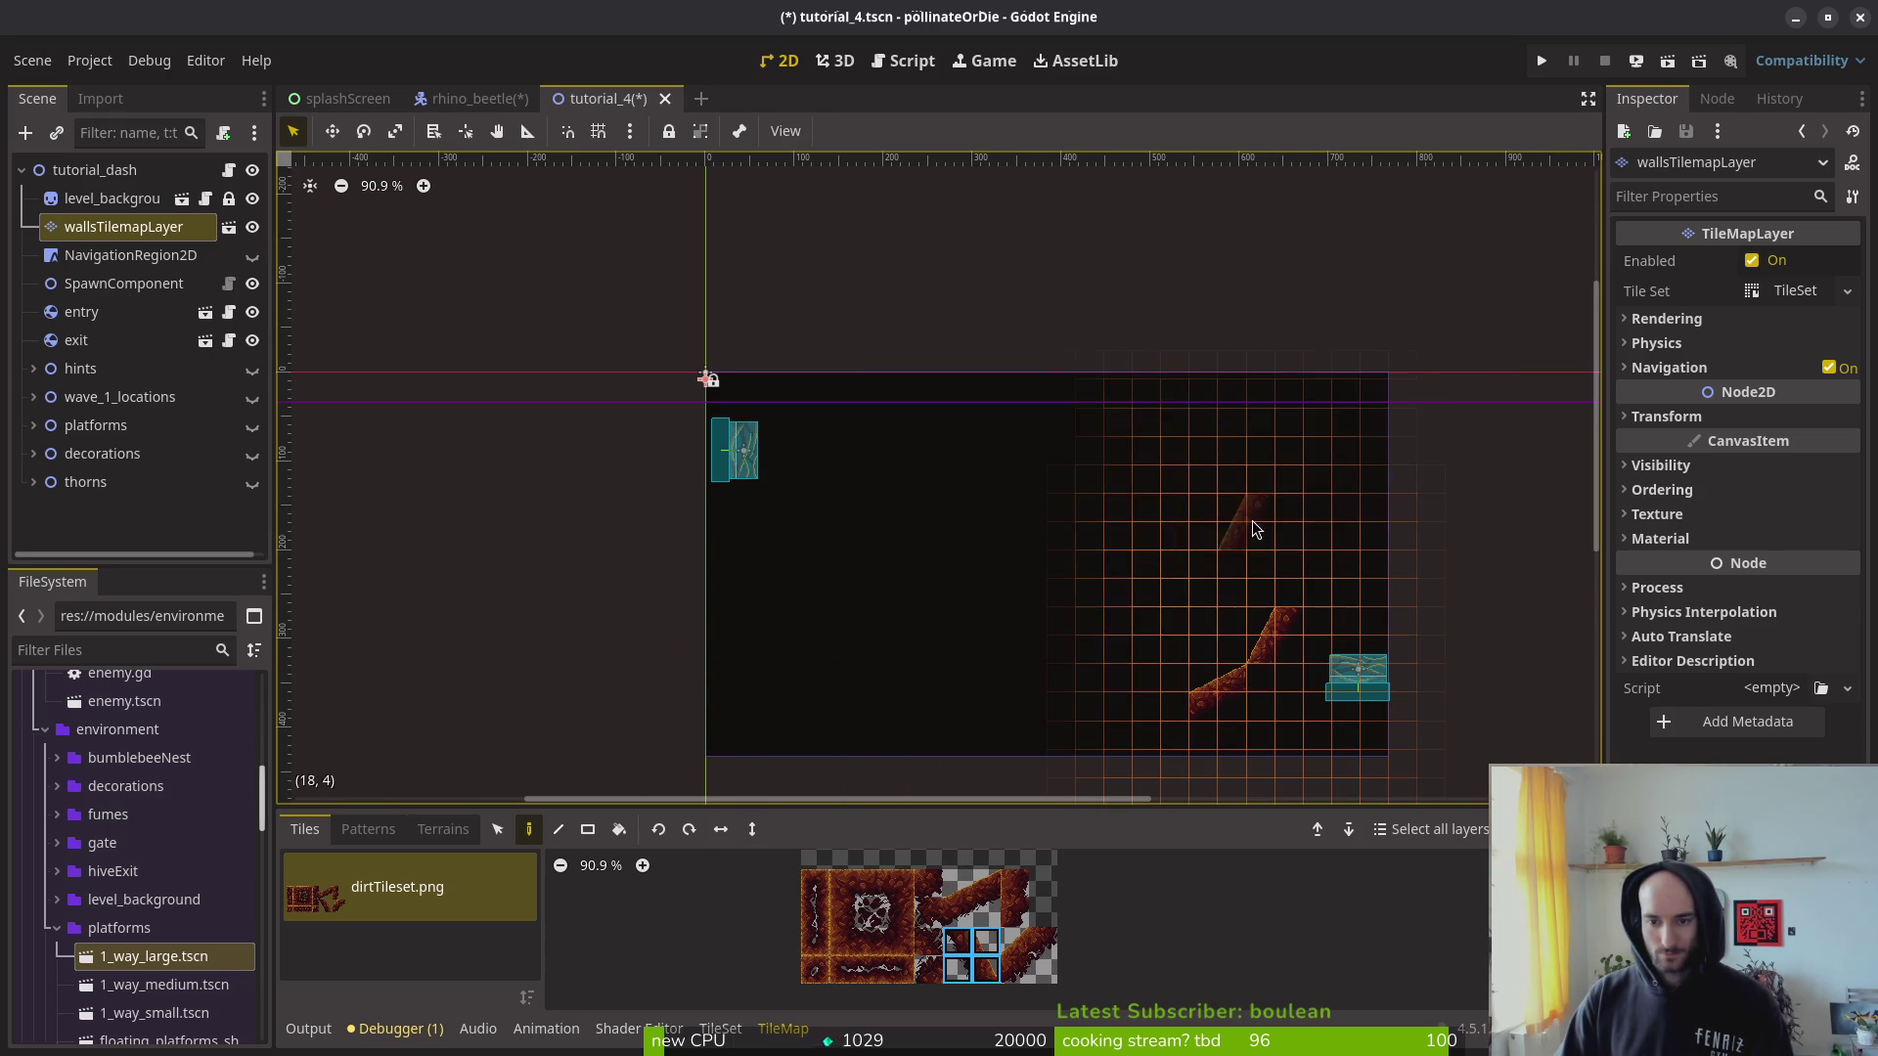
left_click(752, 829)
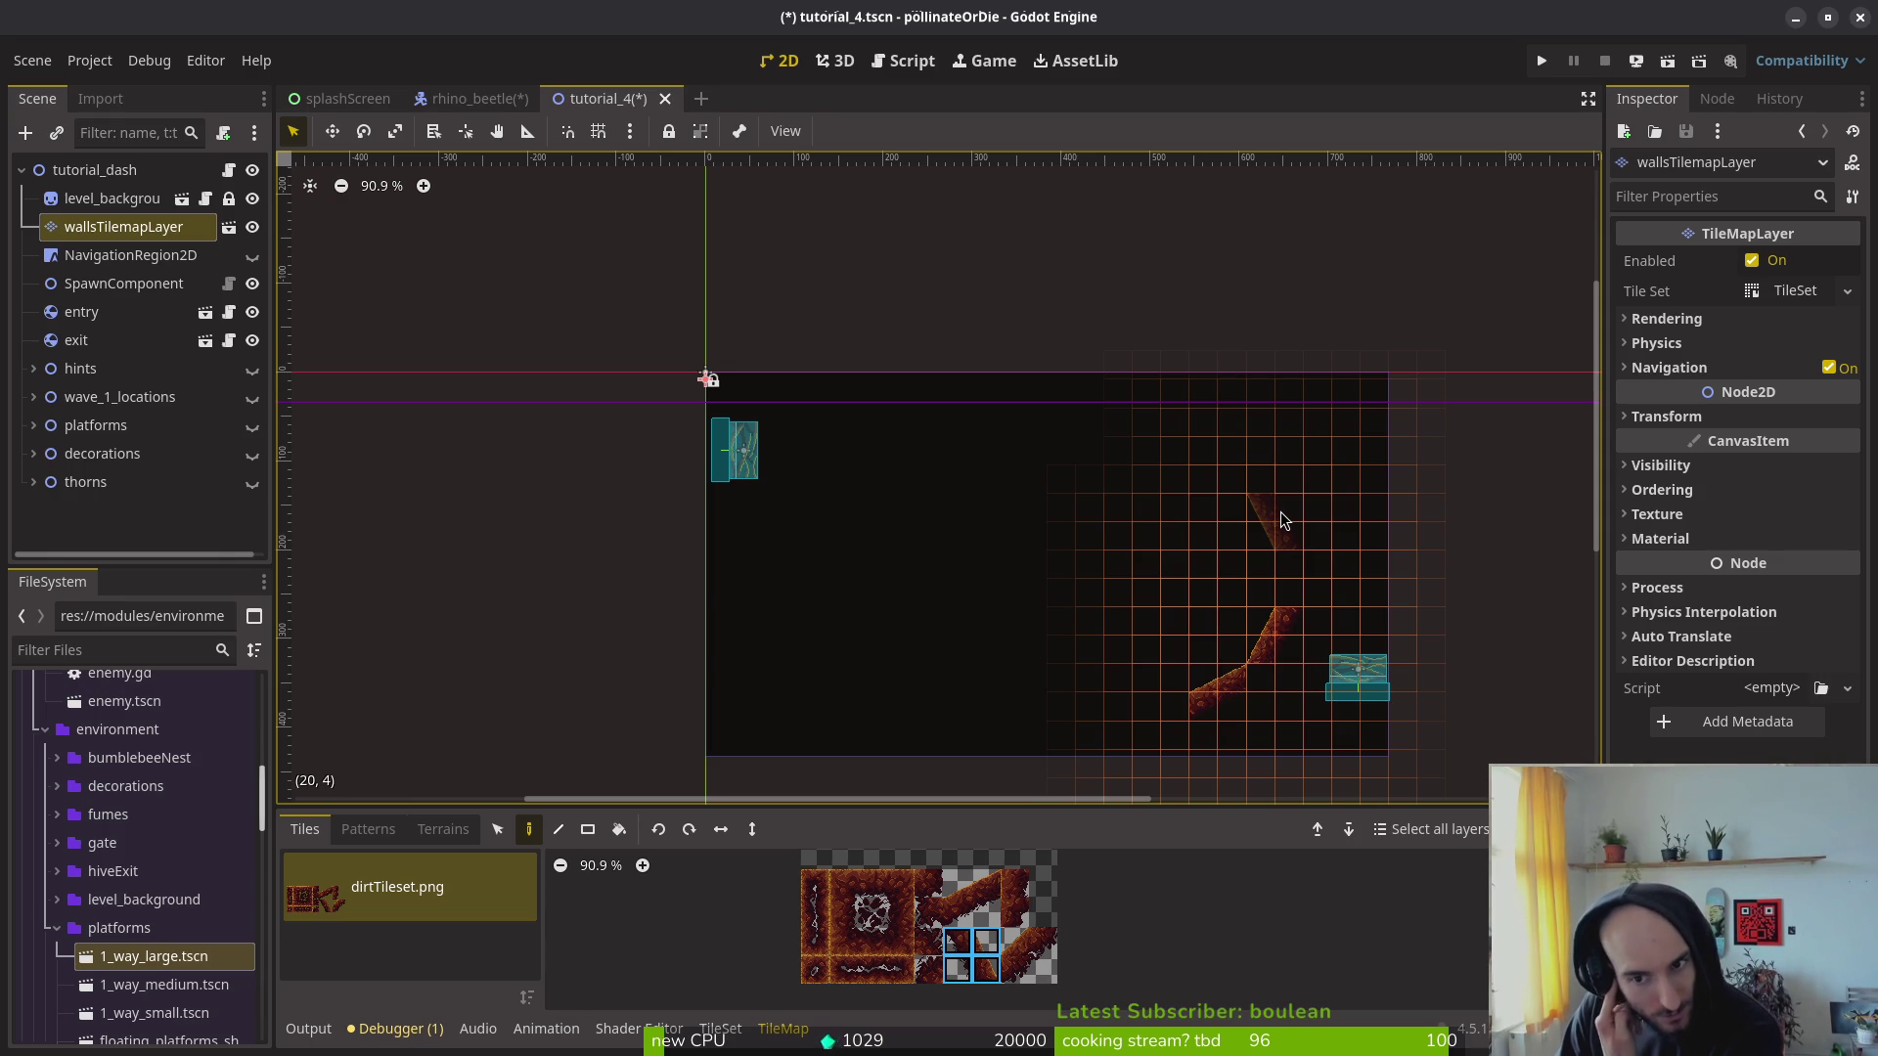
left_click(1277, 515)
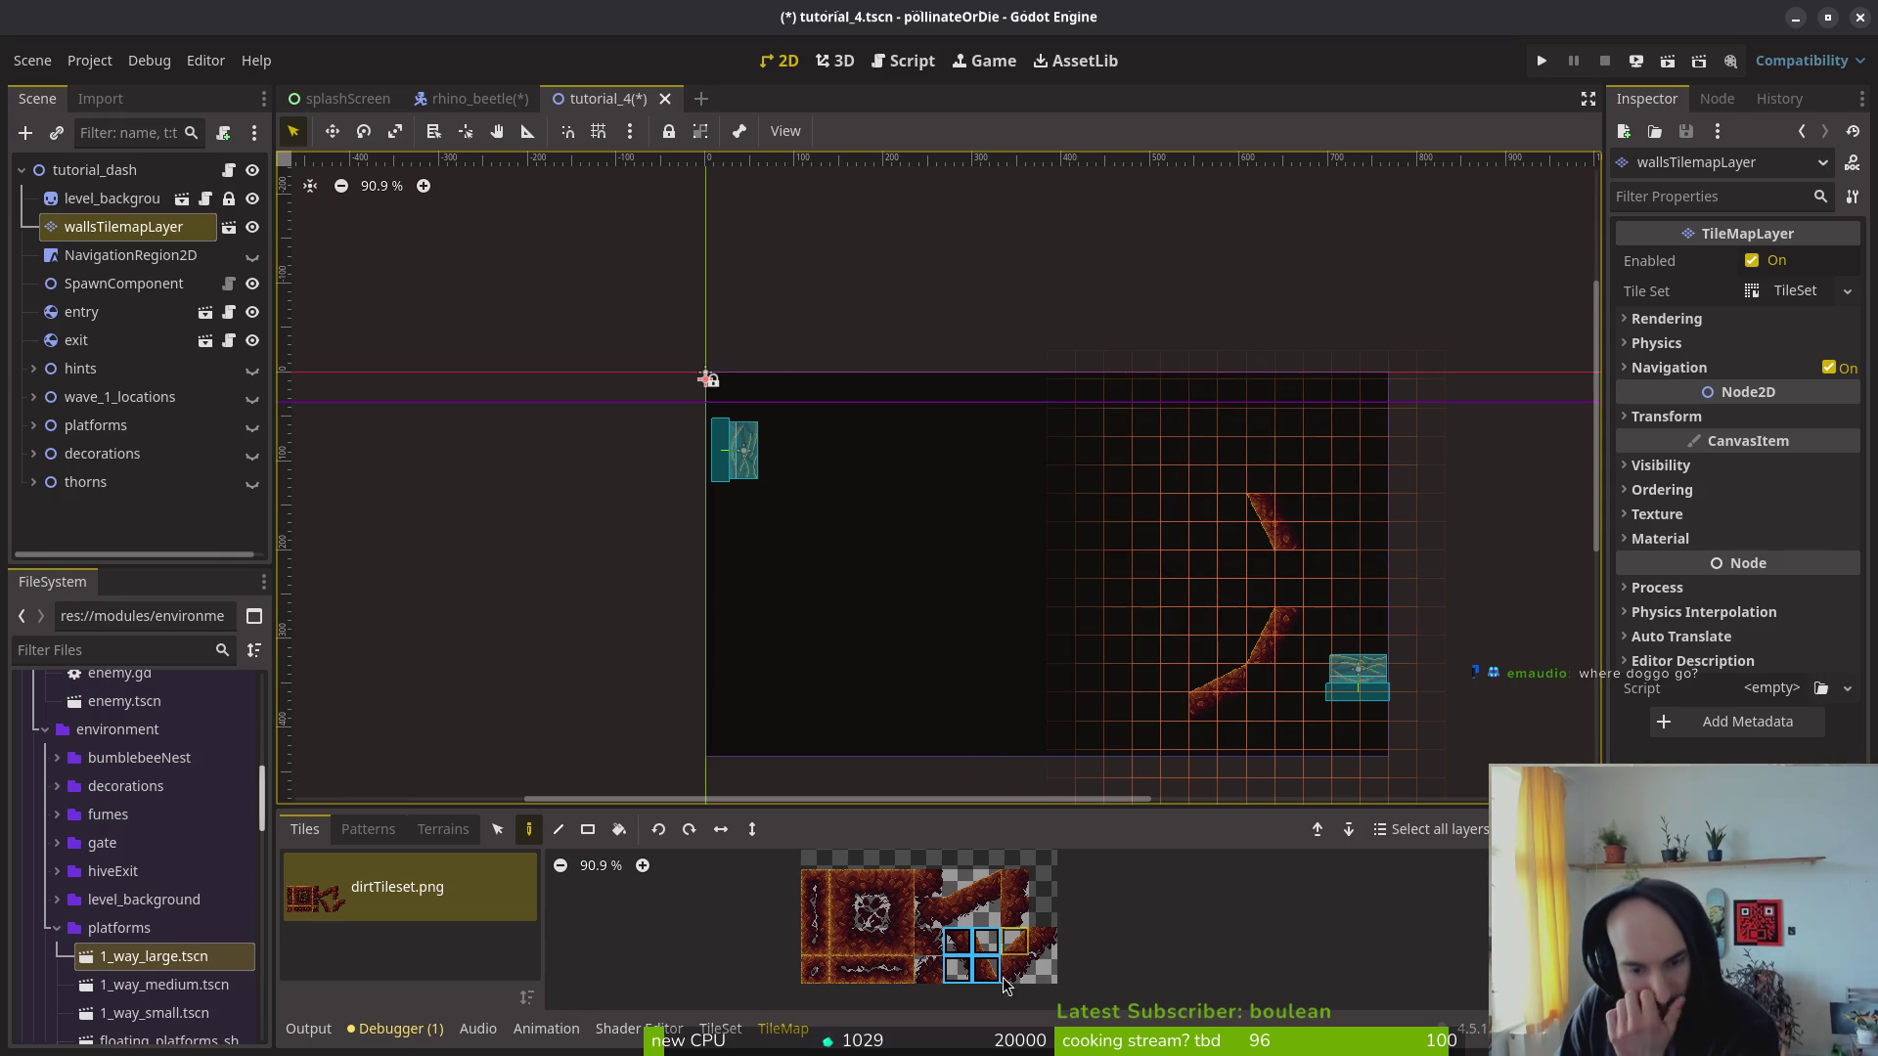
left_click_drag(953, 880, 988, 915)
left_click(752, 830)
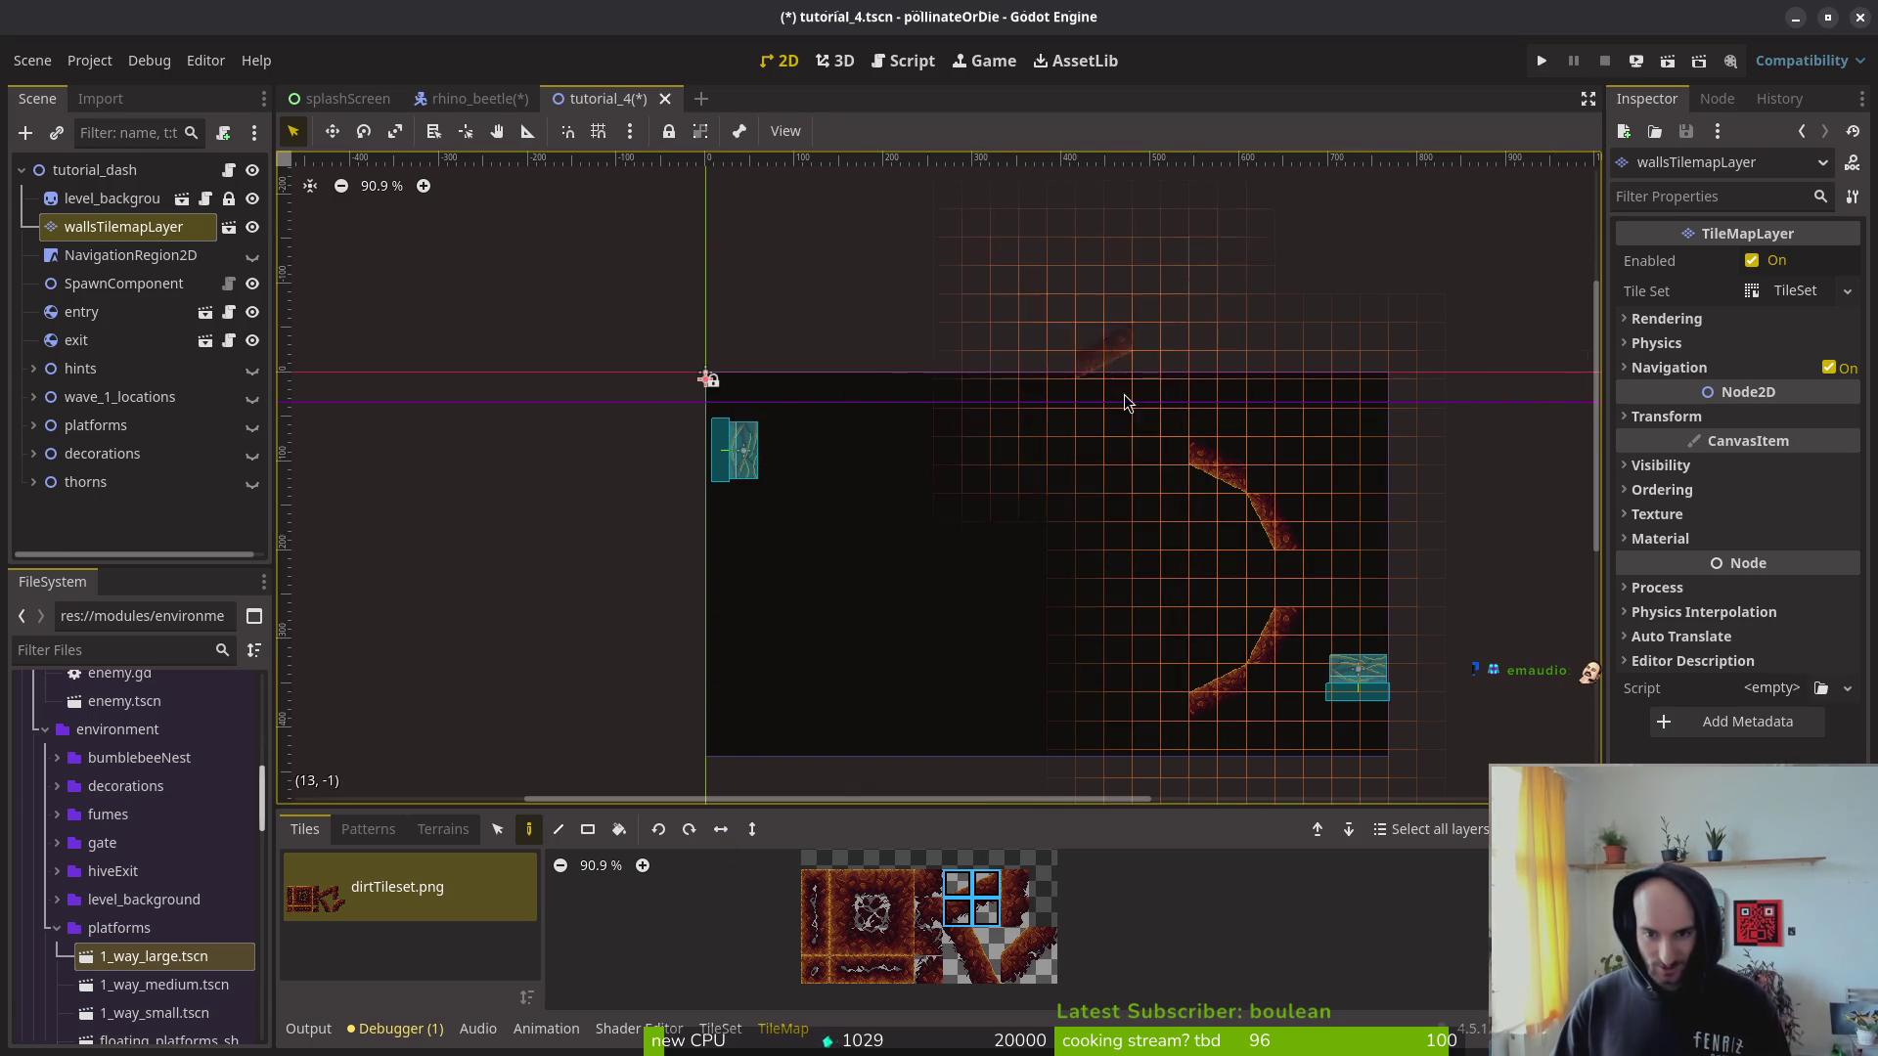
left_click(1089, 630)
Step: Paint two straight vertical wall tiles on the arena's left side
left_click(123, 226)
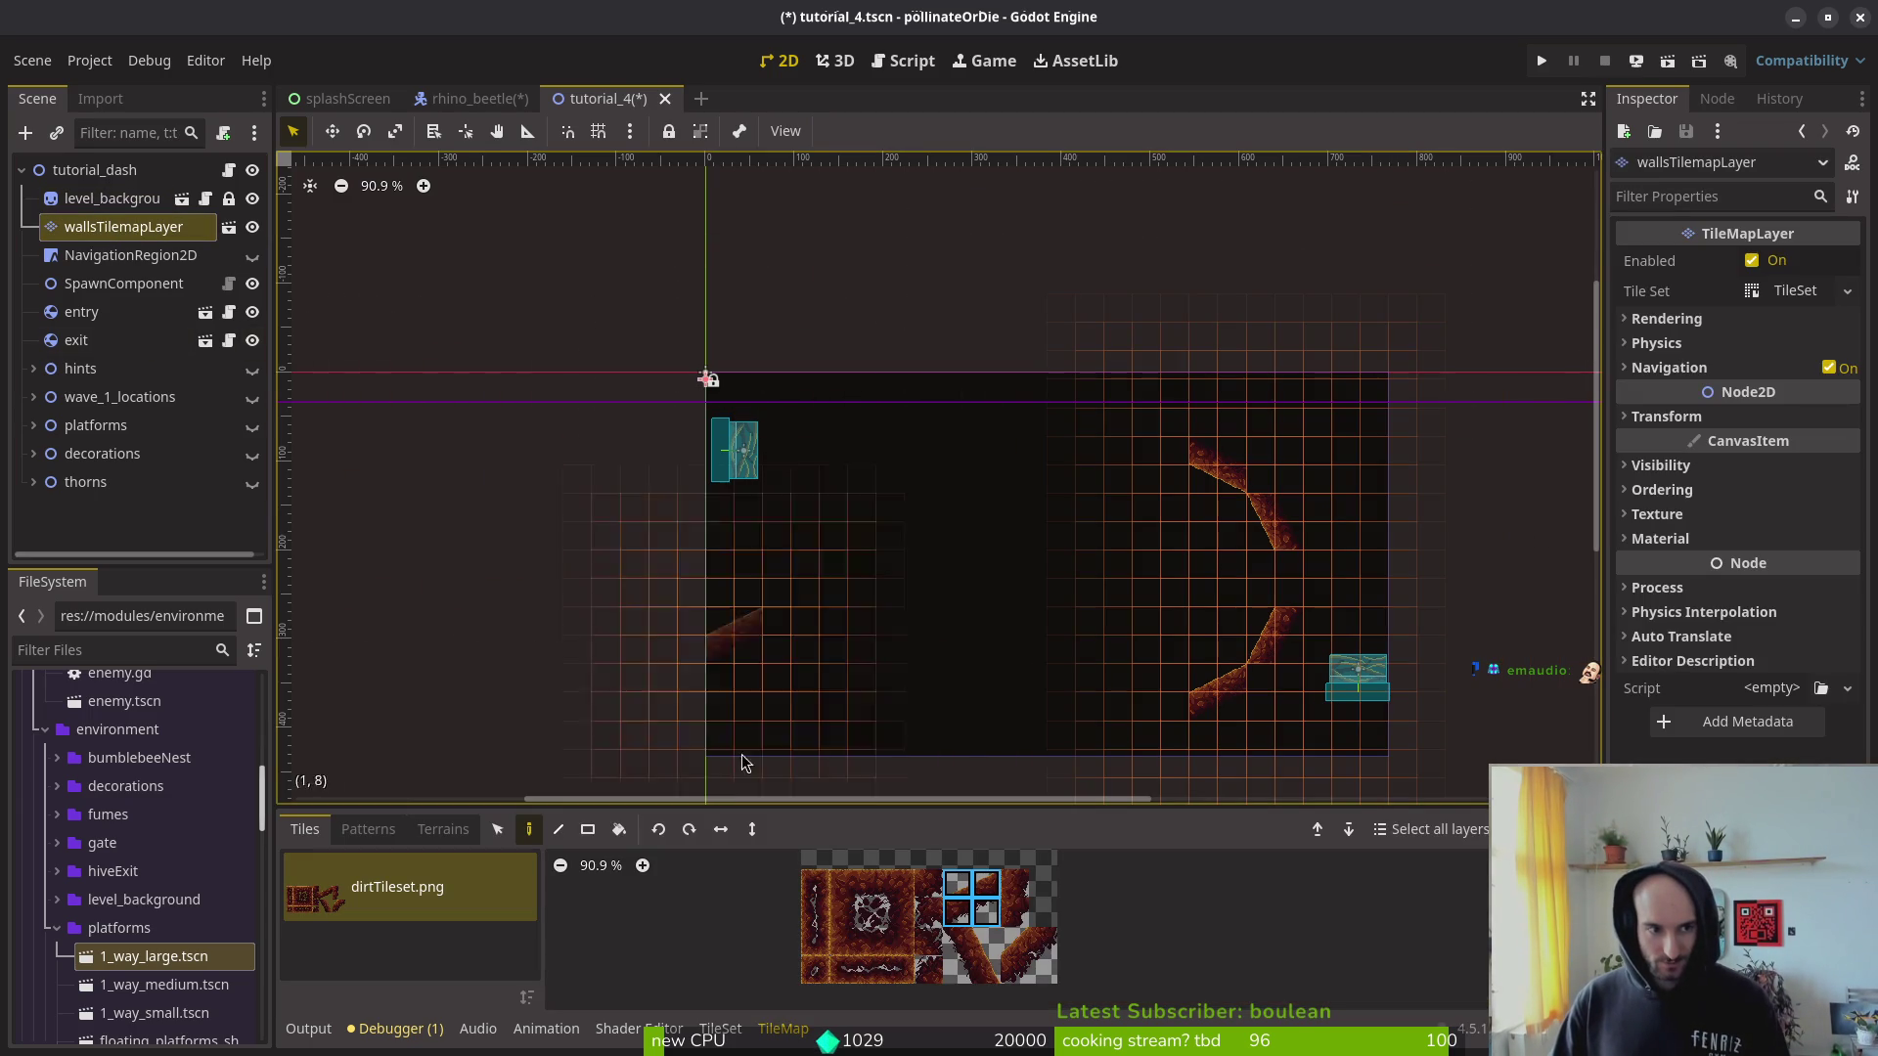
left_click(843, 913)
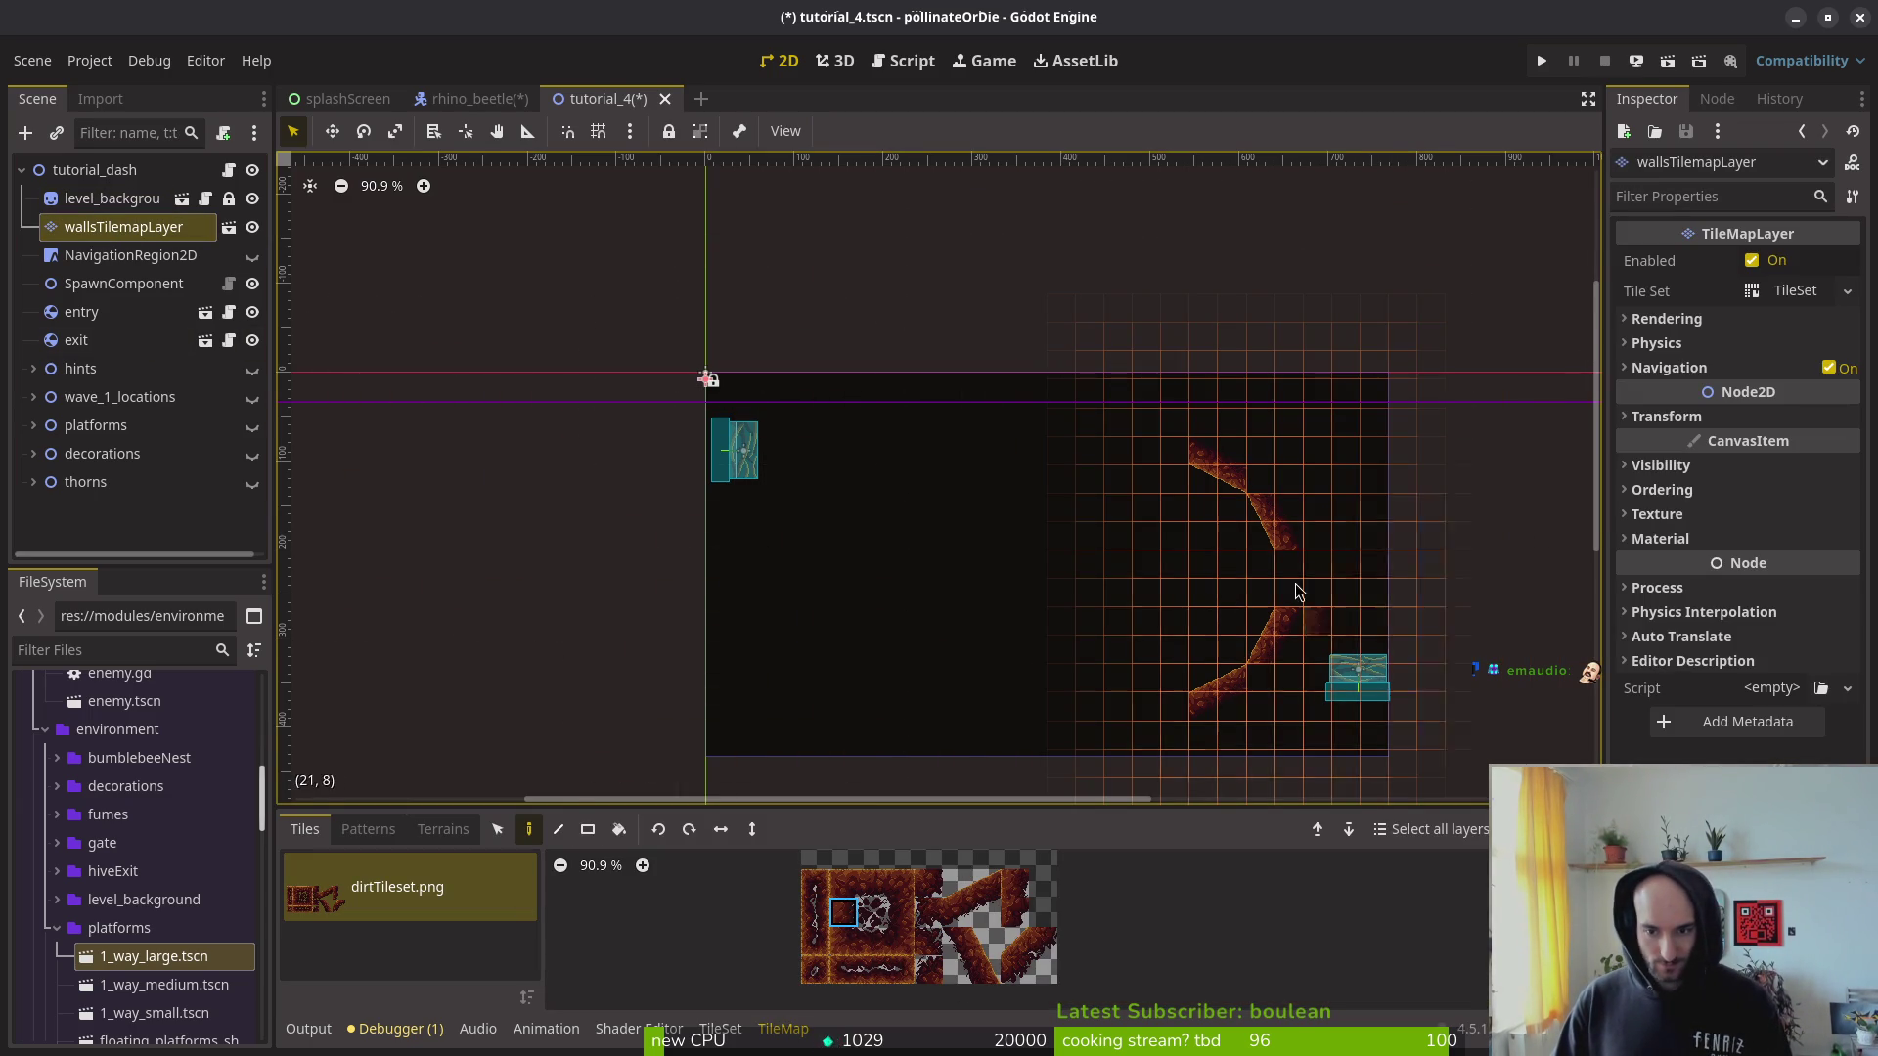
scroll(1297, 610, "up", 3)
left_click_drag(1141, 616, 1265, 499)
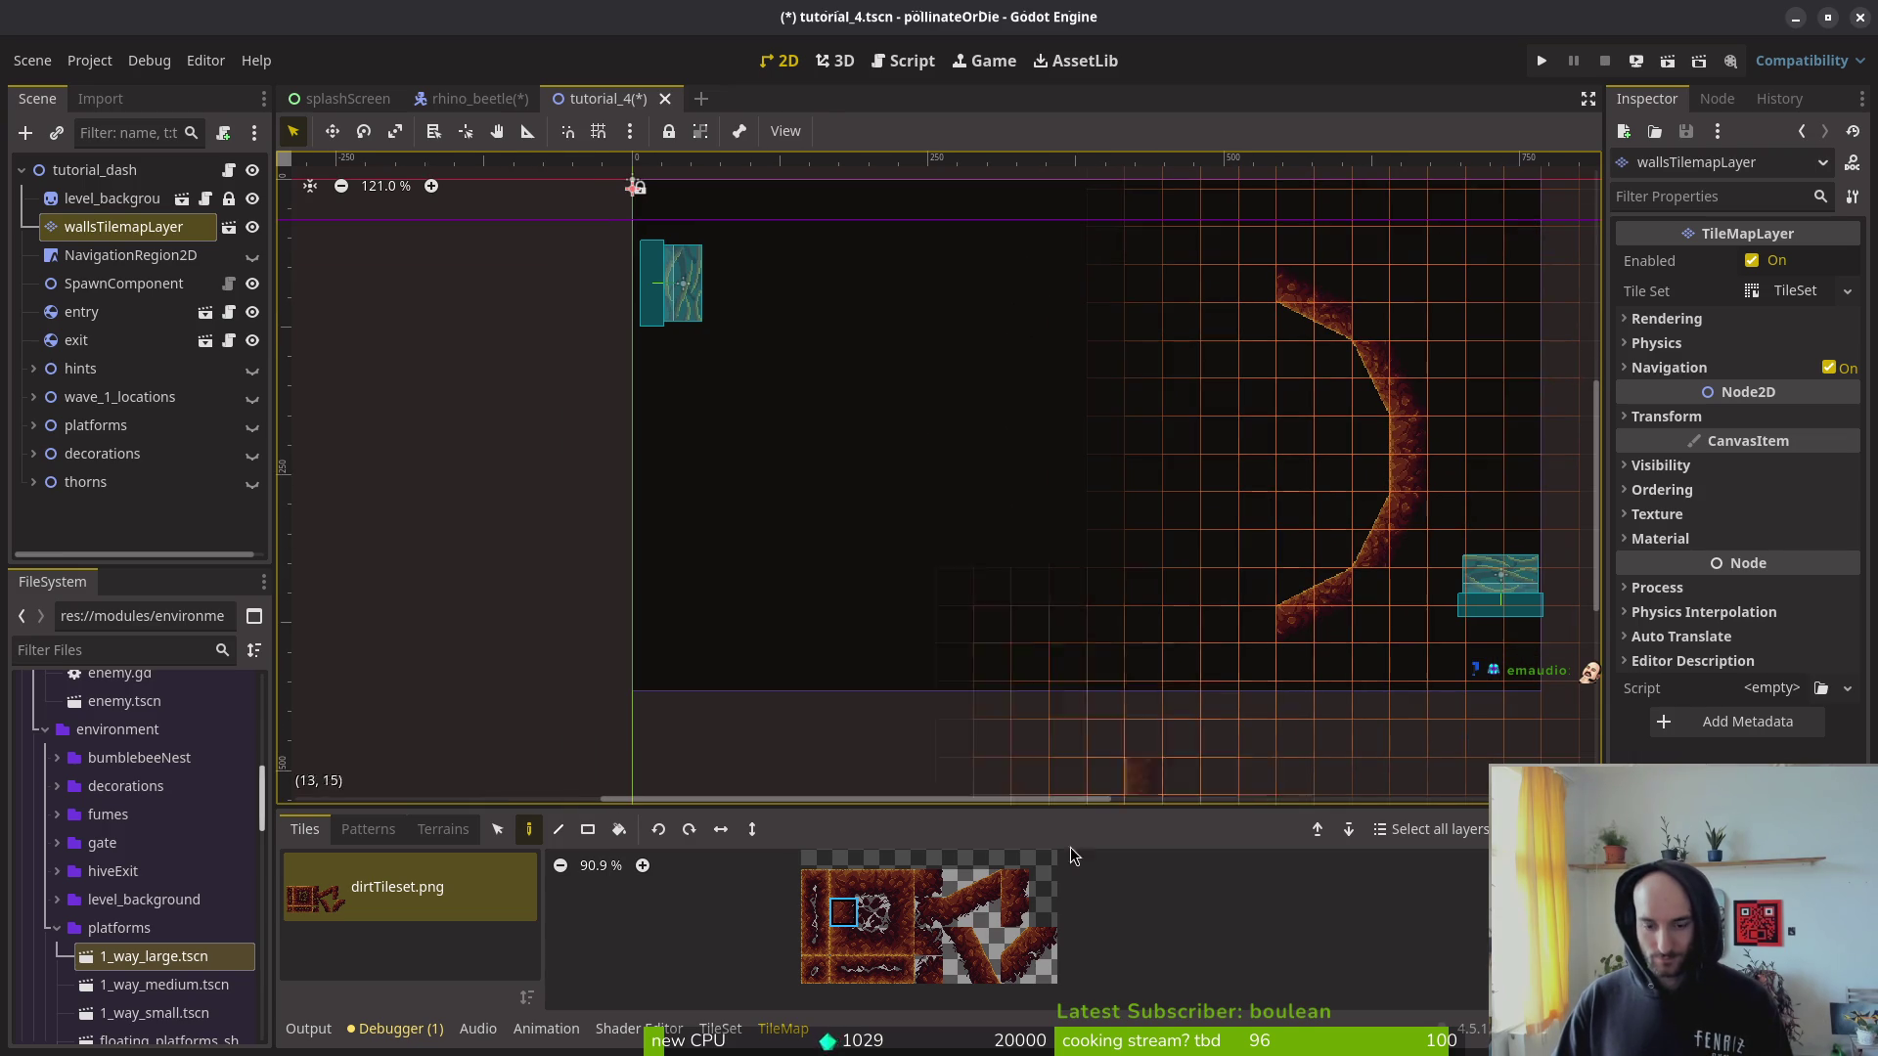
left_click(897, 915)
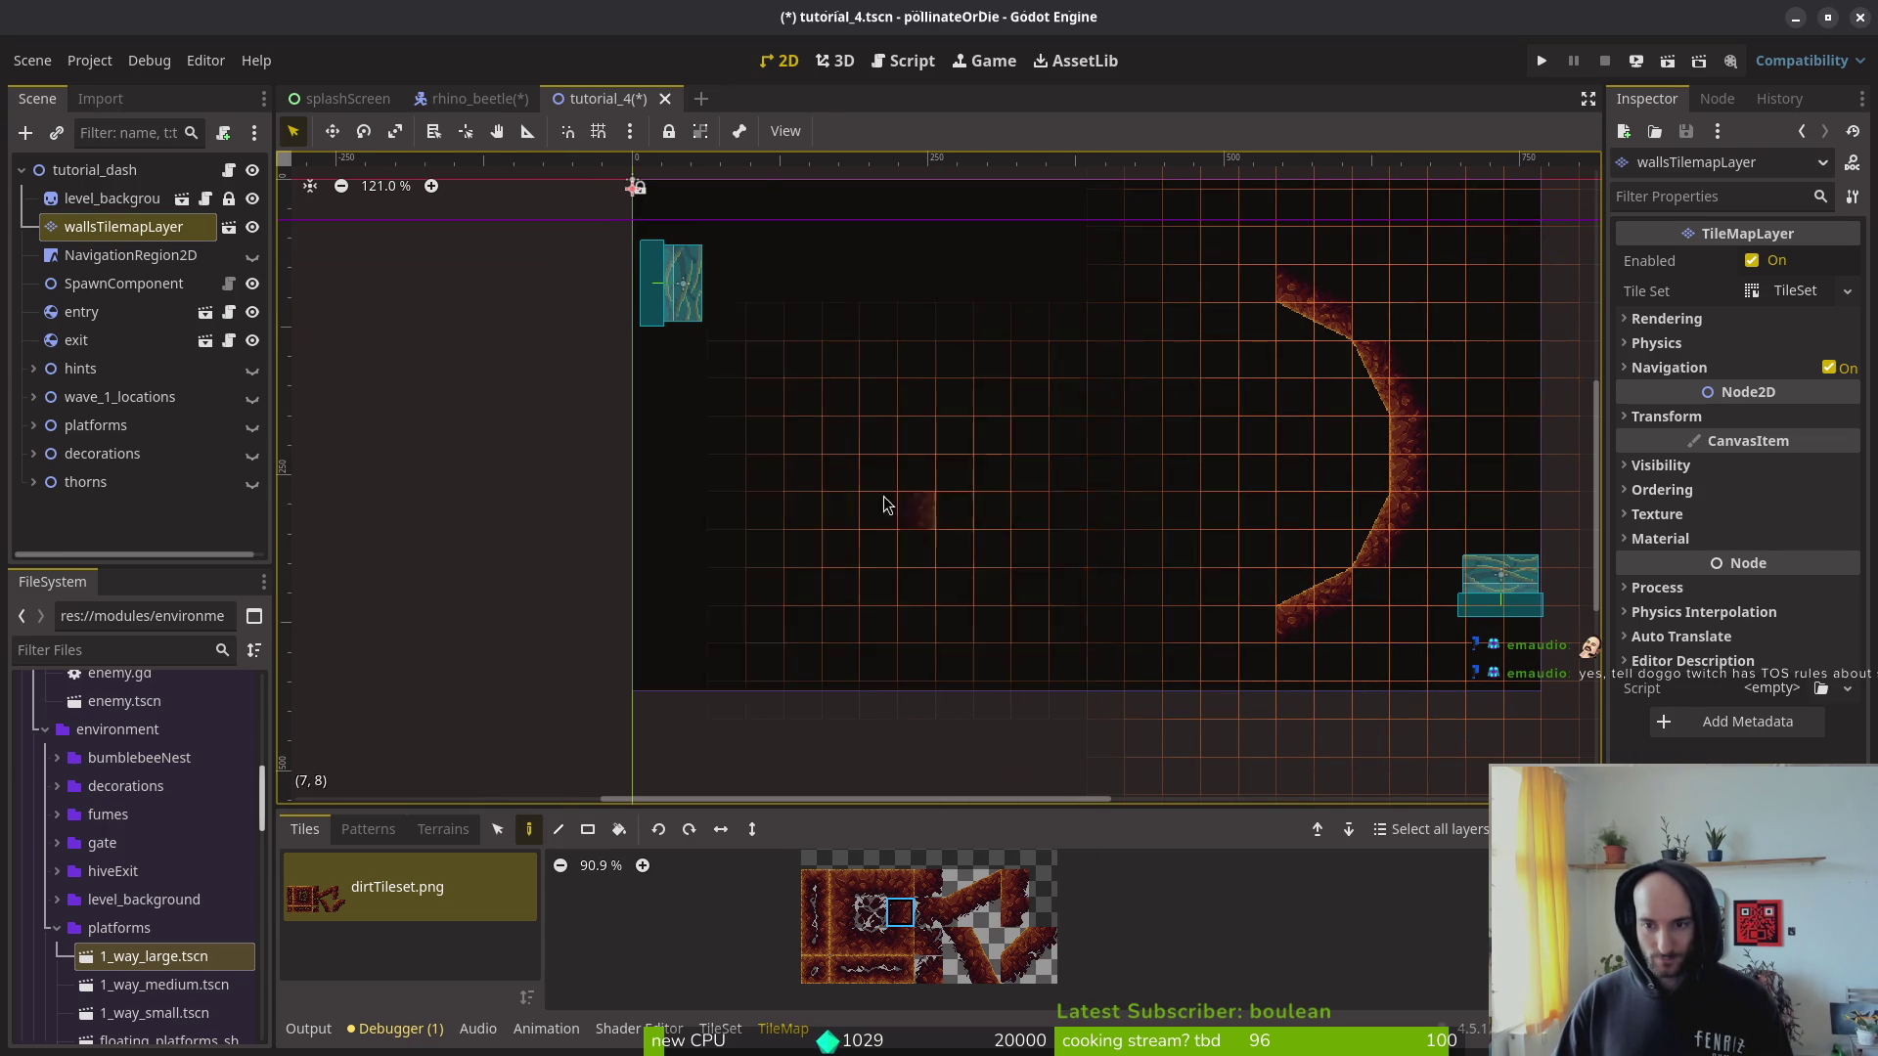
left_click(768, 472)
left_click(768, 434)
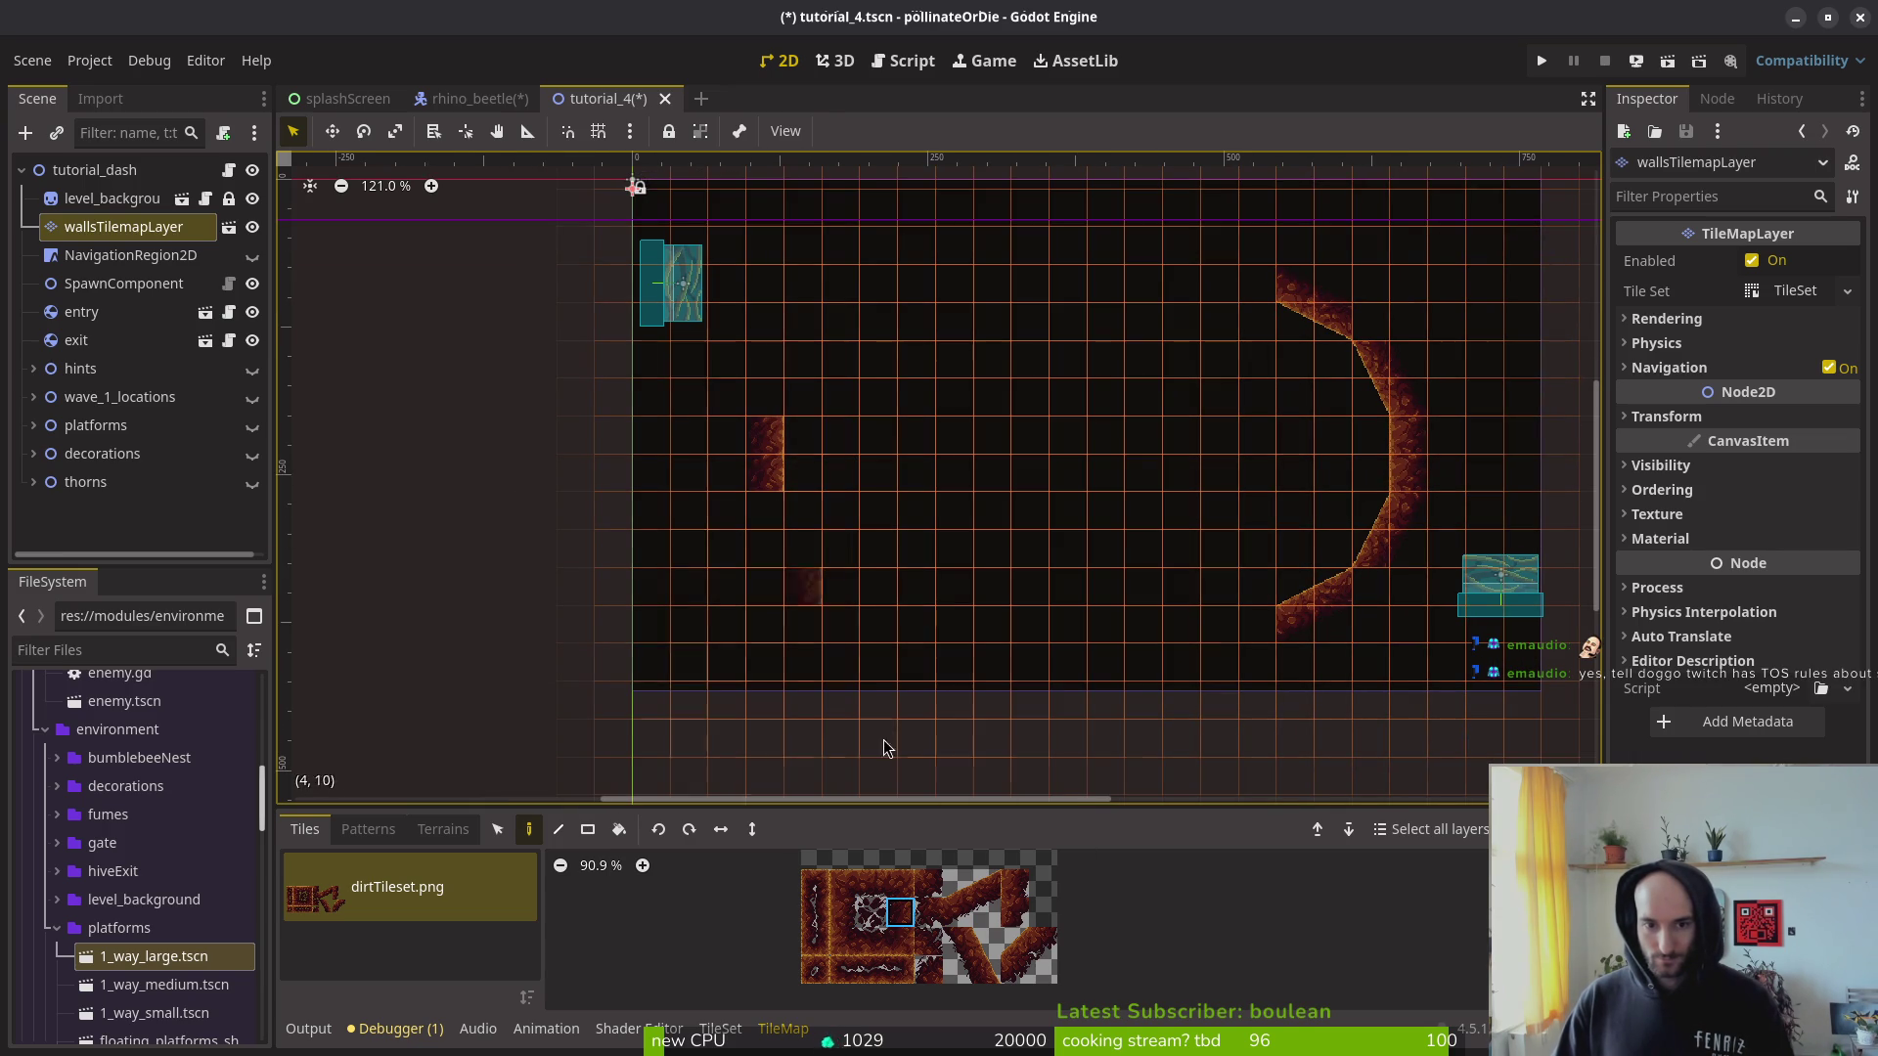
Step: Paint vertically flipped slope tiles at the upper-left and lower-left corners
mouse_move(990, 927)
left_mouse_down()
mouse_move(983, 973)
mouse_move(954, 973)
left_mouse_up()
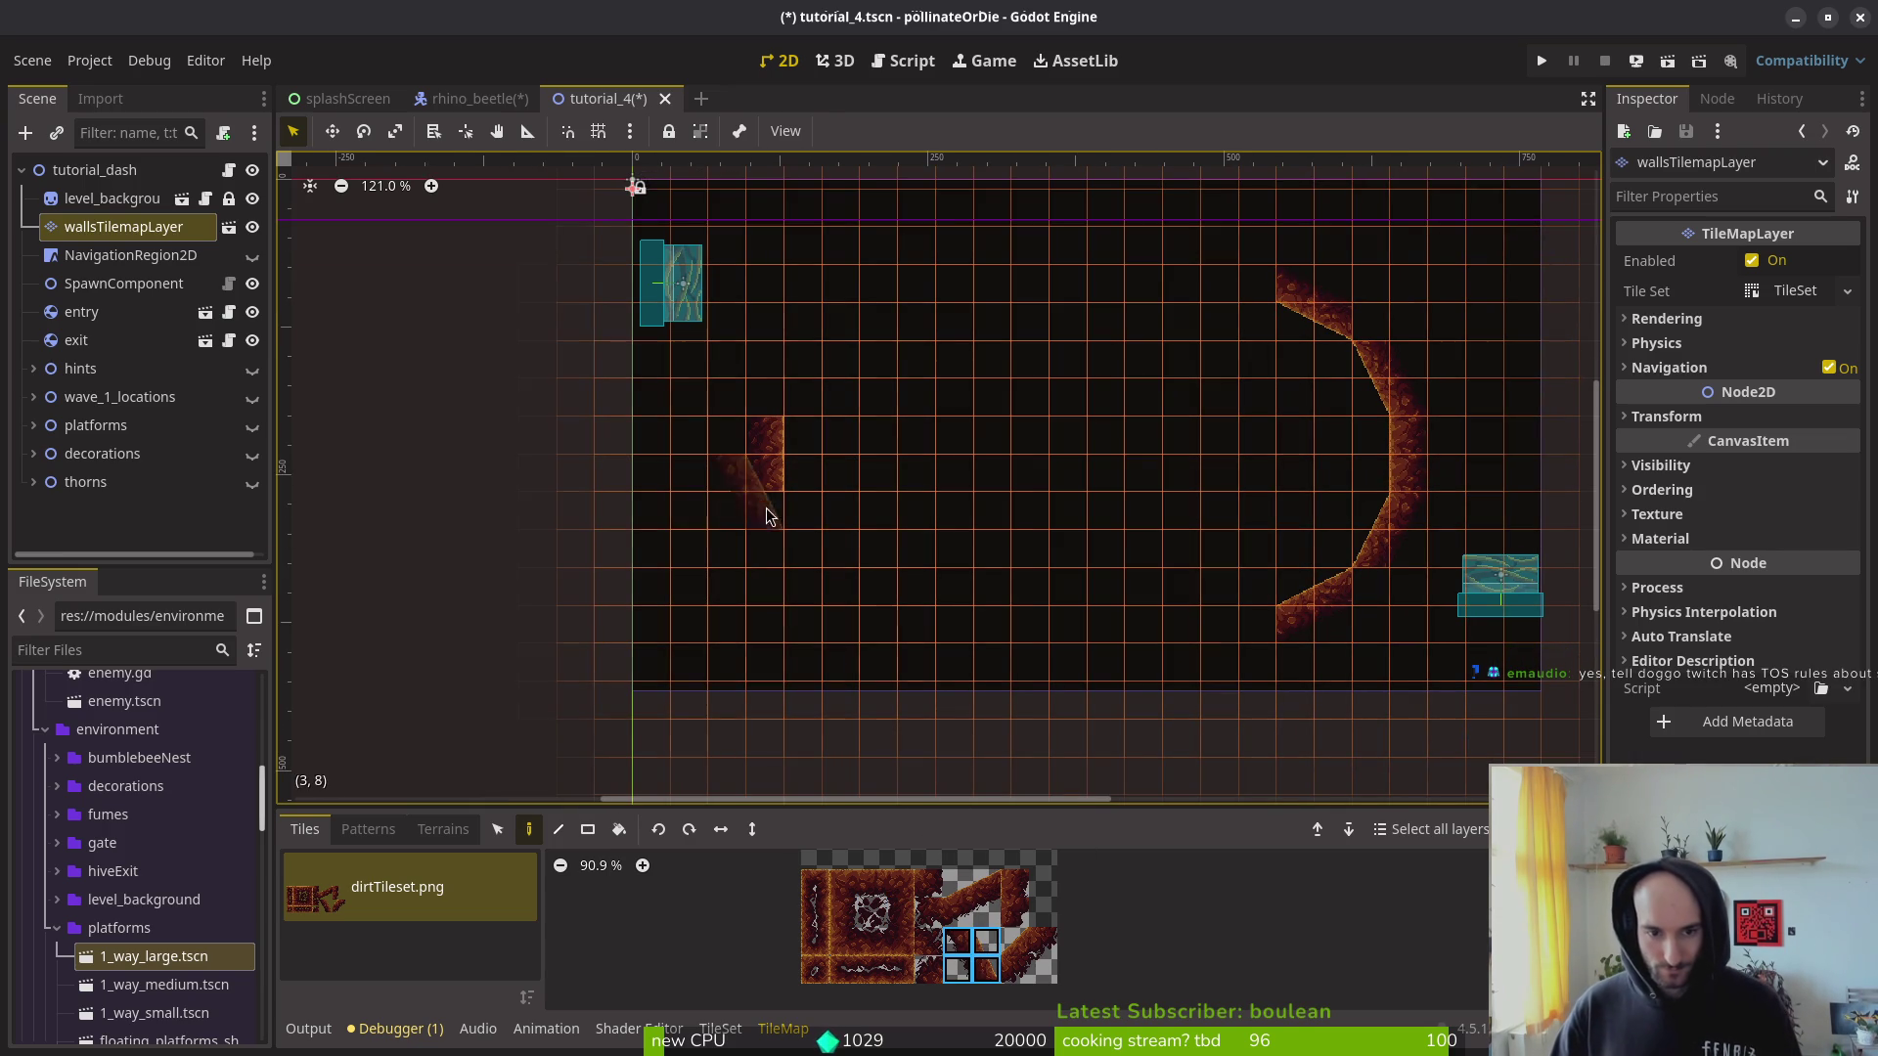
left_click(752, 829)
left_click(788, 369)
left_click_drag(969, 902, 988, 880)
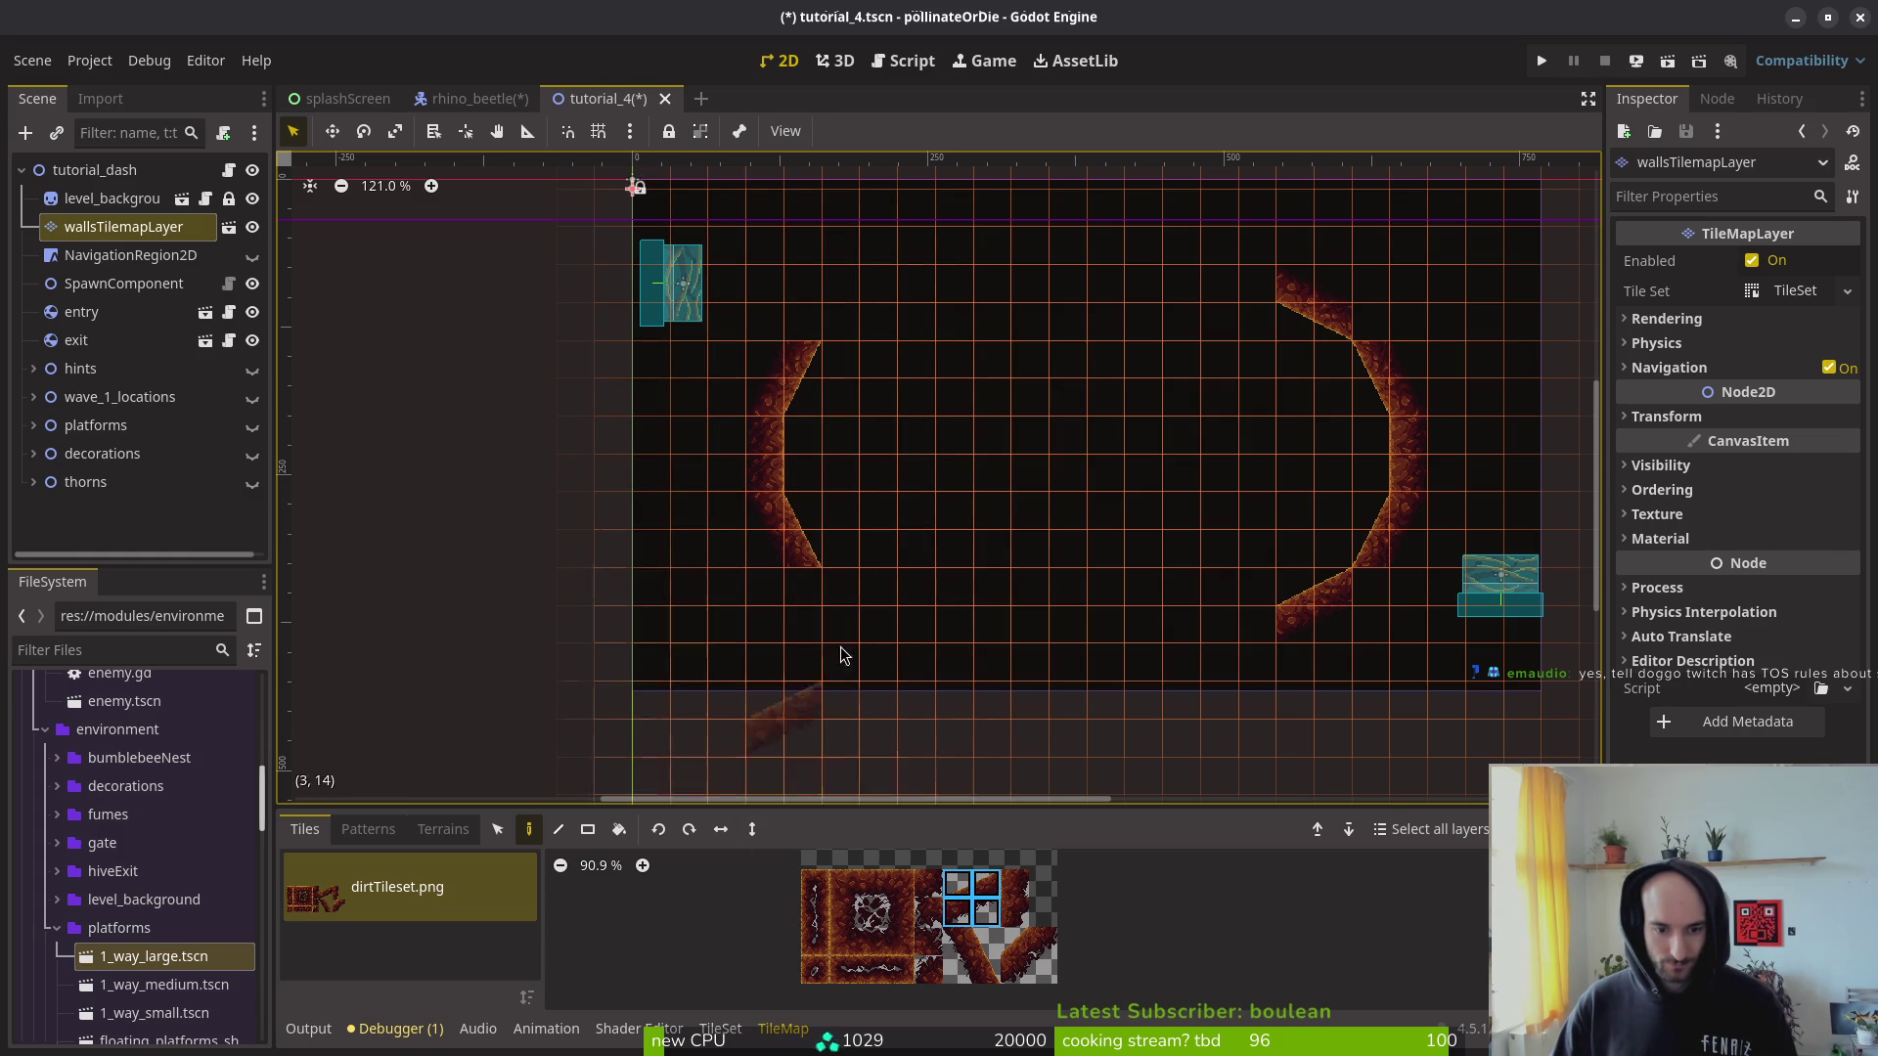
left_click(752, 828)
left_click(853, 628)
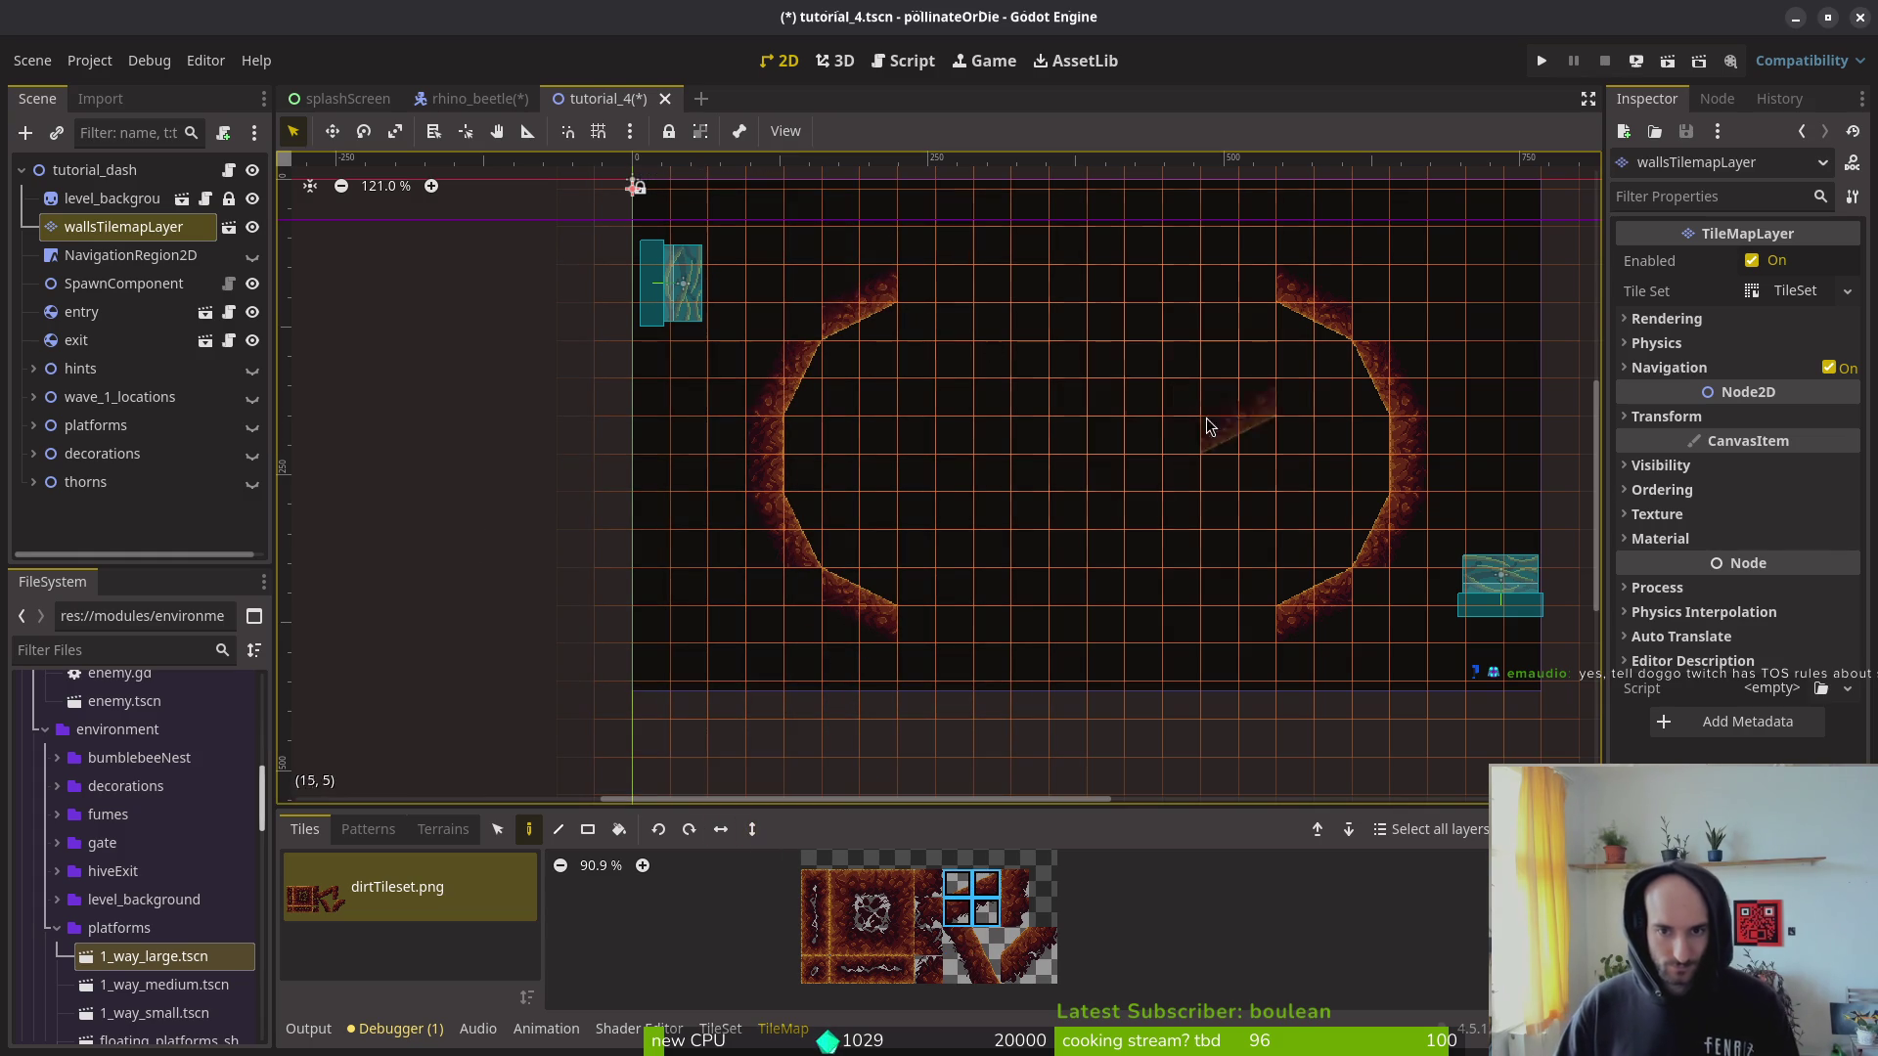
Step: Paint the arena's top and bottom walls as straight rows of dirt tiles
left_click(871, 941)
left_click_drag(909, 293, 1266, 294)
left_click(873, 885)
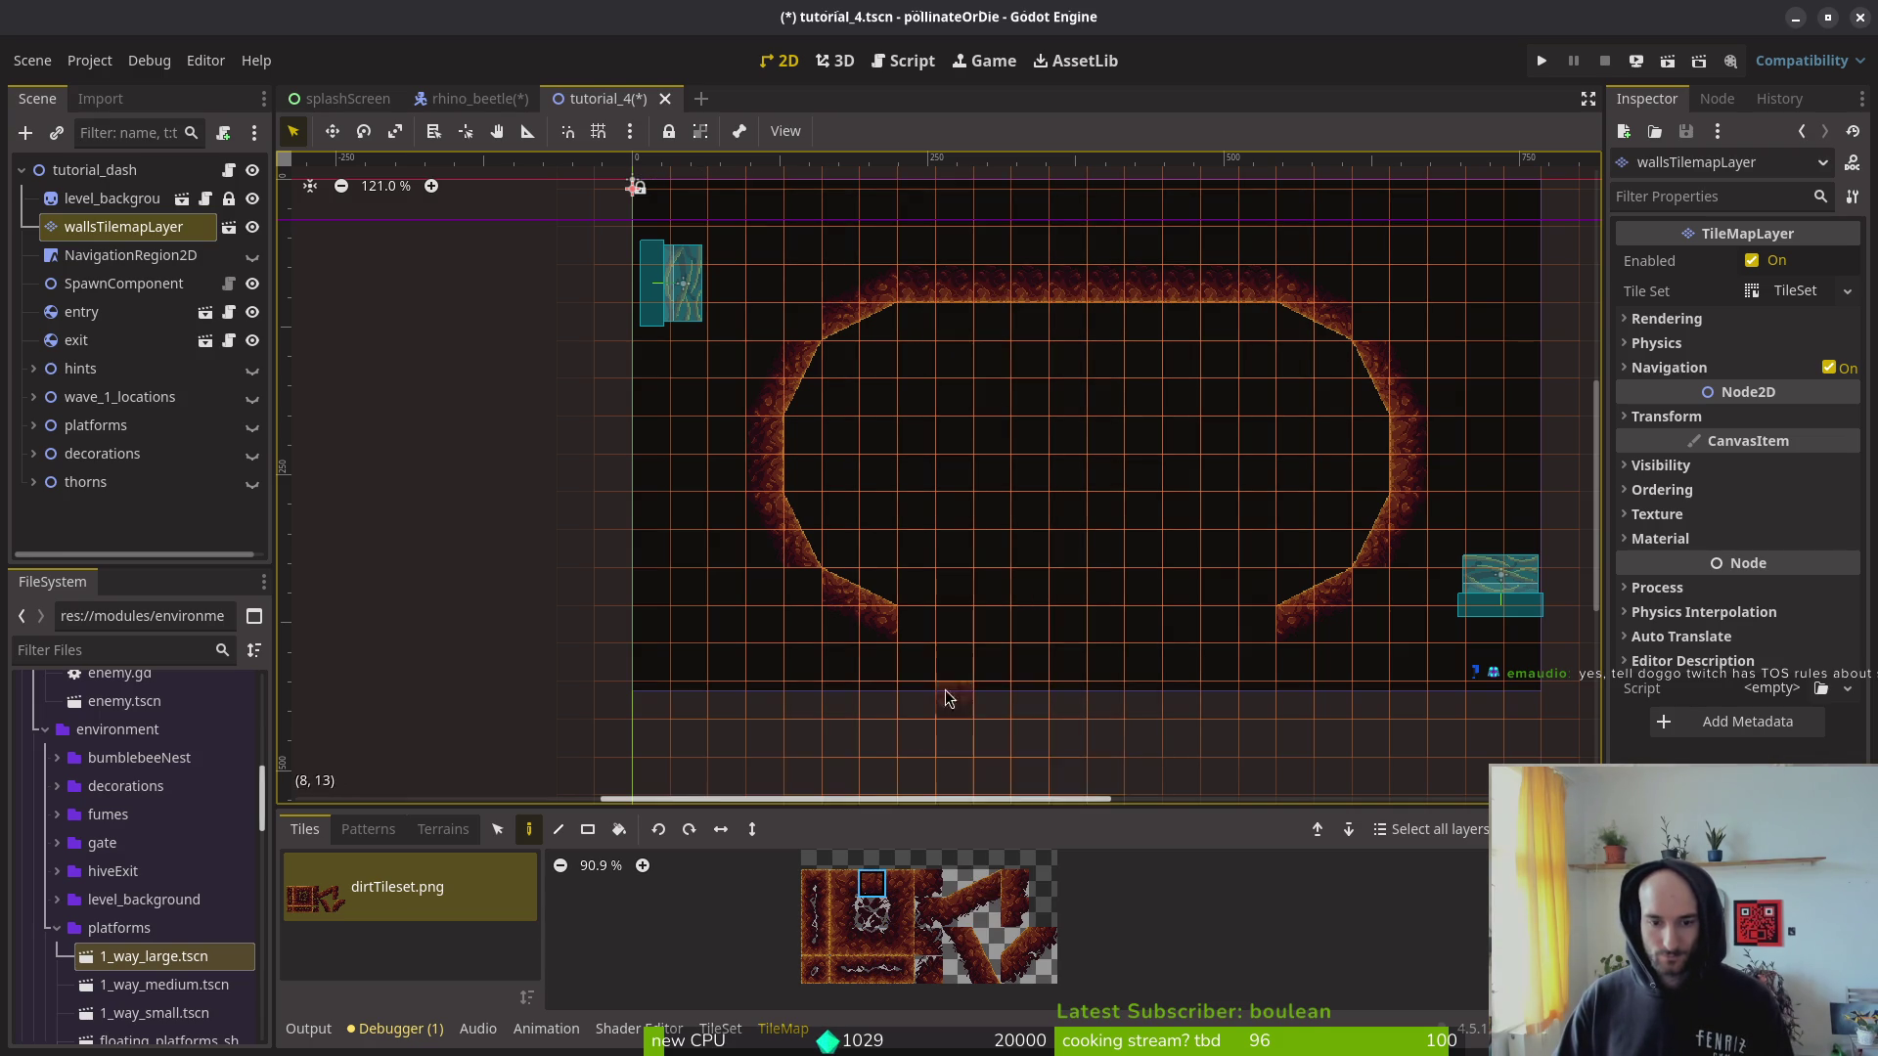
left_click_drag(930, 631, 1259, 630)
Step: Move the exit gate onto the arena floor
key("Escape")
scroll(1190, 551, "down", 10)
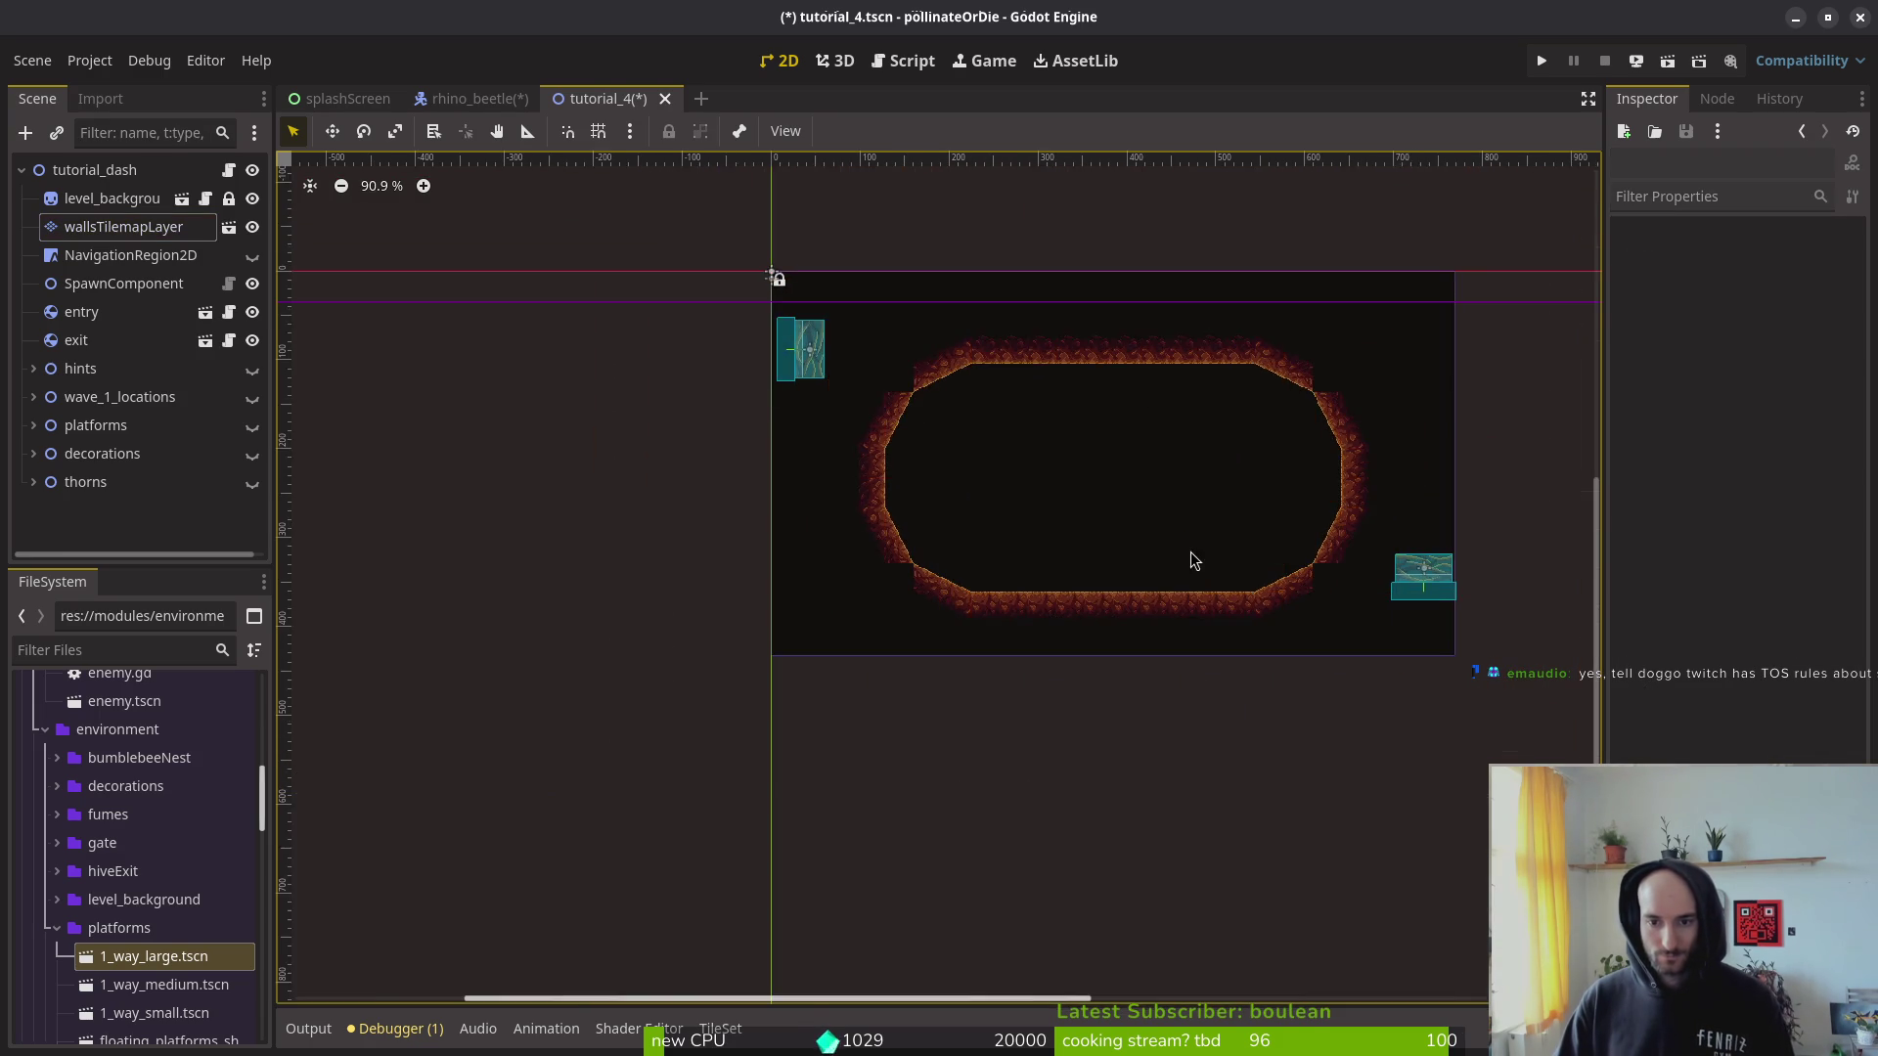
scroll(1175, 548, "up", 5)
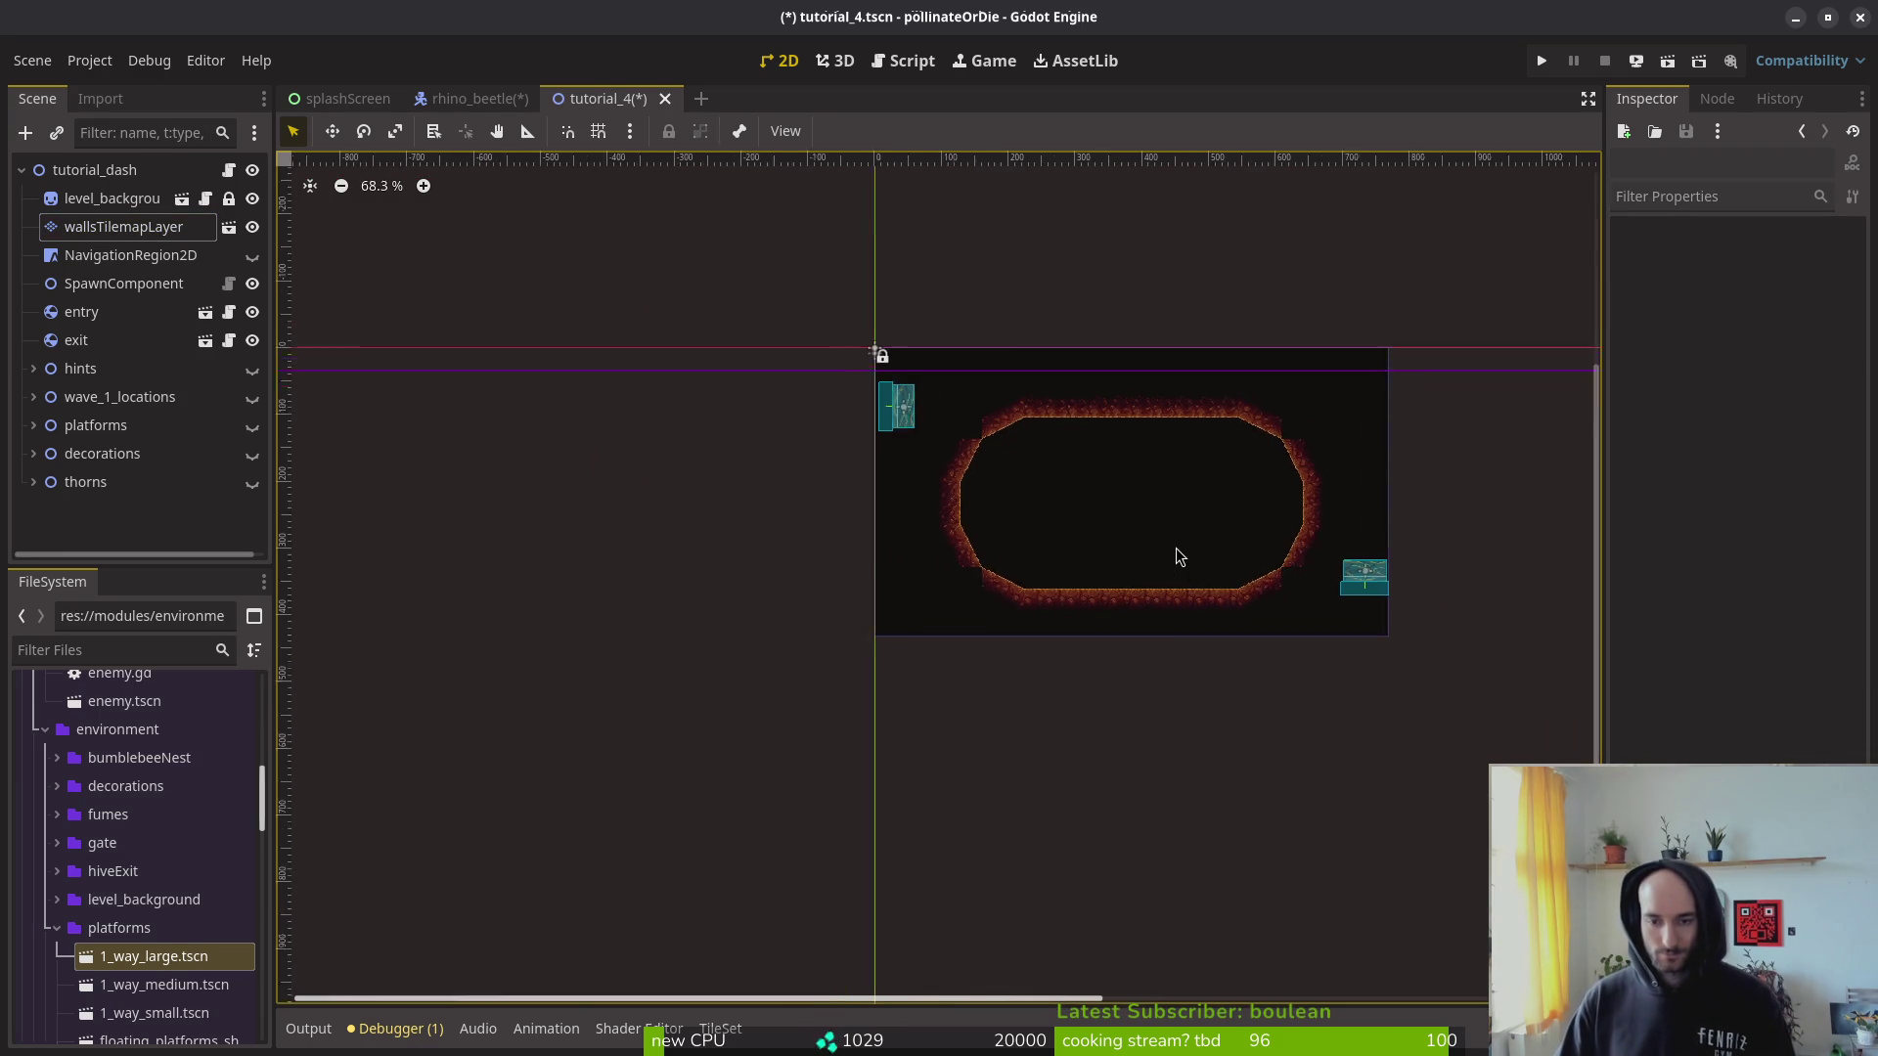
left_click(563, 88)
left_click(612, 95)
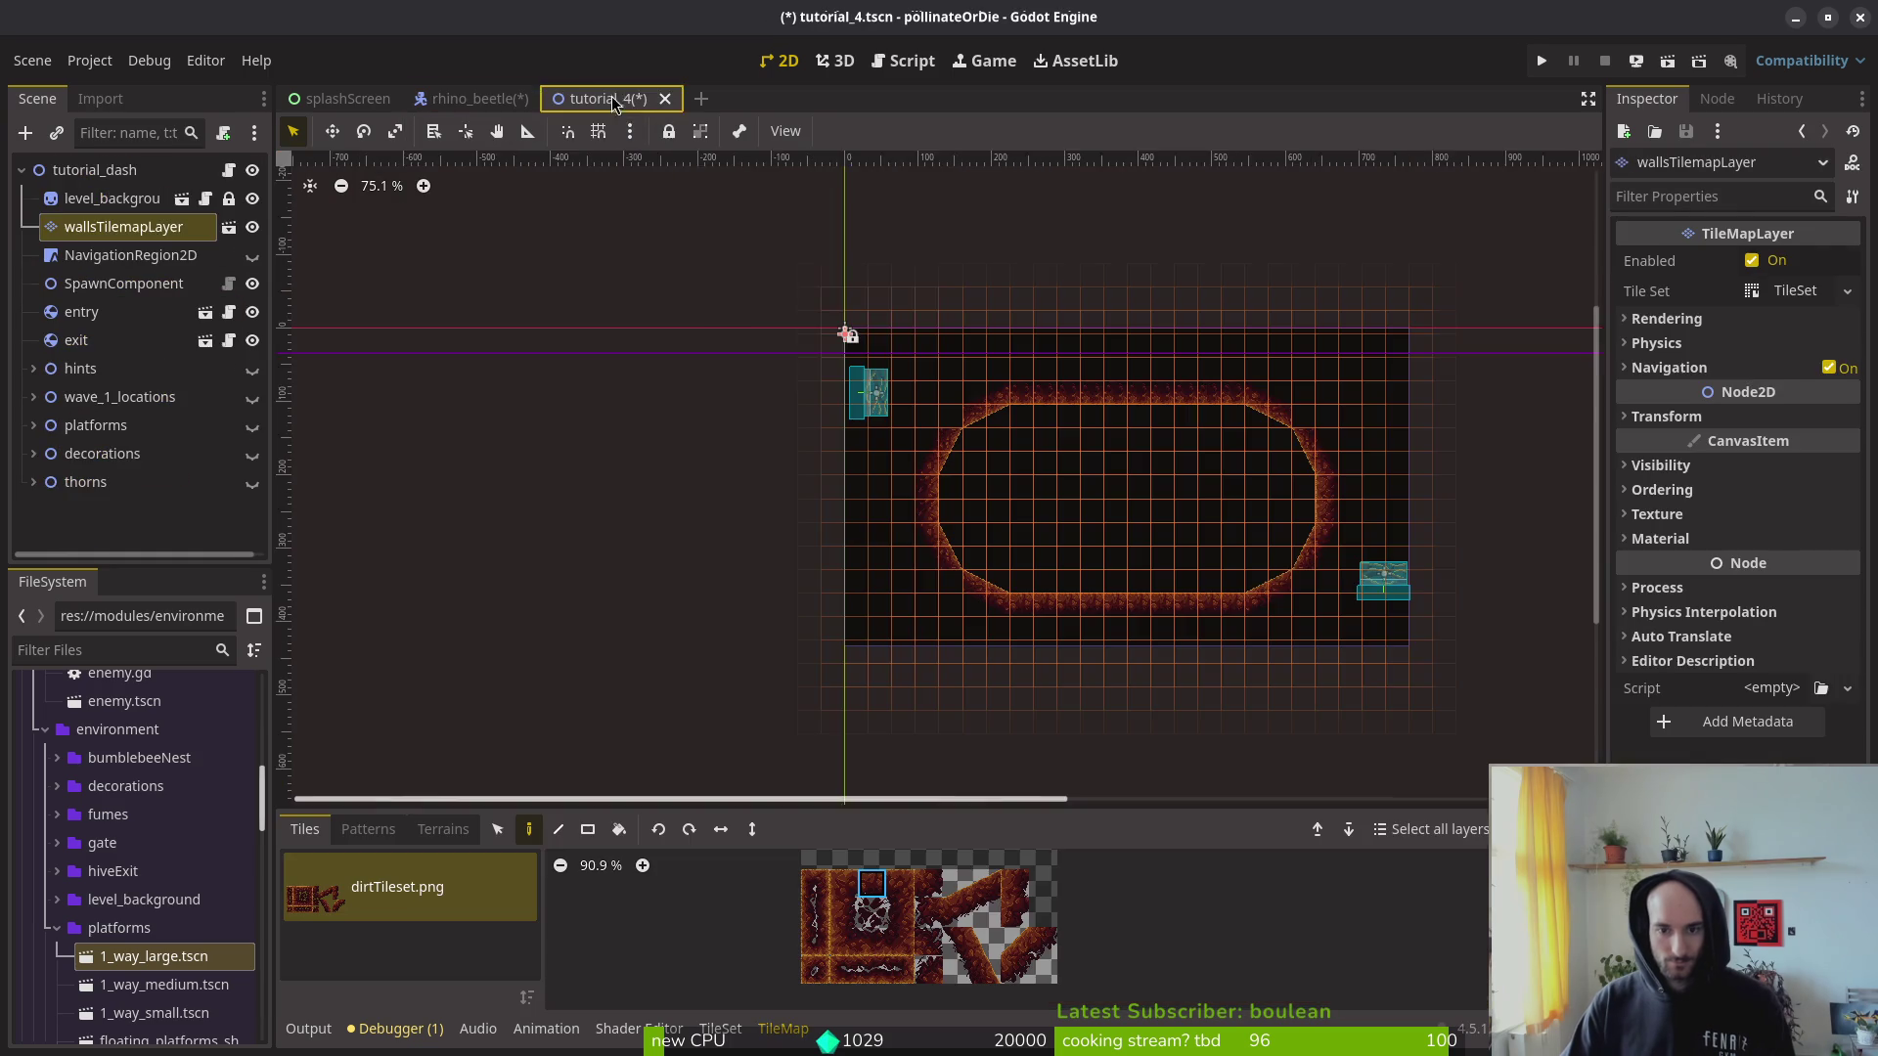
scroll(1293, 571, "up", 3)
key("Escape")
mouse_move(1358, 587)
left_mouse_down()
mouse_move(1130, 645)
mouse_move(959, 624)
mouse_move(1000, 709)
mouse_move(978, 762)
left_mouse_up()
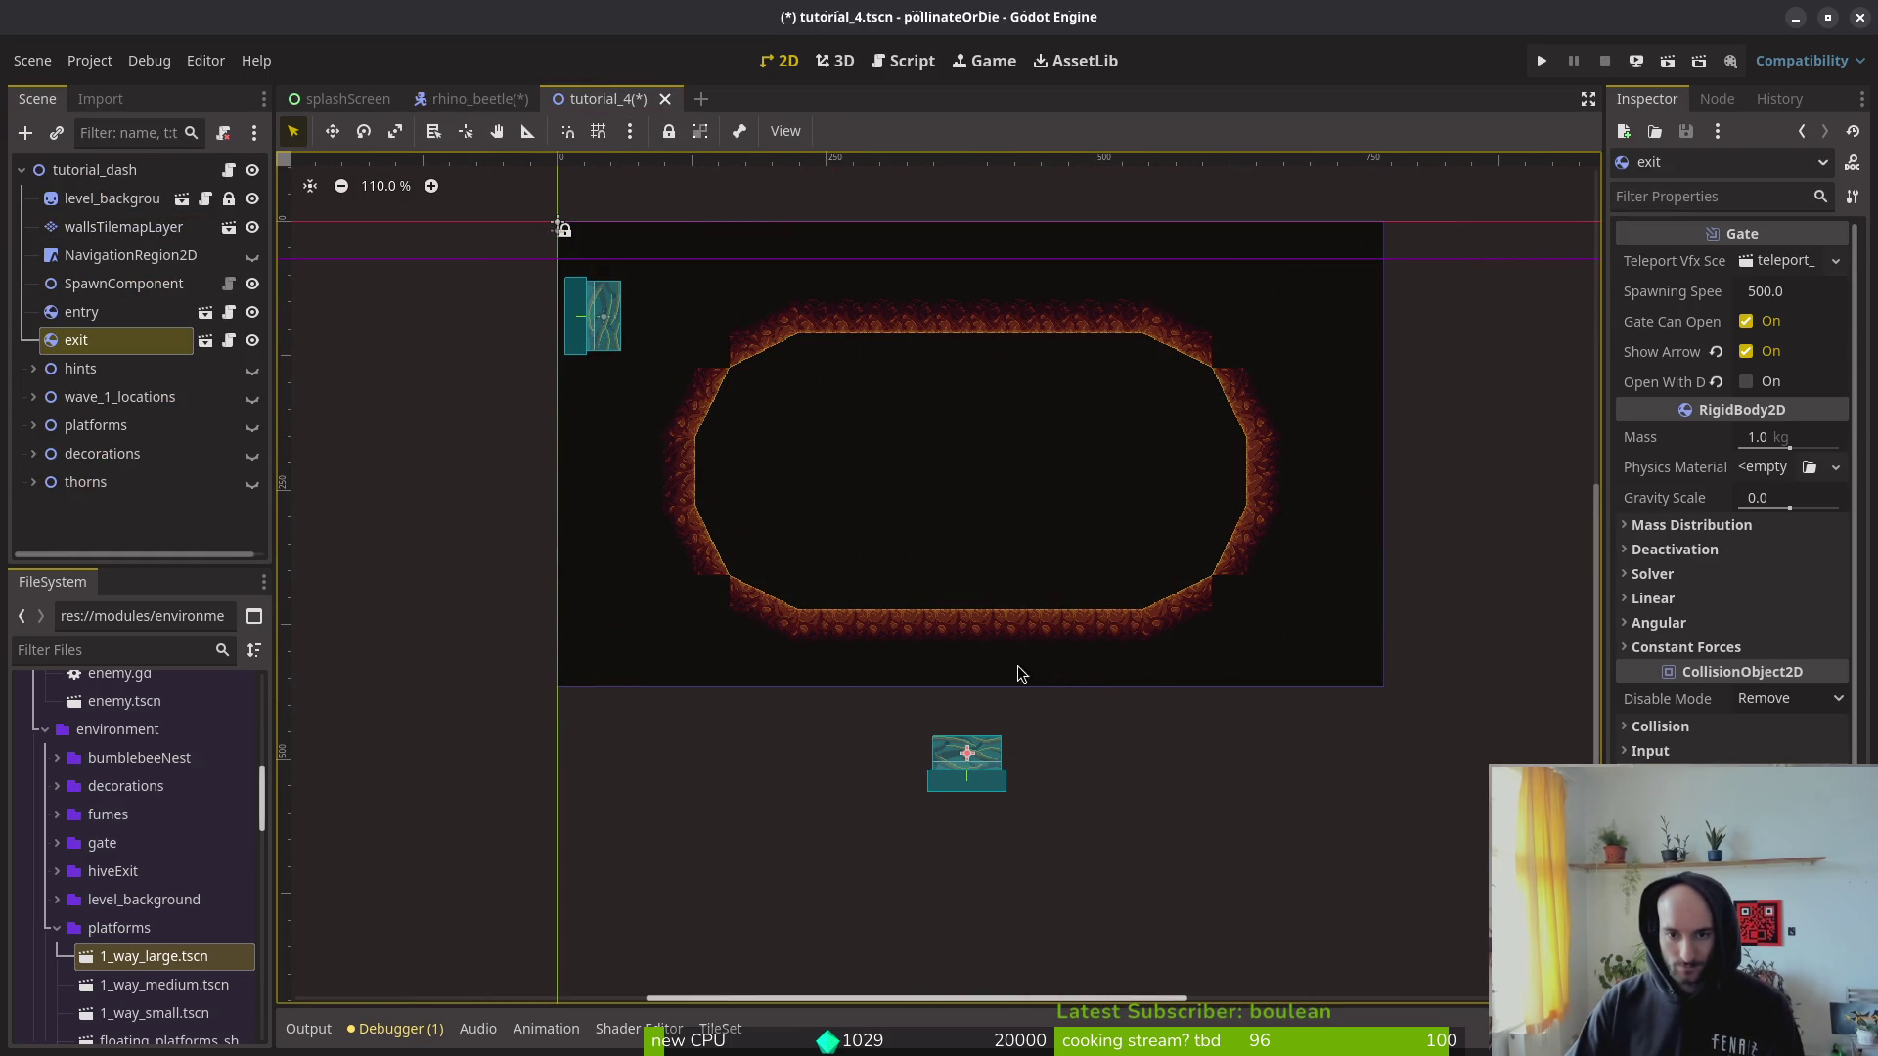
Step: Search project resources for 'tut3ts', then dismiss the search without opening anything
scroll(1019, 464, "up", 5)
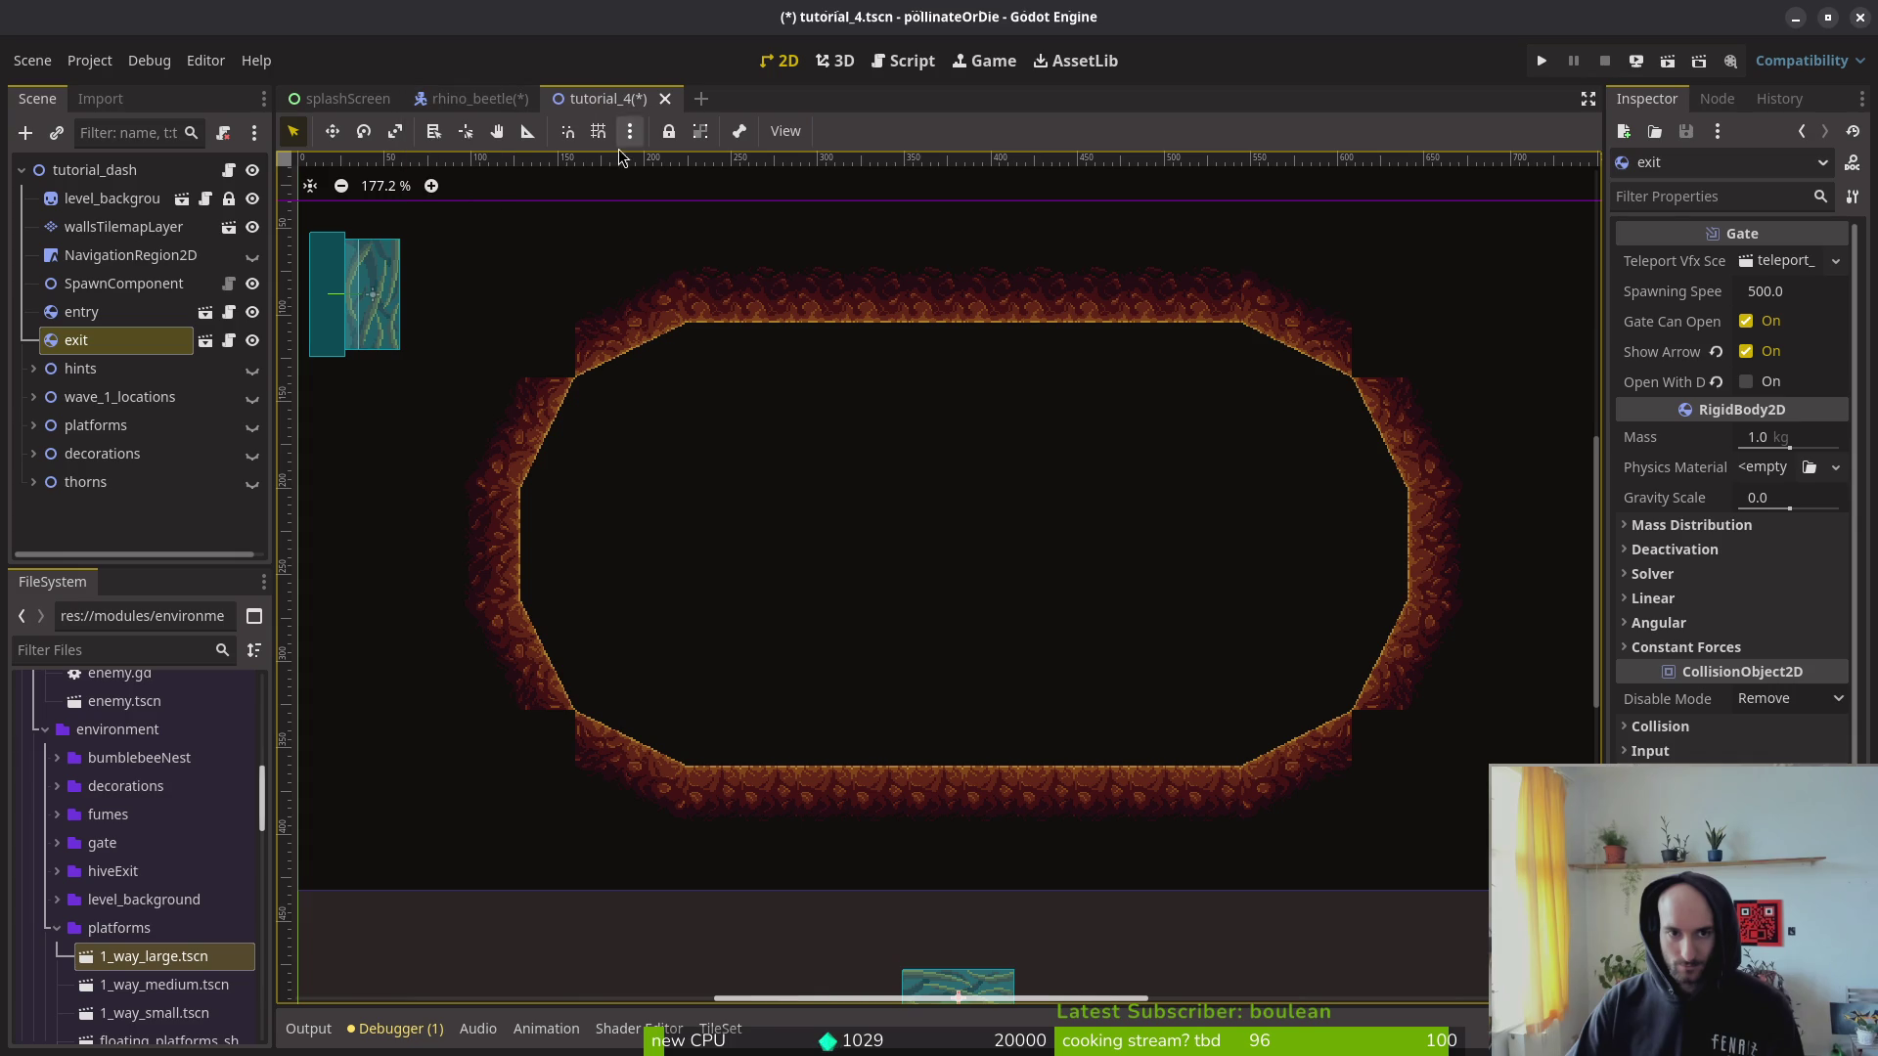
key("alt+shift+o")
type("tut3ts")
key("Escape")
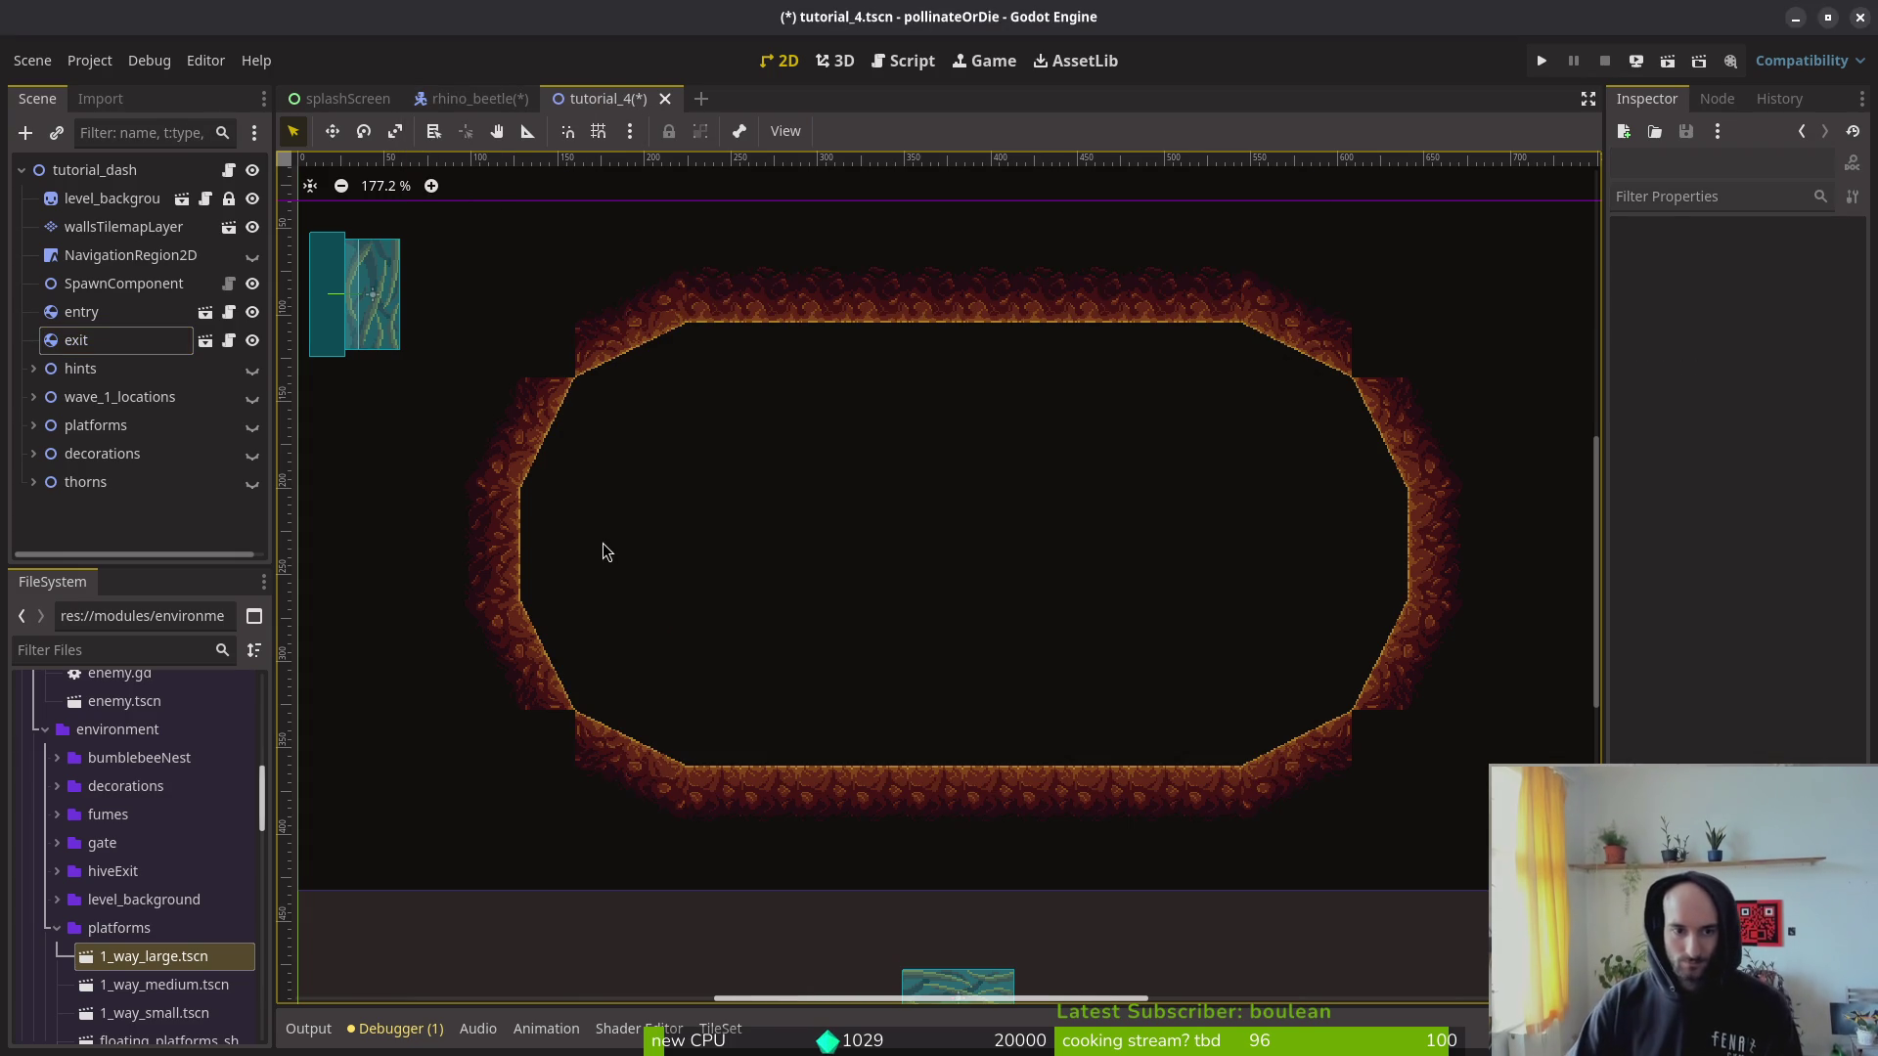
Step: Erase the middle left-wall tiles, set the entry gate into the gap, and save
scroll(1155, 671, "up", 3)
left_click(128, 227)
mouse_move(868, 649)
left_mouse_down()
mouse_move(919, 606)
mouse_move(964, 658)
left_mouse_up()
key("Escape")
mouse_move(726, 238)
left_mouse_down()
mouse_move(924, 634)
mouse_move(909, 584)
mouse_move(921, 614)
left_mouse_up()
scroll(920, 606, "up", 3)
key("Escape")
key("ctrl+s")
Step: Reposition the exit gate below the arena
scroll(1153, 585, "down", 5)
scroll(1185, 602, "right", 5)
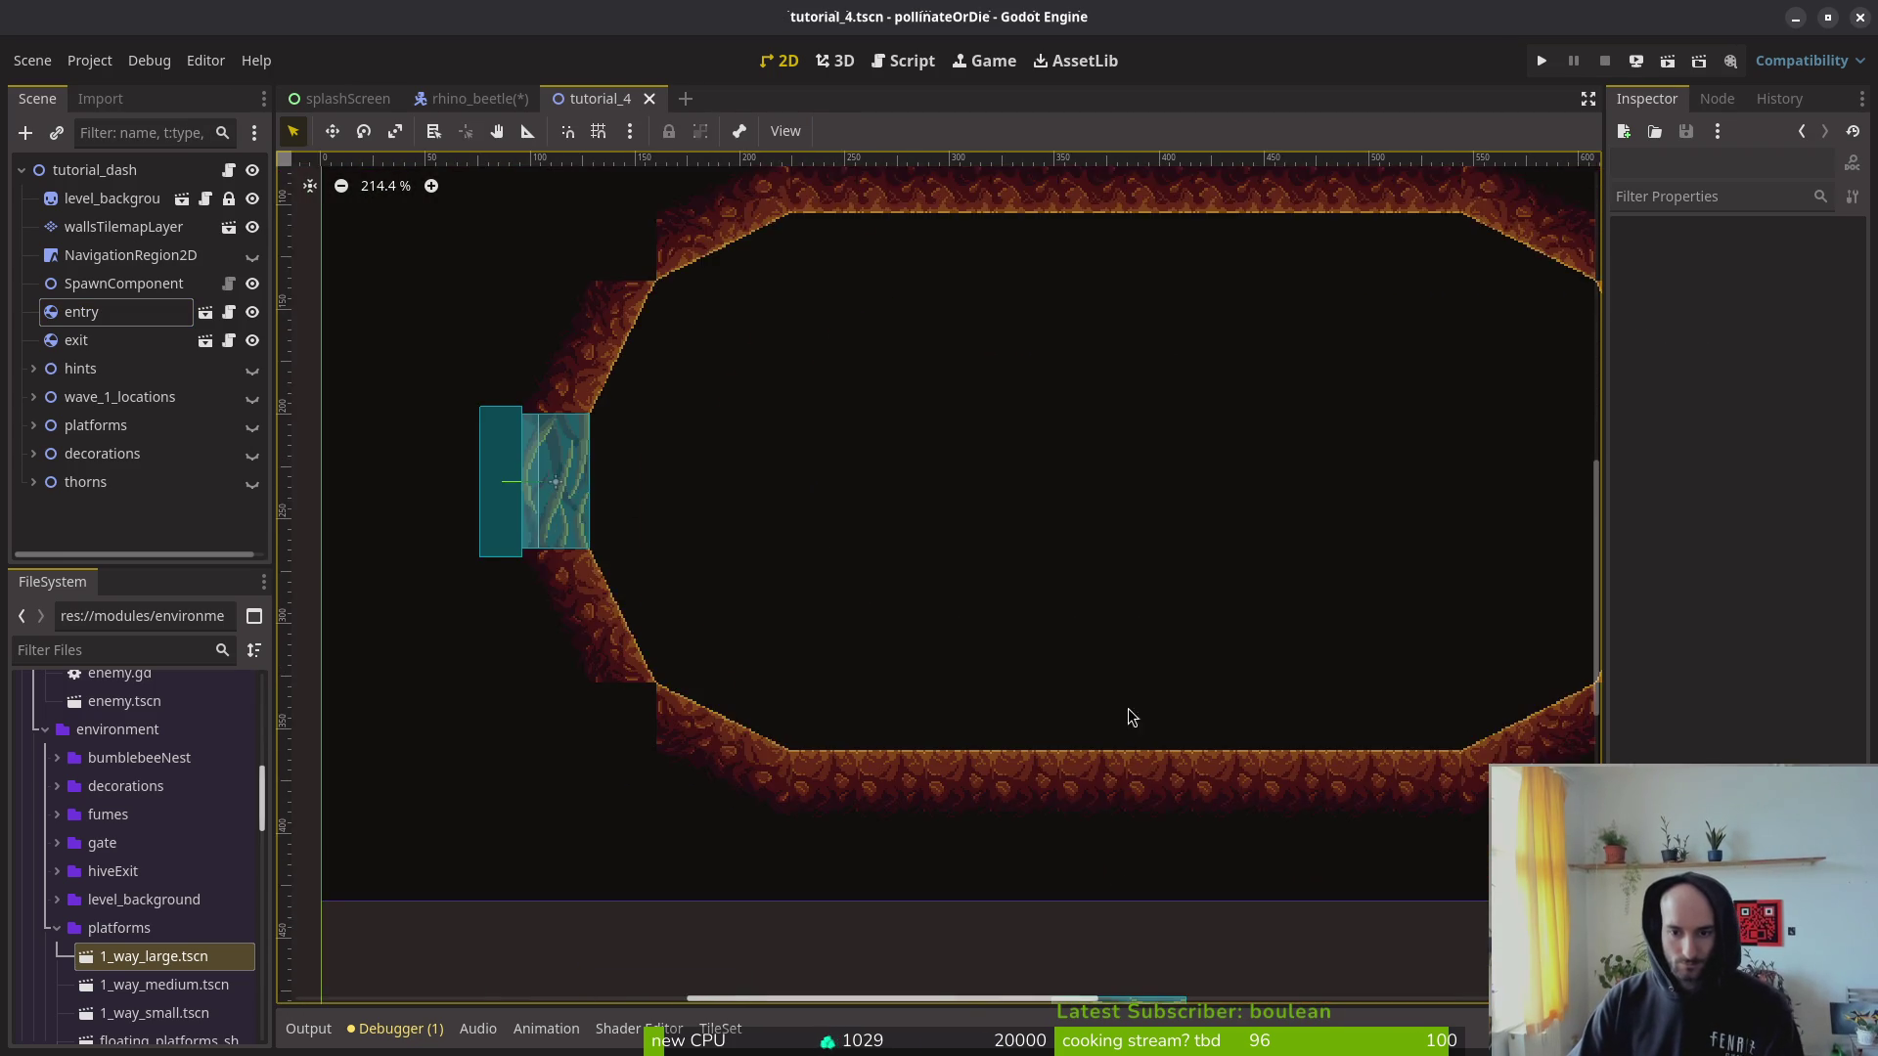
scroll(865, 649, "right", 5)
scroll(1037, 696, "down", 4)
scroll(1072, 749, "down", 1)
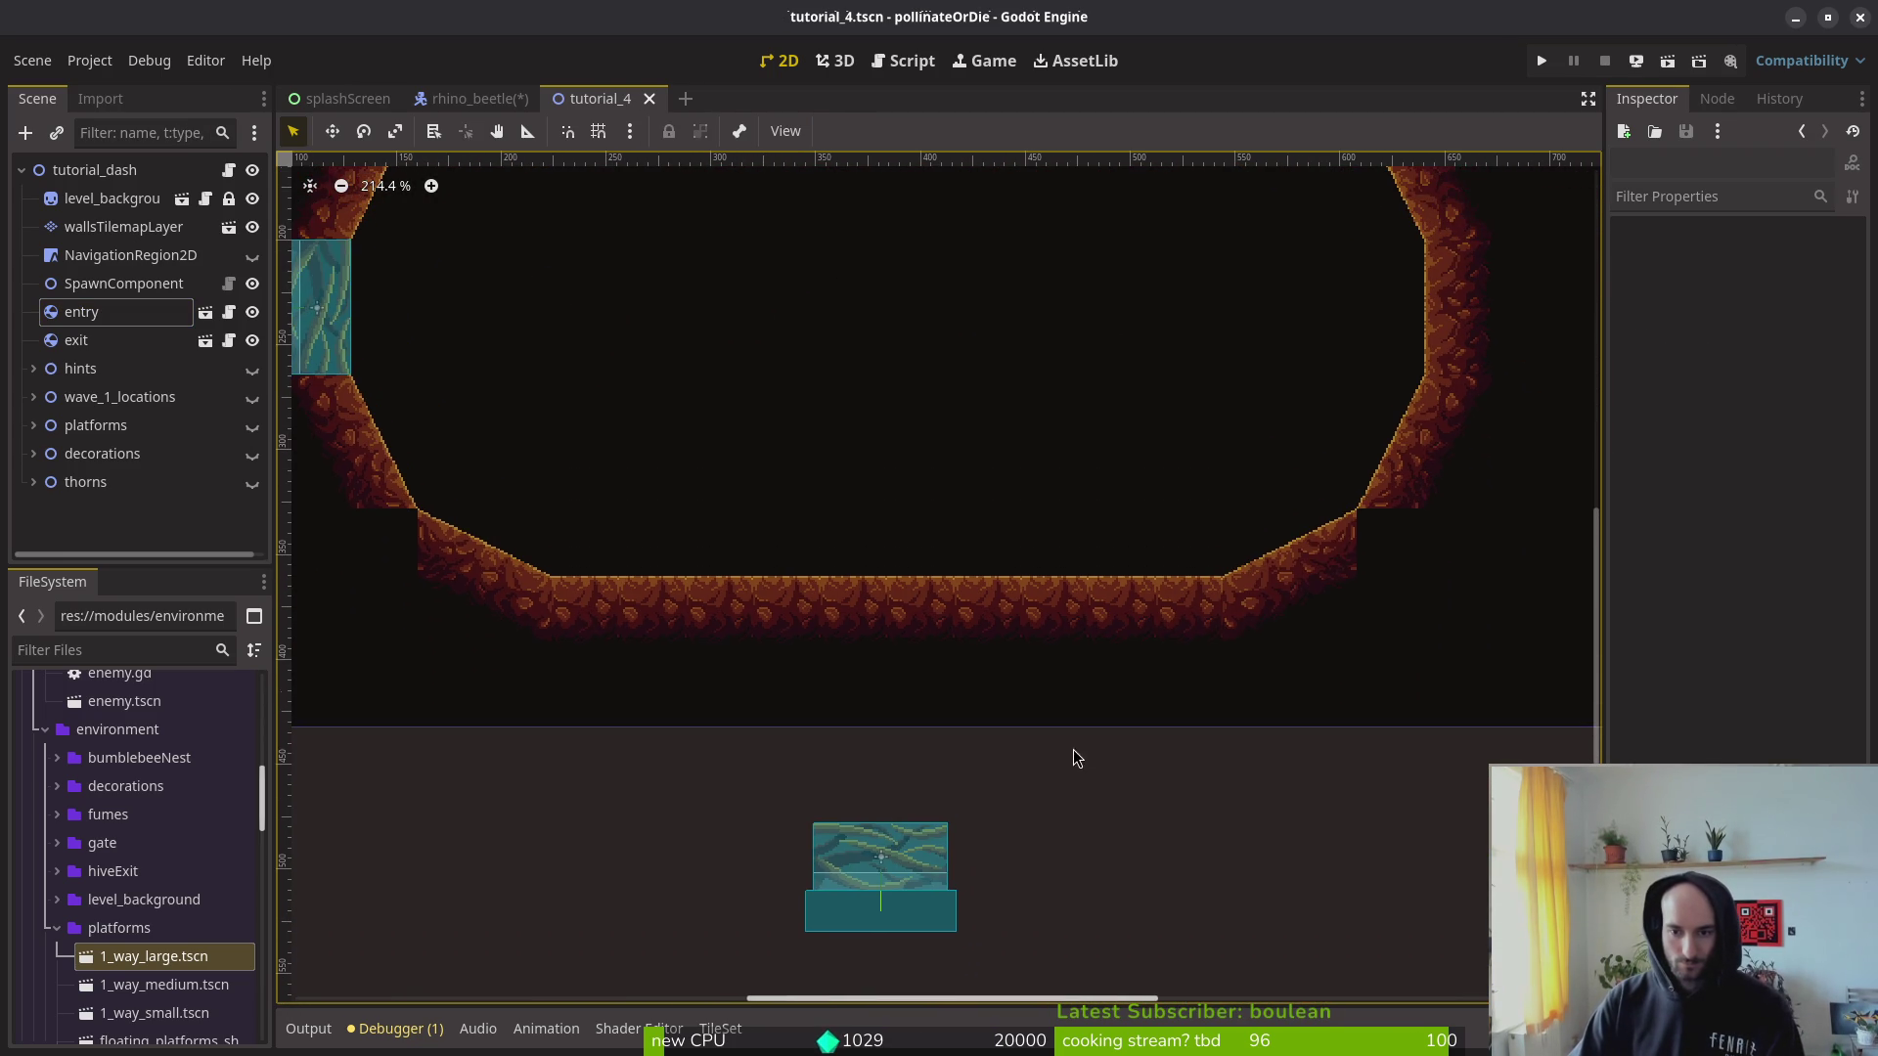
scroll(1308, 649, "up", 3)
scroll(1288, 599, "down", 3)
mouse_move(929, 860)
left_mouse_down()
mouse_move(1008, 751)
mouse_move(1097, 736)
mouse_move(1090, 831)
left_mouse_up()
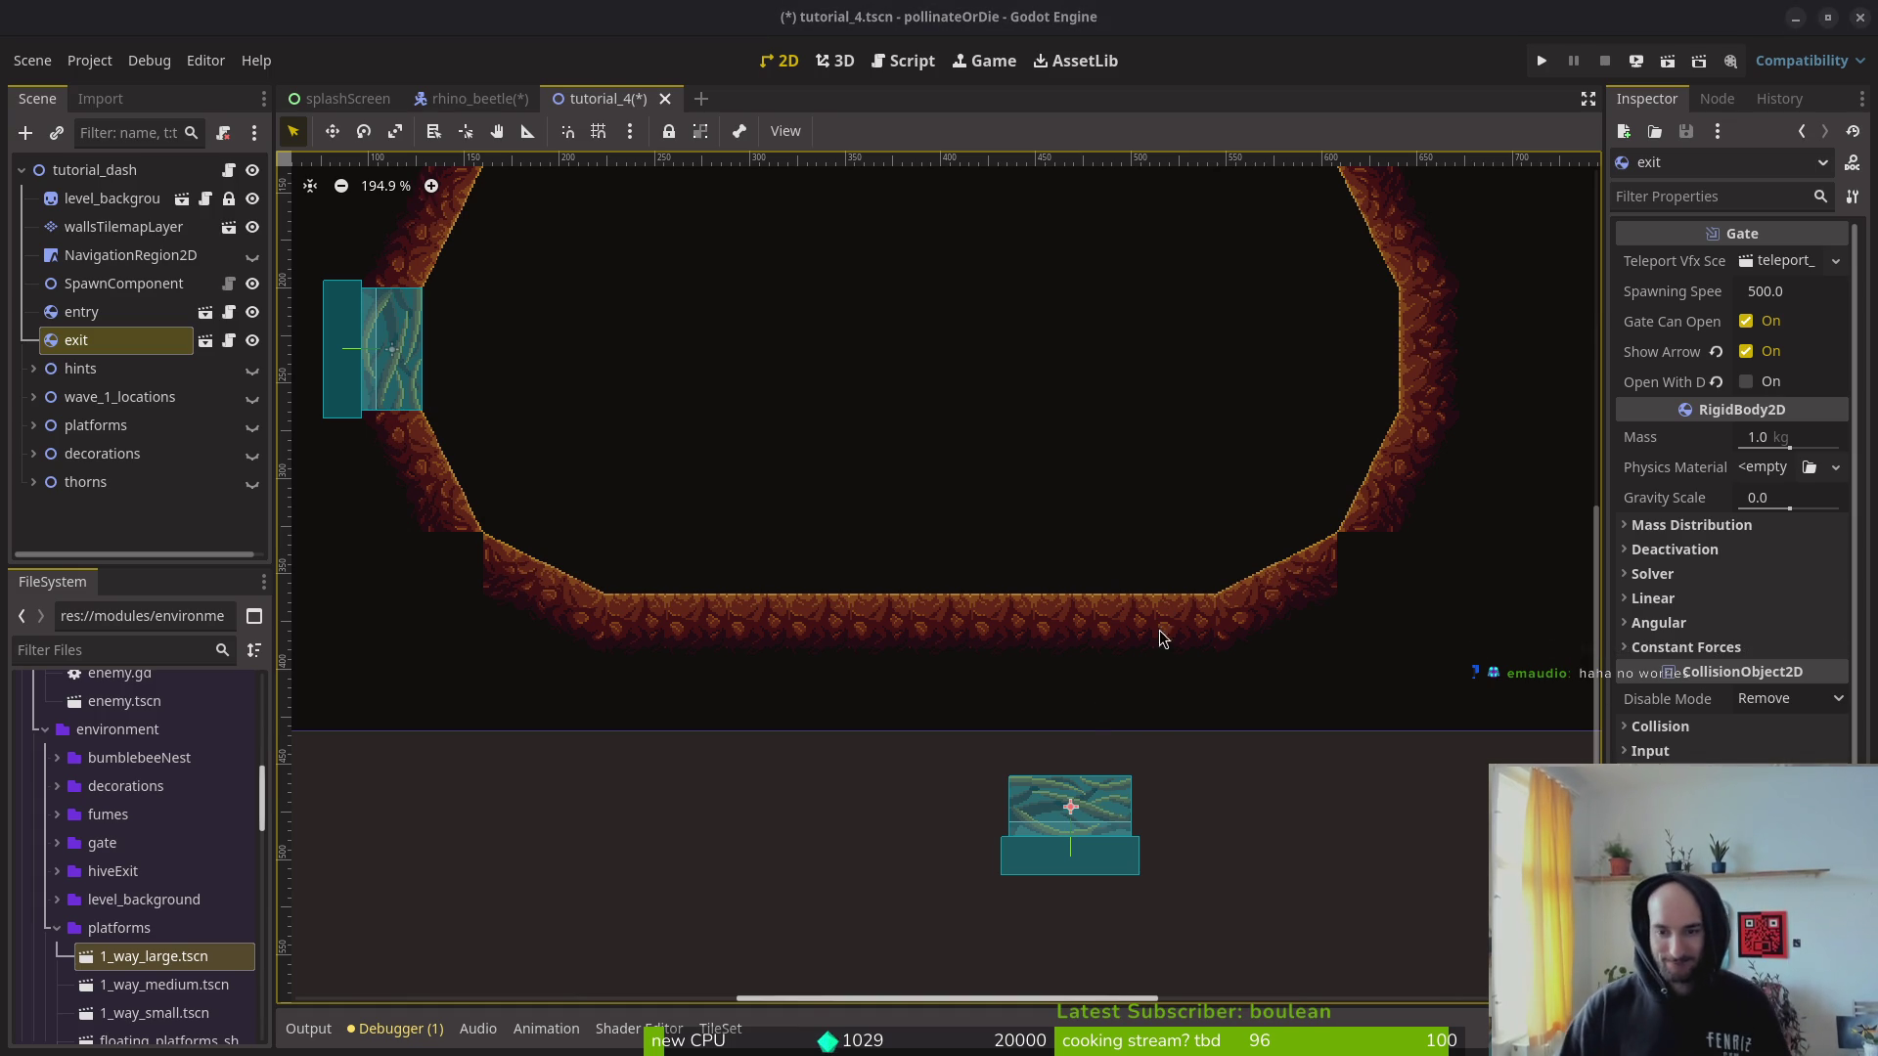
left_click(125, 344)
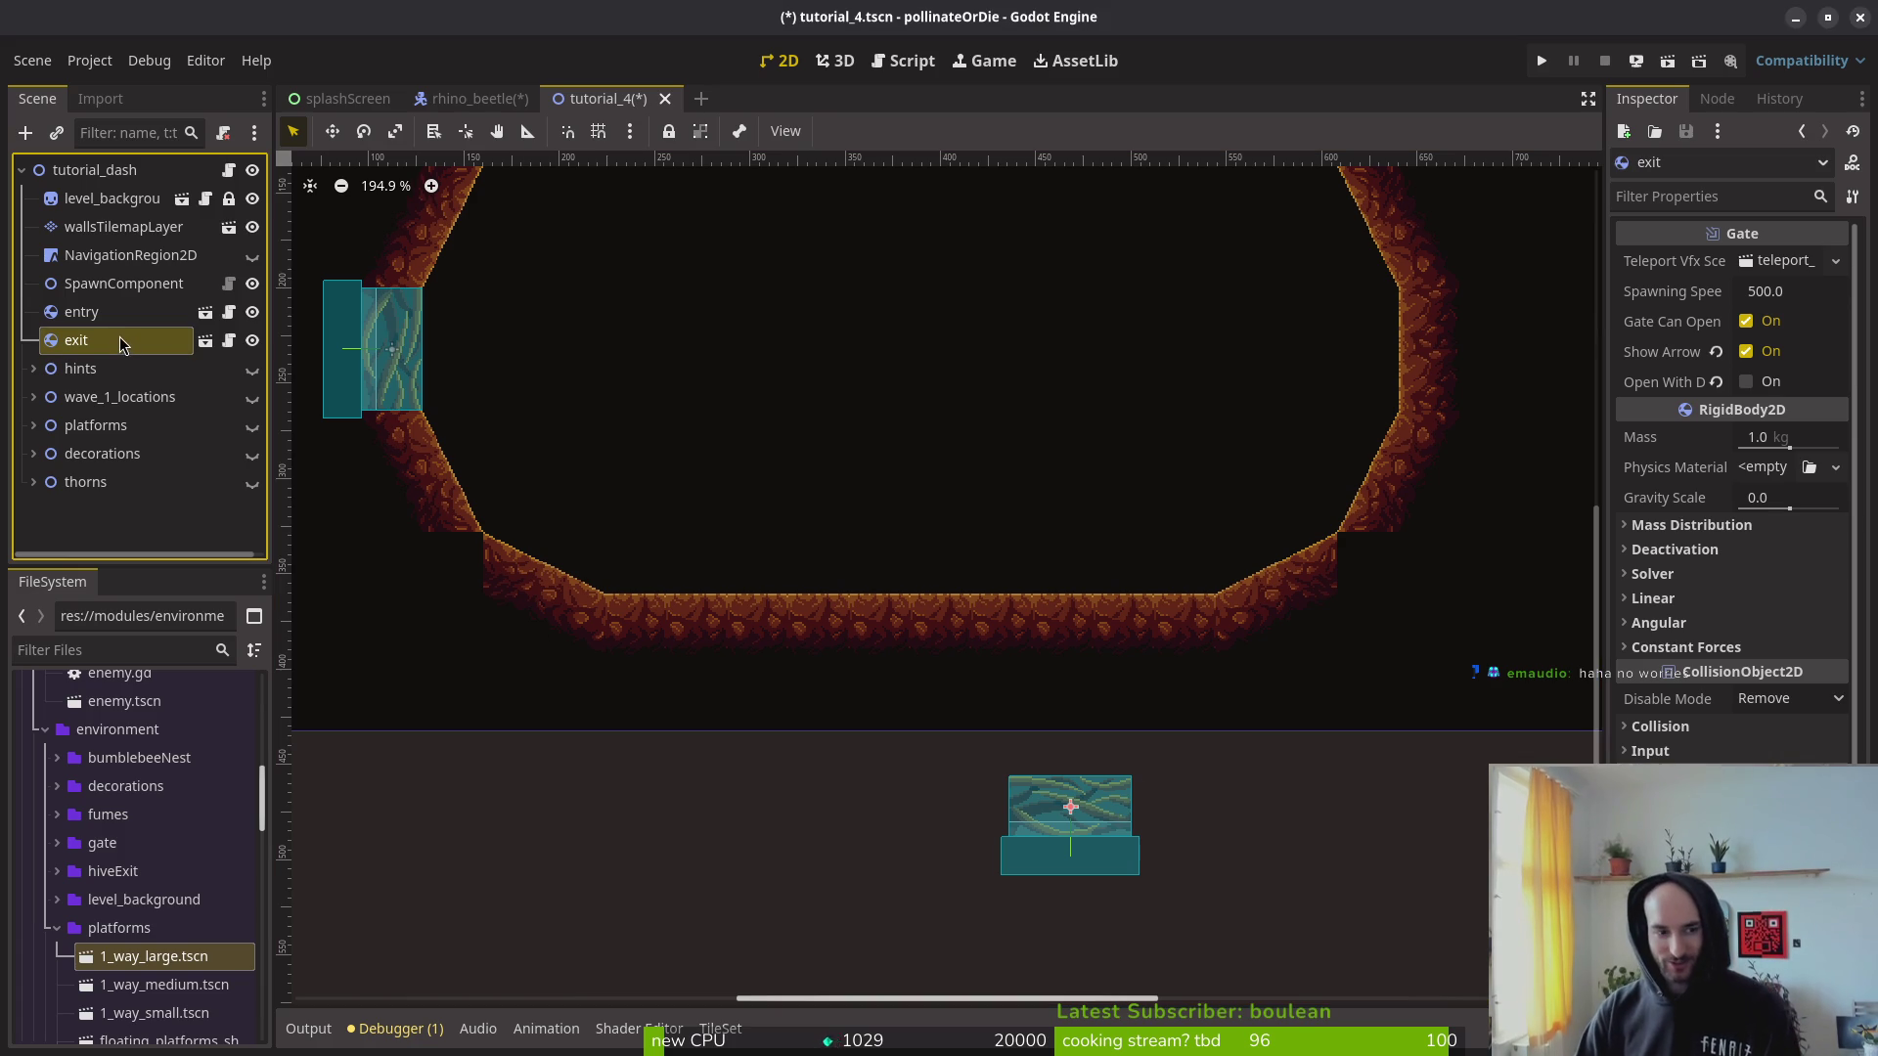
Step: Paint the dirt corner tile into the empty bottom-right wall cell and save tutorial_4
left_click(79, 235)
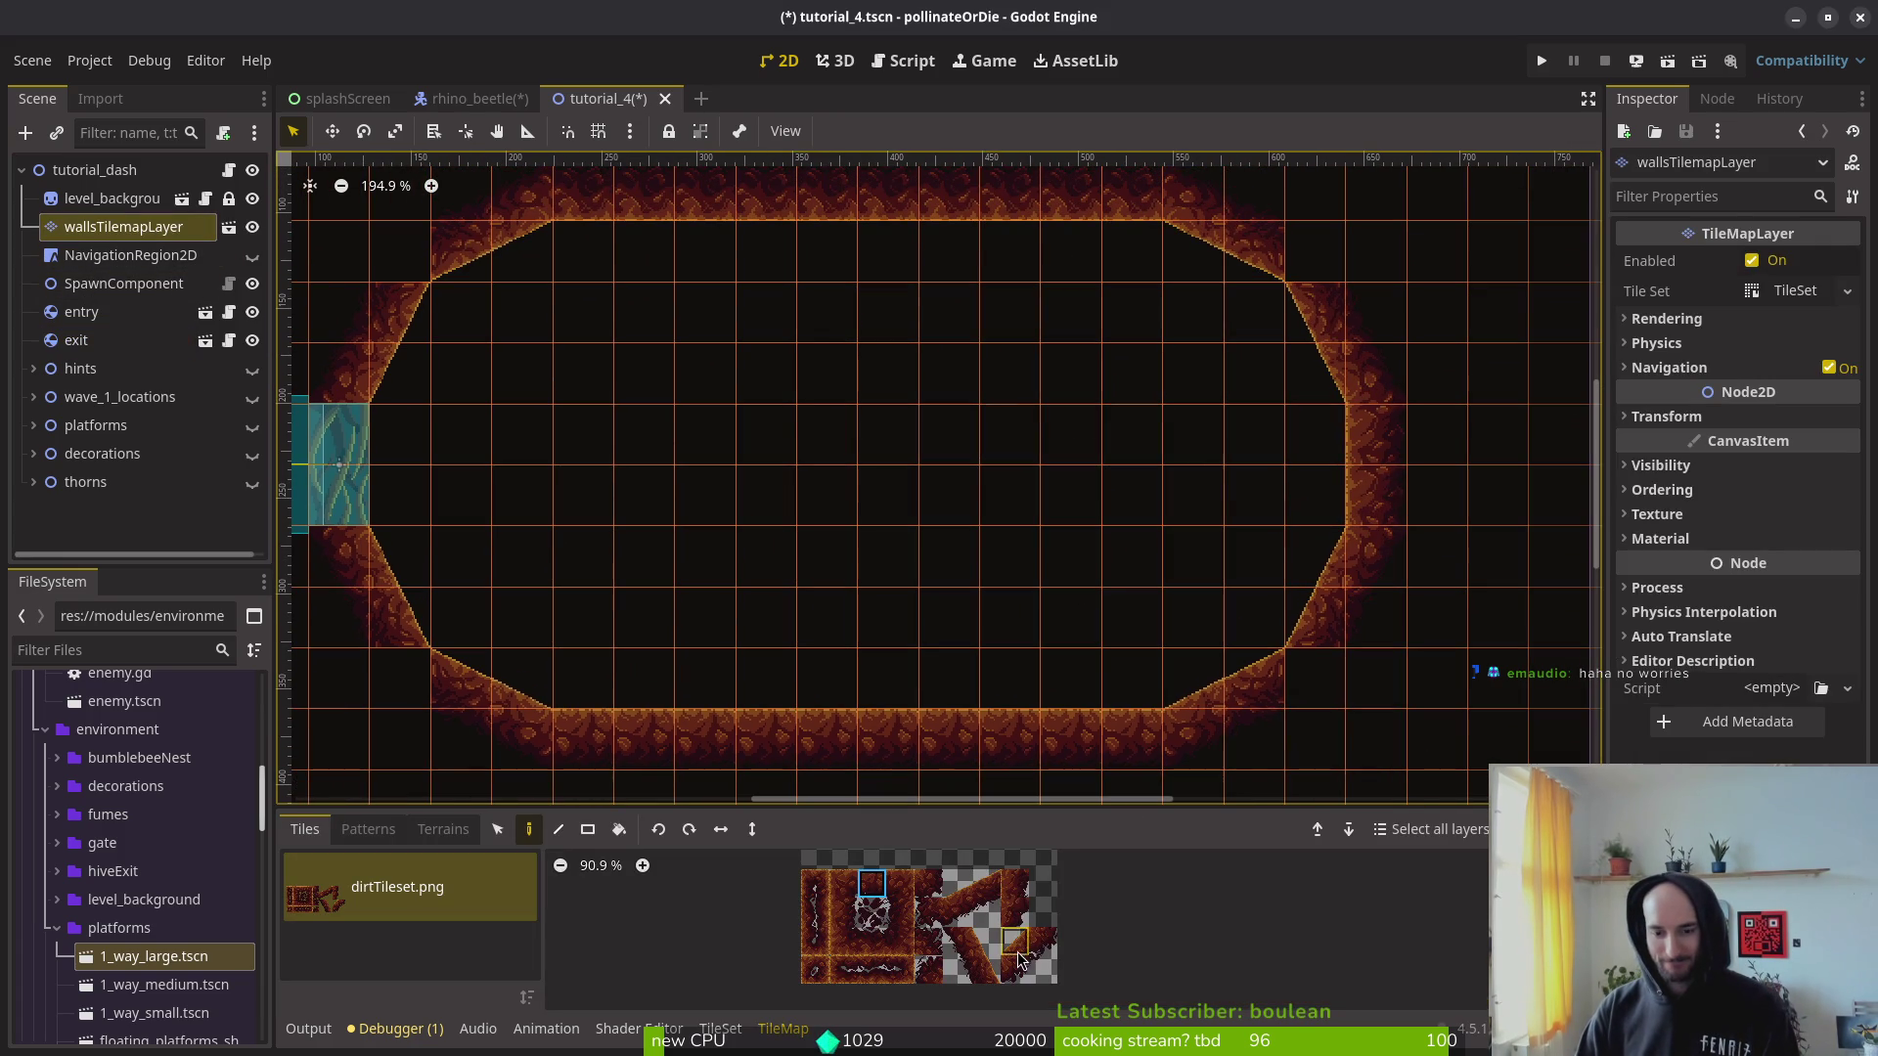
left_click(1040, 943)
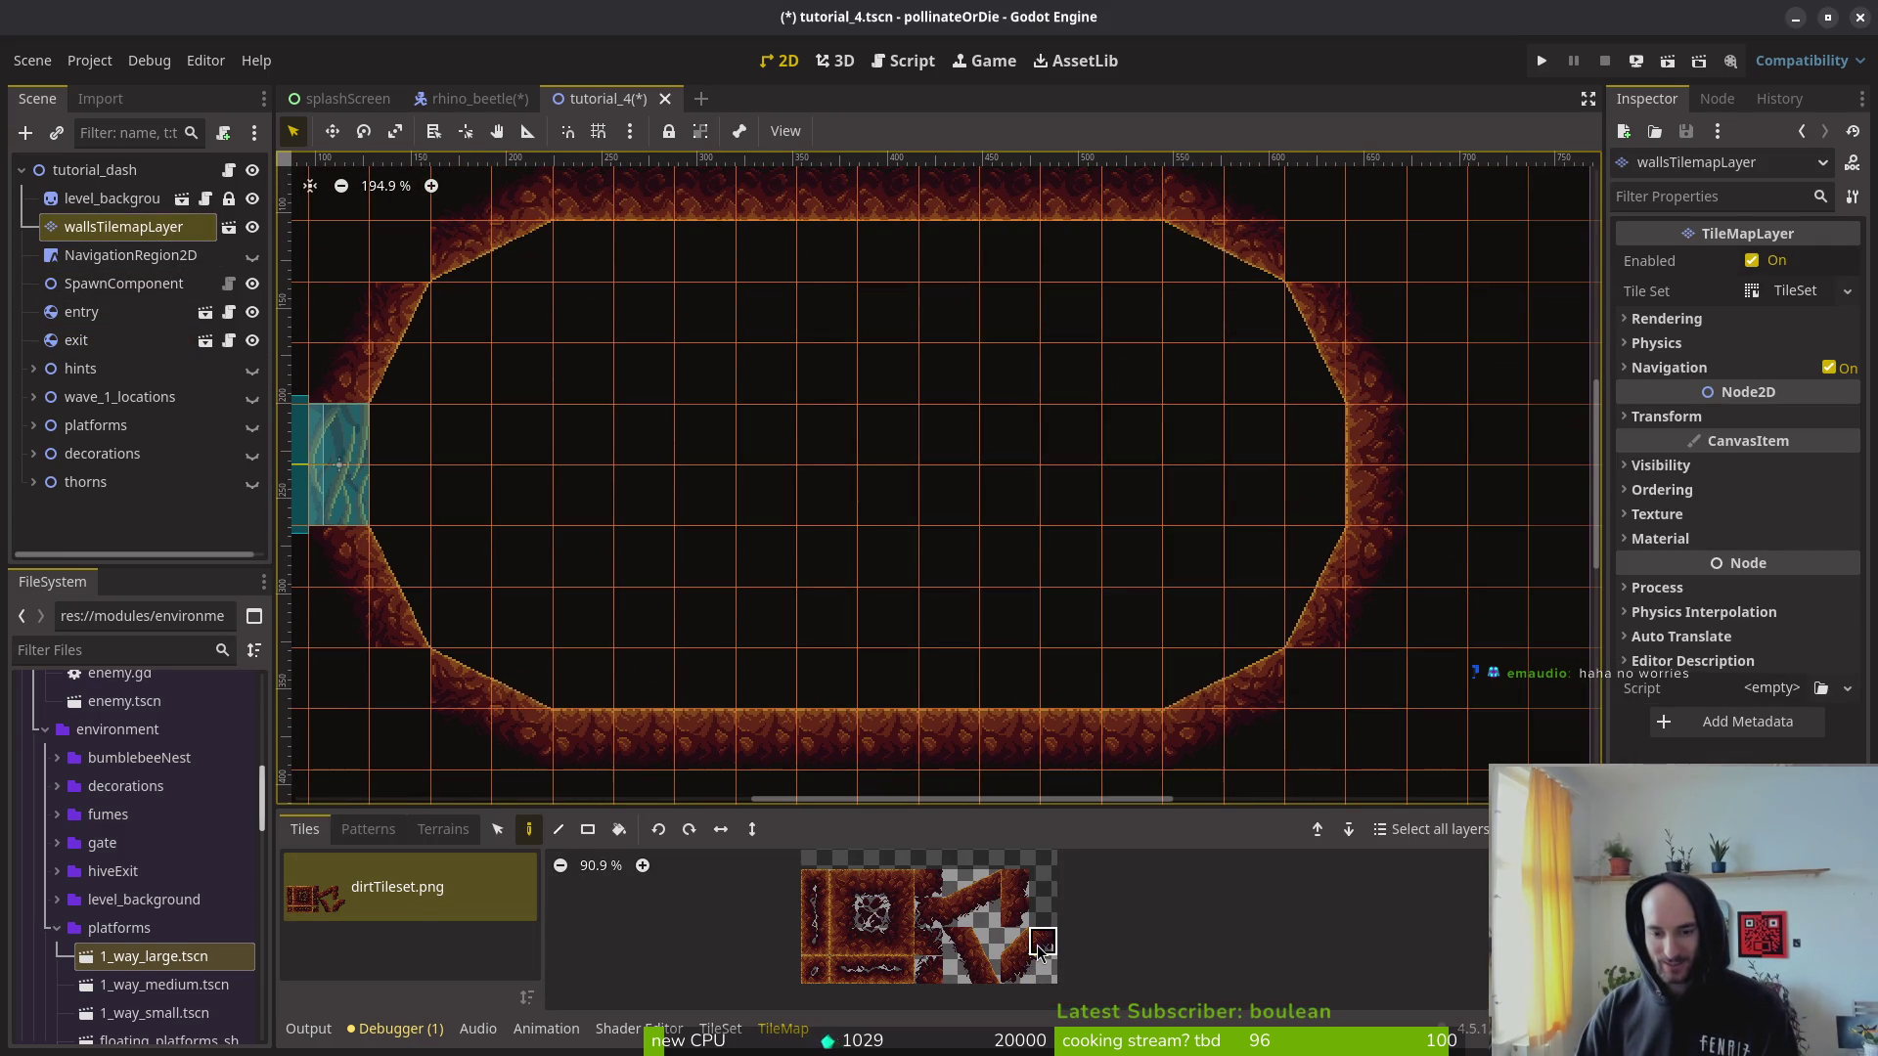
left_click(1310, 690)
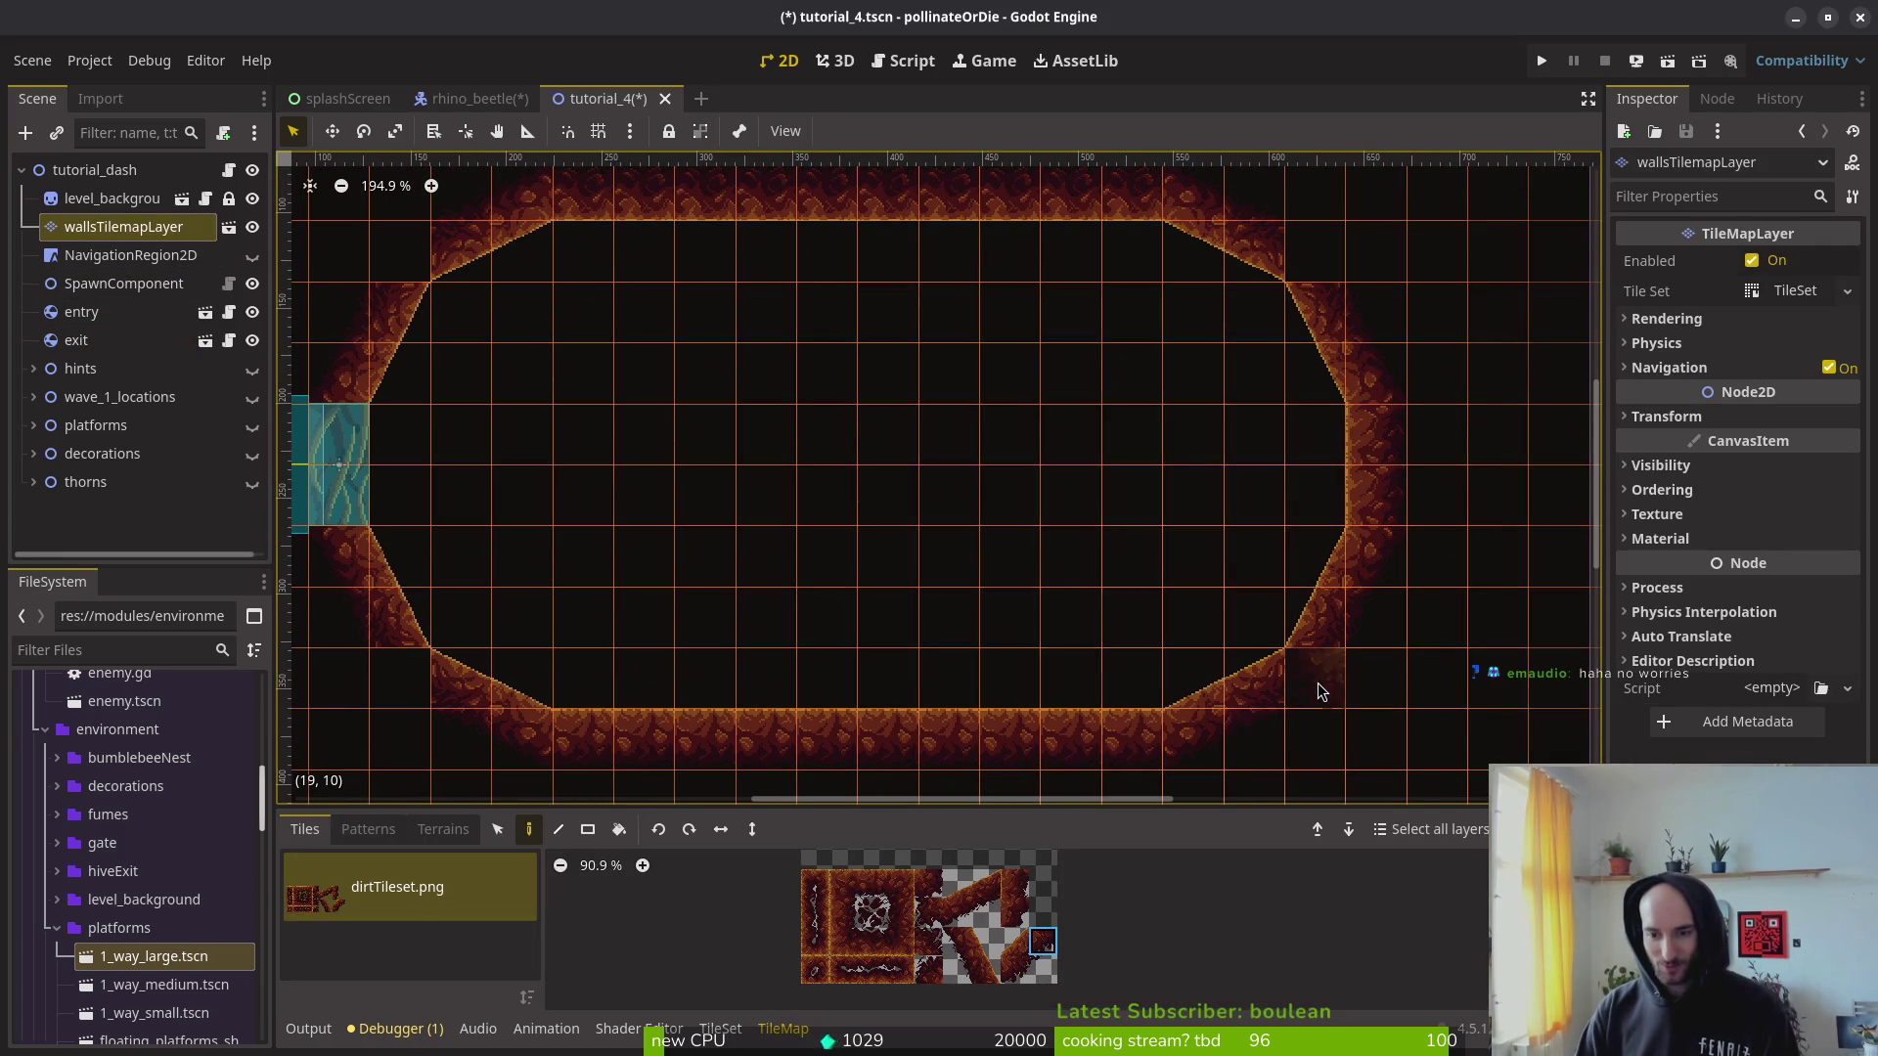
left_click_drag(1079, 501, 1334, 637)
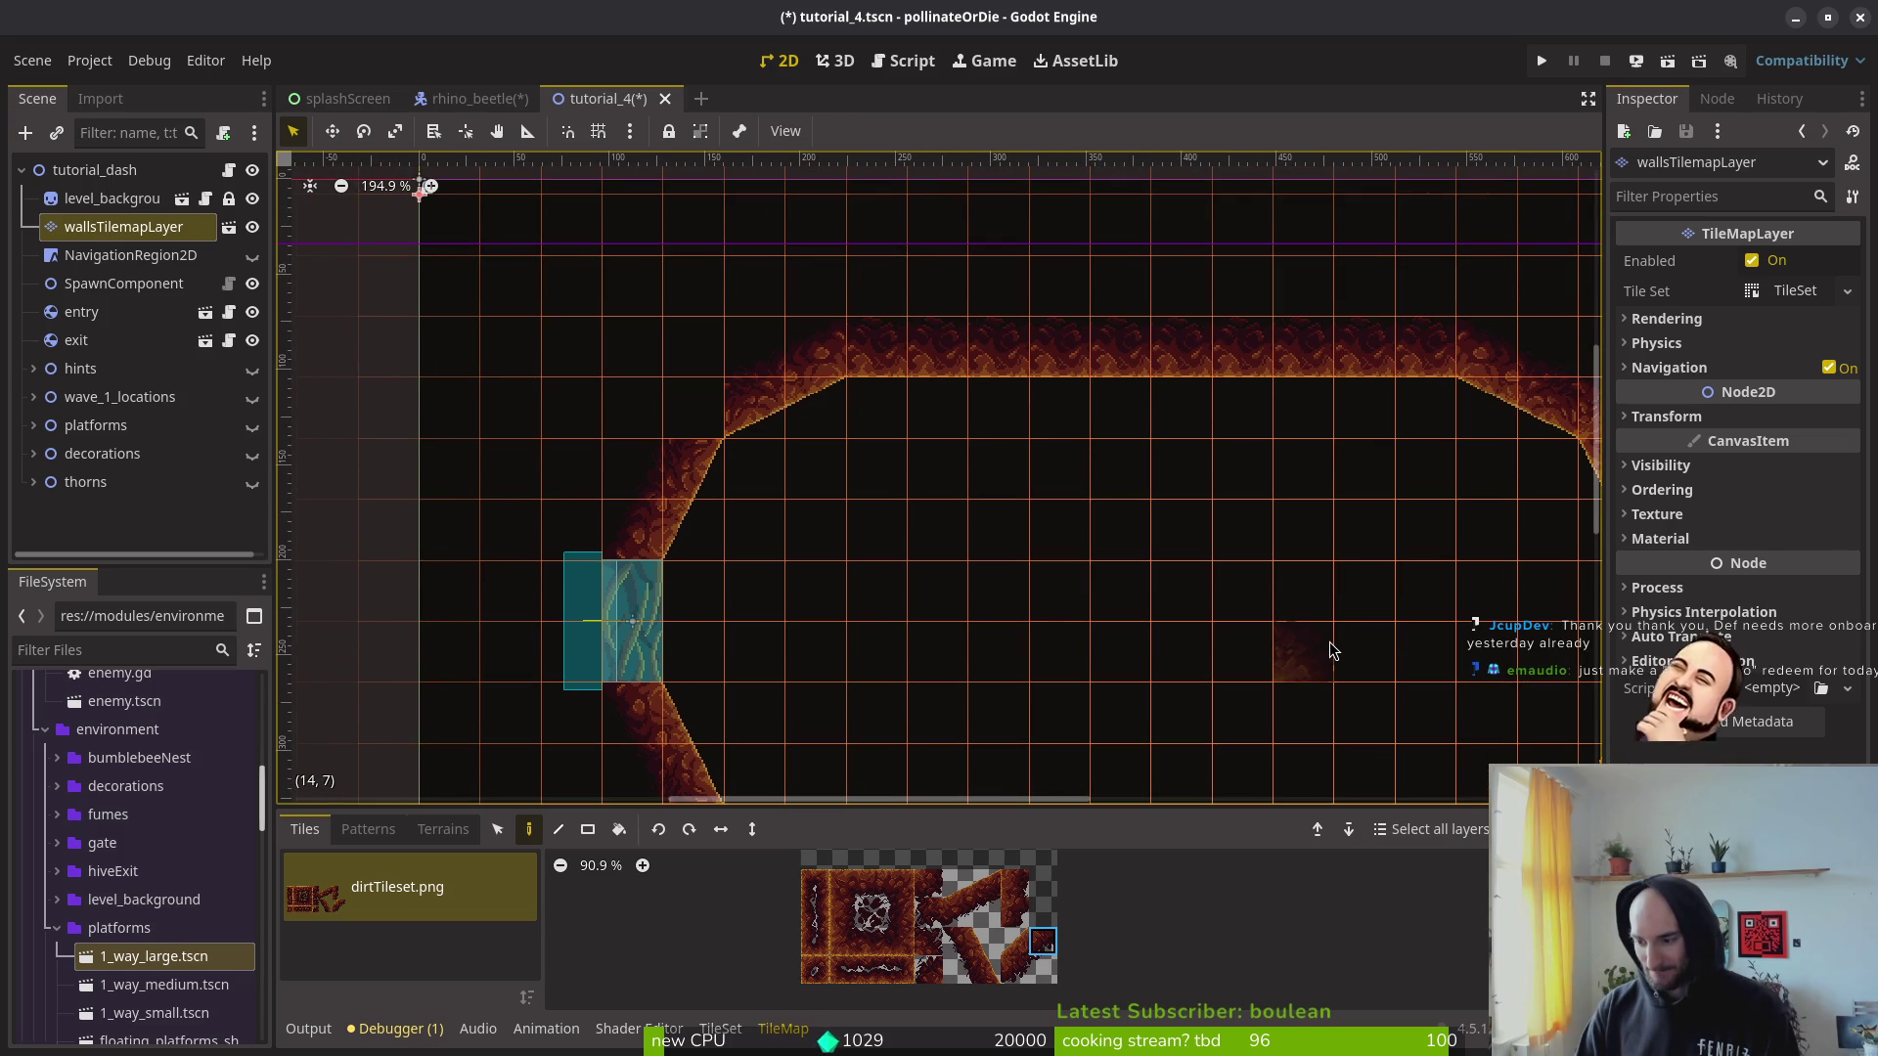
scroll(684, 665, "down", 2)
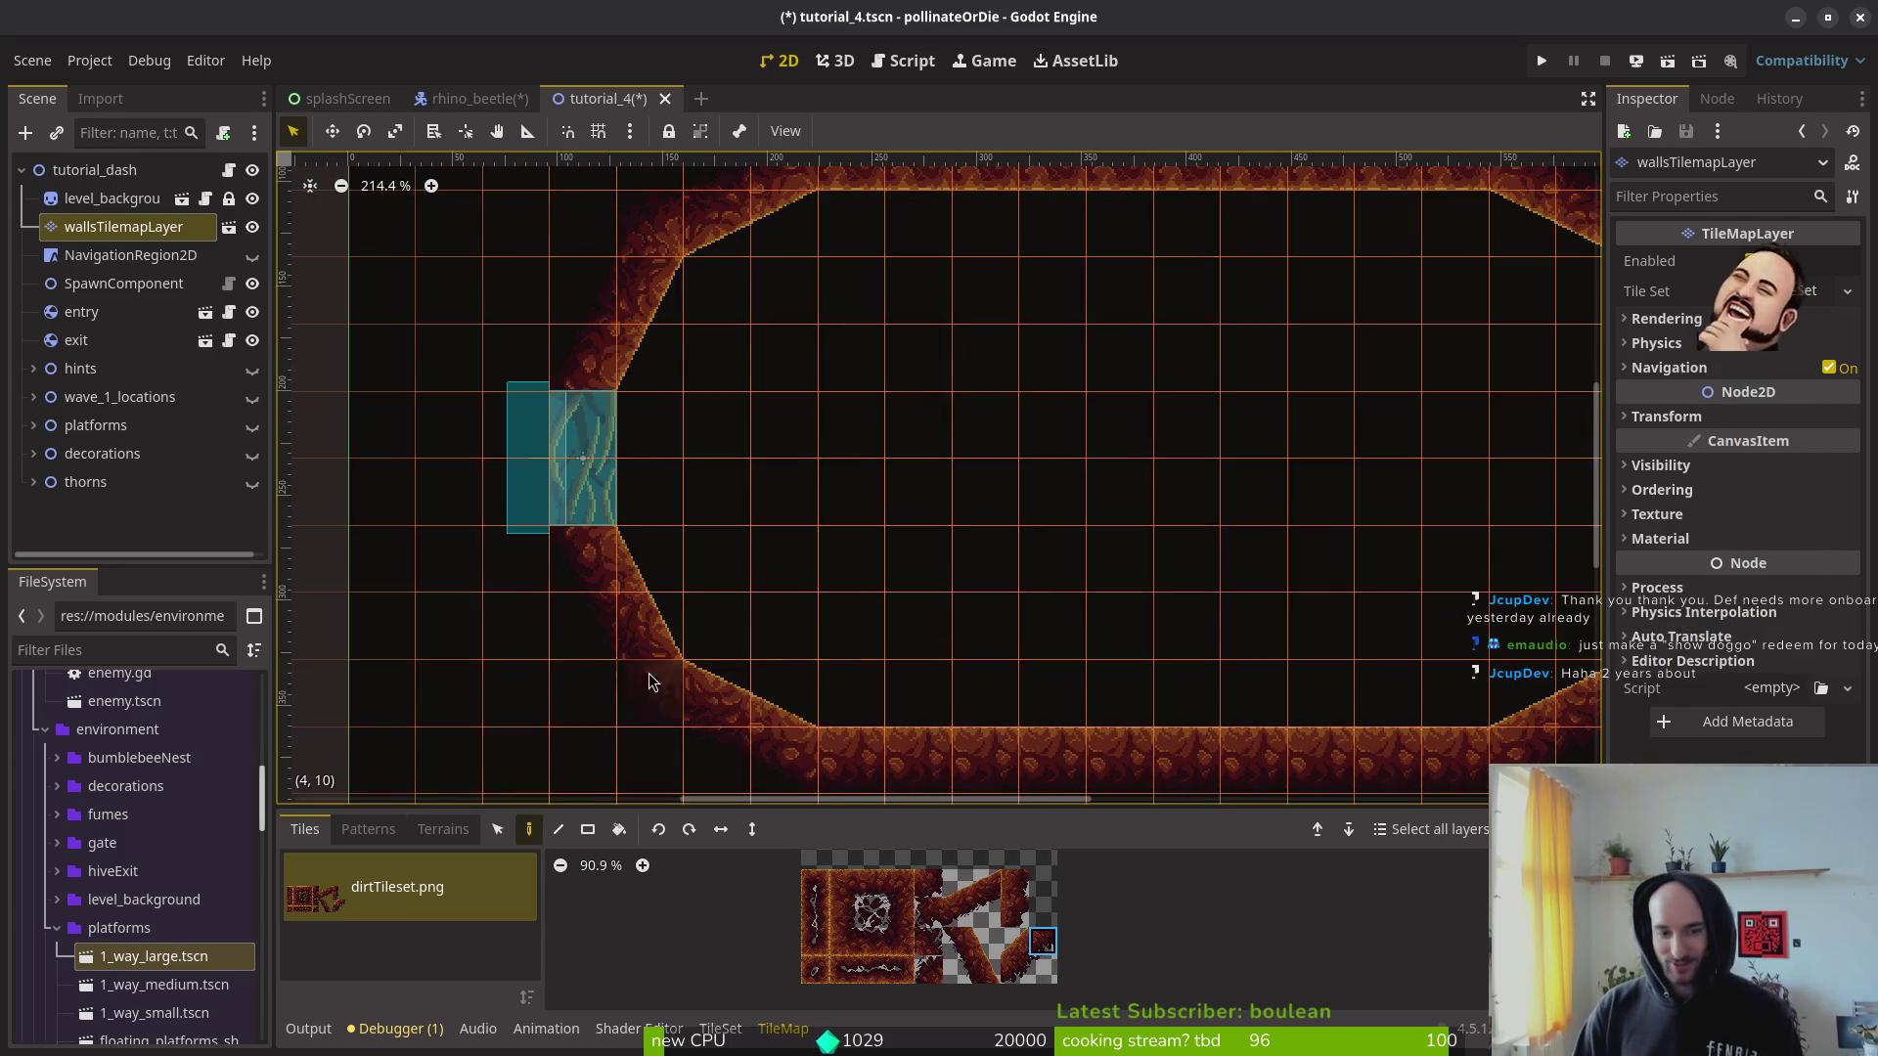
scroll(685, 587, "down", 3)
scroll(880, 450, "down", 1)
key("Escape")
mouse_move(914, 483)
left_mouse_down()
mouse_move(981, 579)
mouse_move(1111, 662)
left_mouse_up()
key("ctrl+s")
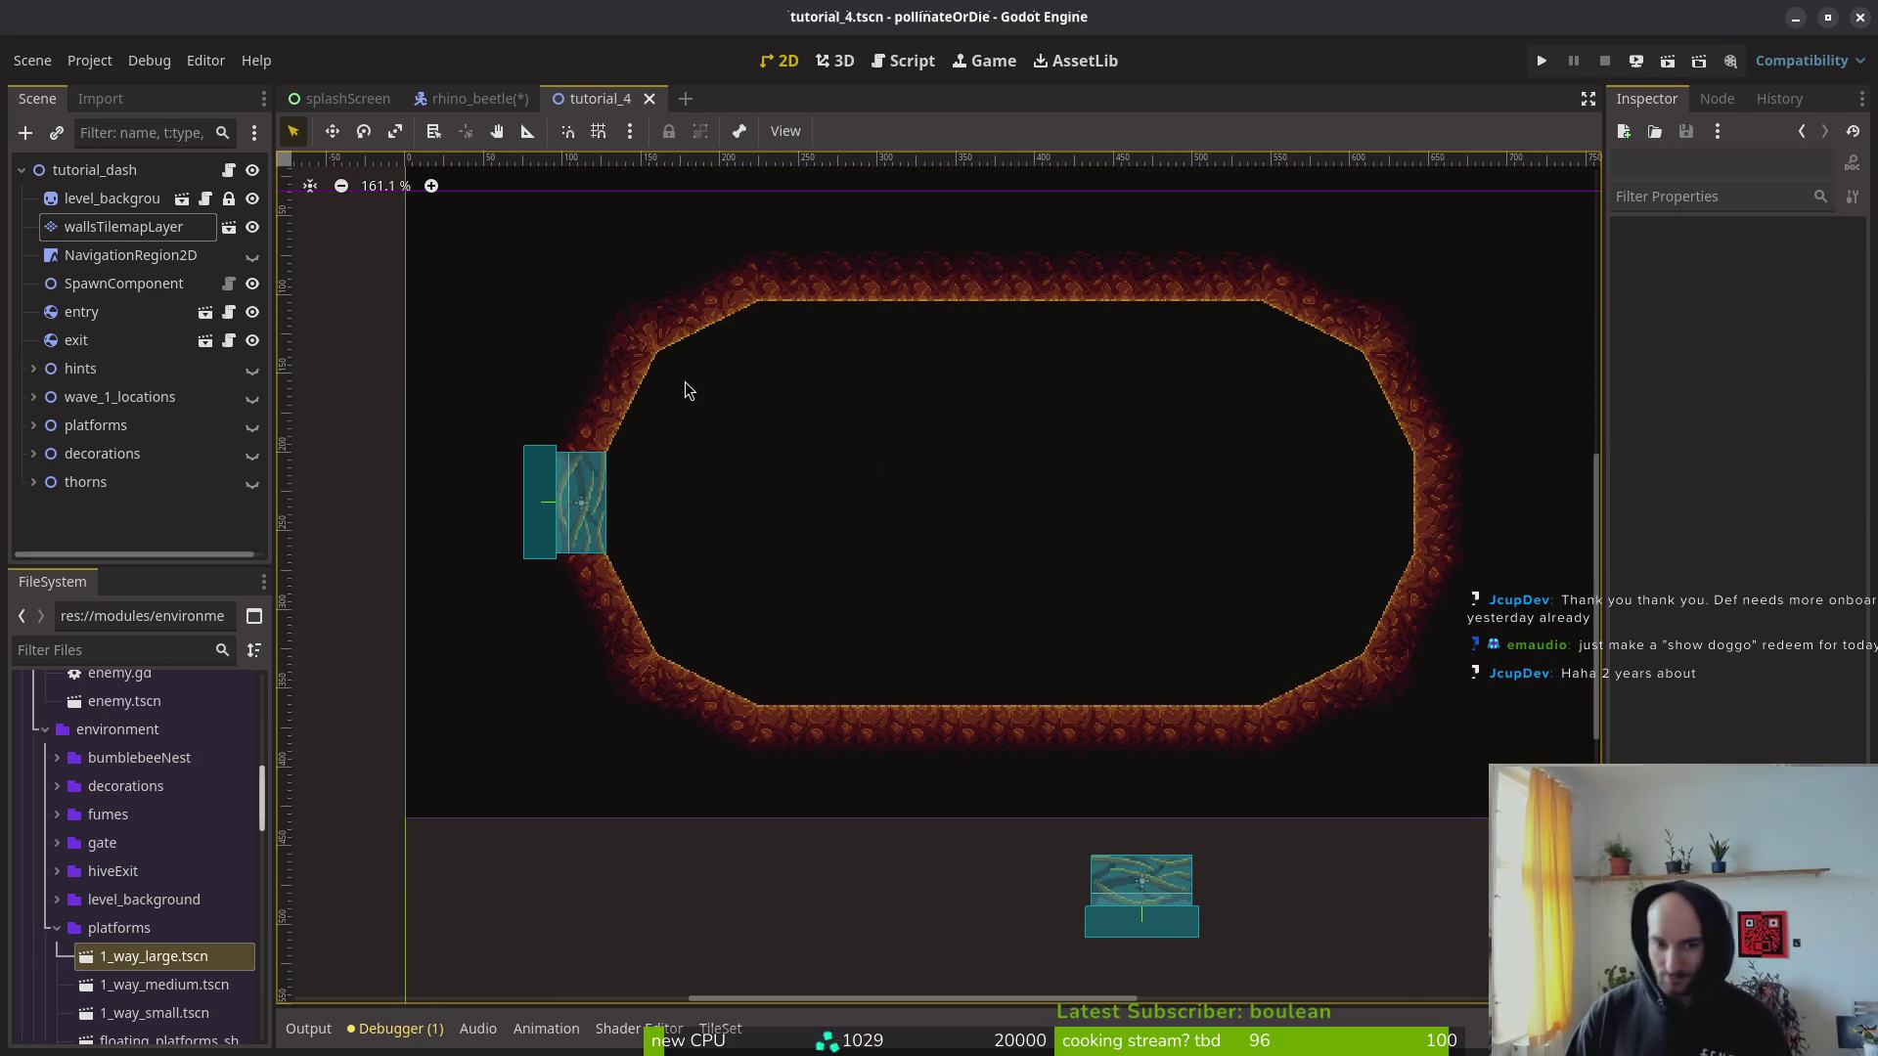
Step: Erase two floor tiles right of centre to open a gap in the arena floor
scroll(1056, 665, "up", 2)
left_click(123, 227)
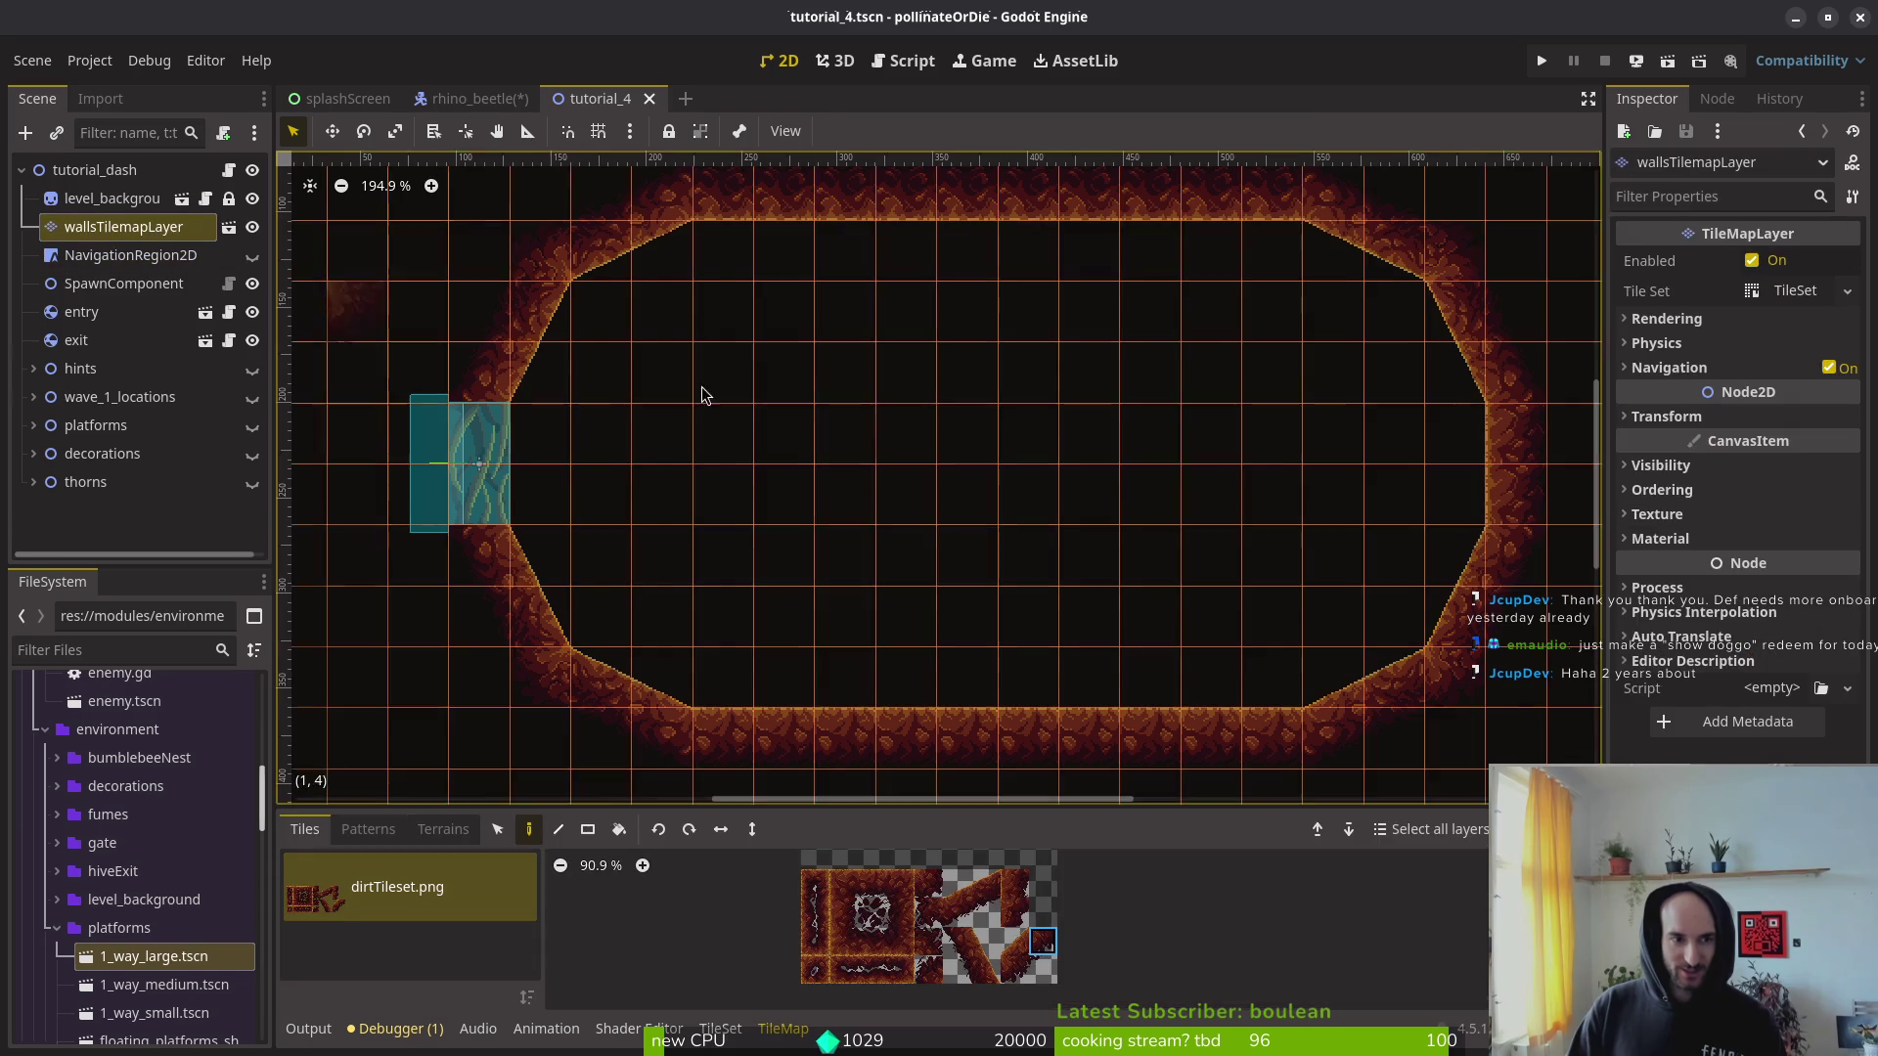
right_click(1043, 663)
right_click(992, 663)
scroll(992, 671, "down", 2)
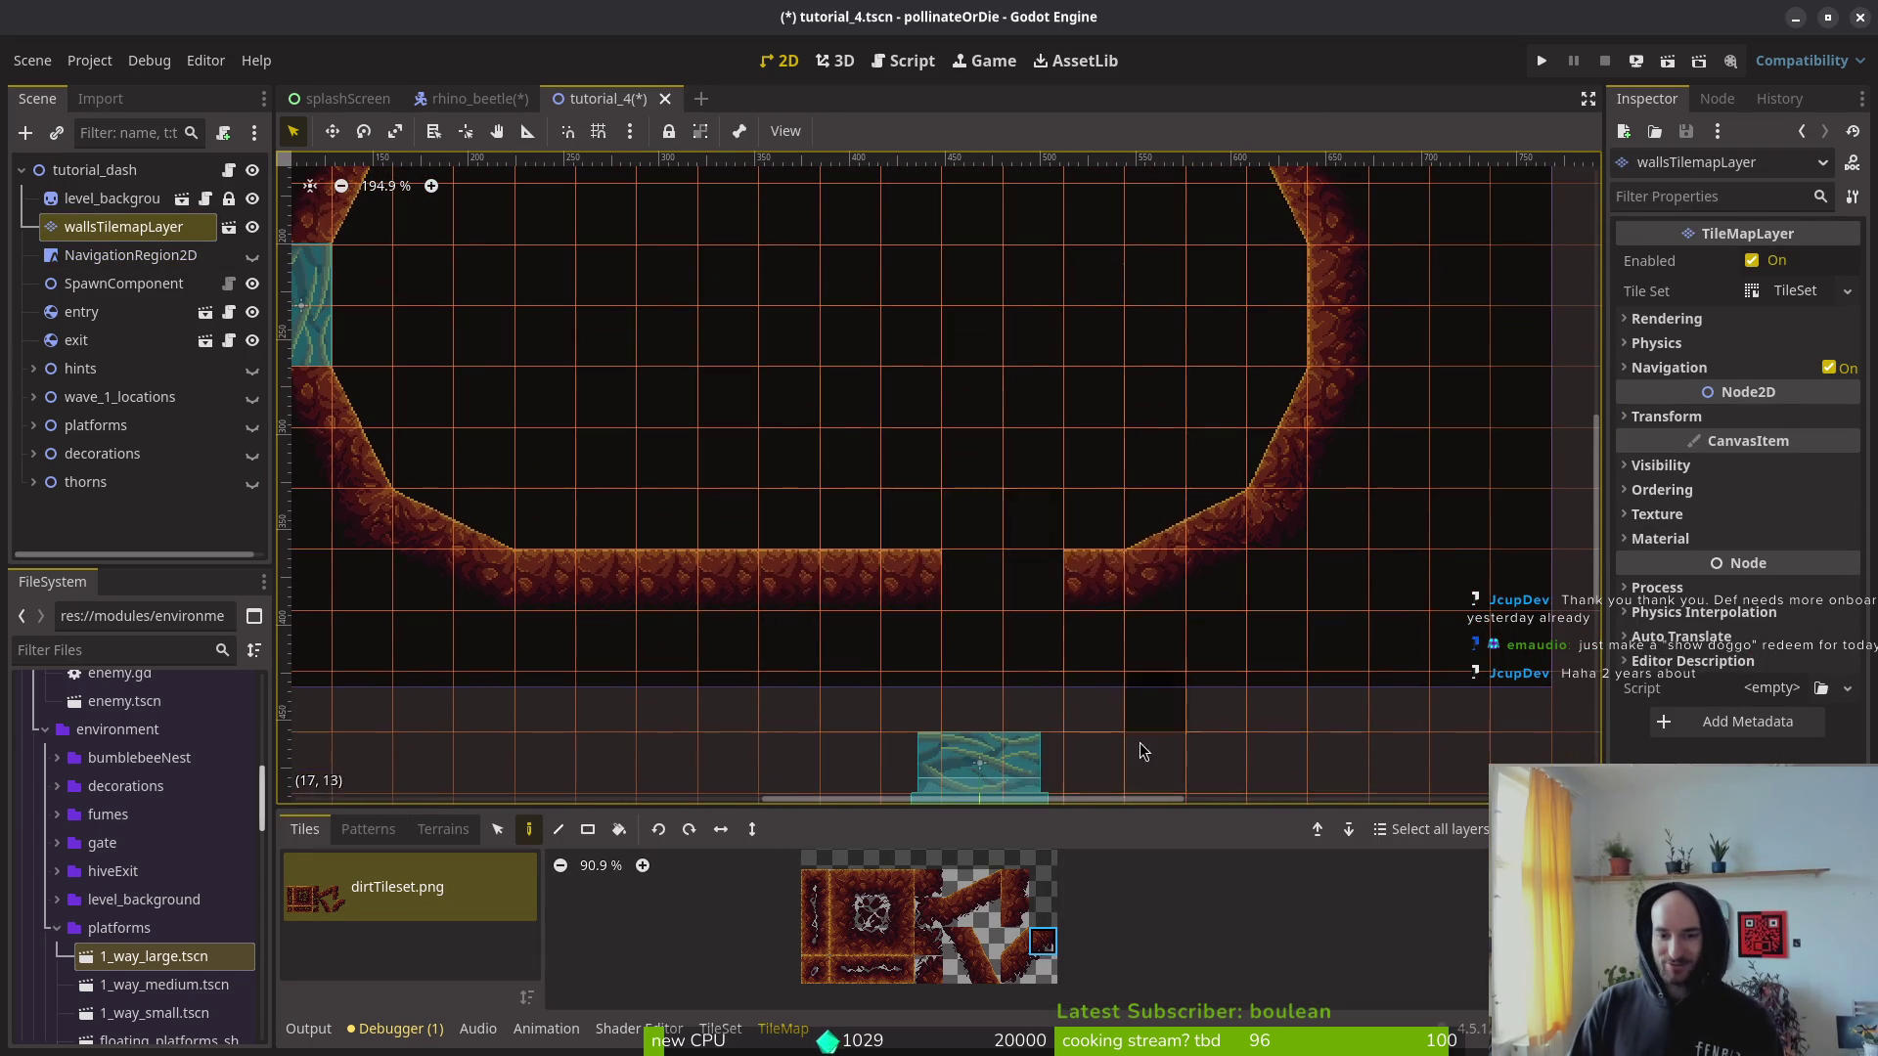
key("Escape")
Step: Move the exit gate up into the floor gap and save the scene
scroll(1007, 596, "up", 4)
mouse_move(982, 782)
left_mouse_down()
mouse_move(1013, 585)
mouse_move(1002, 614)
mouse_move(1000, 593)
left_mouse_up()
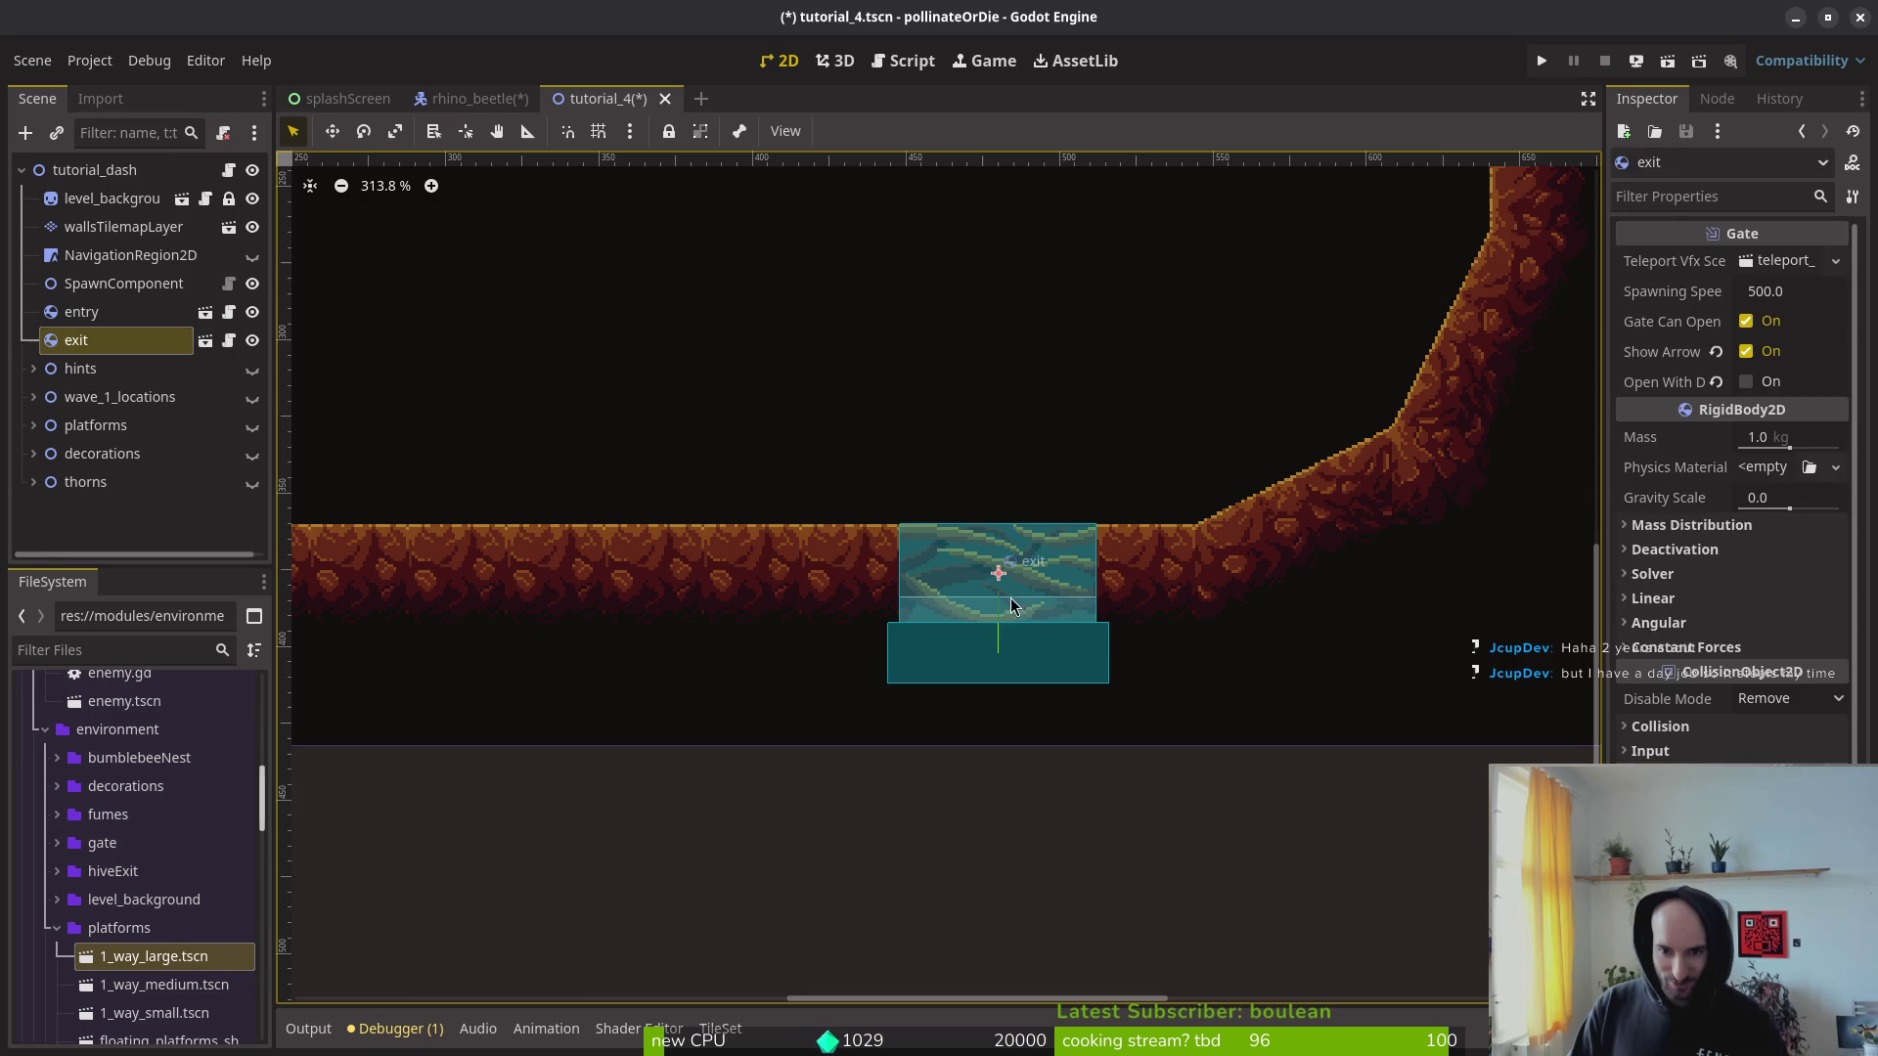
key("ctrl+s")
scroll(1017, 554, "down", 5)
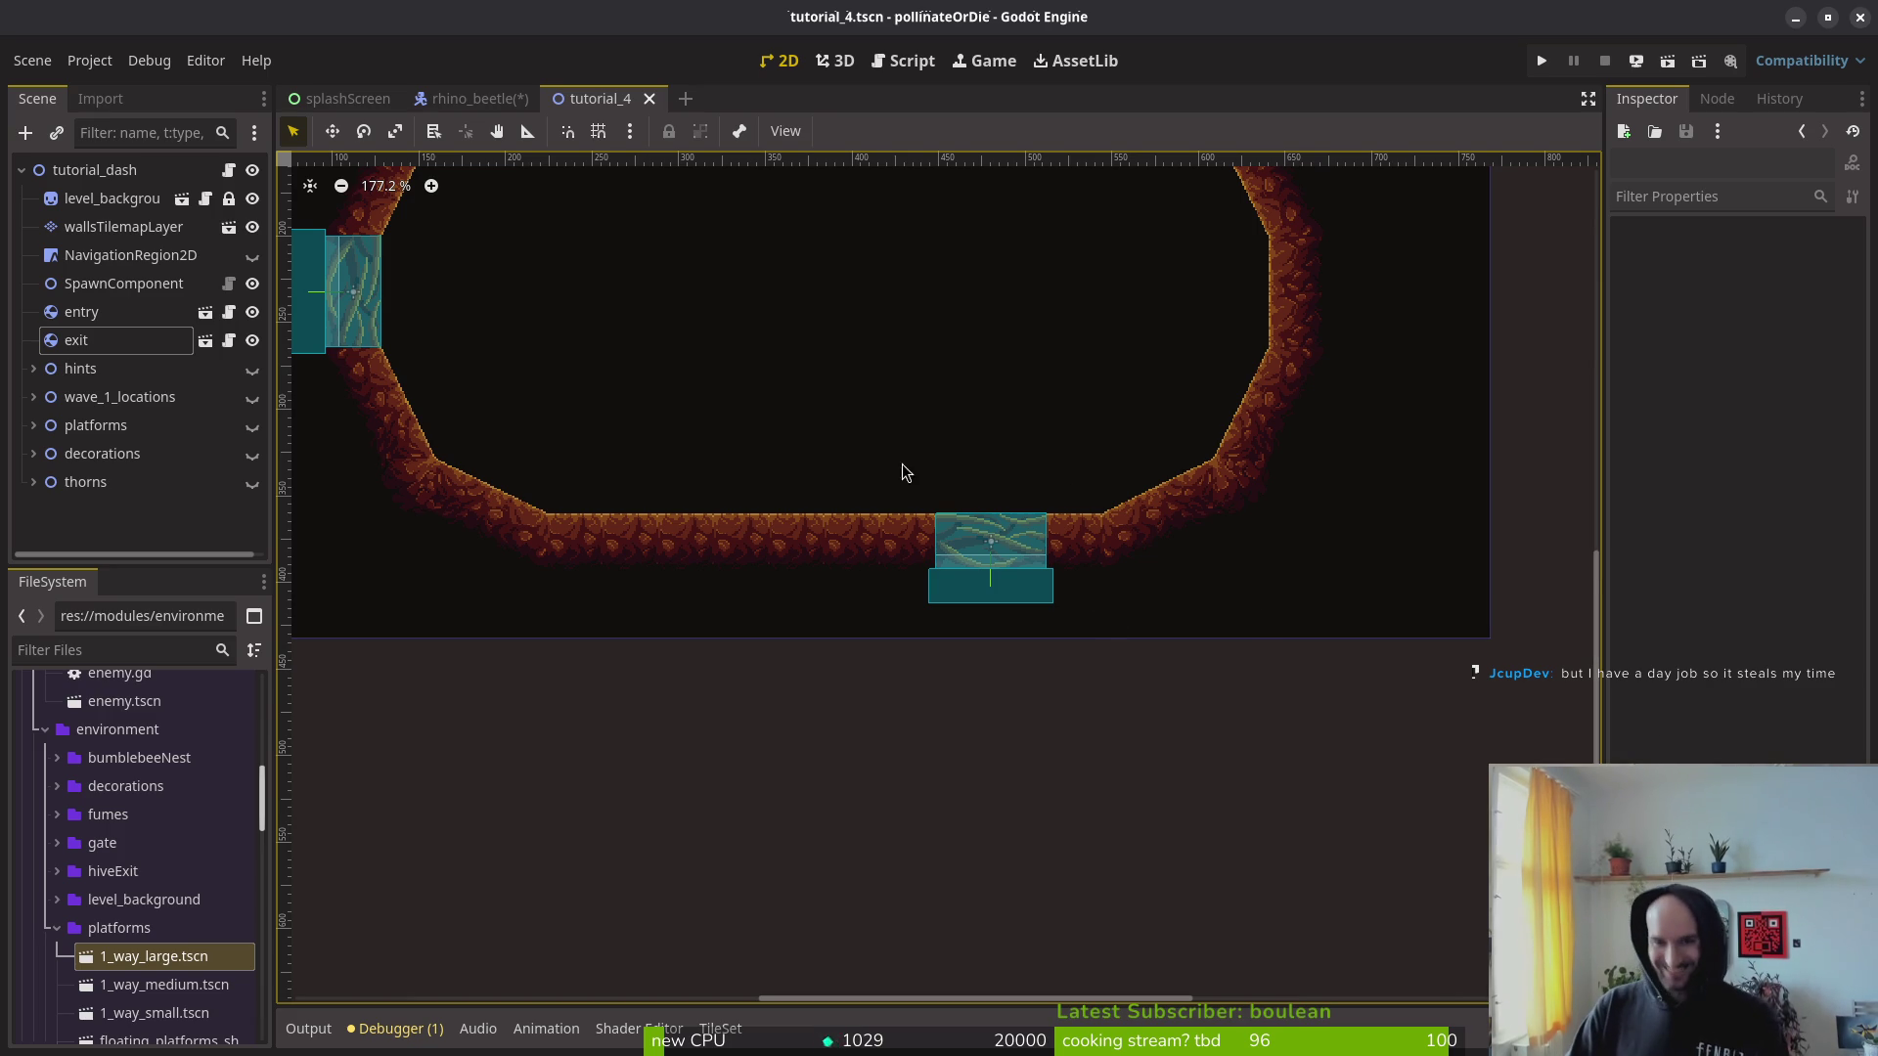
scroll(958, 460, "down", 2)
scroll(1085, 563, "down", 3)
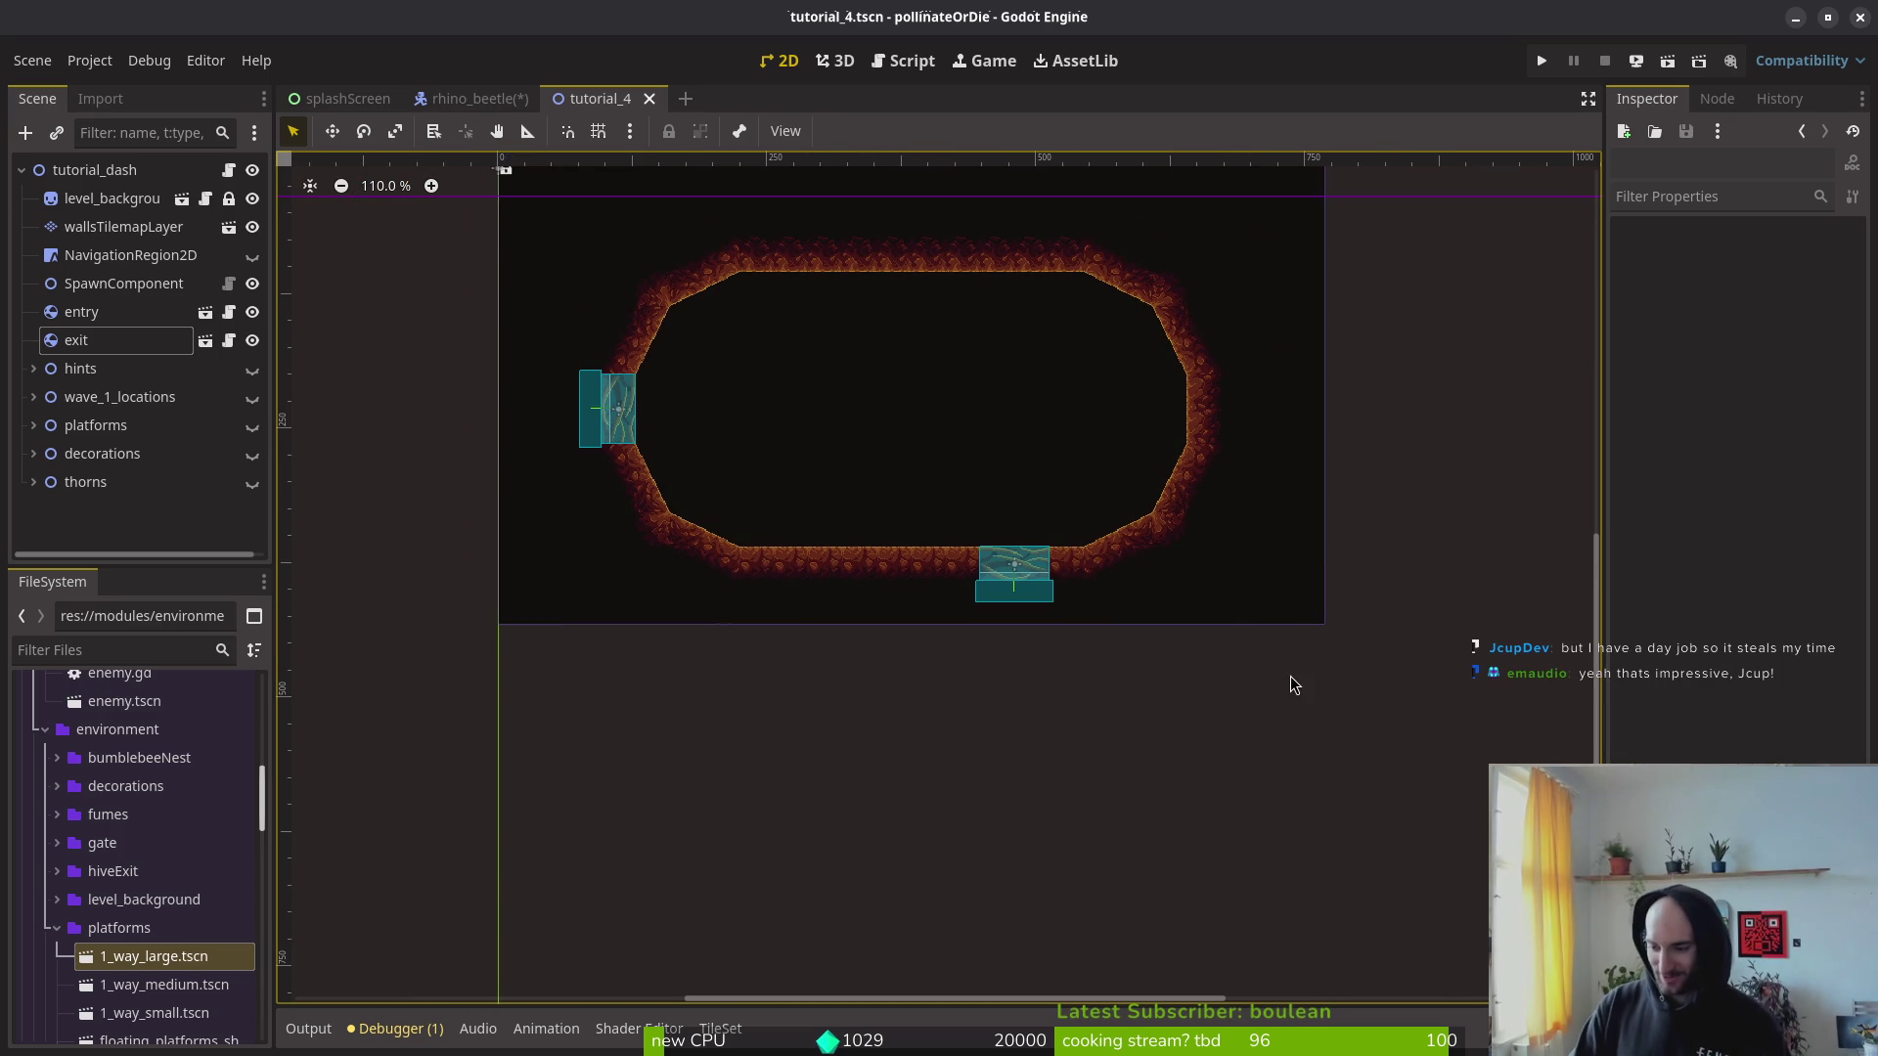
scroll(978, 489, "up", 2)
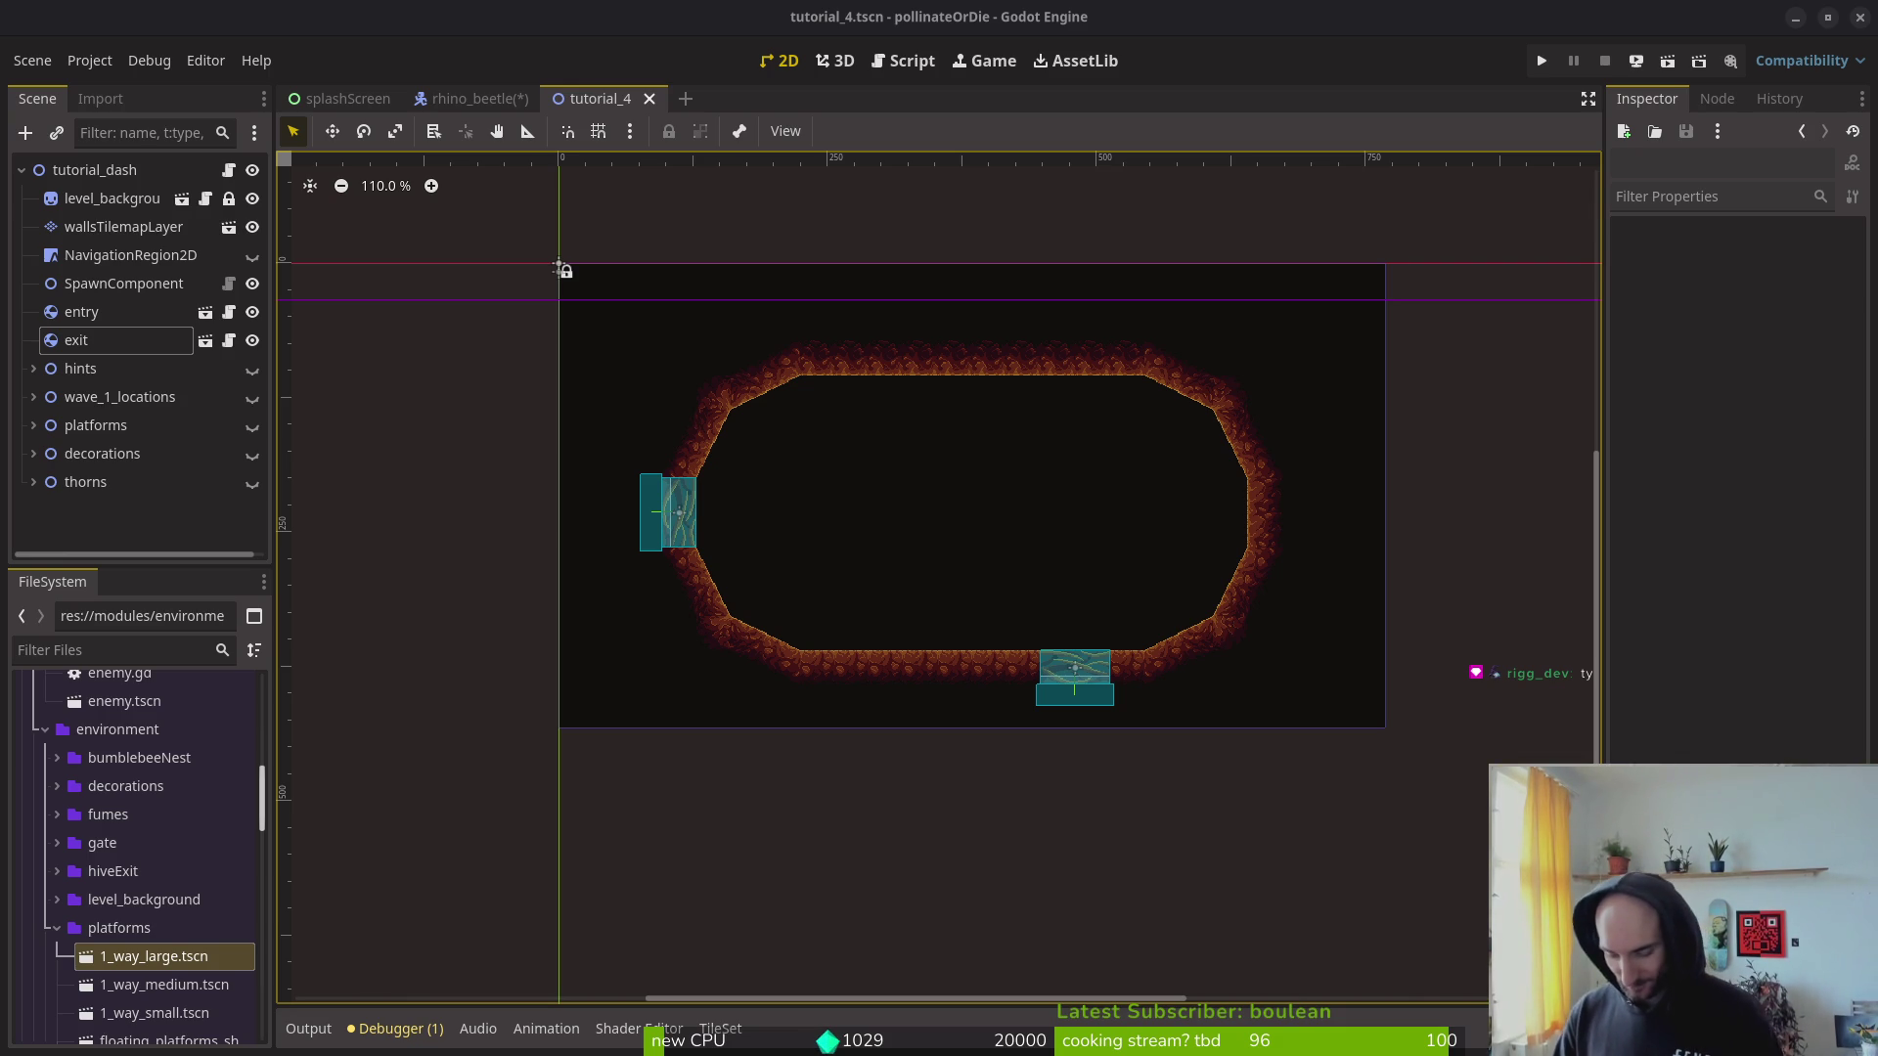
Step: Flip between the rhino_beetle and tutorial_4 scenes, then go to Aseprite's File menu
scroll(972, 540, "left", 2)
scroll(930, 641, "right", 3)
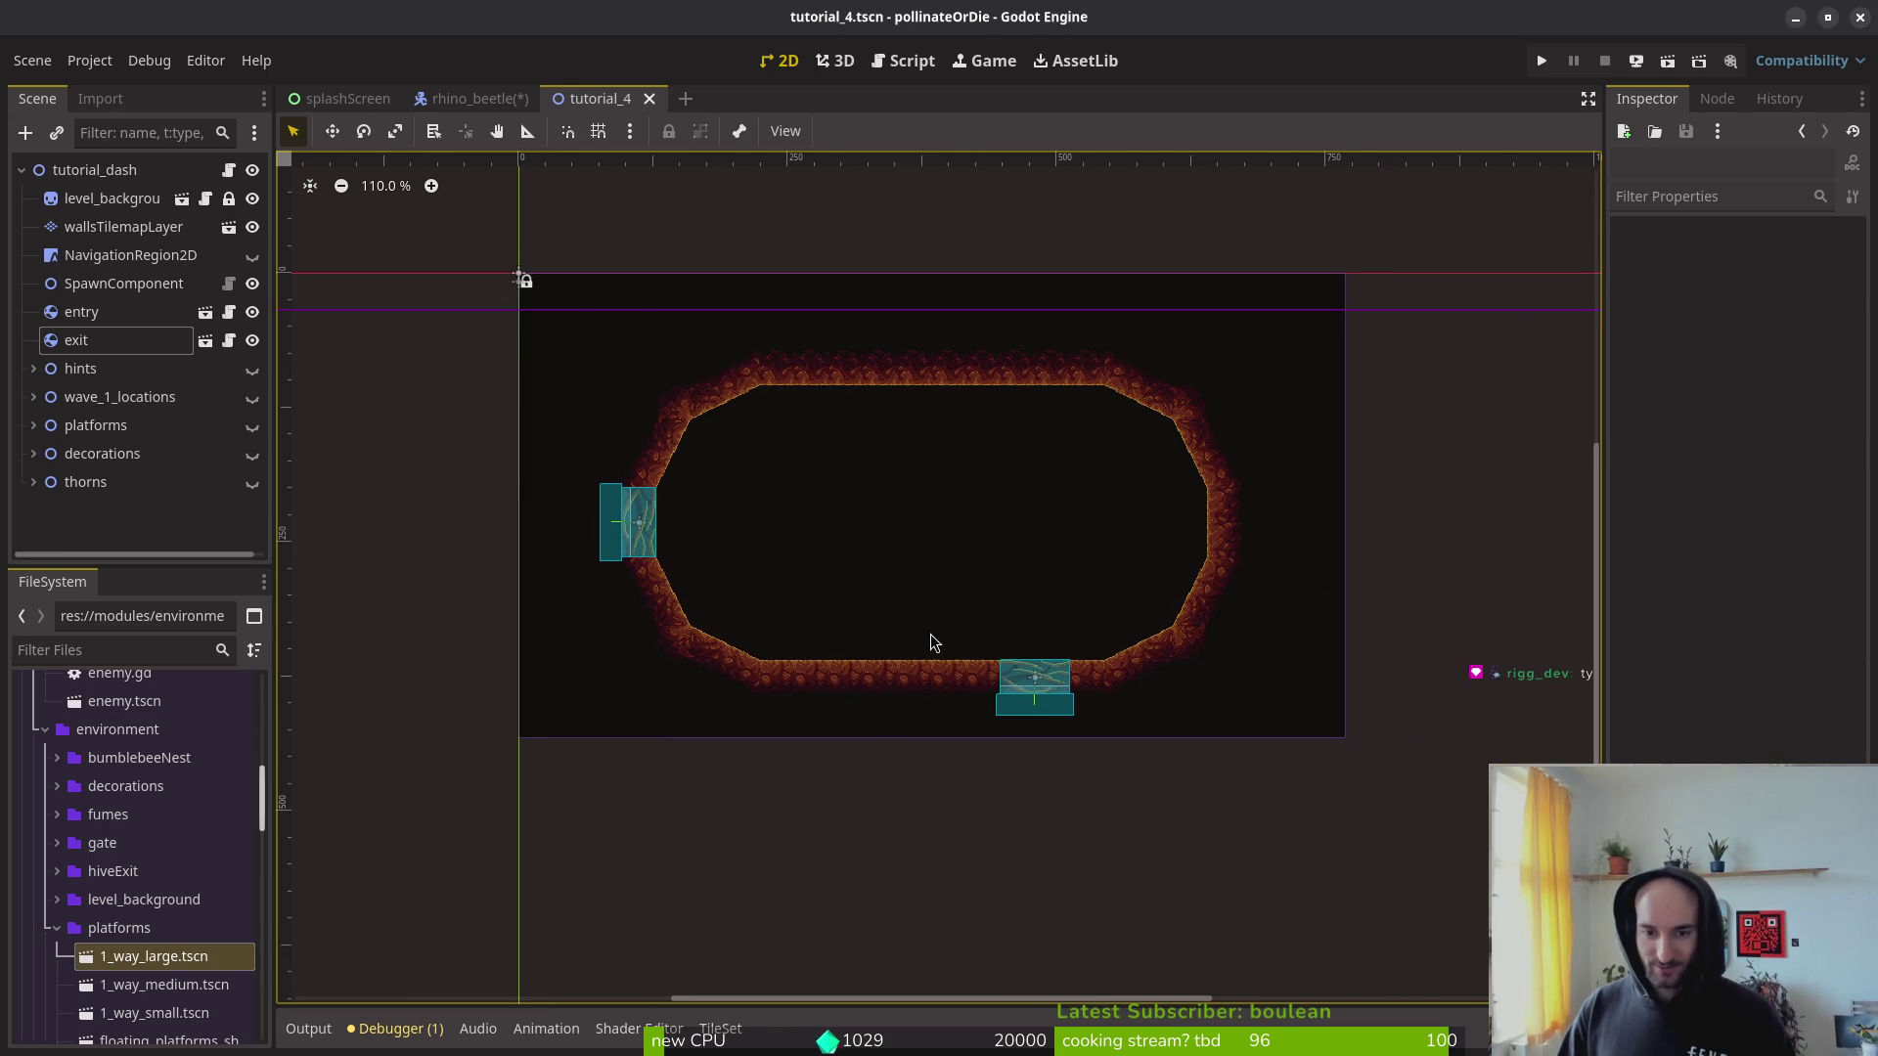
left_click(469, 98)
left_click(601, 97)
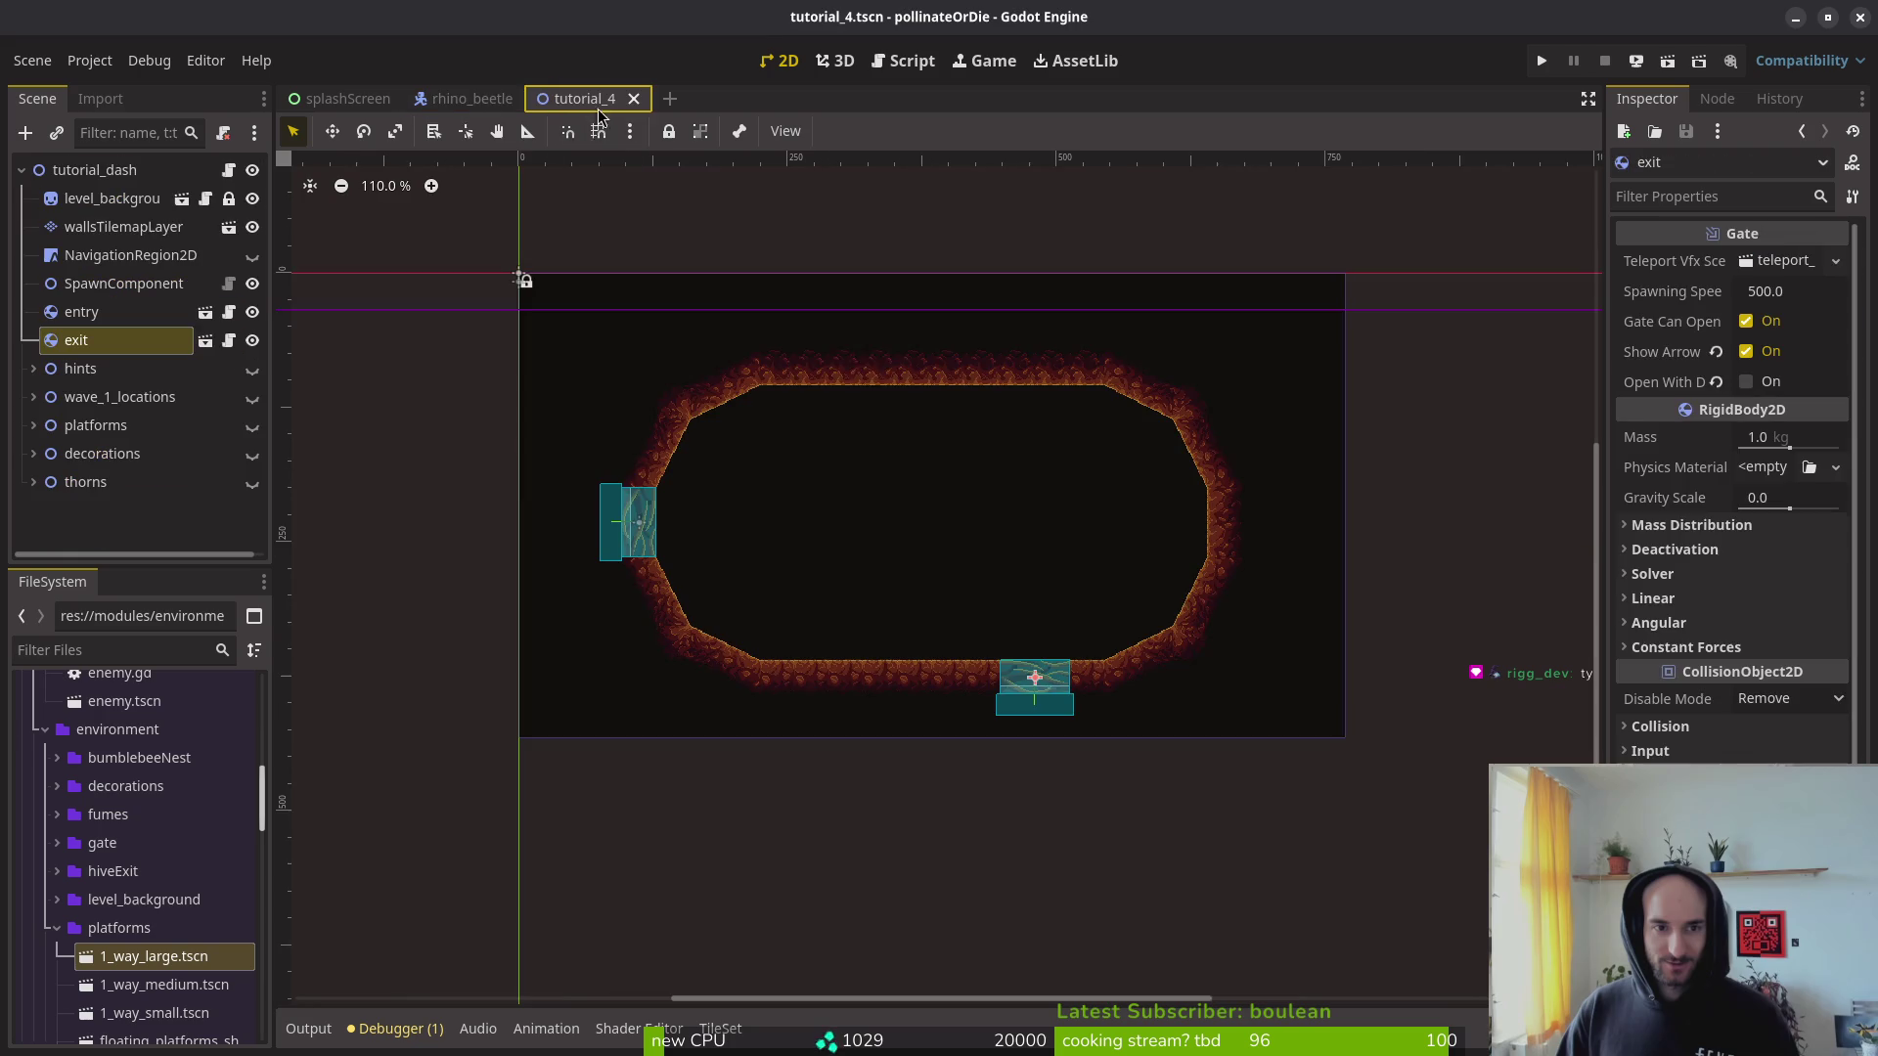
left_click(474, 98)
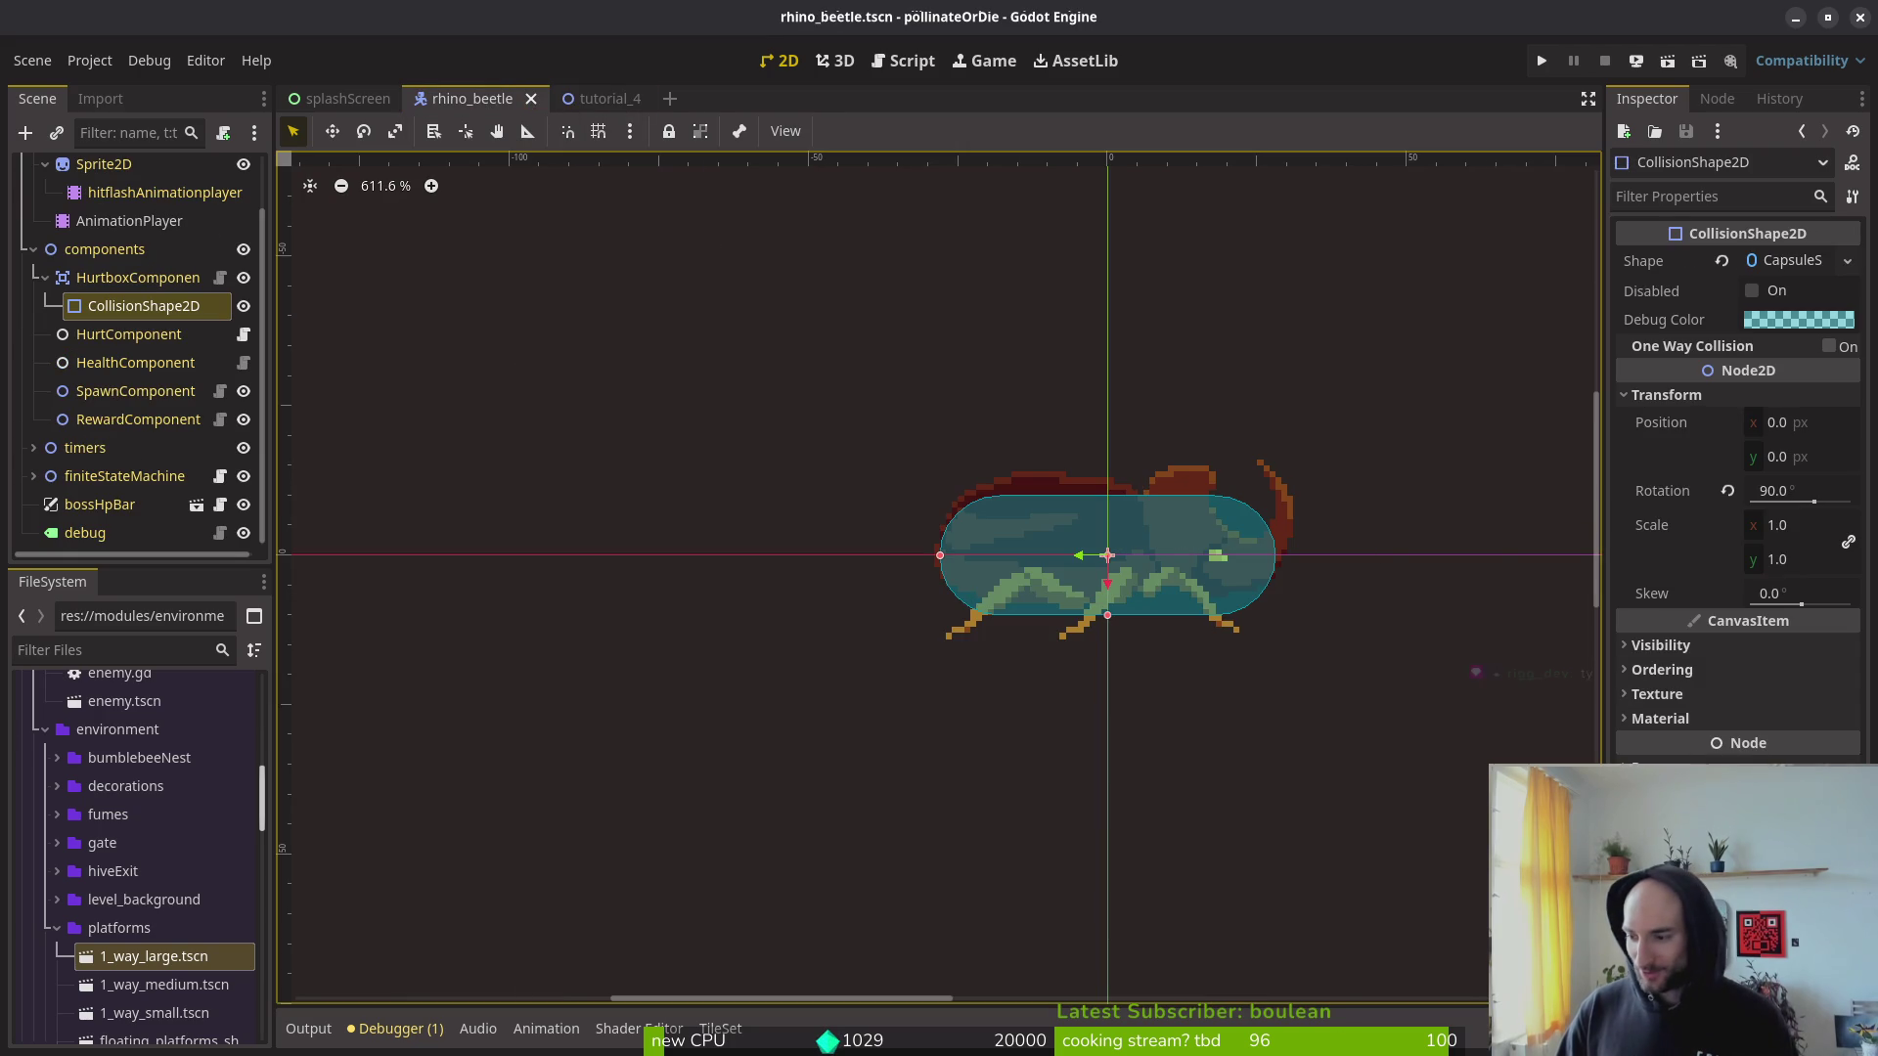
key("alt+Tab")
left_click(28, 52)
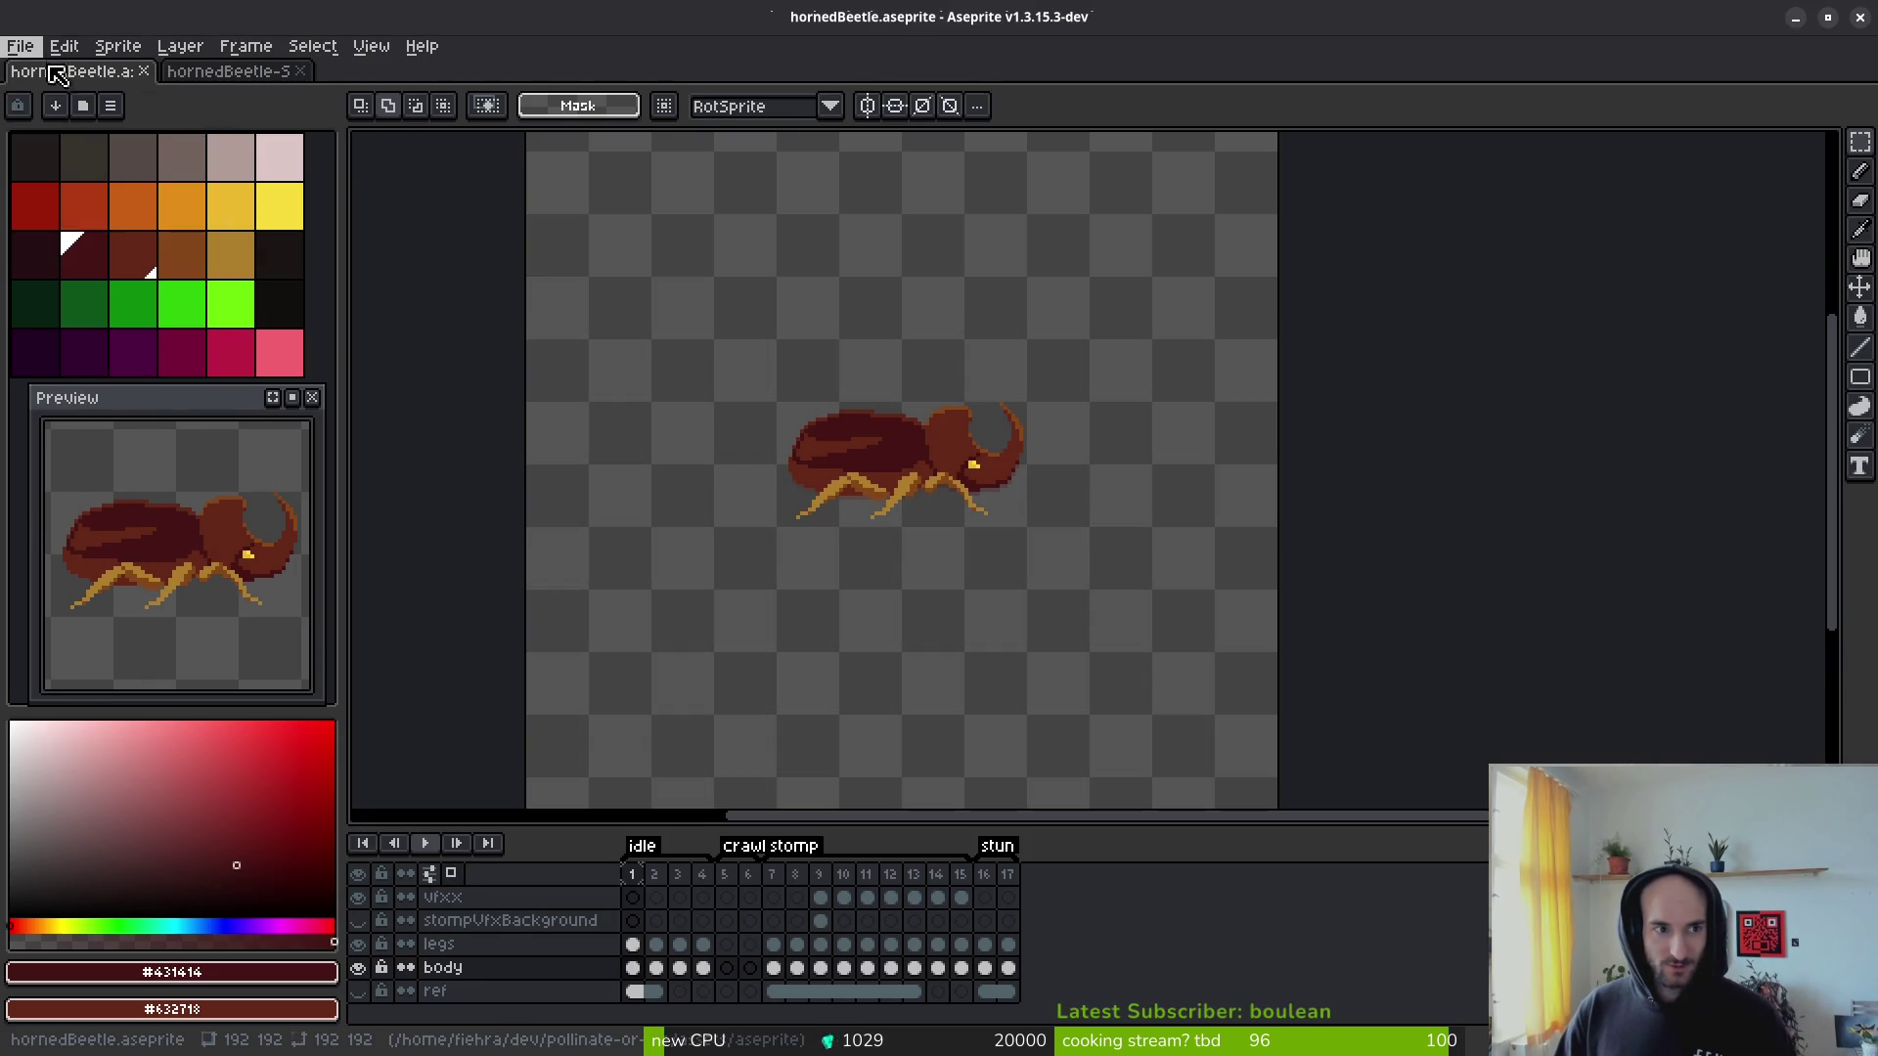
Step: Open fruitfly.aseprite from the aseprite folder
left_click(29, 53)
left_click(28, 53)
left_click(48, 95)
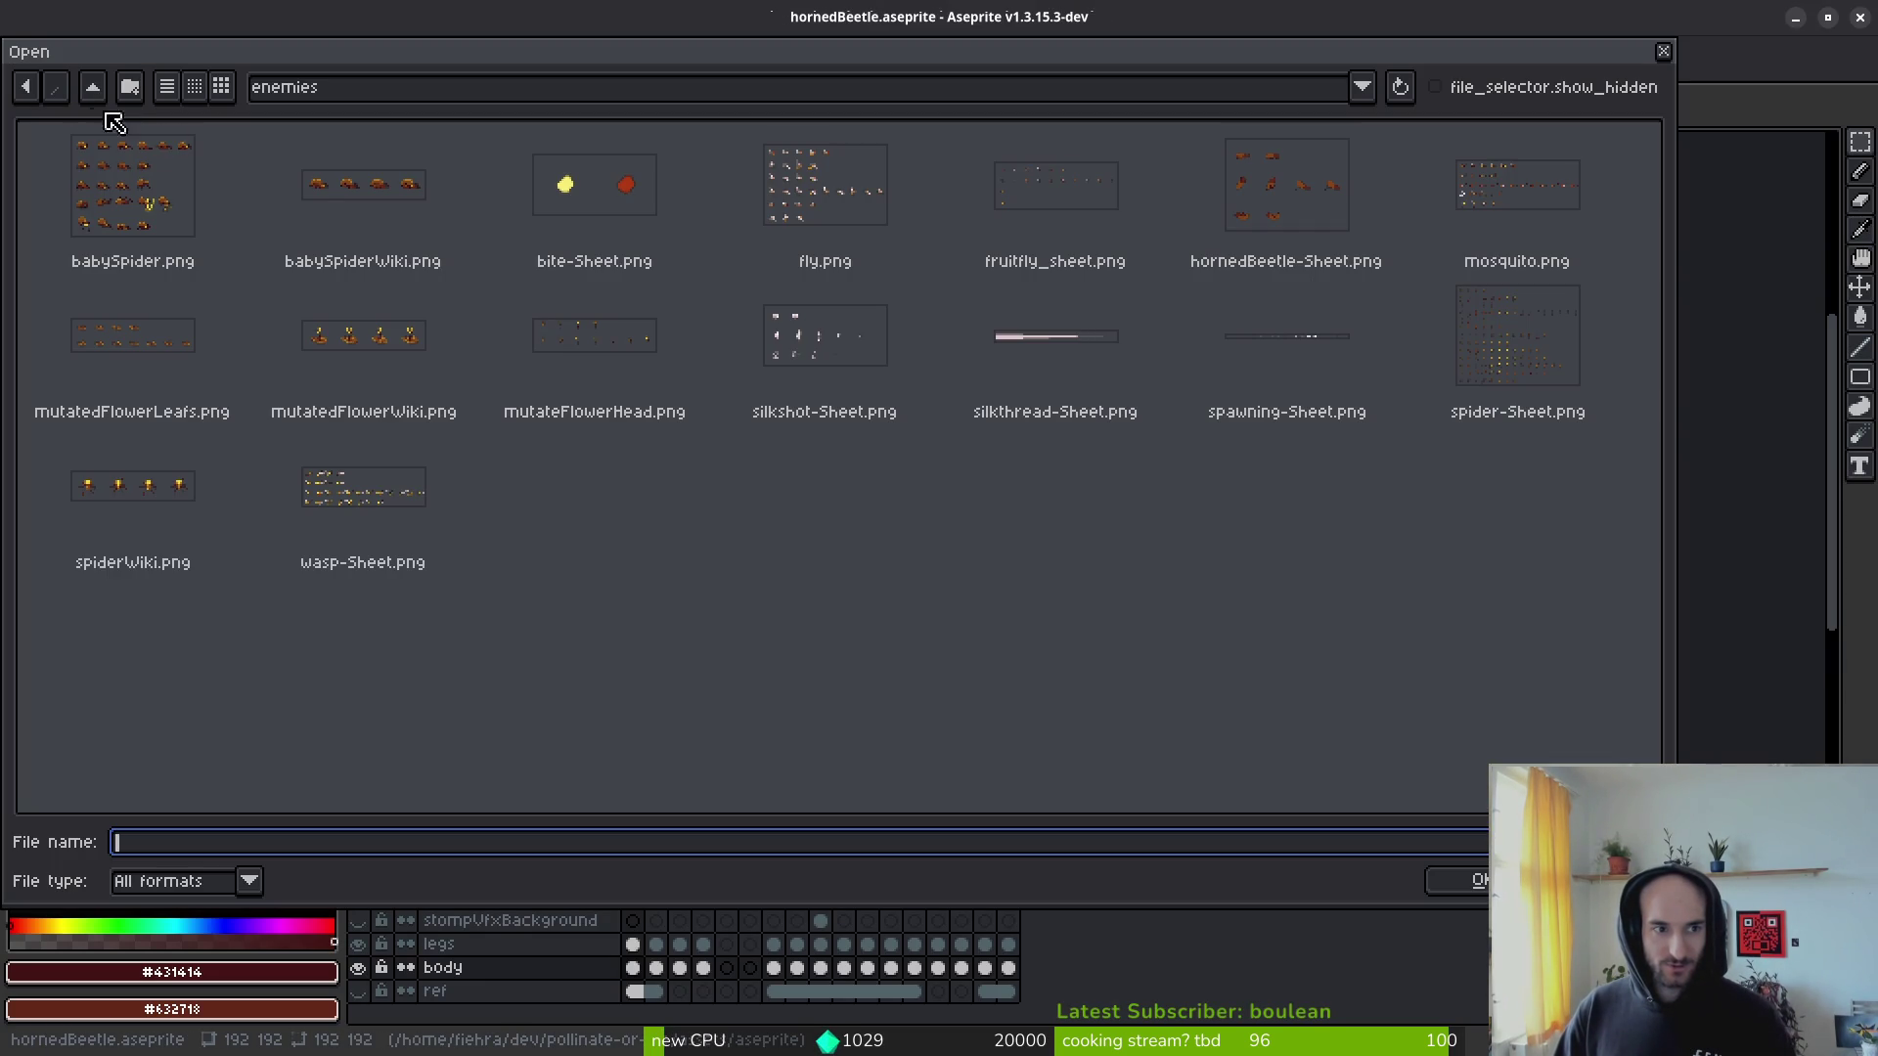
left_click(93, 88)
double_click(234, 210)
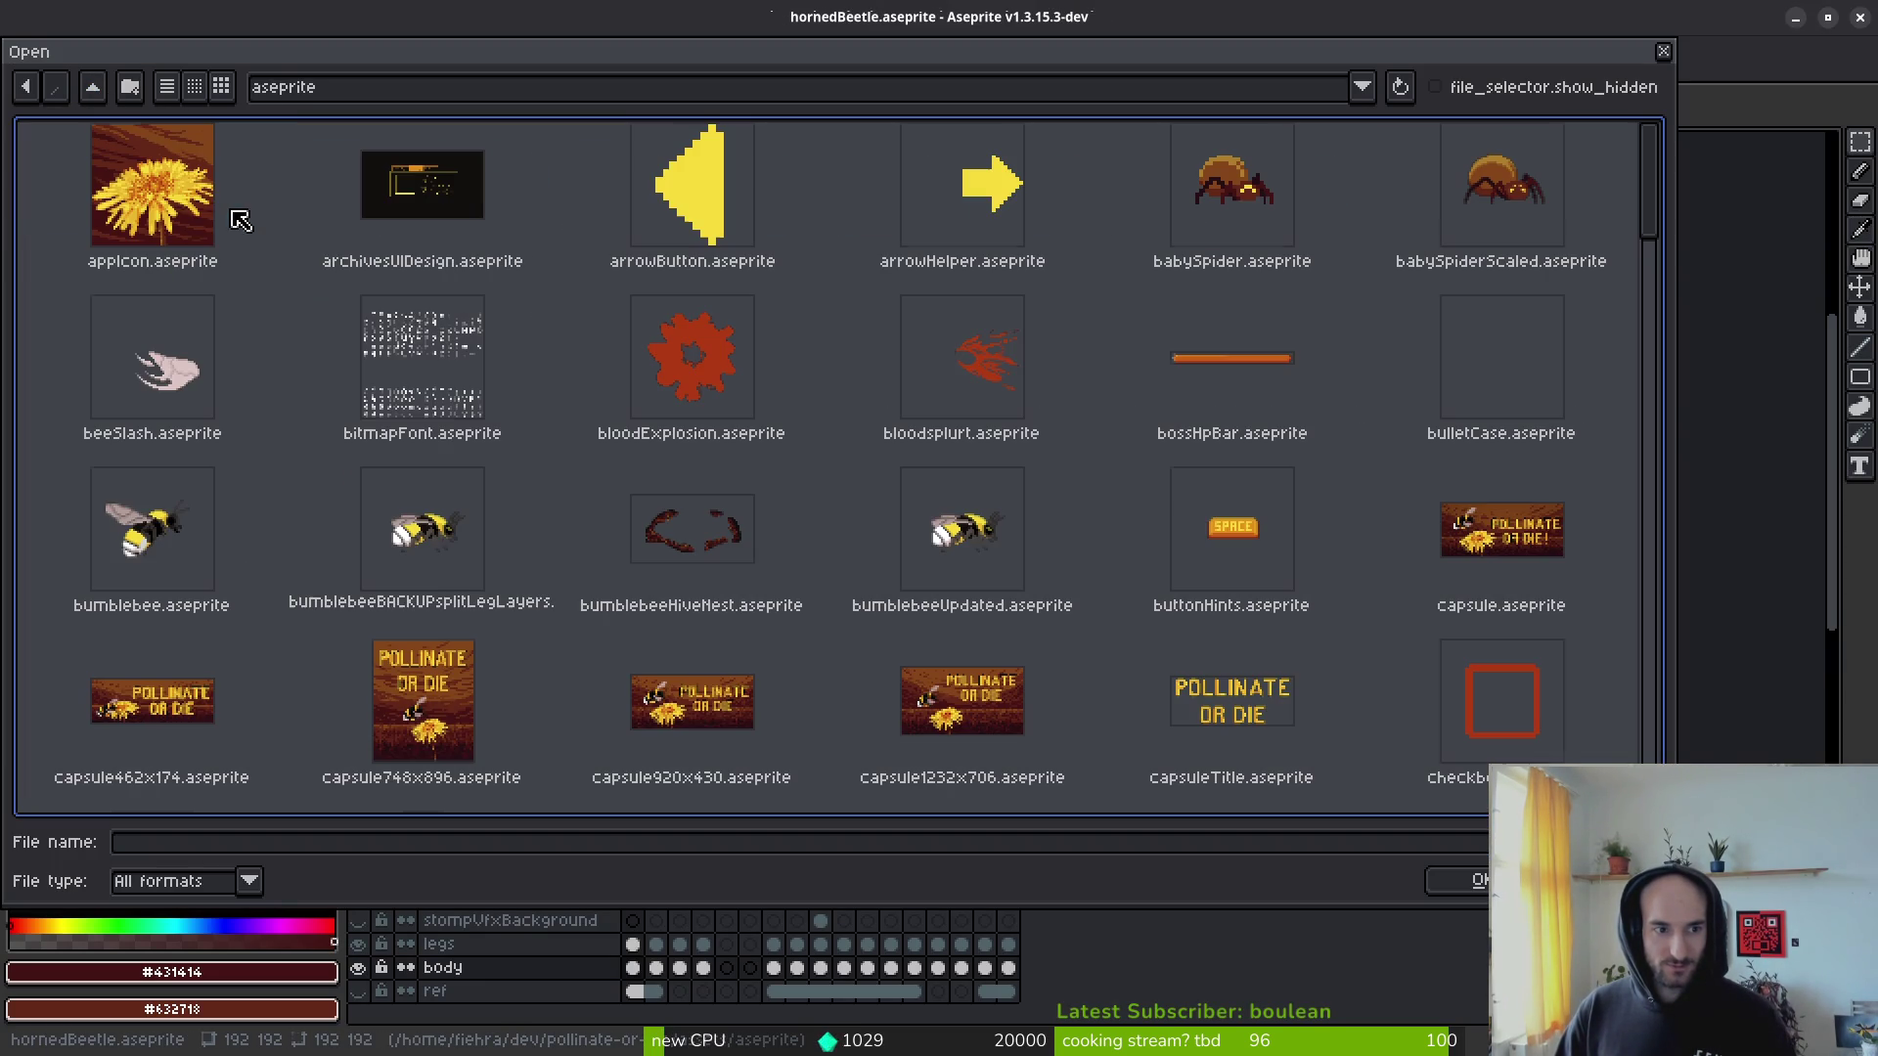
scroll(655, 548, "down", 2)
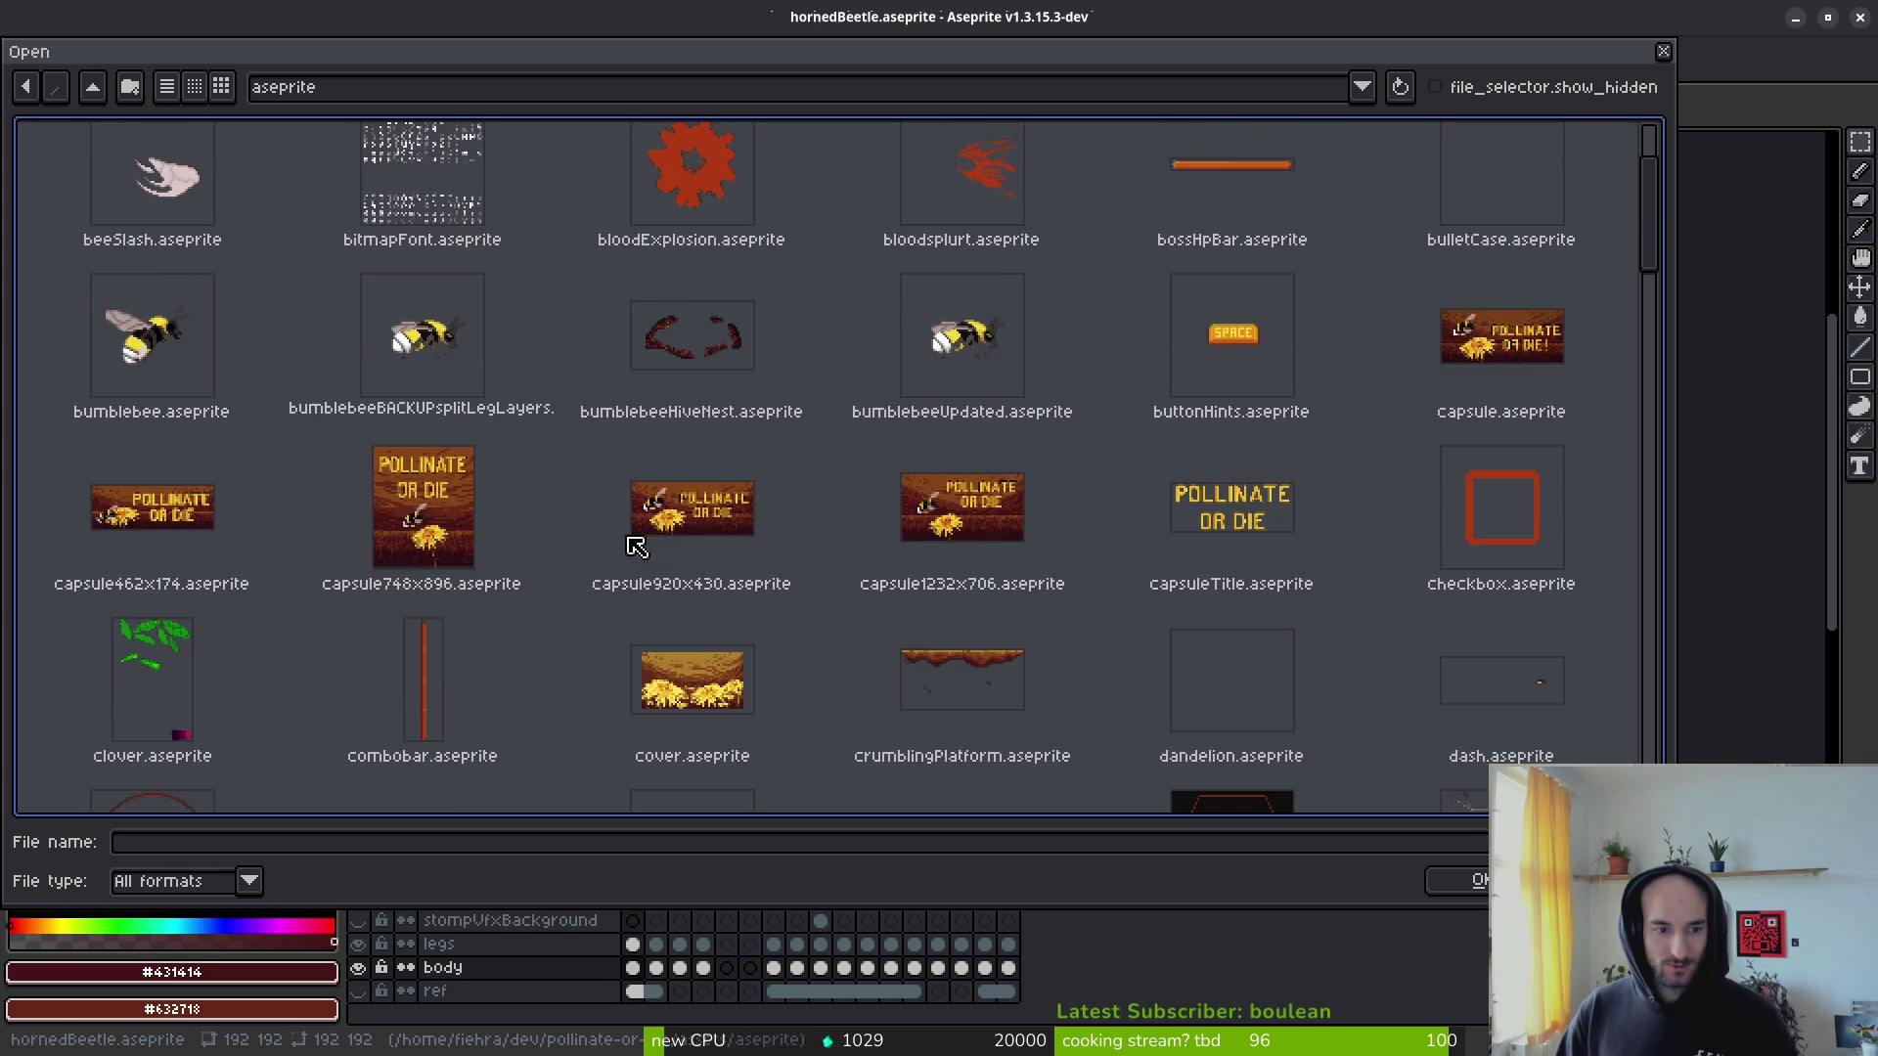
scroll(643, 533, "down", 3)
scroll(645, 536, "down", 3)
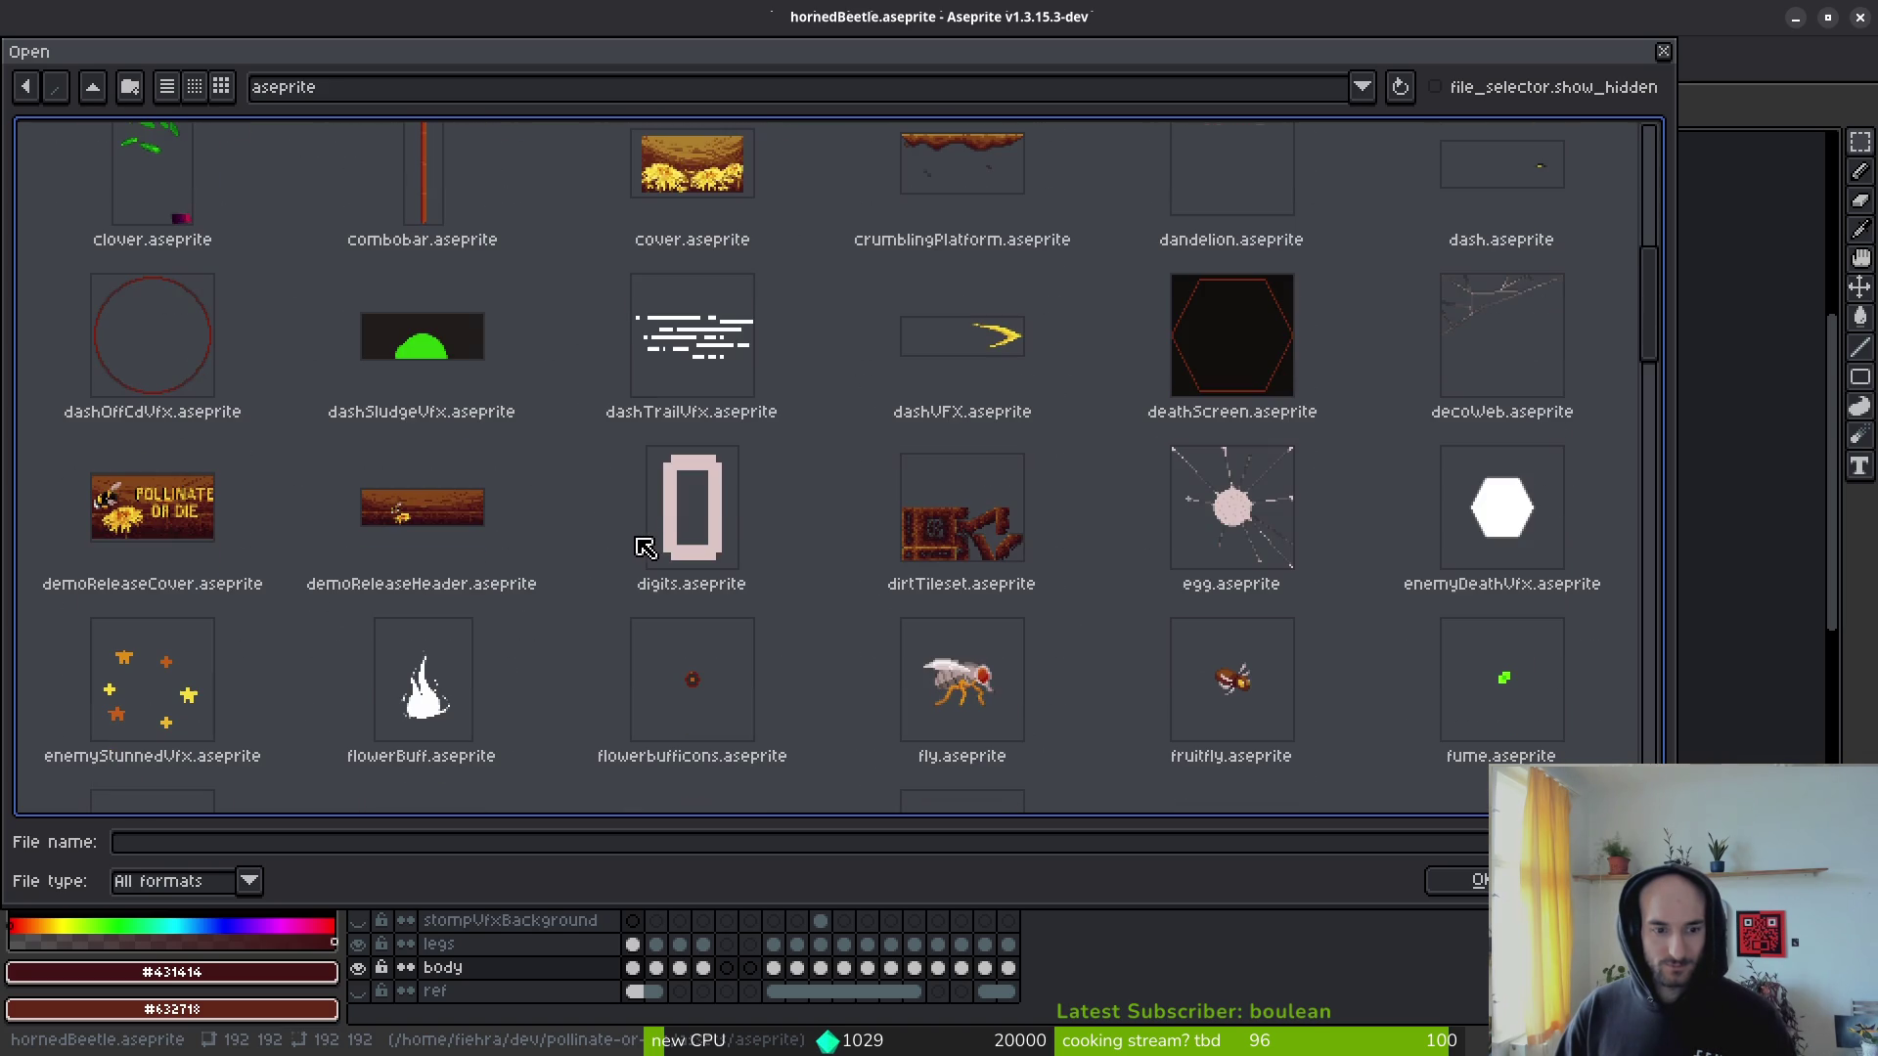
left_click(1210, 763)
left_click(1472, 881)
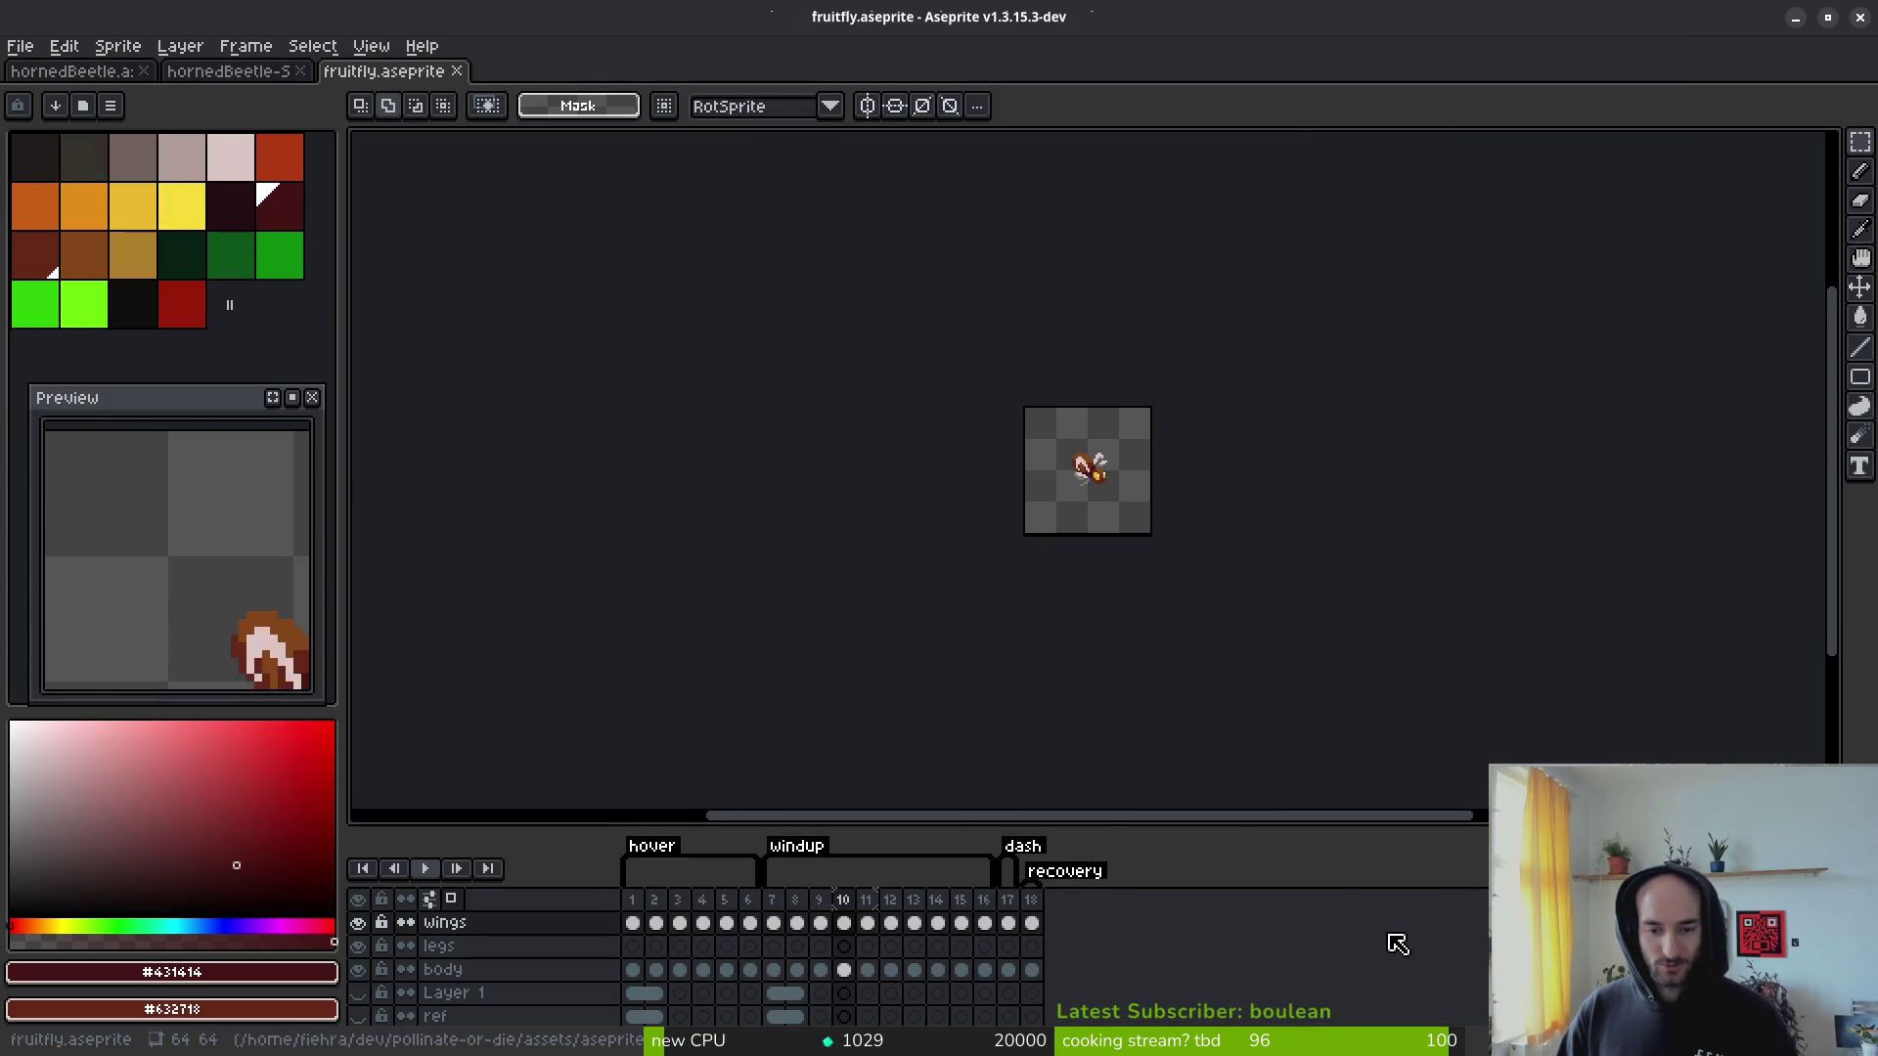
Step: Save the sprite as a copy named gnat.aseprite
left_click(21, 46)
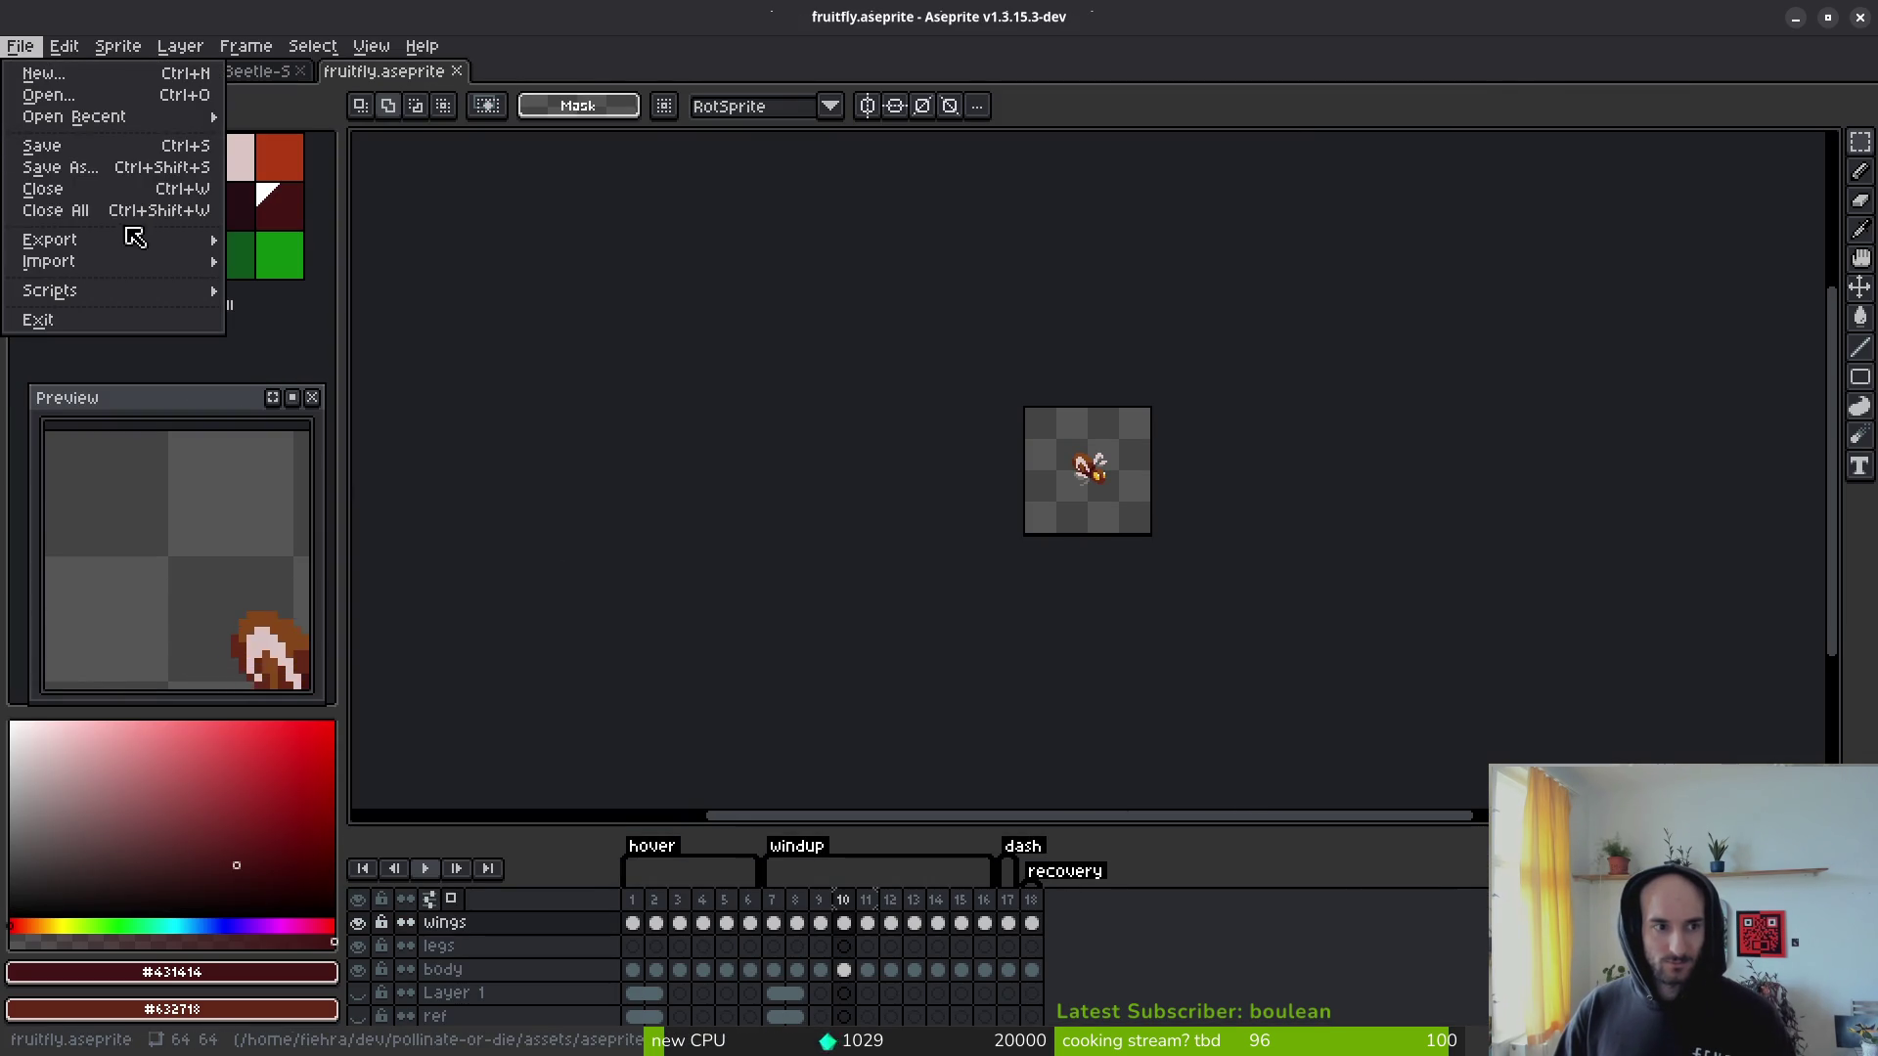
left_click(88, 168)
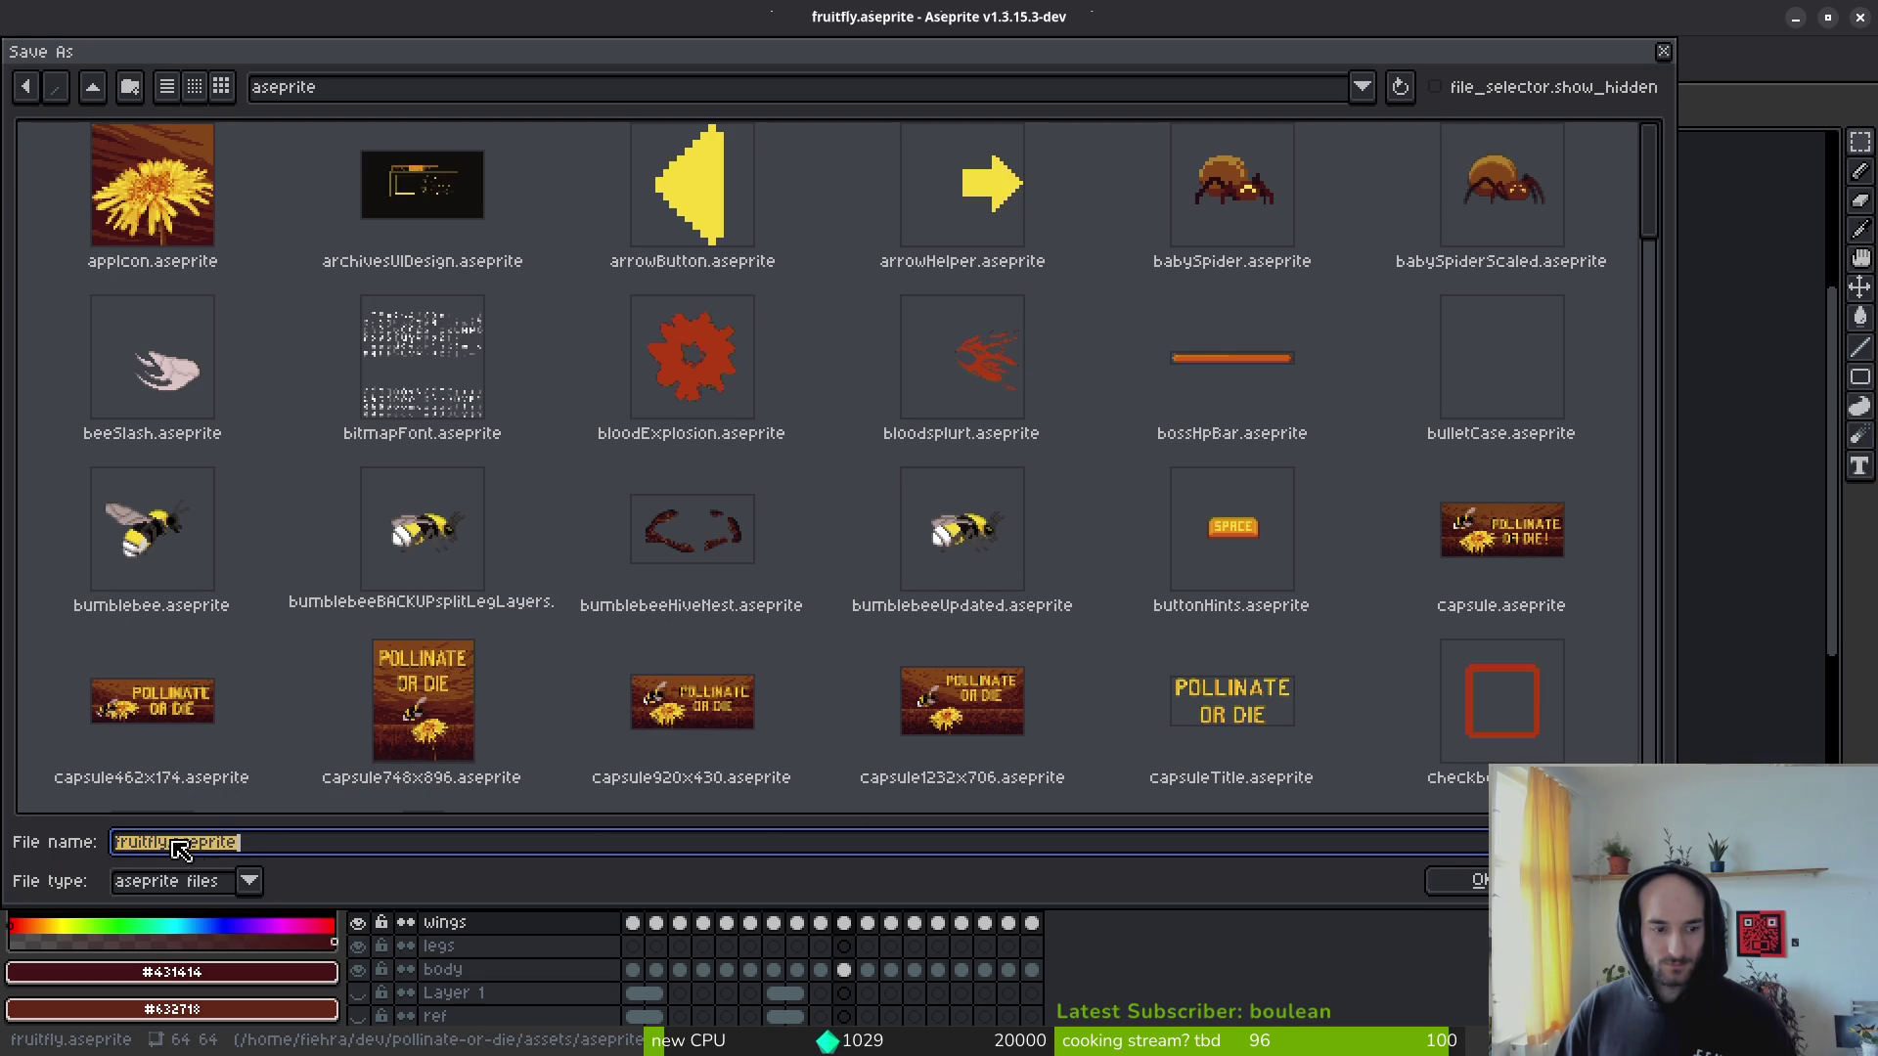
left_click_drag(161, 841, 69, 841)
type("gnat")
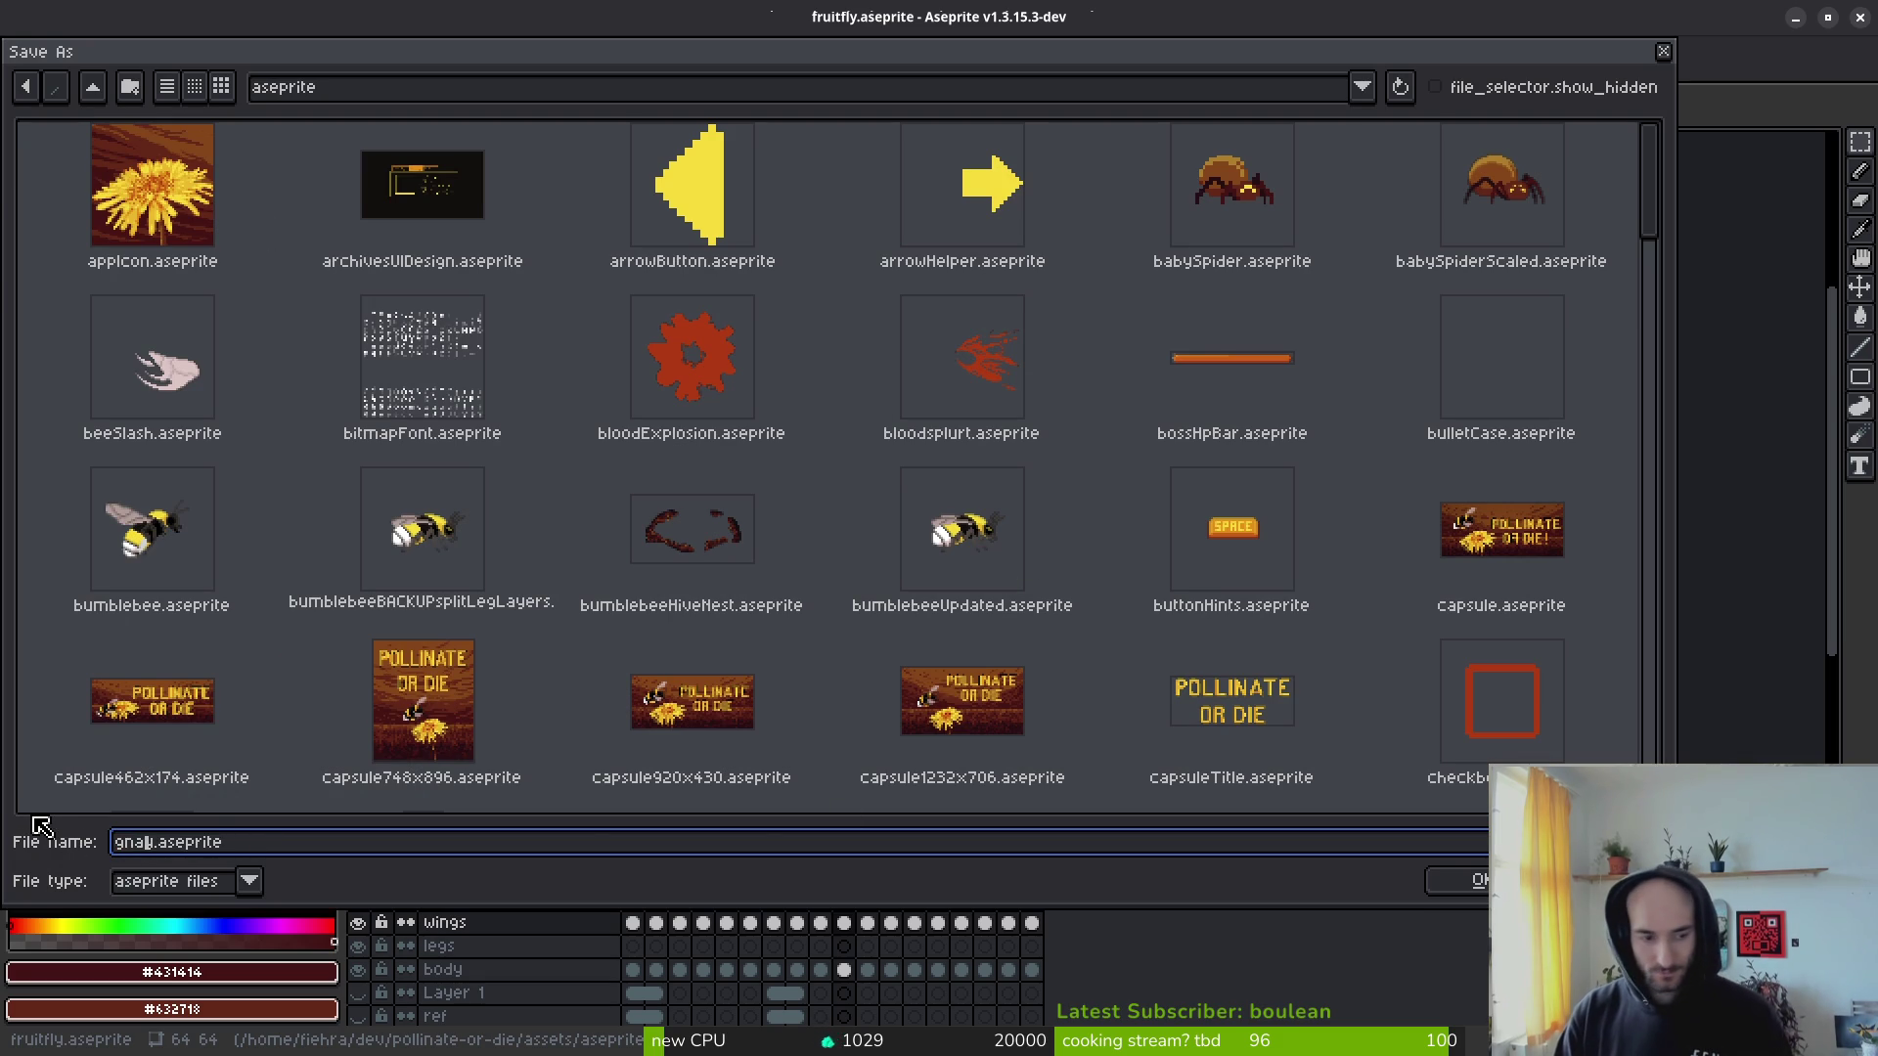
left_click(1459, 881)
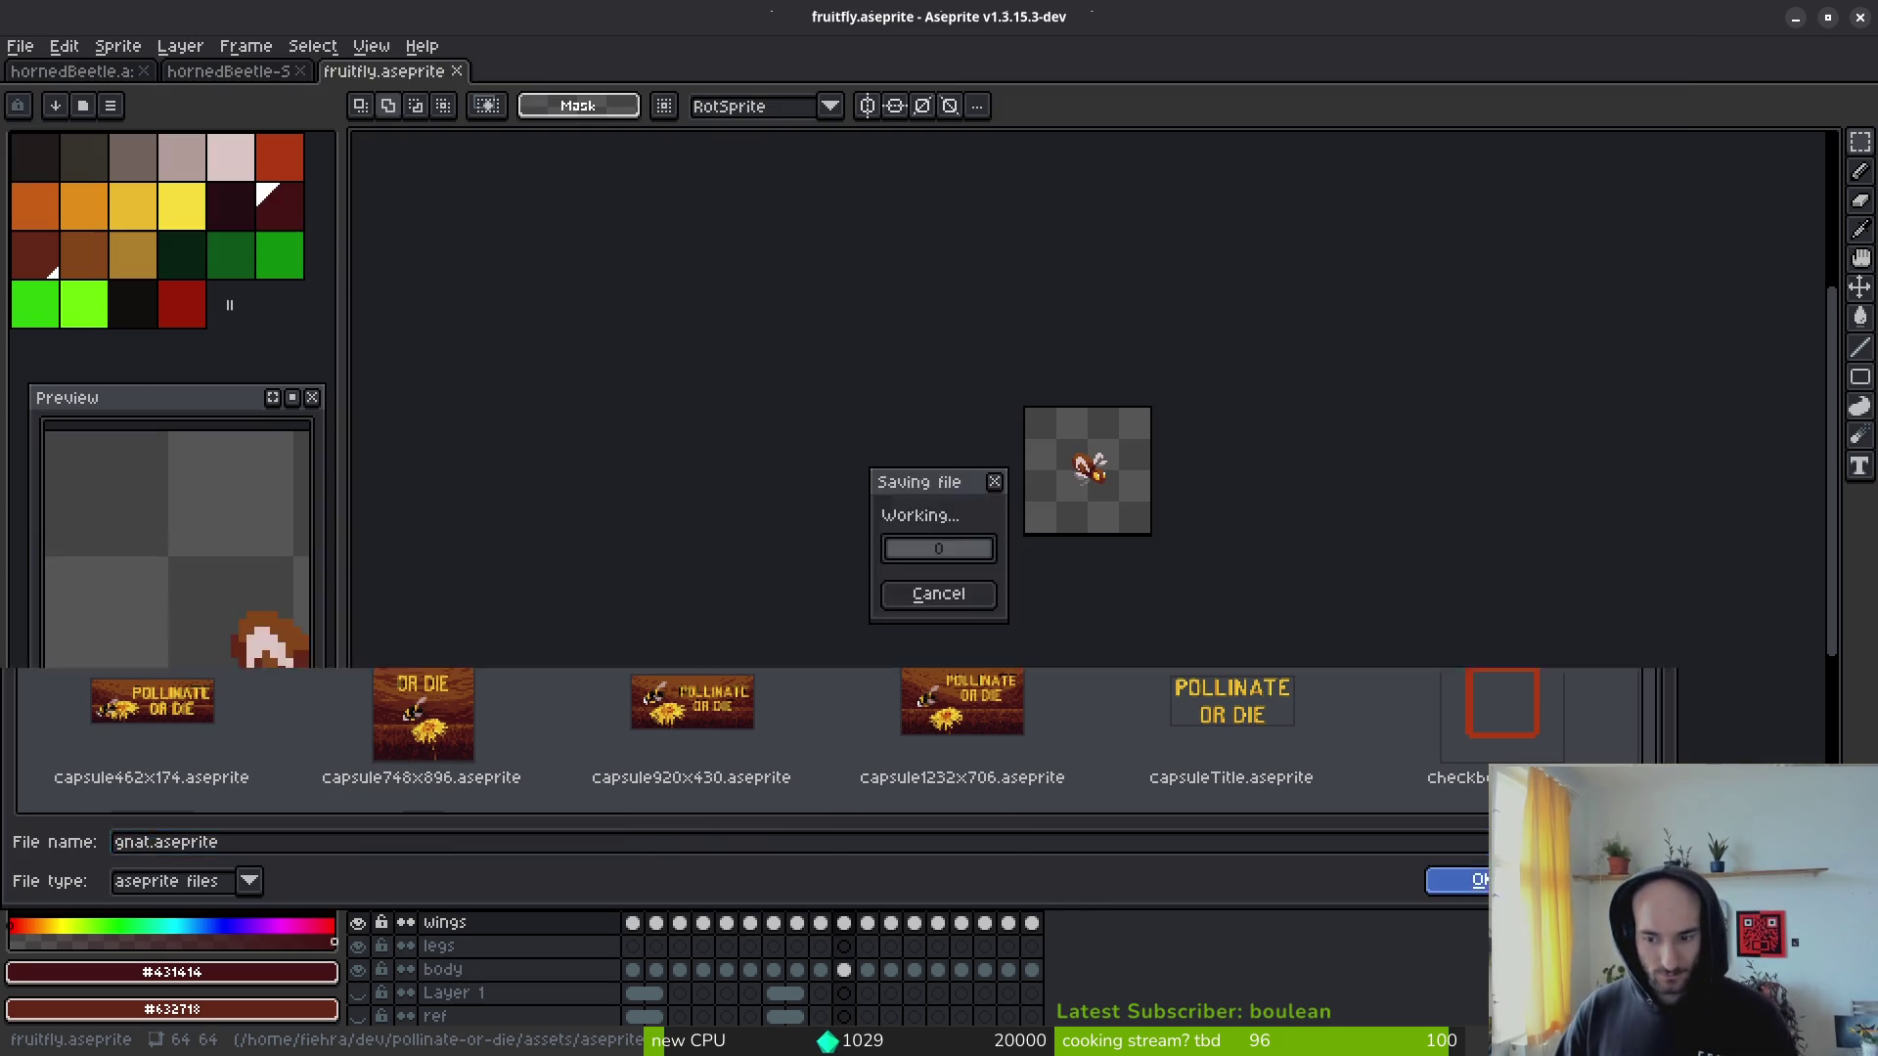
scroll(1072, 543, "up", 5)
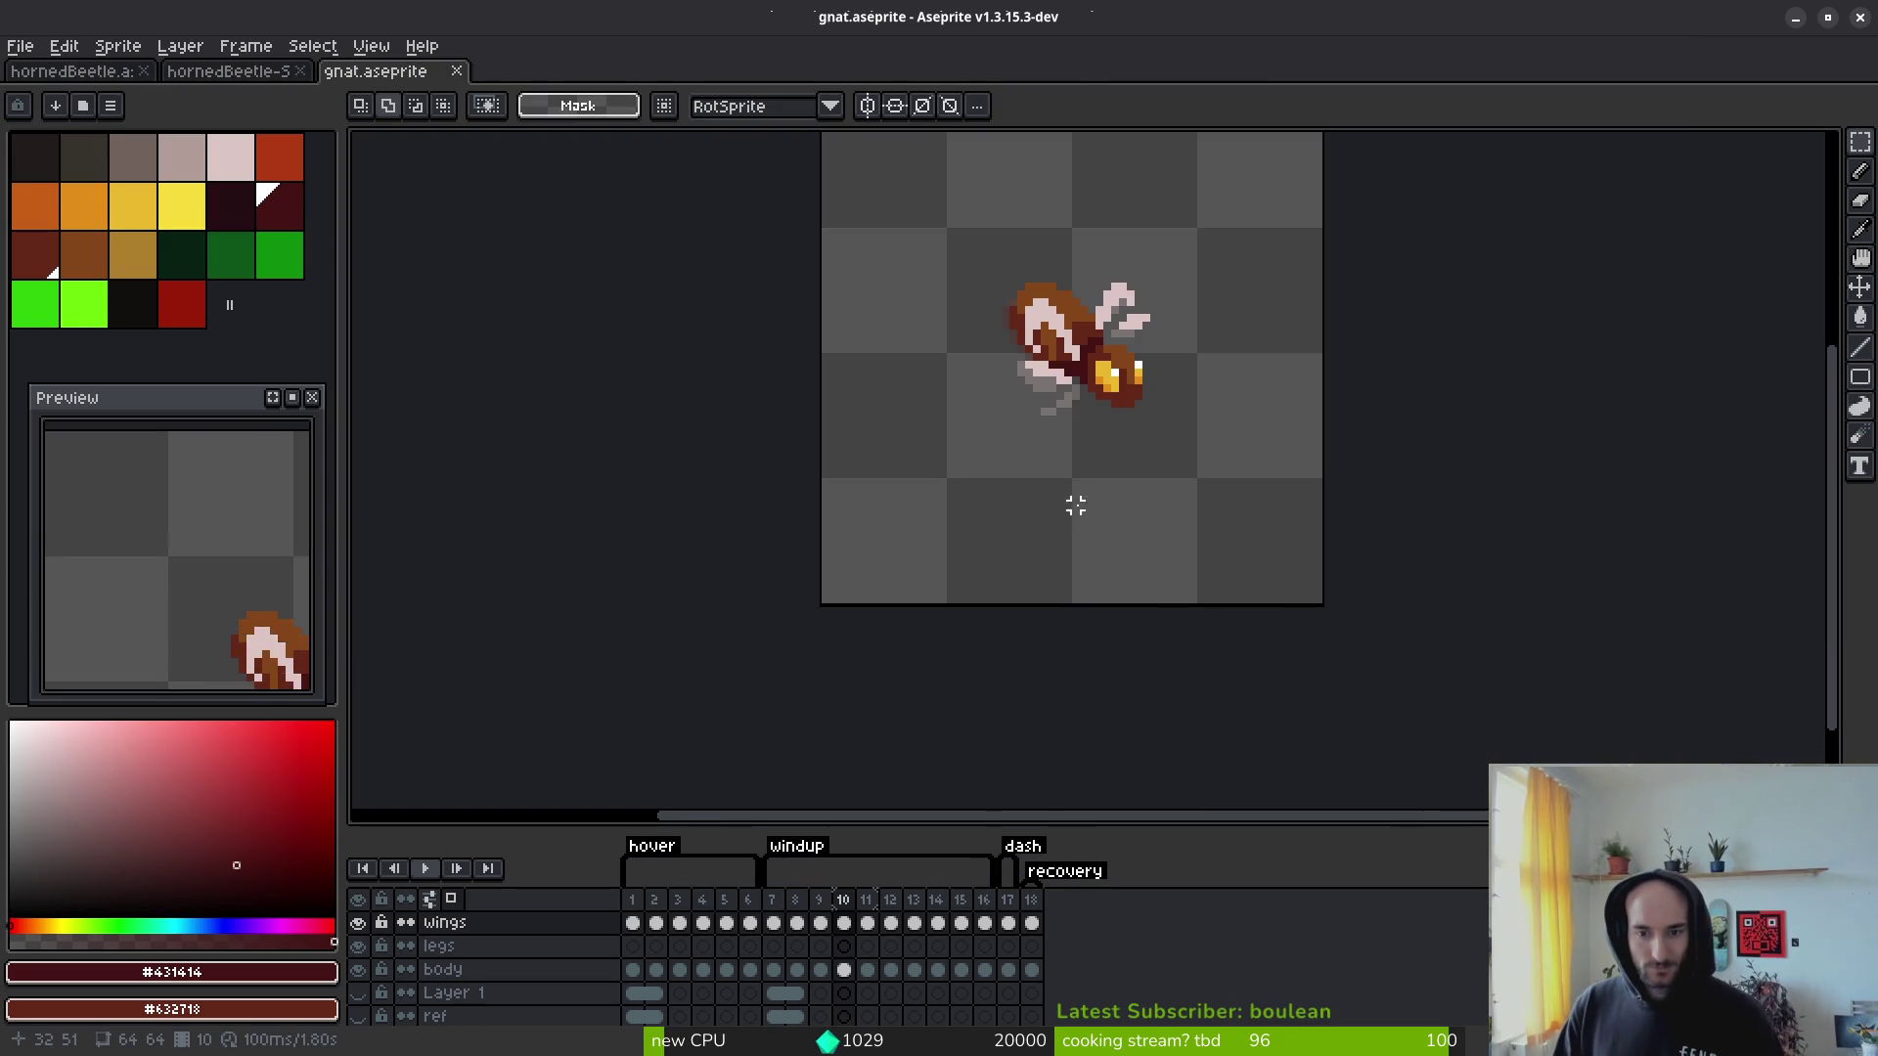
Step: Replace the gnat's palette with the default palette
left_click(632, 969)
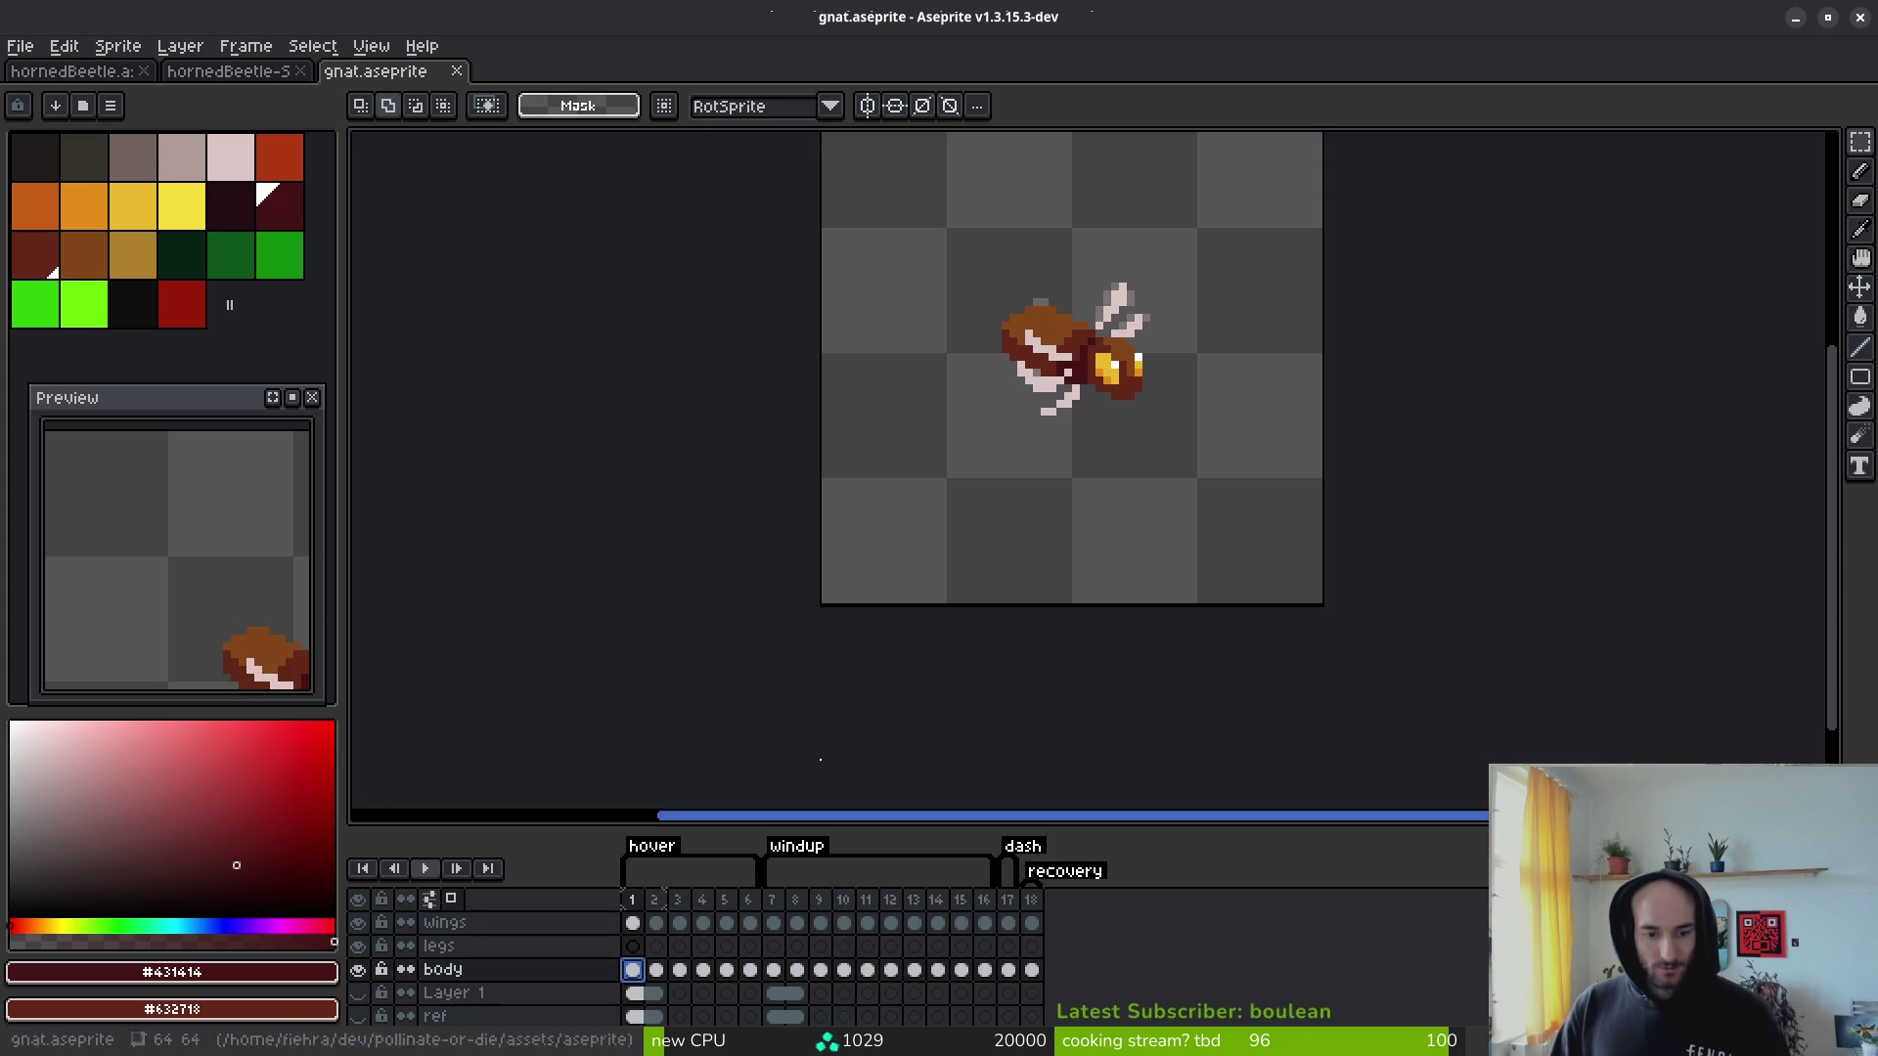
scroll(1125, 489, "up", 4)
key("i")
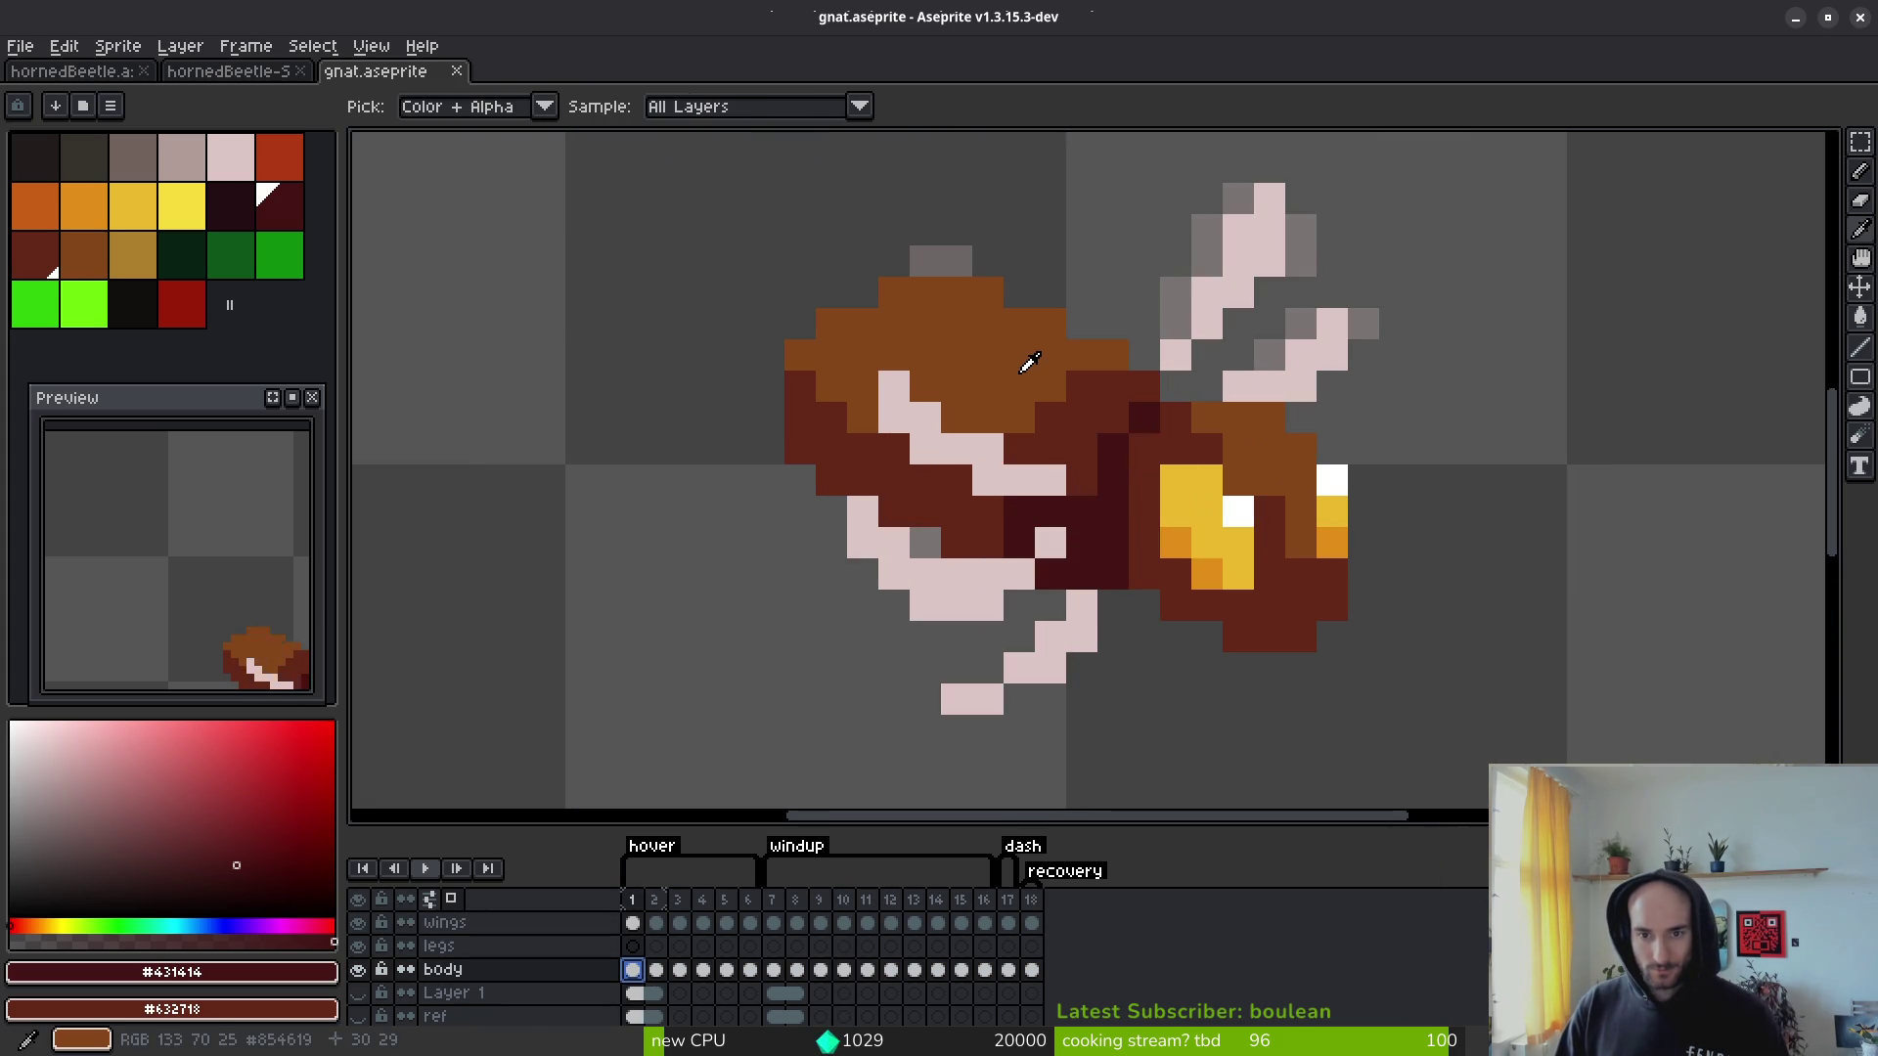
key("m")
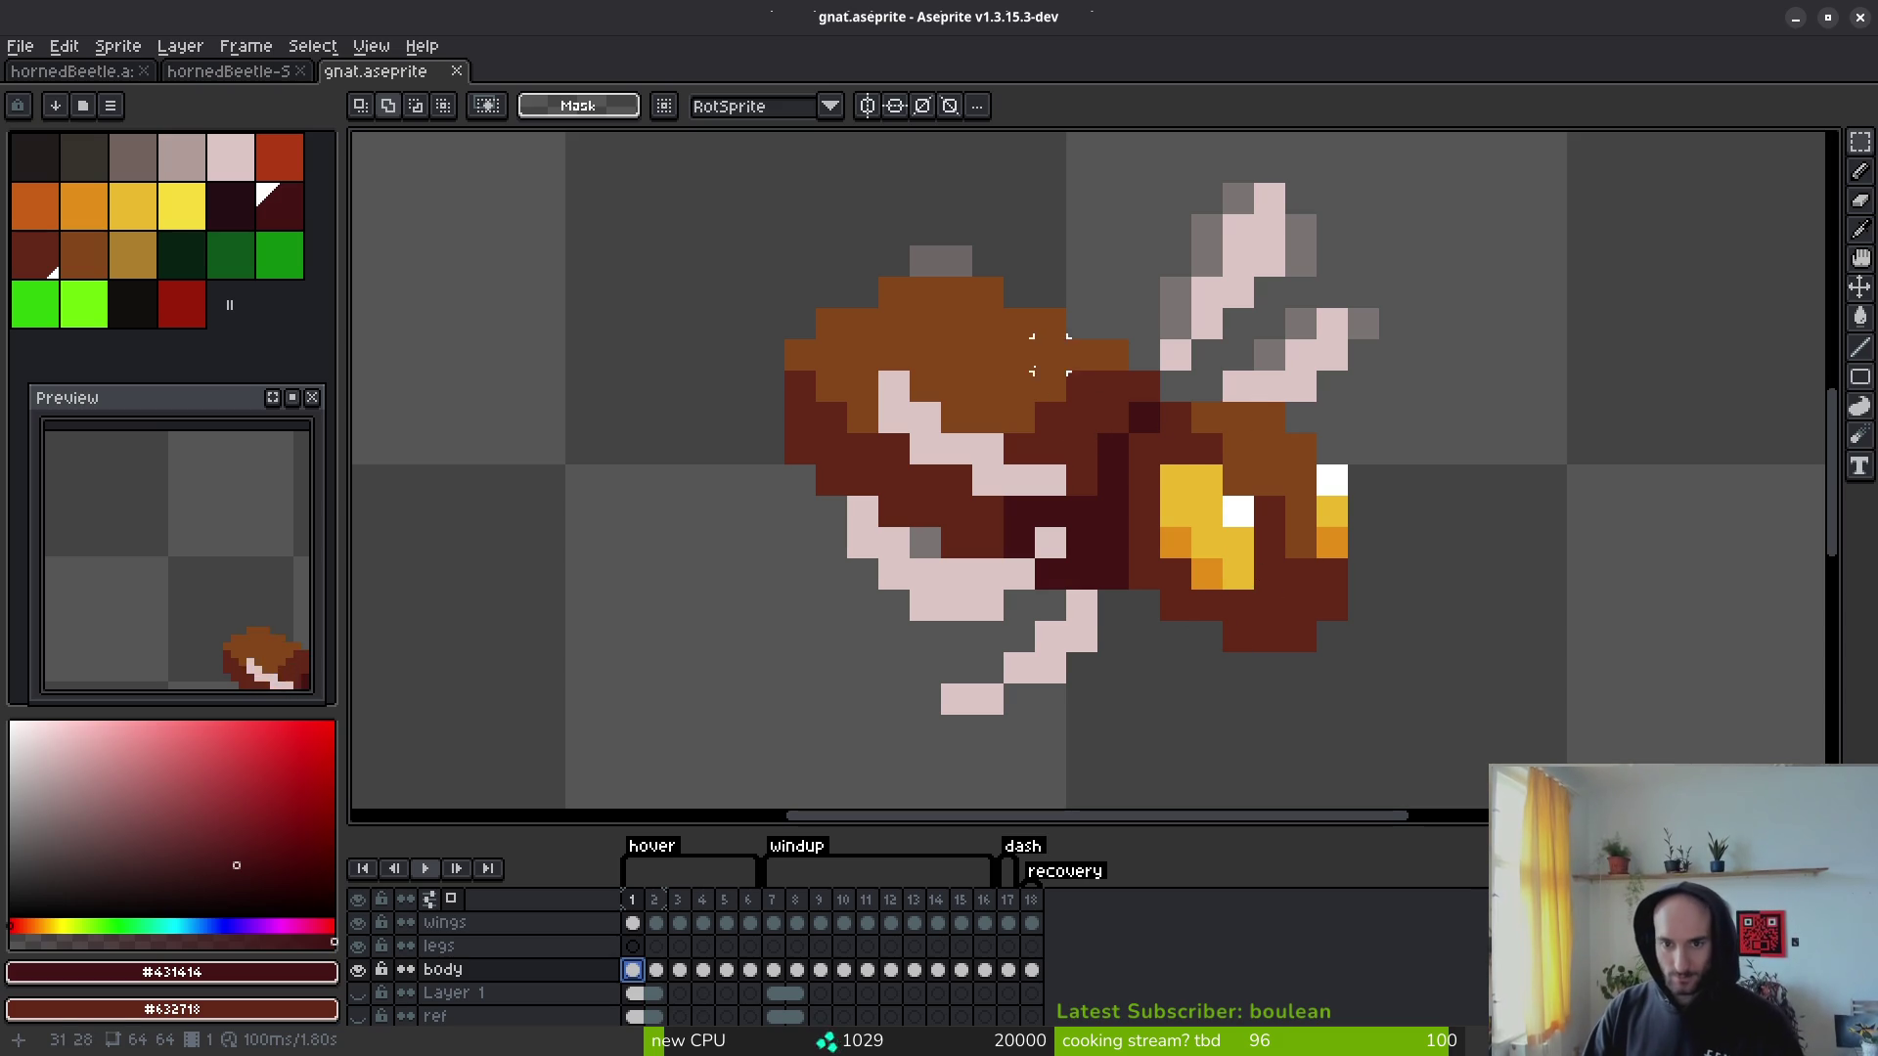
left_click(110, 104)
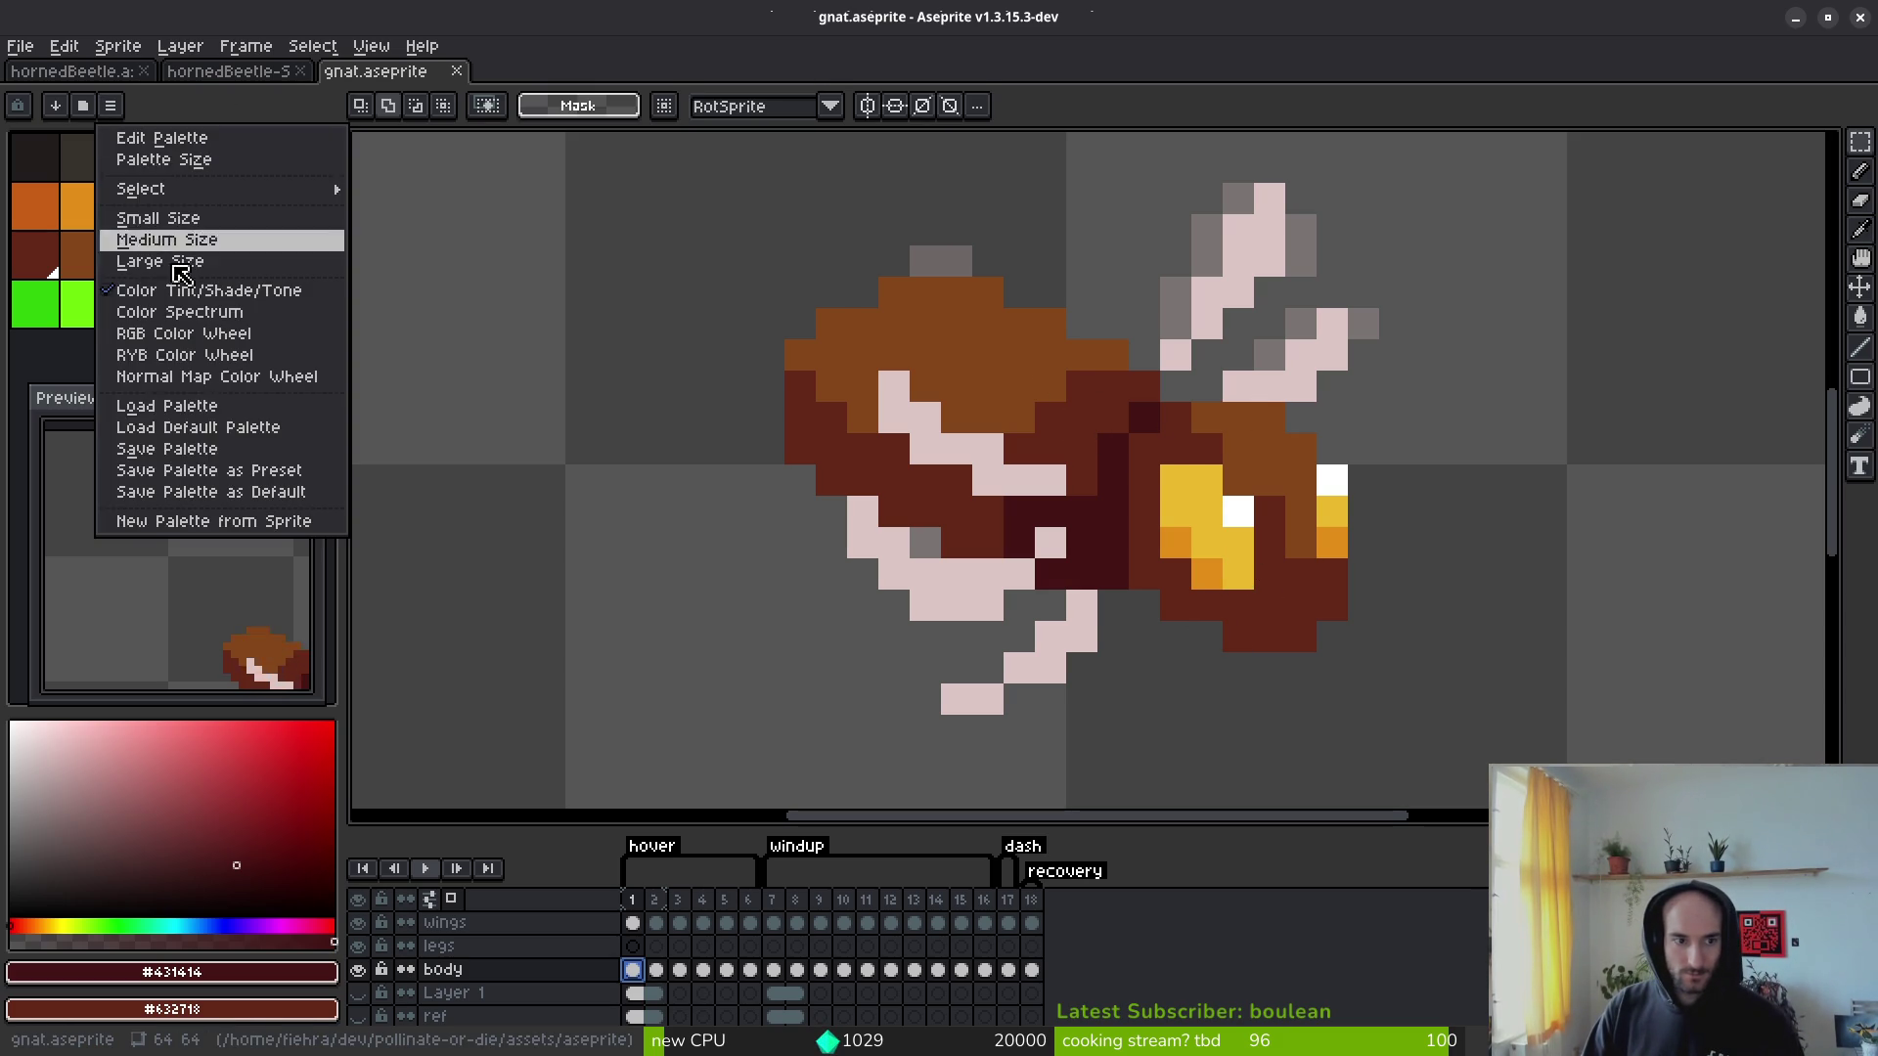
left_click(239, 435)
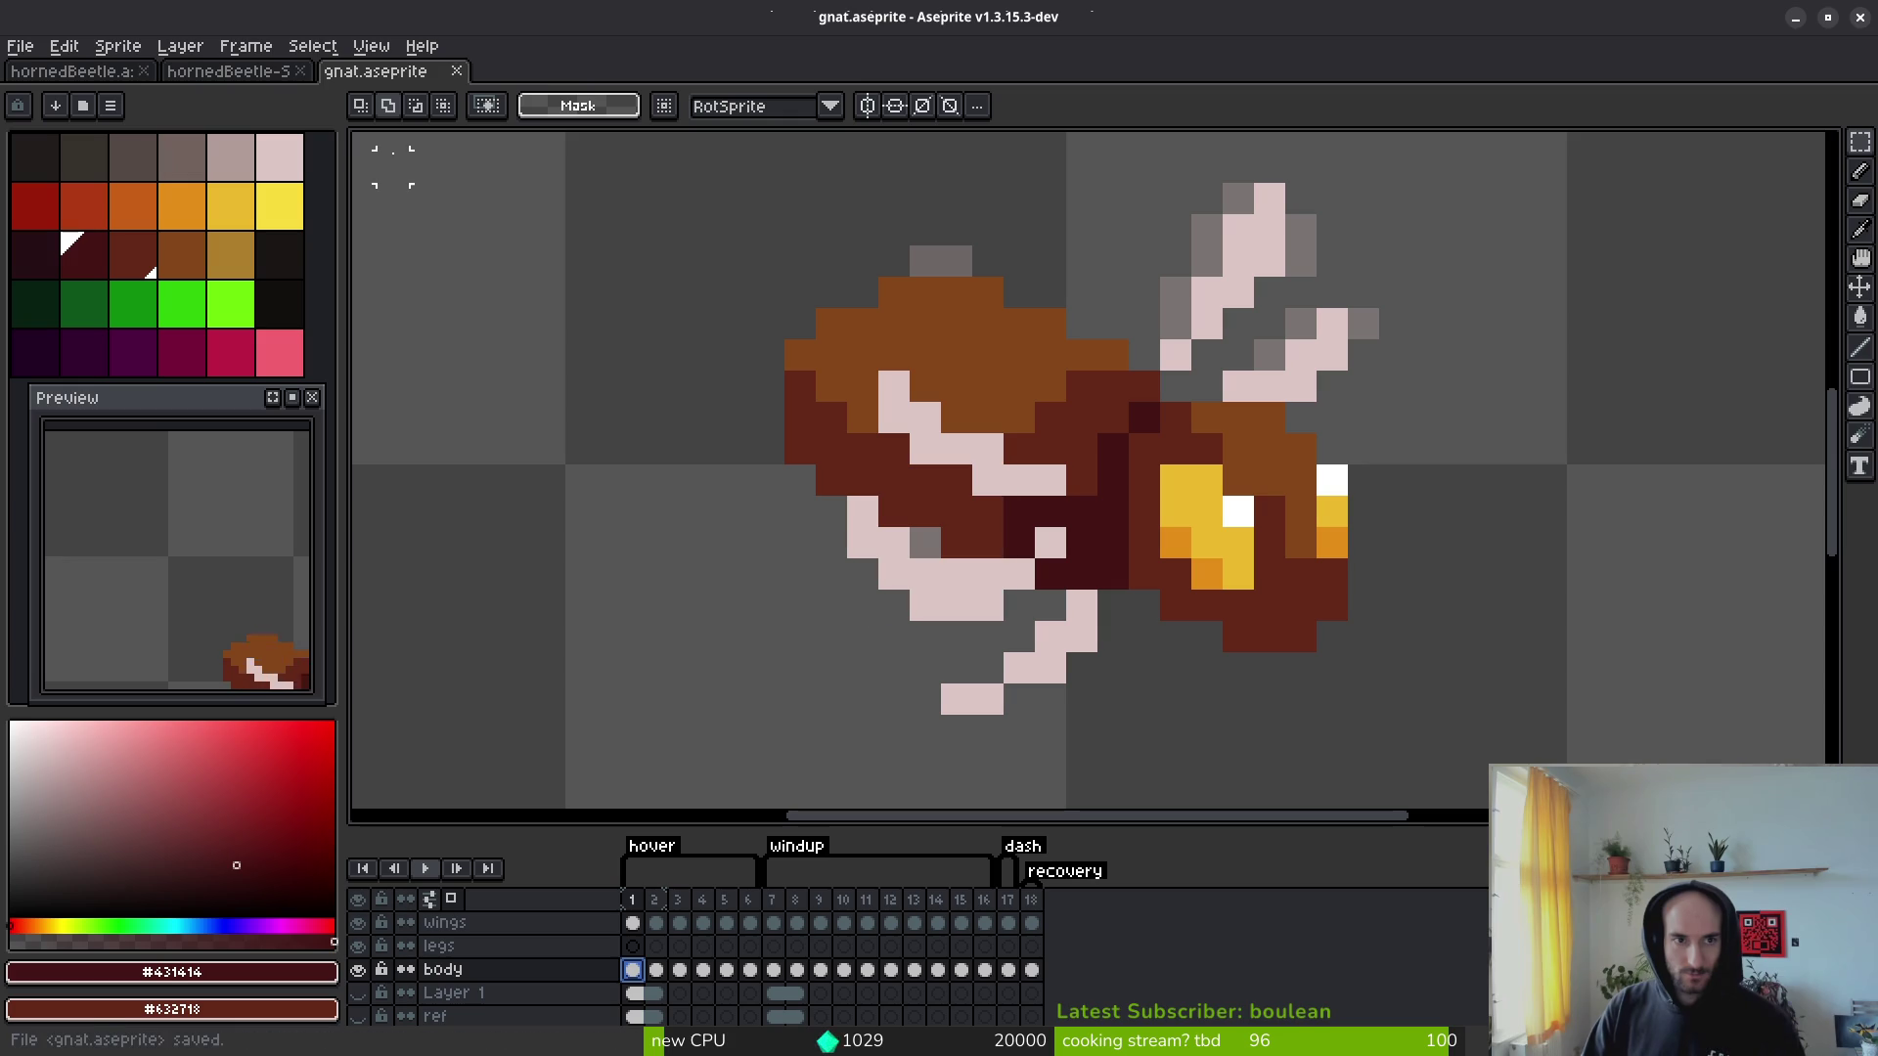
Step: Pick the body brown as foreground and the light grey-pink tone as background colour
key("i")
left_click(1040, 362)
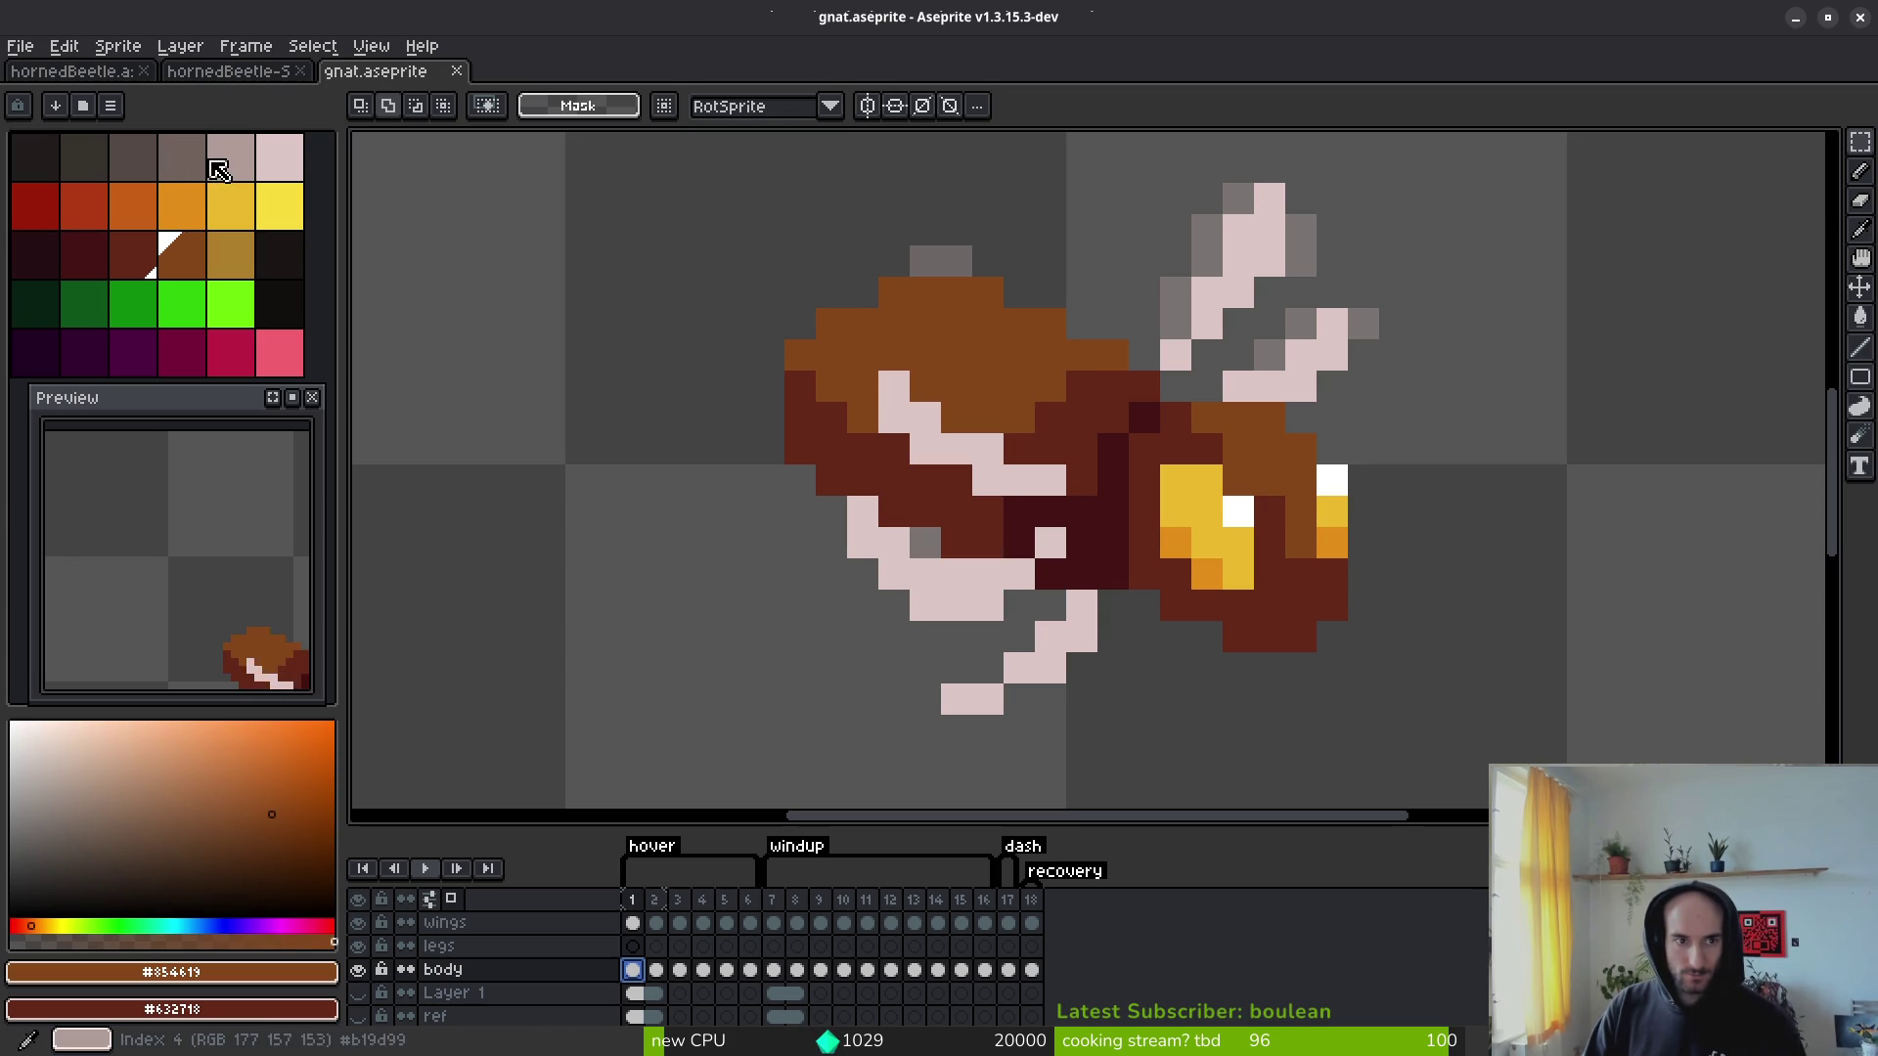
right_click(201, 166)
right_click(238, 169)
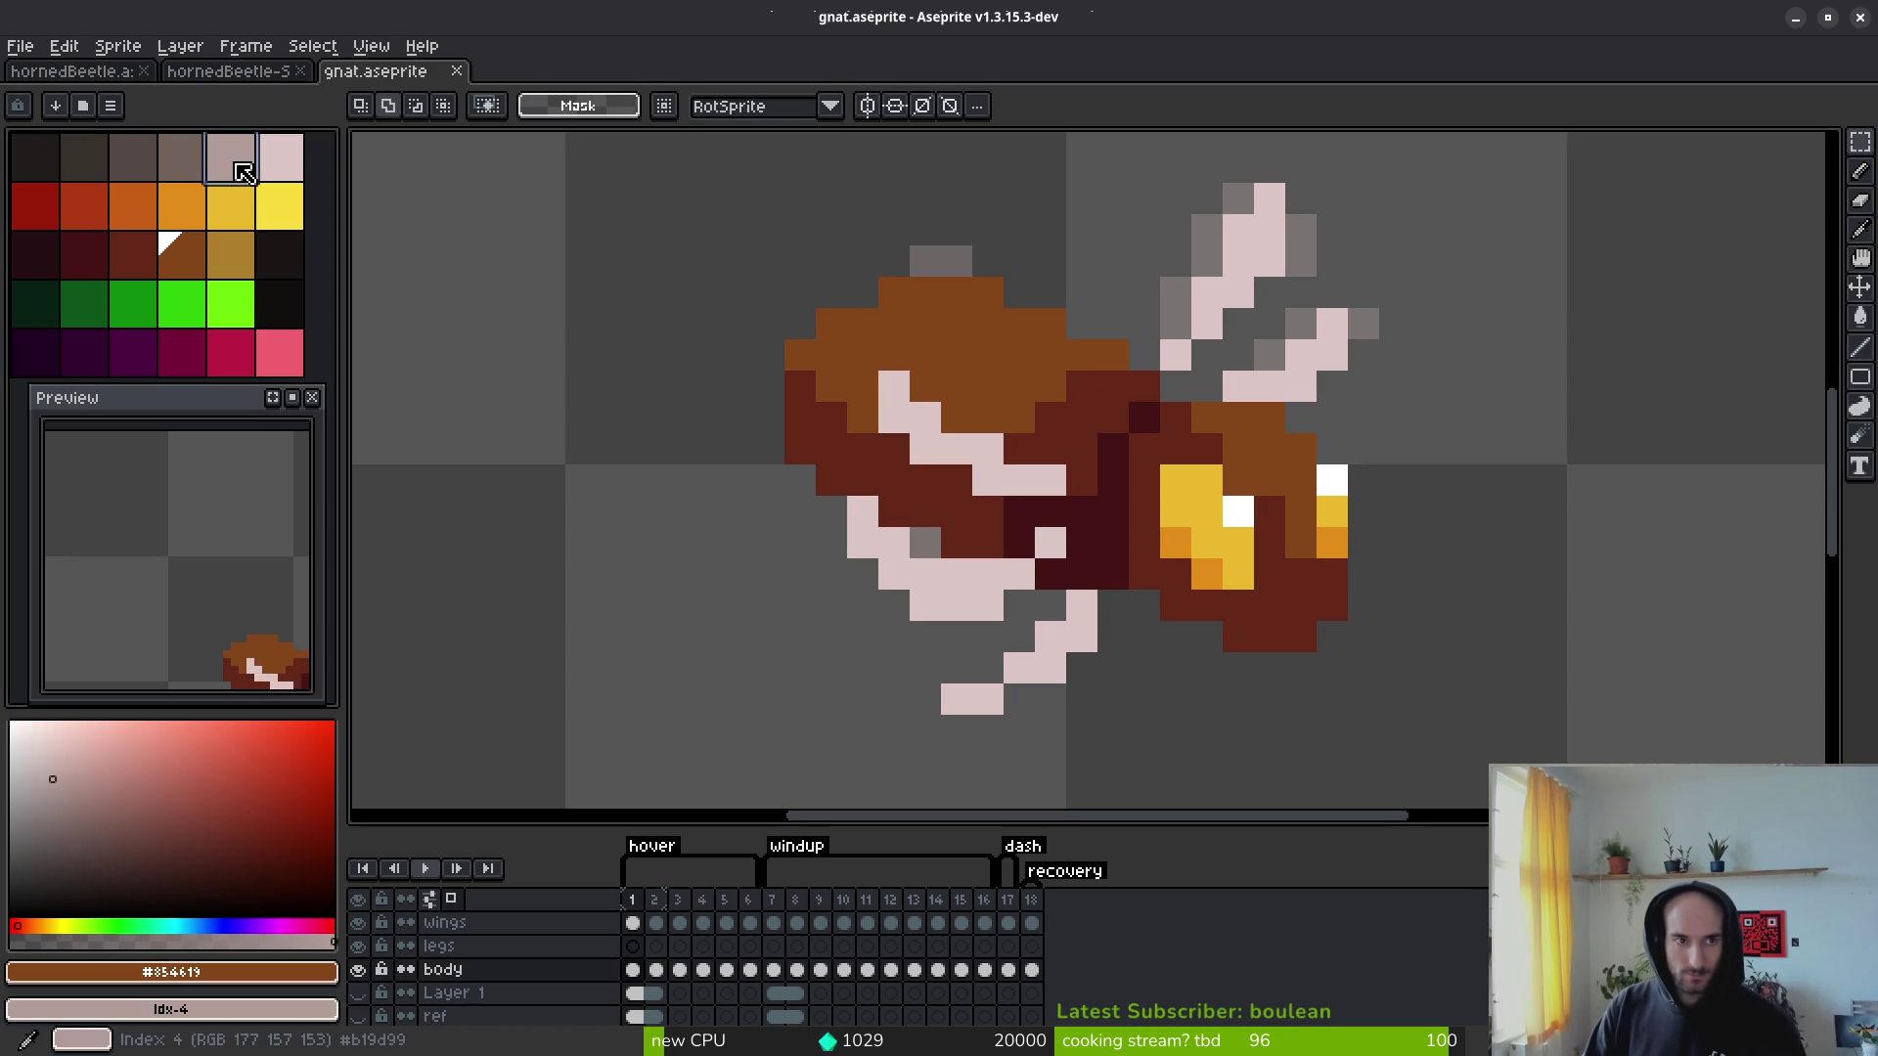
Step: Replace the brown body colour with the light tone and the dark red with mid grey-brown
key("shift+r")
left_click(636, 174)
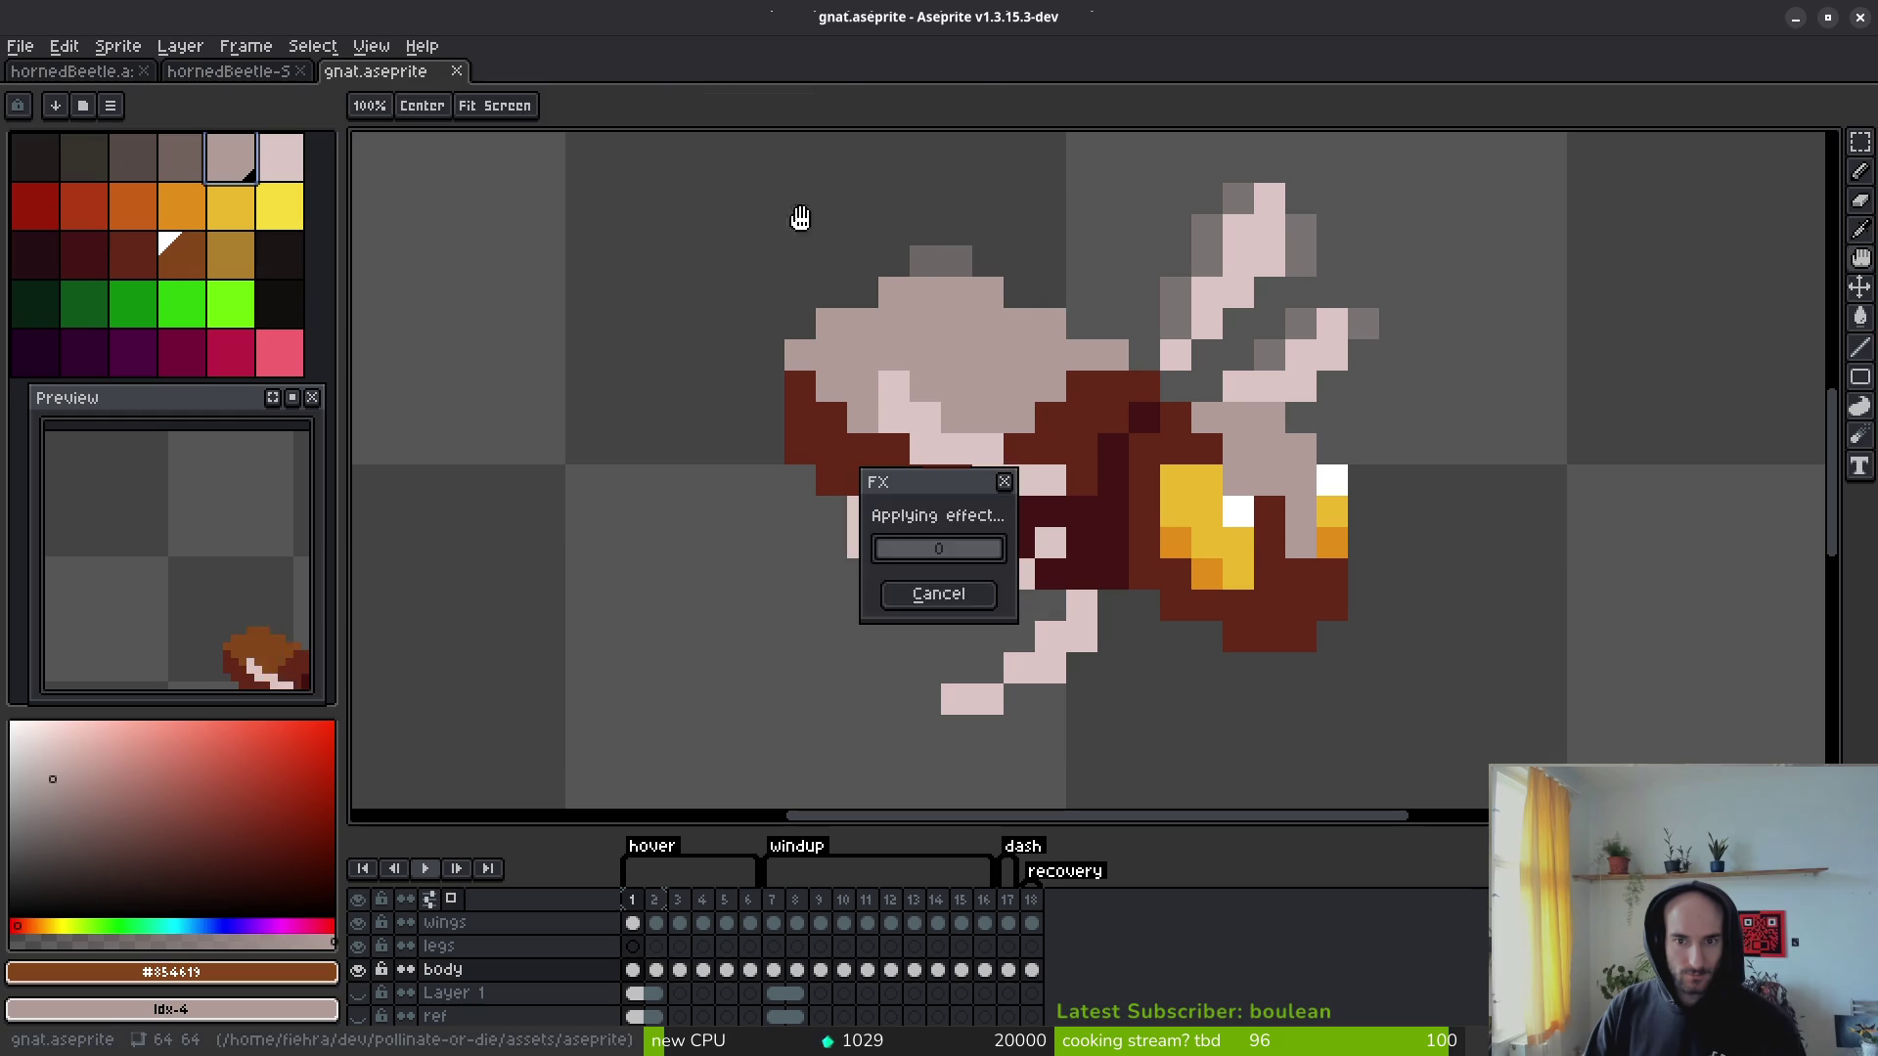
left_click(1097, 390)
right_click(182, 160)
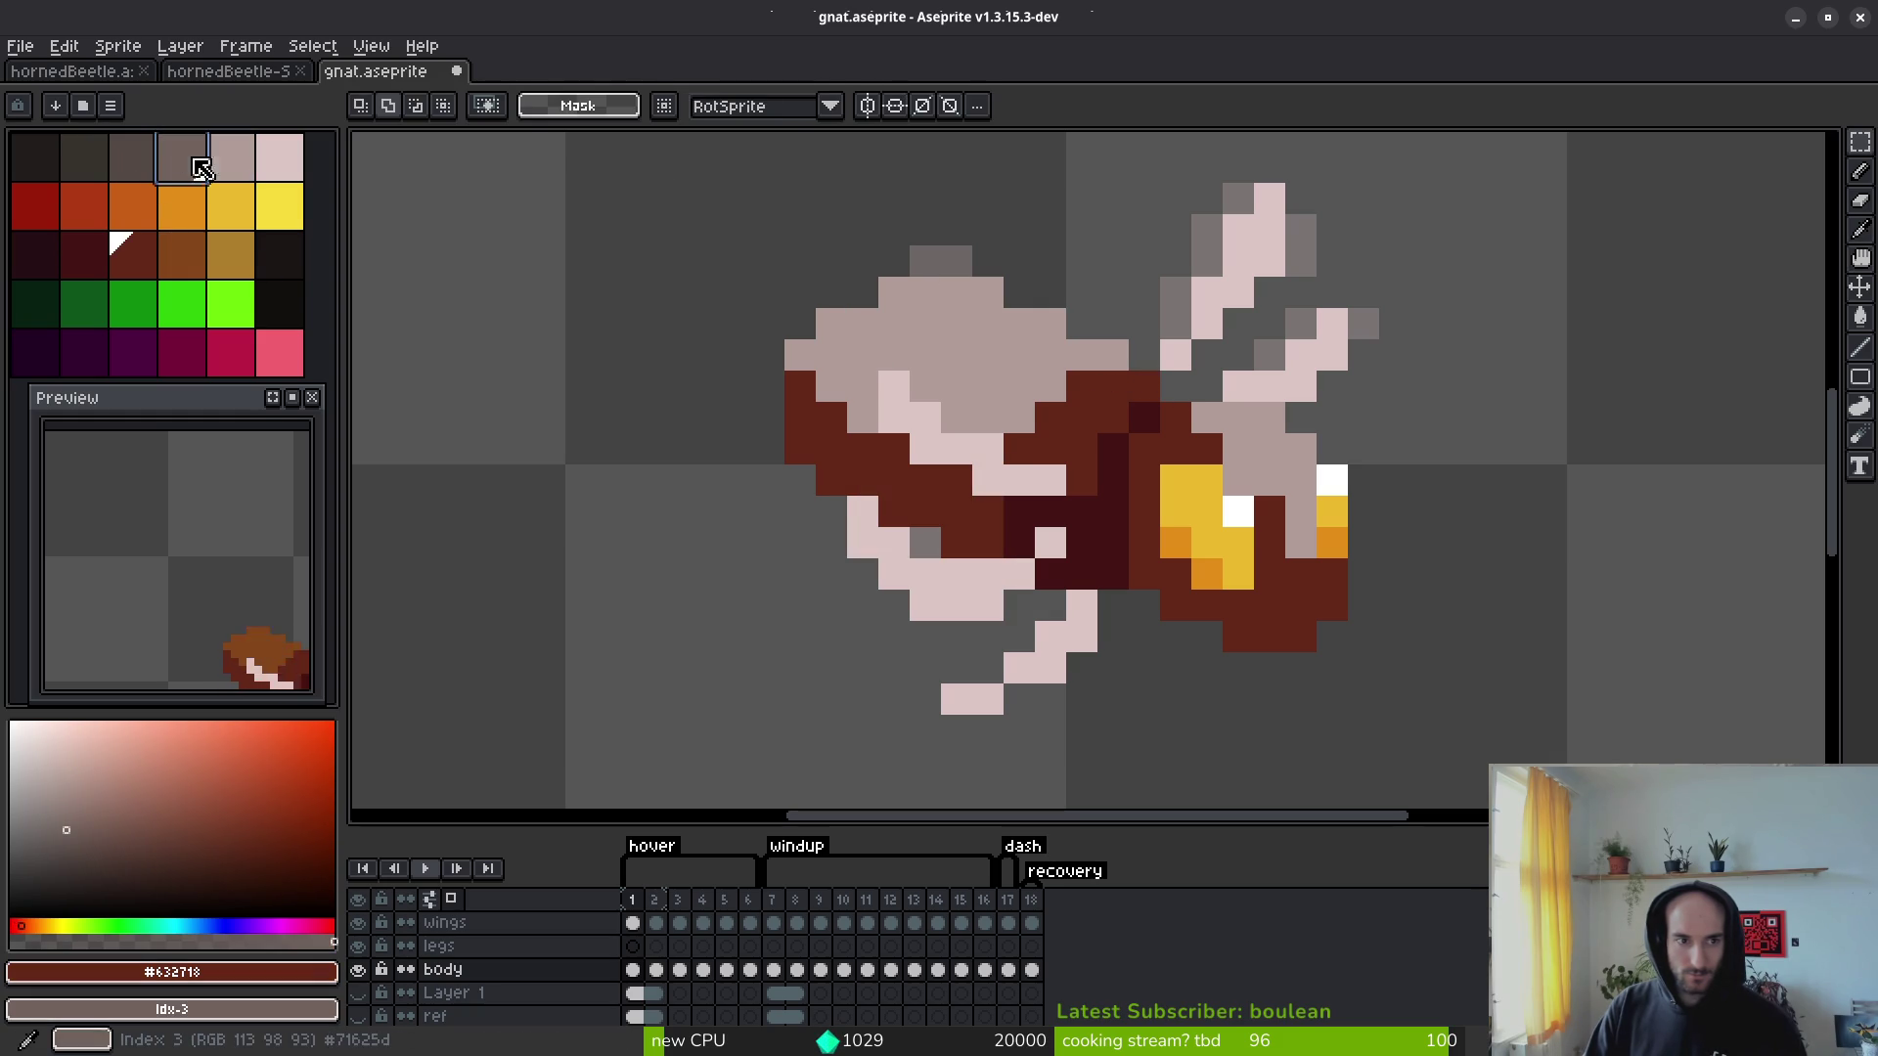
key("shift+r")
left_click(648, 169)
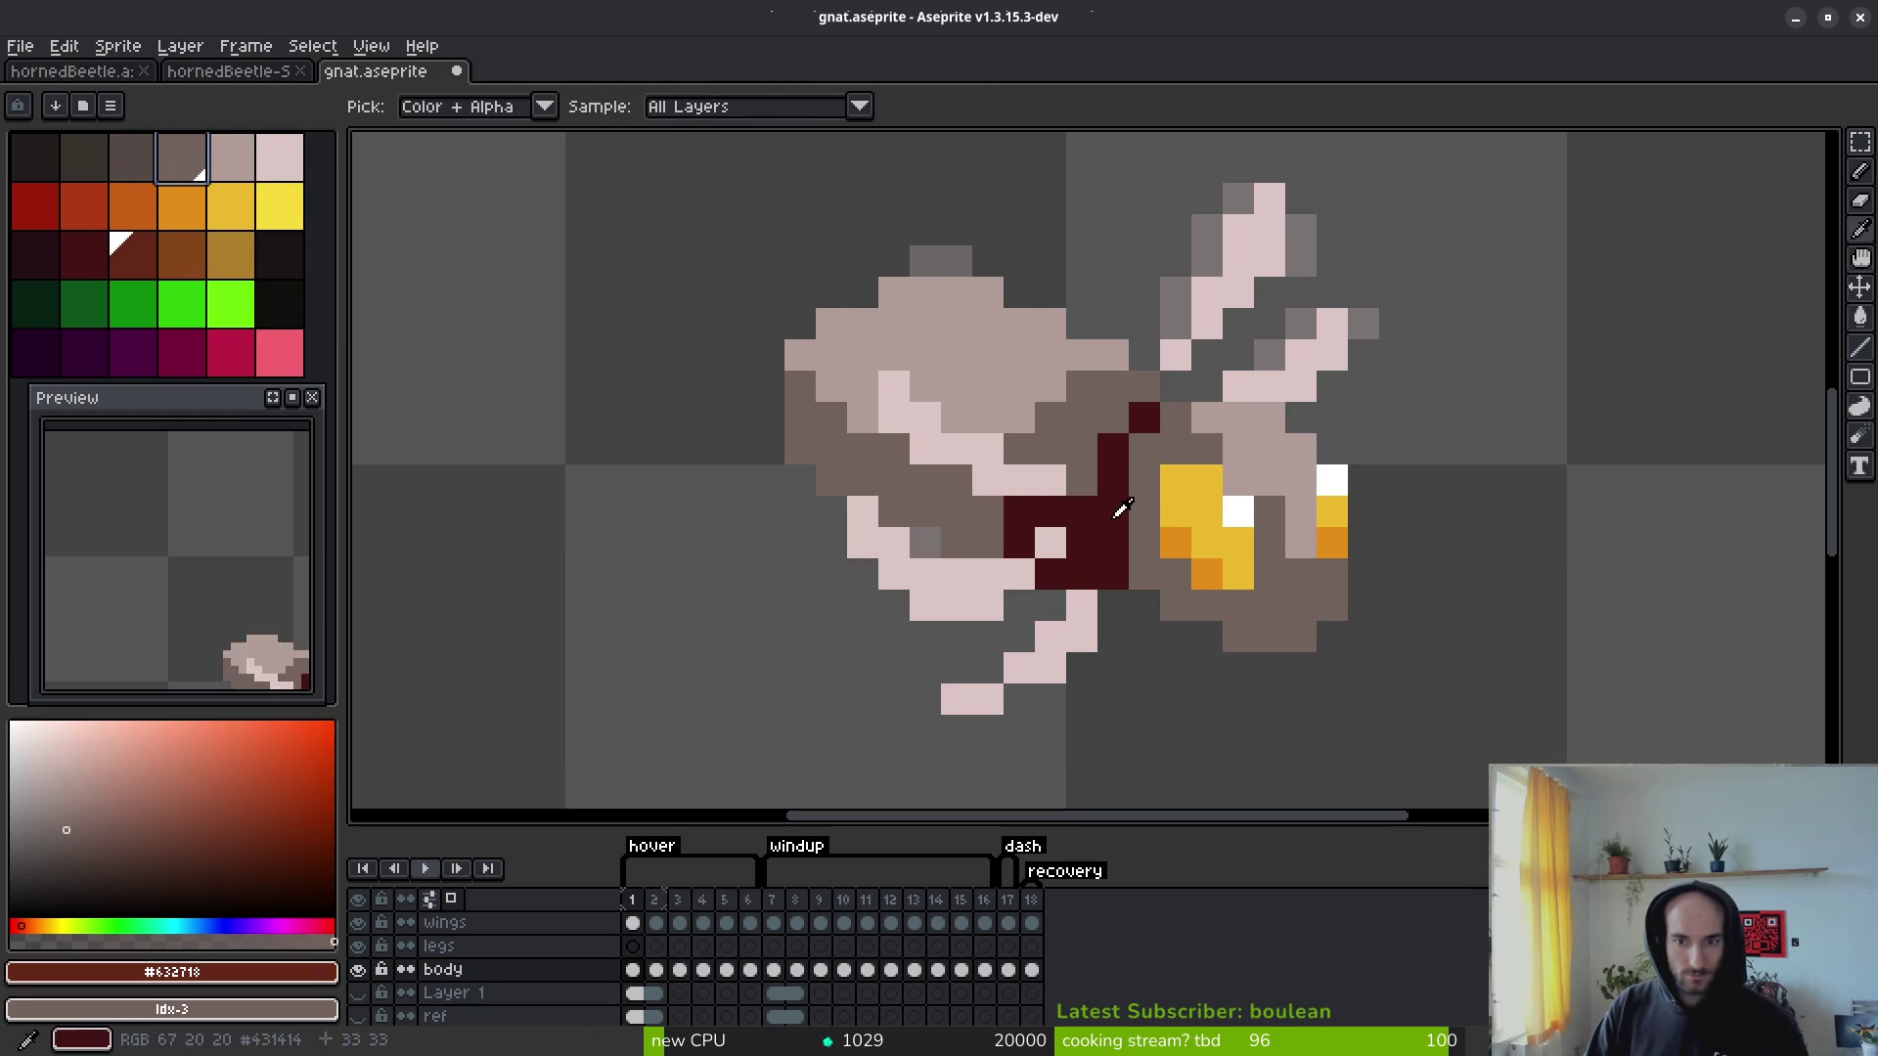
key("[")
right_click(133, 157)
Step: Replace the darkest red and the next body colour with darker grey-brown and near-black tones
key("shift+r")
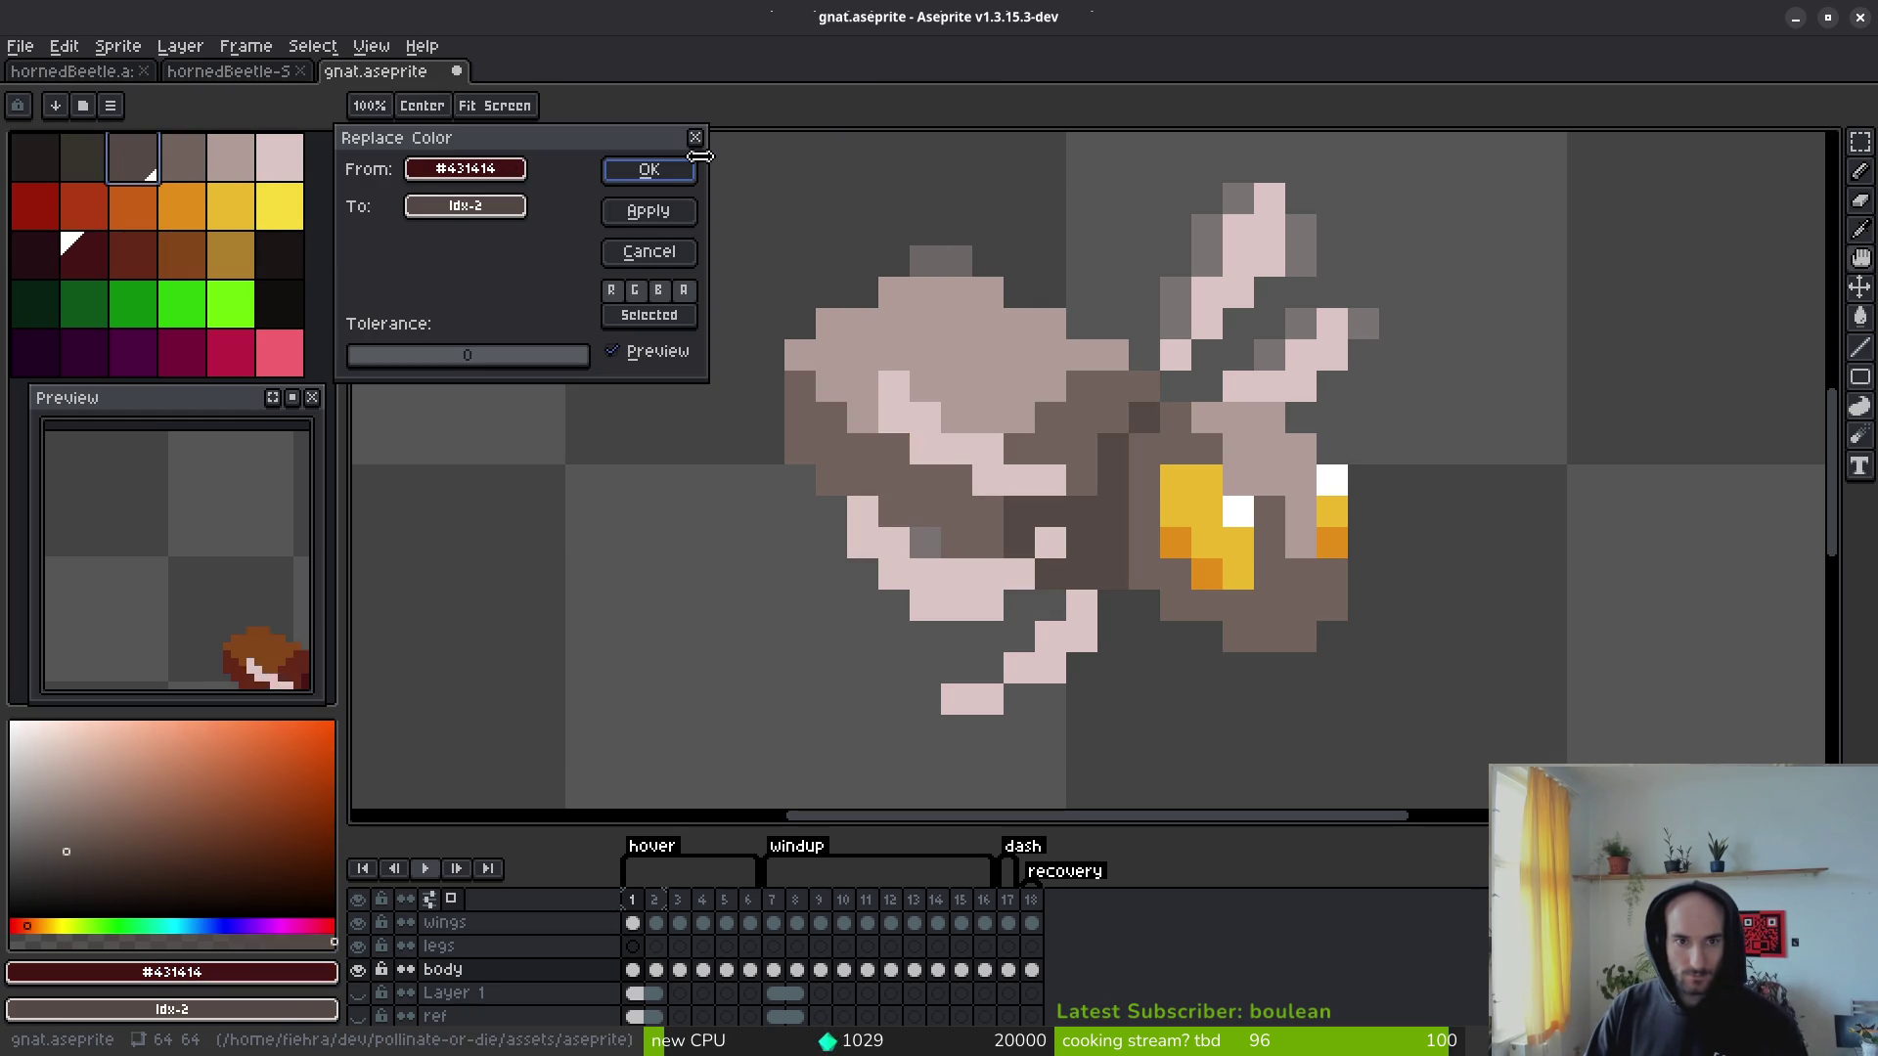
left_click(664, 180)
scroll(1281, 411, "down", 3)
scroll(1304, 503, "up", 3)
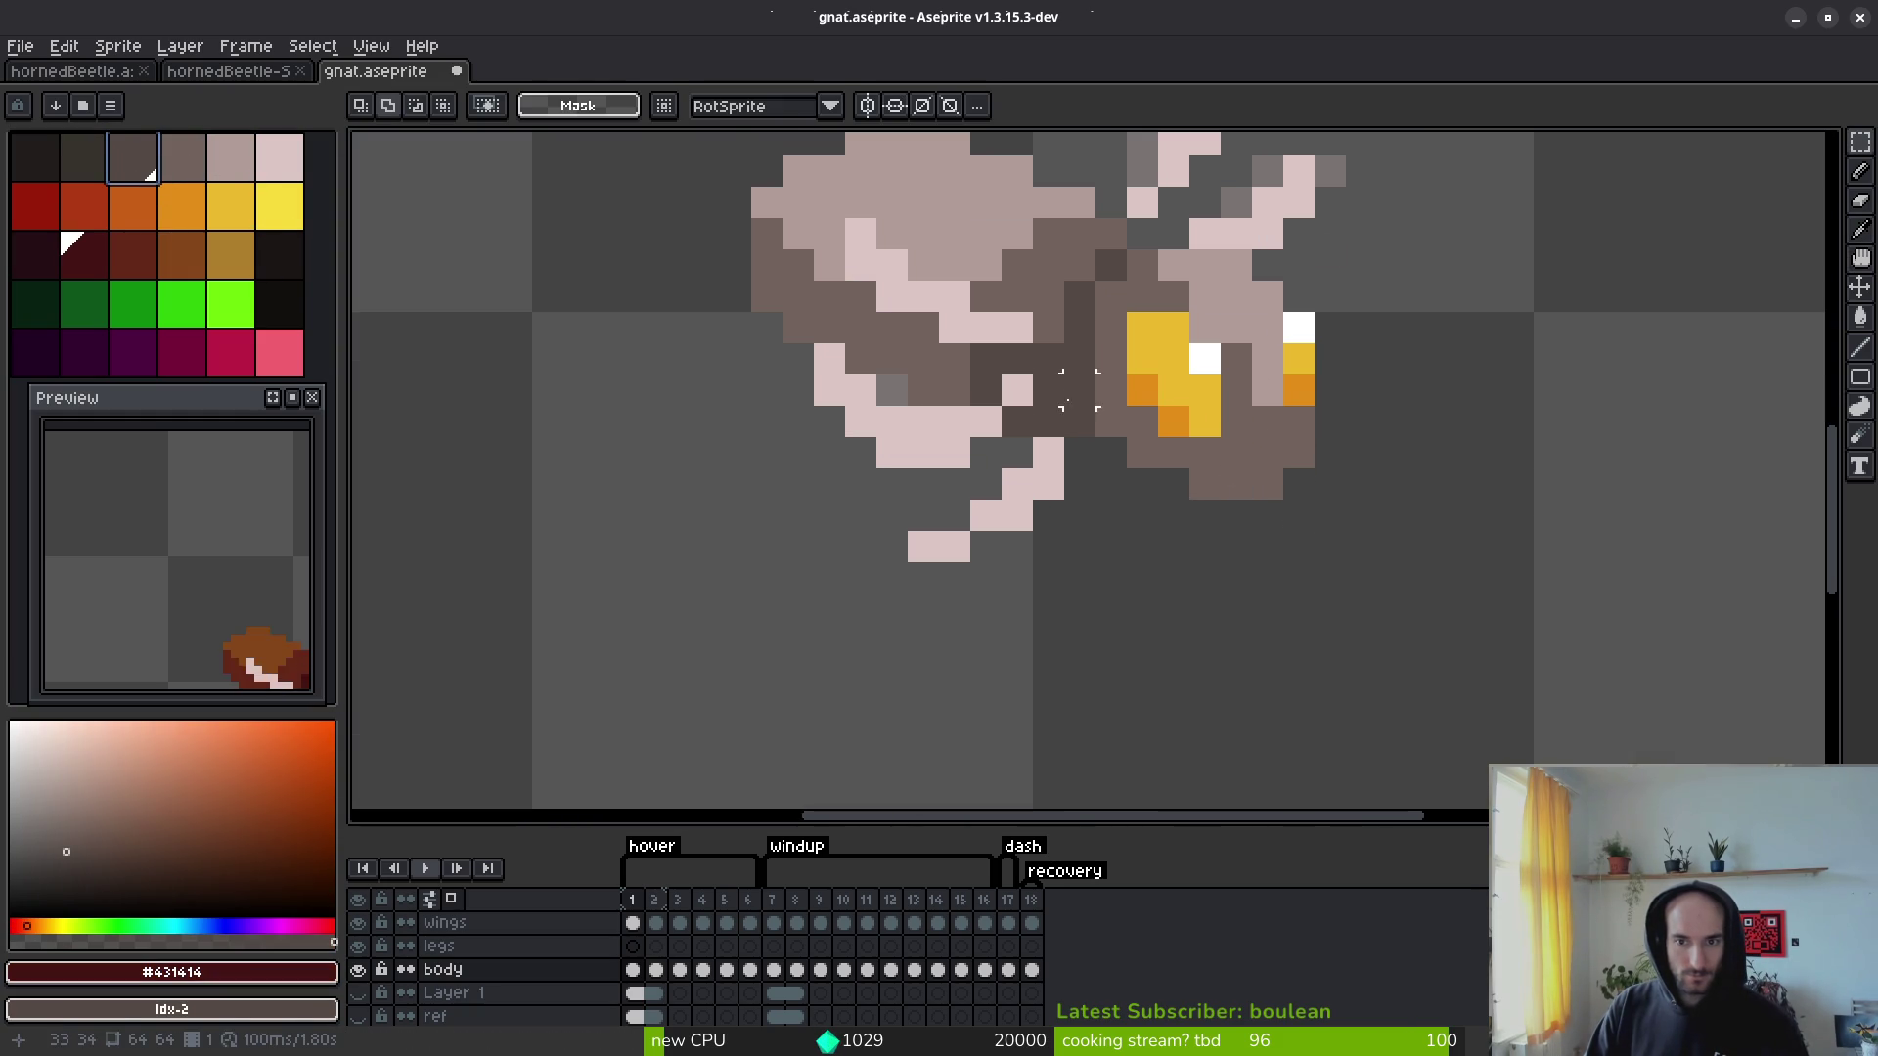
left_click(1073, 382, "alt")
right_click(98, 155)
key("shift+r")
left_click_drag(1098, 444, 1051, 611)
left_click(650, 169)
key("m")
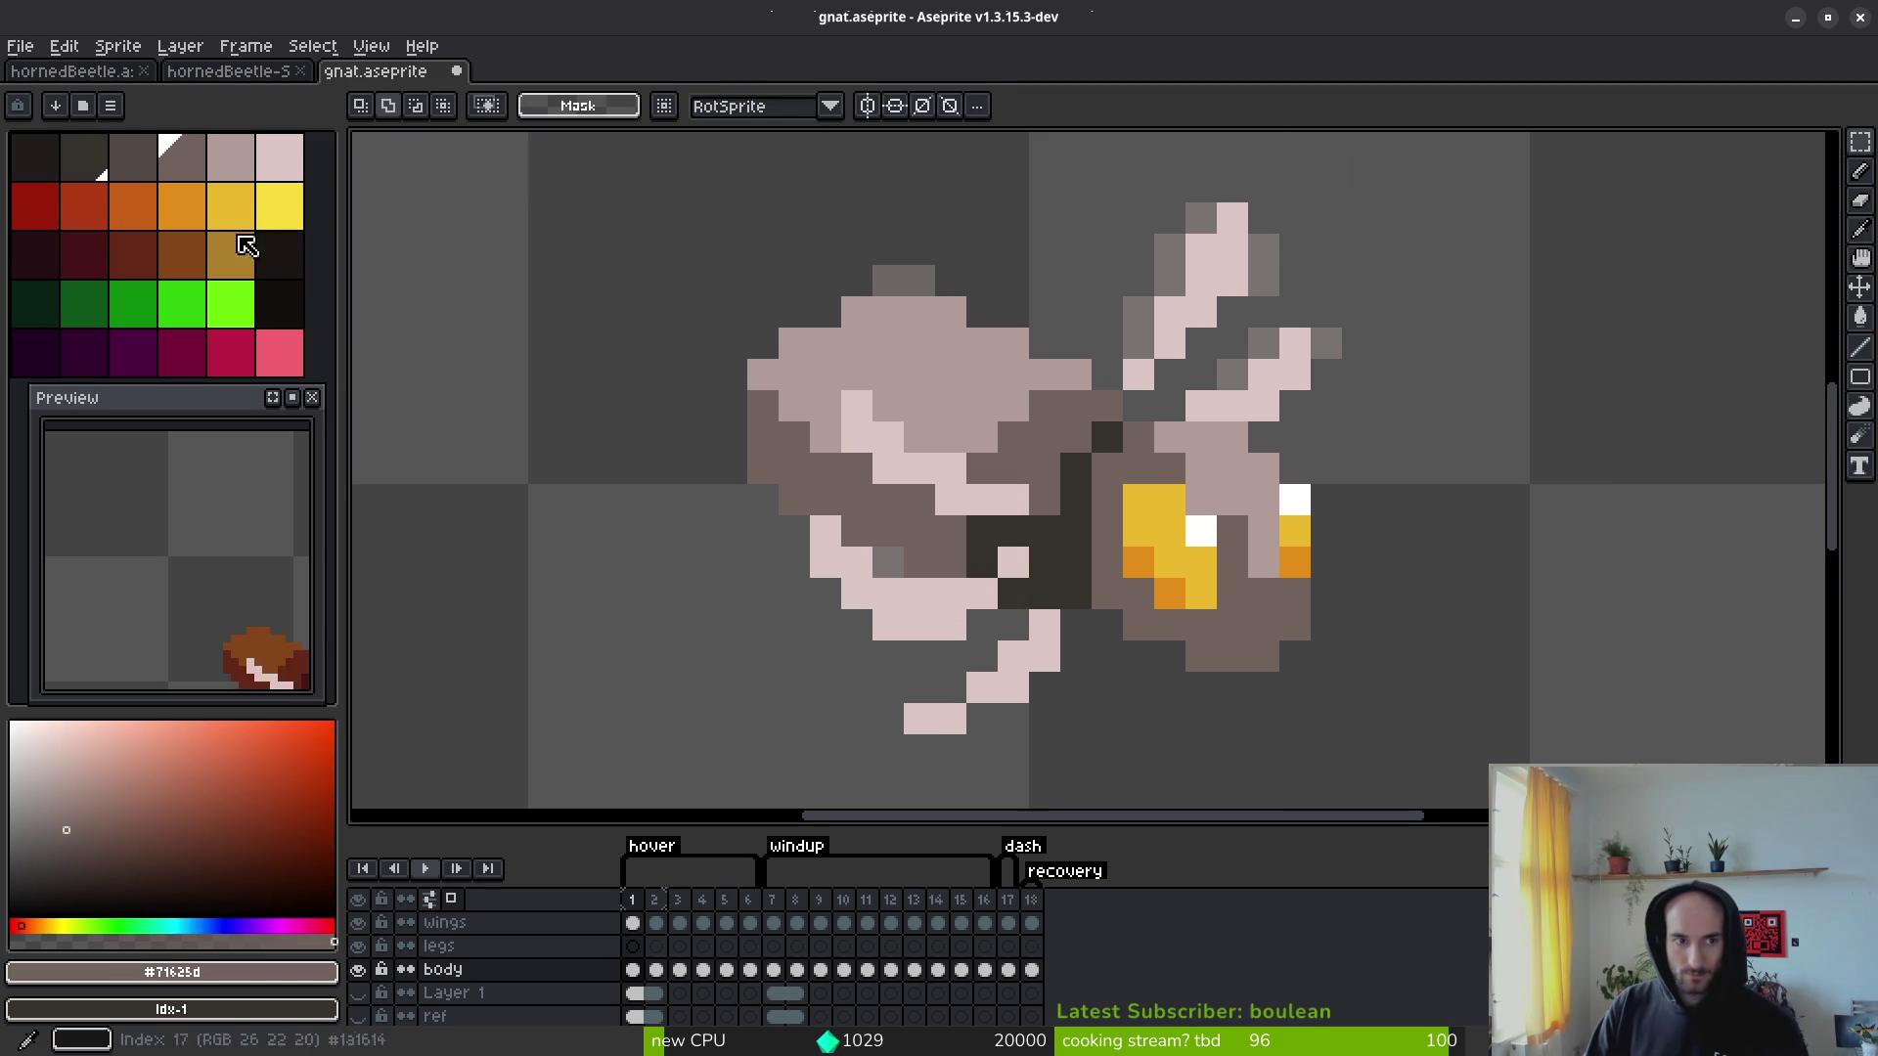
right_click(155, 168)
Step: Replace the light grey body colour with mid grey-brown and save gnat.aseprite
key("shift+r")
left_click(636, 171)
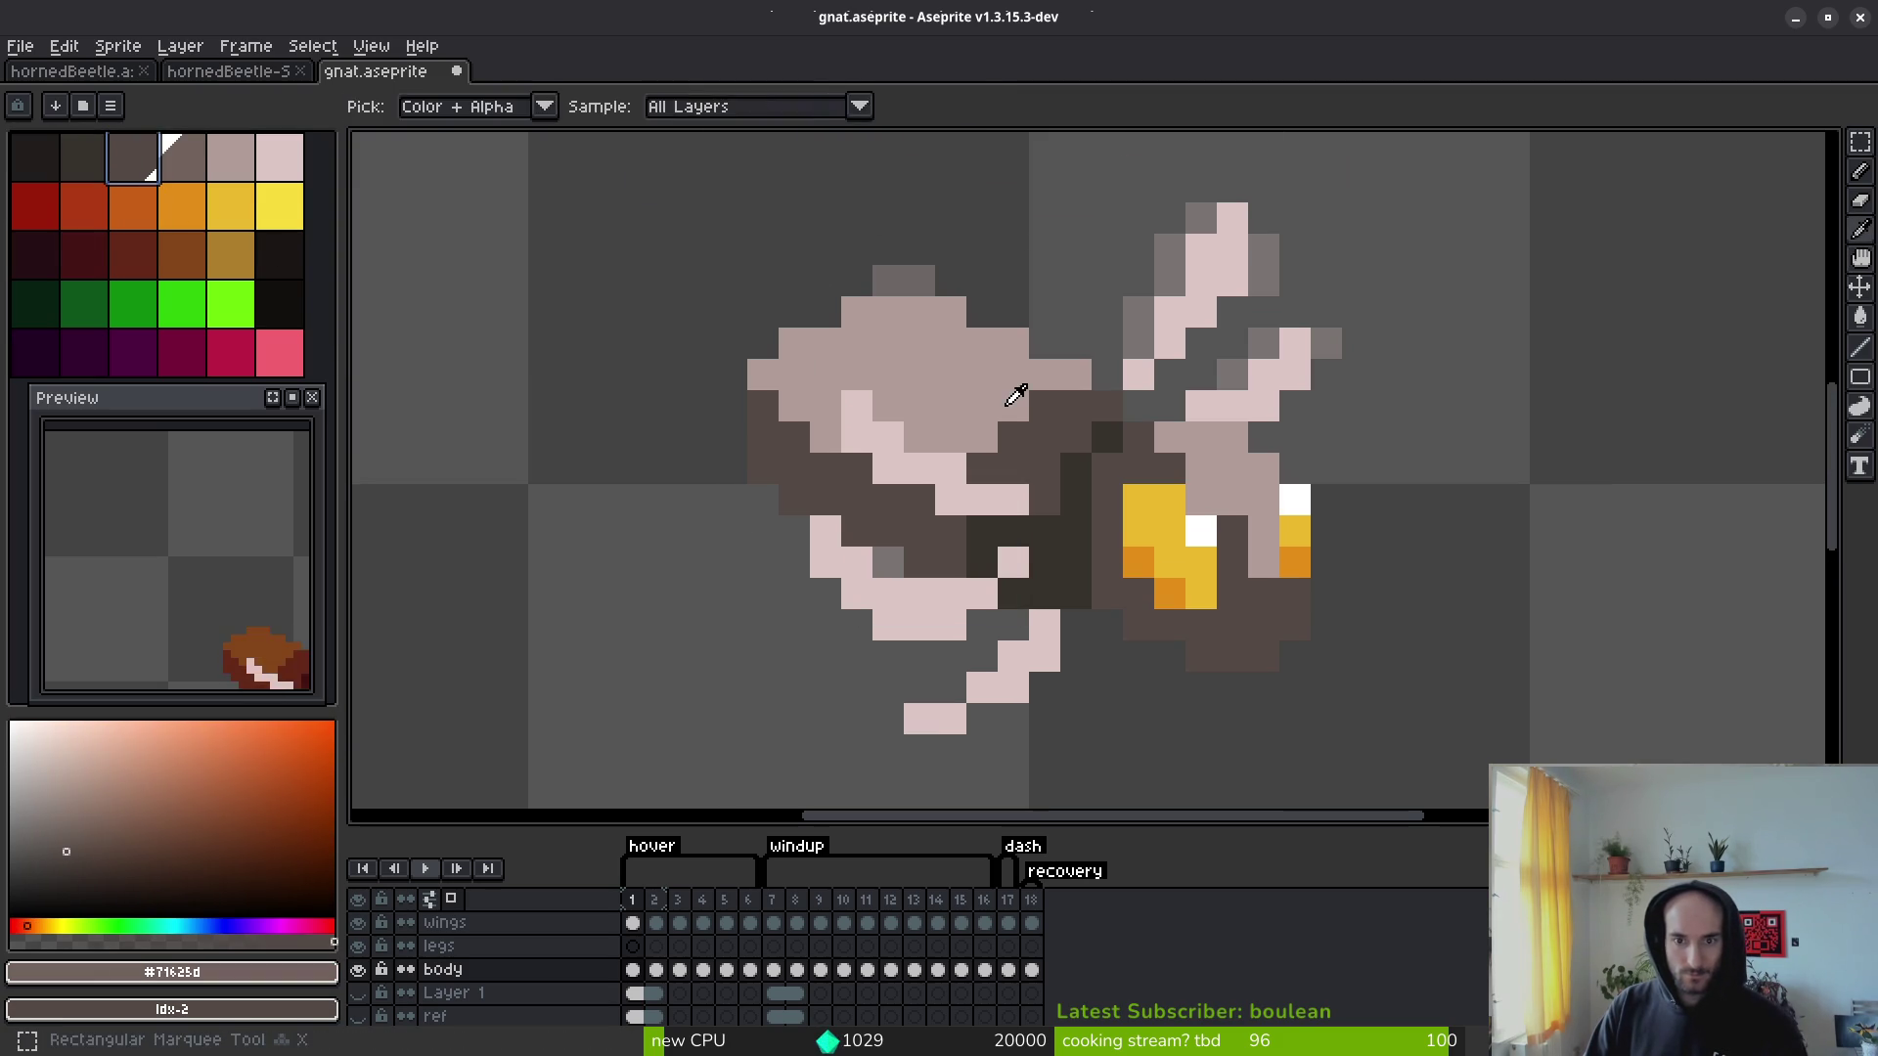
left_click(1018, 390, "alt")
right_click(195, 164)
key("shift+r")
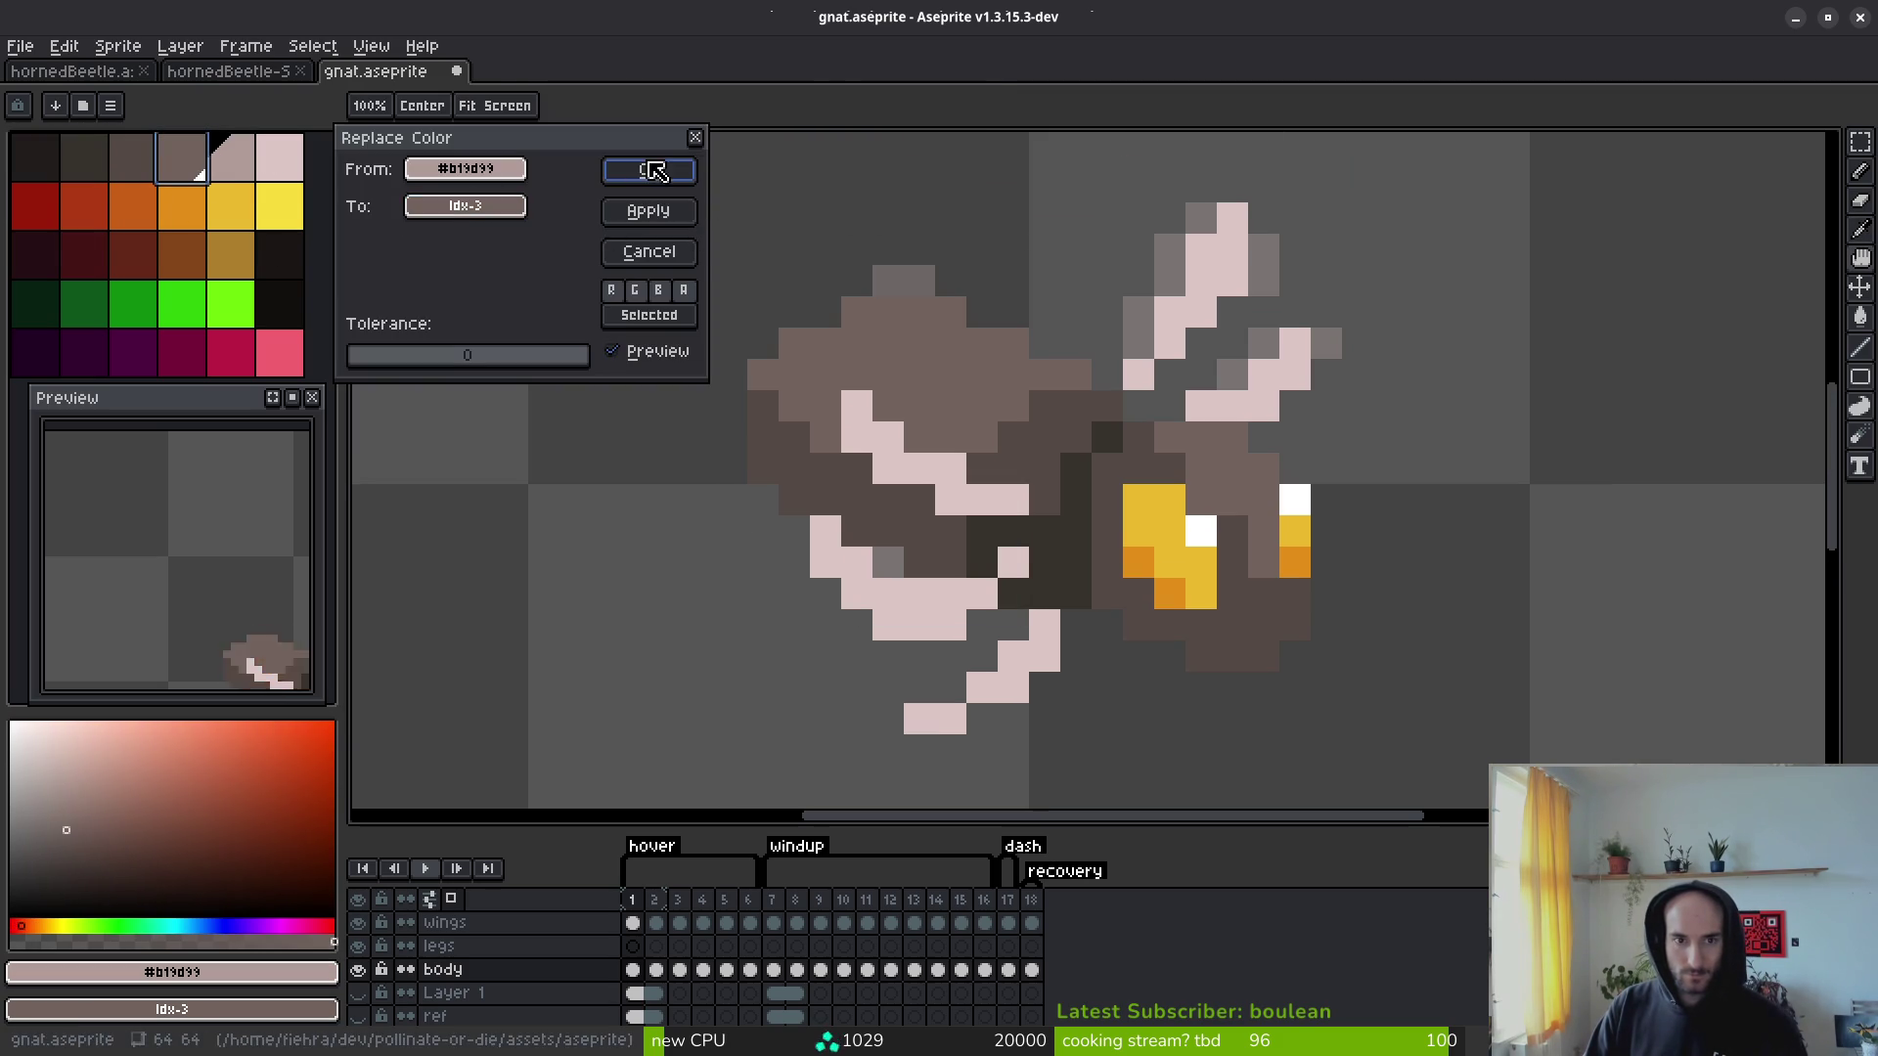
left_click(645, 169)
scroll(1014, 375, "down", 5)
key("ctrl+s")
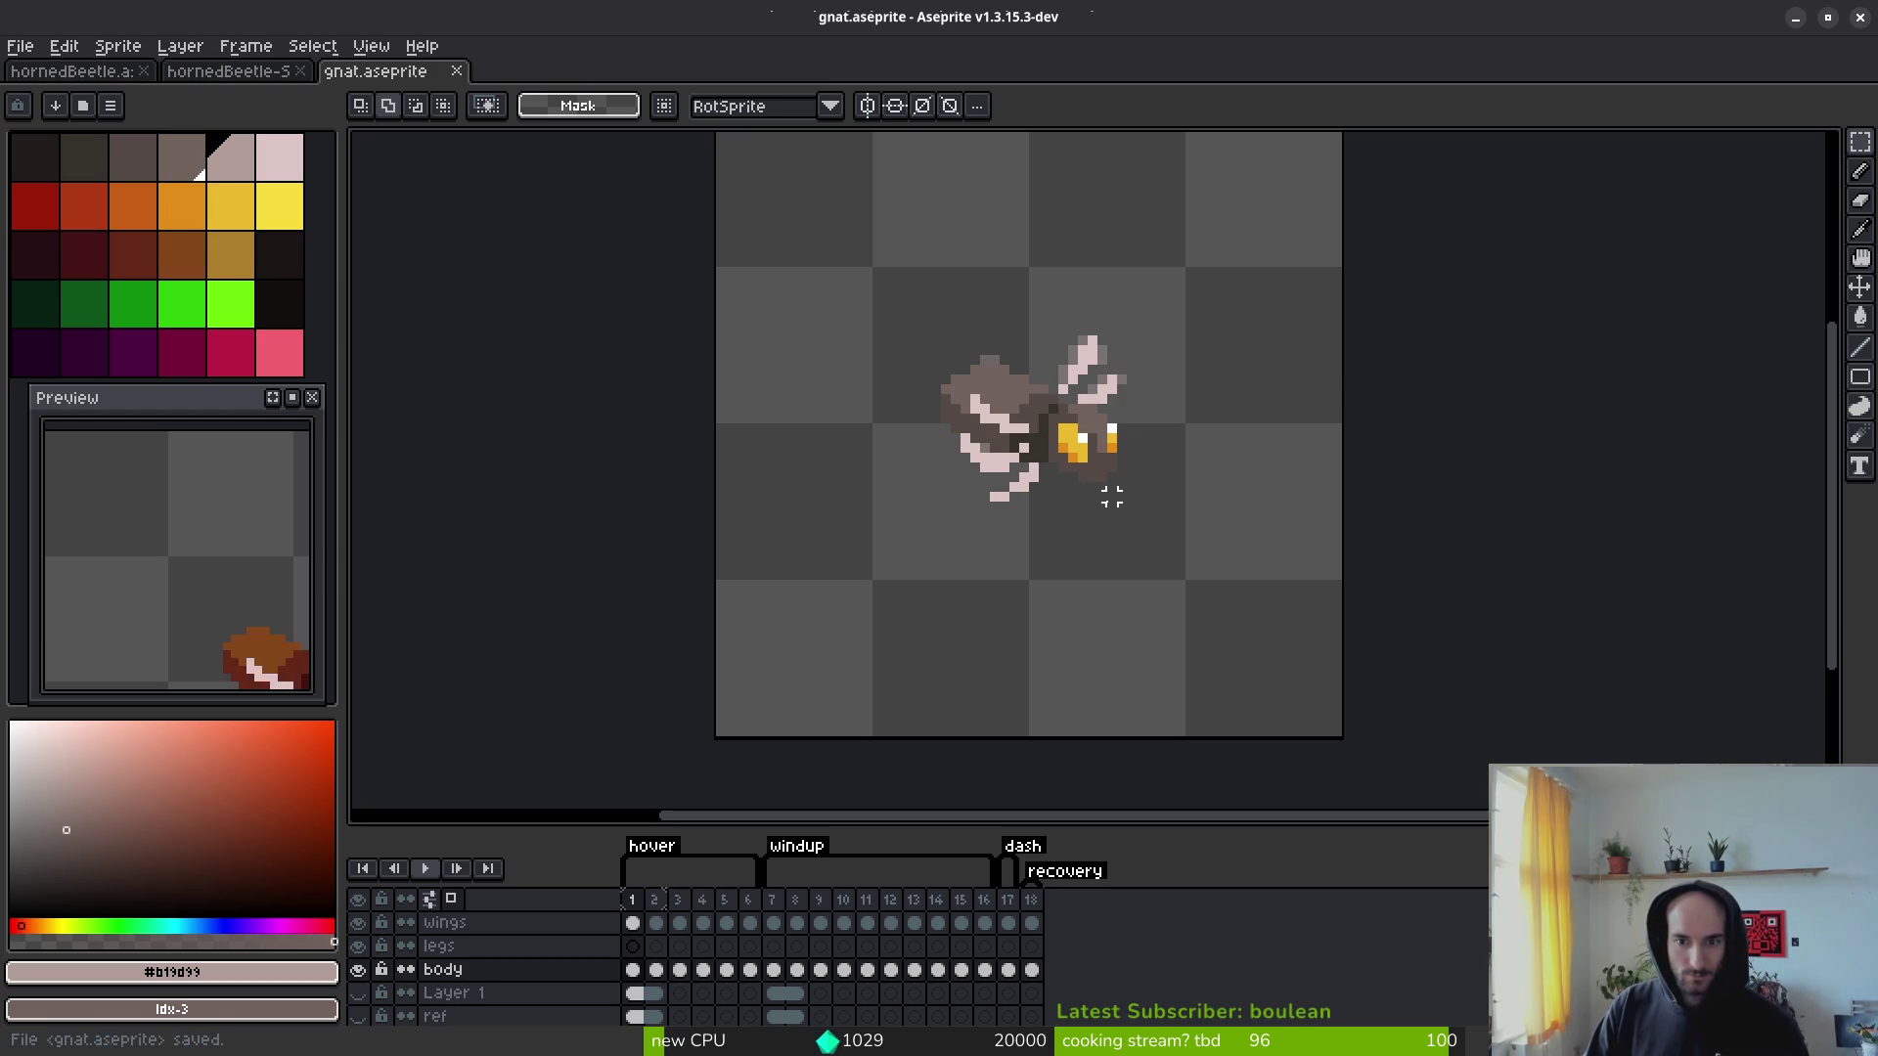
Step: Select the wings cels of frames 1–5 and link them
key("i")
key("Return")
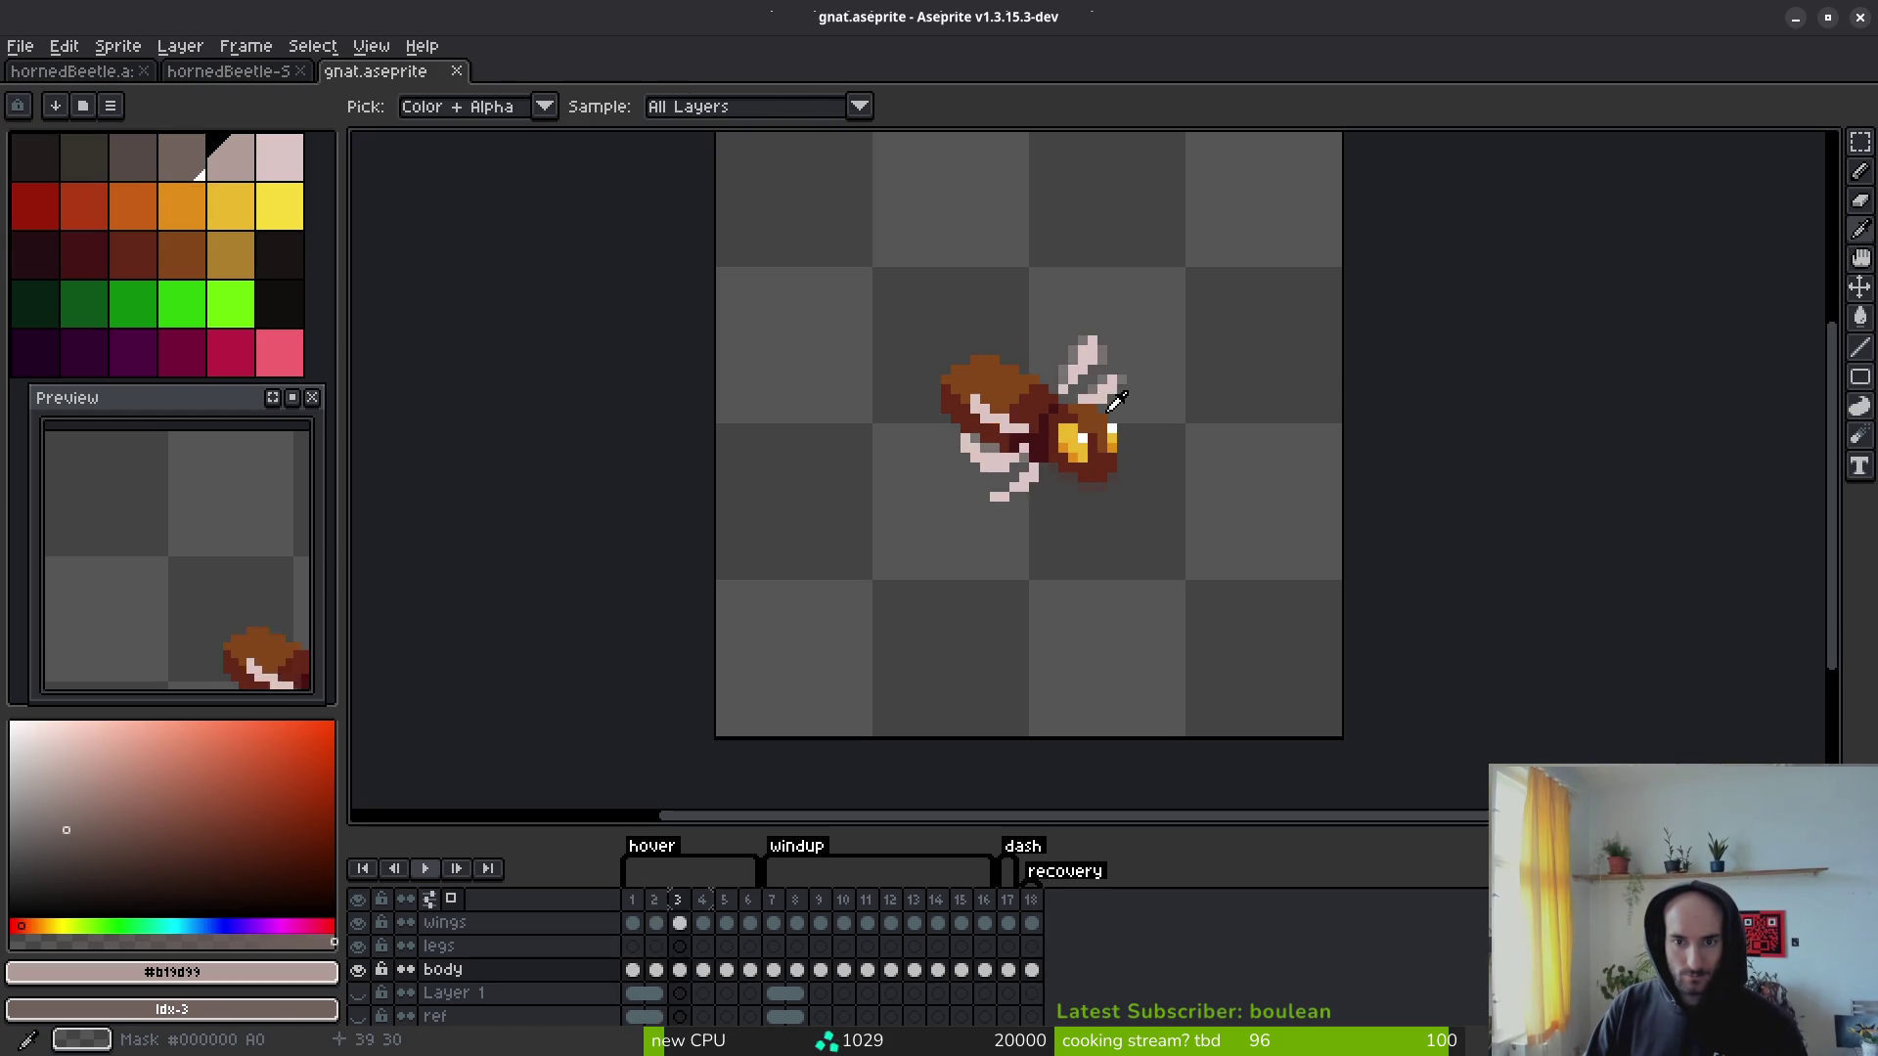
scroll(1051, 338, "up", 5)
key("m")
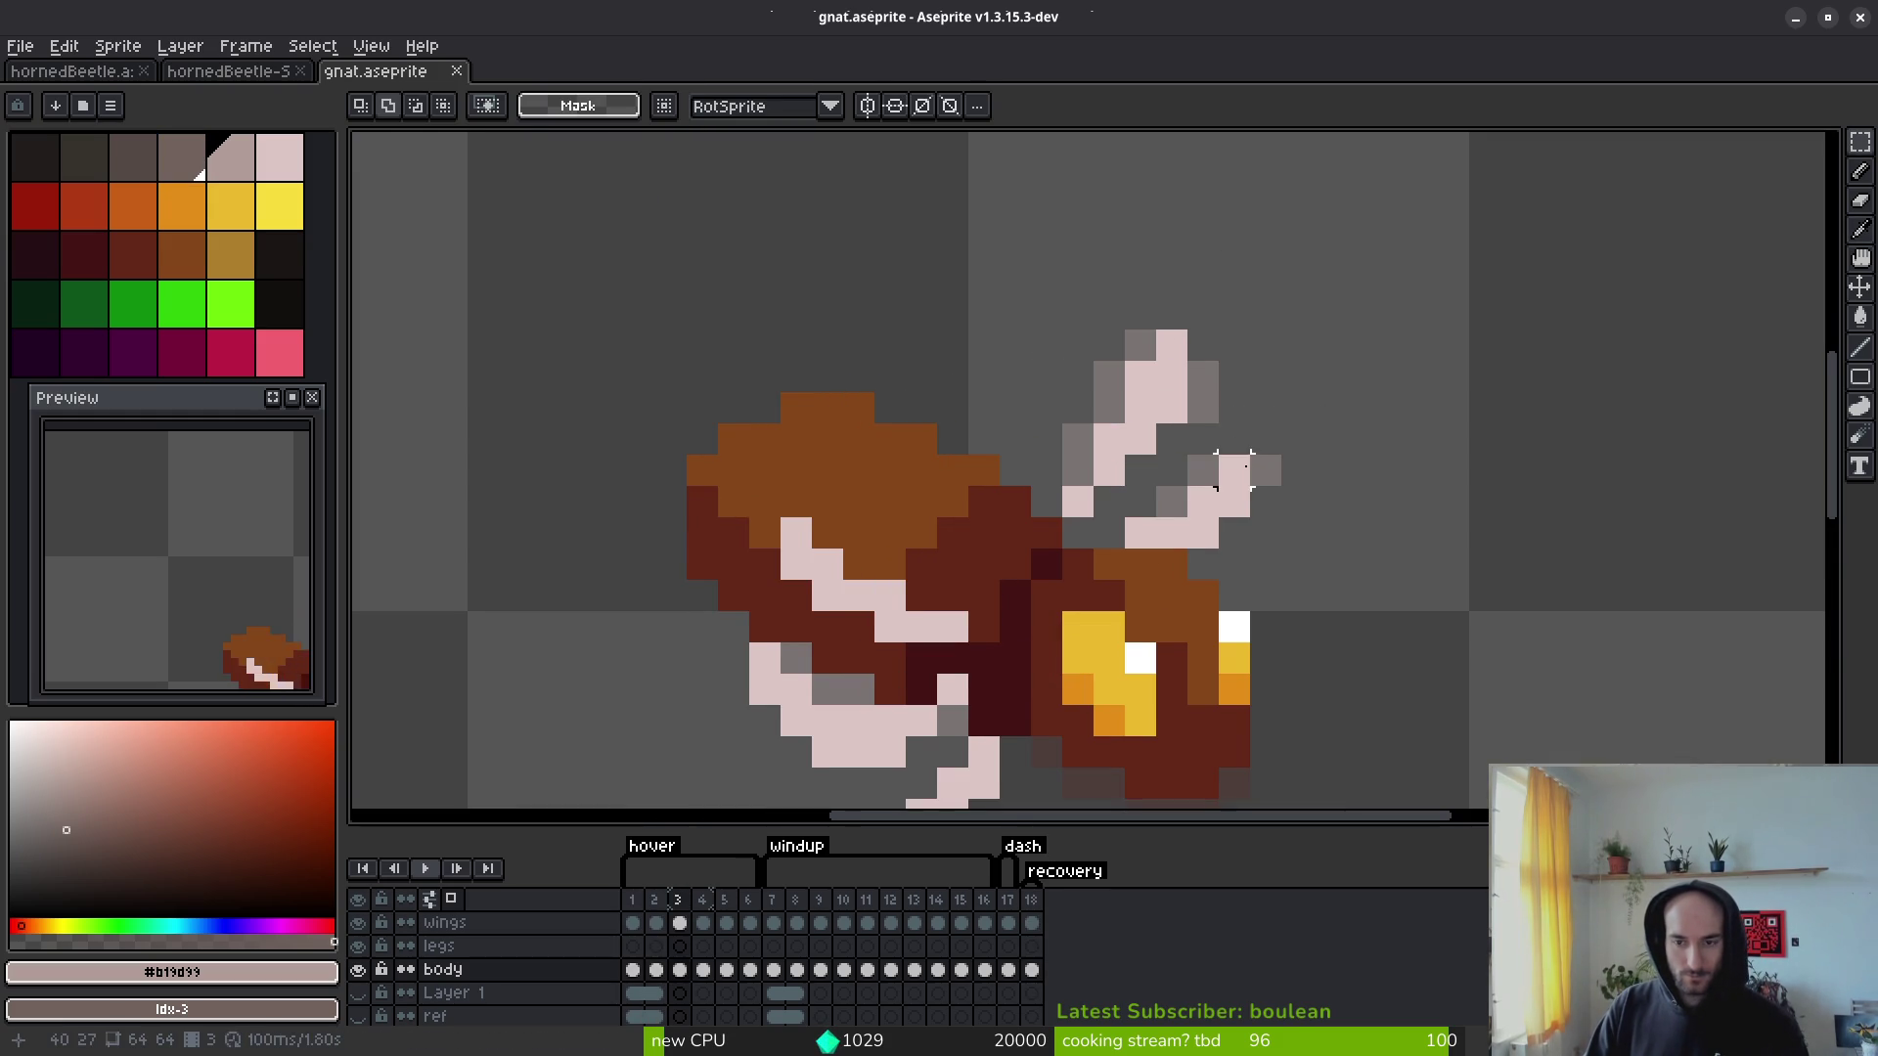
scroll(1222, 460, "up", 2)
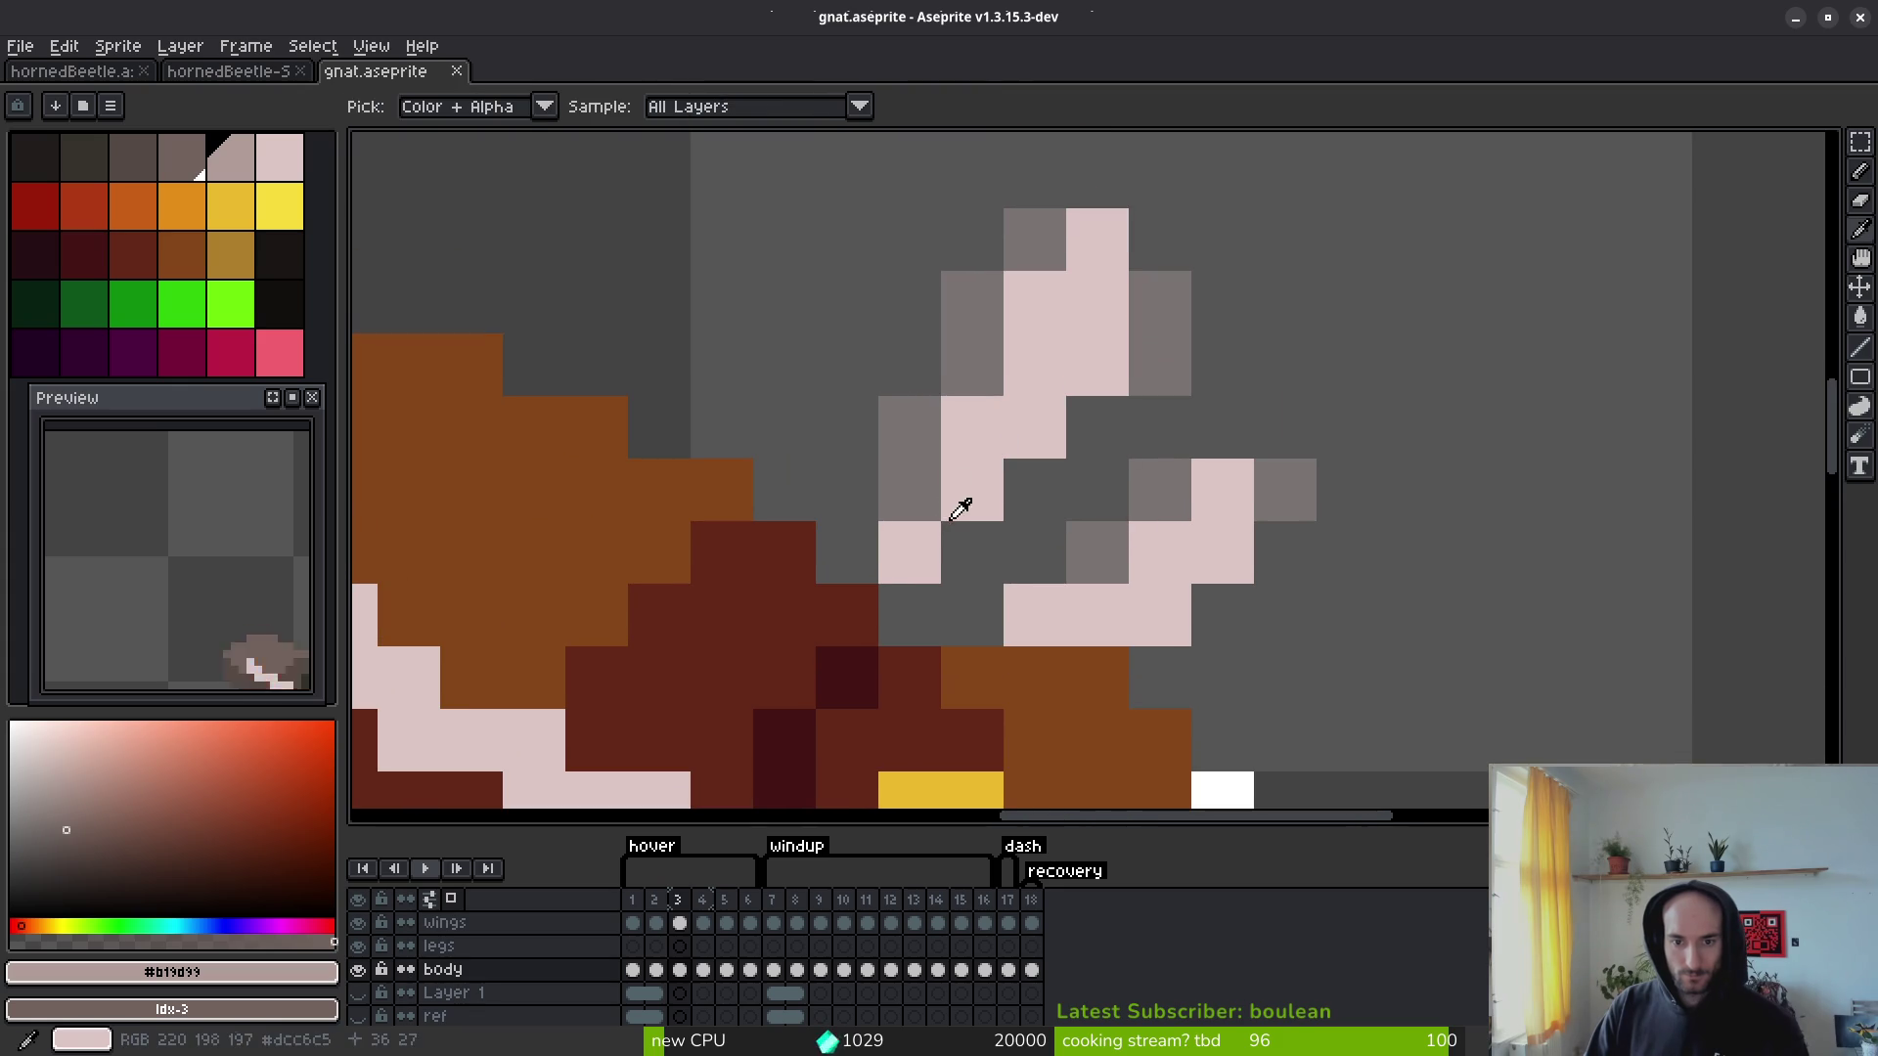
key("w")
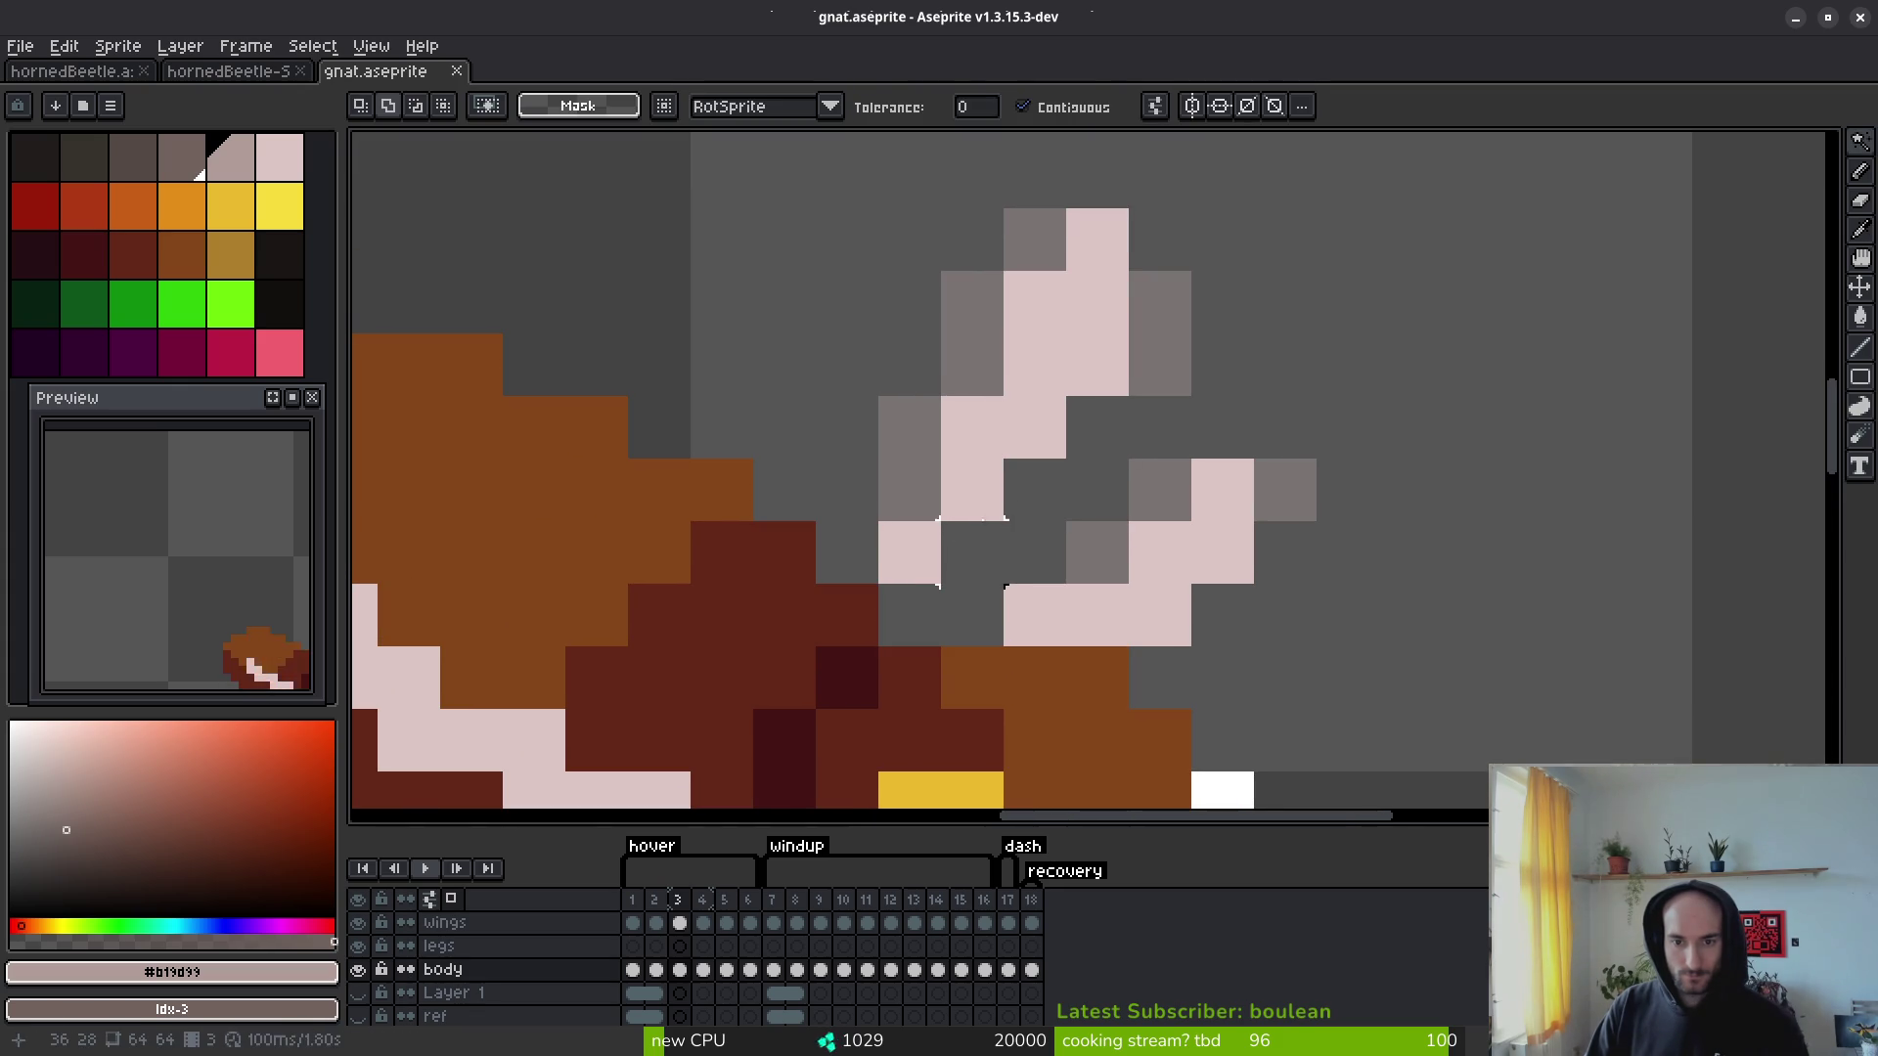
left_click(682, 924)
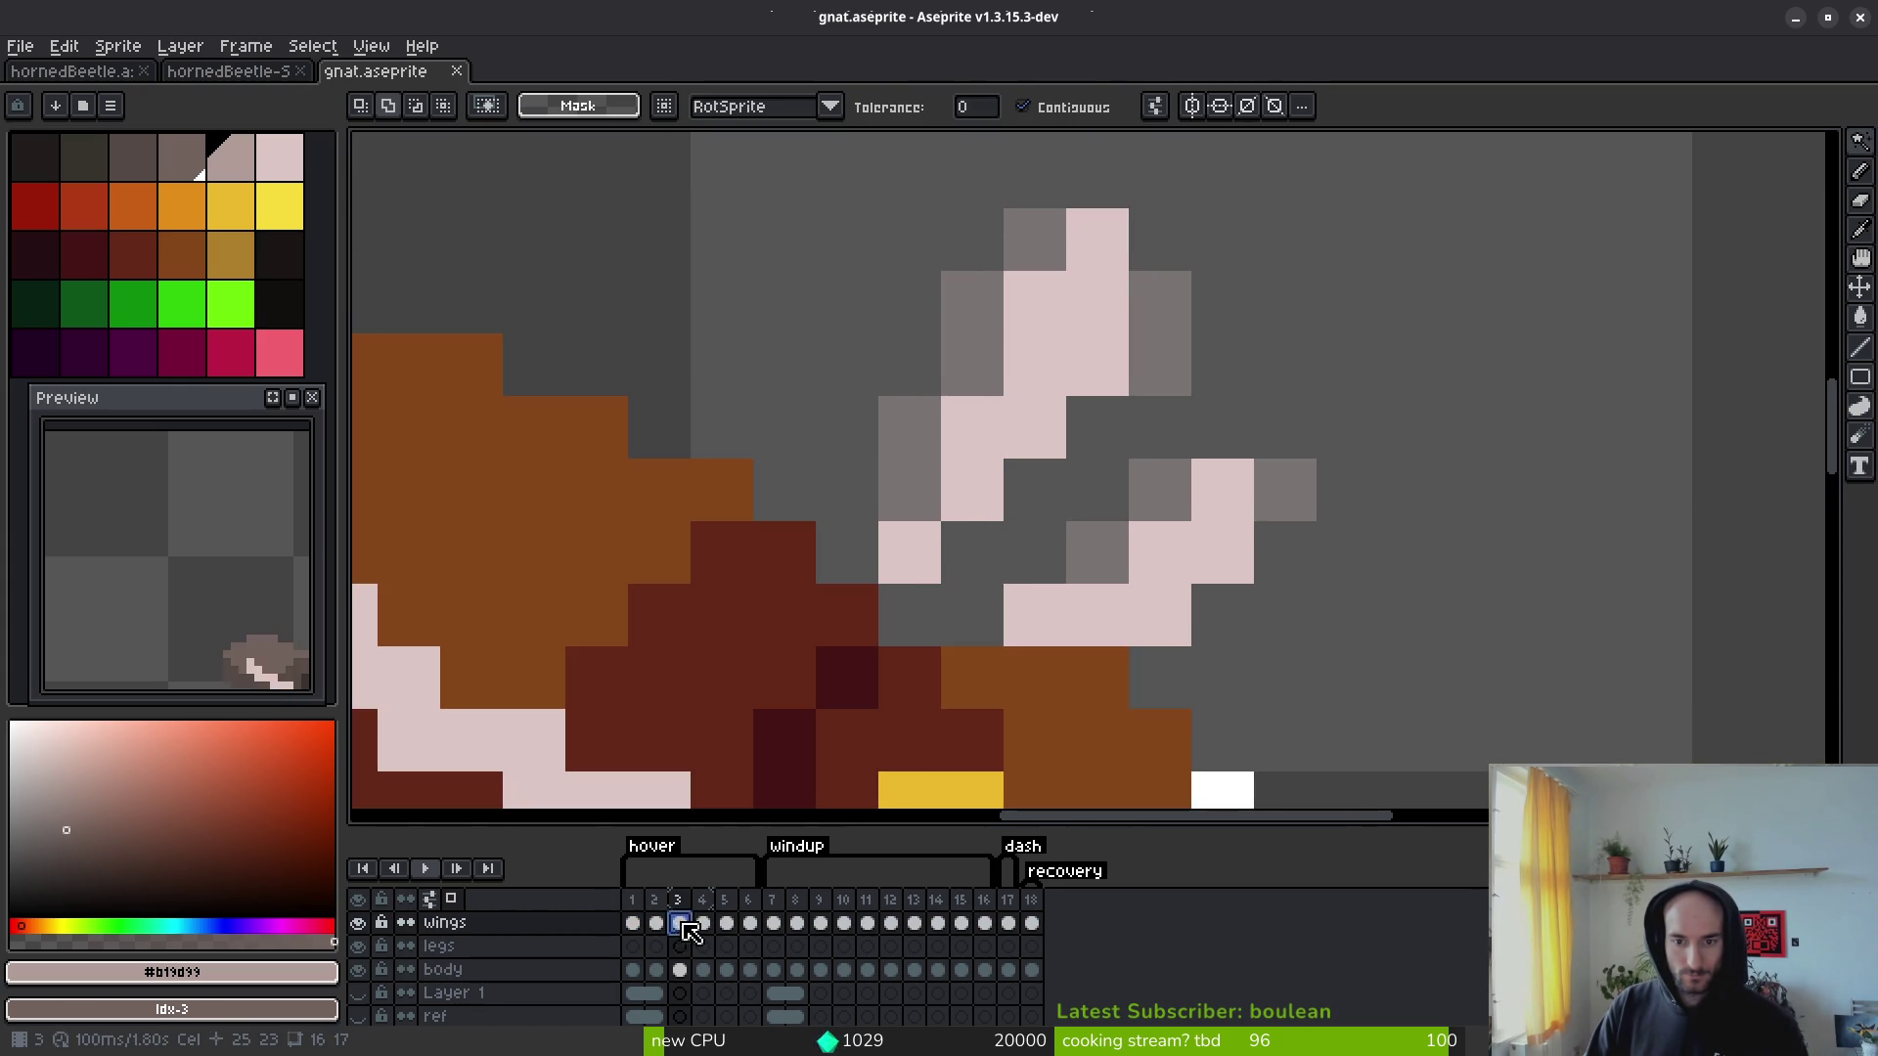
left_click(632, 923)
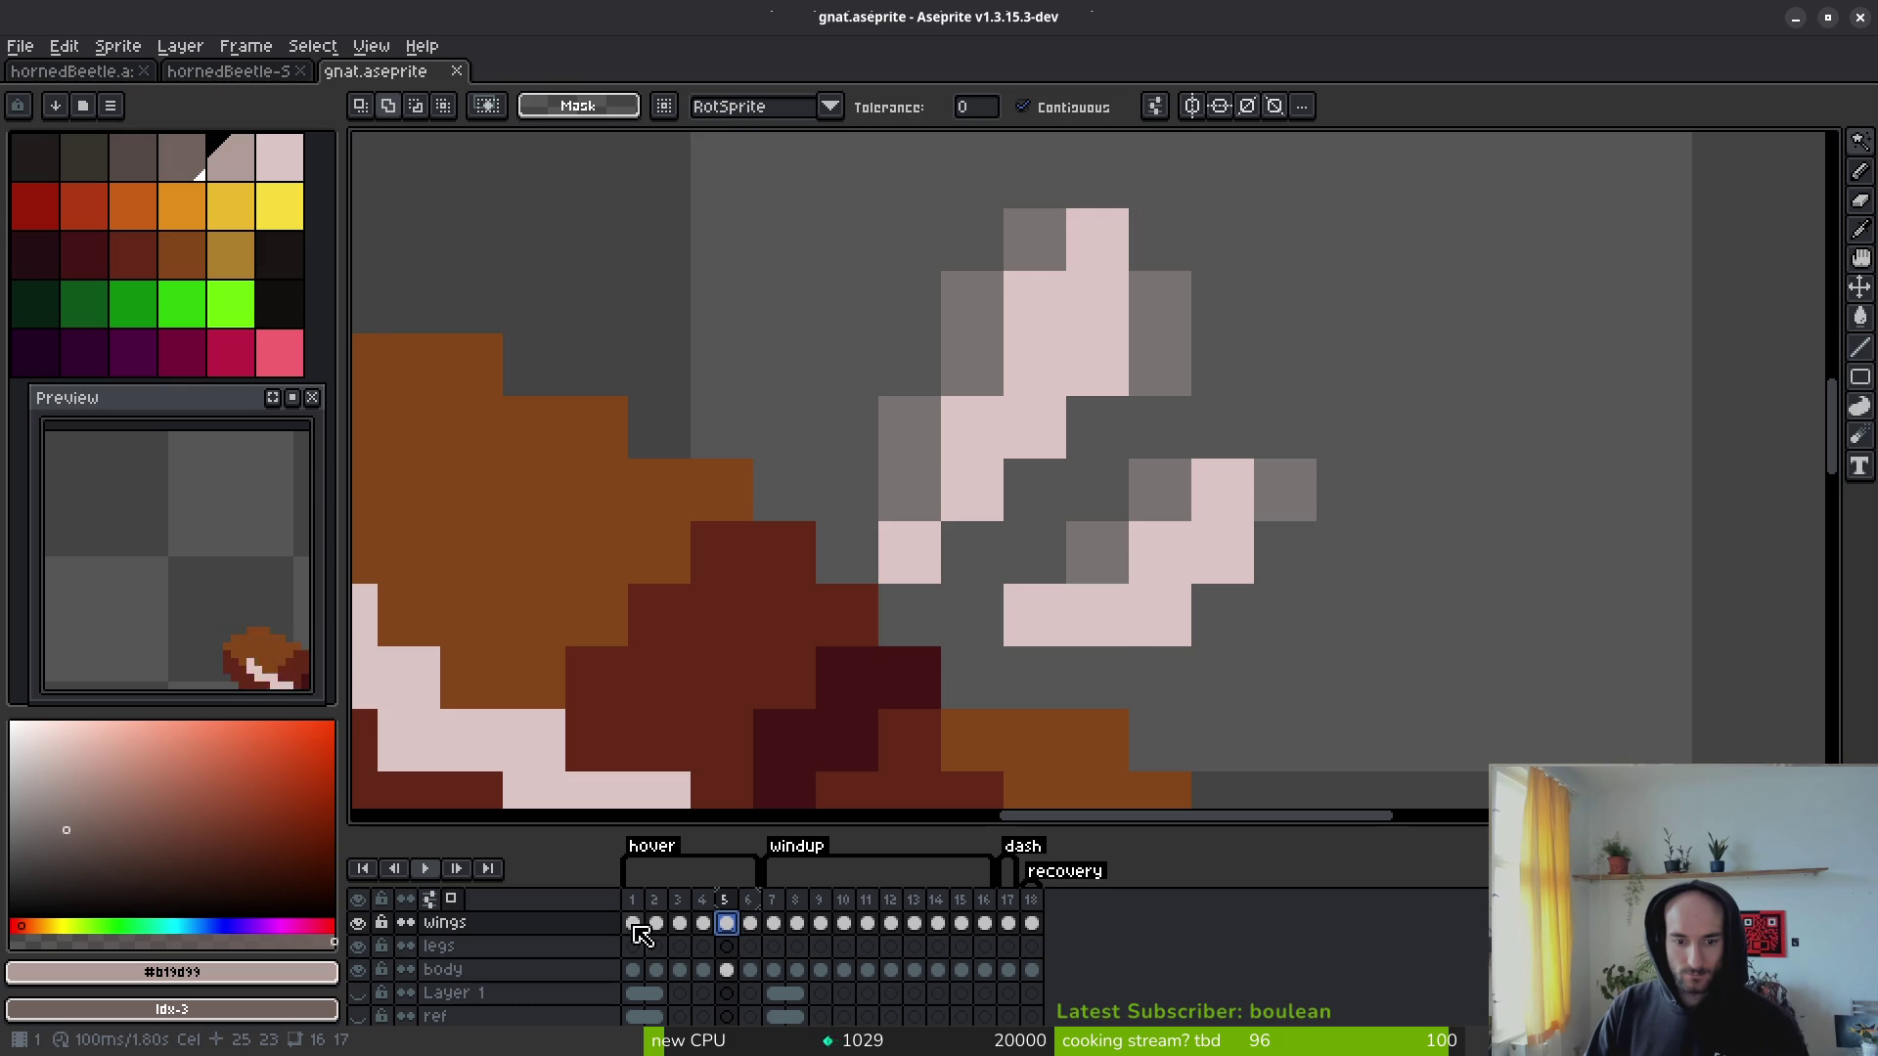
mouse_move(727, 924)
left_mouse_down()
mouse_move(631, 915)
mouse_move(640, 937)
mouse_move(749, 929)
mouse_move(671, 932)
left_mouse_up()
right_click(641, 937)
left_click(719, 990)
Step: Link wing cels 2 to 5 and return to frame 1
right_click(671, 932)
left_click(724, 984)
left_click(631, 923)
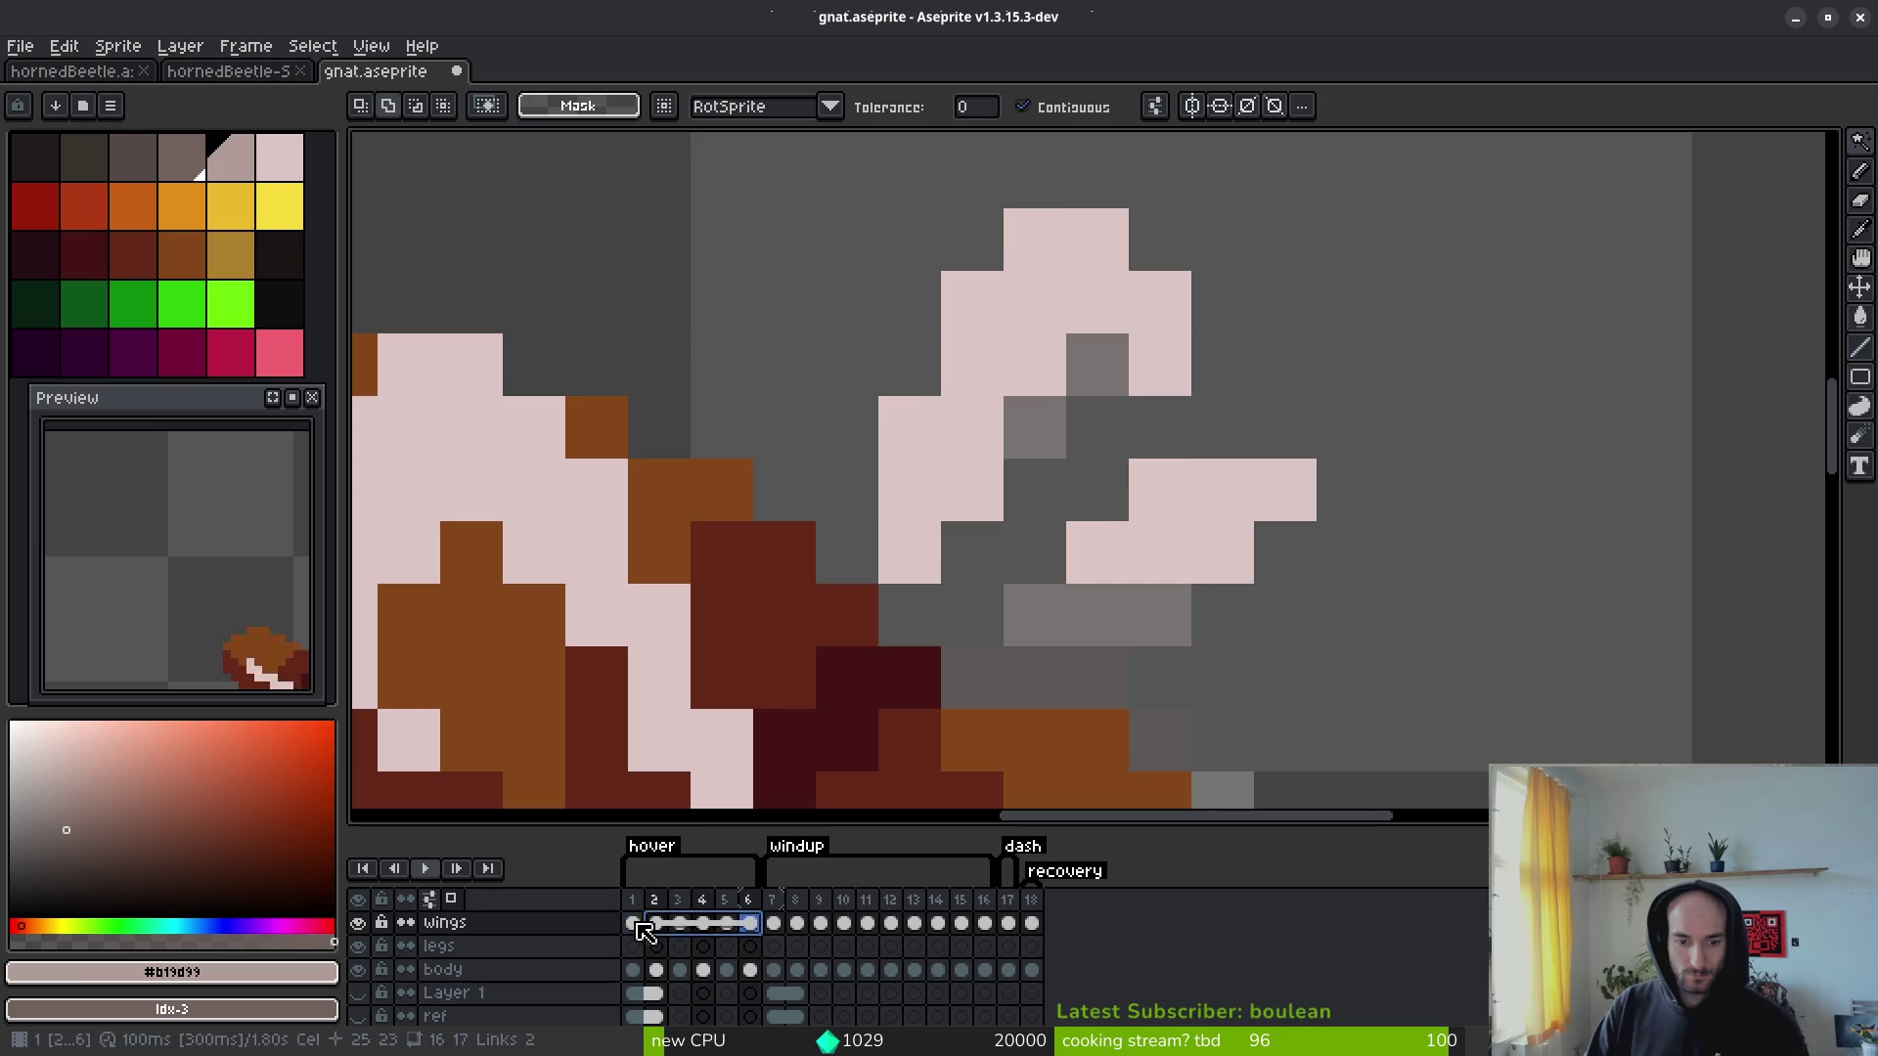
Step: Move the upper wing's pink pixels down one pixel and the lower wing right
key("b")
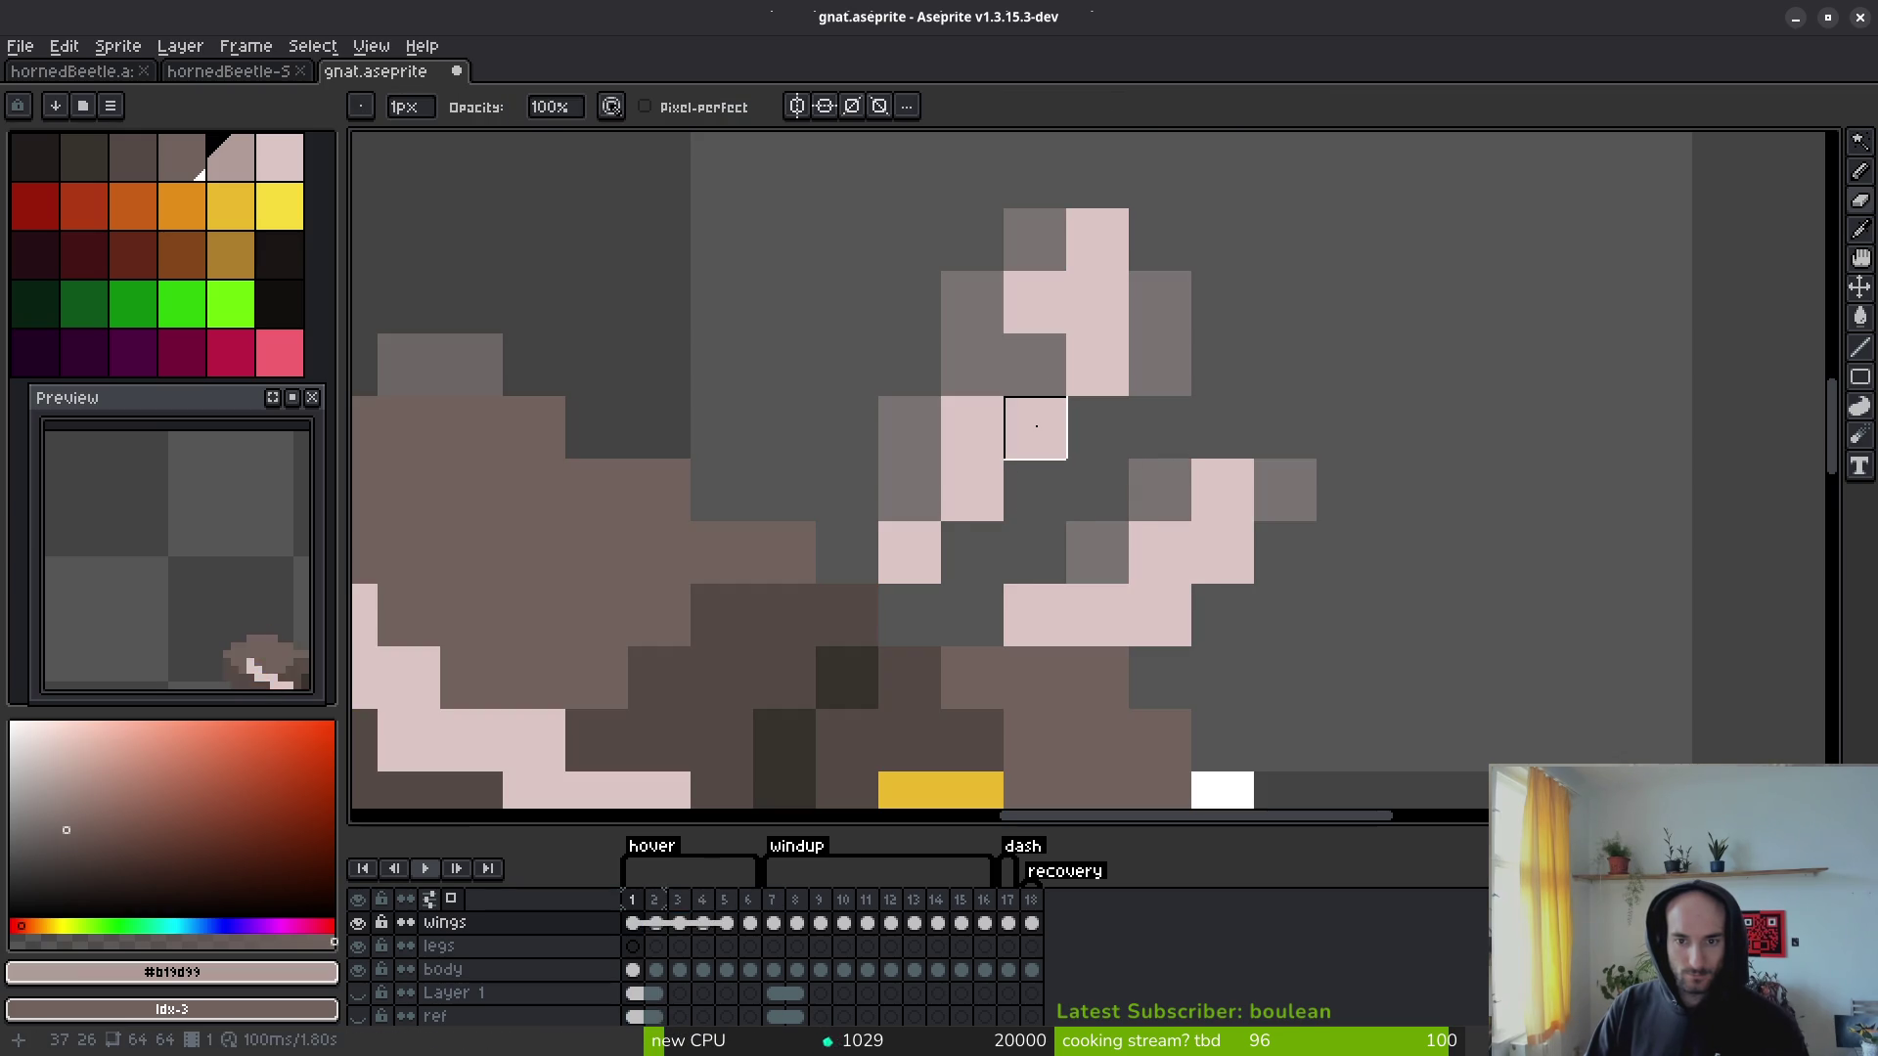
key("w")
left_click(1068, 331)
left_click(910, 552, "shift")
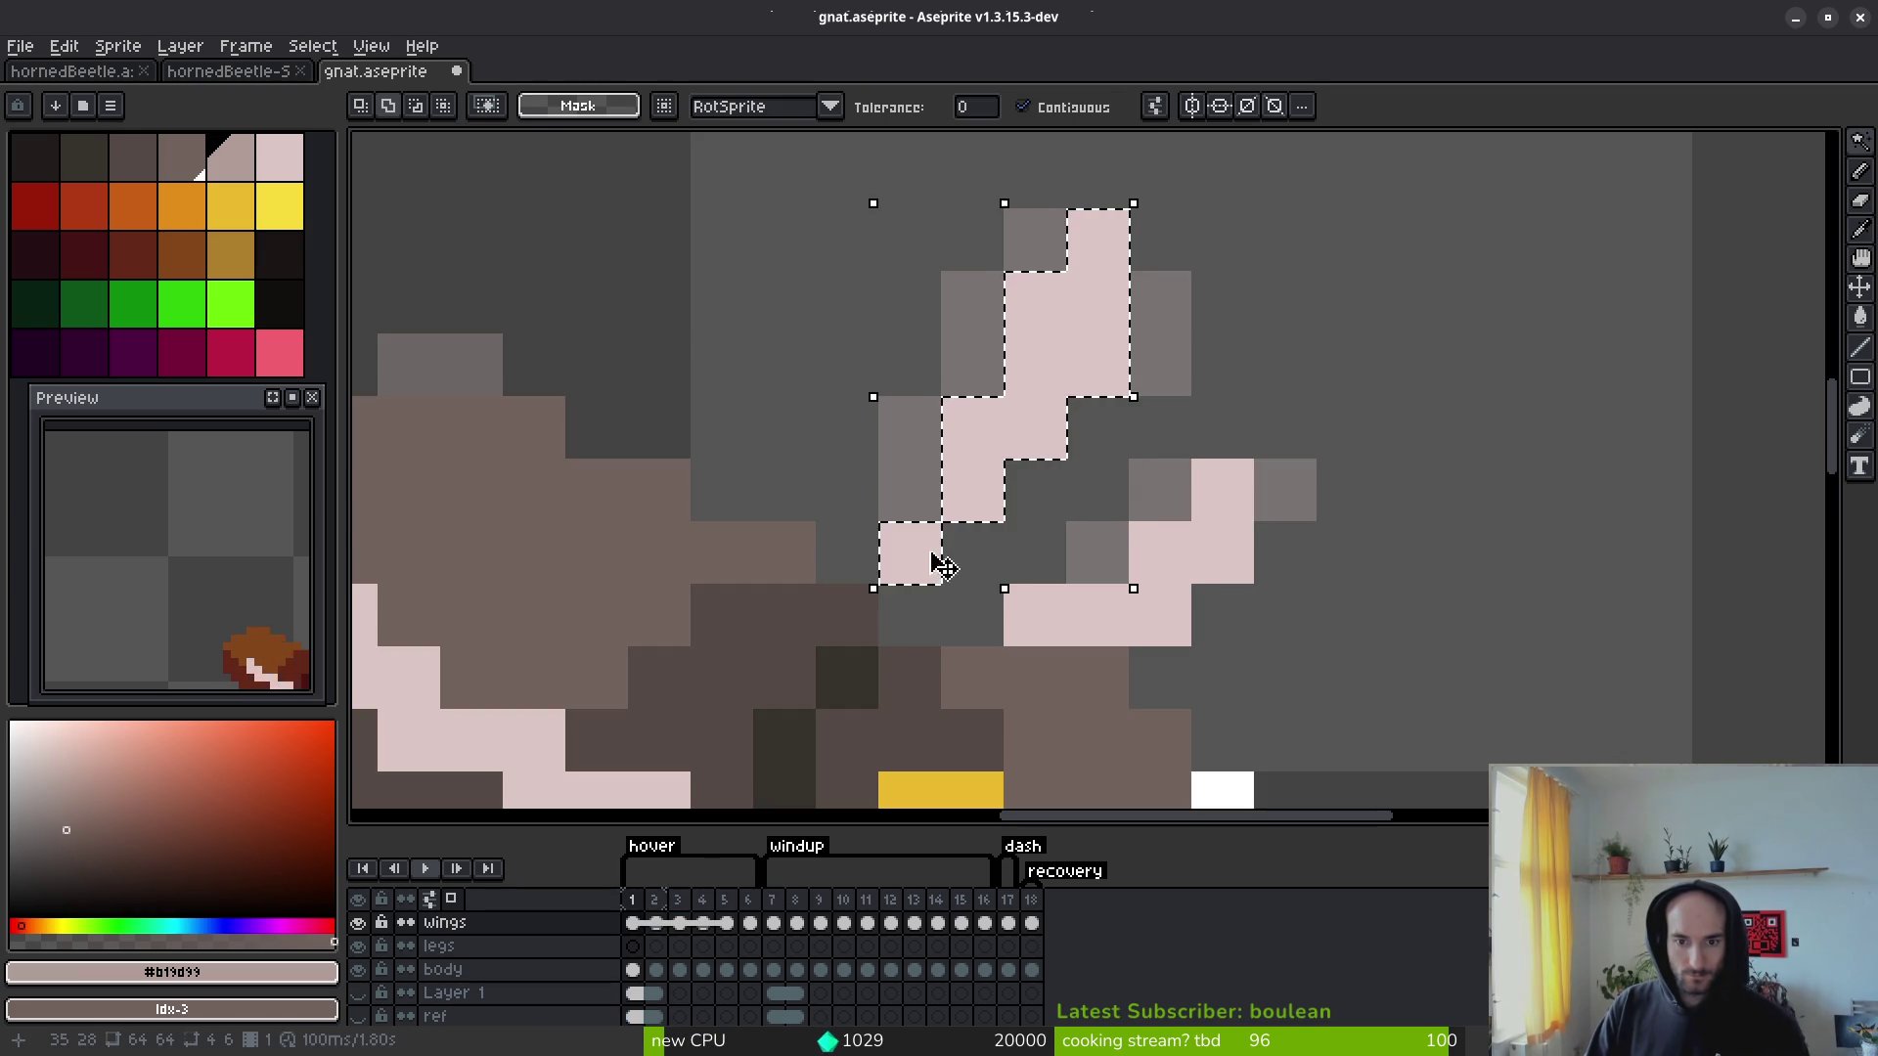
left_click_drag(1003, 445, 1002, 503)
key("Return")
left_click(1174, 600)
mouse_move(1174, 600)
left_mouse_down()
mouse_move(1236, 616)
mouse_move(1293, 669)
left_mouse_up()
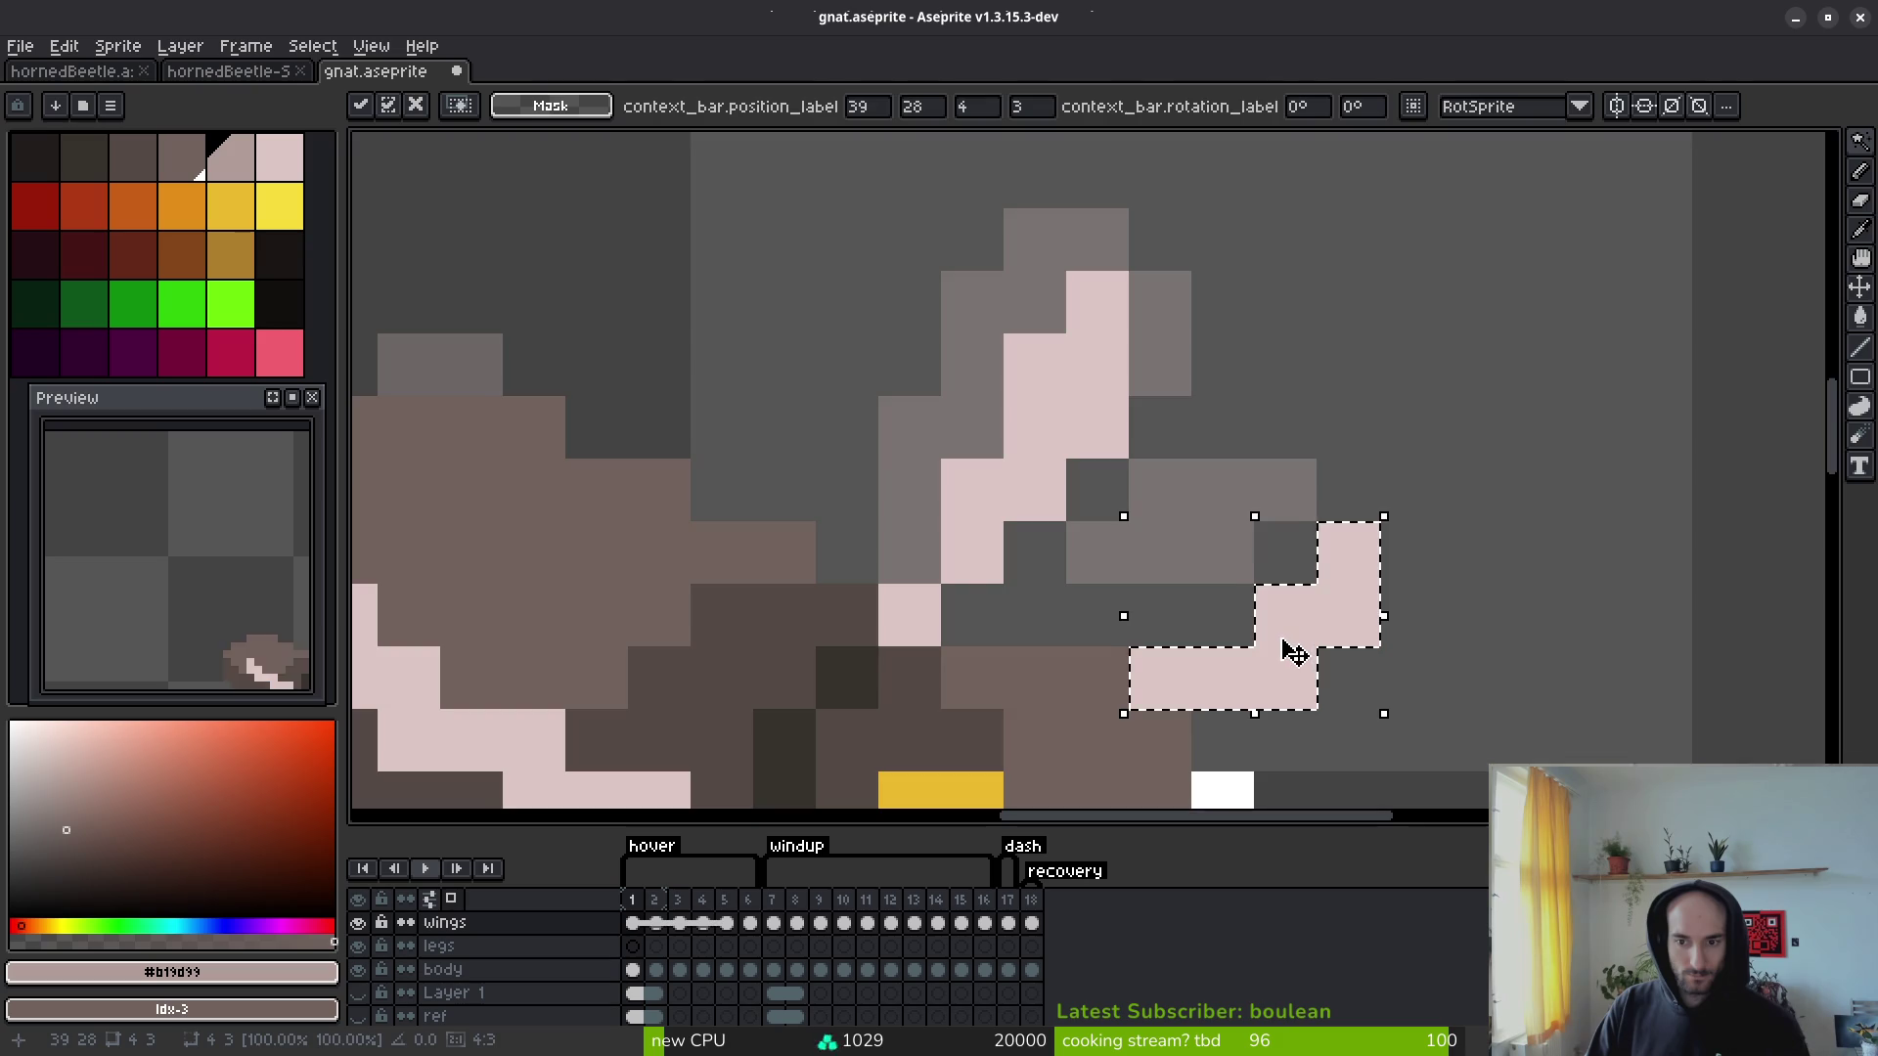
scroll(1337, 669, "down", 6)
key("Return")
Step: Step through the frames comparing wing poses, ending on frame 3
key("i")
key("Right")
key("Left")
key("Right")
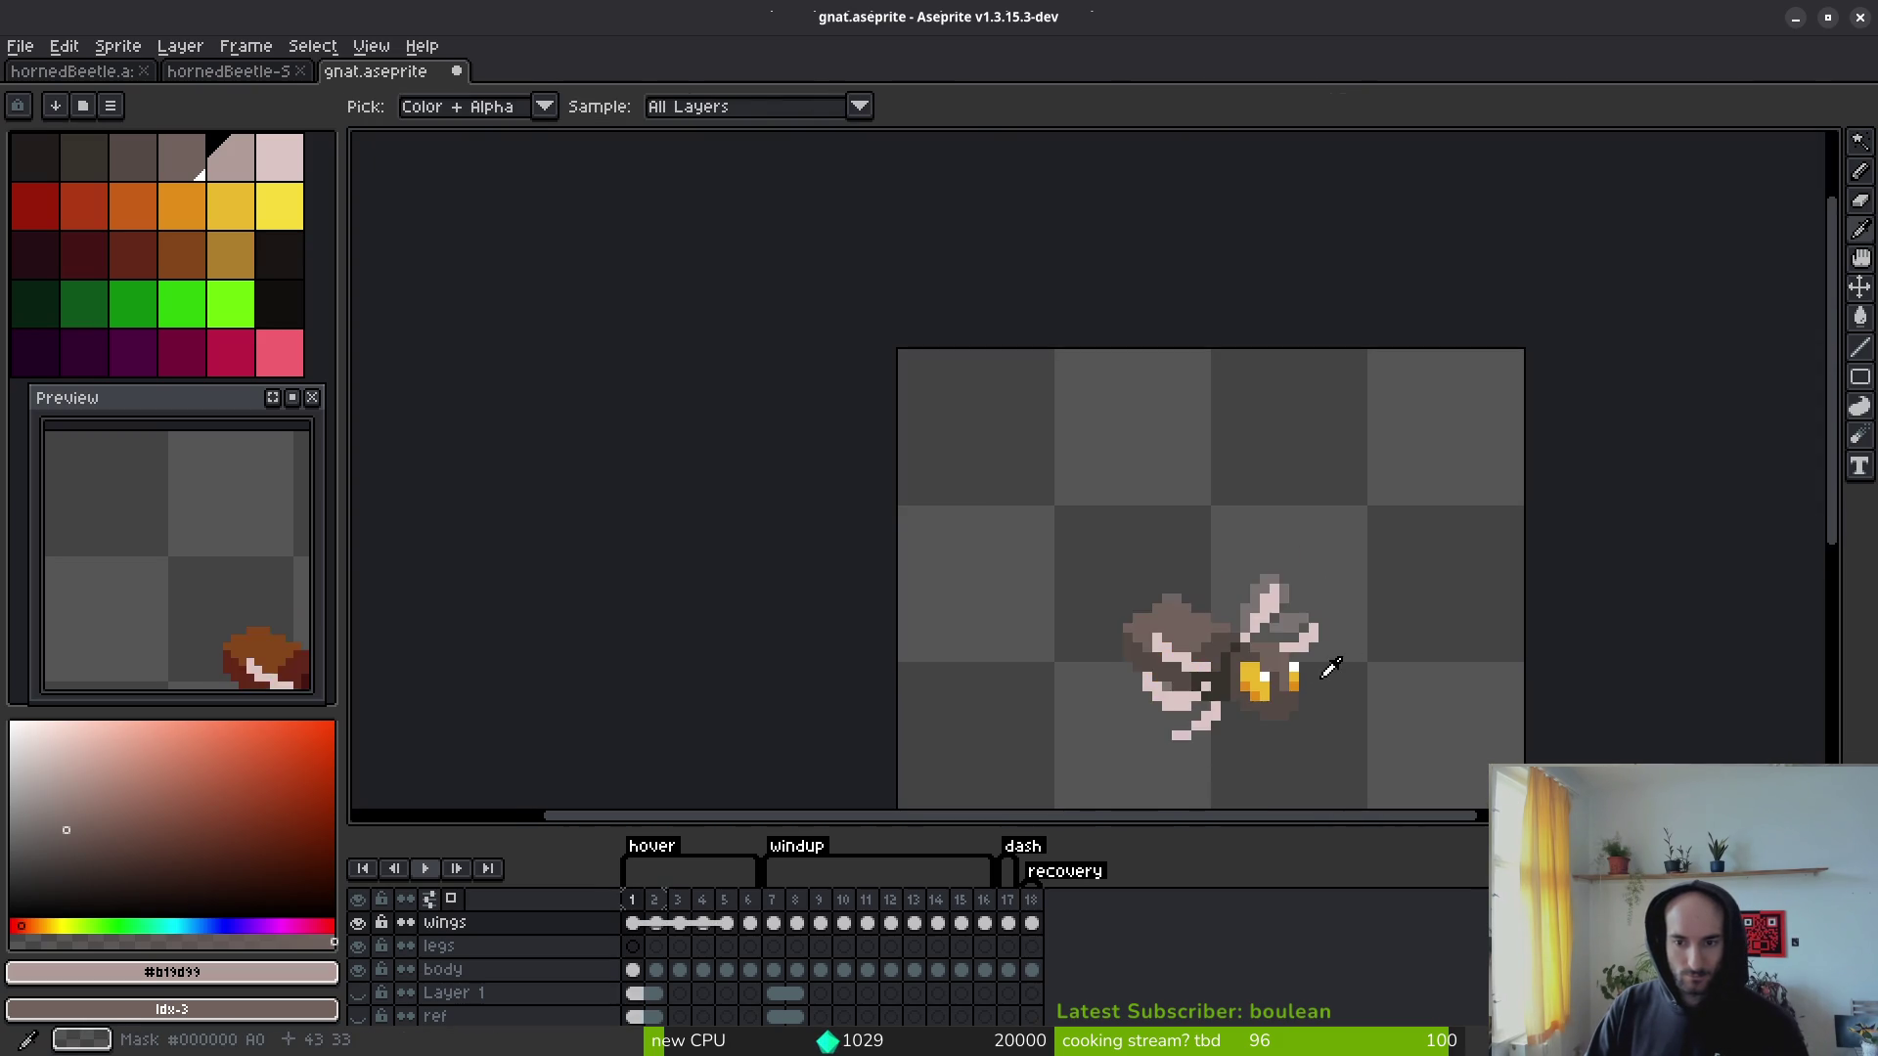
key("w")
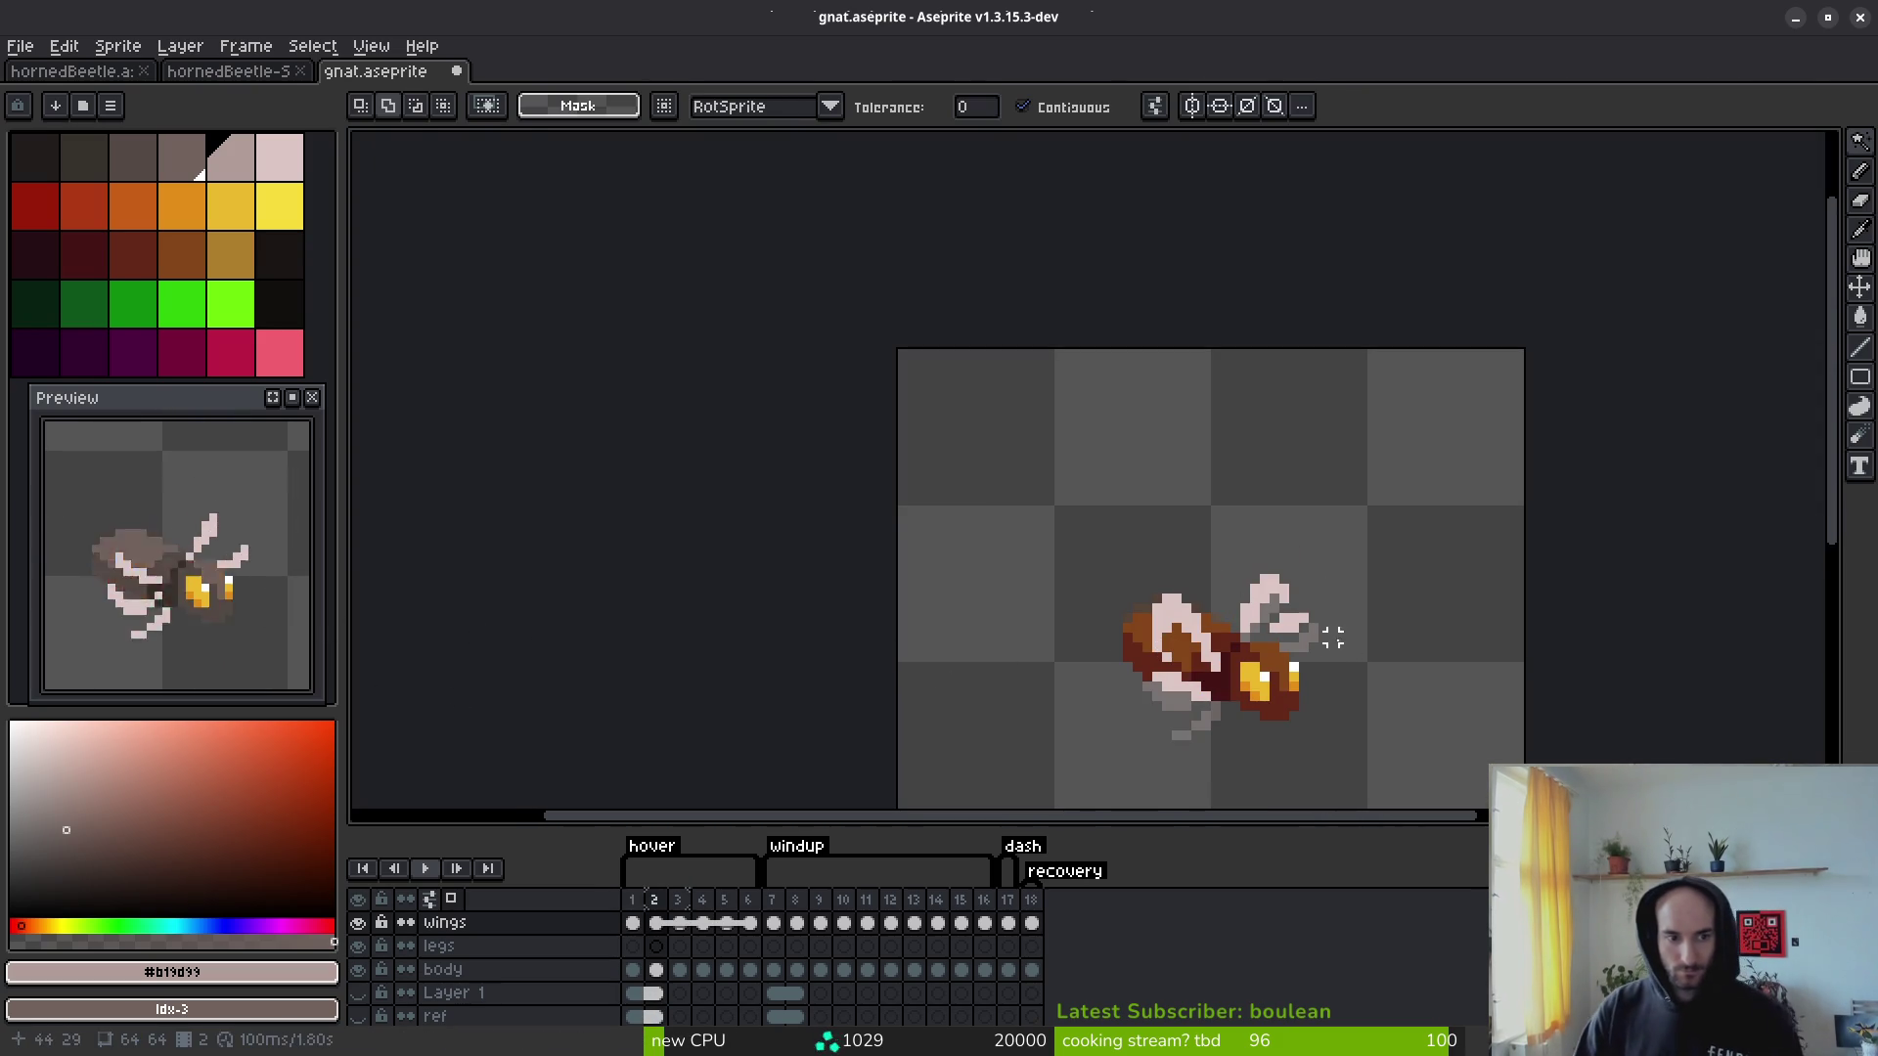
left_click_drag(1279, 629, 1223, 533)
key("i")
key("Right")
key("Left")
key("Right")
key("w")
scroll(1225, 565, "up", 5)
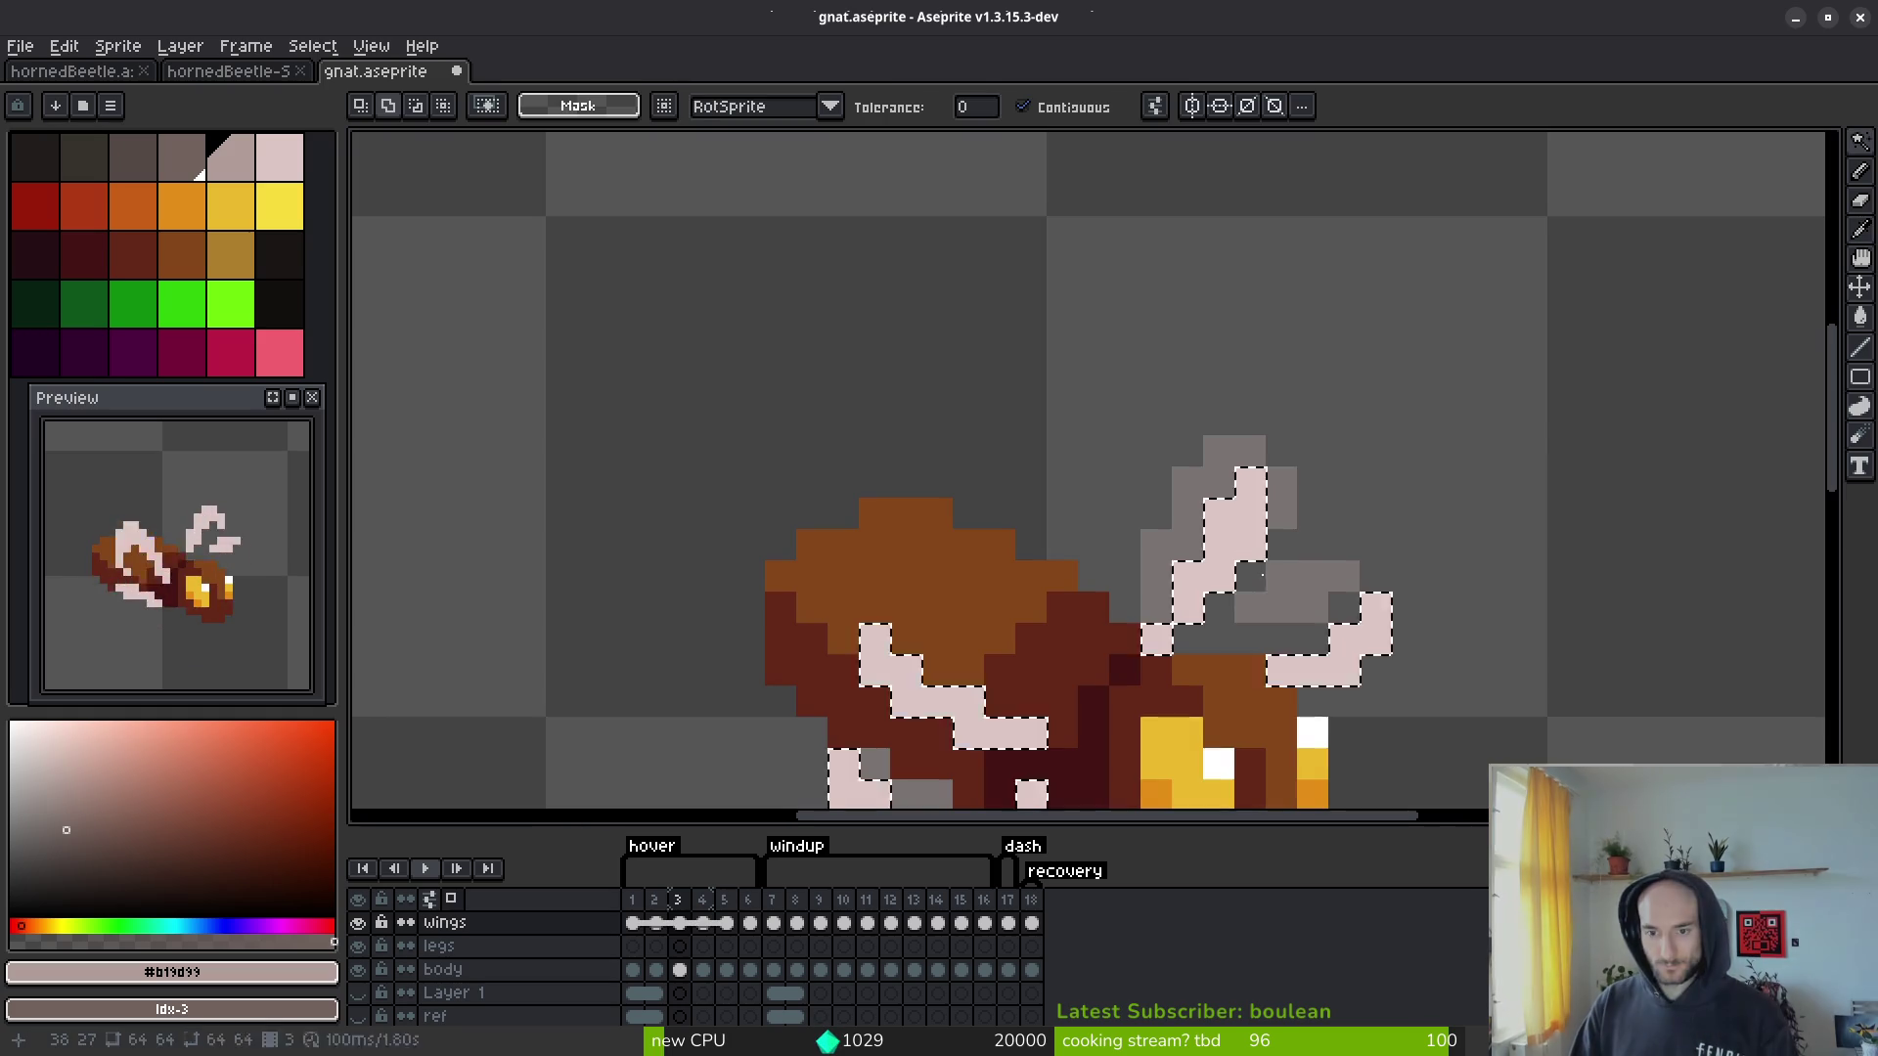
Step: Lasso and move the wing on frame 3, then pick the wing's light pink colour
key("q")
mouse_move(1308, 473)
left_mouse_down()
mouse_move(1173, 596)
mouse_move(1234, 626)
mouse_move(1258, 548)
mouse_move(1272, 559)
left_mouse_up()
key("ctrl+d")
key("b")
left_click(1224, 567, "alt")
Step: Paint a grey wing pixel pink, then undo the upper wing's transformation on frame 3
left_click(1282, 576)
scroll(1373, 577, "down", 5)
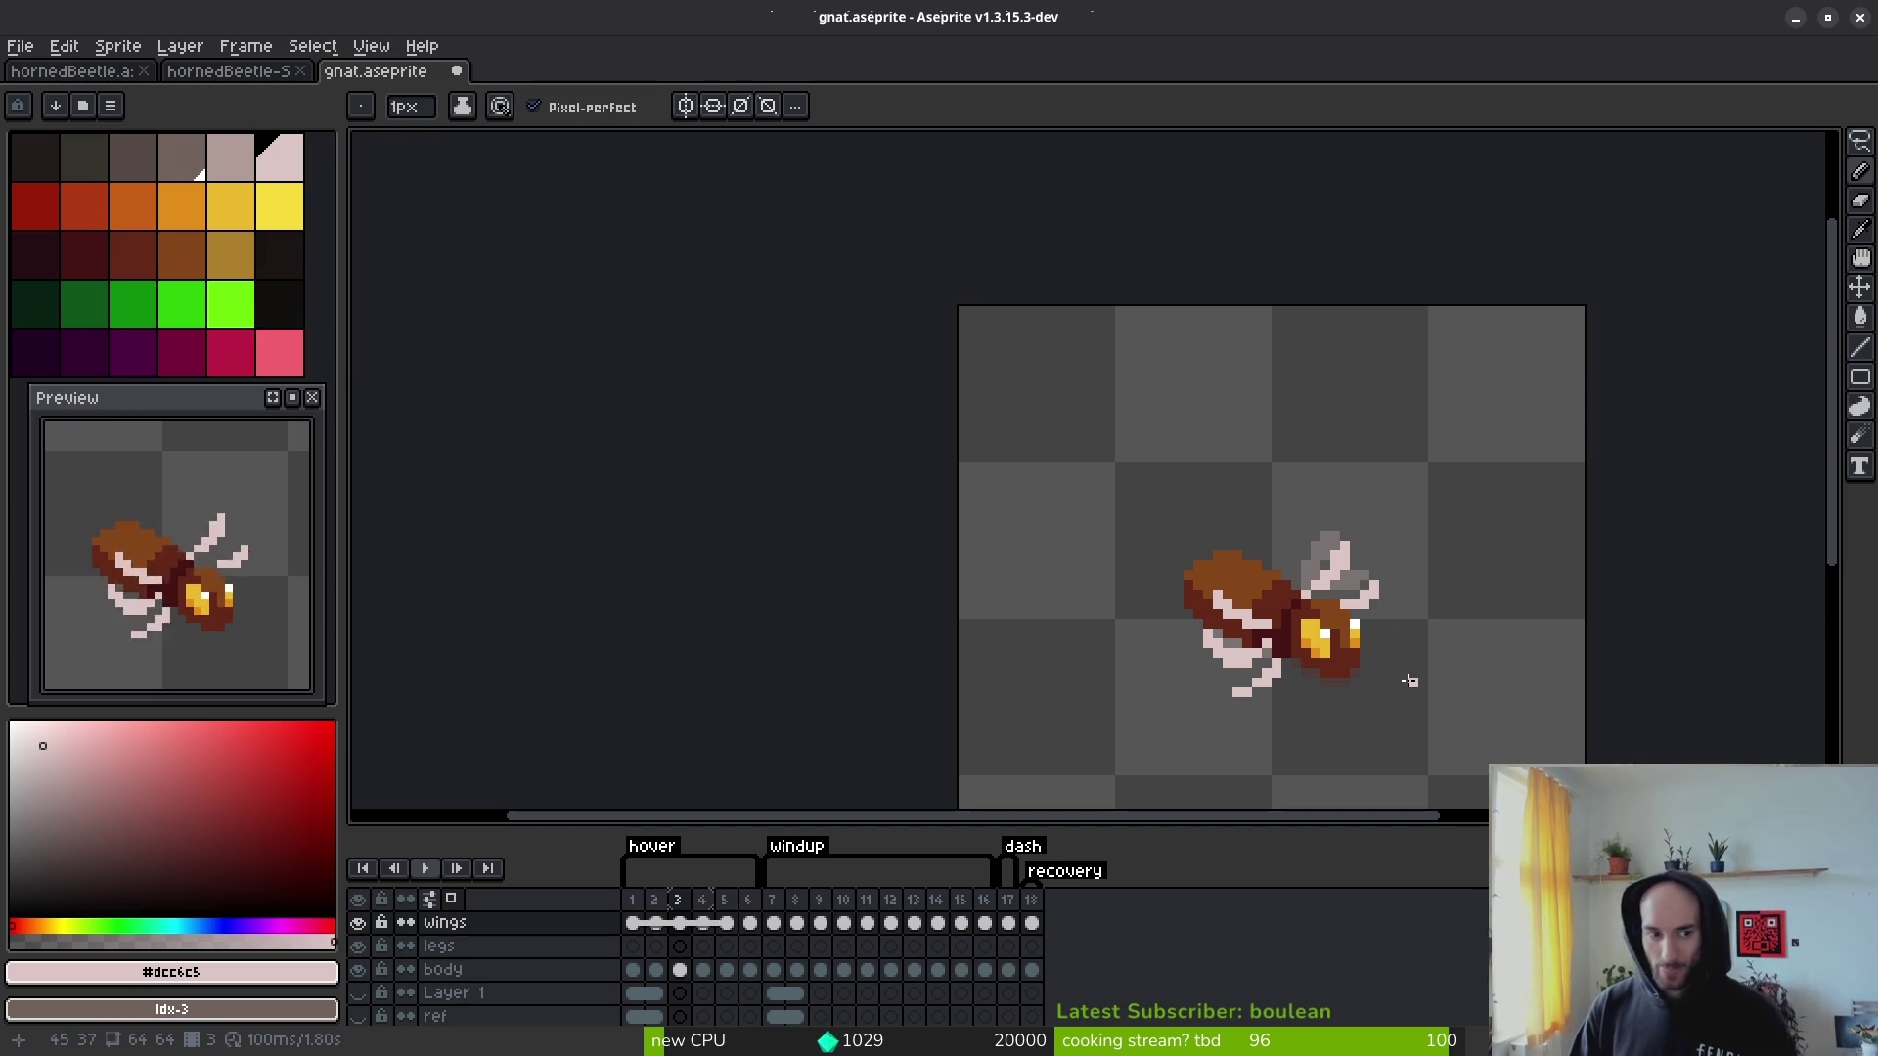
scroll(1384, 641, "up", 2)
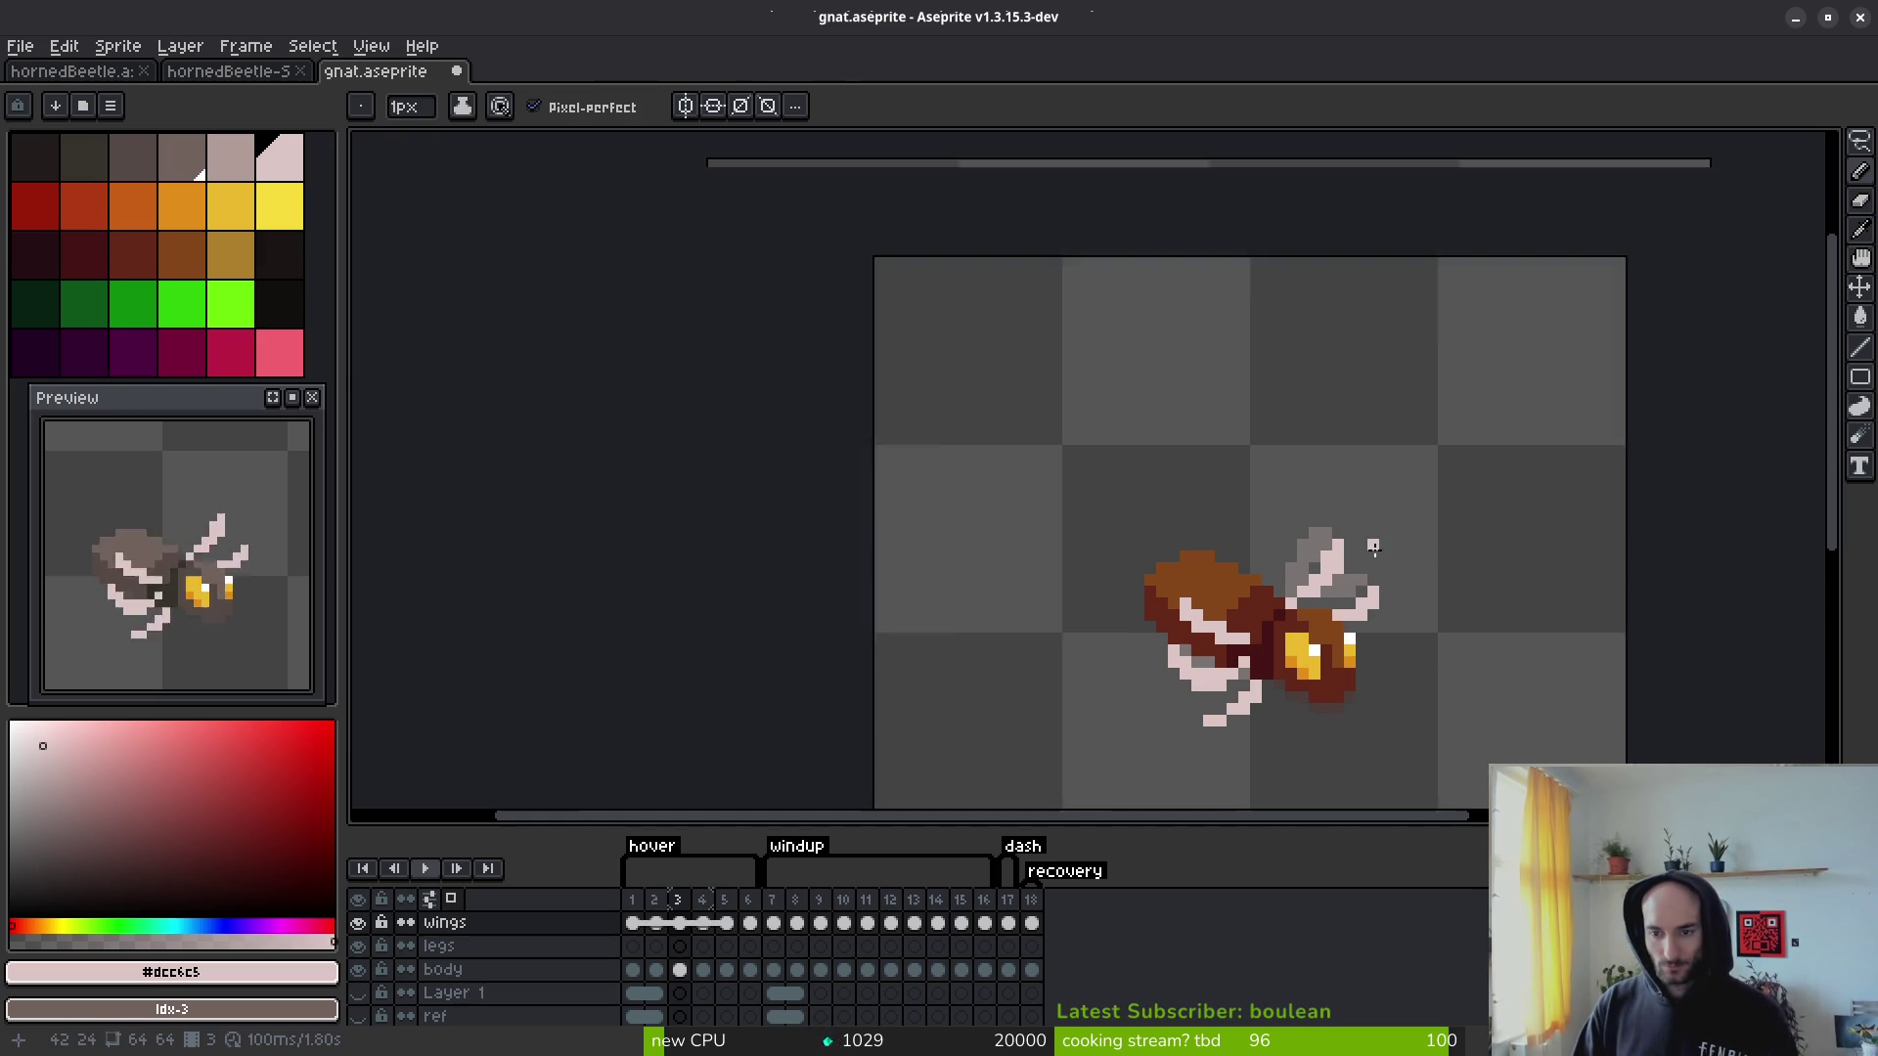
key("e")
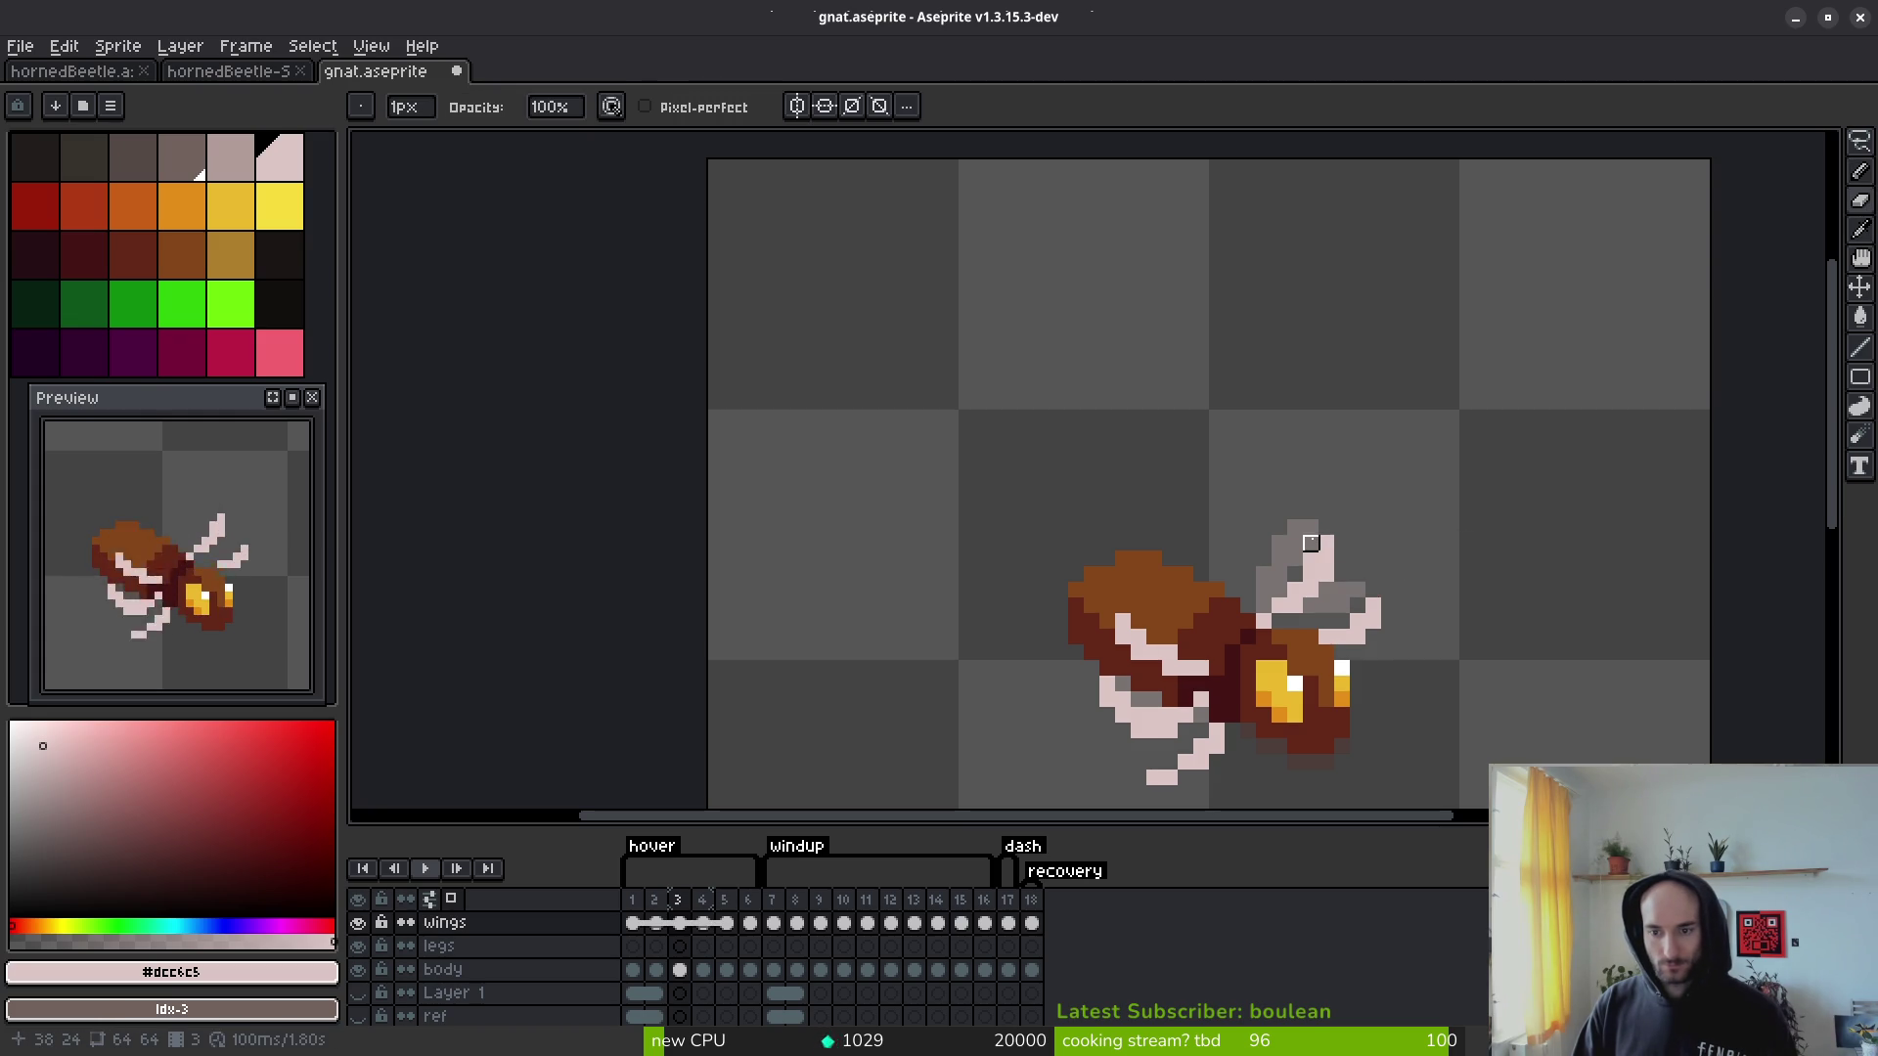
scroll(1445, 530, "down", 1)
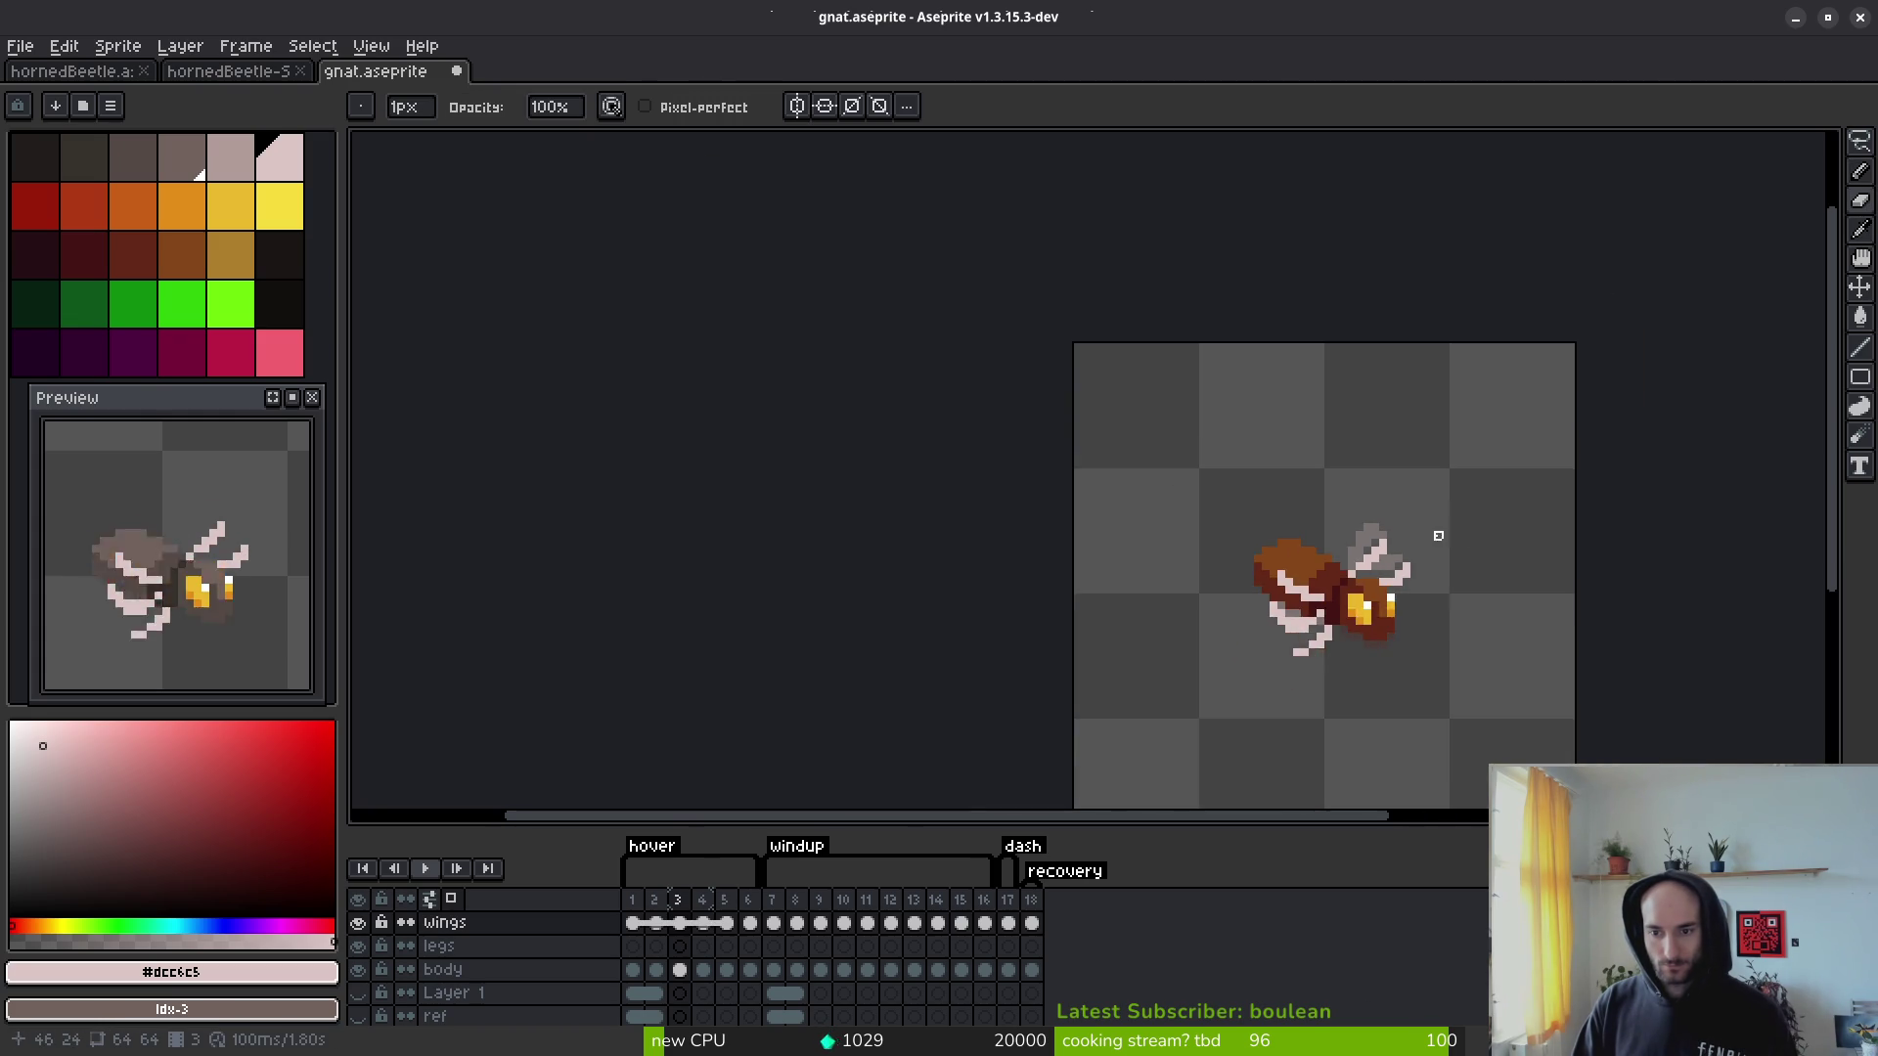
scroll(1409, 543, "up", 2)
key("f")
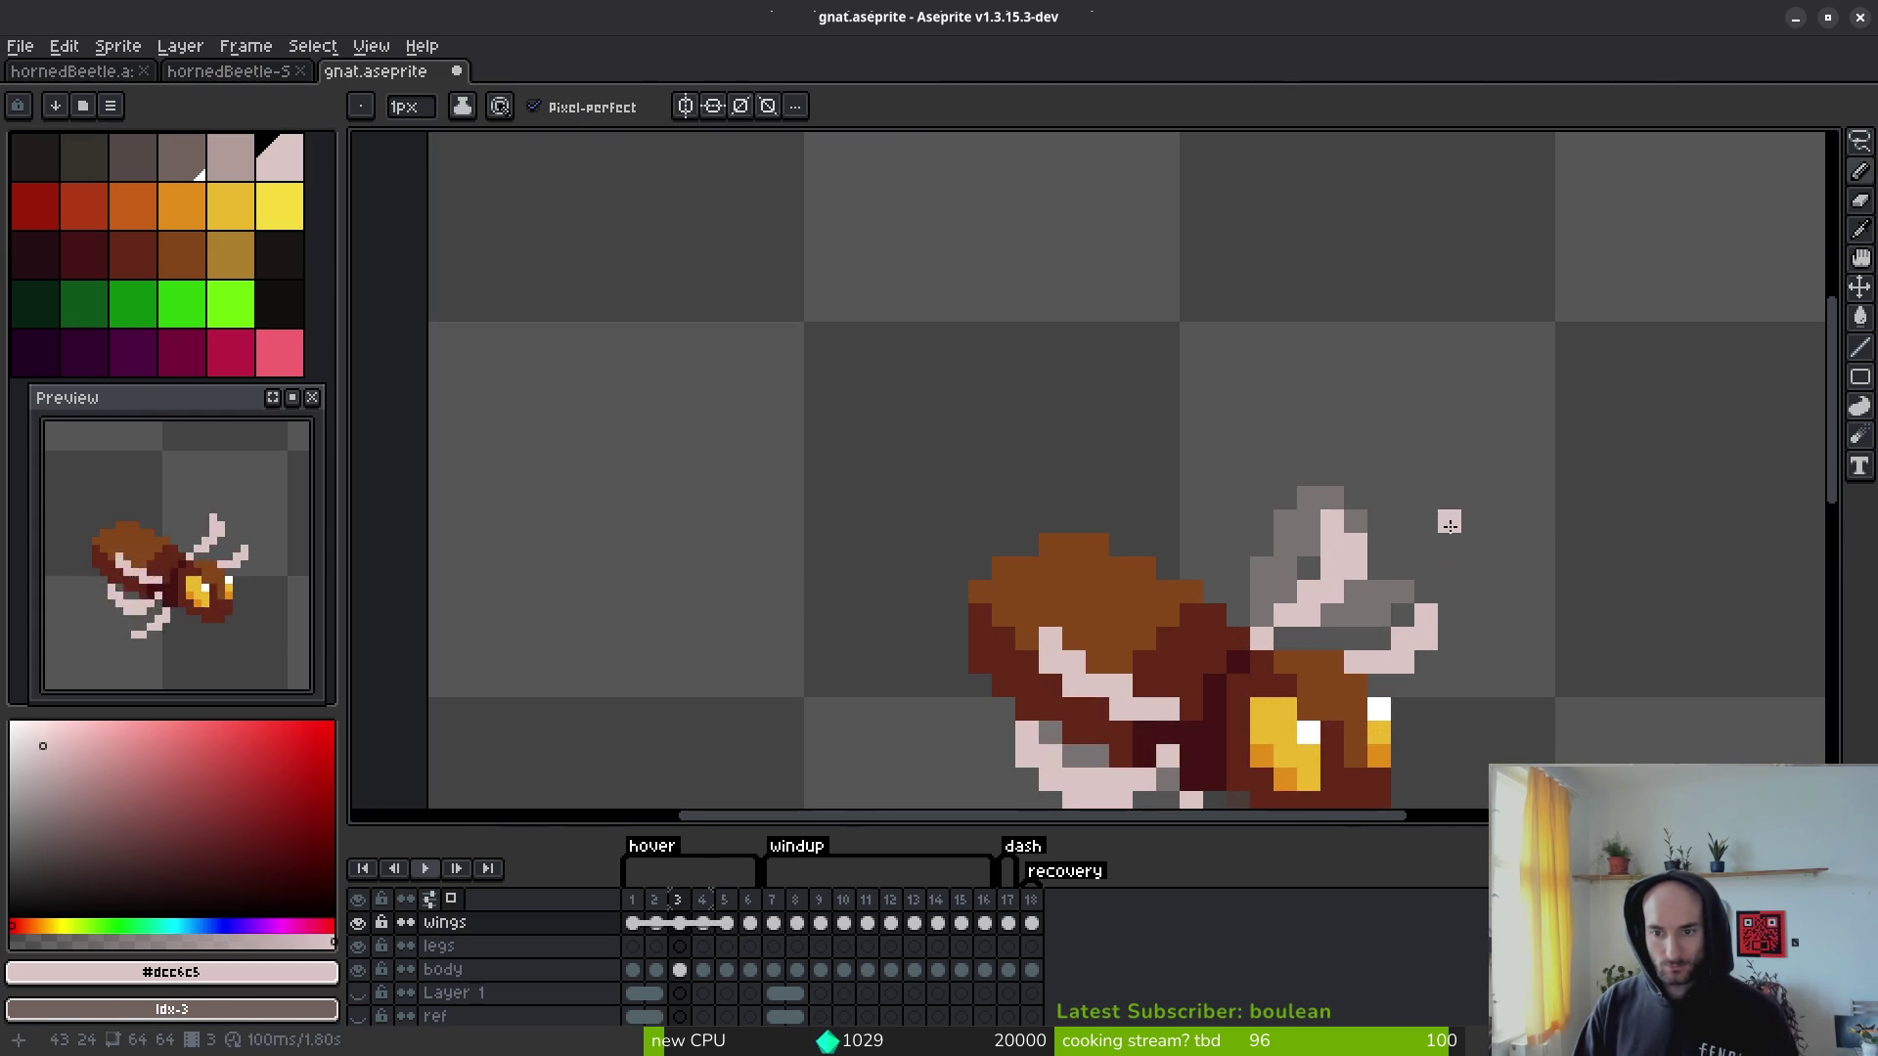
scroll(1453, 536, "down", 3)
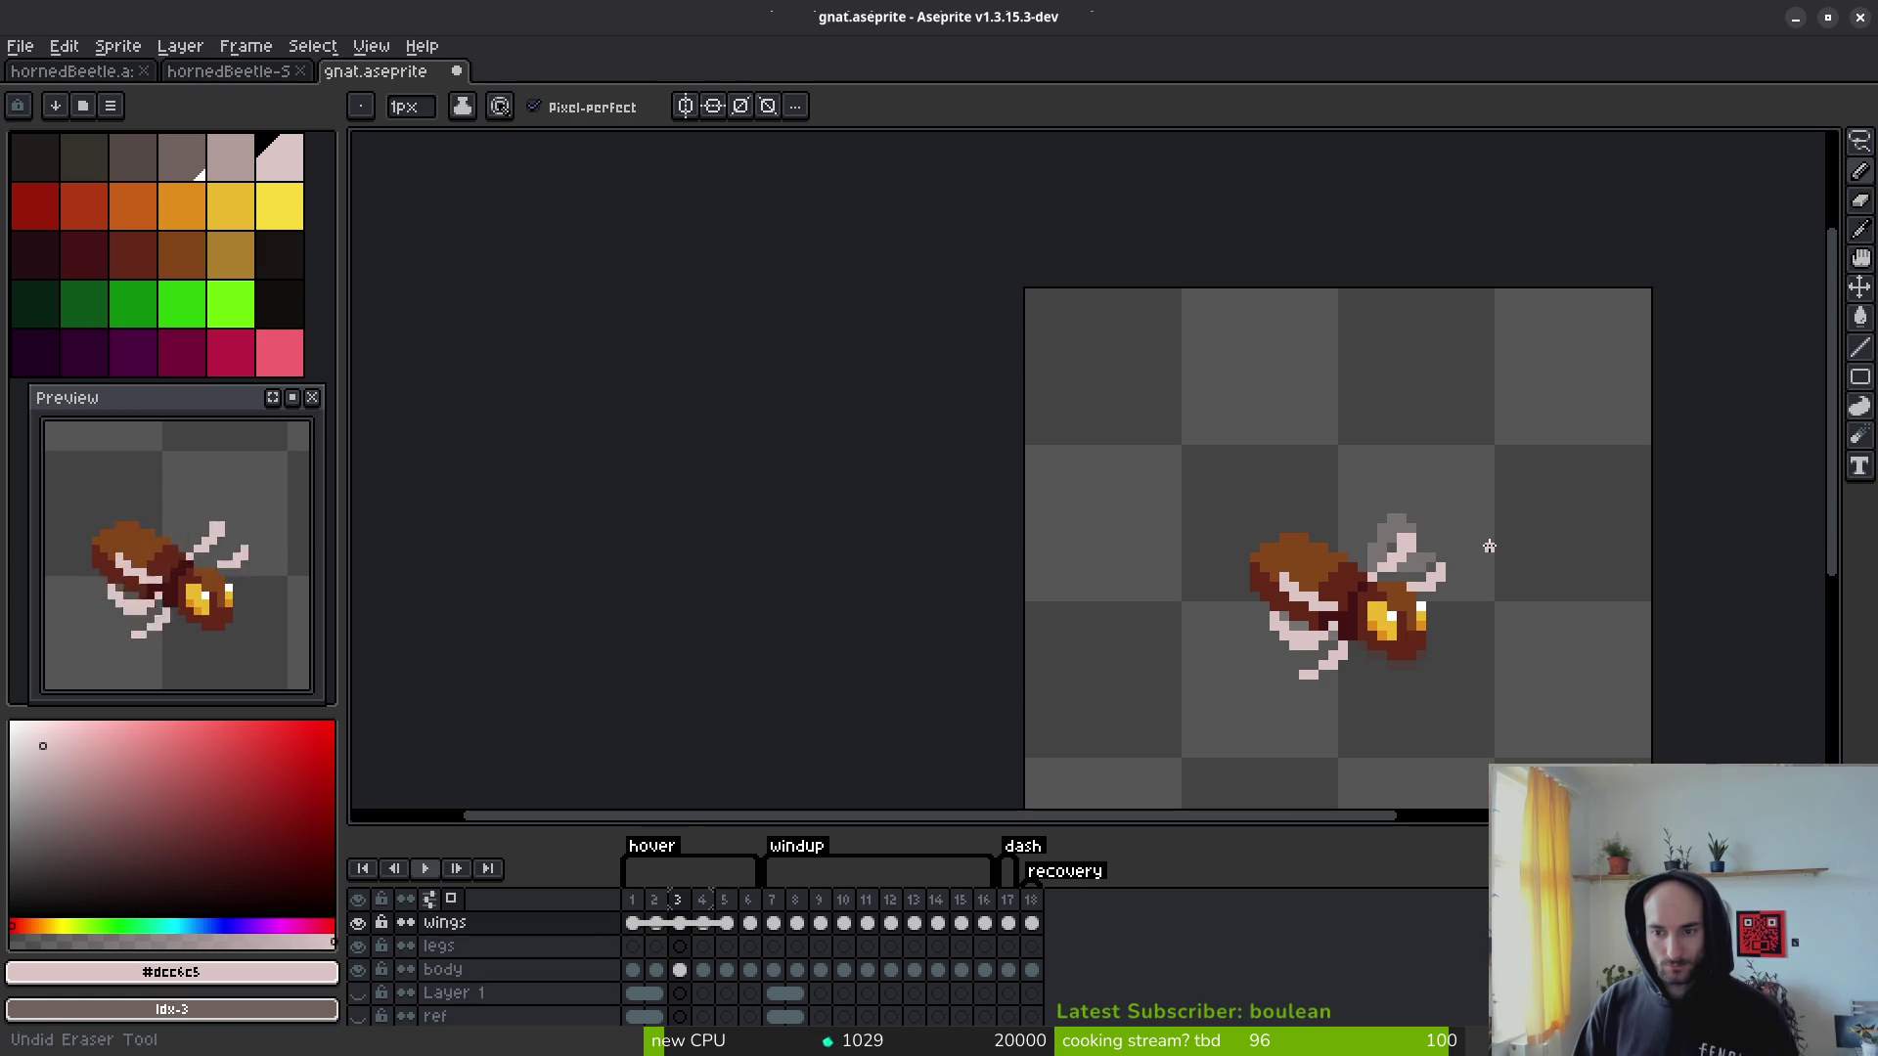
key("ctrl+z")
key("ctrl+z")
scroll(1421, 536, "up", 2)
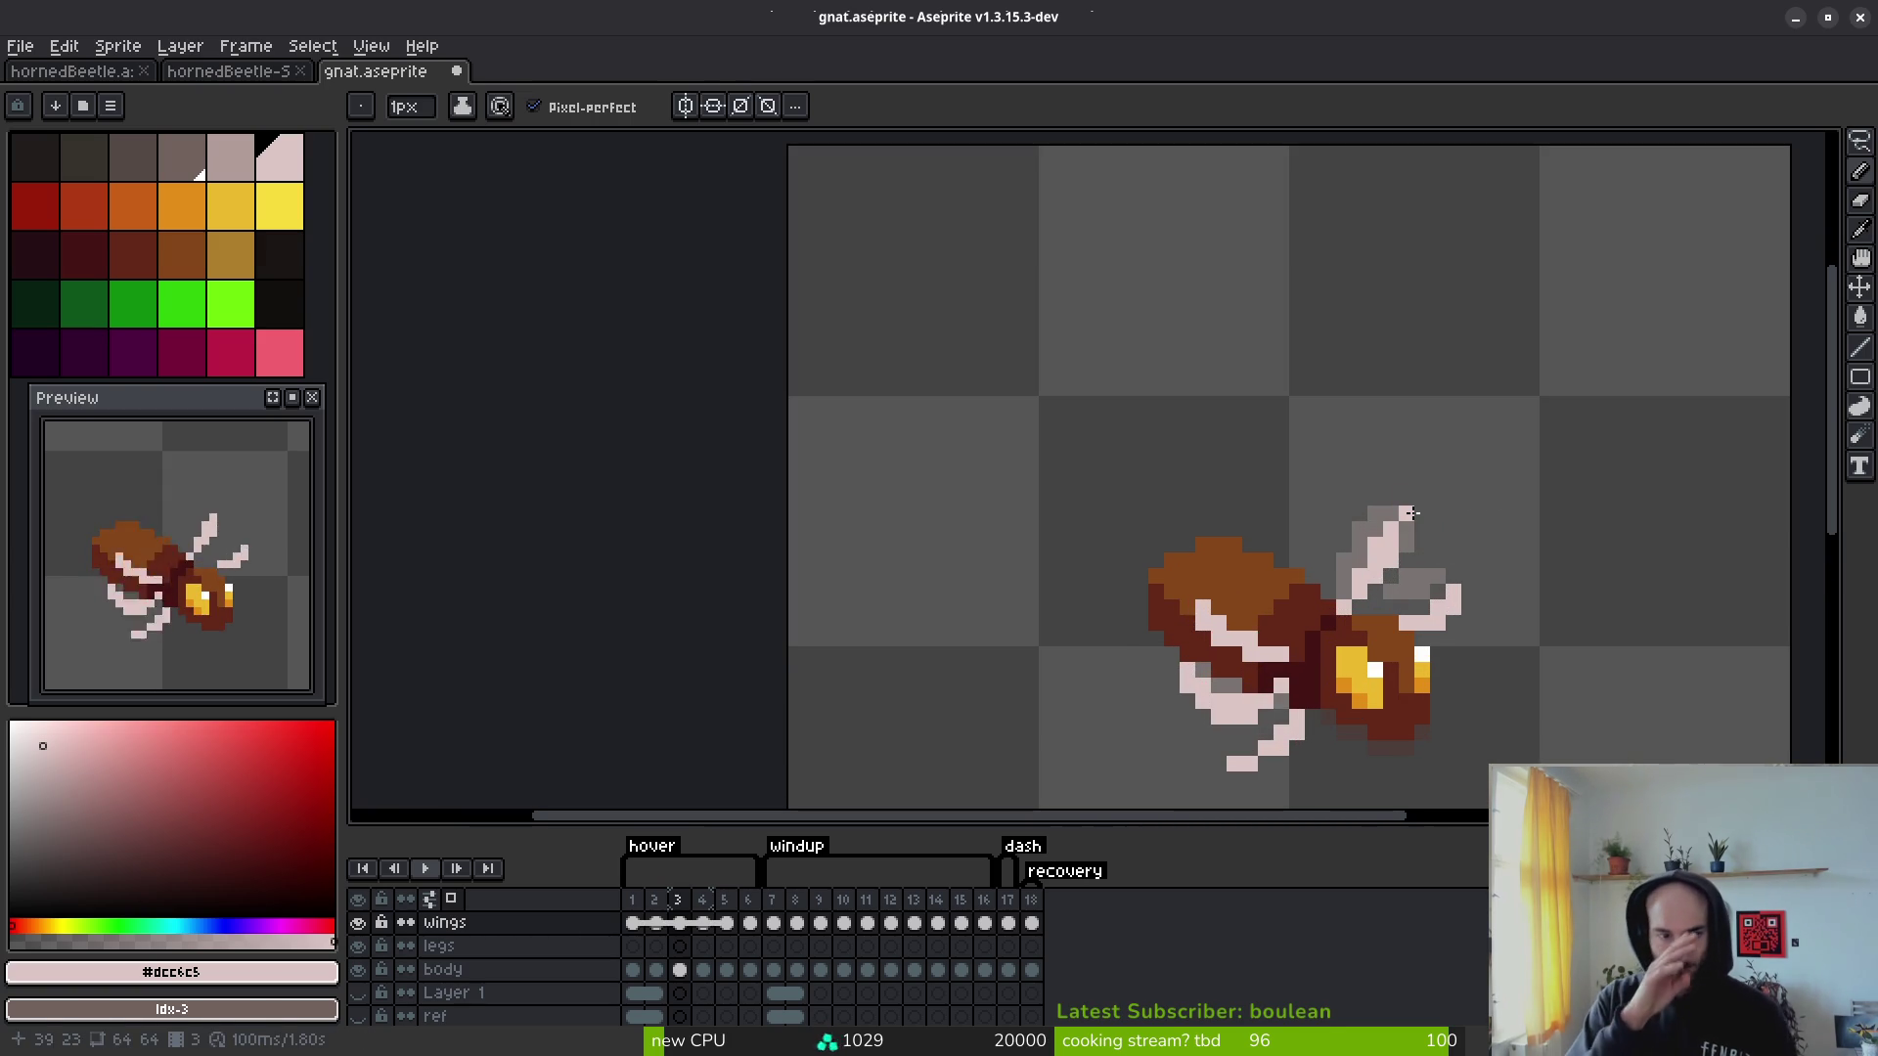
scroll(251, 594, "down", 2)
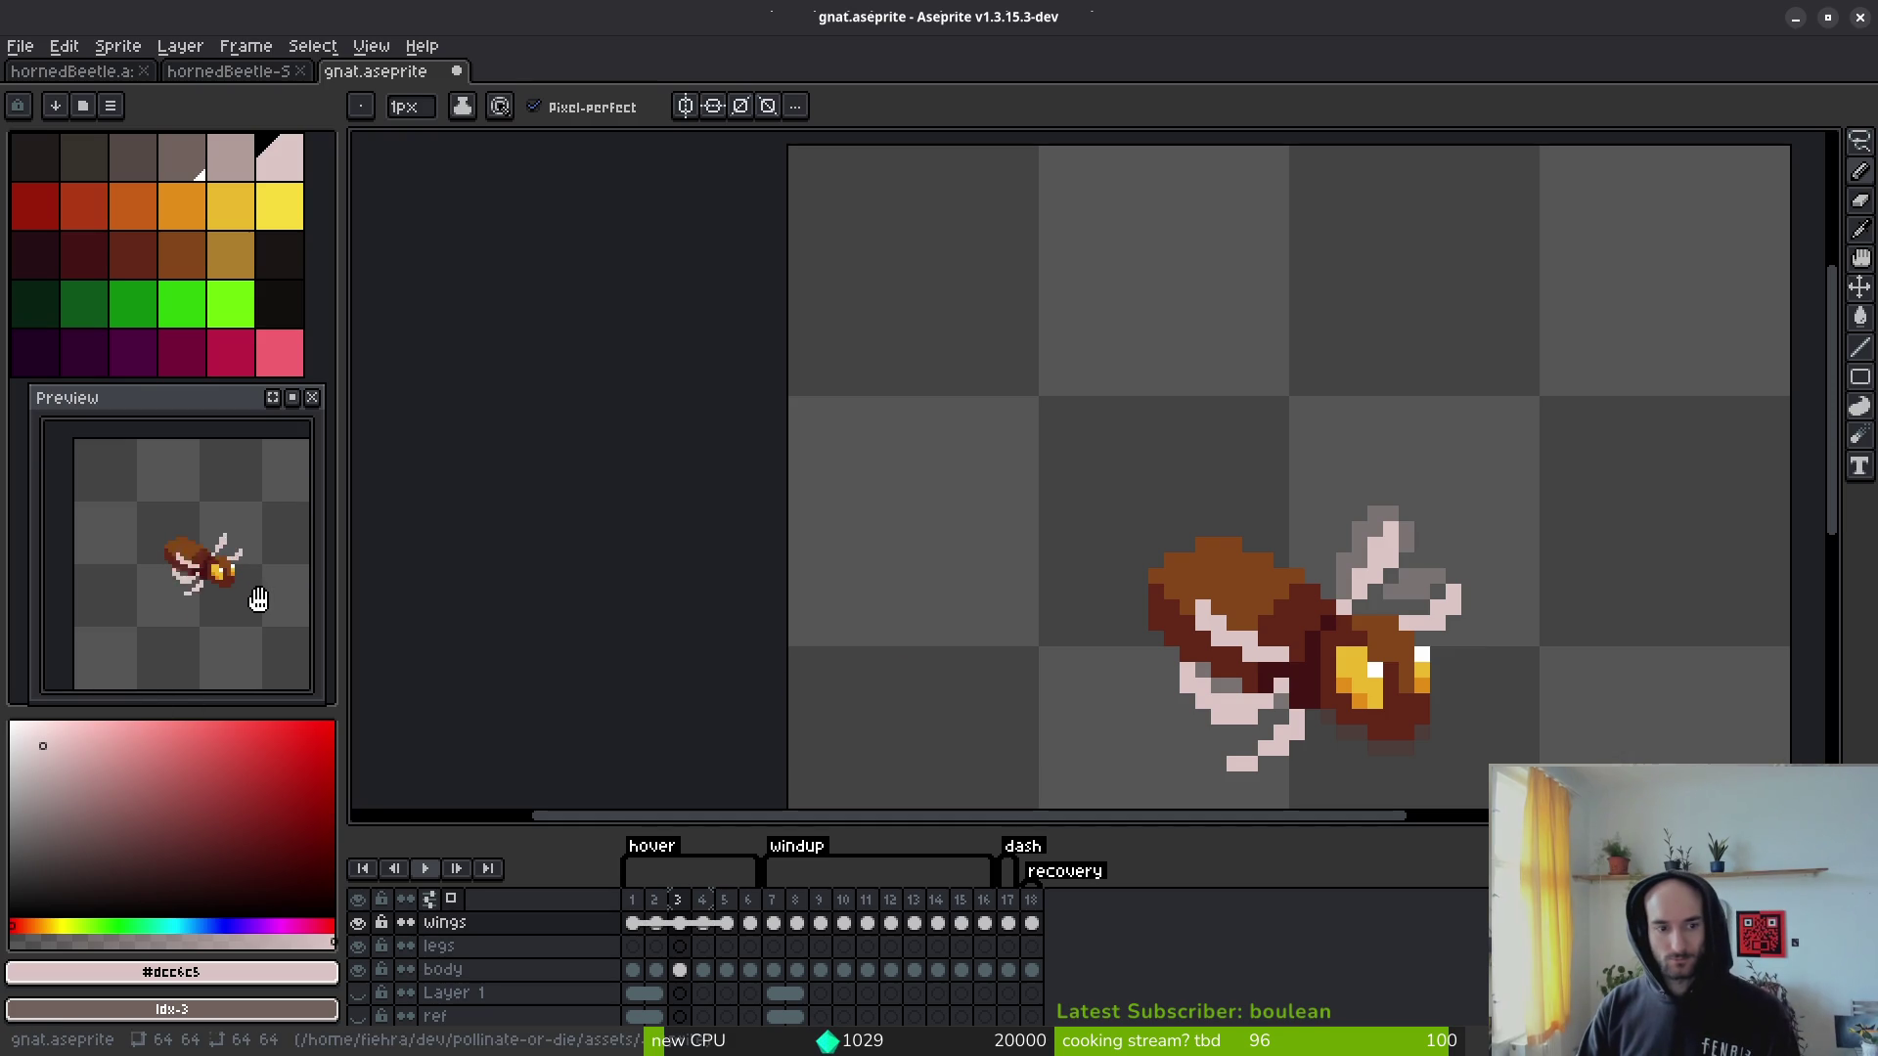
scroll(1417, 557, "up", 3)
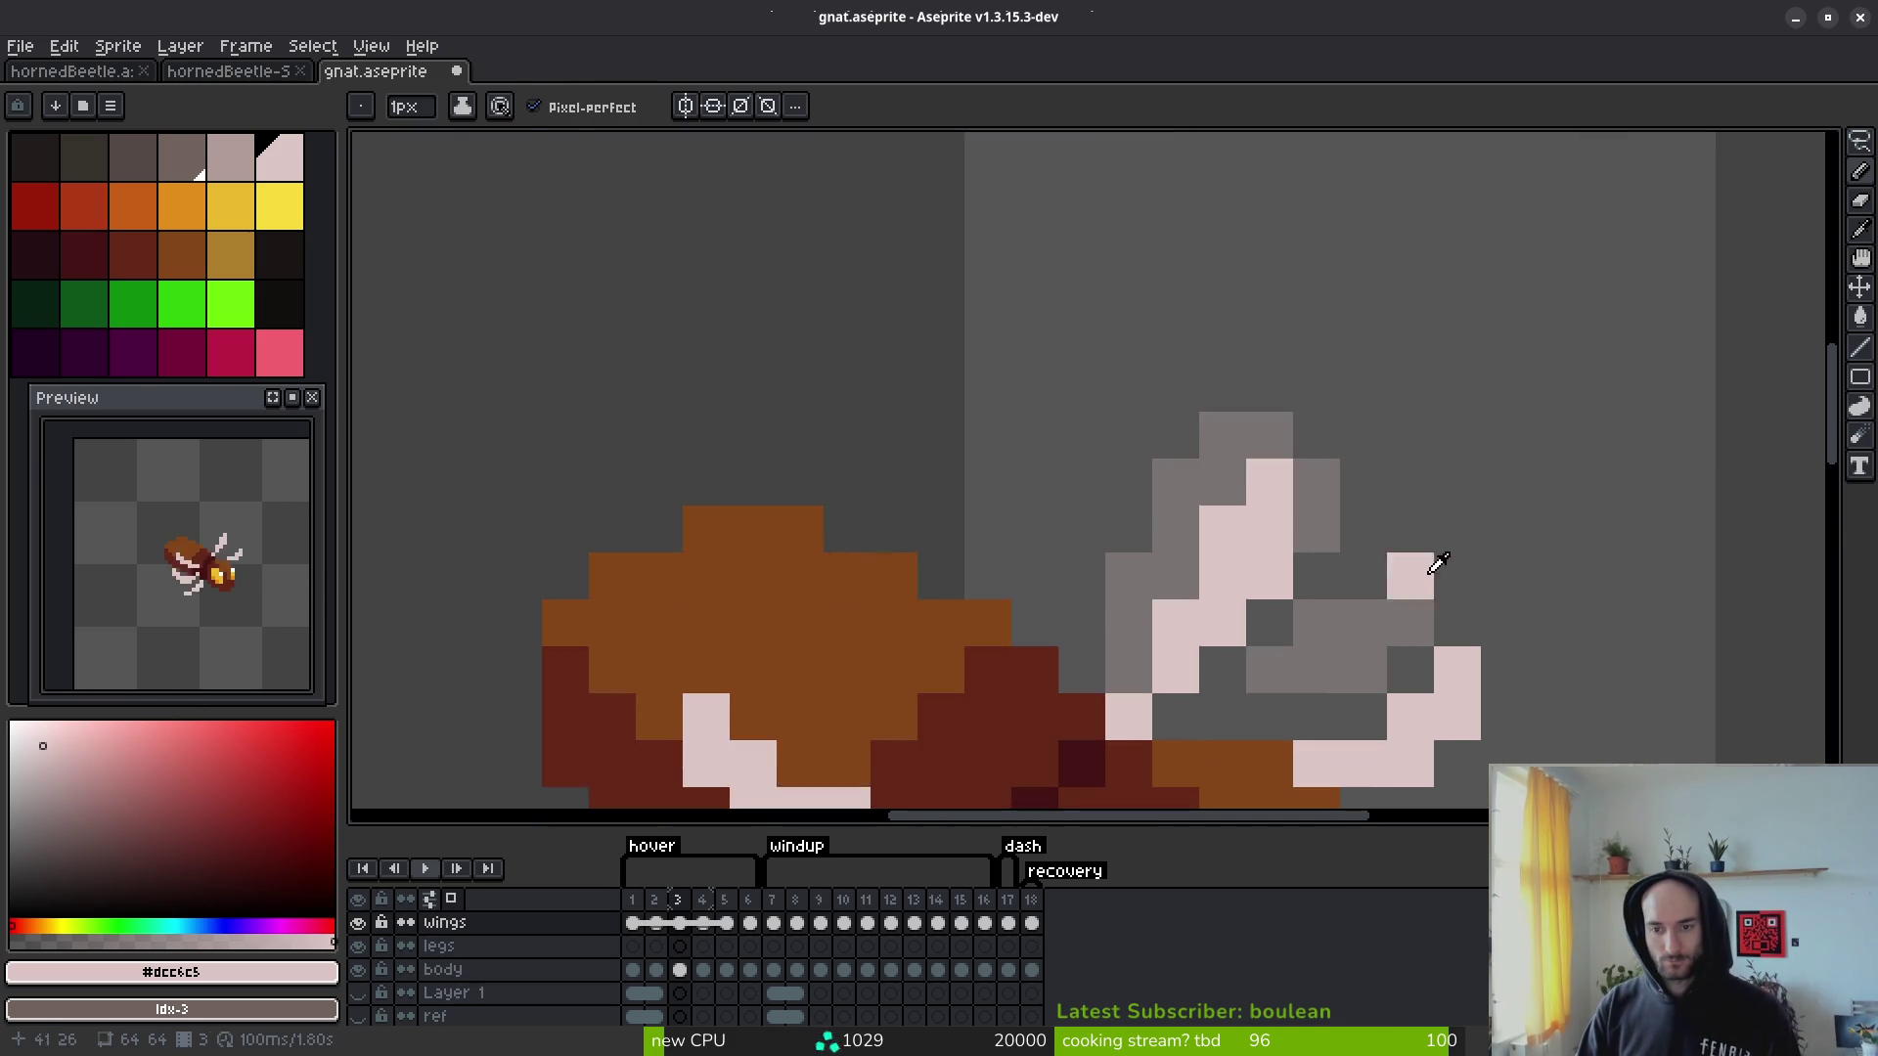
Step: On frame 2, magic-wand the pale upper wing and move it up one pixel
key("Left")
key("Right")
key("Left")
key("b")
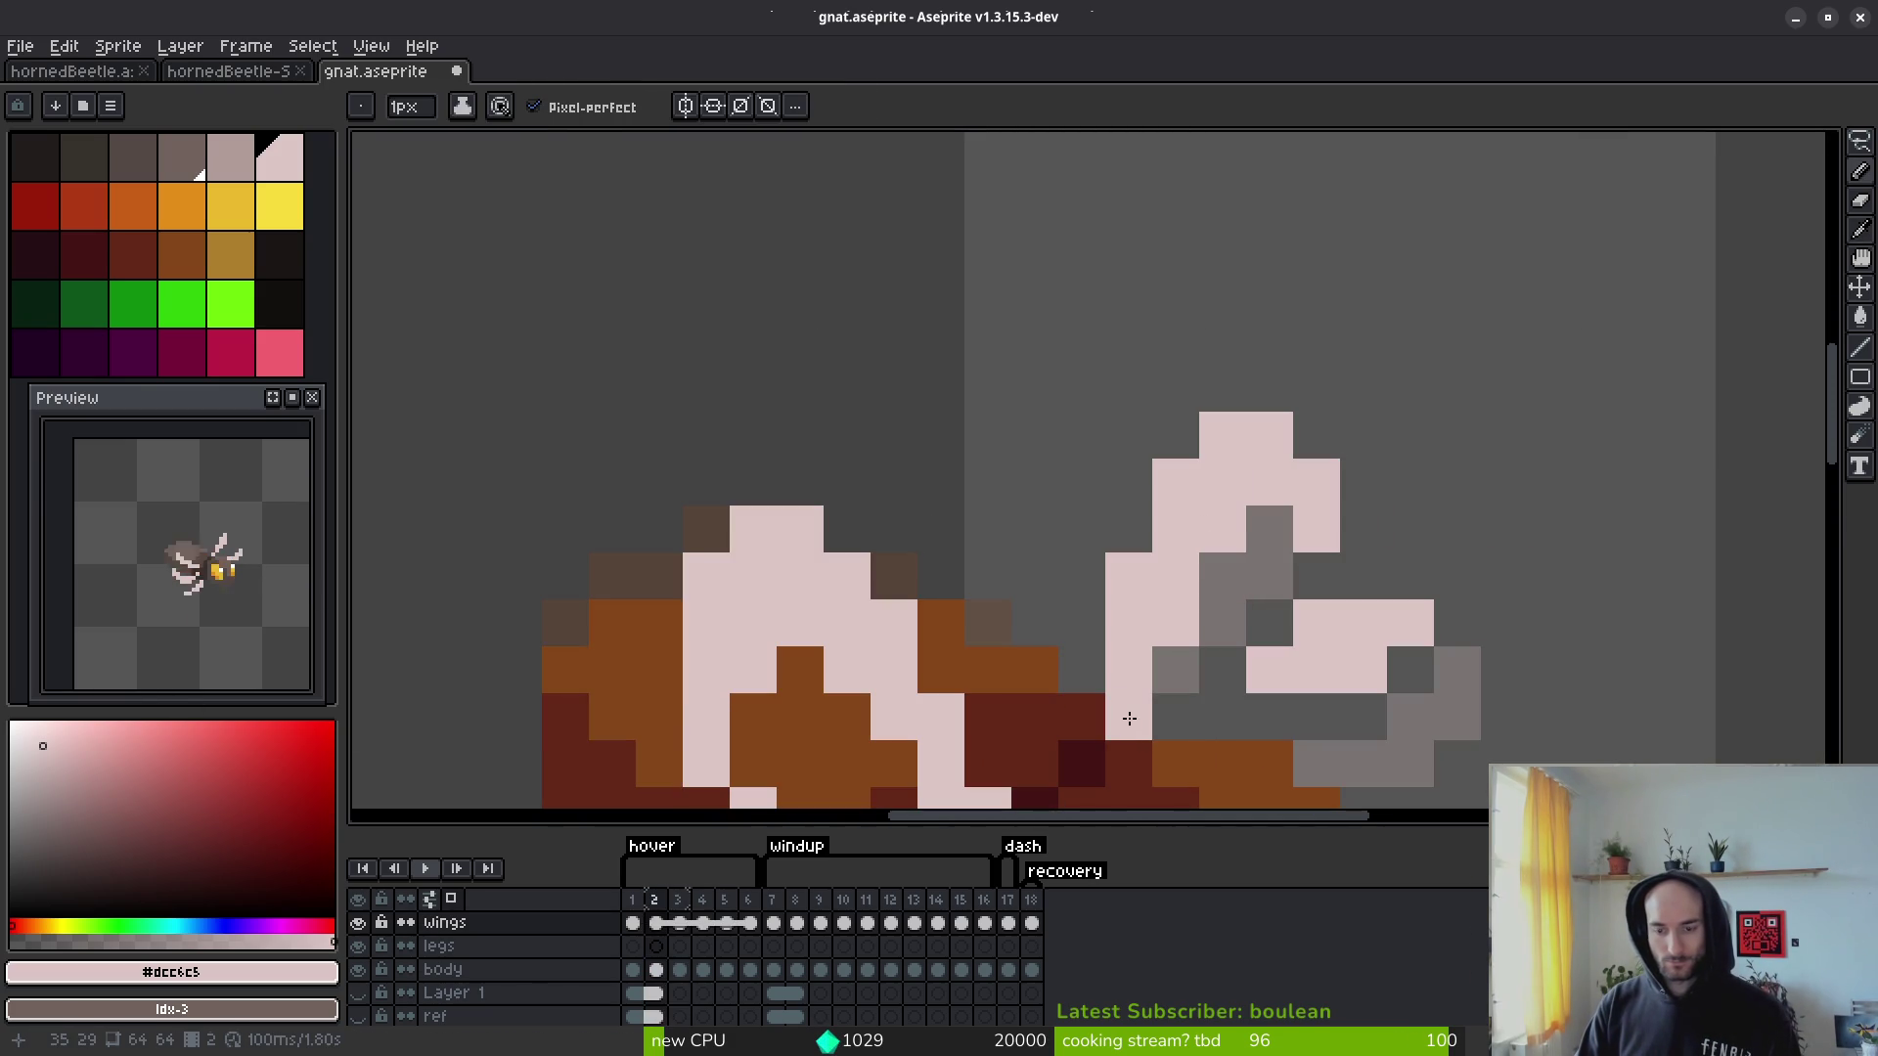
key("w")
left_click(1203, 537)
left_click_drag(1203, 537, 1191, 495)
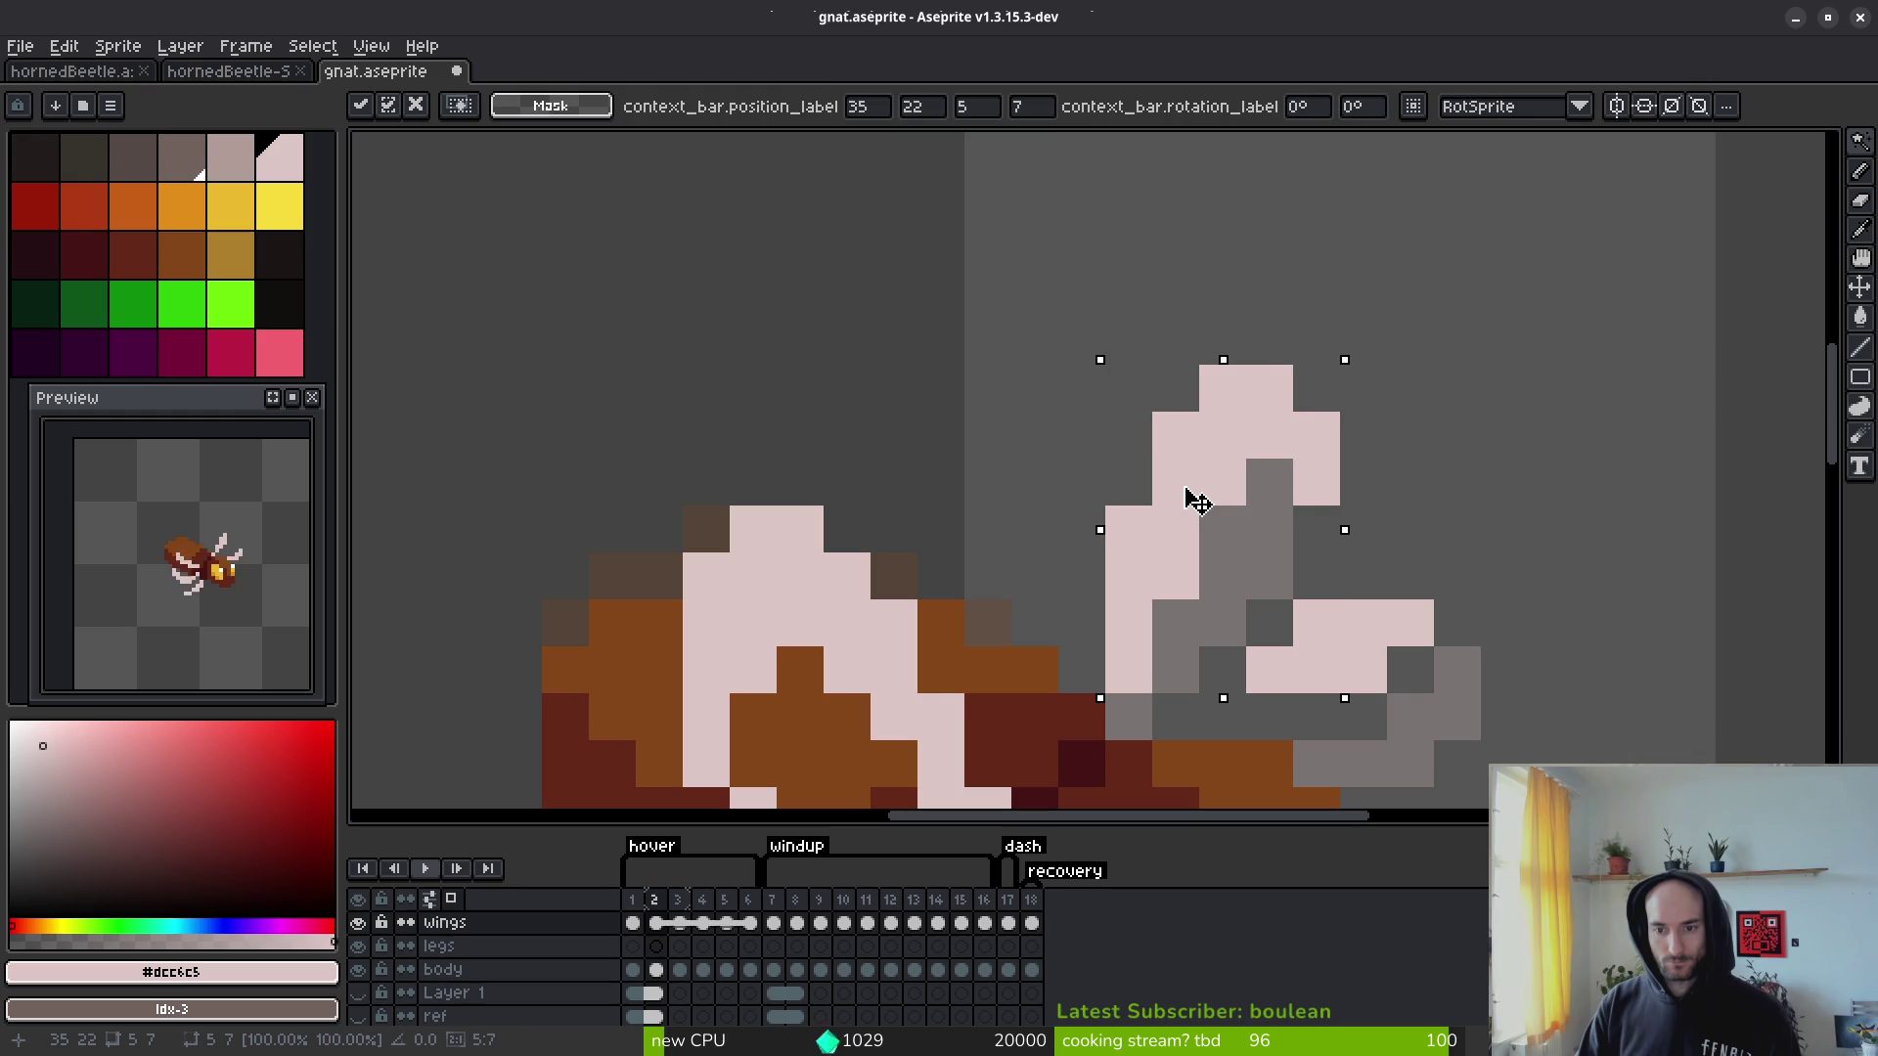
key("Return")
scroll(1371, 677, "down", 4)
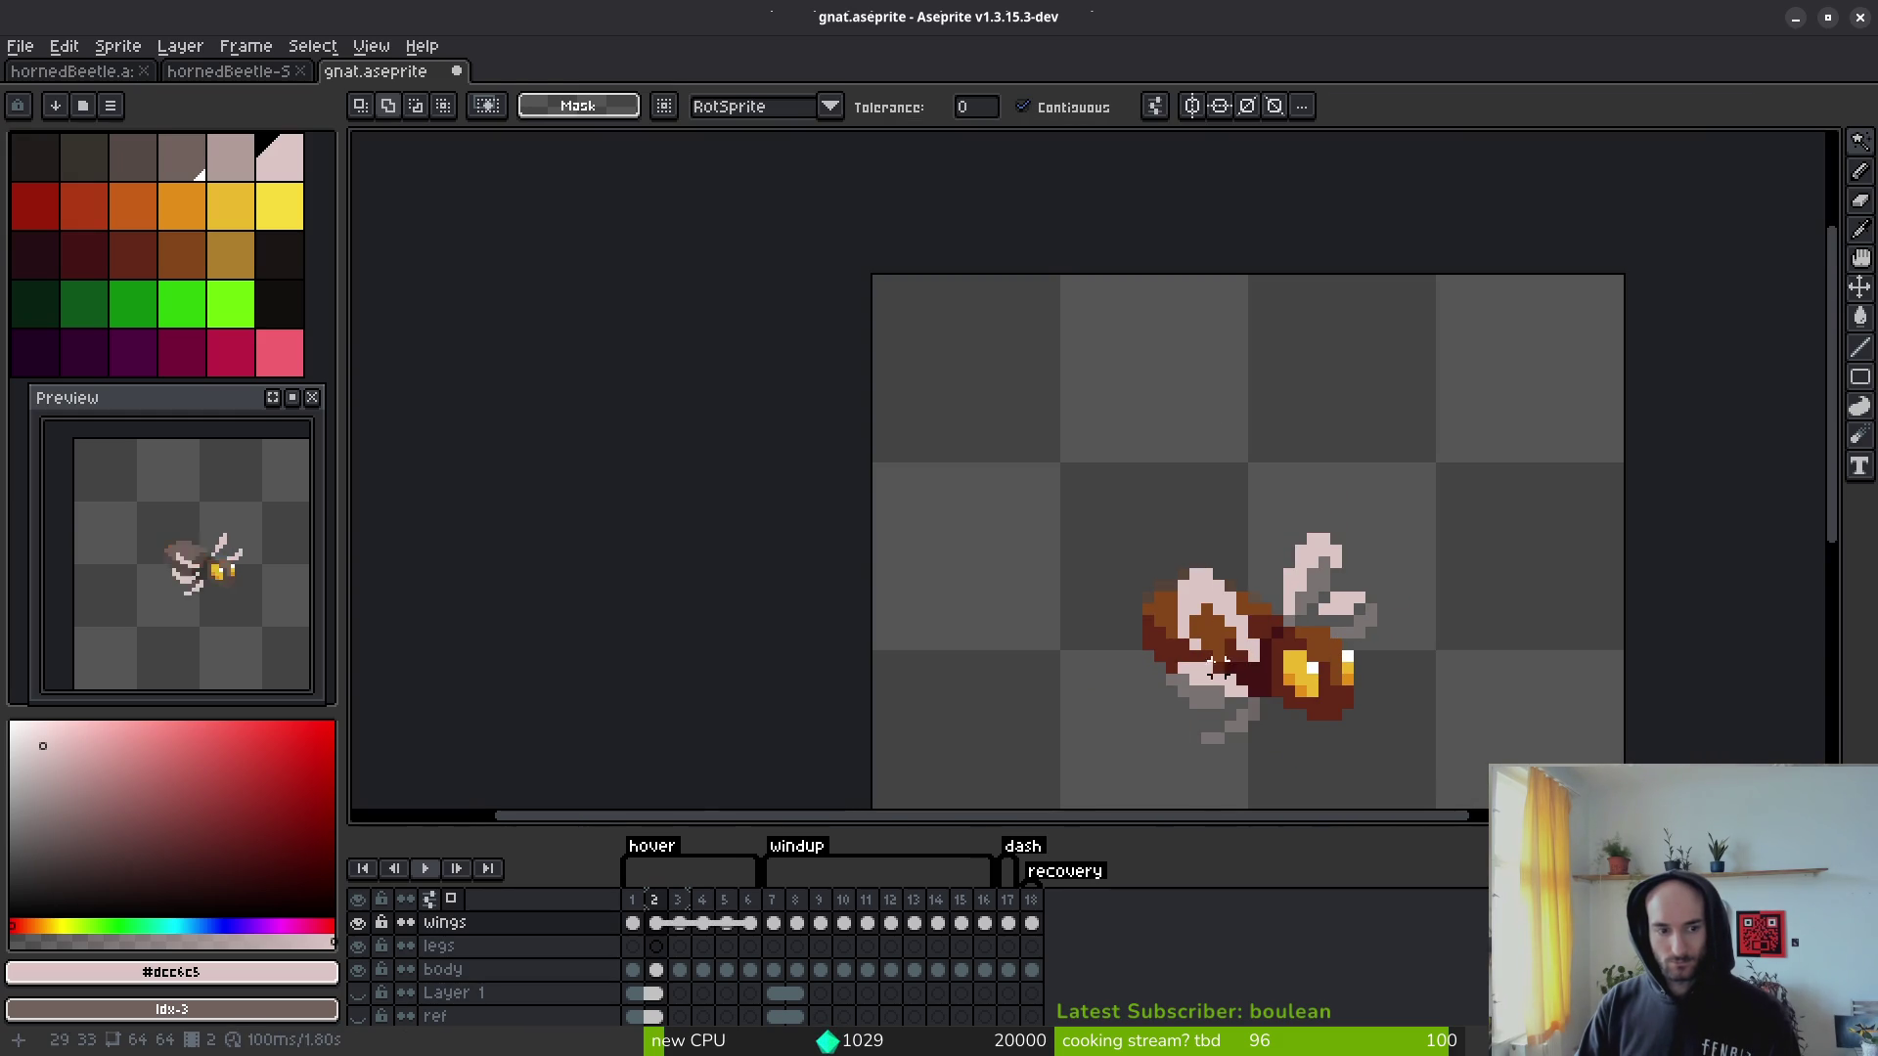
scroll(1370, 631, "up", 3)
scroll(1143, 603, "down", 2)
Step: Jump to frame 8 and play back the gnat animation
left_click(773, 923)
left_click(804, 922)
key("Return")
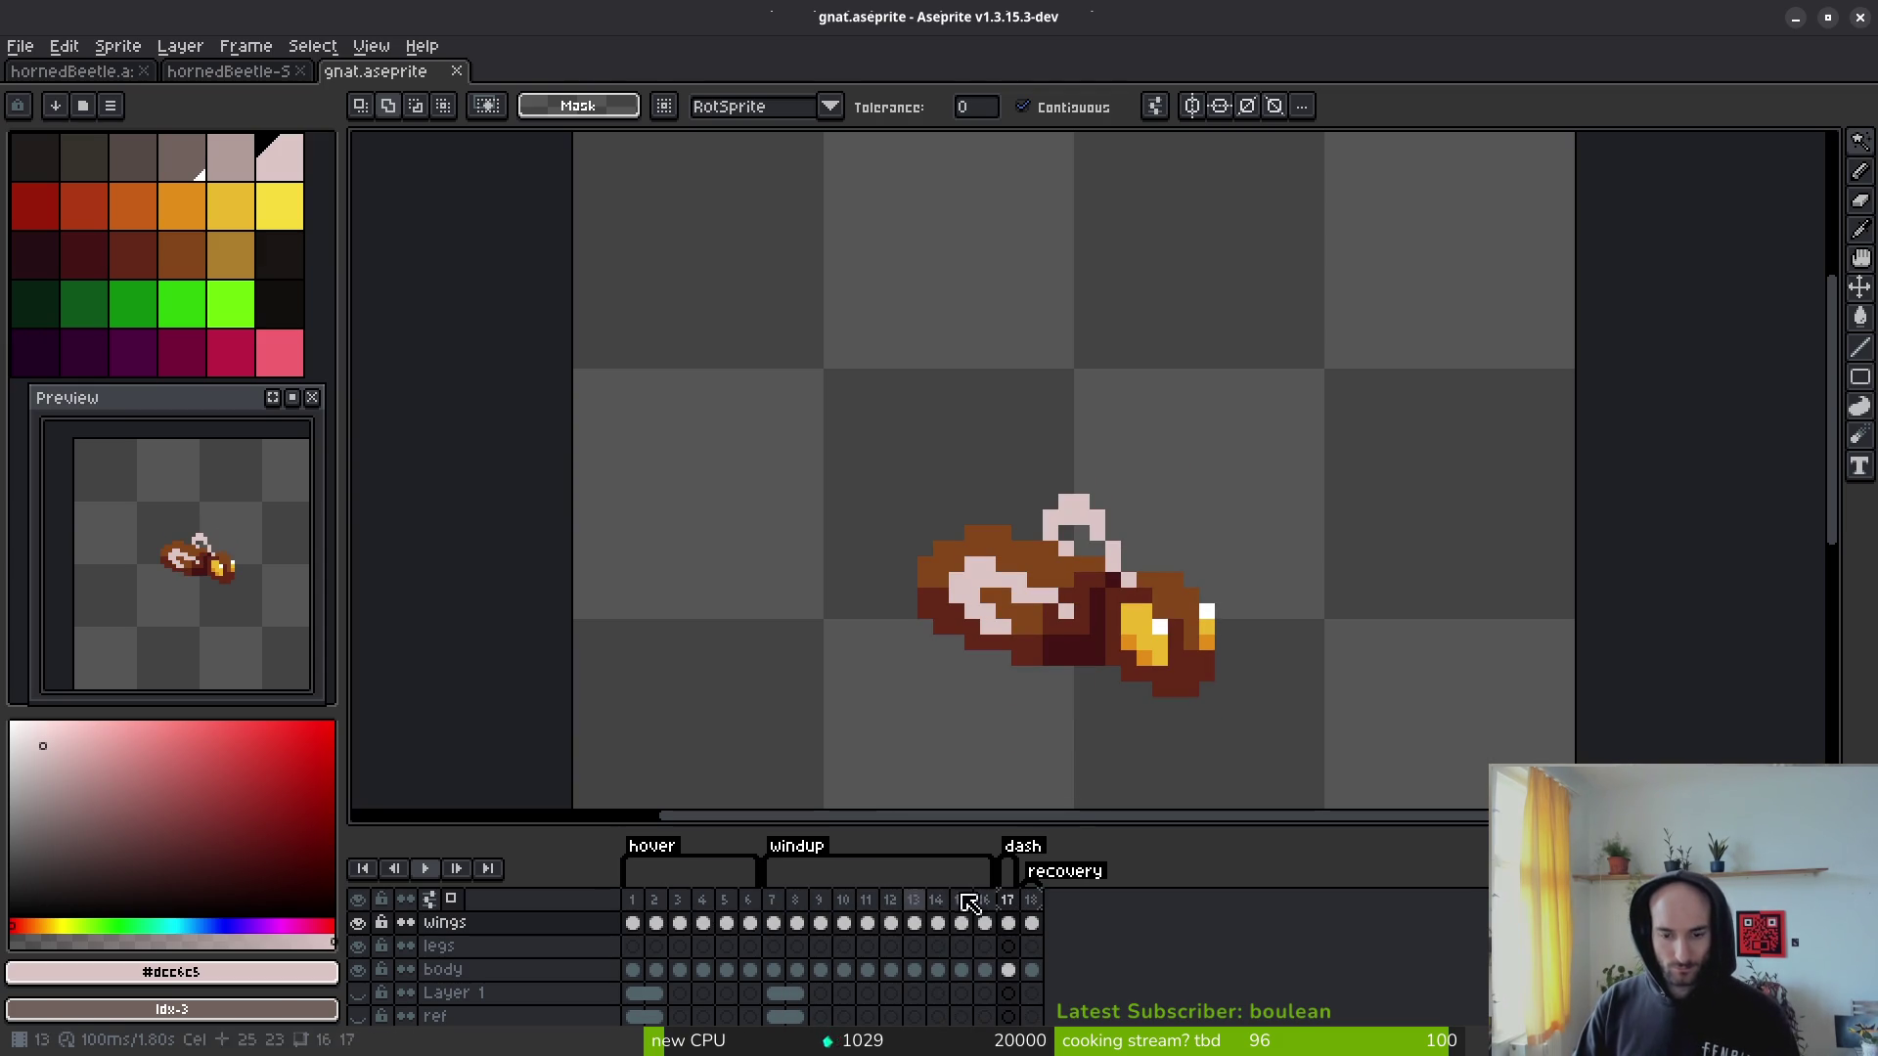
key("b")
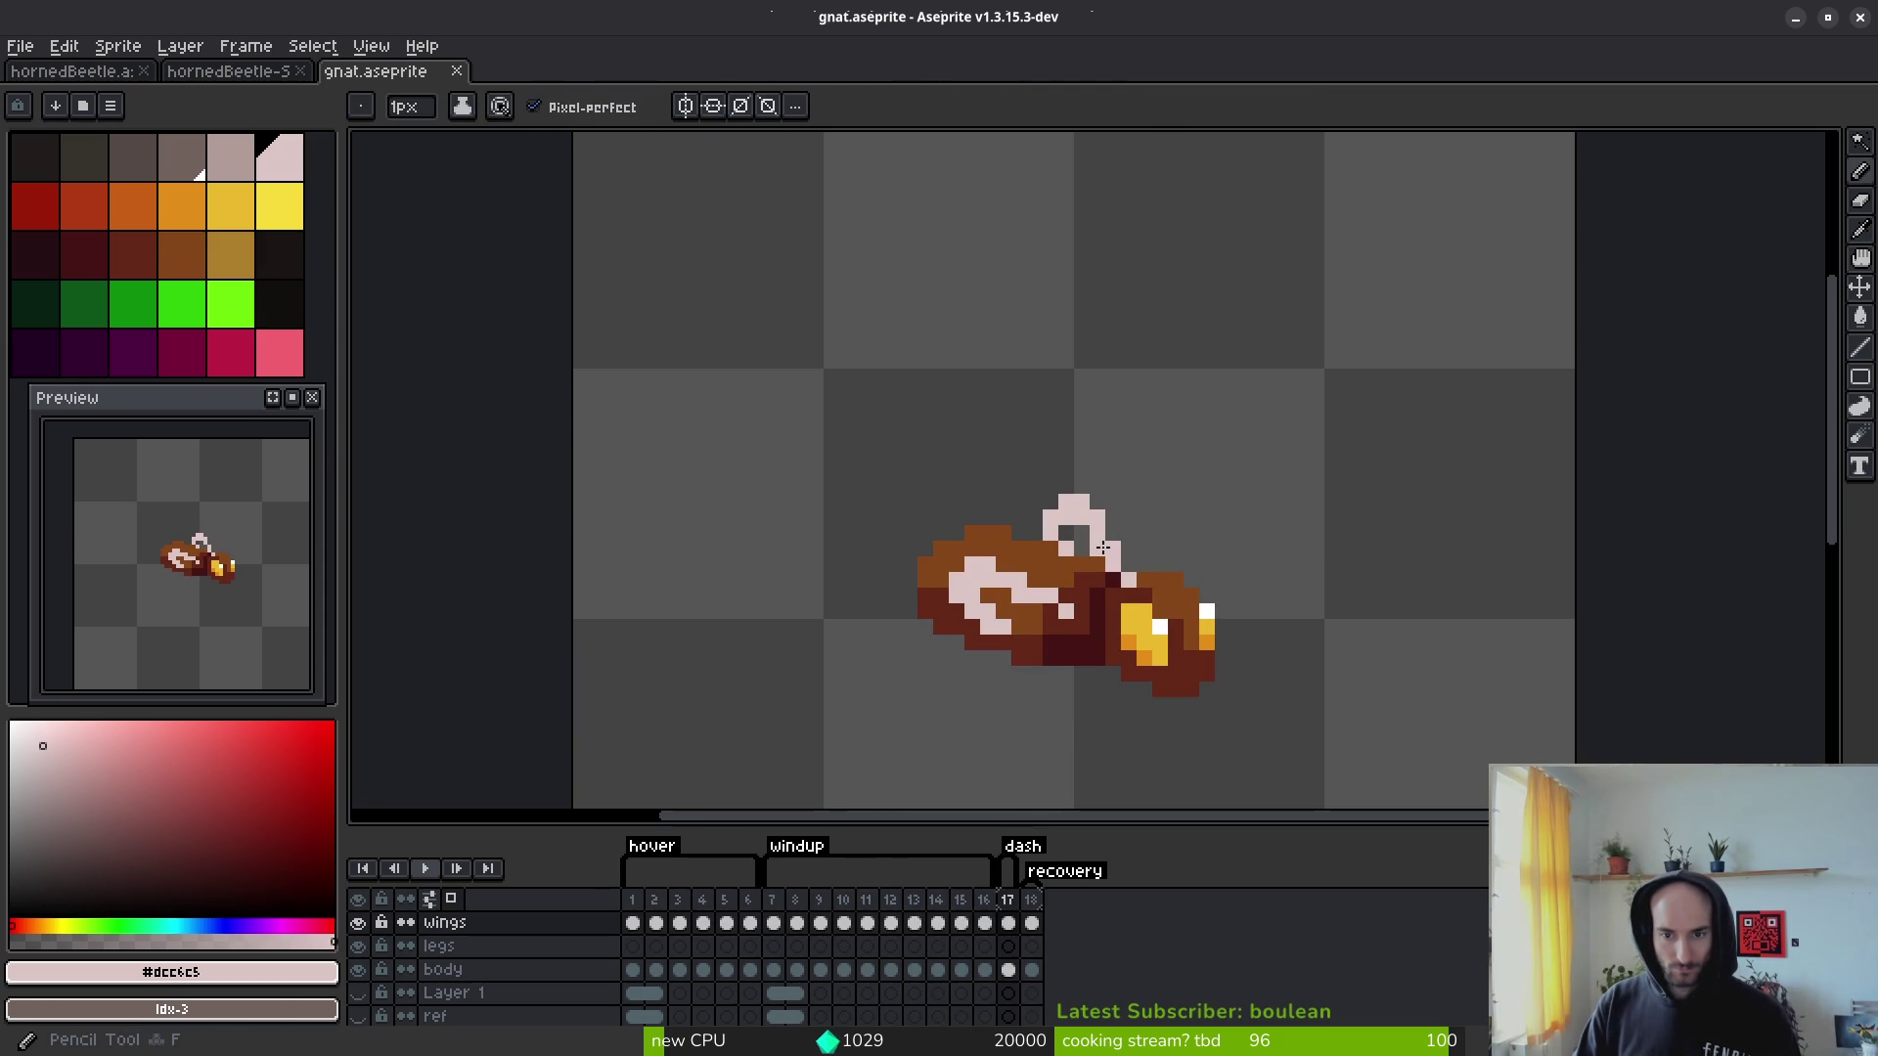
scroll(1270, 575, "down", 4)
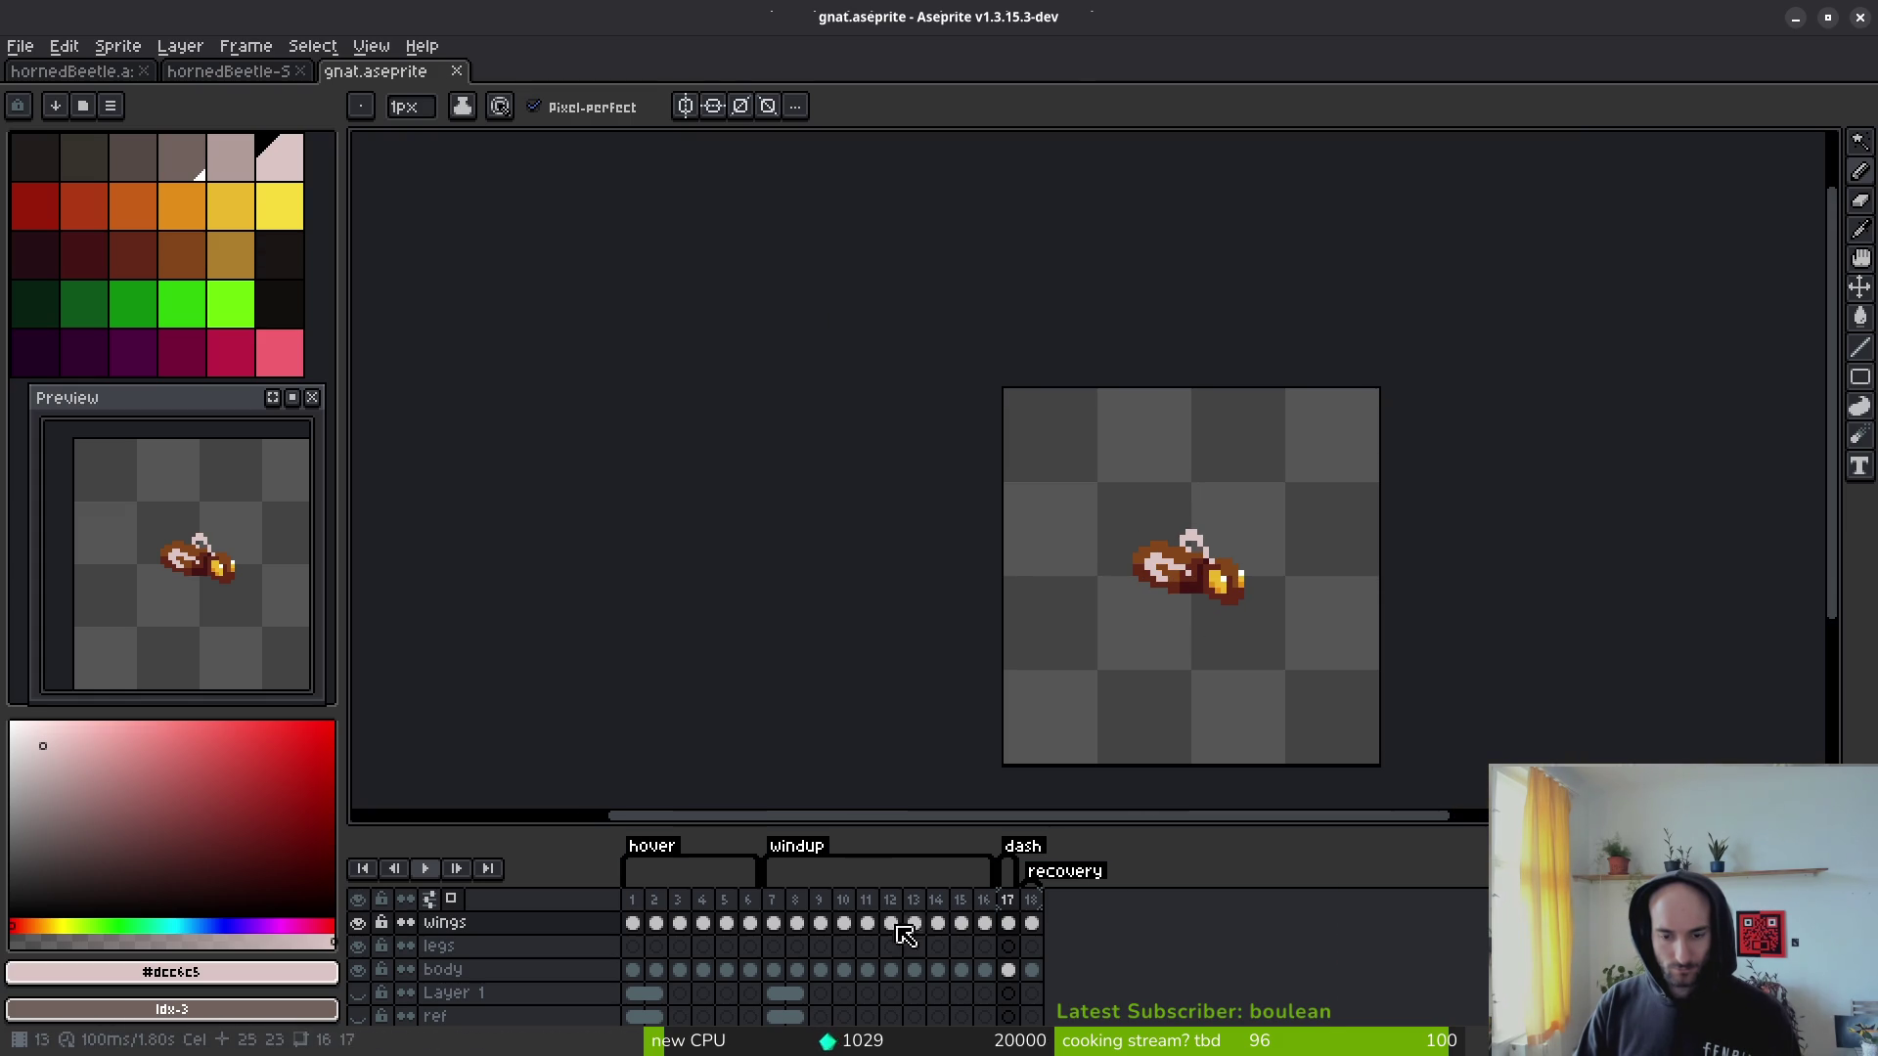
Step: Stop playback, rearrange wing cels, and link the wings cels in frames 1–3
left_click(773, 923)
left_click(749, 924)
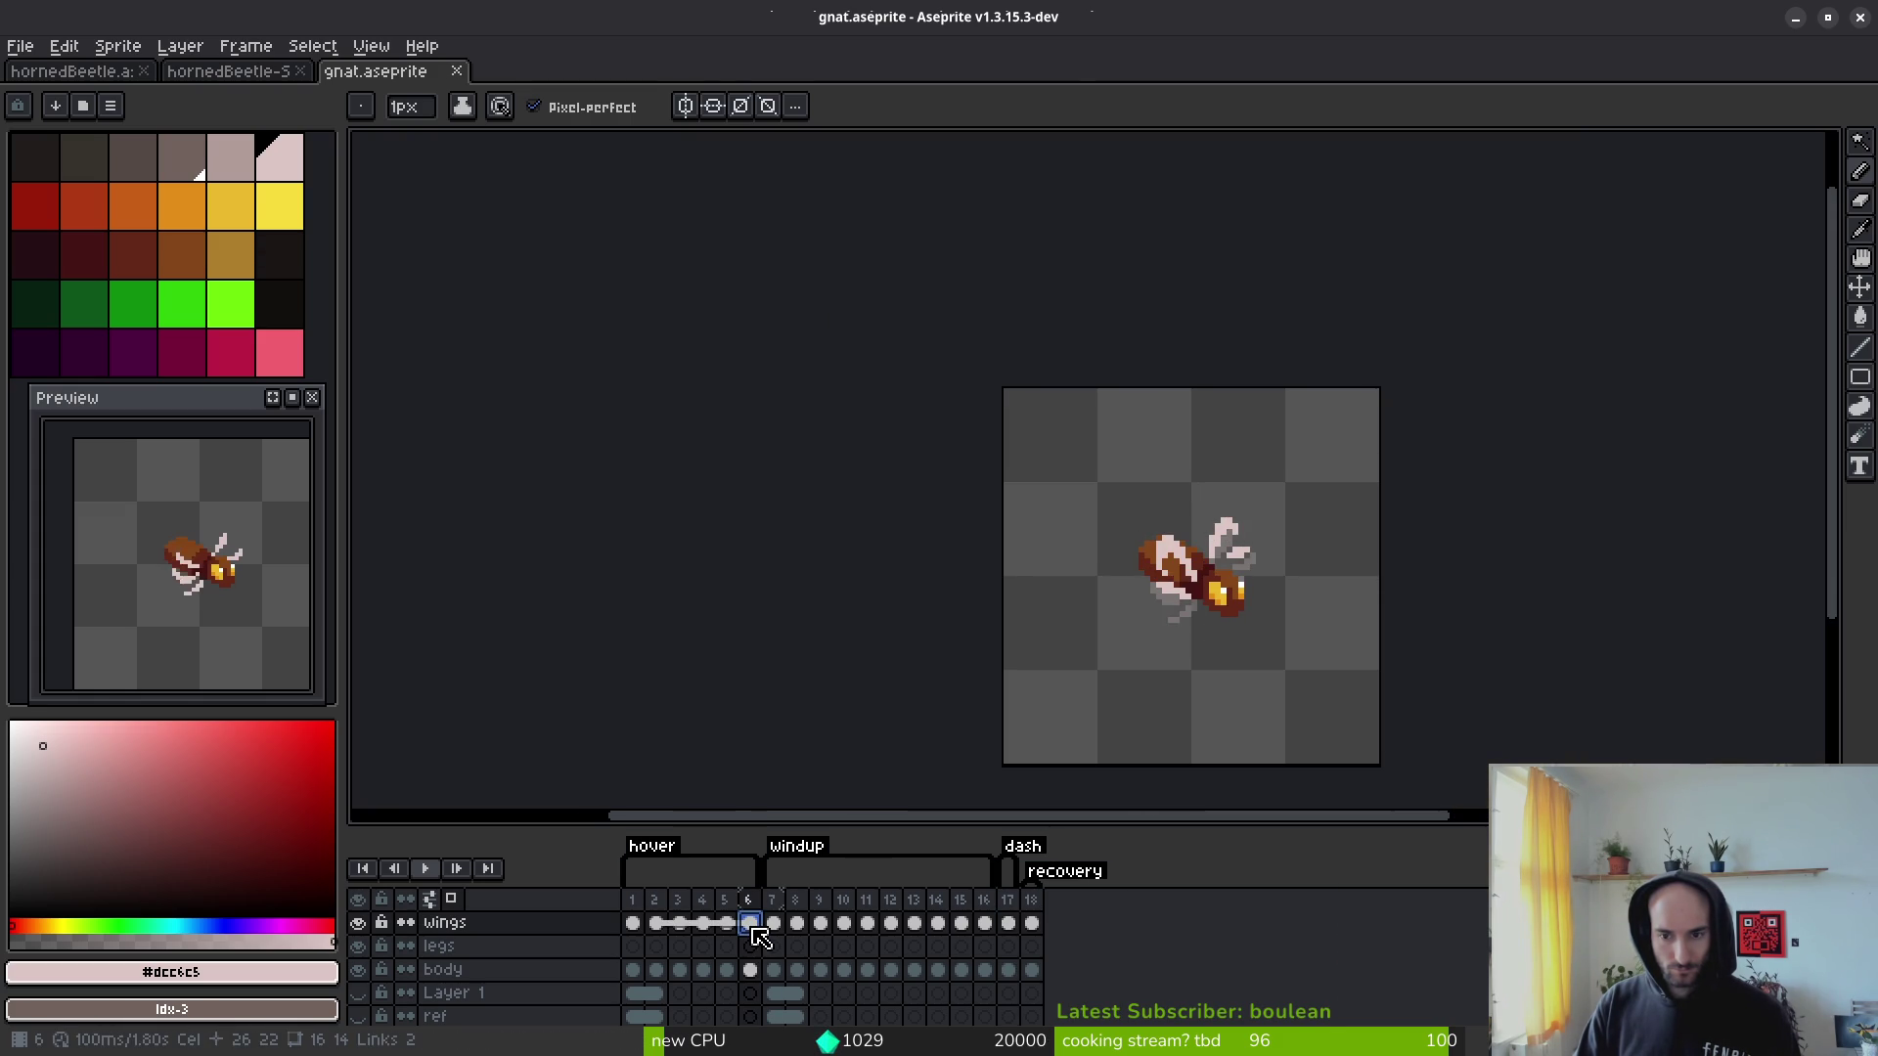
mouse_move(749, 923)
left_mouse_down()
mouse_move(885, 934)
mouse_move(770, 936)
mouse_move(811, 934)
left_mouse_up()
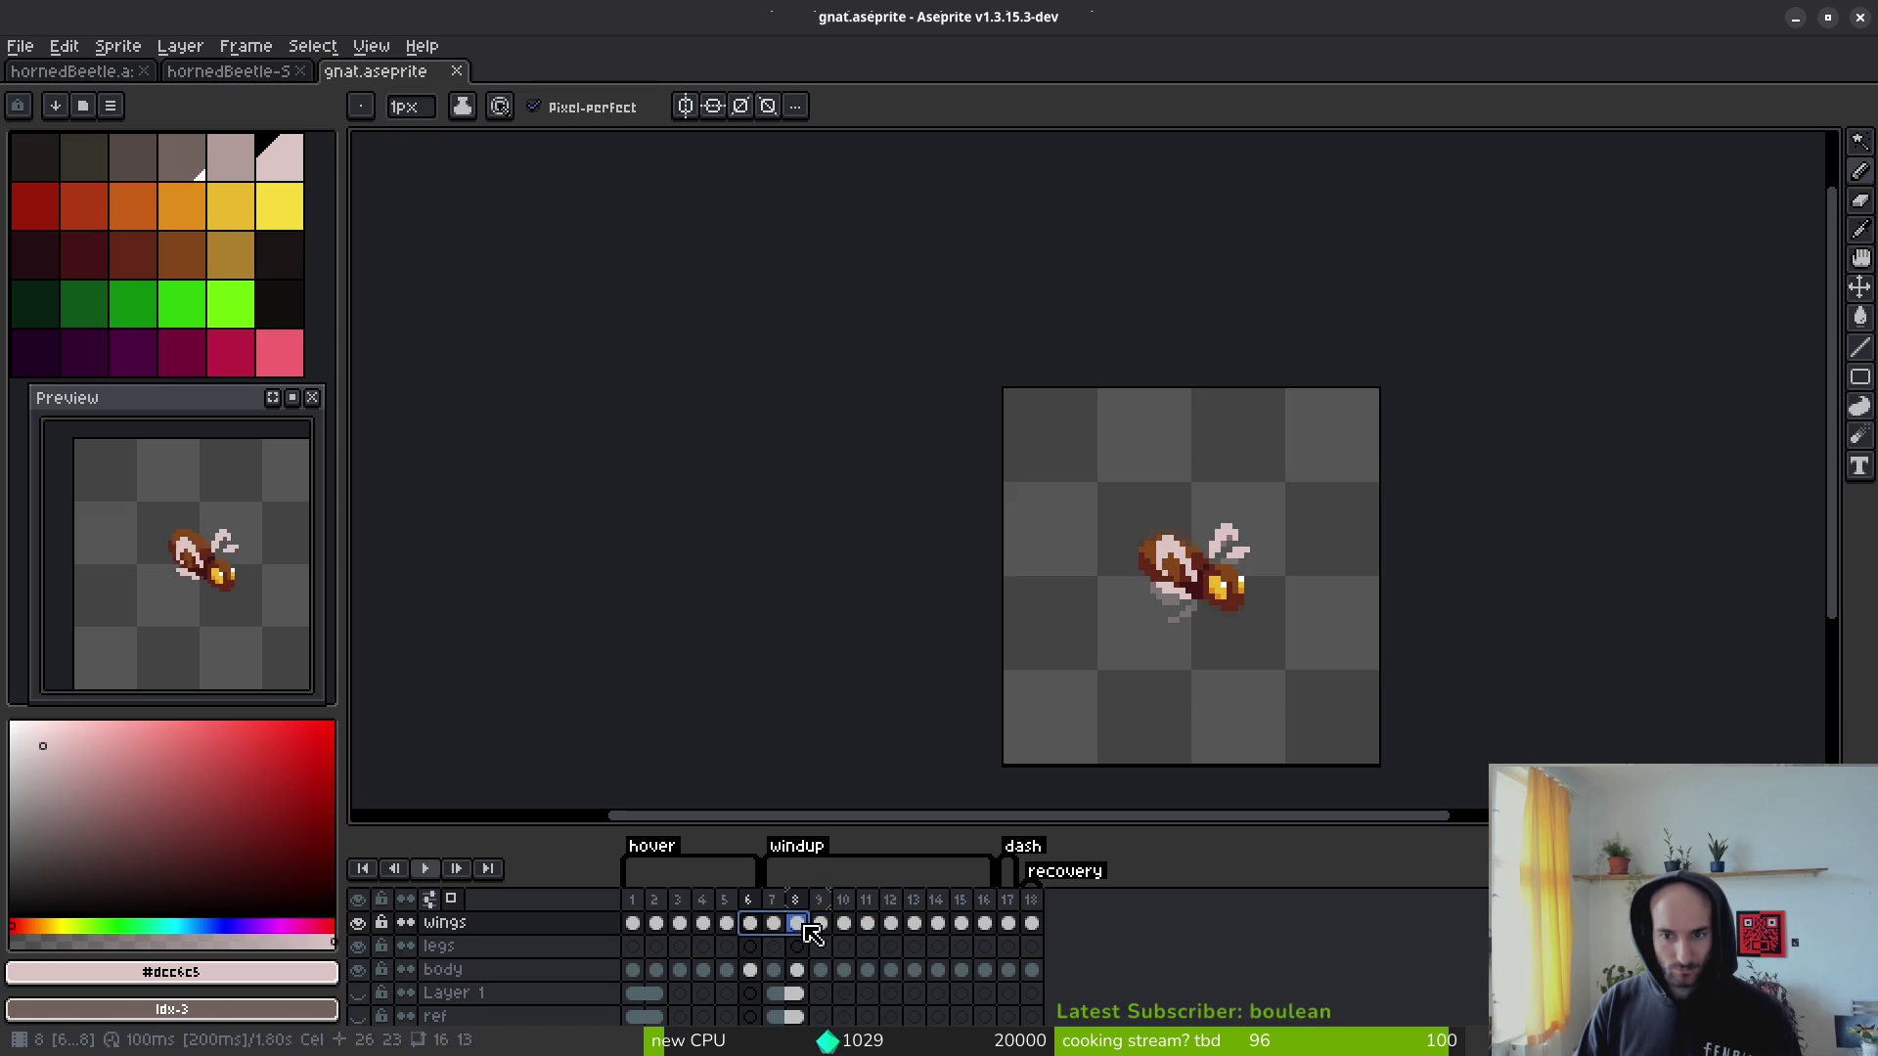
left_click_drag(661, 927, 666, 929)
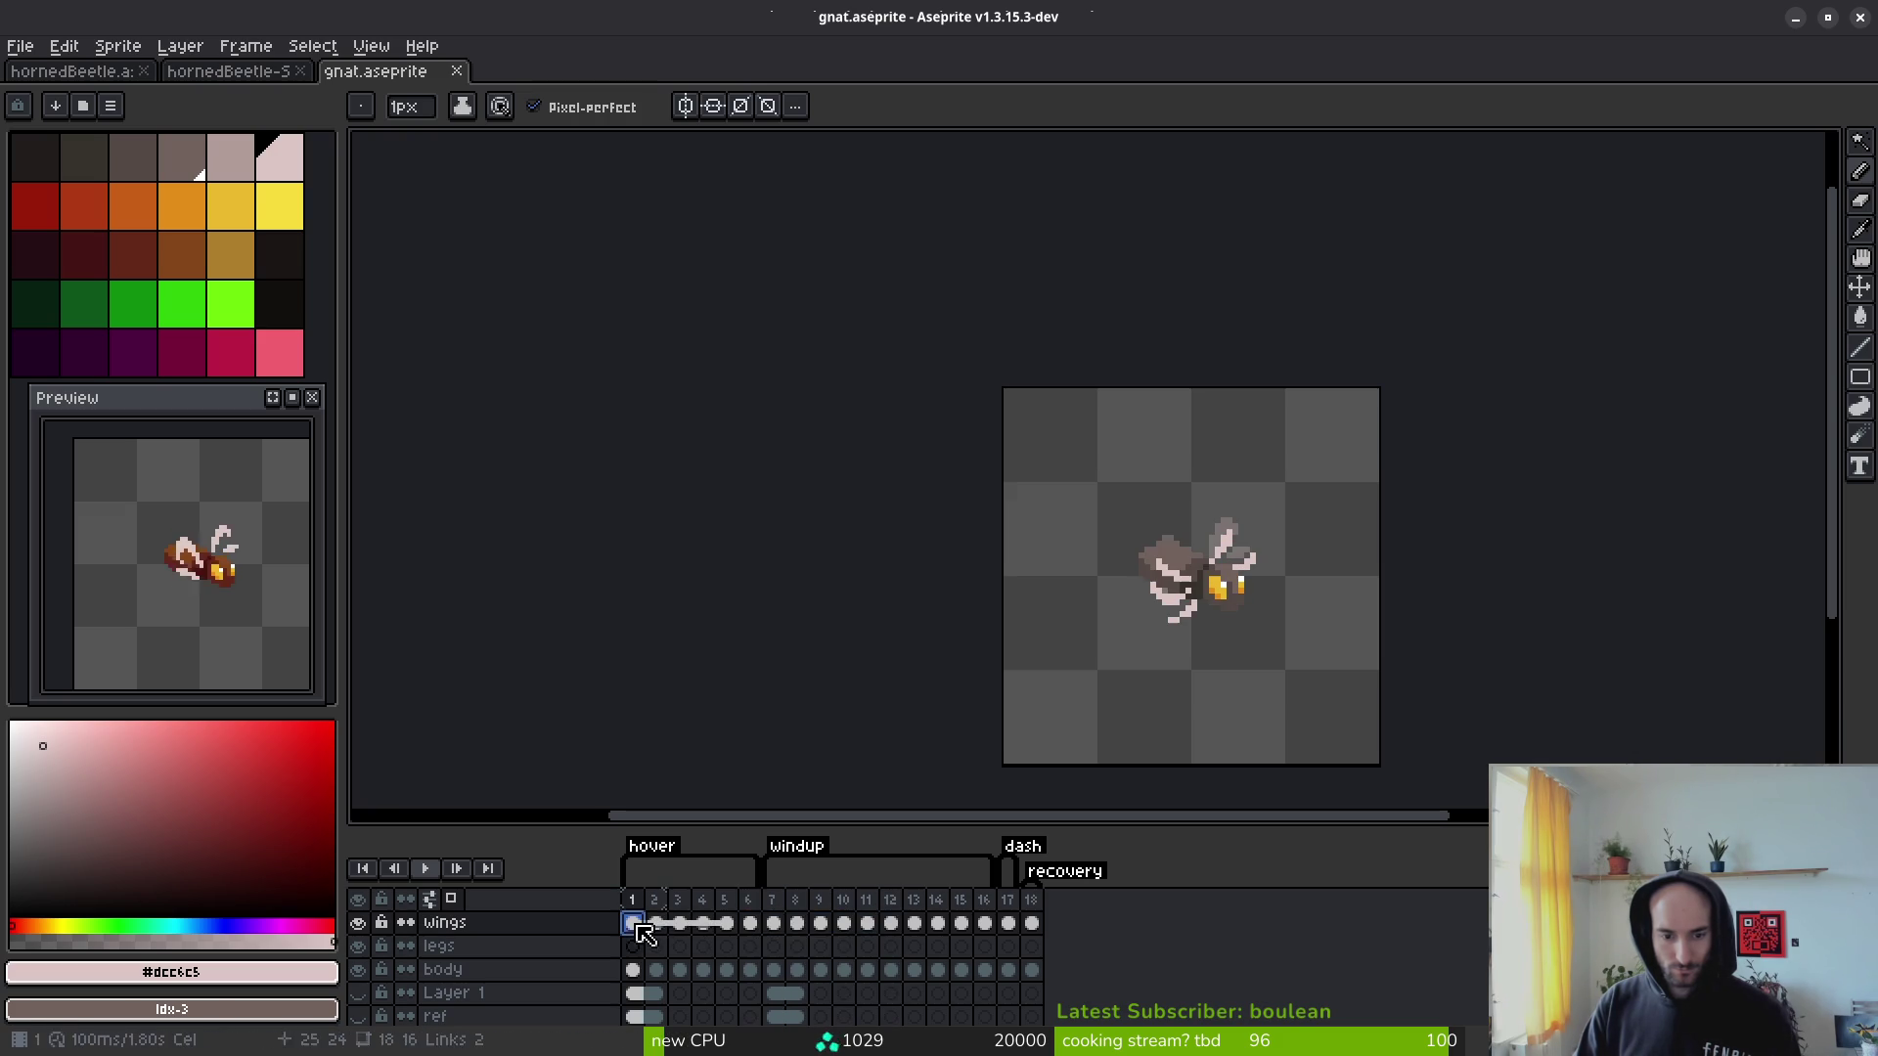
left_click(684, 925)
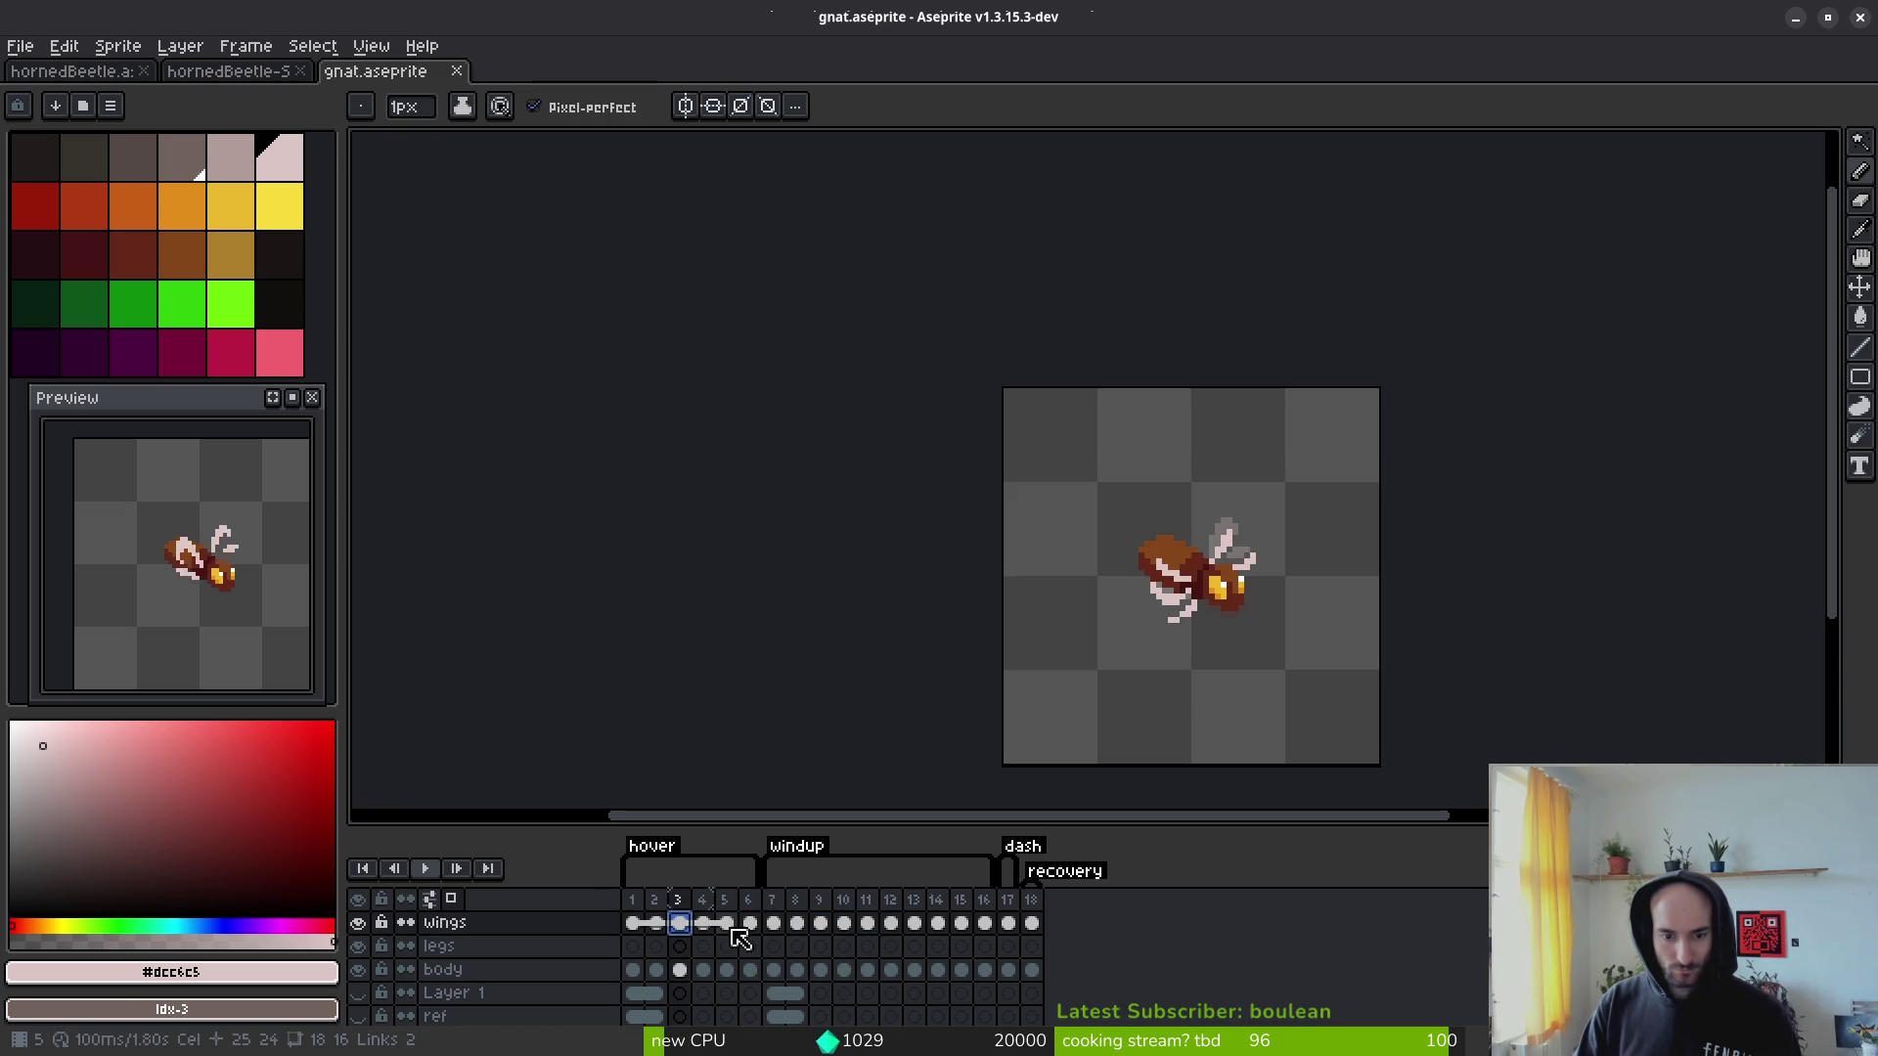
left_click(775, 926)
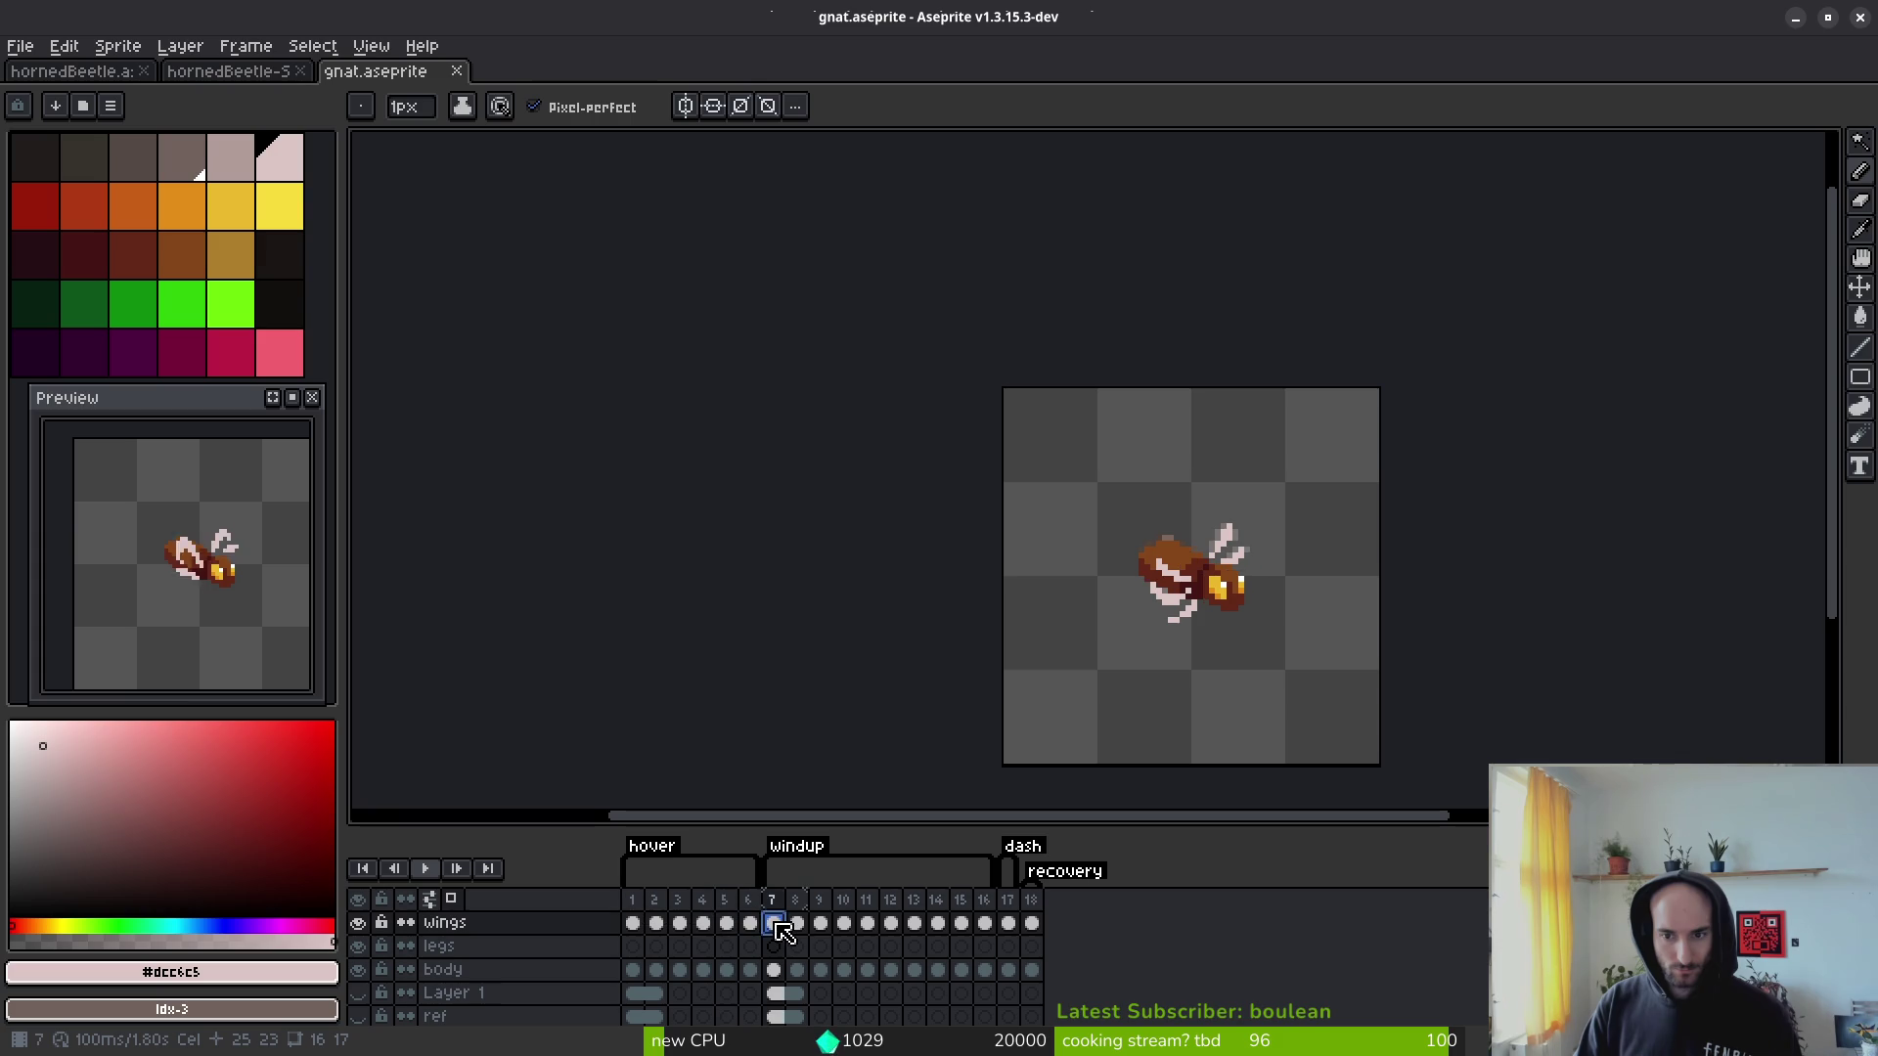
mouse_move(632, 927)
left_mouse_down()
mouse_move(986, 941)
mouse_move(968, 929)
left_mouse_up()
right_click(689, 936)
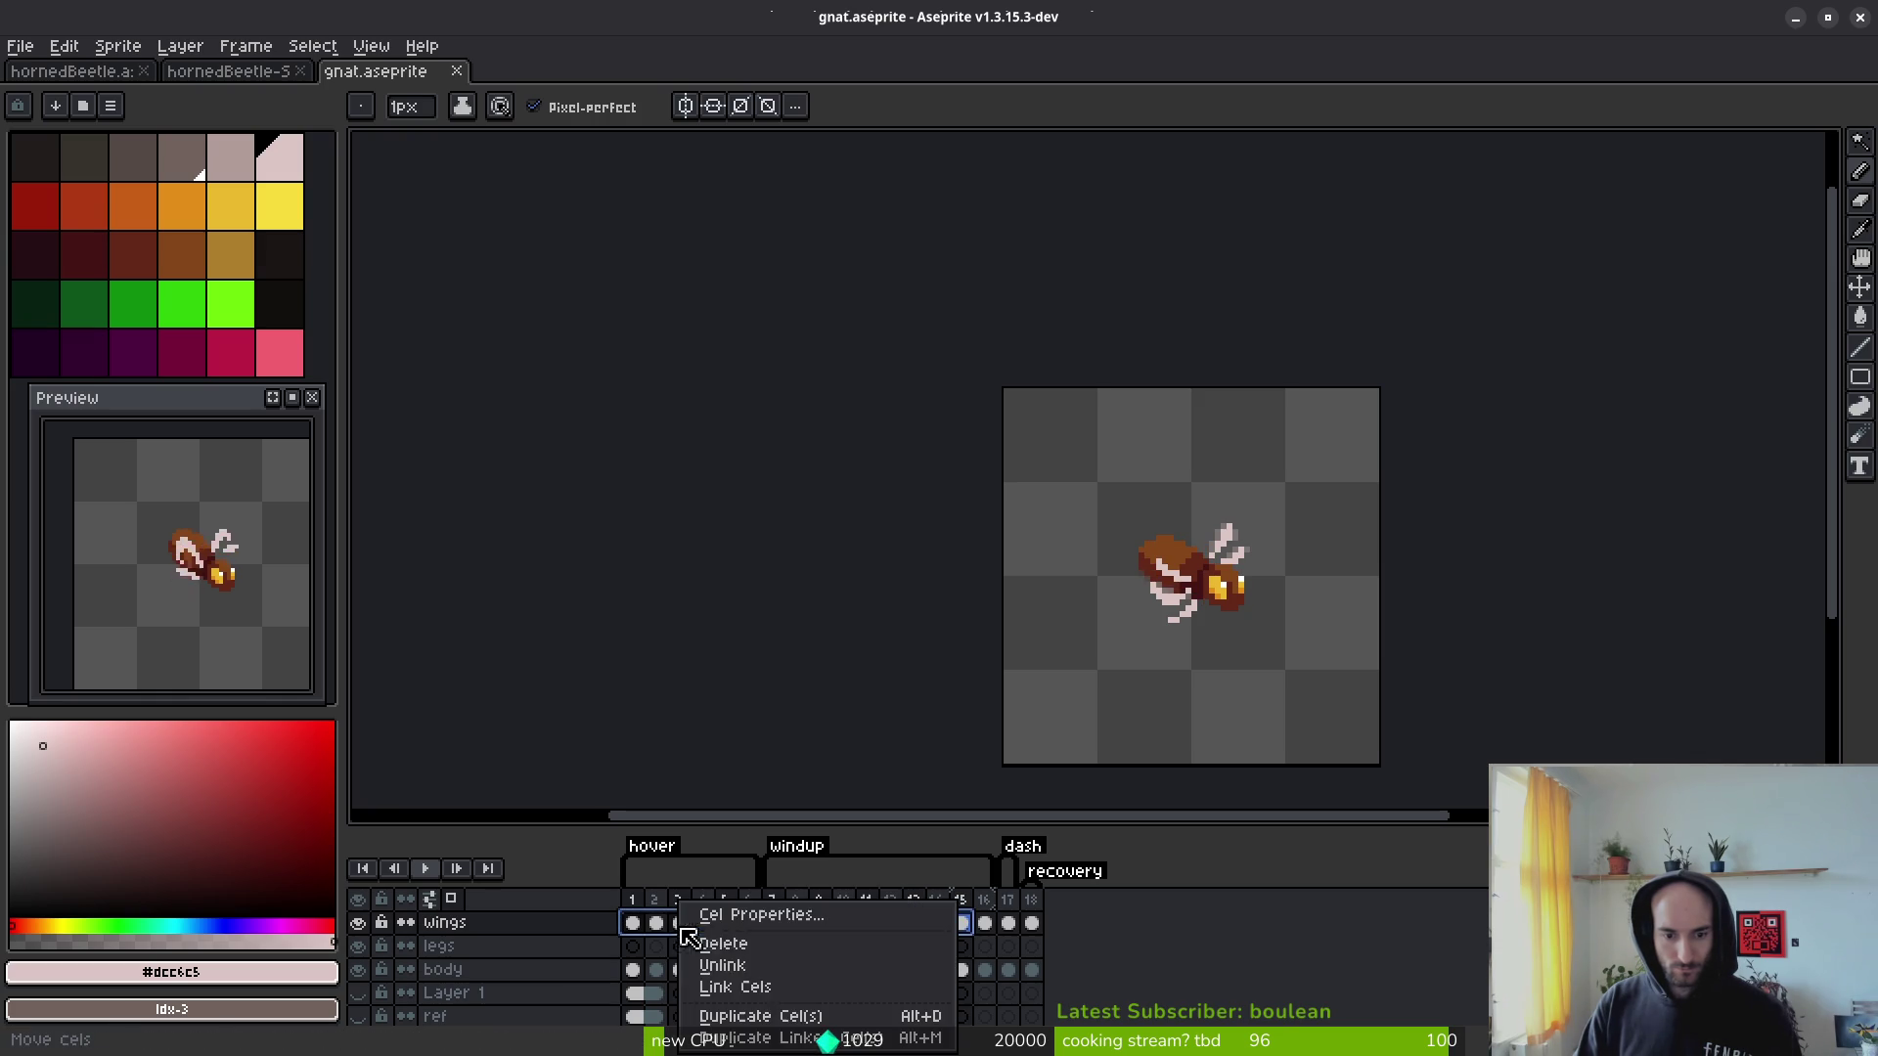
left_click(735, 987)
Step: Link the wings cels across frames 2–16 and save gnat.aseprite
left_click_drag(656, 922, 712, 934)
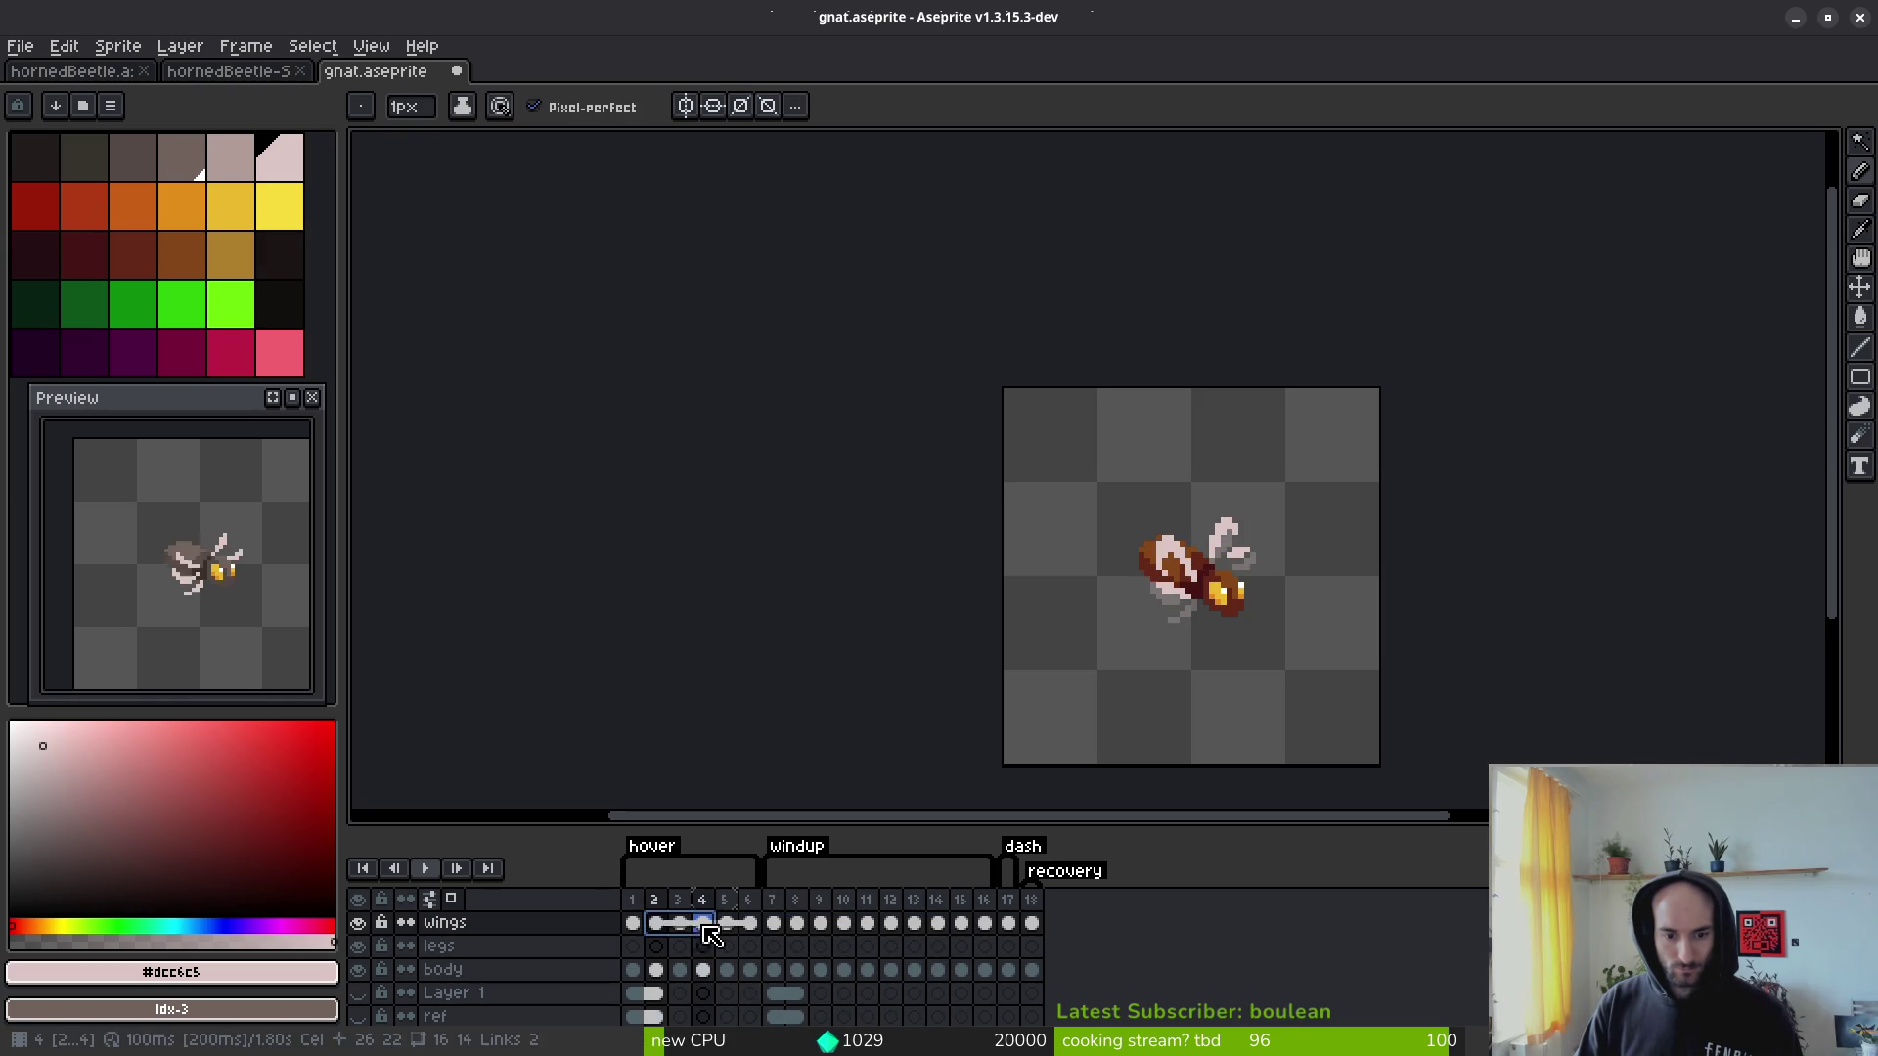
left_click_drag(826, 945, 988, 934)
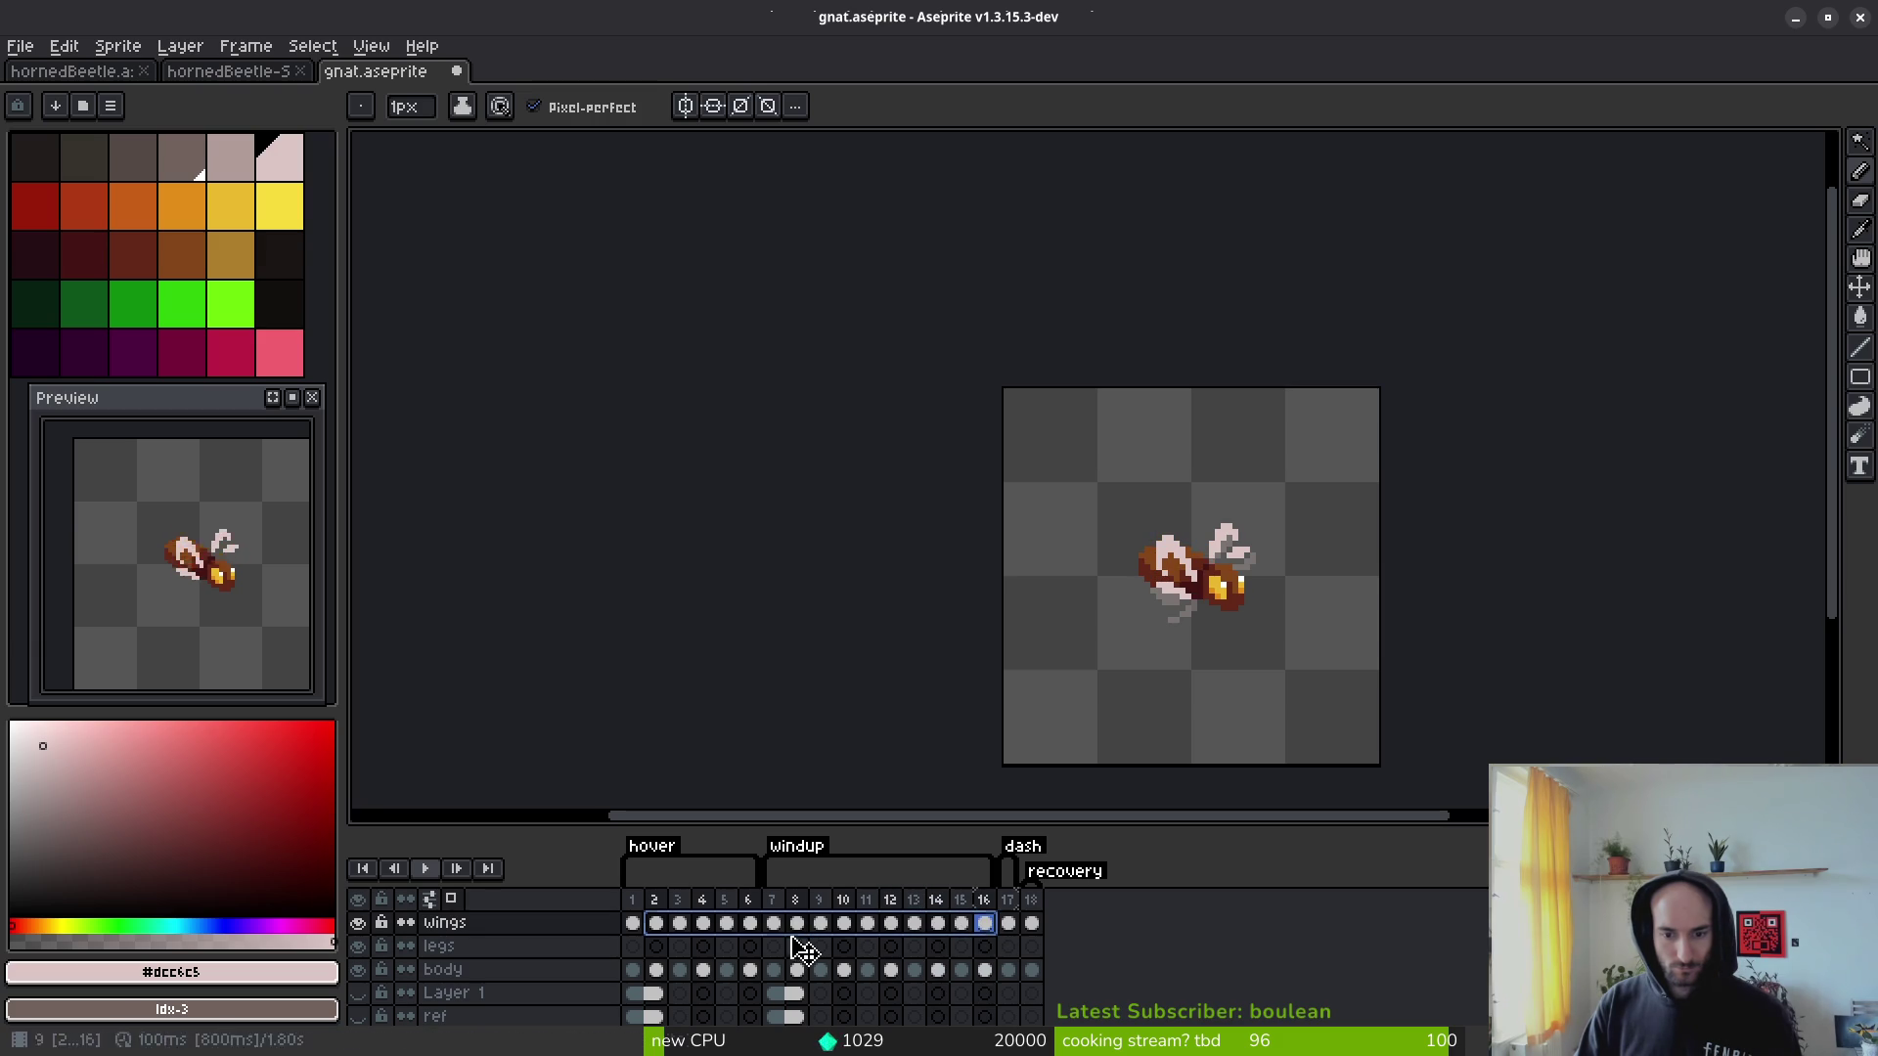
right_click(716, 936)
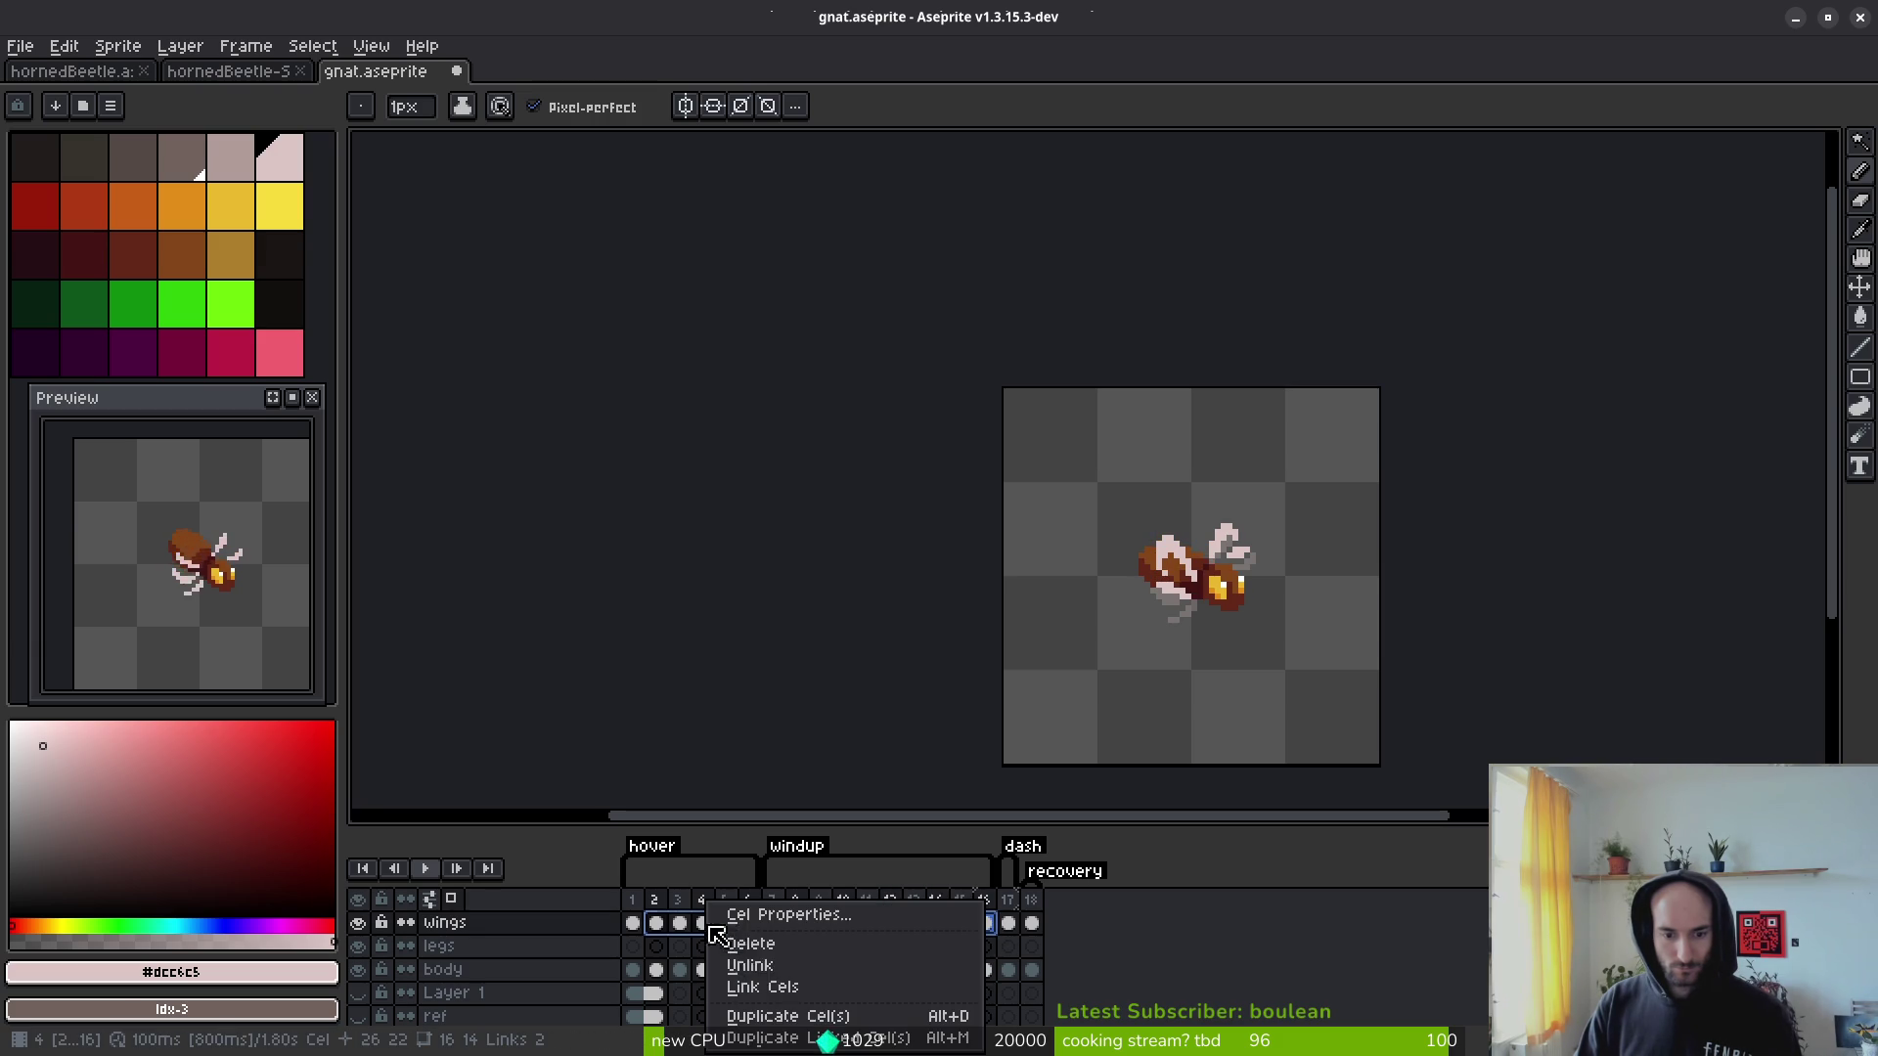
left_click(783, 990)
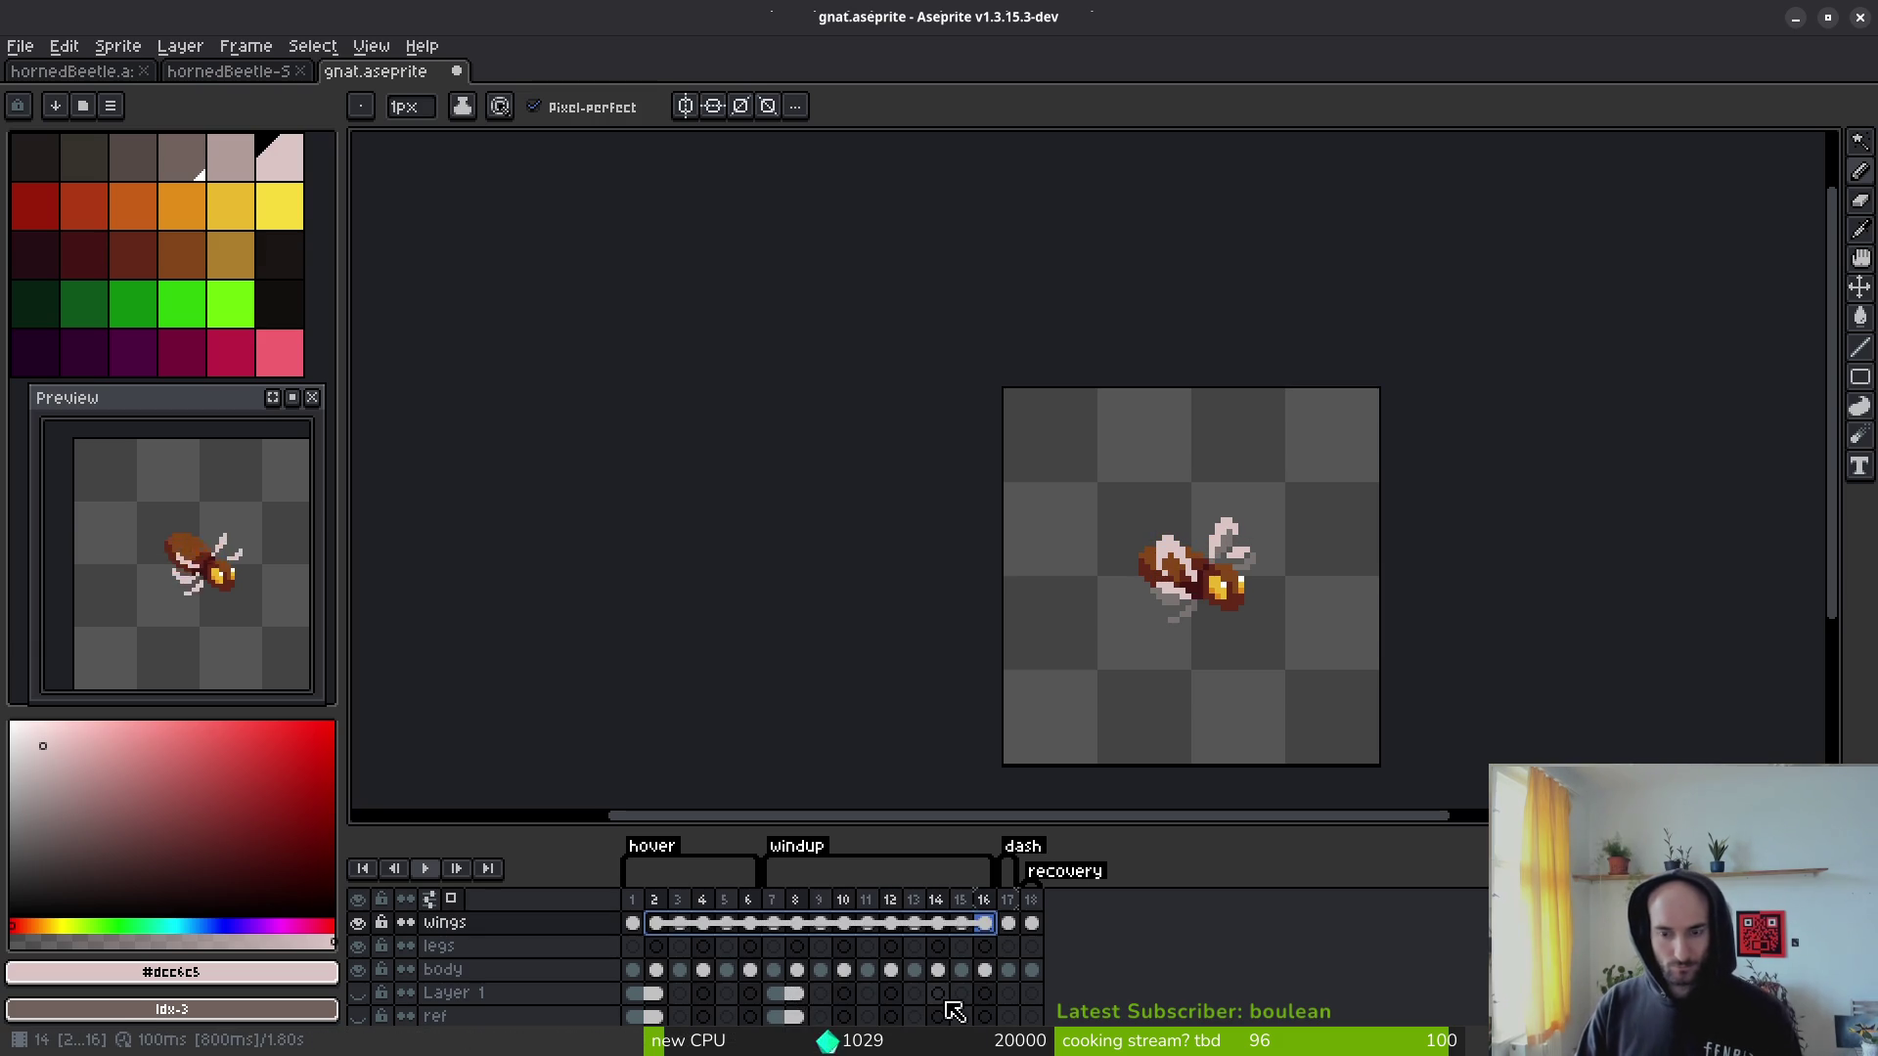
key("ctrl+s")
Step: Add frame 19 after frame 18 and extend the recovery tag over it
left_click(1031, 943)
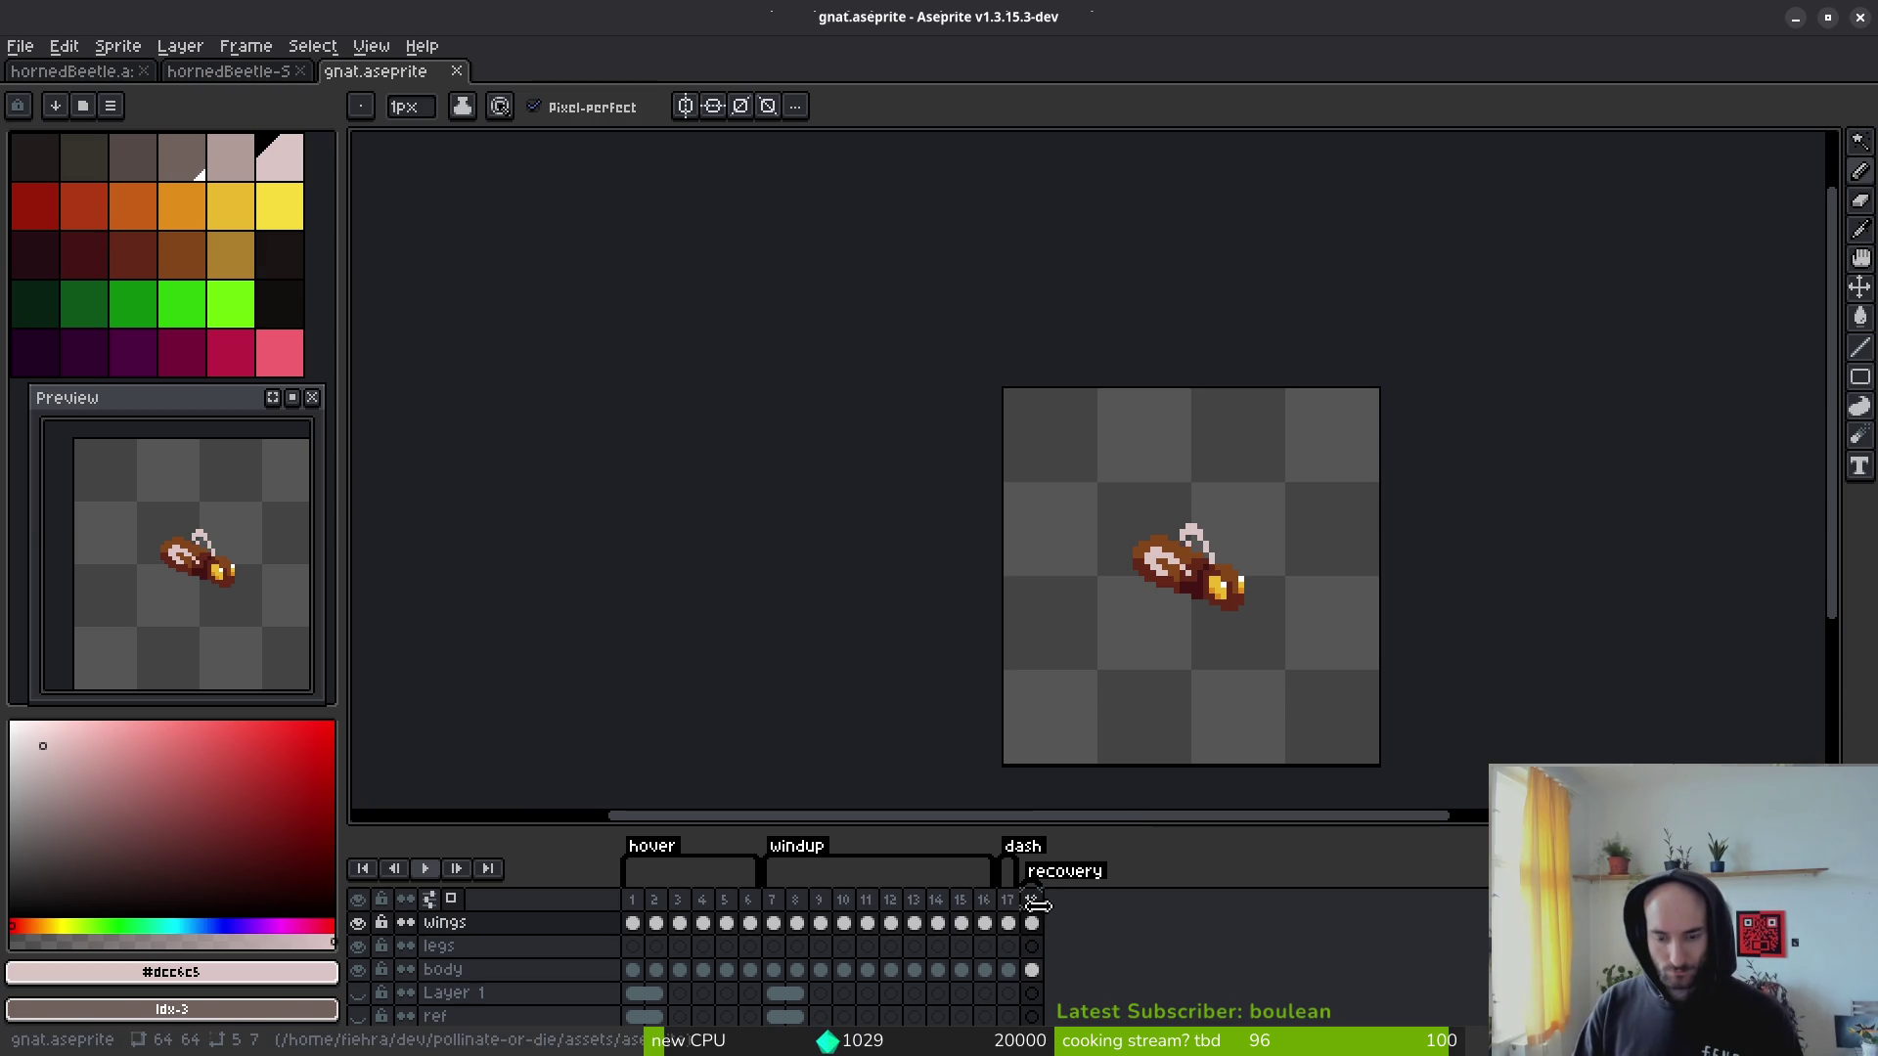
key("alt+b")
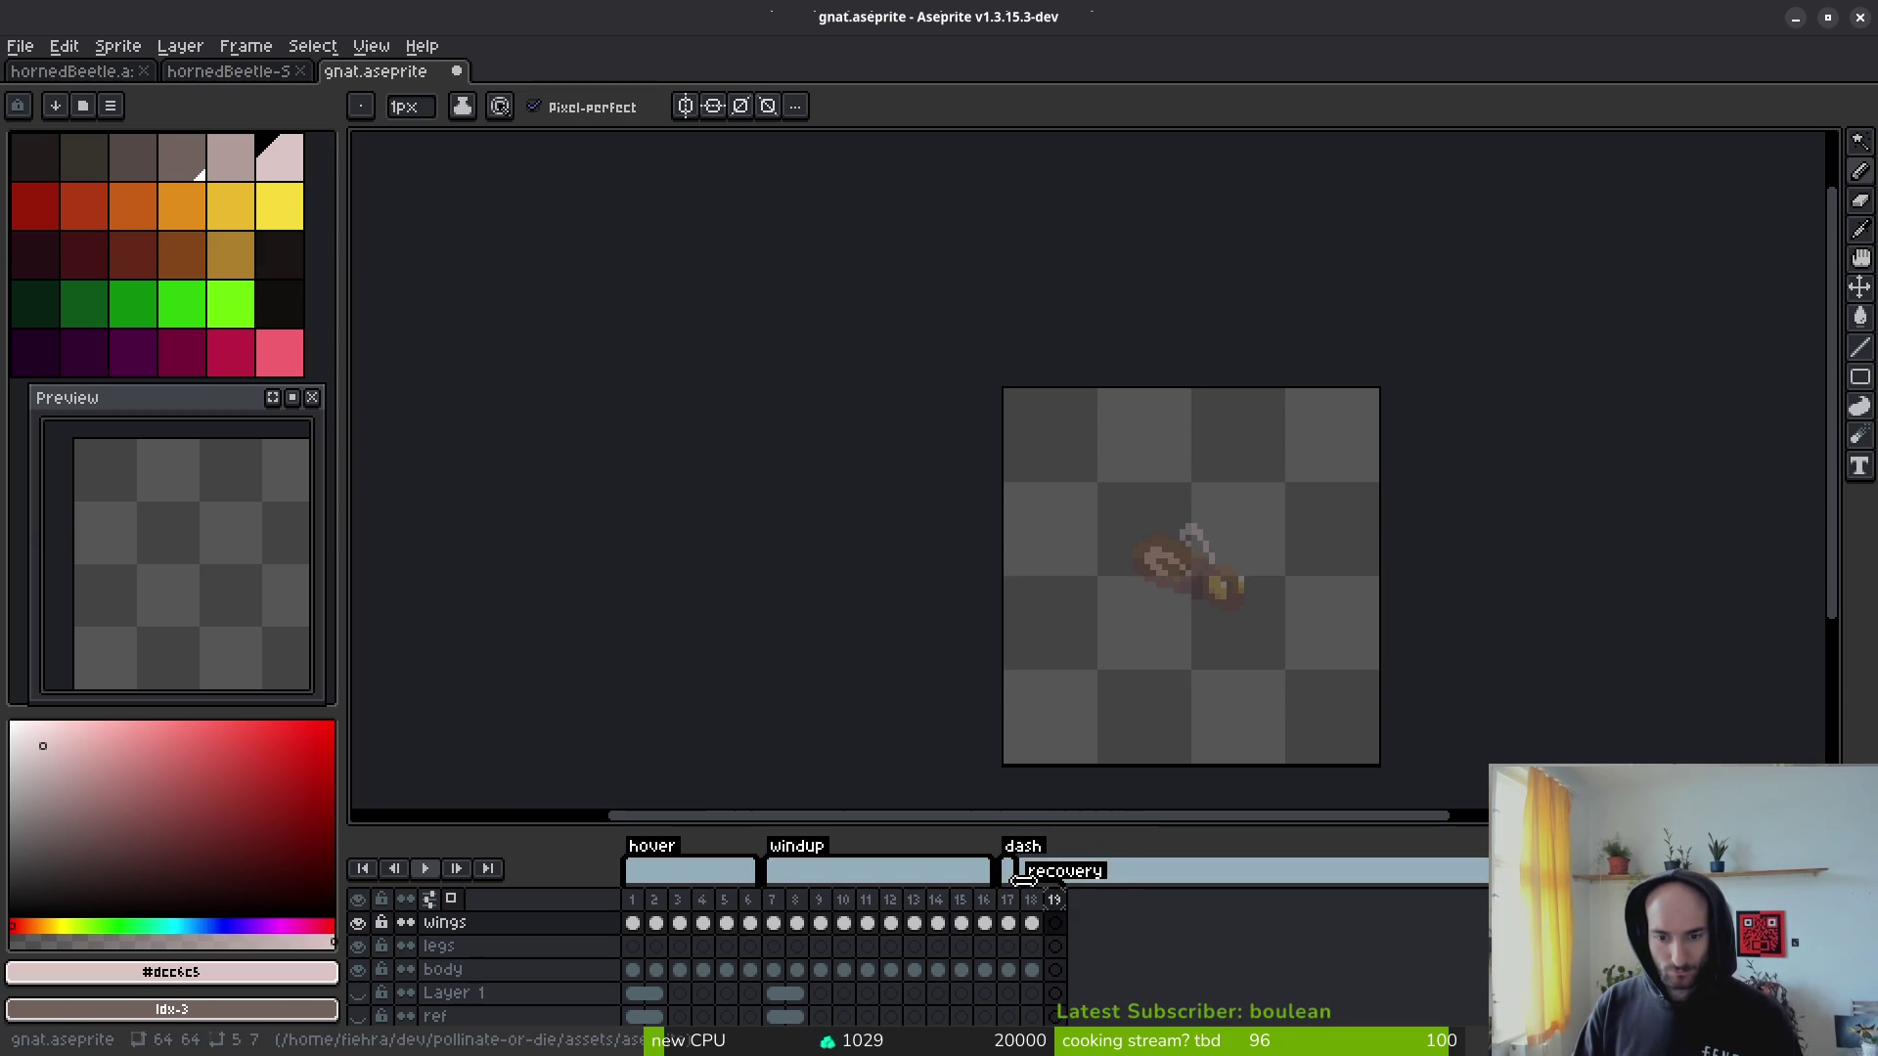
left_click_drag(1023, 874, 1047, 873)
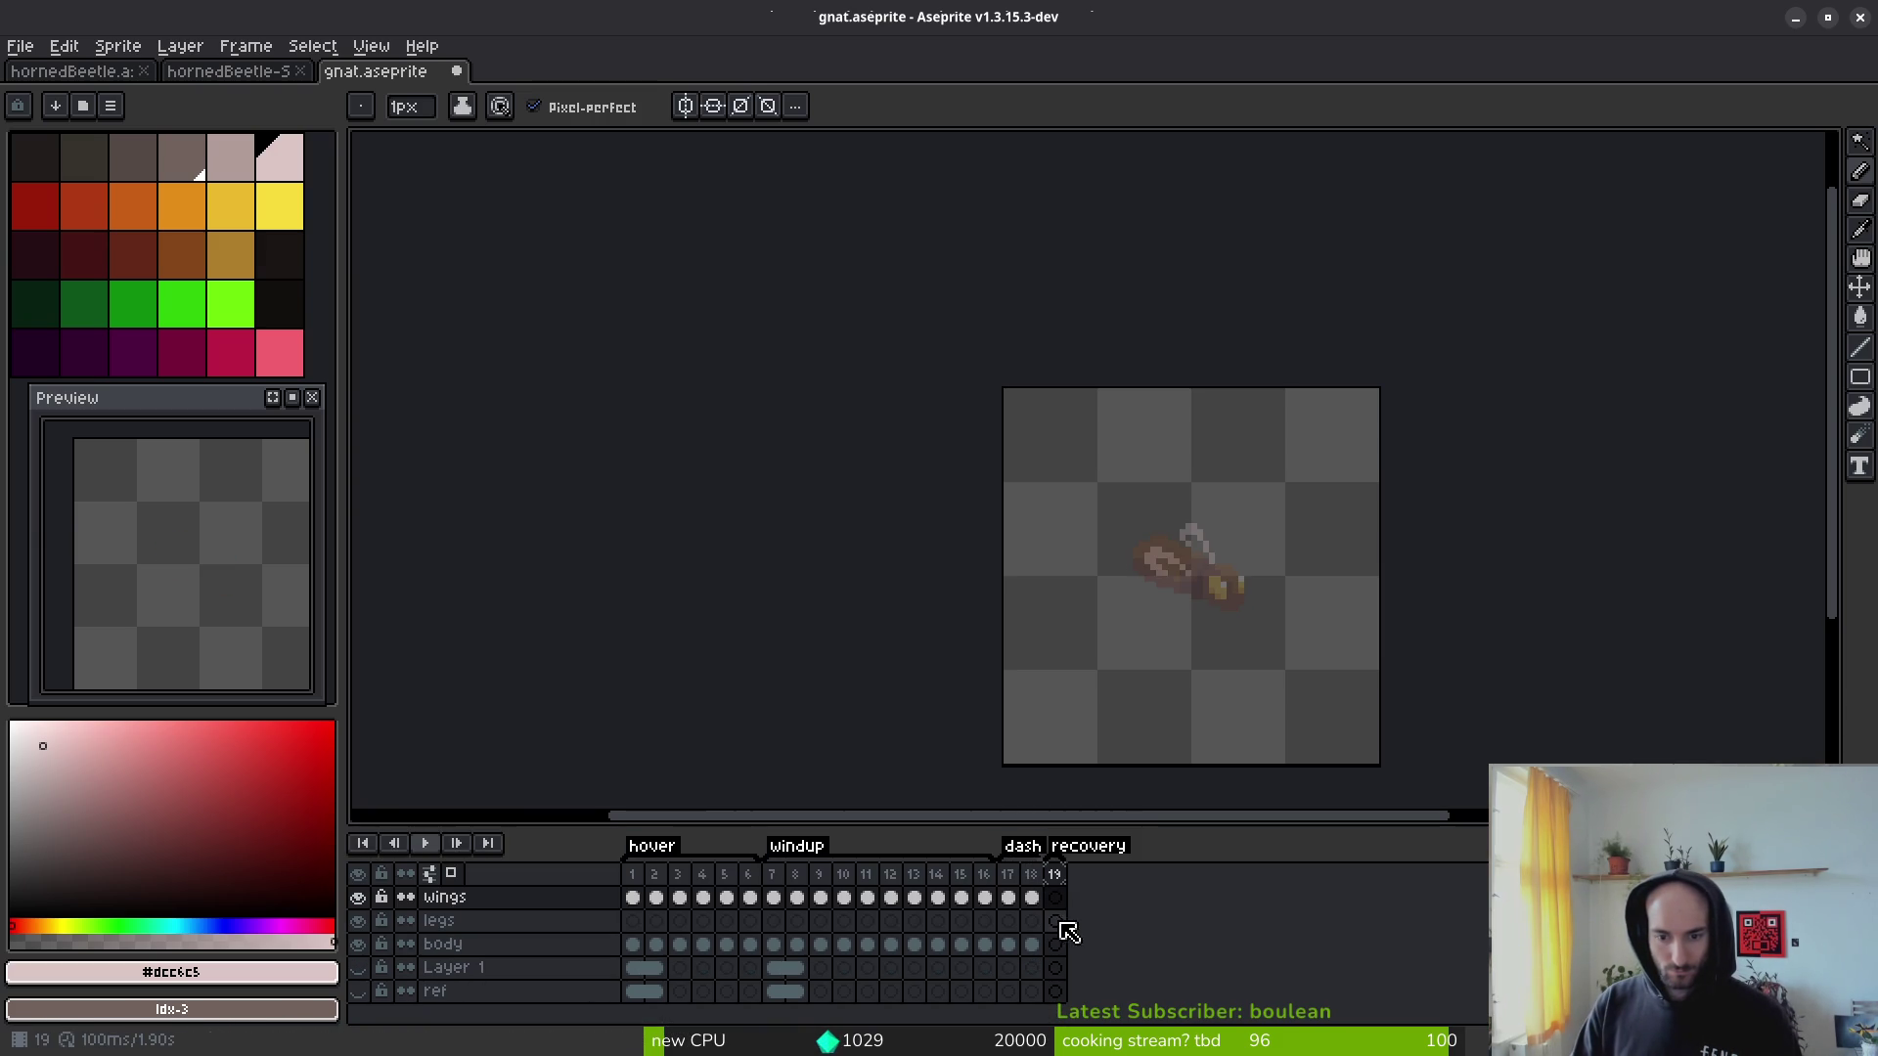
key("Return")
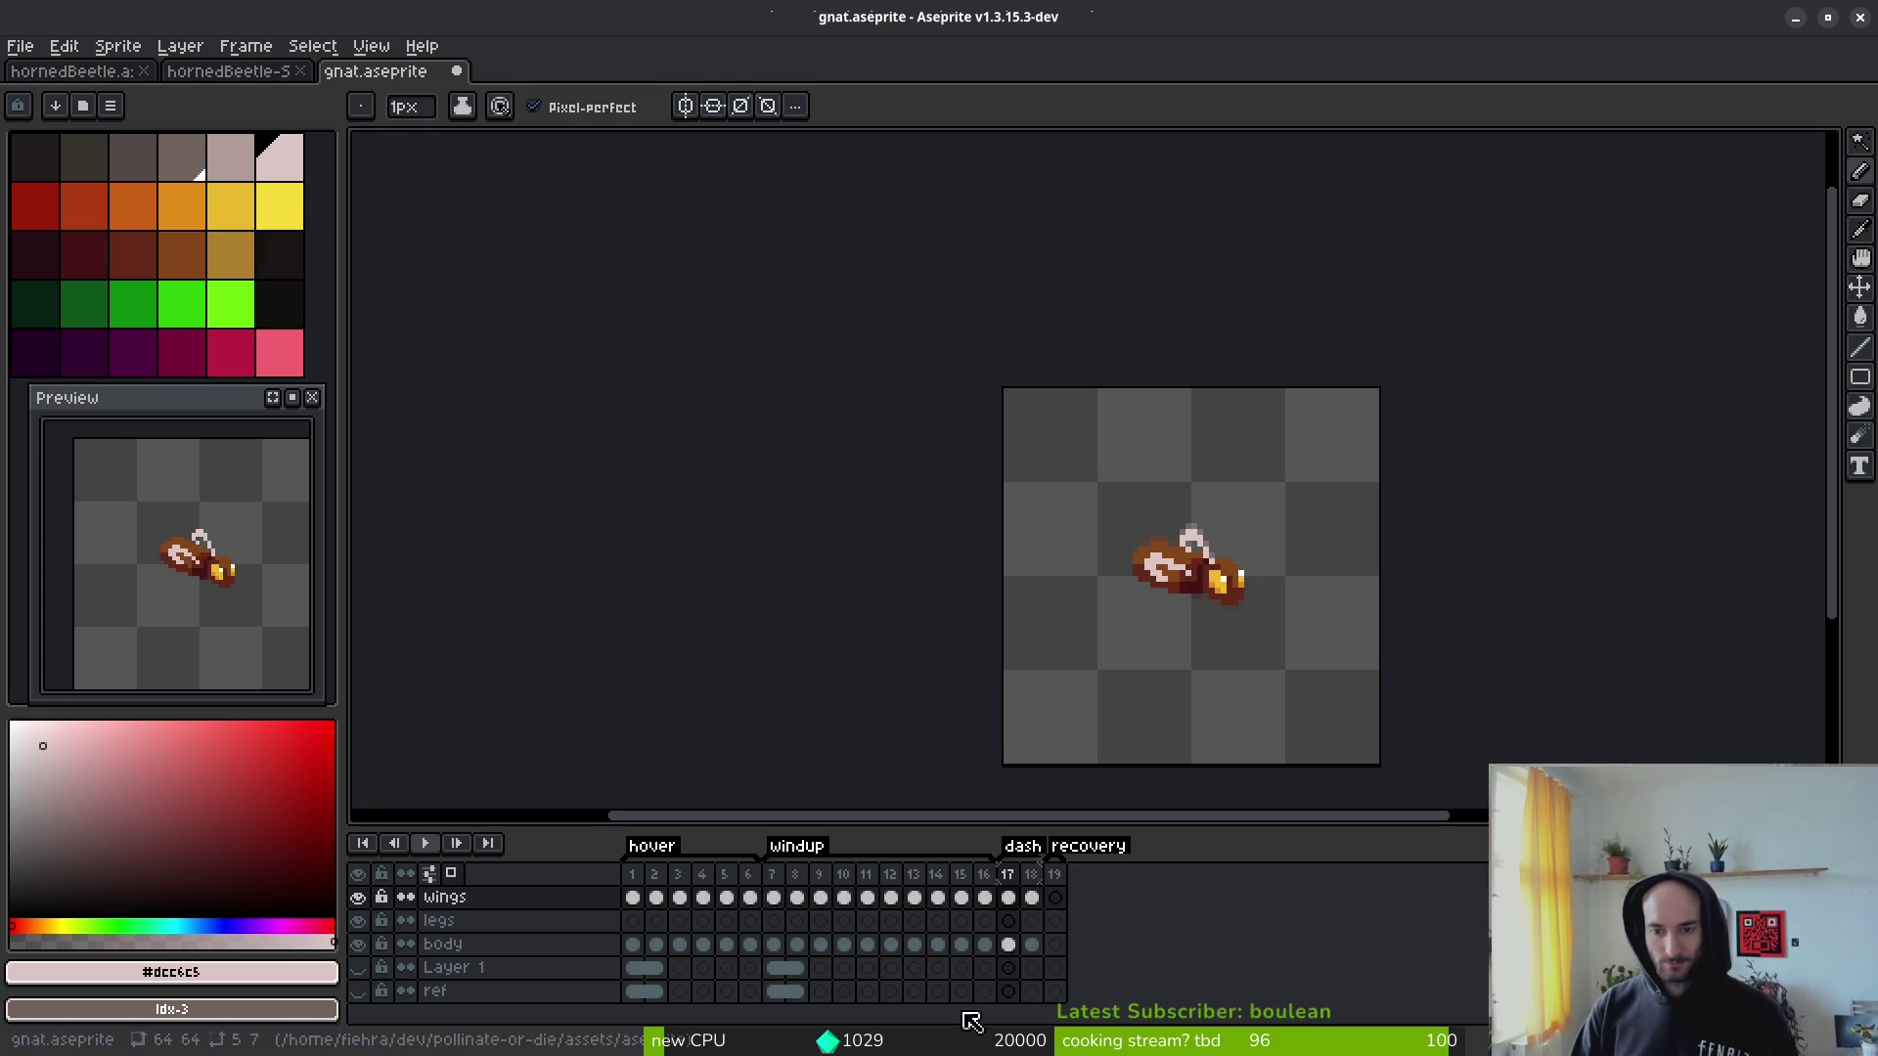
Step: Stop playback and inspect the frame 1 wings and body cels, then move to frame 2
left_click(769, 900)
left_click(632, 898)
scroll(1003, 581, "up", 4)
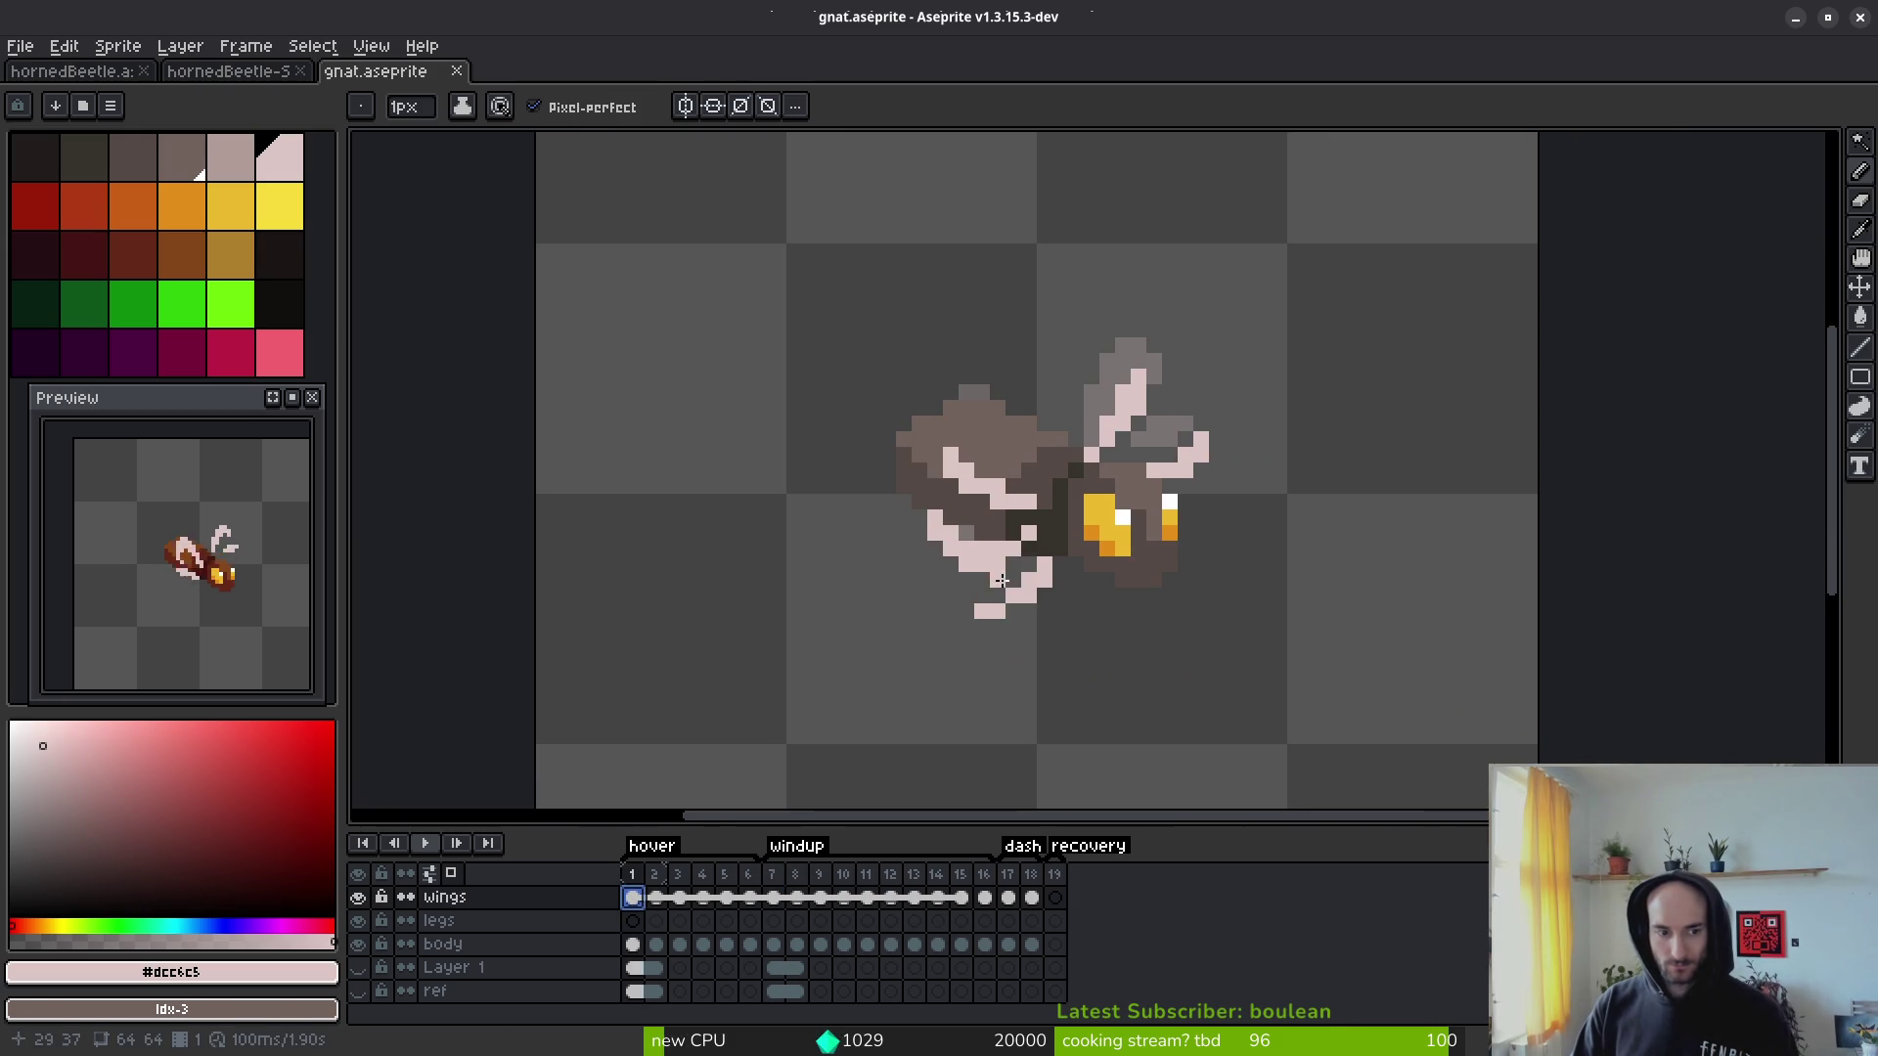
key("i")
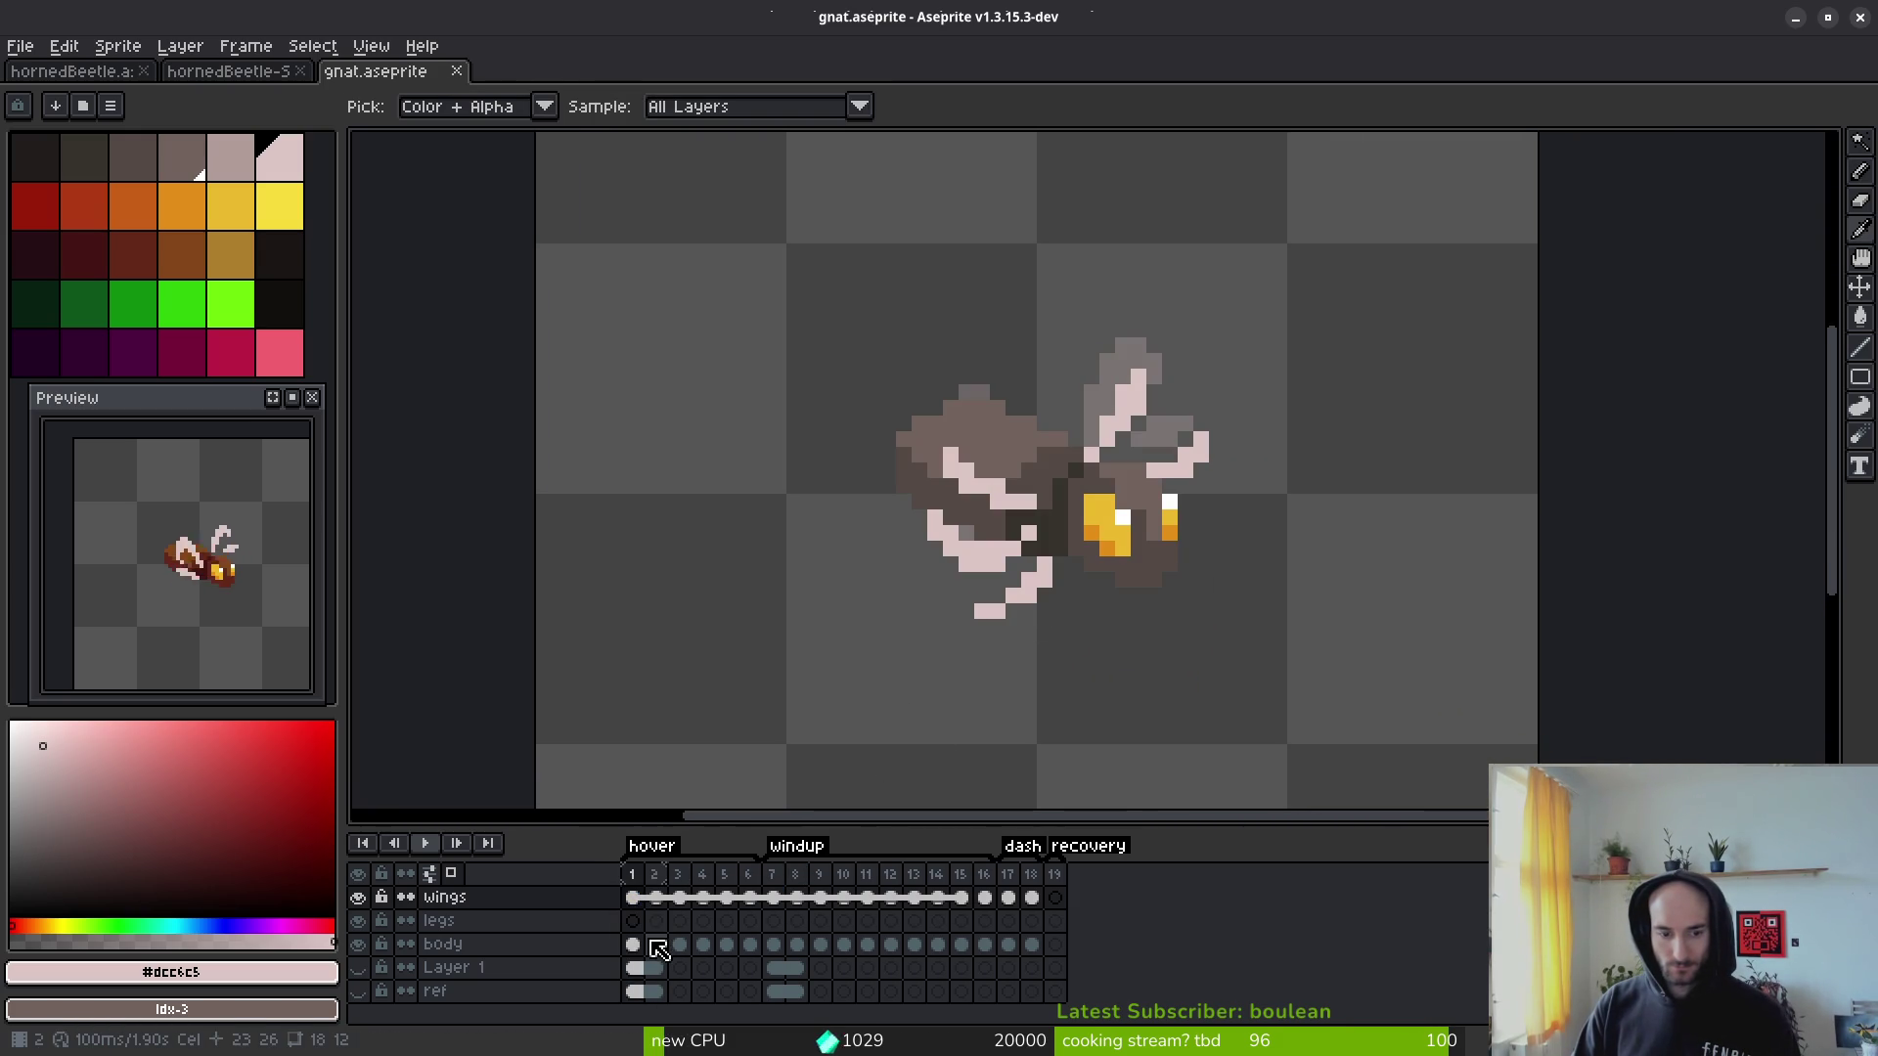
left_click(635, 945)
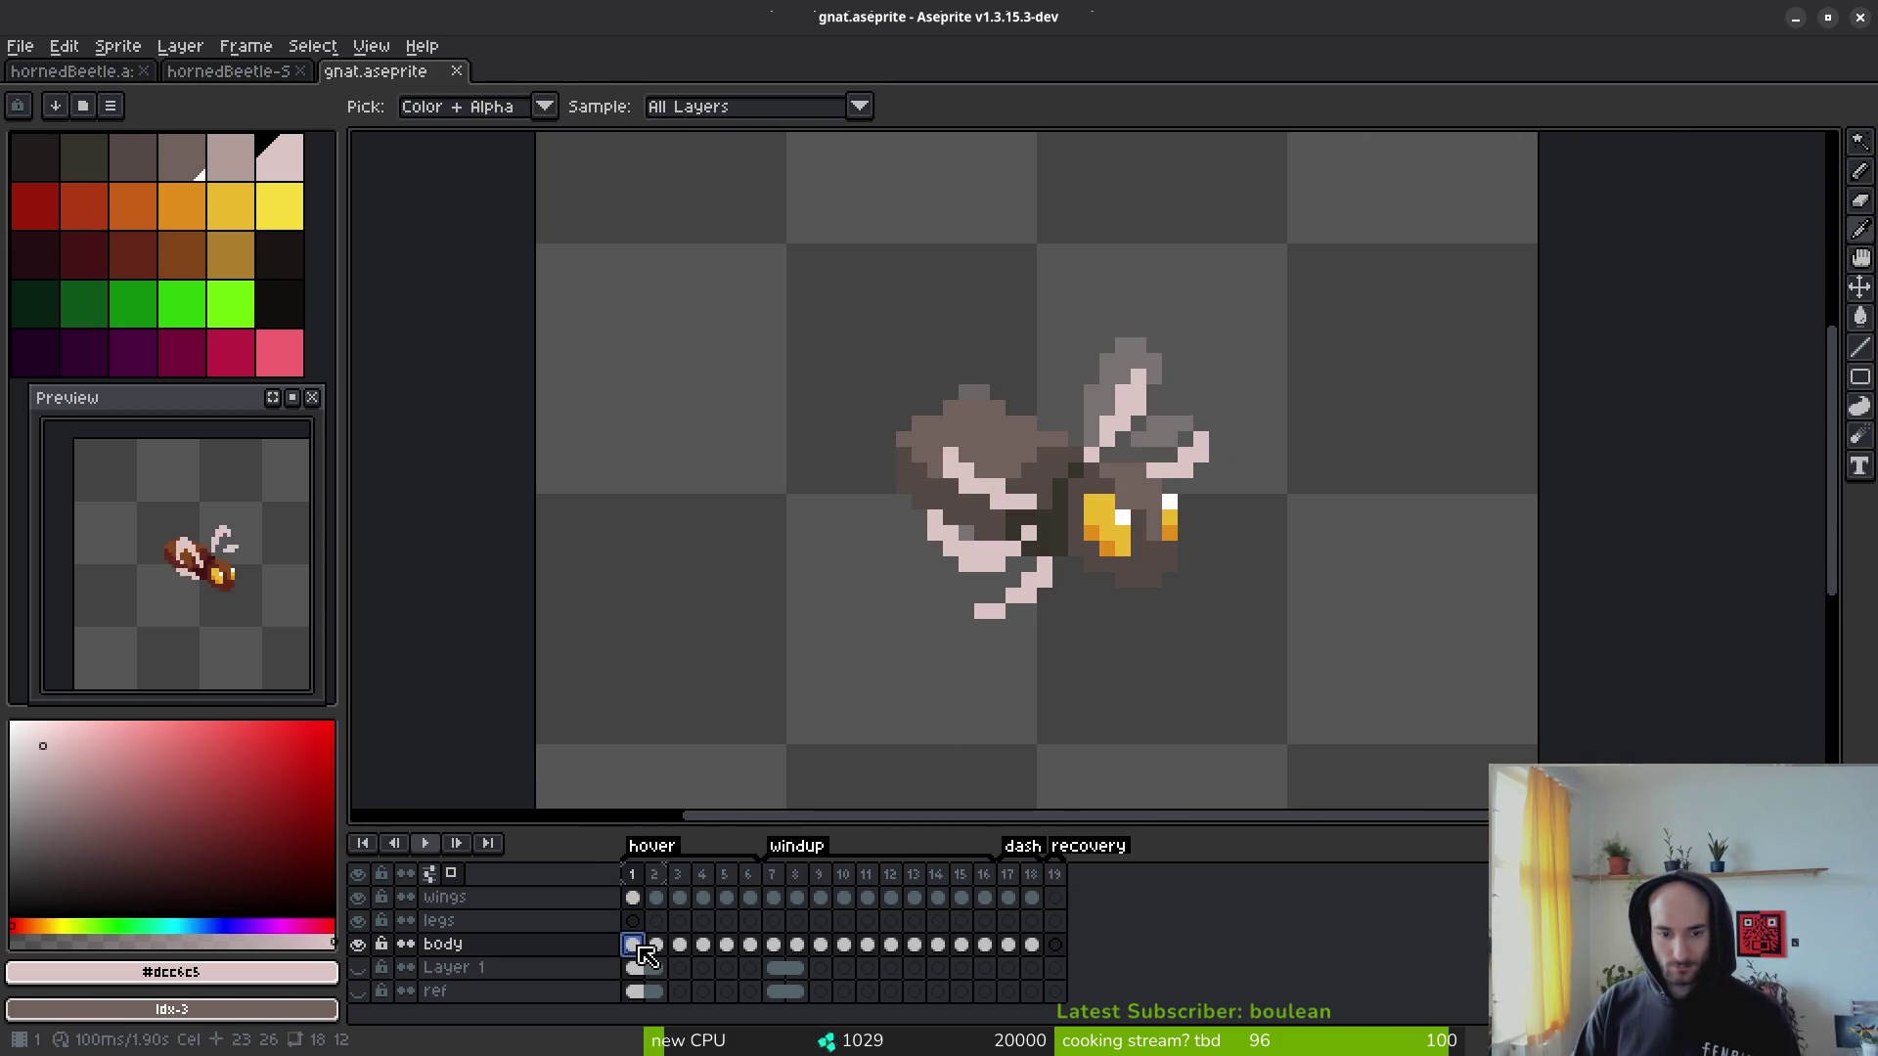
key("b")
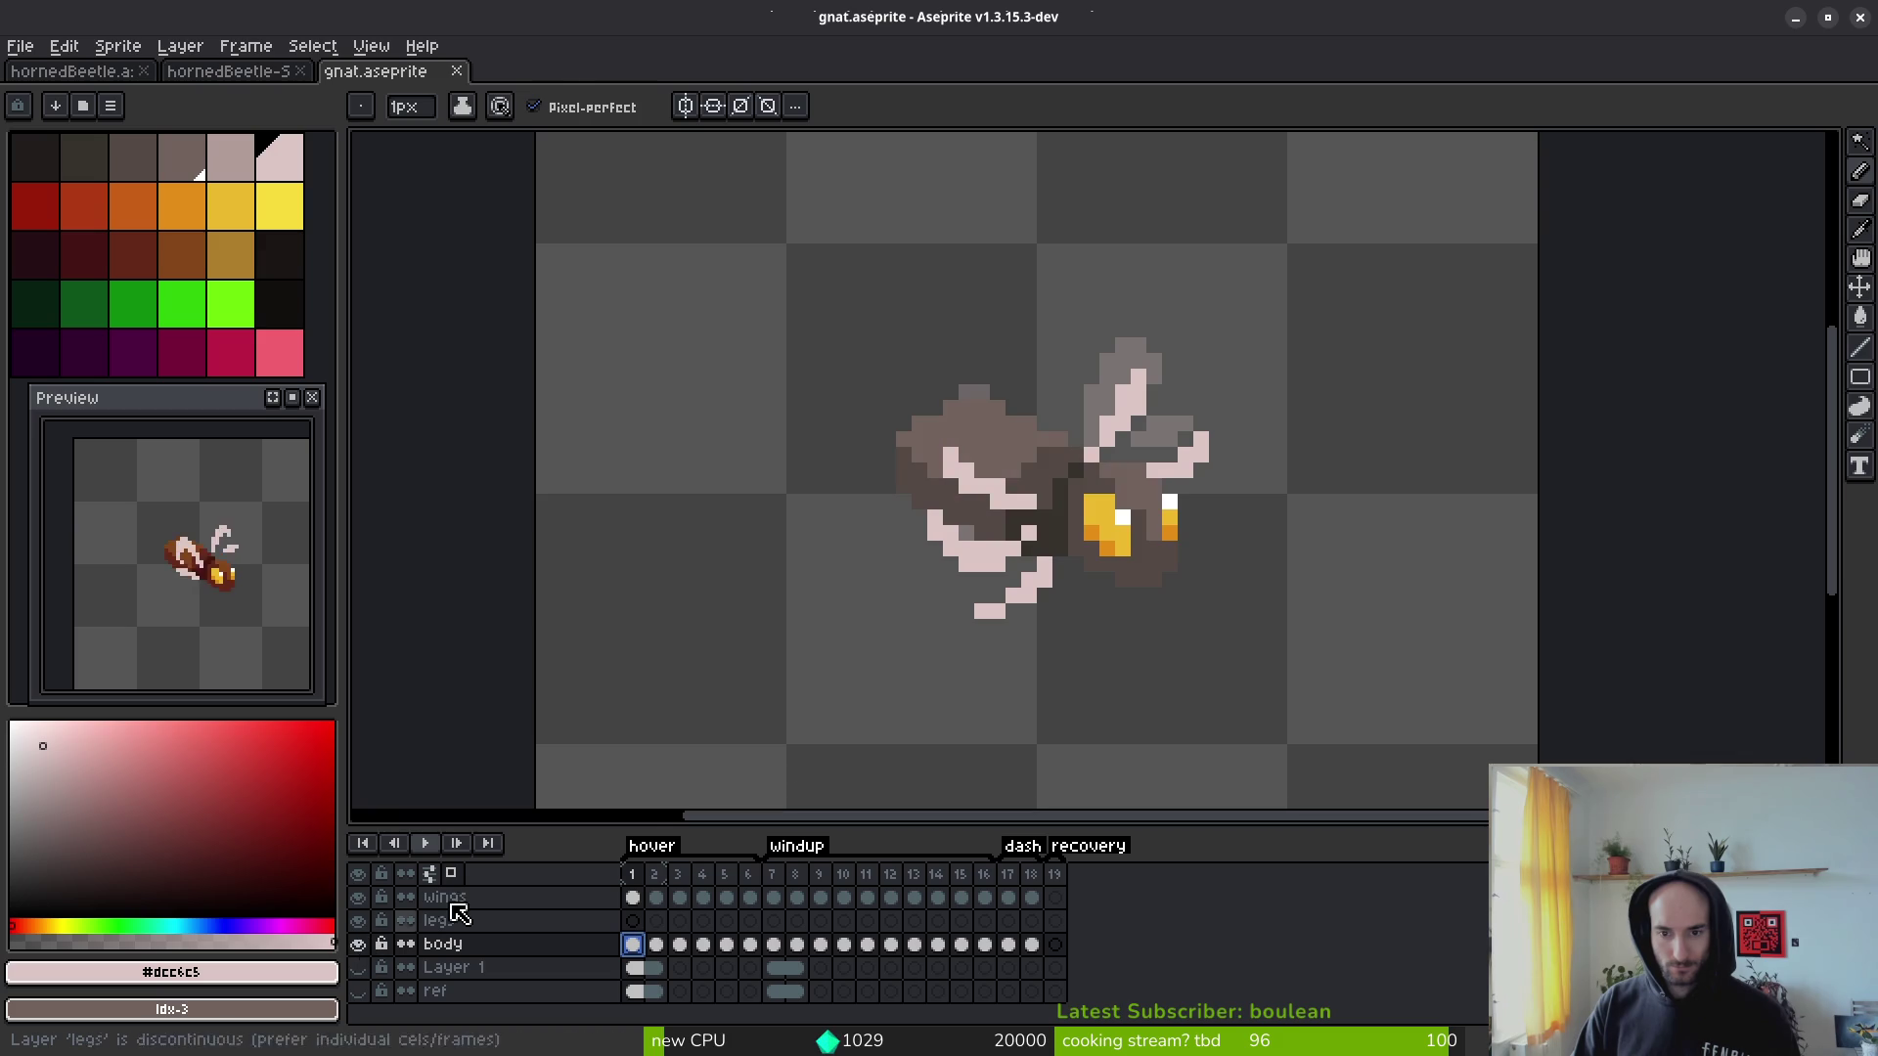
key("period")
scroll(1093, 557, "up", 3)
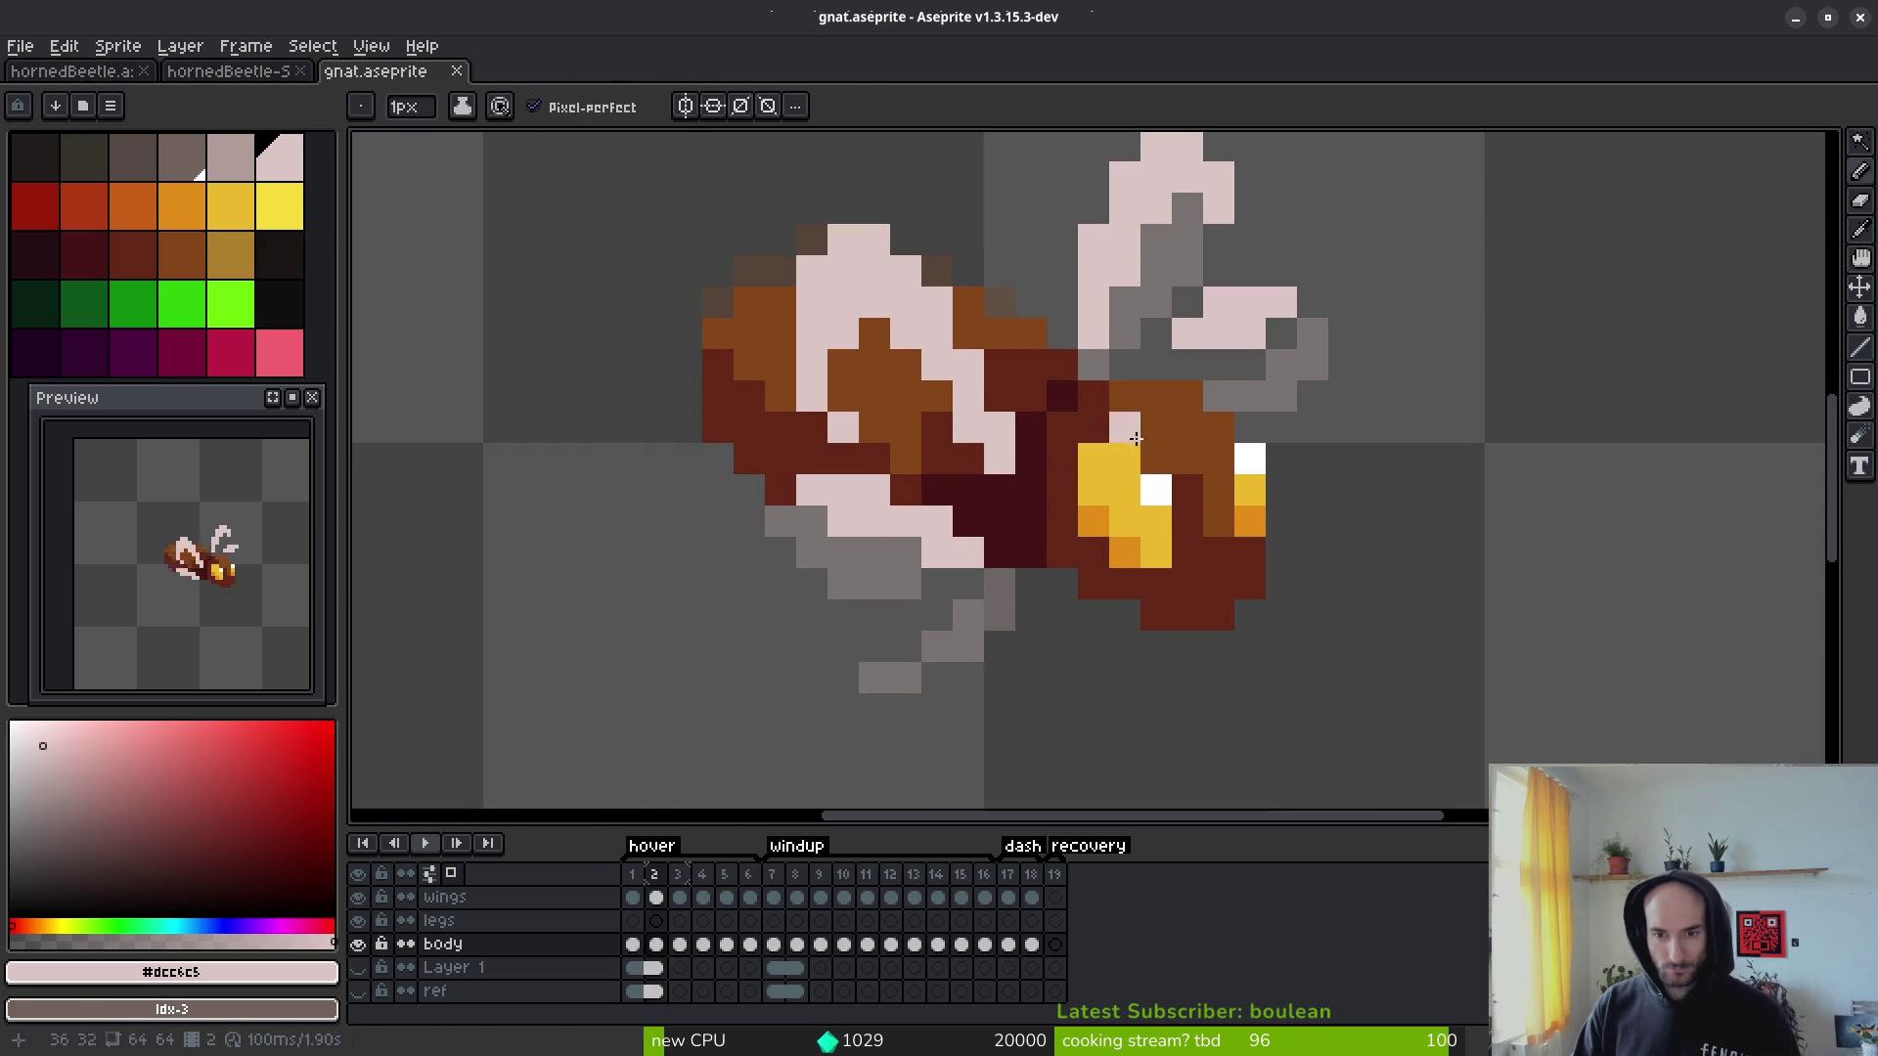
Step: Sample the body's dark maroon and darkest grey, comparing the brown frame 3 with grey frame 1
key("i")
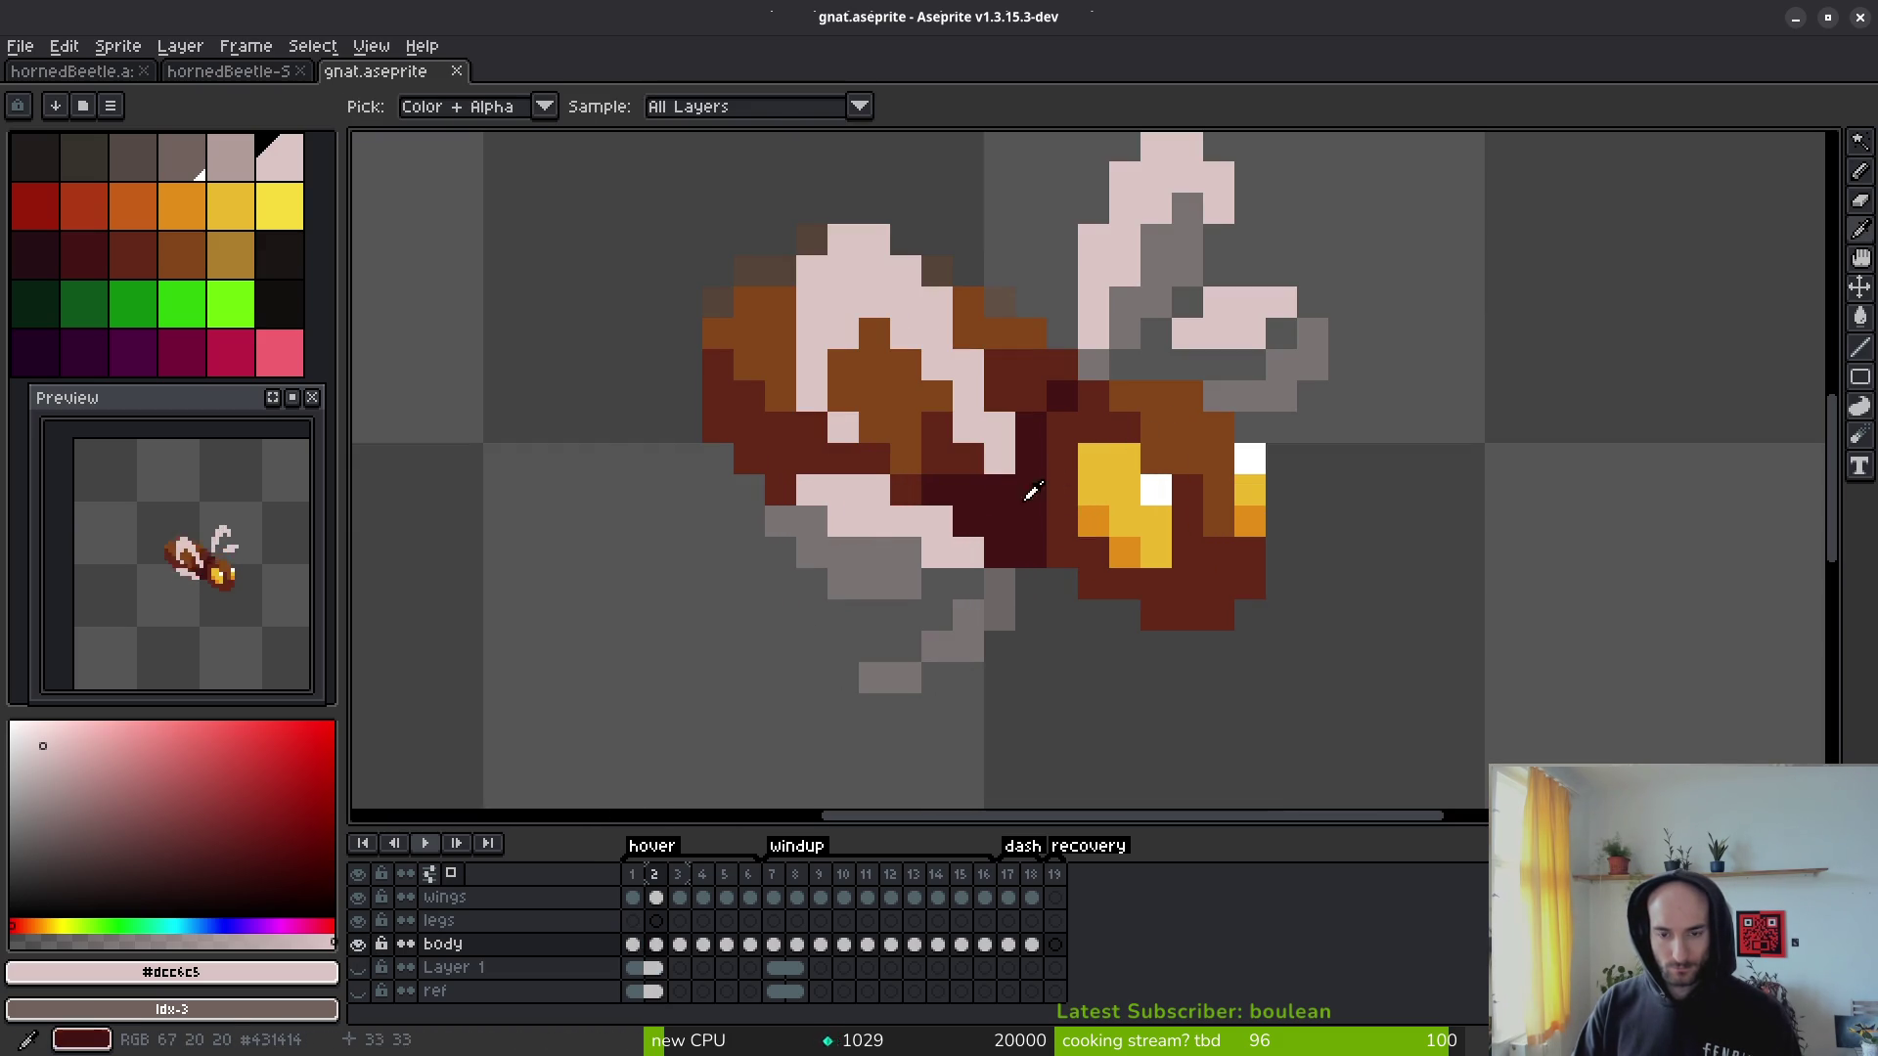
left_click(1012, 494)
key("period")
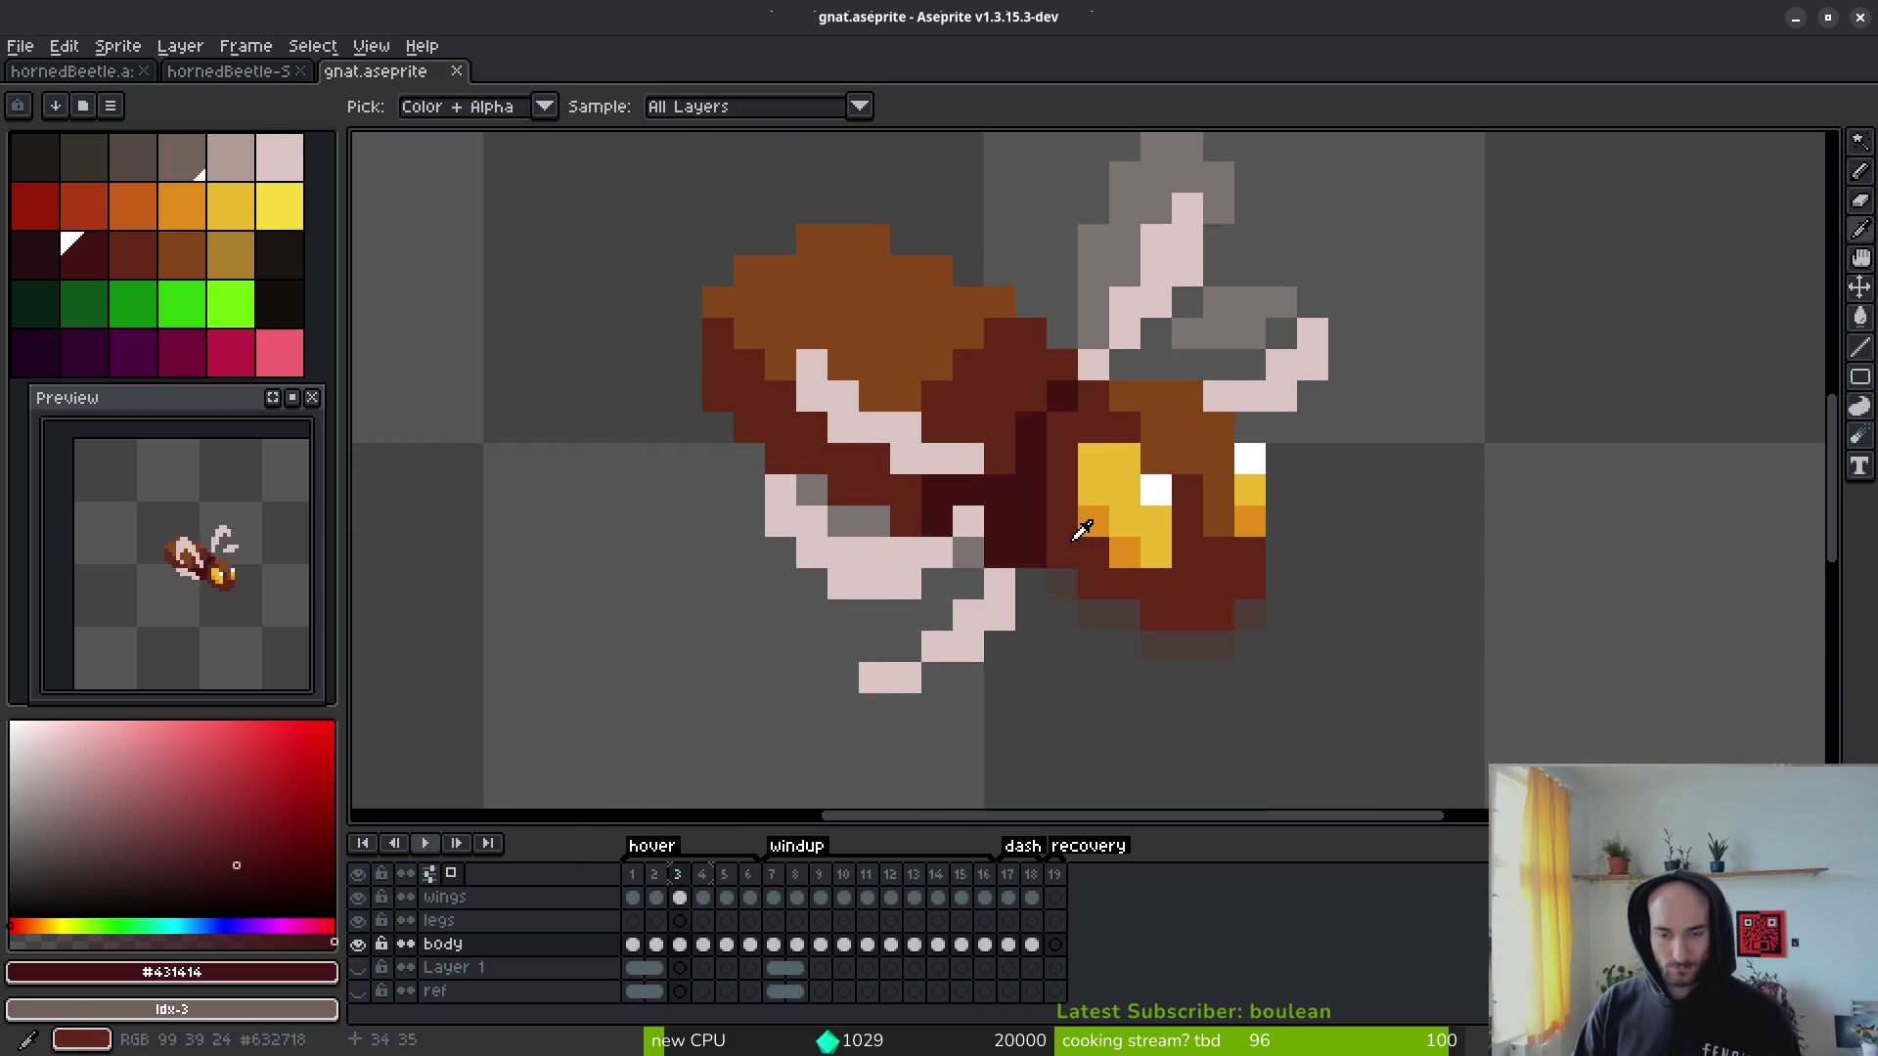
key("comma")
key("comma")
left_click(993, 491)
key("b")
key("i")
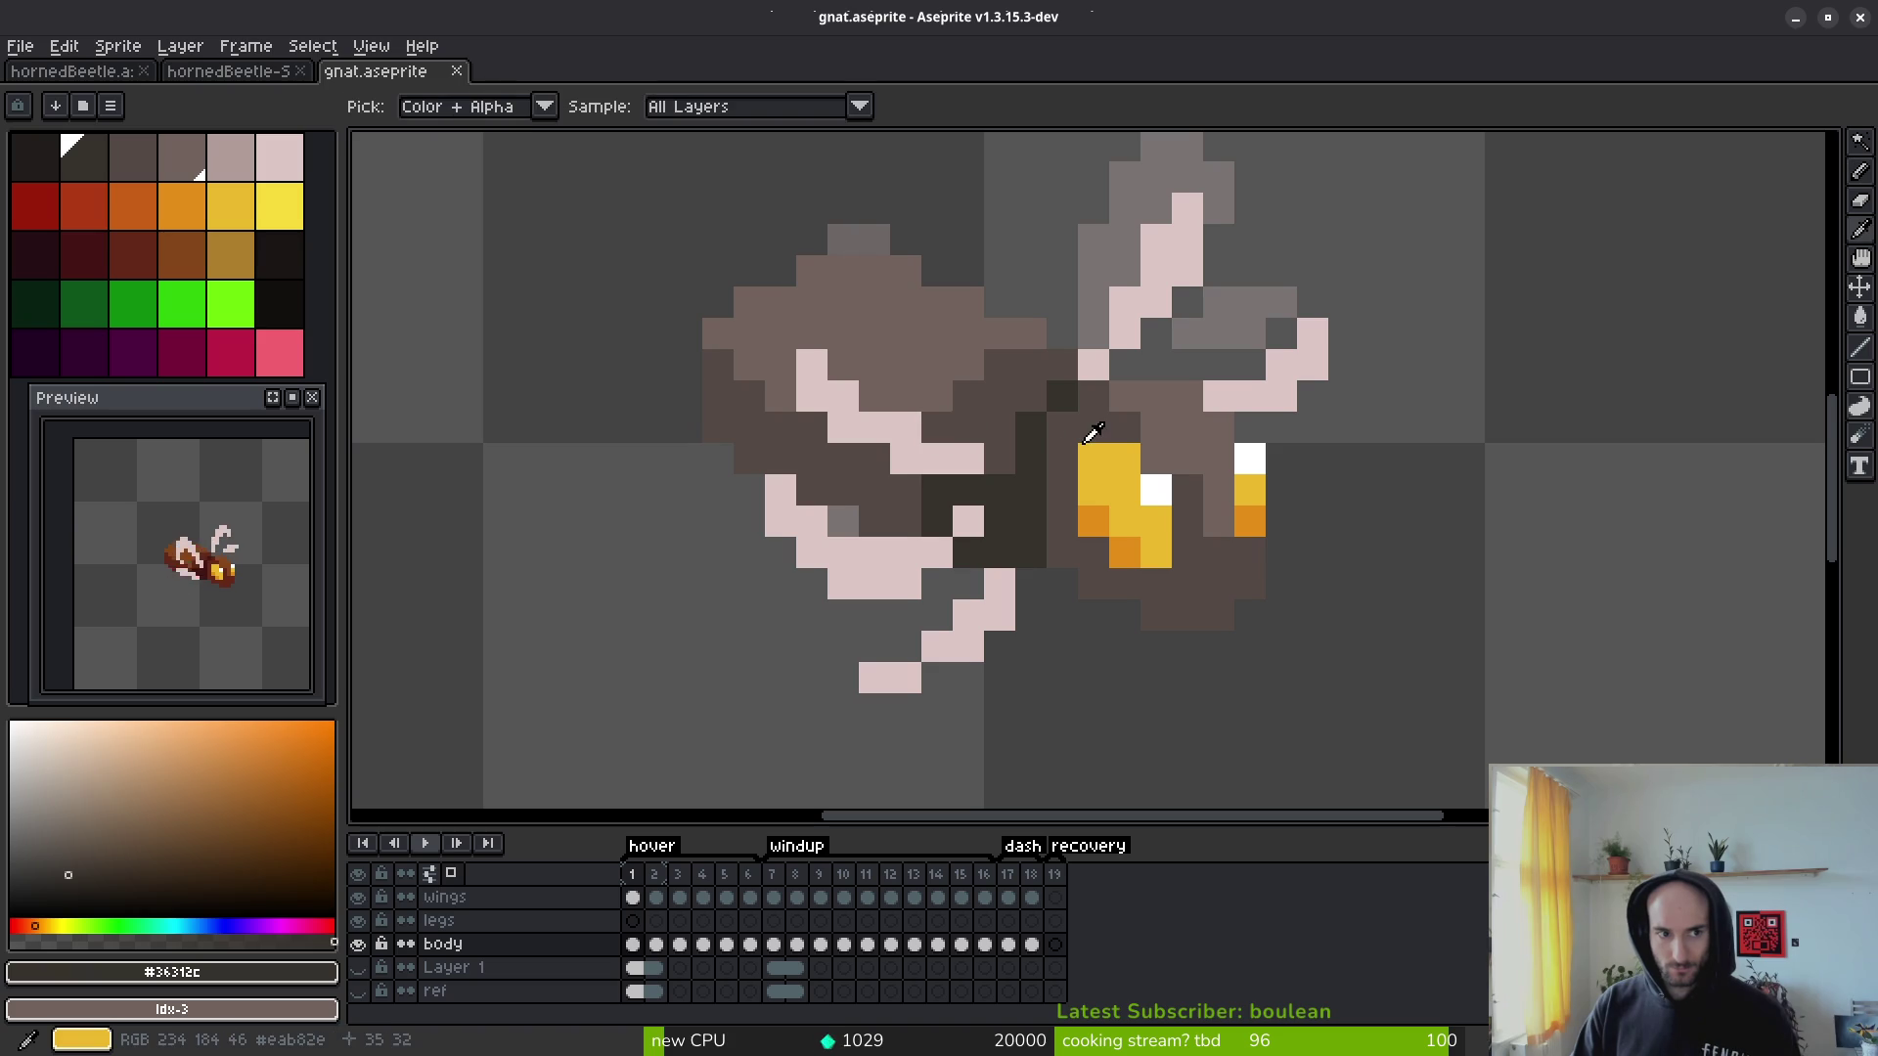
key("period")
key("period")
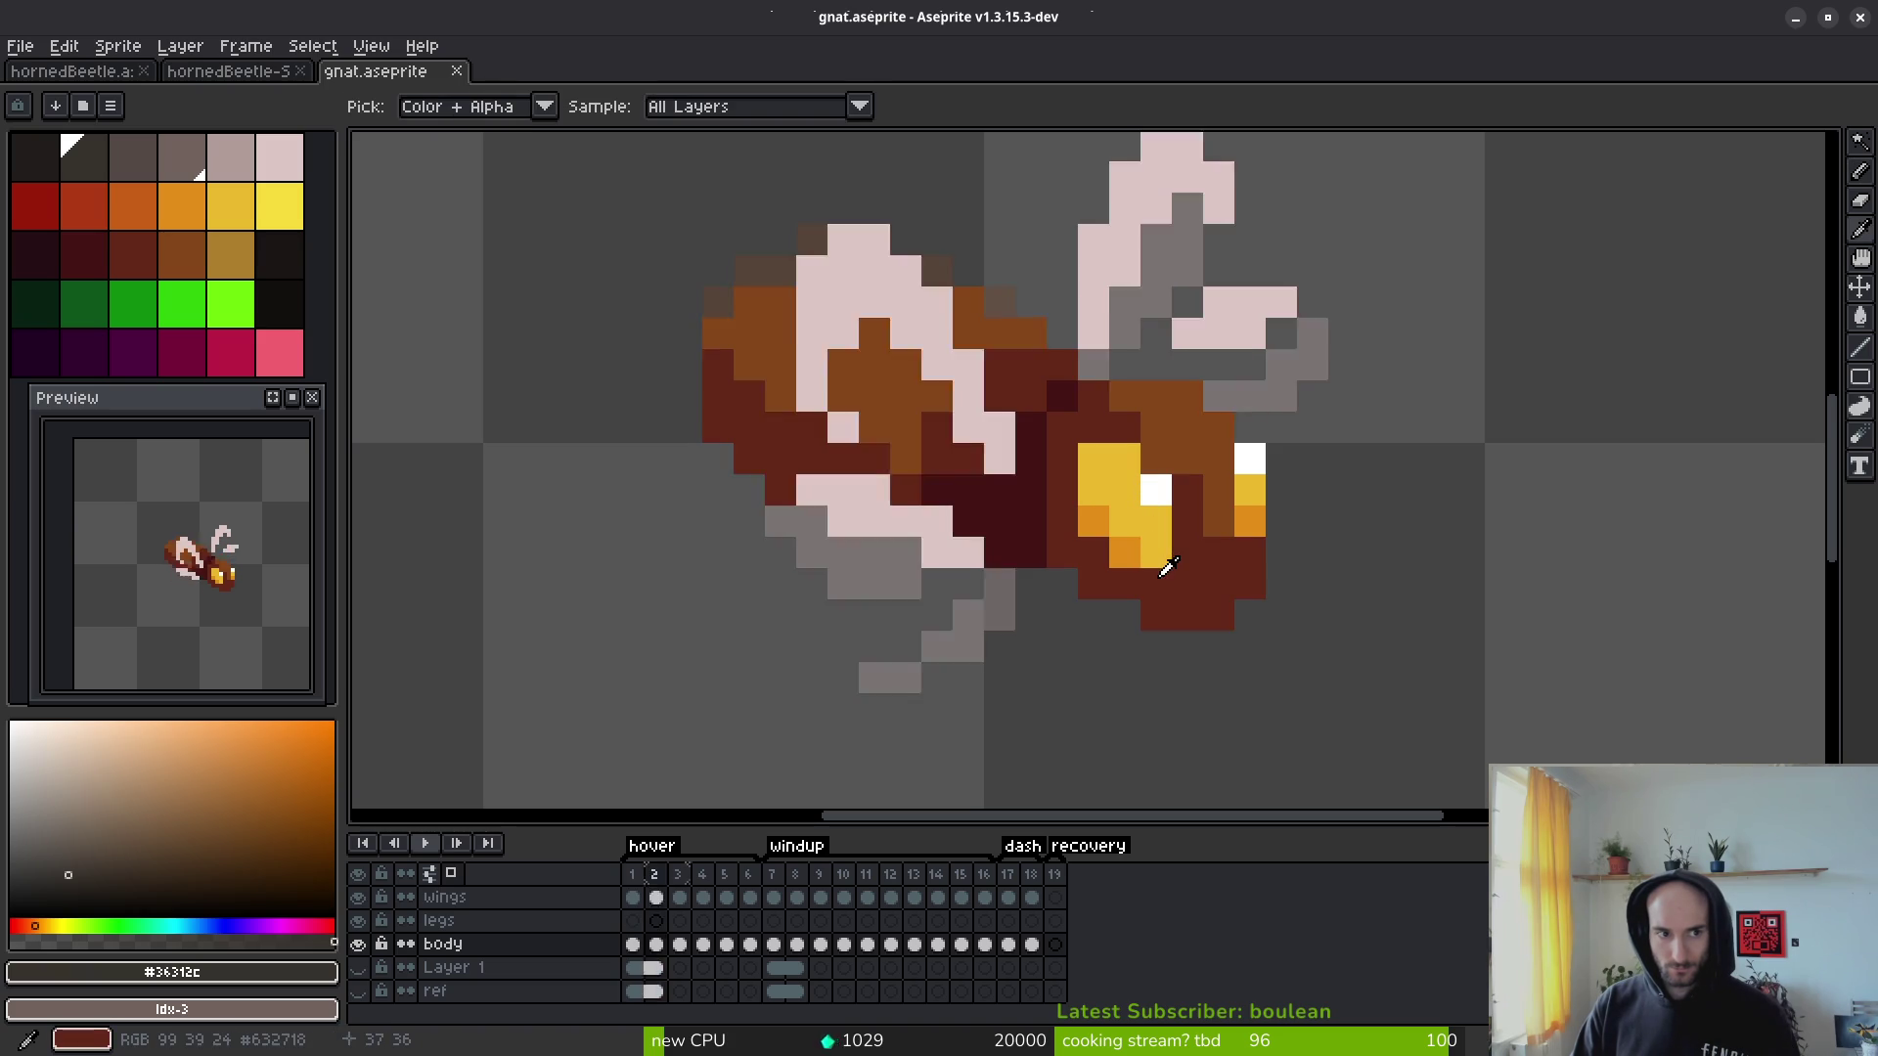
key("comma")
key("comma")
Step: Take #36312c as background and #431414 as foreground, then select the body cels of frames 1–18
right_click(1025, 507)
key("period")
key("period")
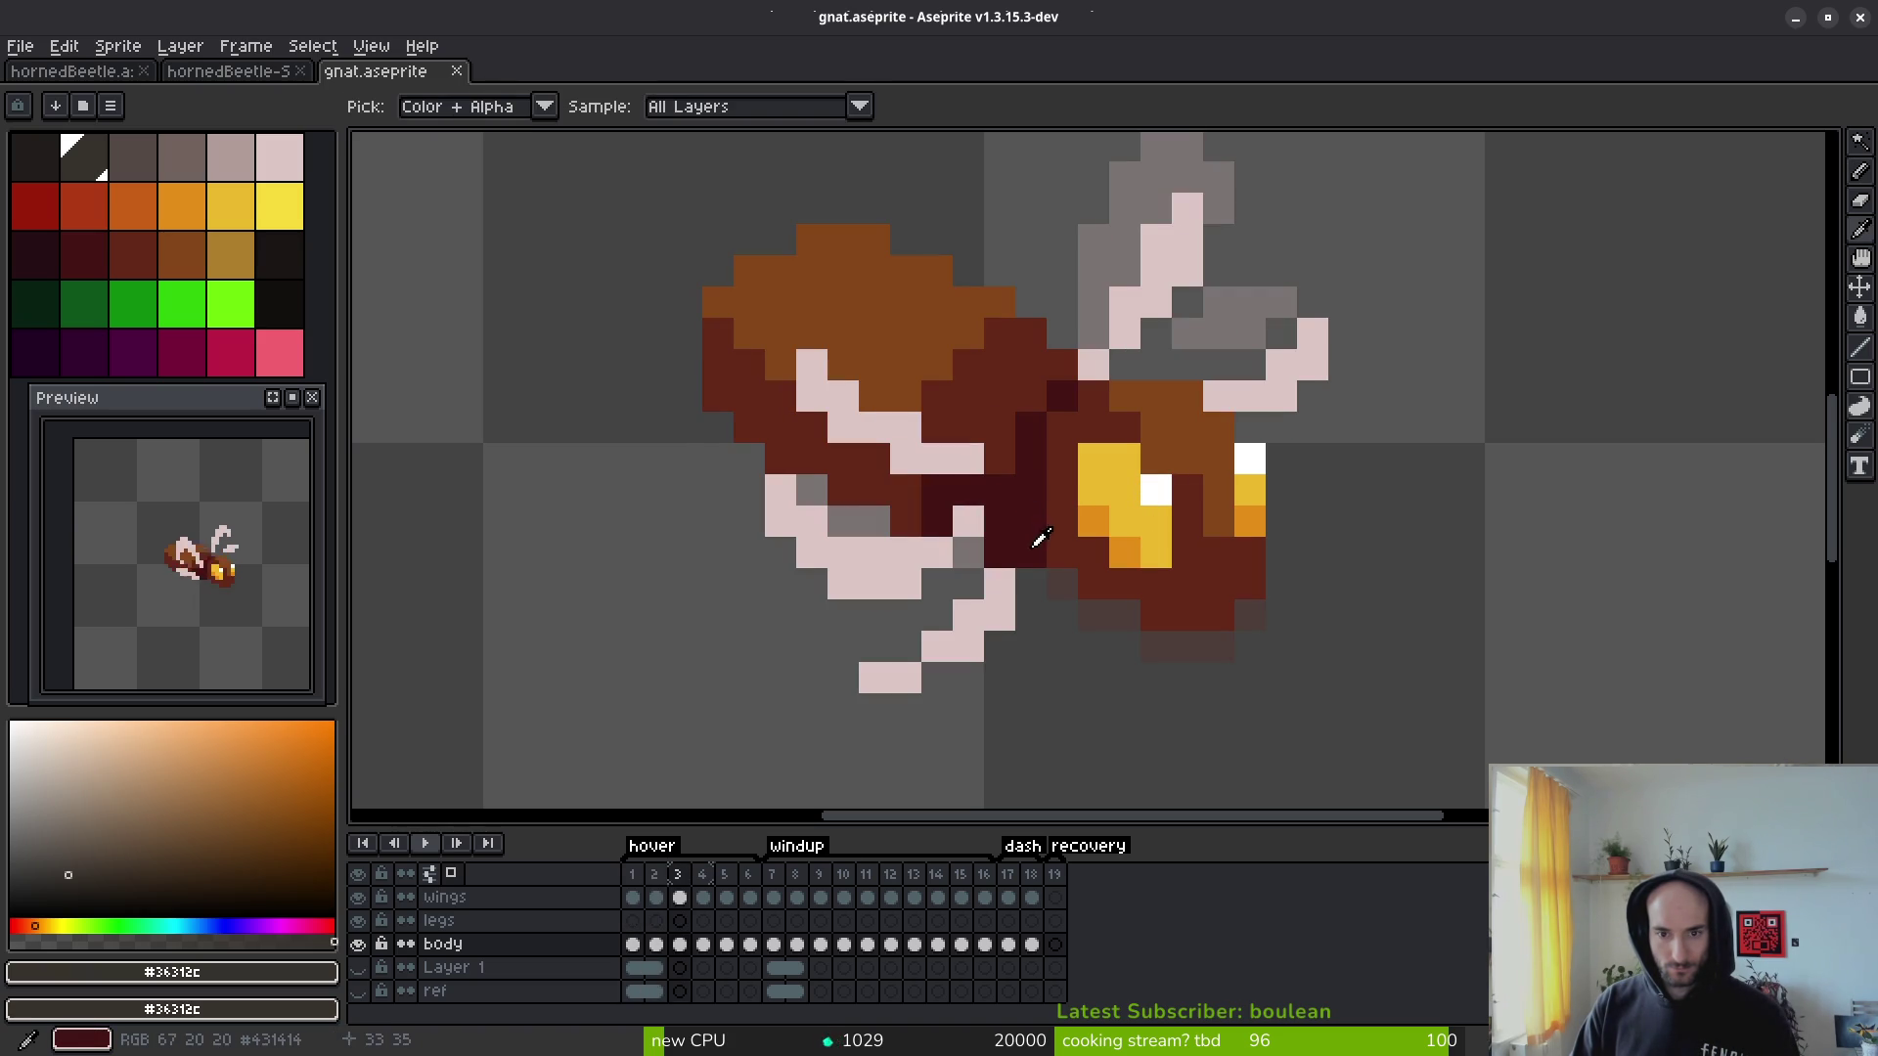
left_click(1032, 519)
key("b")
scroll(1077, 509, "down", 3)
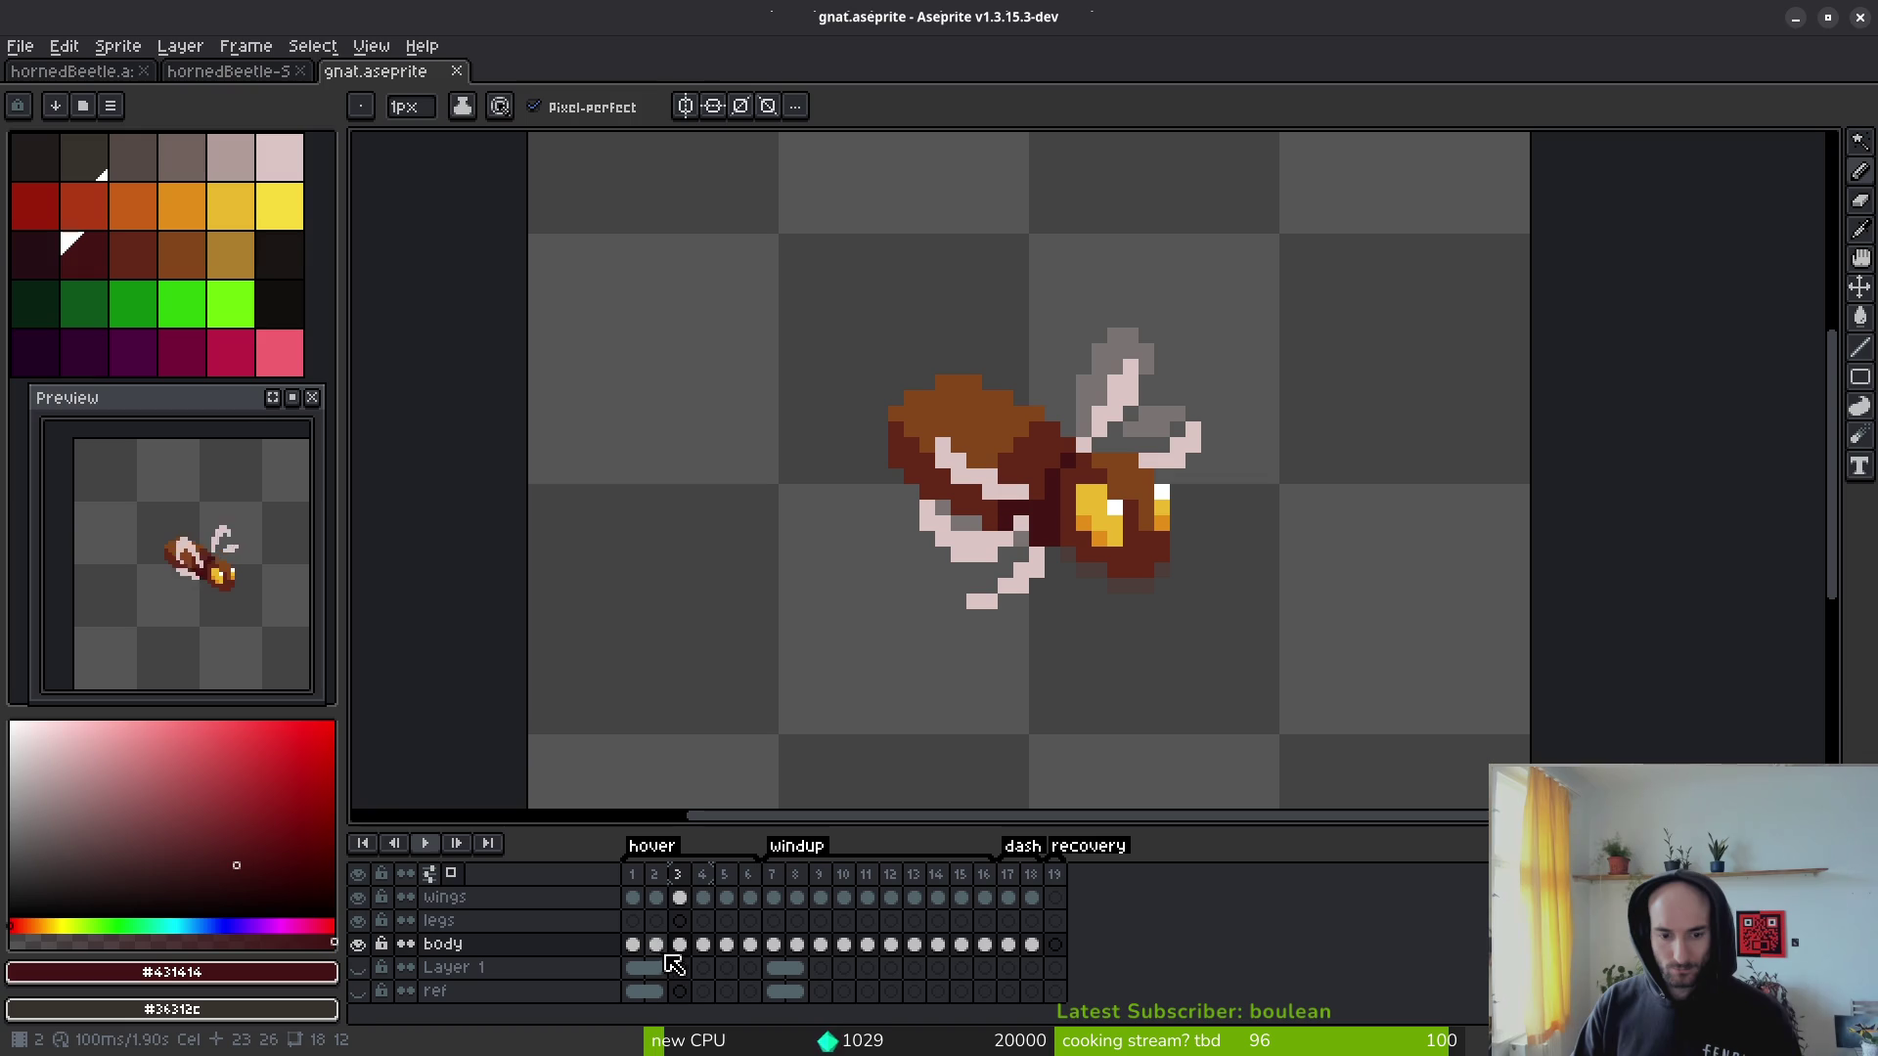
left_click_drag(633, 945, 1031, 945)
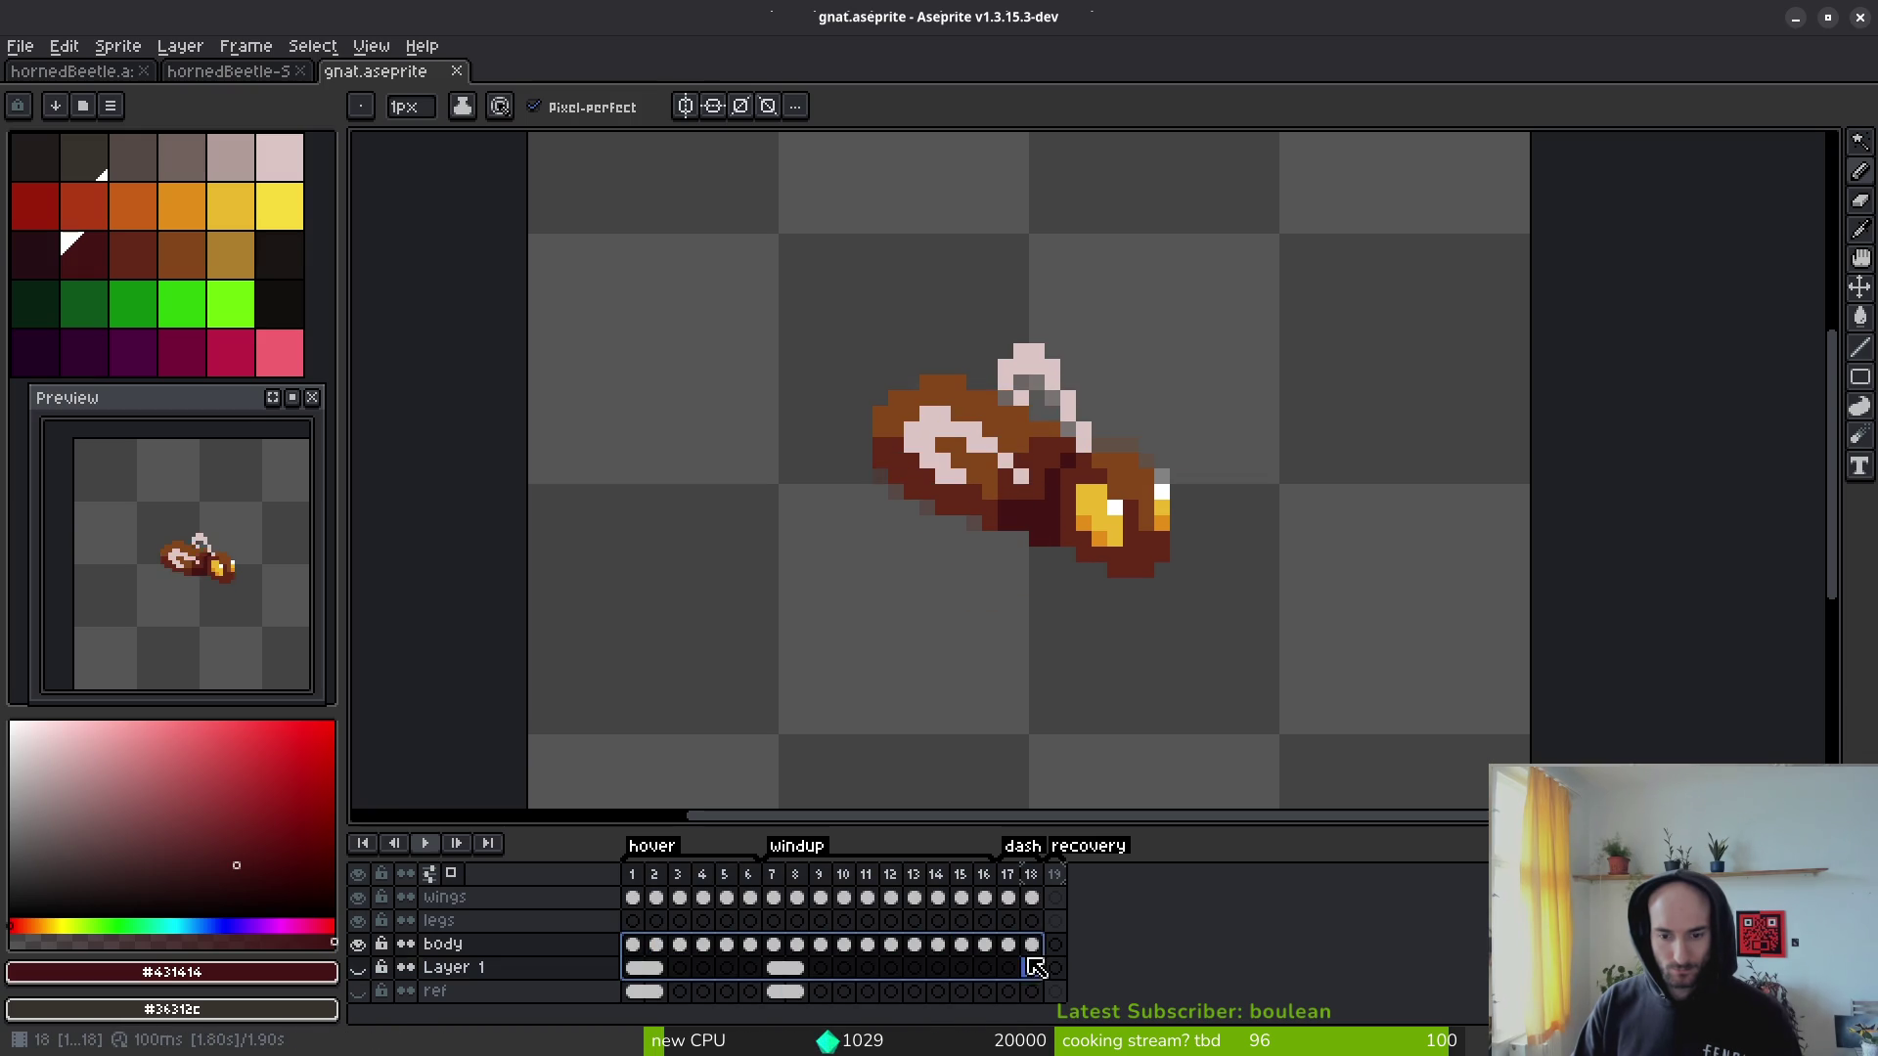
Step: Replace the maroon #431414 with dark grey #36312c on the body cels of frames 1–18
key("shift+r")
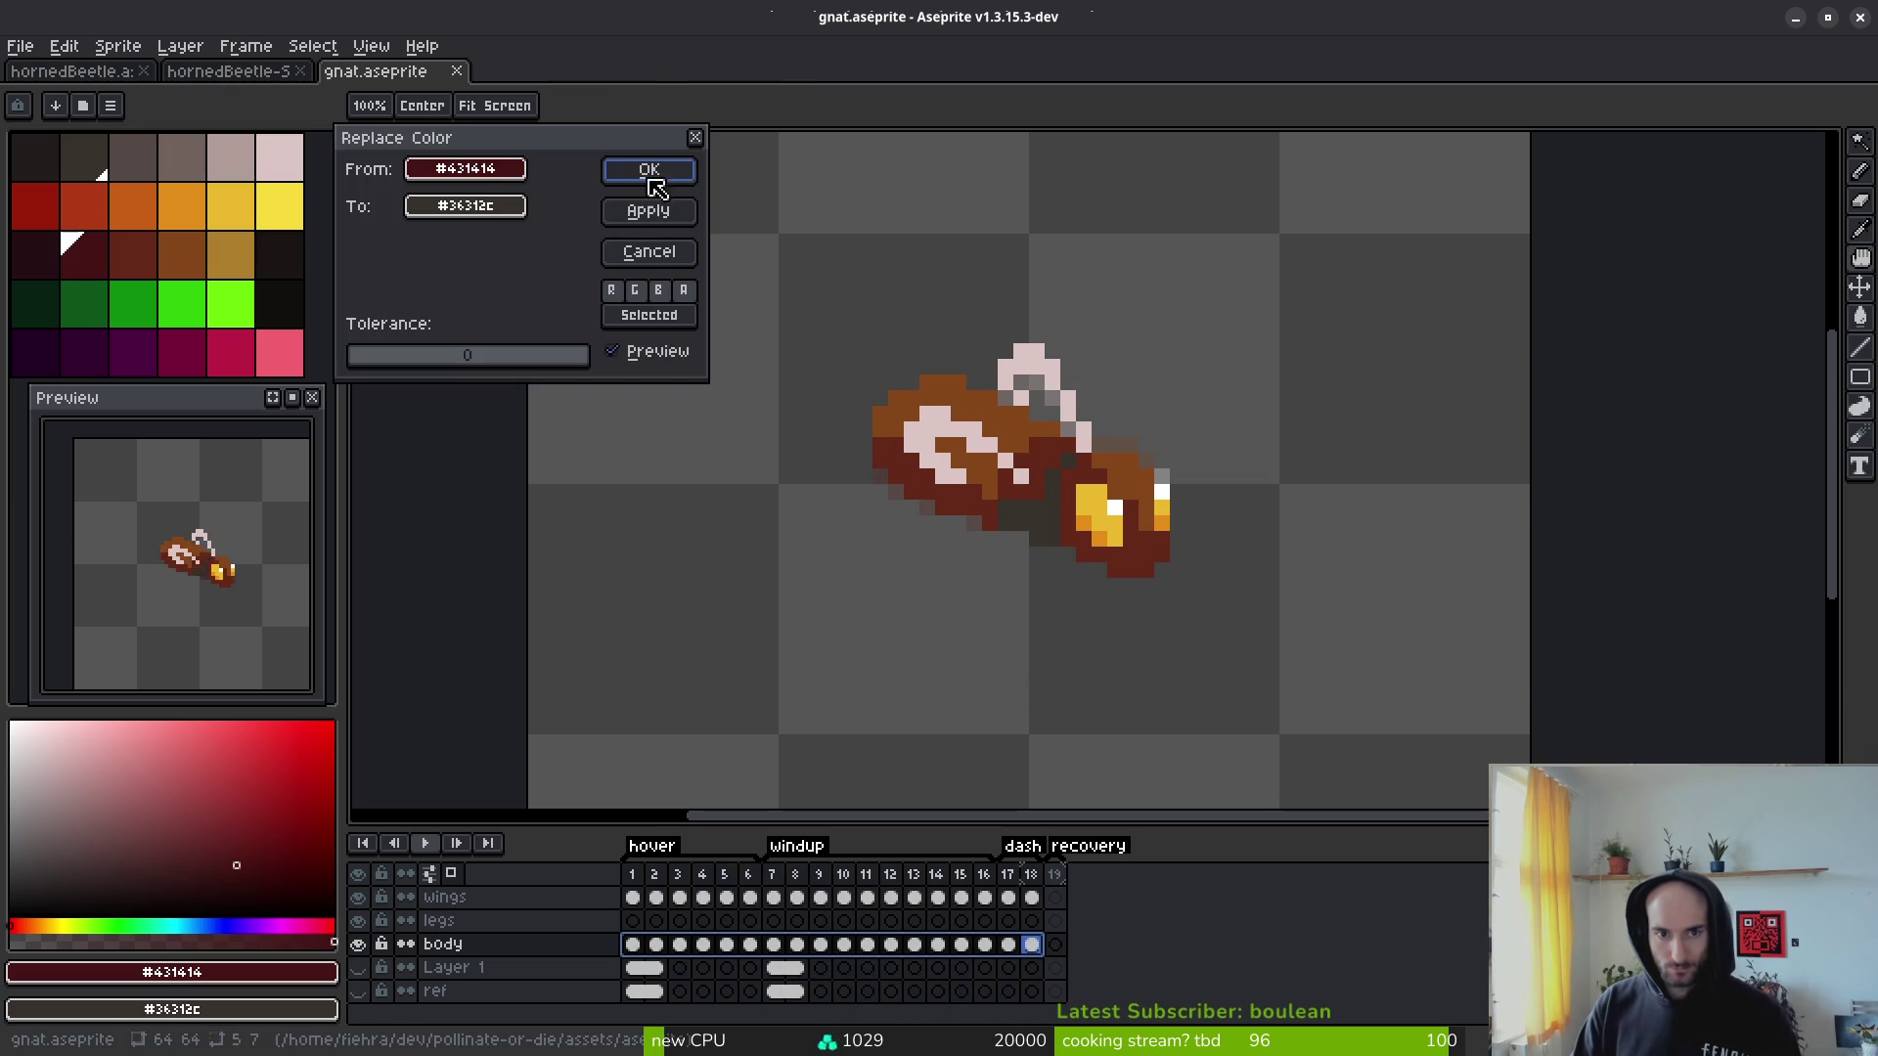
left_click(646, 176)
scroll(1095, 470, "up", 5)
Step: Replace the red-brown #632718 with the dark grey palette swatch across the body cels of frames 1–18
key("i")
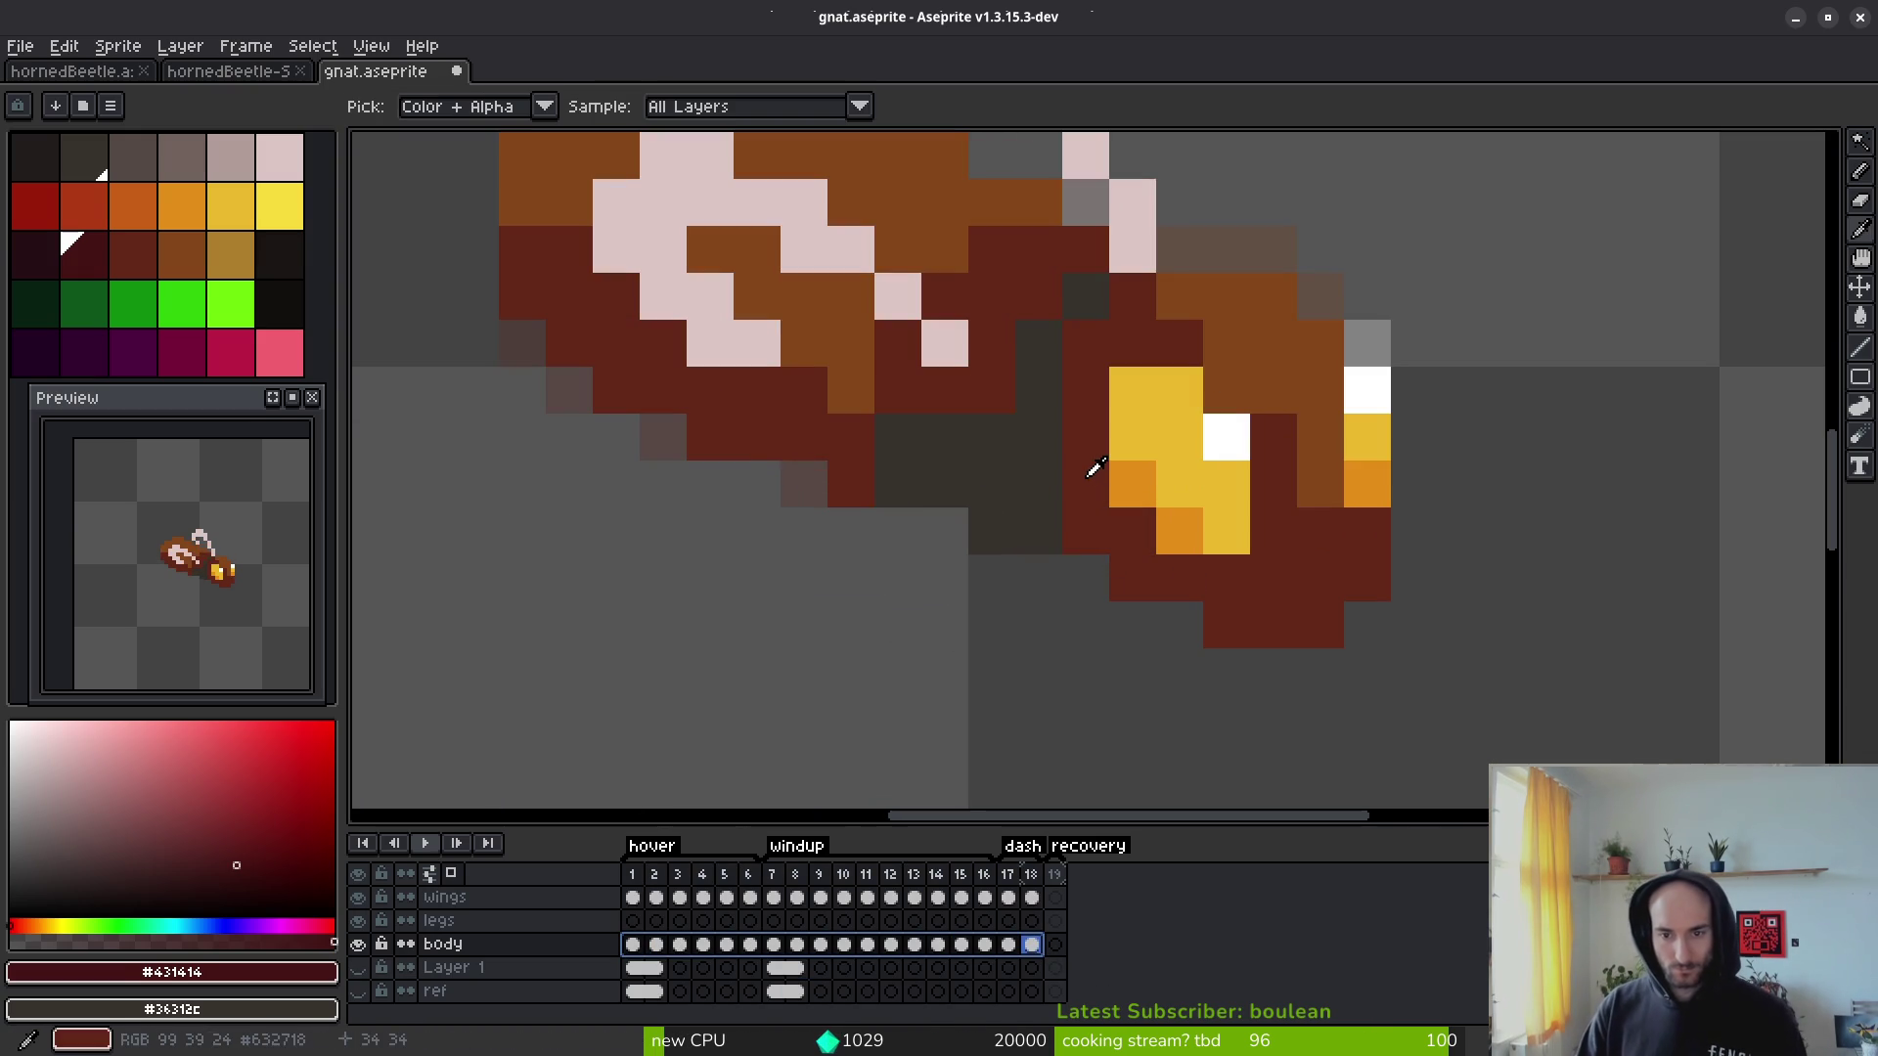
left_click(1098, 469)
right_click(133, 162)
key("b")
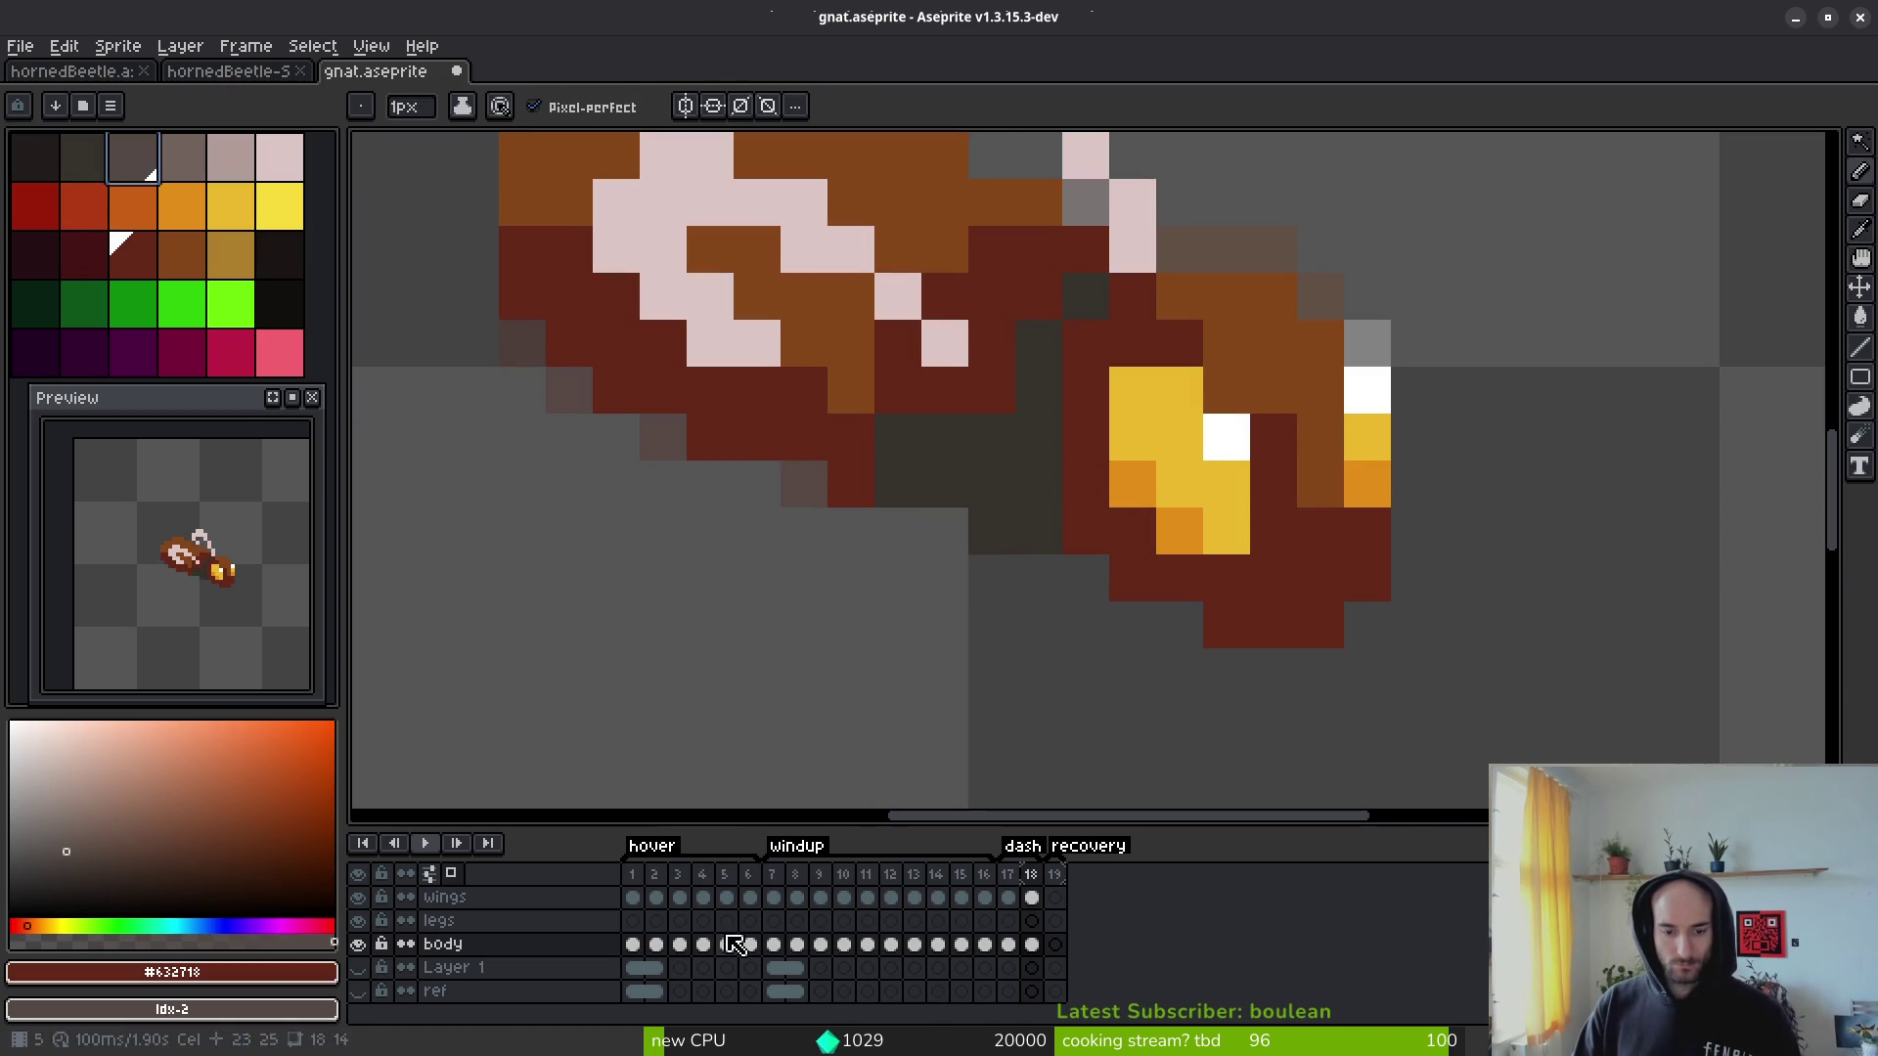
left_click_drag(638, 947, 1031, 944)
scroll(971, 628, "down", 1)
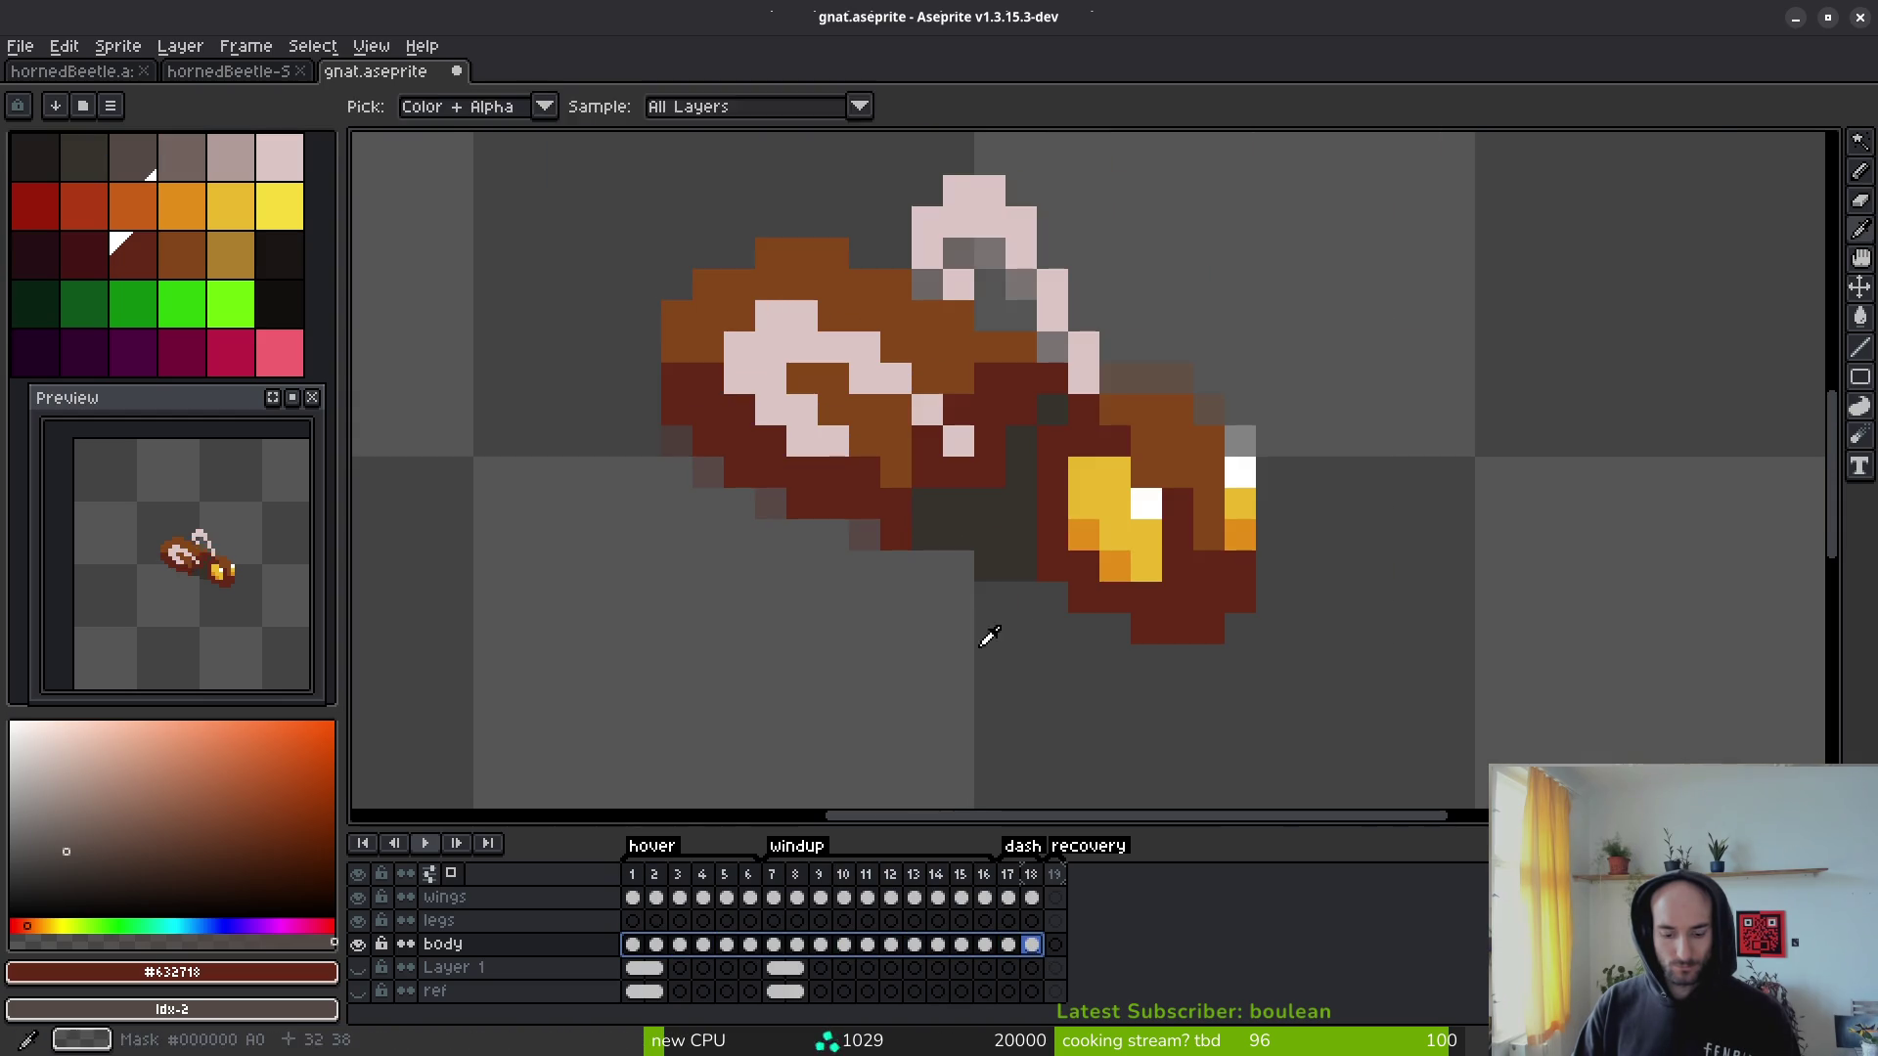
key("shift+r")
left_click(648, 170)
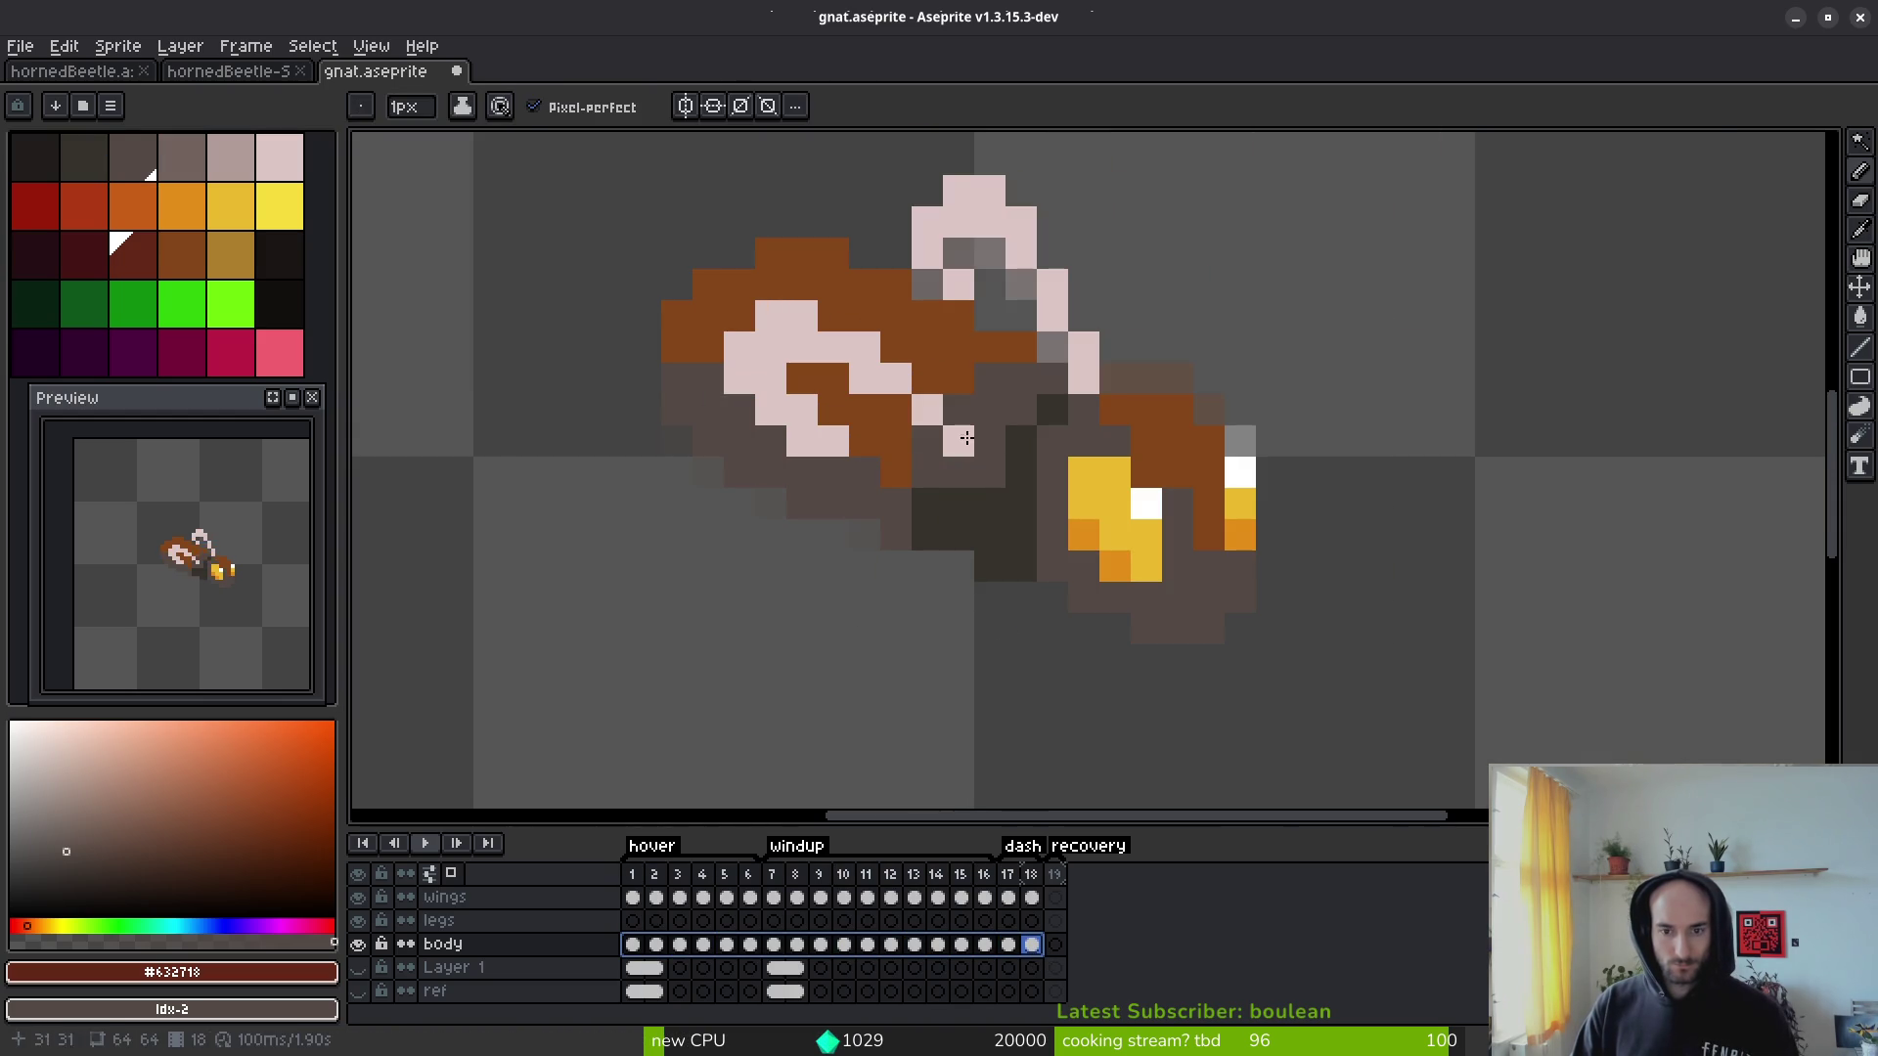
Step: Replace the orange-brown #854619 with a medium grey swatch, checking the recolour in playback
left_click(928, 323, "alt")
right_click(186, 161)
key("Return")
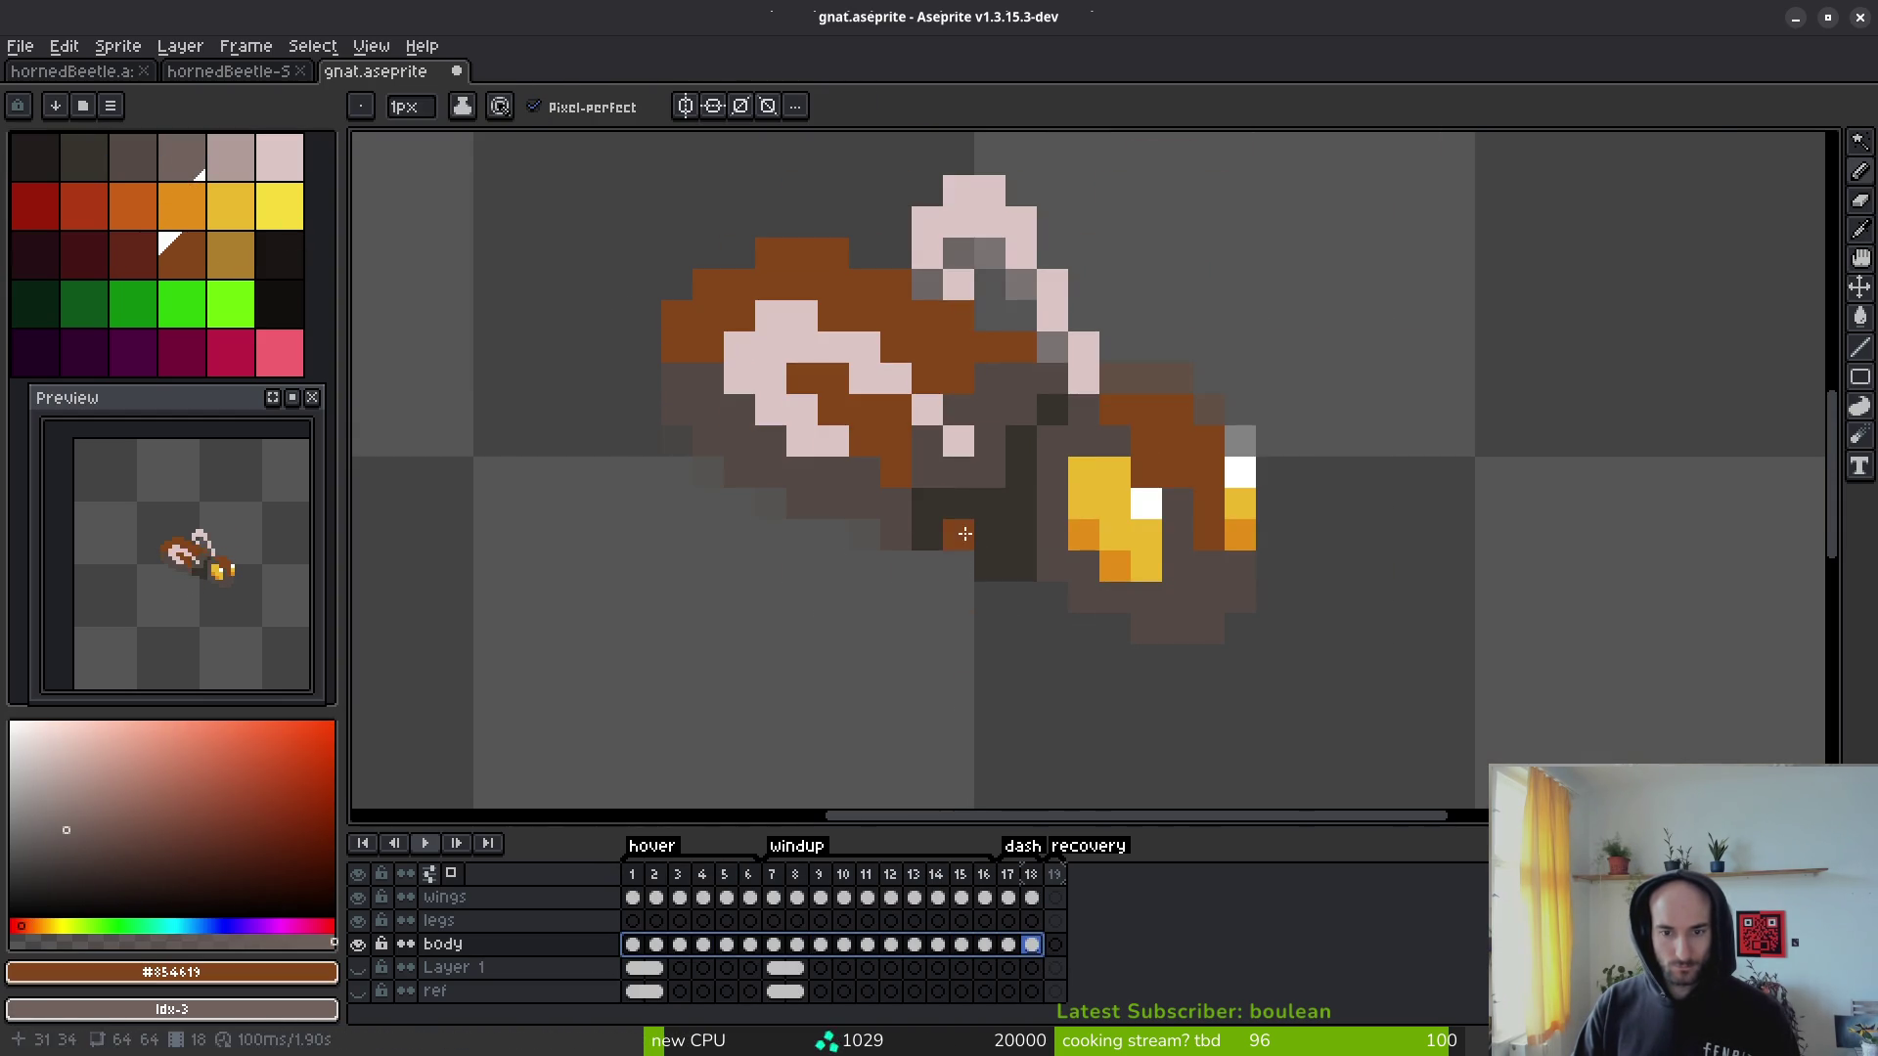
key("shift+r")
left_click(673, 186)
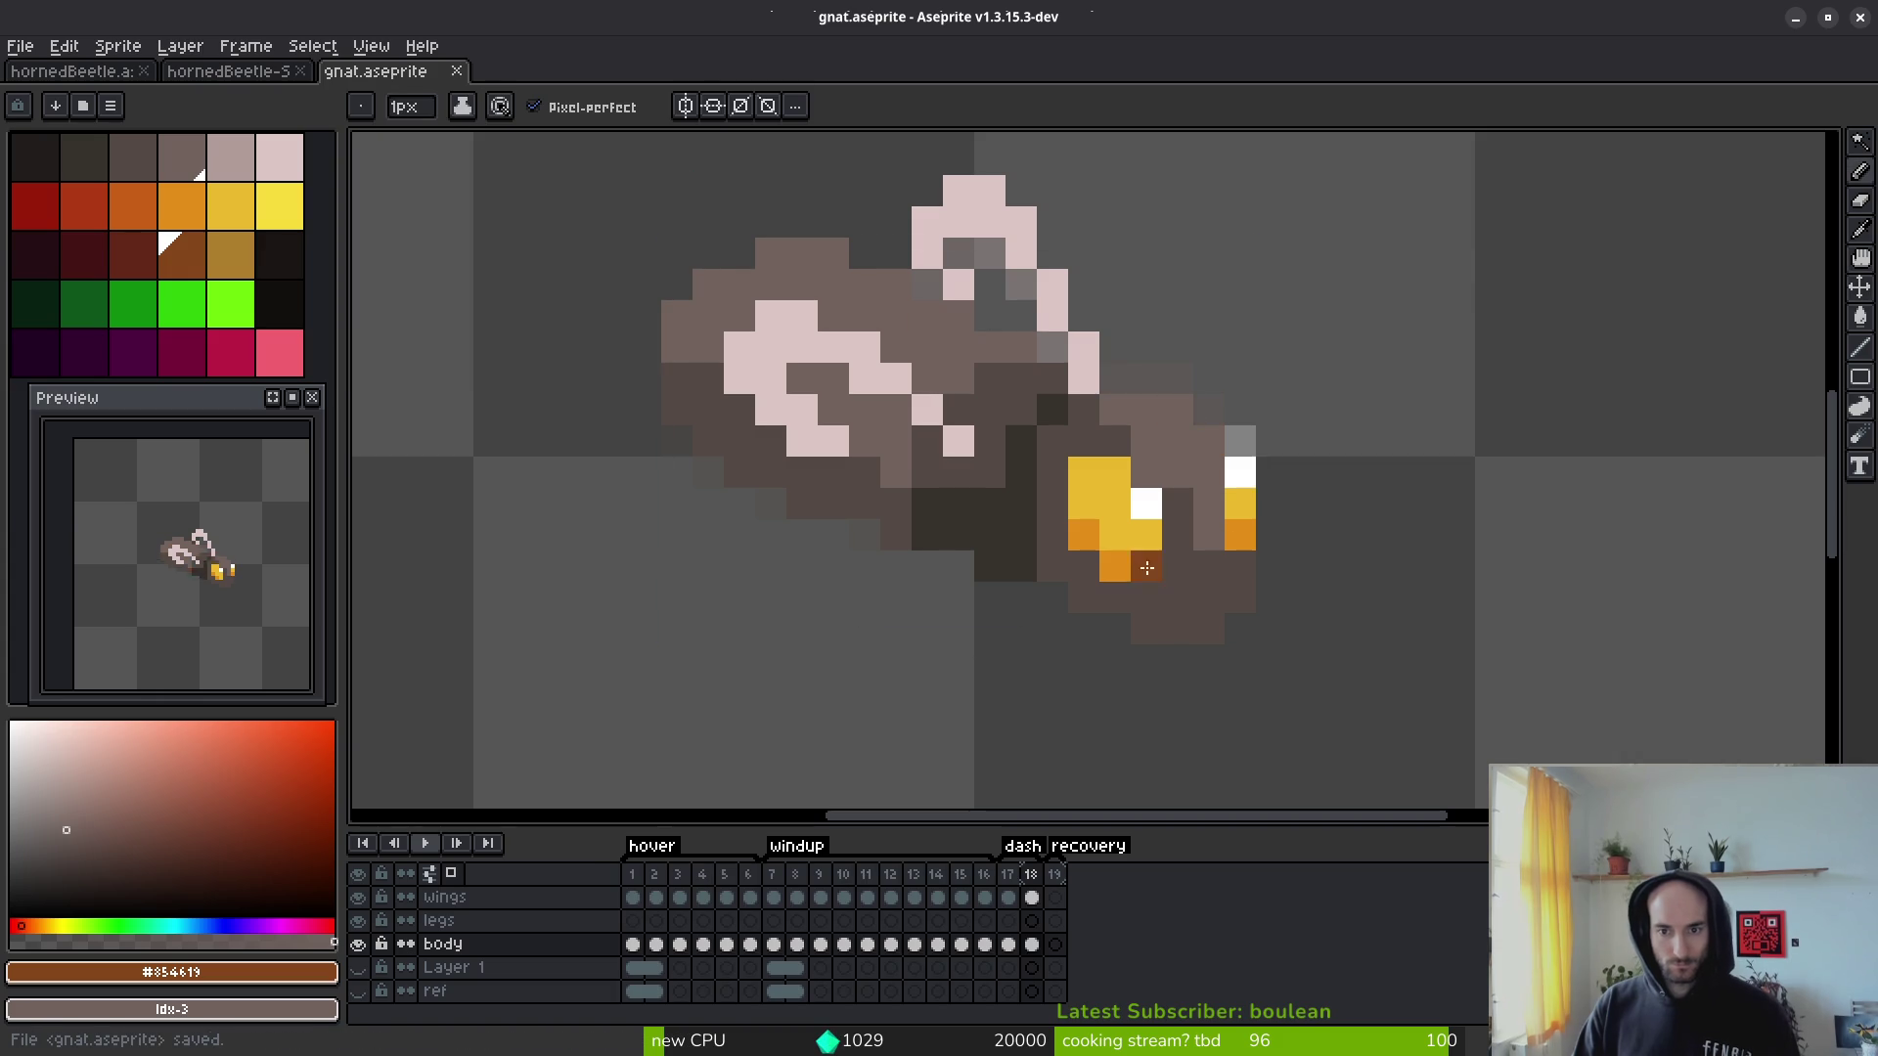
scroll(1179, 650, "down", 2)
scroll(1179, 651, "up", 5)
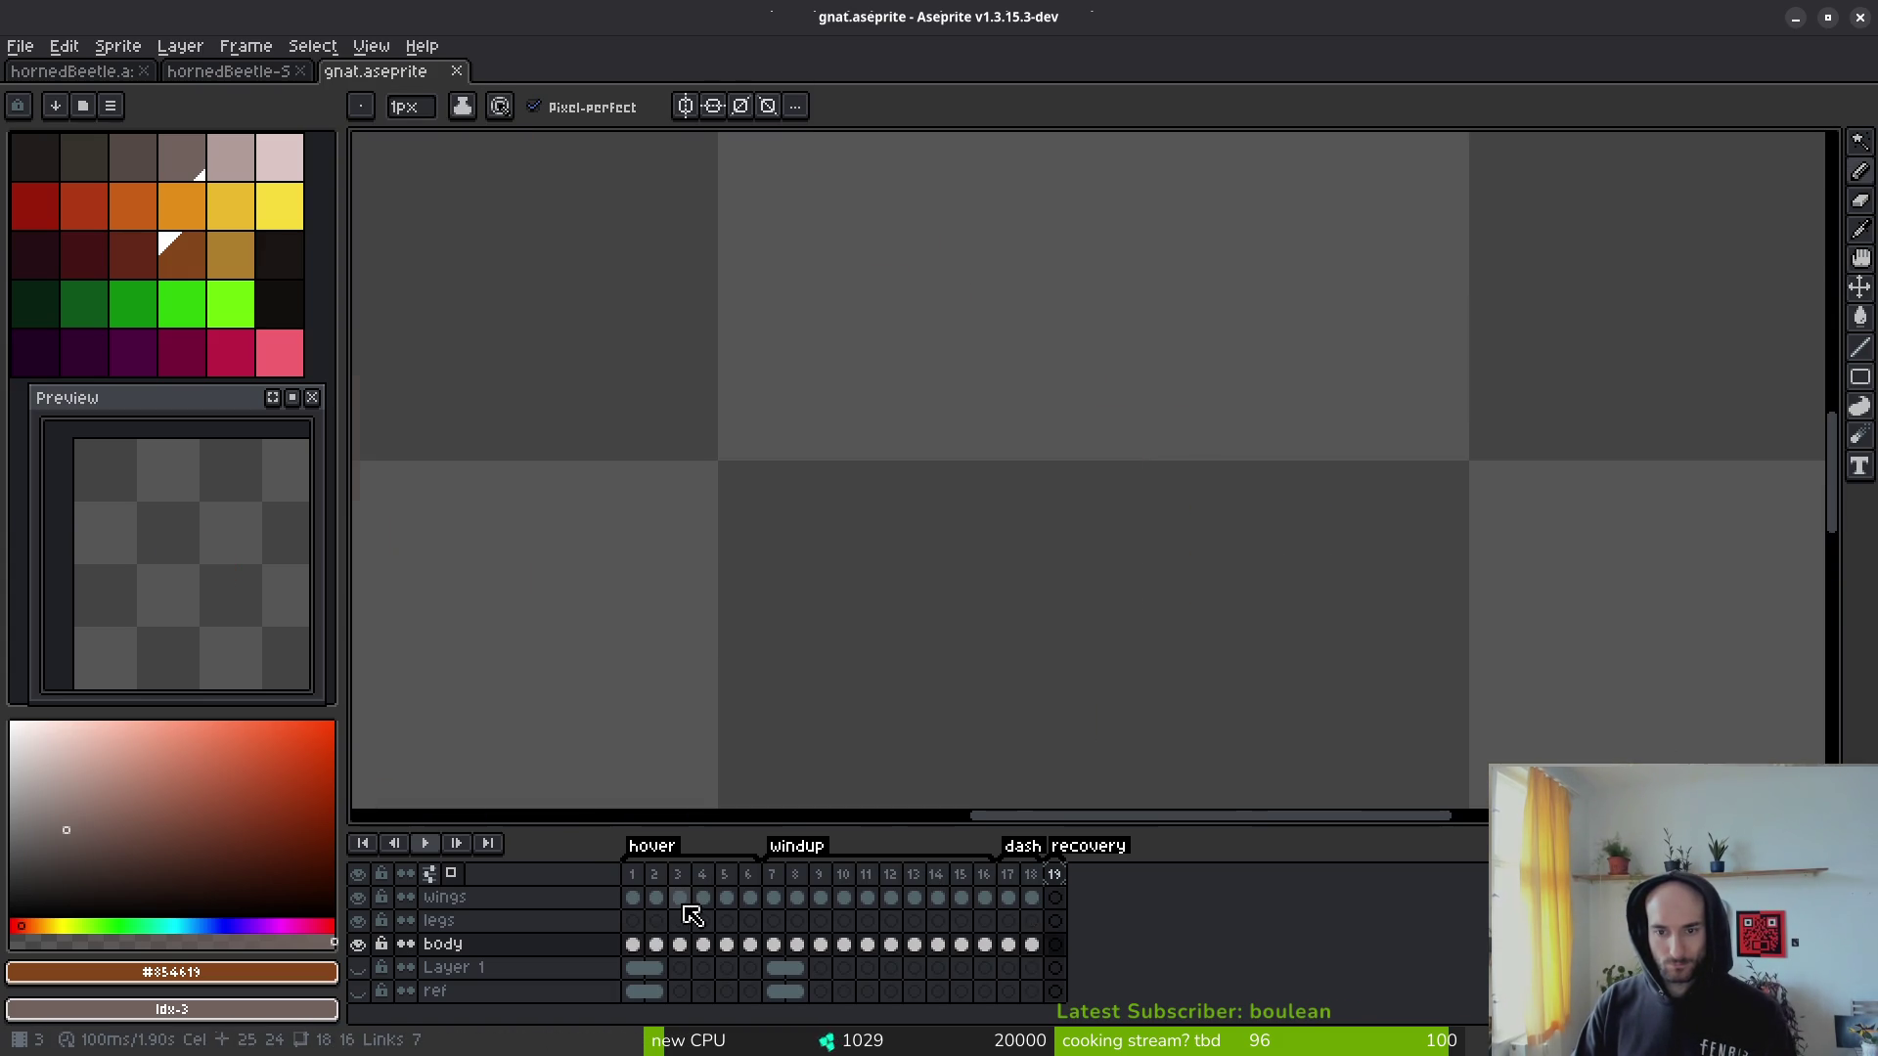
Step: On frame 17, zoom into the leftover brown pixels and paint one of them dark grey
key("Left")
key("Right")
key("Left")
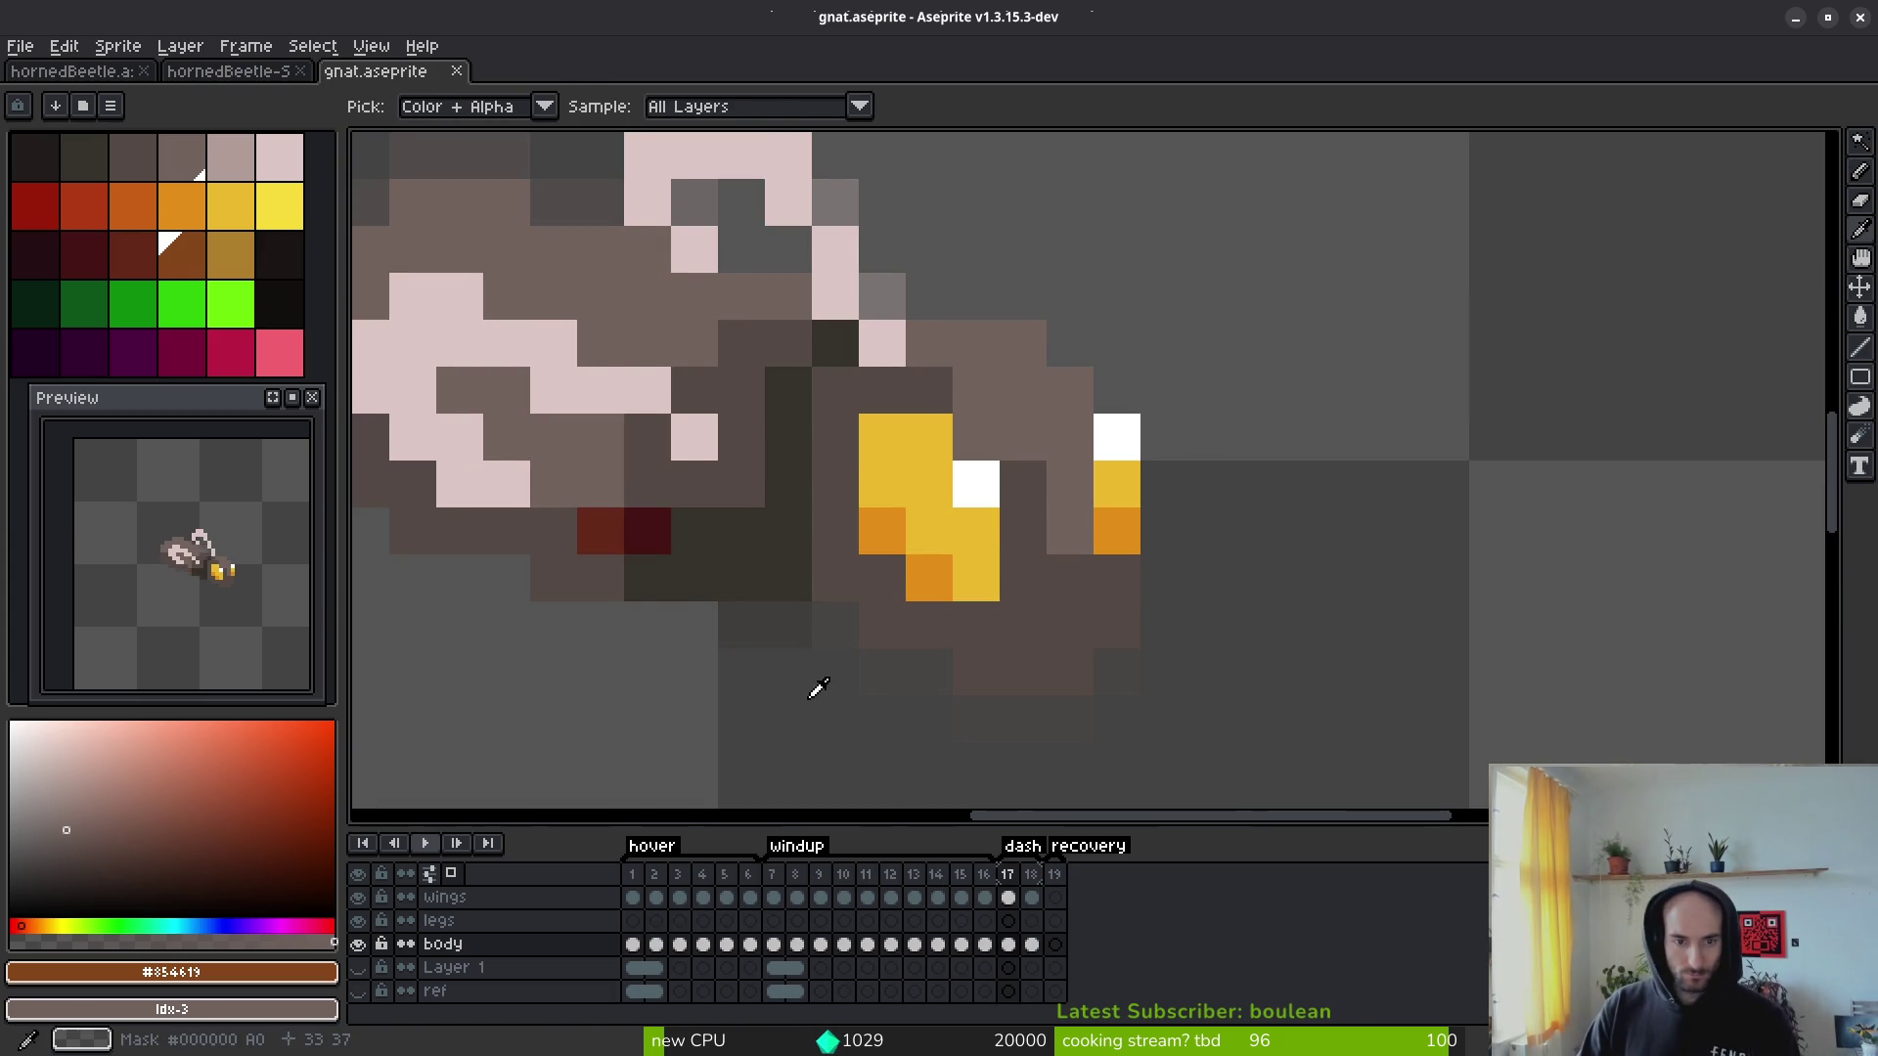
left_click_drag(620, 495, 905, 554)
scroll(981, 626, "up", 3)
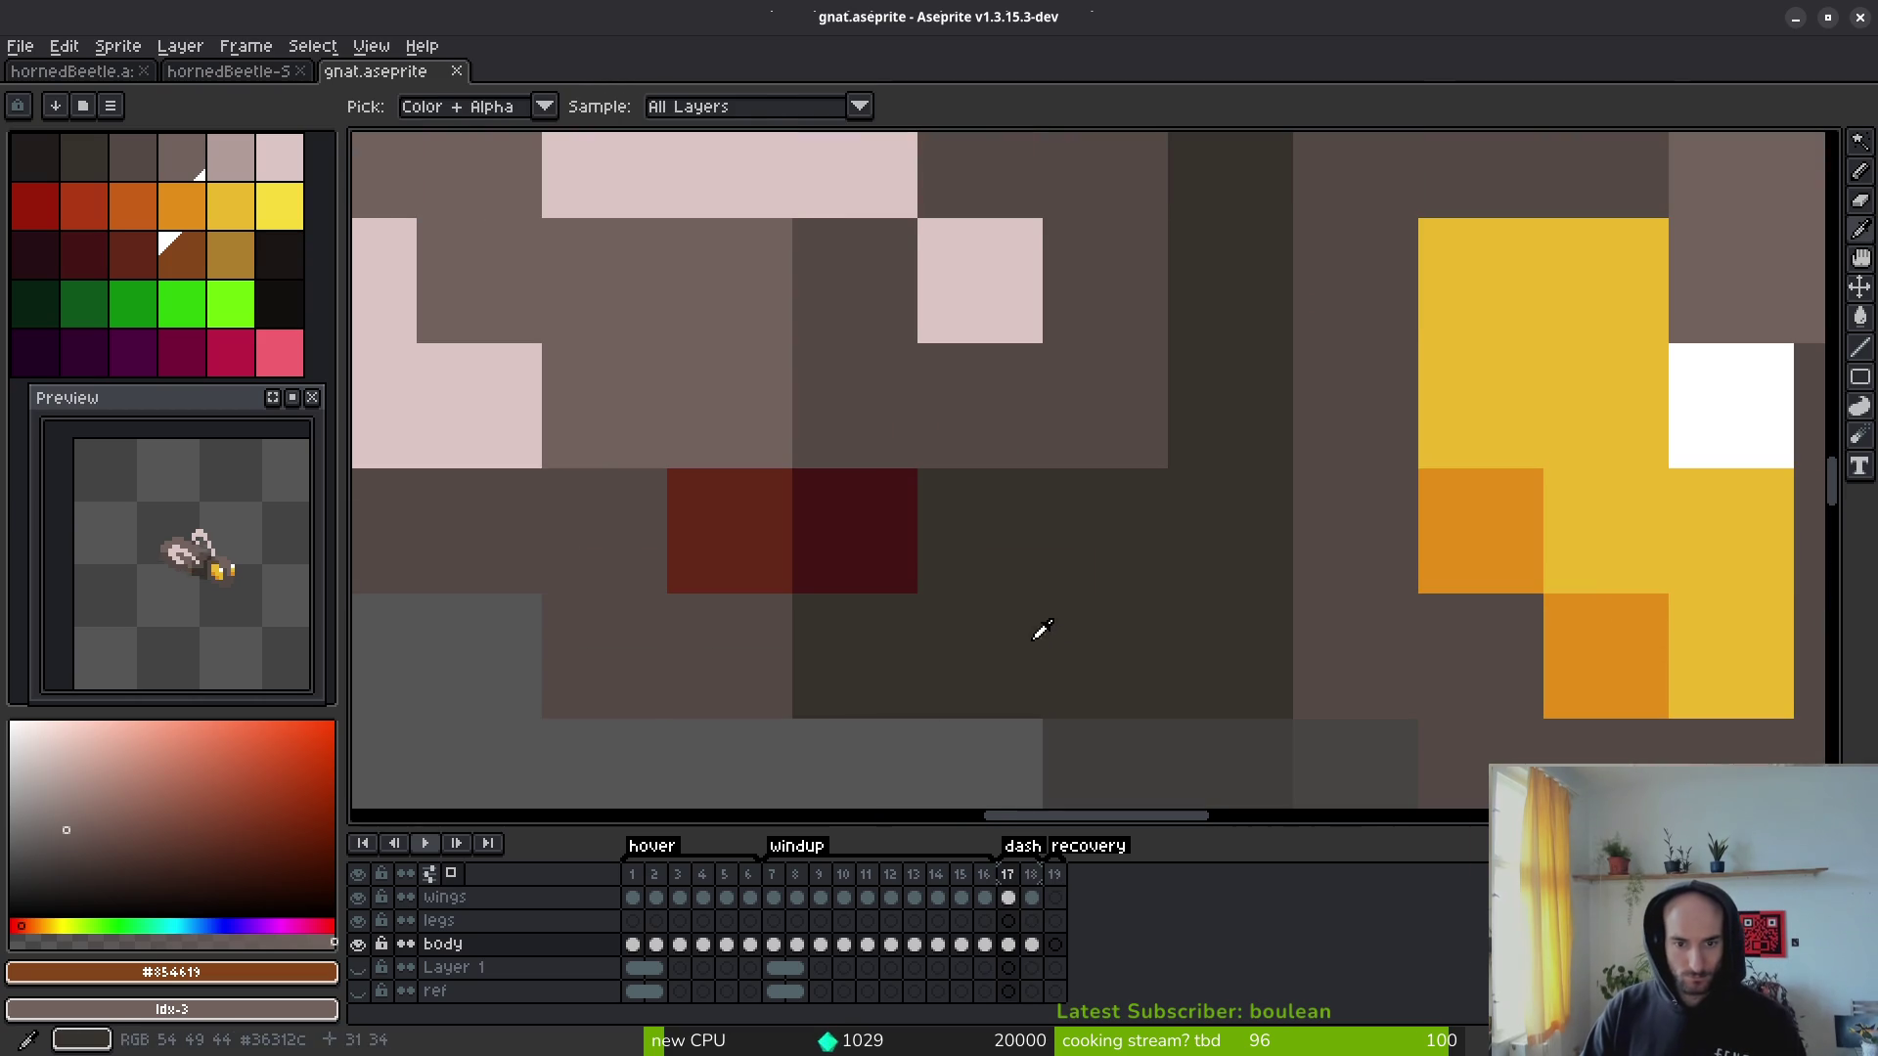
left_click(775, 418, "alt")
left_click(867, 415)
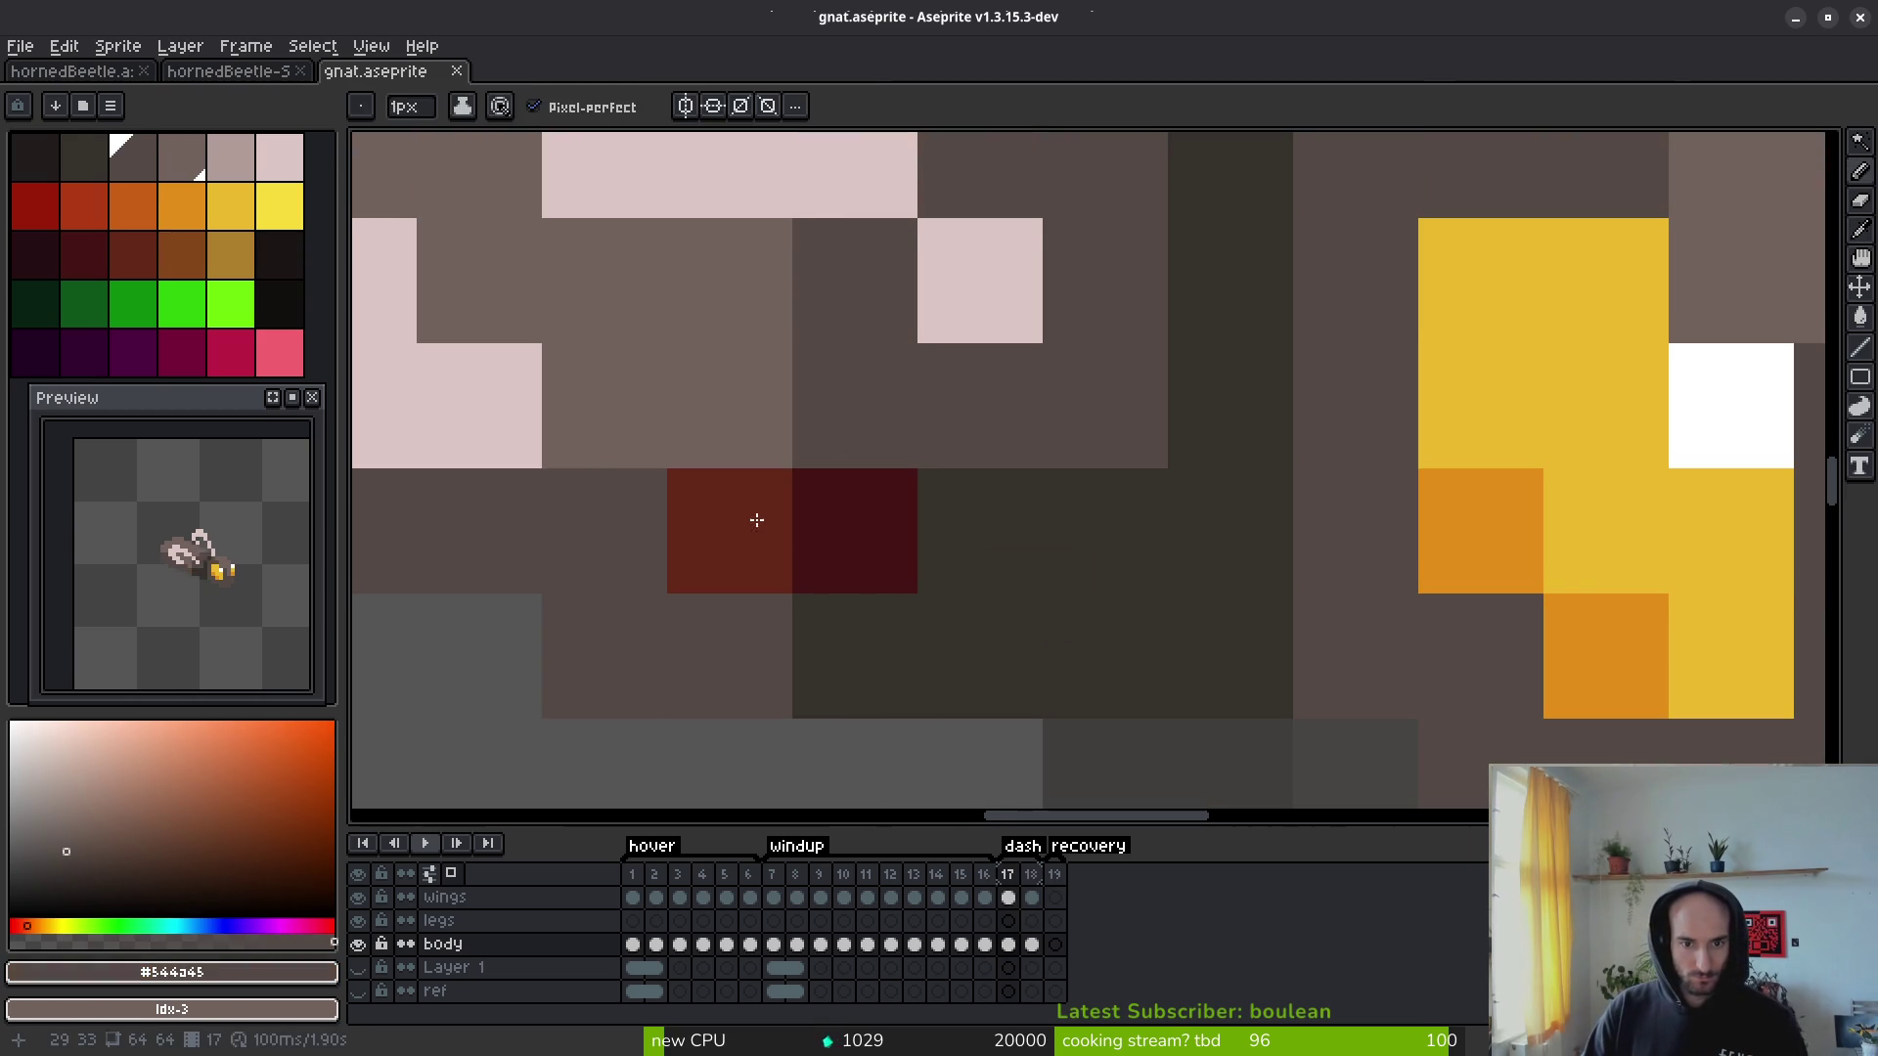
left_click(755, 557, "alt")
scroll(964, 588, "down", 4)
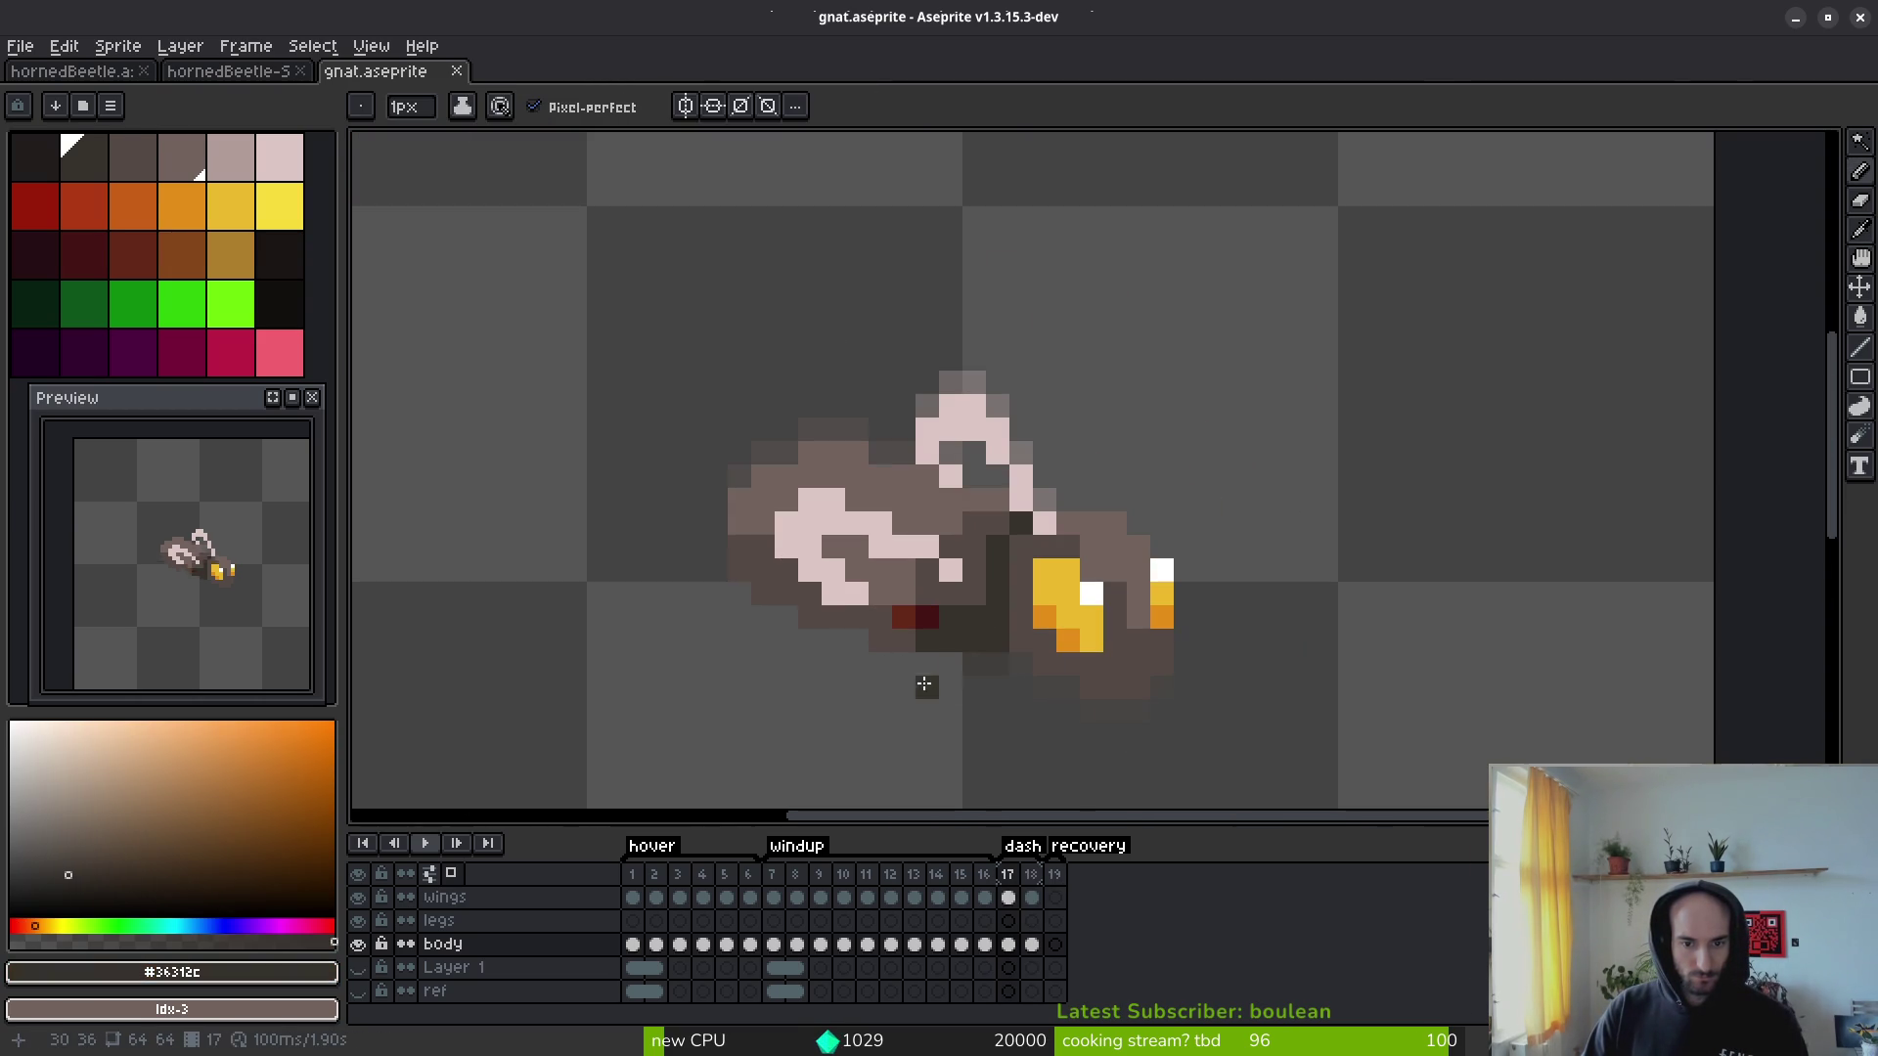
Step: Marquee-select the two stray reddish pixels, confirming by toggling layers that they sit on the wings layer
left_click(359, 945)
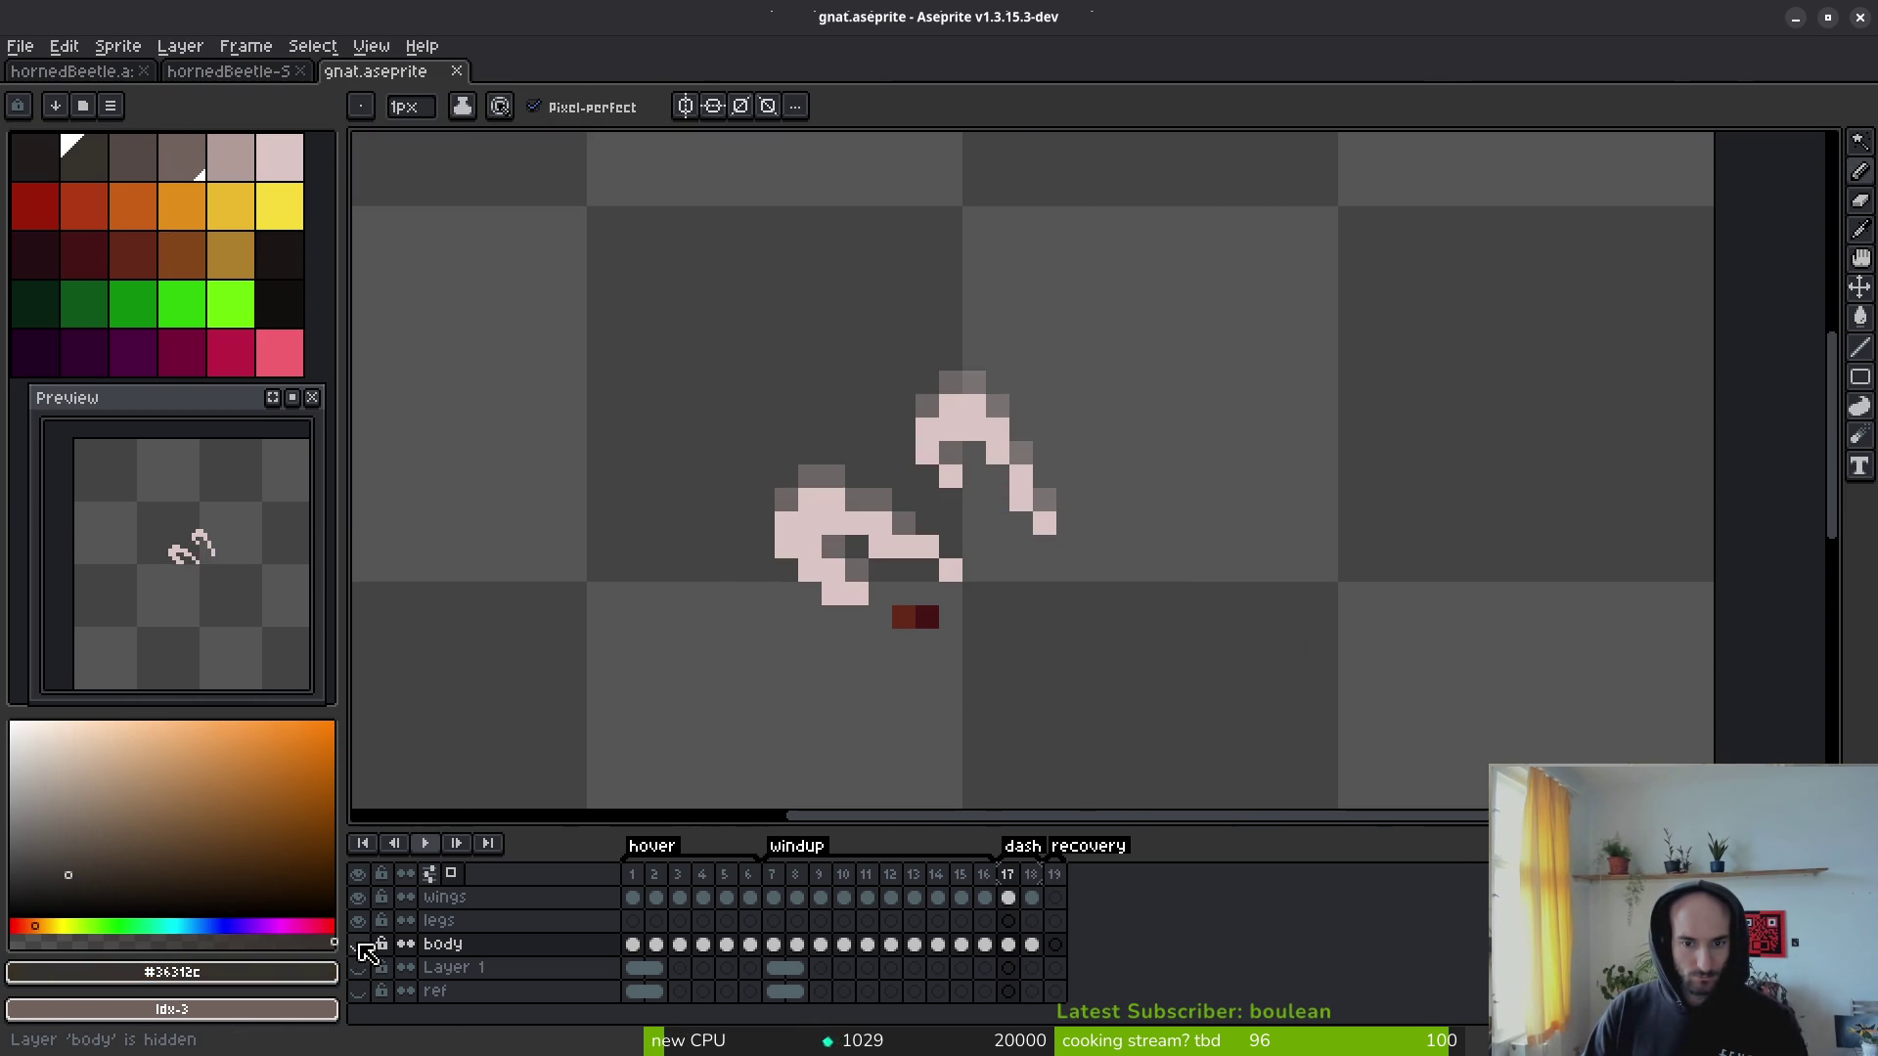
left_click(359, 920)
left_click(359, 921)
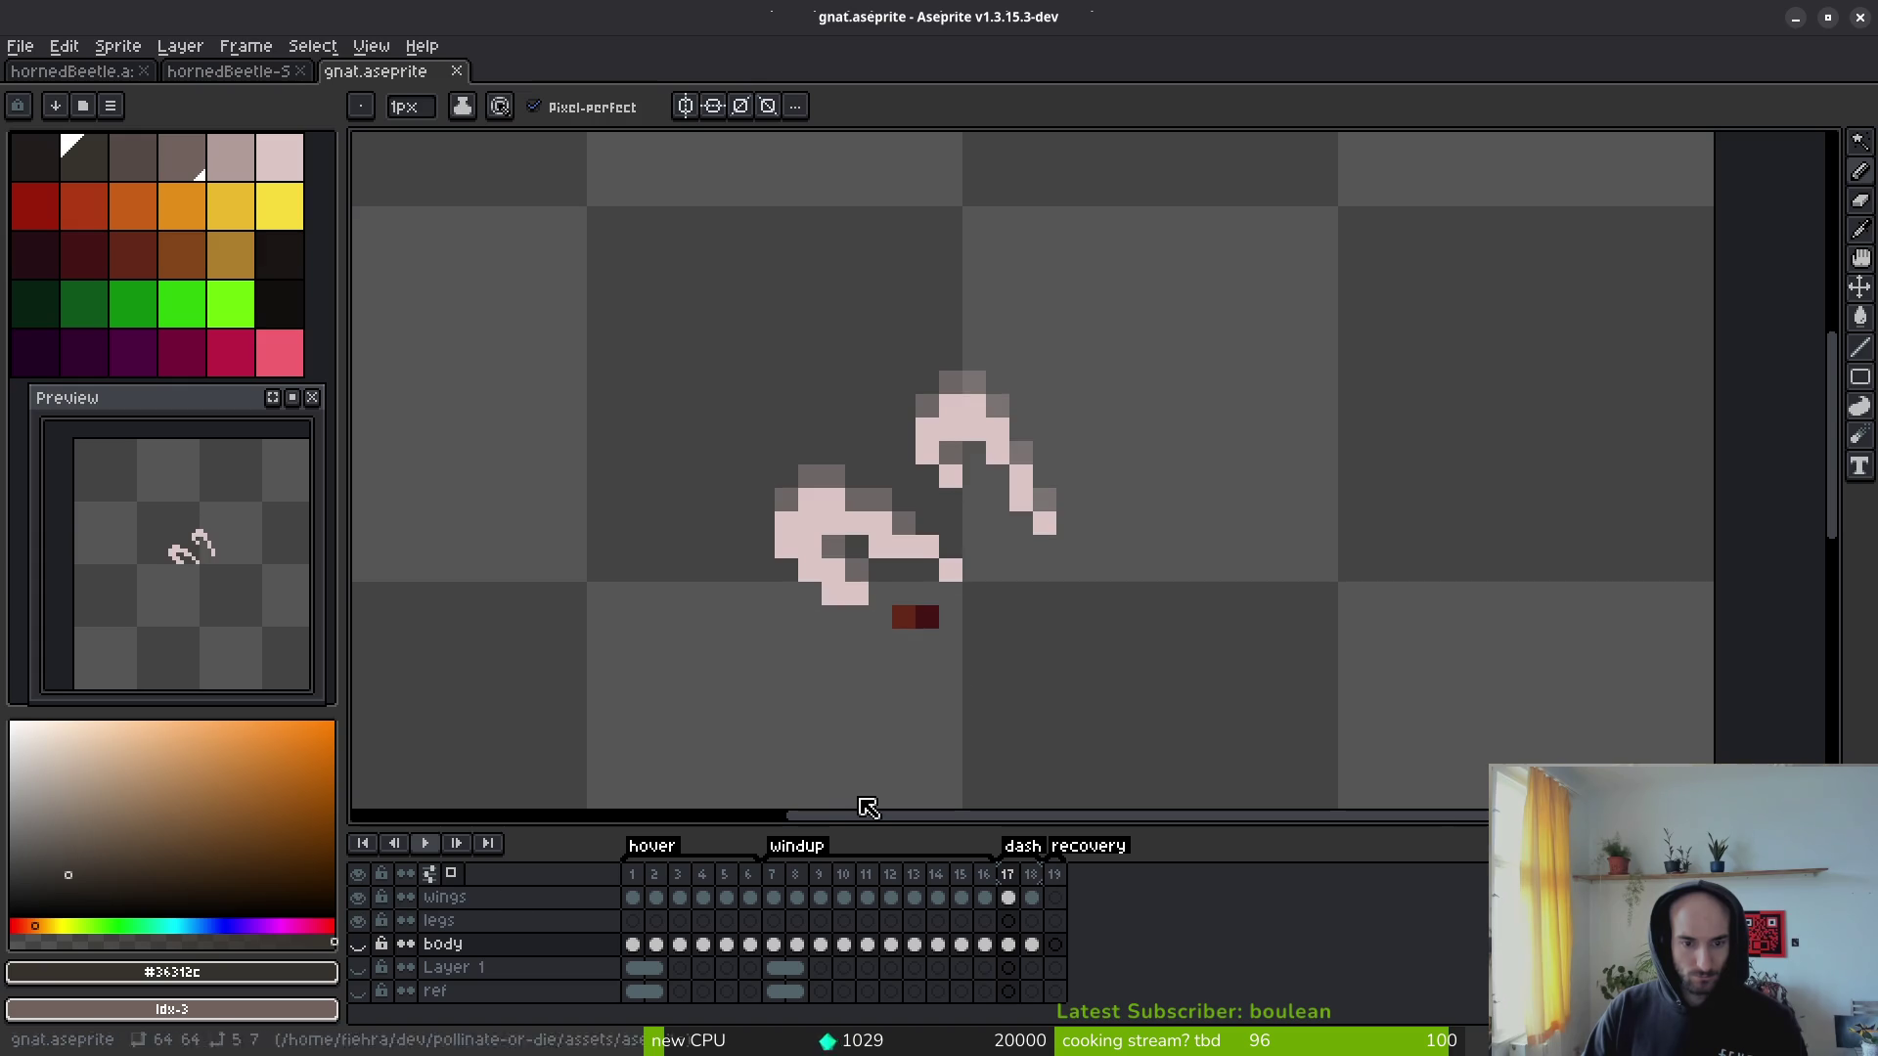
scroll(919, 616, "up", 3)
key("m")
left_click_drag(814, 583, 937, 641)
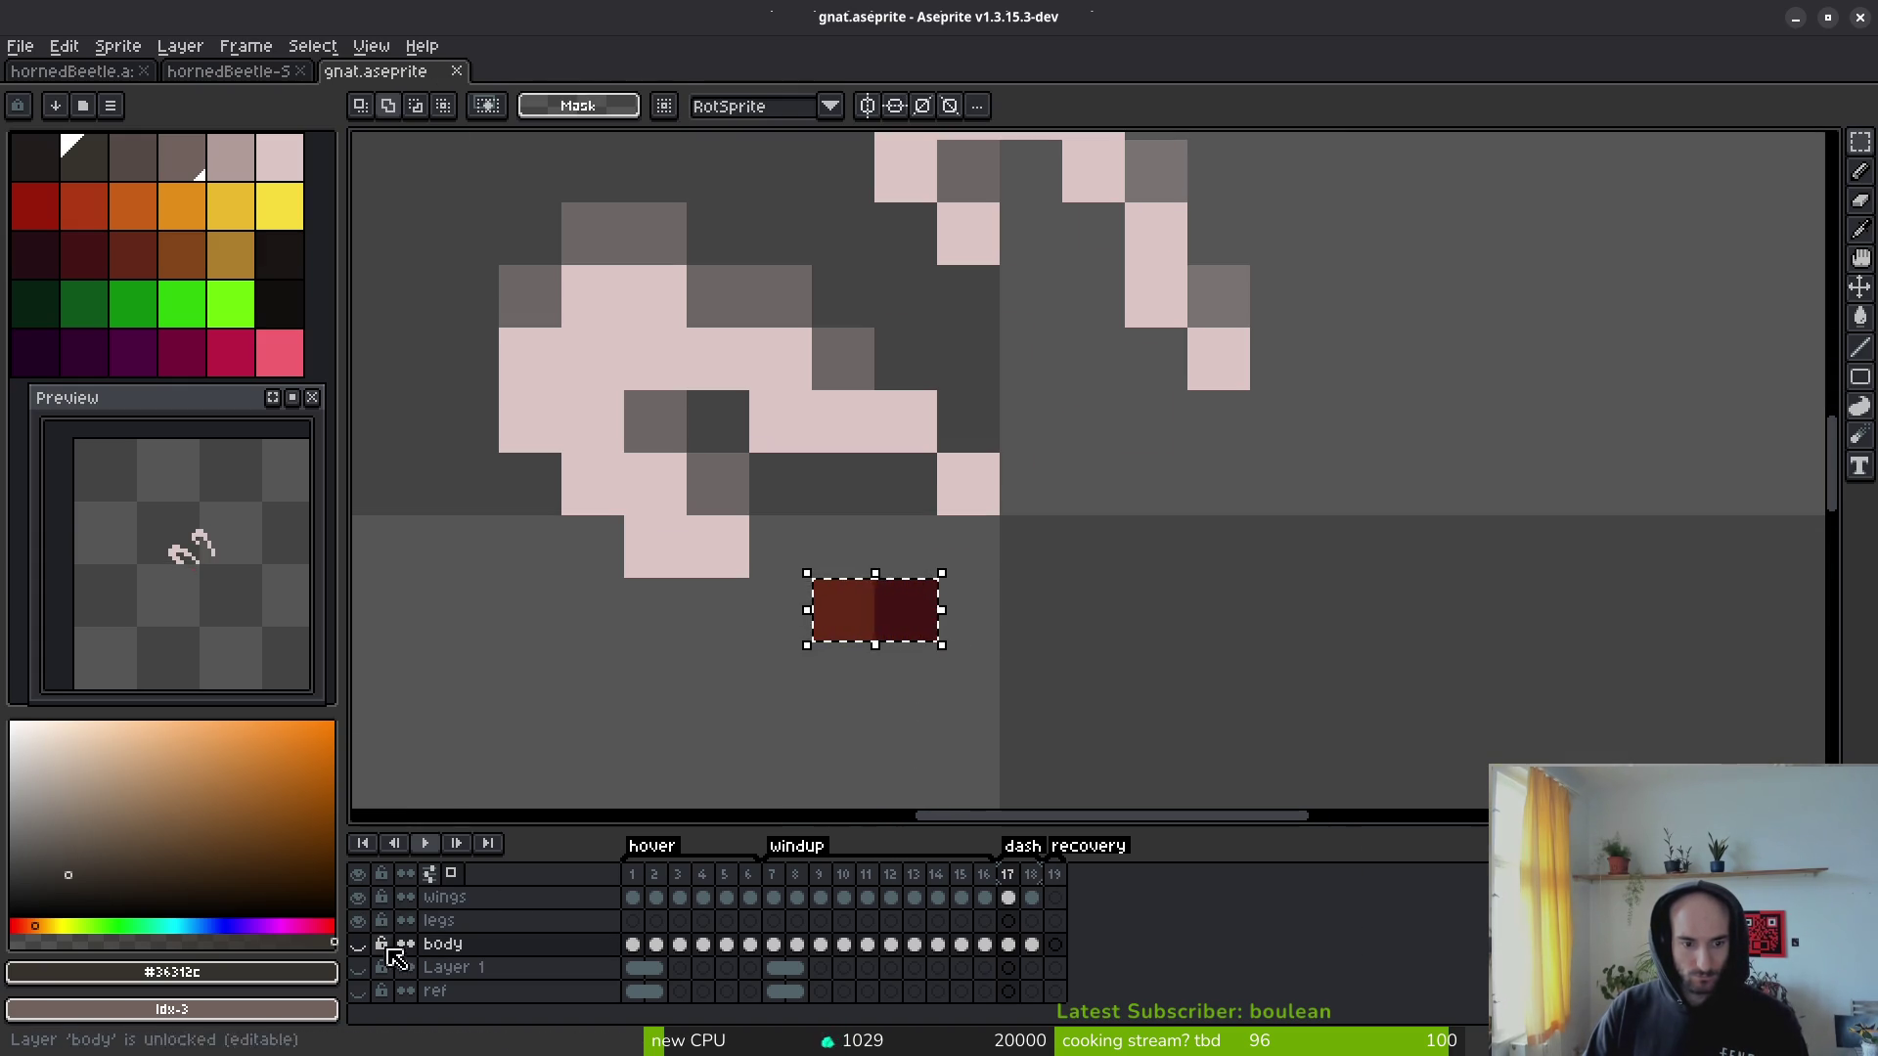
left_click(356, 897)
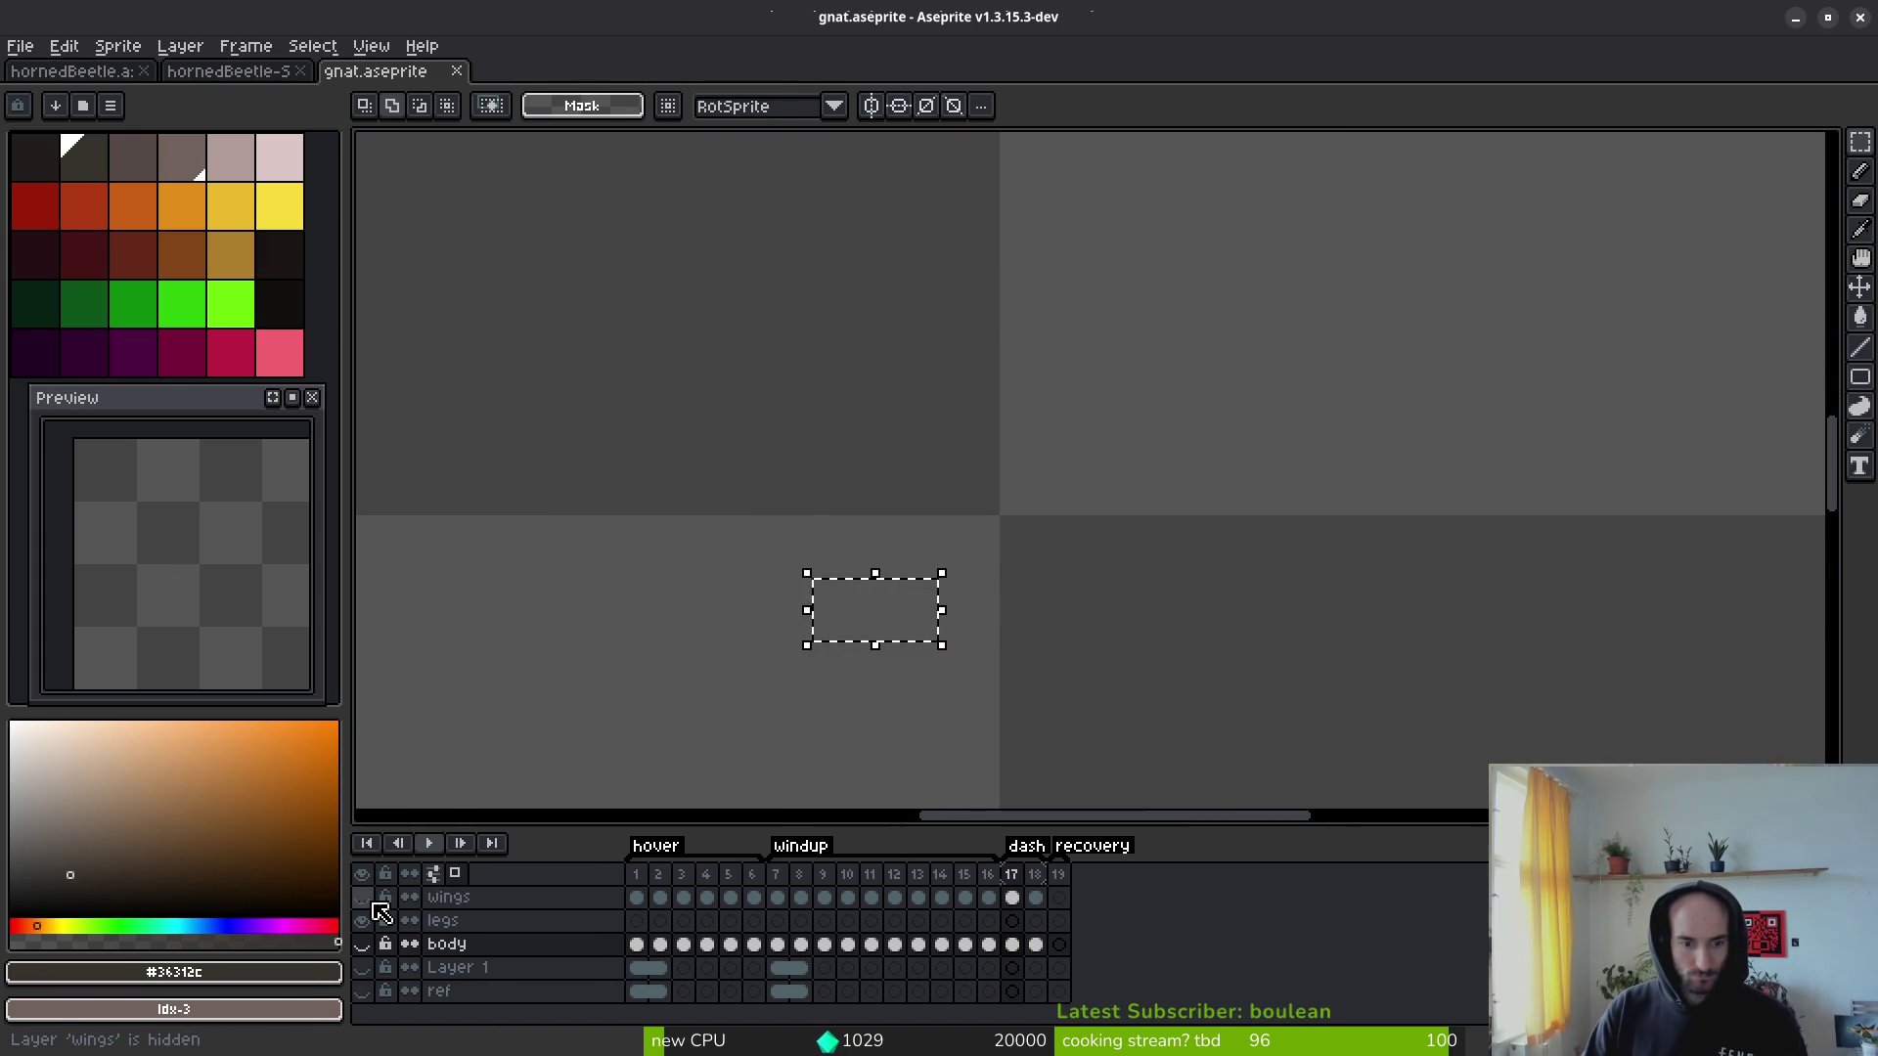
left_click(358, 897)
Step: Move the stray pixels from frame 17's wings cel into its body cel
left_click(1014, 899)
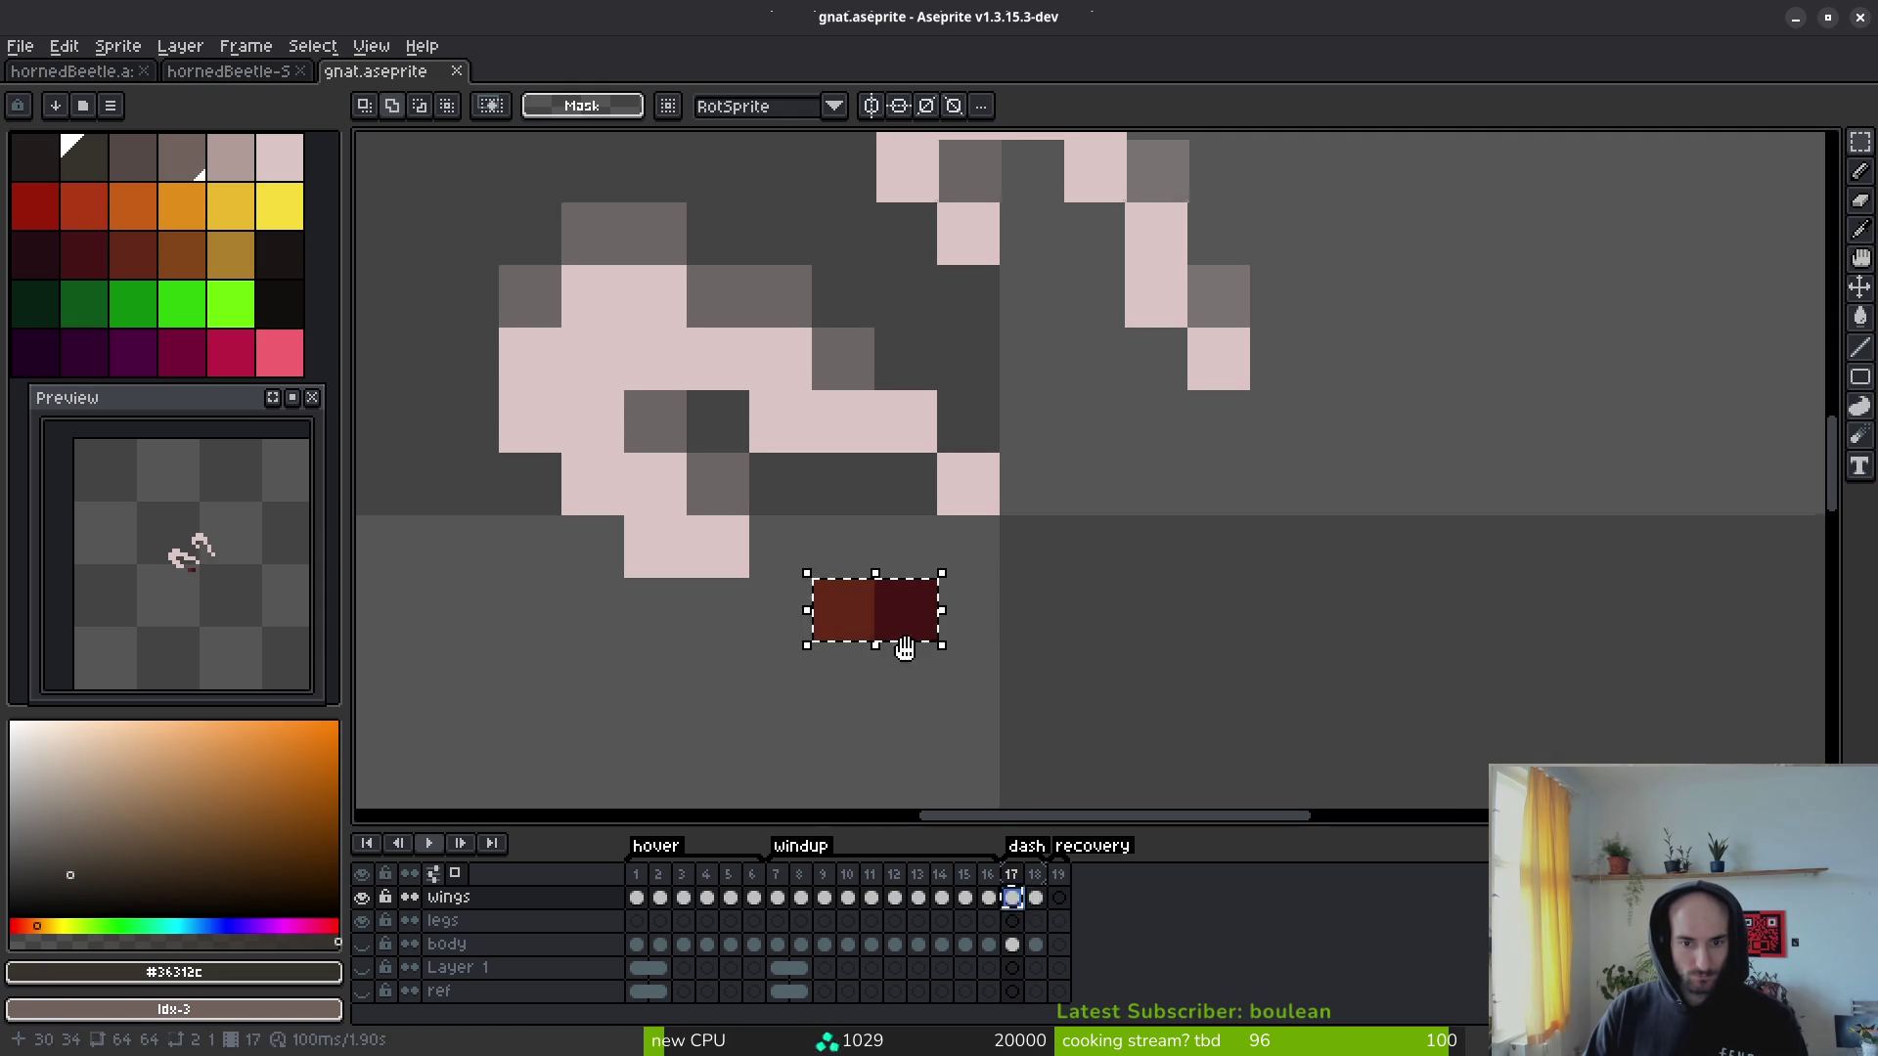
key("Delete")
left_click(1012, 943)
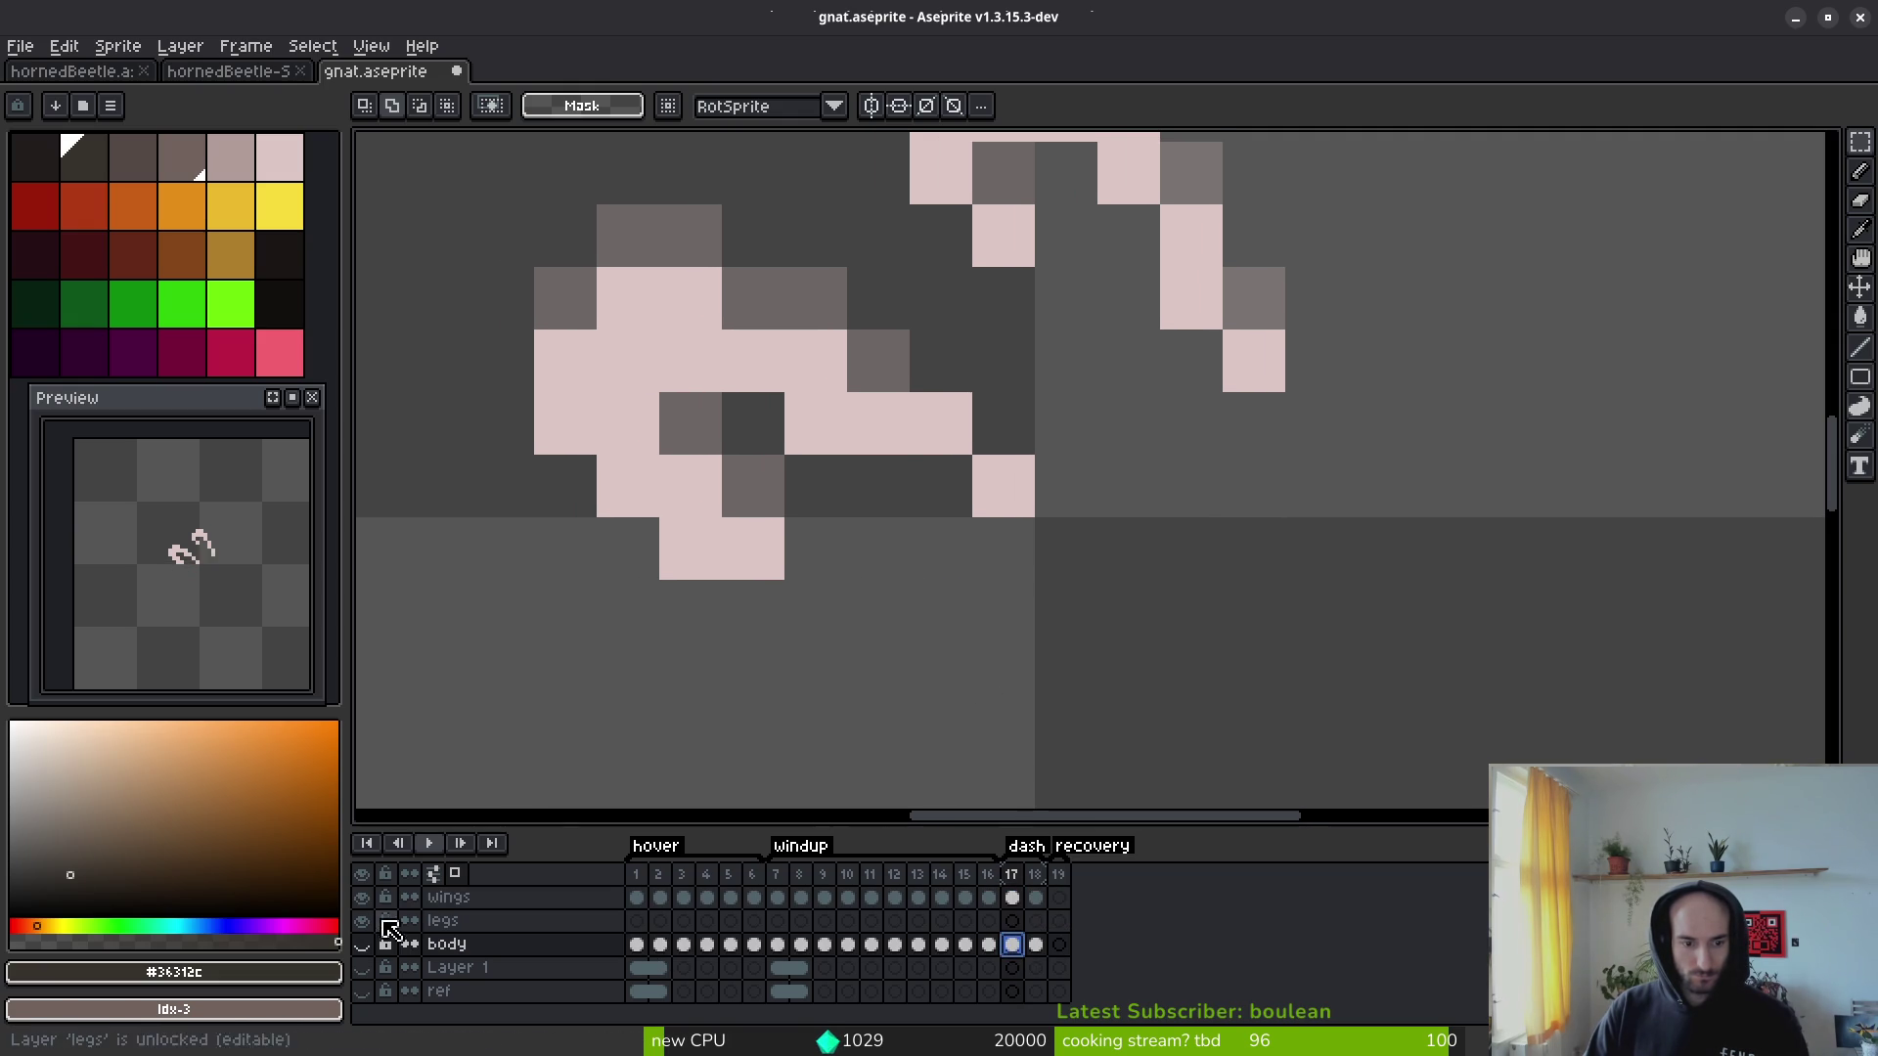
left_click(361, 944)
key("ctrl+v")
key("Return")
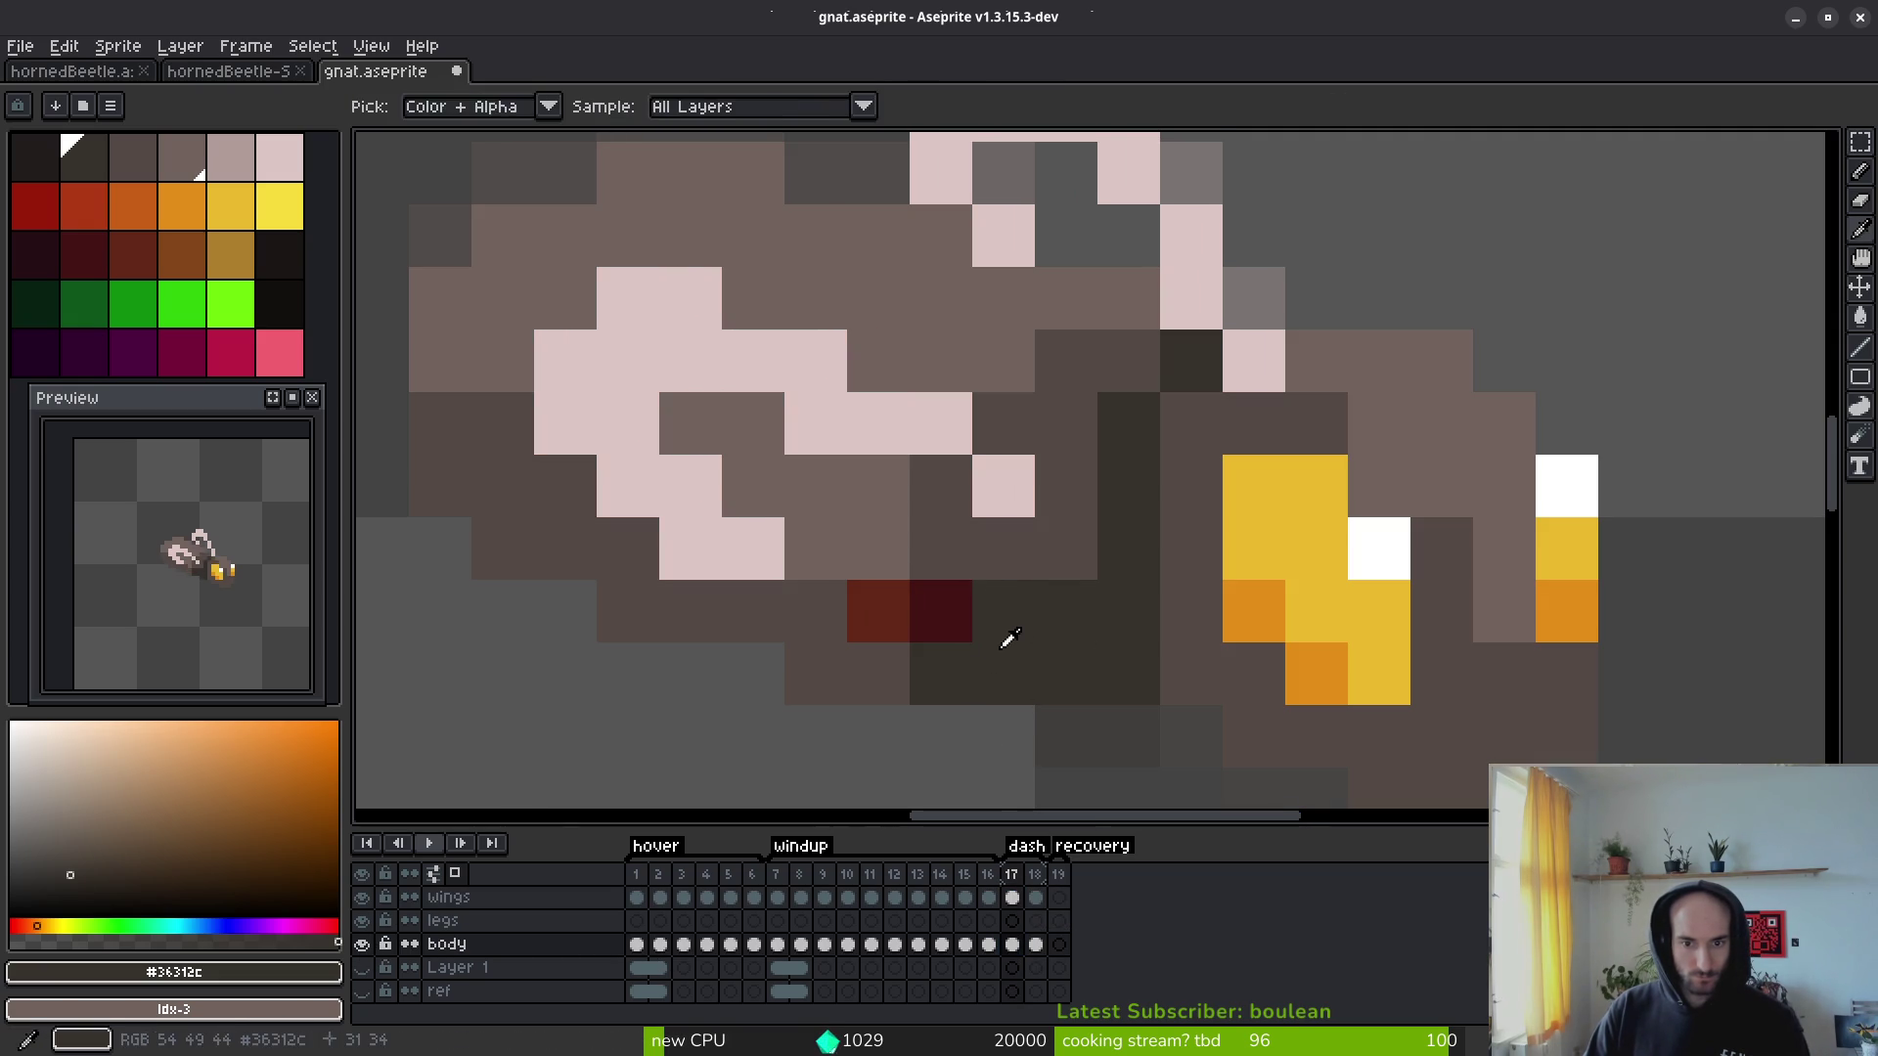
Step: Repaint the moved pixels in greys such as #544a45, save gnat.aseprite, and review neighbouring frames
left_click(947, 613)
left_click(849, 664)
scroll(1065, 637, "down", 4)
key("ctrl+s")
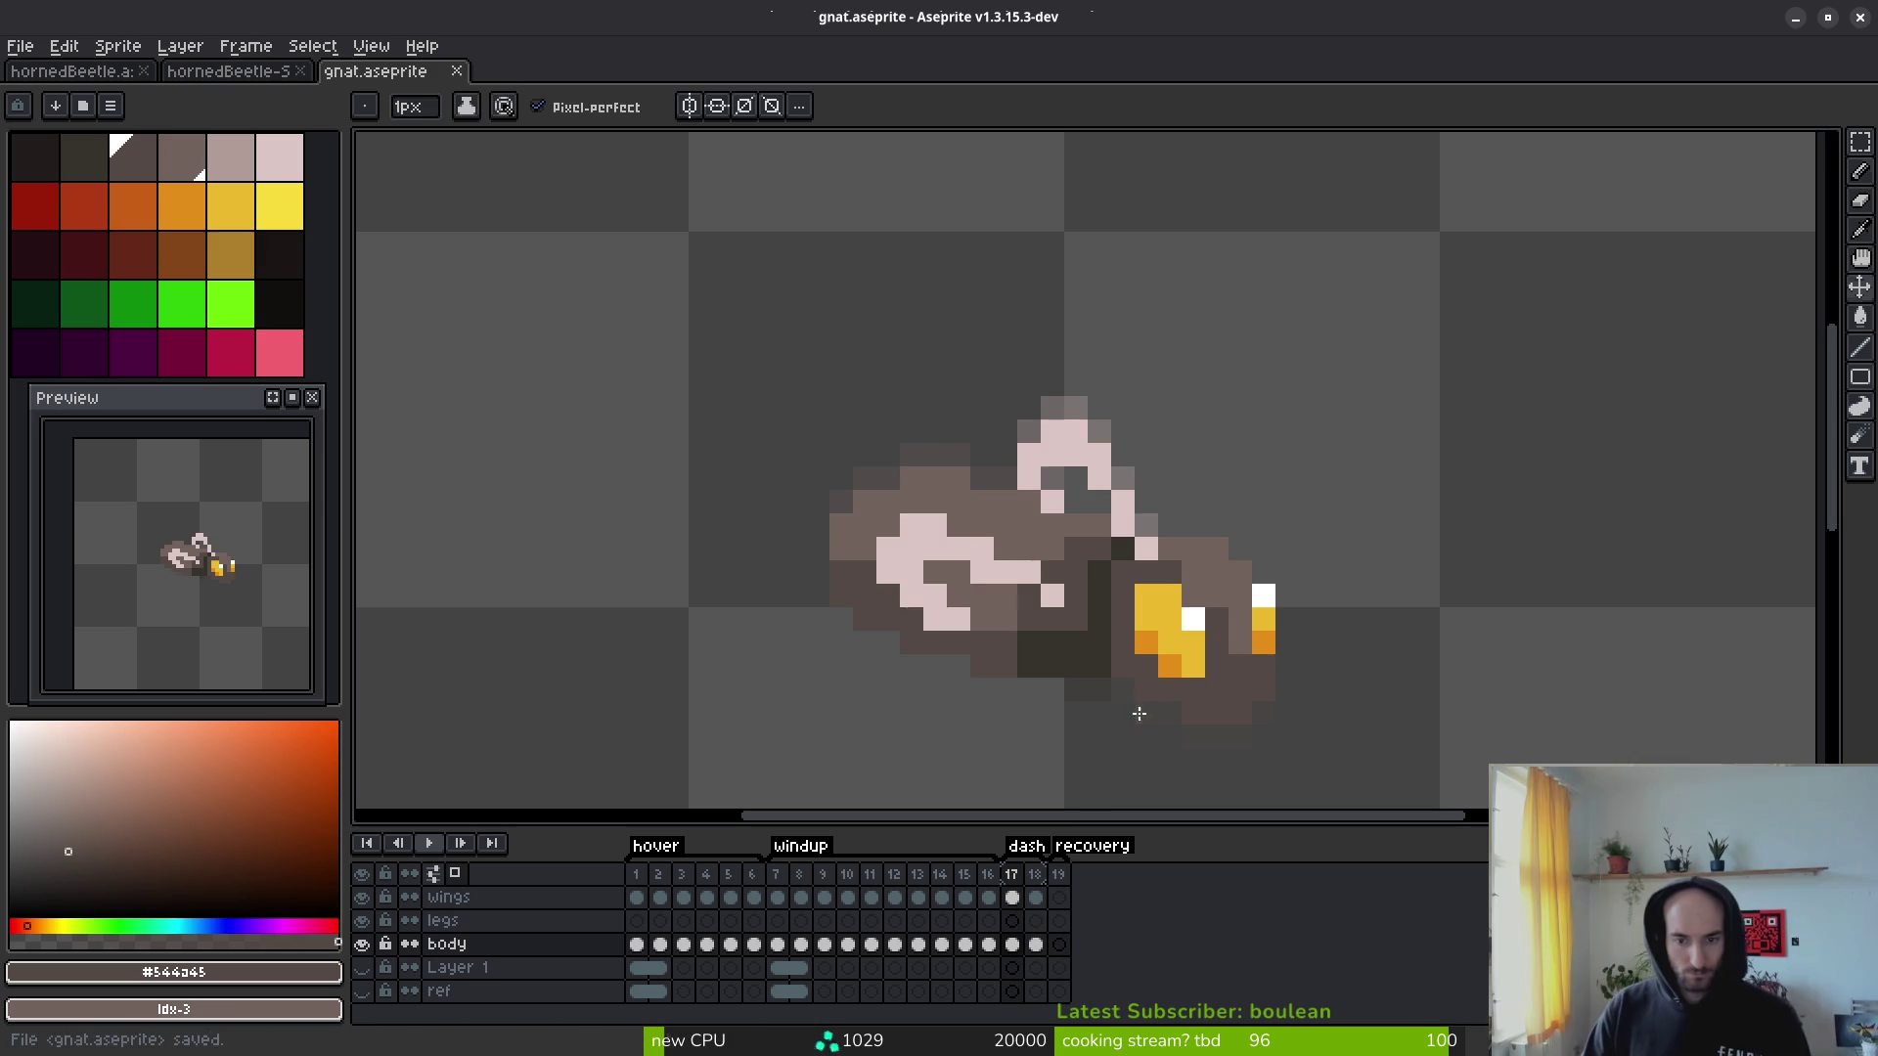
key("Return")
key("Return")
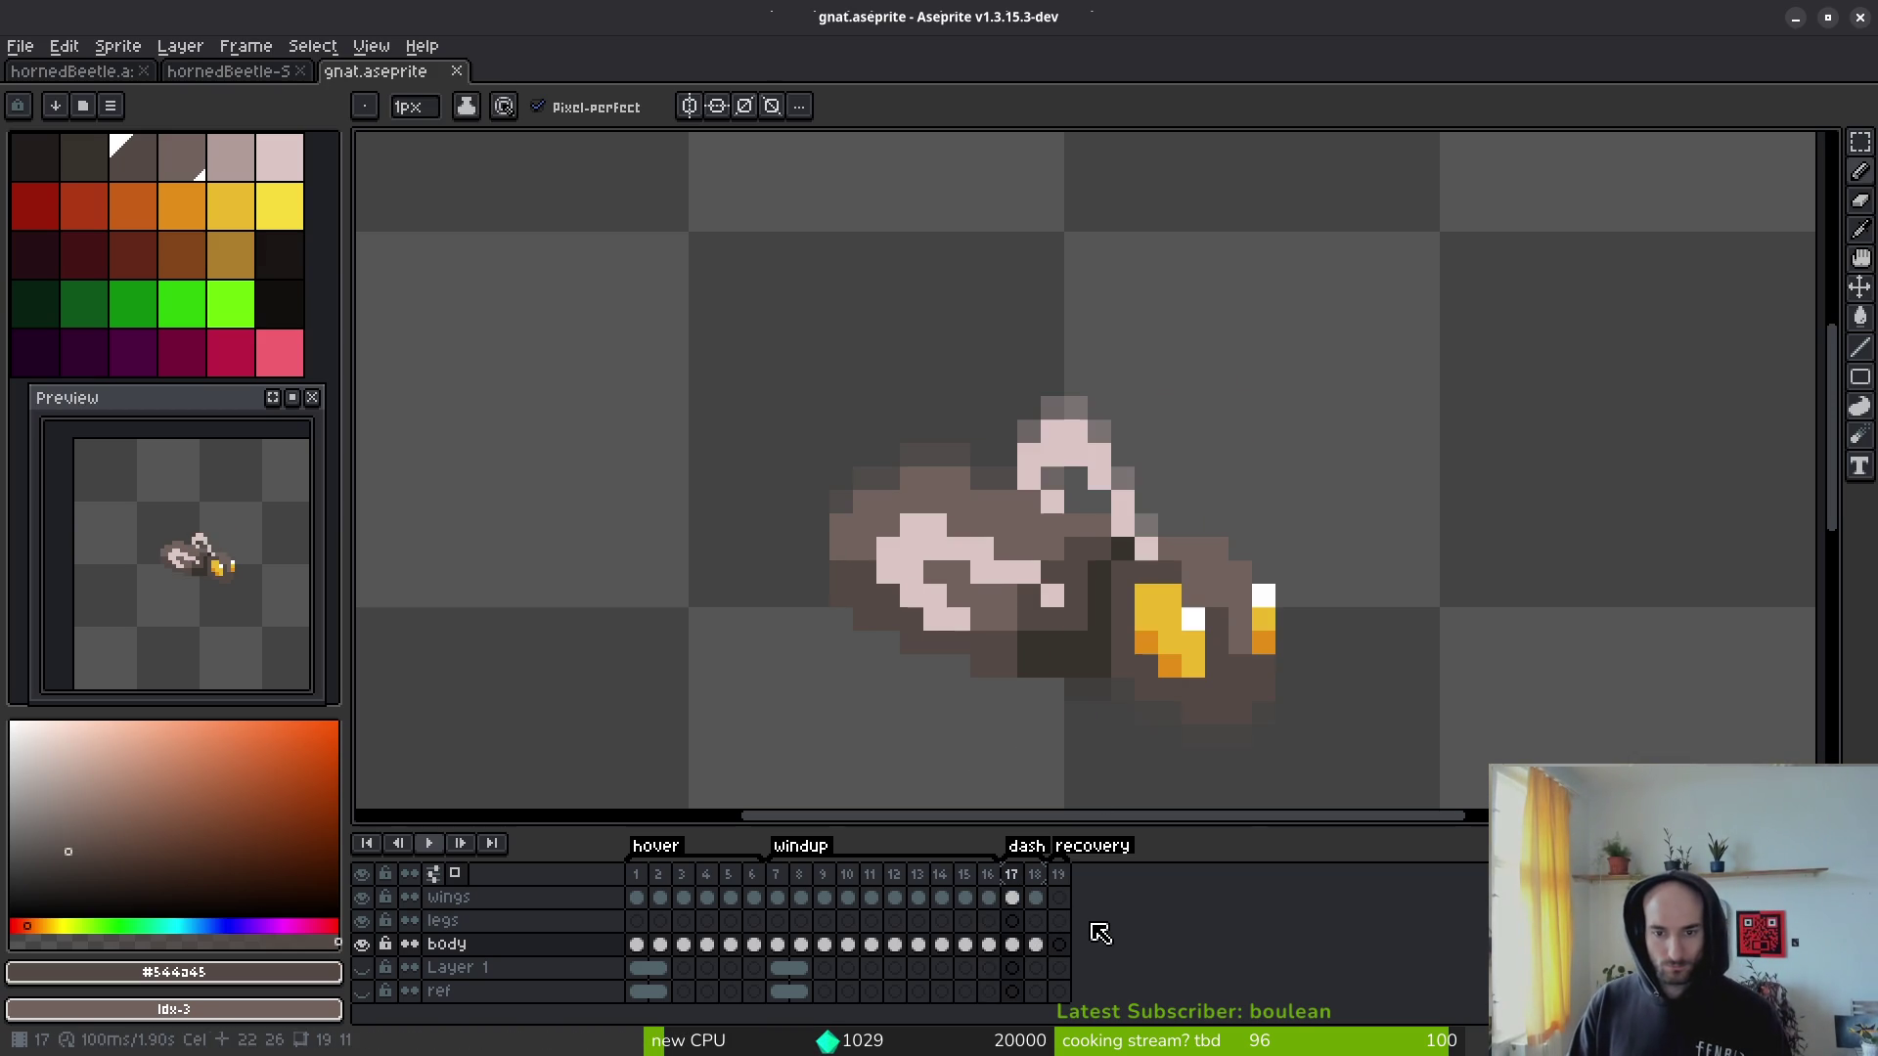
key("Return")
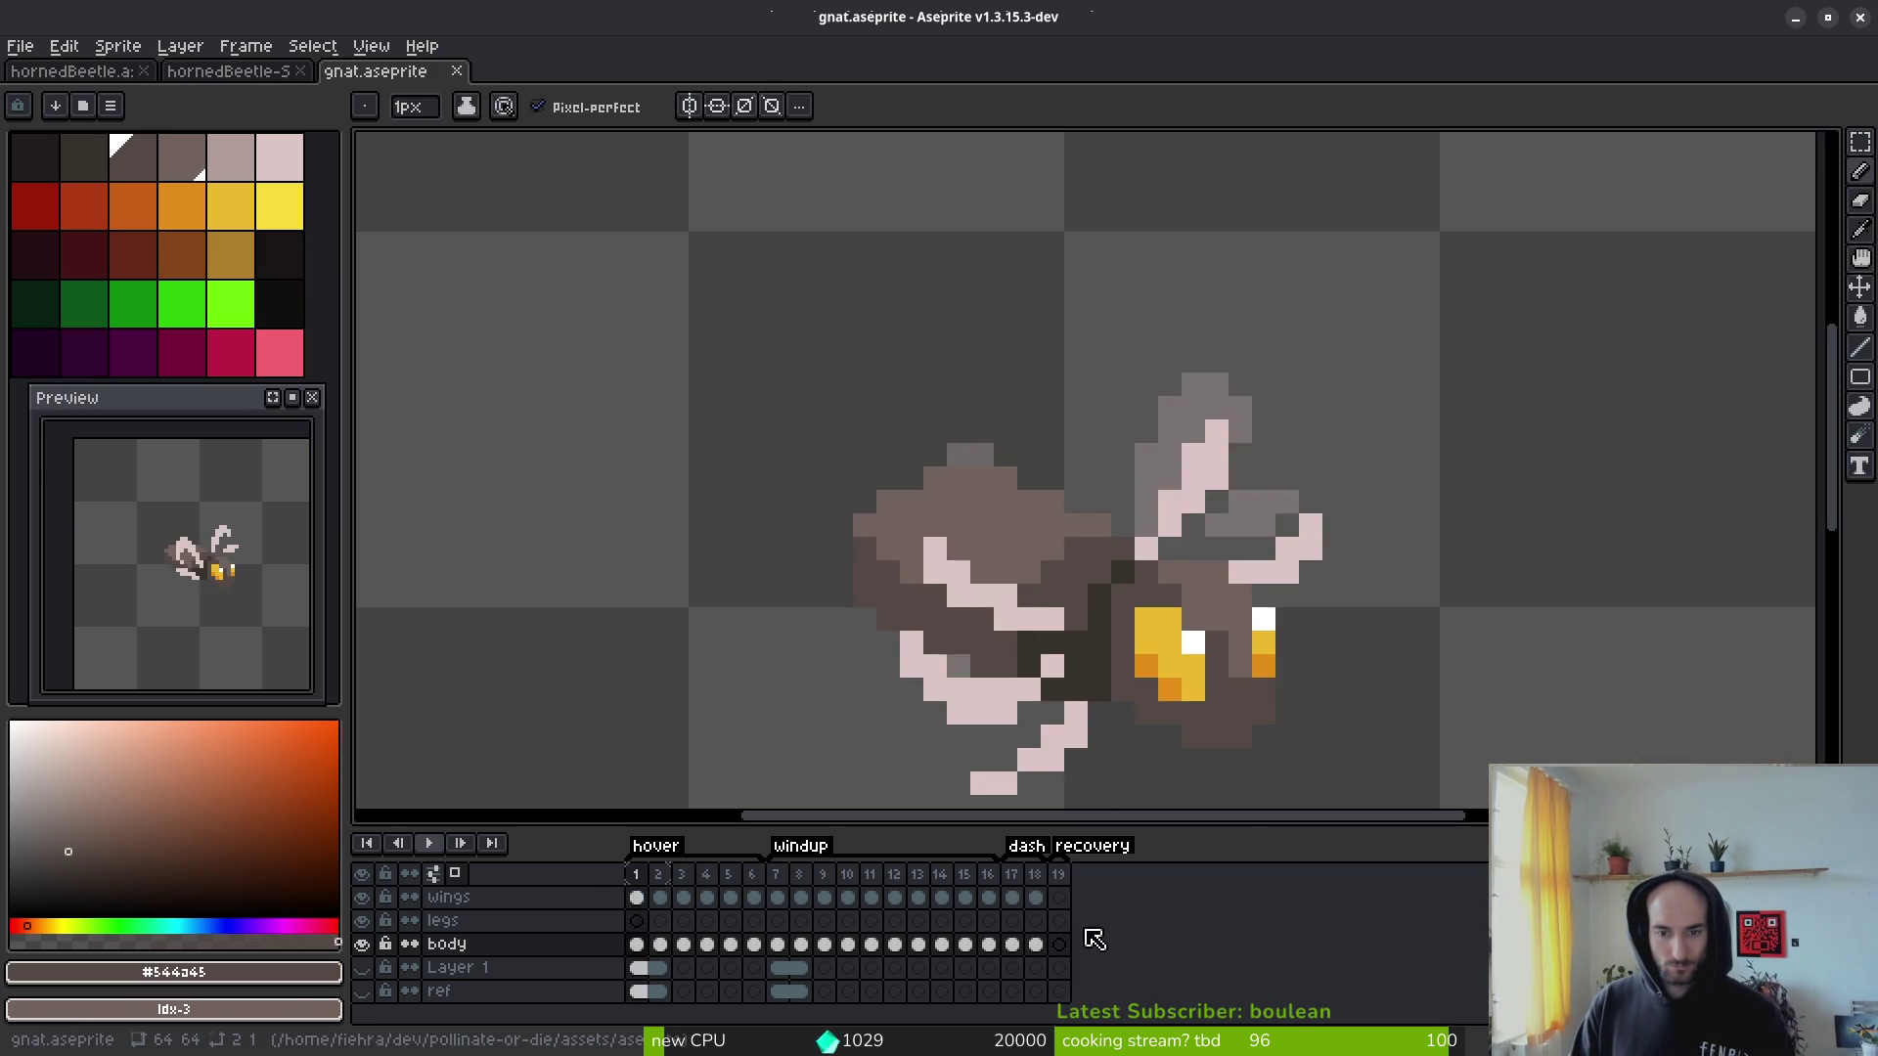